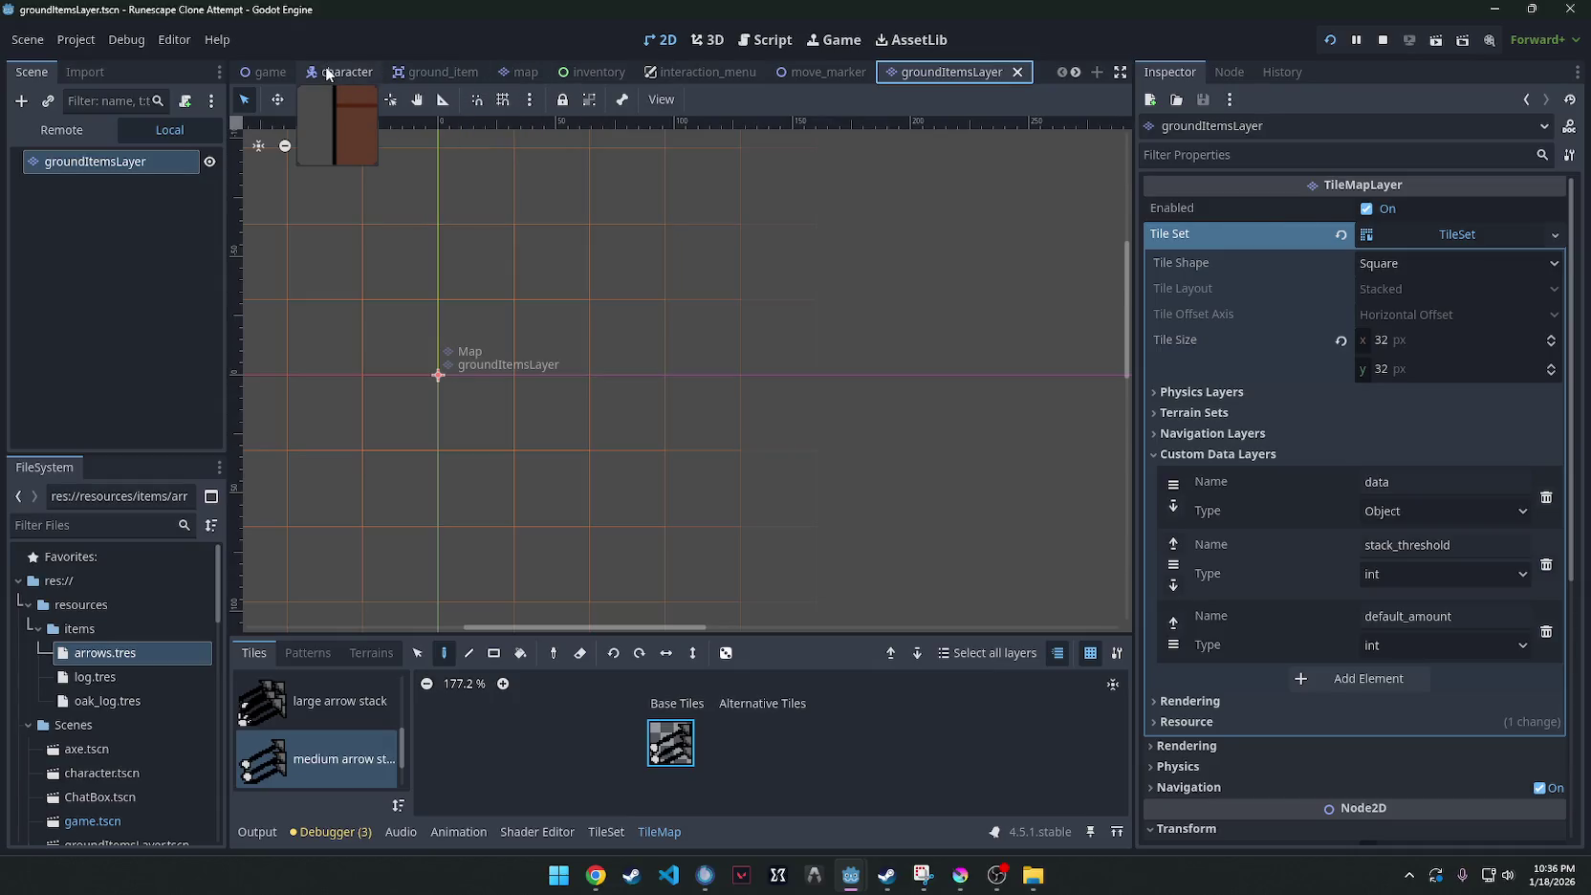
Return to the game scene tab and cancel the stop-and-quit confirmation.
{"action": "left_click", "coordinate": [346, 71]}
{"action": "left_click", "coordinate": [257, 72]}
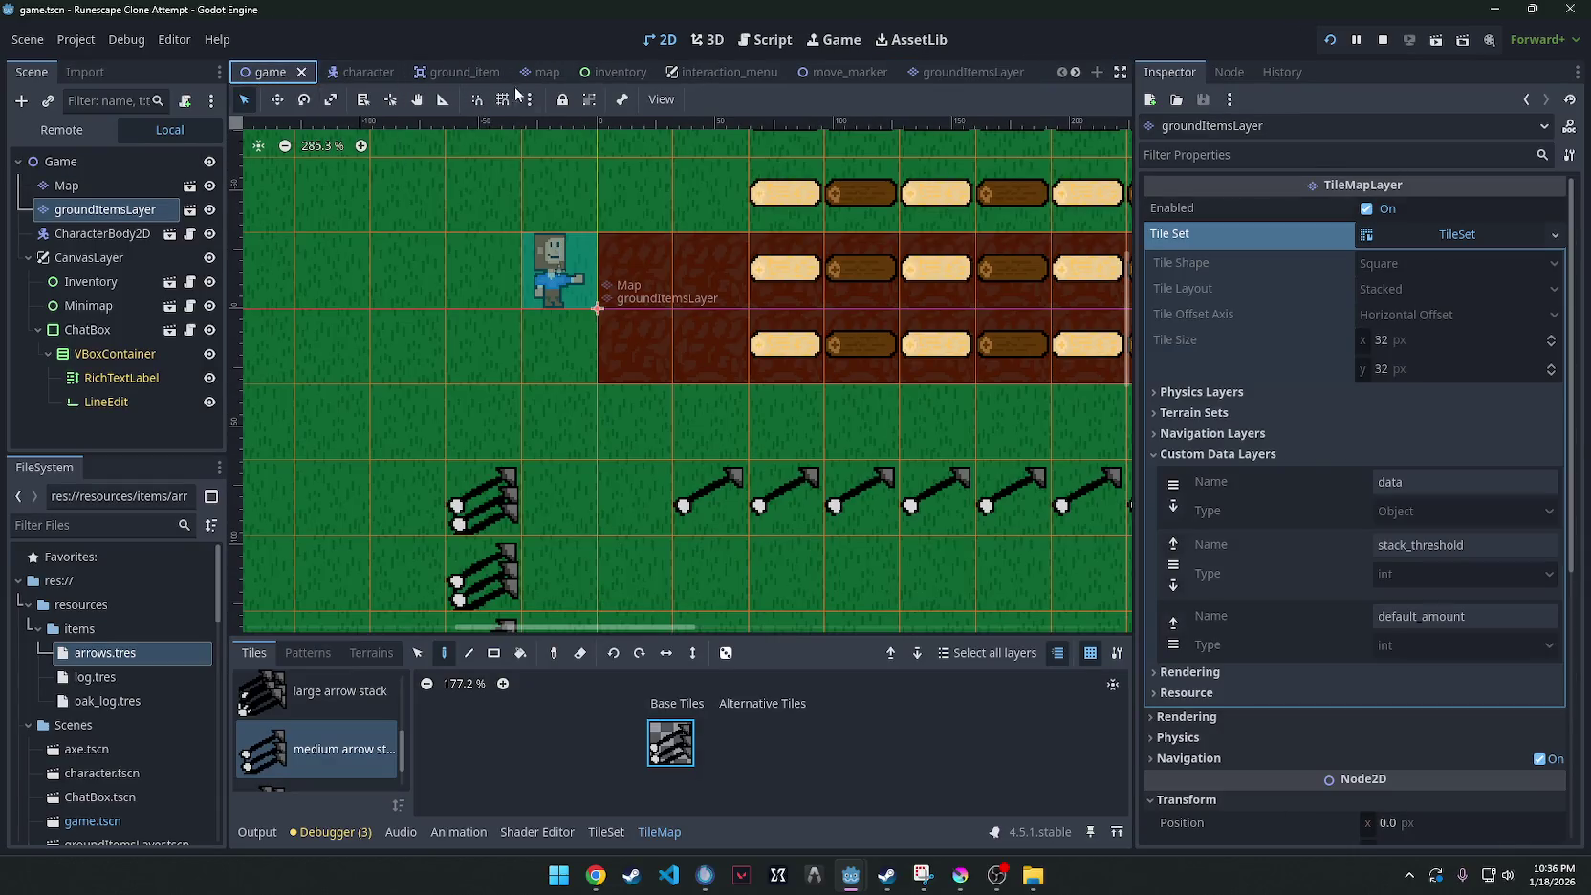
{"action": "left_click", "coordinate": [1569, 9]}
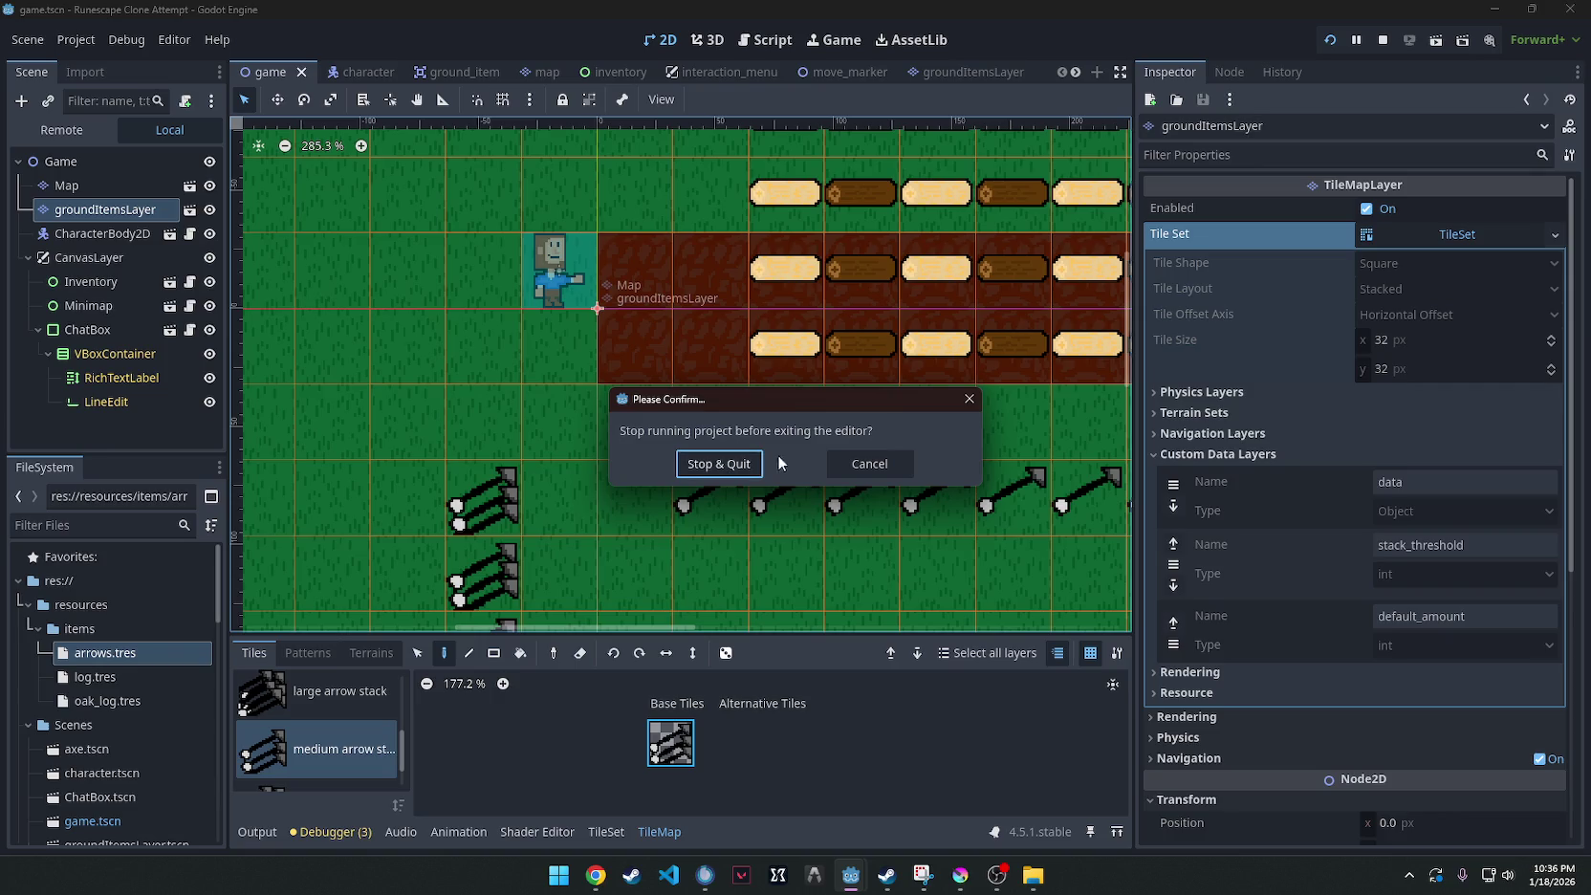
{"action": "left_click", "coordinate": [979, 400]}
Paint medium arrow stacks on the map left of the character and run the project.
{"action": "scroll", "coordinate": [538, 455], "scroll_direction": "down", "scroll_amount": 4}
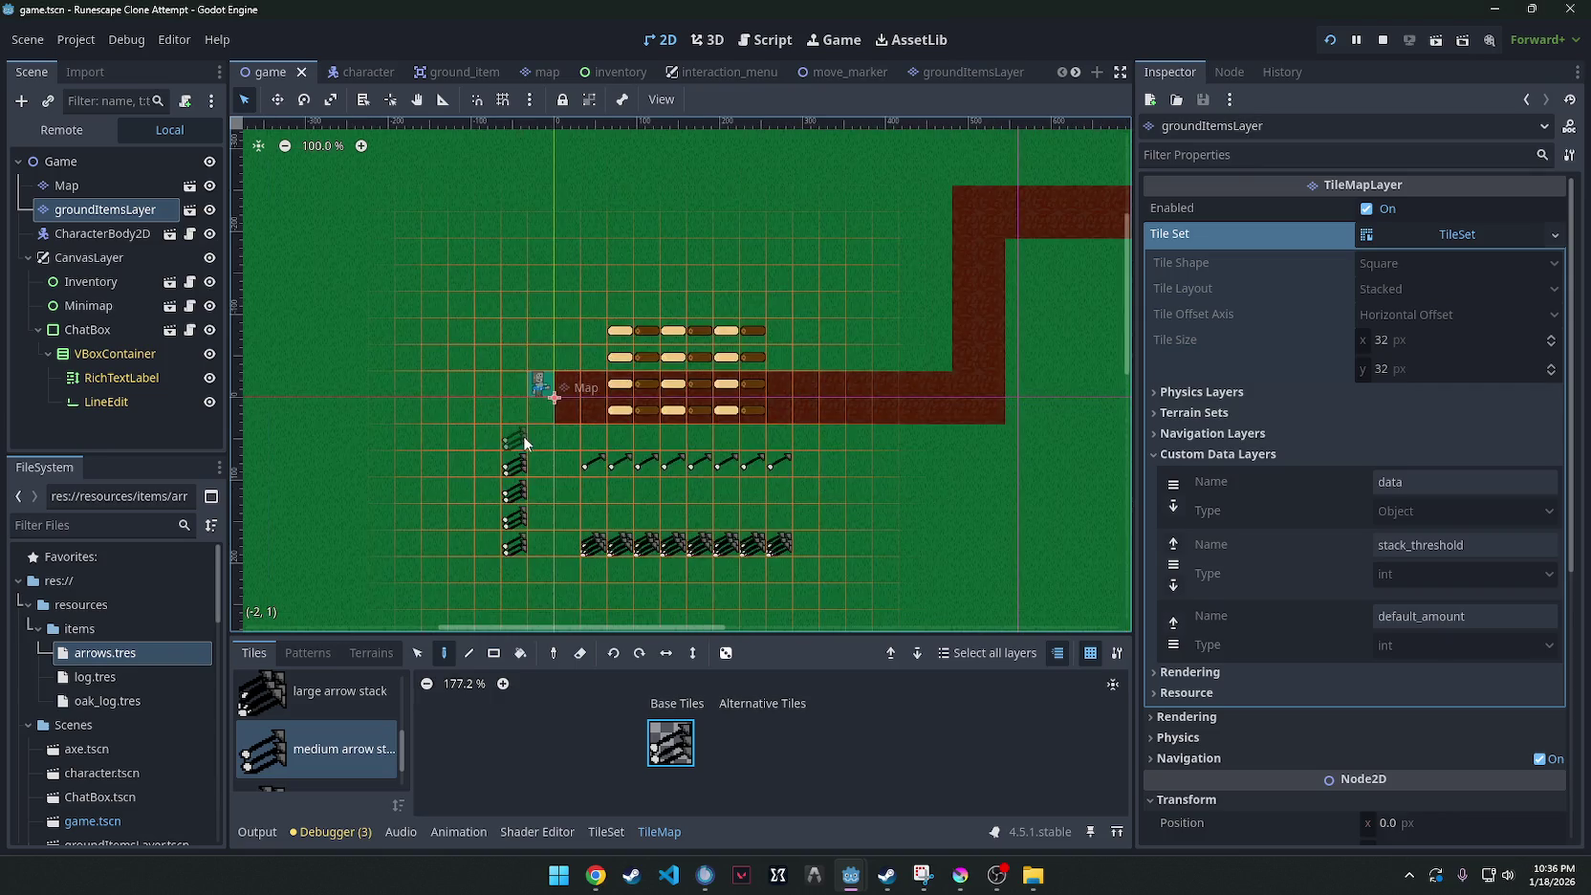
{"action": "scroll", "coordinate": [523, 435], "scroll_direction": "up", "scroll_amount": 2}
{"action": "scroll", "coordinate": [551, 451], "scroll_direction": "up", "scroll_amount": 1}
{"action": "mouse_move", "coordinate": [464, 296]}
{"action": "left_mouse_down"}
{"action": "mouse_move", "coordinate": [306, 358]}
{"action": "mouse_move", "coordinate": [339, 296]}
{"action": "left_mouse_up"}
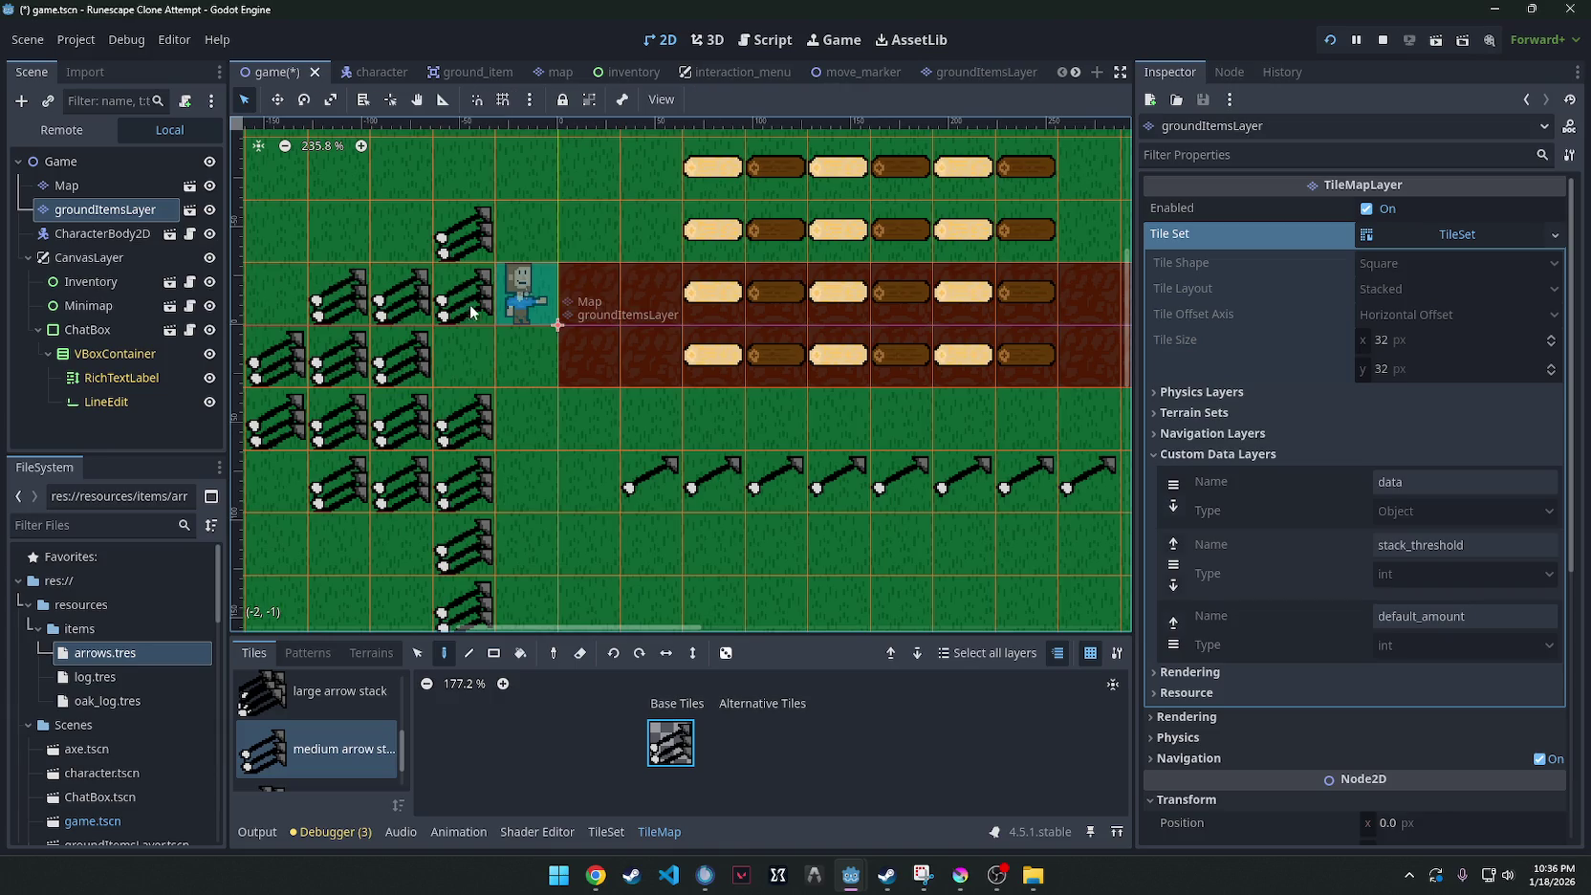
{"action": "left_click", "coordinate": [1331, 39]}
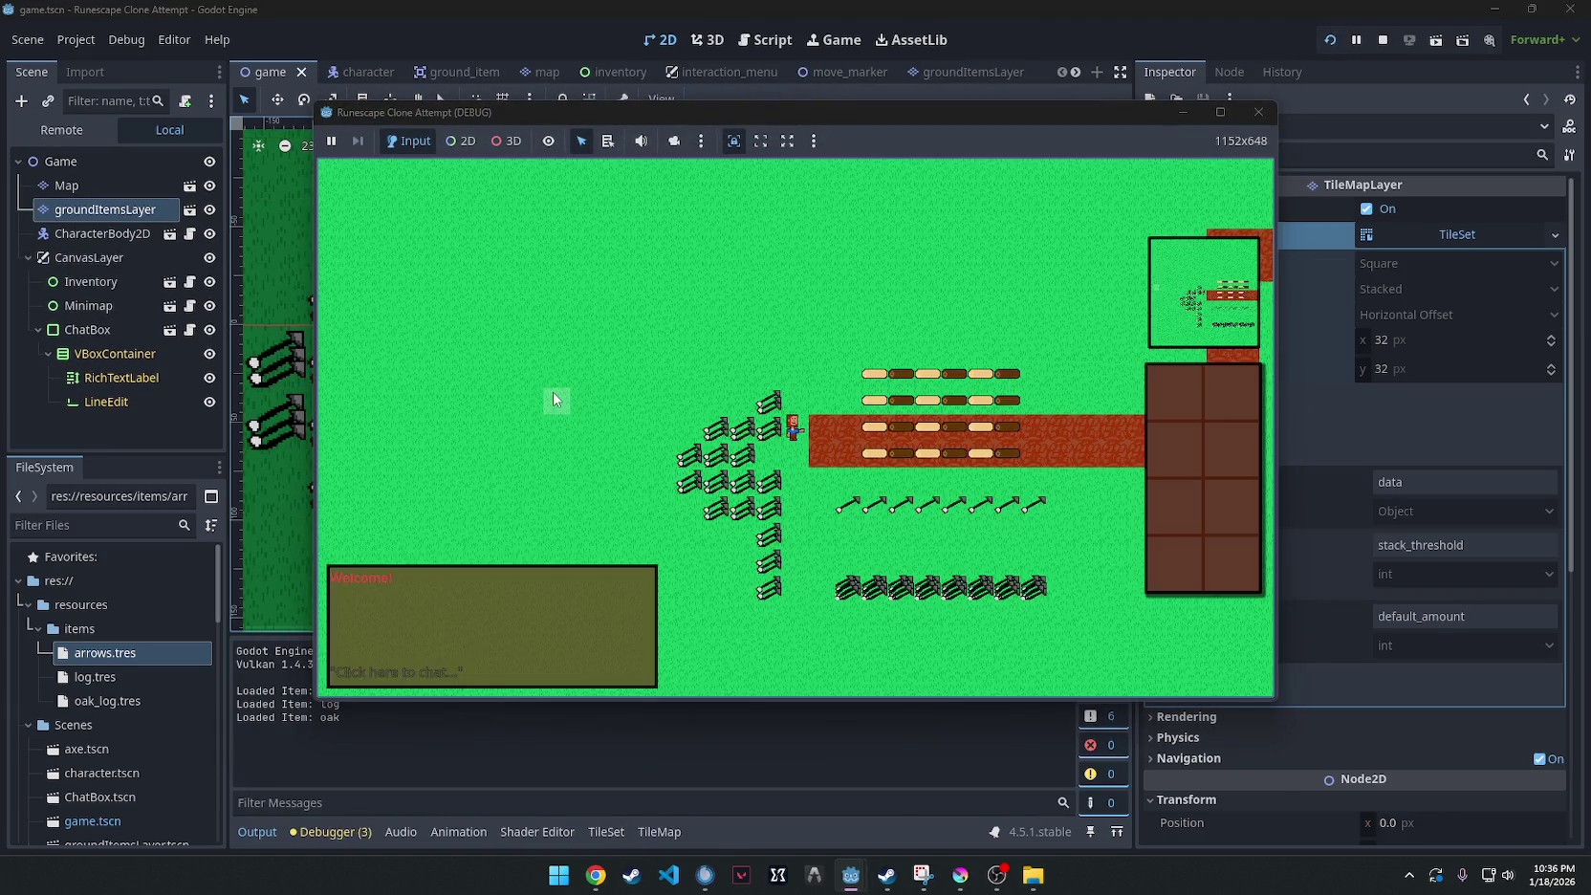
Check the in-game action menus on the arrow stacks, oak logs, single arrows and lower arrow row.
{"action": "right_click", "coordinate": [752, 464]}
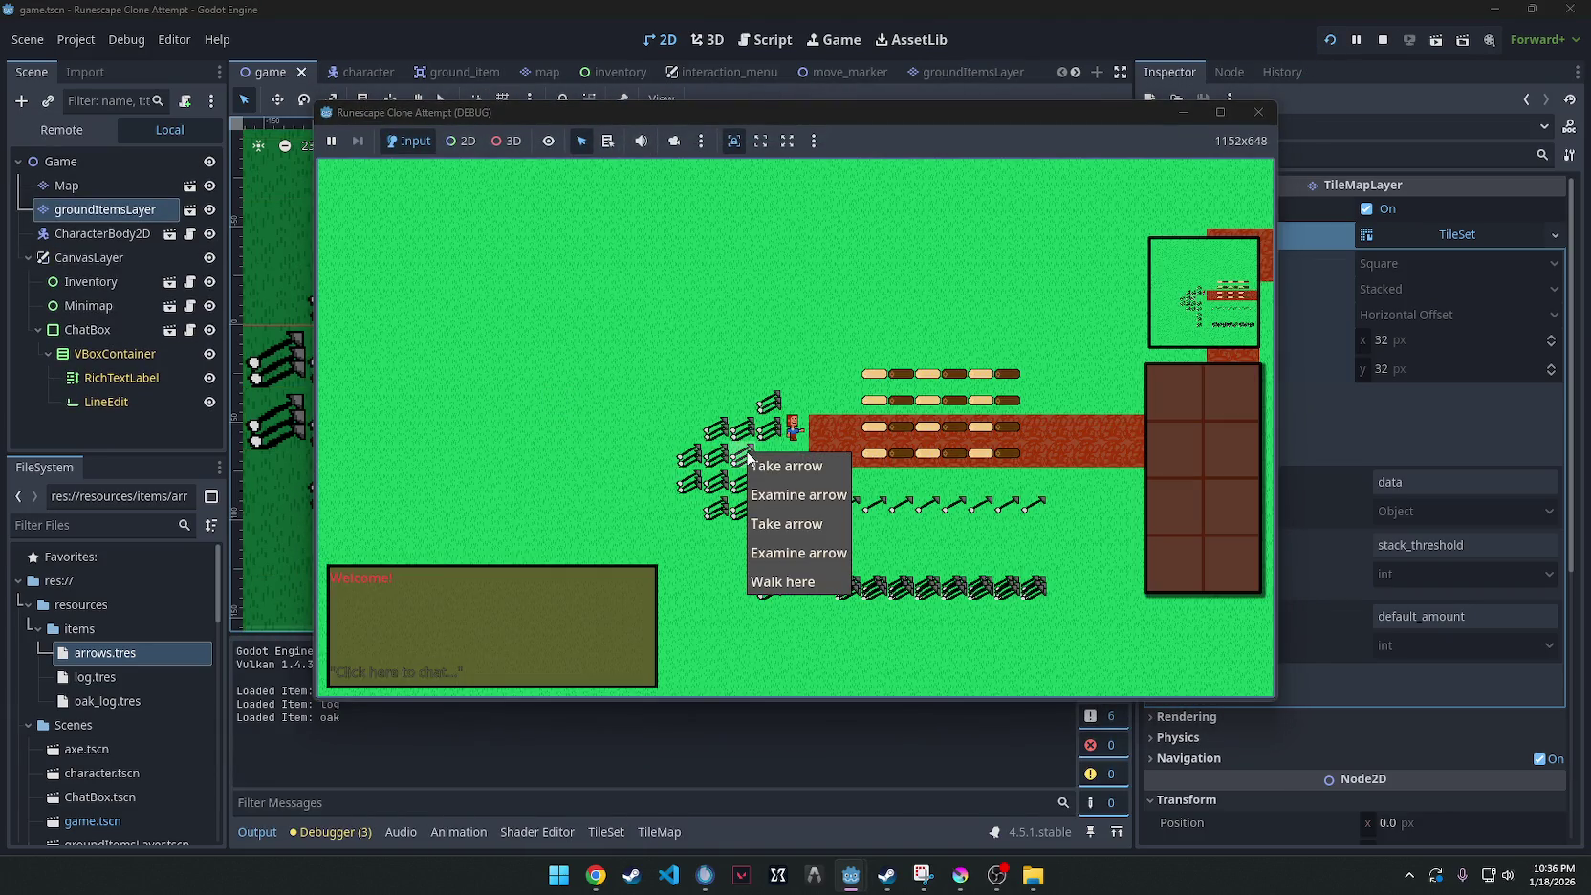
{"action": "right_click", "coordinate": [875, 426]}
{"action": "right_click", "coordinate": [1003, 499]}
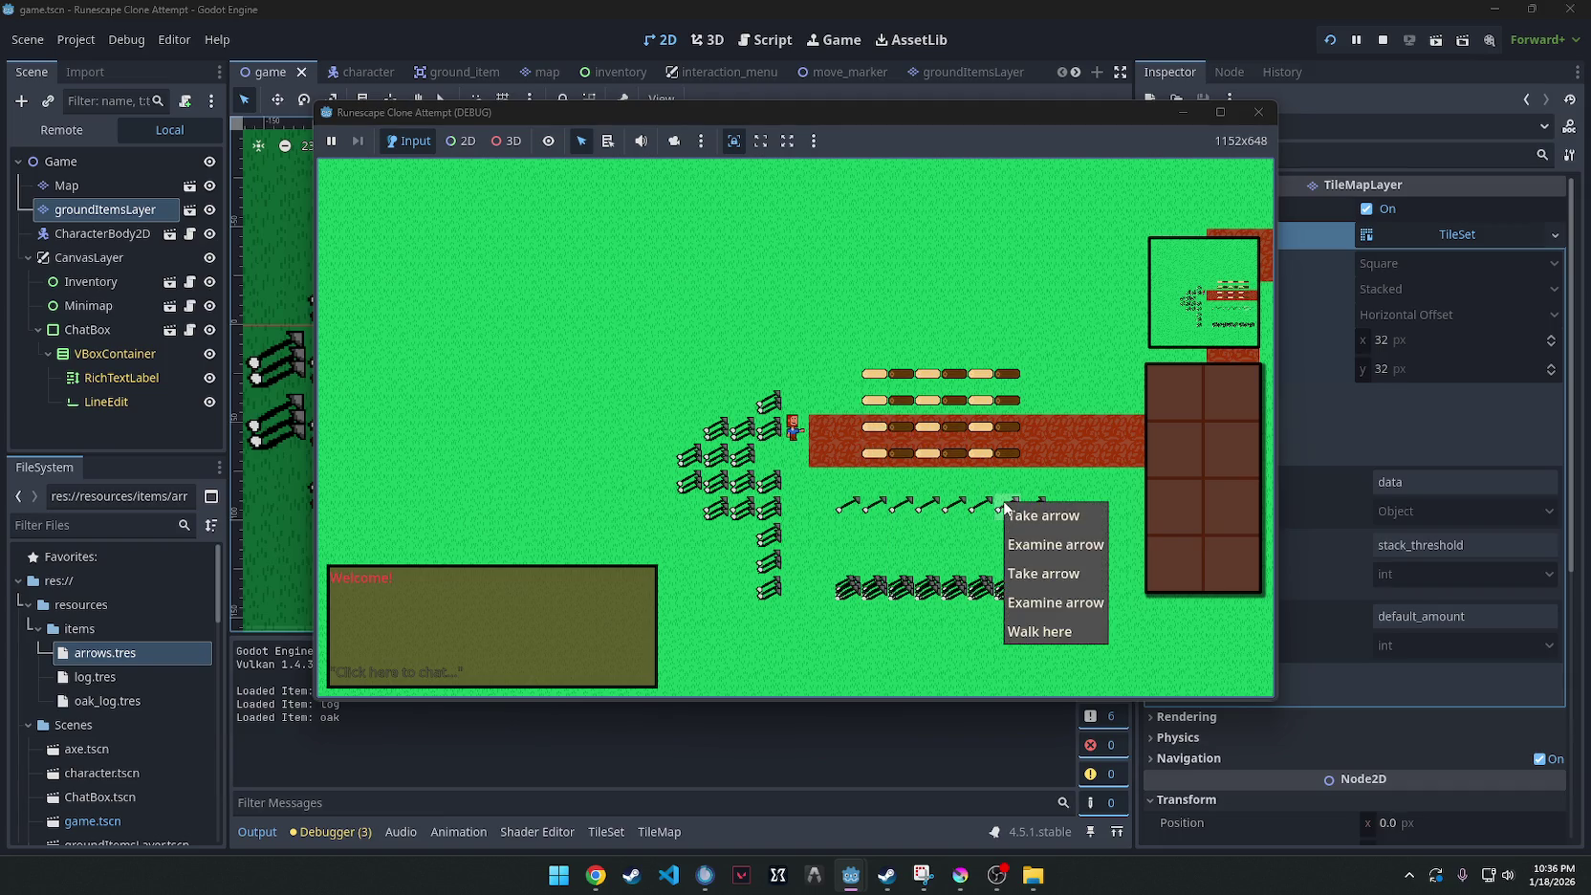
{"action": "right_click", "coordinate": [852, 591]}
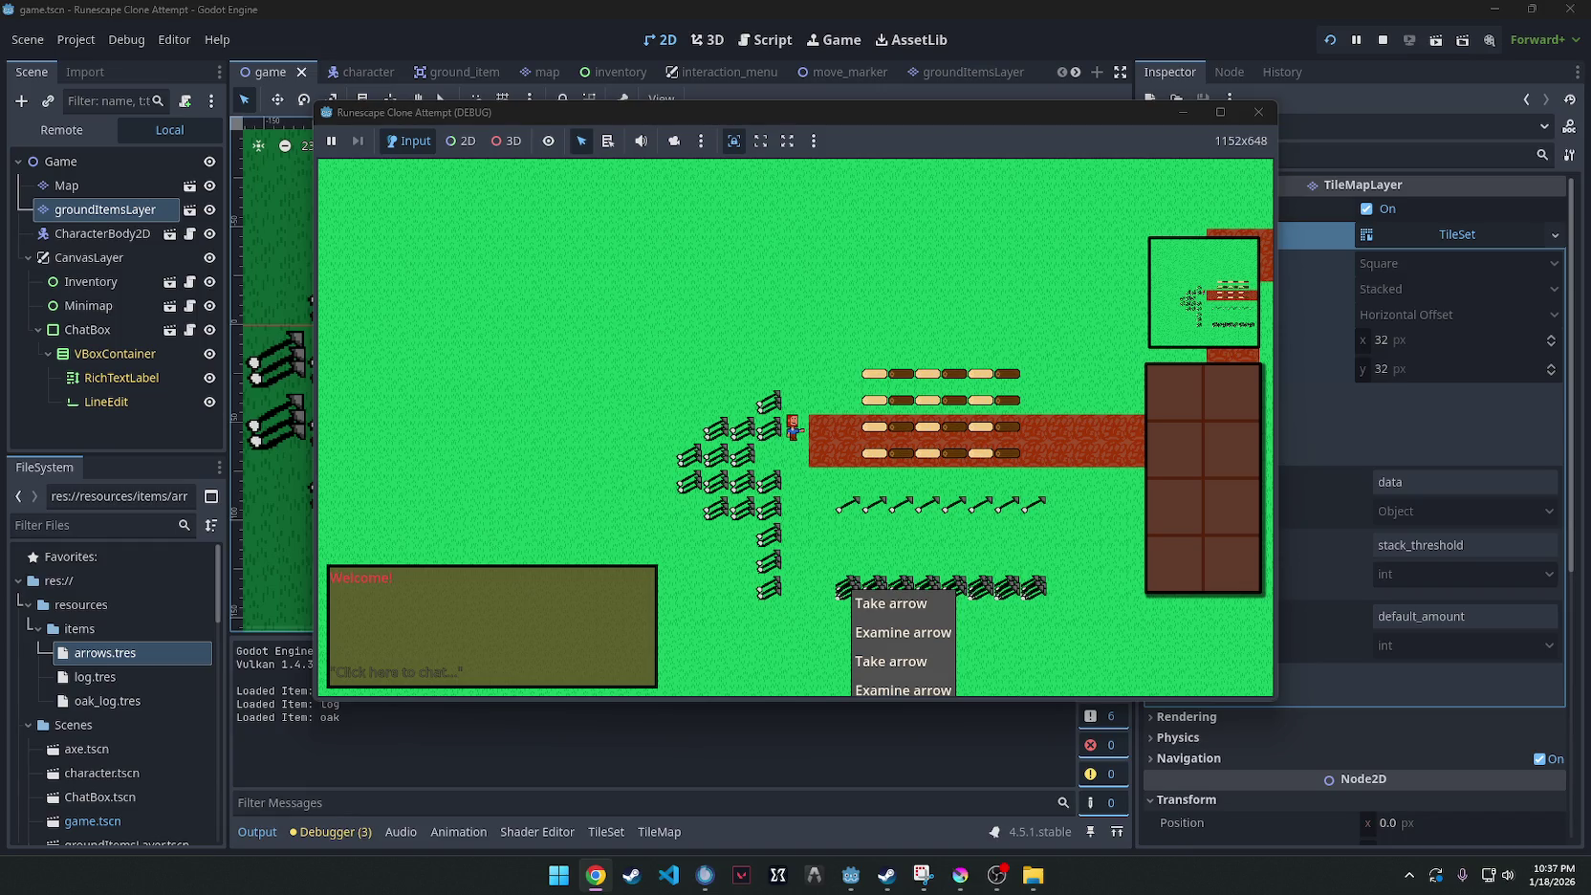
Open character.gd and search 'get_objects_under' to reach the get_objects_under_mouse definition.
{"action": "left_click", "coordinate": [347, 72]}
{"action": "left_click", "coordinate": [189, 161]}
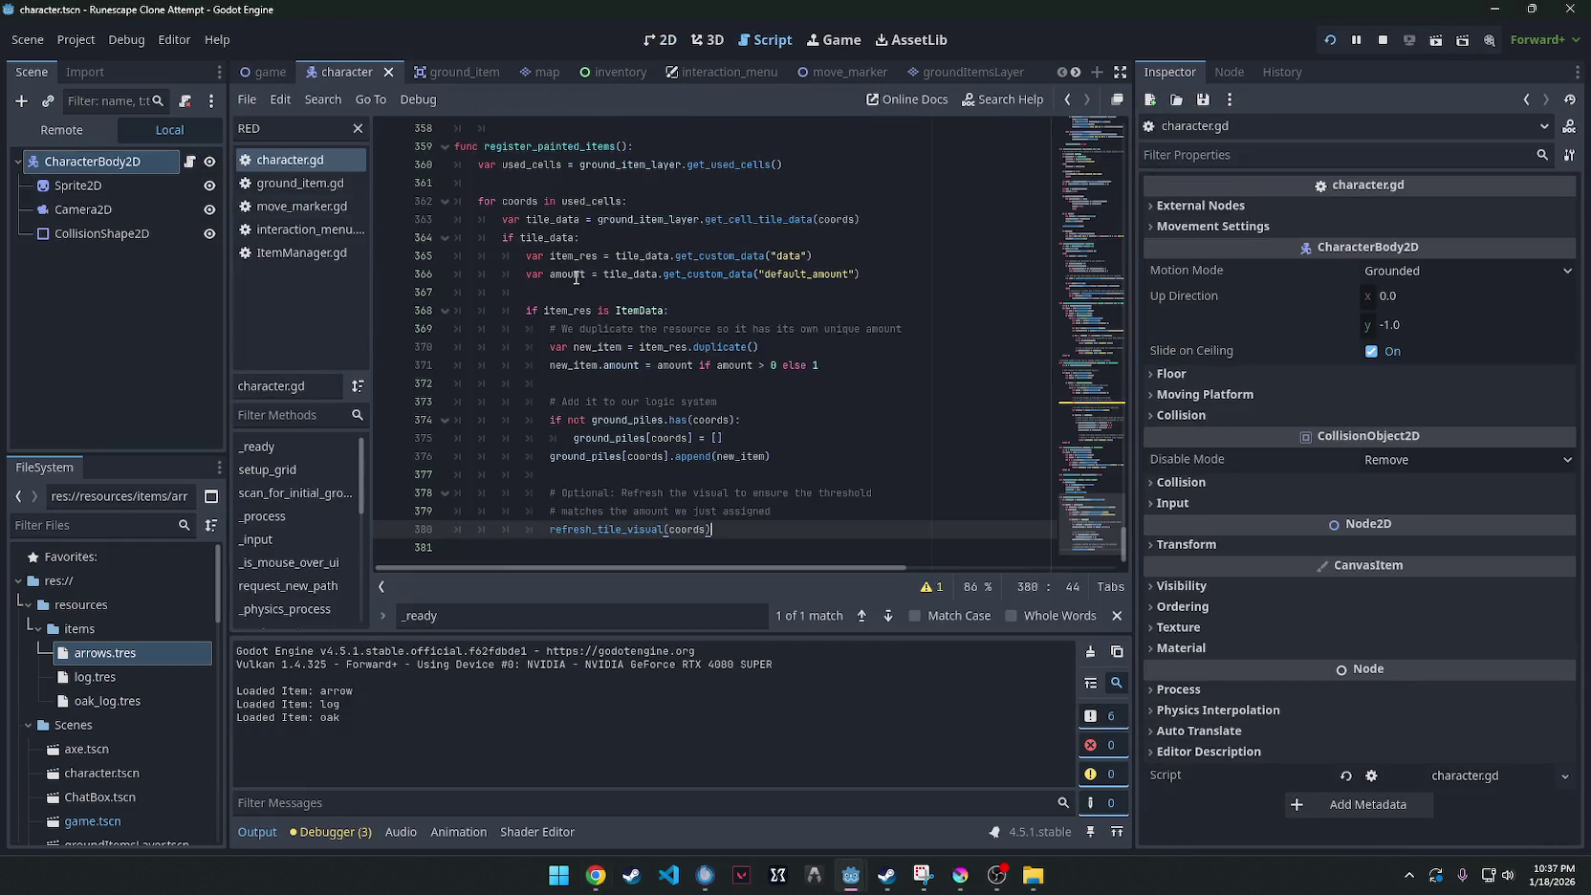
{"action": "key", "text": "ctrl+f"}
{"action": "type", "text": "get_objects_"}
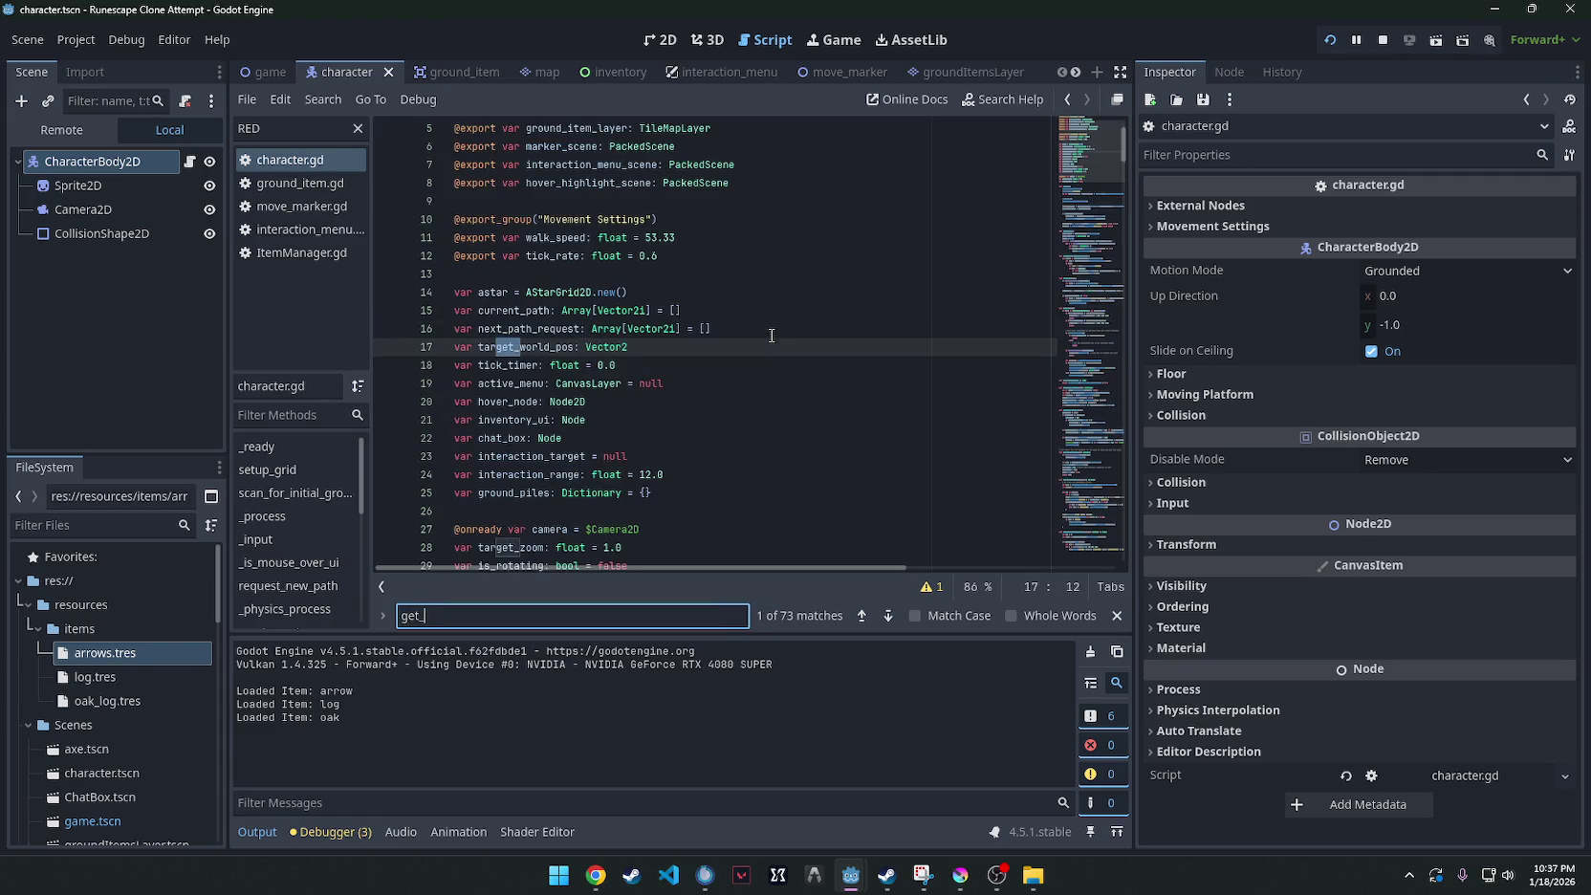
{"action": "type", "text": "under"}
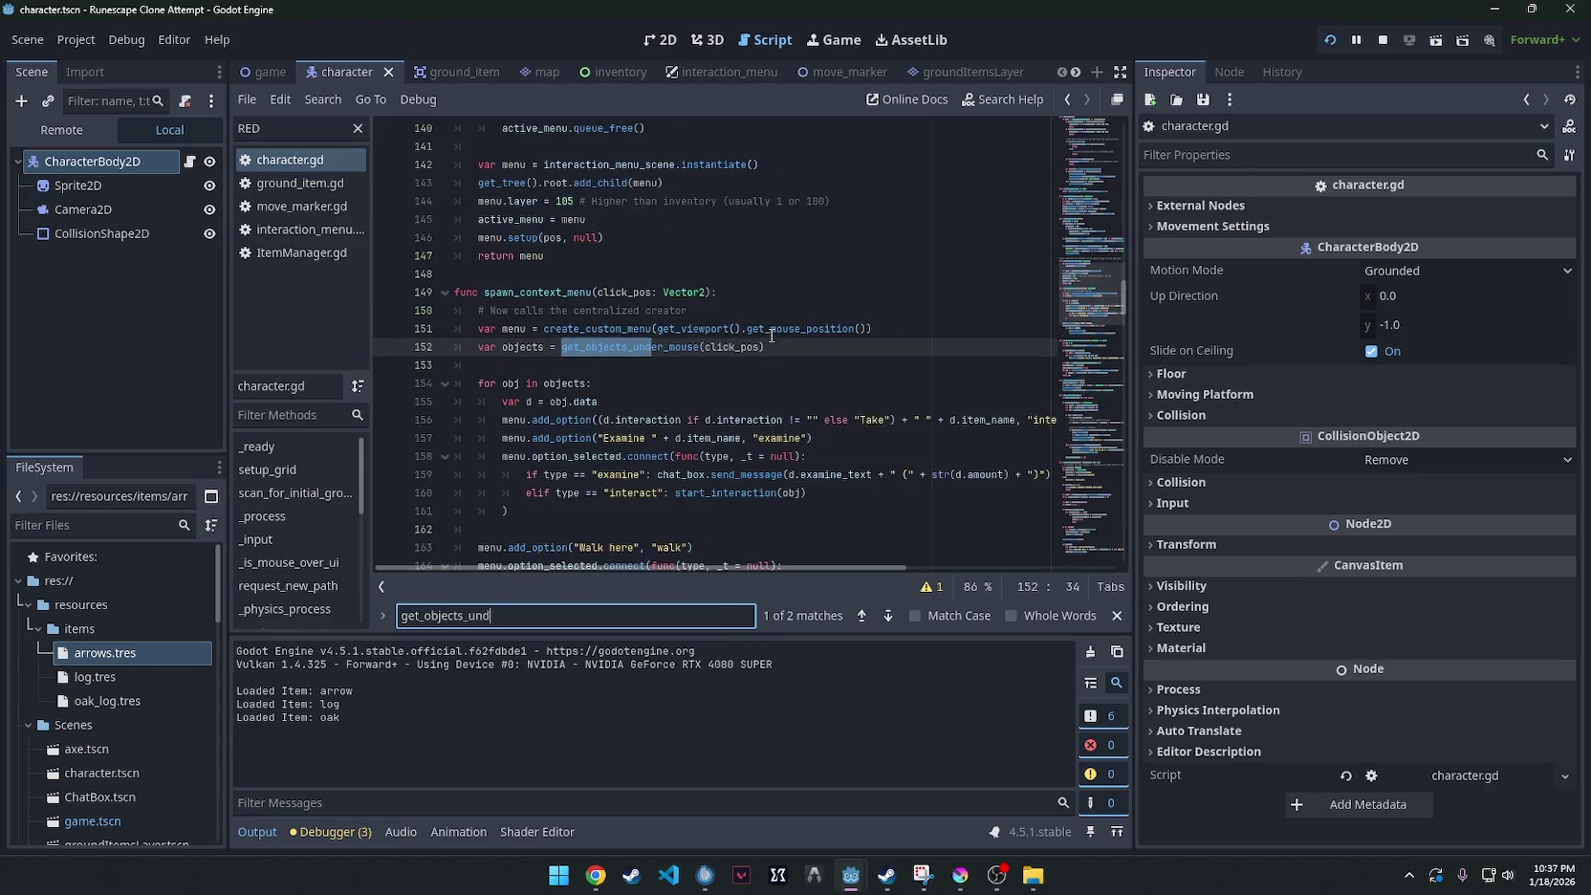
{"action": "key", "text": "Return"}
Paste the new get_objects_under_mouse body over the old one, save, and run the project.
{"action": "scroll", "coordinate": [733, 357], "scroll_direction": "down", "scroll_amount": 5}
{"action": "scroll", "coordinate": [733, 357], "scroll_direction": "up", "scroll_amount": 2}
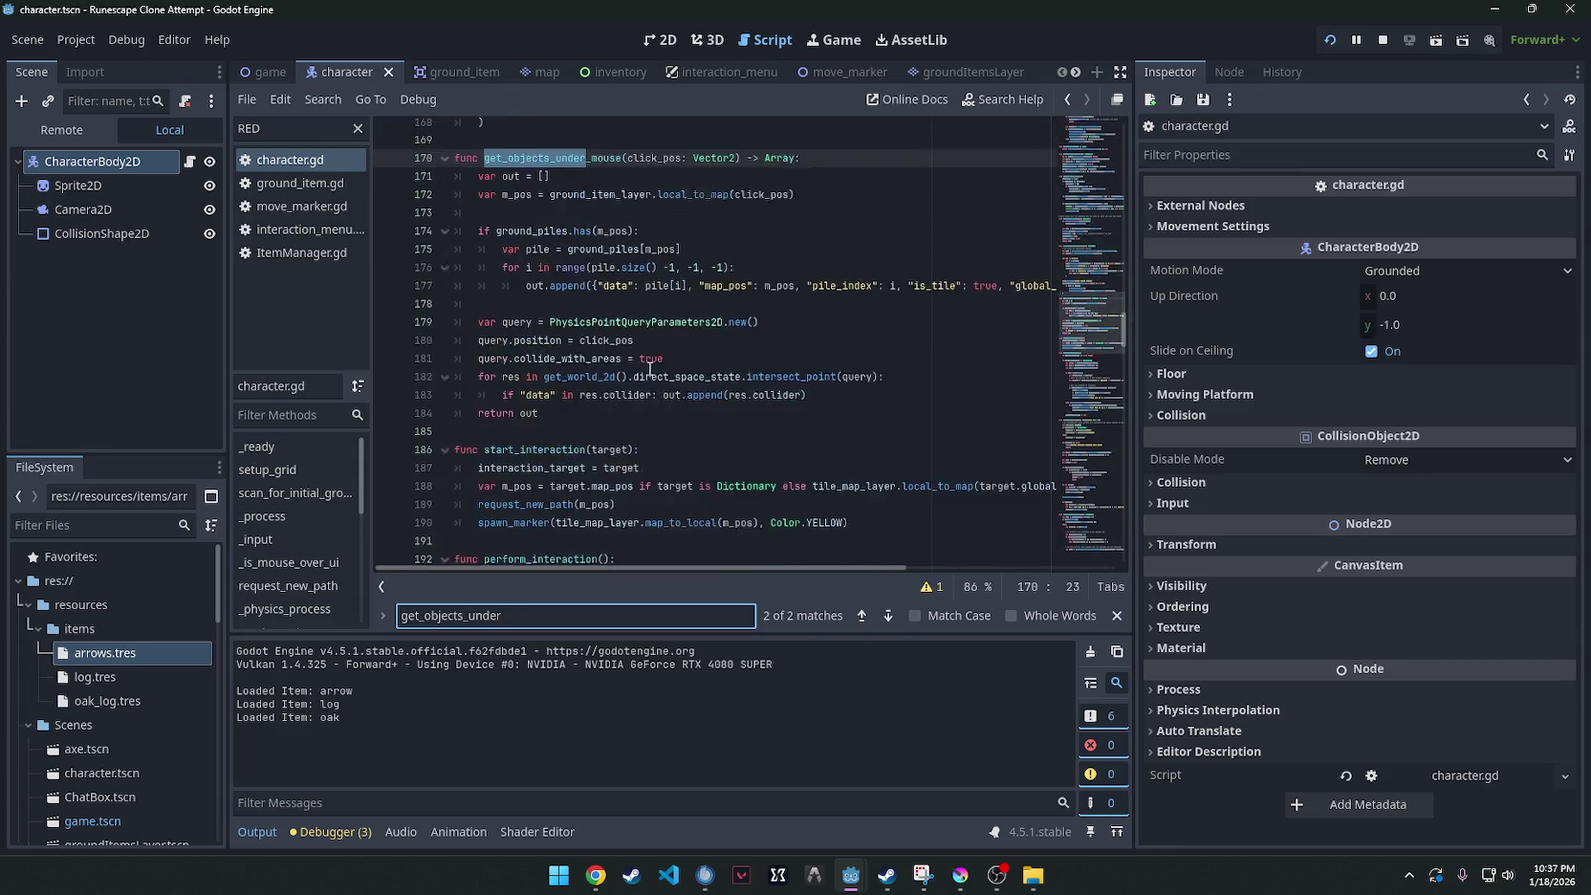
{"action": "left_click_drag", "start_coordinate": [573, 437], "coordinate": [438, 196]}
{"action": "type", "text": "func get_objects_under_mouse(m_pos: Vector2i): \tvar options = [] \t \t# ONLY check the dictionary. \t# Do NOT check ground_item_layer.get_cell_tile_data here anymore! \tif ground_piles.has(m_pos): \t\tvar pile = ground_piles[m_pos] \t\tfor i in range(pile.size()): \t\t\tvar item = pile[i] \t\t\tvar action_text = \"Take \" + item.item_name \t\t\tif item.amount > 1: \t\t\t\taction_text = \"Take \" + item.item_name + \" (\" + str(item.amount) + \")\" \t\t\t \t\t\toptions.append({ \t\t\t\t\"label\": action_text, \t\t\t\t\"type\": \"pickup\", \t\t\t\t\"index\": i, \t\t\t\t\"map_pos\": m_pos \t\t\t}) \t \treturn options"}
{"action": "key", "text": "ctrl+s"}
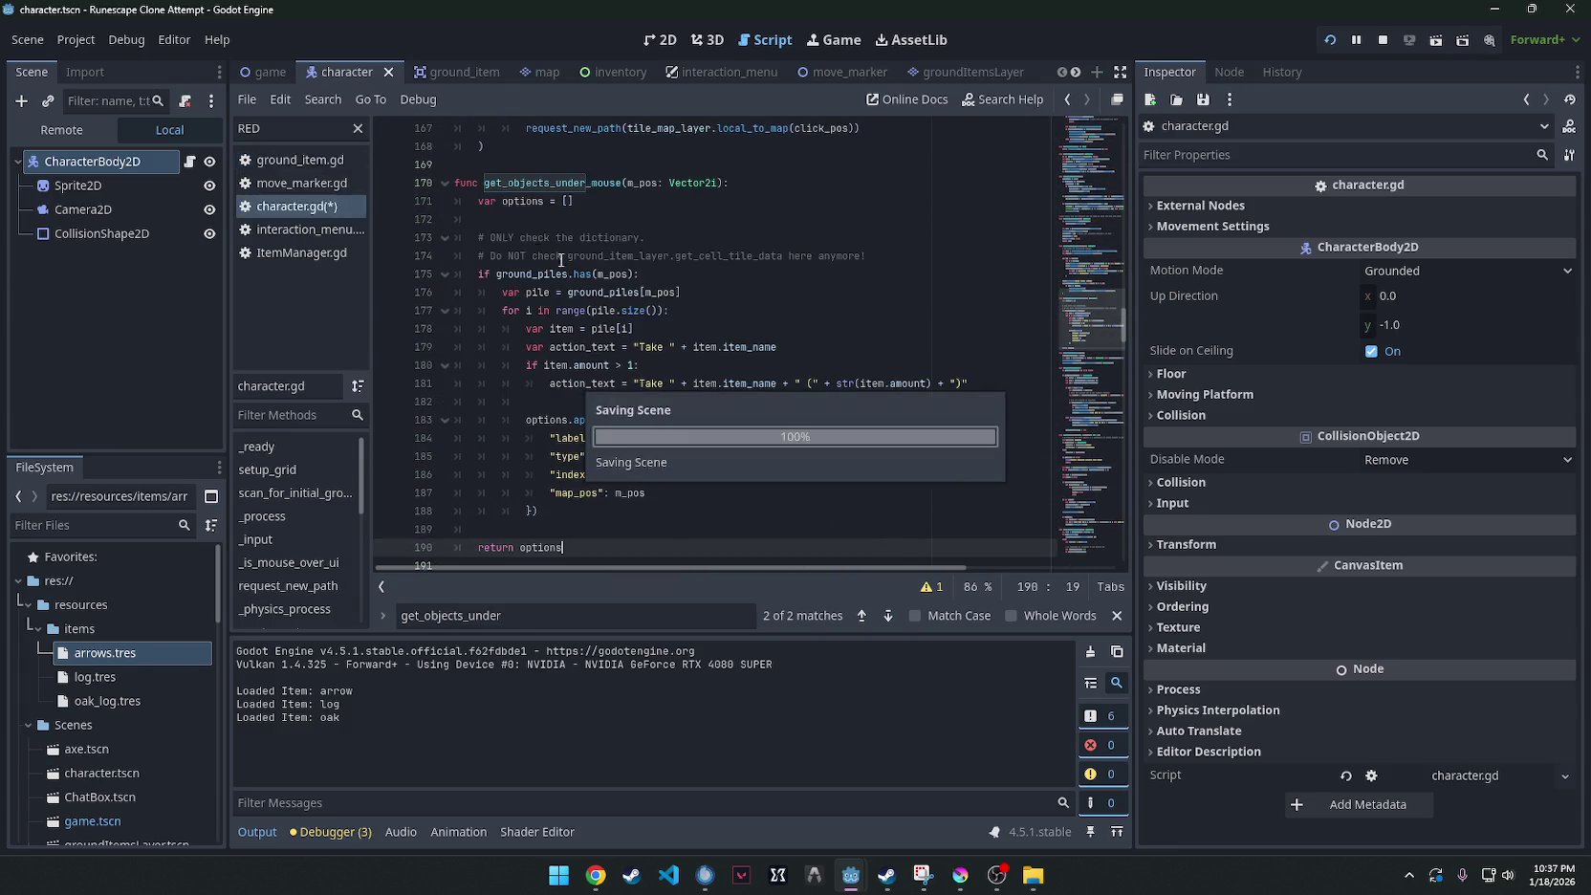
{"action": "left_click", "coordinate": [1328, 39]}
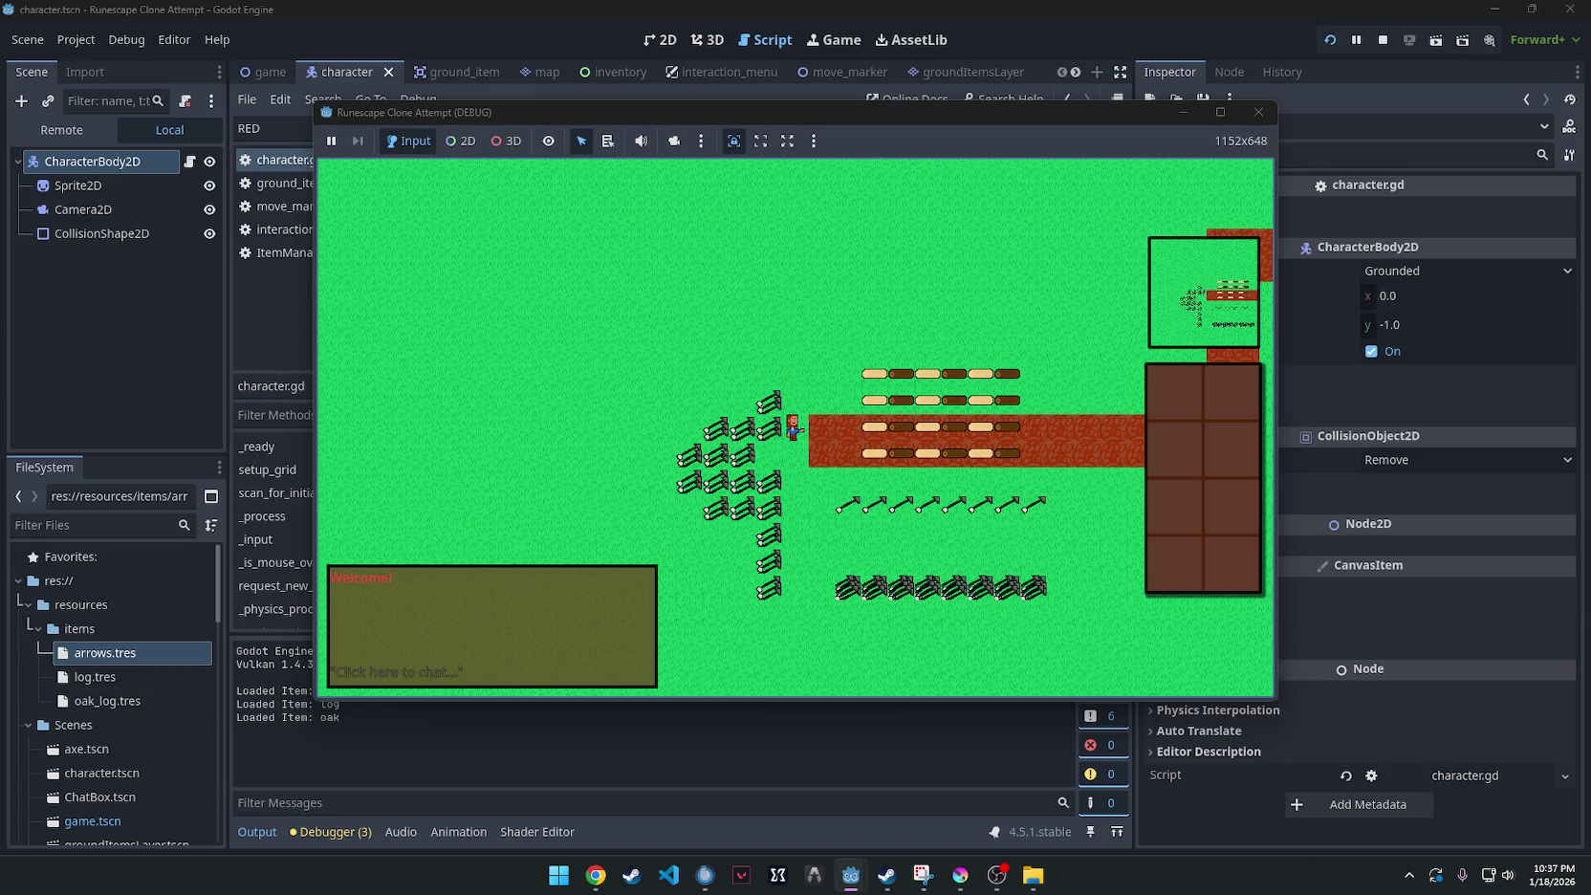
Look at the browser, then stop the running game with F8.
{"action": "left_click", "coordinate": [594, 874]}
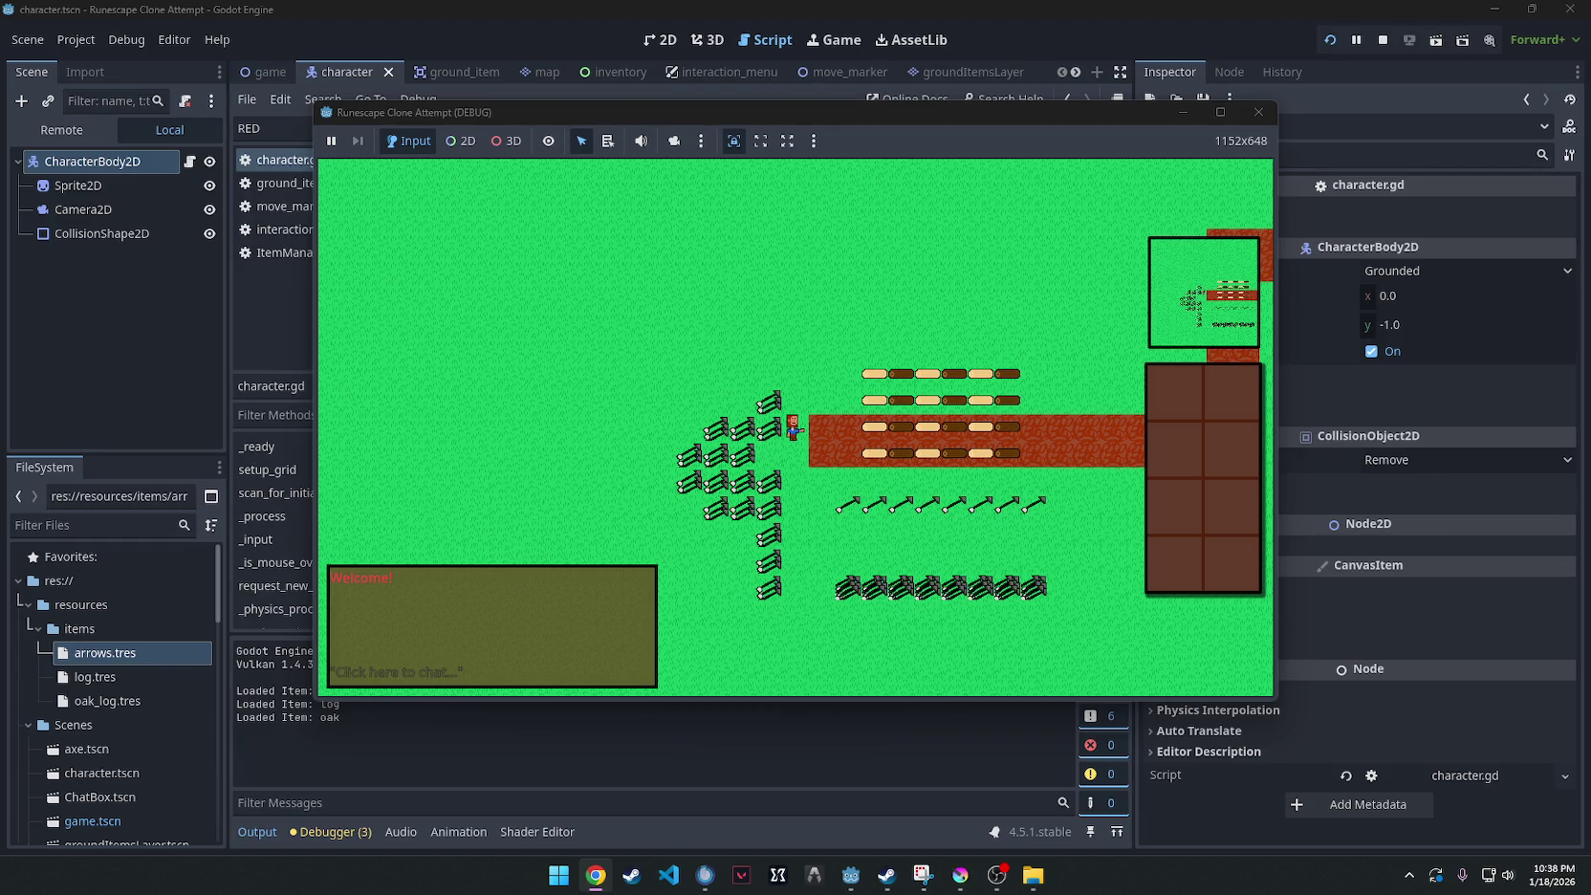
{"action": "key", "text": "F8"}
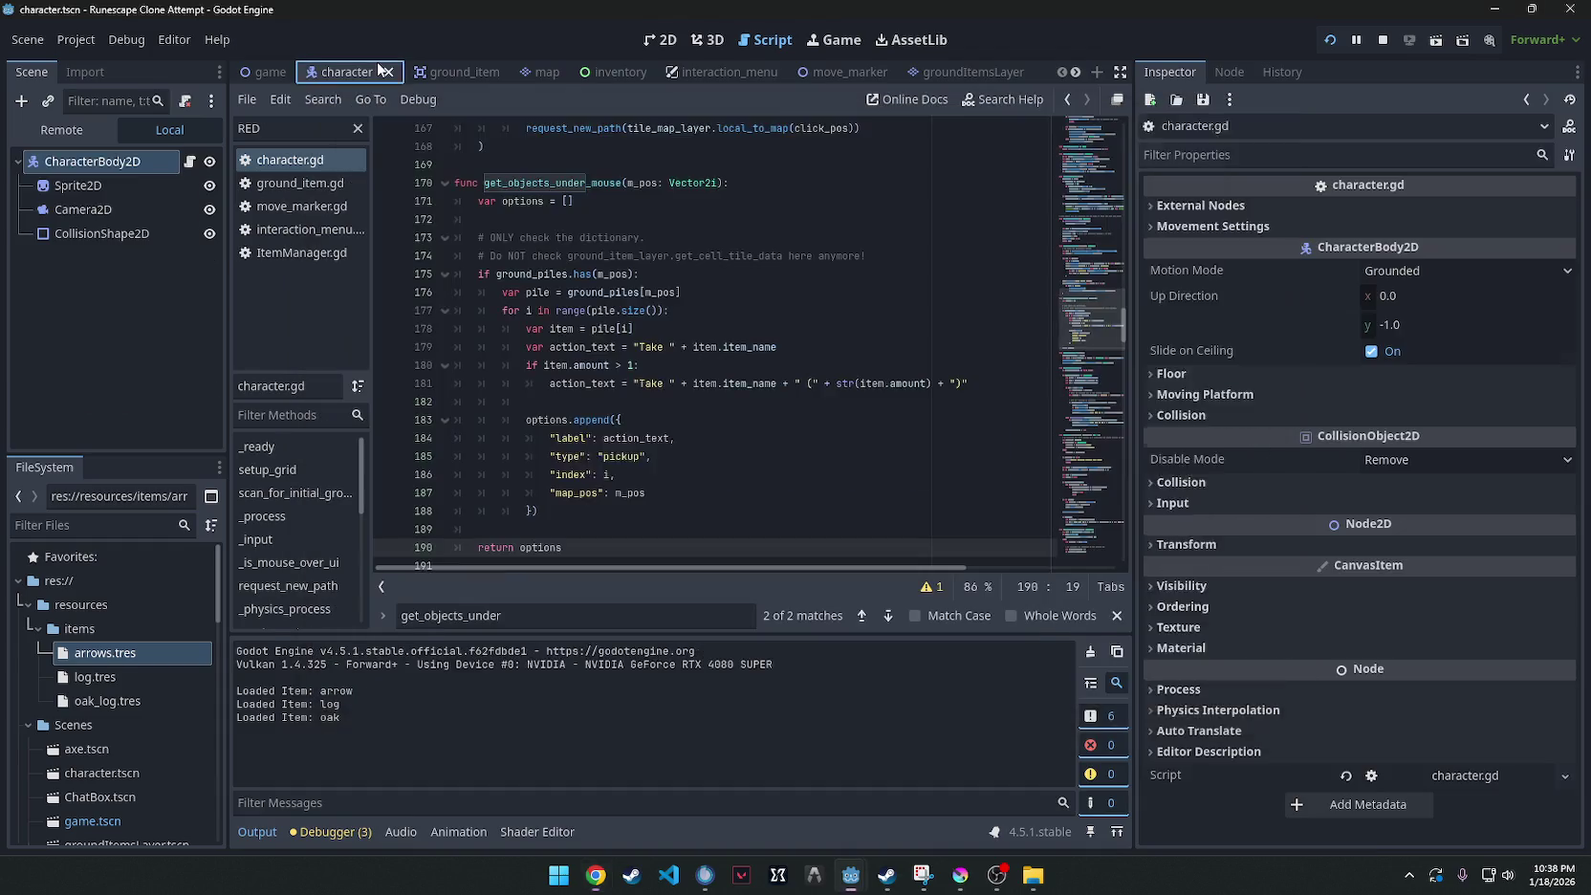
Close the character scene tab and browse the ground_item scene.
{"action": "left_click", "coordinate": [388, 72]}
{"action": "left_click", "coordinate": [351, 75]}
{"action": "scroll", "coordinate": [676, 340], "scroll_direction": "up", "scroll_amount": 10}
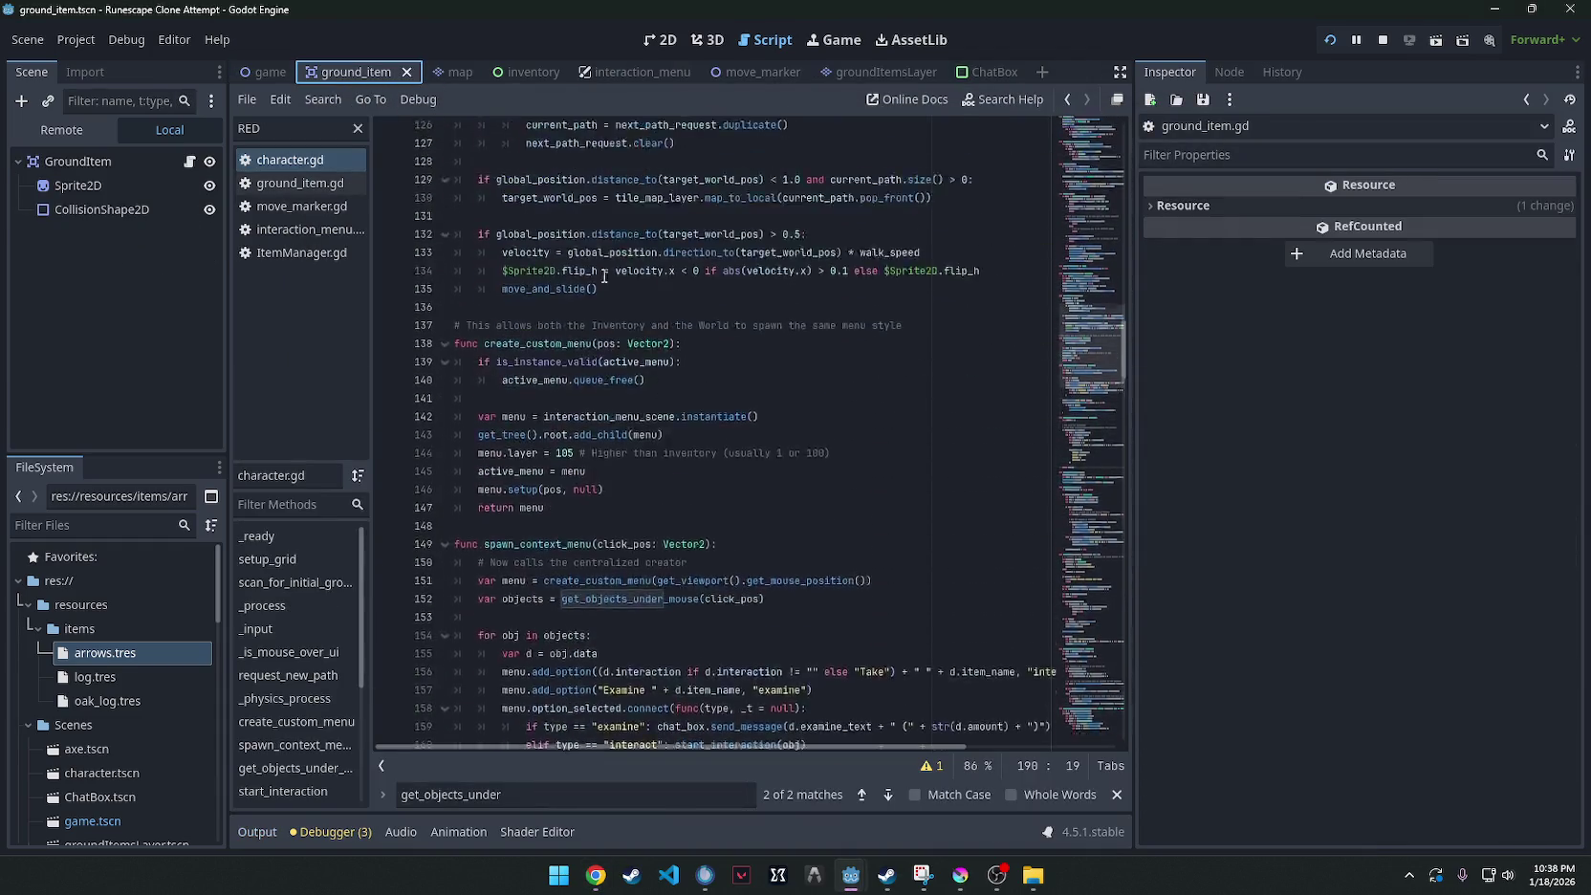
{"action": "scroll", "coordinate": [668, 322], "scroll_direction": "up", "scroll_amount": 3}
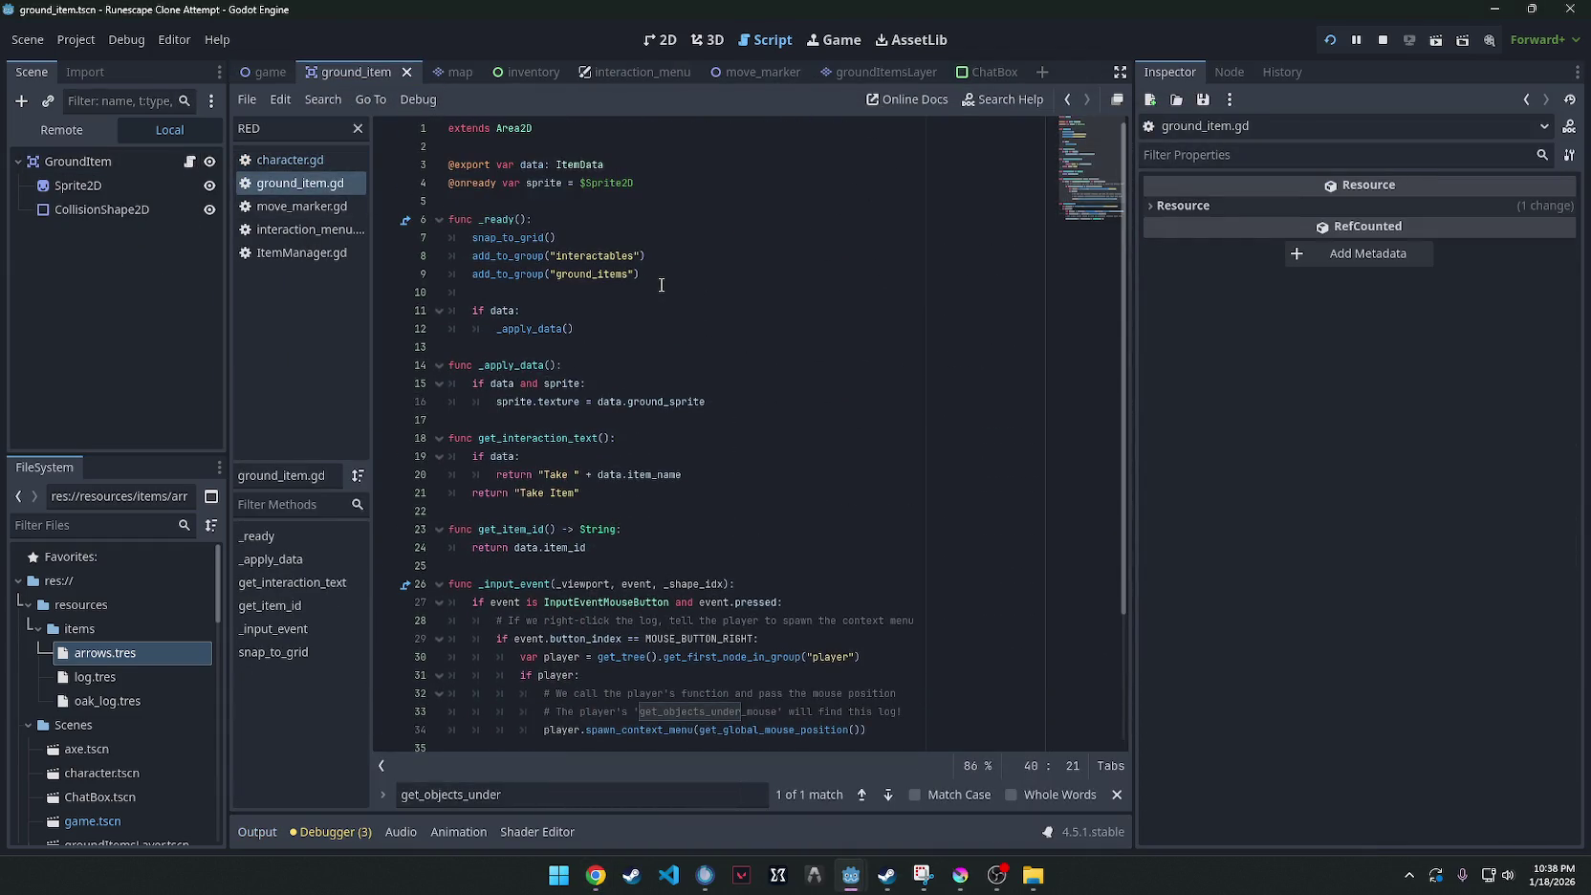
Open character.gd from the script list and select its entire code.
{"action": "left_click", "coordinate": [277, 160]}
{"action": "scroll", "coordinate": [753, 307], "scroll_direction": "up", "scroll_amount": 1}
{"action": "scroll", "coordinate": [752, 307], "scroll_direction": "up", "scroll_amount": 15}
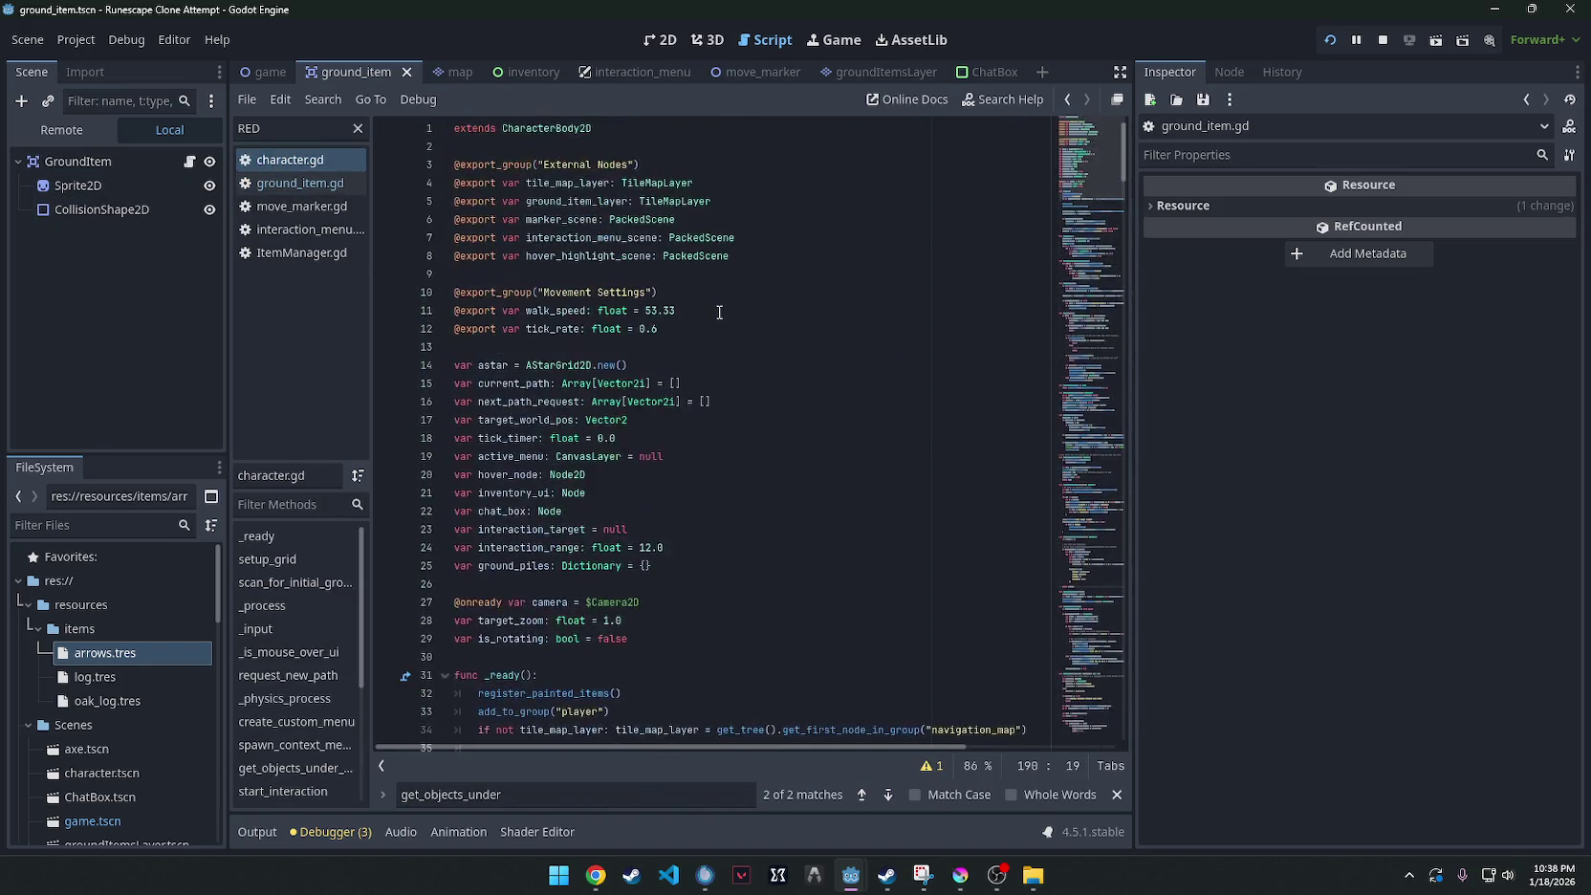
{"action": "left_click", "coordinate": [756, 279]}
{"action": "key", "text": "ctrl+a"}
{"action": "key", "text": "ctrl+c"}
{"action": "key", "text": "alt+Tab"}
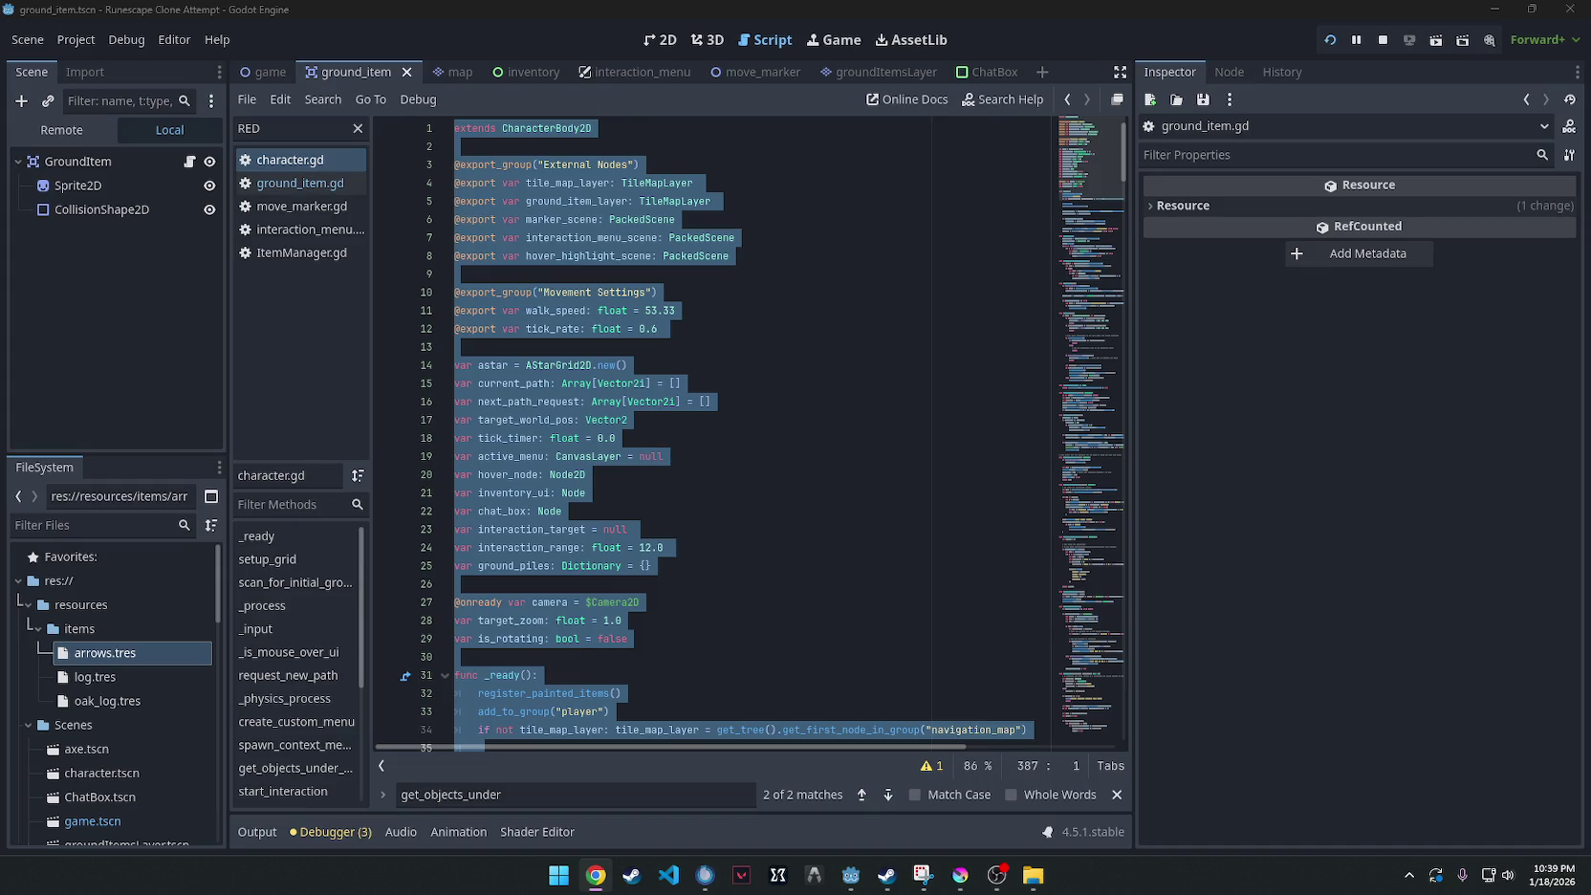
Paste the new character.gd, delete the trailing blank line, save, and bring the relaunched game forward.
{"action": "key", "text": "ctrl+v"}
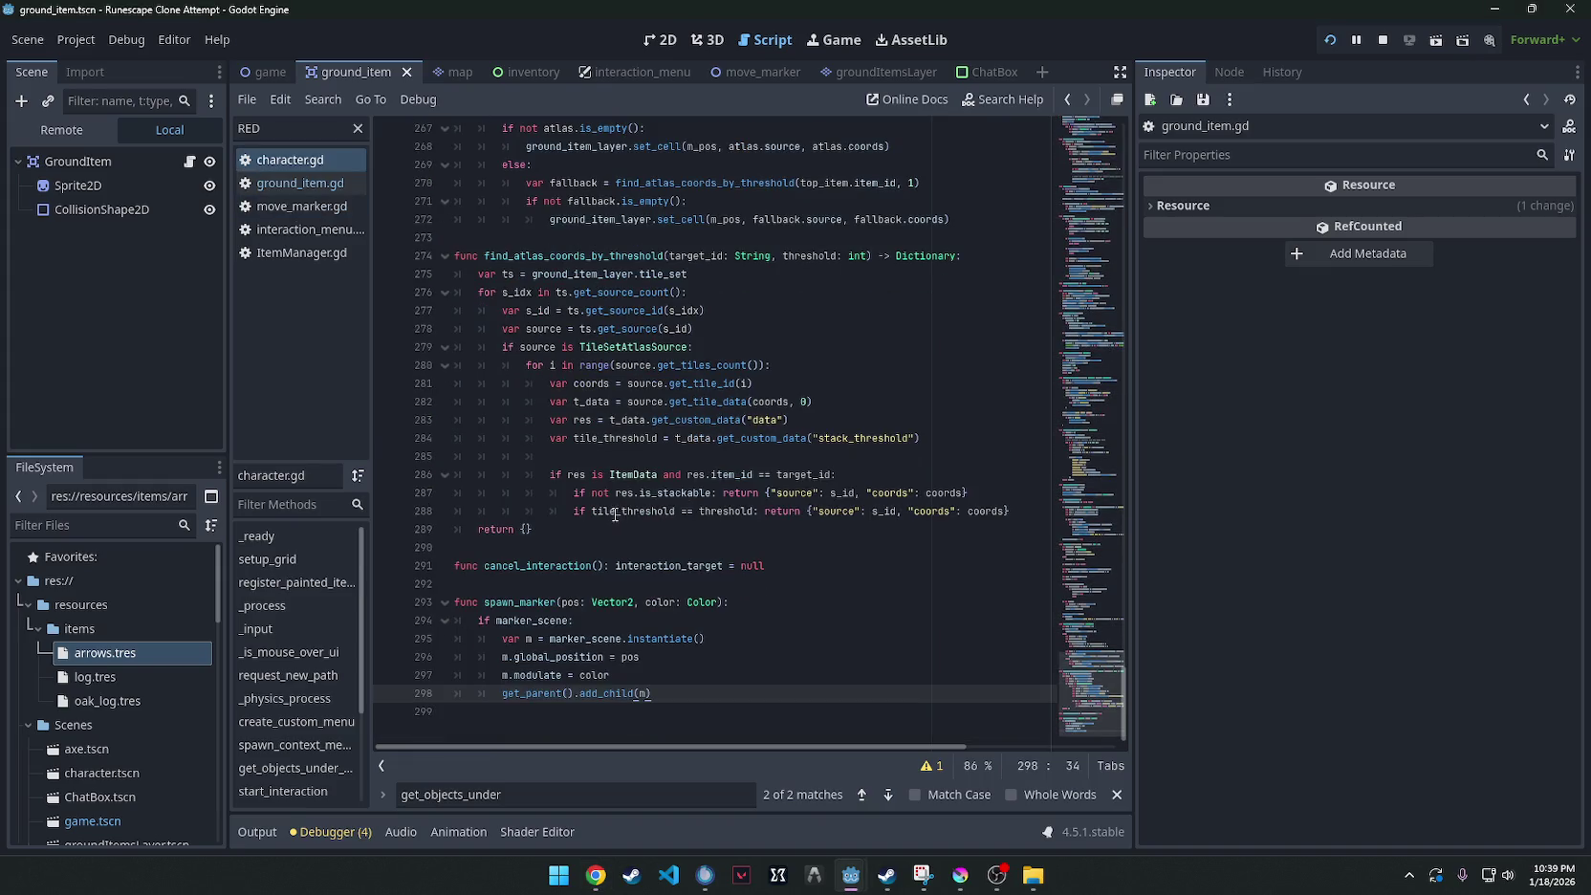
{"action": "left_click", "coordinate": [540, 721]}
{"action": "key", "text": "BackSpace"}
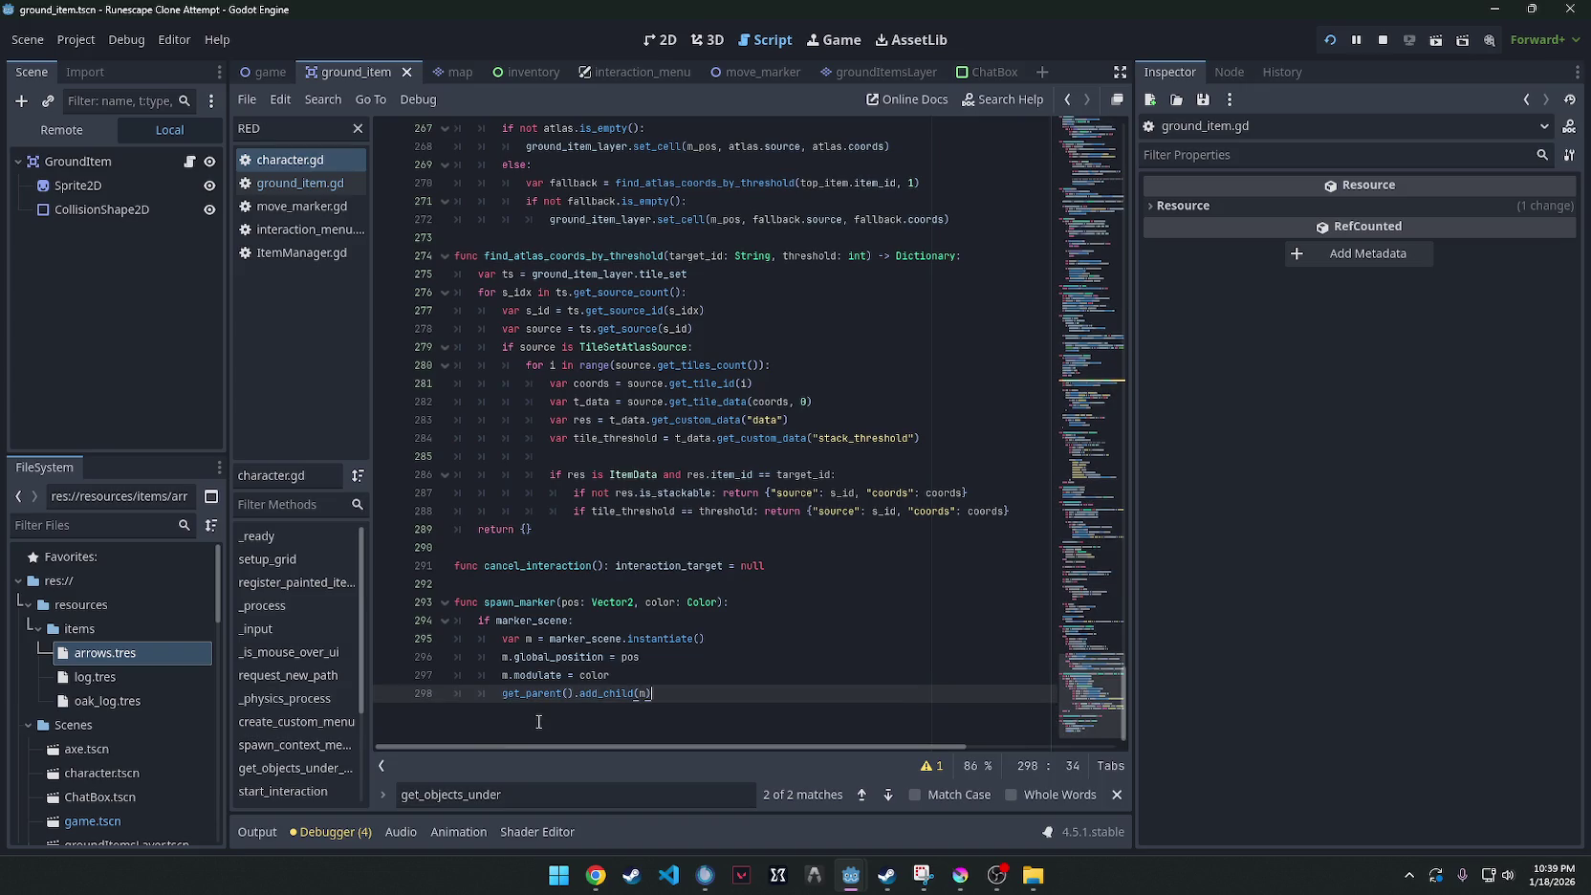
{"action": "key", "text": "ctrl+s"}
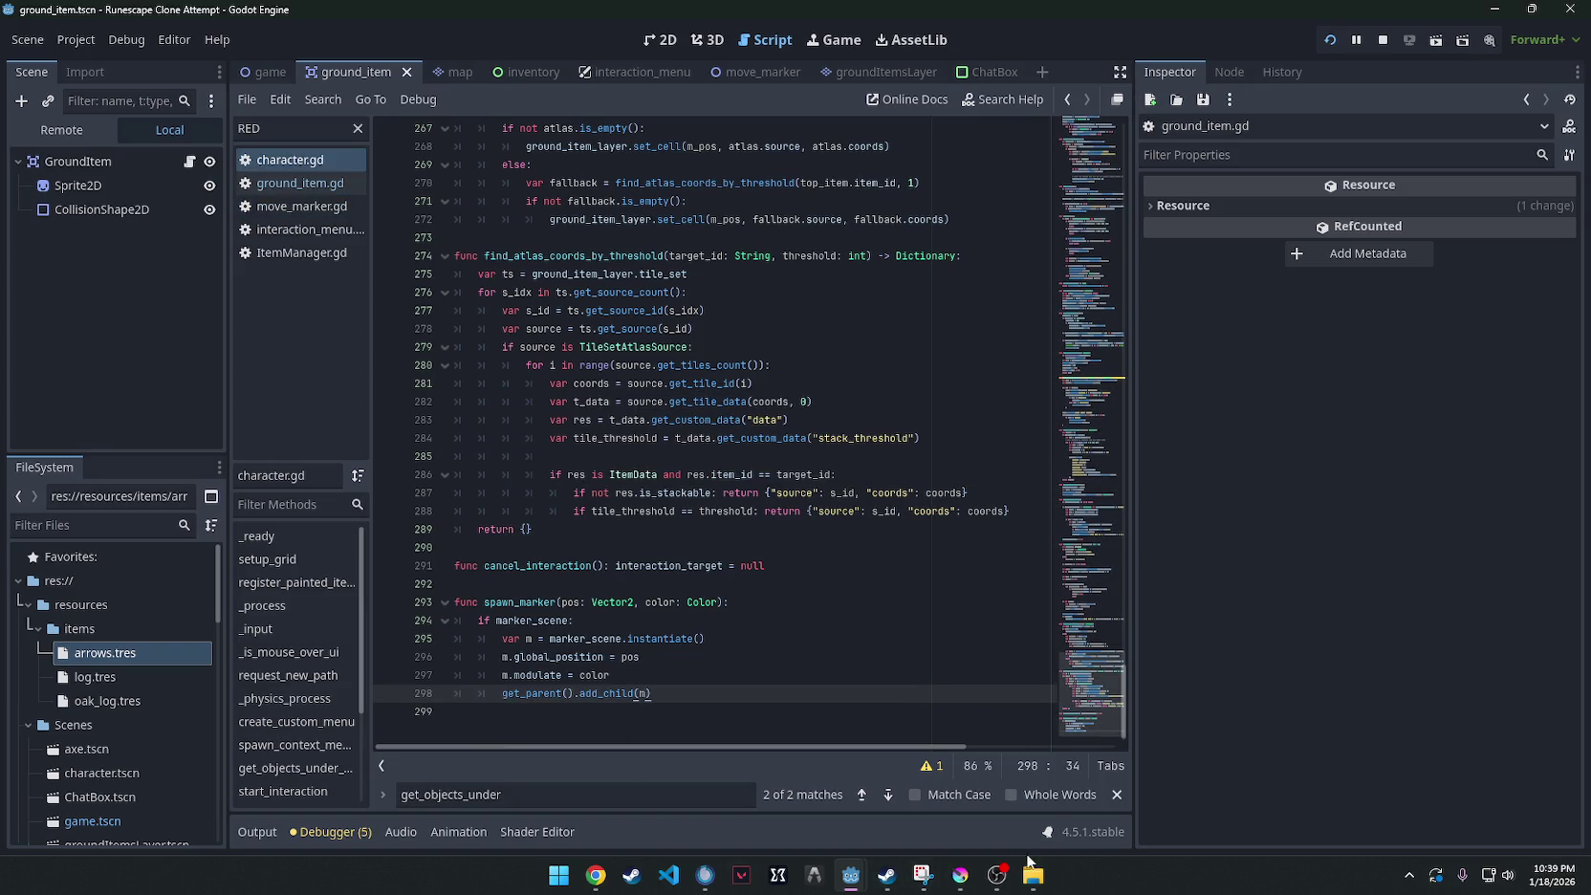
{"action": "mouse_move", "coordinate": [917, 881]}
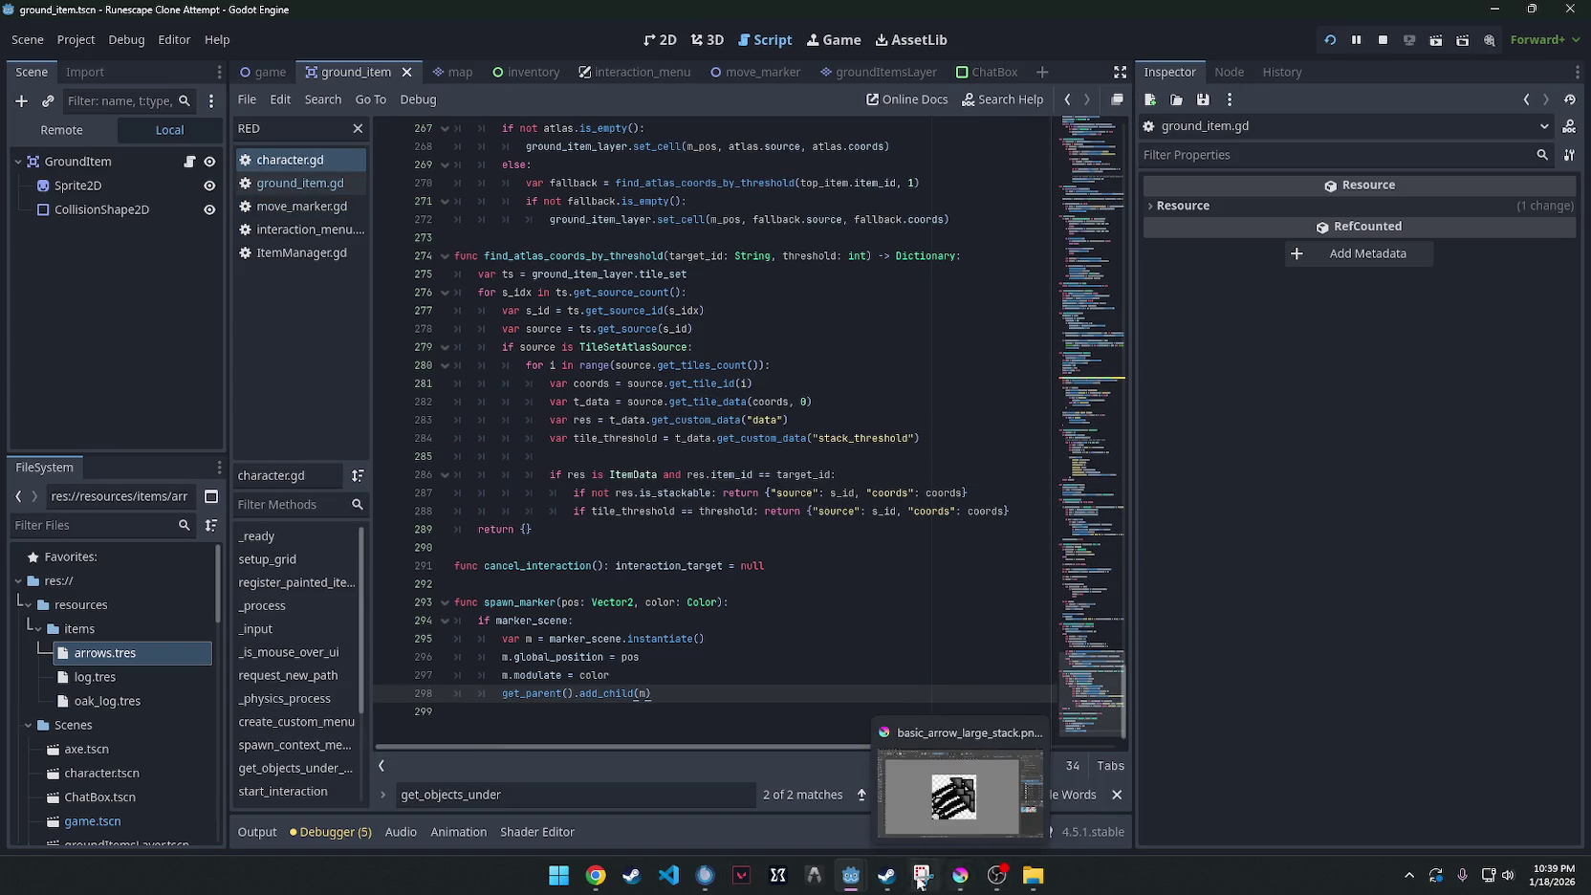
{"action": "mouse_move", "coordinate": [861, 879]}
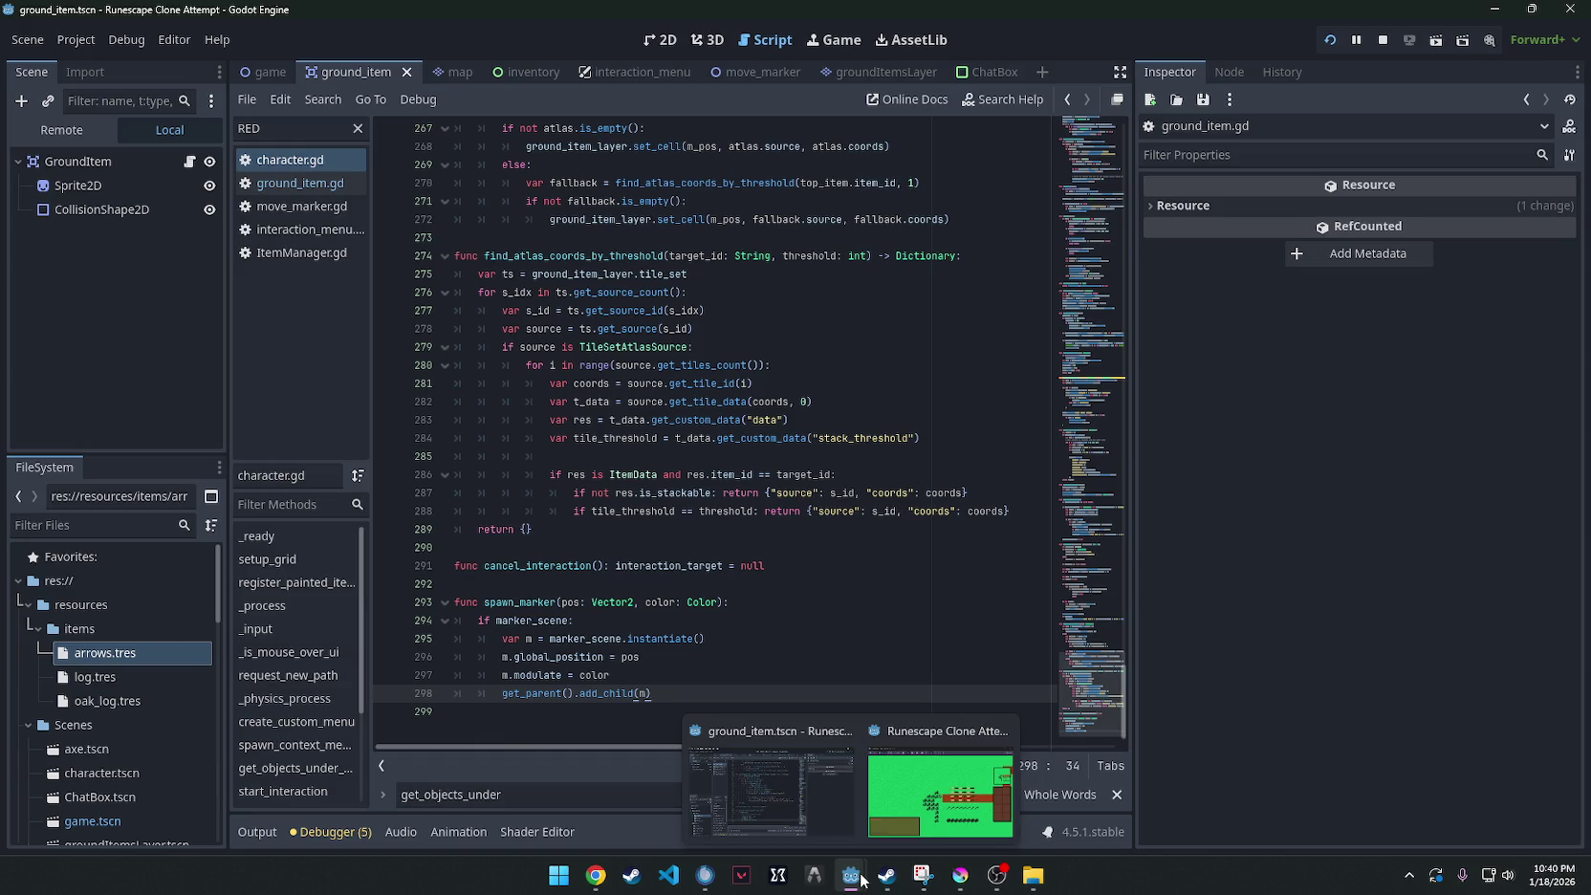
{"action": "left_click", "coordinate": [1330, 42]}
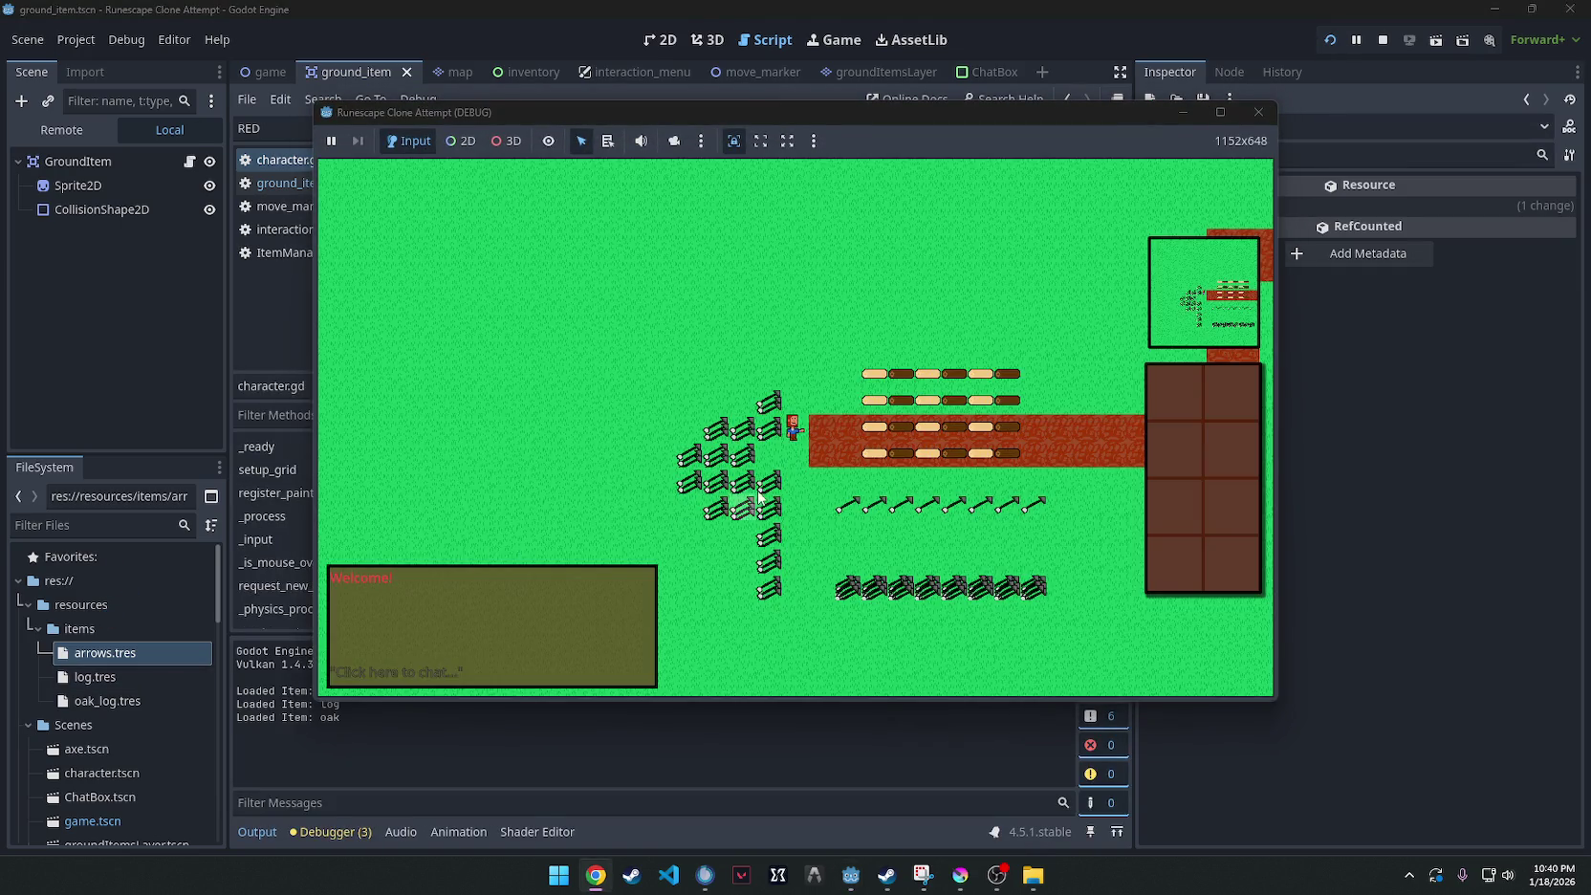
Drop the oak log from the inventory and take the first arrow.
{"action": "right_click", "coordinate": [876, 455]}
{"action": "scroll", "coordinate": [875, 505], "scroll_direction": "up", "scroll_amount": 2}
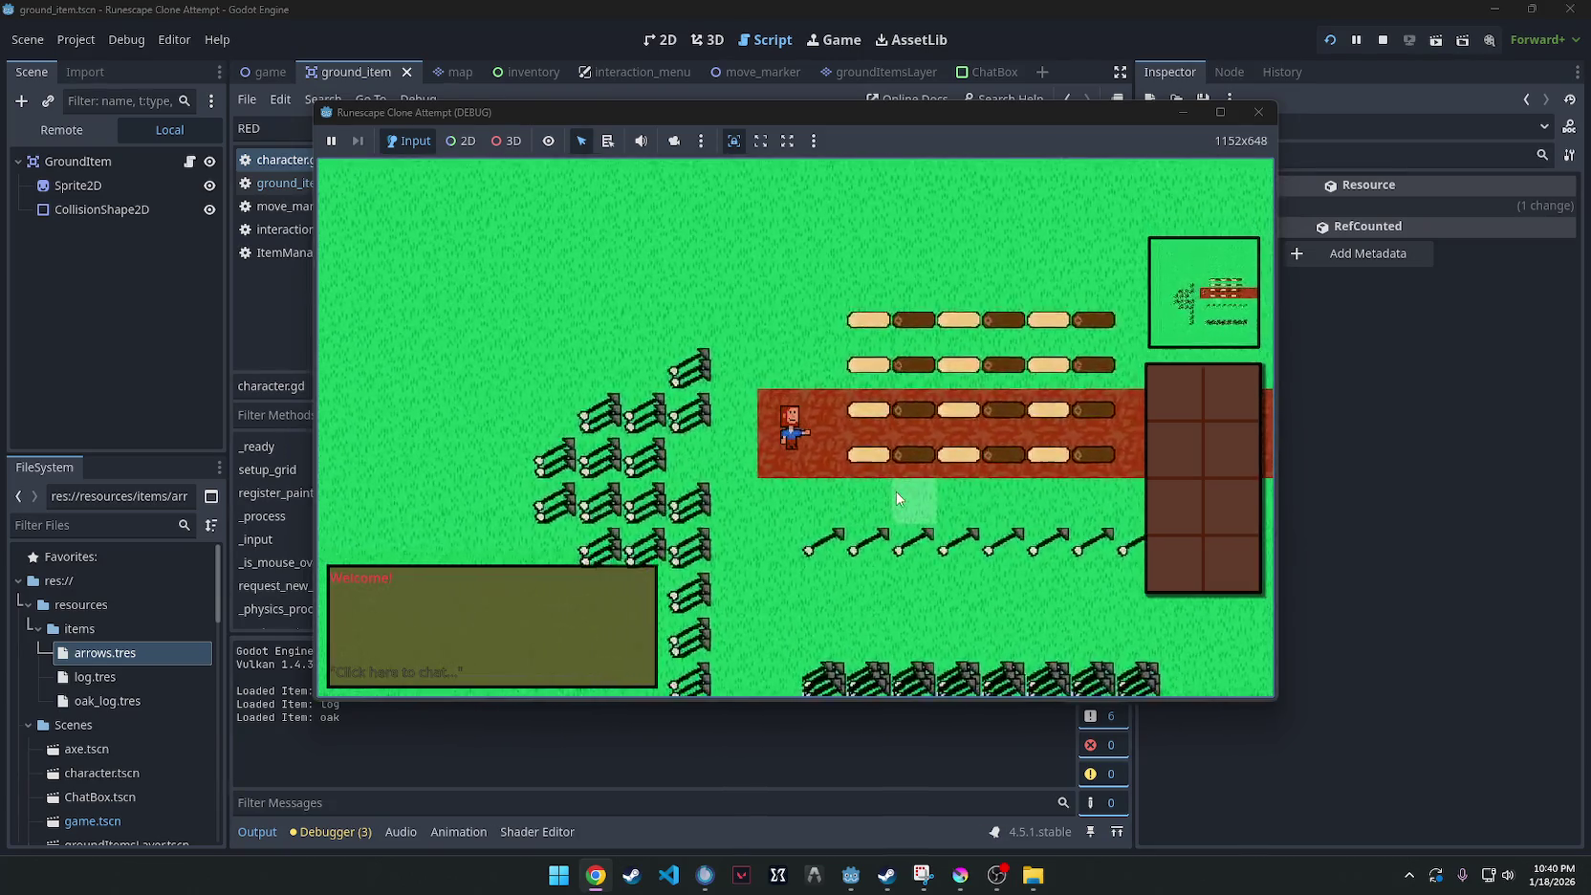
{"action": "left_click", "coordinate": [1182, 409]}
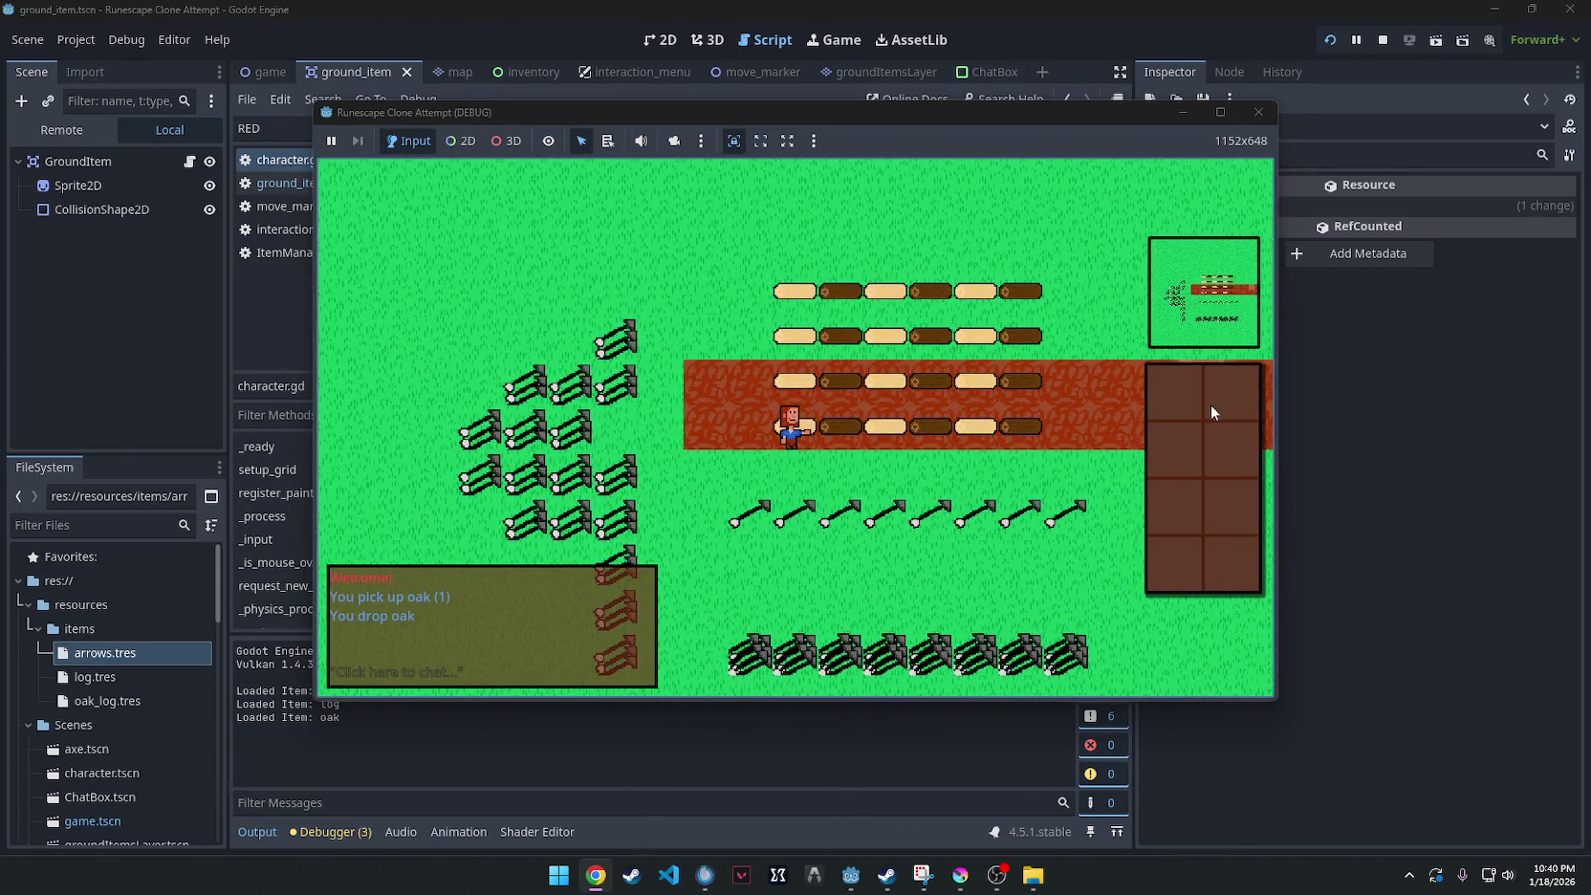
{"action": "right_click", "coordinate": [830, 521]}
{"action": "right_click", "coordinate": [871, 521]}
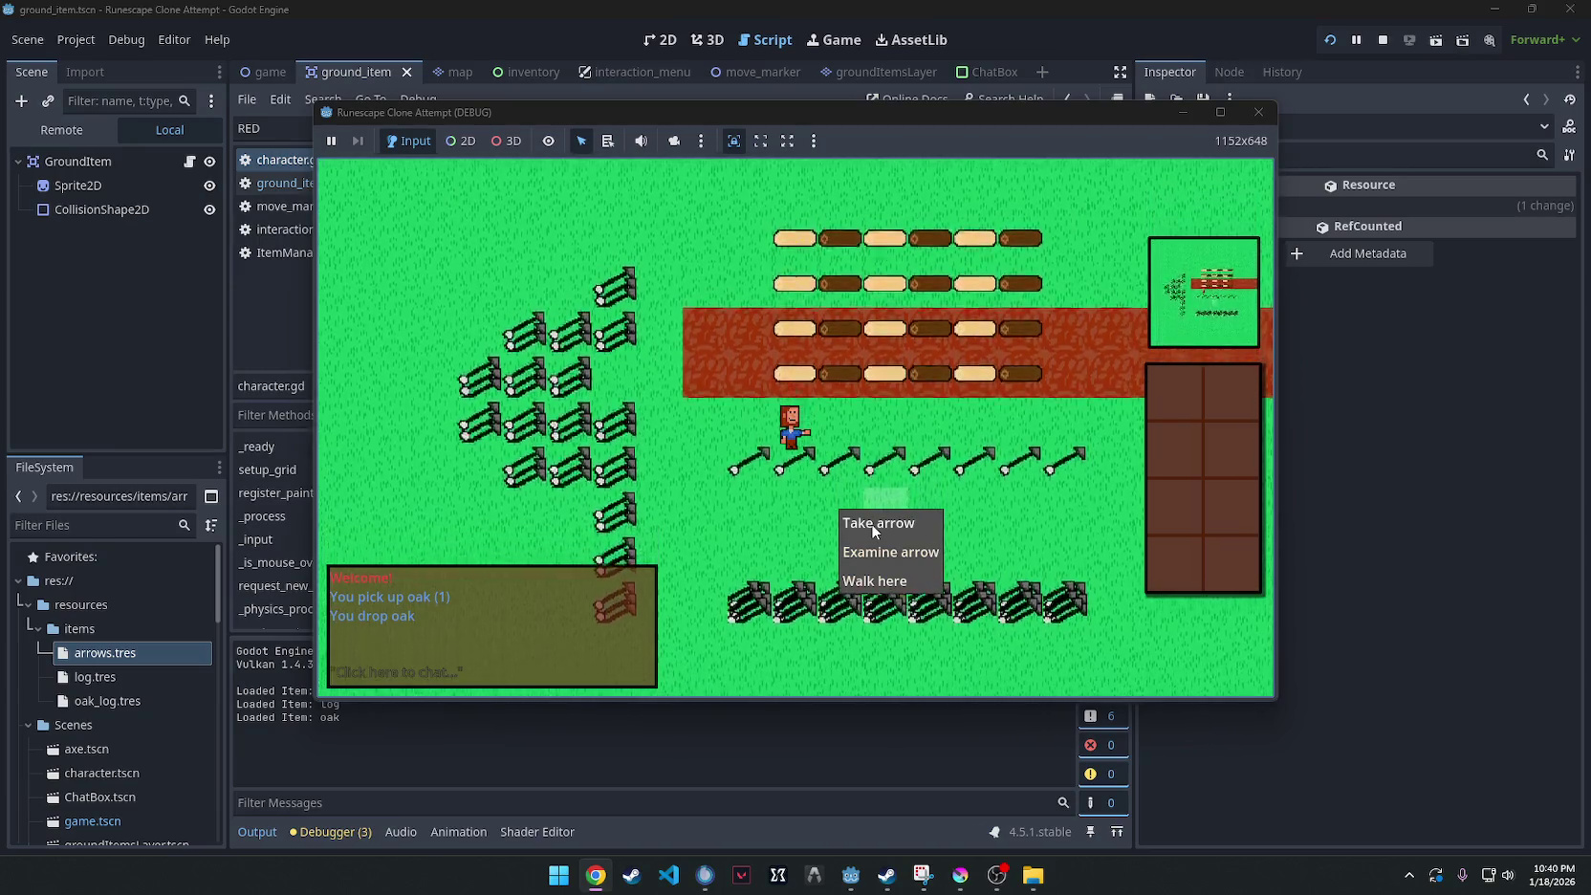
{"action": "left_click", "coordinate": [871, 523]}
Take three more arrows from the nearby ground piles.
{"action": "right_click", "coordinate": [901, 439]}
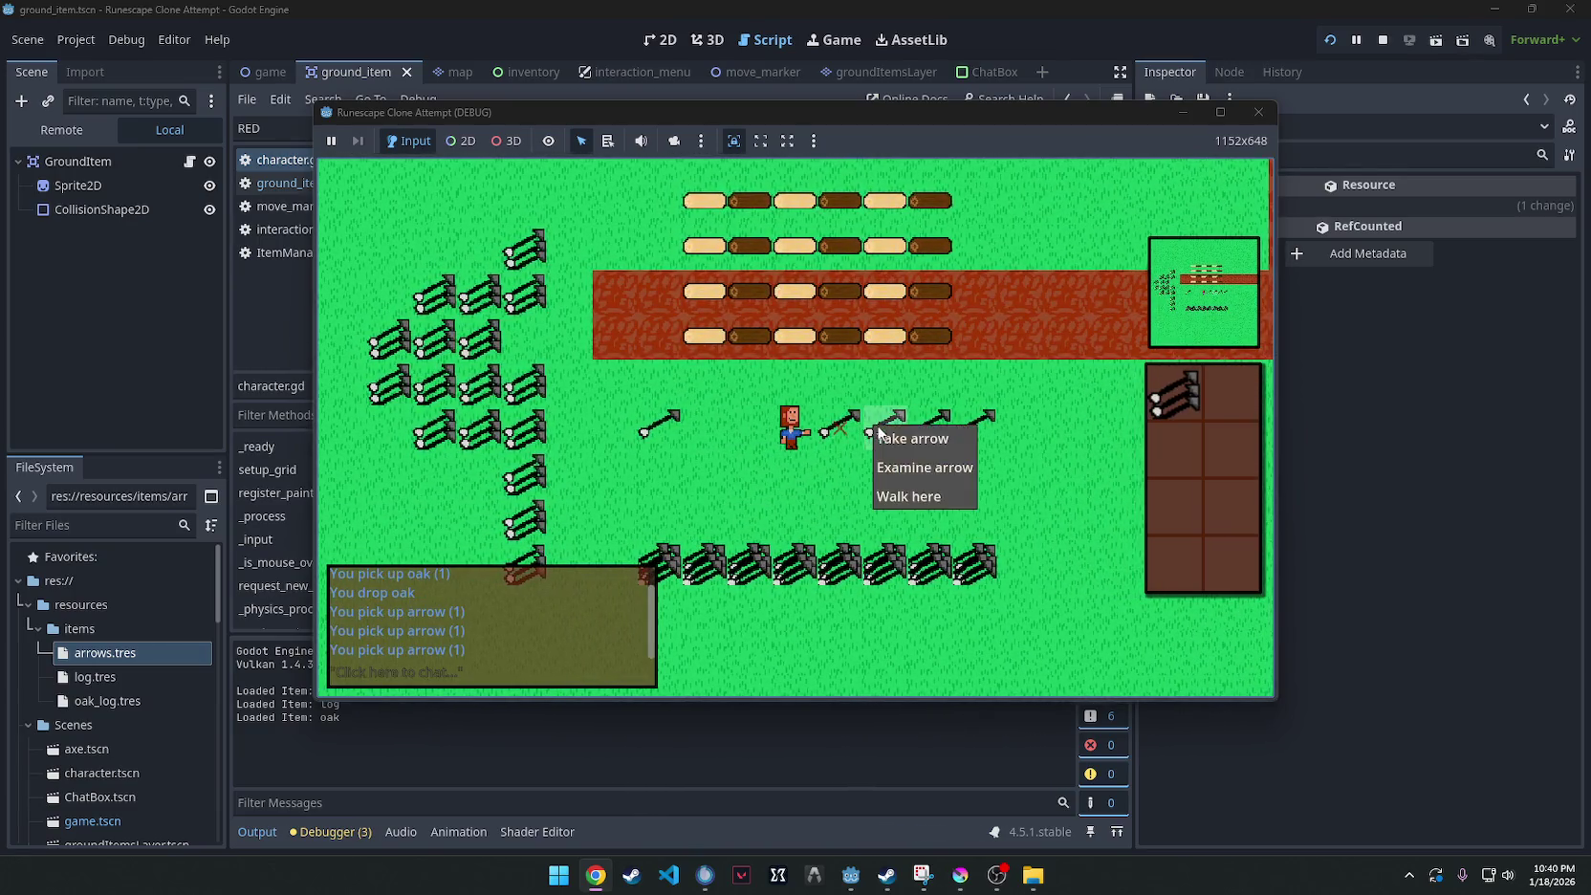
{"action": "left_click", "coordinate": [906, 439]}
{"action": "right_click", "coordinate": [911, 440]}
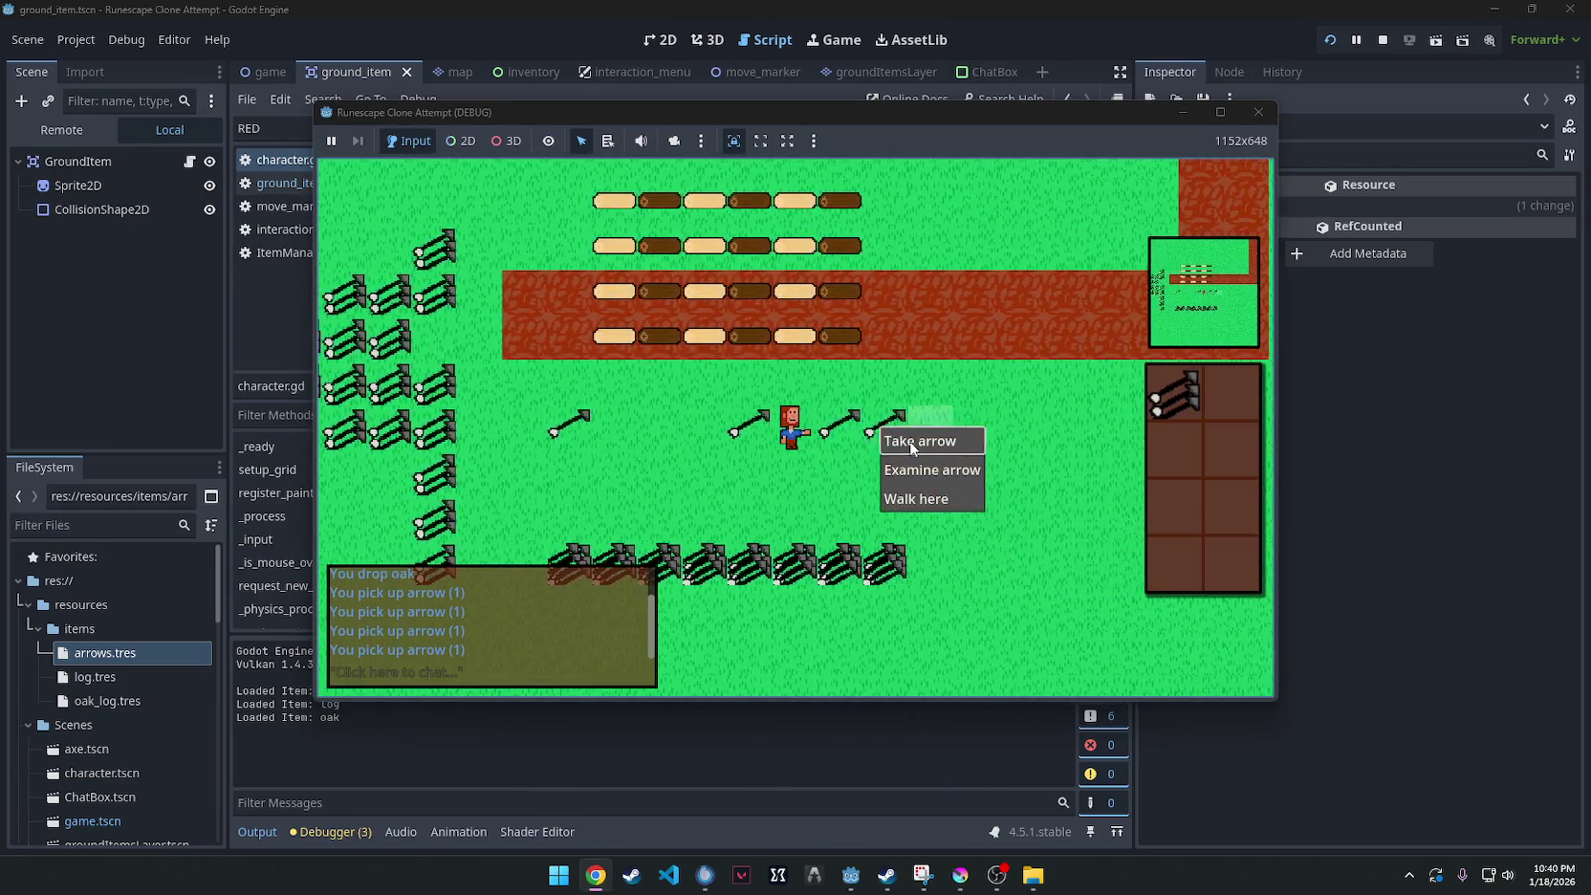
{"action": "left_click", "coordinate": [910, 441]}
{"action": "right_click", "coordinate": [913, 442]}
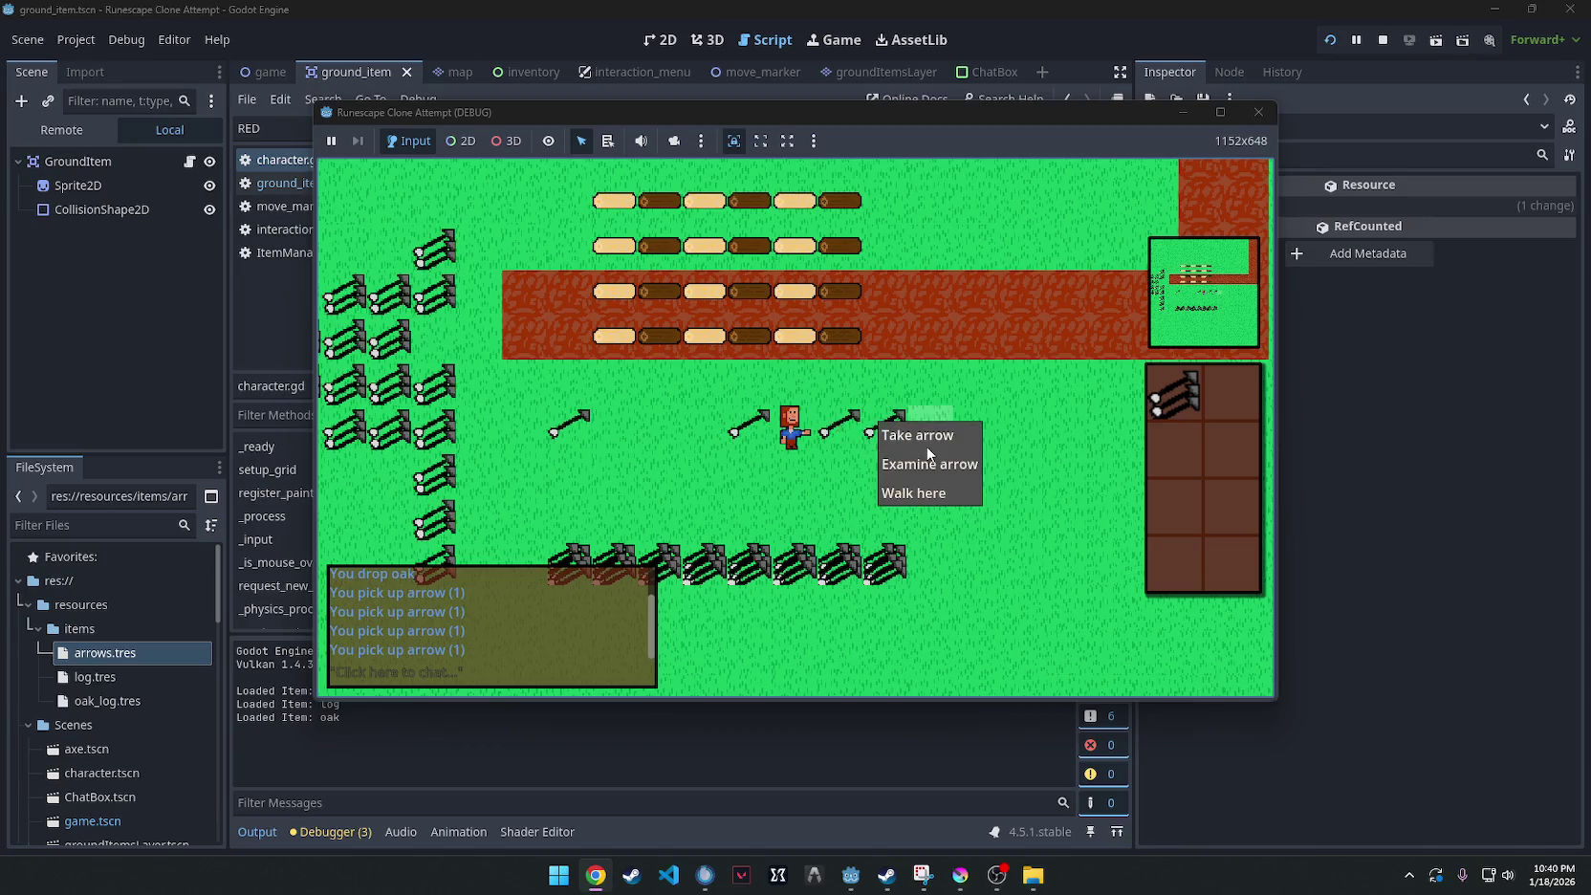
{"action": "left_click", "coordinate": [919, 441]}
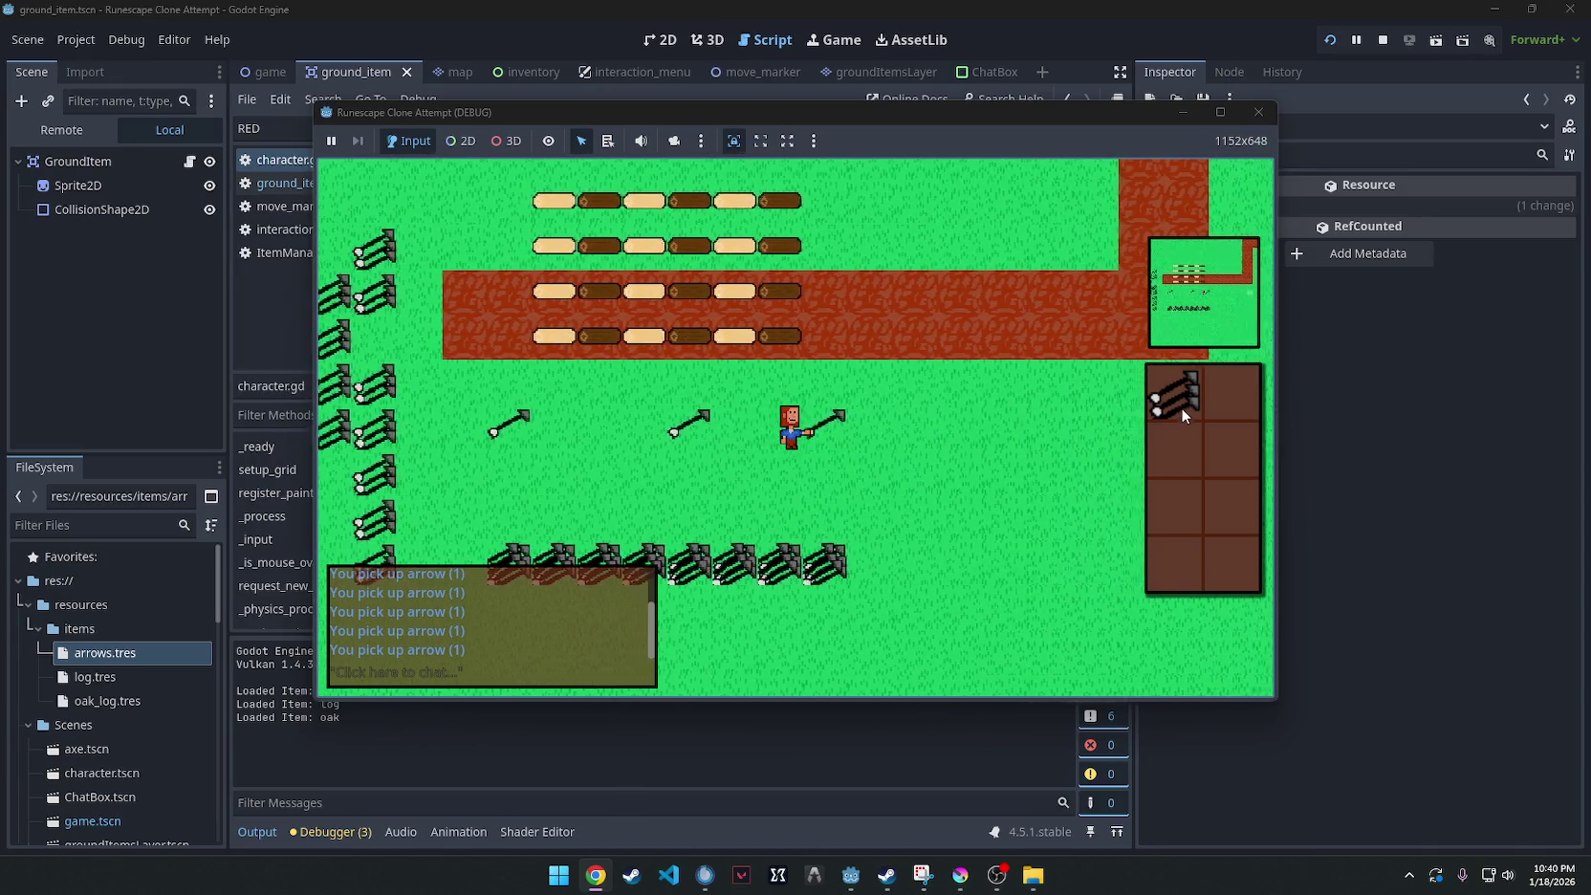
Drop the 6 inventory arrows, examine them on the ground, and take them back.
{"action": "right_click", "coordinate": [1180, 407]}
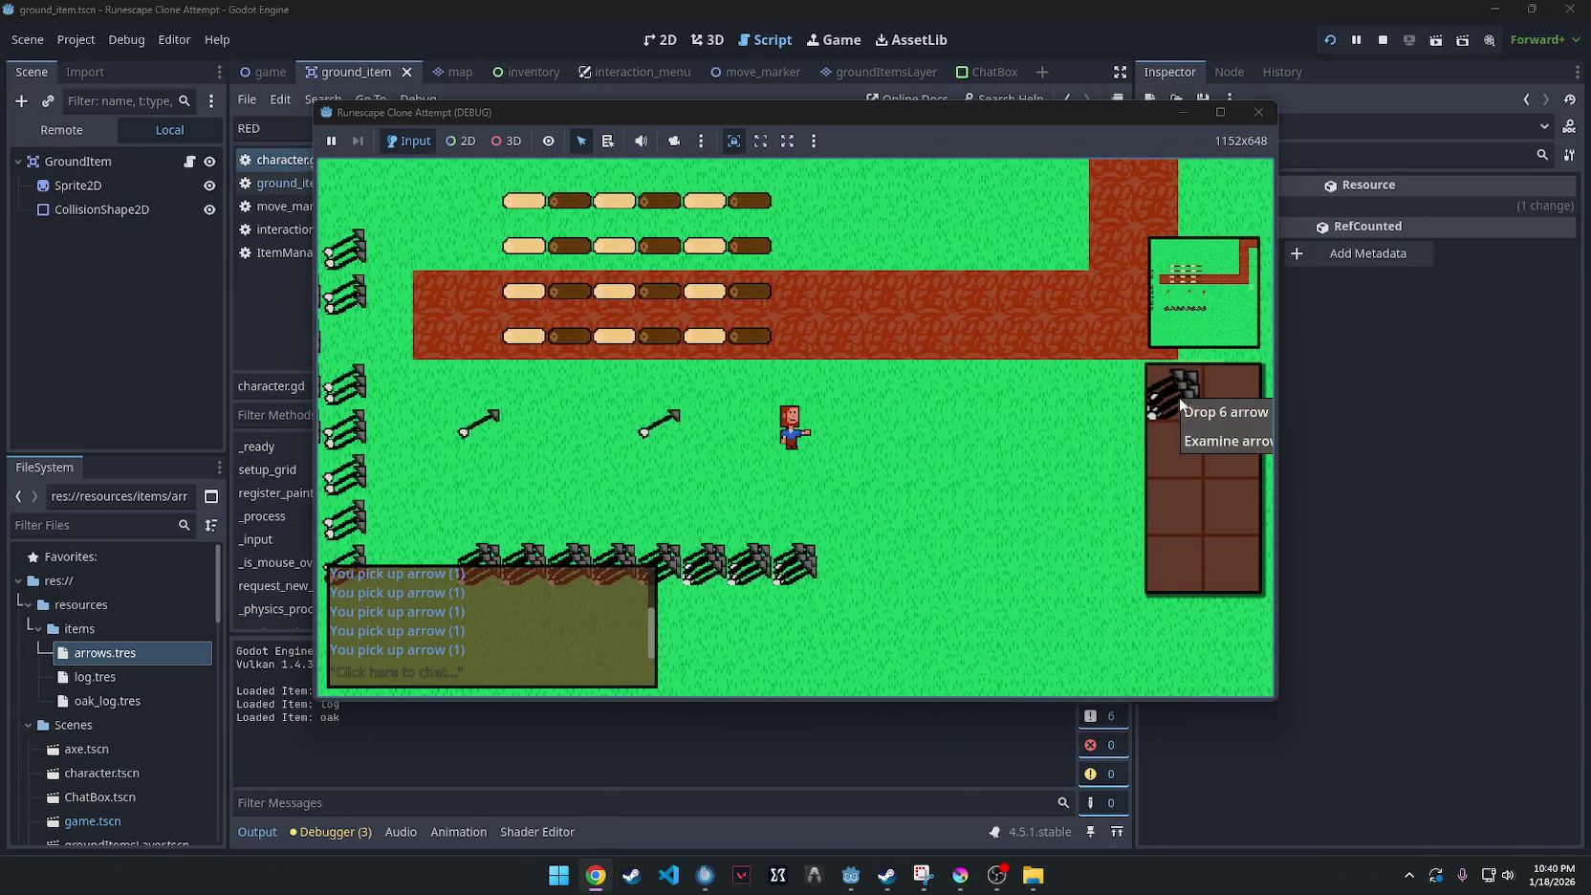
{"action": "left_click", "coordinate": [1206, 413]}
{"action": "right_click", "coordinate": [846, 443]}
{"action": "left_click", "coordinate": [849, 473]}
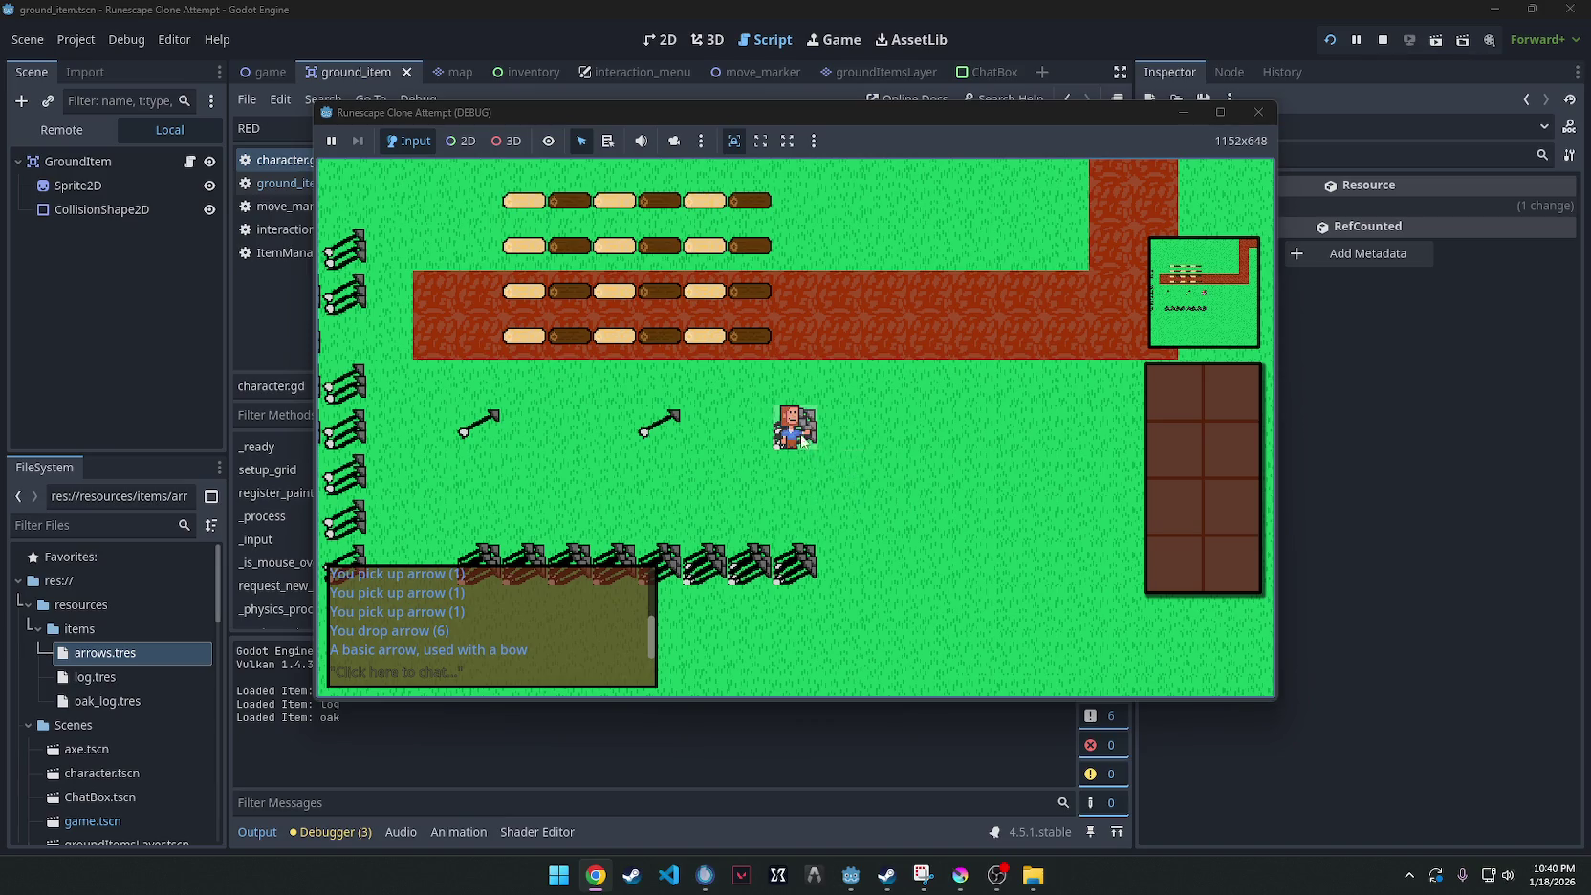
{"action": "right_click", "coordinate": [793, 430]}
{"action": "left_click", "coordinate": [807, 433]}
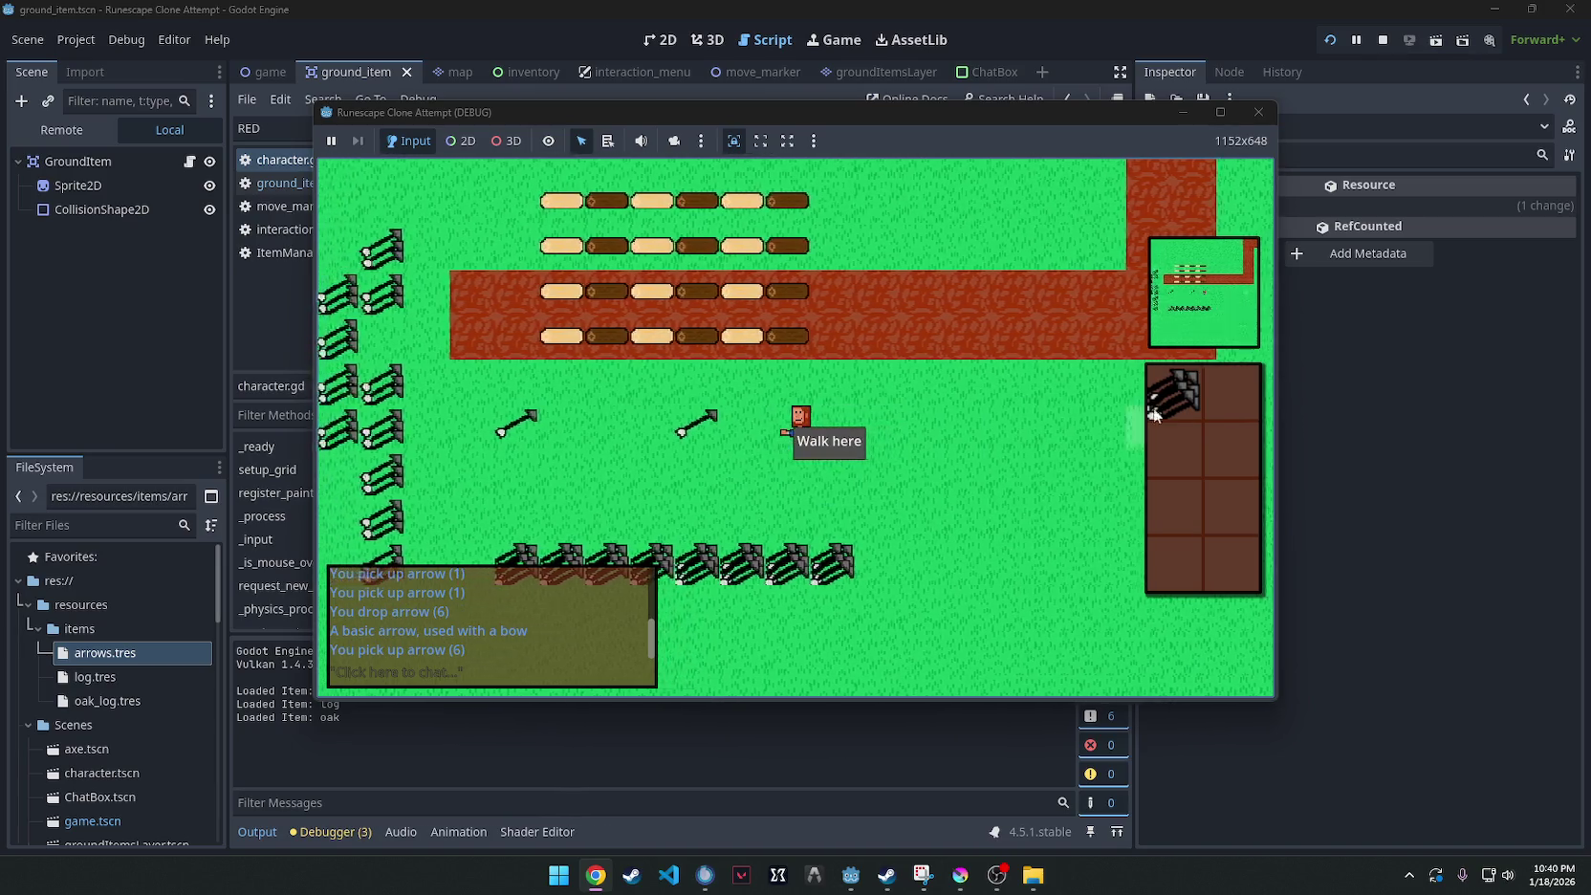
Drop and retake the arrows, drop them beside the character, then walk to the arrow row.
{"action": "right_click", "coordinate": [1174, 403]}
{"action": "left_click", "coordinate": [1195, 411]}
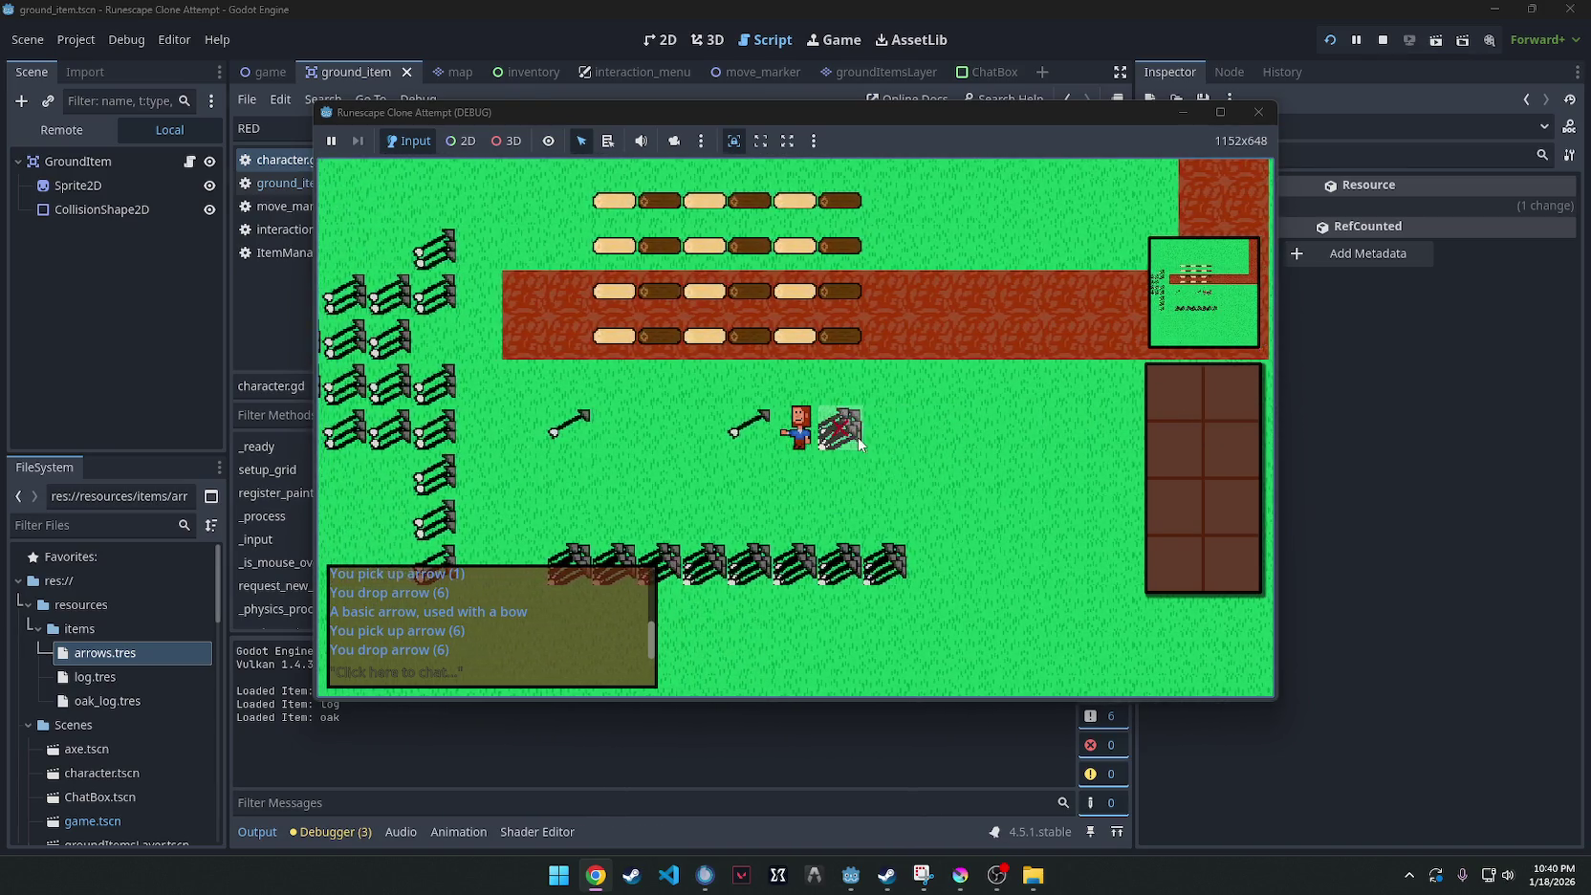
{"action": "left_click", "coordinate": [812, 432]}
{"action": "right_click", "coordinate": [770, 526]}
{"action": "right_click", "coordinate": [1181, 397]}
{"action": "left_click", "coordinate": [1195, 401]}
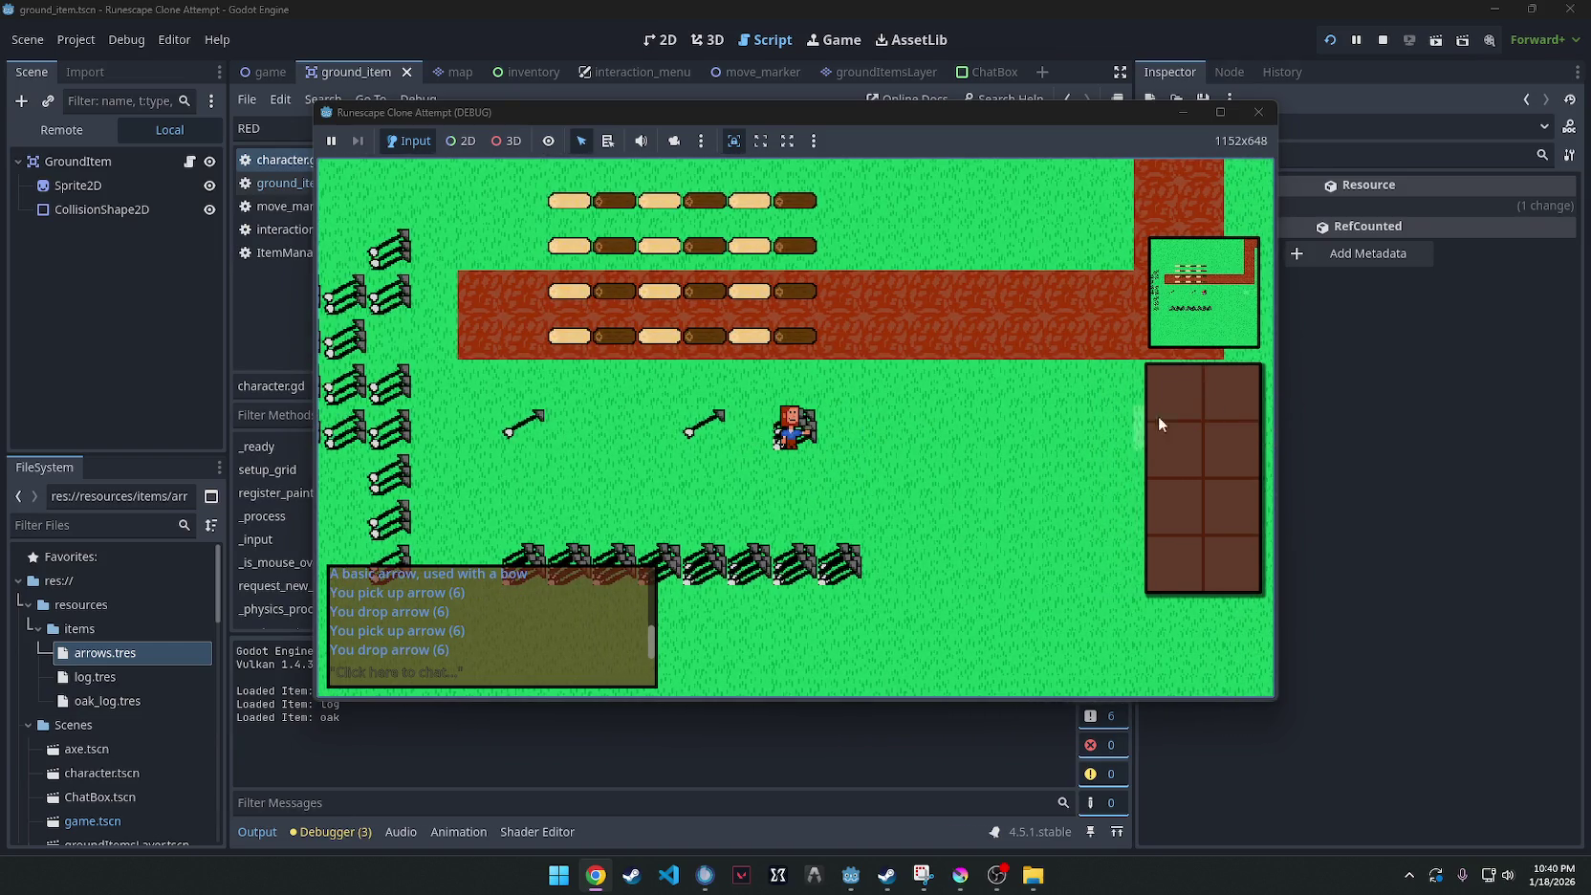
{"action": "right_click", "coordinate": [811, 571]}
{"action": "left_click", "coordinate": [813, 579]}
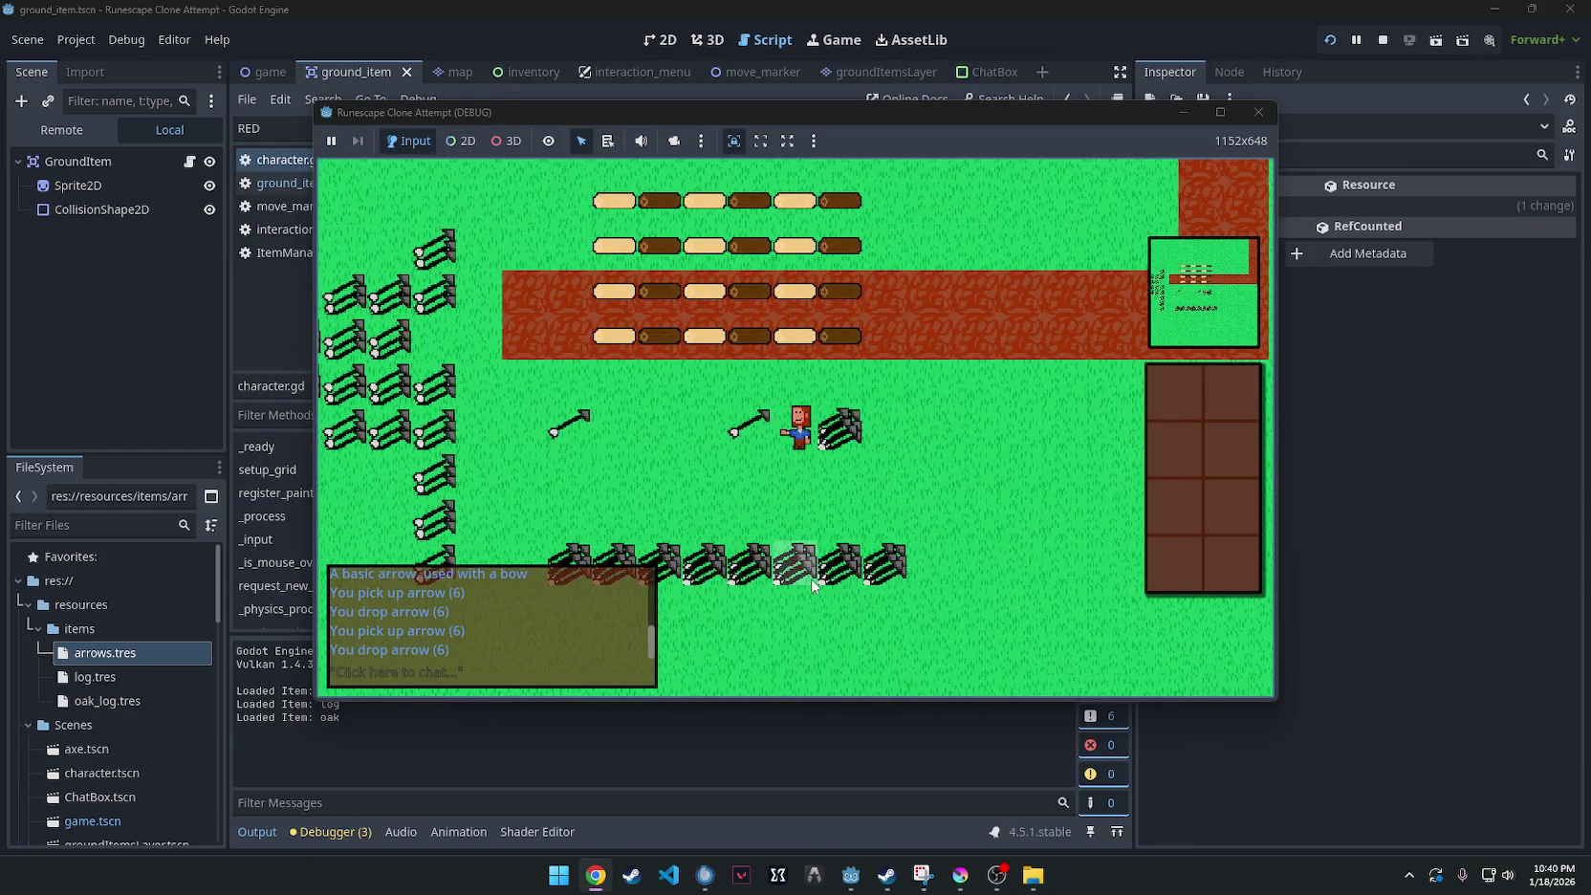
Take arrows from a pile and examine the 12 arrows in the inventory.
{"action": "right_click", "coordinate": [874, 512]}
{"action": "left_click", "coordinate": [874, 494]}
{"action": "right_click", "coordinate": [876, 447]}
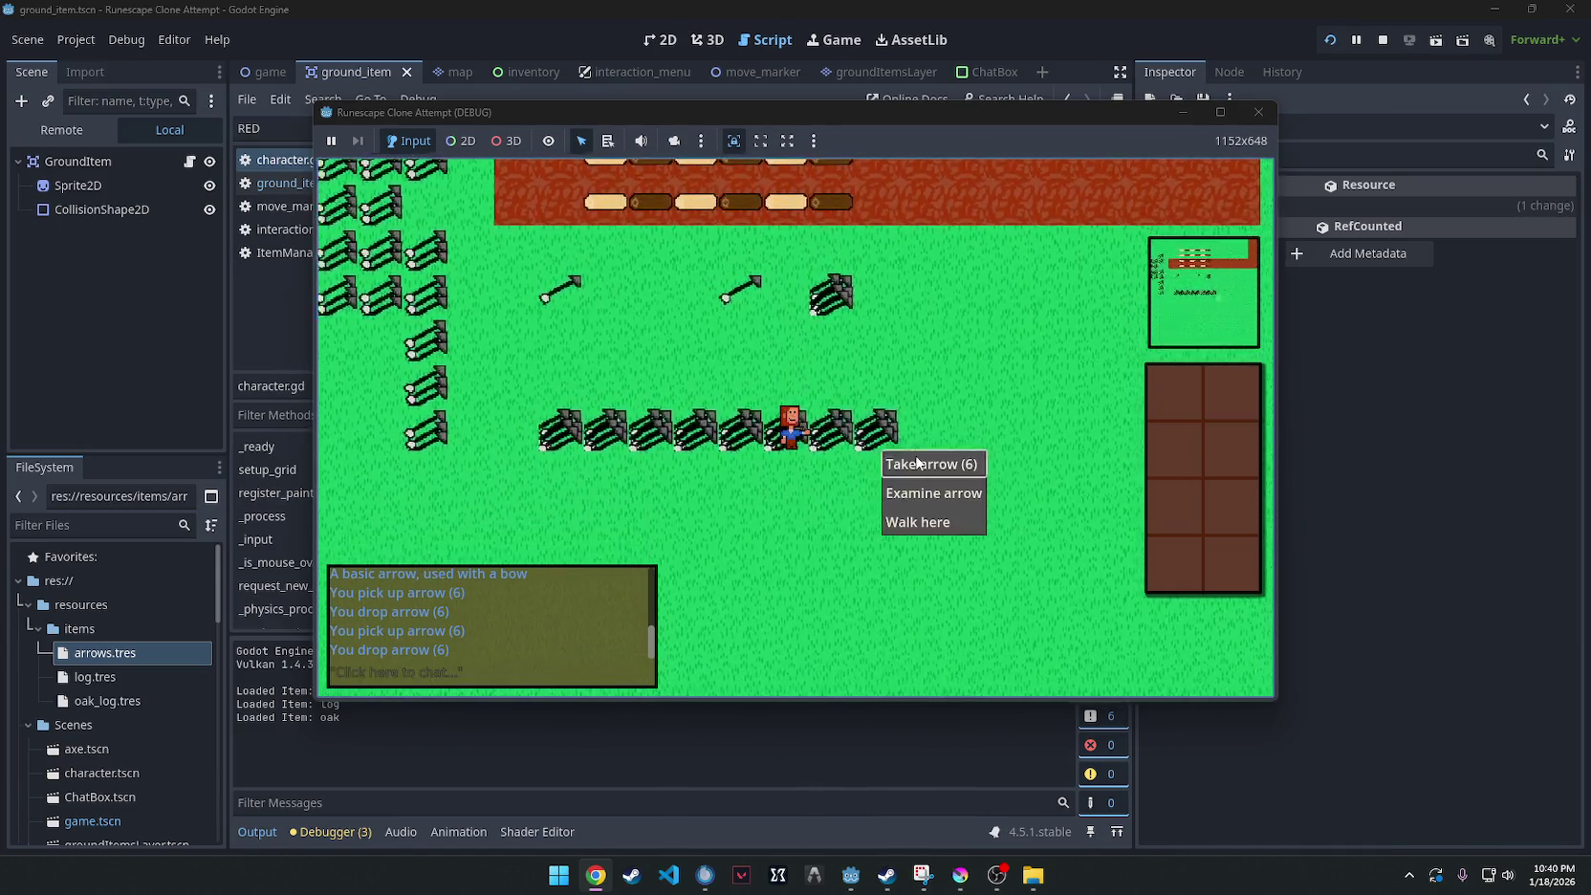
{"action": "left_click", "coordinate": [889, 455]}
{"action": "right_click", "coordinate": [704, 518]}
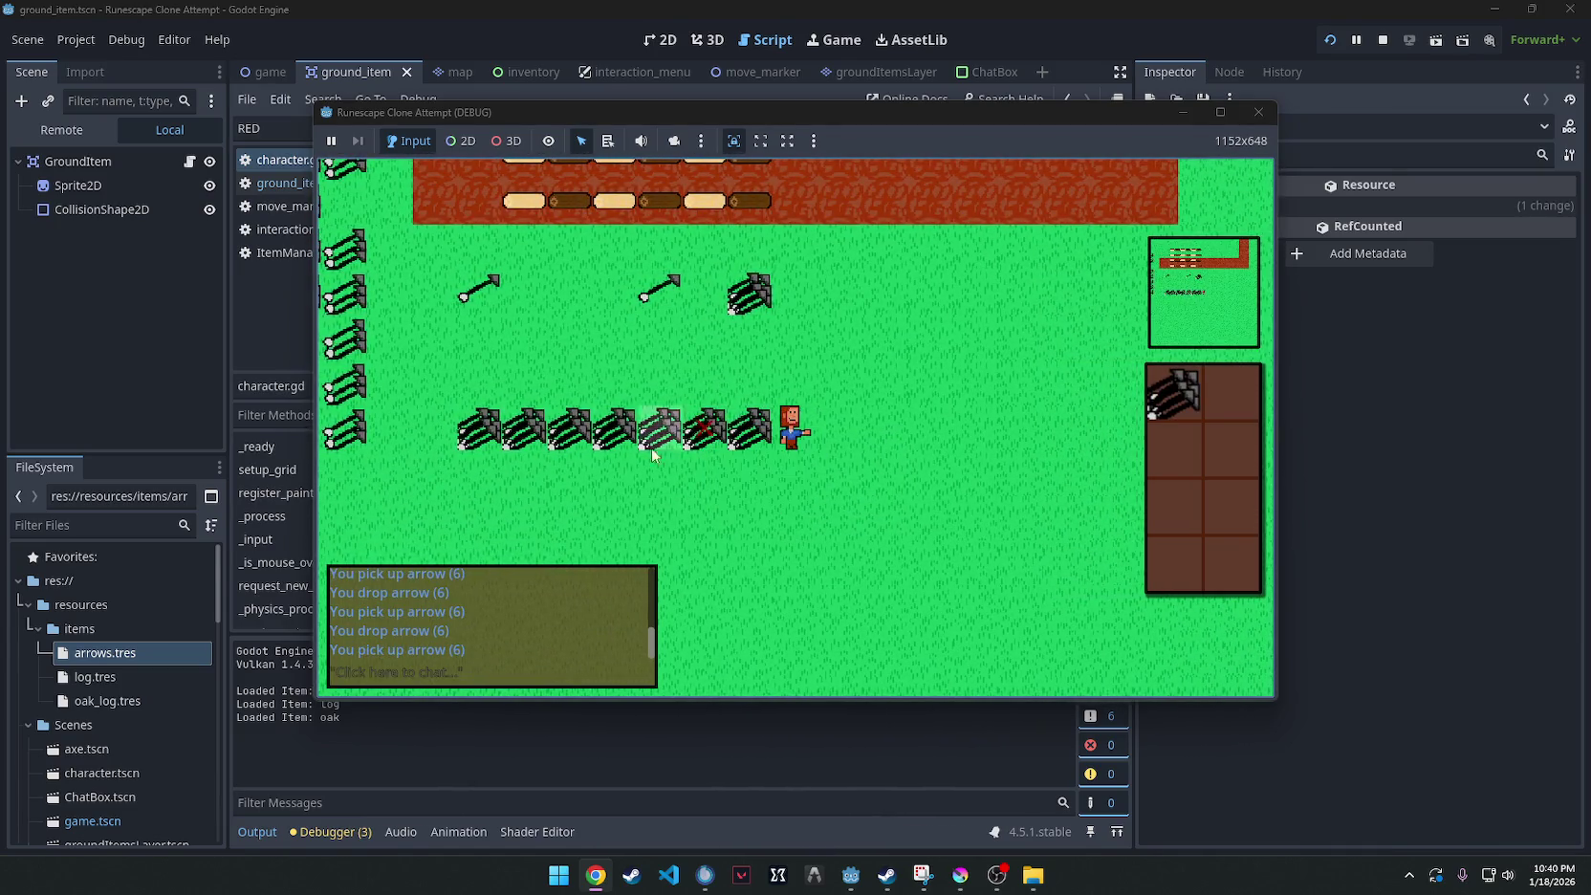
{"action": "right_click", "coordinate": [343, 434]}
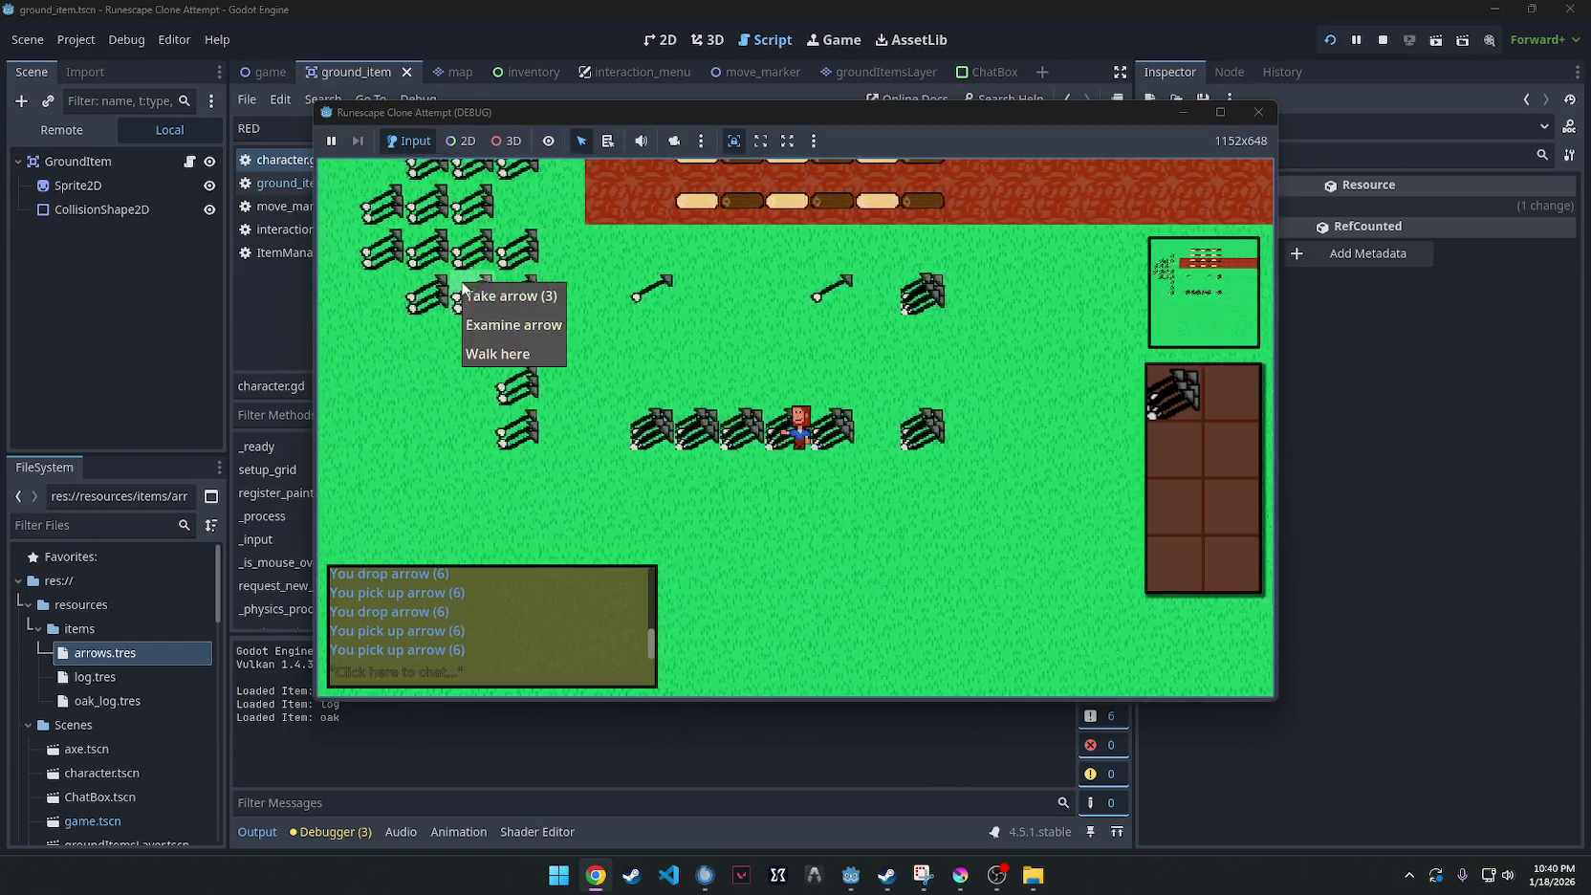
{"action": "right_click", "coordinate": [1174, 385]}
{"action": "left_click", "coordinate": [1233, 432]}
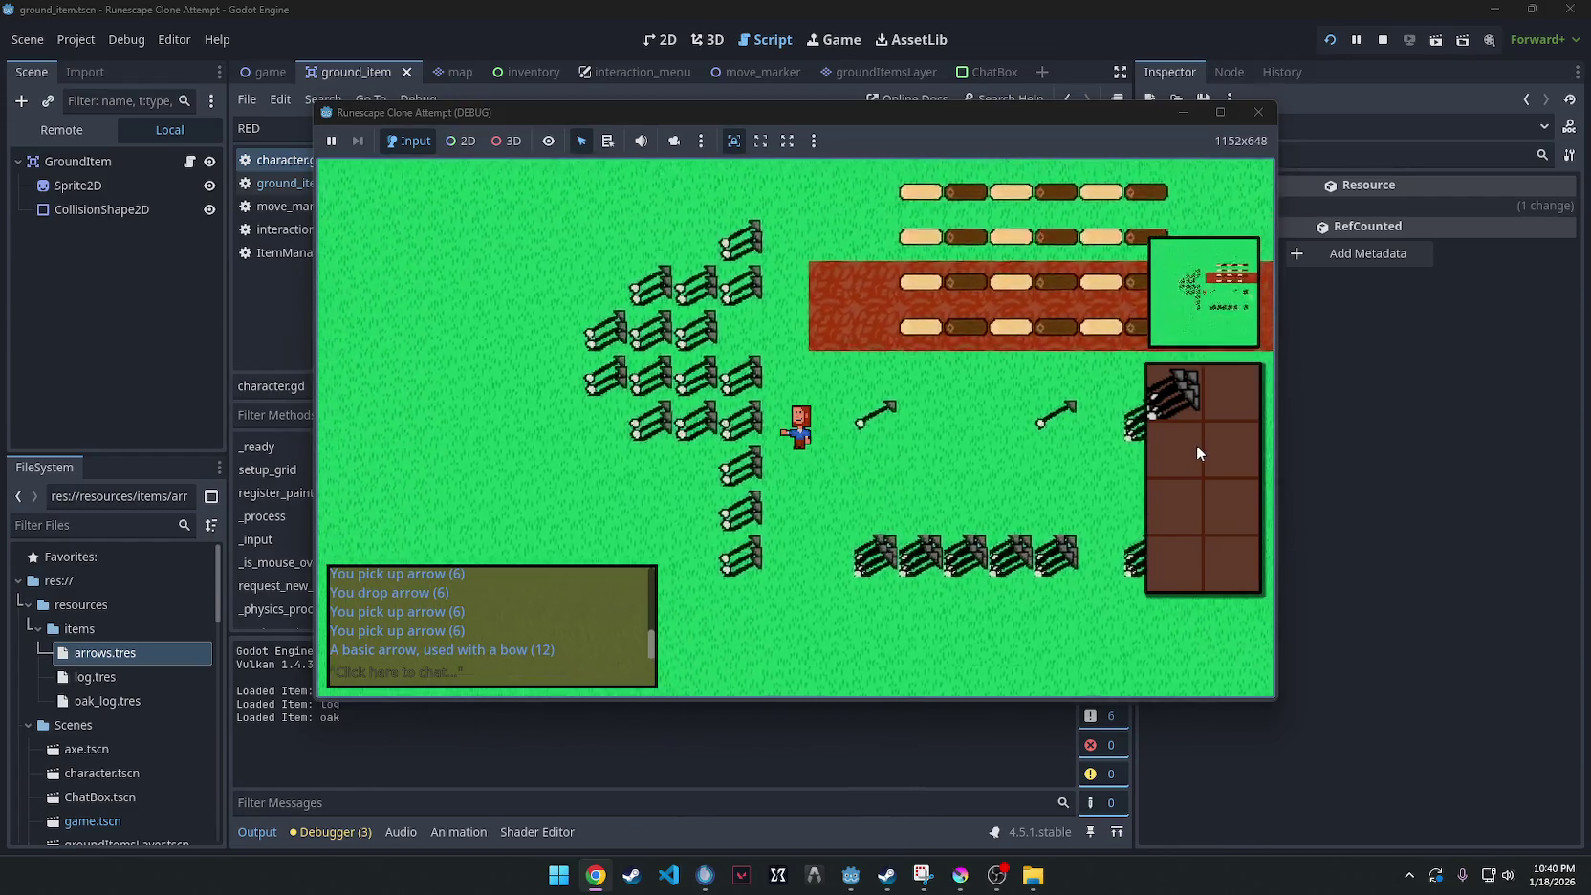
{"action": "right_click", "coordinate": [1166, 383]}
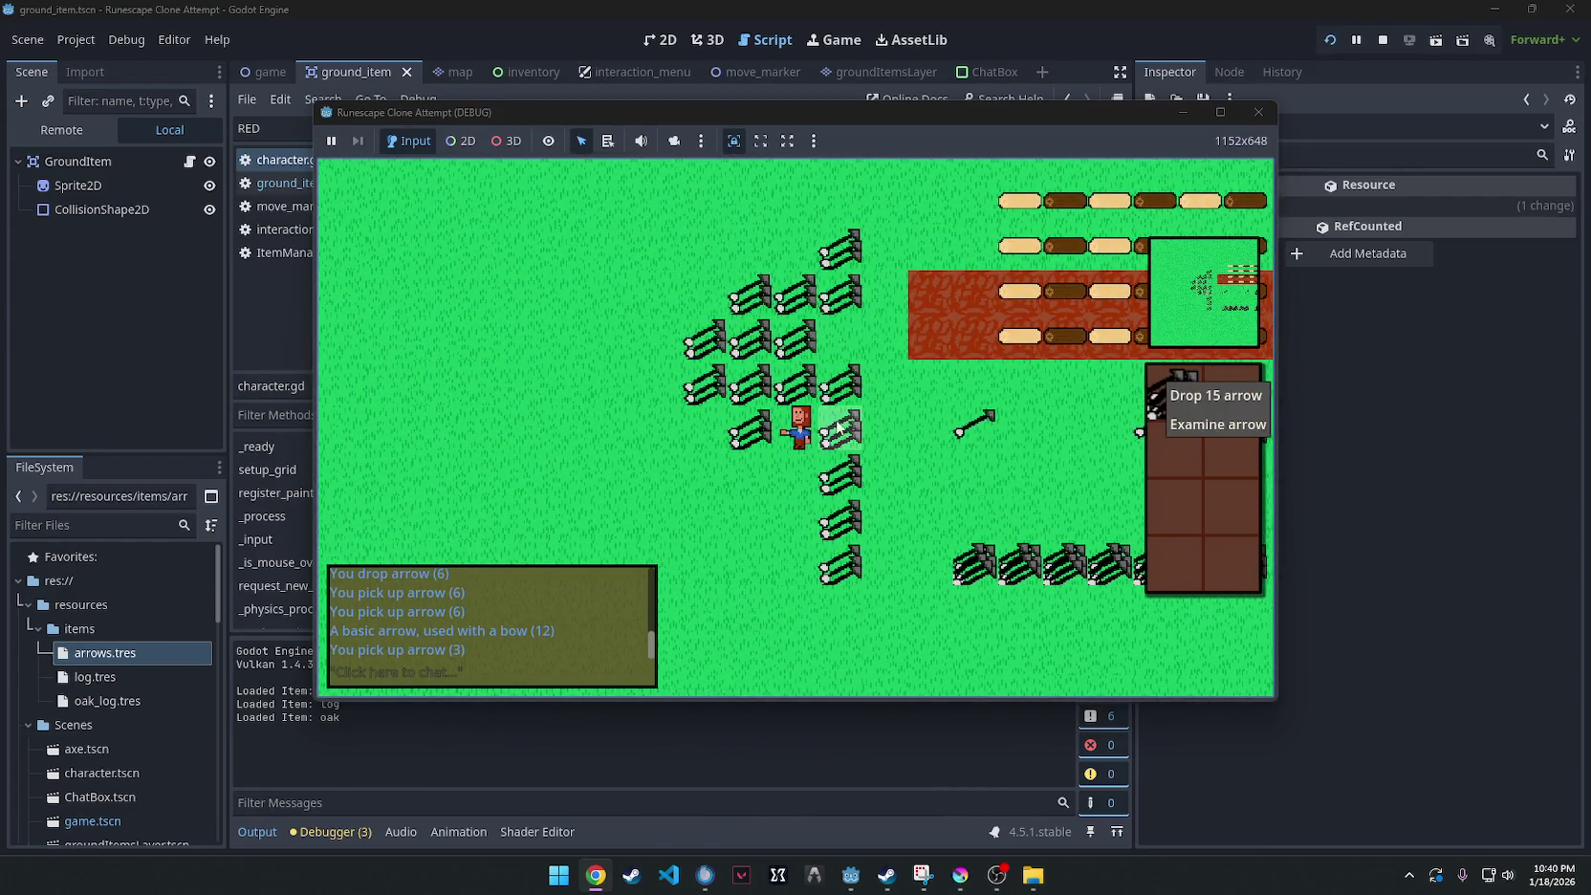
Take three piles of 3 arrows each, then drop all 27 arrows.
{"action": "right_click", "coordinate": [851, 486]}
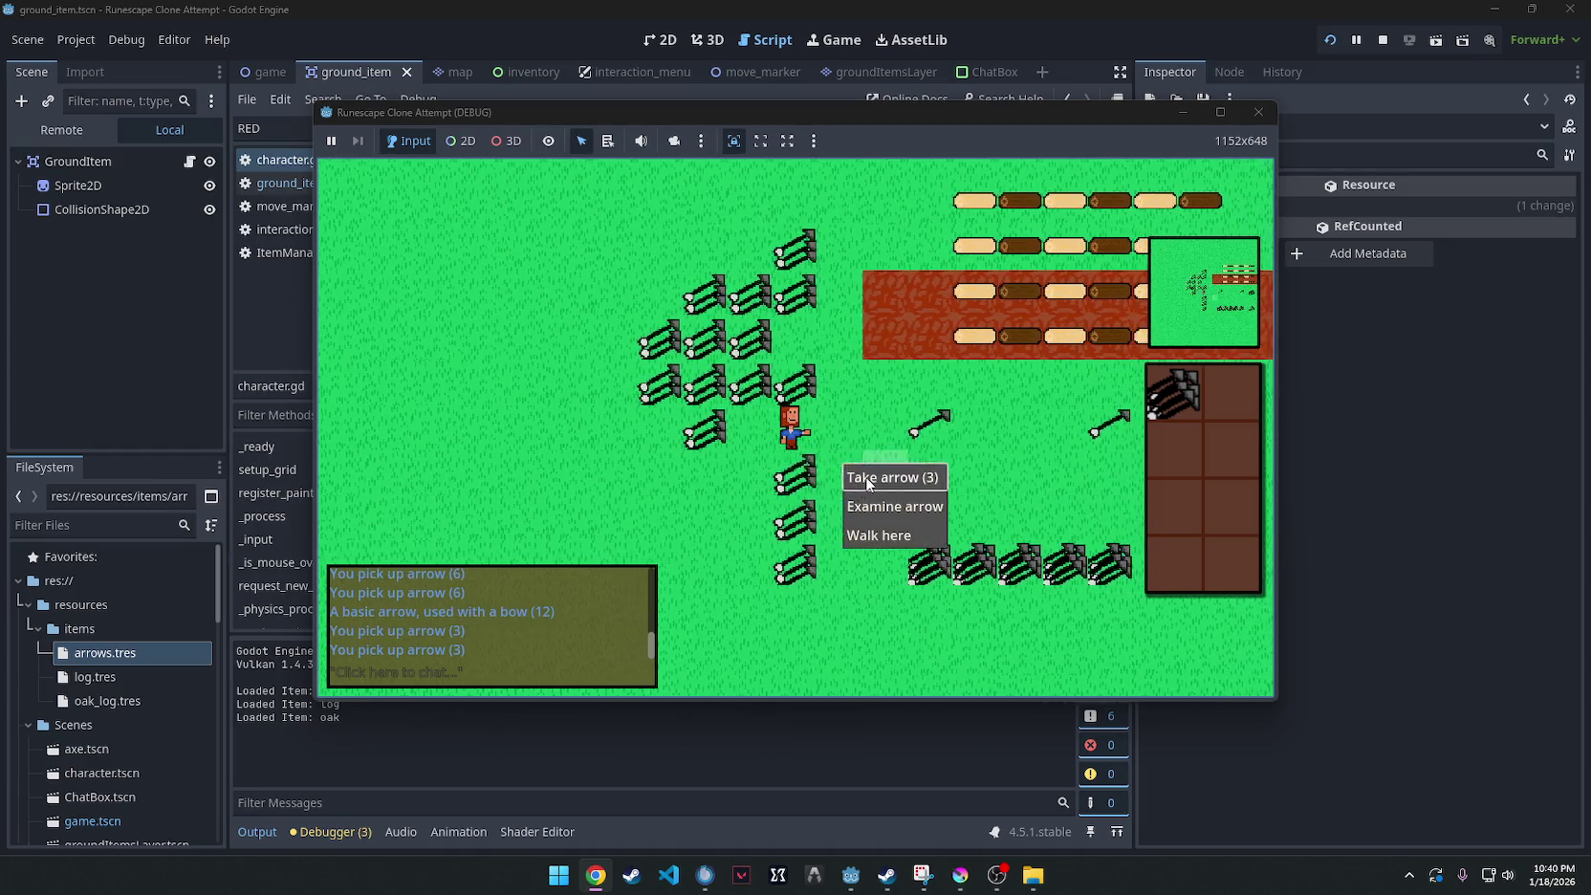
{"action": "left_click", "coordinate": [851, 478]}
{"action": "right_click", "coordinate": [789, 524]}
{"action": "left_click", "coordinate": [796, 532]}
{"action": "right_click", "coordinate": [789, 524]}
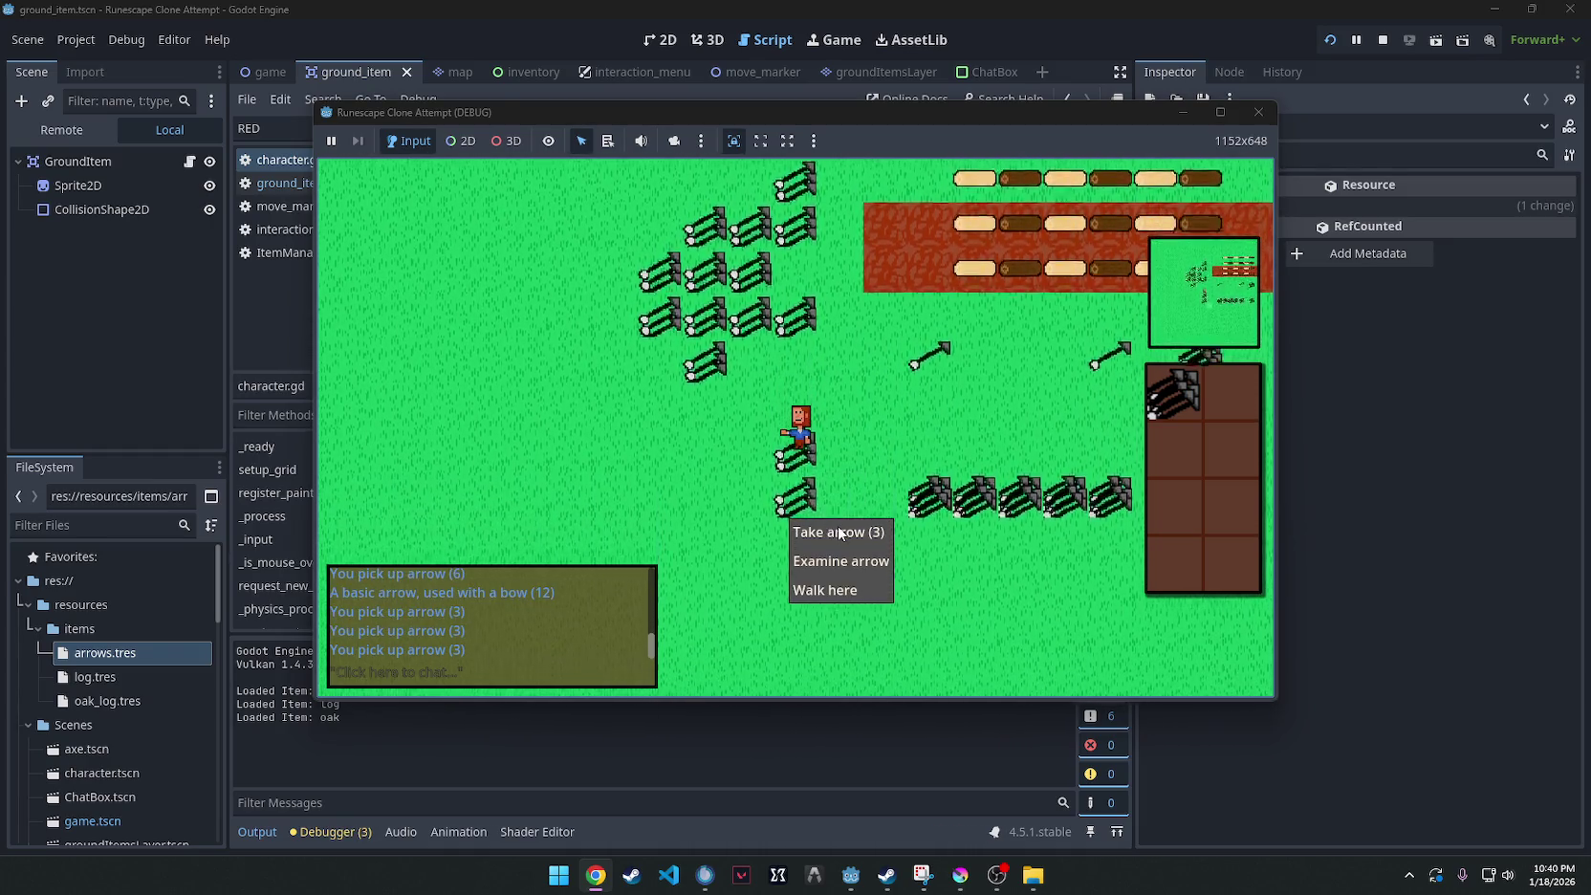
{"action": "left_click", "coordinate": [792, 532]}
{"action": "right_click", "coordinate": [1177, 396]}
{"action": "left_click", "coordinate": [1224, 407]}
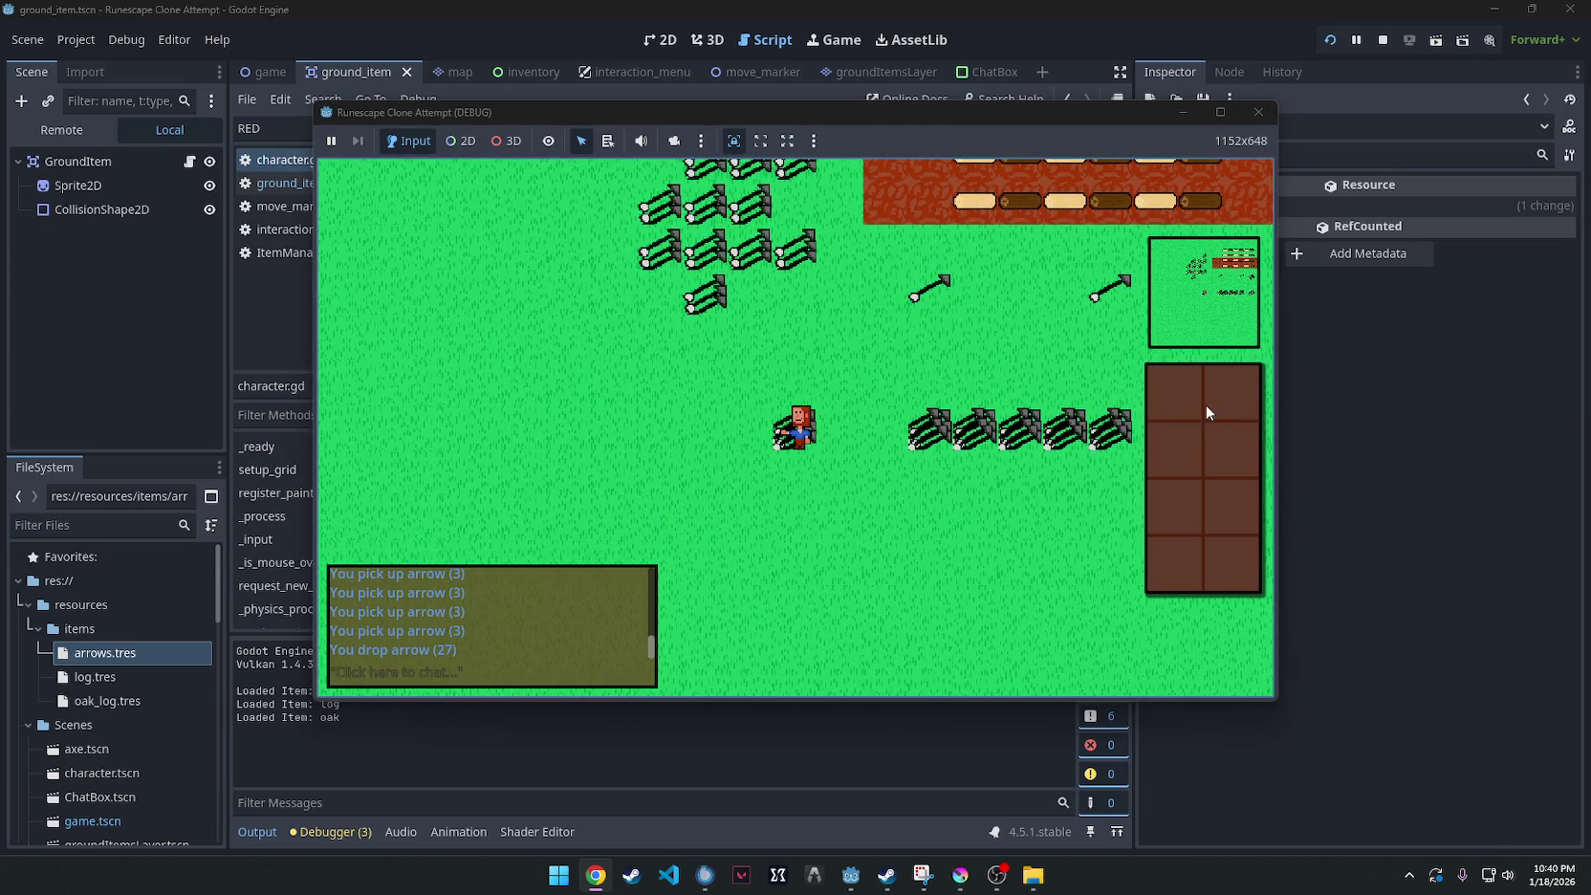
Take back the 27 dropped arrows and the 6-arrow pile, then return to the editor.
{"action": "left_click", "coordinate": [841, 428]}
{"action": "right_click", "coordinate": [788, 421]}
{"action": "left_click", "coordinate": [822, 428]}
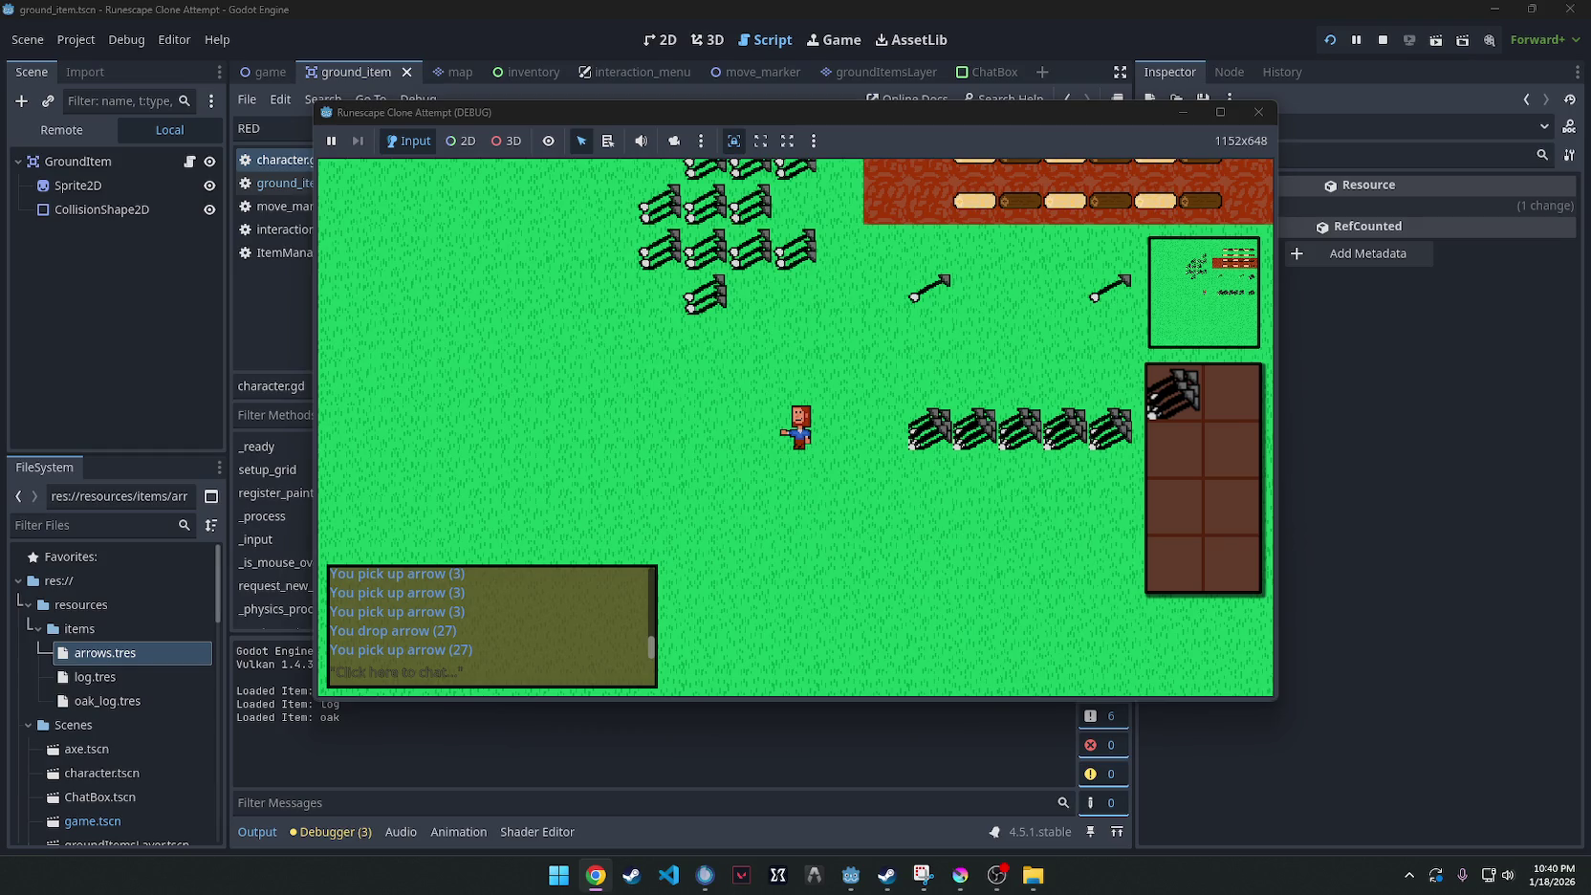
{"action": "left_click", "coordinate": [914, 574]}
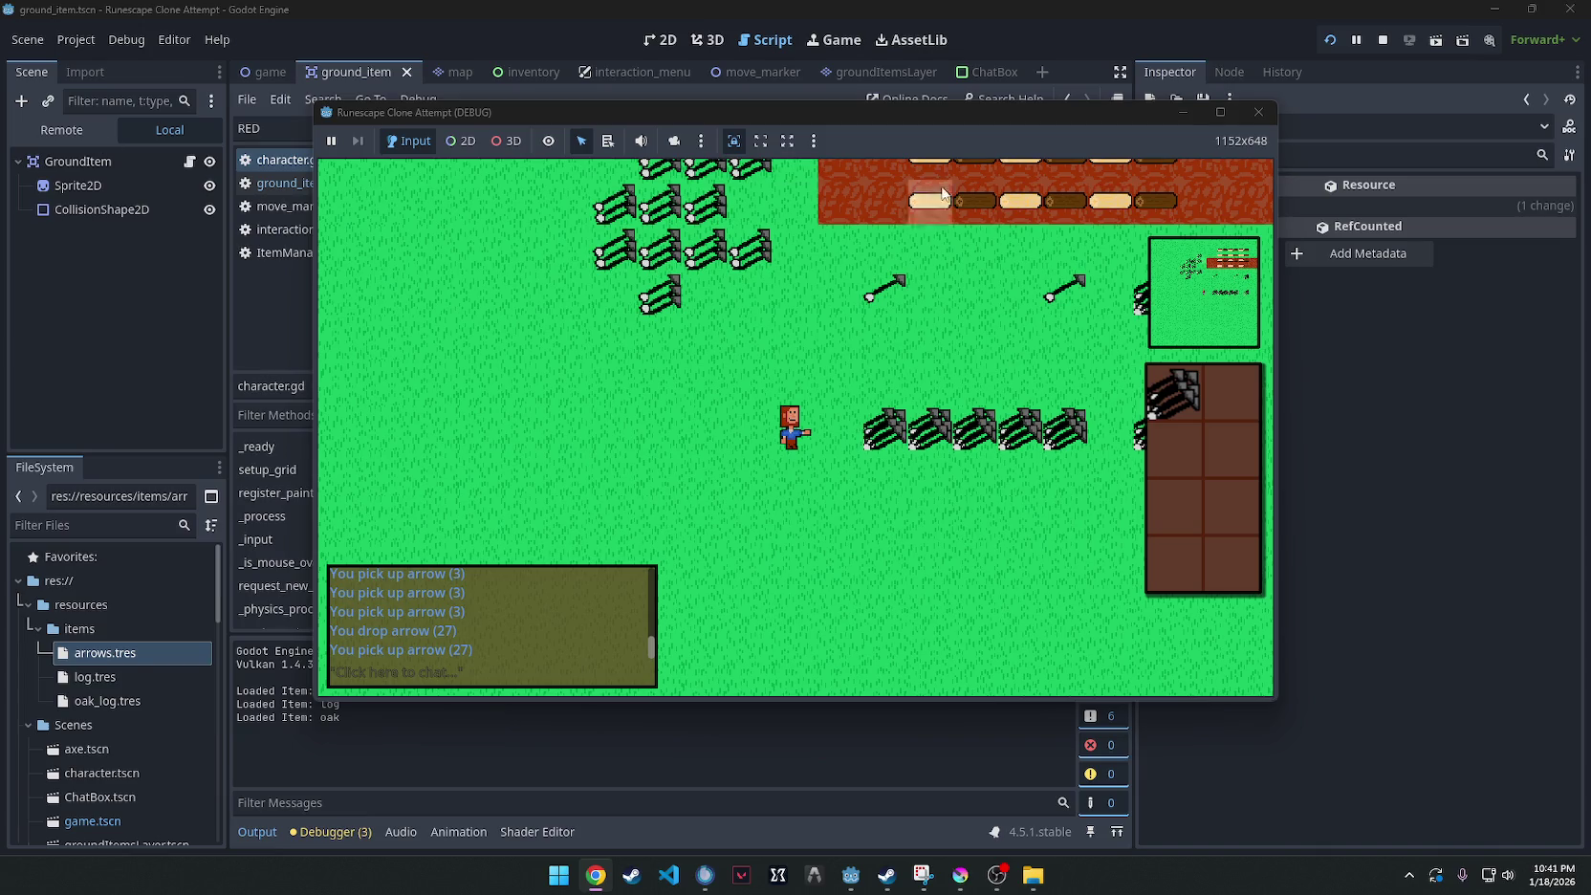
{"action": "right_click", "coordinate": [870, 439]}
{"action": "left_click", "coordinate": [873, 442]}
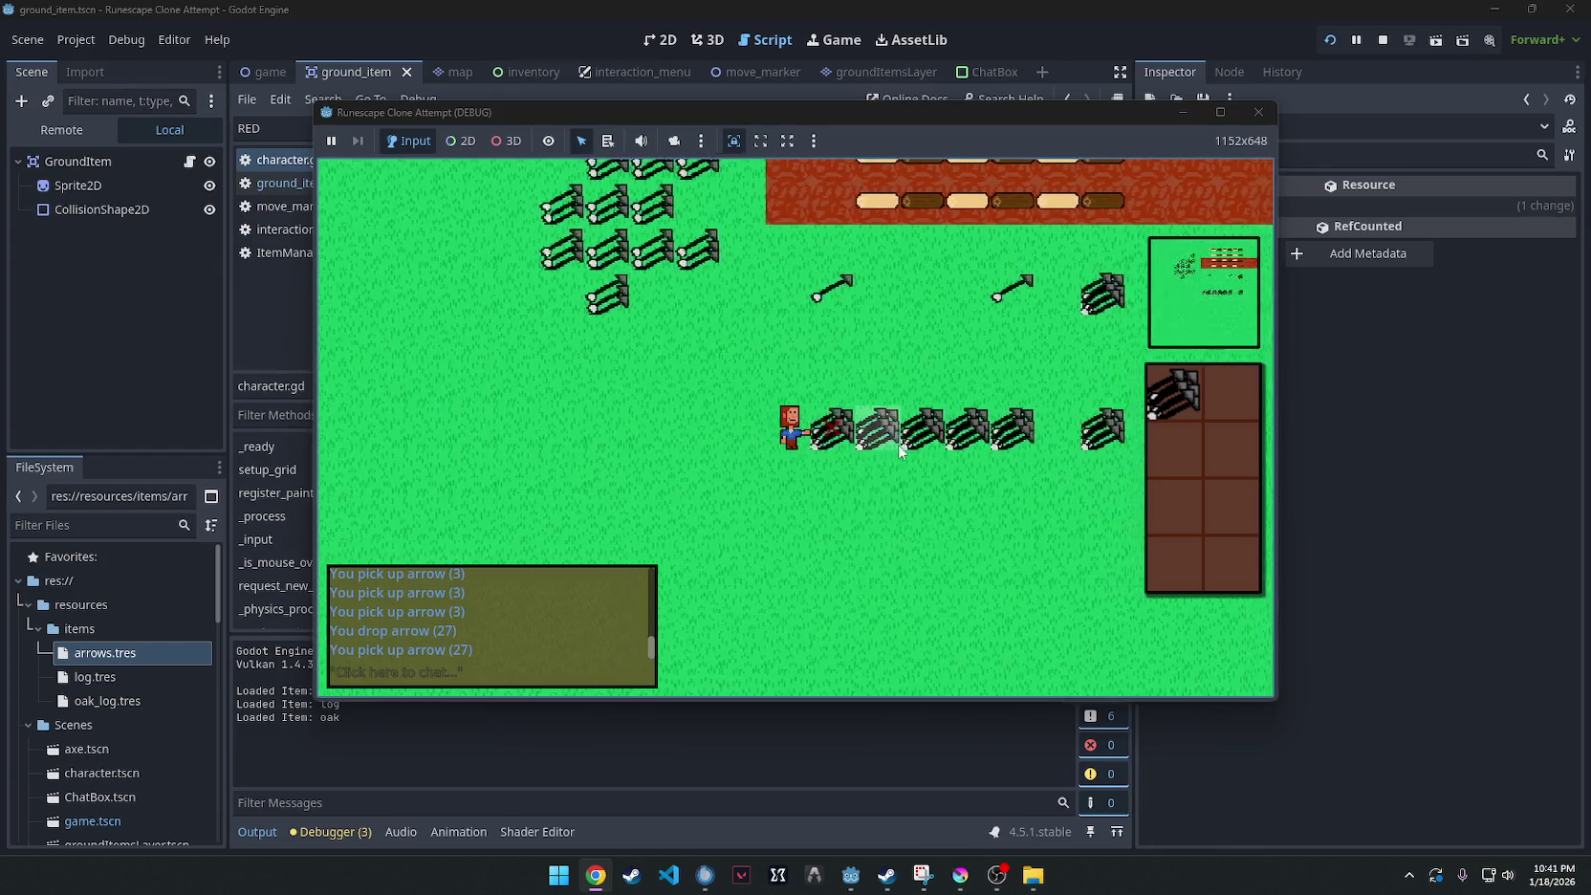
{"action": "left_click", "coordinate": [497, 8]}
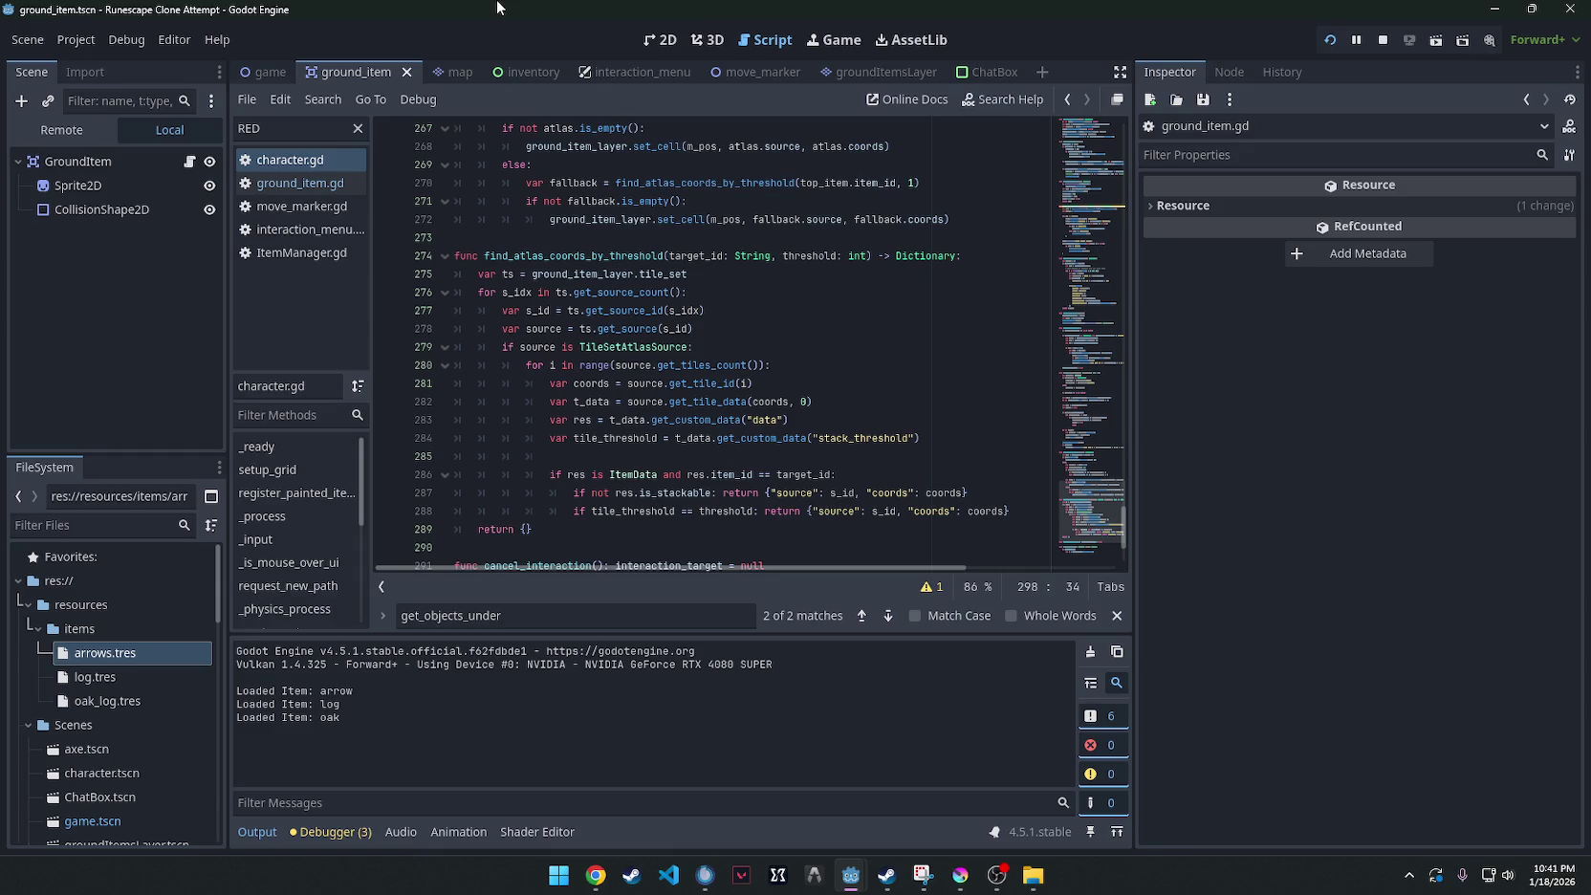
Reset the move marker sprite's Modulate to white and save move_marker.
{"action": "left_click", "coordinate": [754, 81]}
{"action": "left_click", "coordinate": [1343, 356]}
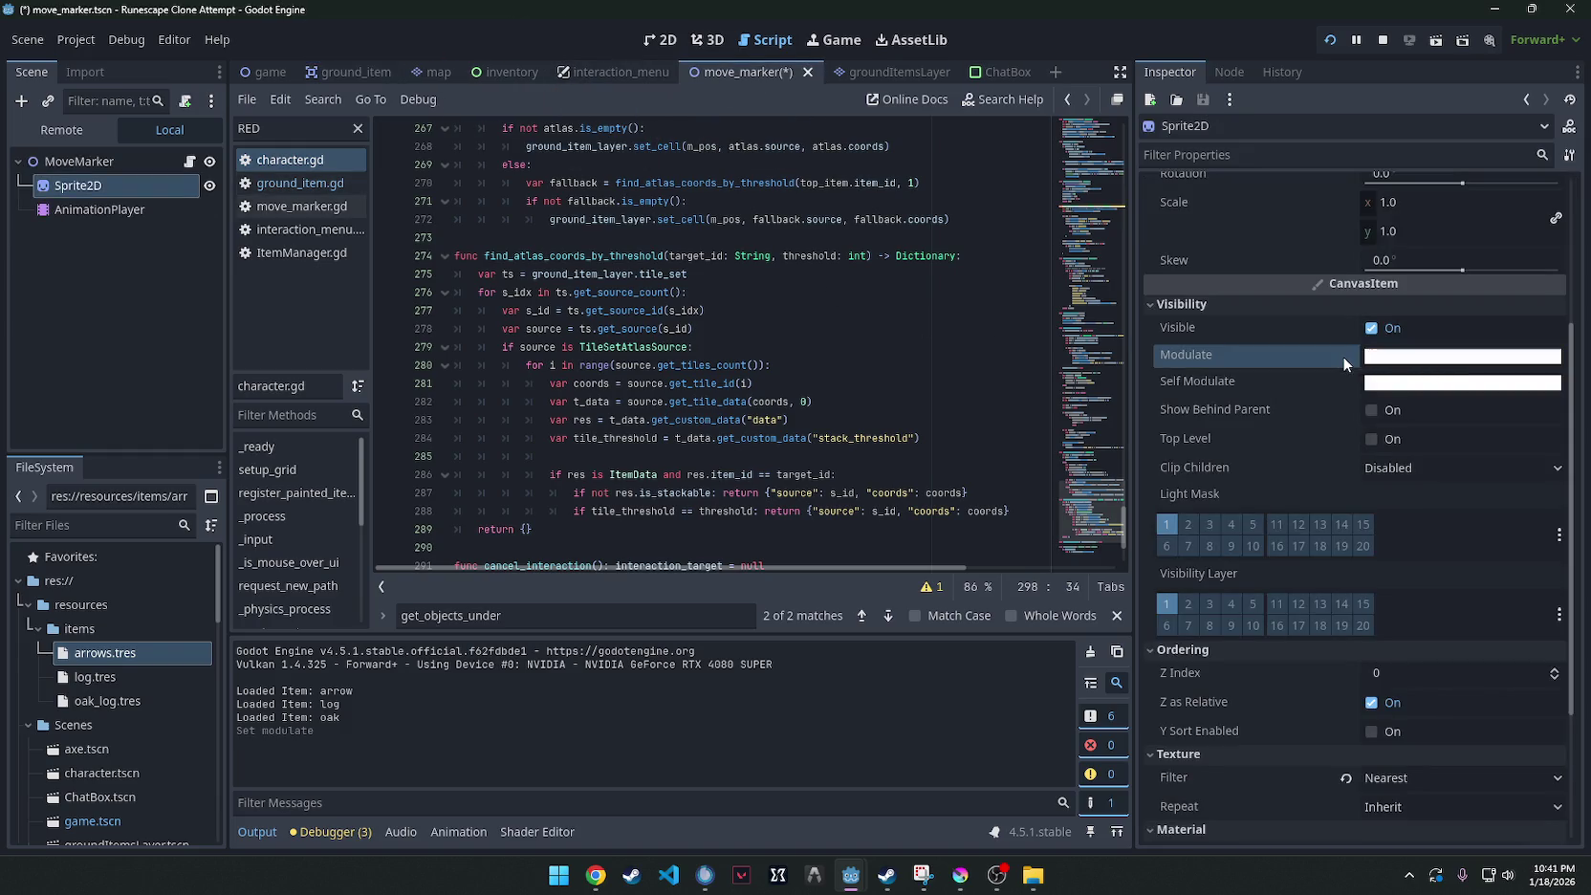
{"action": "left_click", "coordinate": [913, 330]}
{"action": "key", "text": "ctrl+s"}
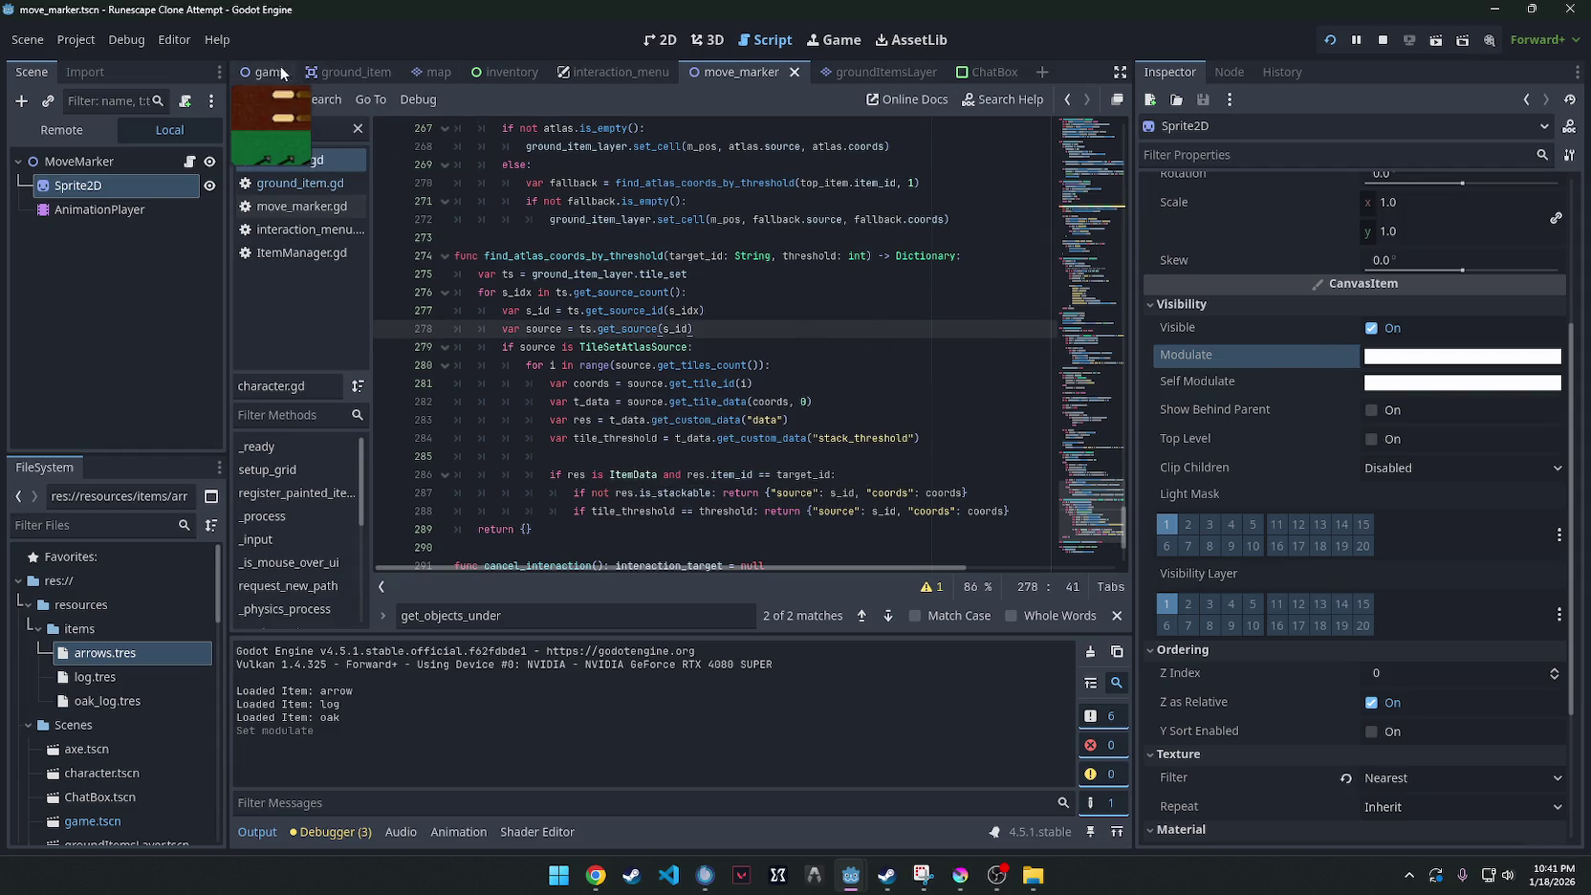
Select the CharacterBody2D node in the game scene and search its script for RED.
{"action": "left_click", "coordinate": [282, 71]}
{"action": "left_click", "coordinate": [272, 160]}
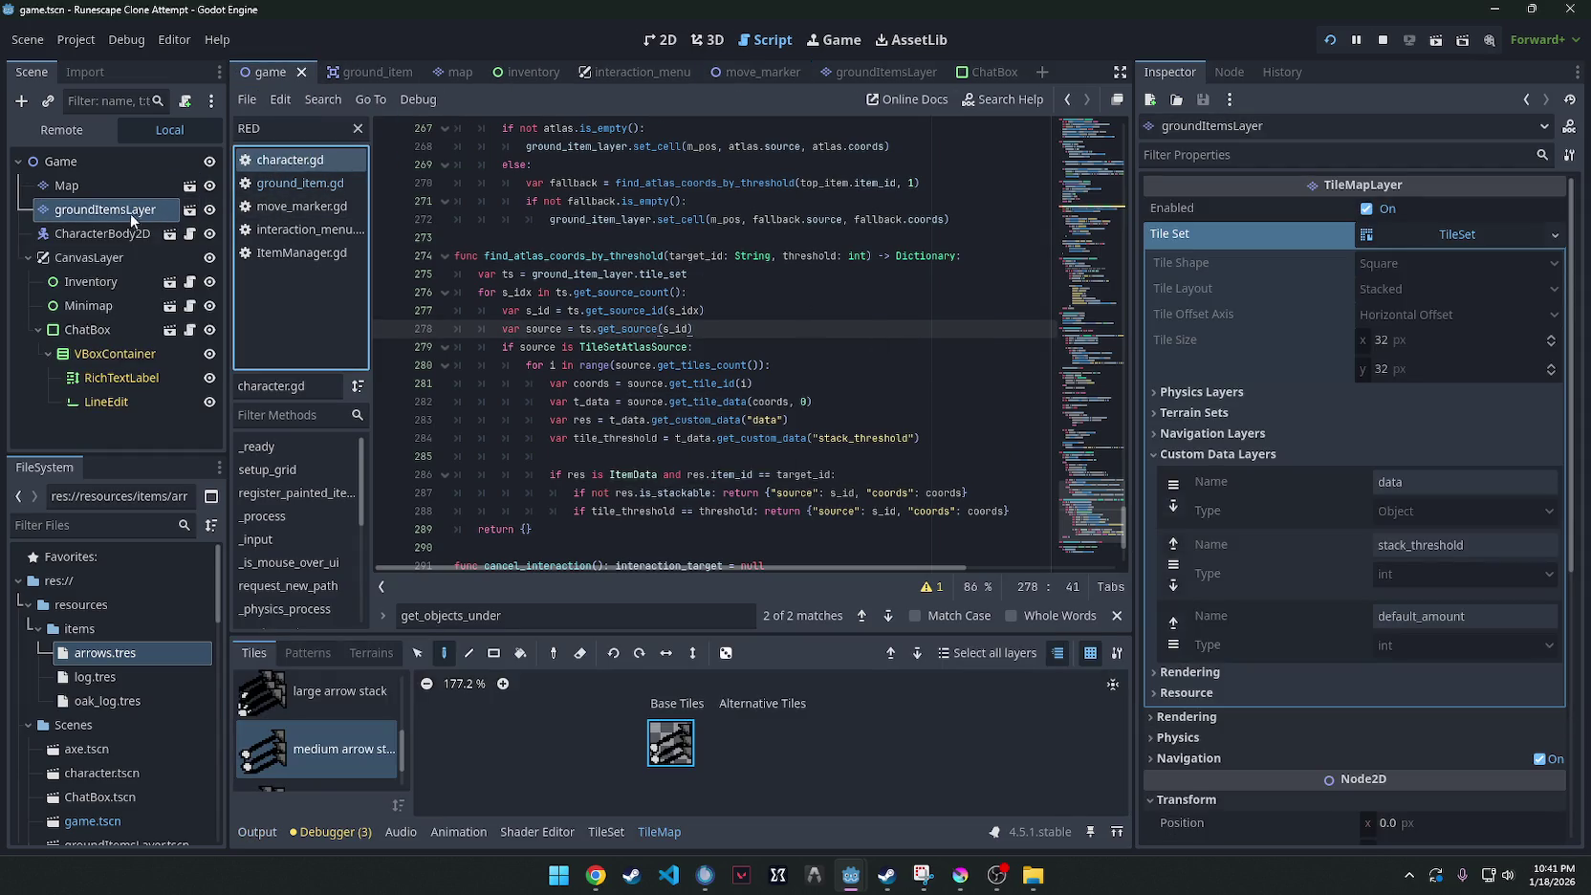
{"action": "left_click", "coordinate": [119, 235]}
{"action": "left_click", "coordinate": [818, 307]}
{"action": "key", "text": "ctrl+f"}
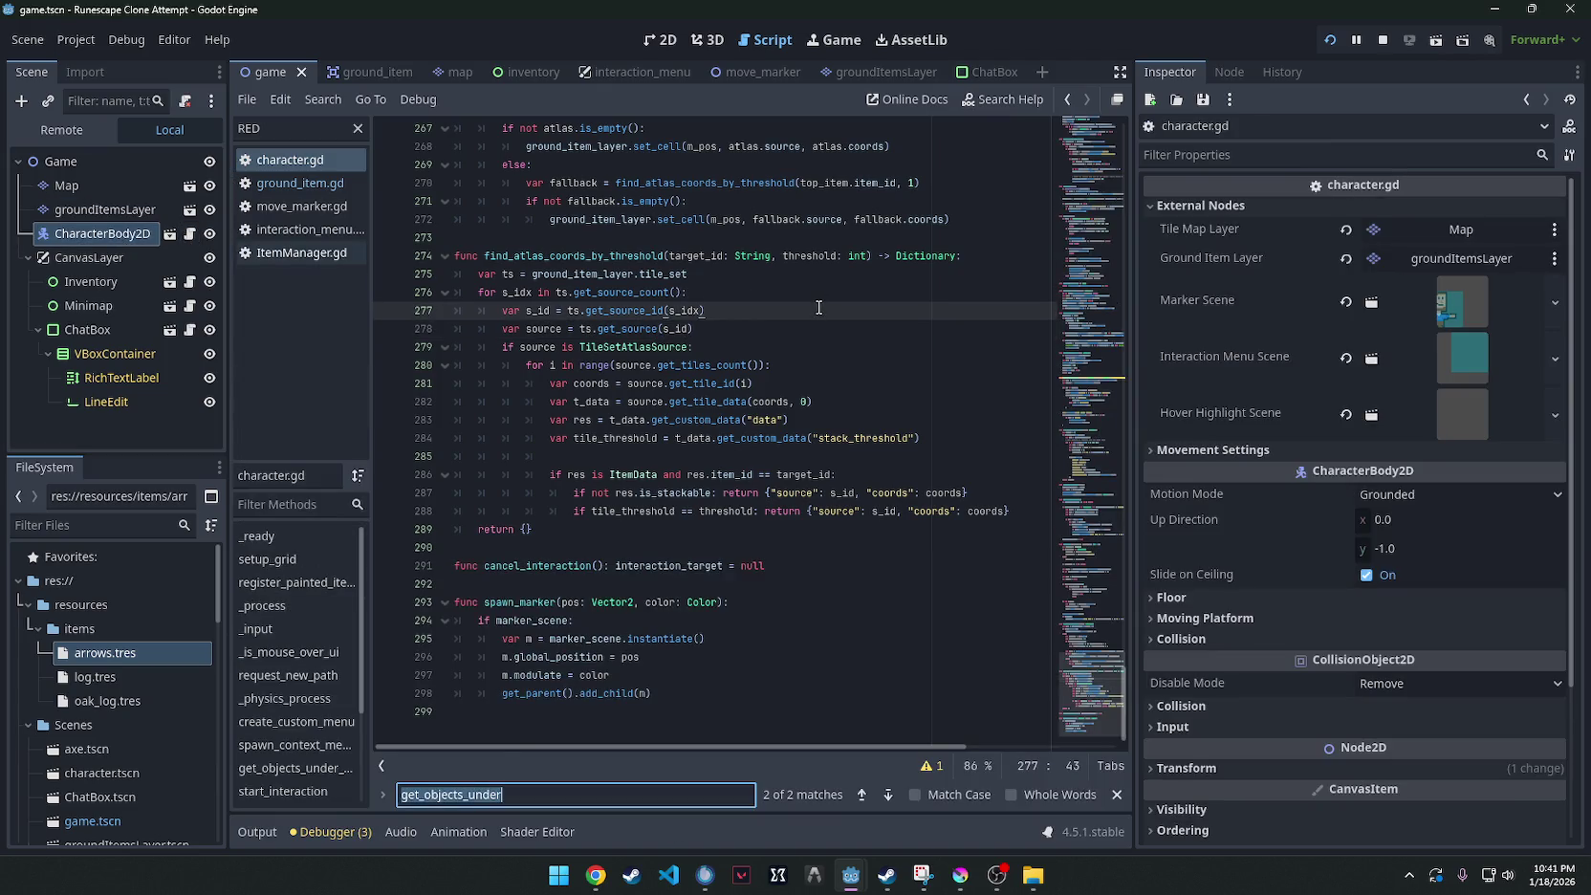
{"action": "type", "text": "RED"}
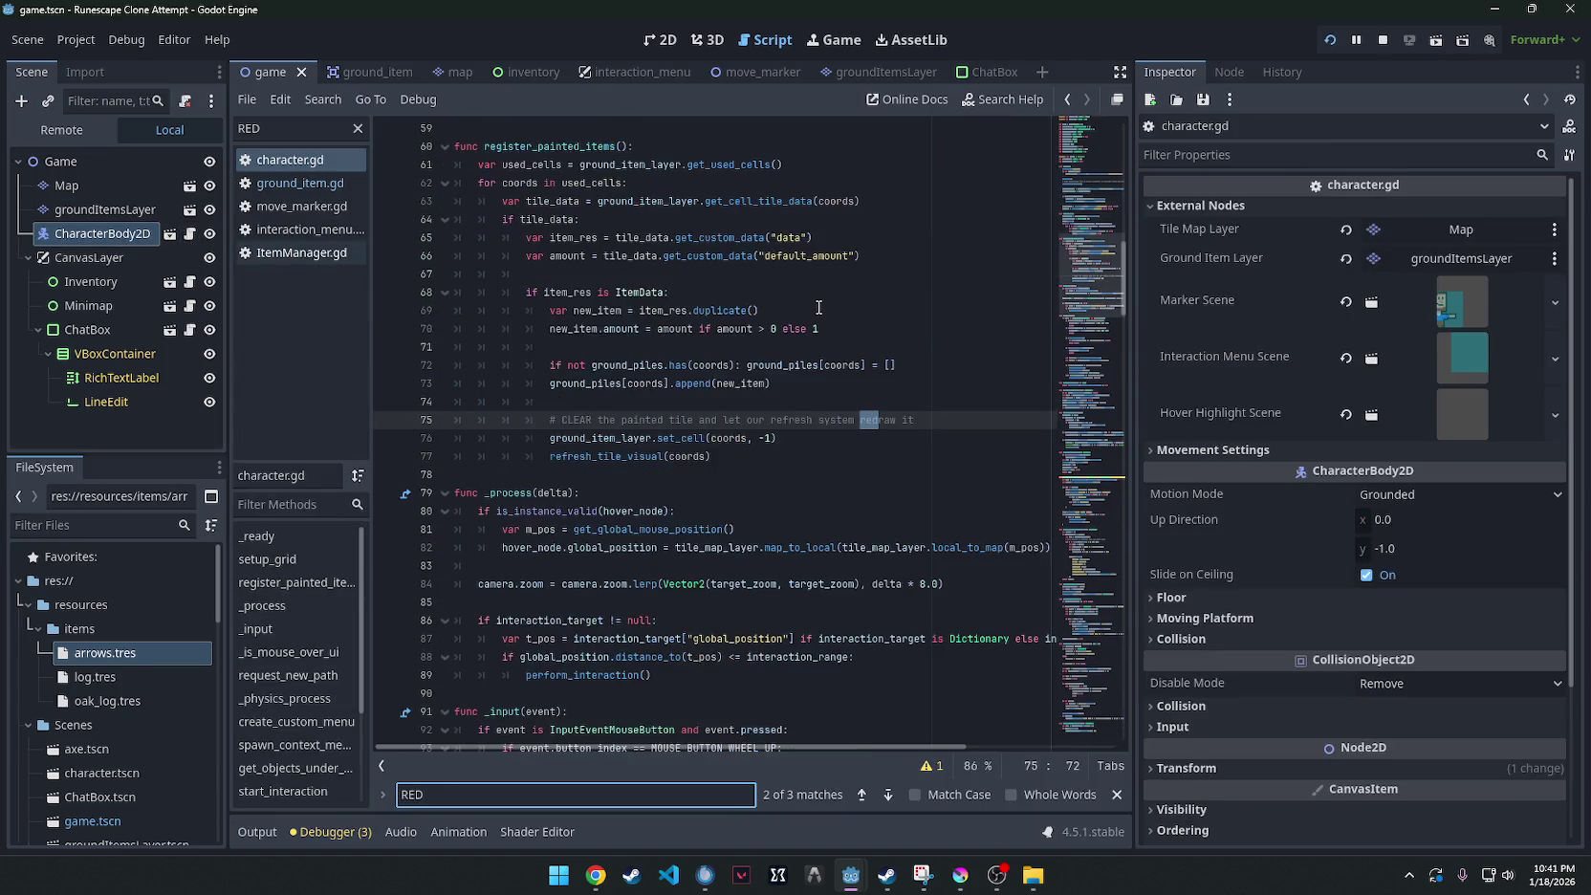
{"action": "key", "text": "Return"}
{"action": "key", "text": "Return"}
{"action": "key", "text": "Return"}
Search the script for 'color' and inspect the YELLOW marker colour call.
{"action": "key", "text": "ctrl+f"}
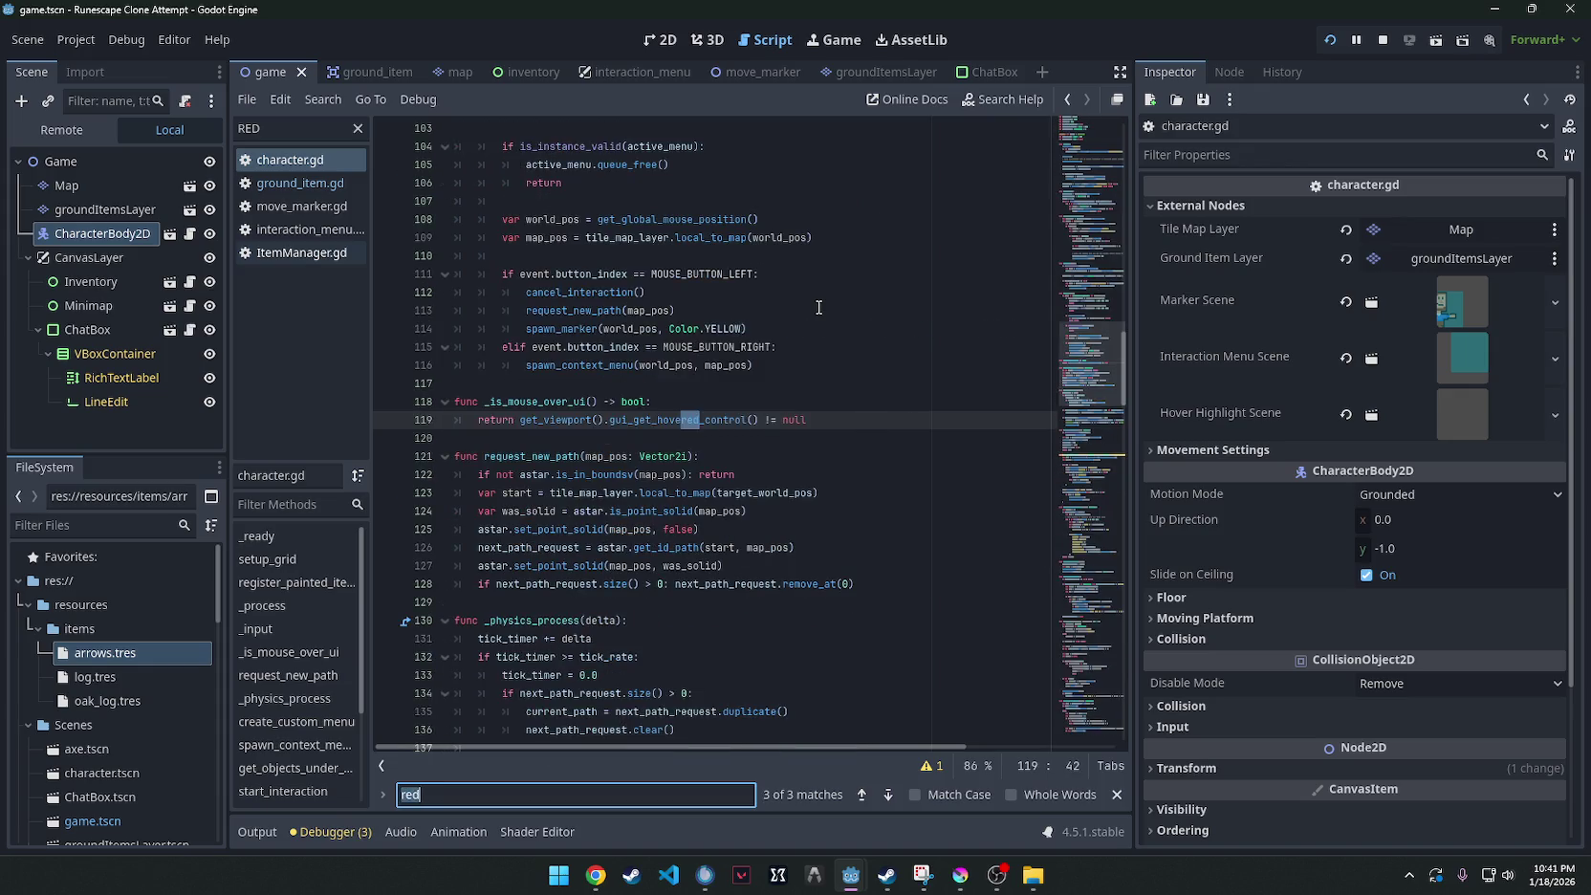
{"action": "type", "text": "color."}
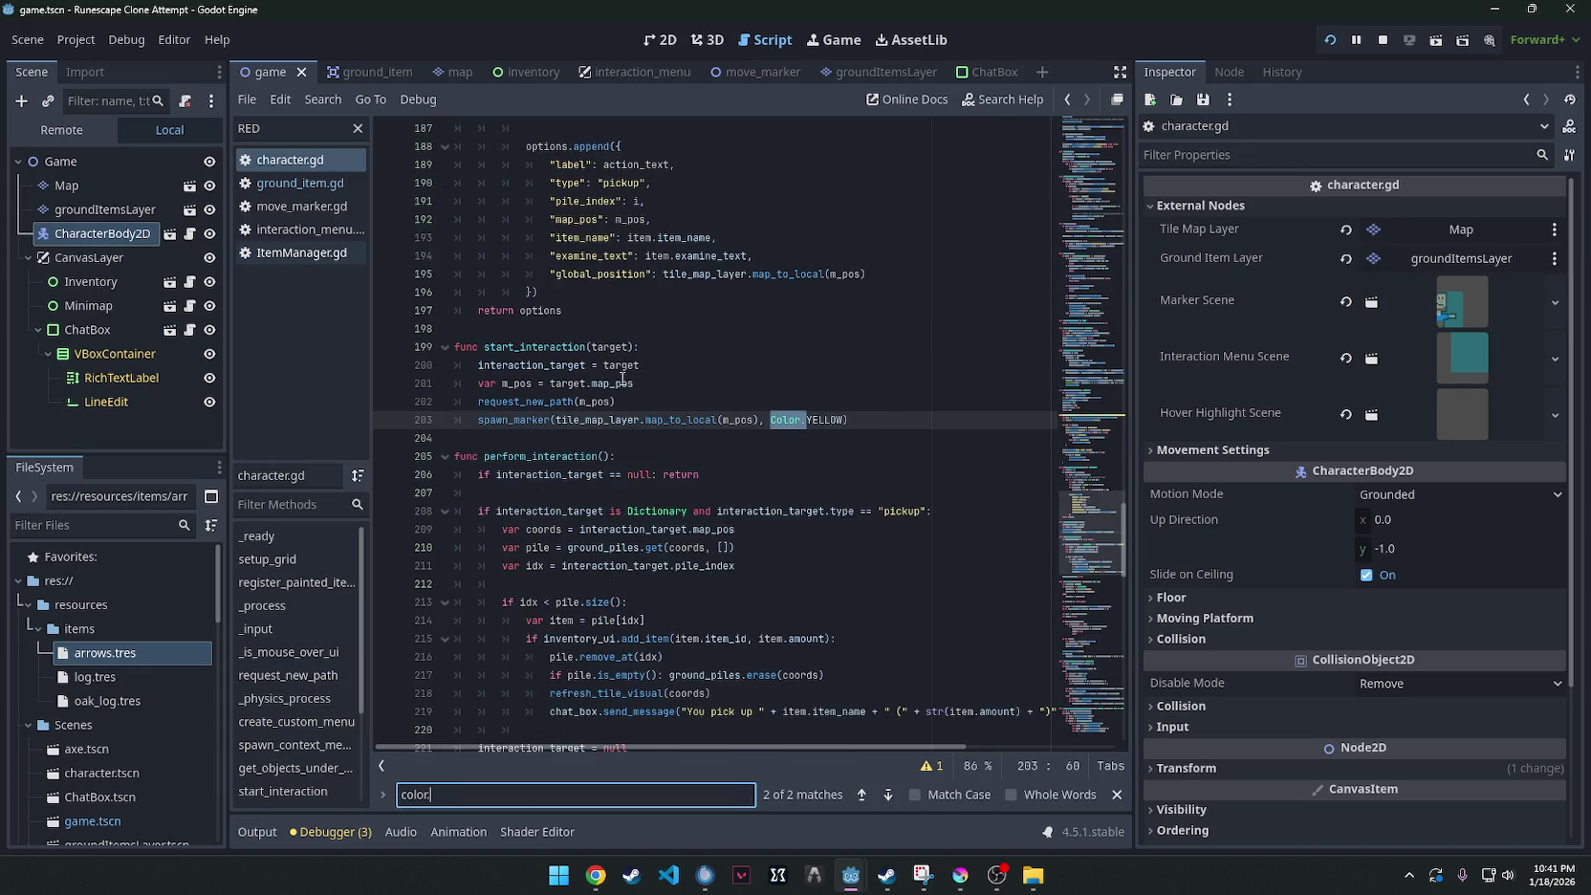
{"action": "left_click", "coordinate": [622, 382]}
{"action": "left_click", "coordinate": [582, 438]}
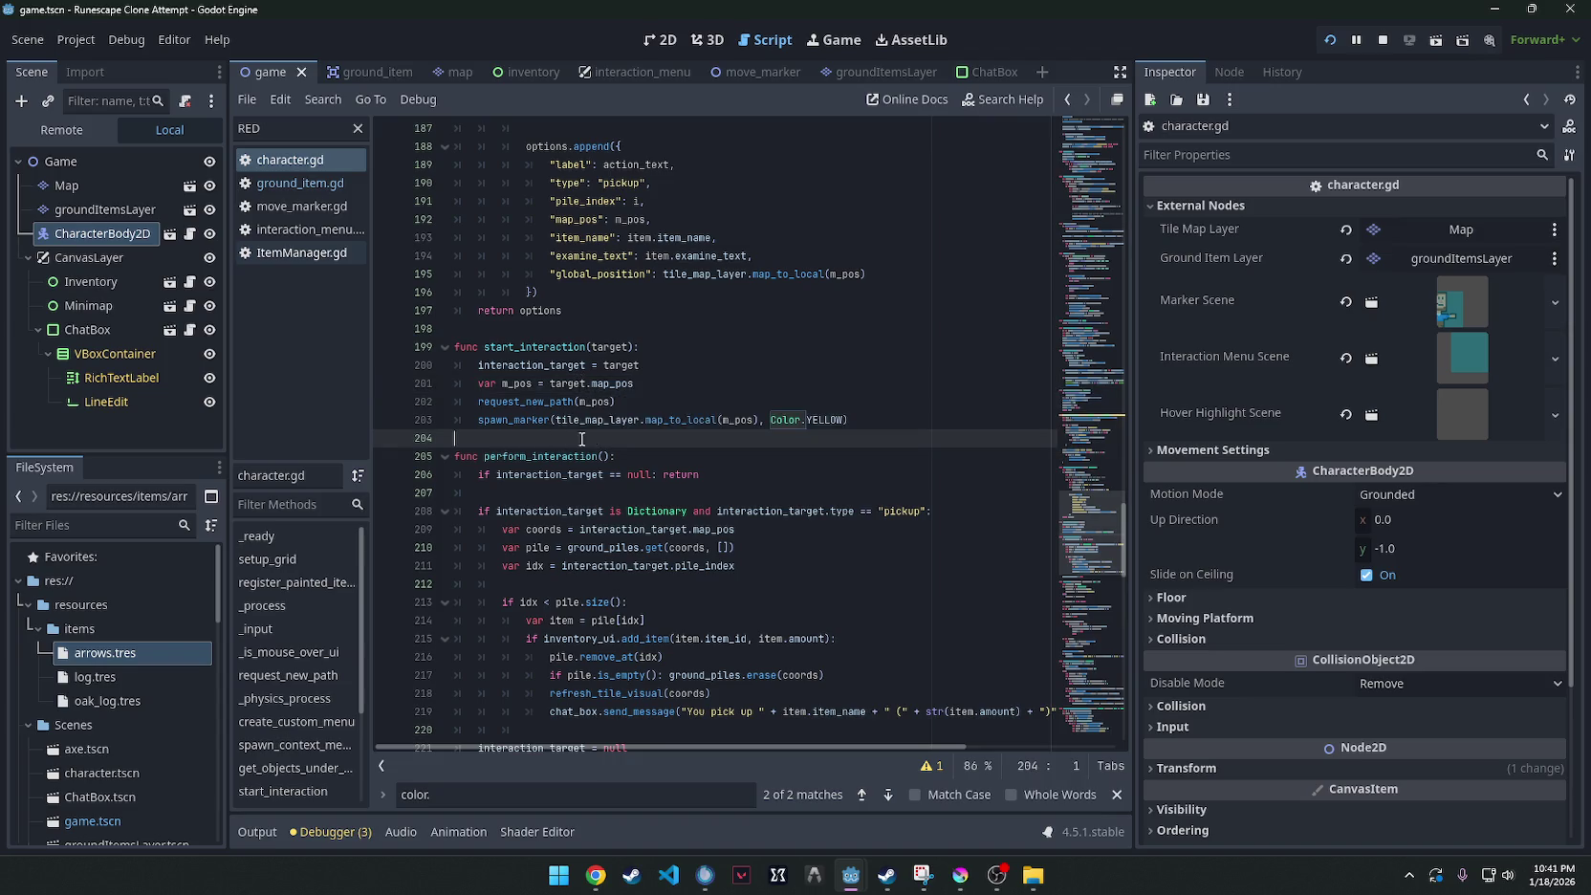
{"action": "left_click", "coordinate": [839, 422]}
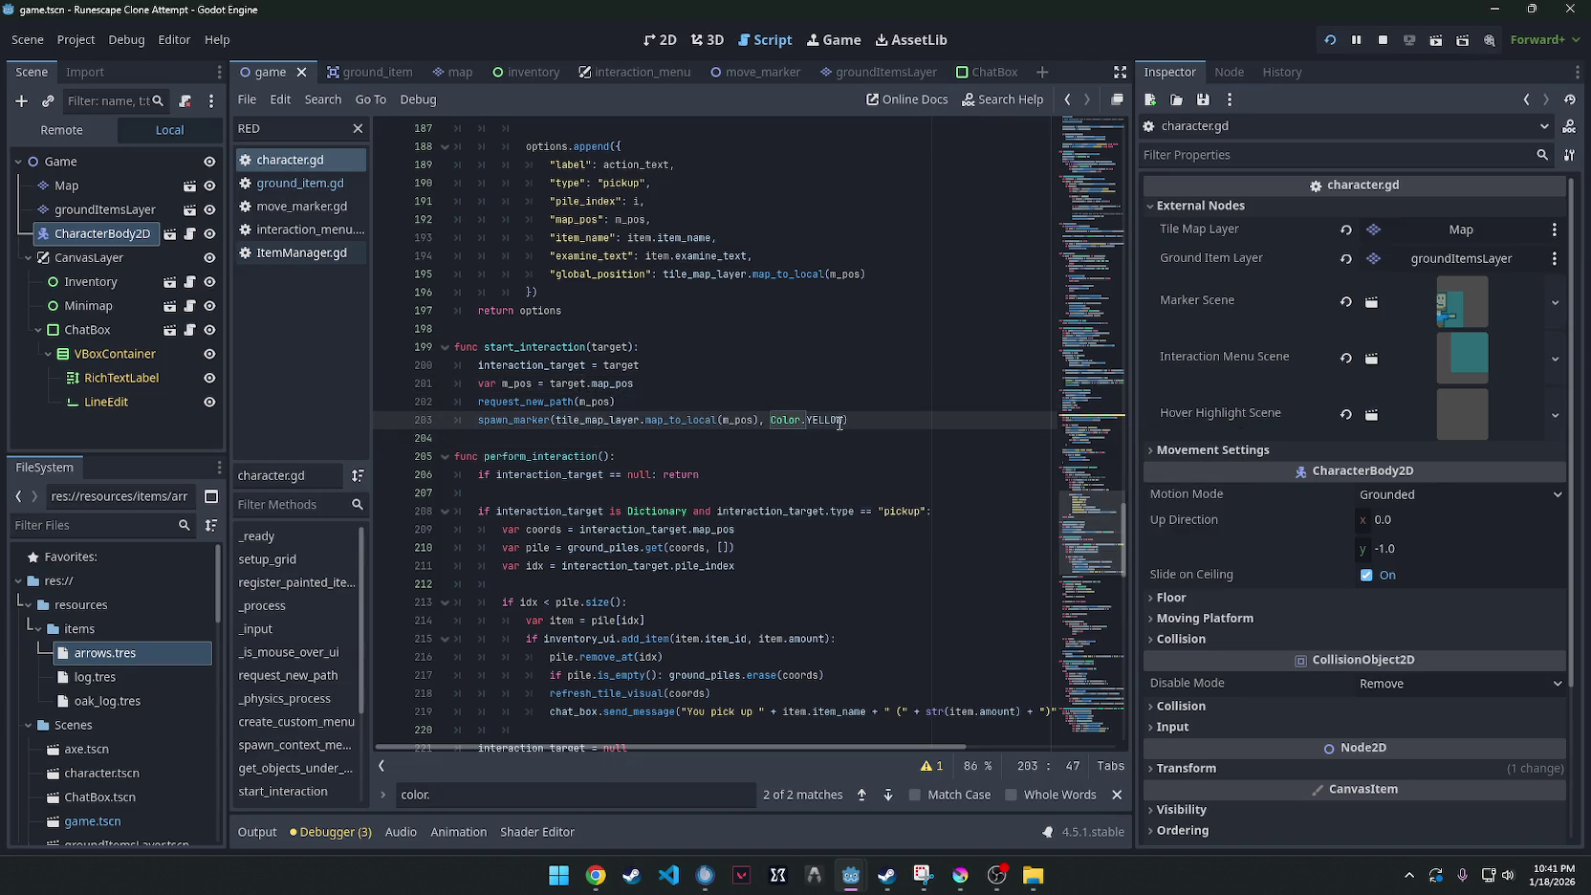
{"action": "left_click", "coordinate": [878, 414]}
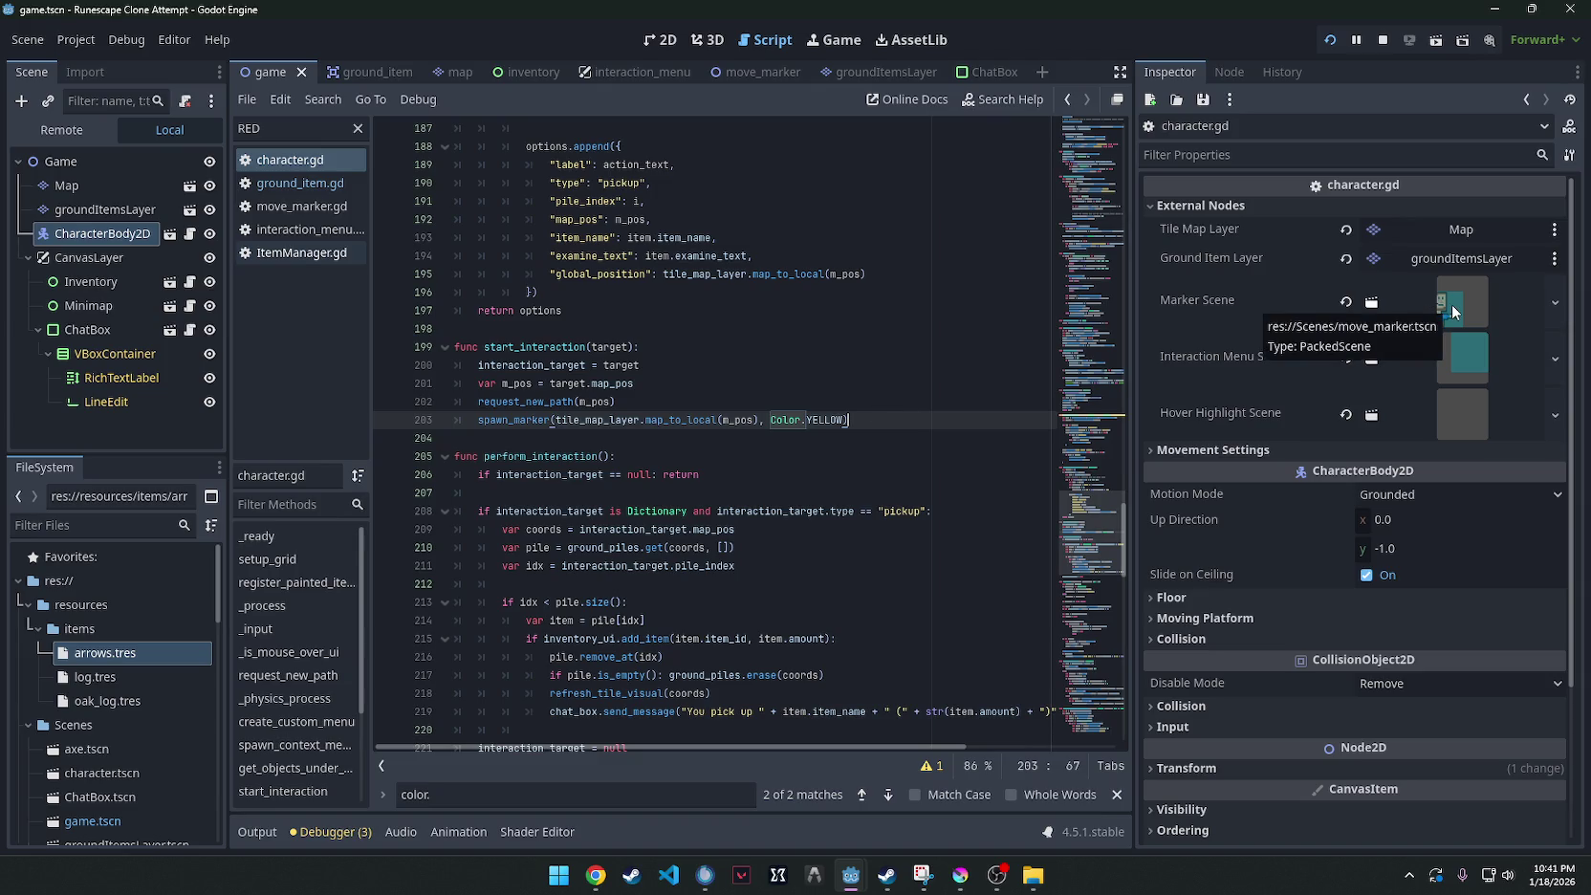
Clear the character's Marker Scene, assign move_marker.tscn, and save.
{"action": "left_click", "coordinate": [1346, 302]}
{"action": "left_click", "coordinate": [1532, 286]}
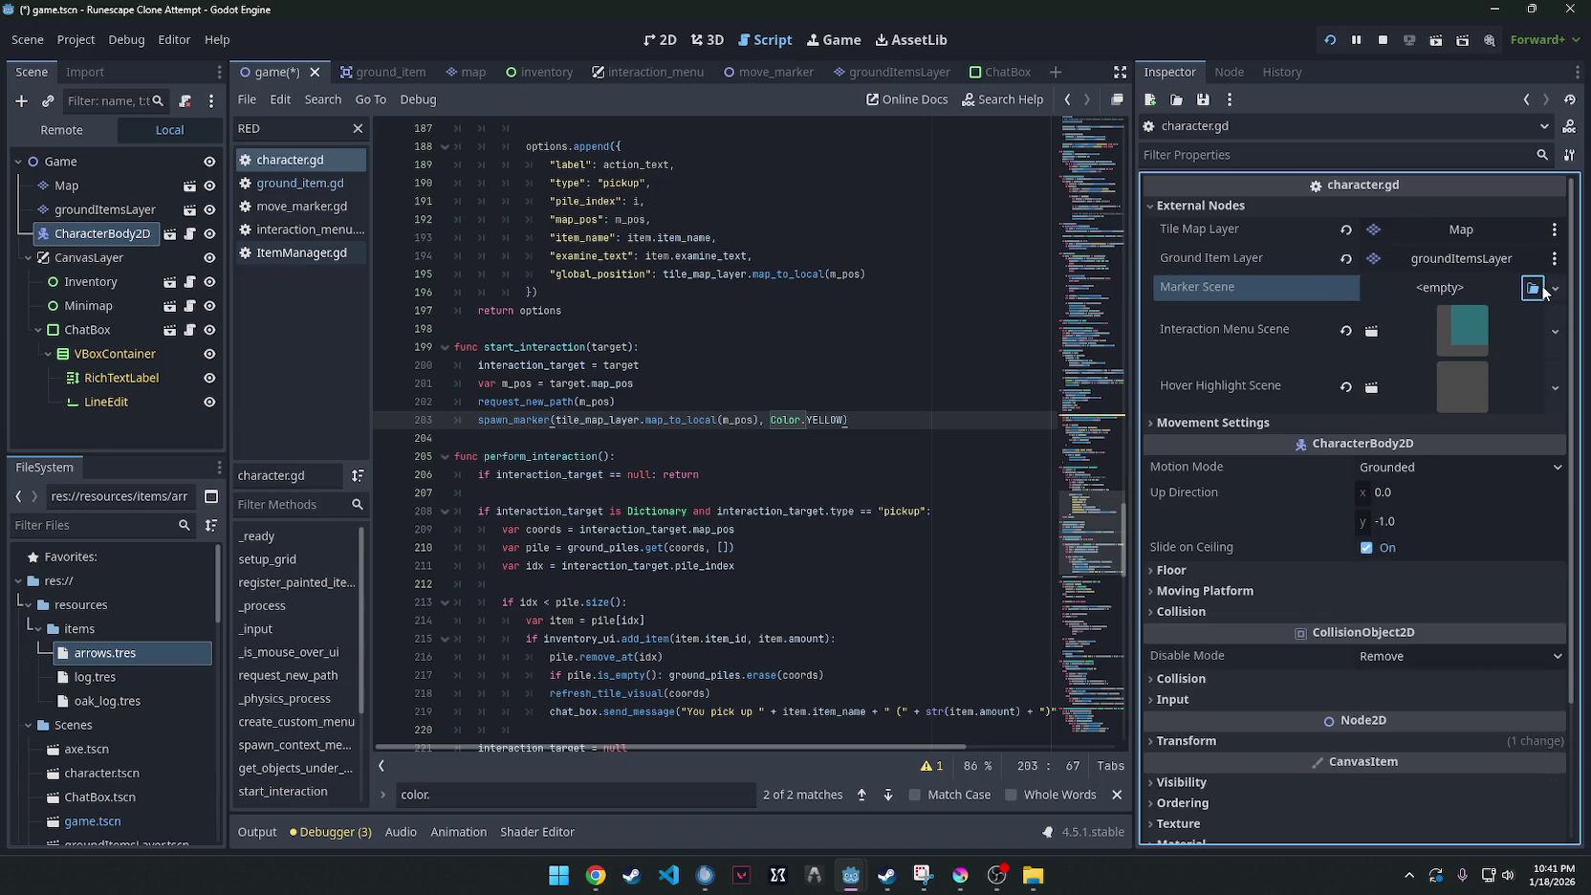
{"action": "scroll", "coordinate": [597, 542], "scroll_direction": "down", "scroll_amount": 2}
{"action": "scroll", "coordinate": [596, 542], "scroll_direction": "down", "scroll_amount": 2}
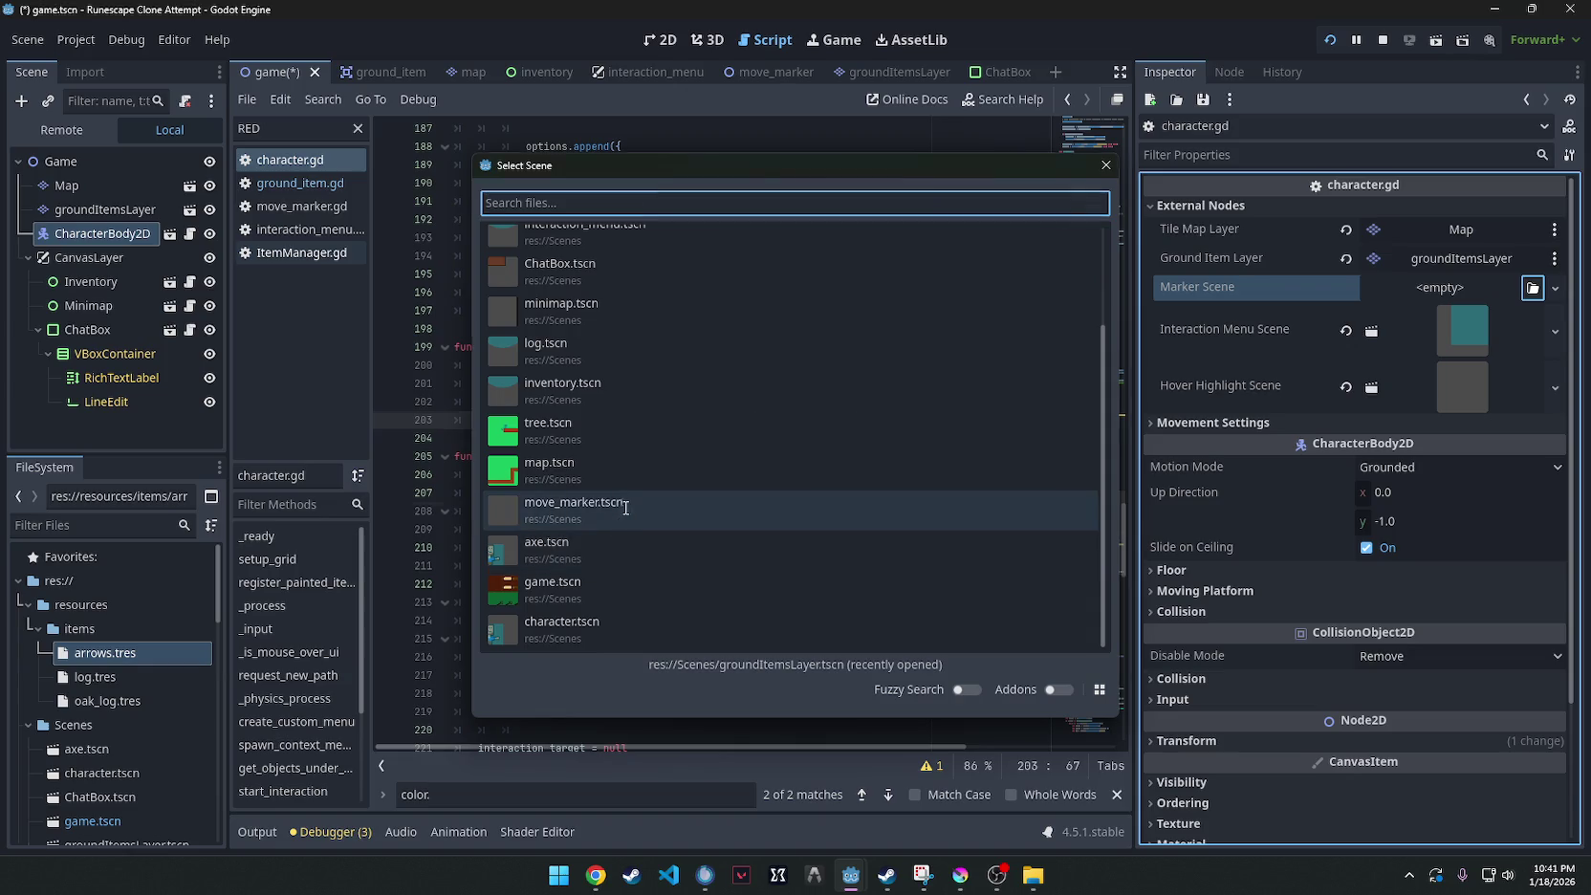
{"action": "double_click", "coordinate": [593, 507]}
{"action": "left_click", "coordinate": [879, 312]}
{"action": "key", "text": "ctrl+s"}
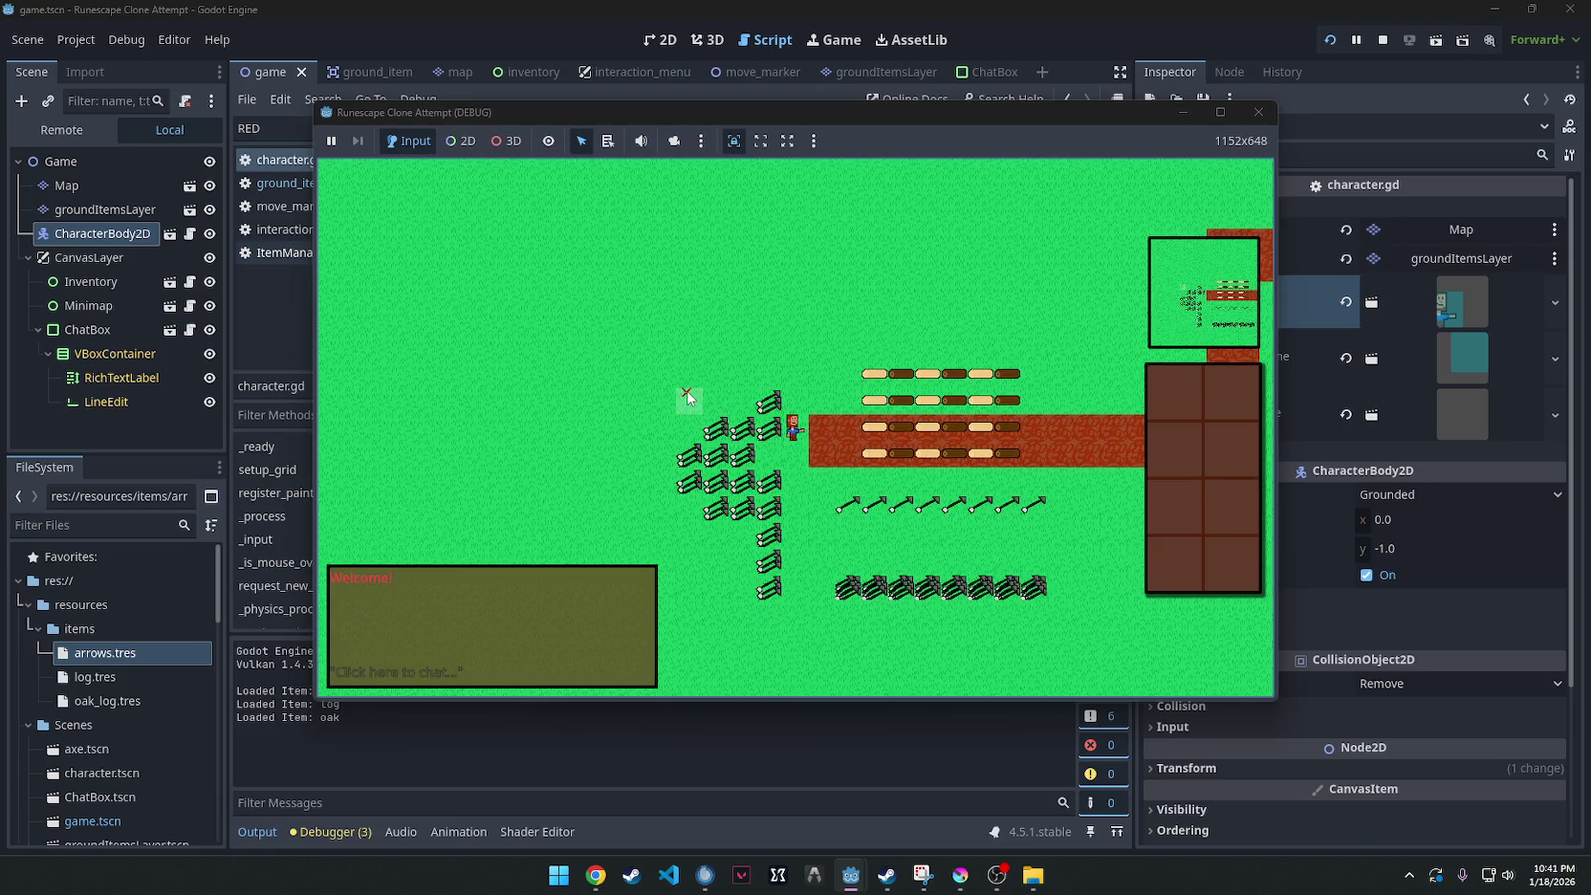
Walk the character to test the marker, stop the game with F8, and check the Floor settings.
{"action": "left_click", "coordinate": [771, 365]}
{"action": "key", "text": "F8"}
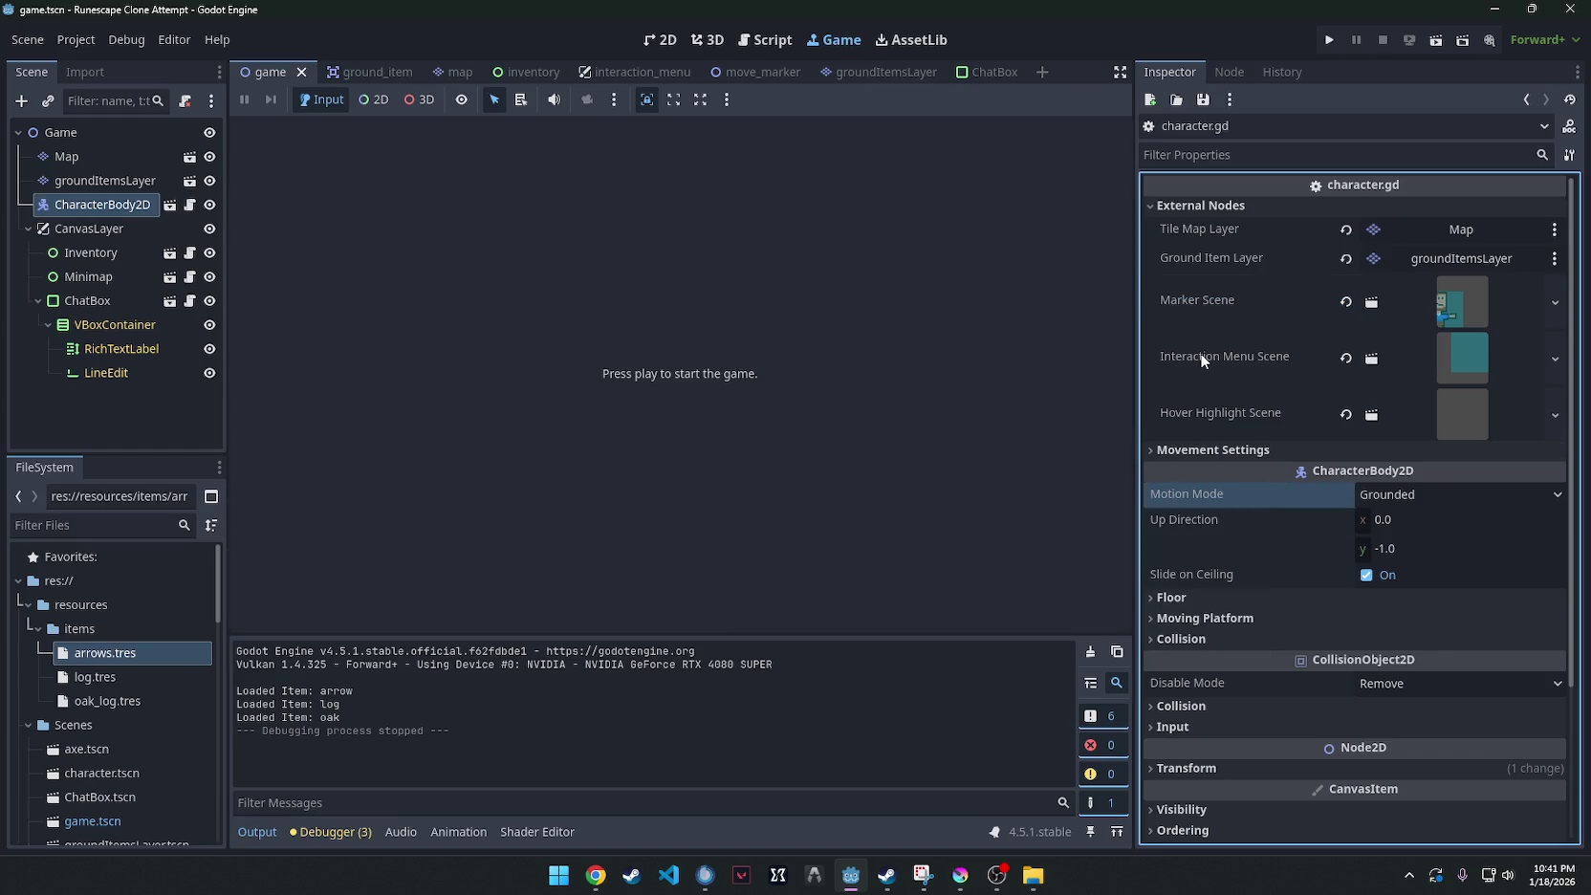
{"action": "scroll", "coordinate": [1210, 358], "scroll_direction": "down", "scroll_amount": 5}
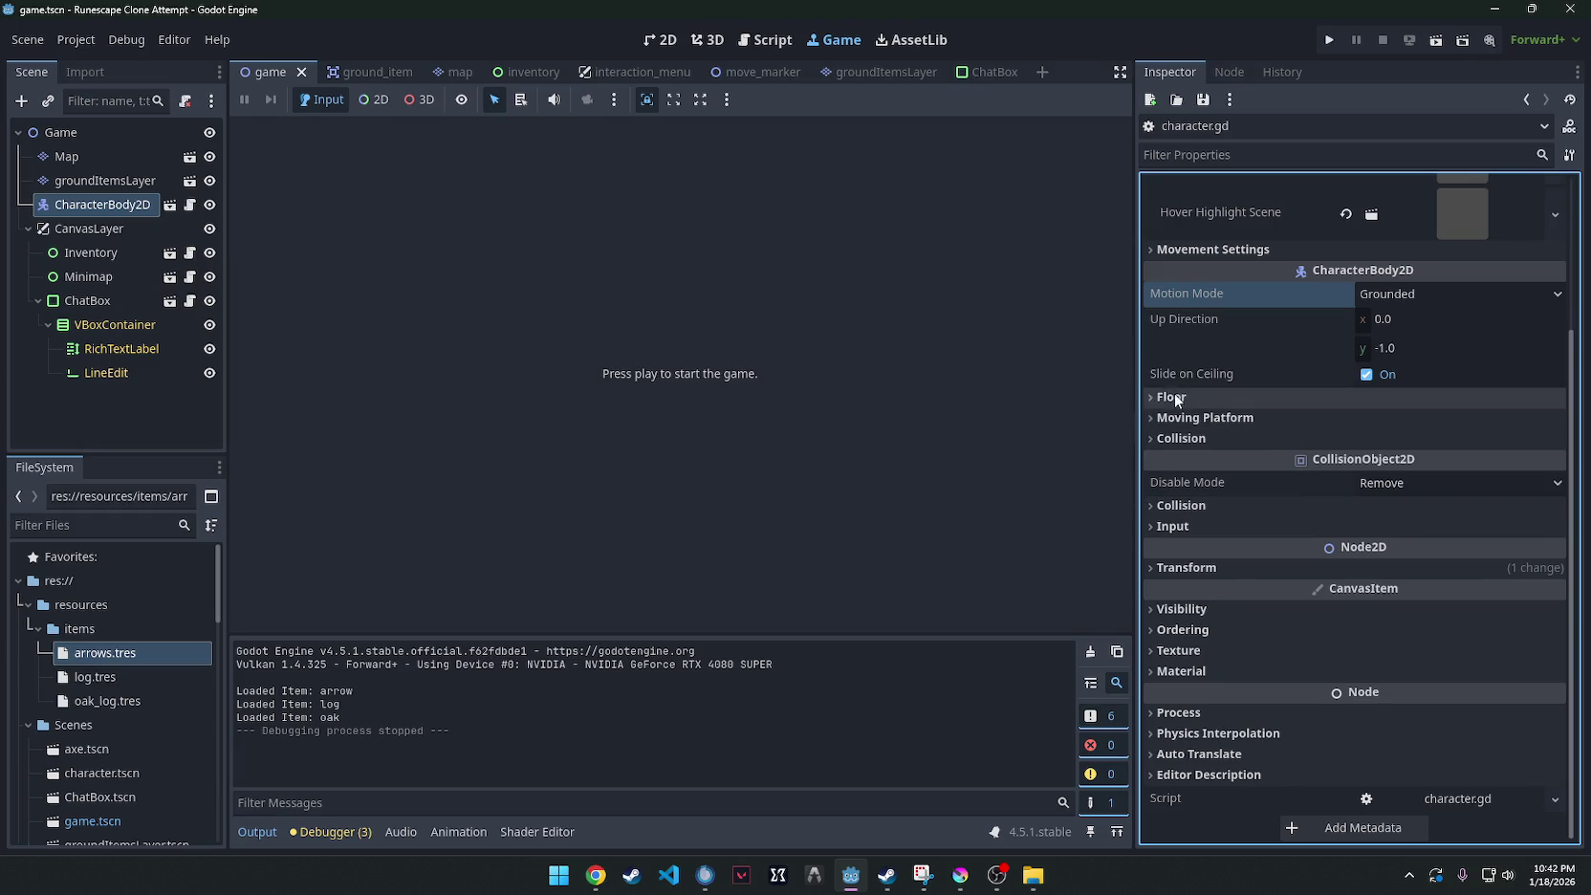
{"action": "left_click", "coordinate": [1158, 396]}
{"action": "left_click", "coordinate": [1159, 397]}
{"action": "scroll", "coordinate": [1183, 404], "scroll_direction": "up", "scroll_amount": 5}
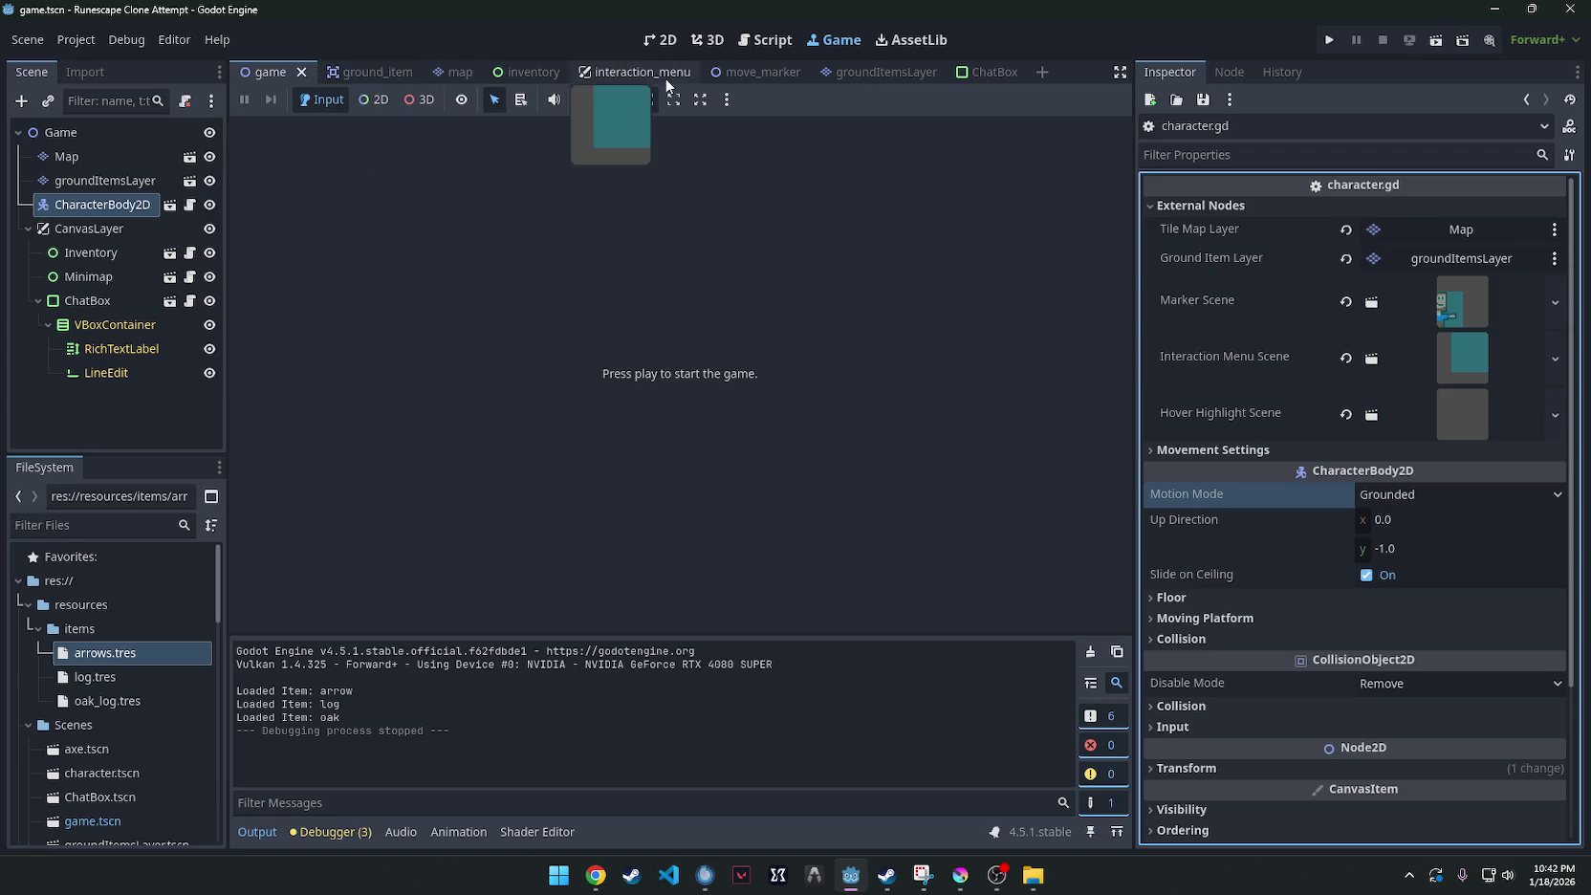
Open the move_marker scene and select the AnimationPlayer's modulate track.
{"action": "left_click", "coordinate": [740, 75]}
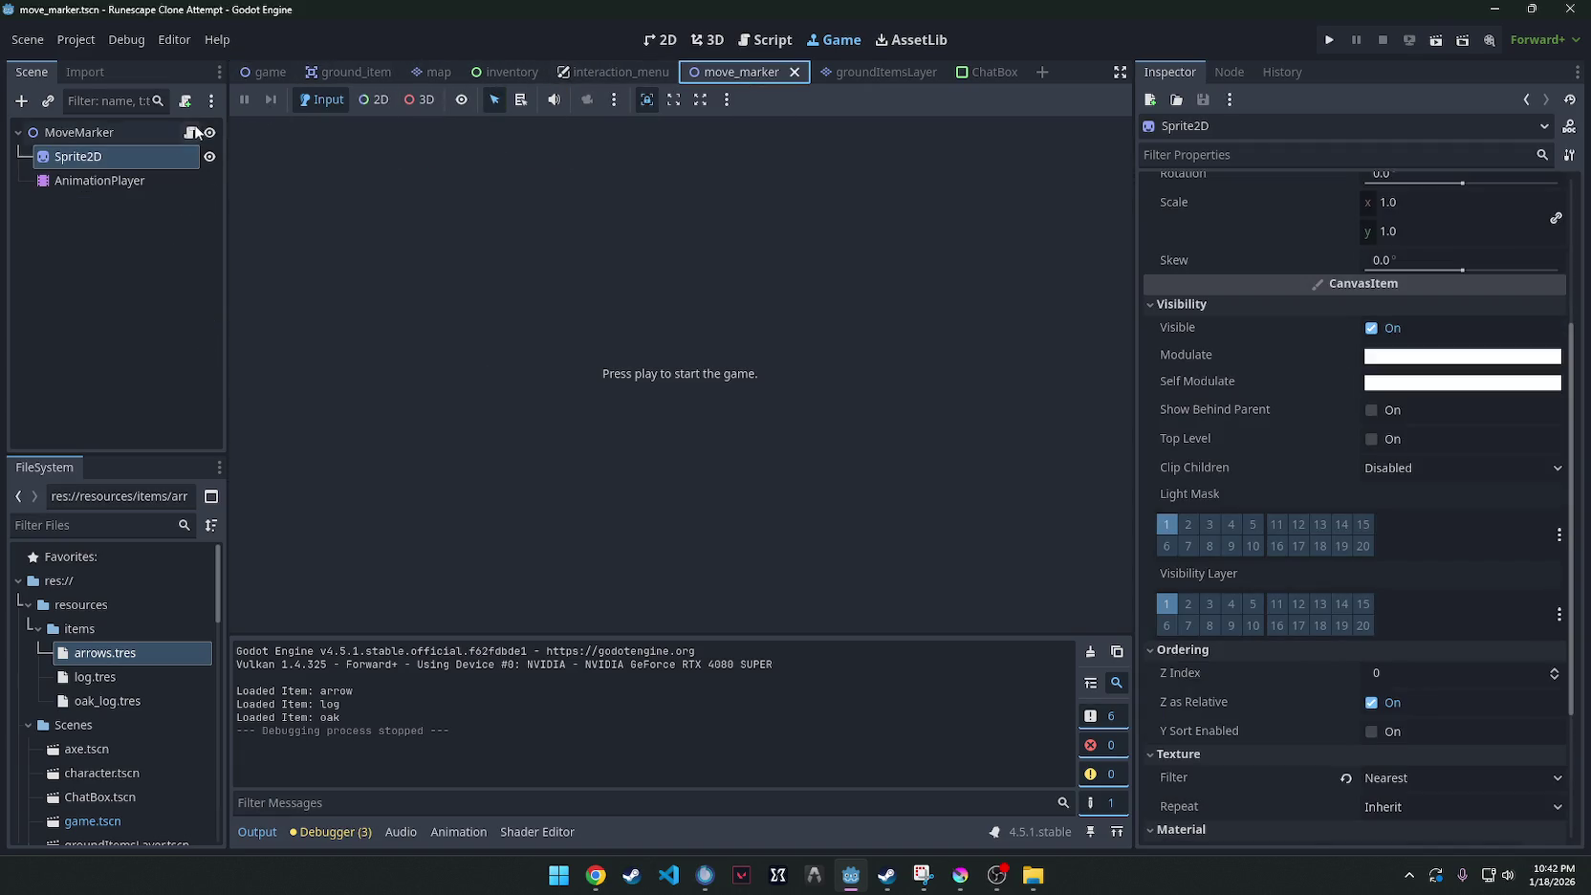
{"action": "left_click", "coordinate": [189, 134]}
{"action": "left_click", "coordinate": [95, 178]}
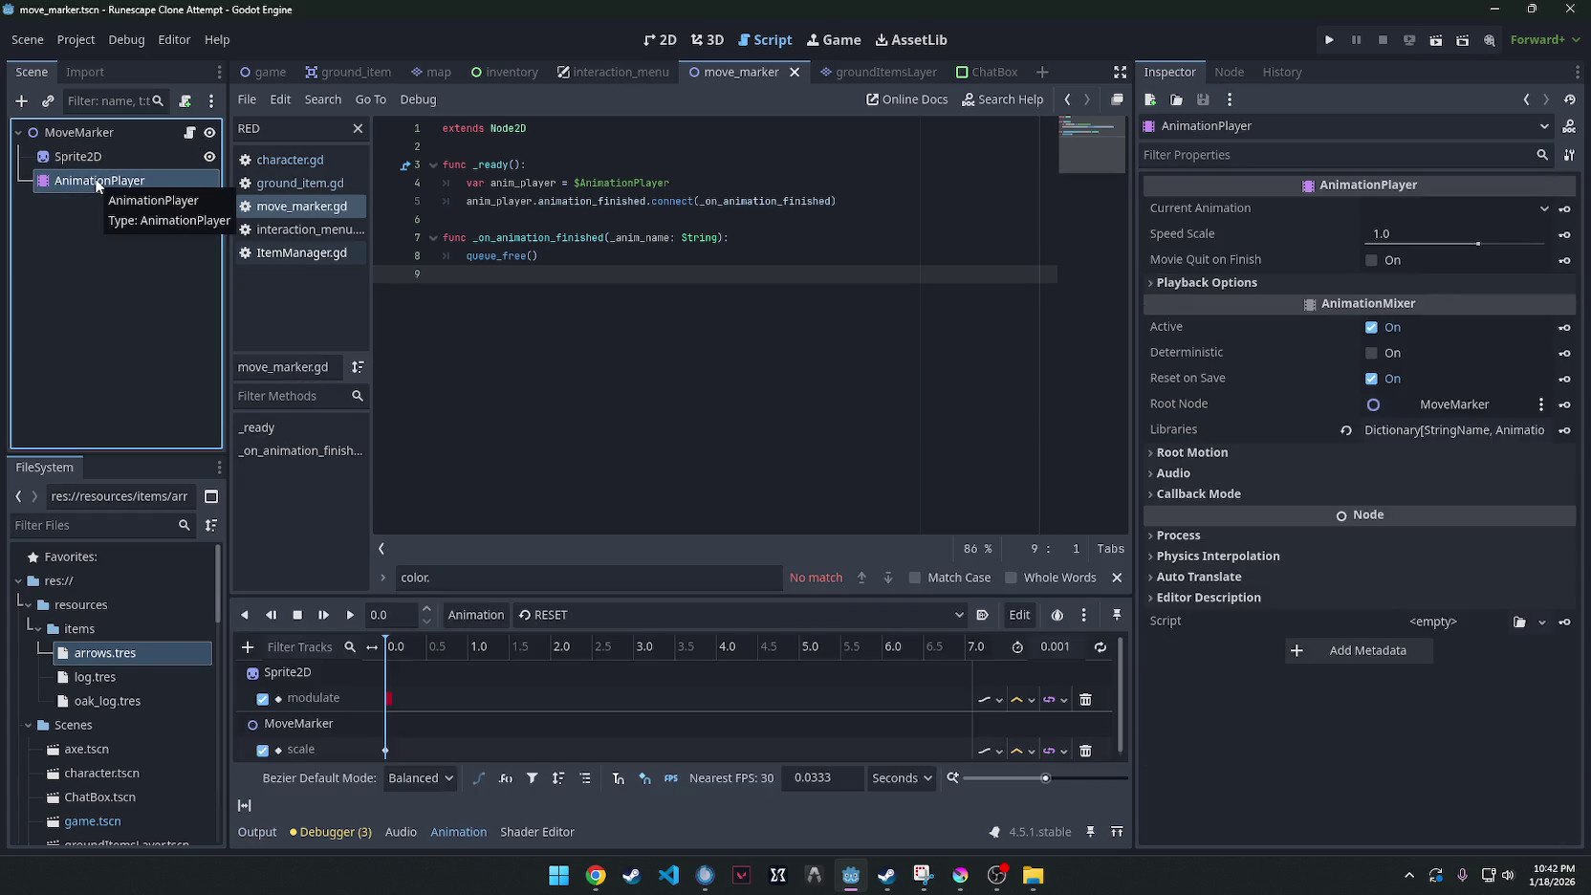
{"action": "left_click", "coordinate": [388, 703]}
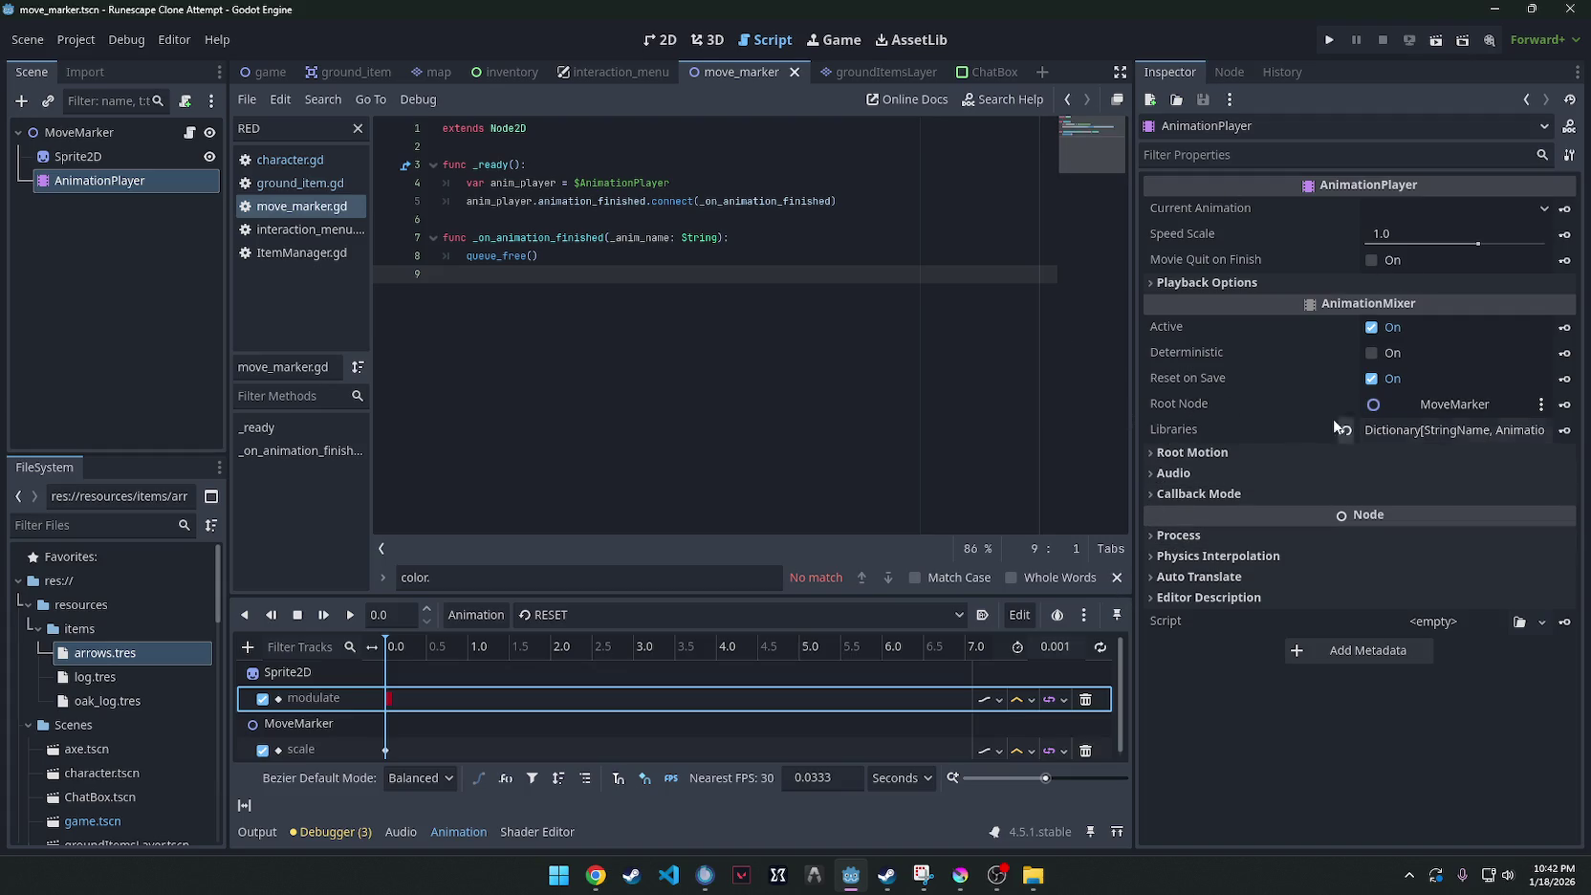
Reset the Sprite2D Modulate to white, update its keyframe, and save.
{"action": "left_click", "coordinate": [109, 156]}
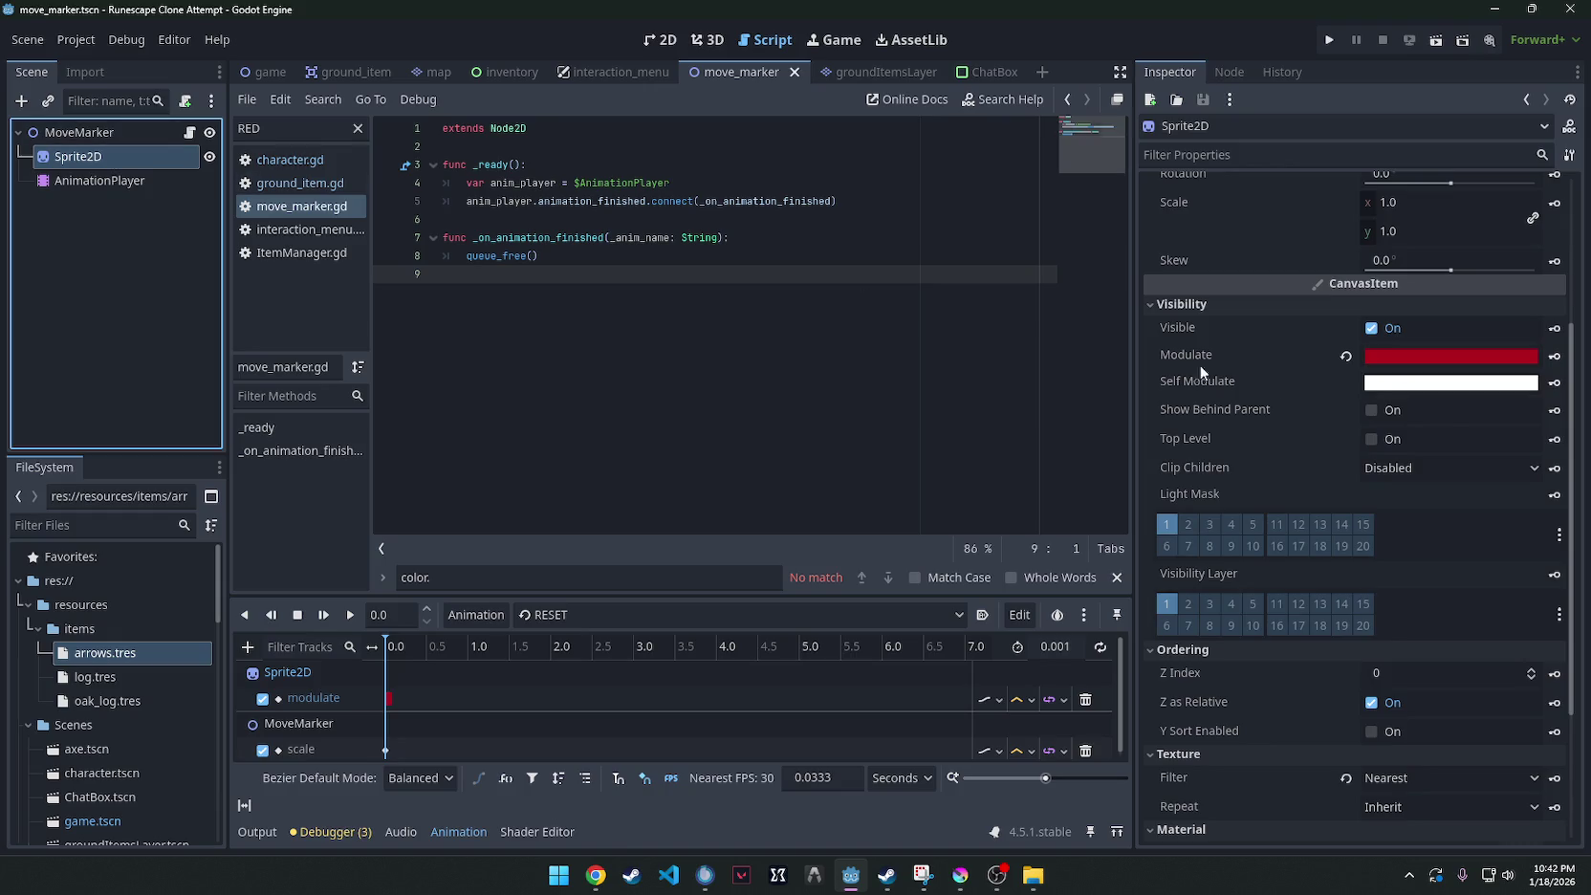
{"action": "left_click", "coordinate": [1347, 356]}
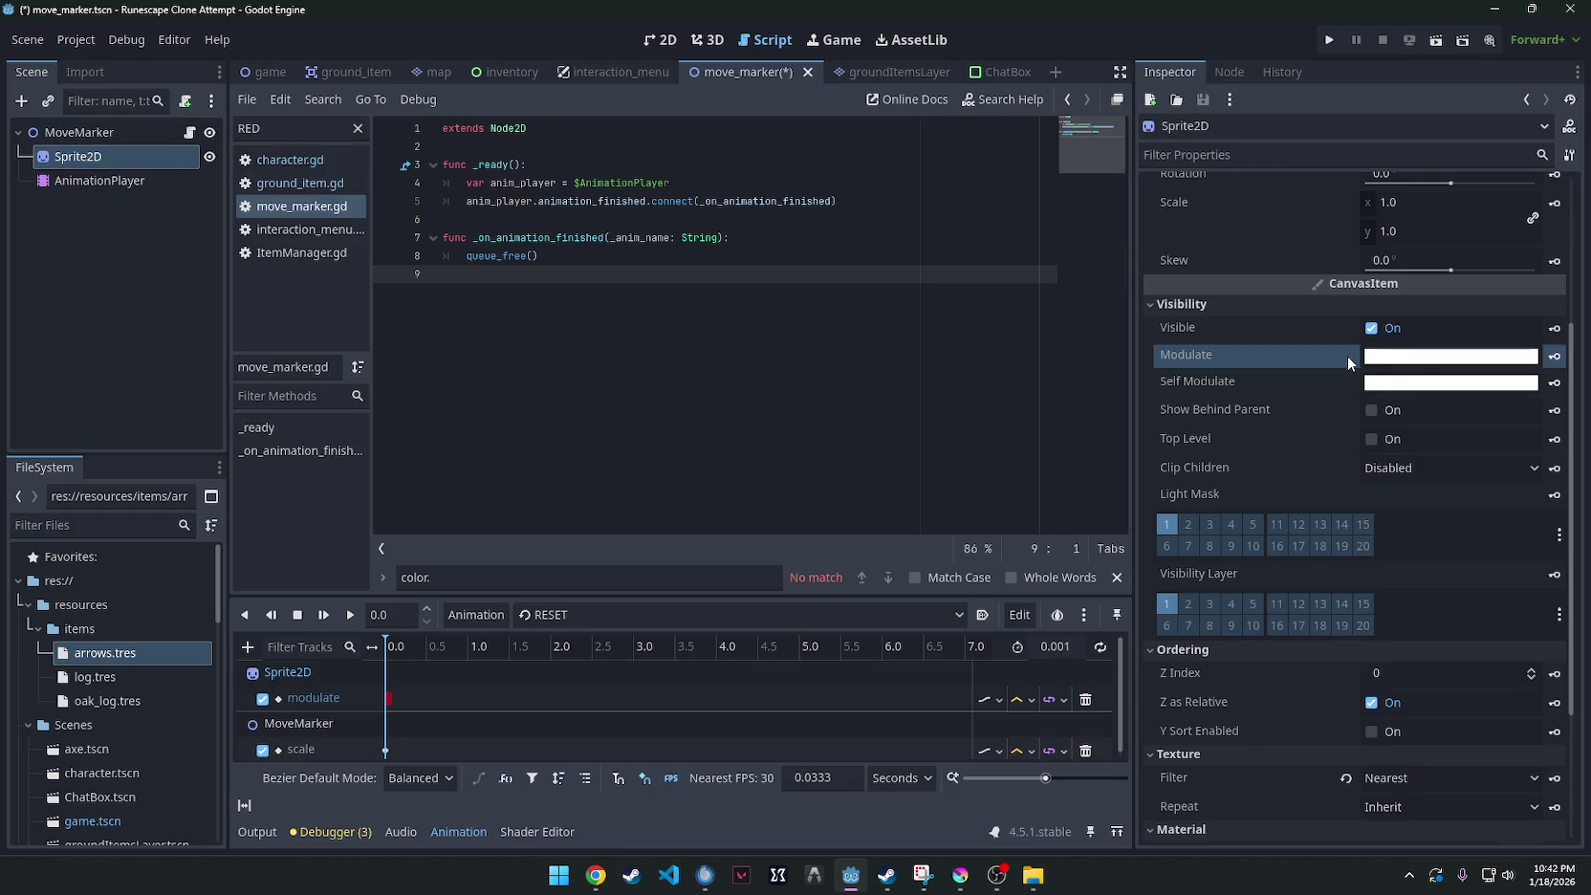
{"action": "left_click", "coordinate": [1557, 356]}
{"action": "key", "text": "ctrl+s"}
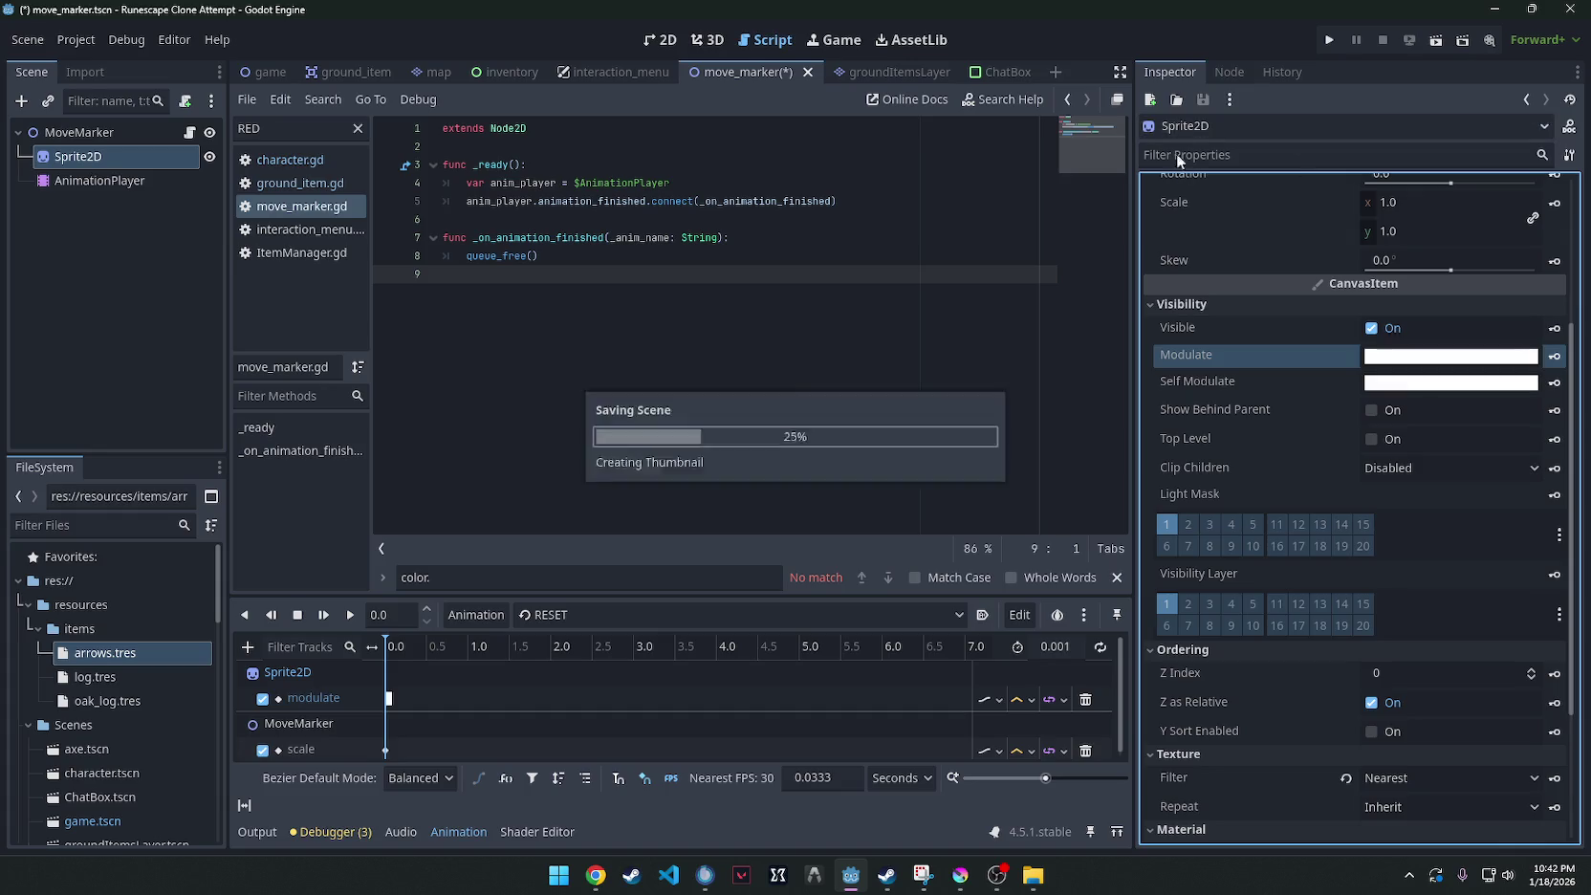
Run the game briefly to test the marker, then stop it.
{"action": "key", "text": "ctrl+F1"}
{"action": "left_click", "coordinate": [1328, 39]}
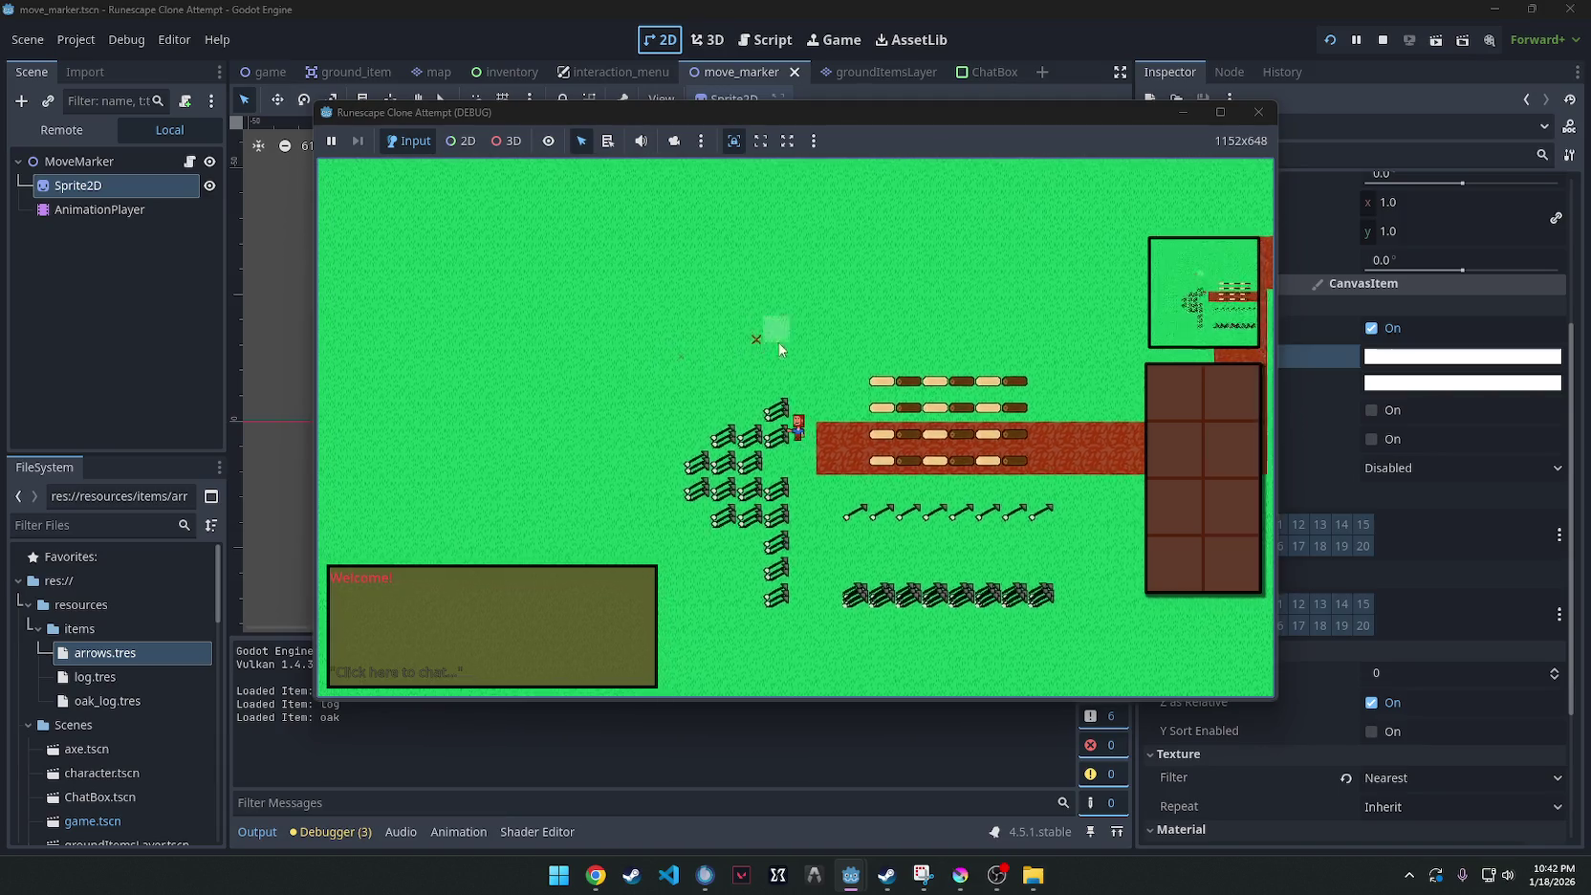
{"action": "left_click", "coordinate": [1259, 113]}
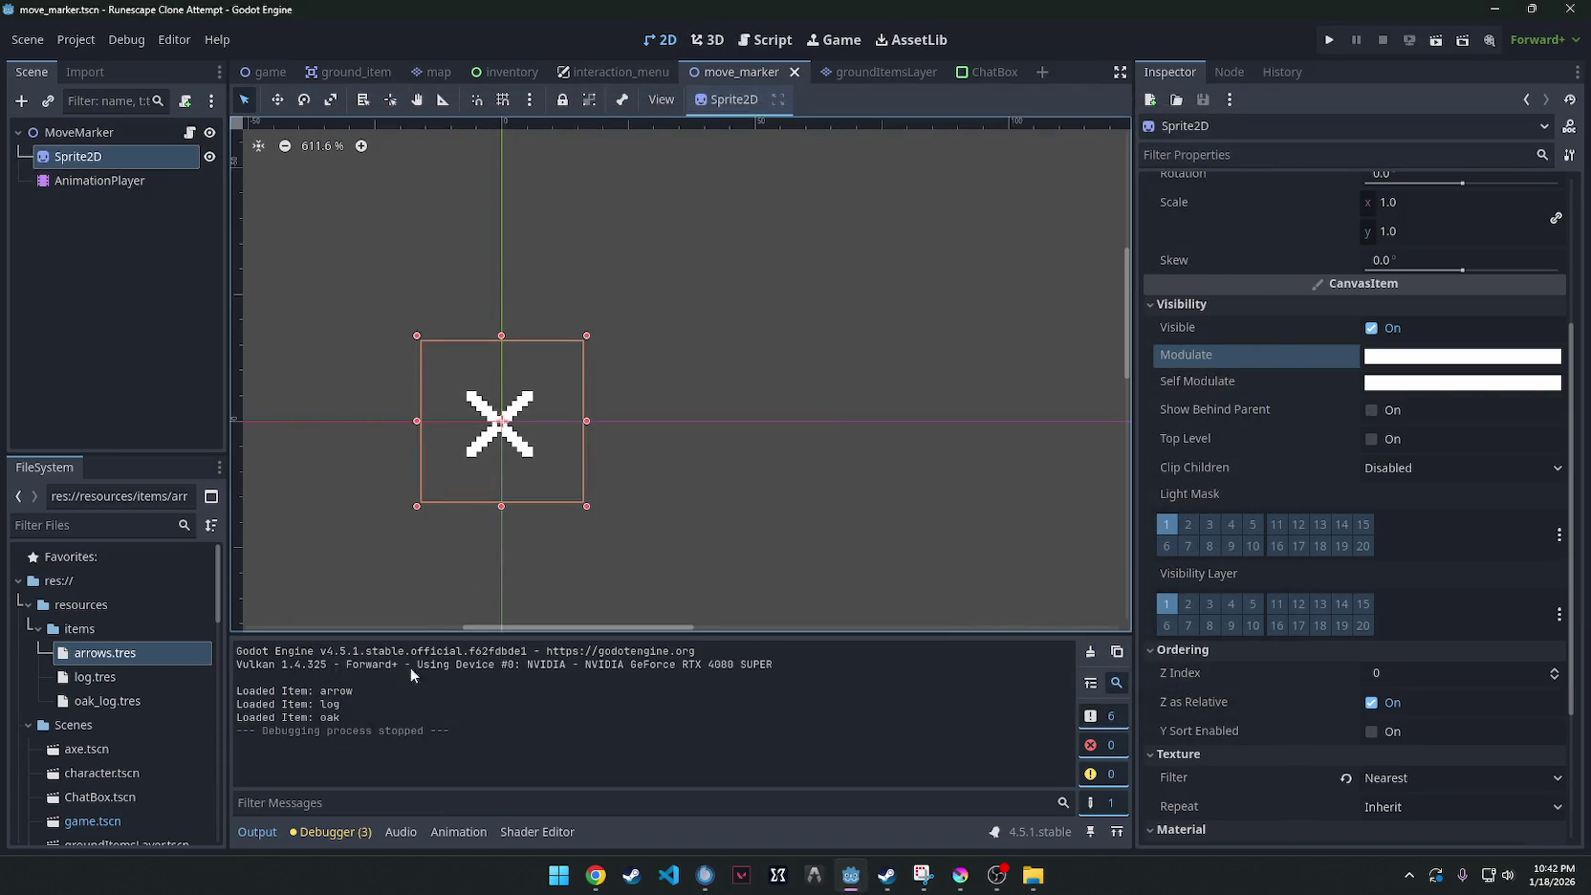
Open the marker animation in the Animation panel and play its current 0.001 s version.
{"action": "left_click", "coordinate": [460, 830]}
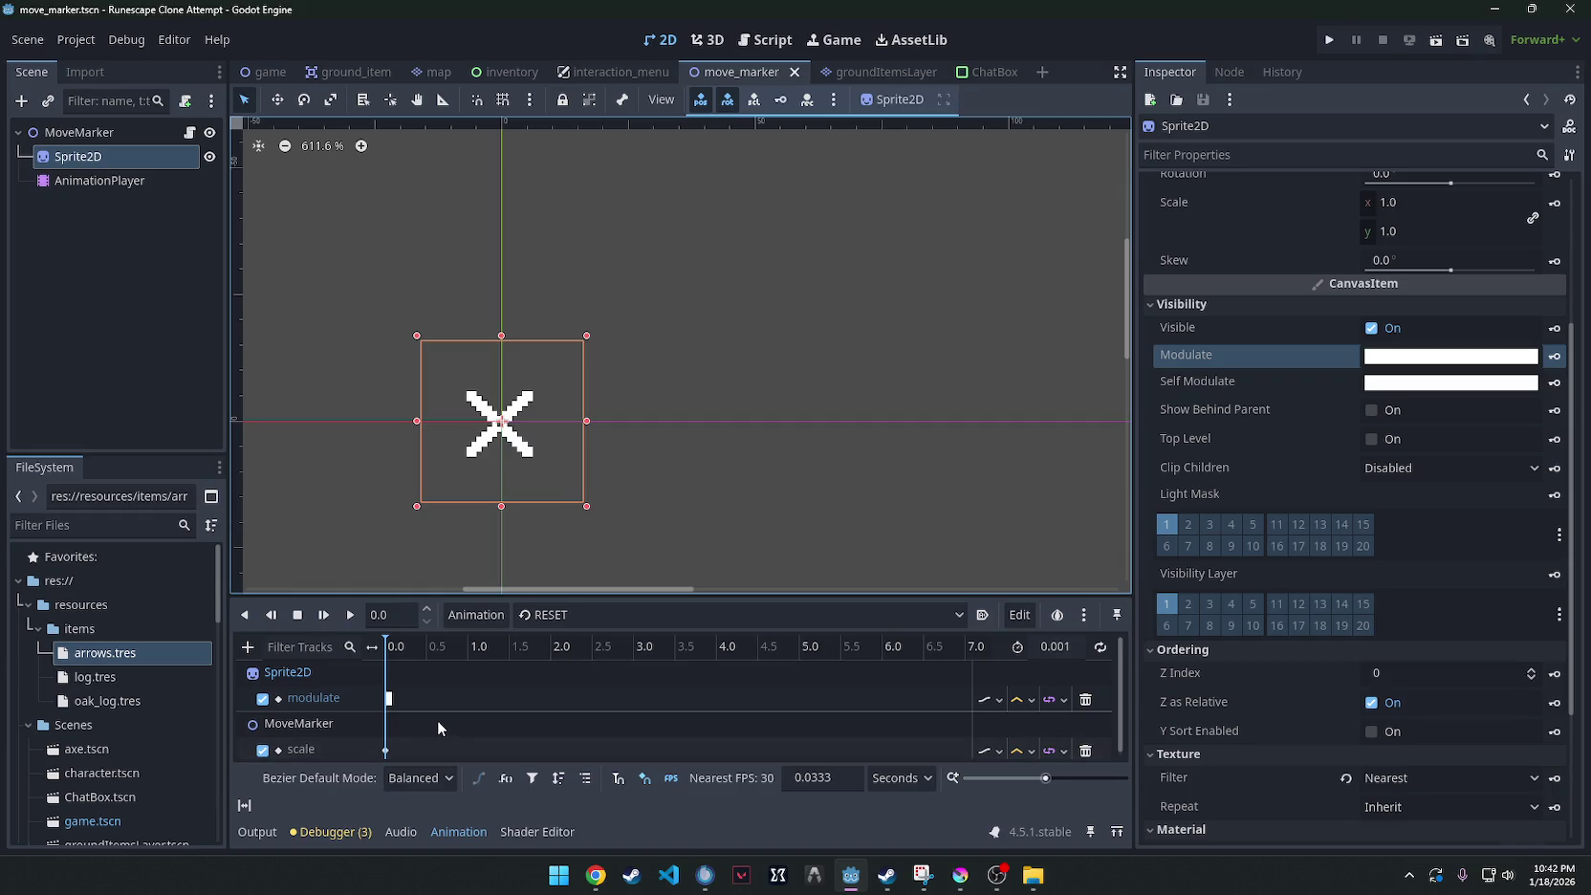
{"action": "left_click", "coordinate": [350, 615]}
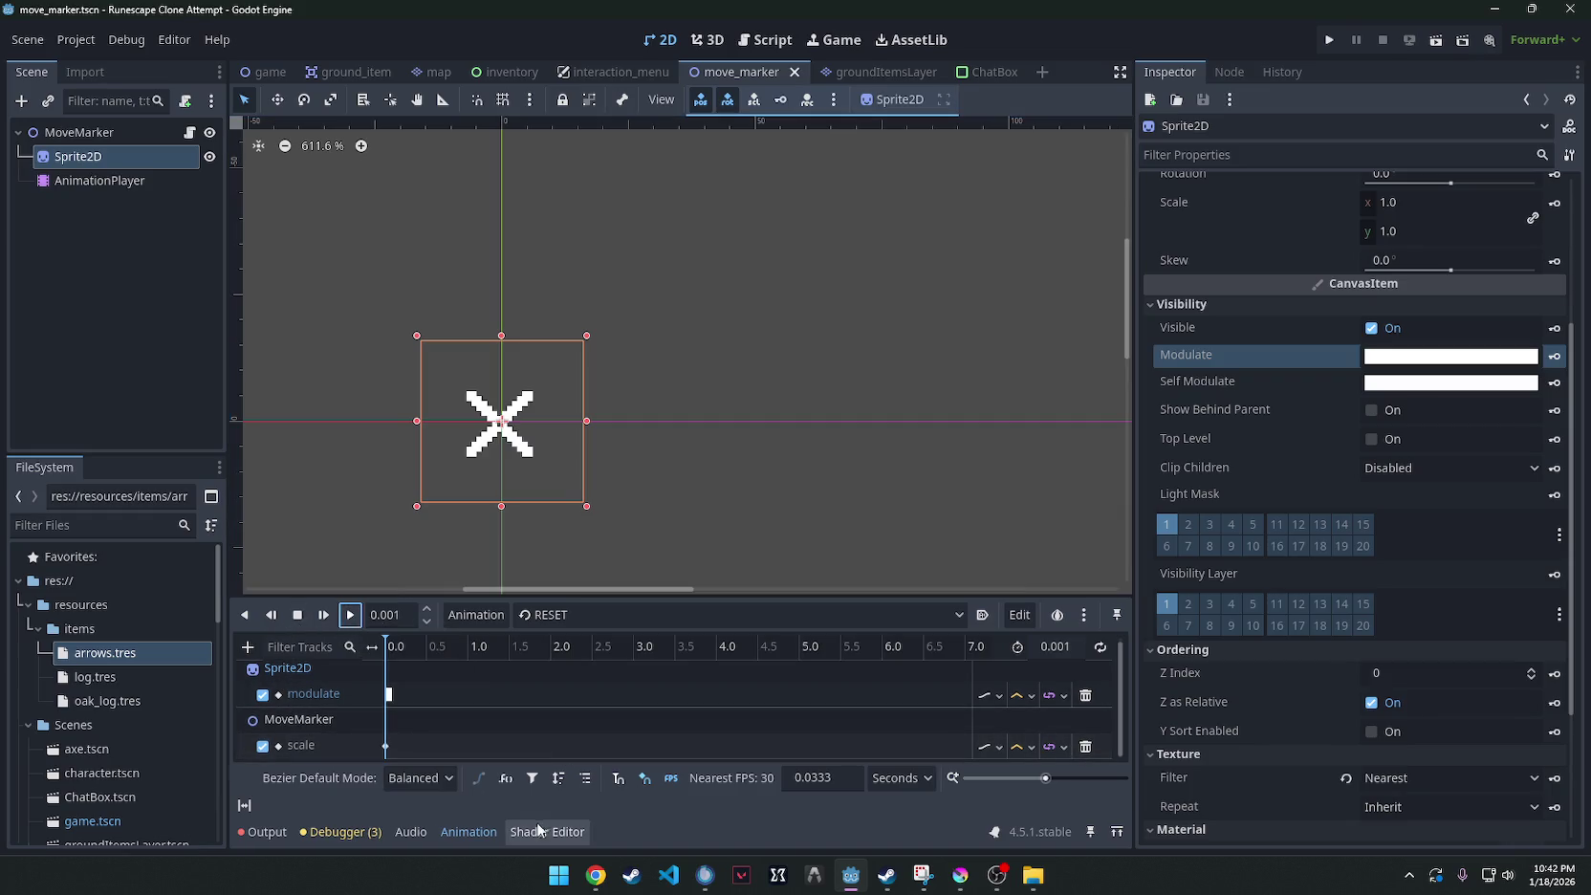
{"action": "left_click", "coordinate": [466, 835]}
{"action": "scroll", "coordinate": [570, 583], "scroll_direction": "down", "scroll_amount": 3}
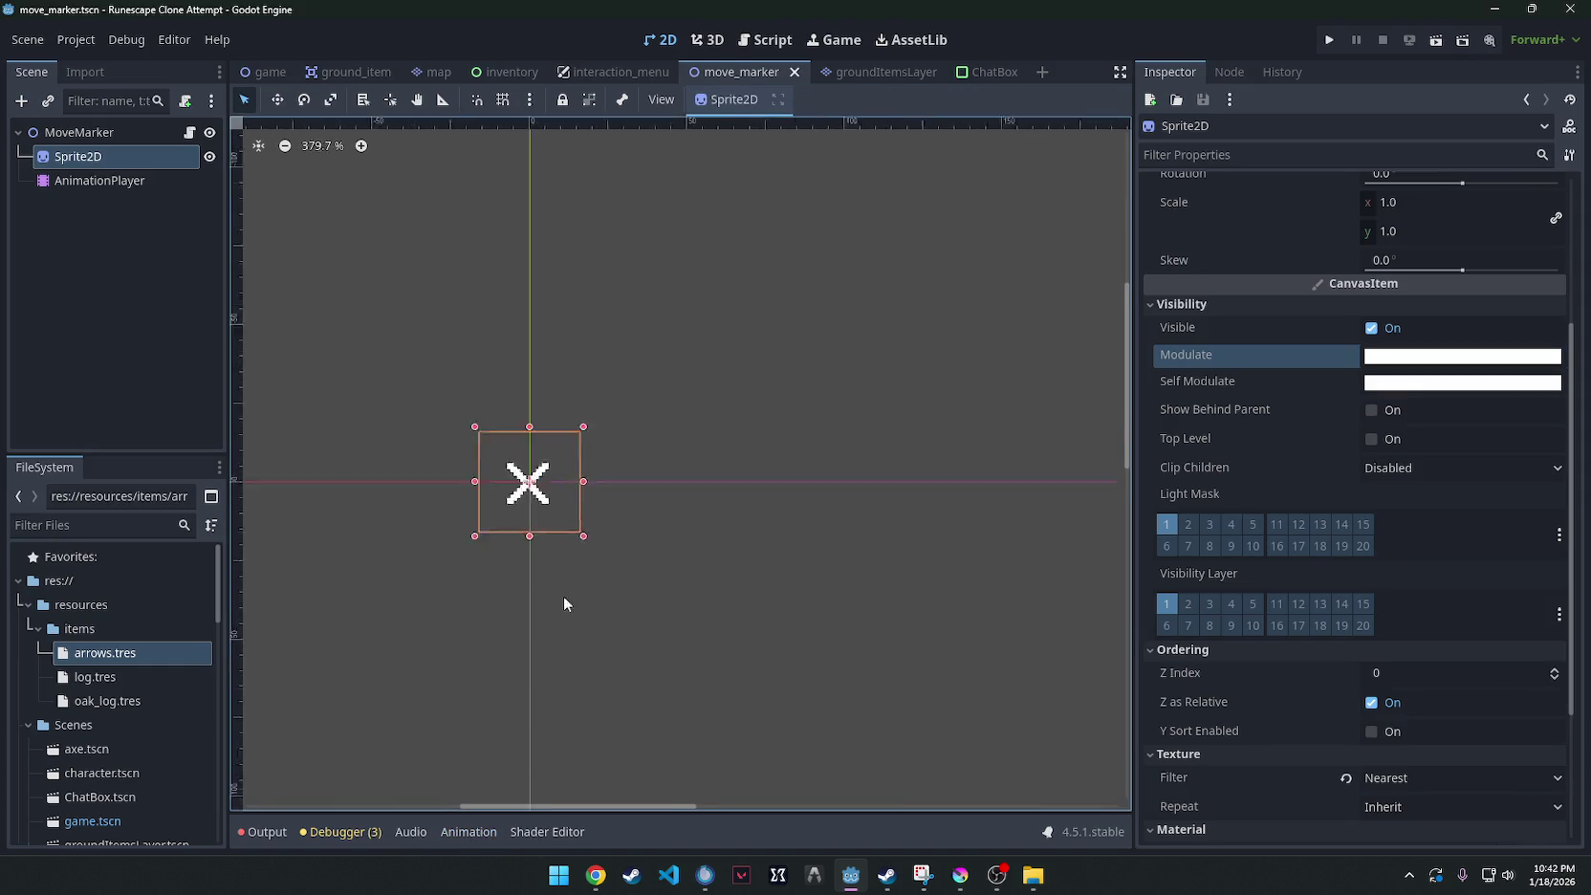
{"action": "scroll", "coordinate": [563, 596], "scroll_direction": "up", "scroll_amount": 4}
{"action": "left_click", "coordinate": [468, 834]}
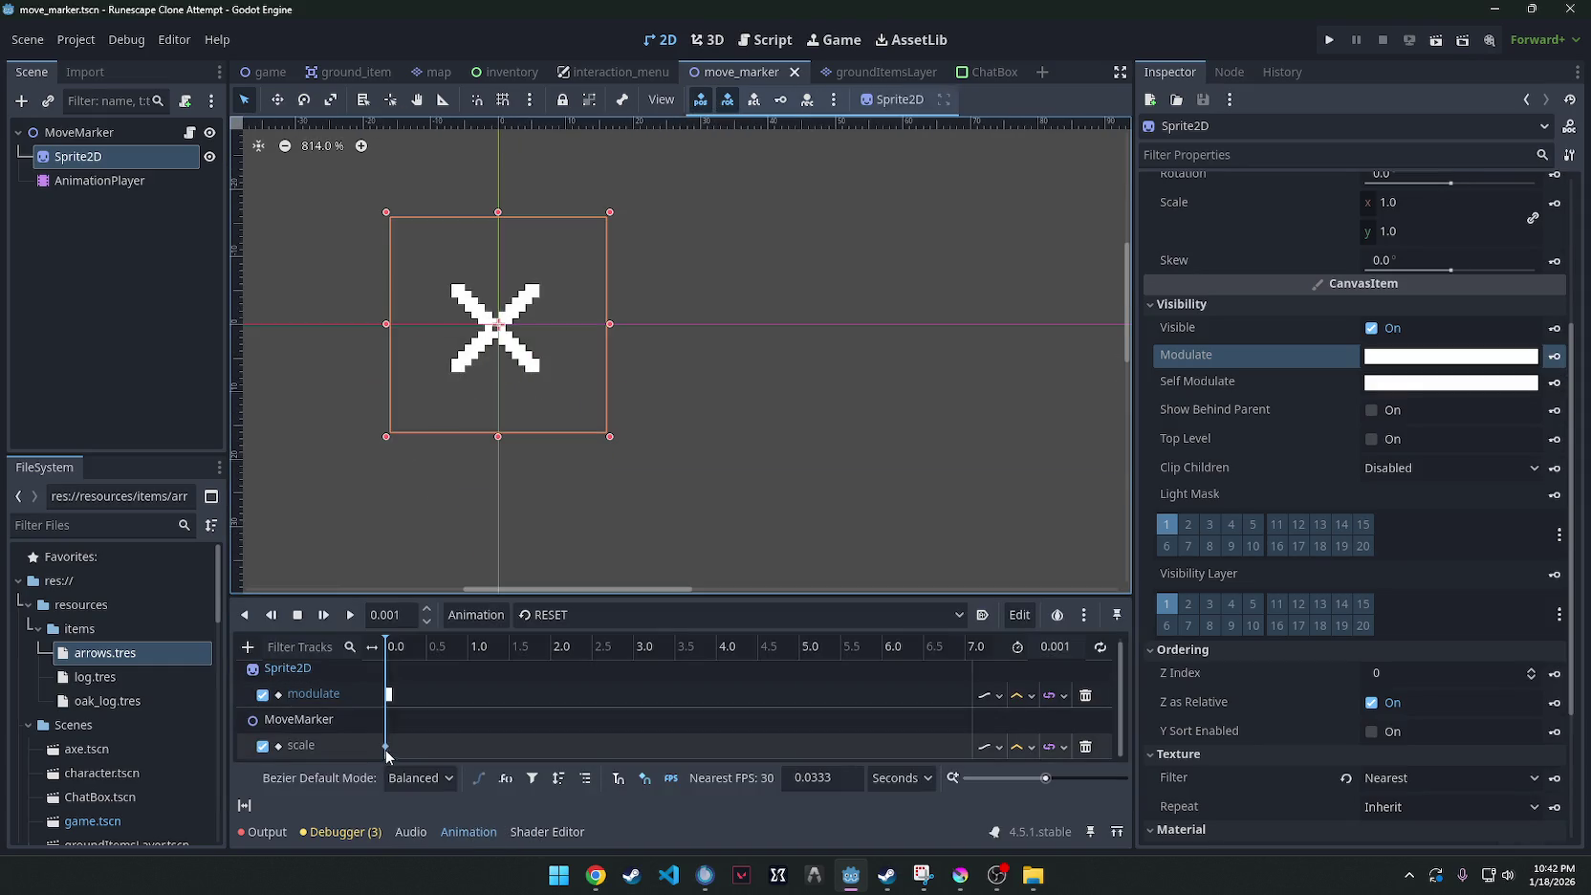
{"action": "scroll", "coordinate": [817, 705], "scroll_direction": "up", "scroll_amount": 1}
{"action": "scroll", "coordinate": [818, 707], "scroll_direction": "down", "scroll_amount": 1}
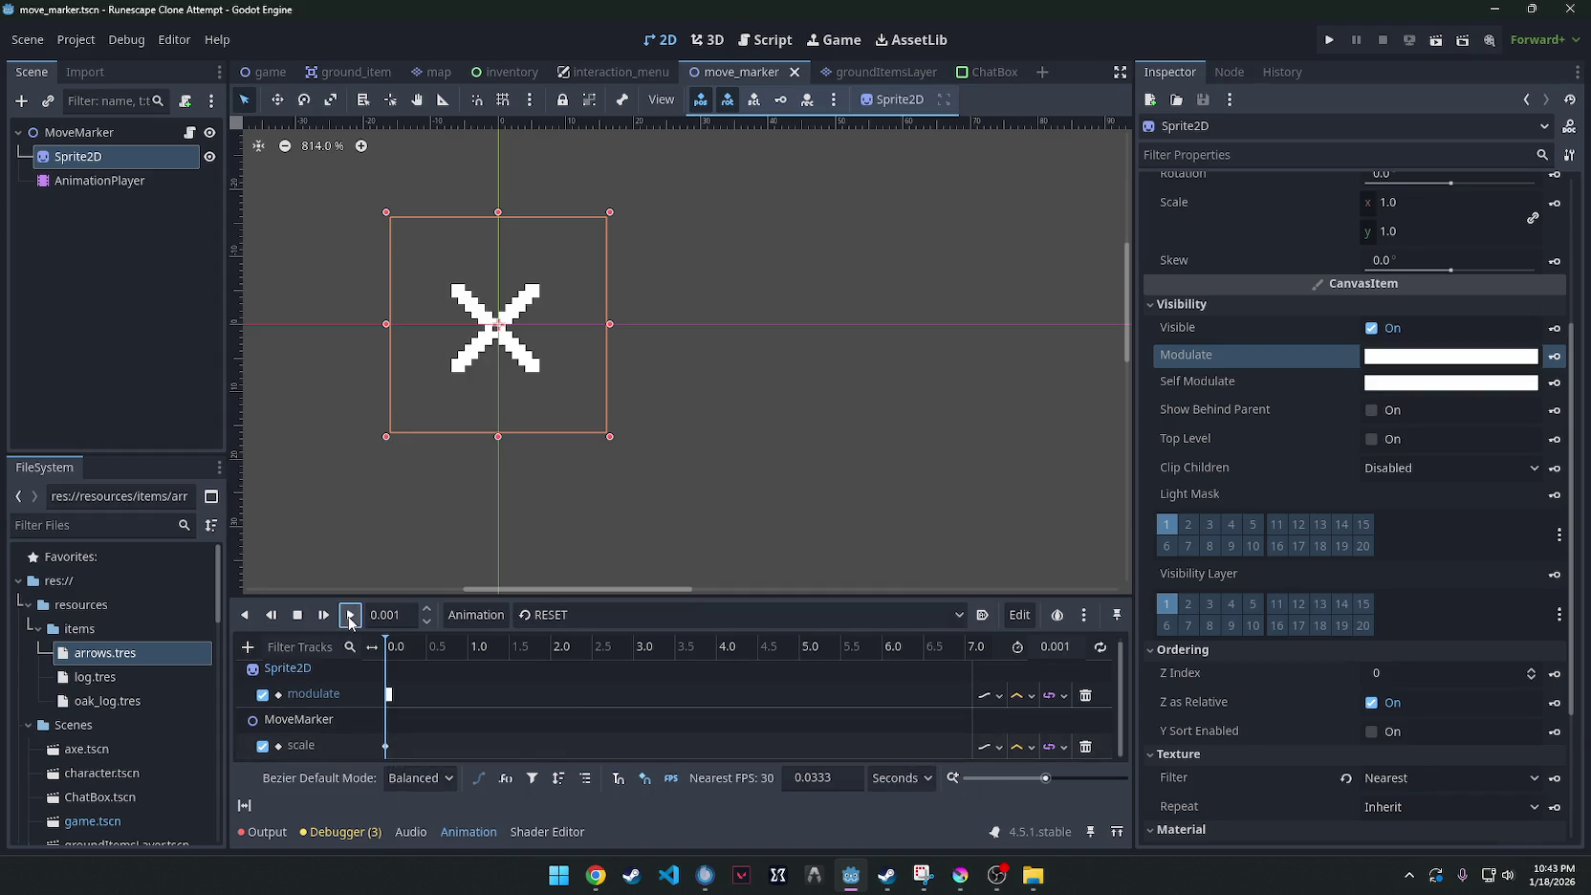
{"action": "left_click", "coordinate": [350, 619]}
{"action": "scroll", "coordinate": [1494, 503], "scroll_direction": "down", "scroll_amount": 5}
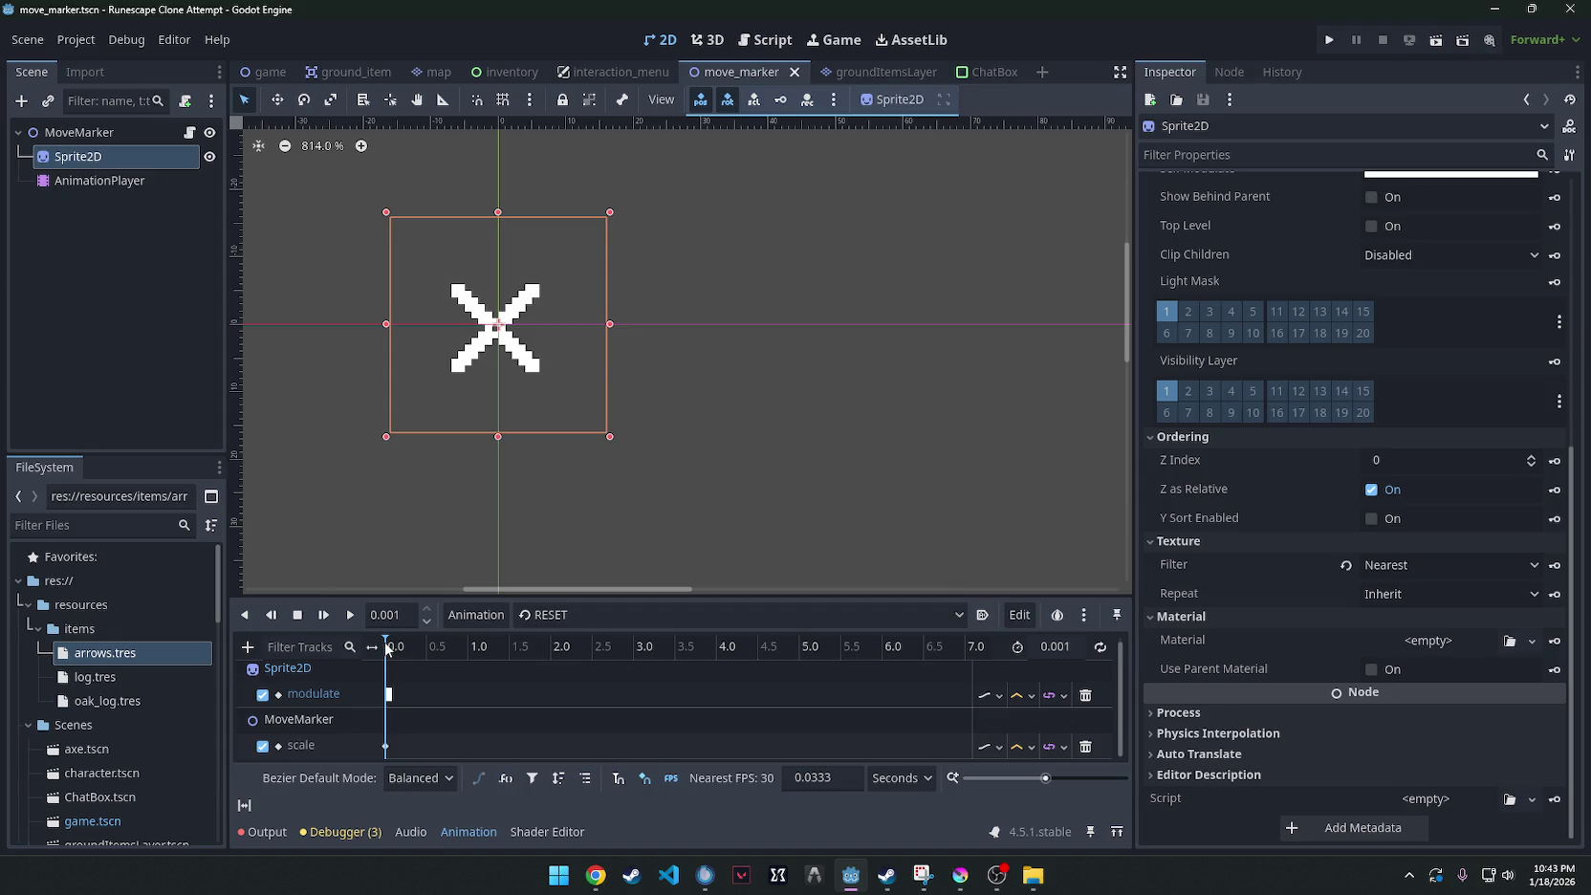
{"action": "scroll", "coordinate": [760, 746], "scroll_direction": "up", "scroll_amount": 1}
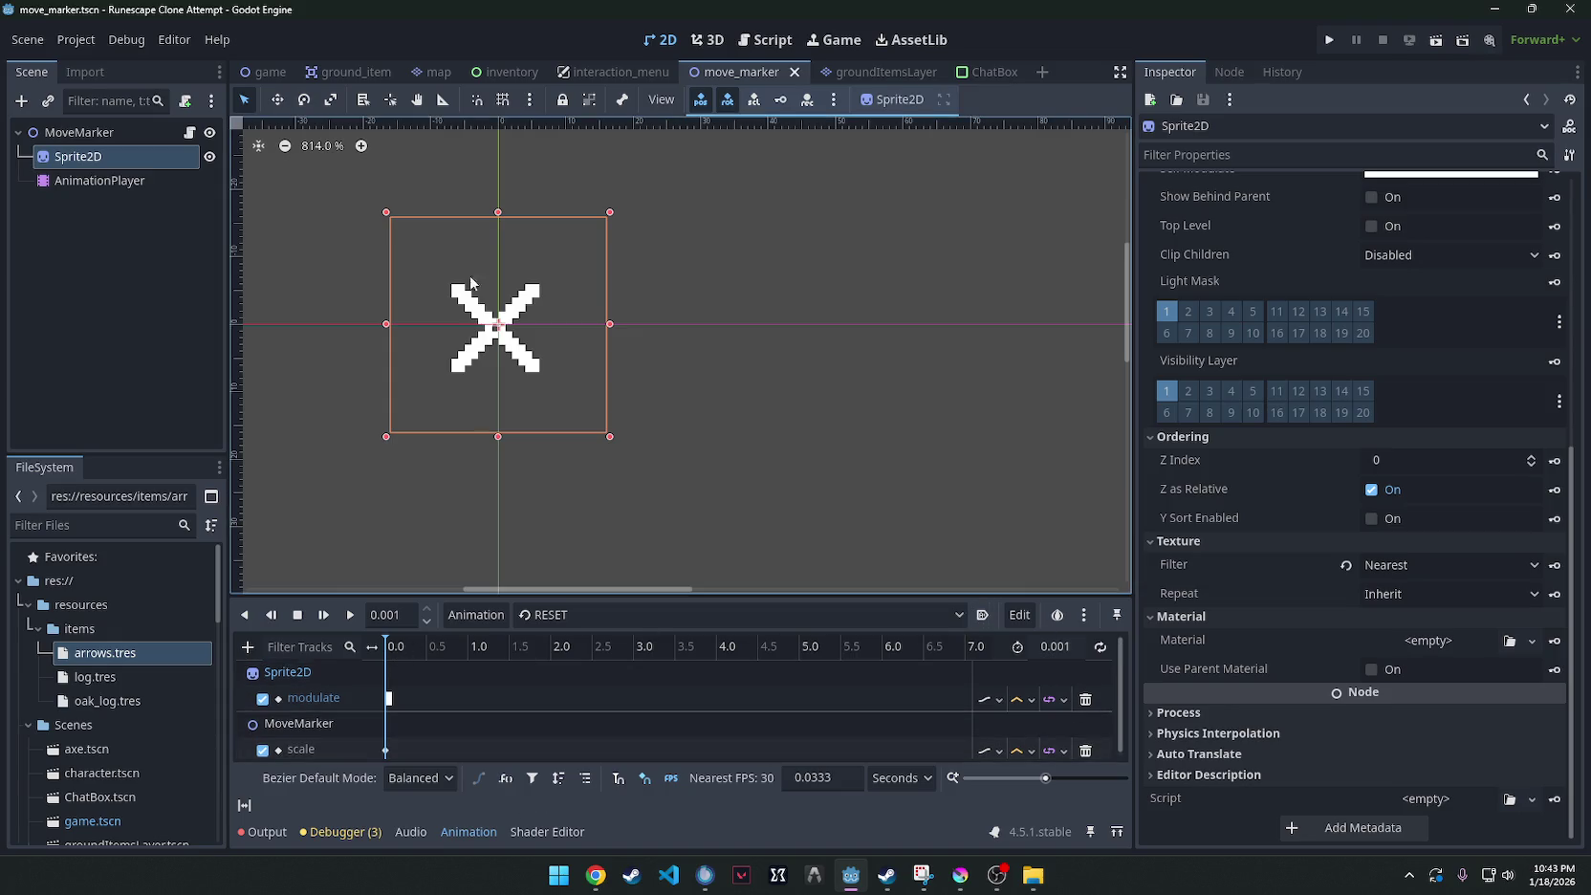
Lengthen the animation to 0.06 seconds, zoom the timeline to fit it, and preview.
{"action": "left_click", "coordinate": [109, 132]}
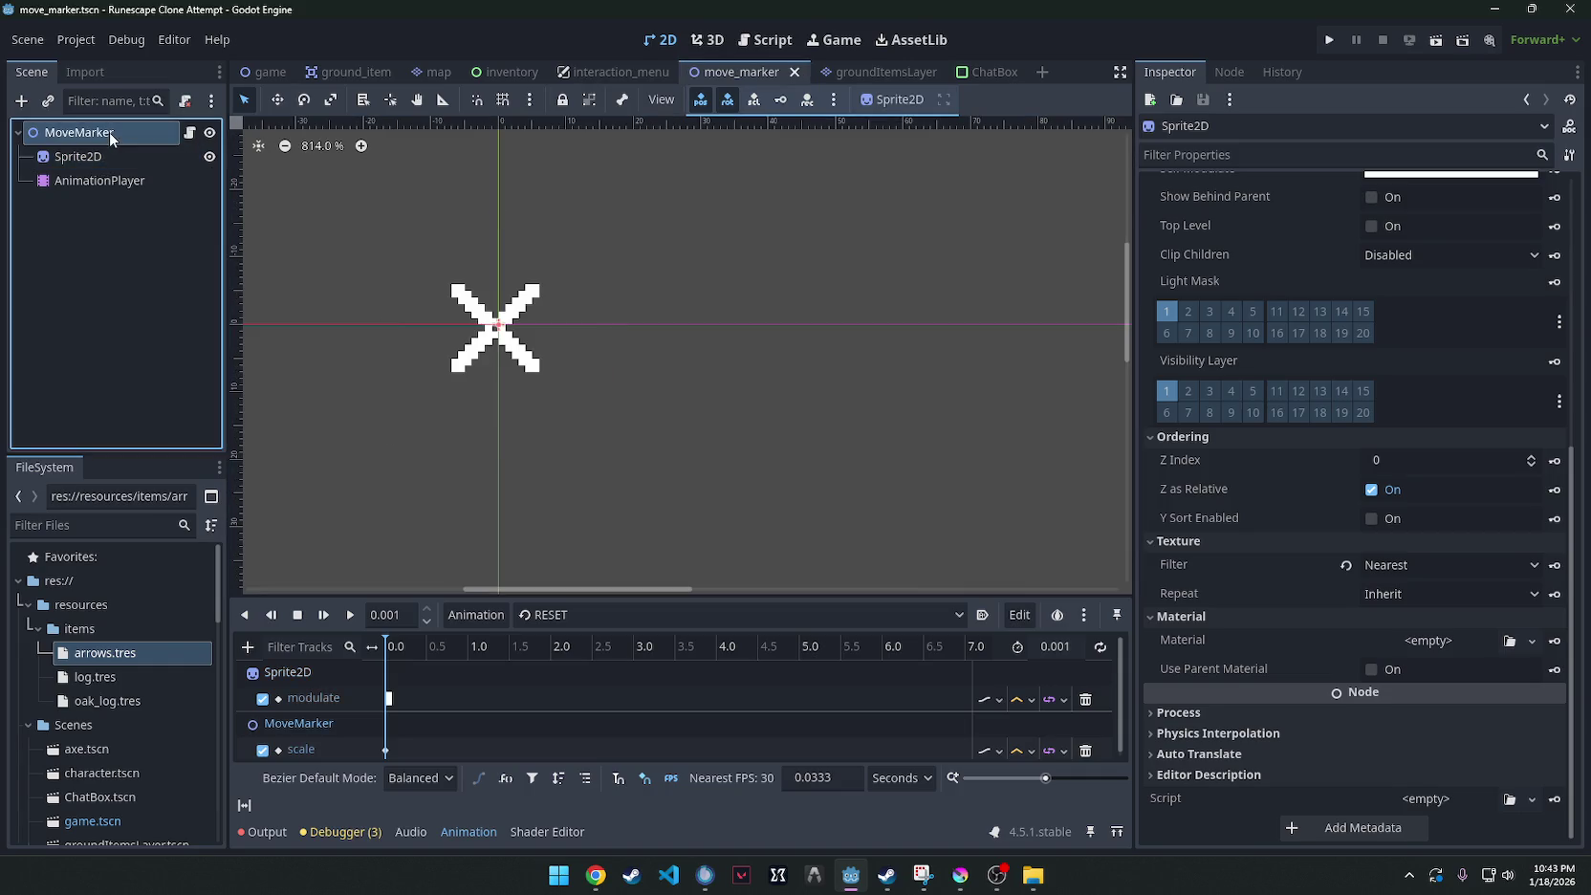
{"action": "left_click", "coordinate": [78, 156]}
{"action": "left_click", "coordinate": [105, 134]}
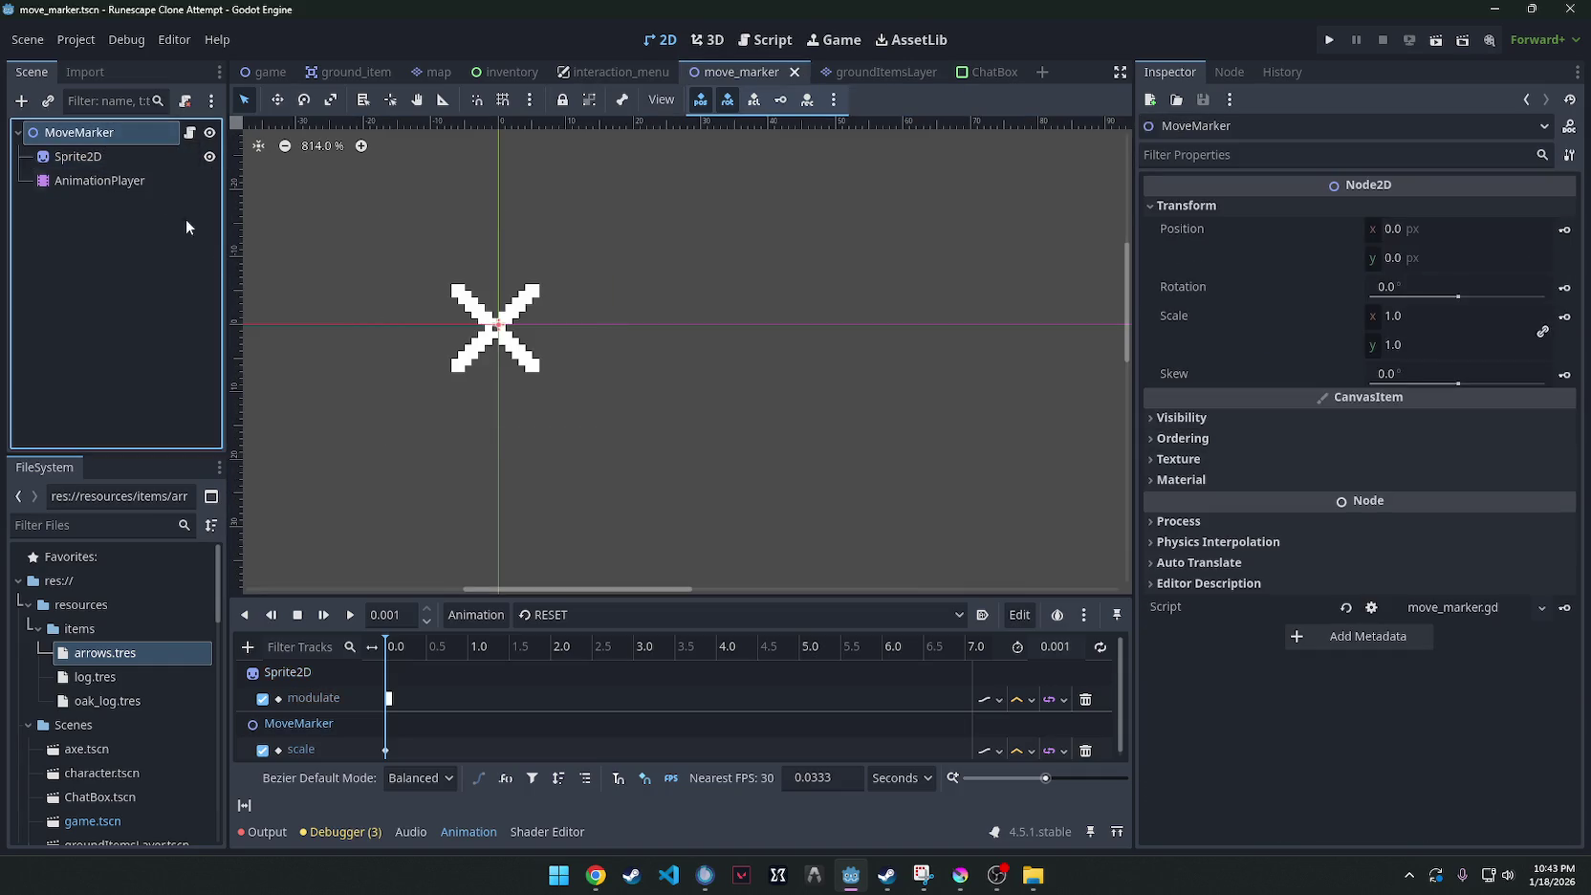
{"action": "left_click", "coordinate": [387, 680]}
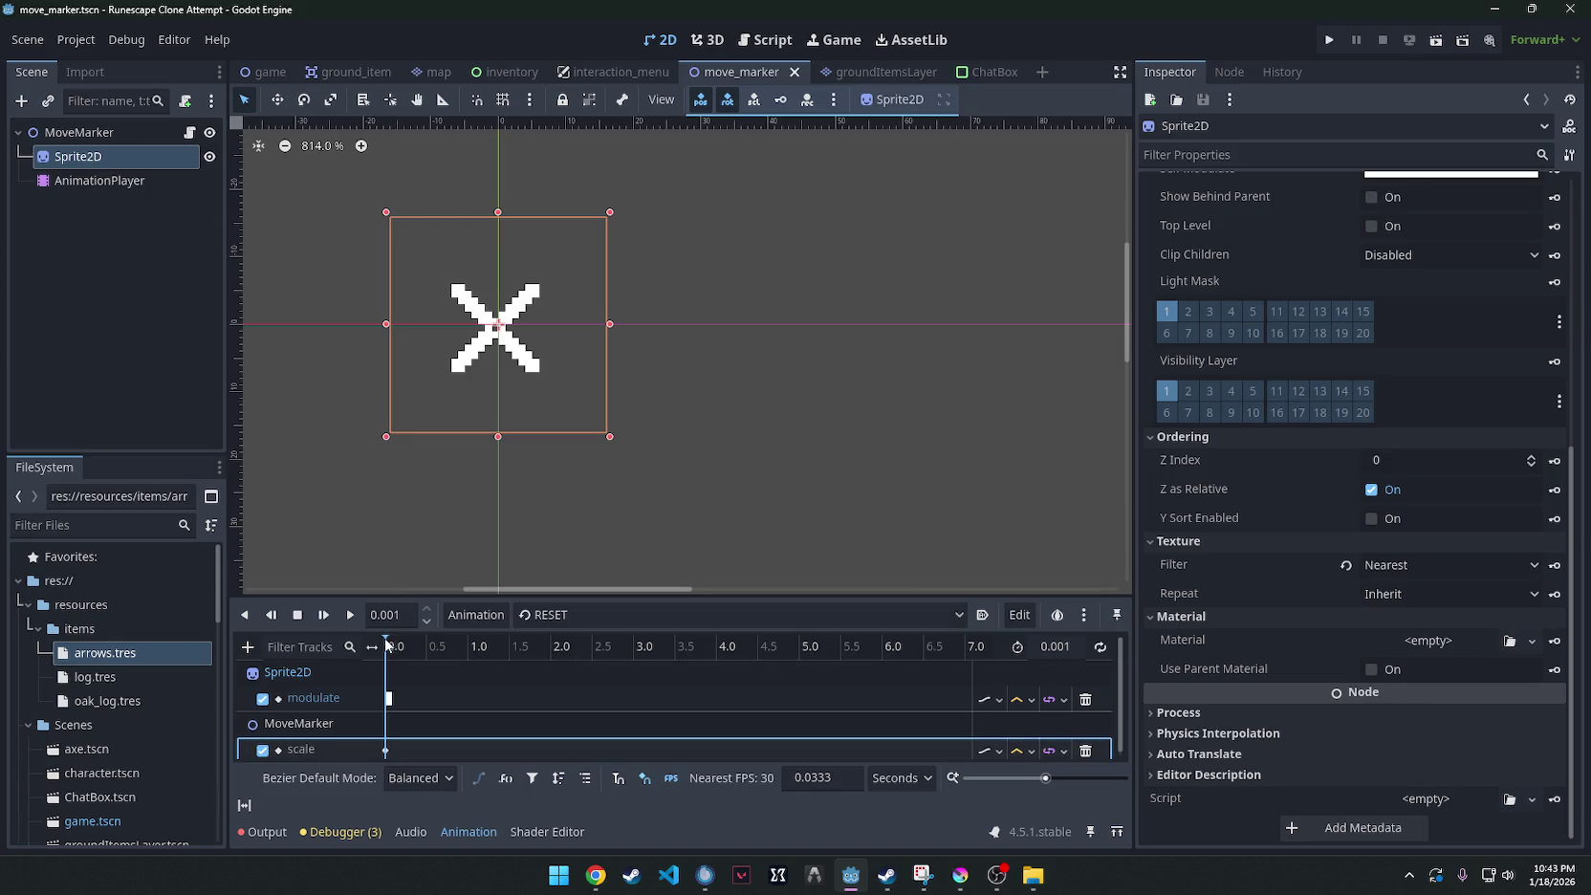
{"action": "left_click", "coordinate": [1063, 647]}
{"action": "type", "text": ".06"}
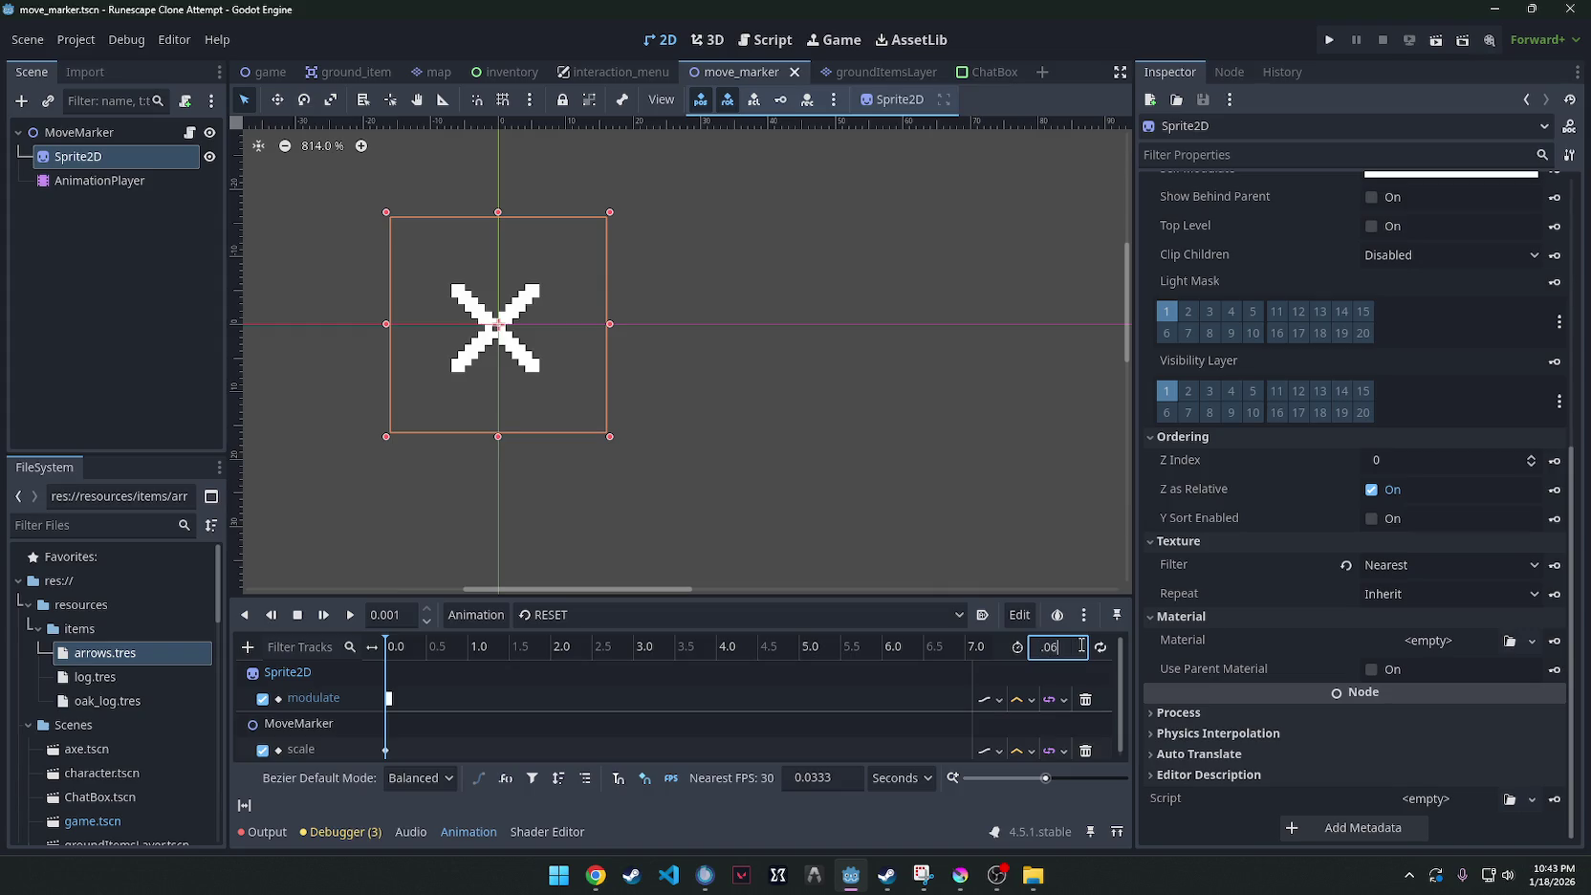
{"action": "key", "text": "Return"}
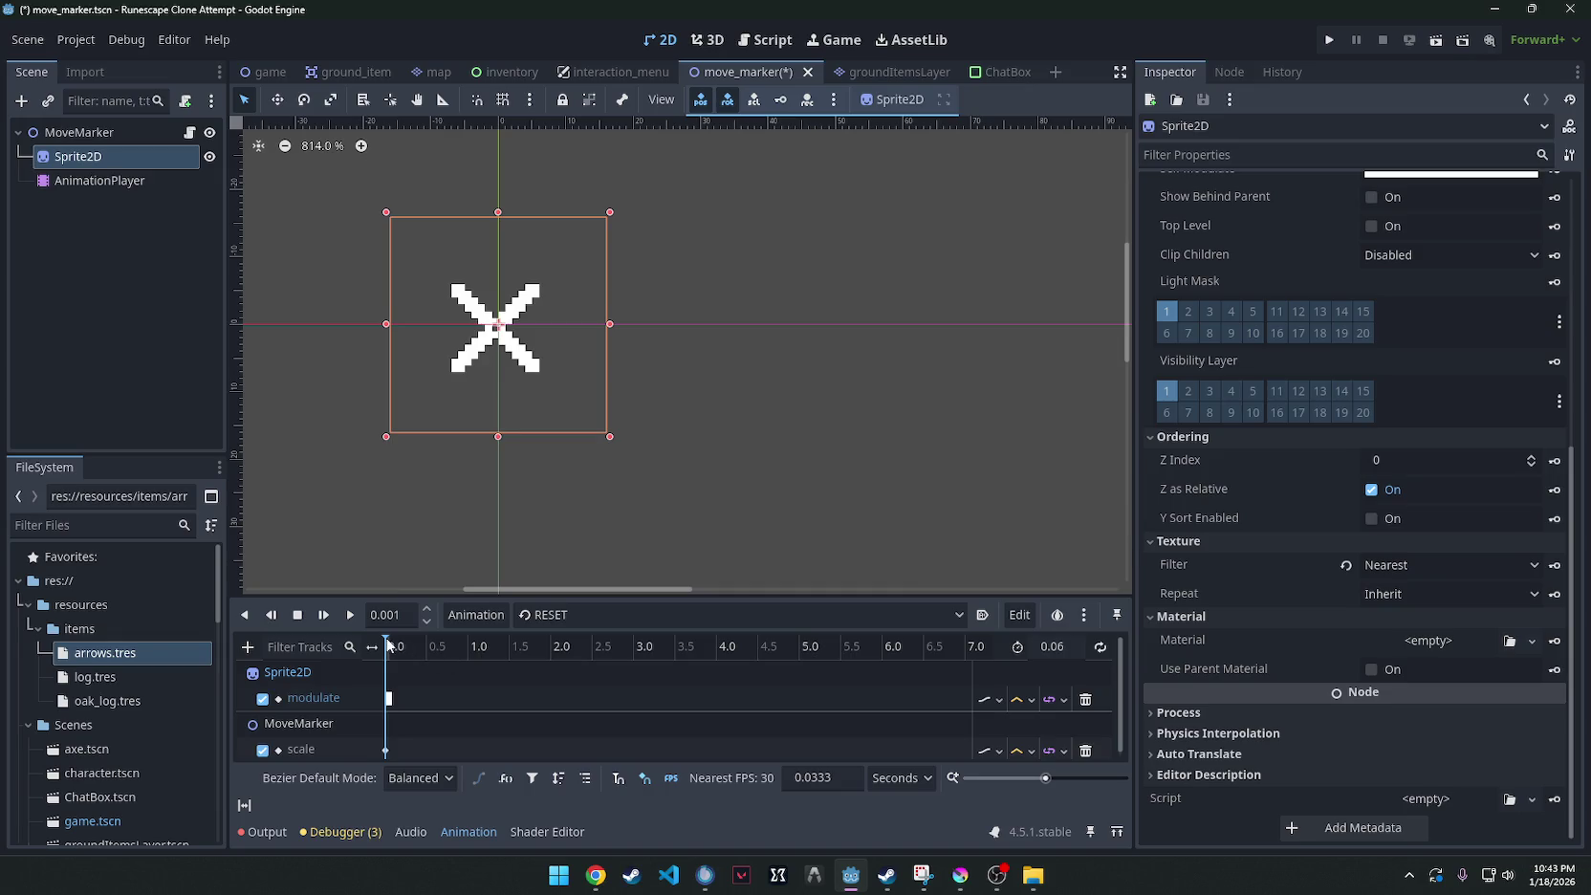
{"action": "left_click", "coordinate": [388, 646]}
{"action": "left_click_drag", "start_coordinate": [1046, 778], "coordinate": [1092, 782]}
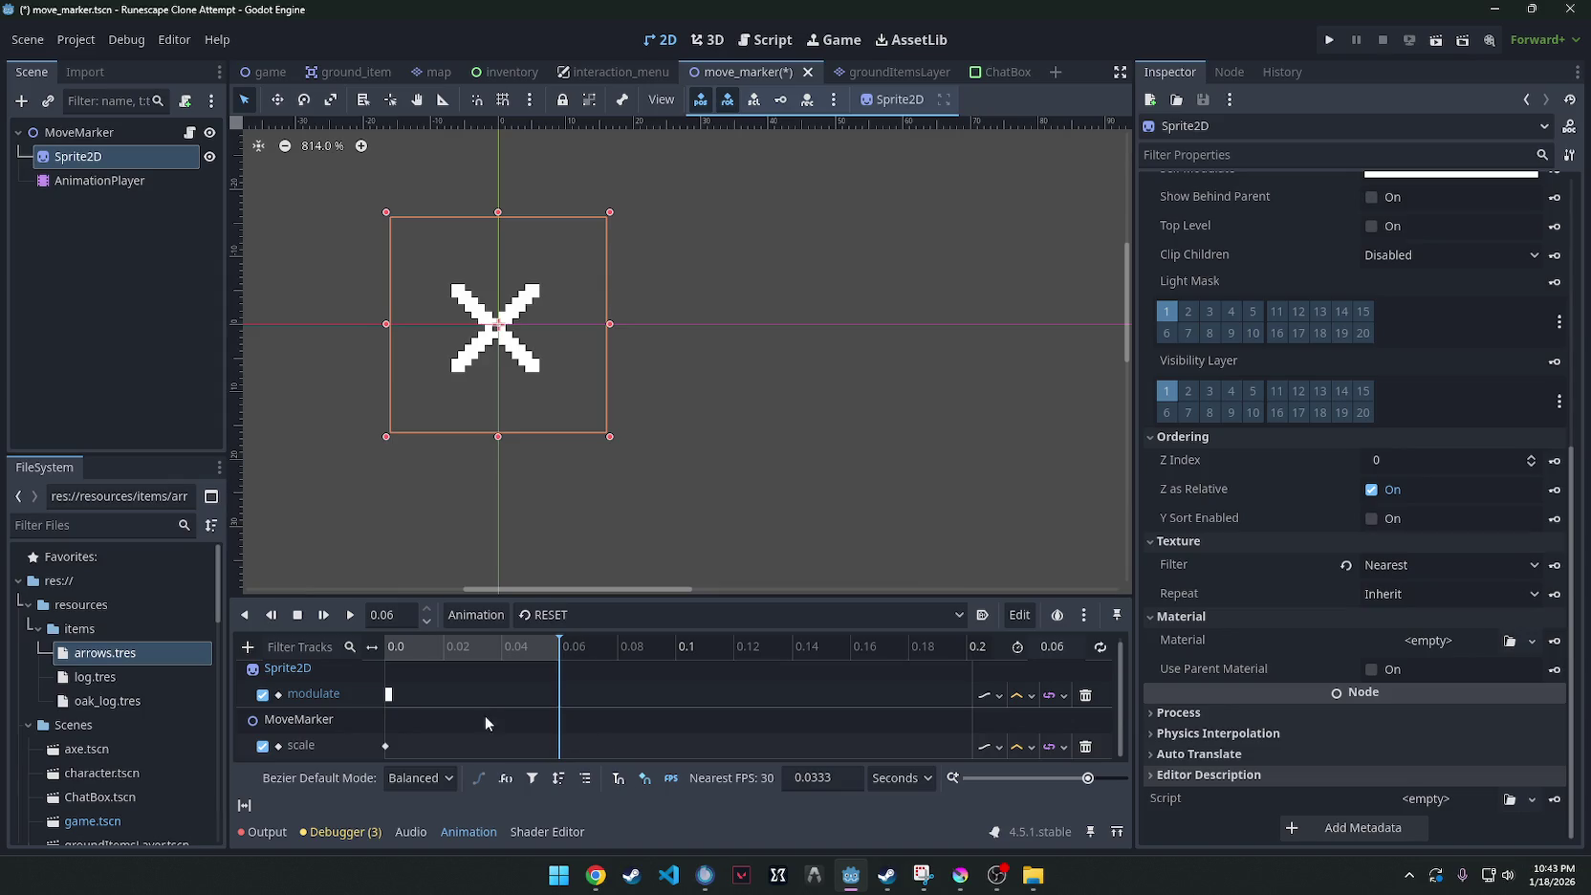
{"action": "left_click", "coordinate": [350, 618]}
Toggle the modulate track off and back on, leaving it unchanged.
{"action": "left_click", "coordinate": [262, 695]}
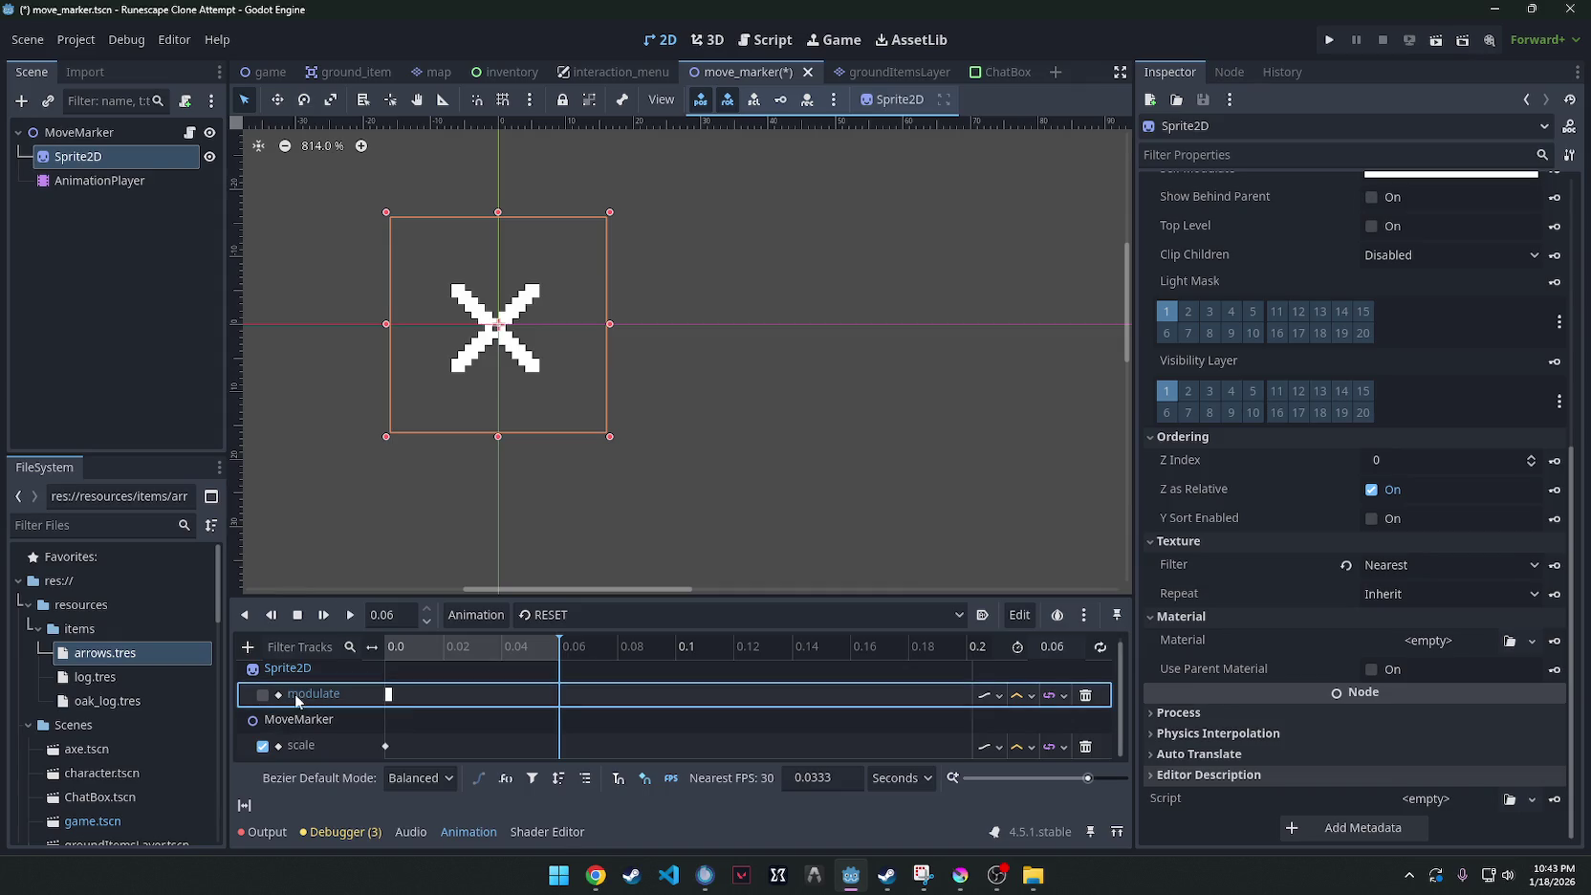
{"action": "right_click", "coordinate": [294, 693]}
{"action": "left_click", "coordinate": [256, 674]}
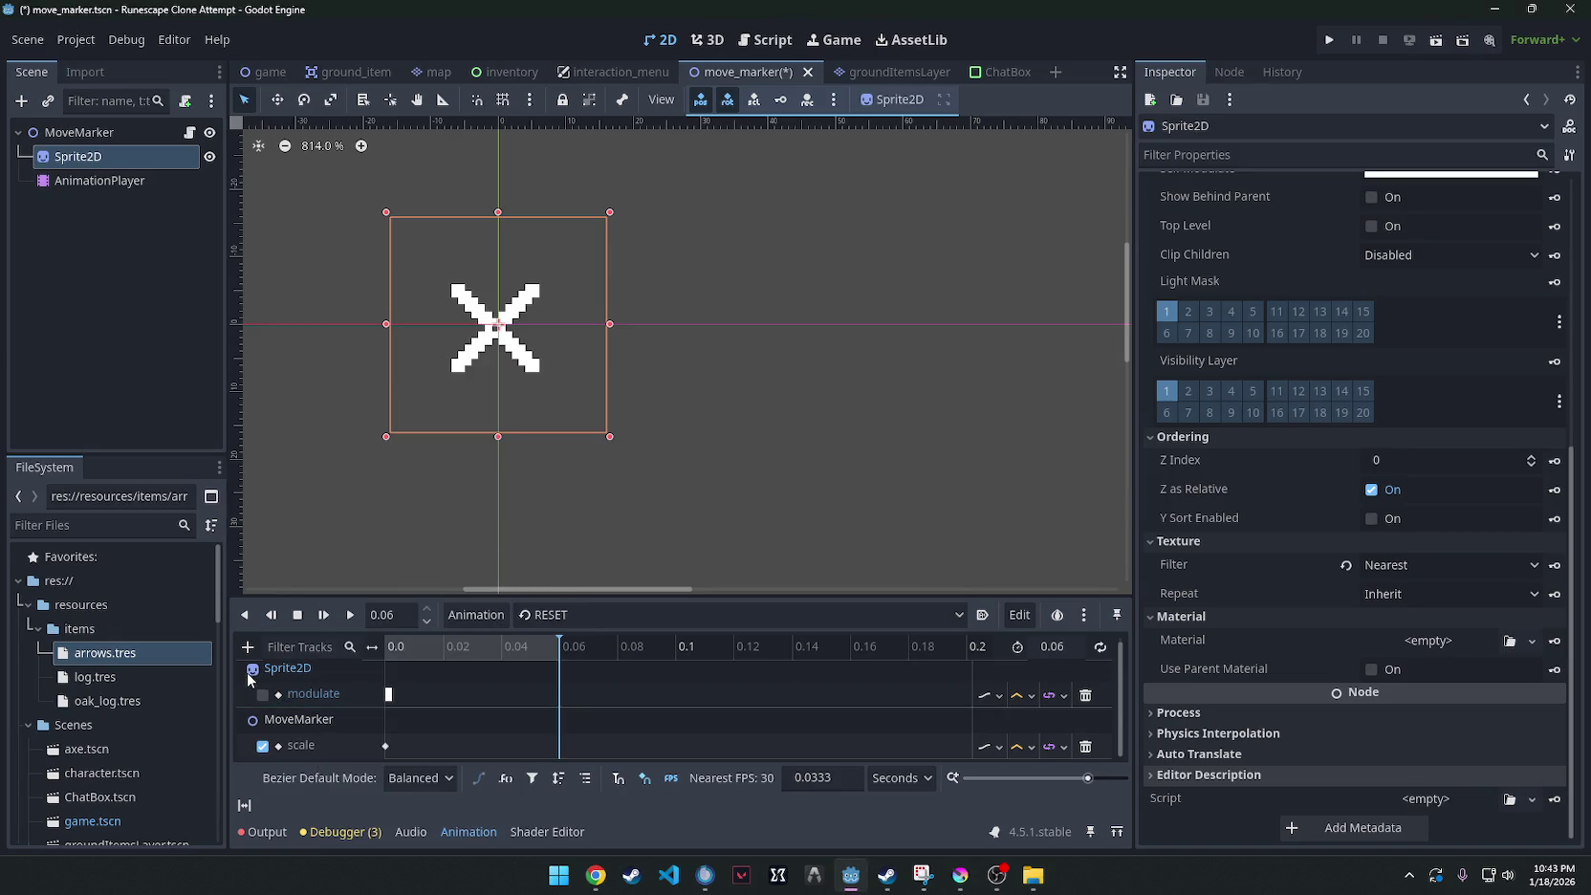
{"action": "left_click", "coordinate": [262, 695]}
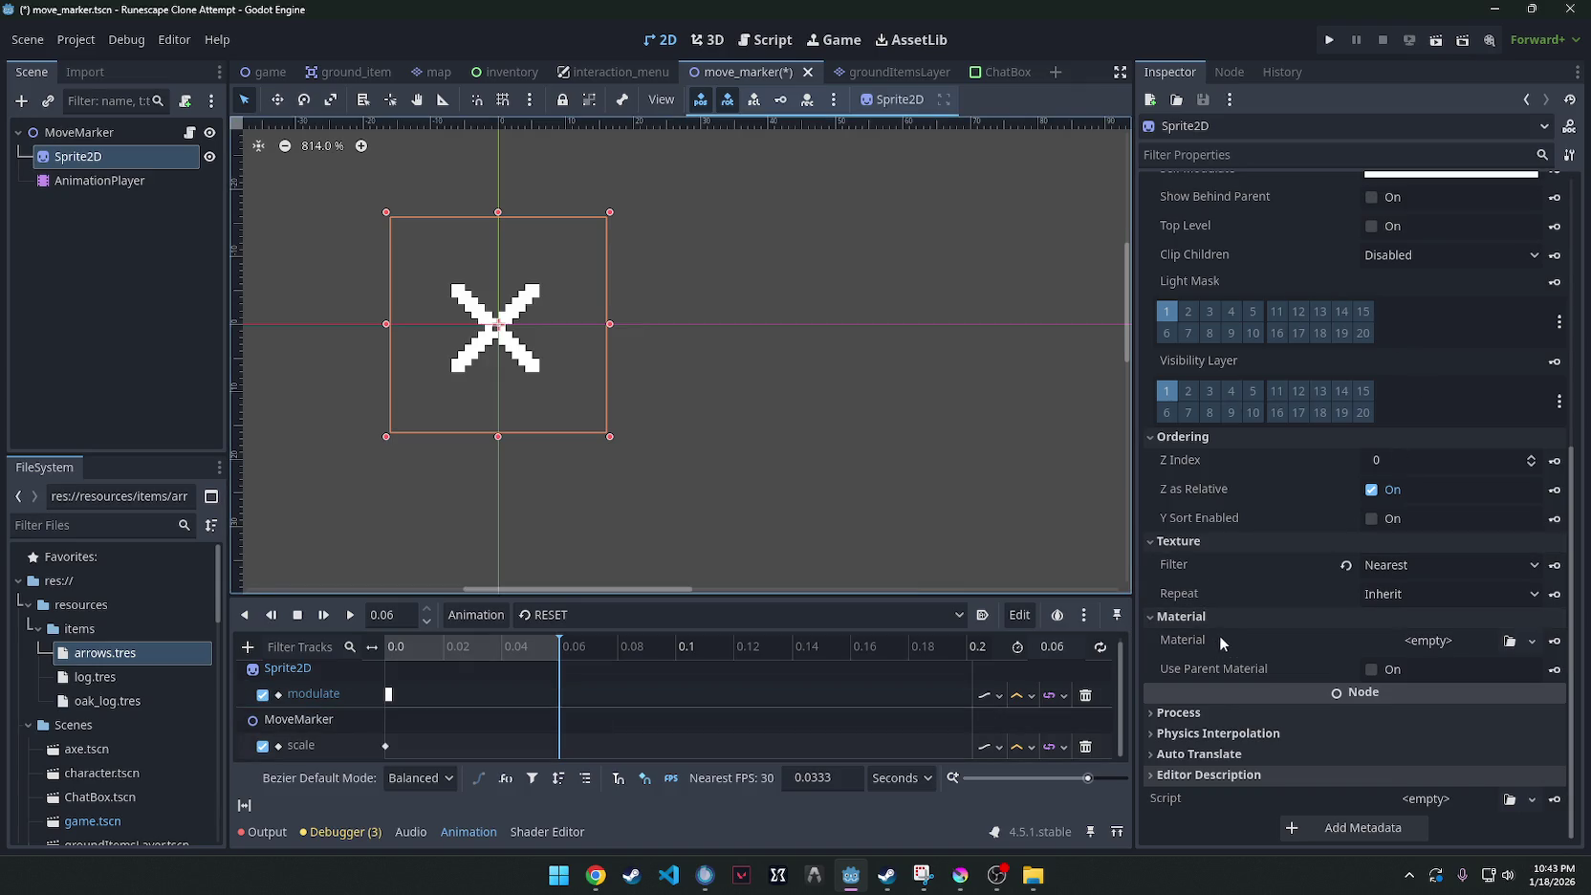
{"action": "scroll", "coordinate": [1262, 475], "scroll_direction": "up", "scroll_amount": 5}
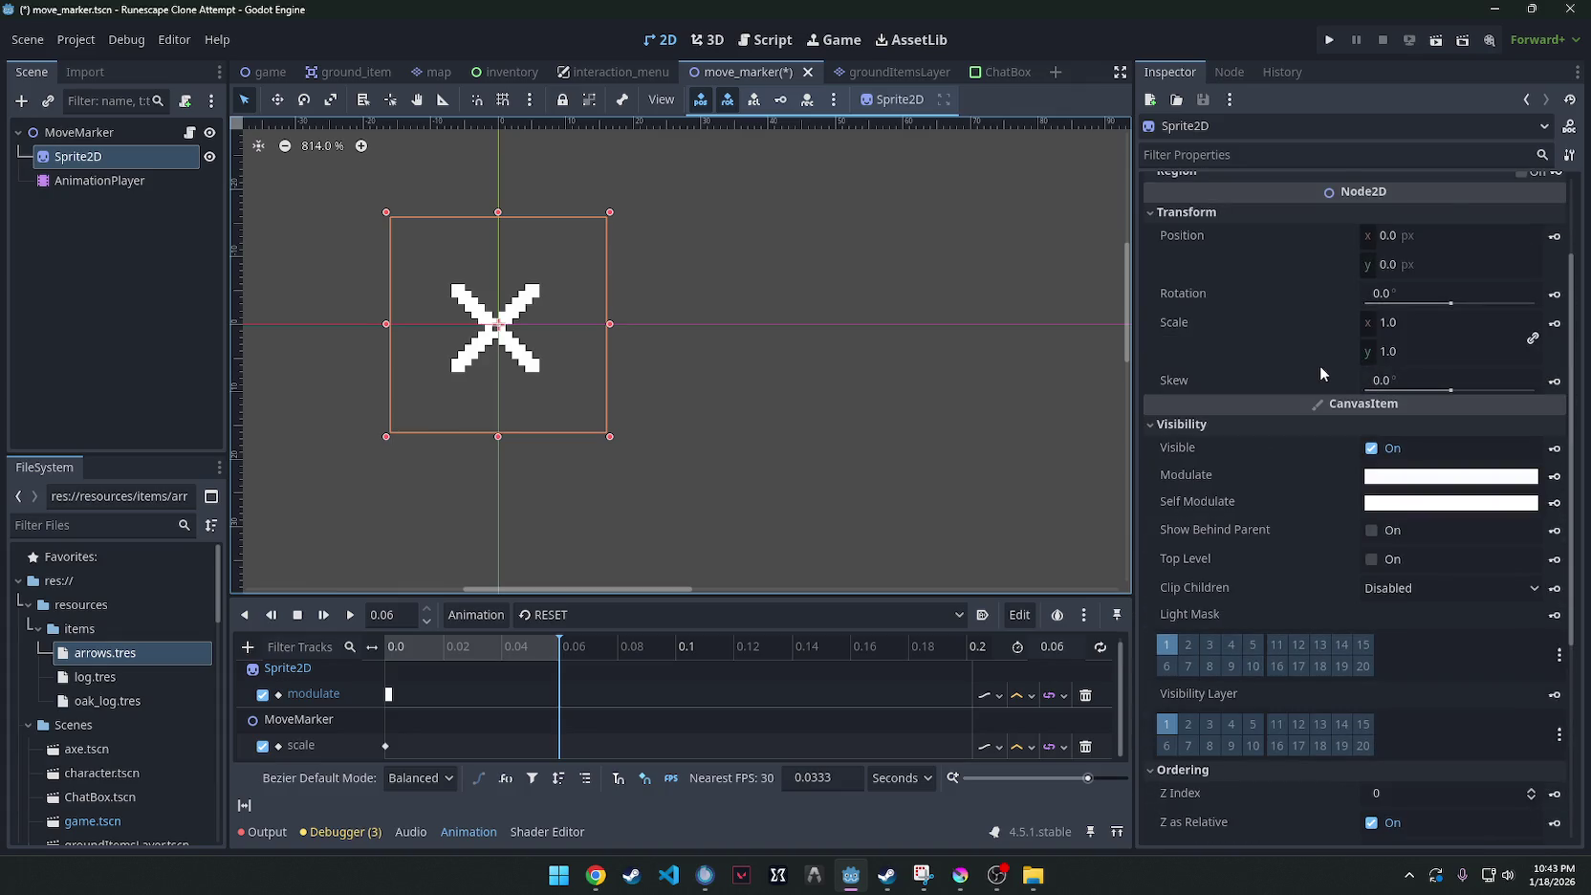
Key the sprite's changed scale, creating a scale track, save the scene and preview it.
{"action": "scroll", "coordinate": [1320, 365], "scroll_direction": "up", "scroll_amount": 1}
{"action": "left_click_drag", "start_coordinate": [1376, 405], "coordinate": [1209, 404]}
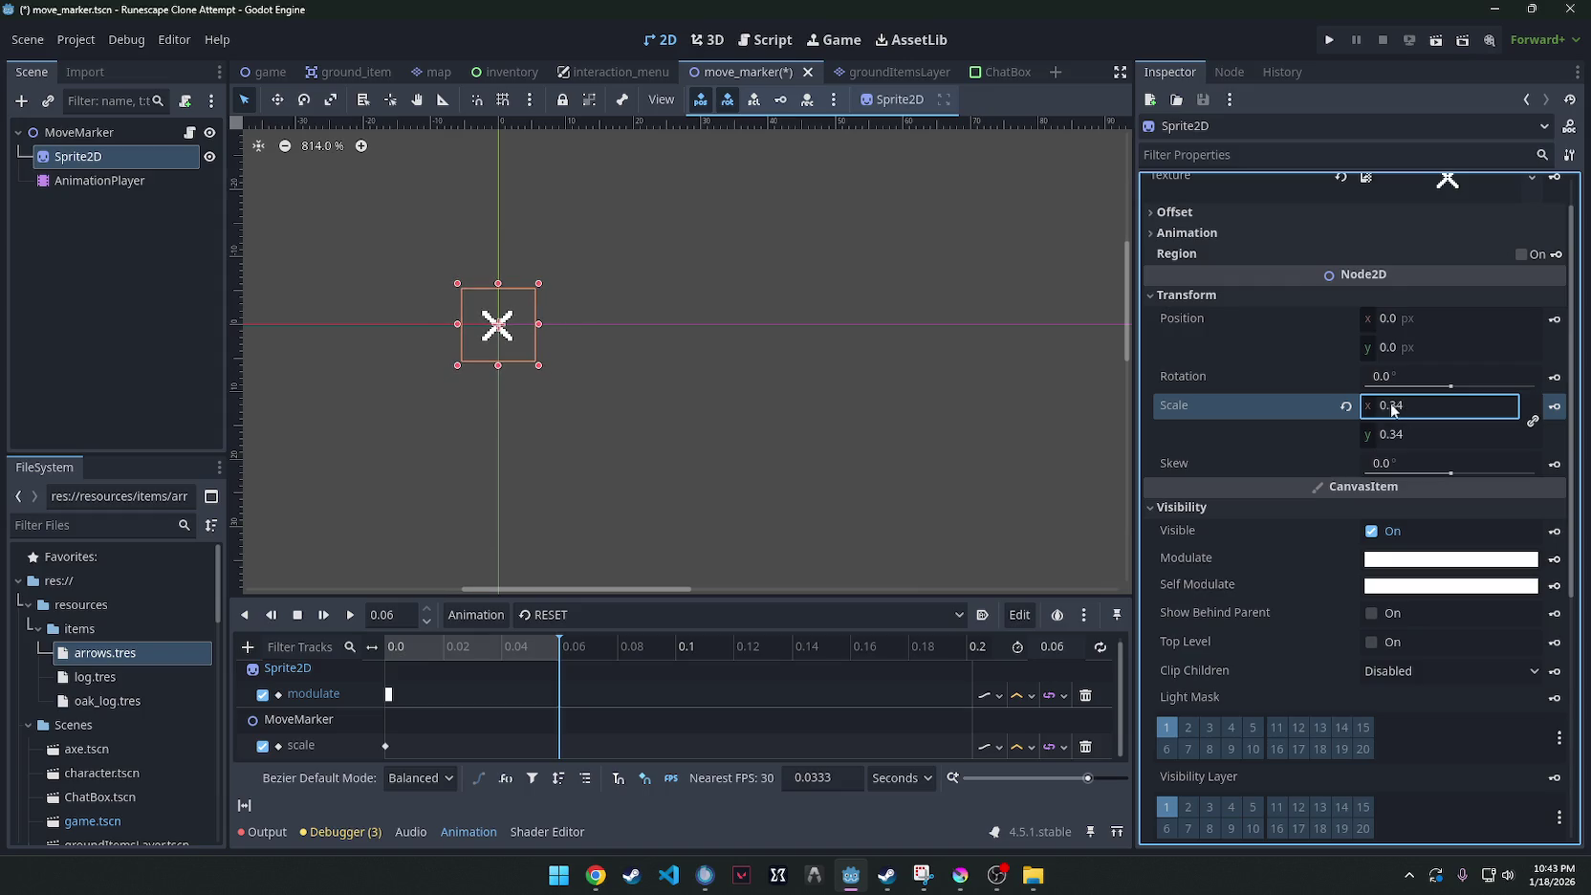
{"action": "left_click", "coordinate": [1565, 407]}
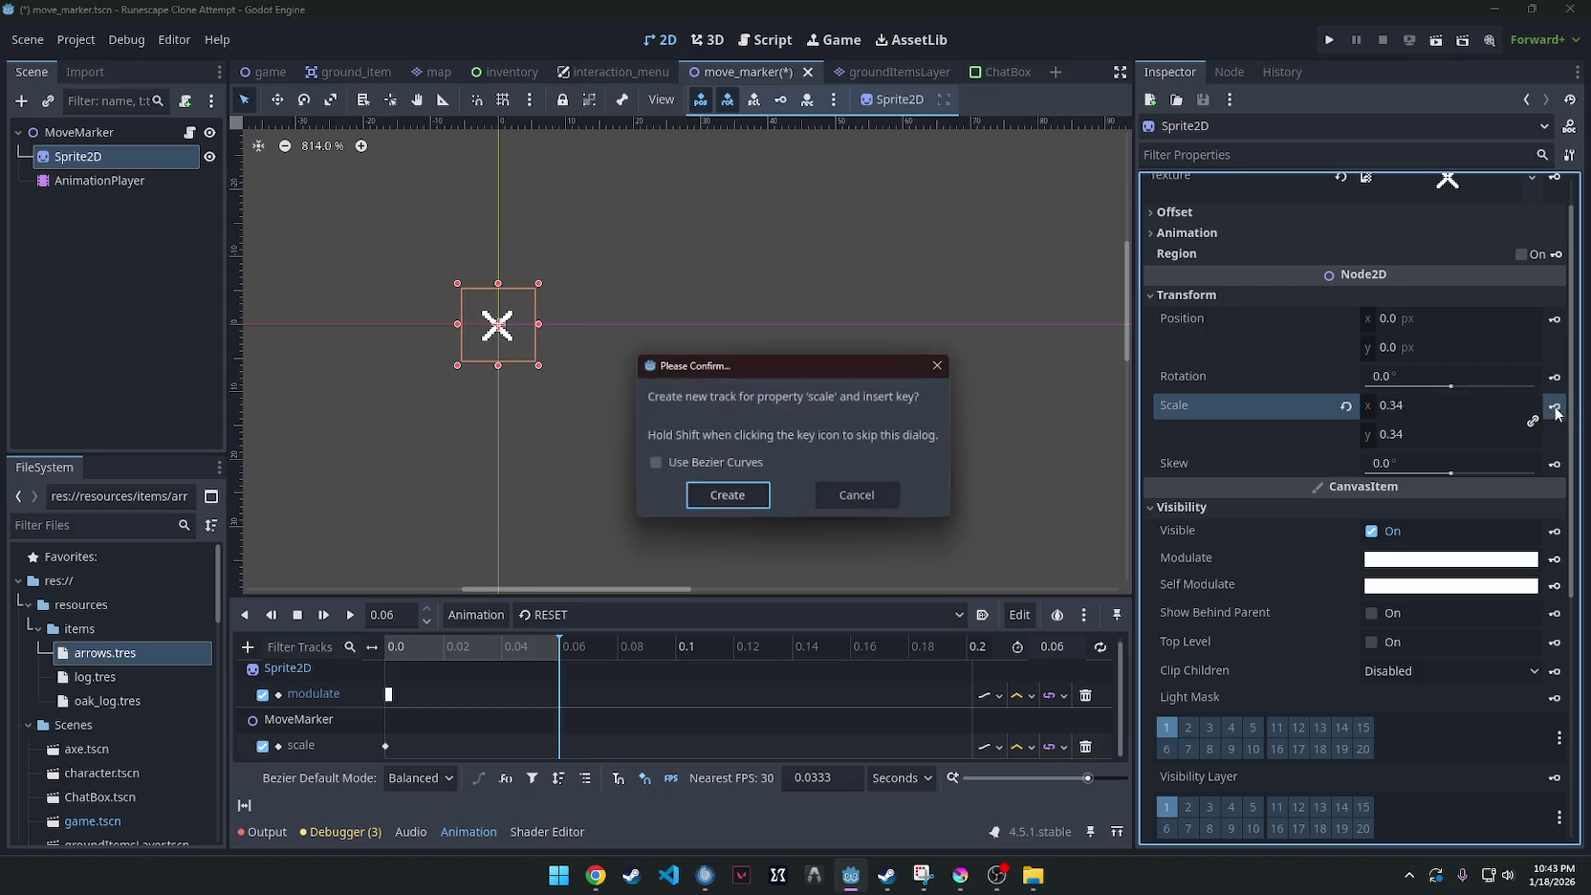
{"action": "left_click", "coordinate": [746, 501]}
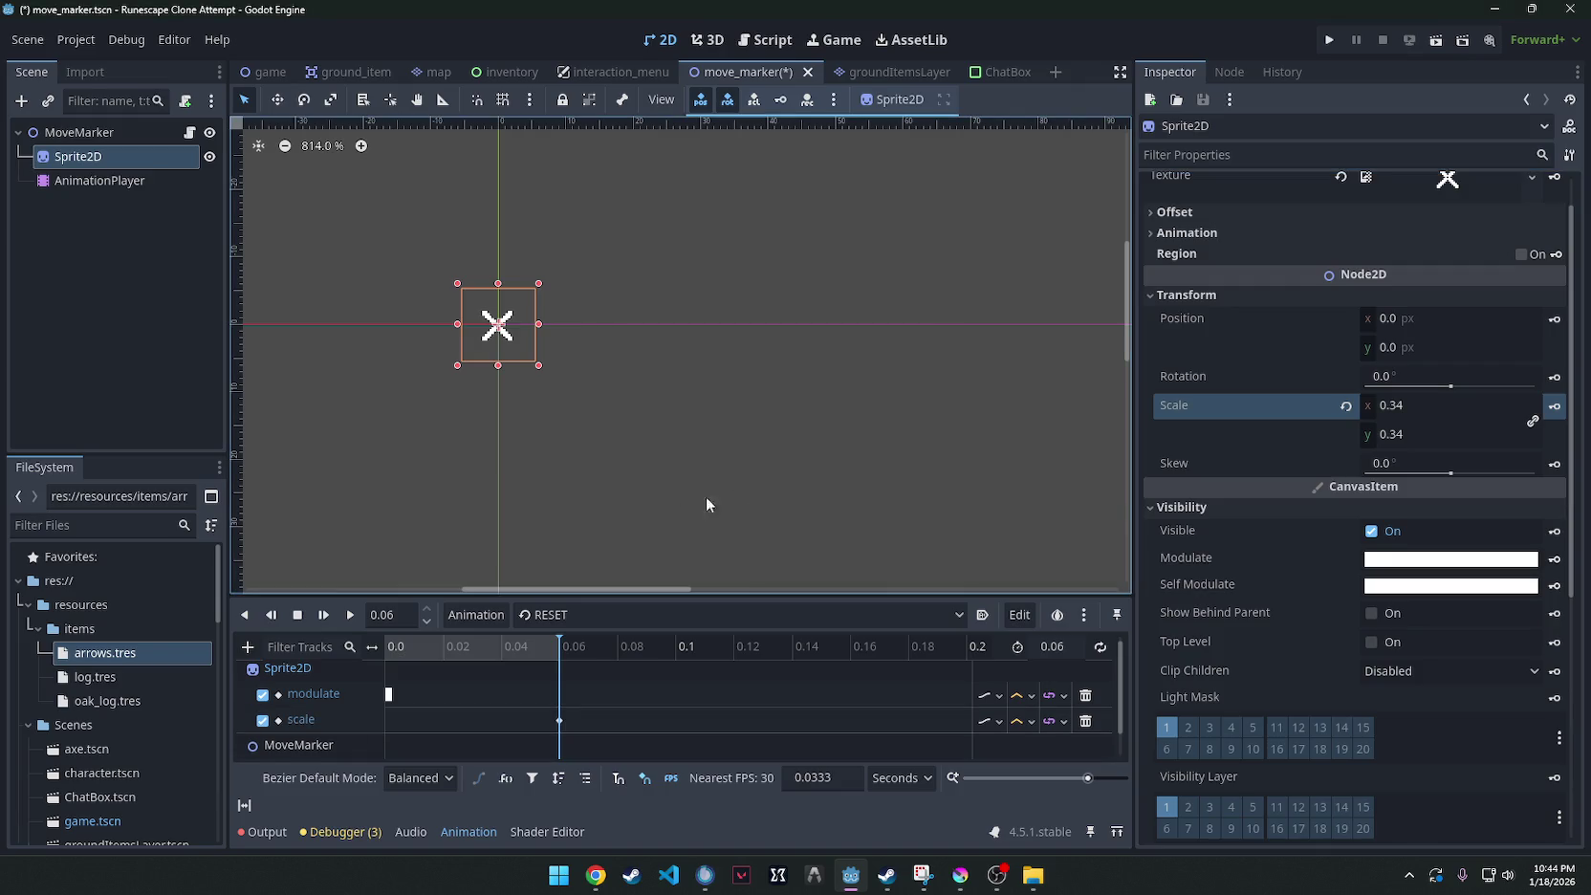
{"action": "scroll", "coordinate": [526, 704], "scroll_direction": "down", "scroll_amount": 1}
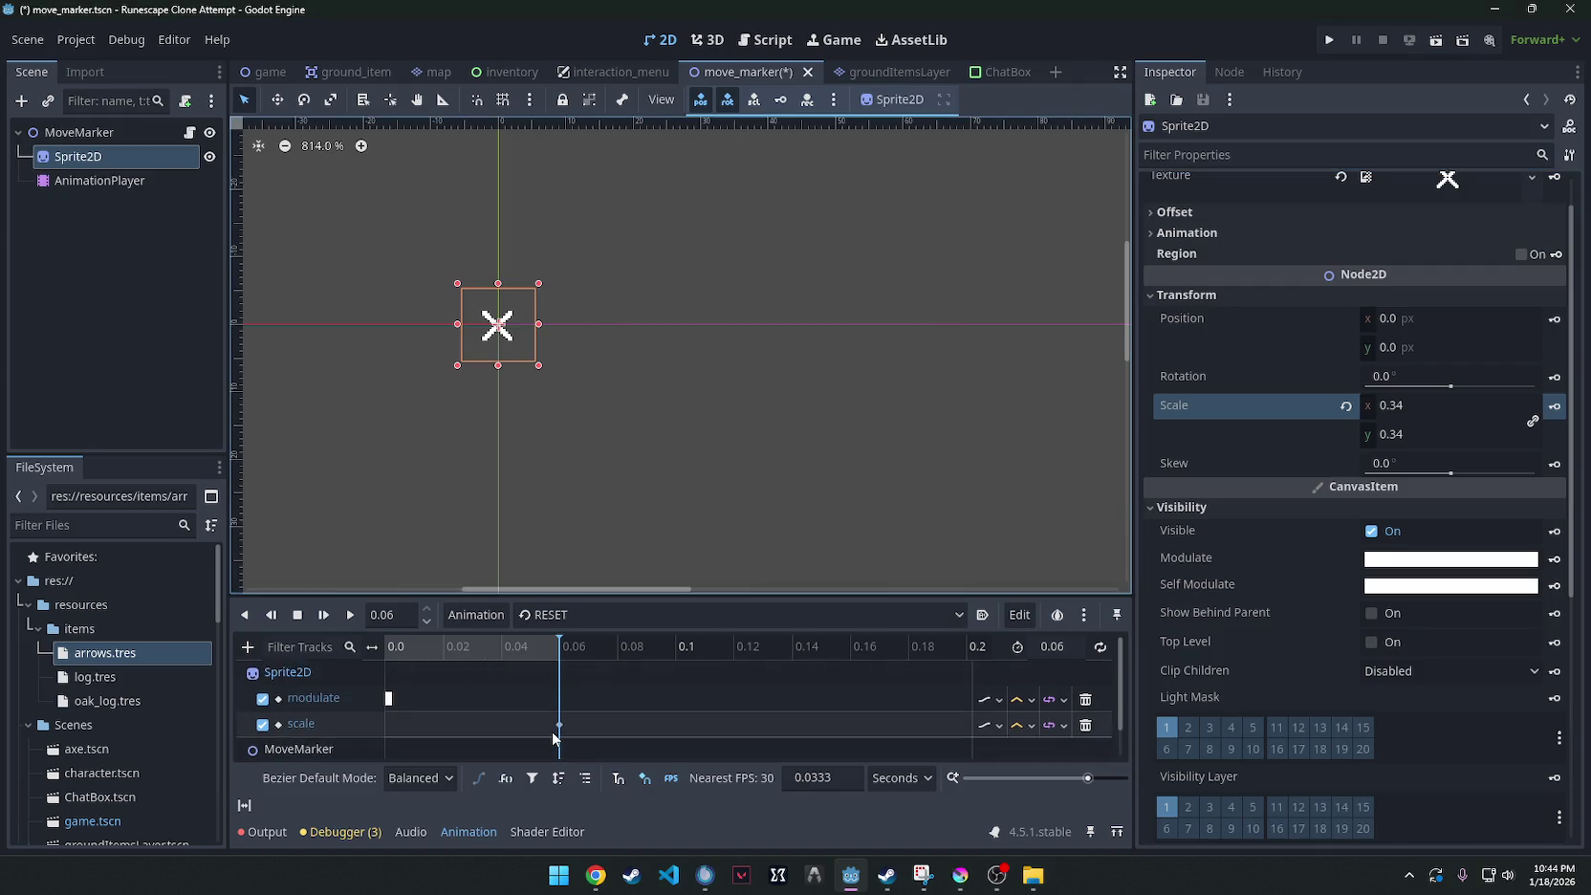
{"action": "key", "text": "ctrl+s"}
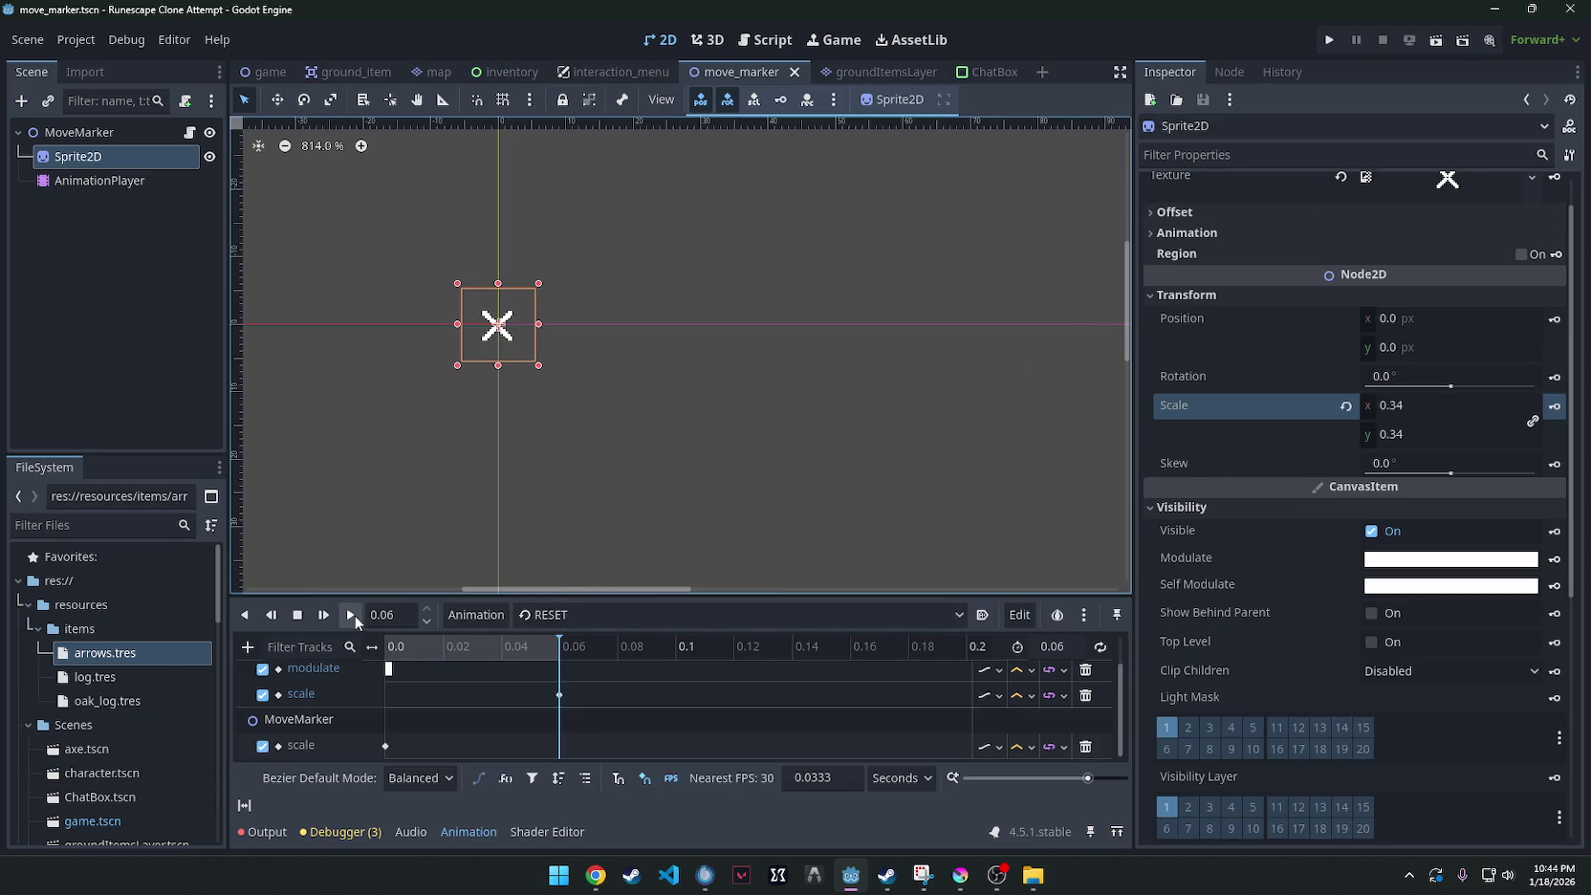
{"action": "left_click", "coordinate": [352, 616]}
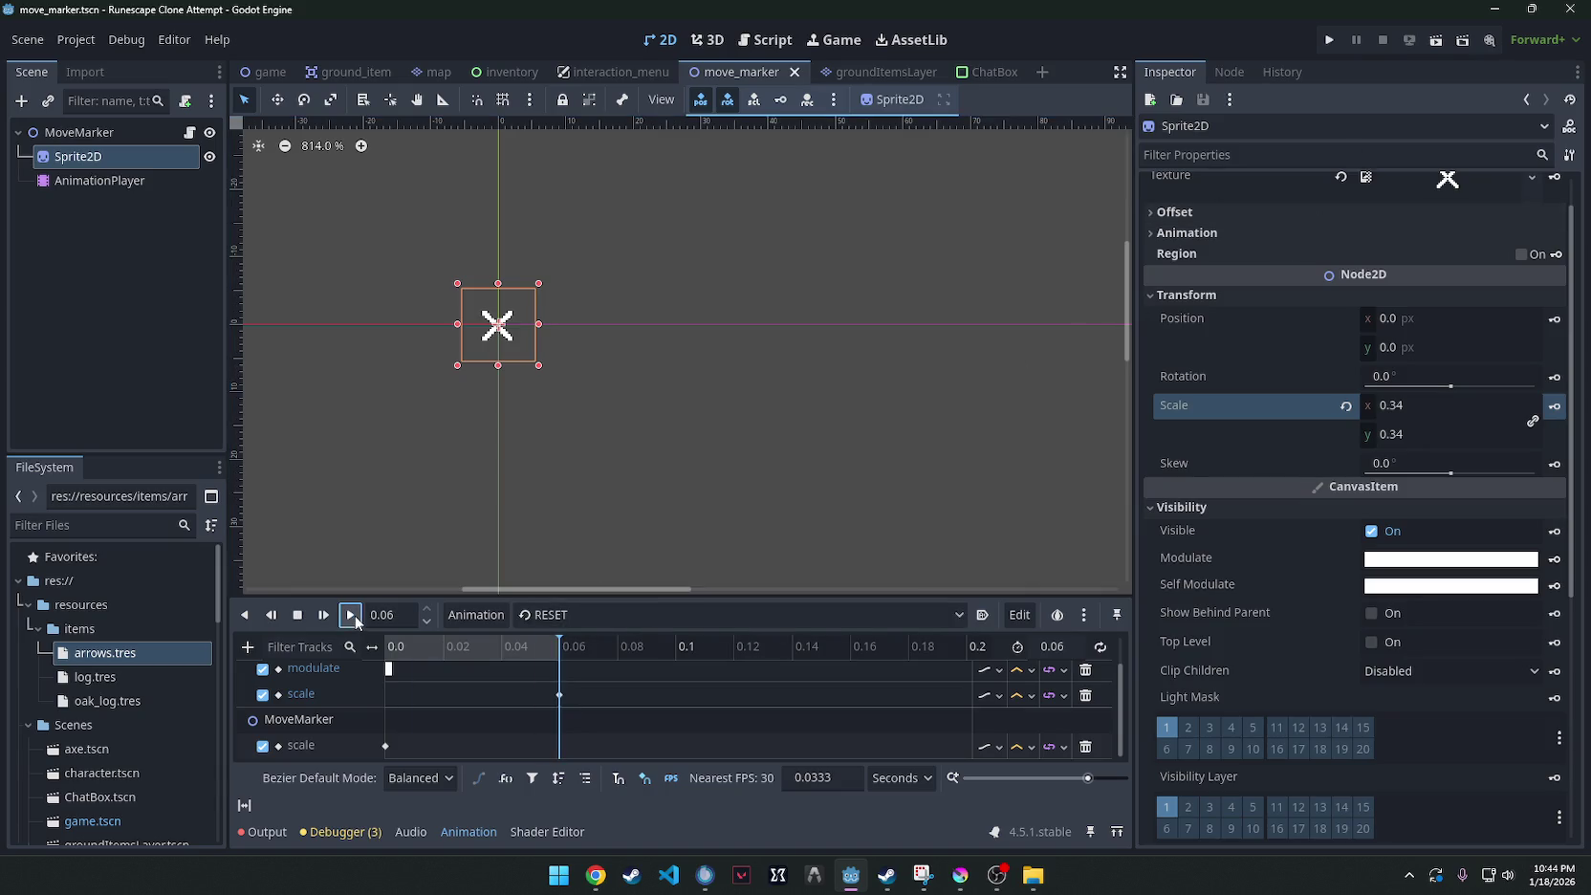
Delete the MoveMarker scale key at 0.0 and its track, returning the playhead to 0.0.
{"action": "left_click", "coordinate": [385, 745]}
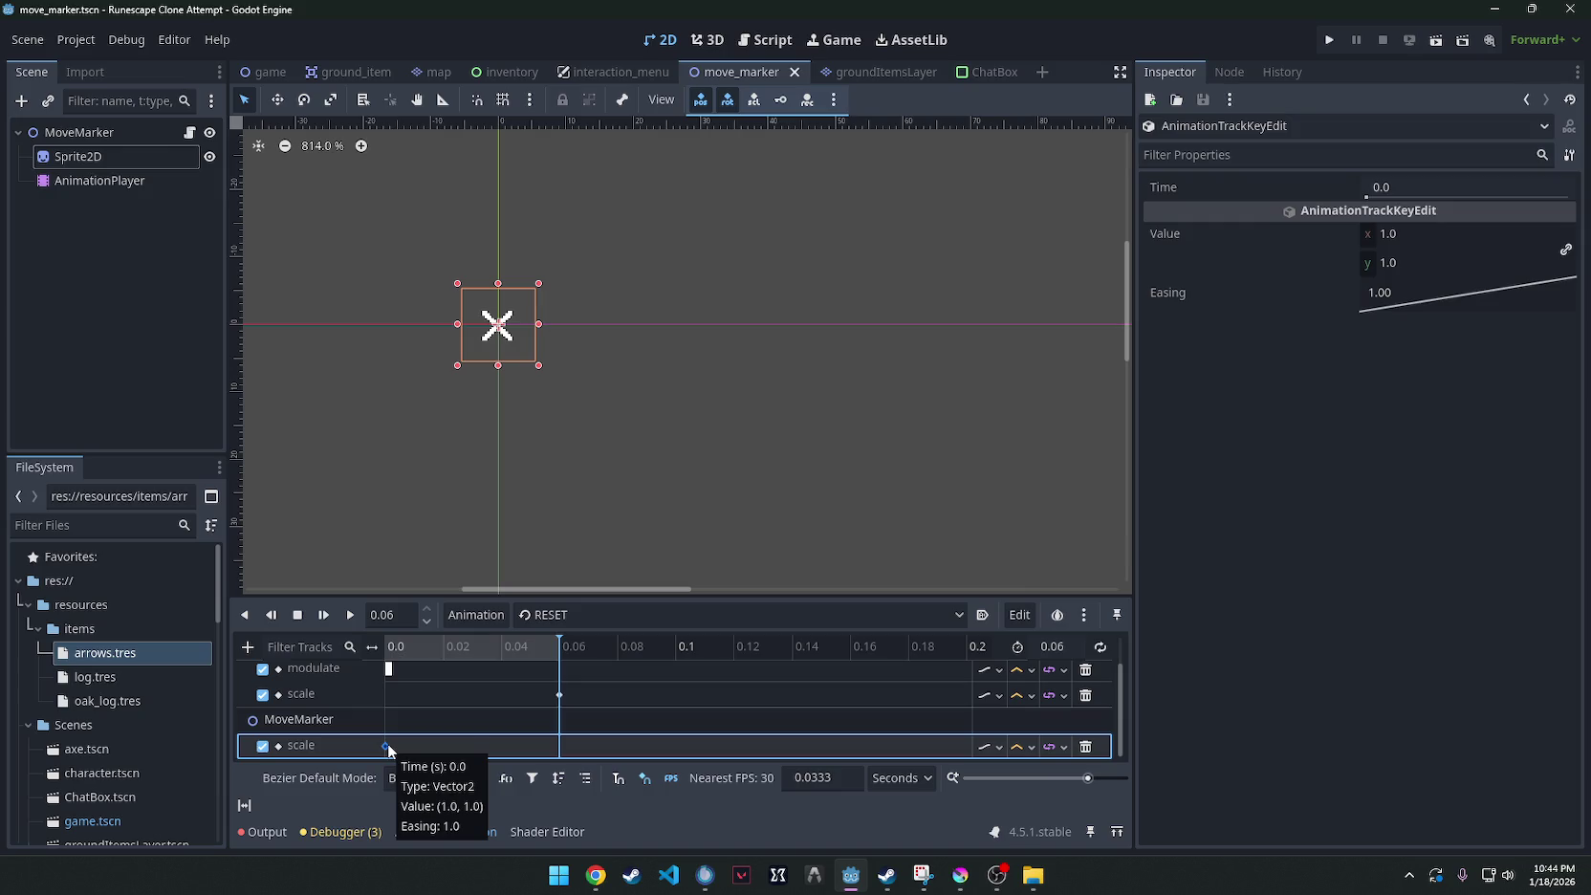
{"action": "left_click", "coordinate": [276, 750]}
{"action": "right_click", "coordinate": [383, 747]}
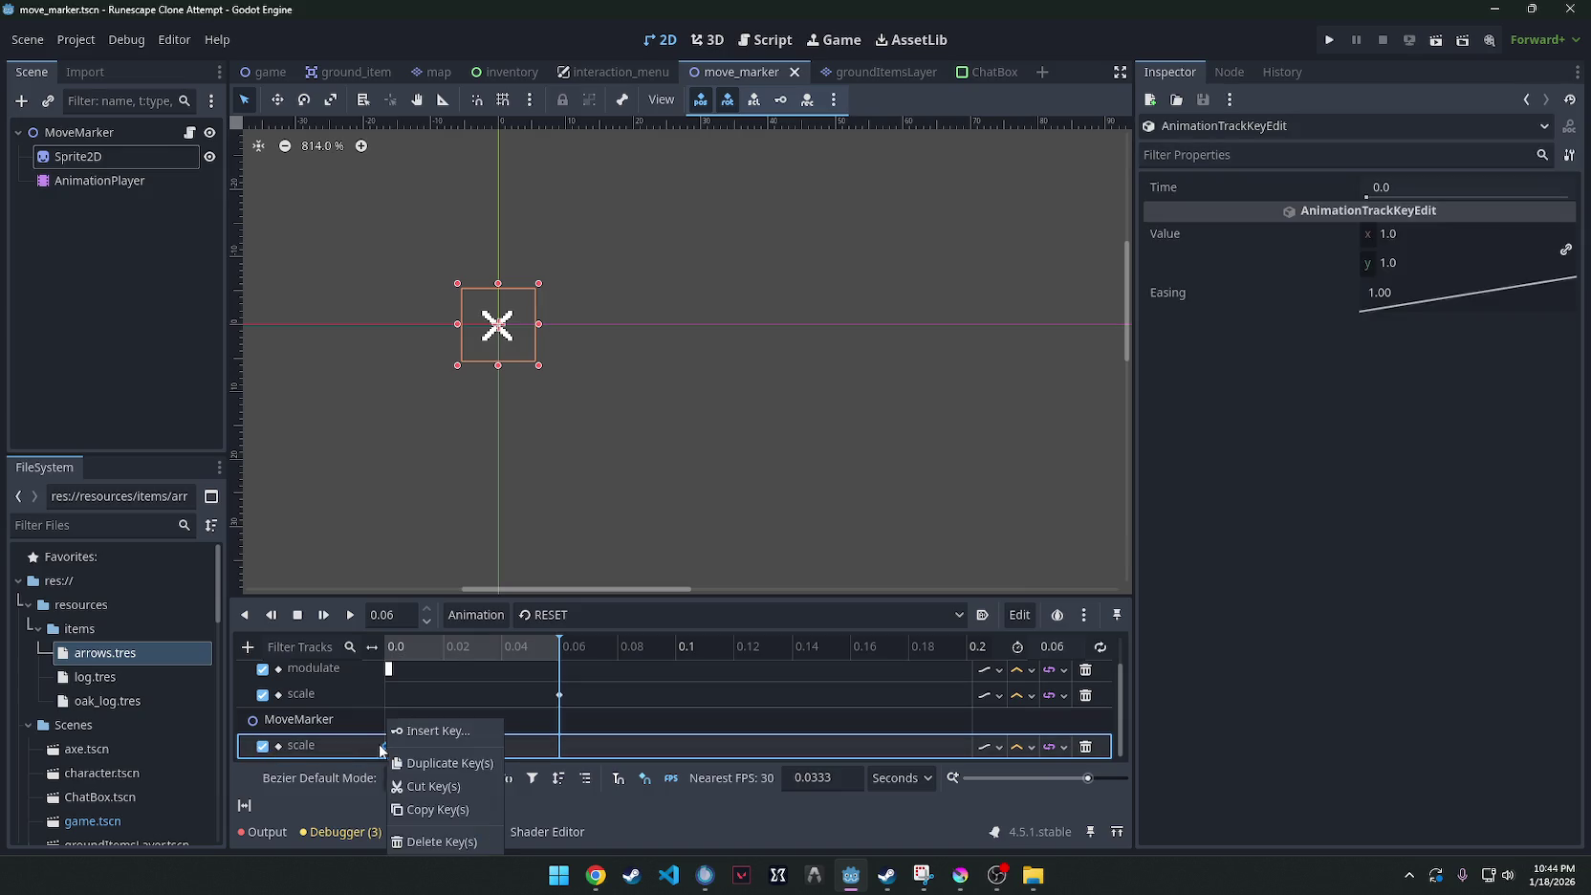
{"action": "left_click", "coordinate": [441, 845]}
{"action": "left_click", "coordinate": [287, 719]}
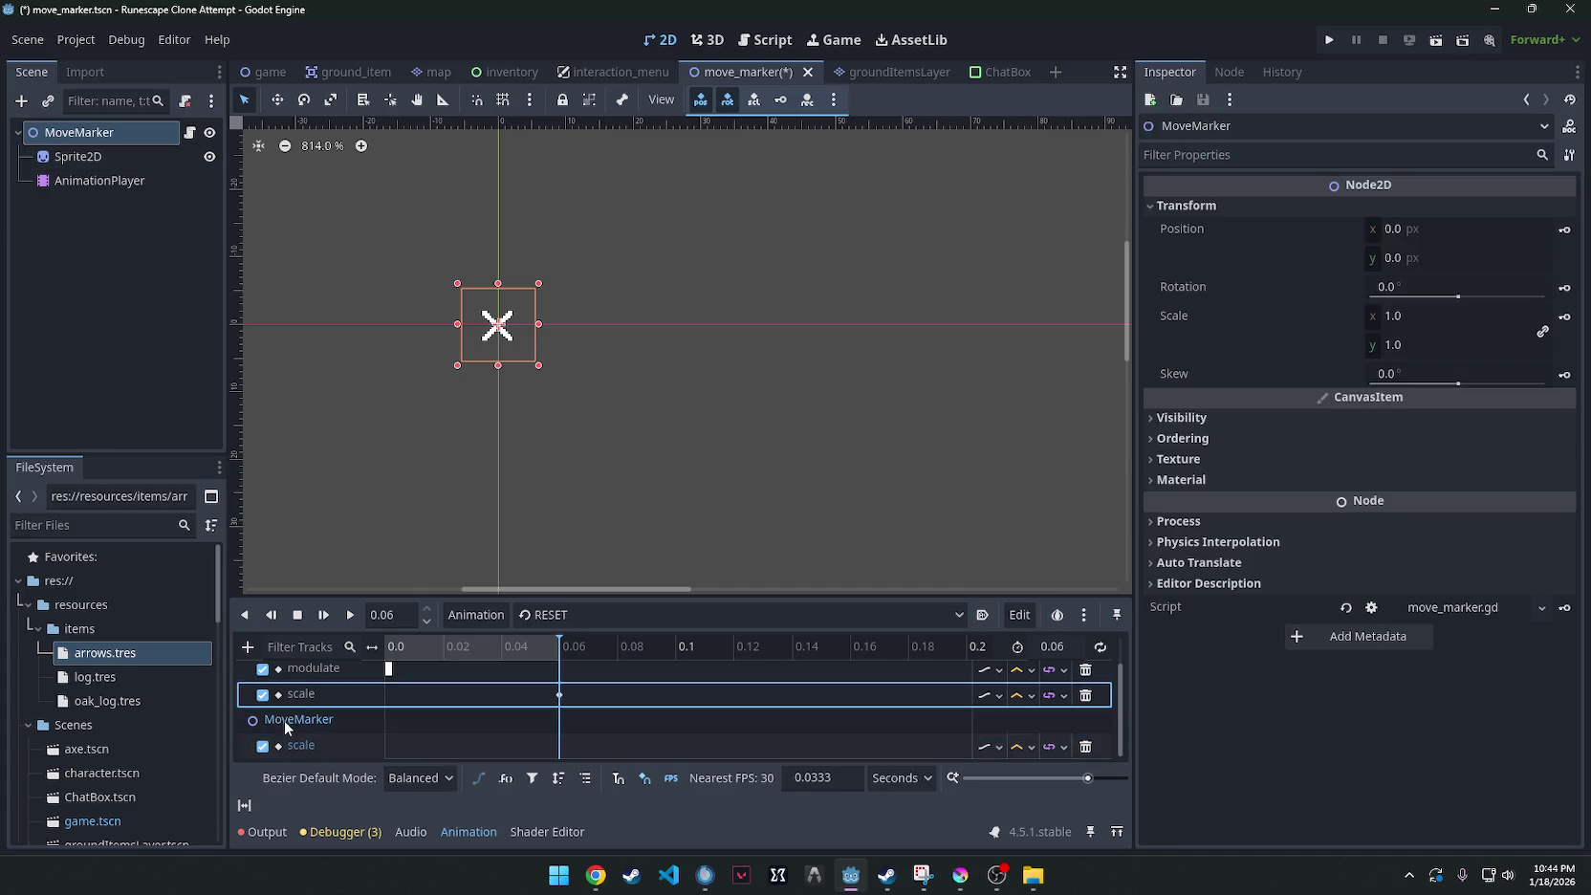
{"action": "left_click", "coordinate": [1085, 746]}
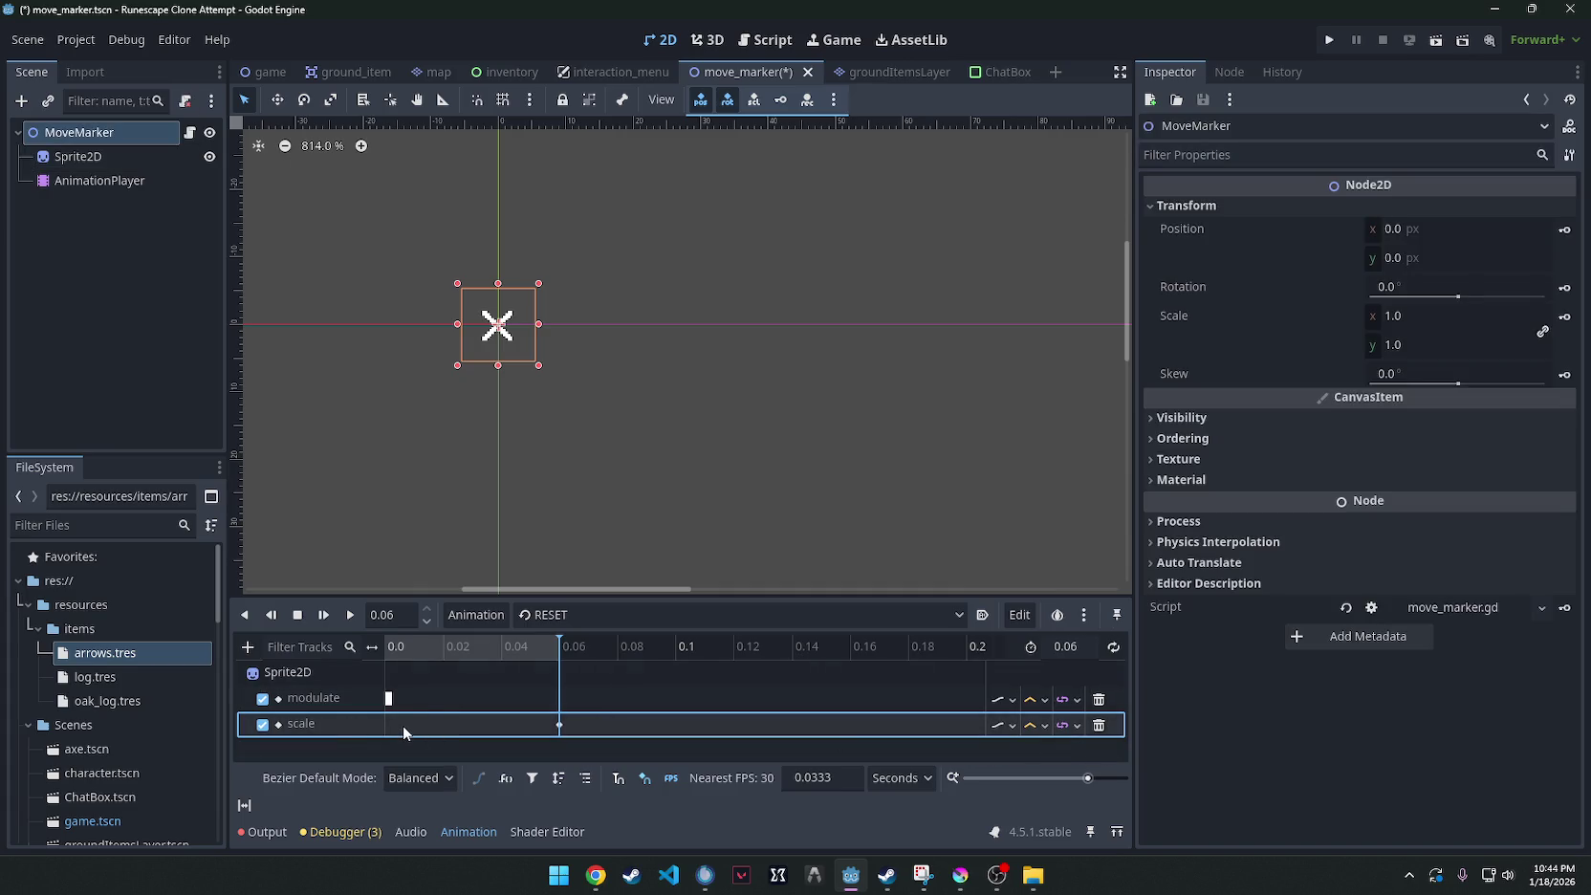
{"action": "left_click_drag", "start_coordinate": [438, 650], "coordinate": [386, 650]}
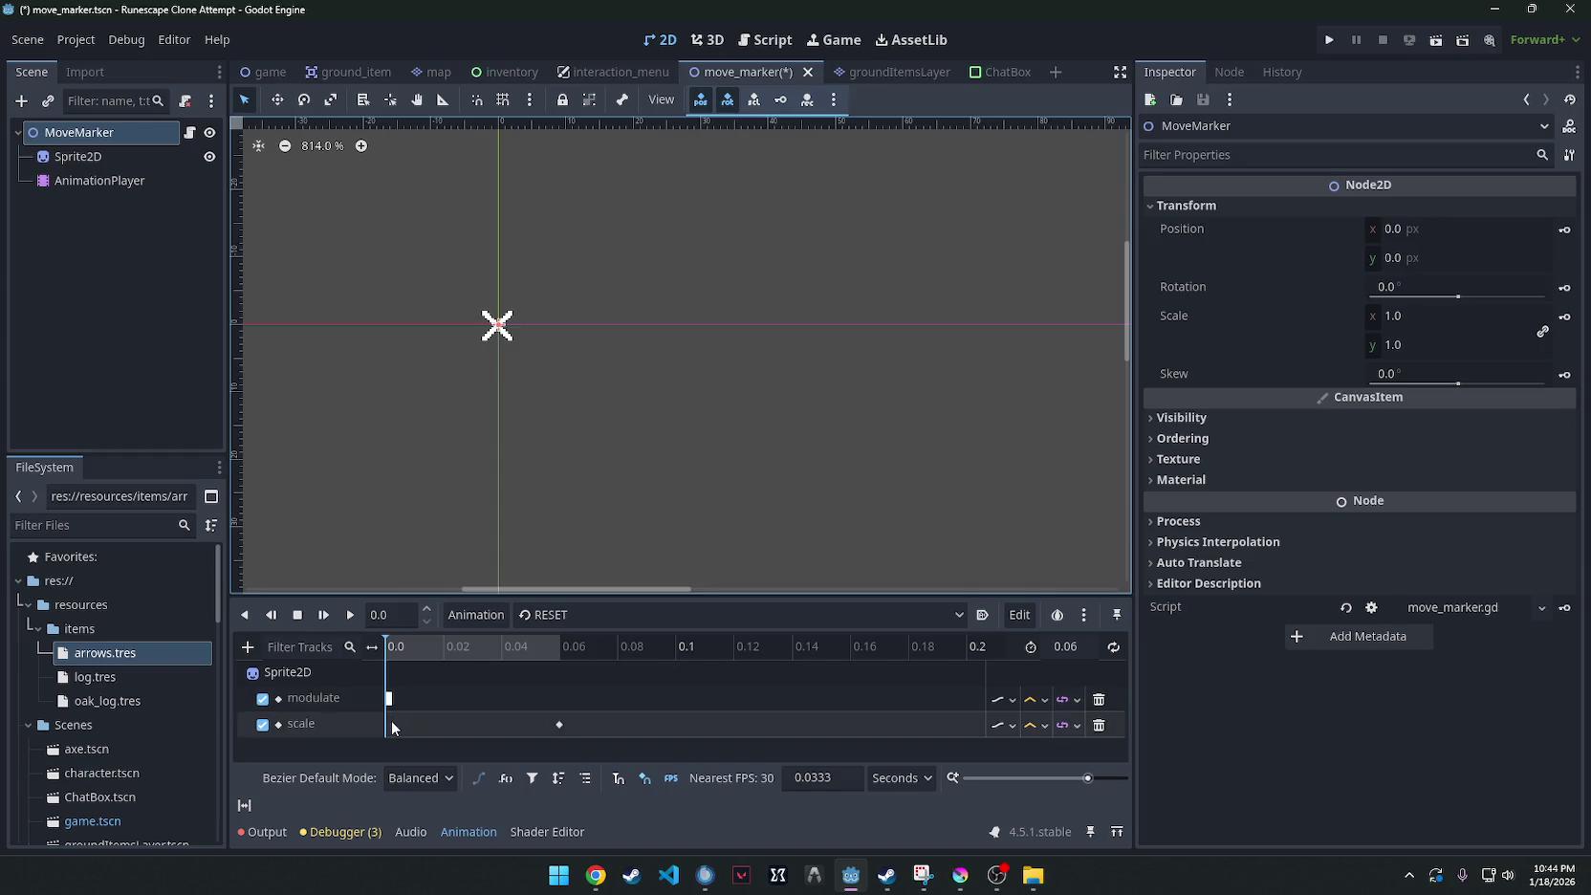
Key the Sprite2D scale at 1.0 at time 0.0, preview it, then save and run.
{"action": "left_click", "coordinate": [78, 156]}
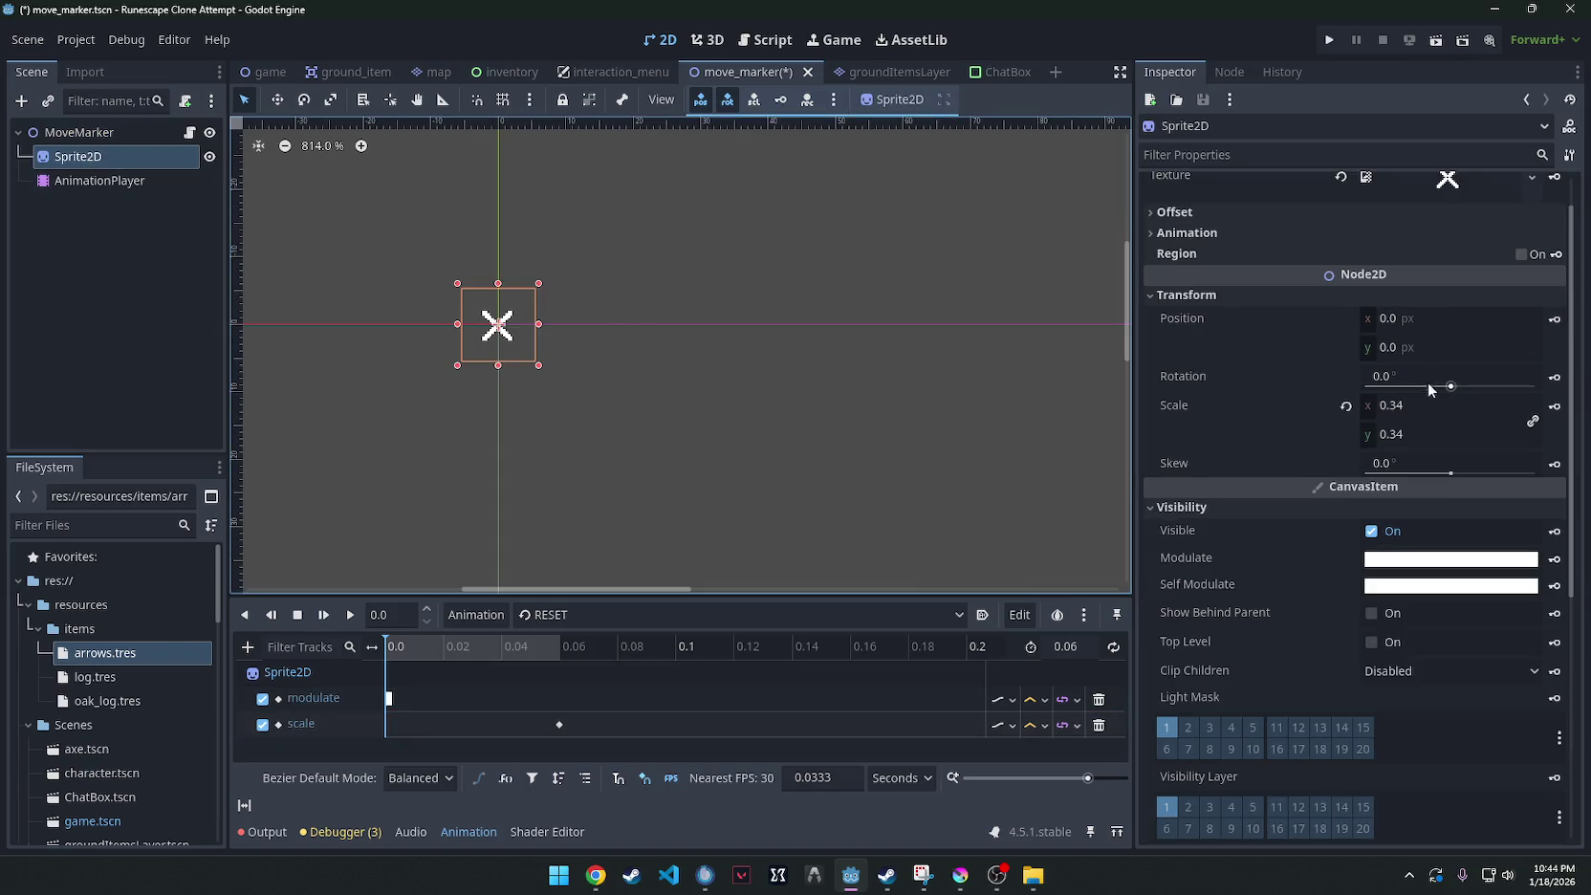
{"action": "left_click", "coordinate": [1346, 406]}
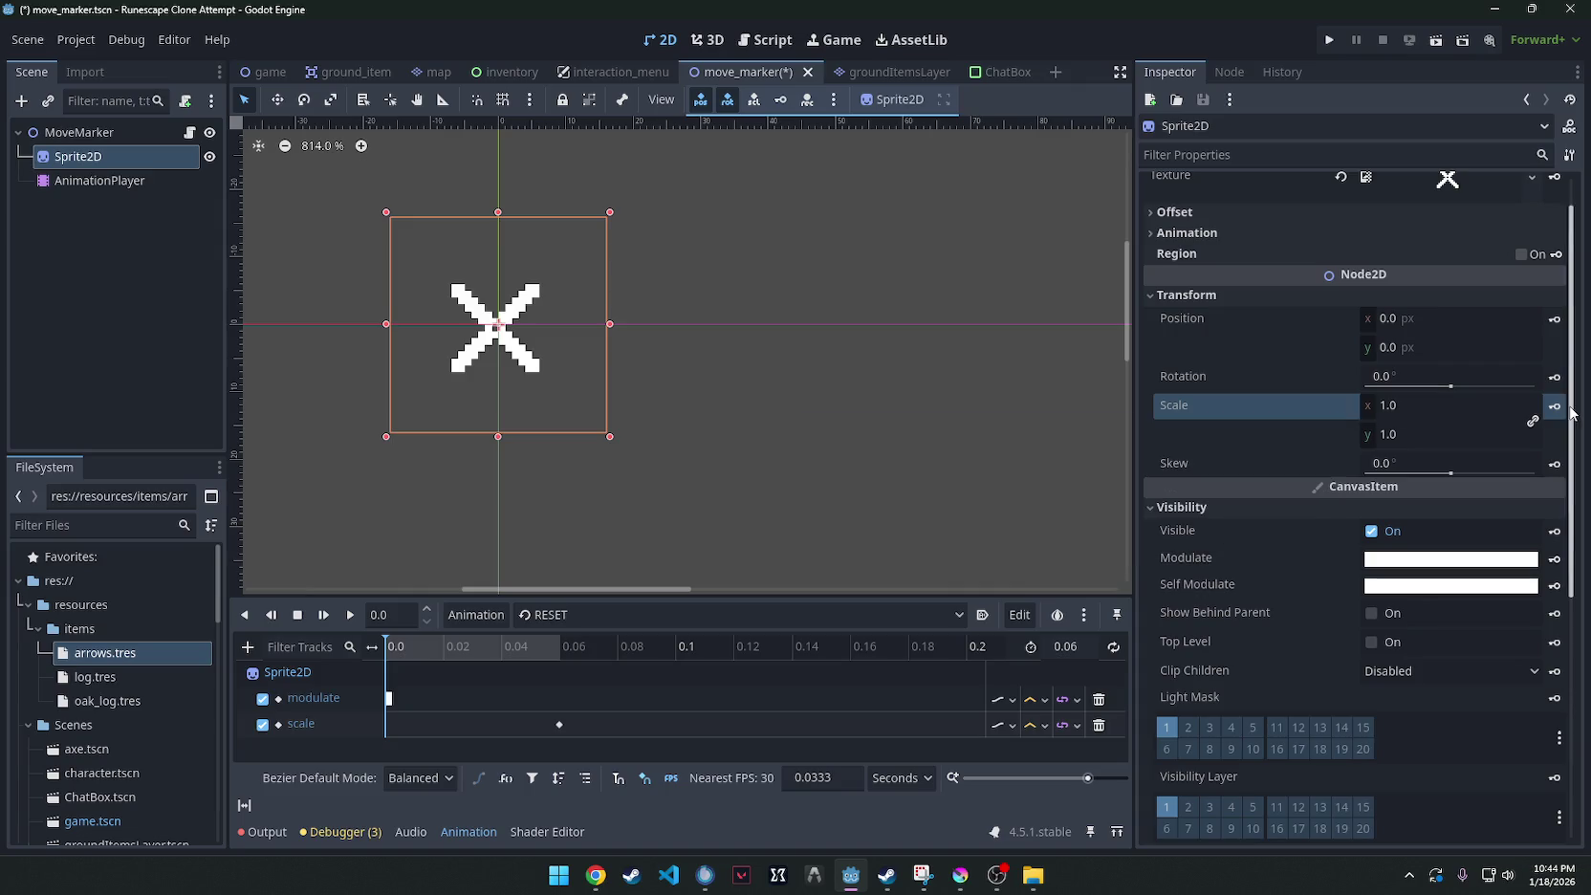
{"action": "left_click", "coordinate": [1555, 406]}
{"action": "left_click", "coordinate": [350, 618]}
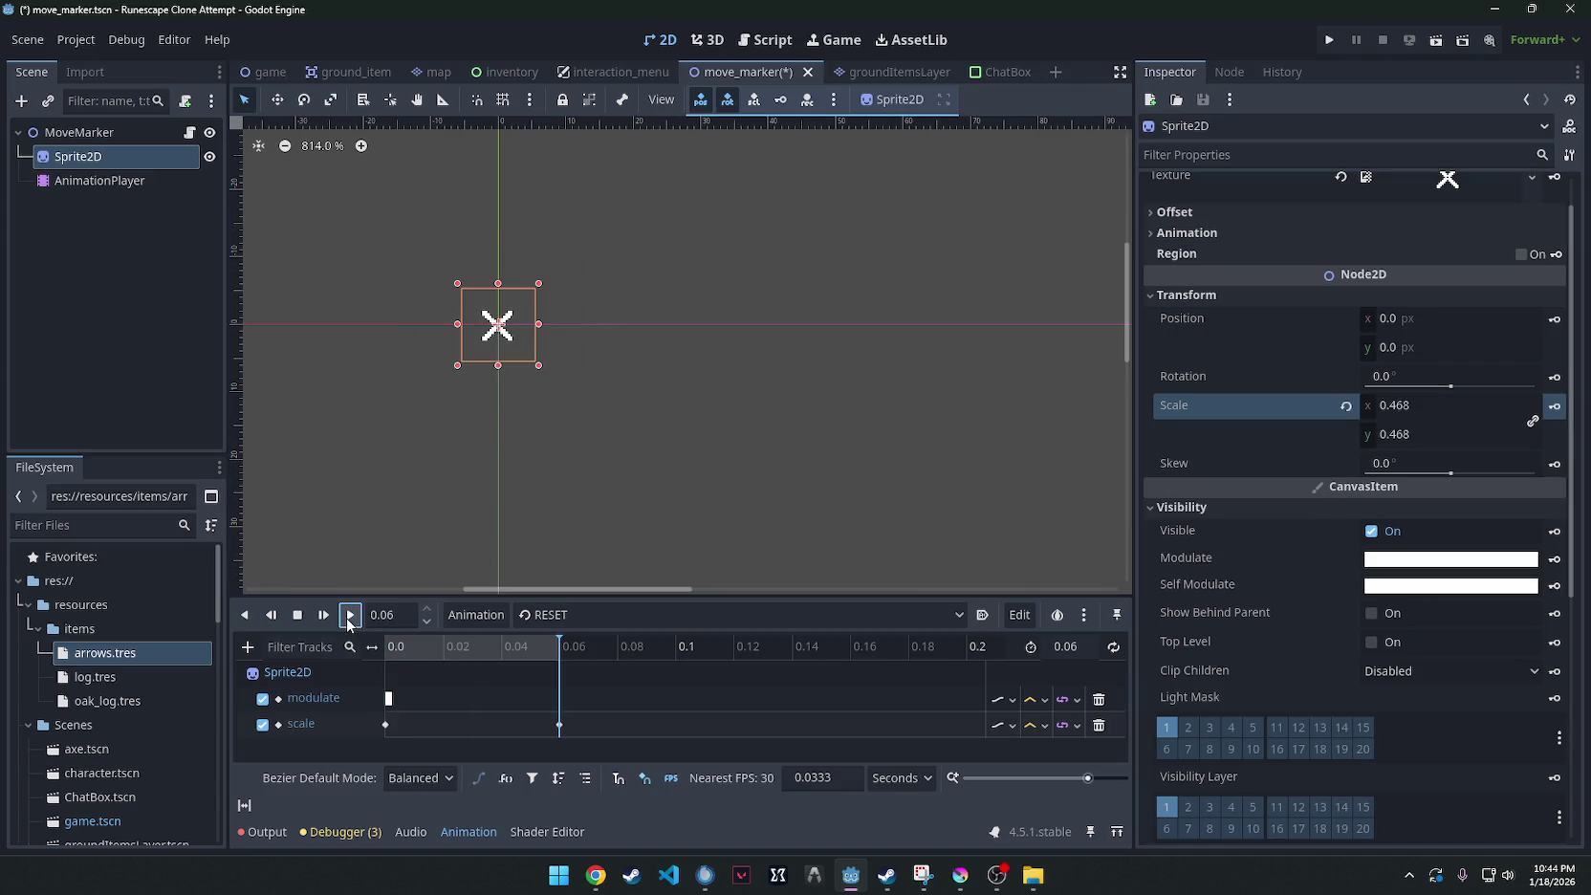
{"action": "left_click", "coordinate": [350, 618]}
{"action": "left_click_drag", "start_coordinate": [559, 643], "coordinate": [382, 647]}
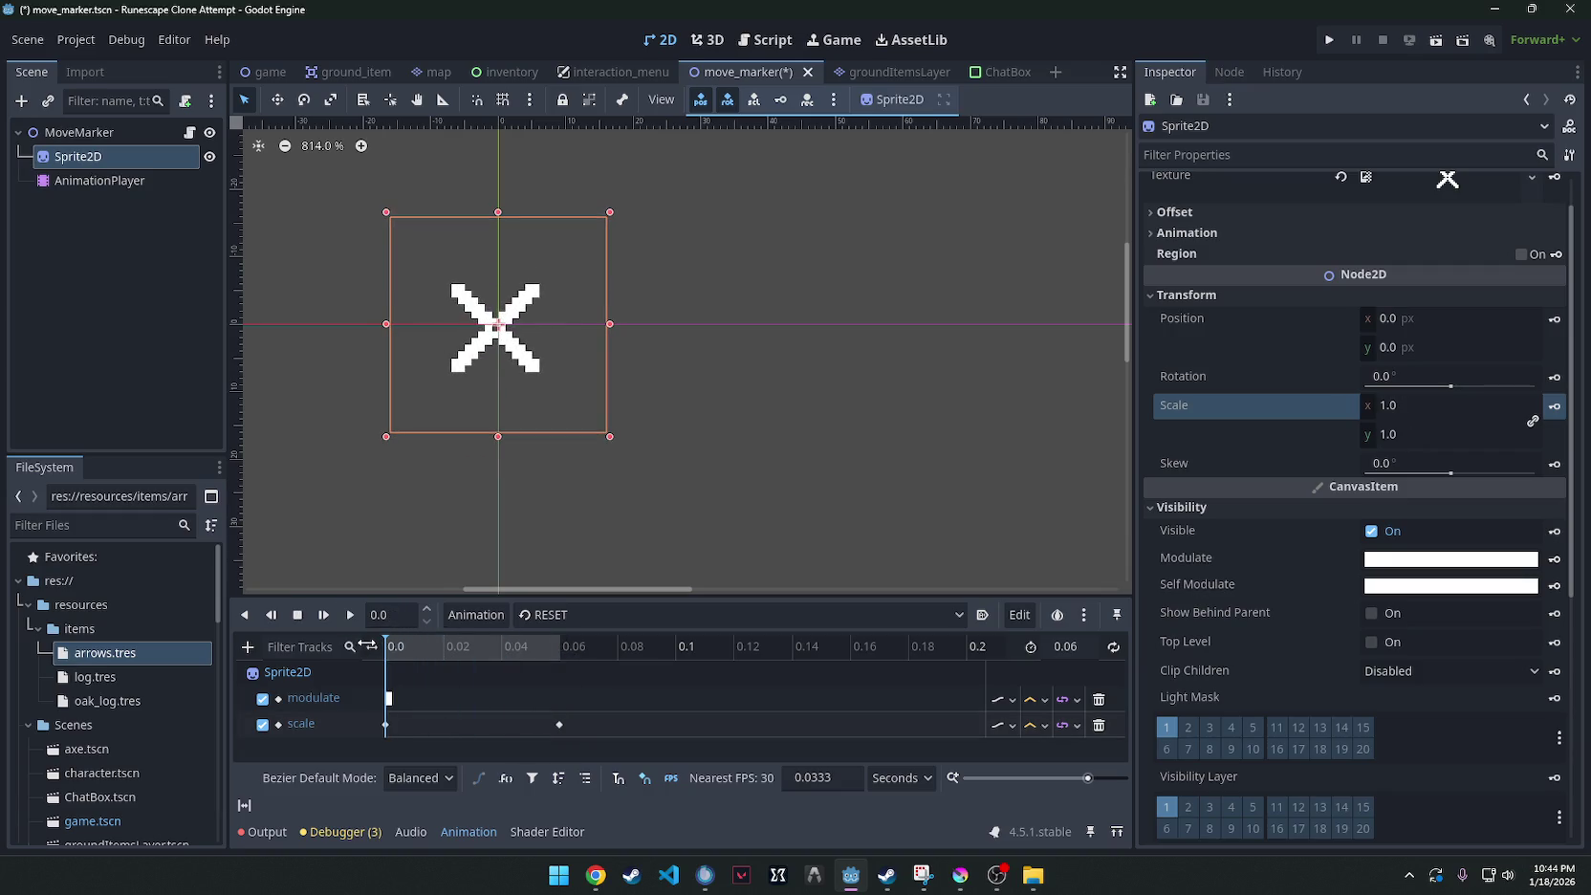
{"action": "left_click", "coordinate": [1329, 40]}
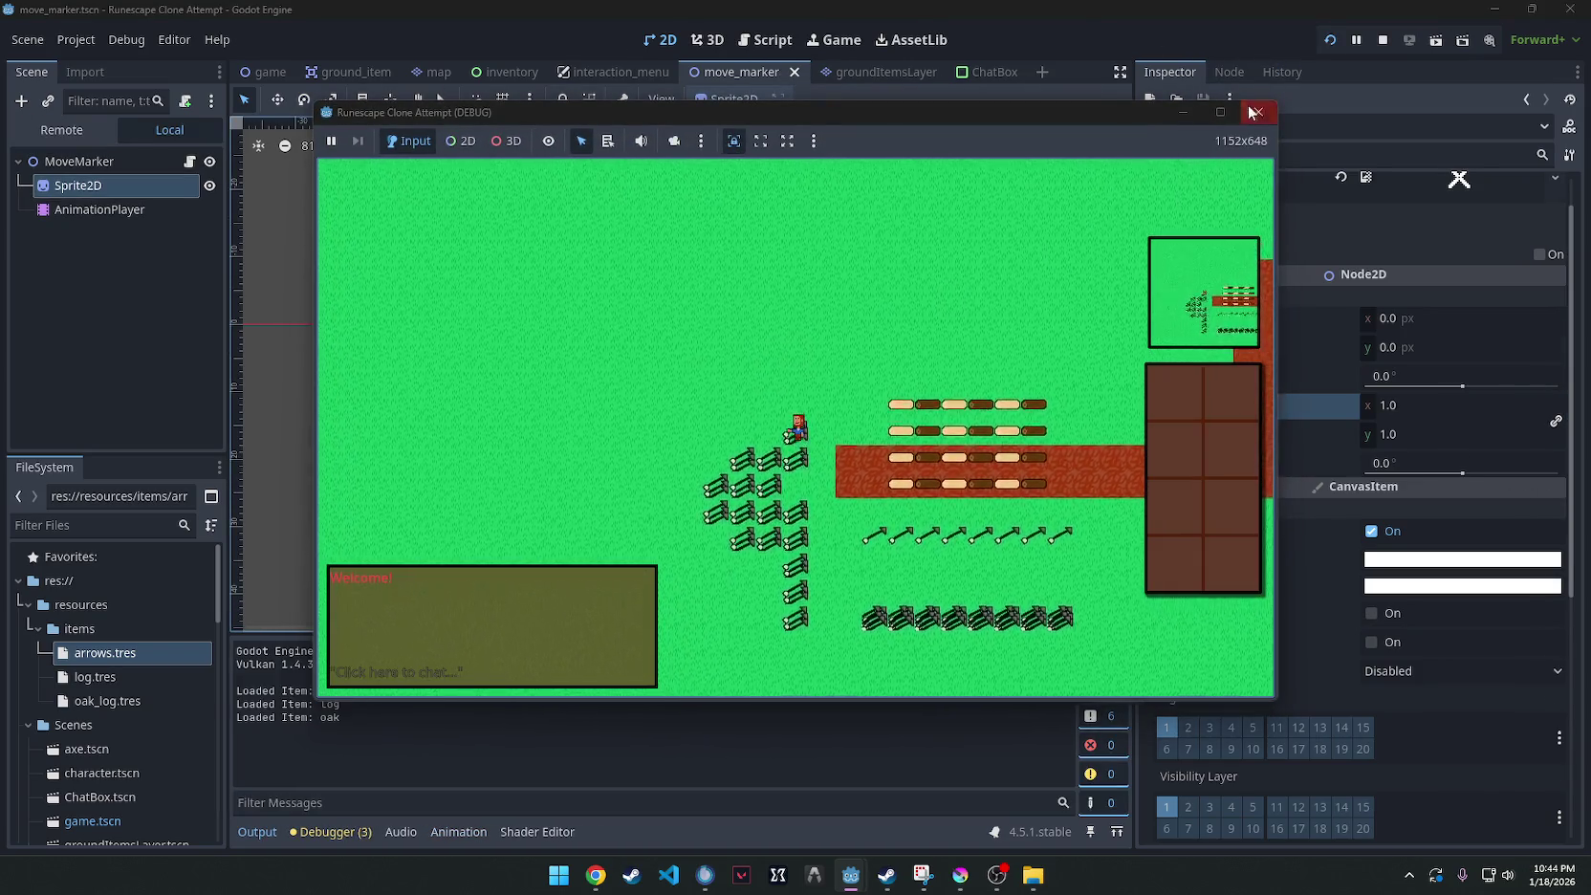
Test the click marker over two game runs, then return to the main game scene.
{"action": "left_click", "coordinate": [764, 402]}
{"action": "left_click", "coordinate": [789, 444]}
{"action": "left_click", "coordinate": [1258, 112]}
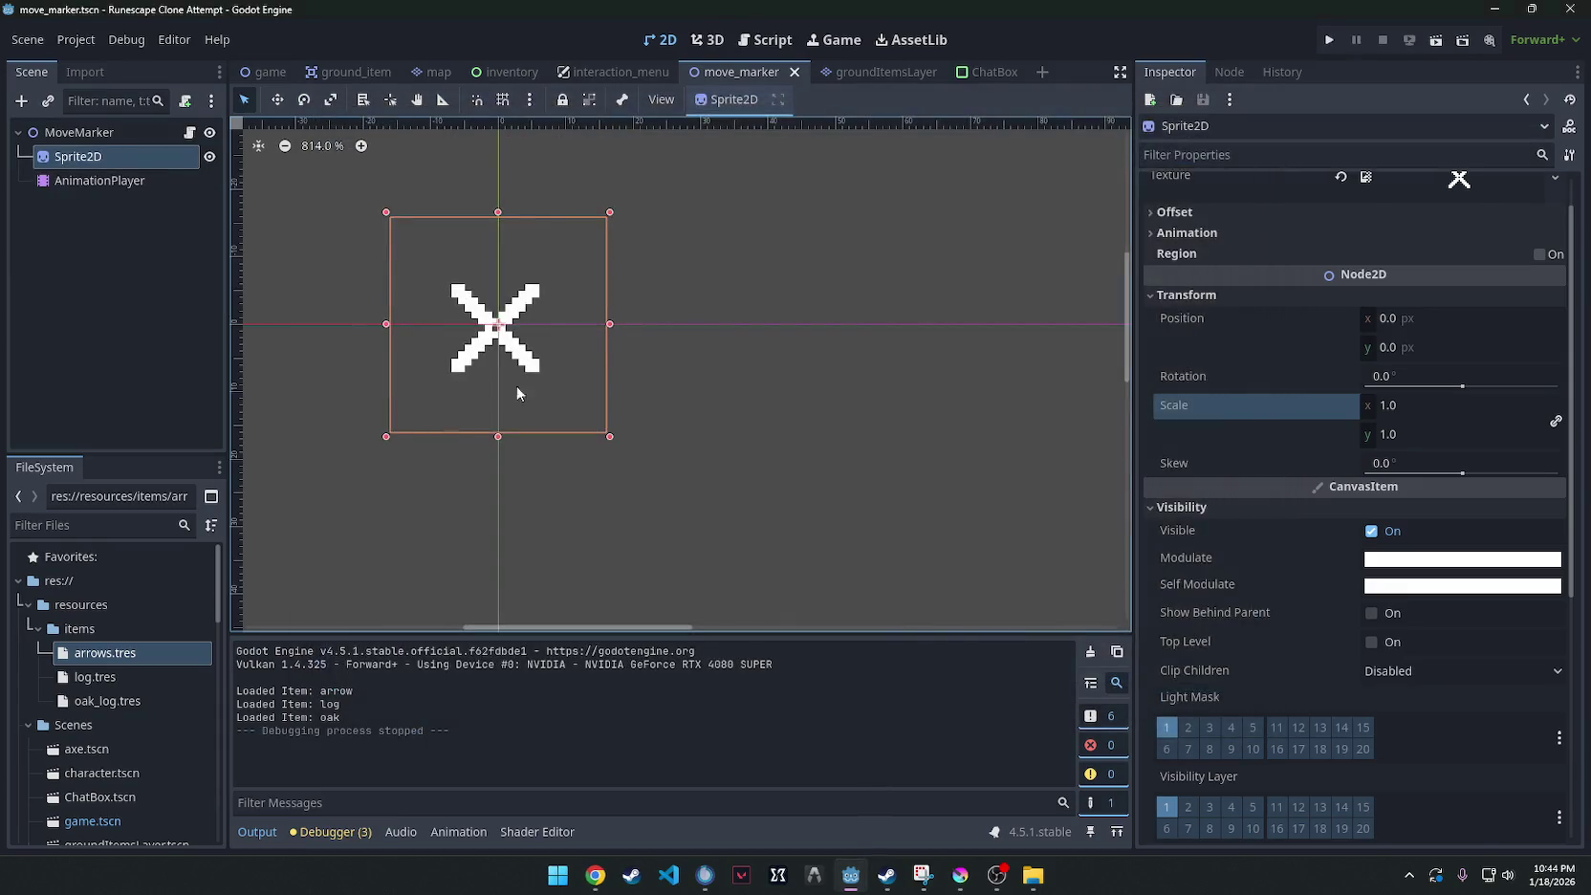
{"action": "left_click", "coordinate": [1329, 39]}
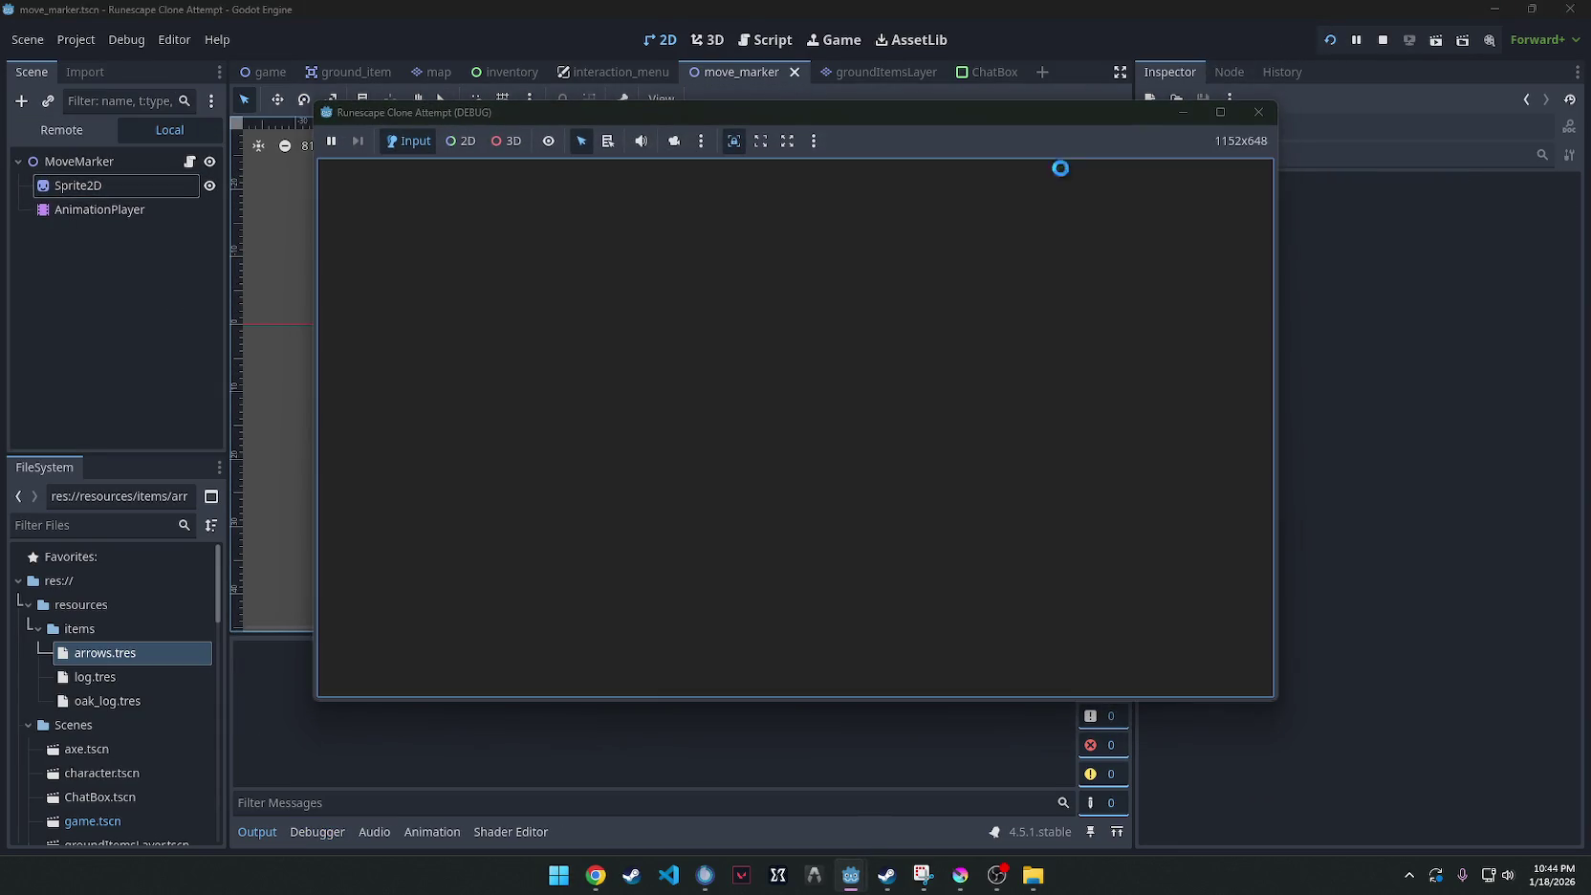
{"action": "left_click", "coordinate": [803, 359]}
{"action": "left_click", "coordinate": [1258, 112]}
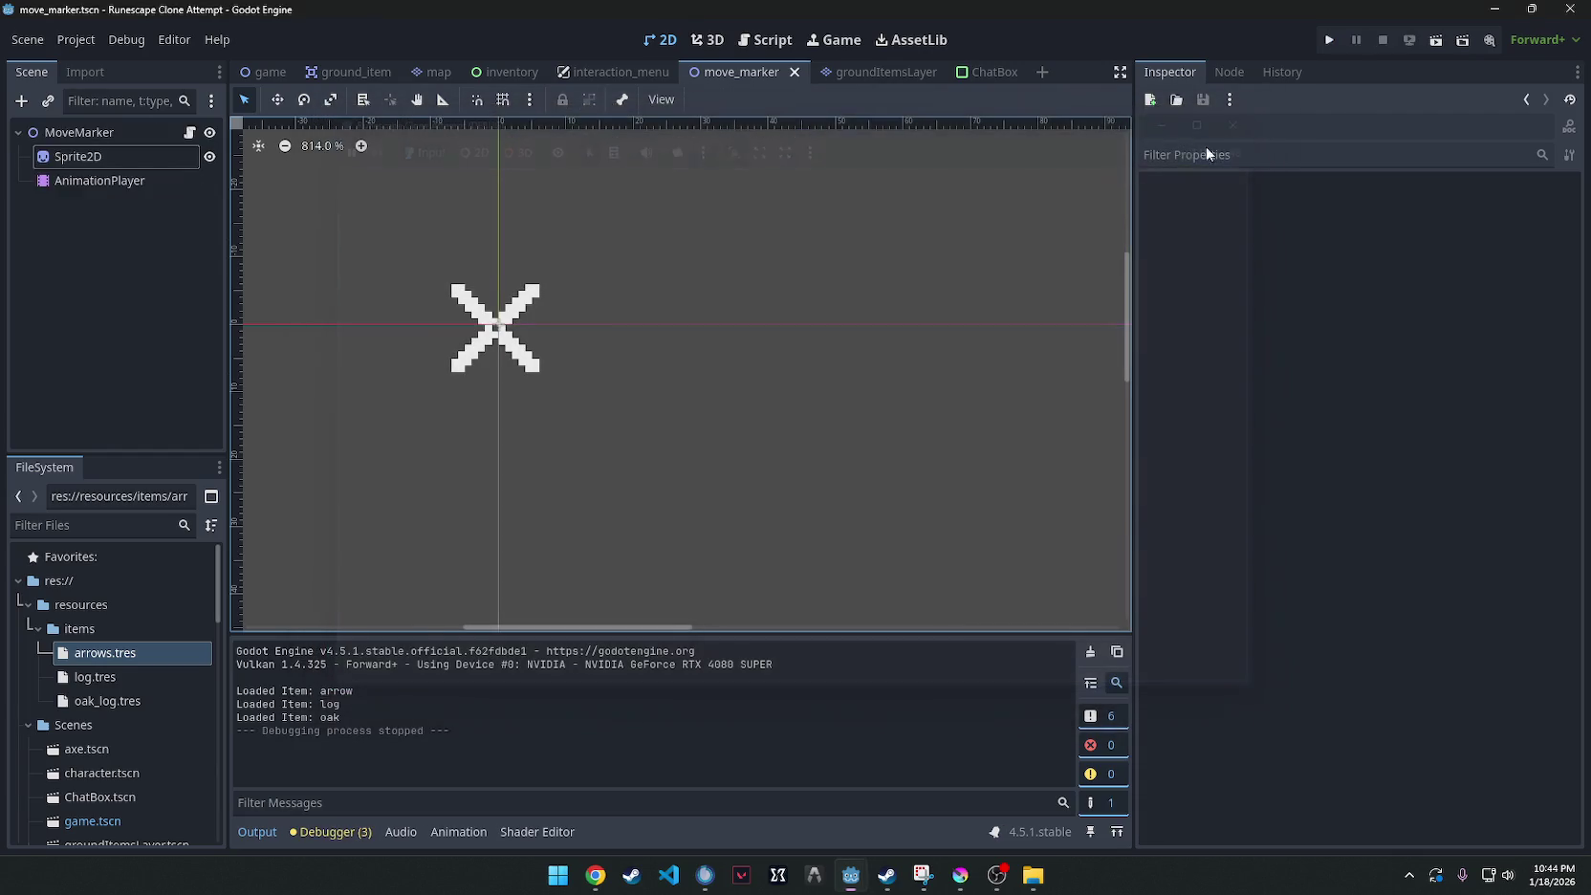
{"action": "left_click", "coordinate": [459, 831]}
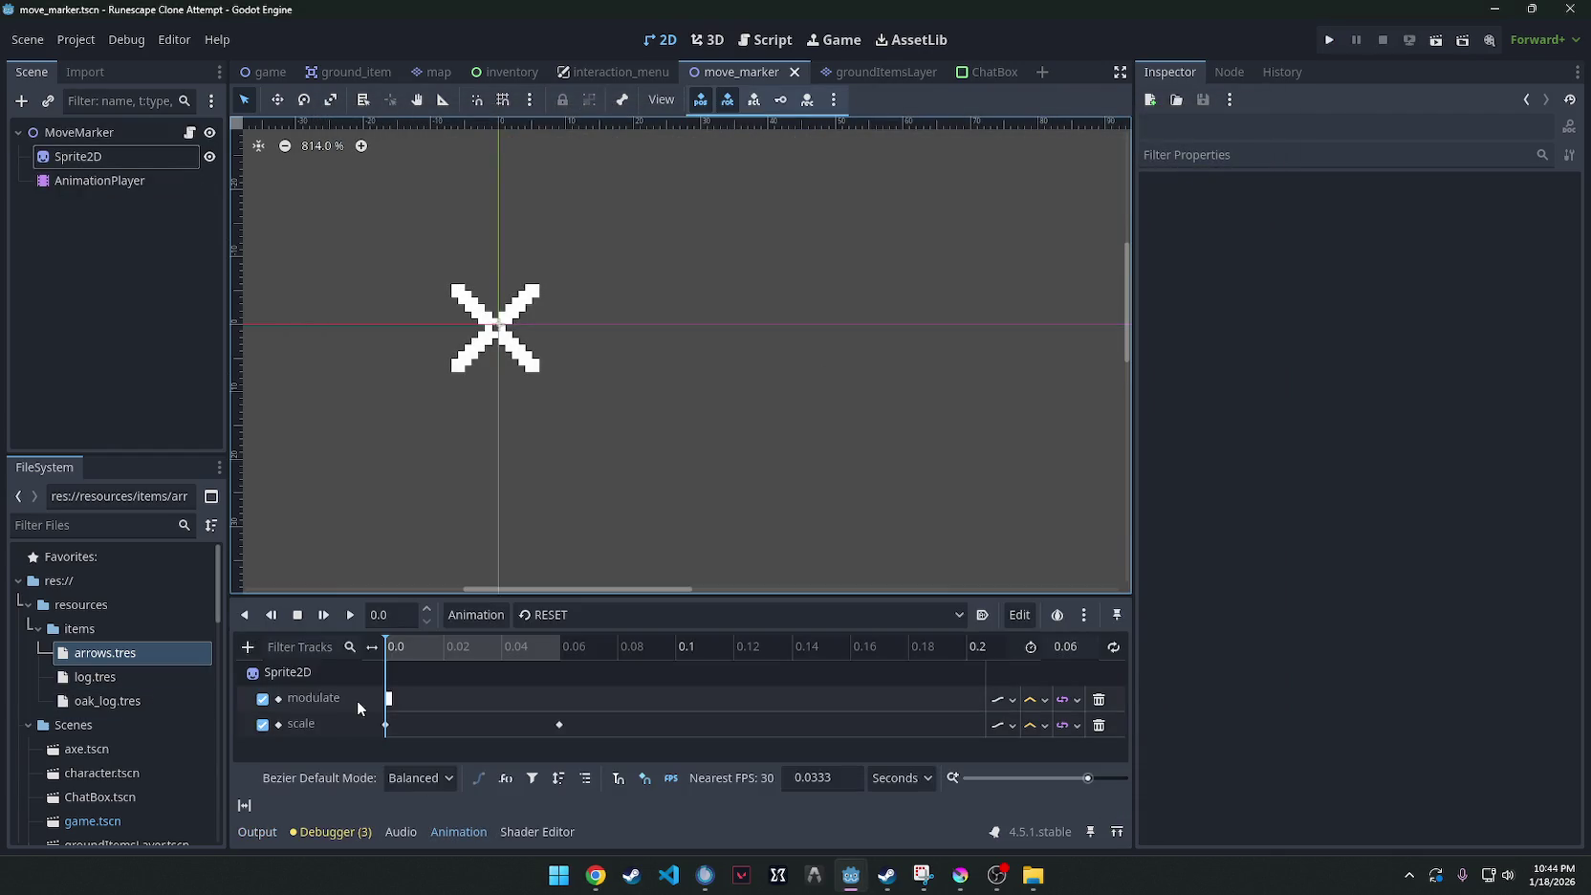
{"action": "left_click", "coordinate": [271, 72]}
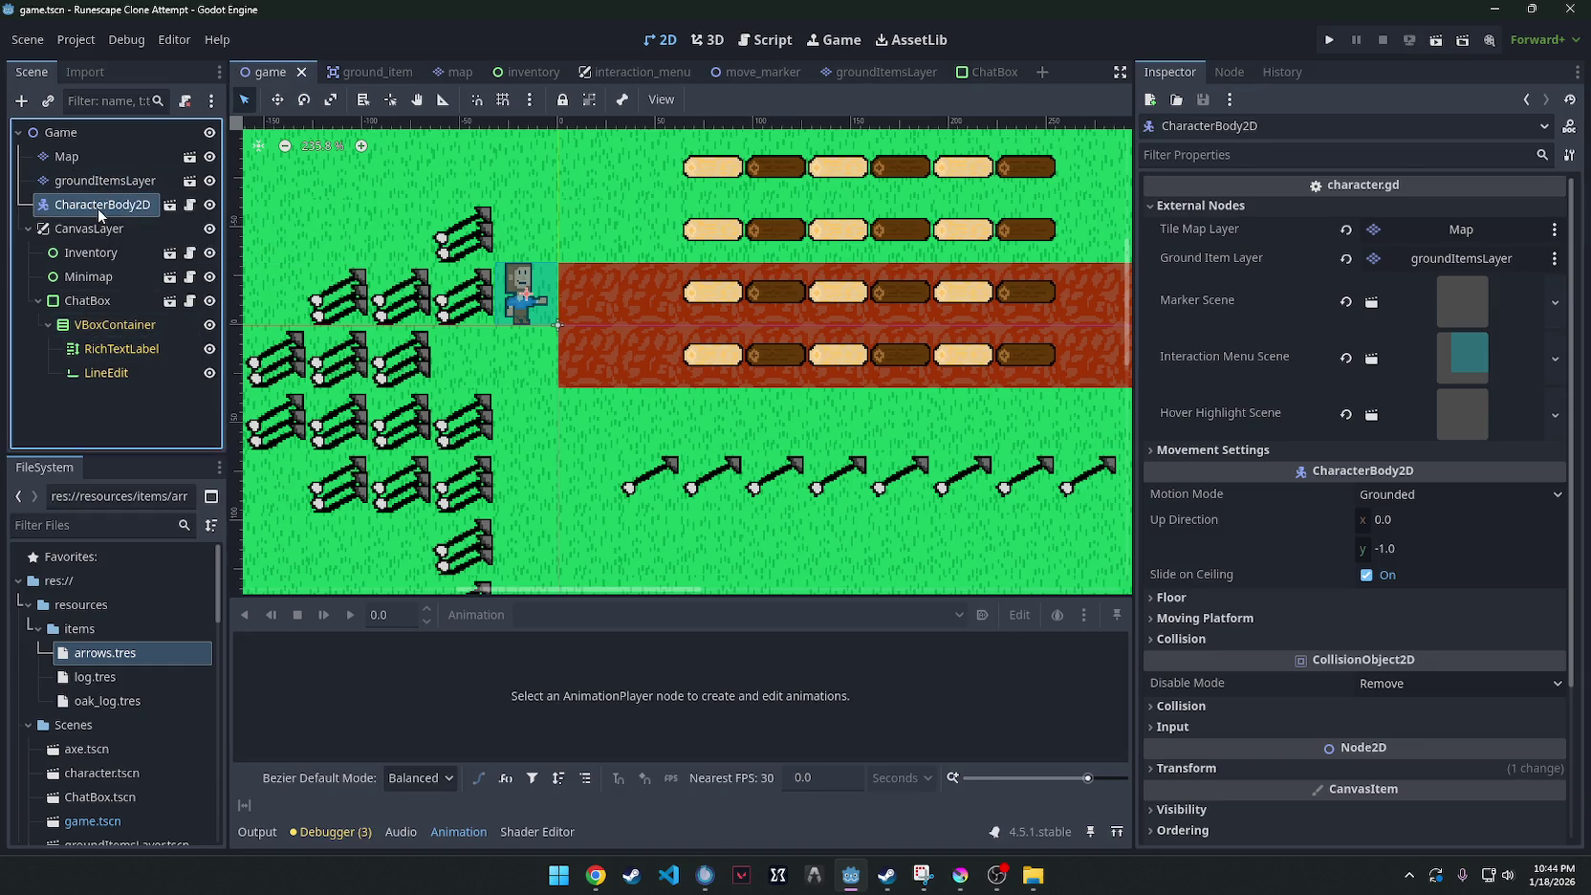
Clear CharacterBody2D's Marker Scene and Quick Load the marker scene into it.
{"action": "left_click", "coordinate": [1346, 303]}
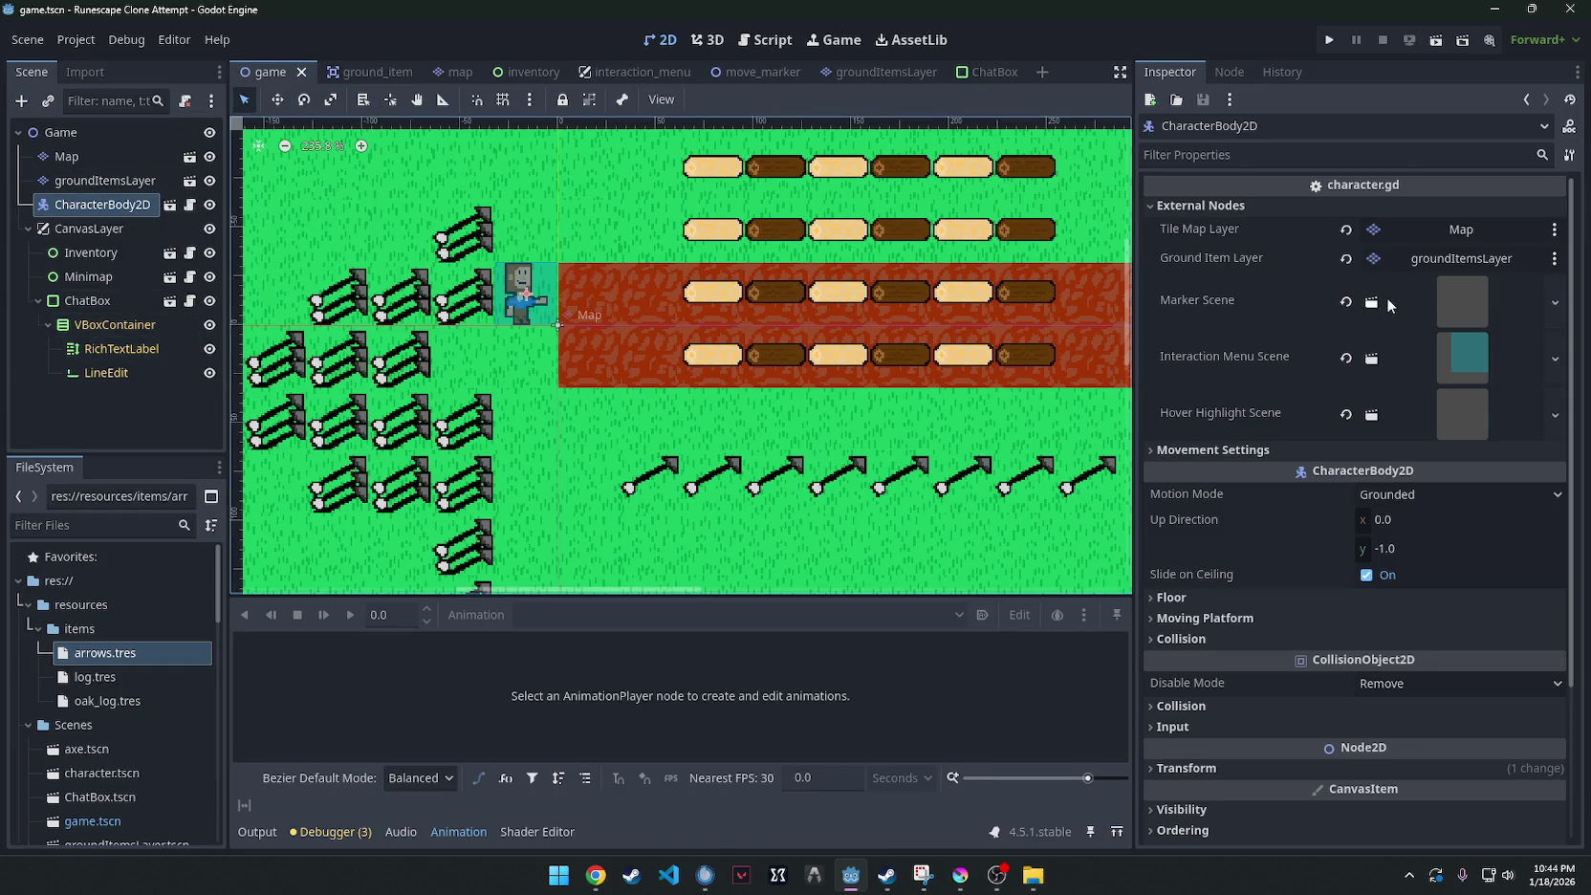
{"action": "left_click", "coordinate": [1453, 286]}
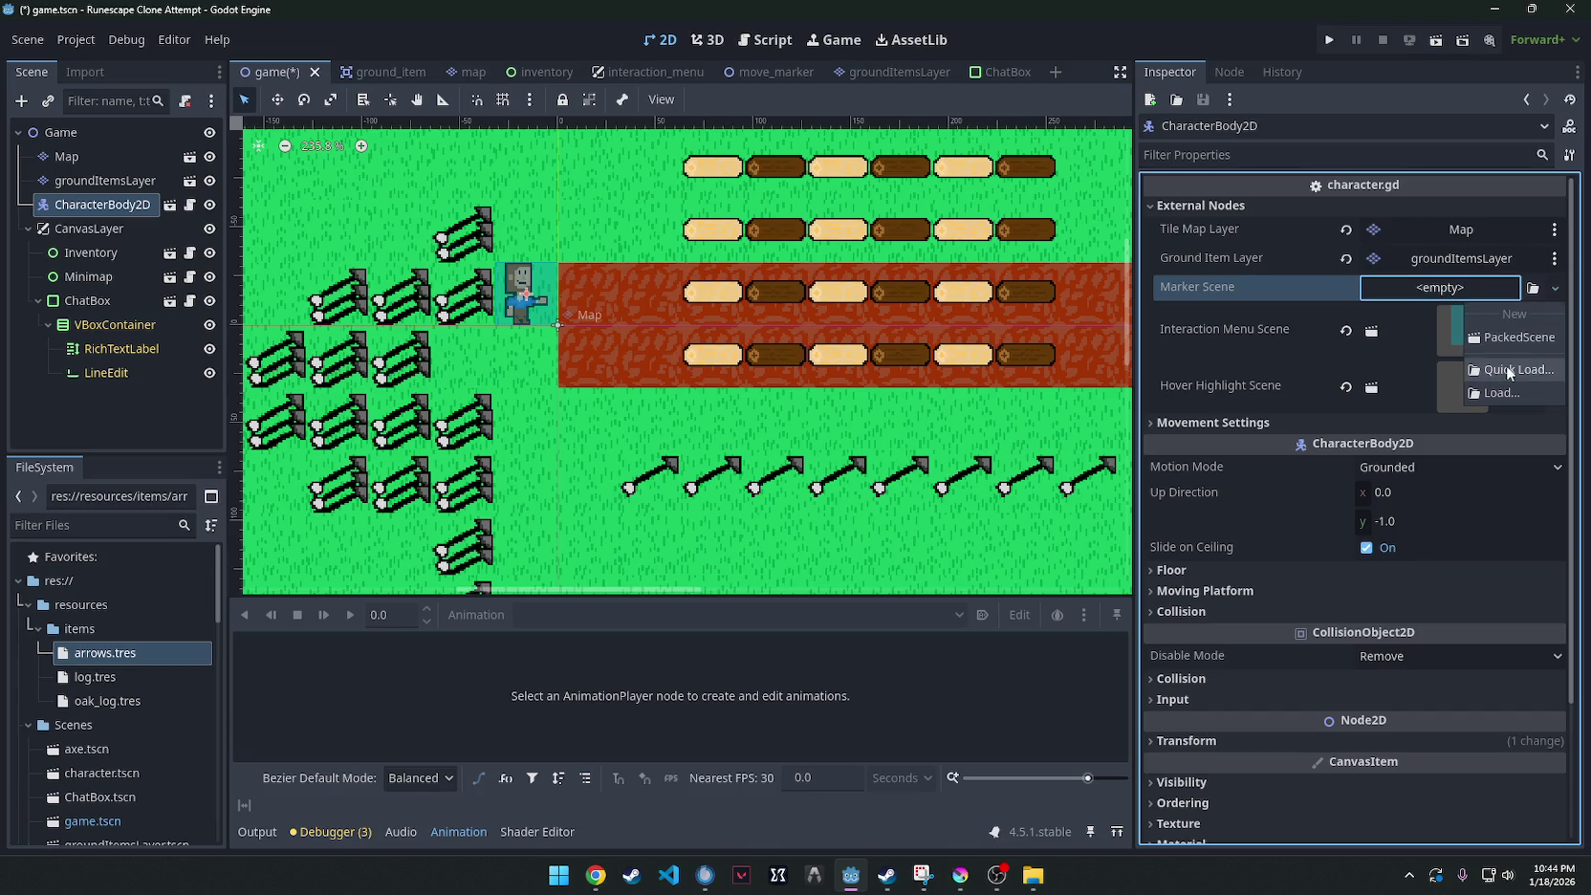
{"action": "left_click", "coordinate": [1509, 371]}
{"action": "double_click", "coordinate": [583, 242]}
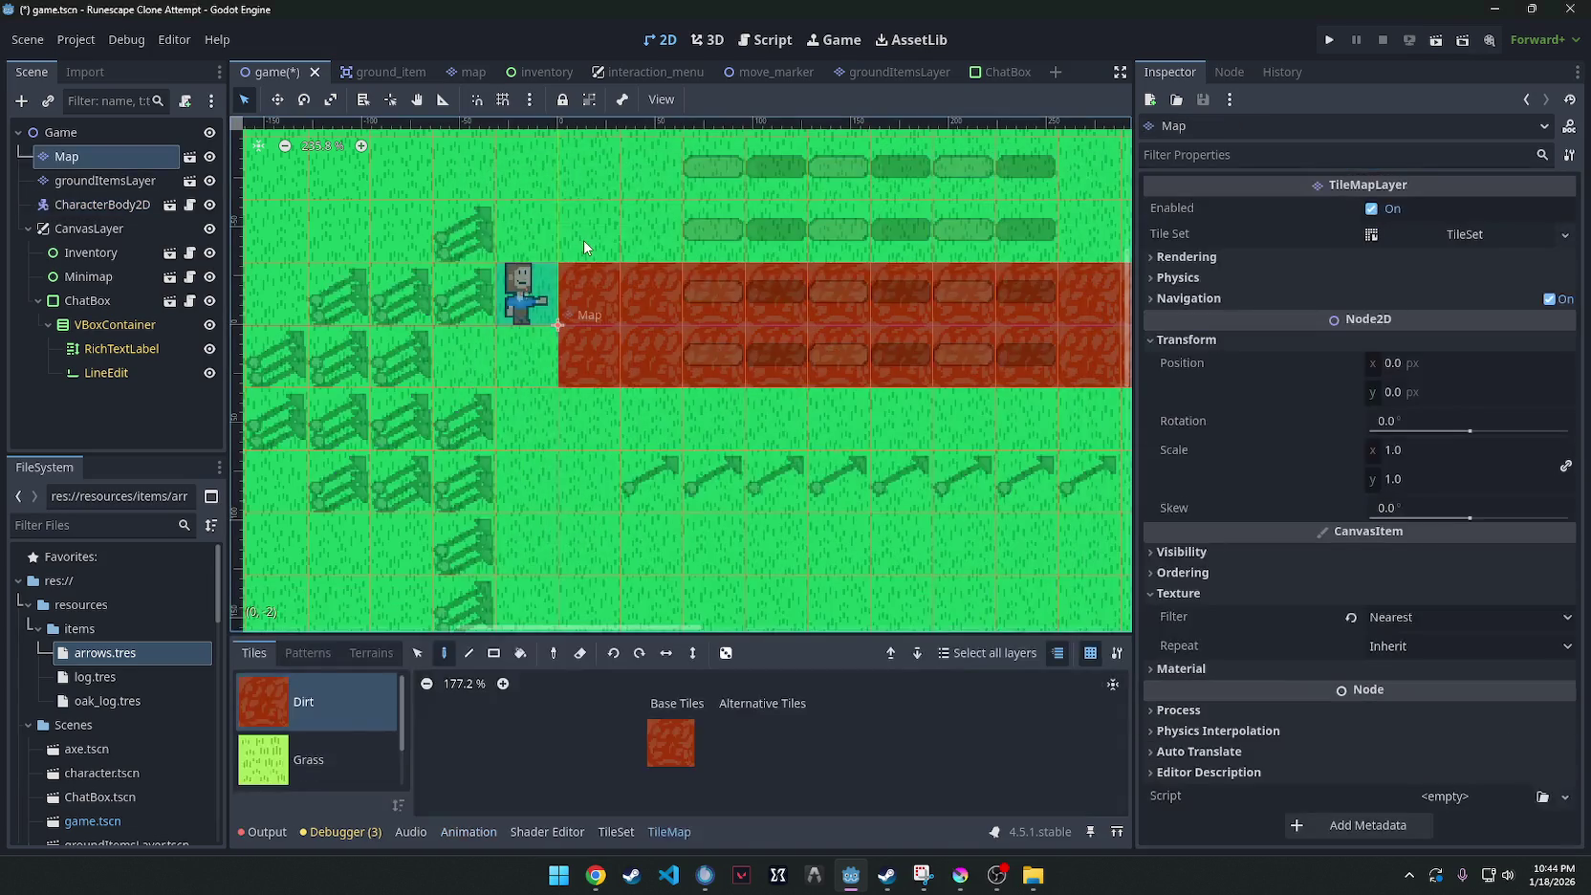
Run the game, click two spots to check the marker, and close it.
{"action": "left_click", "coordinate": [1328, 40]}
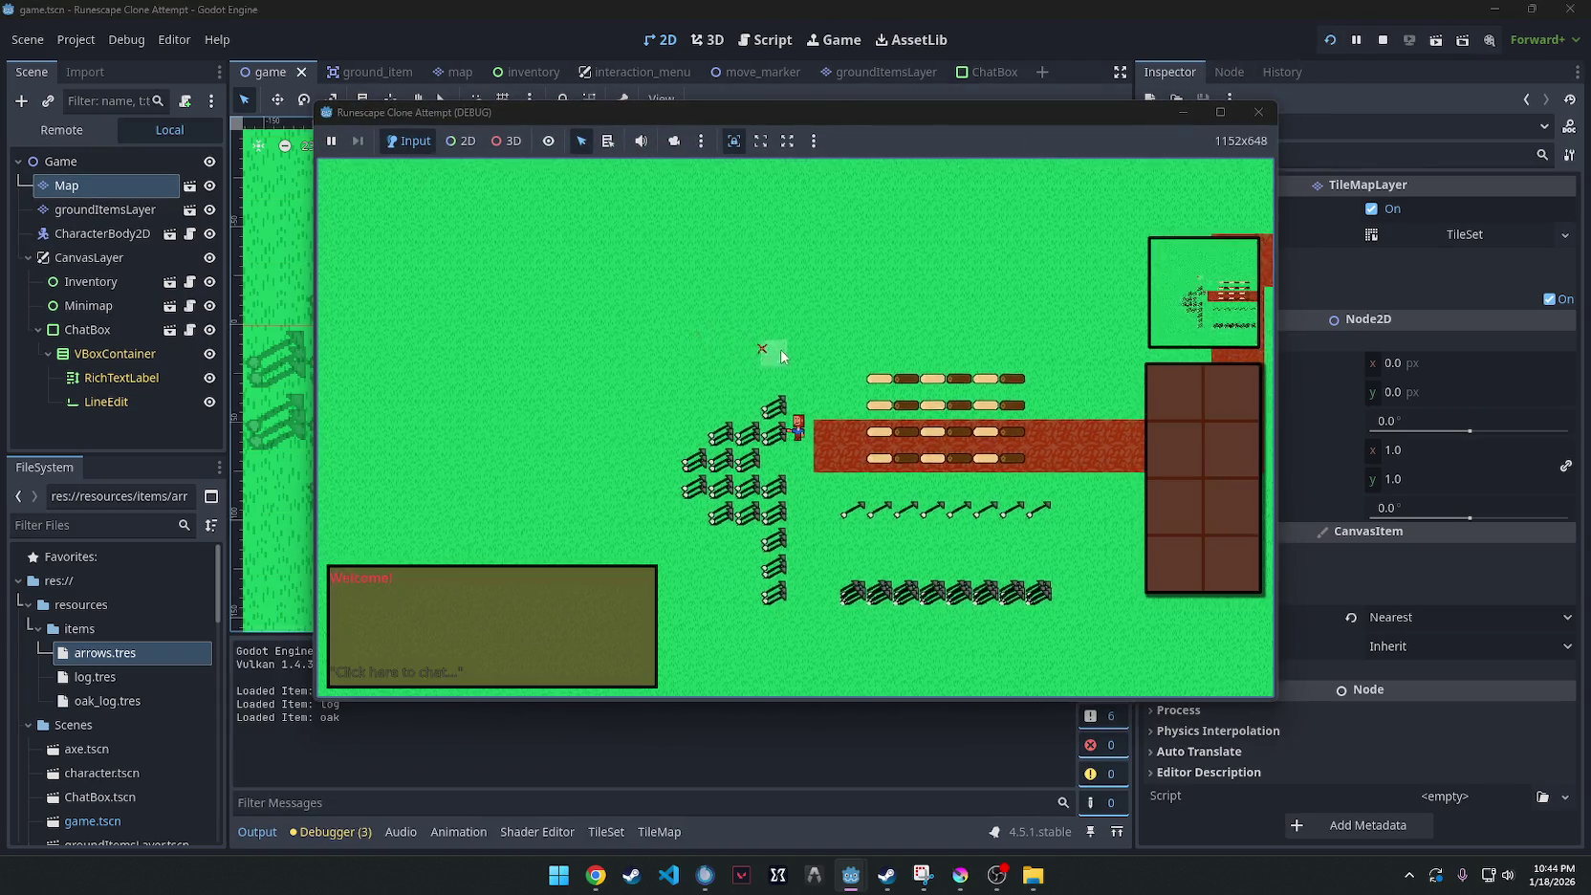
{"action": "left_click", "coordinate": [824, 399]}
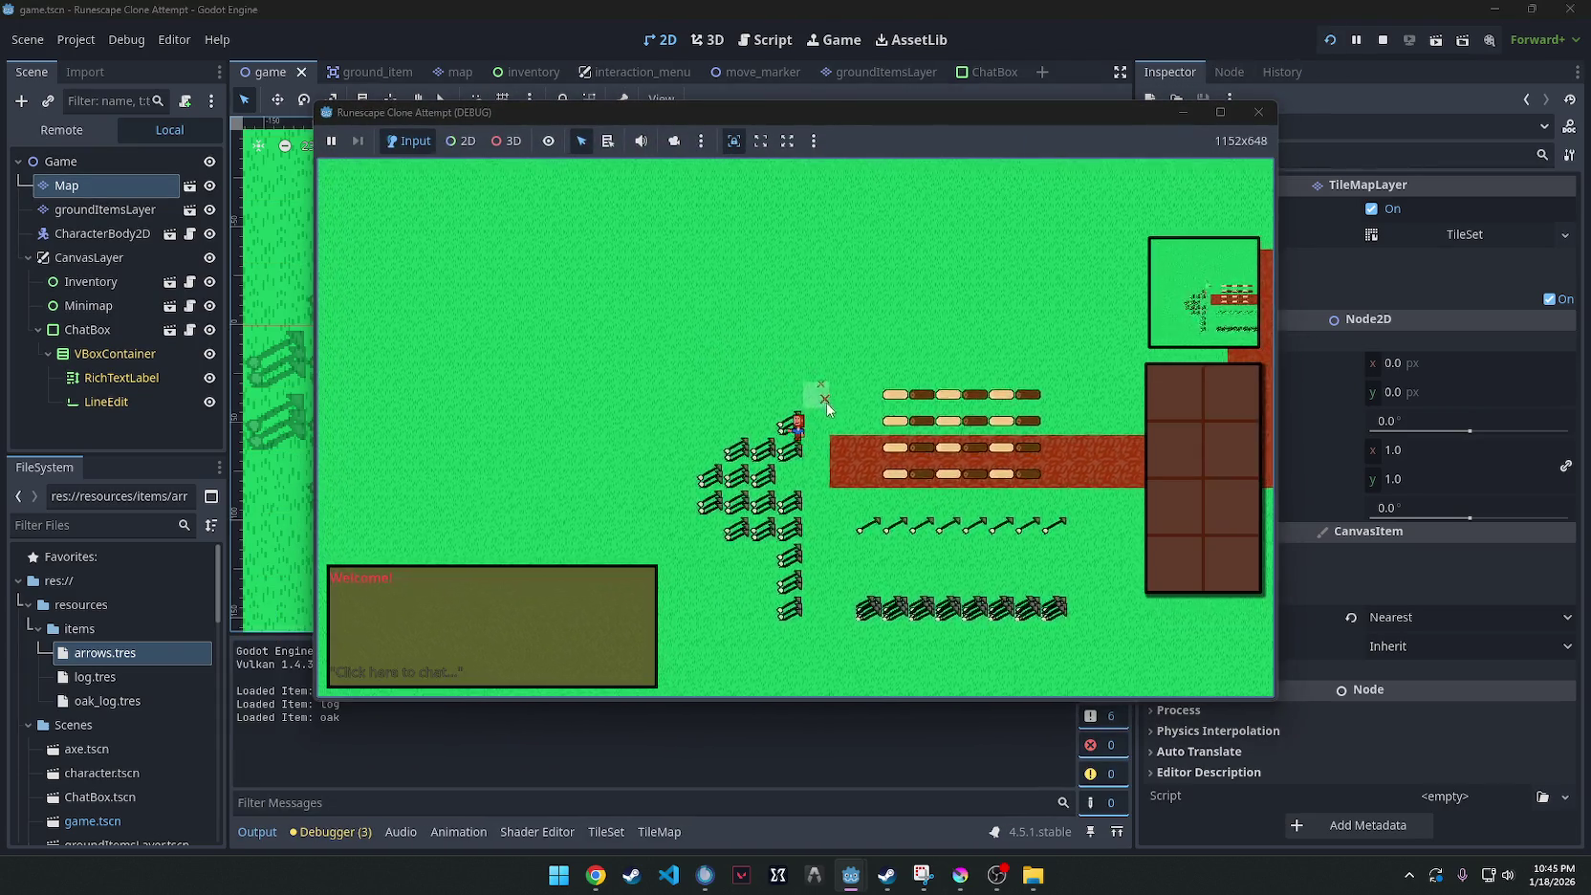
{"action": "left_click", "coordinate": [792, 398]}
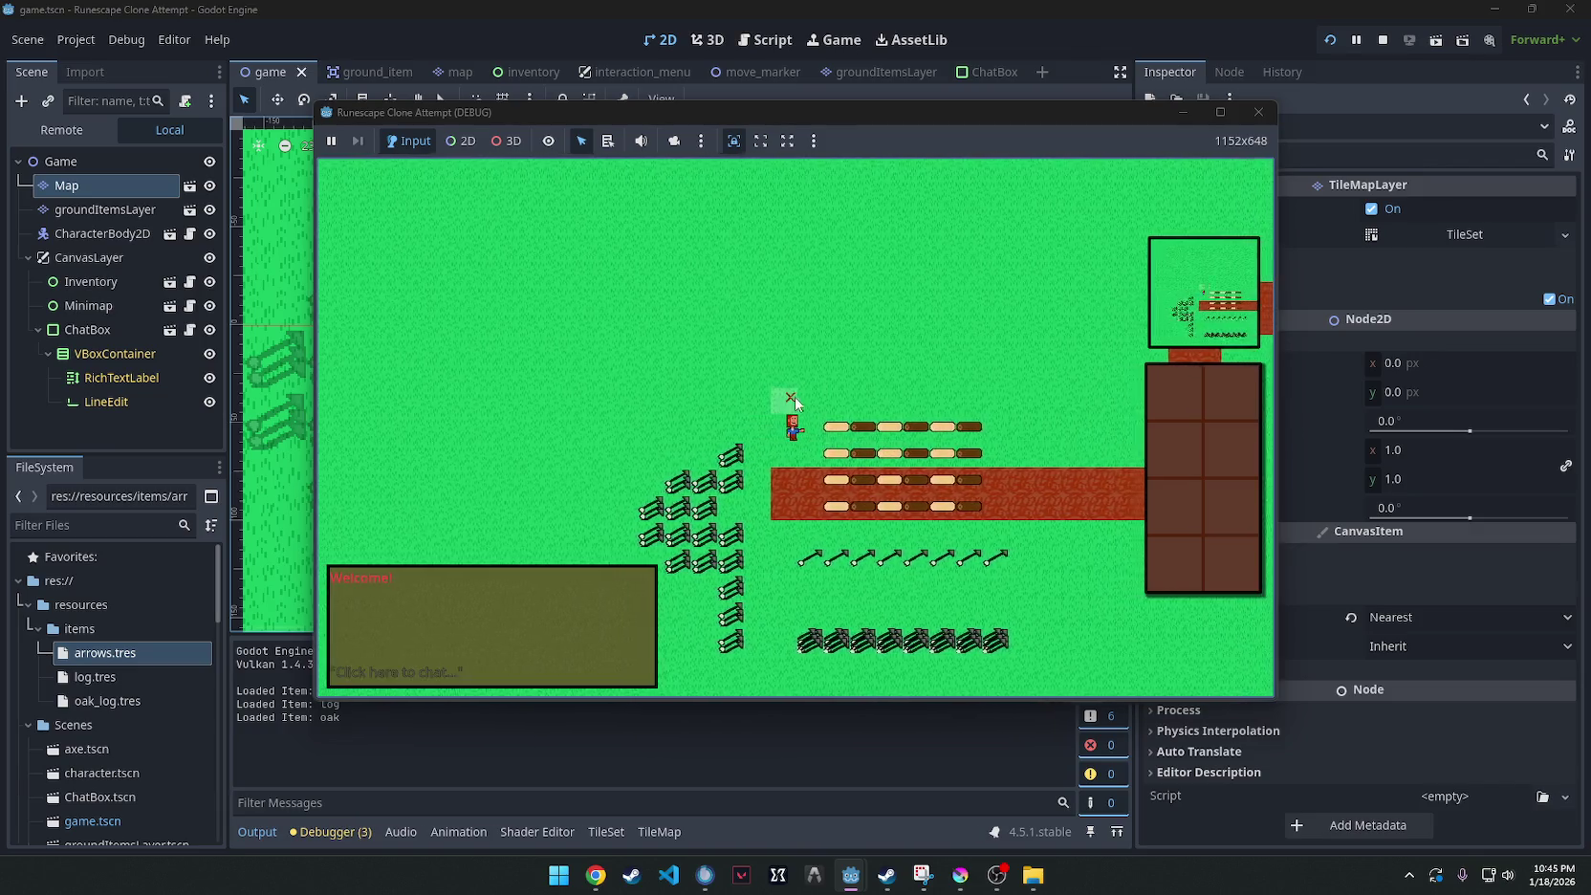
{"action": "left_click", "coordinate": [1258, 112]}
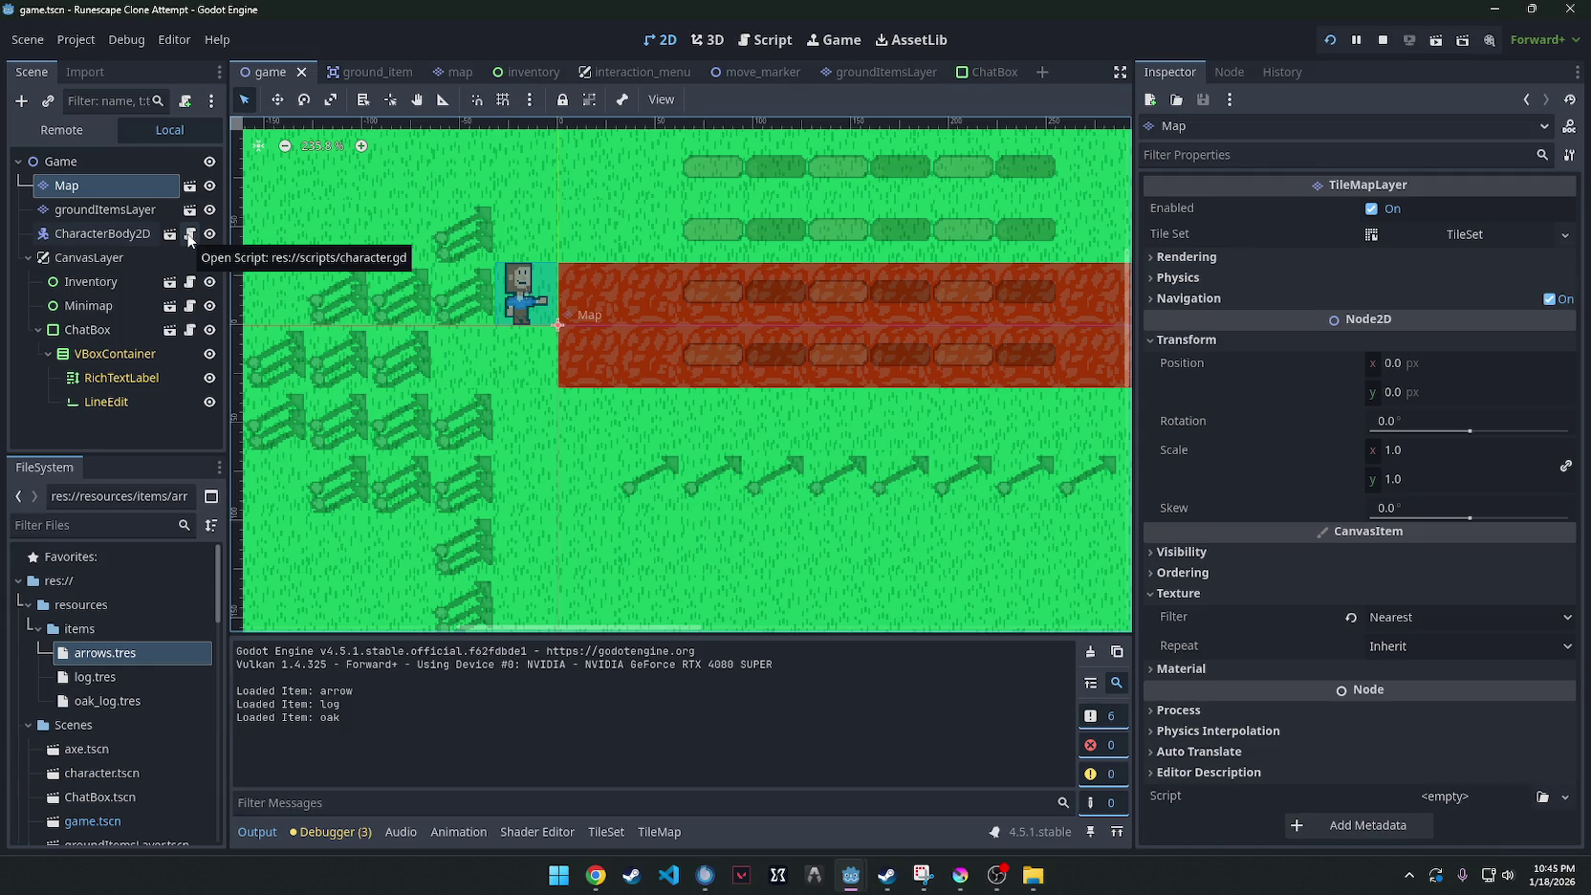
Look over the character and move_marker scripts, saving the scene and searching the character script.
{"action": "left_click", "coordinate": [190, 234]}
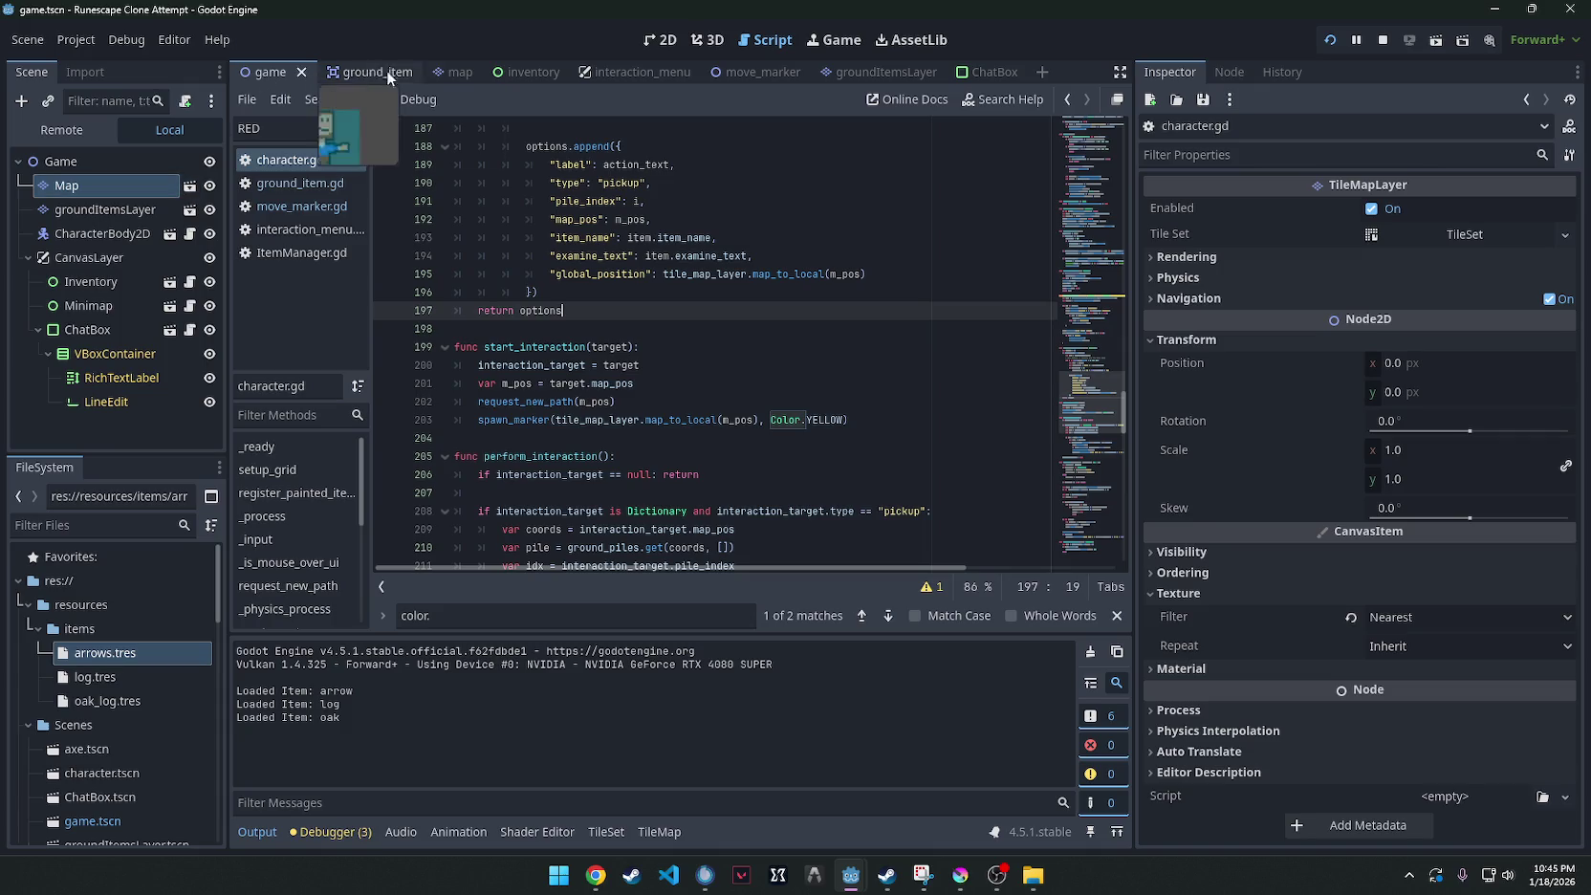
{"action": "left_click", "coordinate": [726, 73]}
{"action": "left_click", "coordinate": [190, 162]}
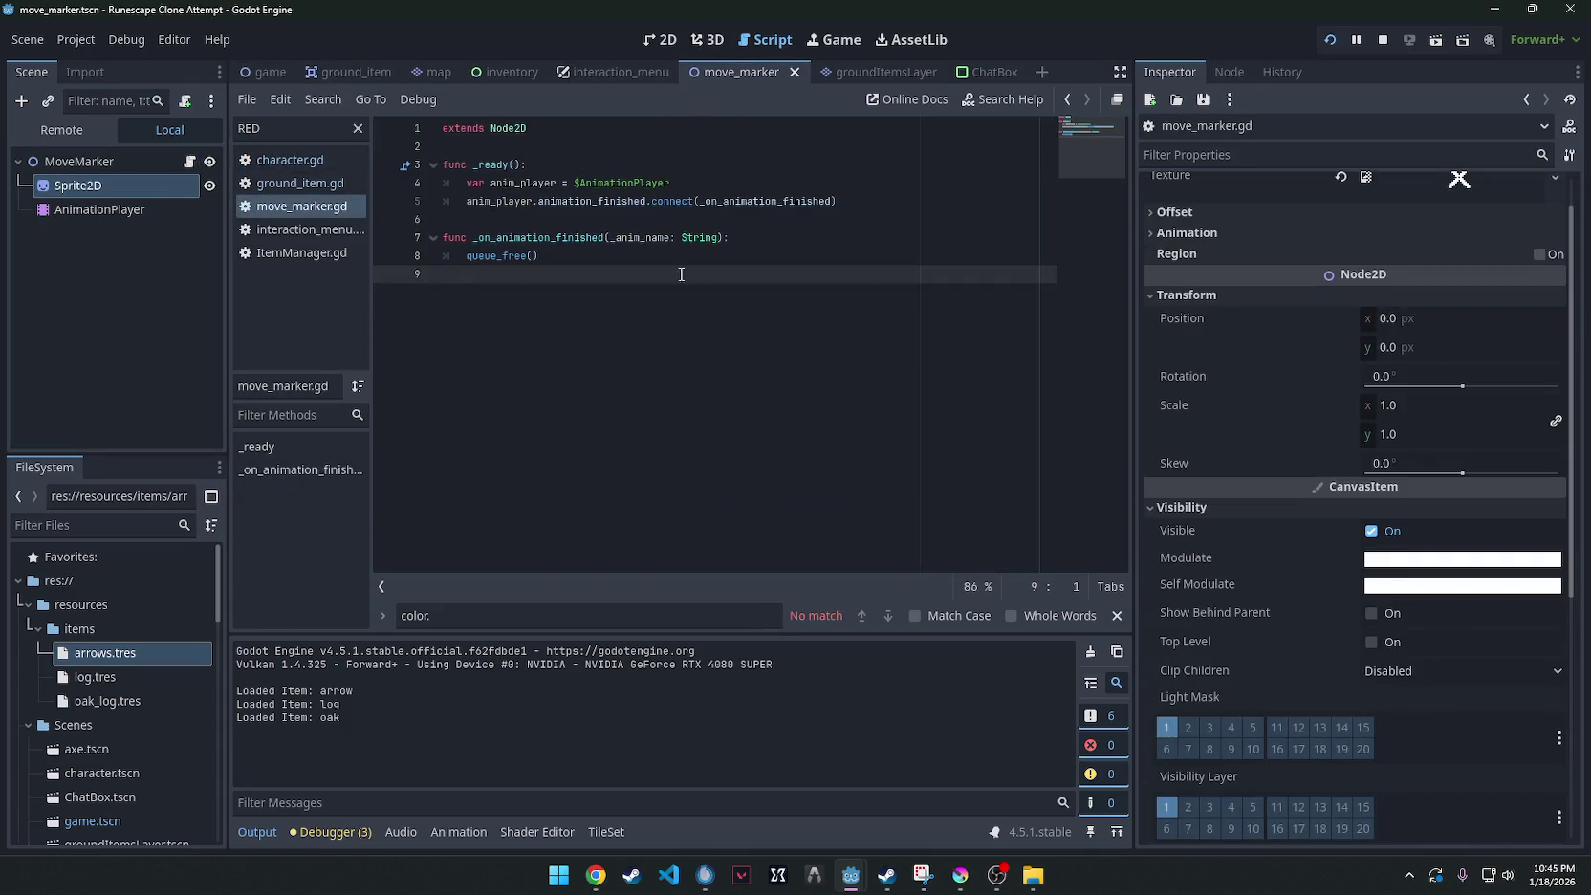
{"action": "key", "text": "ctrl+s"}
{"action": "left_click", "coordinate": [286, 160]}
{"action": "key", "text": "ctrl+f"}
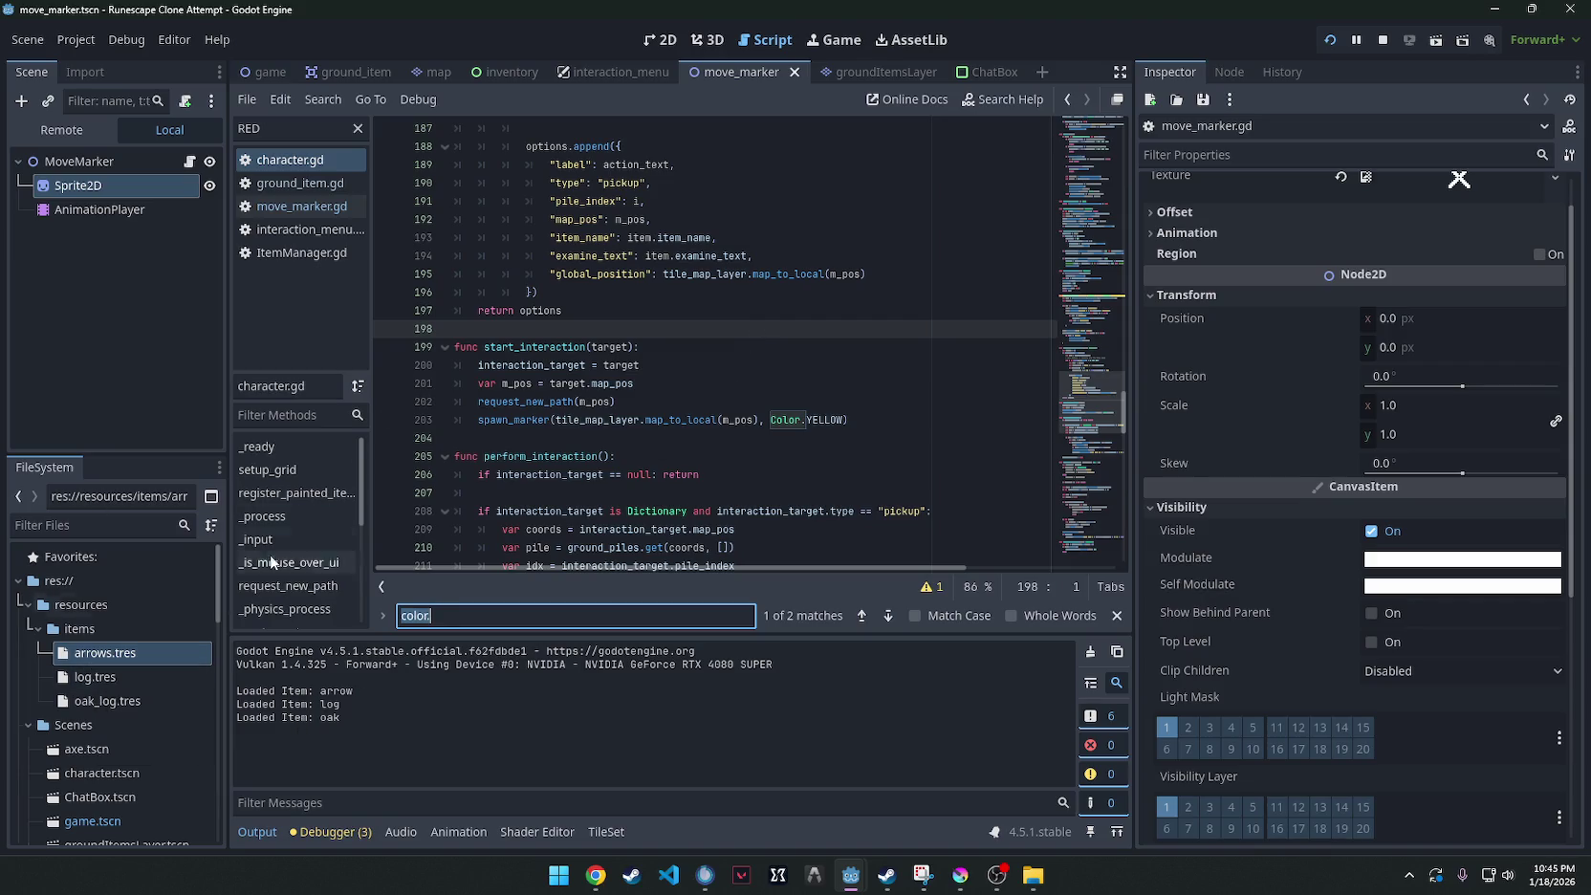
{"action": "left_click", "coordinate": [269, 77]}
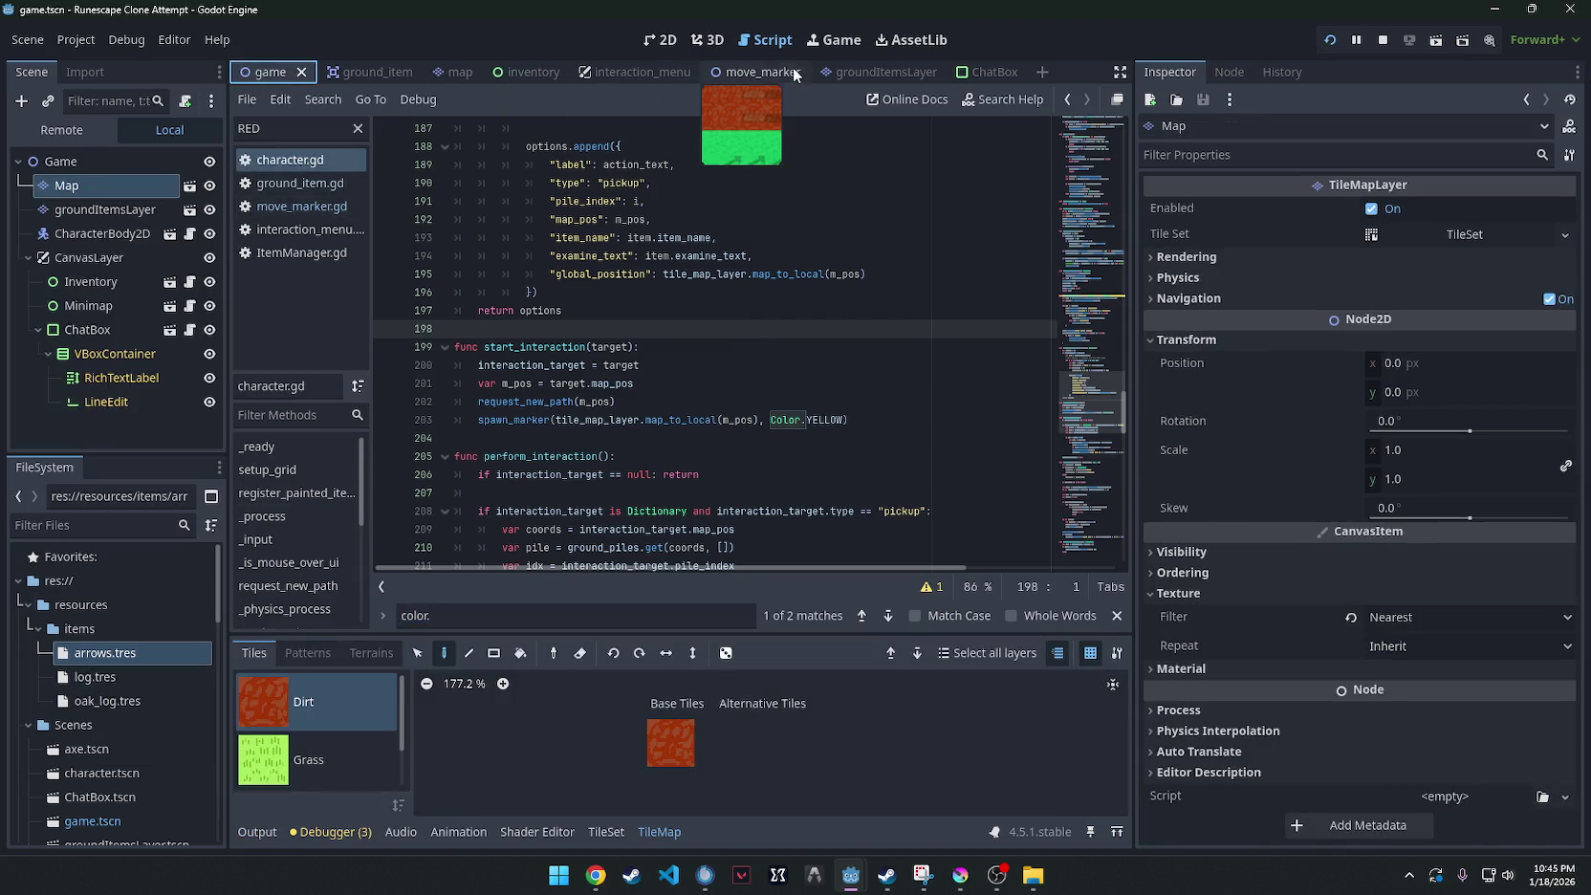
Find move_marker.gd in the FileSystem scripts folder and open it for editing.
{"action": "scroll", "coordinate": [137, 562], "scroll_direction": "down", "scroll_amount": 1}
{"action": "scroll", "coordinate": [137, 563], "scroll_direction": "down", "scroll_amount": 6}
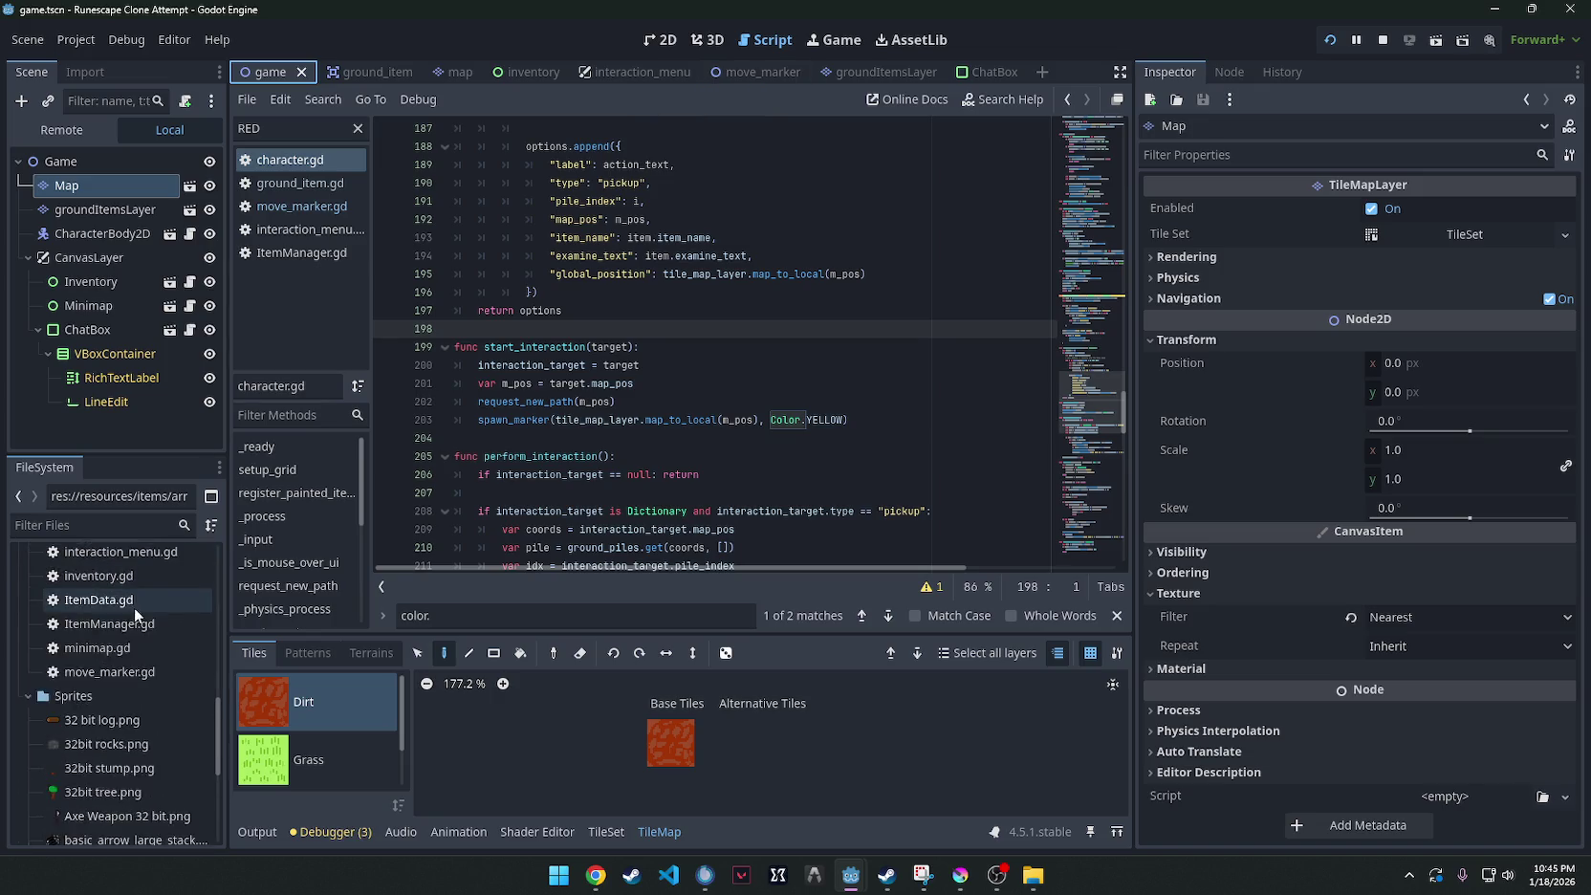
{"action": "scroll", "coordinate": [105, 736], "scroll_direction": "up", "scroll_amount": 1}
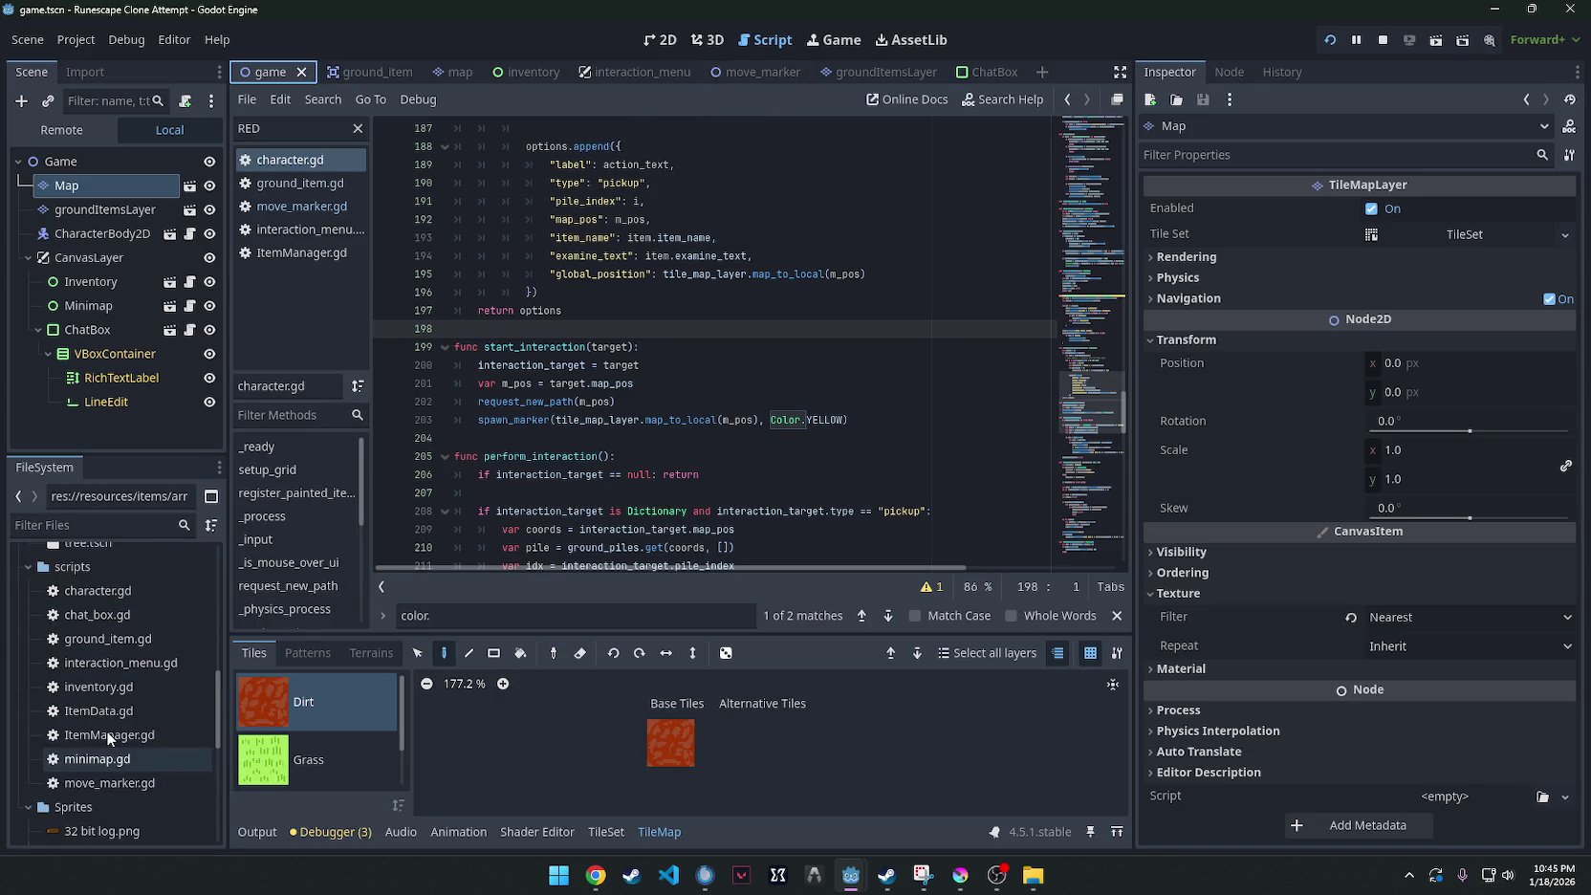
{"action": "left_click", "coordinate": [88, 782]}
{"action": "double_click", "coordinate": [88, 782]}
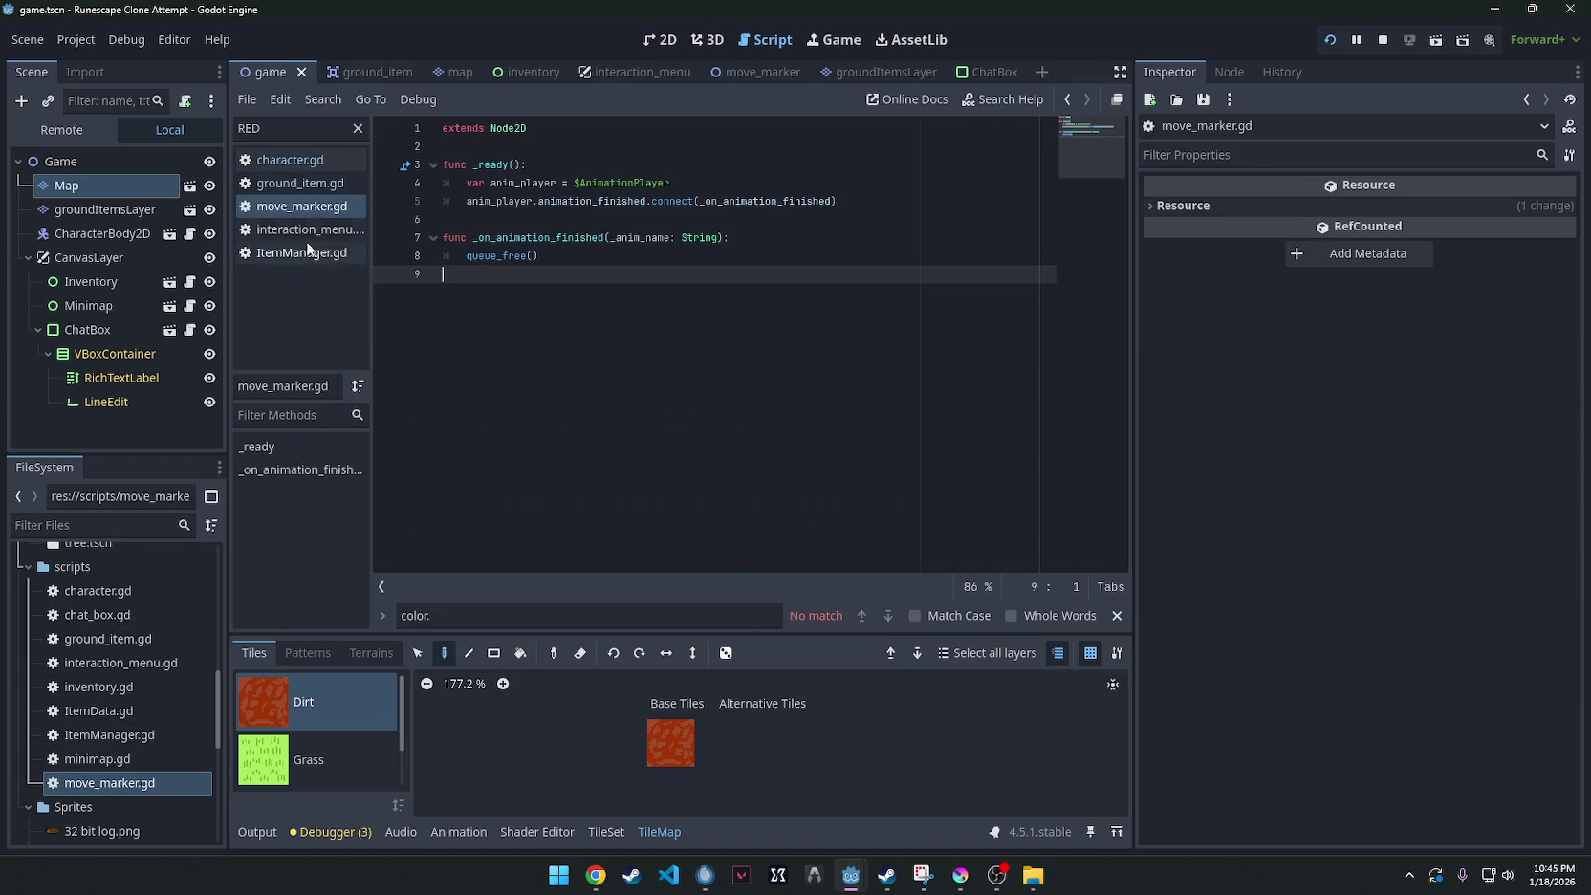
{"action": "scroll", "coordinate": [102, 669], "scroll_direction": "up", "scroll_amount": 5}
{"action": "scroll", "coordinate": [102, 668], "scroll_direction": "up", "scroll_amount": 2}
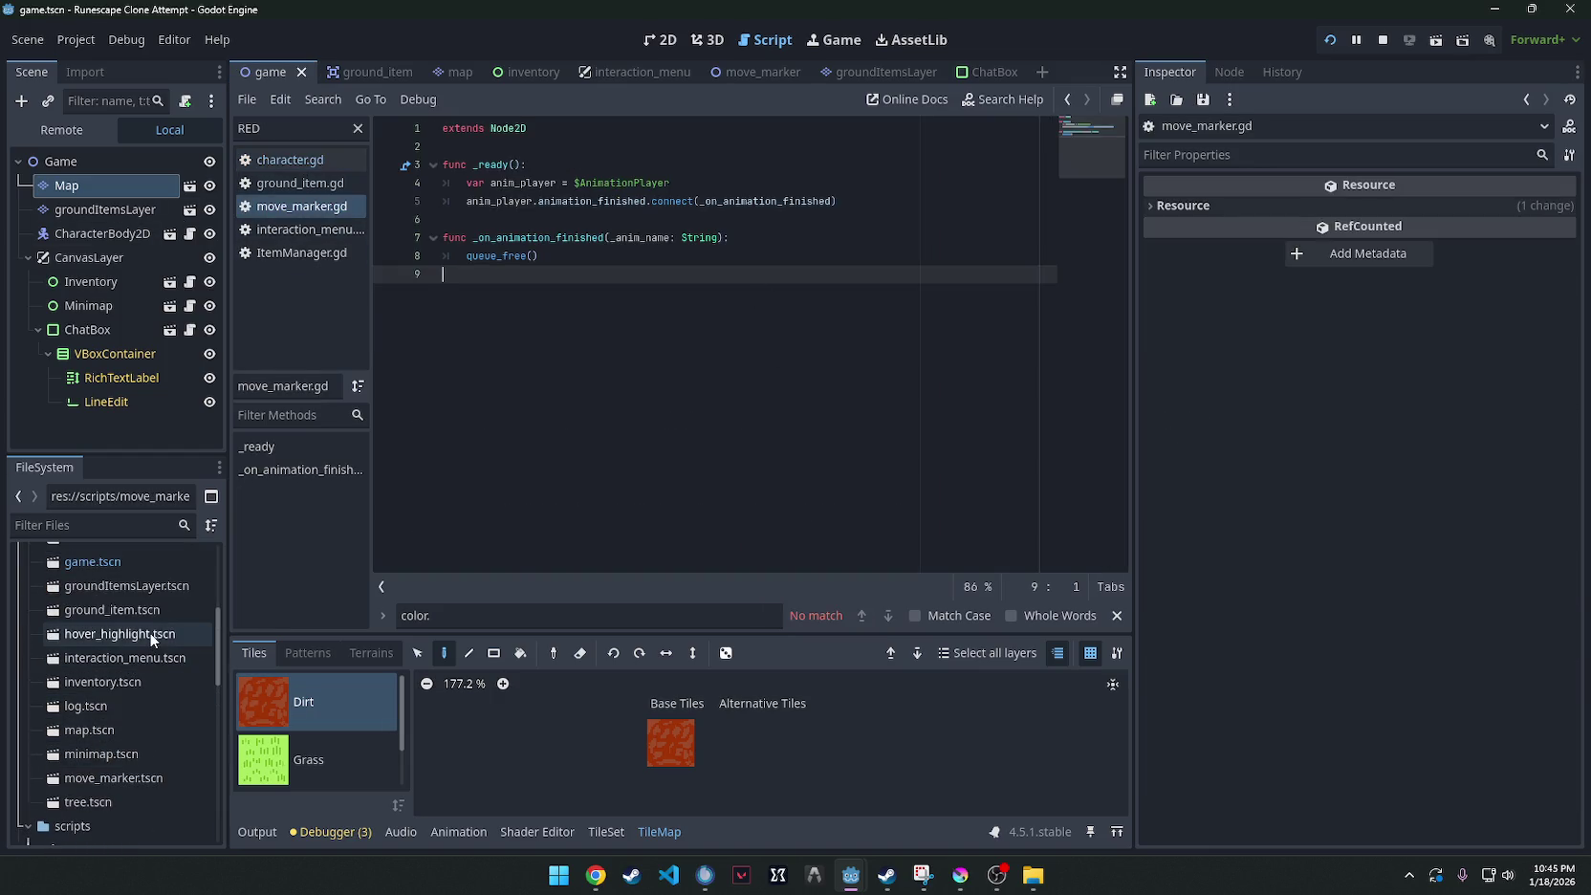
Open move_marker.tscn in the 2D view with the AnimationPlayer's tracks in the Animation panel.
{"action": "double_click", "coordinate": [116, 776]}
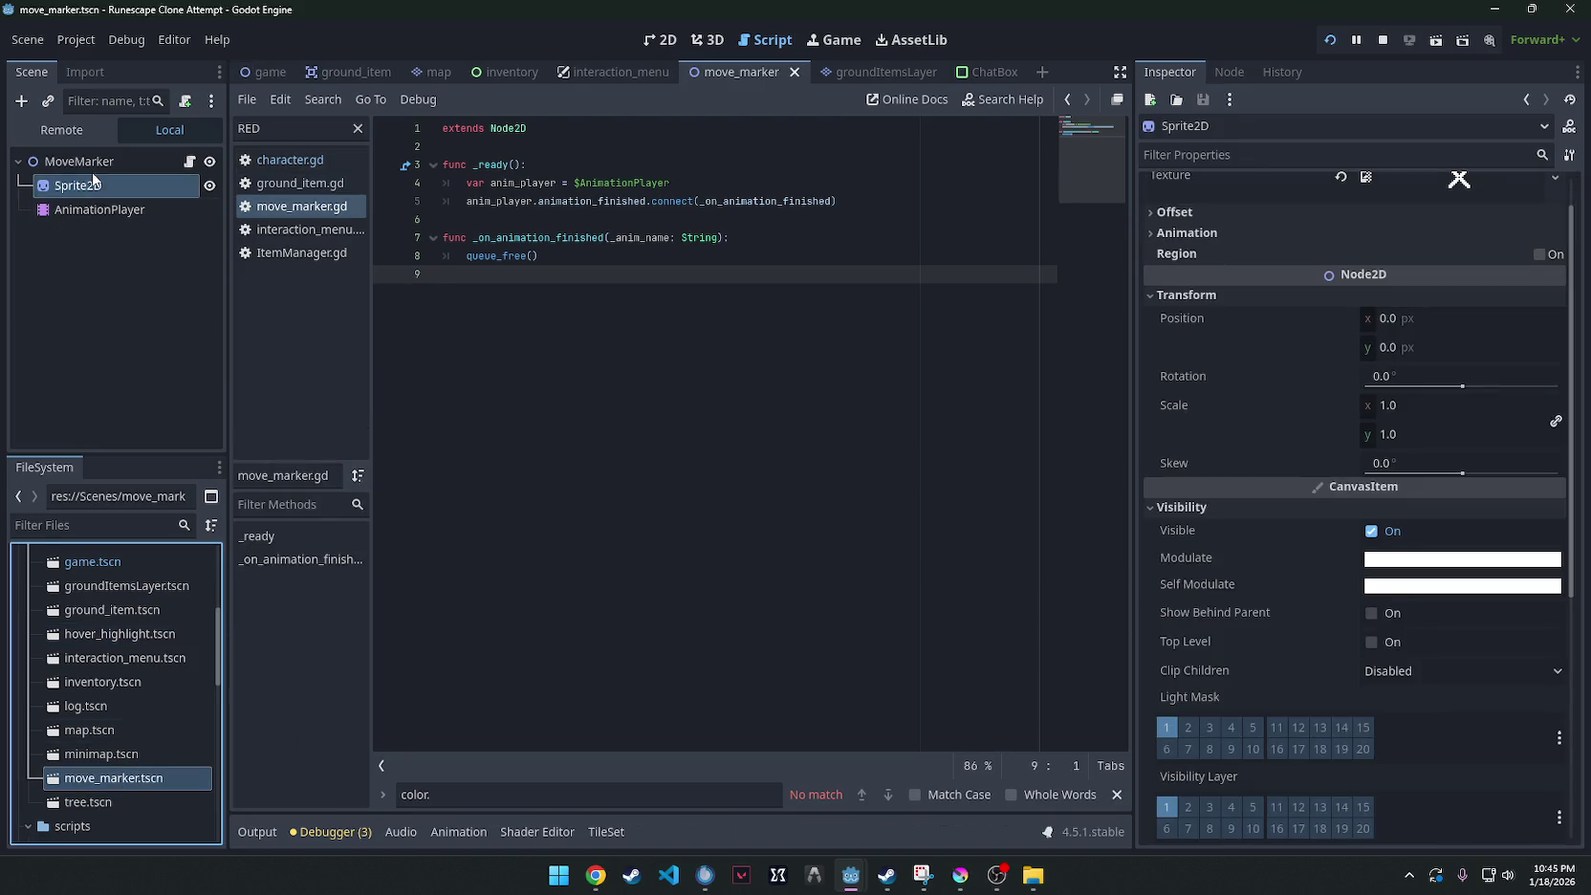
{"action": "left_click", "coordinate": [169, 170]}
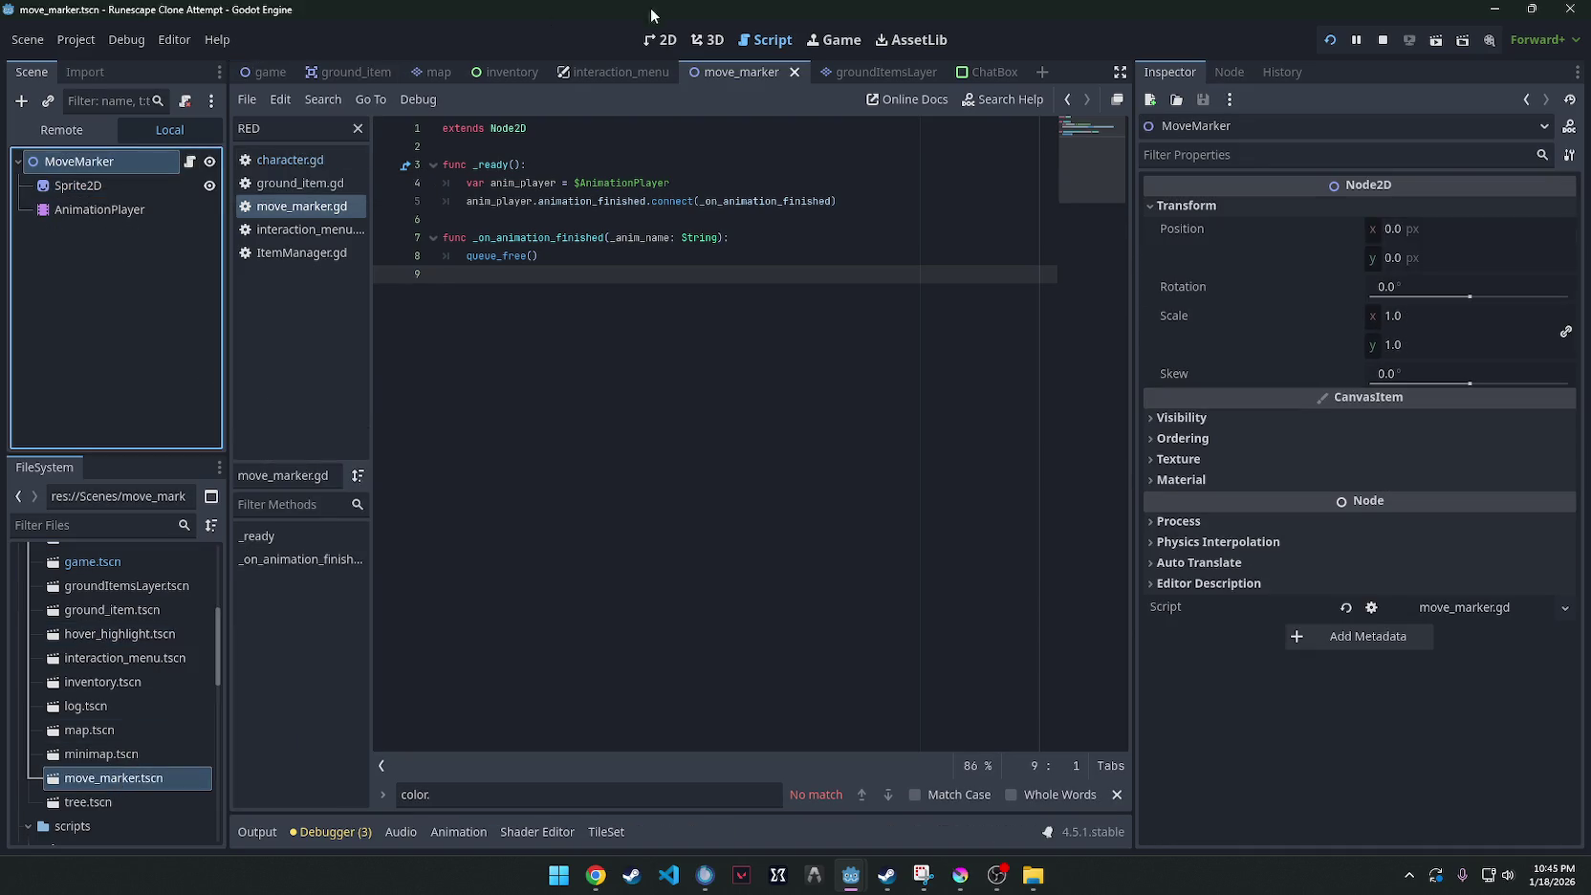
{"action": "key", "text": "ctrl+F1"}
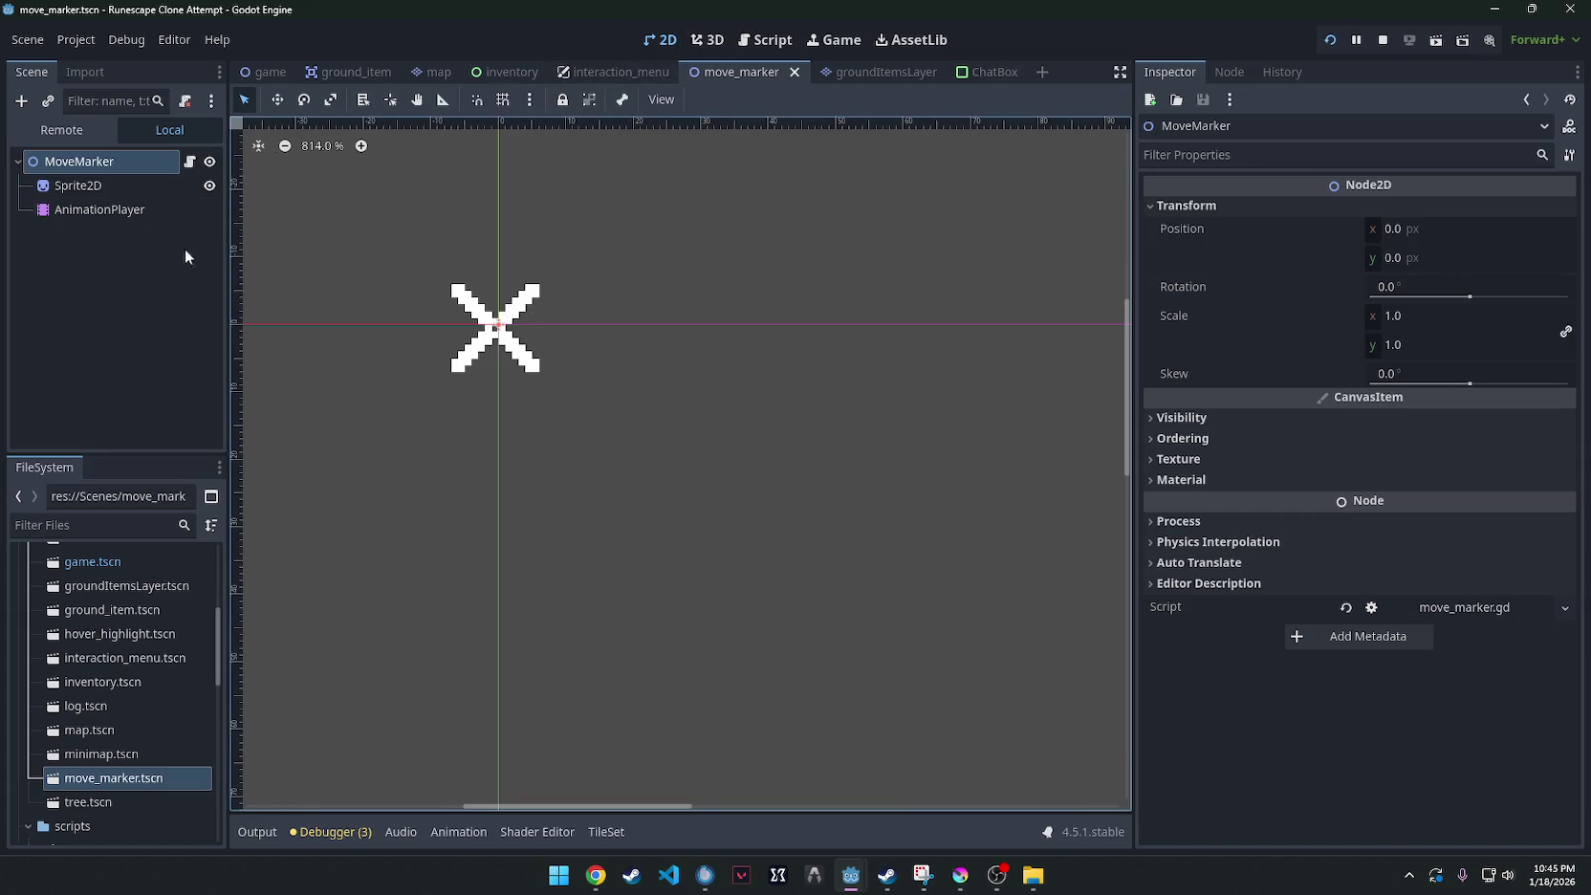
{"action": "left_click", "coordinate": [108, 186]}
{"action": "left_click", "coordinate": [463, 830]}
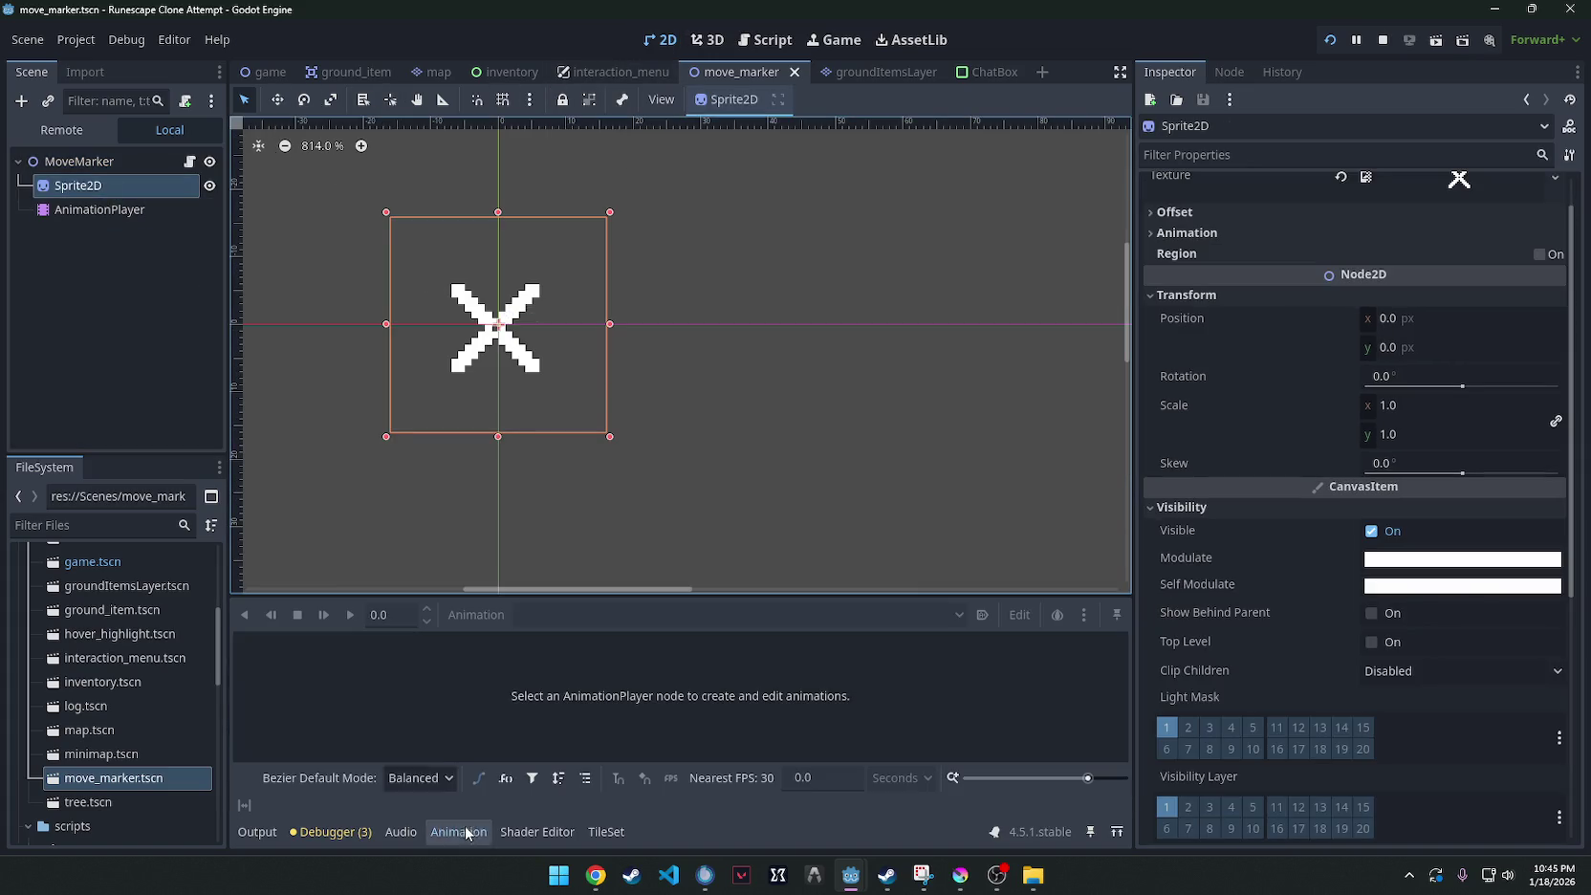
{"action": "left_click", "coordinate": [99, 210]}
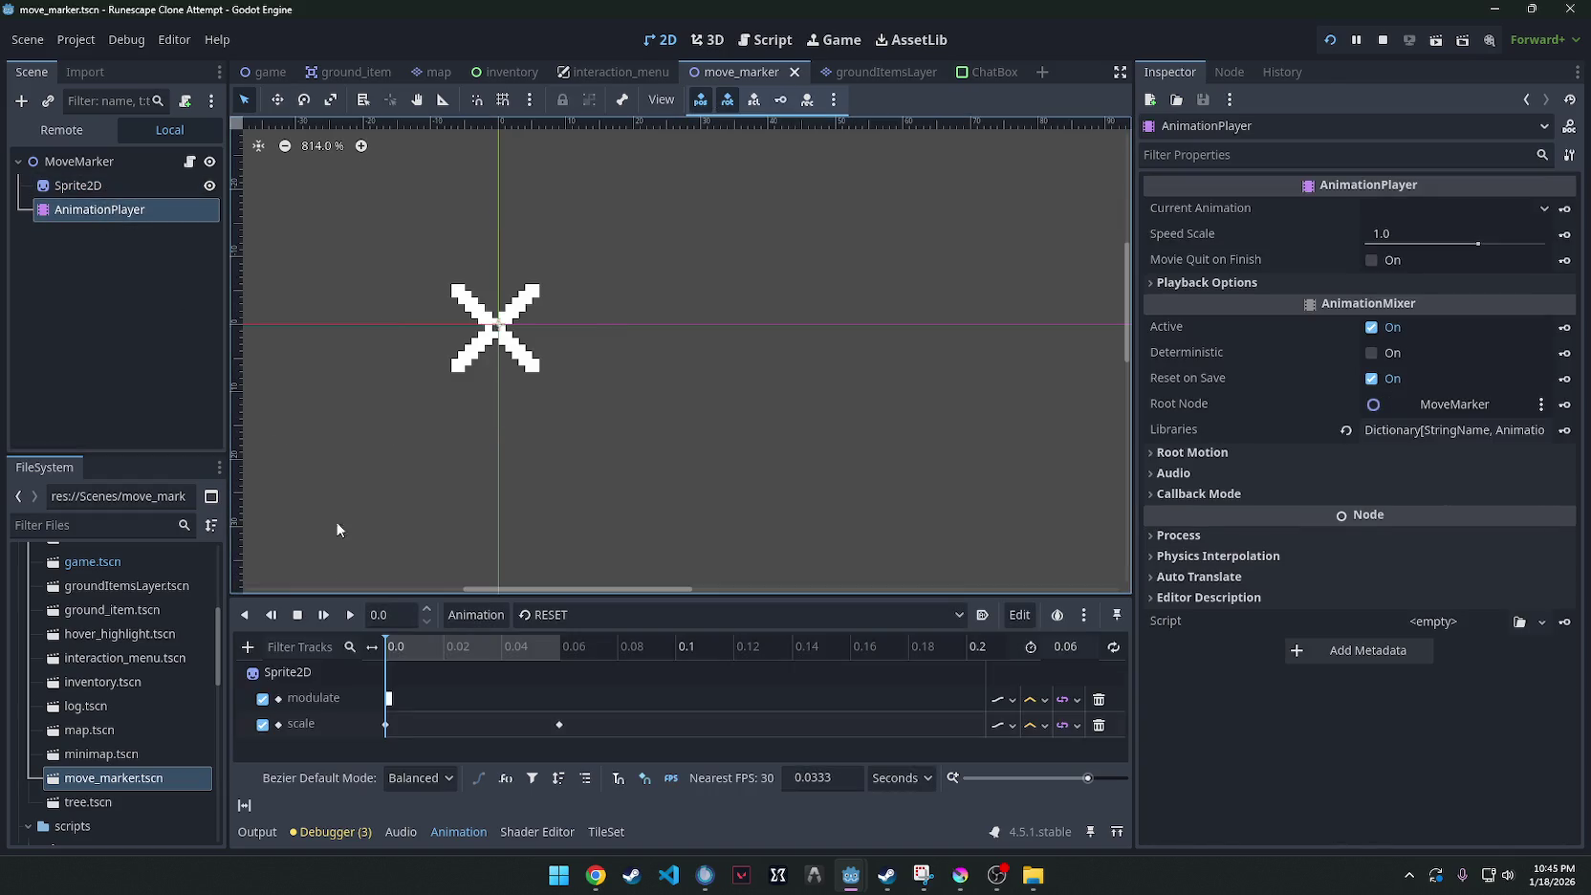
Preview the marker animation and set its length to 0.6 seconds.
{"action": "left_click", "coordinate": [350, 615]}
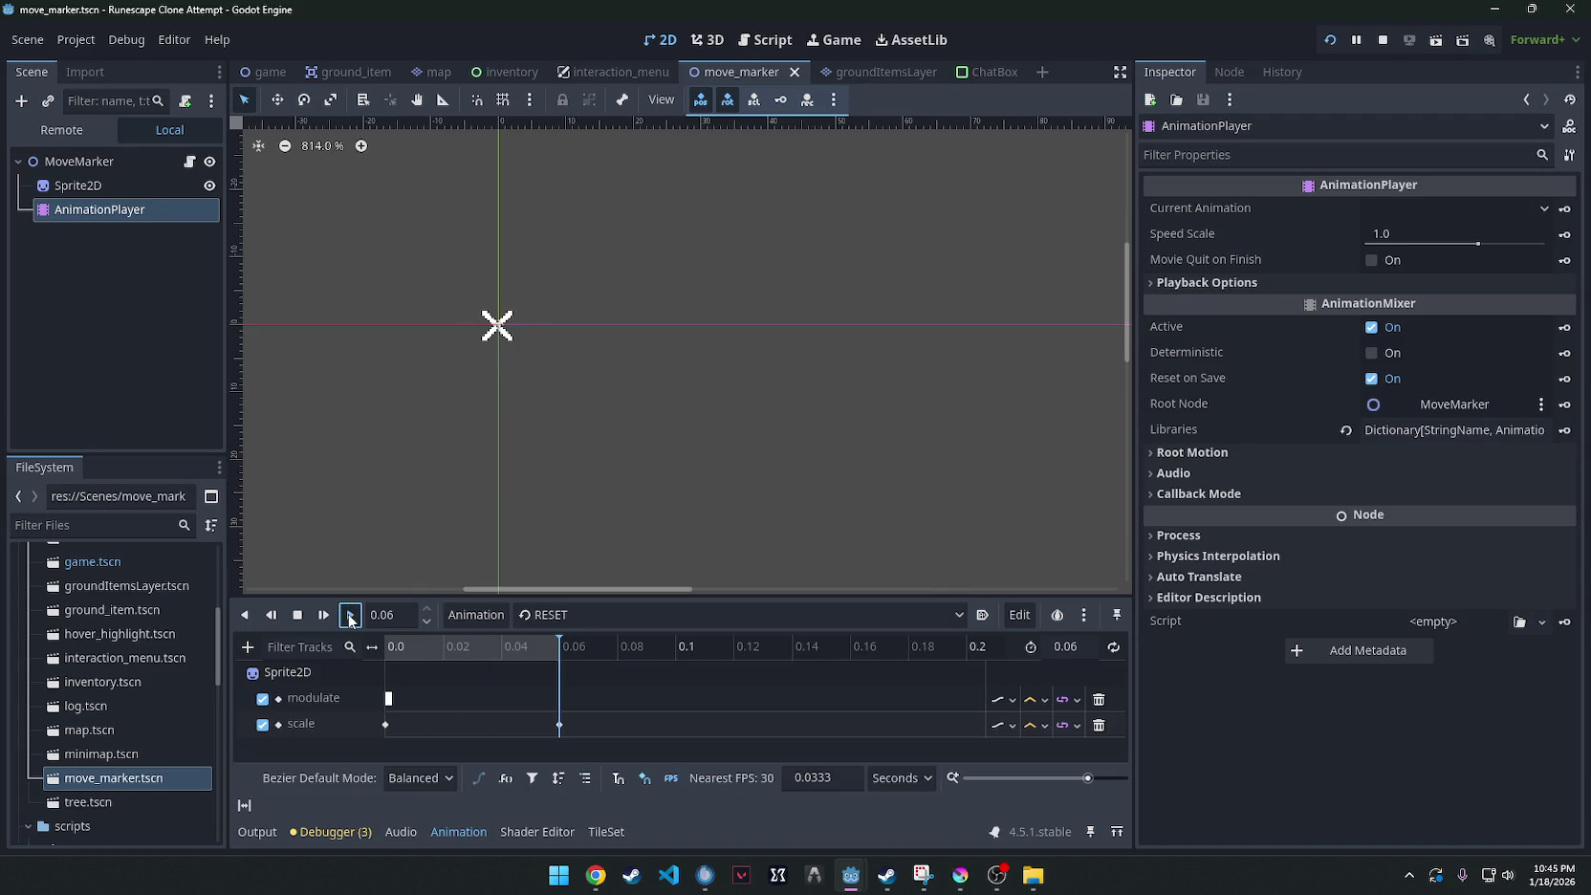
{"action": "left_click", "coordinate": [350, 615]}
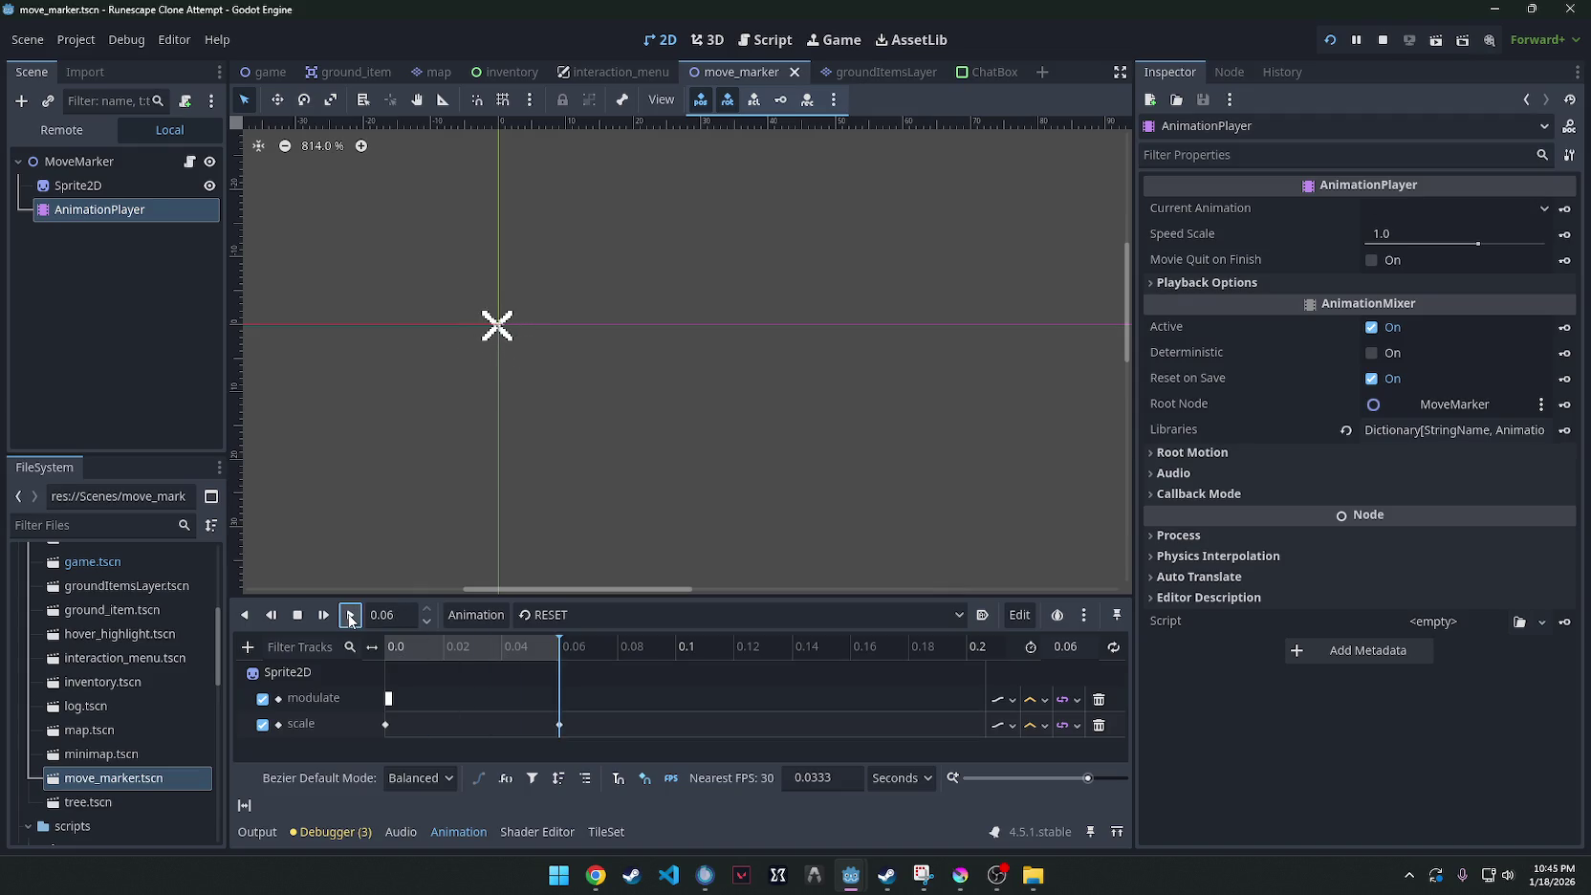
{"action": "left_click", "coordinate": [1085, 646]}
{"action": "type", "text": "0.6"}
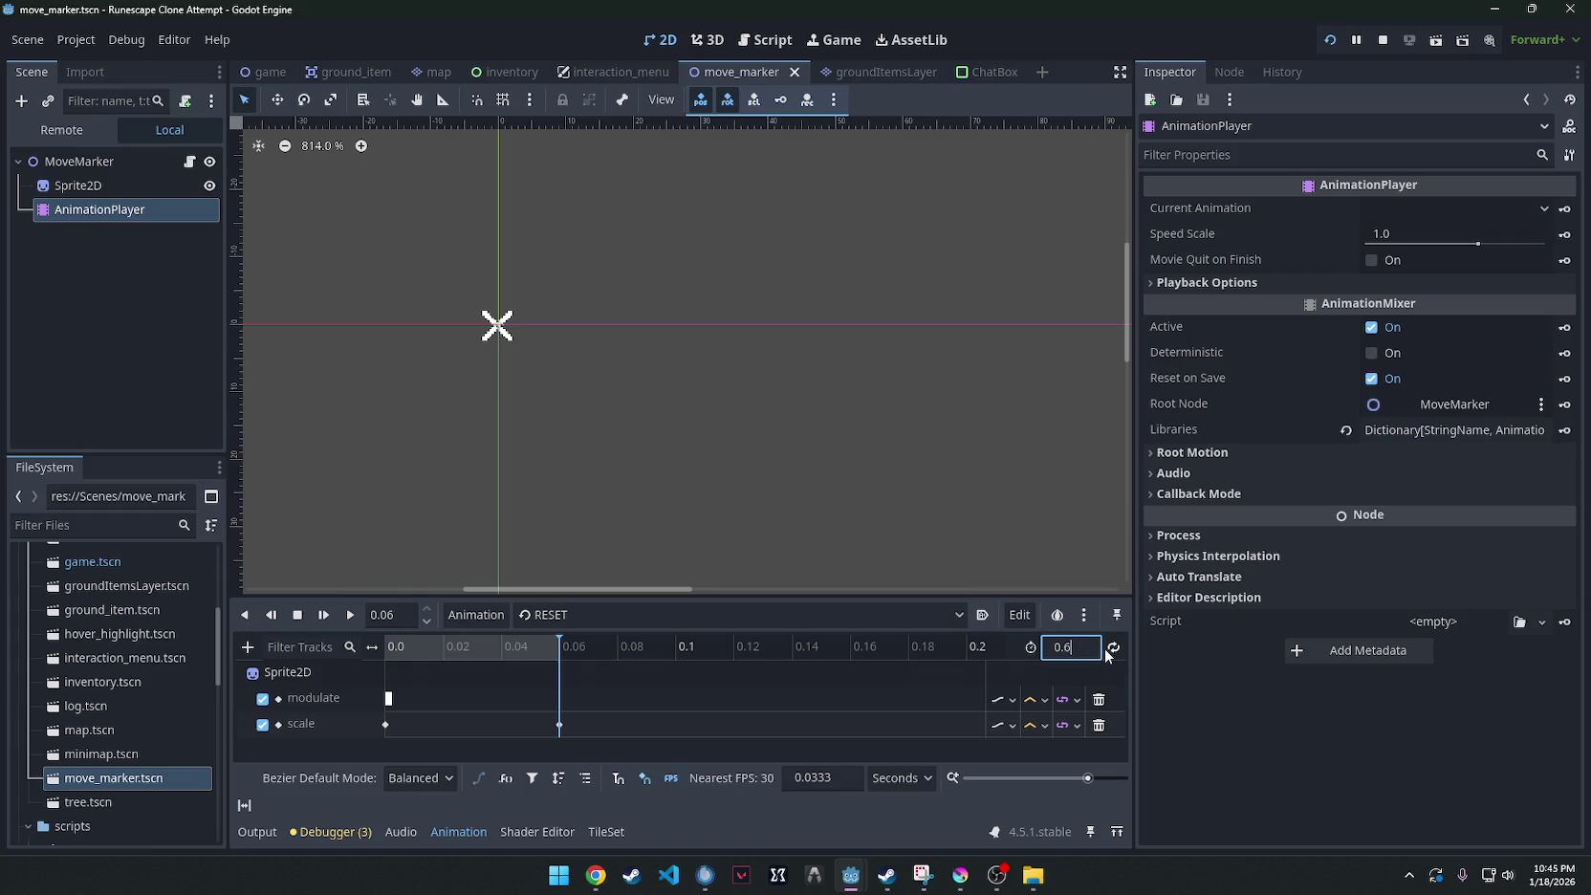
{"action": "key", "text": "Return"}
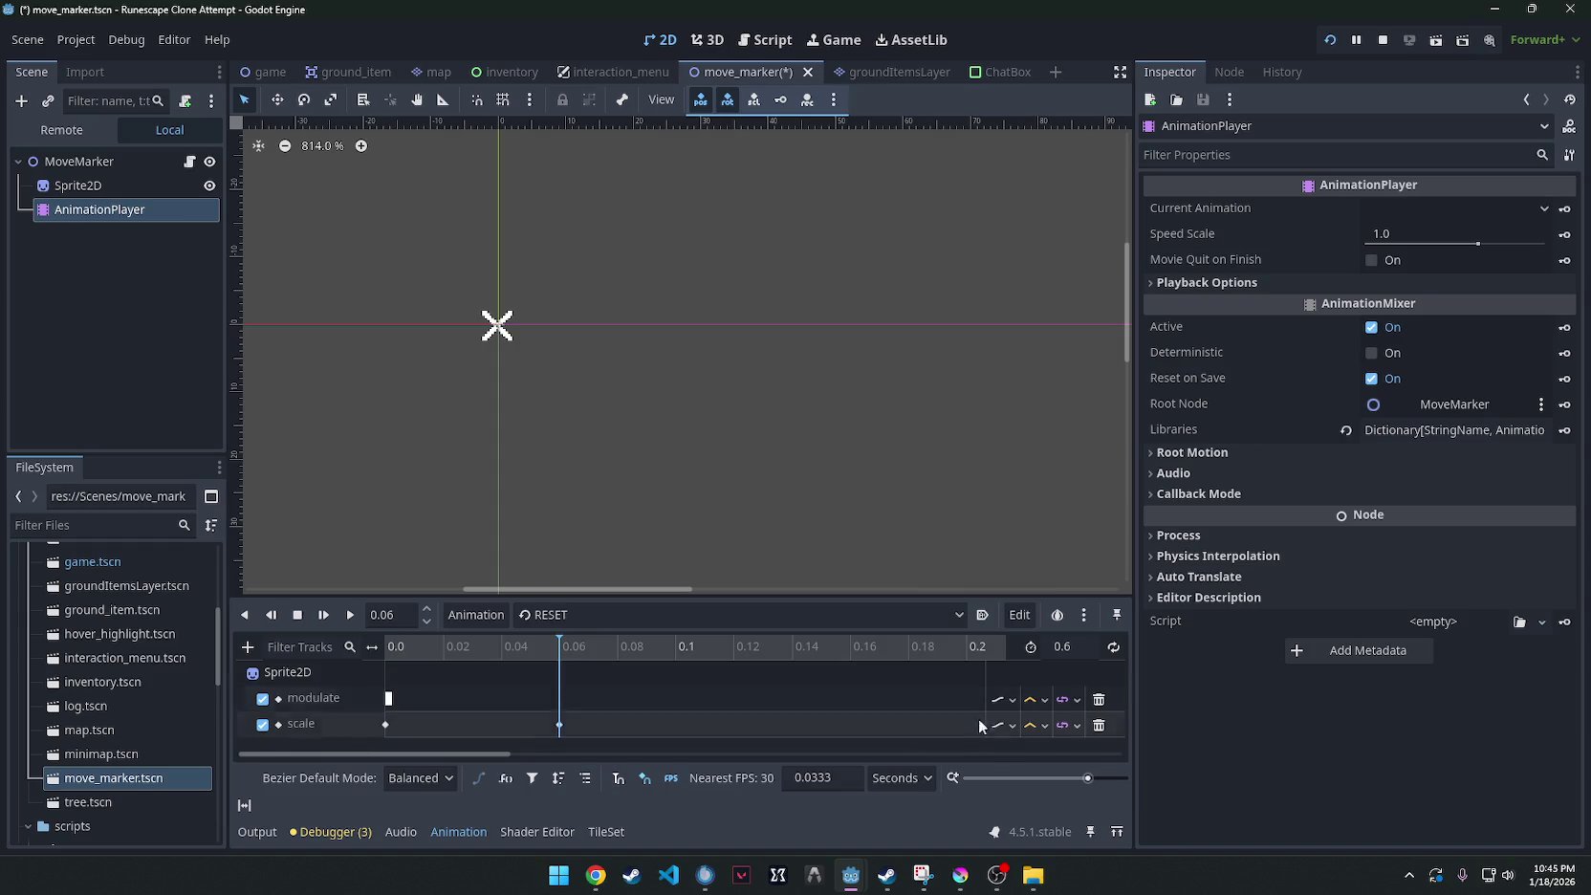
{"action": "left_click_drag", "start_coordinate": [1078, 778], "coordinate": [1074, 778]}
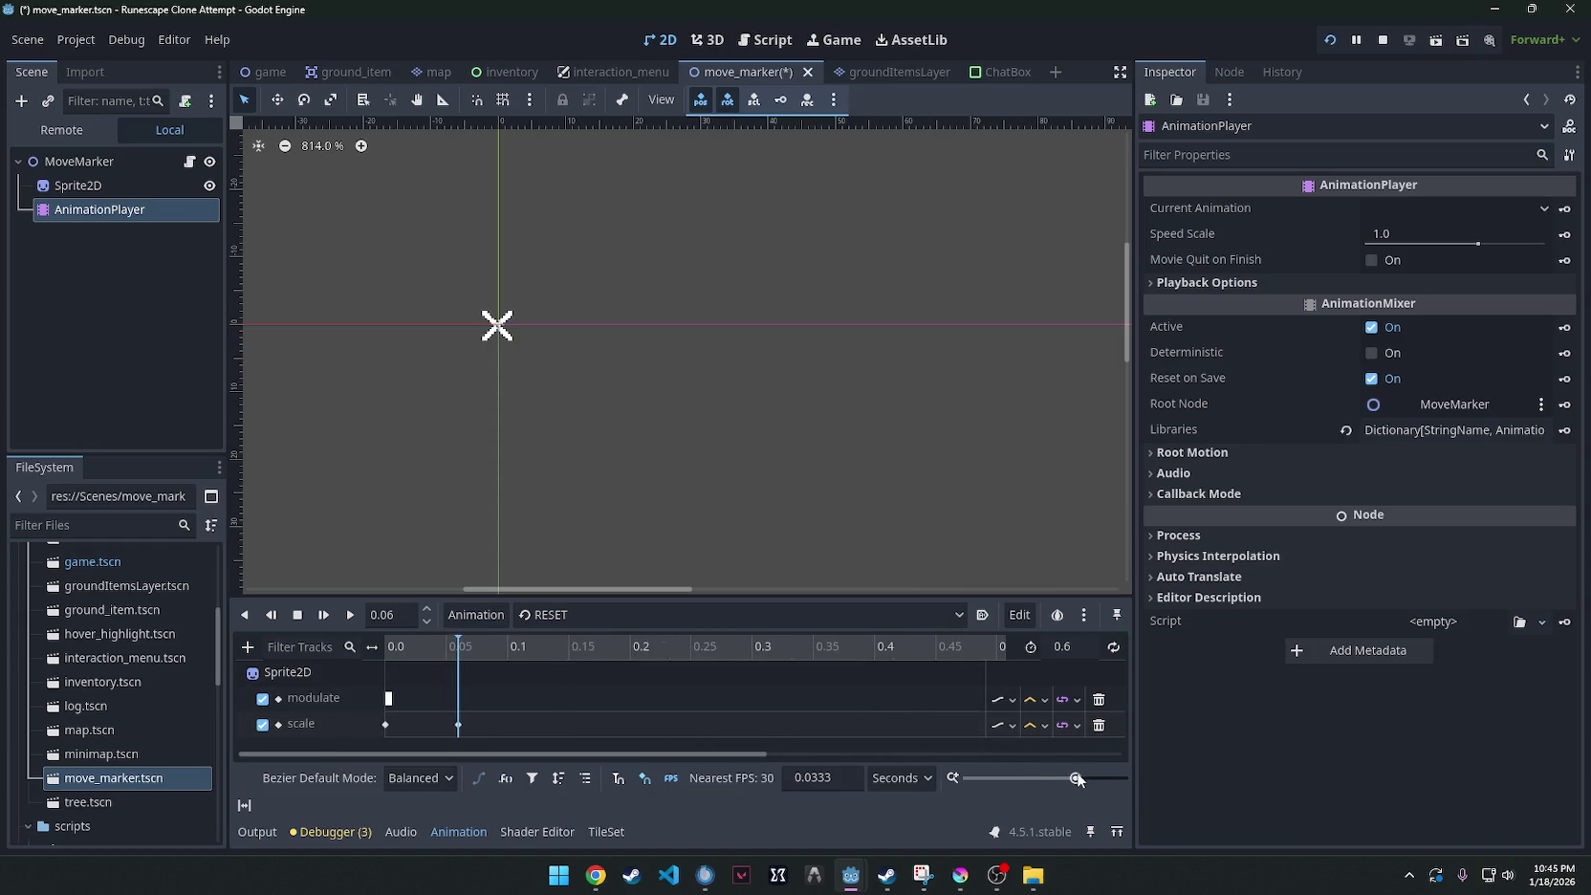
Delete the scale keyframe at 0.06 and select the Sprite2D.
{"action": "left_click", "coordinate": [459, 724]}
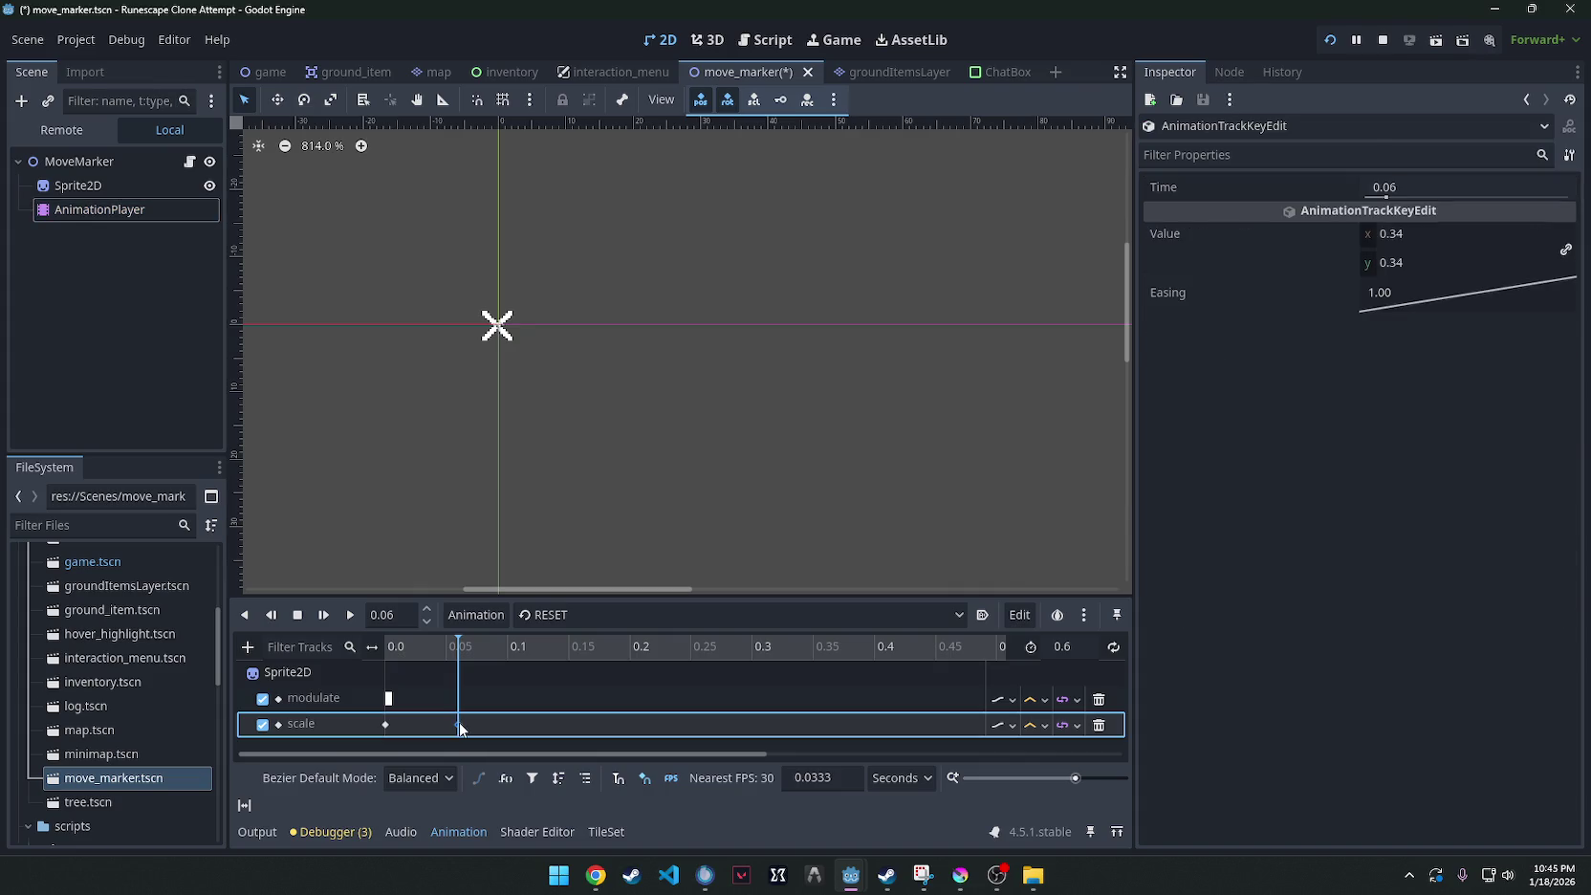
{"action": "right_click", "coordinate": [461, 727]}
{"action": "left_click", "coordinate": [505, 839]}
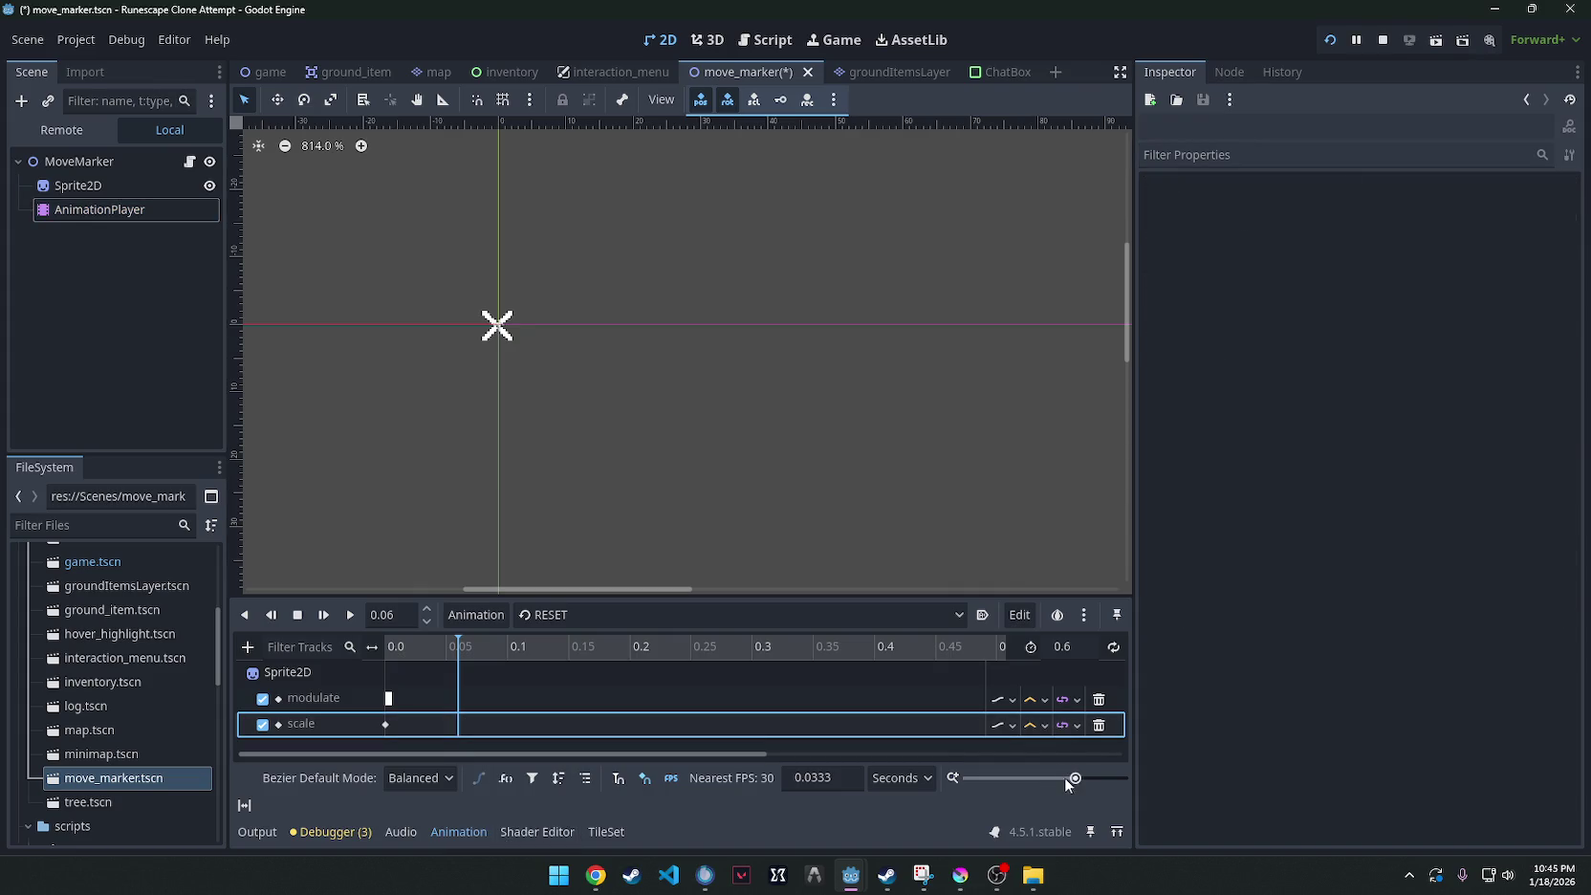
{"action": "left_click_drag", "start_coordinate": [1073, 777], "coordinate": [1074, 778]}
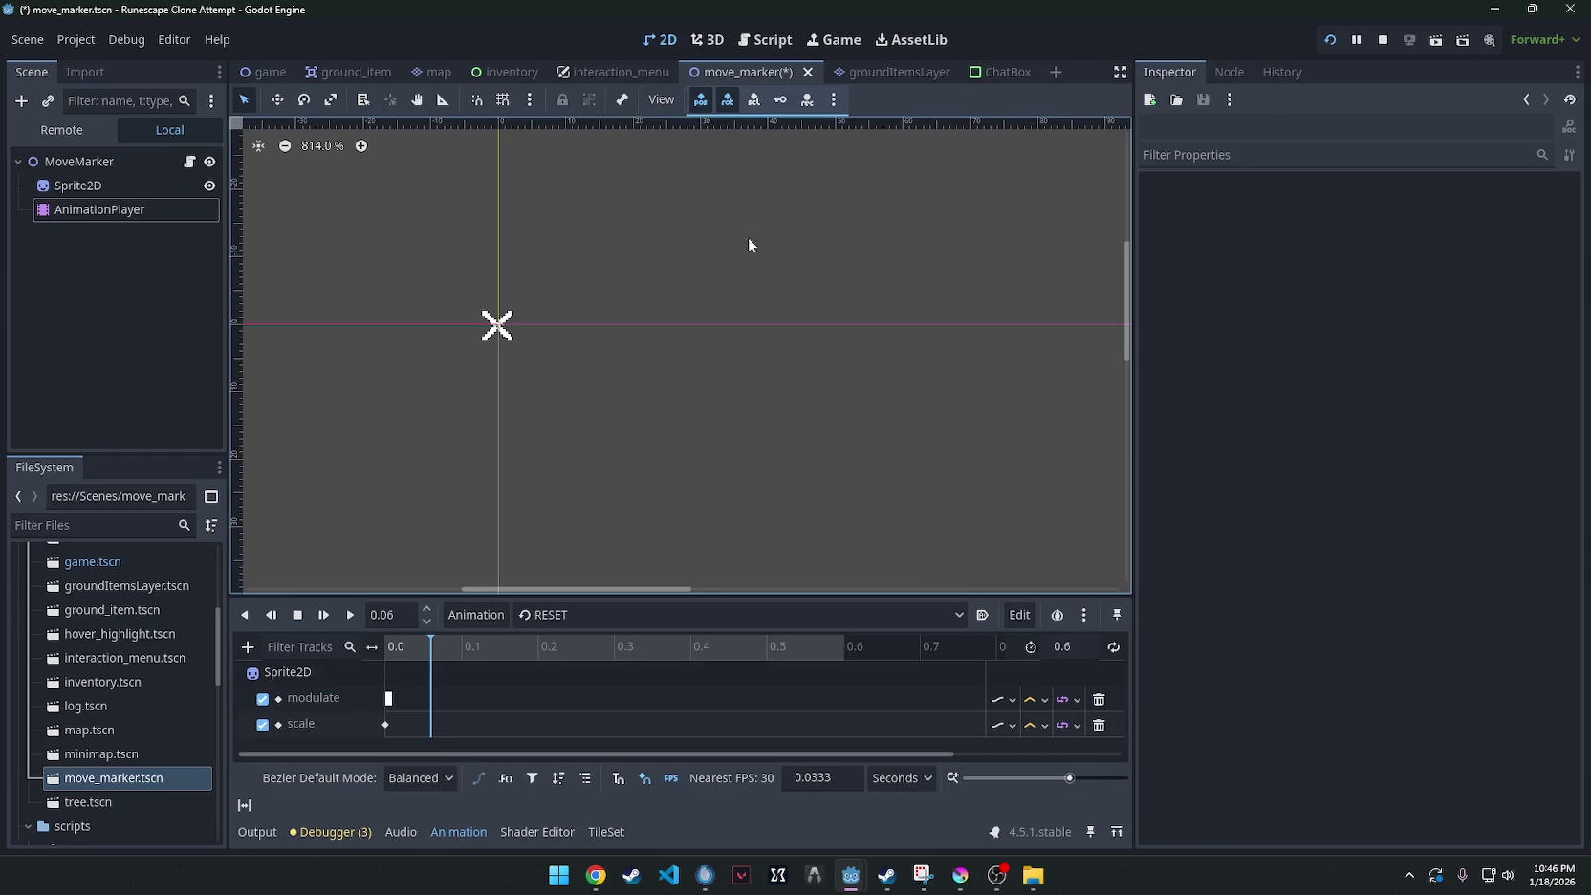
{"action": "left_click", "coordinate": [80, 184]}
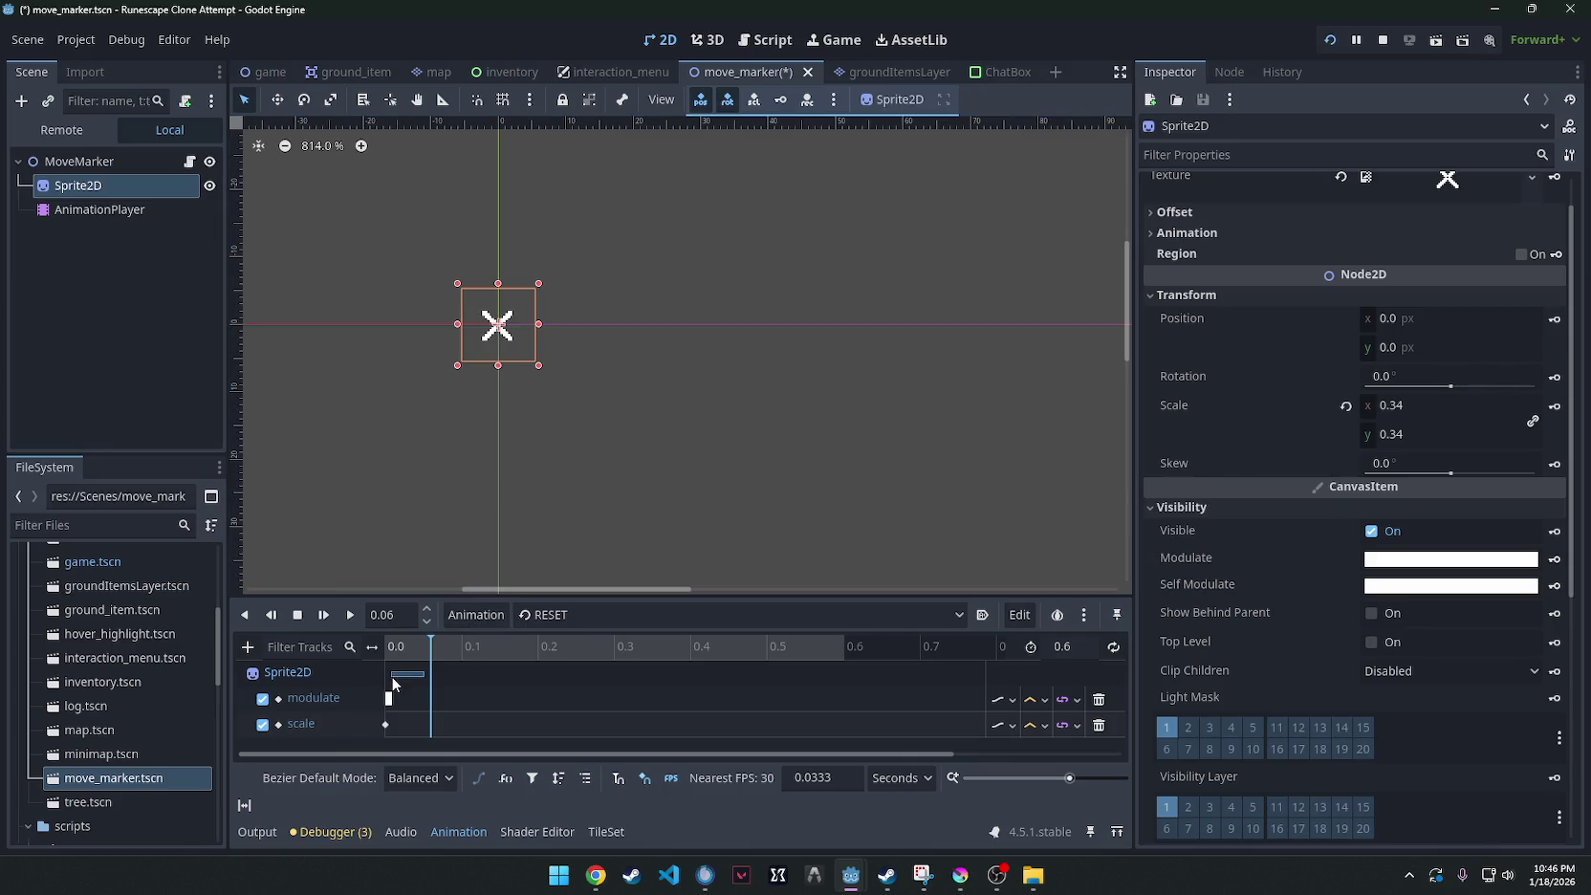
Key the sprite scale at 0.445, move that key to 0.2 seconds, and preview.
{"action": "left_click", "coordinate": [427, 724]}
{"action": "left_click", "coordinate": [424, 637]}
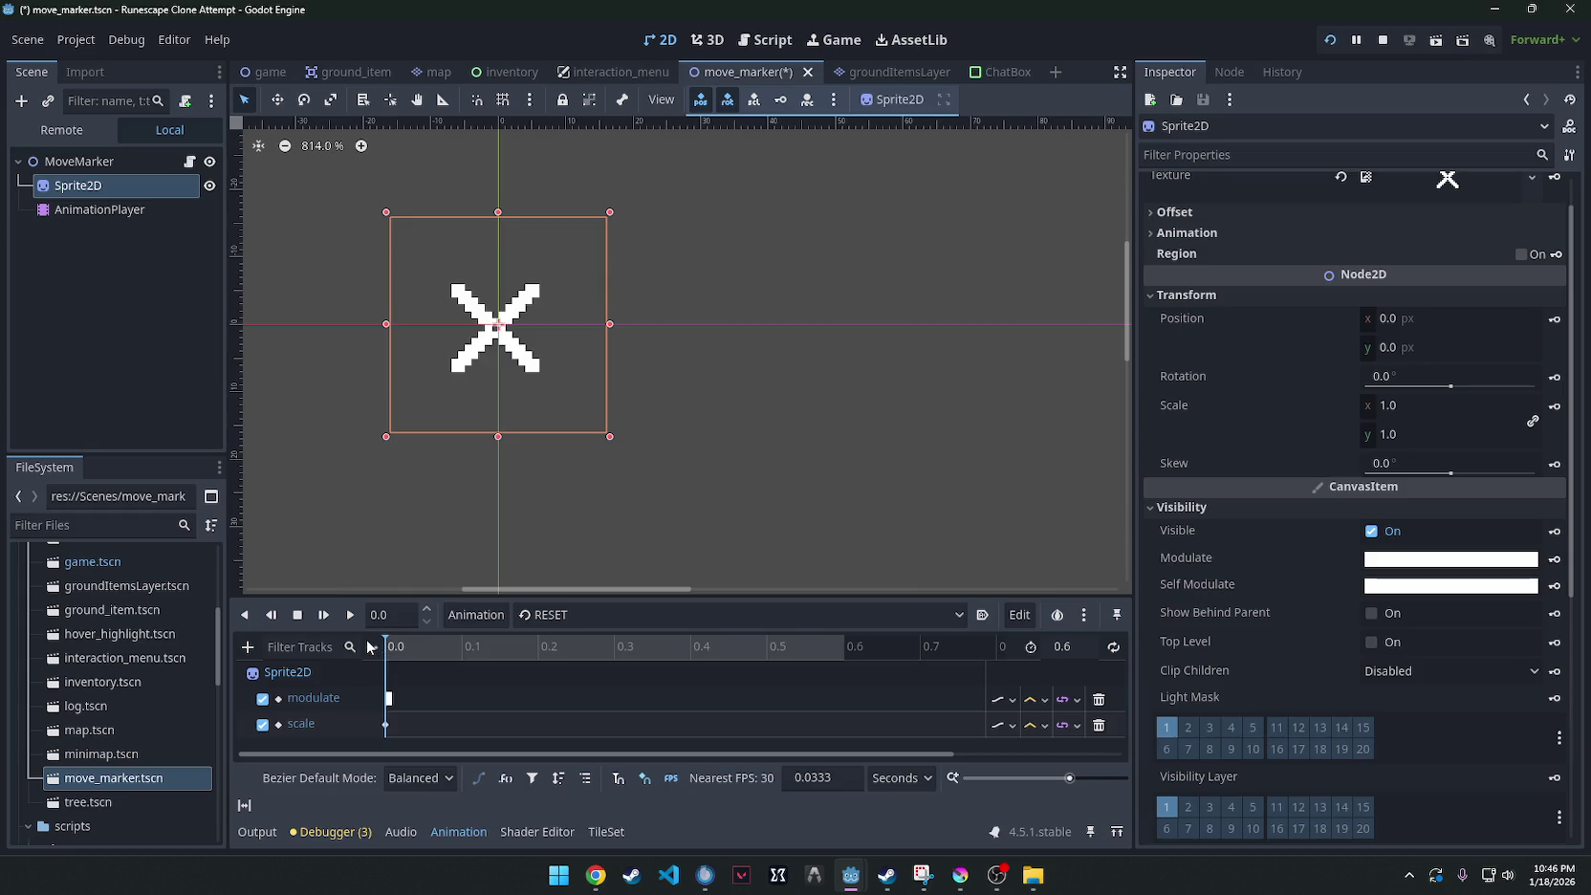
{"action": "left_click", "coordinate": [604, 649]}
{"action": "left_click", "coordinate": [843, 644]}
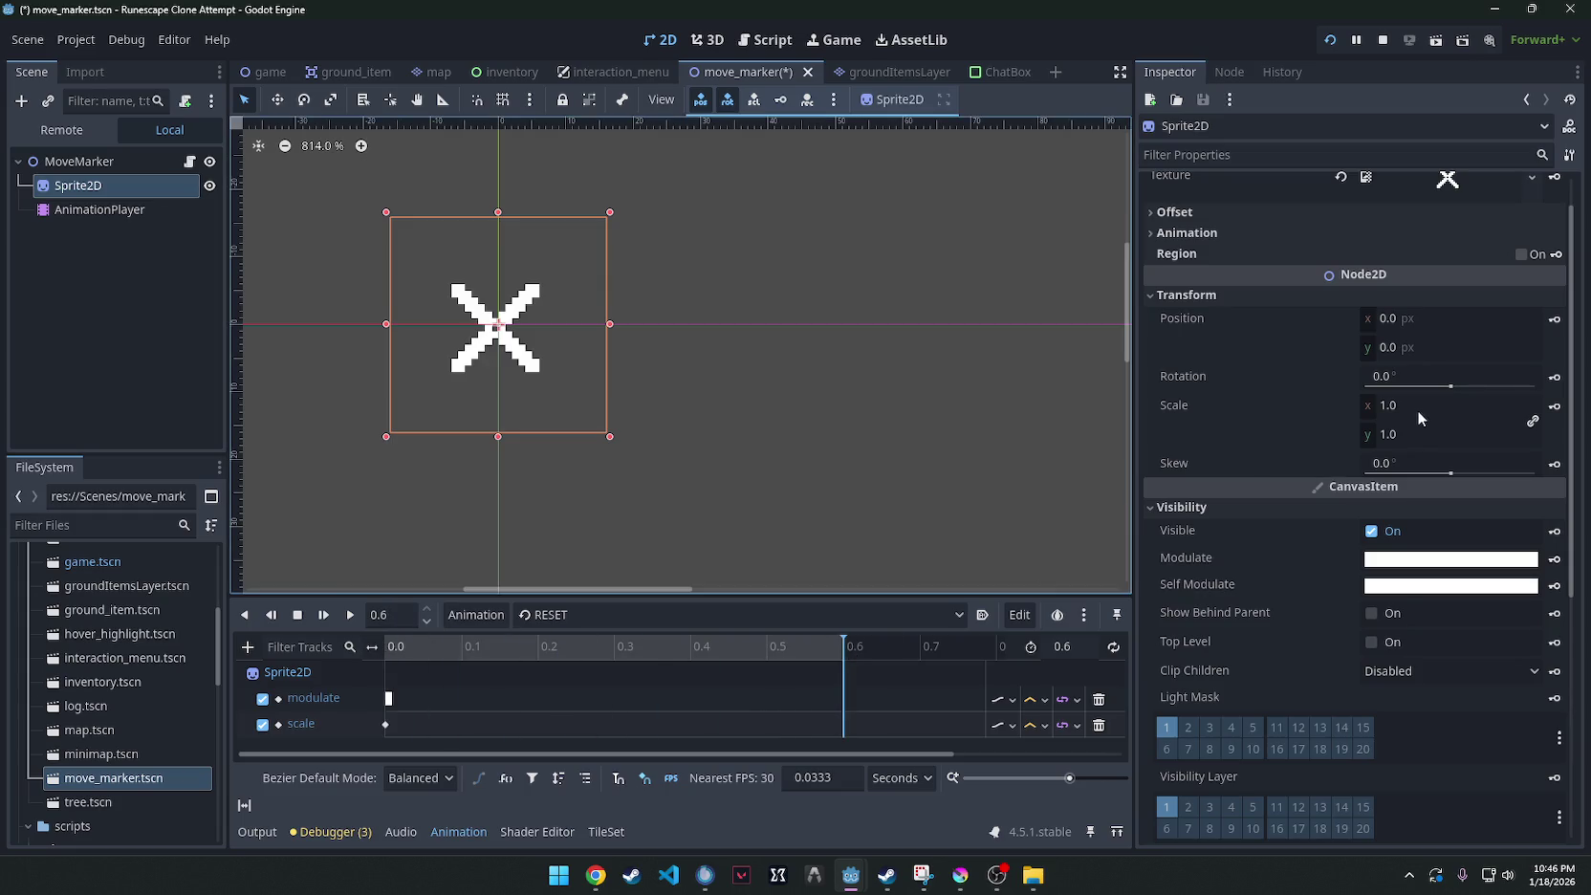
{"action": "left_click_drag", "start_coordinate": [1417, 405], "coordinate": [1352, 406]}
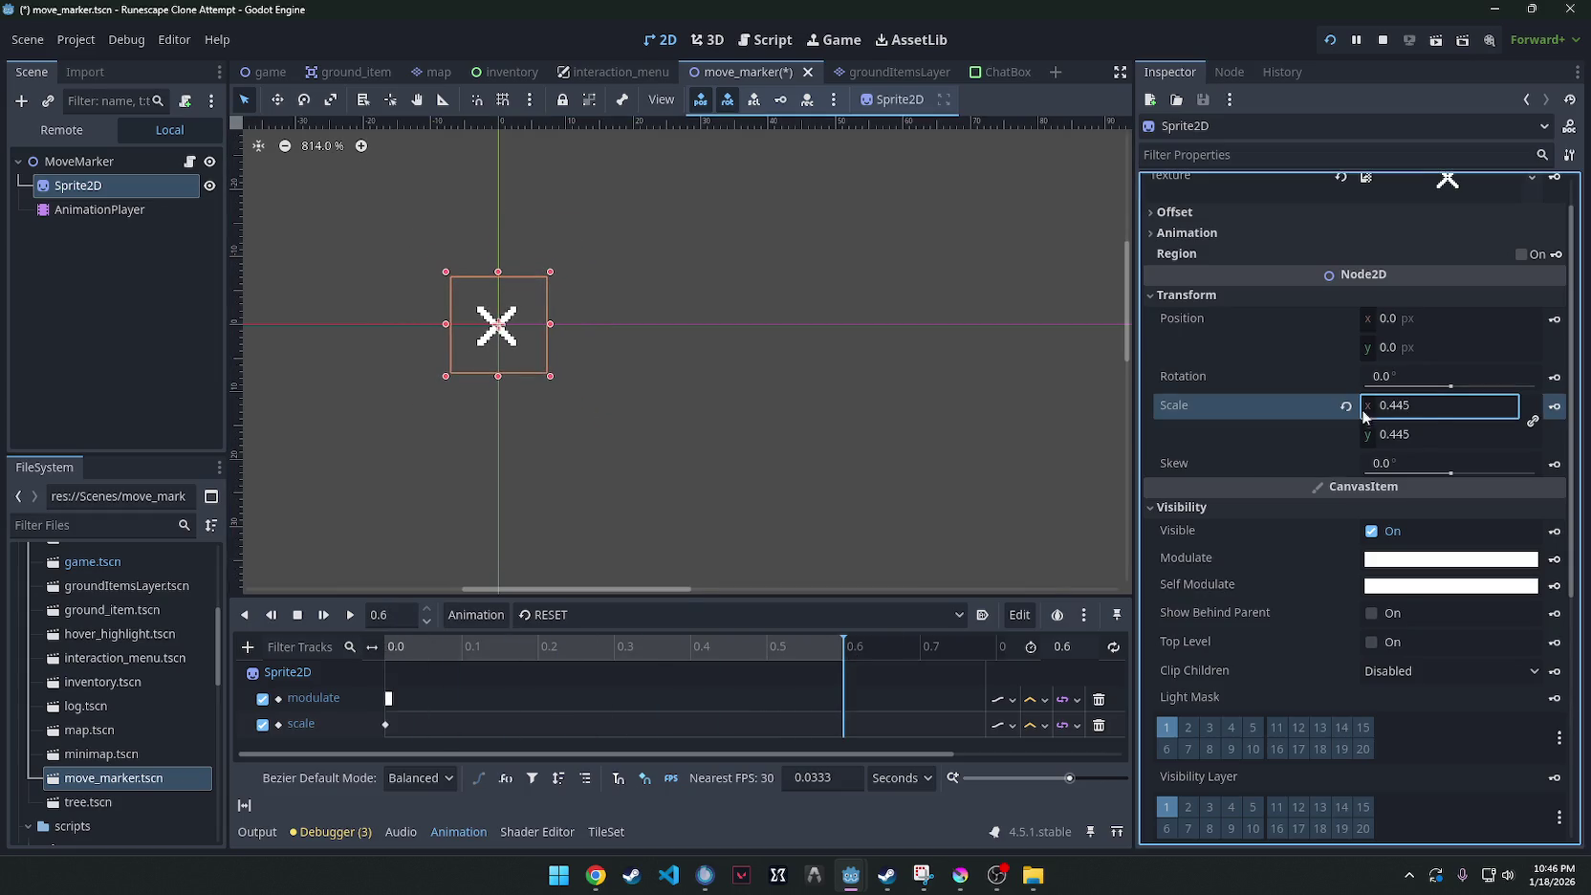
{"action": "left_click", "coordinate": [1552, 405]}
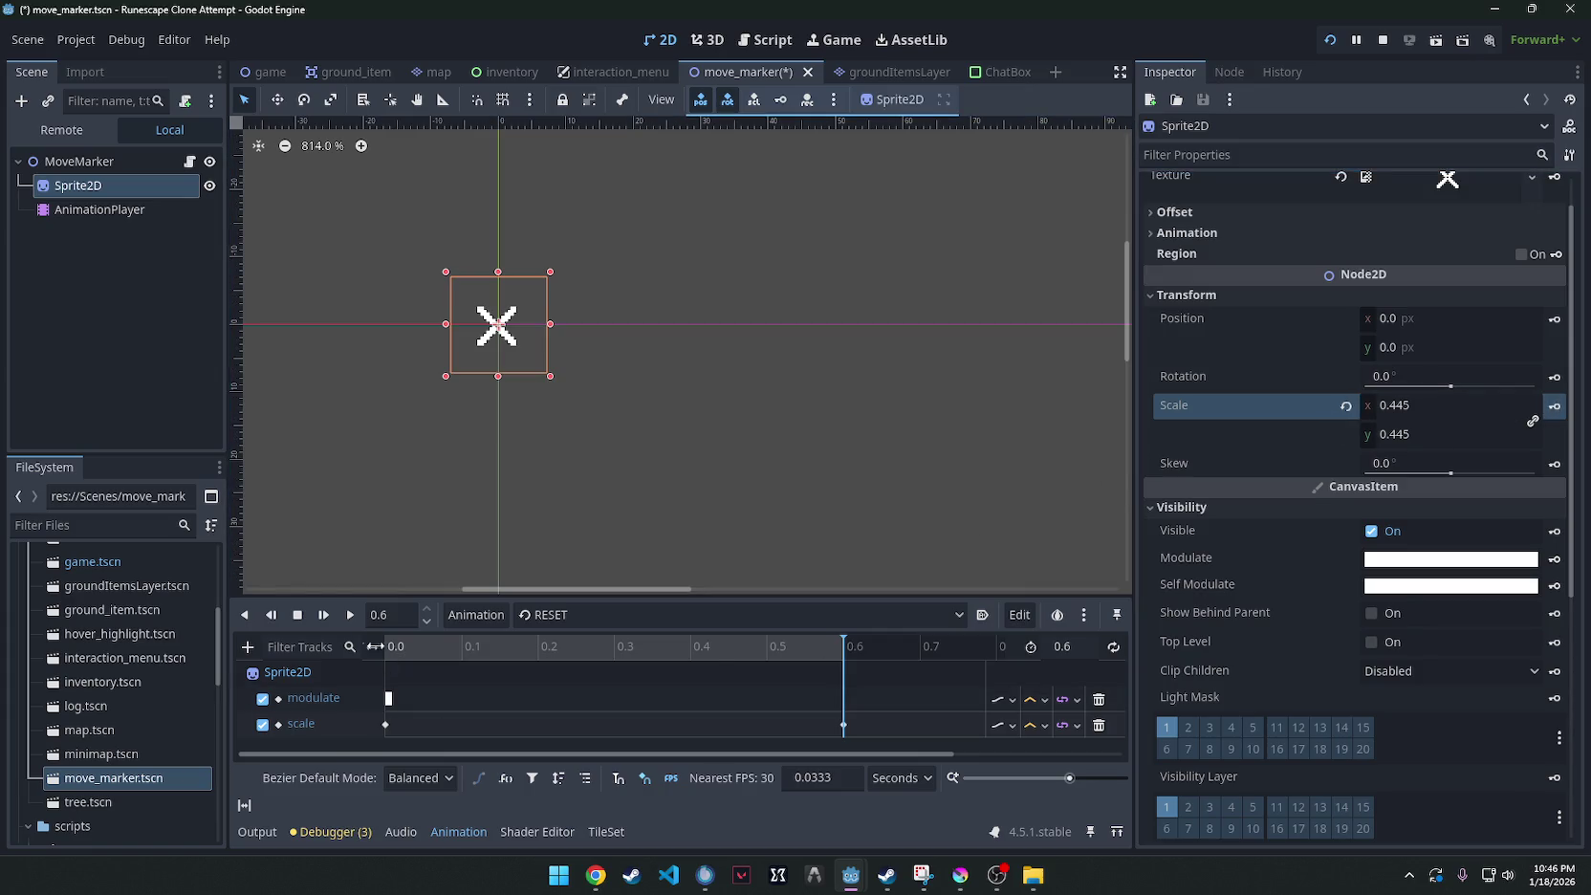
{"action": "left_click", "coordinate": [350, 615]}
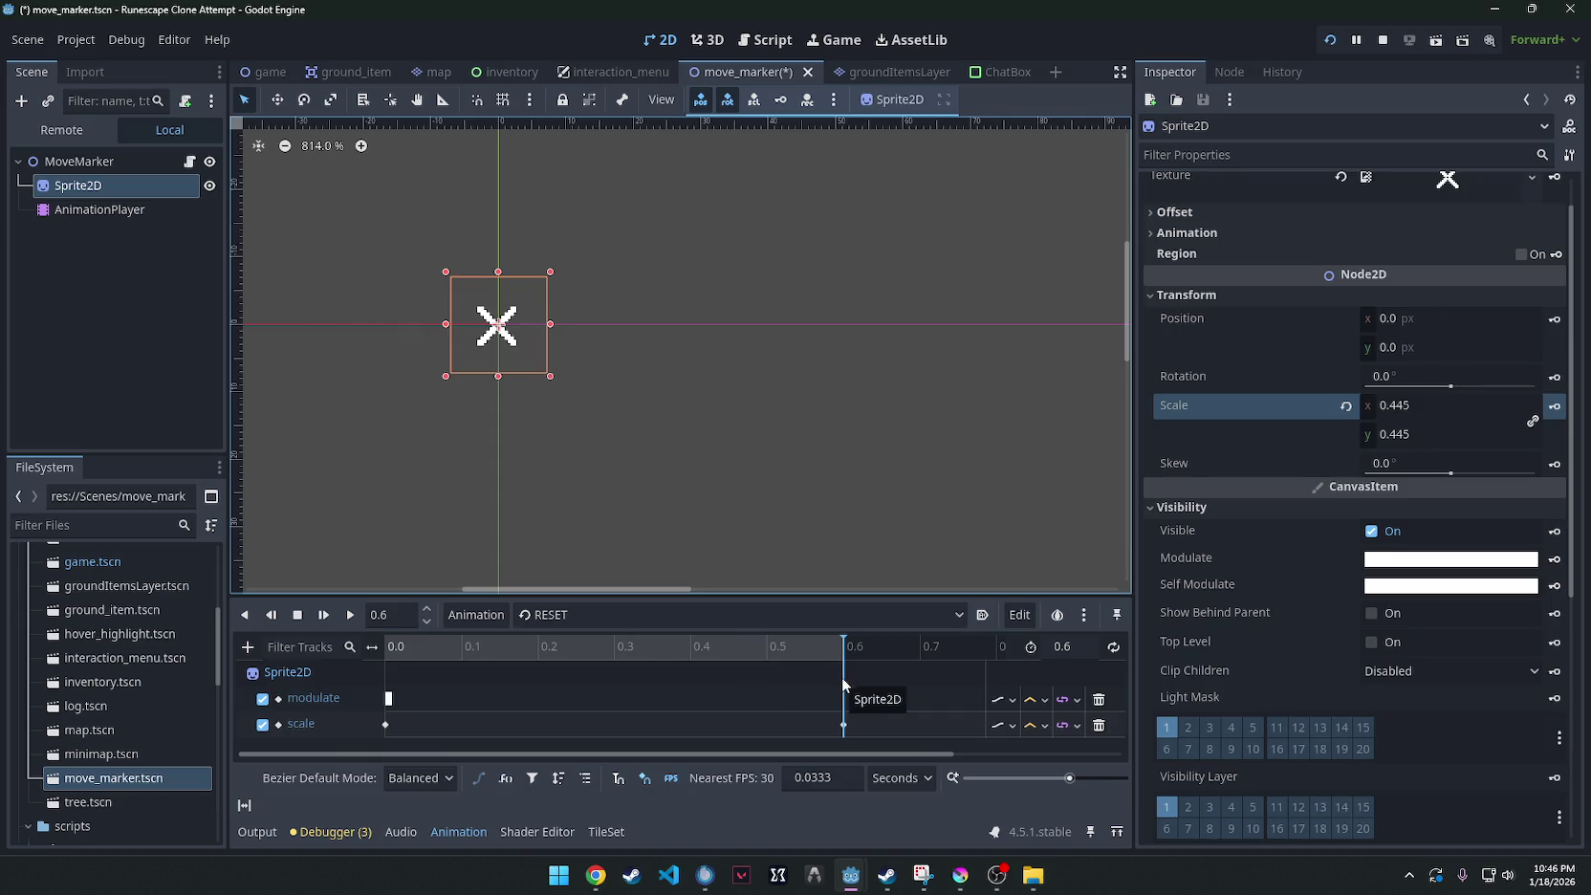
{"action": "left_click_drag", "start_coordinate": [843, 724], "coordinate": [537, 723]}
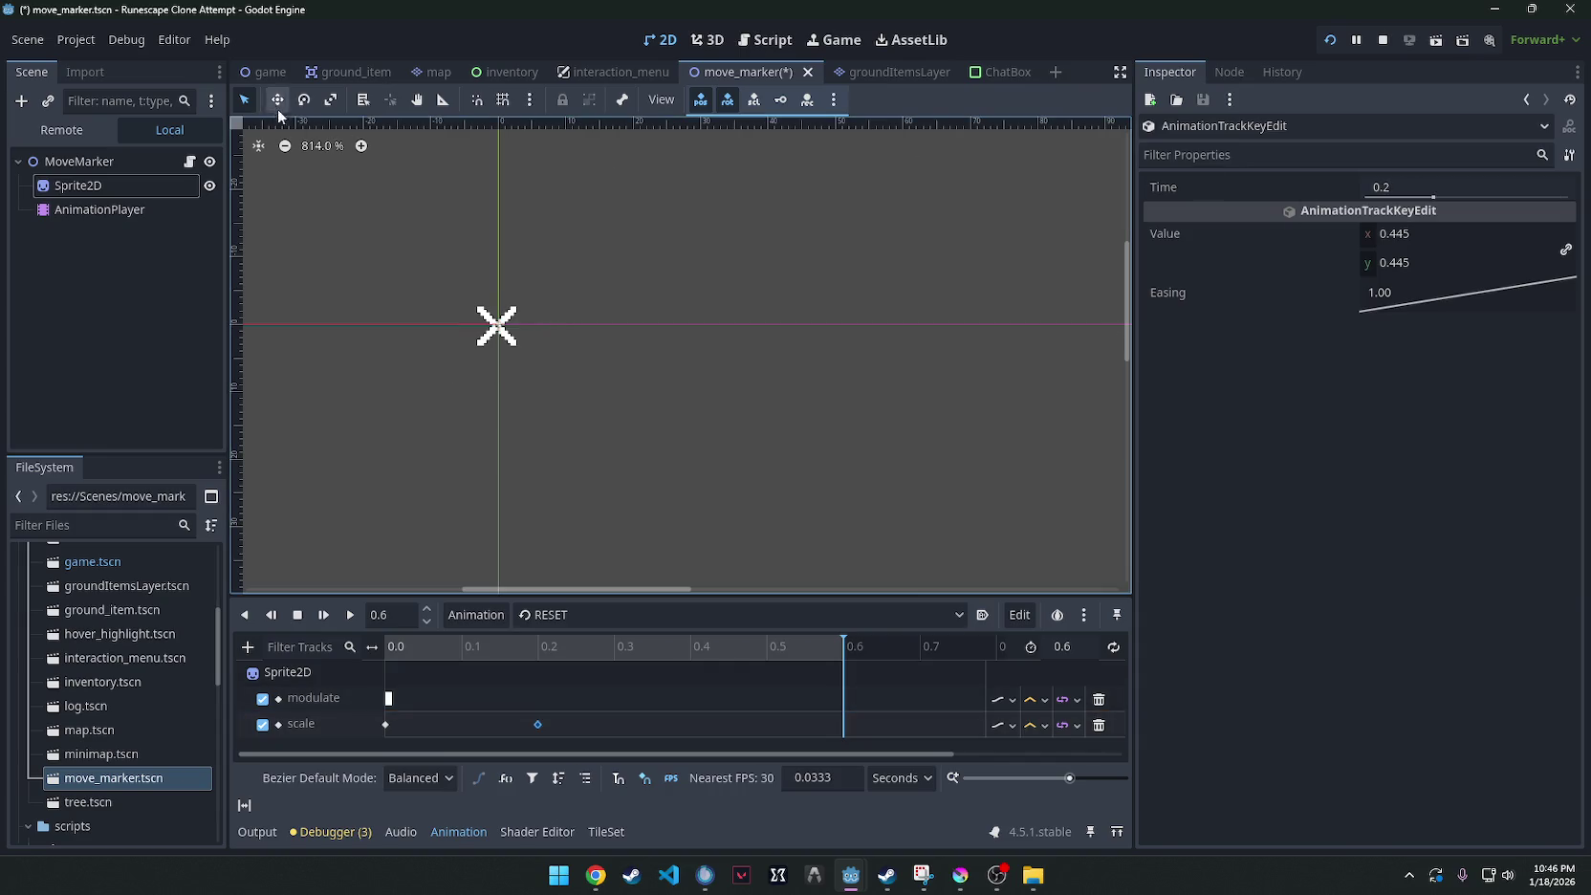
{"action": "left_click", "coordinate": [350, 616]}
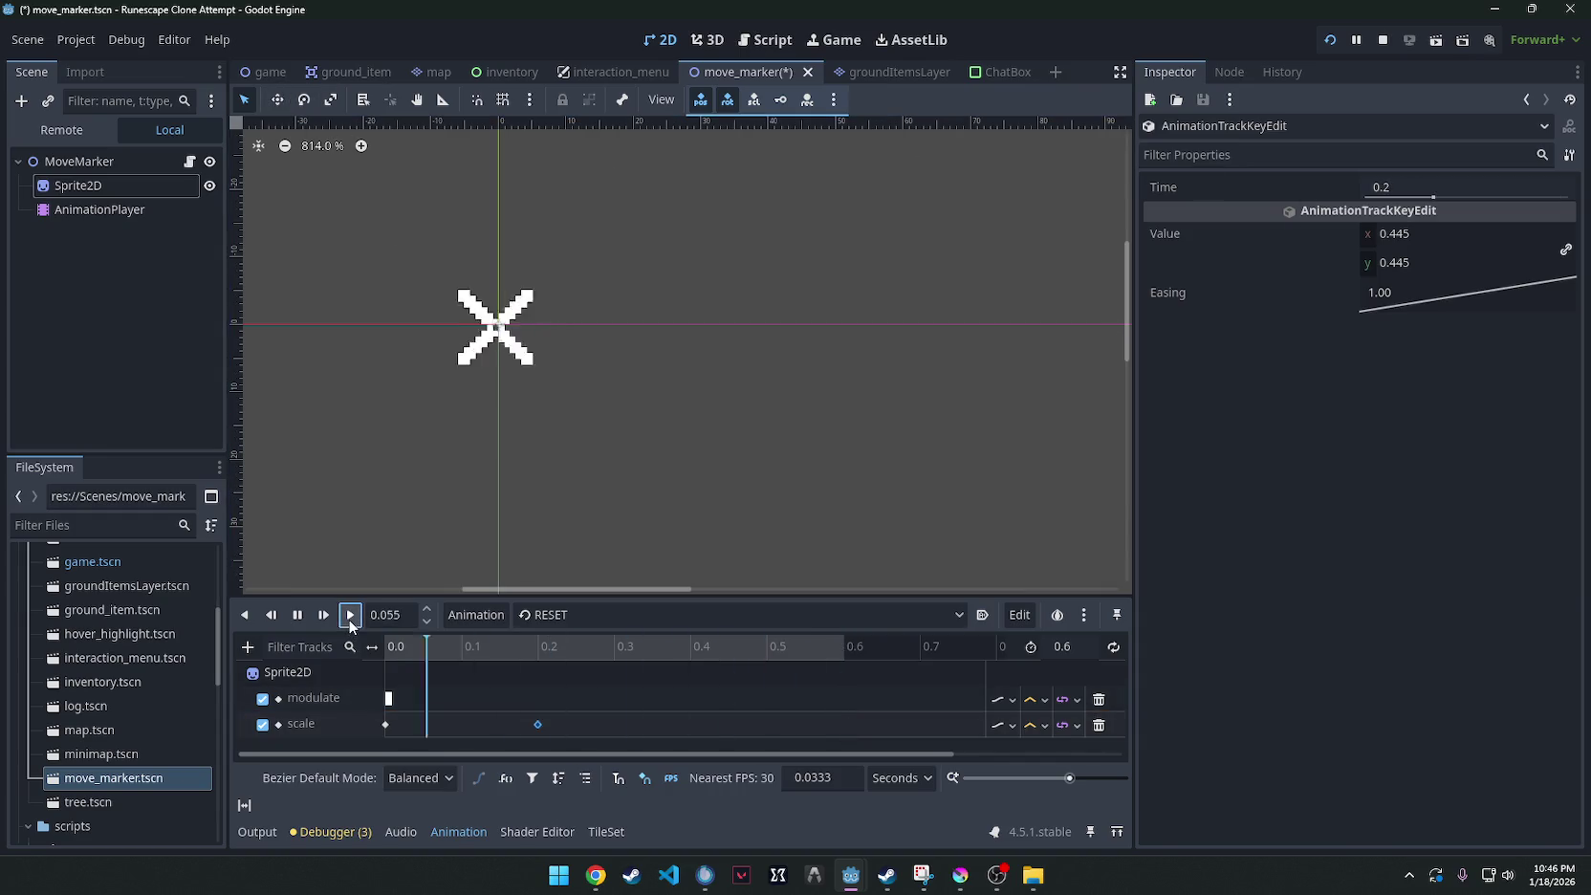
Save move_marker, run the game, walk the character once, and close it.
{"action": "key", "text": "ctrl+s"}
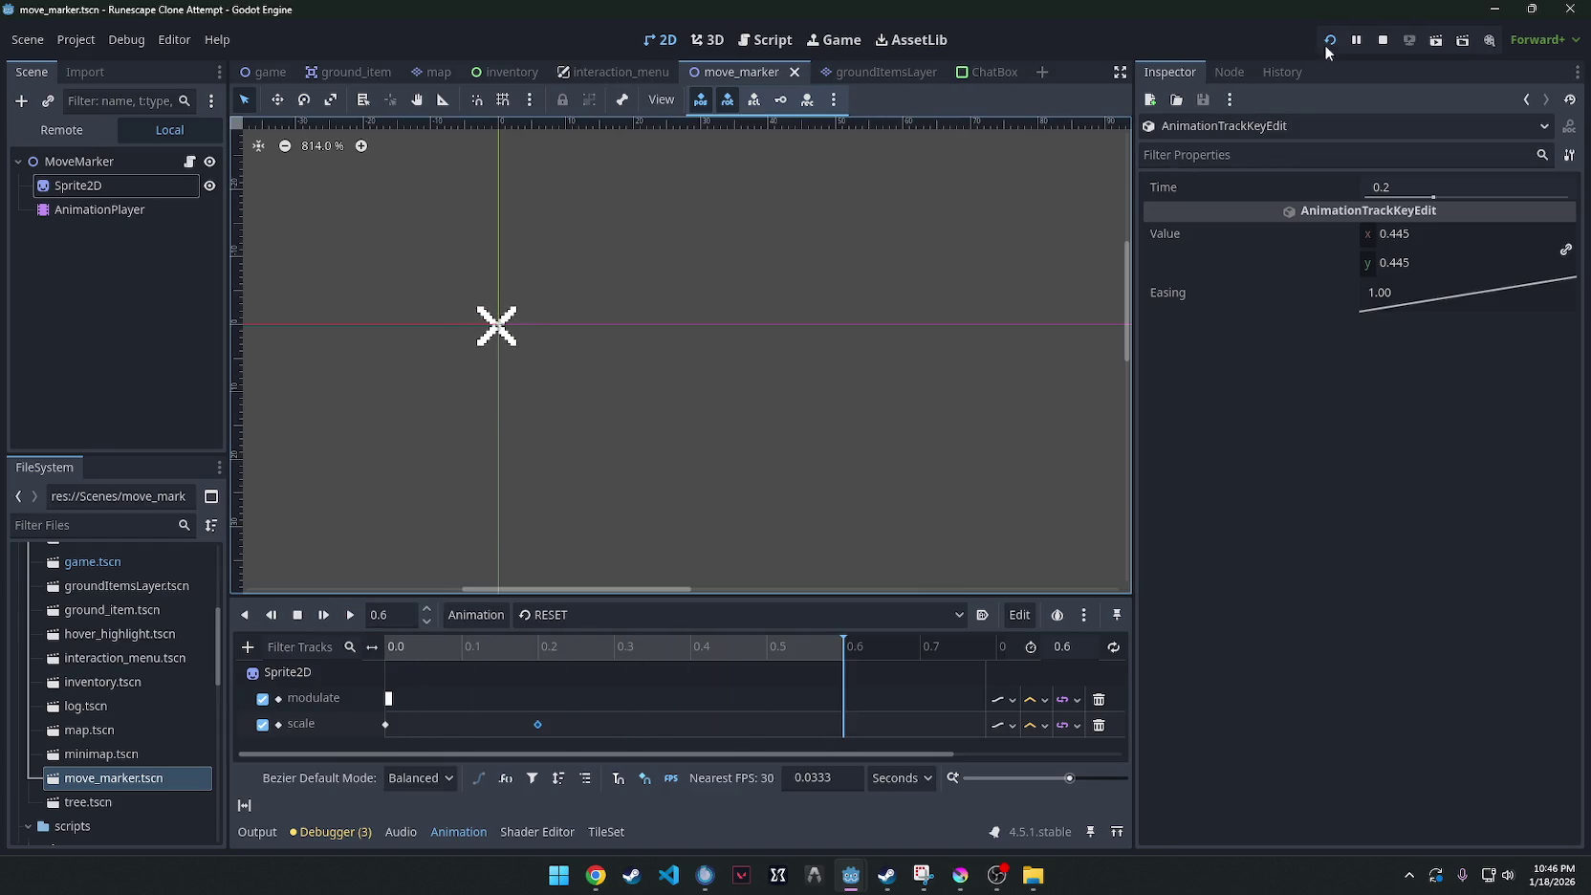
{"action": "left_click", "coordinate": [1327, 41]}
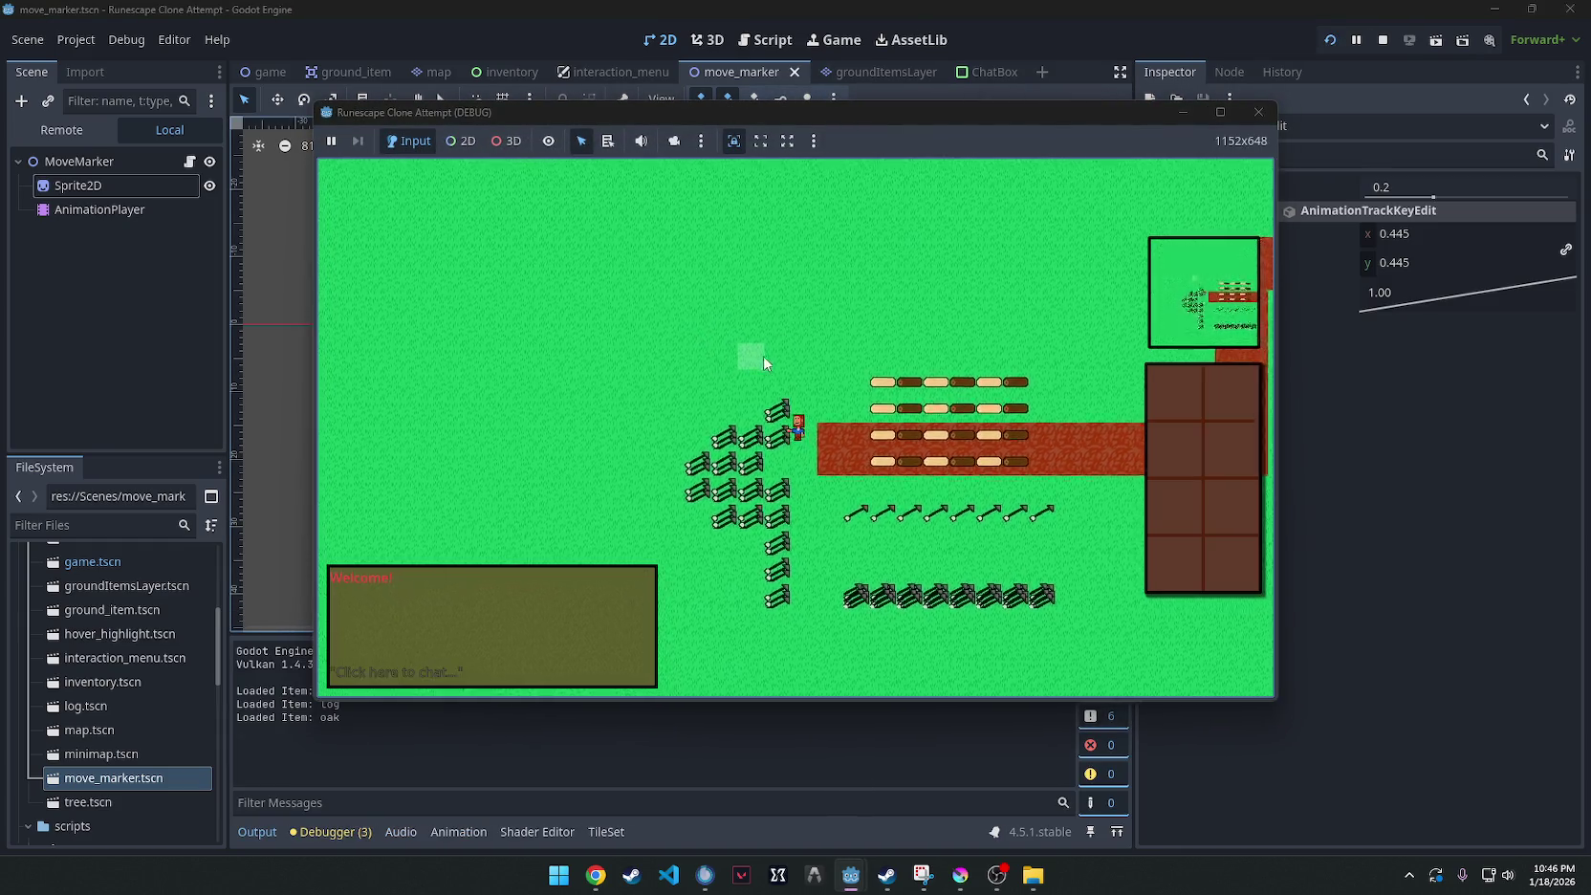
{"action": "left_click", "coordinate": [845, 442]}
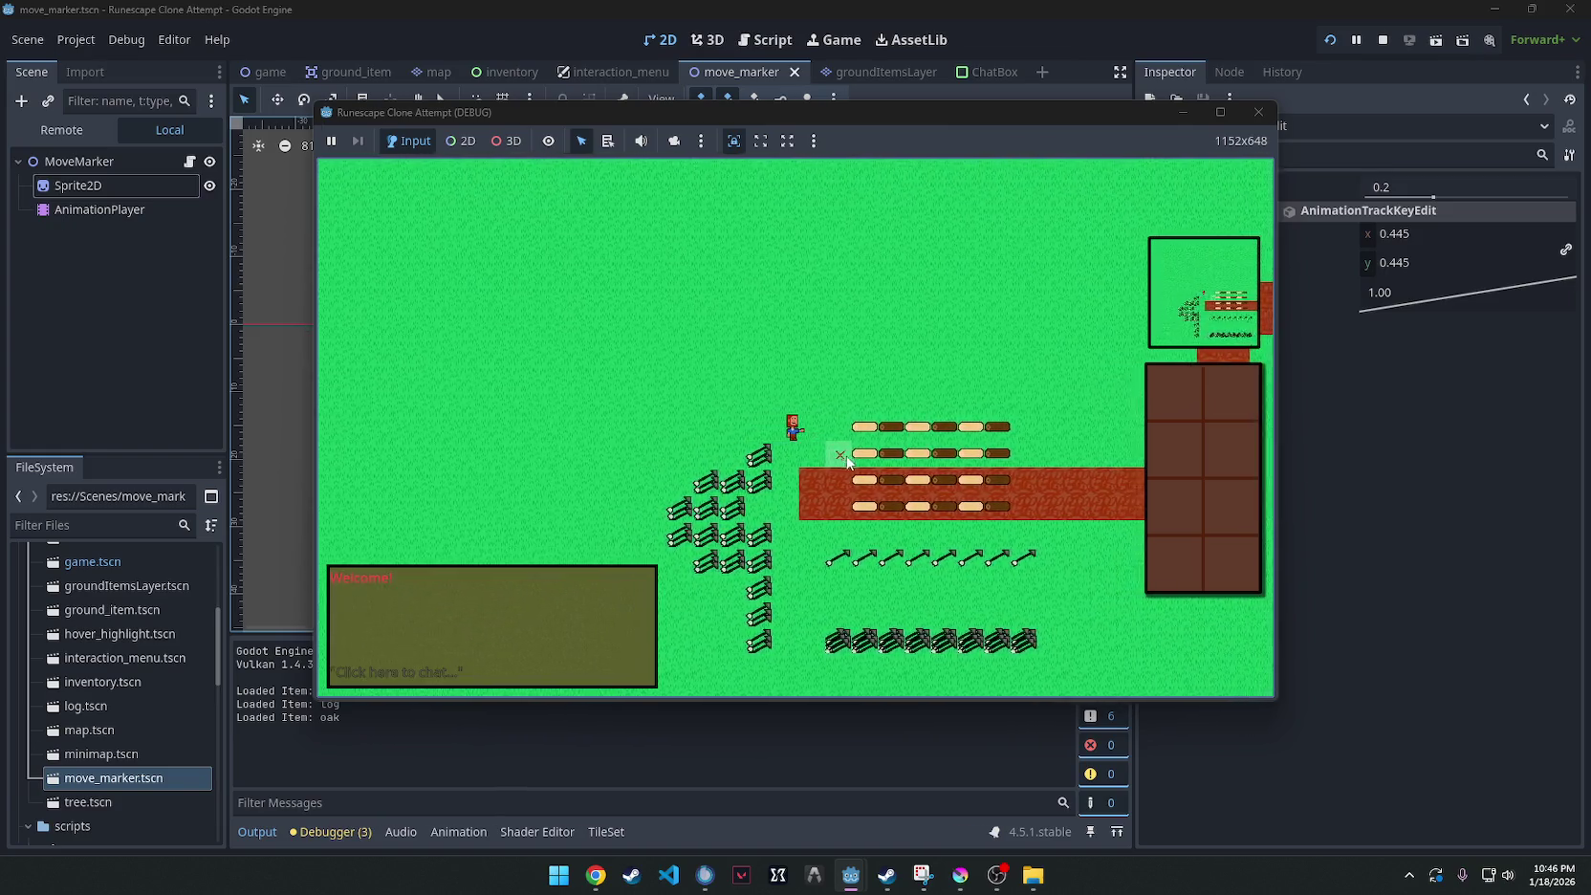
{"action": "left_click", "coordinate": [1258, 111]}
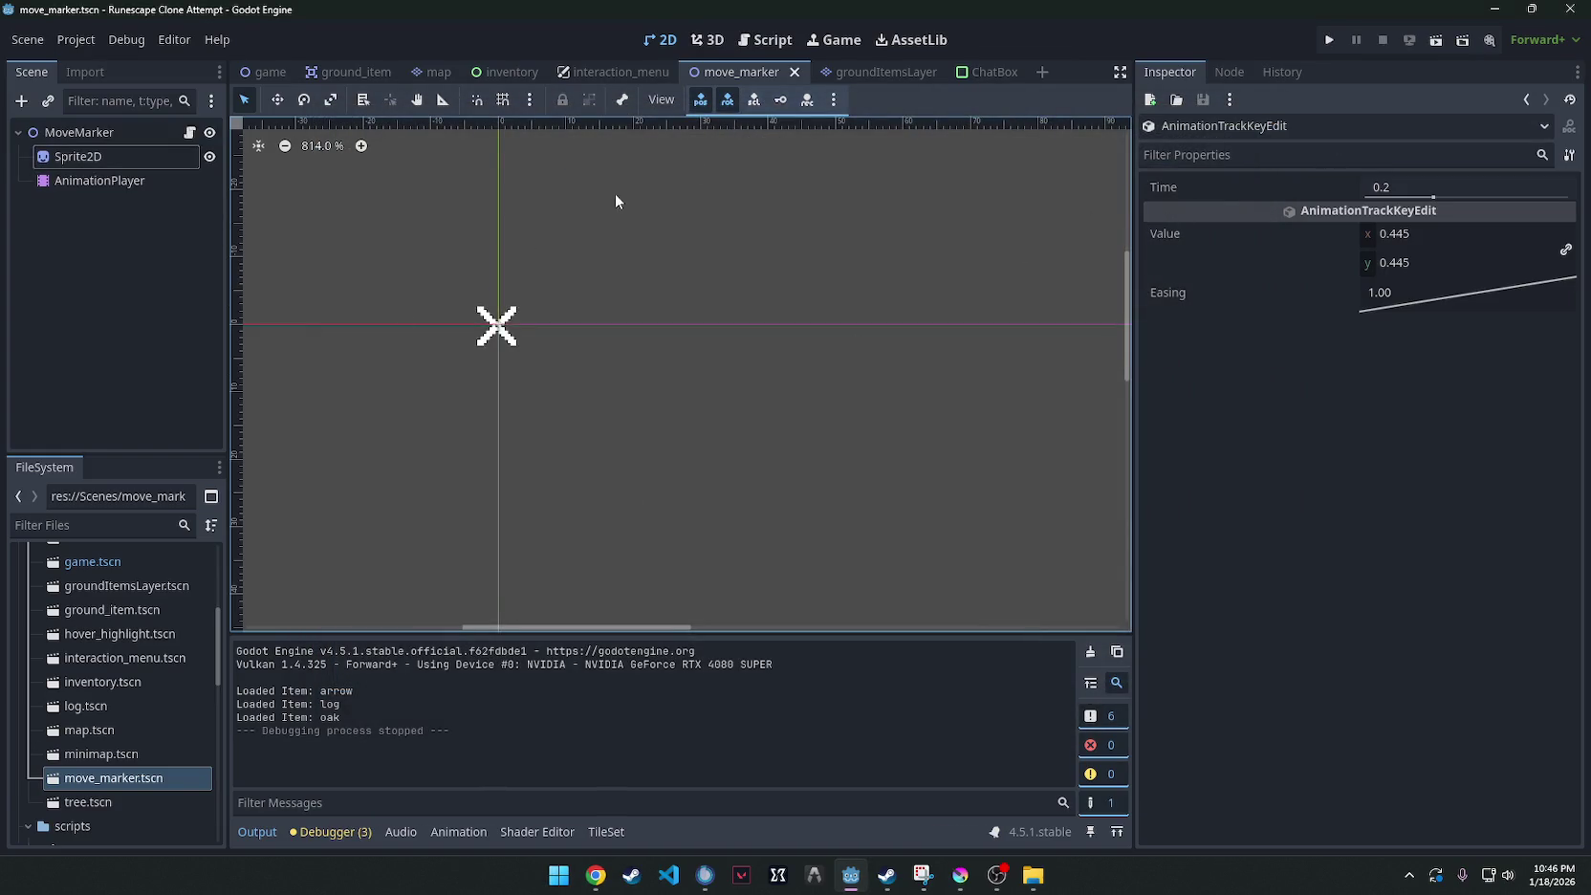
Browse the MoveMarker and Sprite2D Texture, Material and Visibility inspector sections.
{"action": "left_click", "coordinate": [86, 180]}
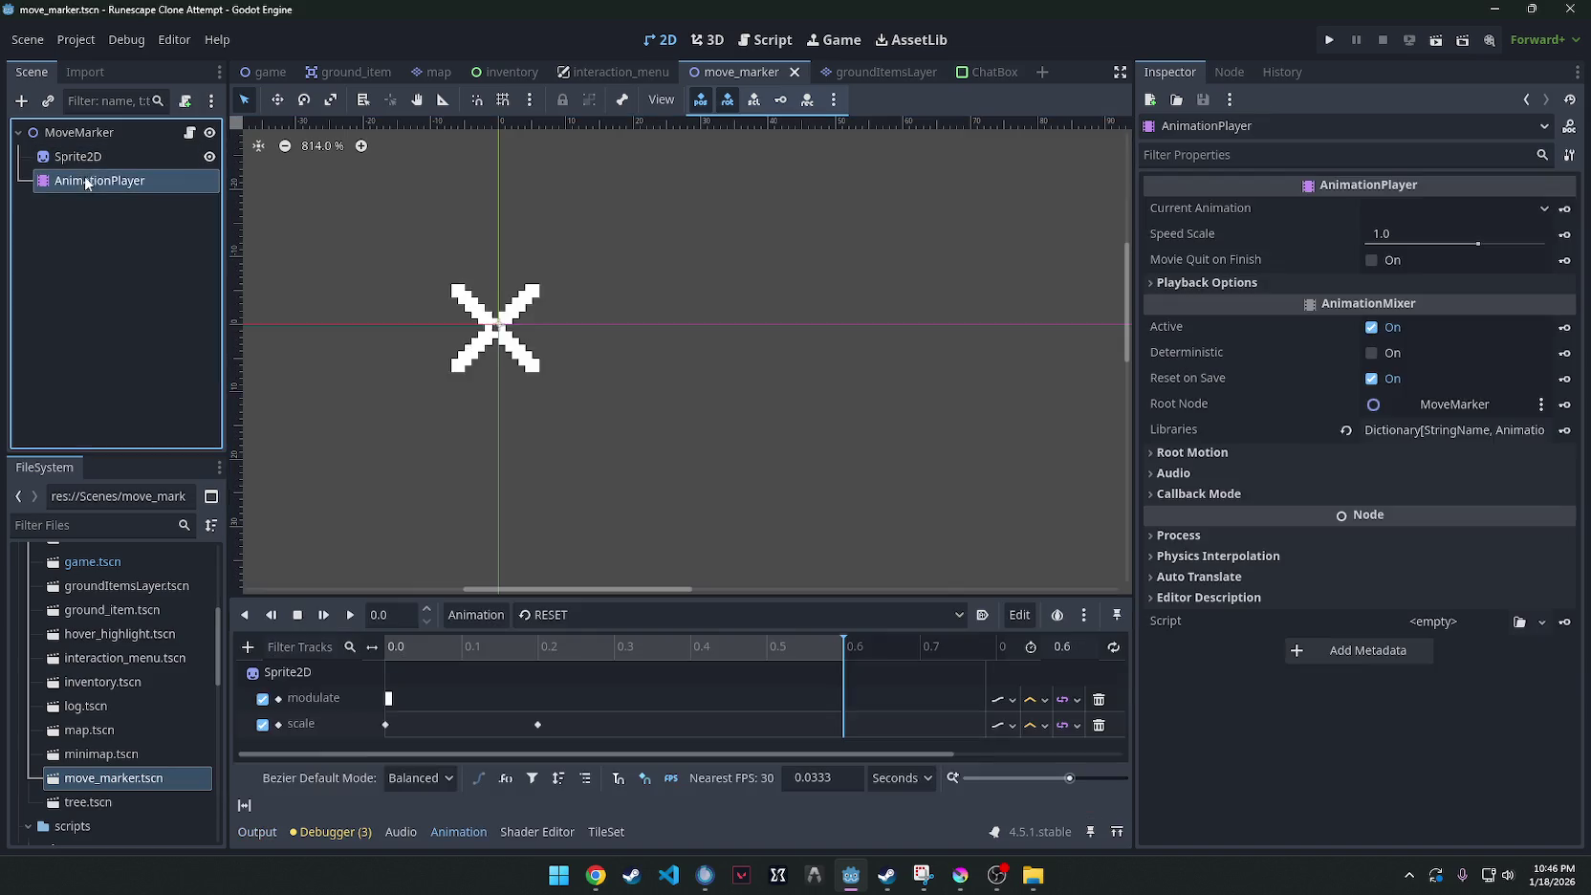
{"action": "left_click", "coordinate": [90, 156]}
{"action": "left_click", "coordinate": [78, 132]}
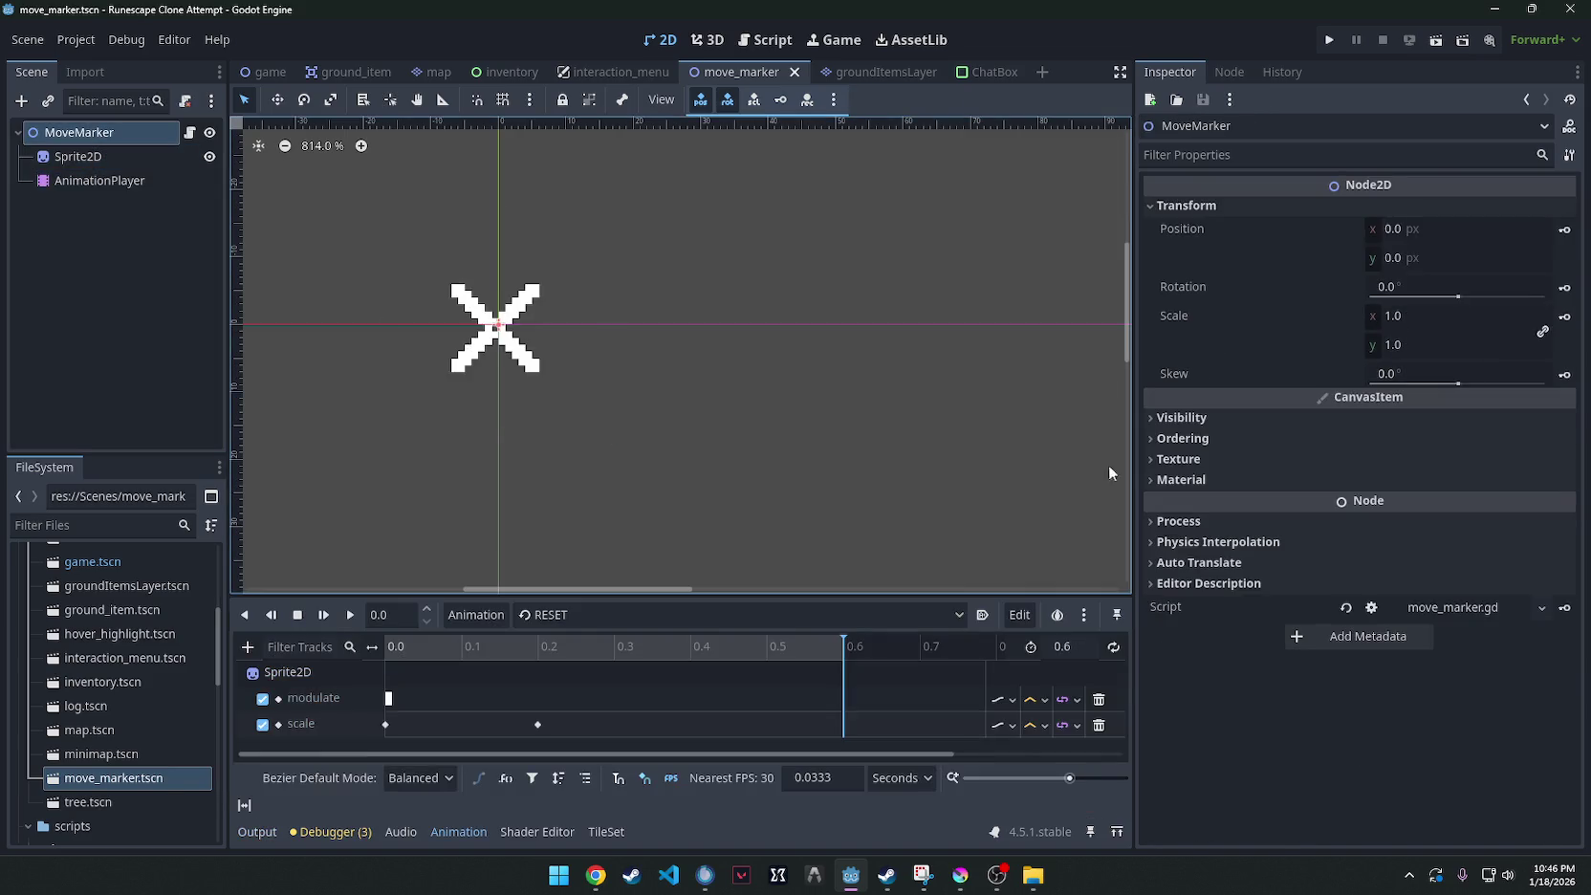
{"action": "left_click", "coordinate": [1148, 459]}
{"action": "left_click", "coordinate": [1148, 459]}
{"action": "left_click", "coordinate": [1149, 481]}
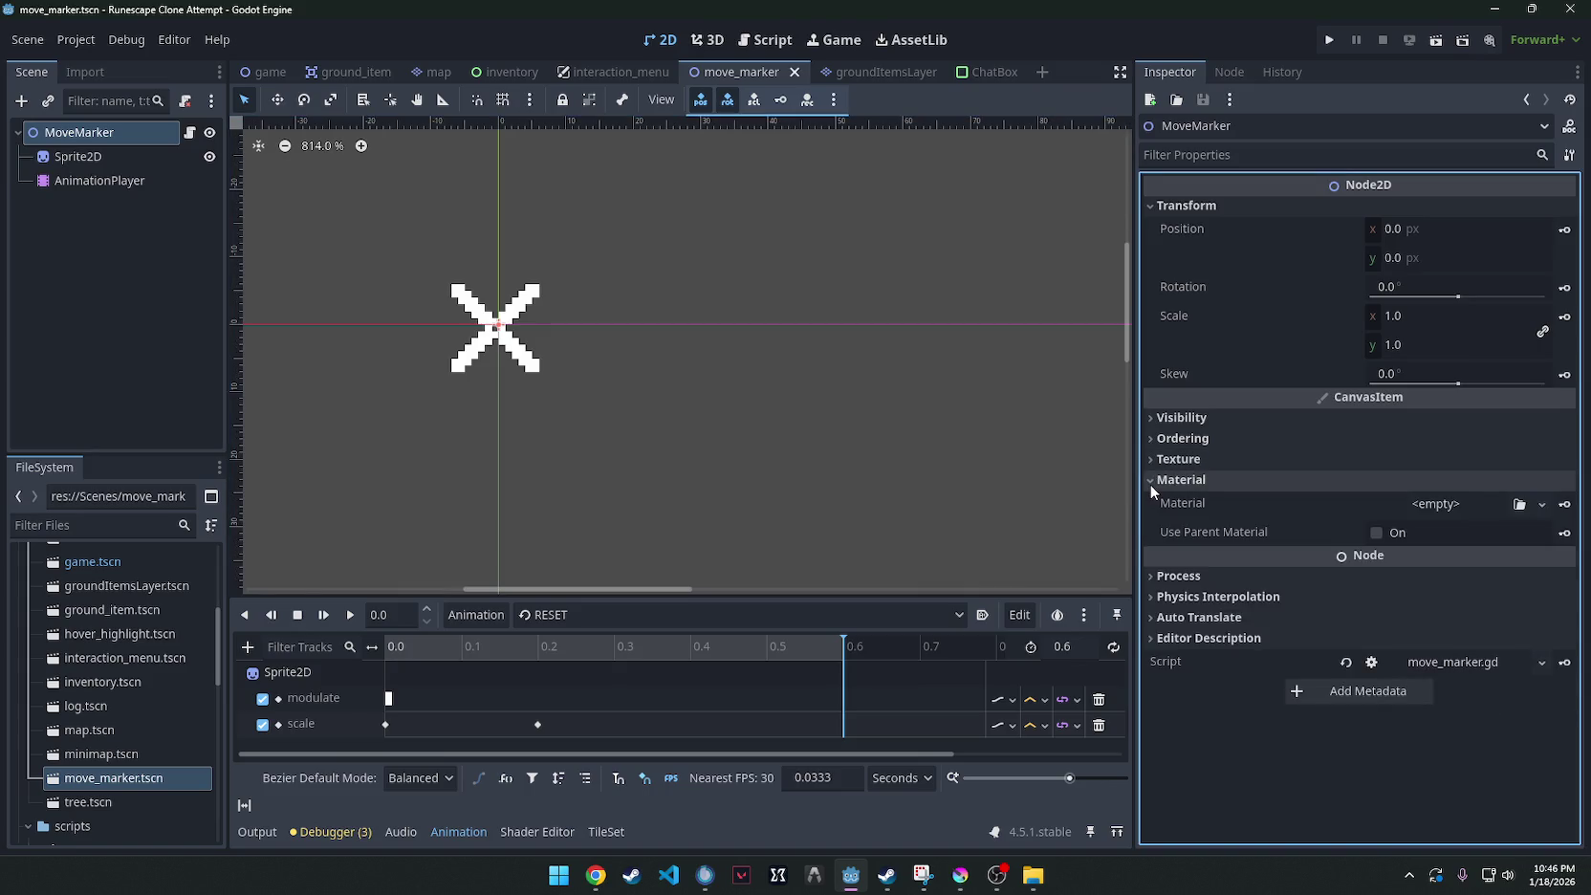
{"action": "left_click", "coordinate": [79, 156]}
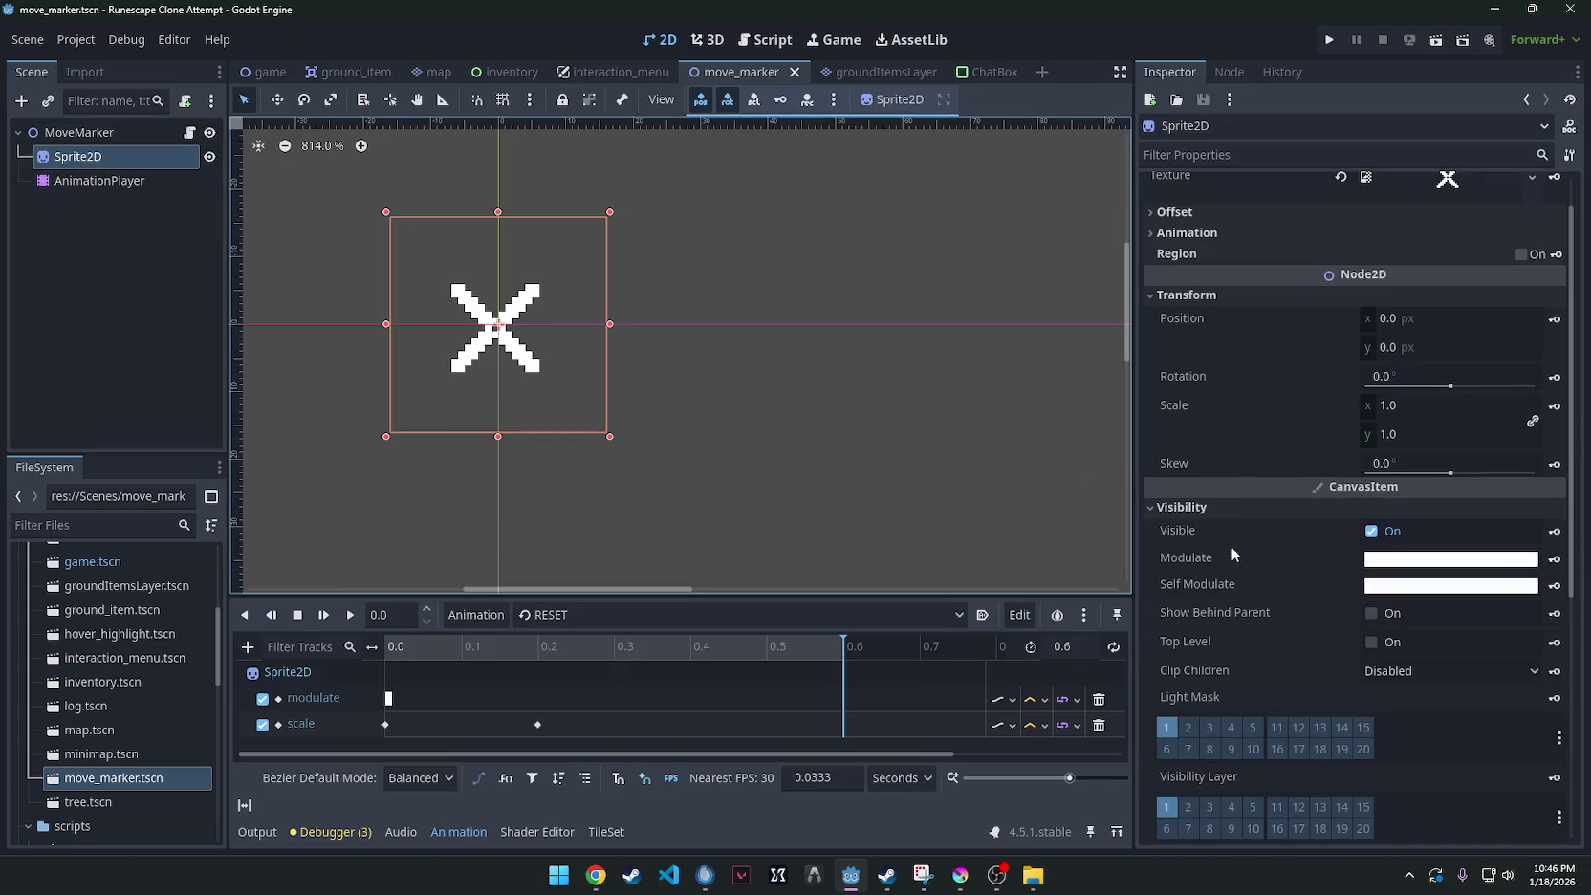
{"action": "scroll", "coordinate": [1404, 382], "scroll_direction": "down", "scroll_amount": 3}
{"action": "scroll", "coordinate": [1321, 365], "scroll_direction": "up", "scroll_amount": 4}
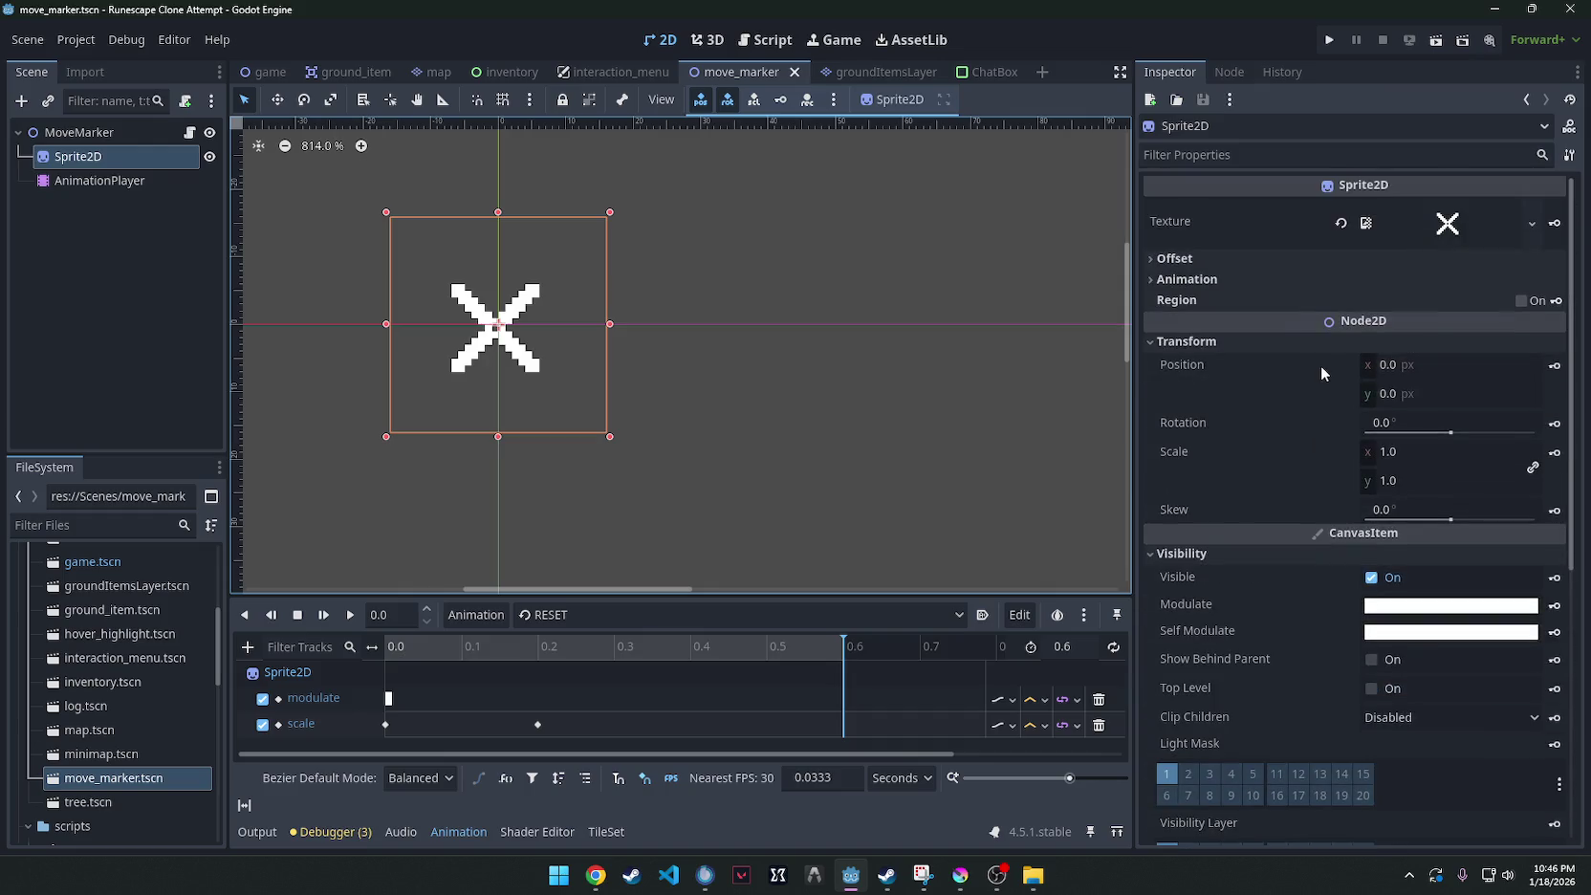
{"action": "left_click", "coordinate": [1178, 554]}
Inspect the AnimationPlayer's Process and Root Motion settings and the Sprite2D Ordering settings.
{"action": "left_click", "coordinate": [100, 179]}
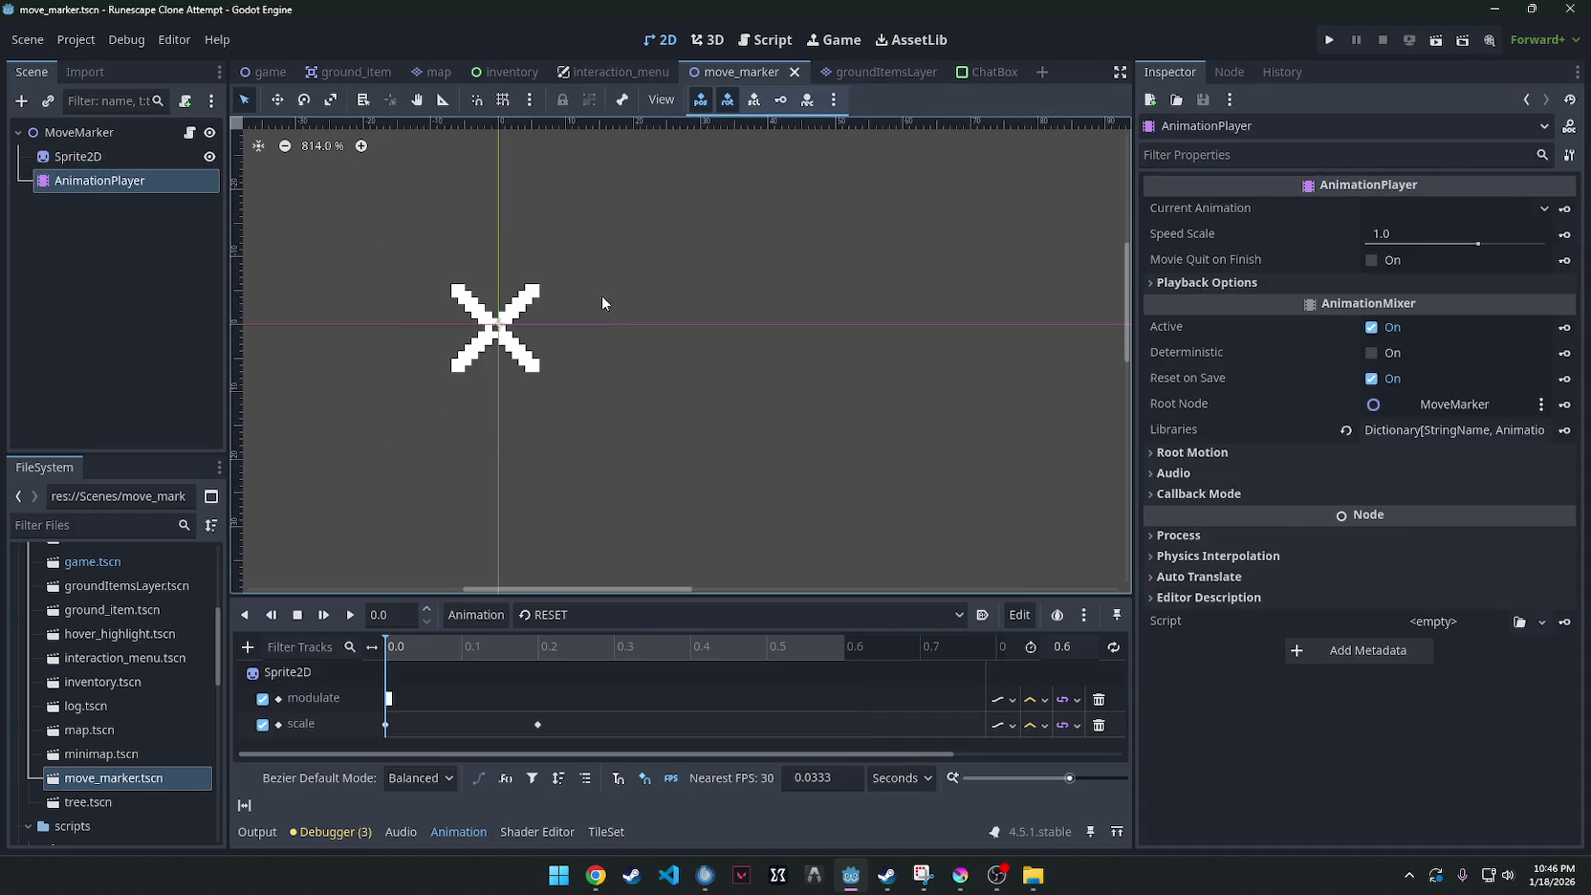
{"action": "left_click", "coordinate": [1153, 533]}
{"action": "left_click", "coordinate": [1151, 534]}
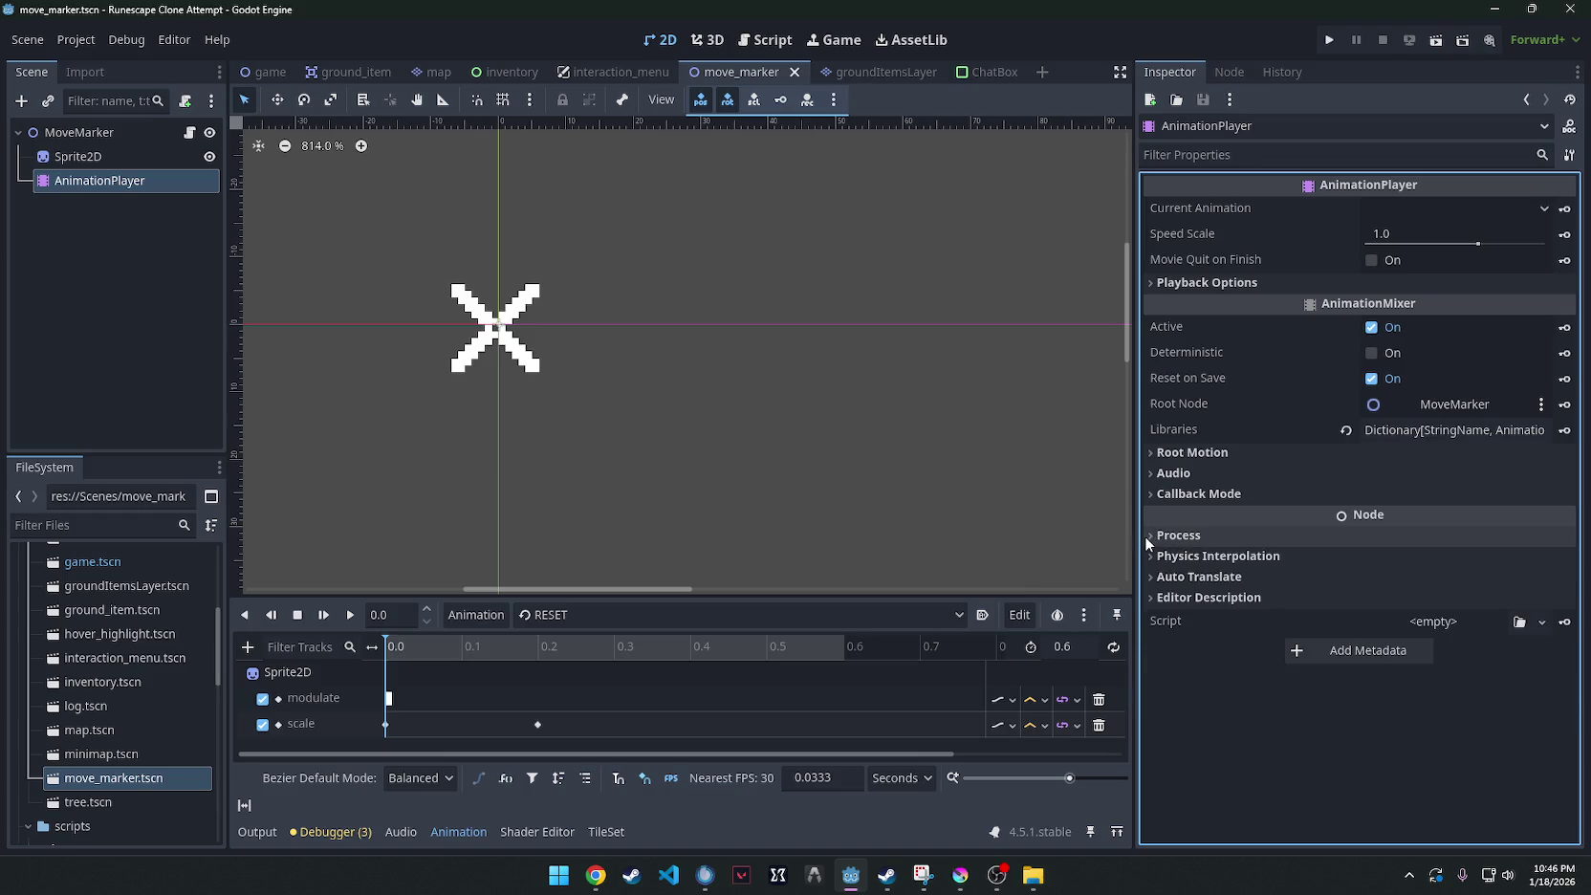
{"action": "double_click", "coordinate": [1156, 451]}
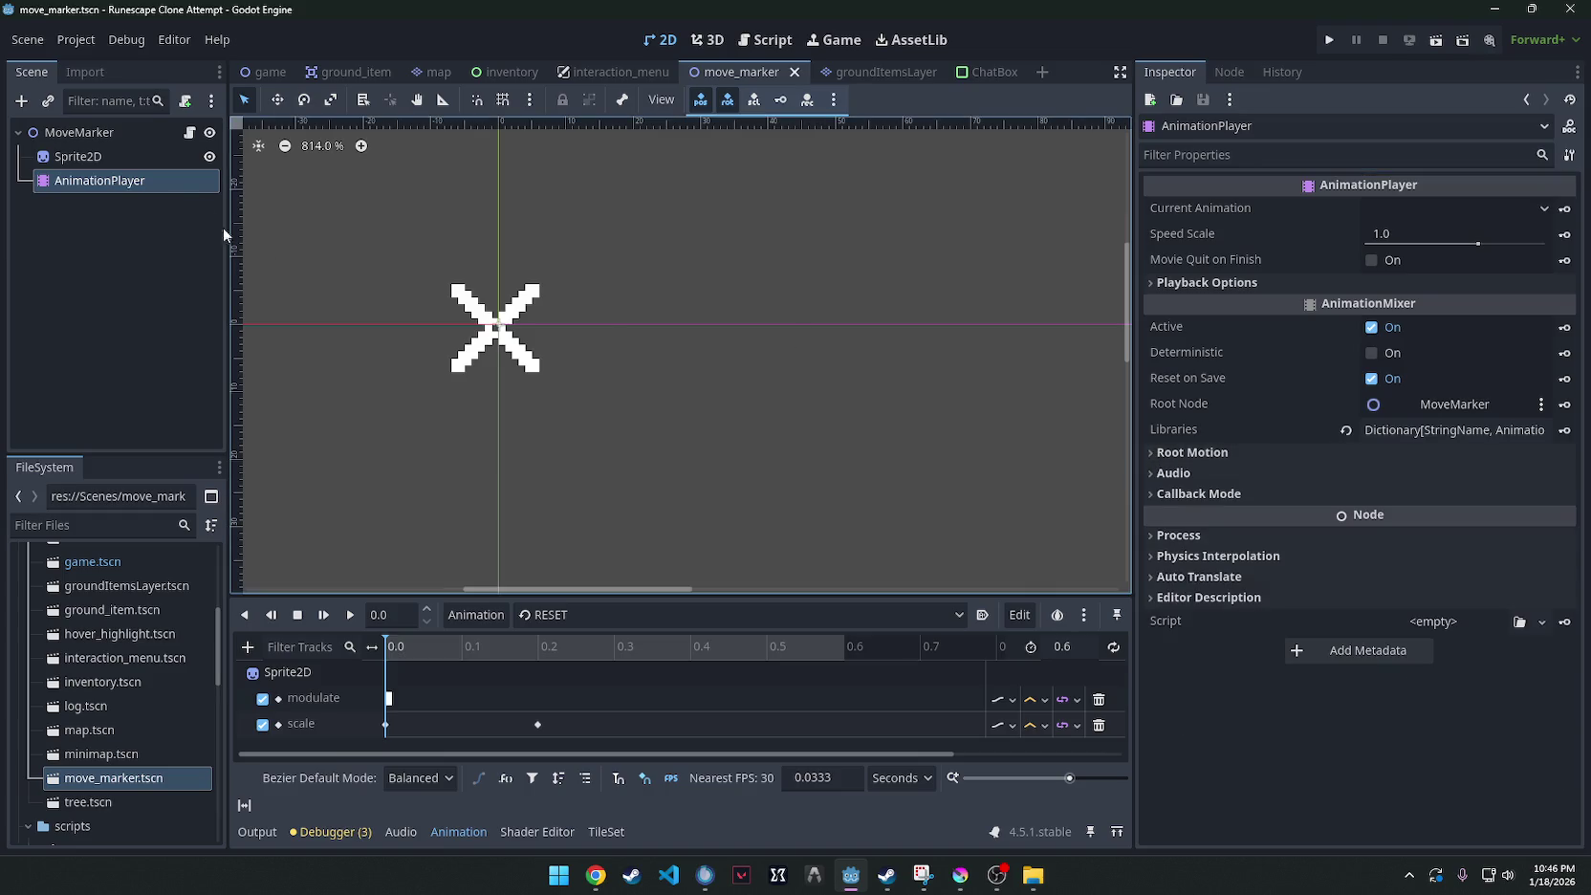
{"action": "left_click", "coordinate": [79, 156]}
{"action": "left_click", "coordinate": [1183, 492]}
{"action": "scroll", "coordinate": [1184, 500], "scroll_direction": "down", "scroll_amount": 2}
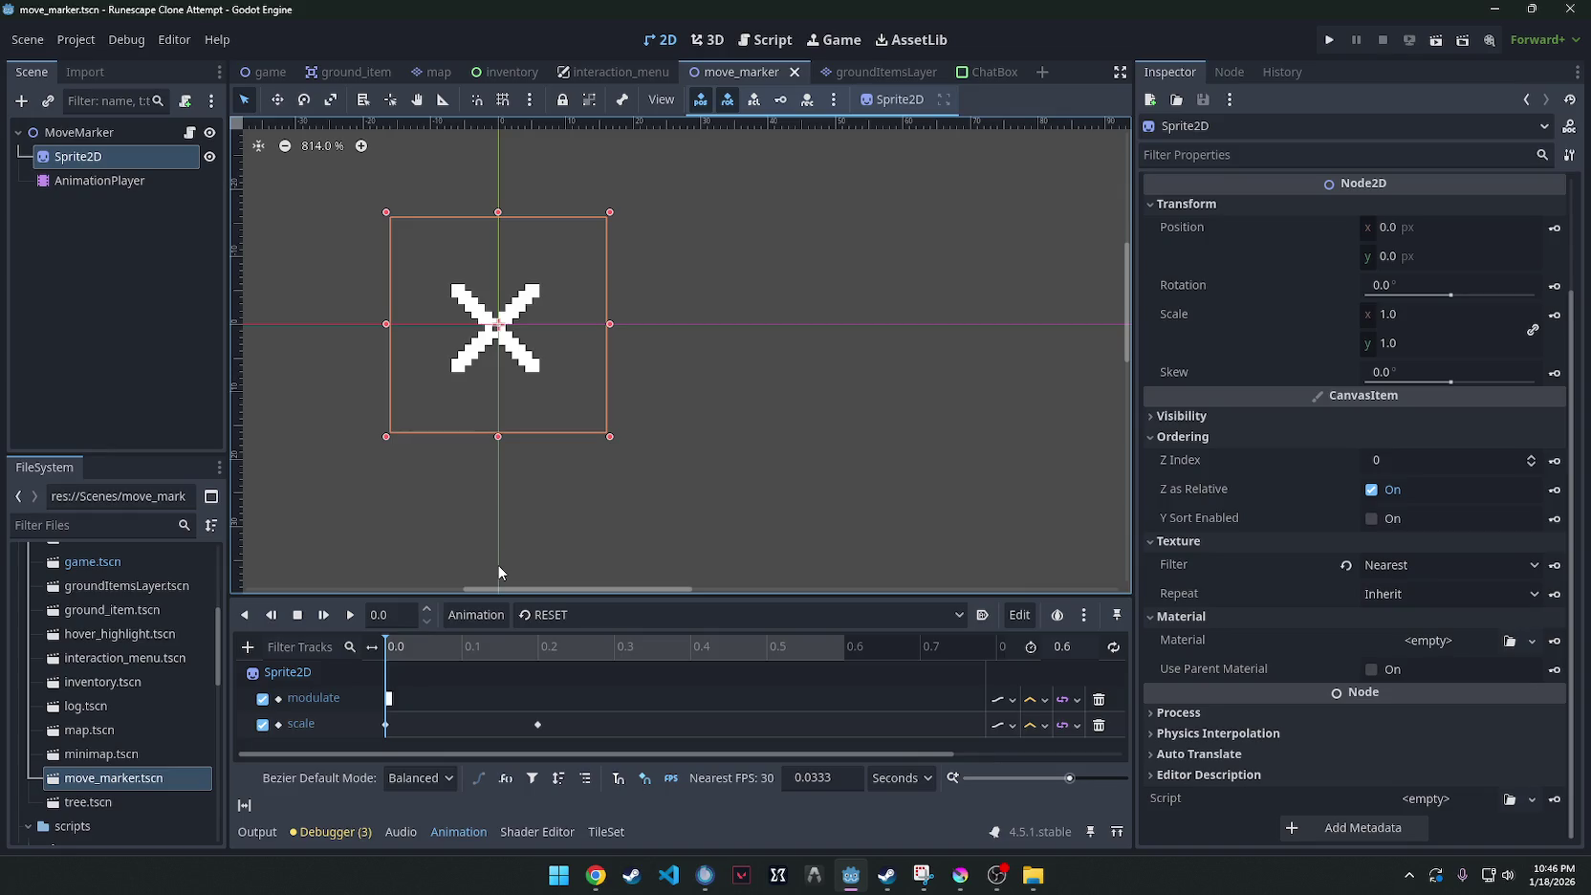
Disable the modulate track, save move_marker, and run the game.
{"action": "left_click", "coordinate": [264, 700]}
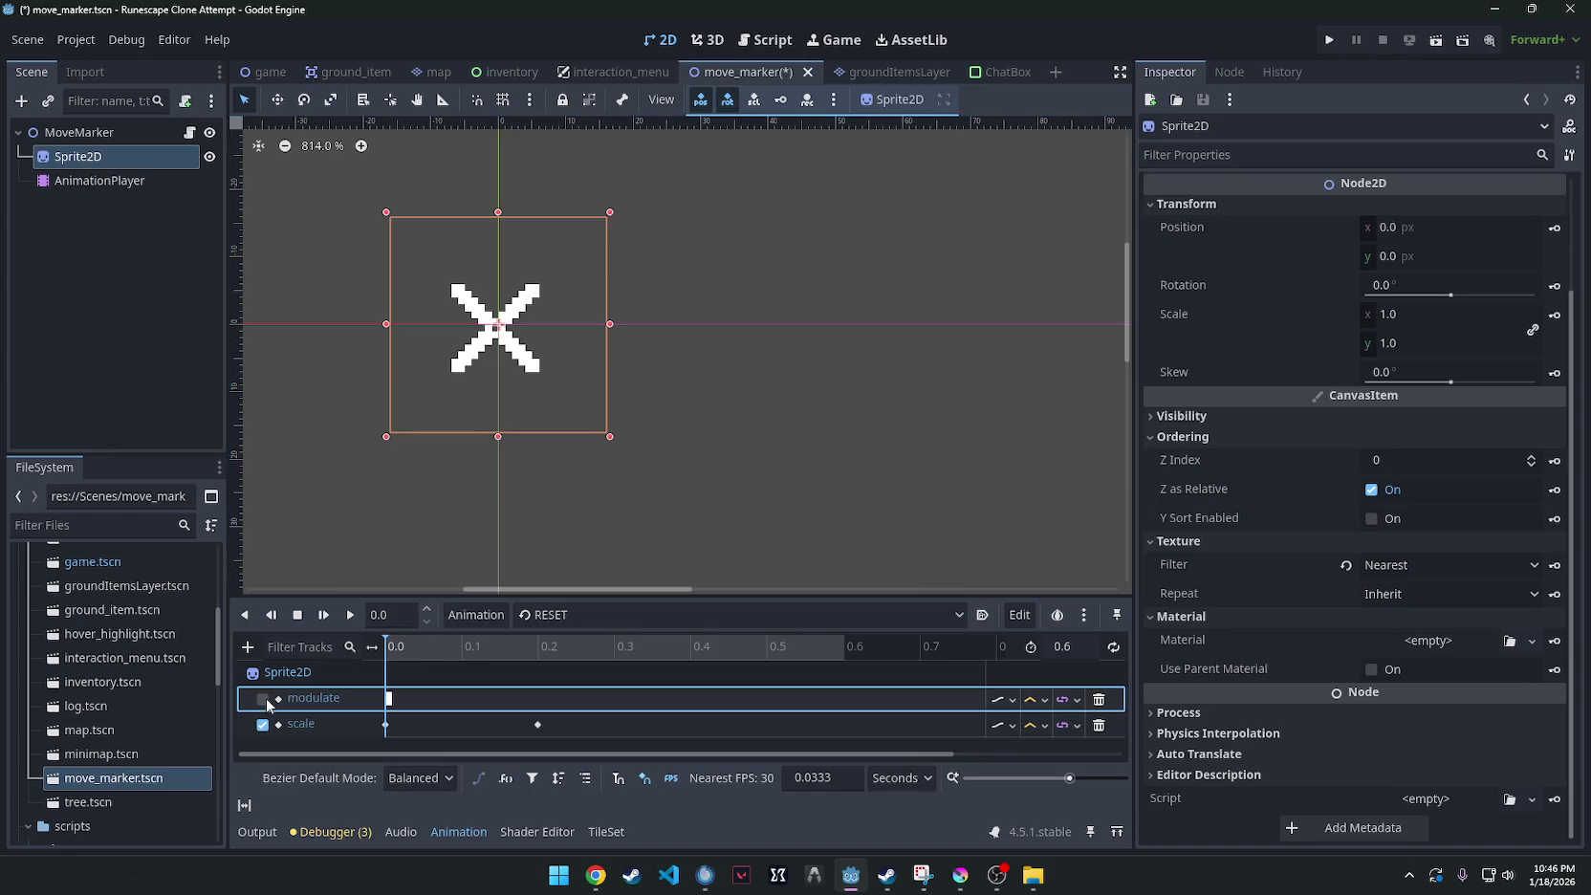
{"action": "key", "text": "ctrl+s"}
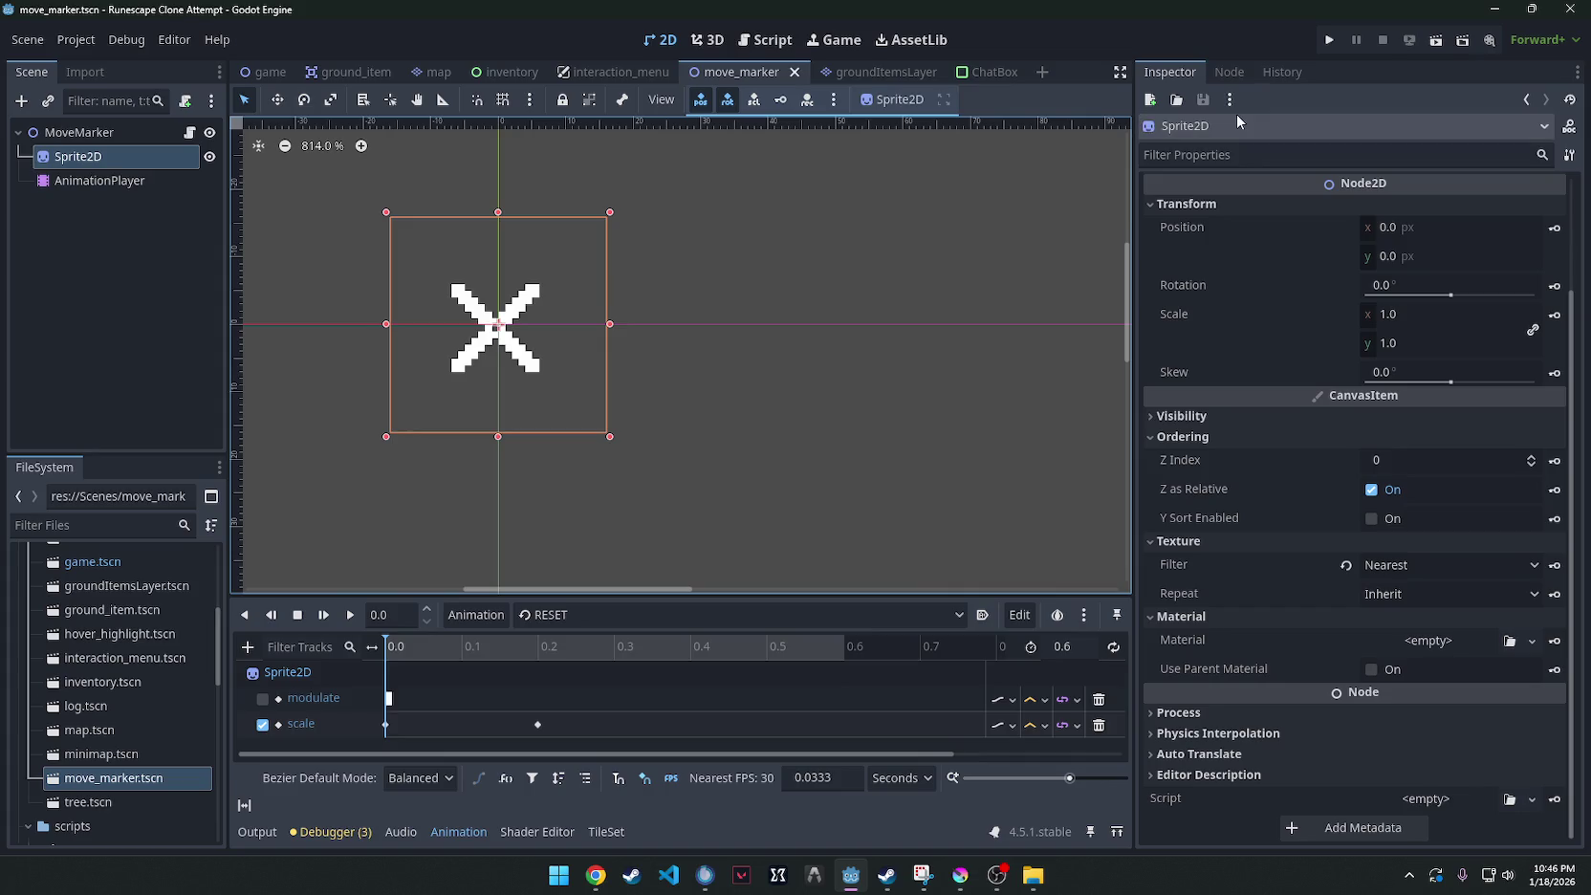
{"action": "left_click", "coordinate": [1329, 41]}
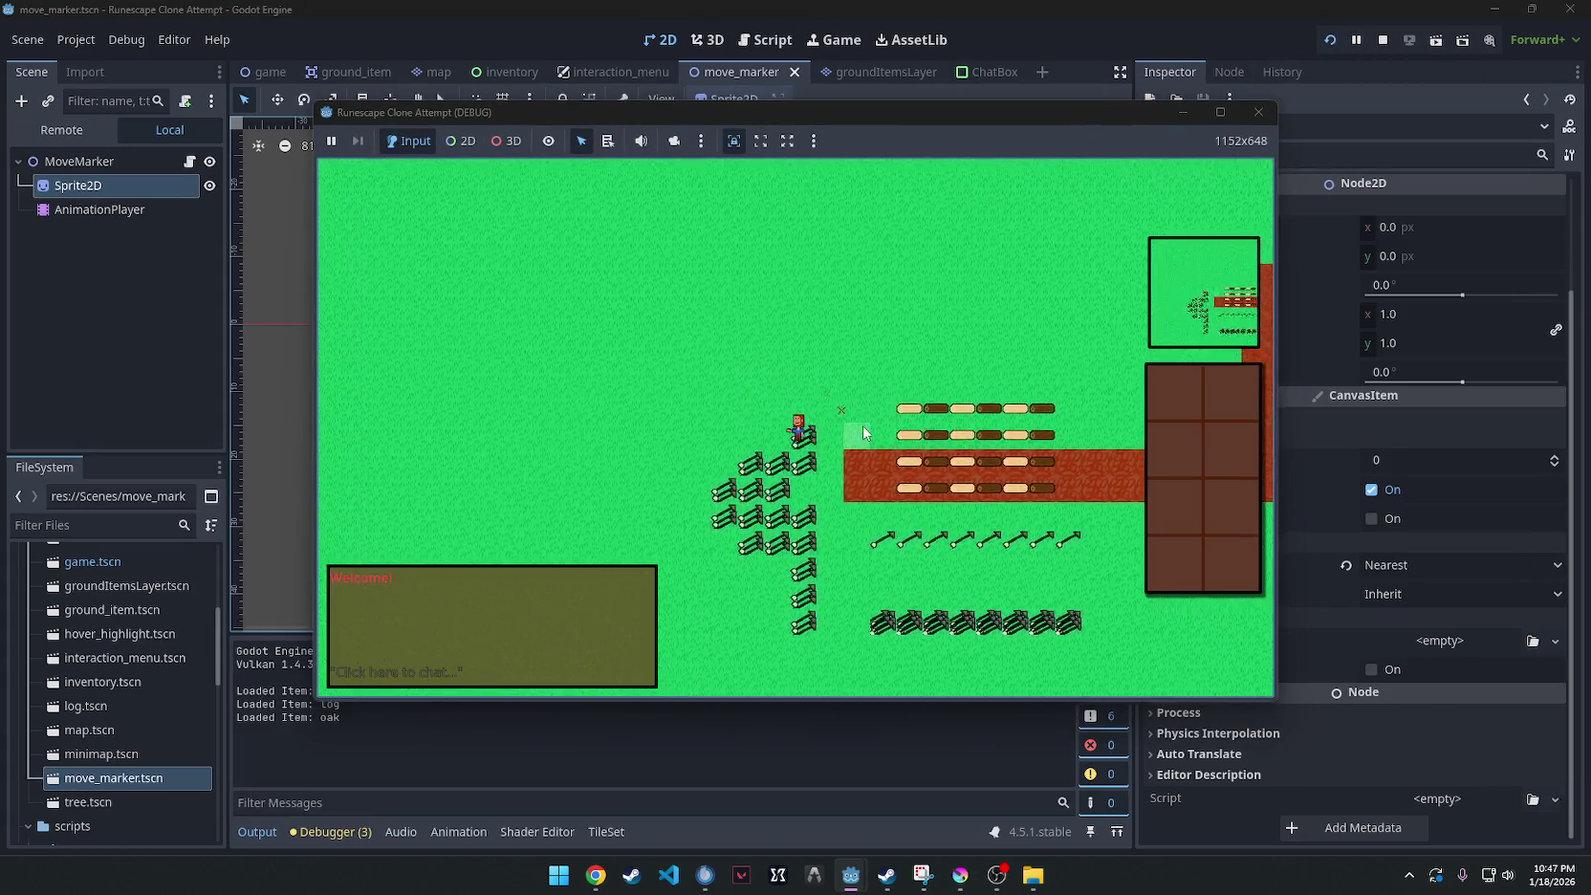
Walk the player up and down the map to seven clicked spots, watching the X marker.
{"action": "left_click", "coordinate": [868, 445]}
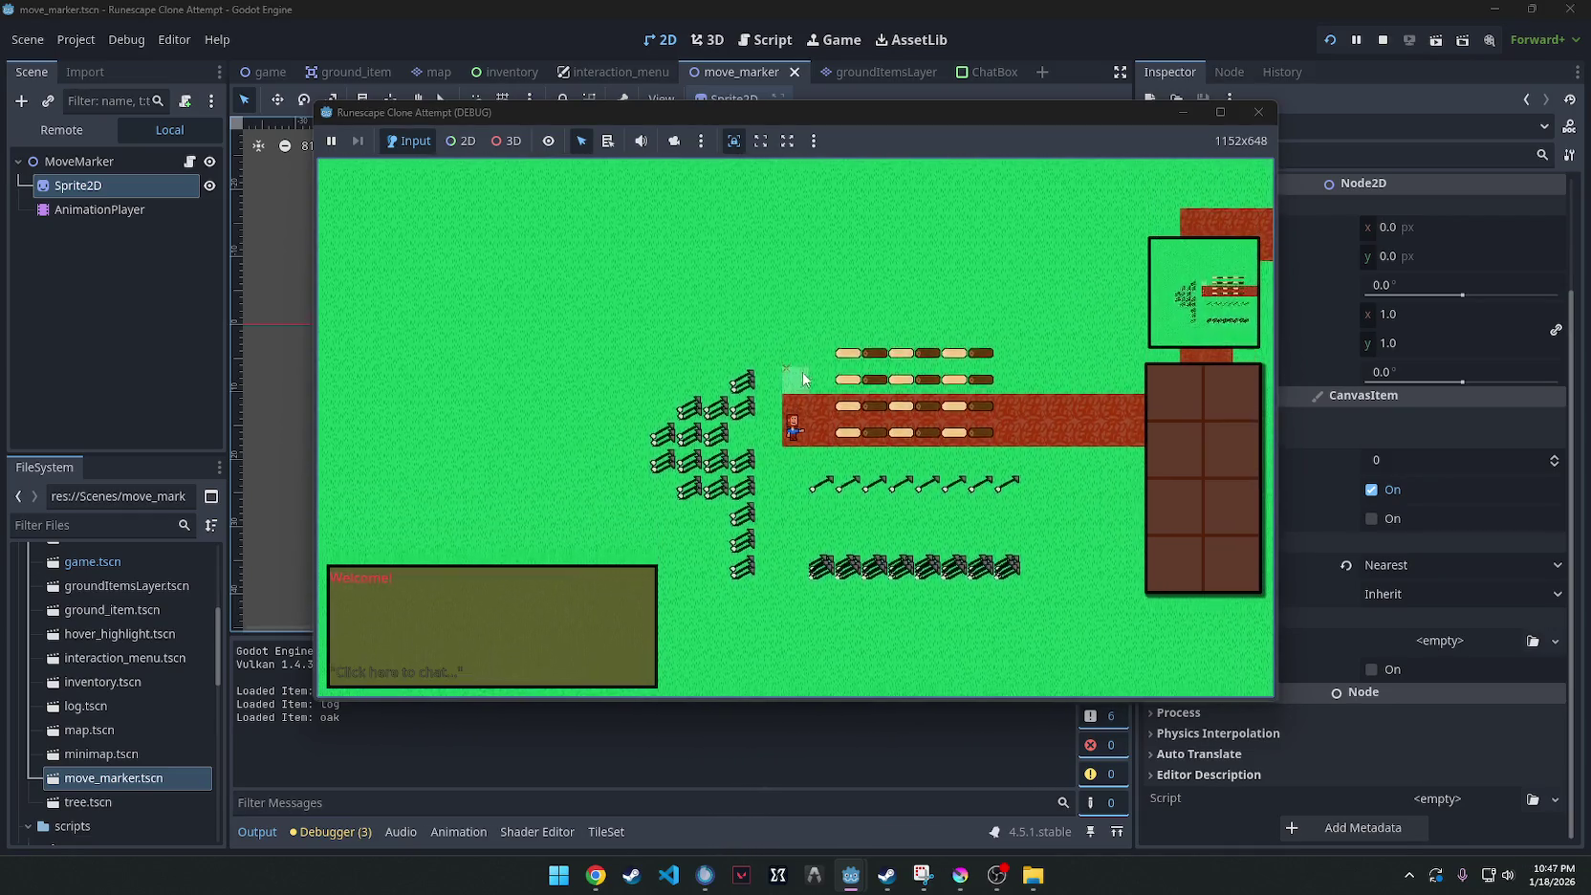
{"action": "left_click", "coordinate": [801, 331]}
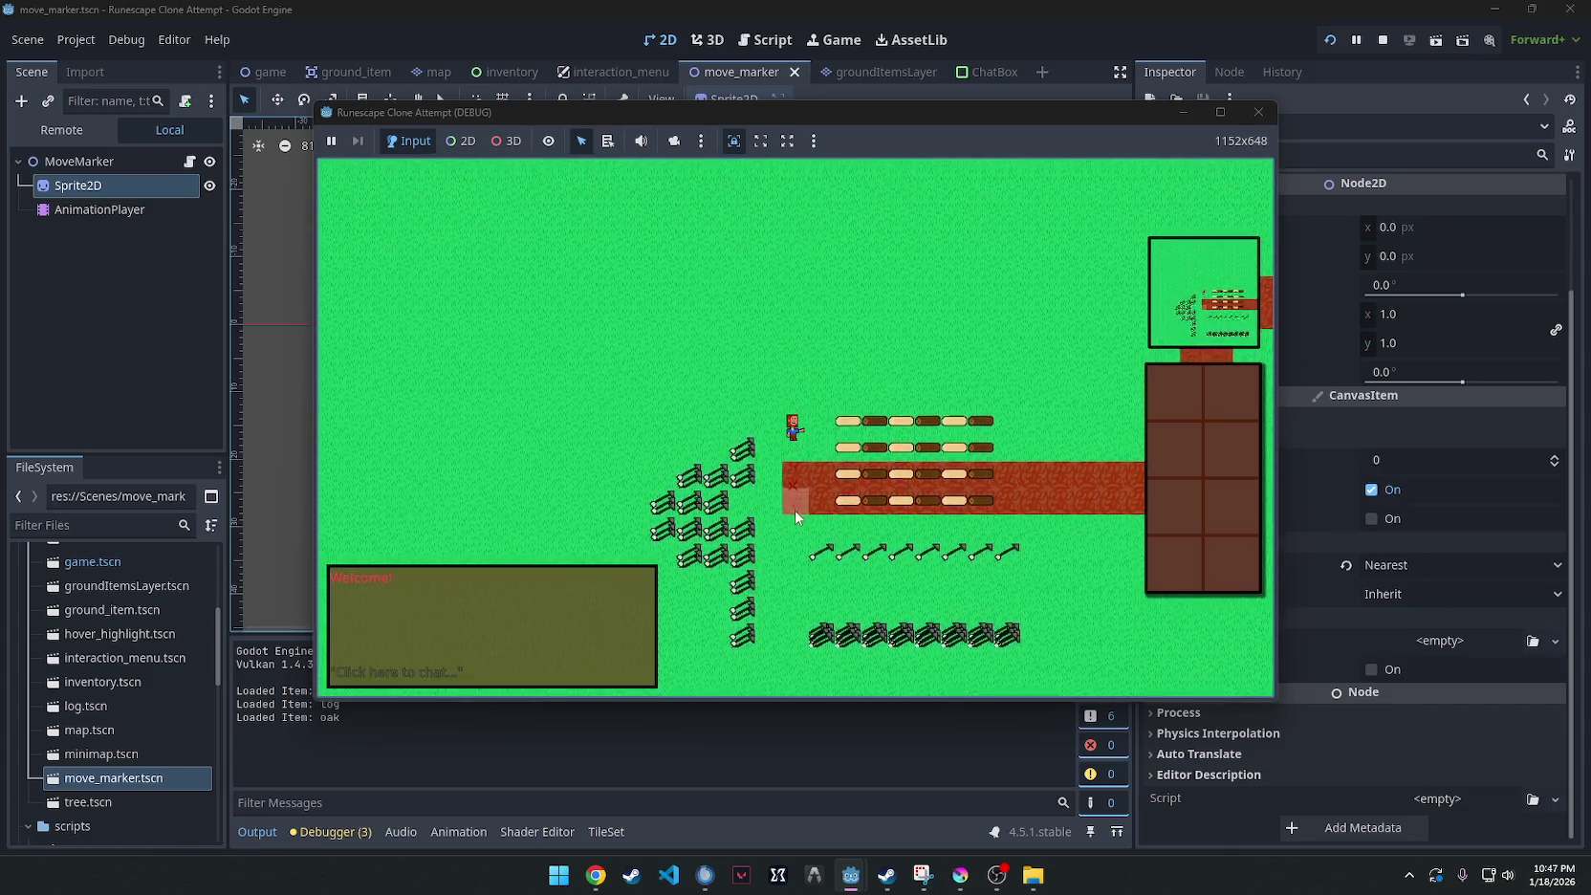
{"action": "left_click", "coordinate": [790, 327]}
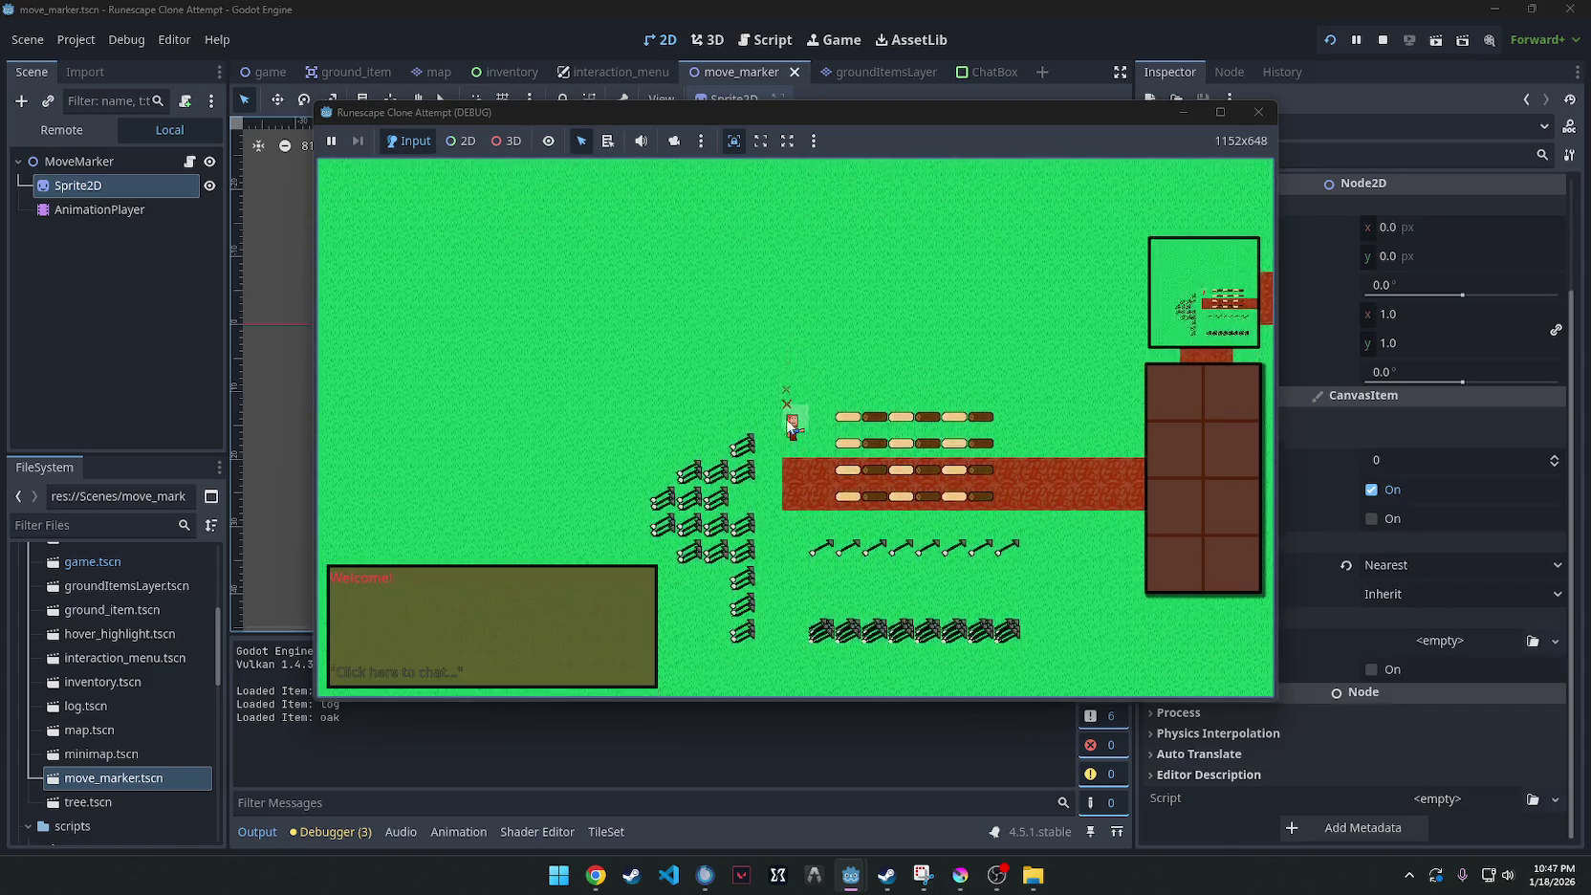
{"action": "left_click", "coordinate": [790, 542]}
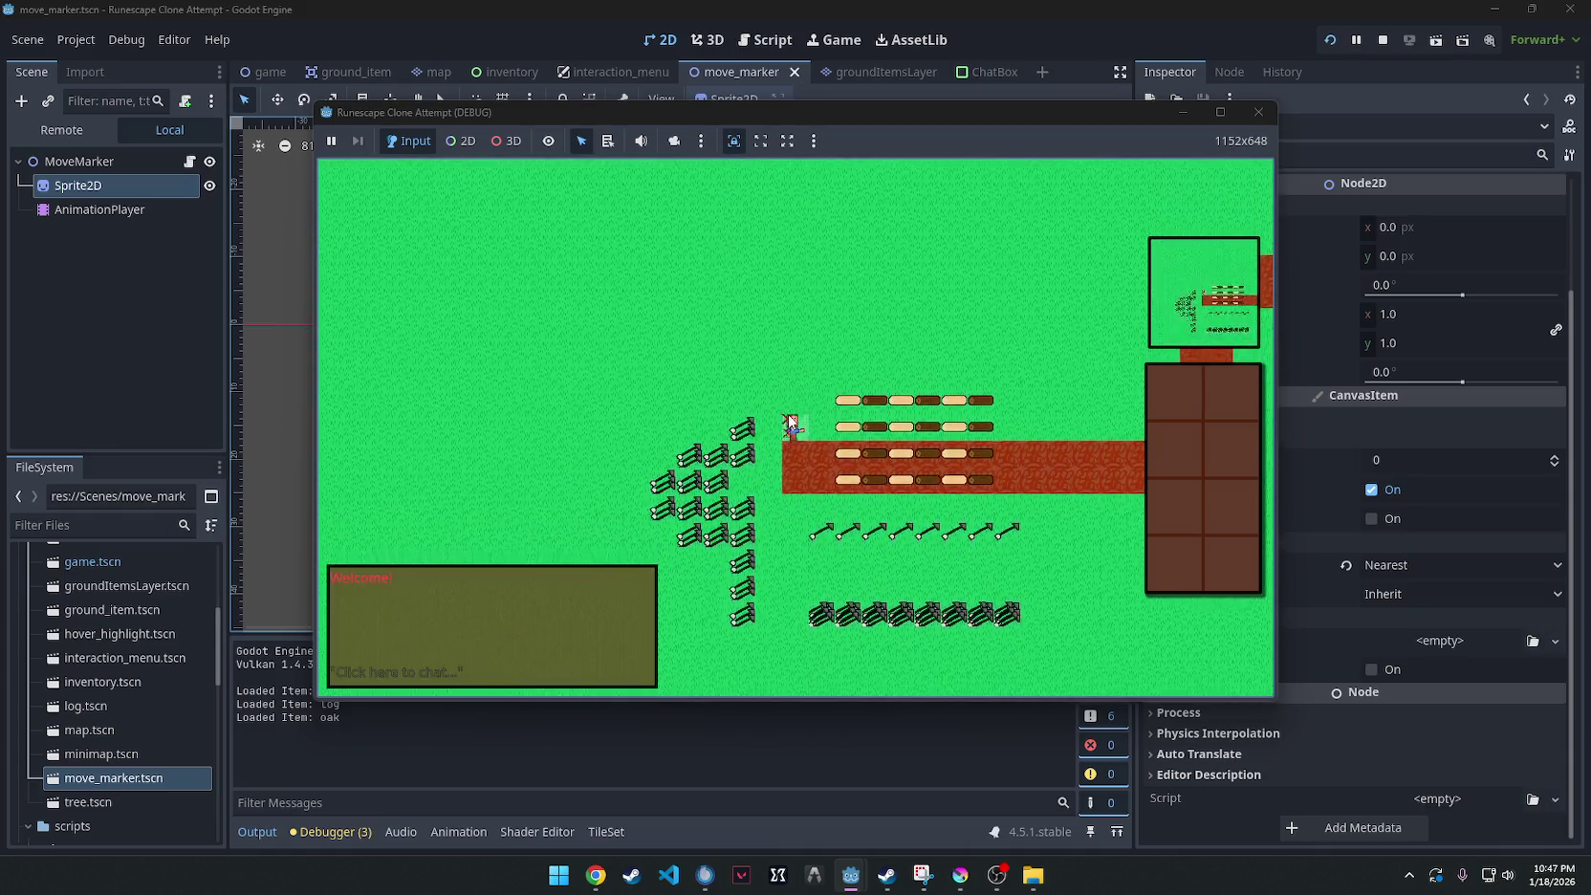
{"action": "left_click", "coordinate": [788, 316]}
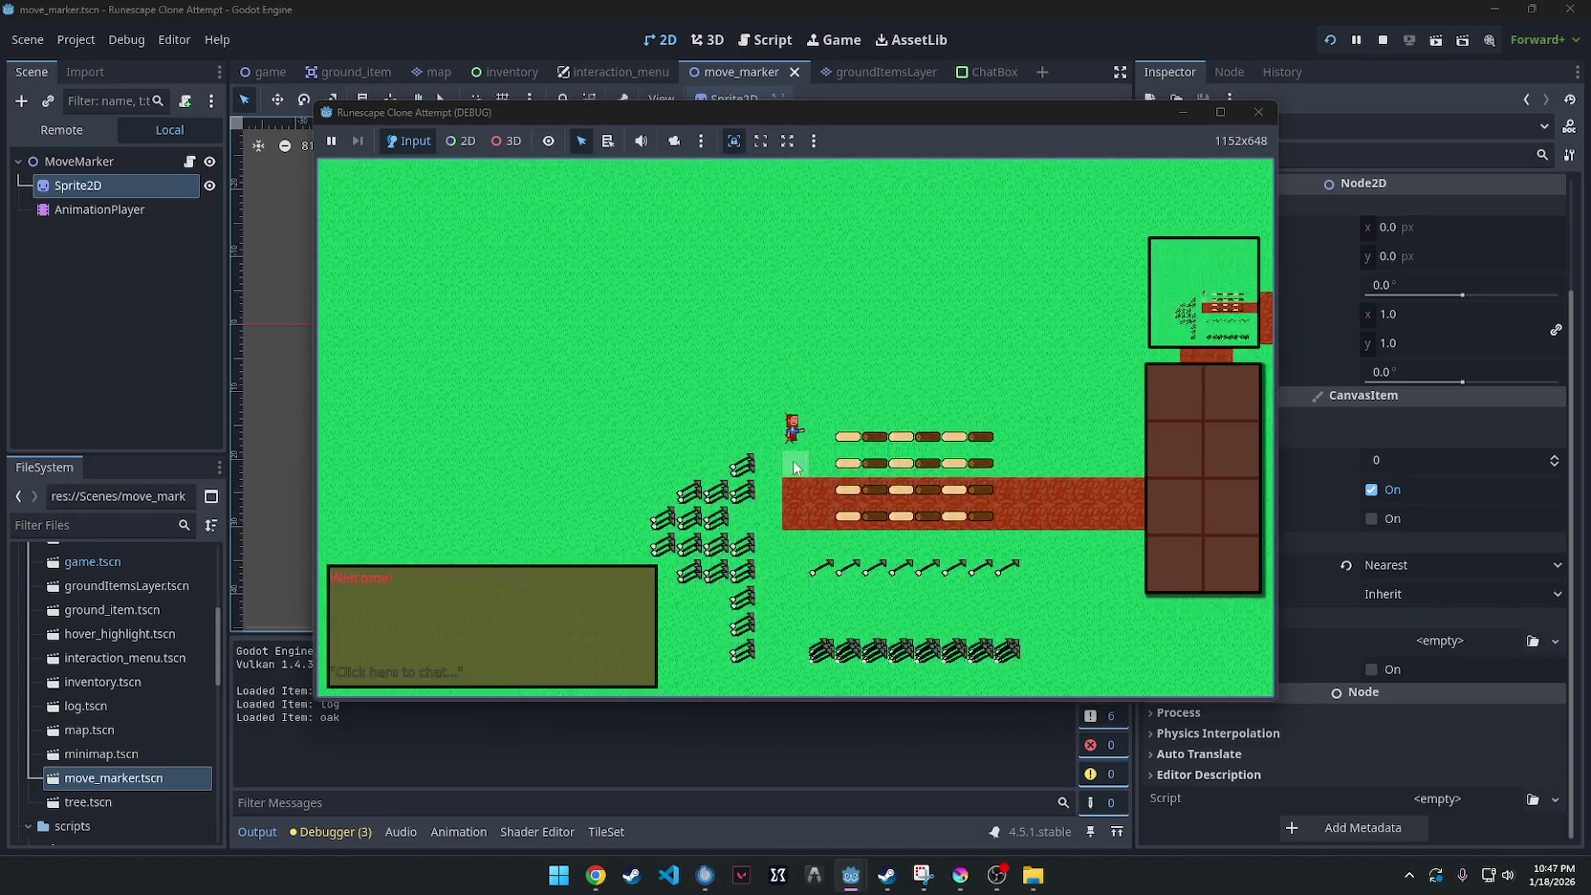
{"action": "left_click", "coordinate": [788, 577]}
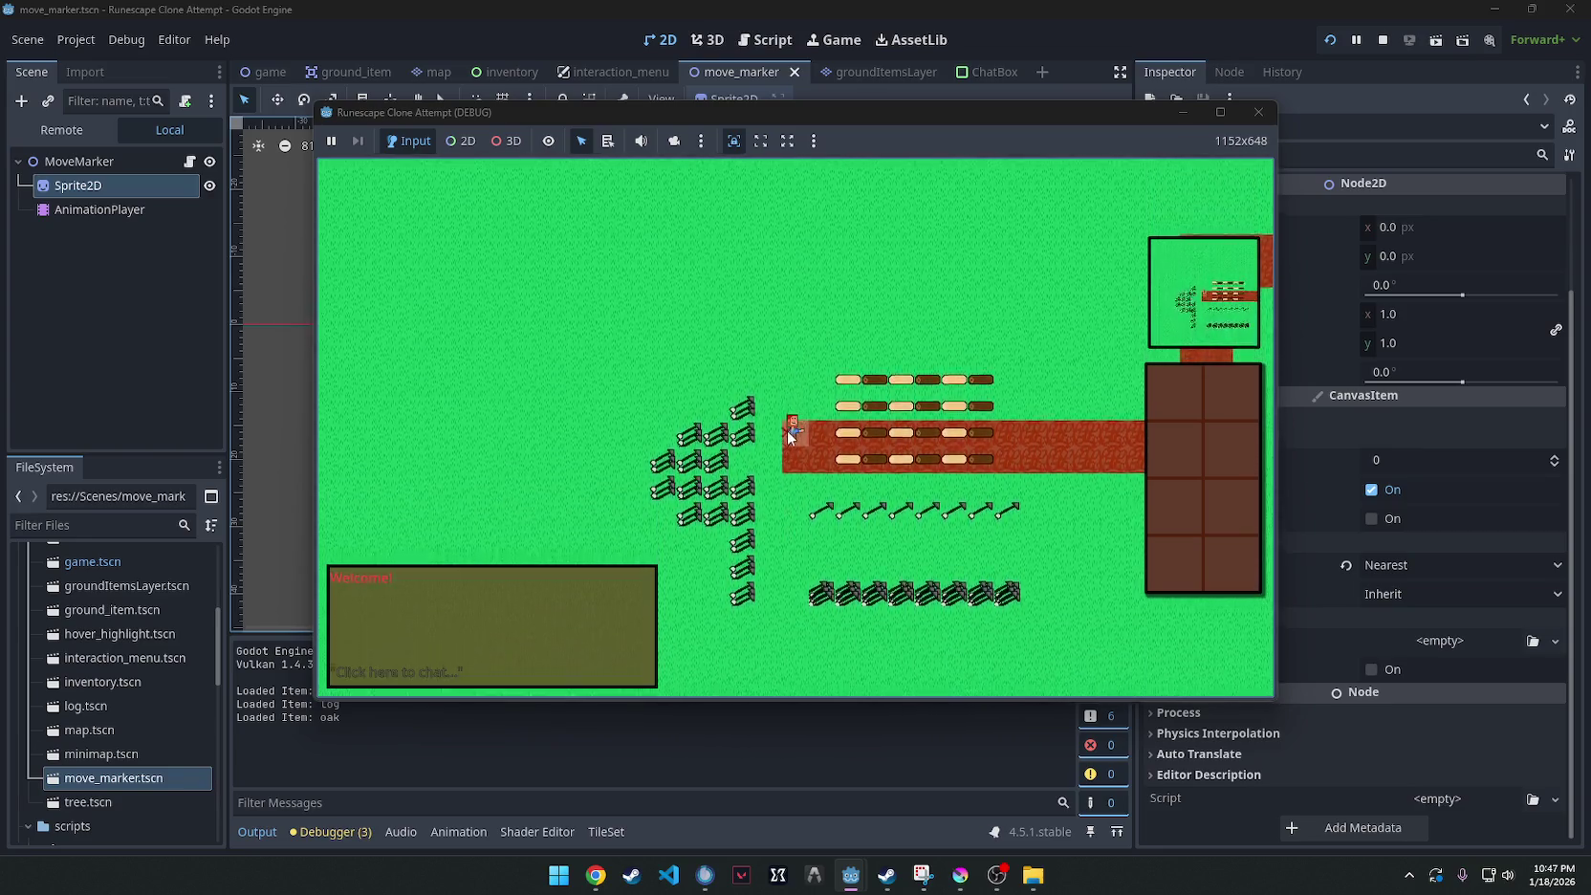
{"action": "left_click", "coordinate": [785, 350]}
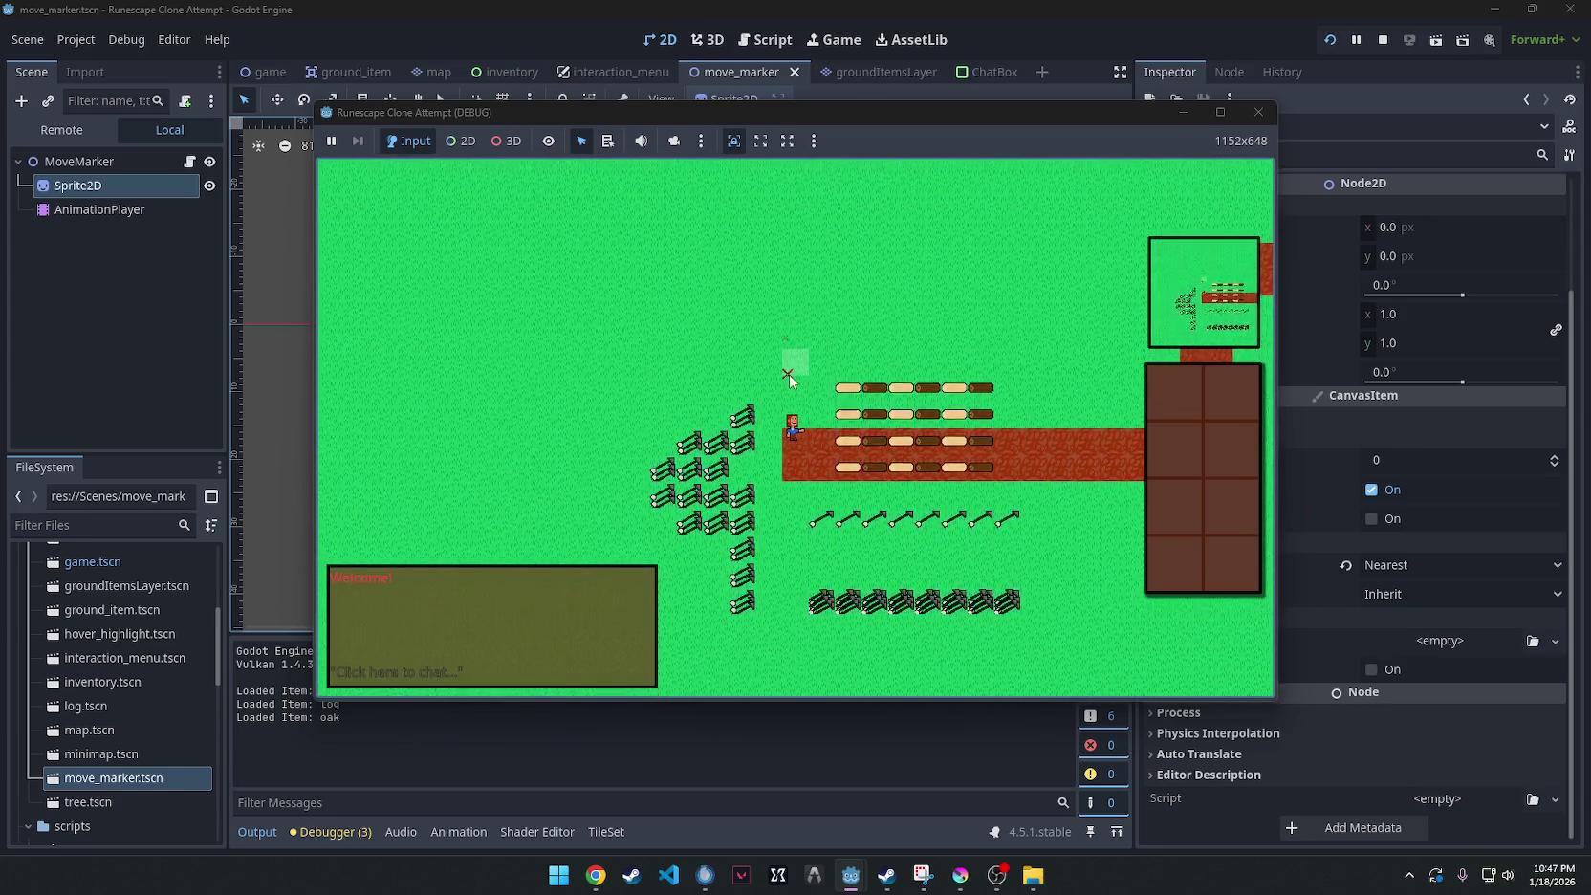
Place markers close around the player, then return to the move_marker scene.
{"action": "scroll", "coordinate": [801, 456], "scroll_direction": "up", "scroll_amount": 3}
{"action": "left_click", "coordinate": [807, 512]}
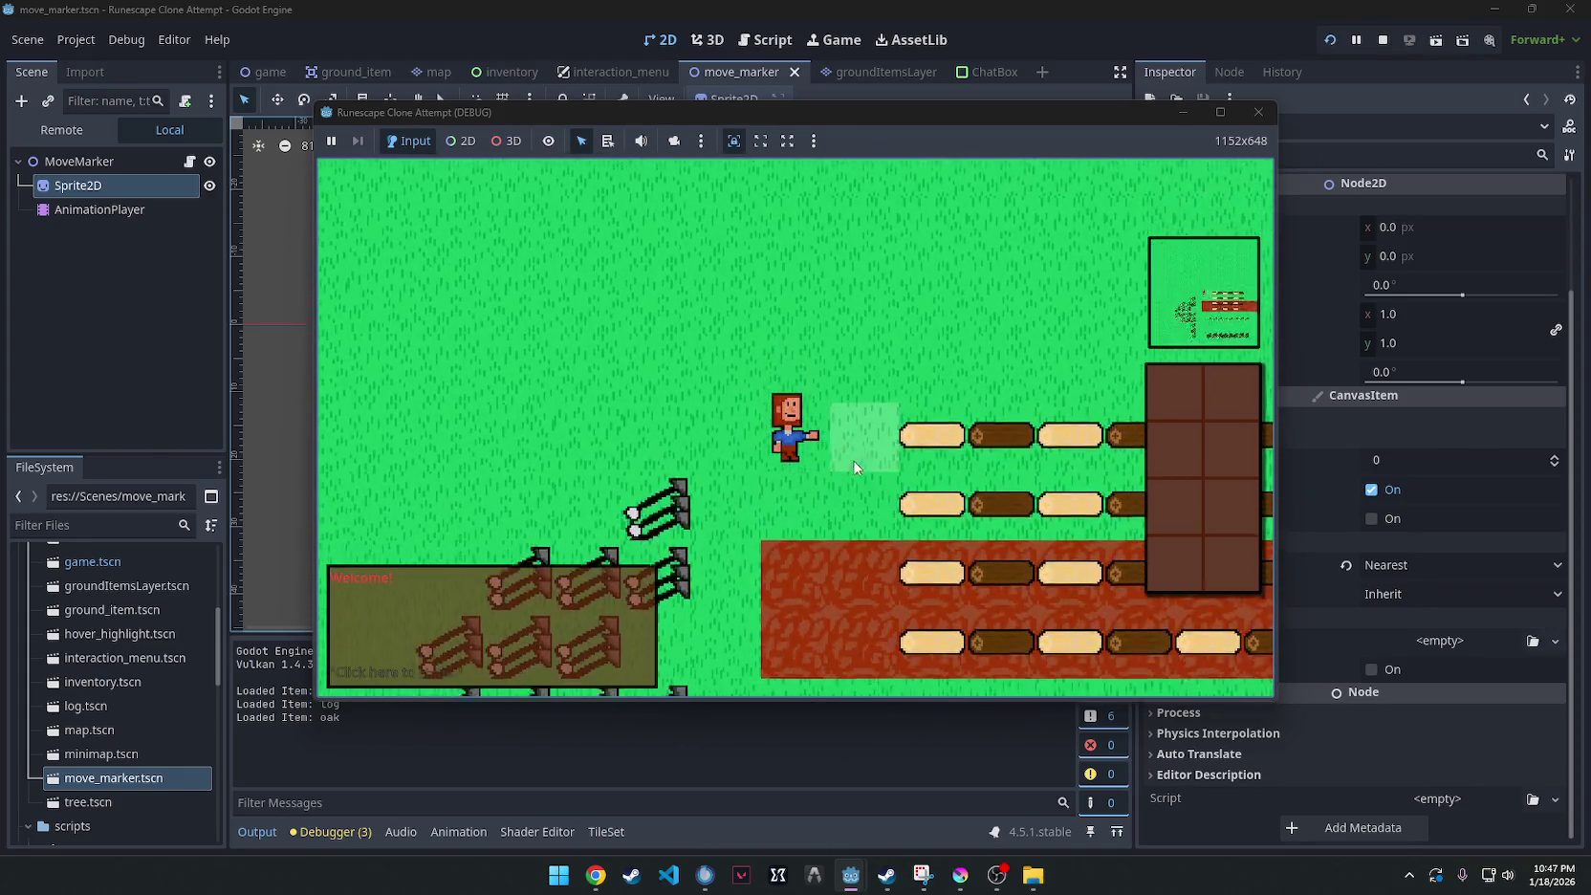
{"action": "left_click", "coordinate": [852, 458]}
{"action": "left_click", "coordinate": [814, 415]}
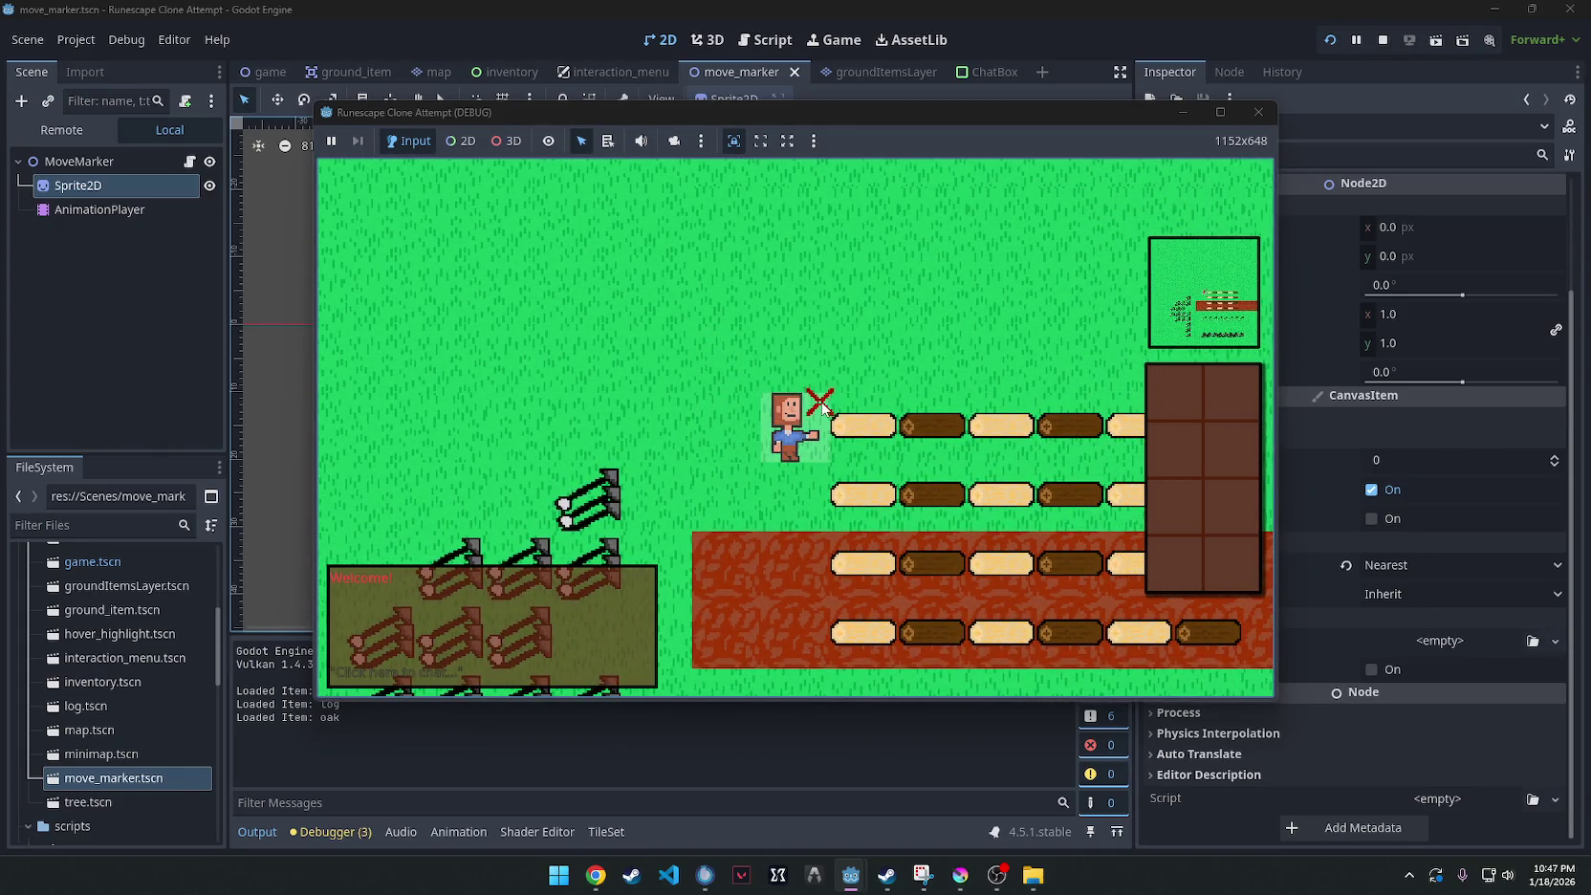
{"action": "left_click", "coordinate": [434, 755]}
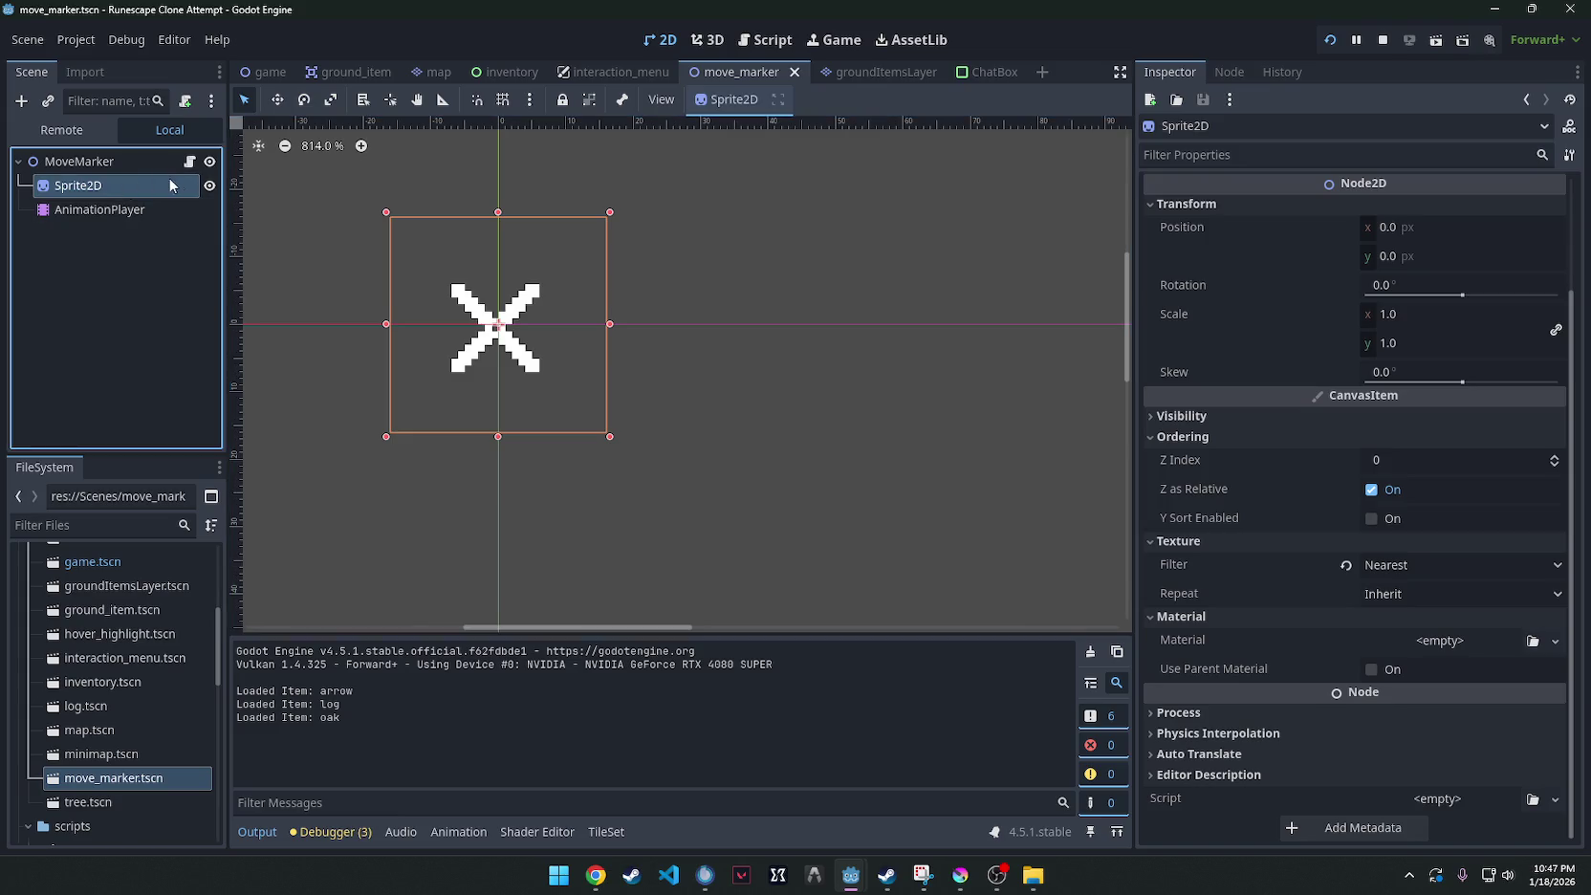
Try lowering the first scale keyframe, undo it, and shrink the marker sprite to 0.77 scale.
{"action": "left_click", "coordinate": [127, 153]}
{"action": "left_click", "coordinate": [124, 181]}
{"action": "left_click", "coordinate": [122, 207]}
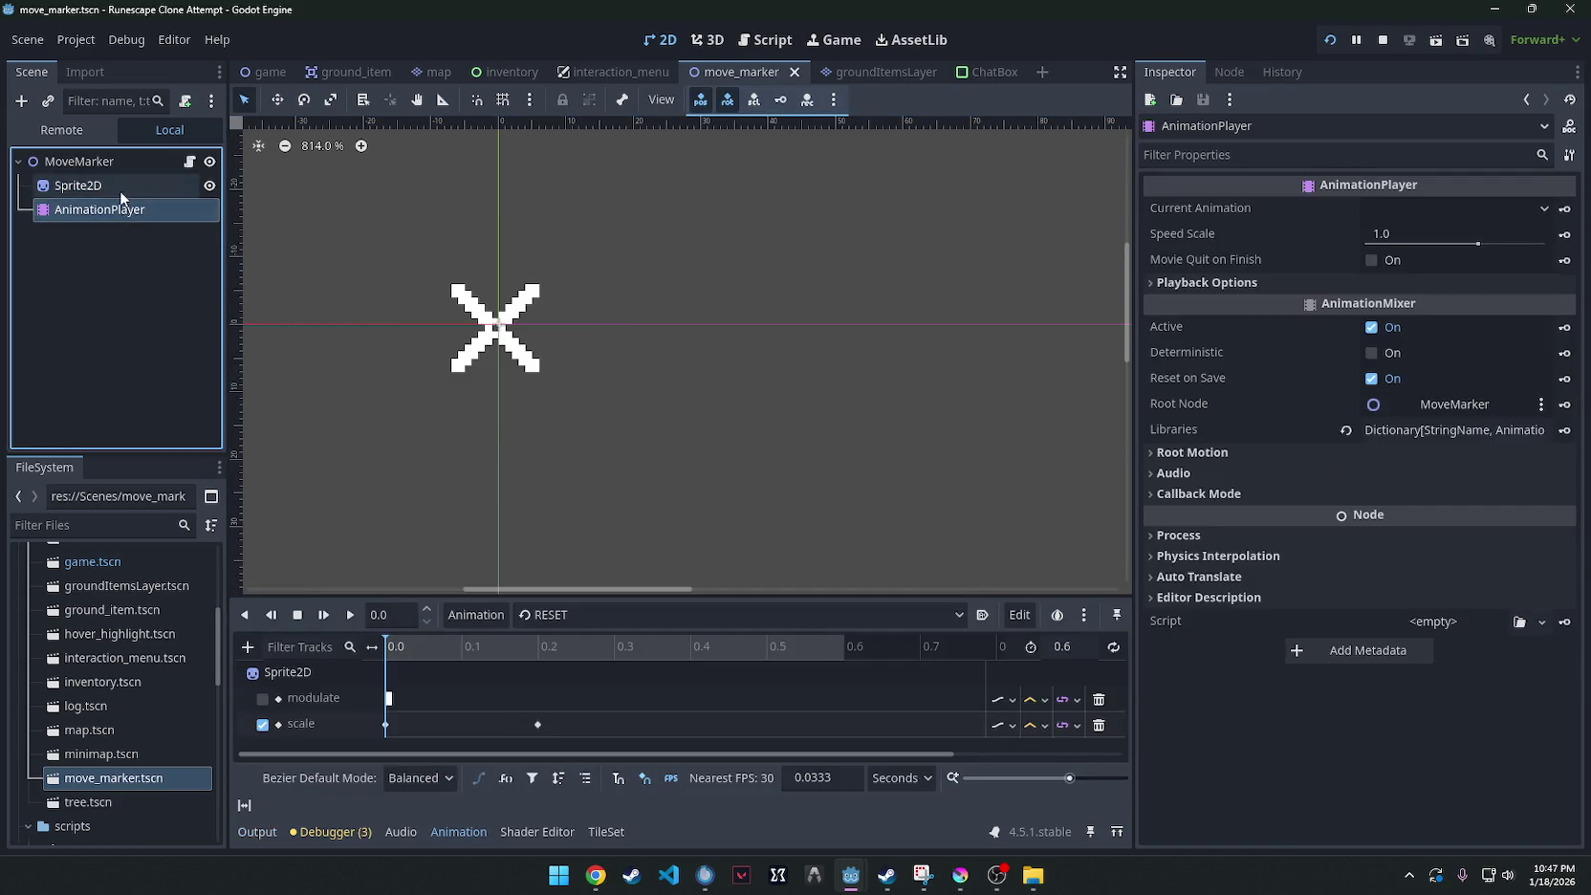
{"action": "left_click", "coordinate": [120, 191]}
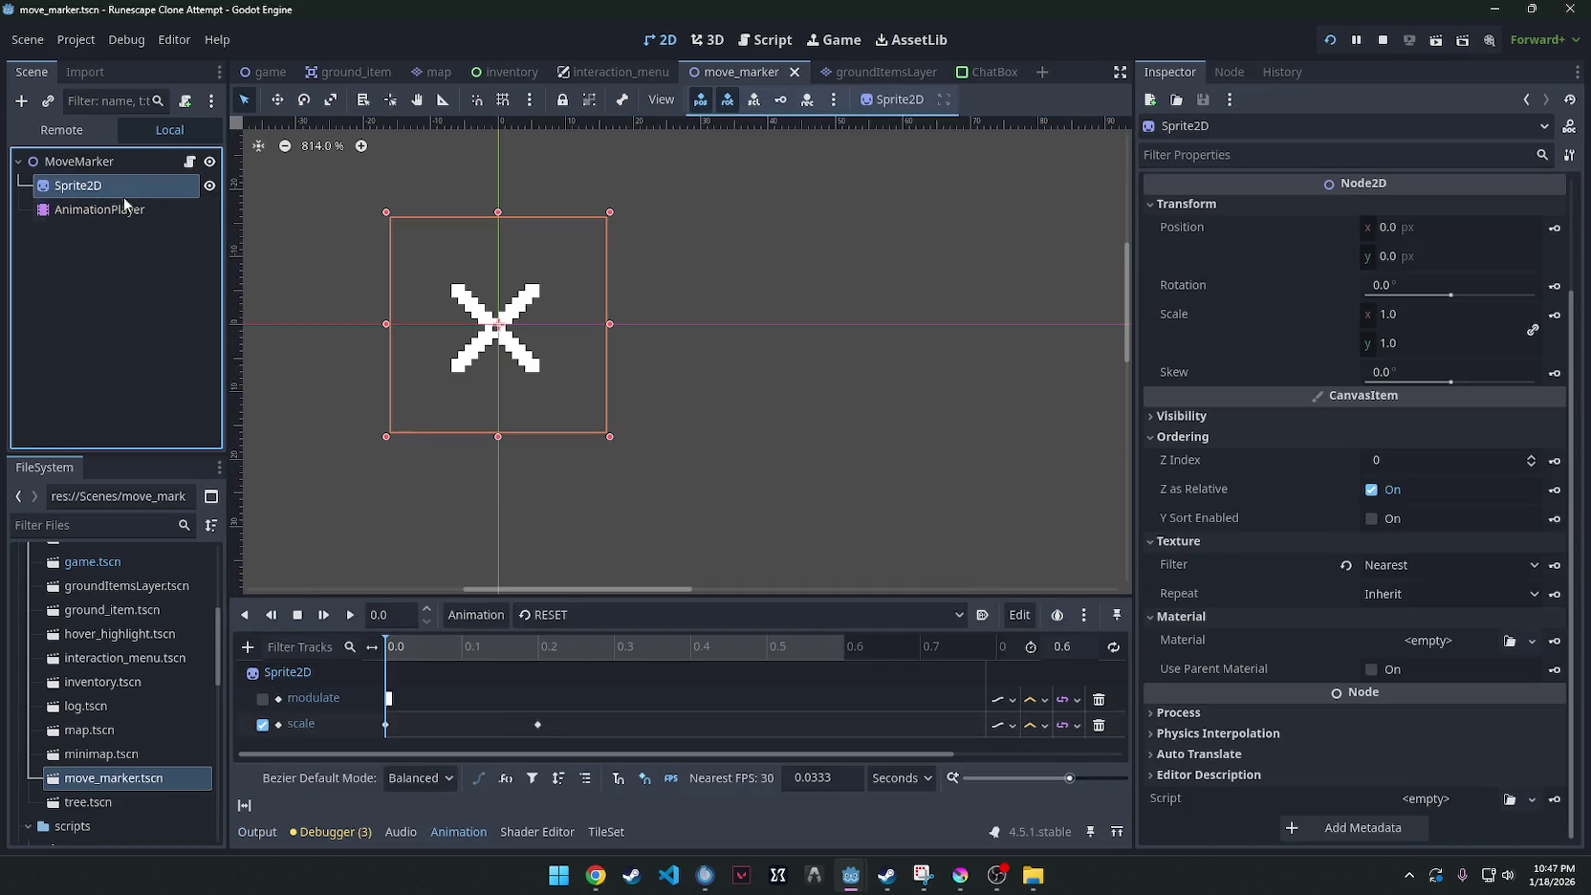
{"action": "left_click", "coordinate": [386, 724]}
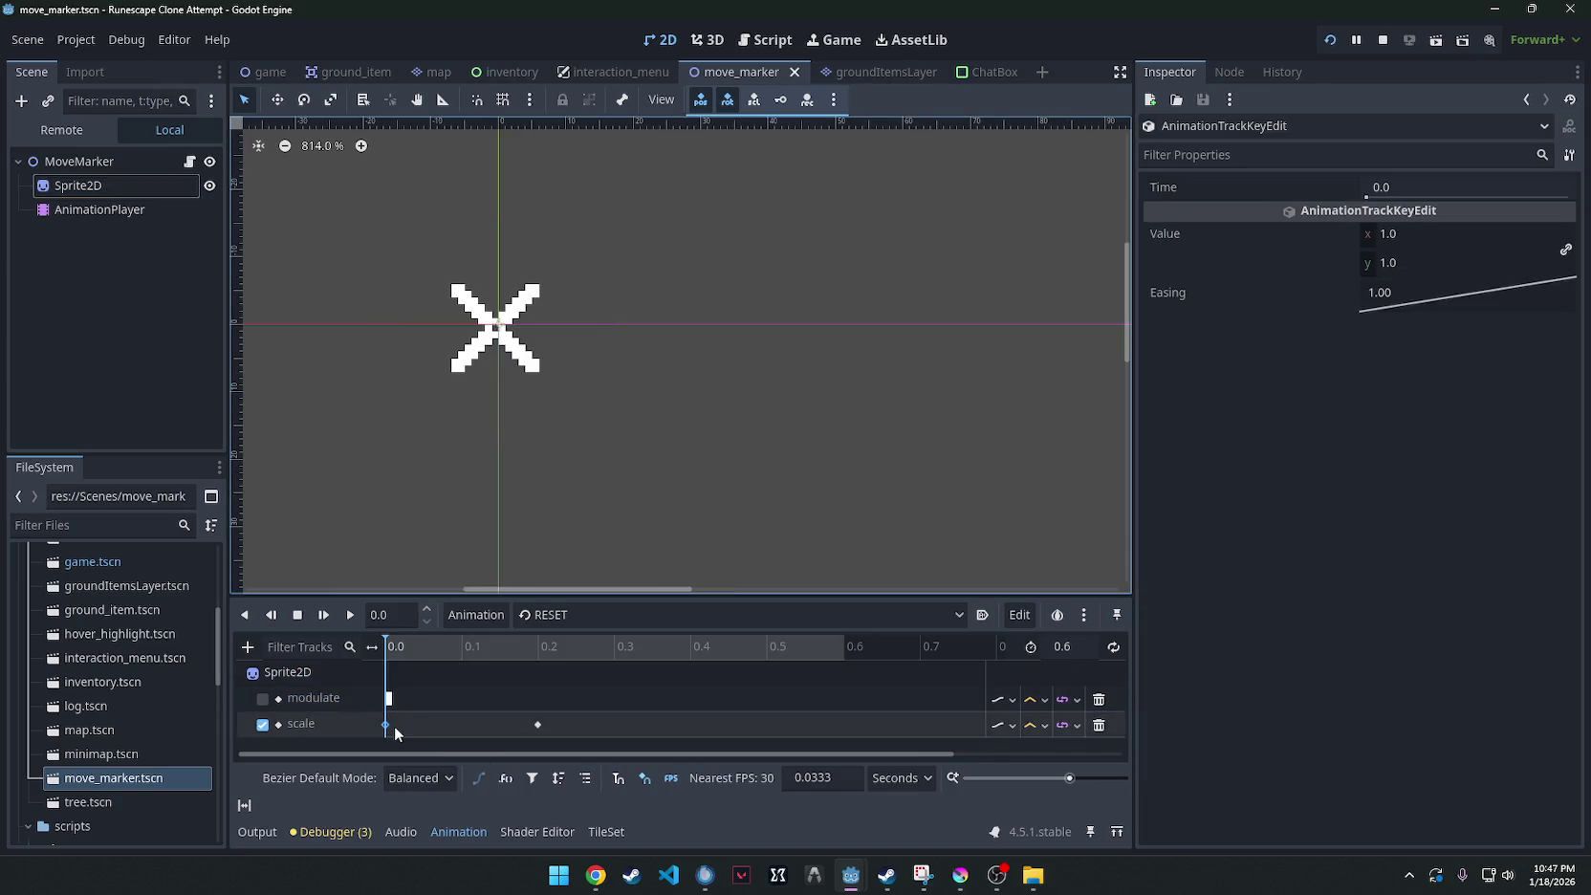
{"action": "left_click_drag", "start_coordinate": [1397, 240], "coordinate": [1381, 239]}
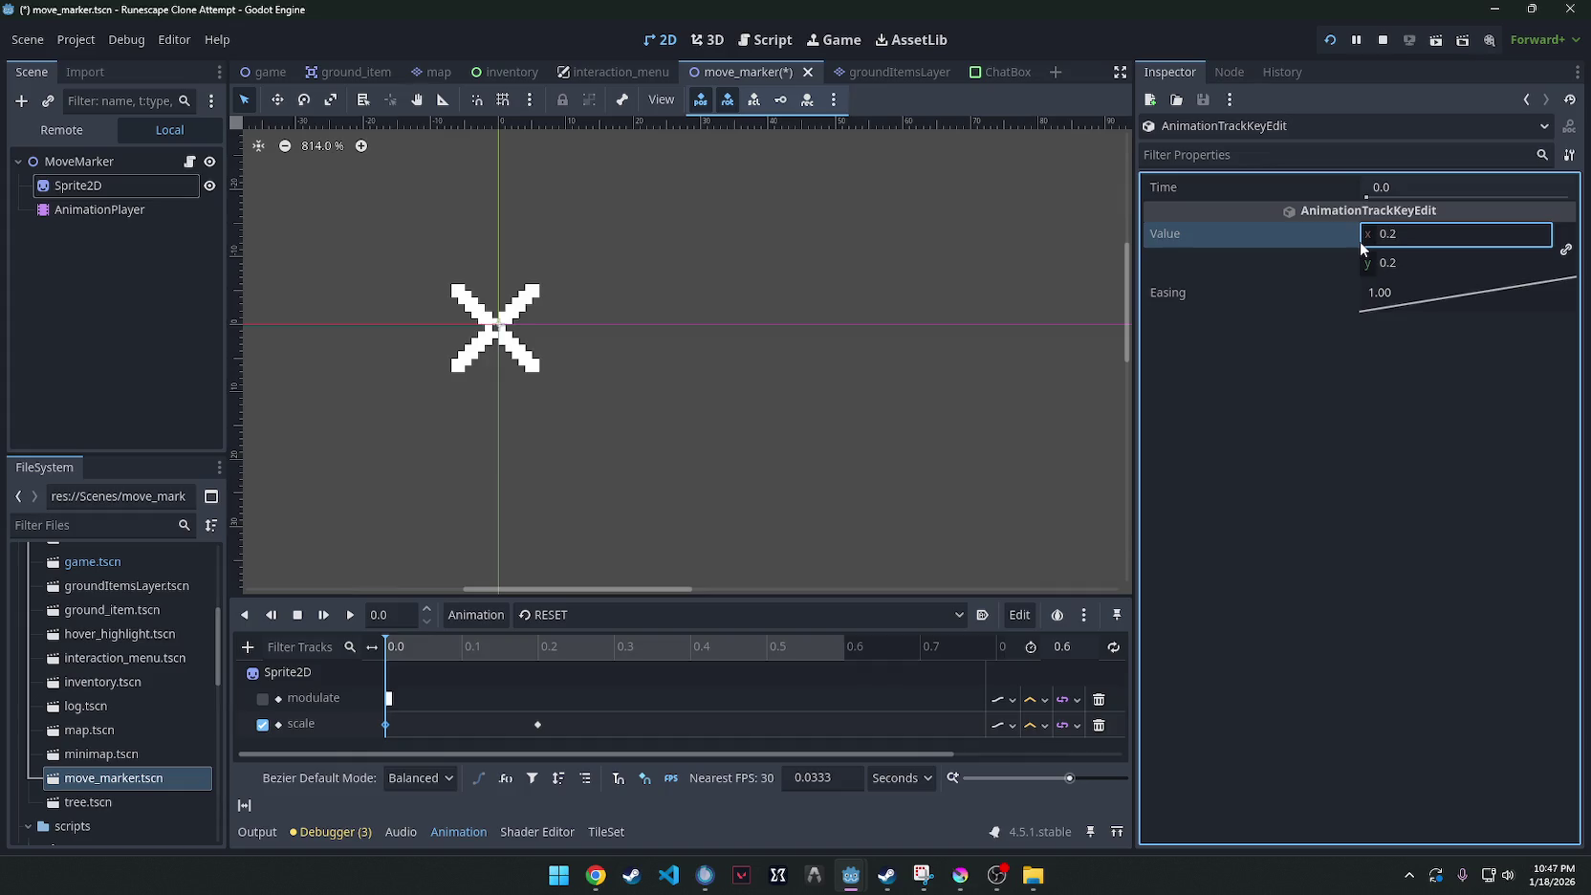
{"action": "key", "text": "ctrl+z"}
{"action": "left_click", "coordinate": [82, 186]}
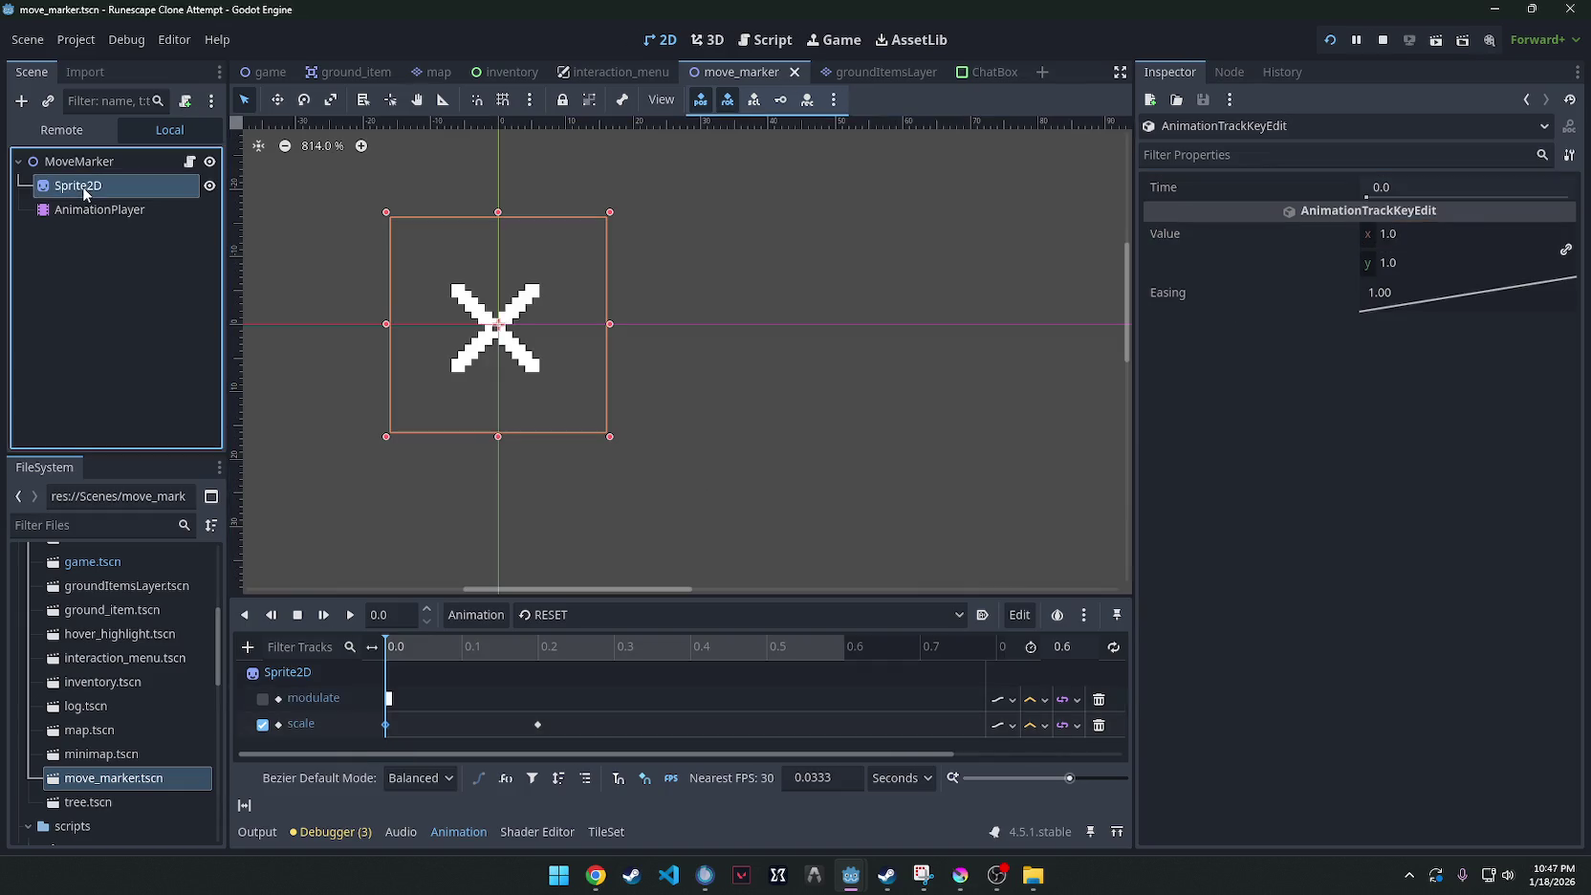
{"action": "mouse_move", "coordinate": [1401, 315]}
{"action": "left_mouse_down"}
{"action": "mouse_move", "coordinate": [1356, 315]}
{"action": "mouse_move", "coordinate": [1436, 317]}
{"action": "left_mouse_up"}
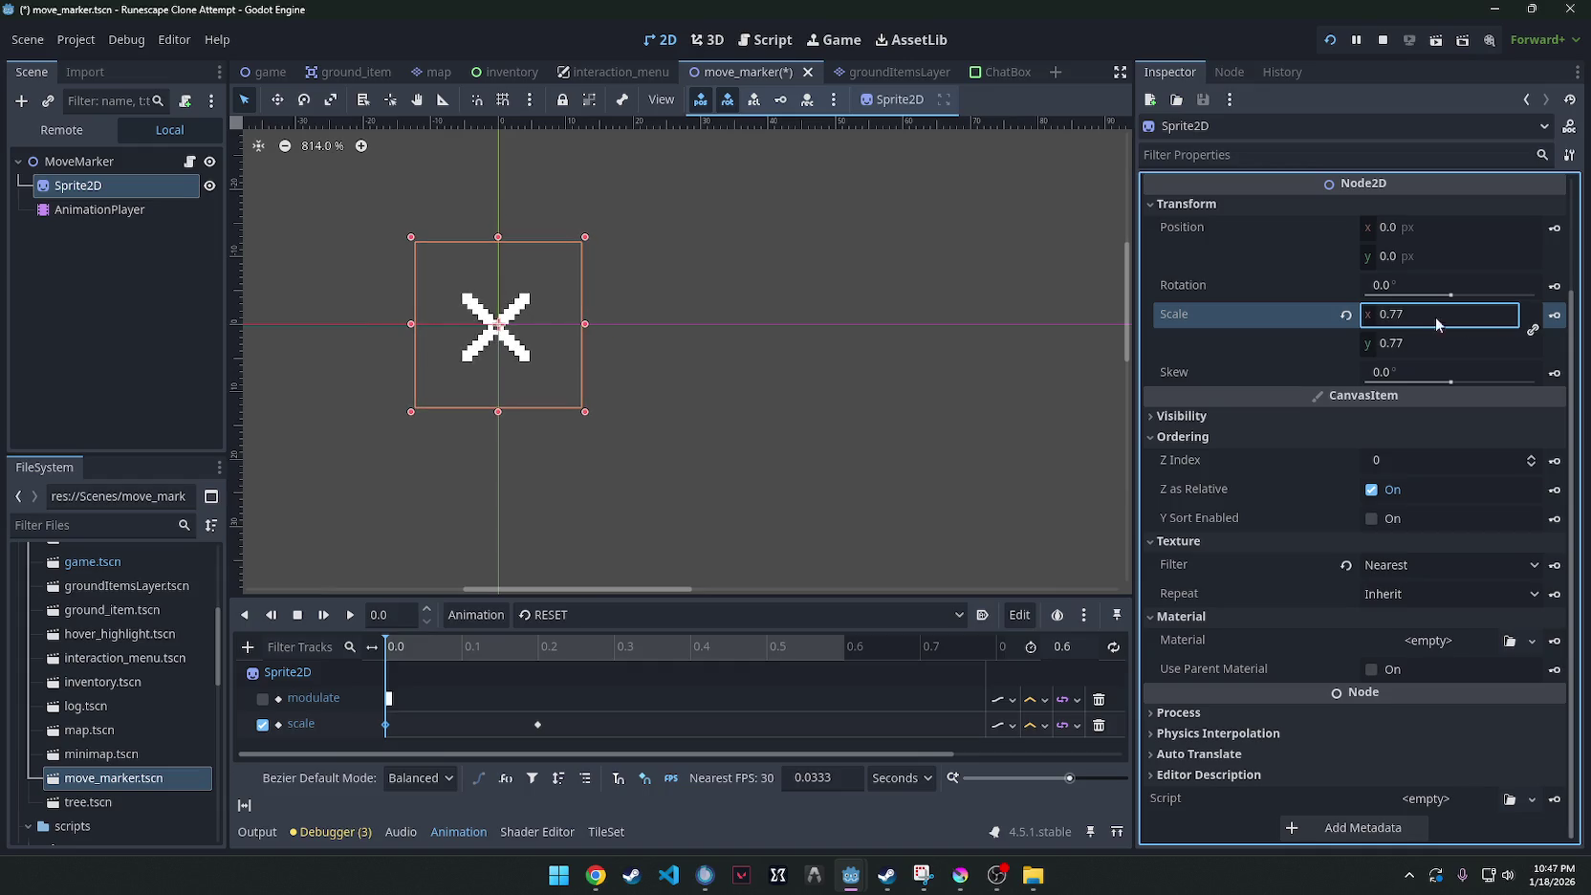
Preview the marker's scale animation, then delete the scale keyframe at 0.2 s.
{"action": "left_click", "coordinate": [536, 723]}
{"action": "left_click", "coordinate": [104, 184]}
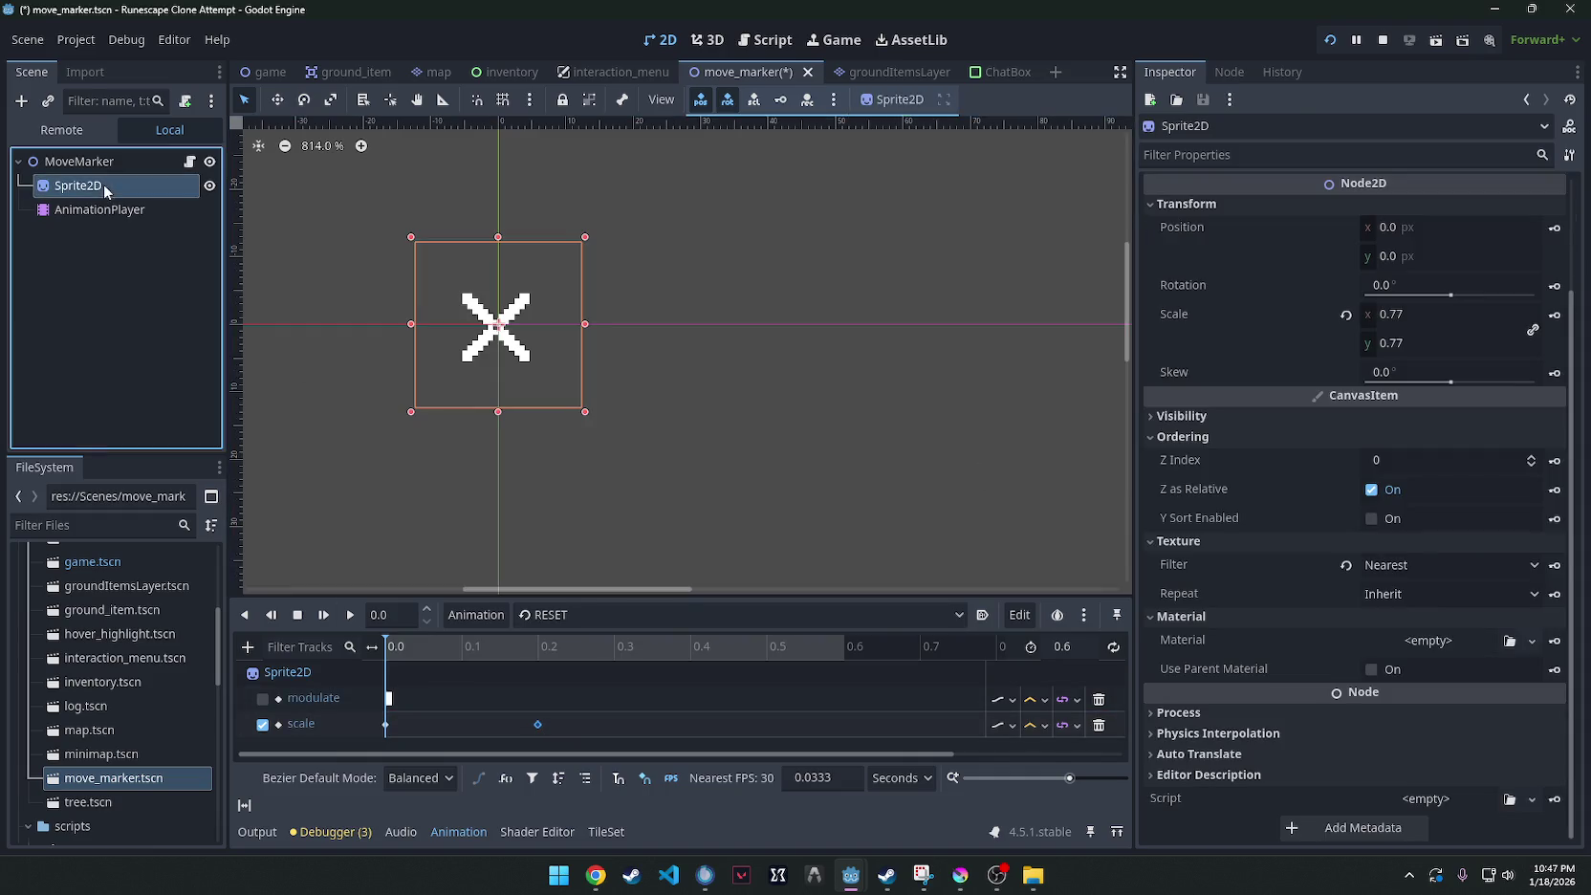
{"action": "left_click", "coordinate": [389, 653]}
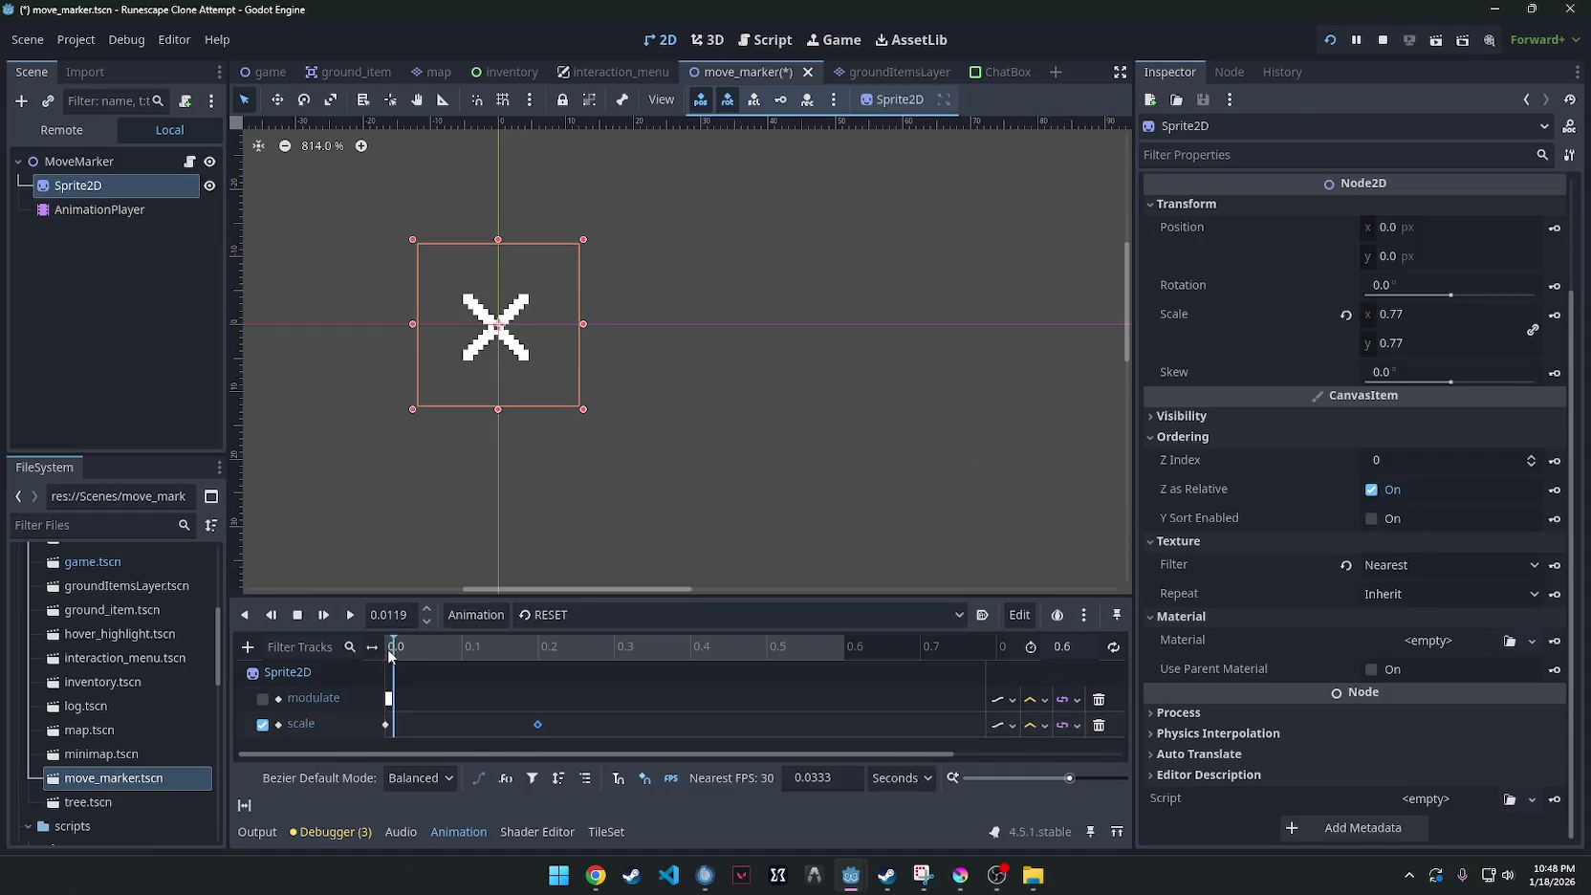
{"action": "mouse_move", "coordinate": [390, 654]}
{"action": "left_mouse_down"}
{"action": "mouse_move", "coordinate": [688, 650]}
{"action": "mouse_move", "coordinate": [541, 671]}
{"action": "left_mouse_up"}
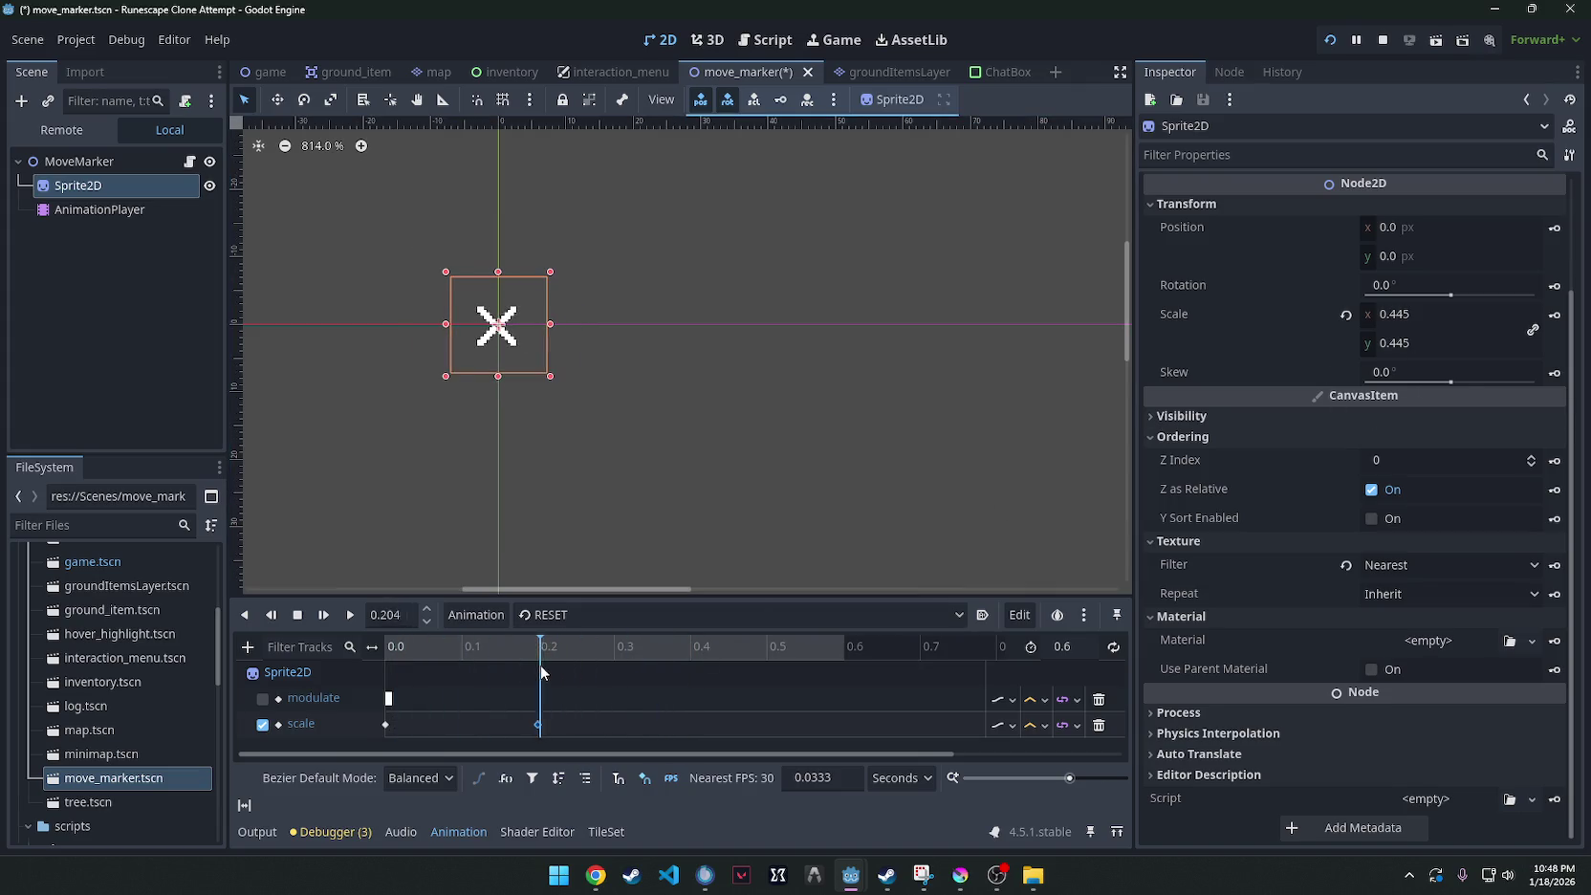
{"action": "left_click", "coordinate": [538, 723]}
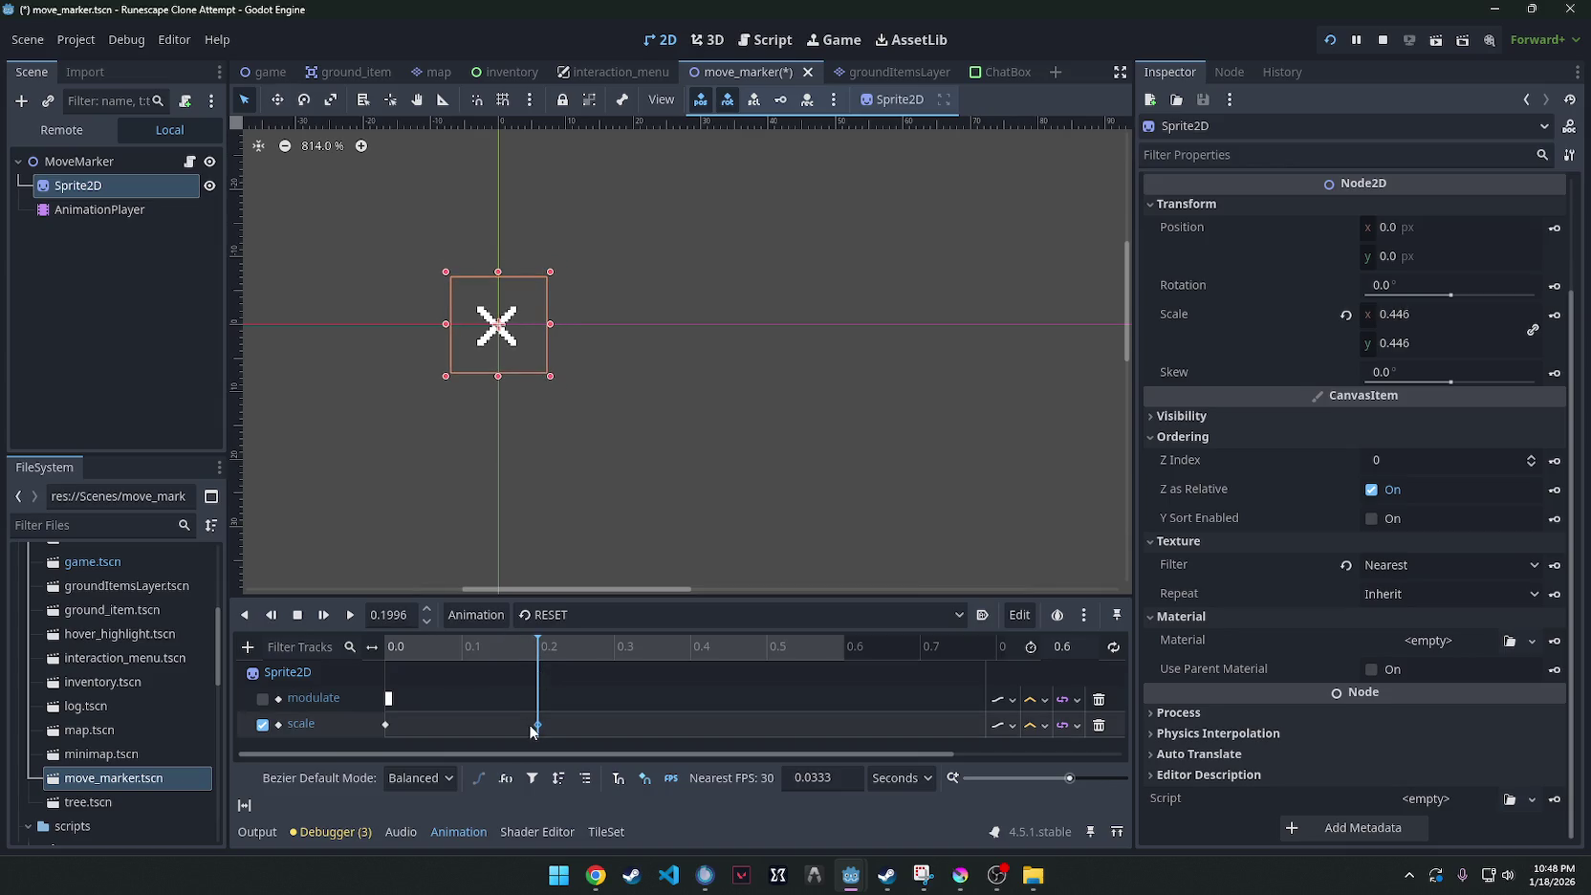
{"action": "right_click", "coordinate": [538, 724]}
{"action": "left_click", "coordinate": [598, 842]}
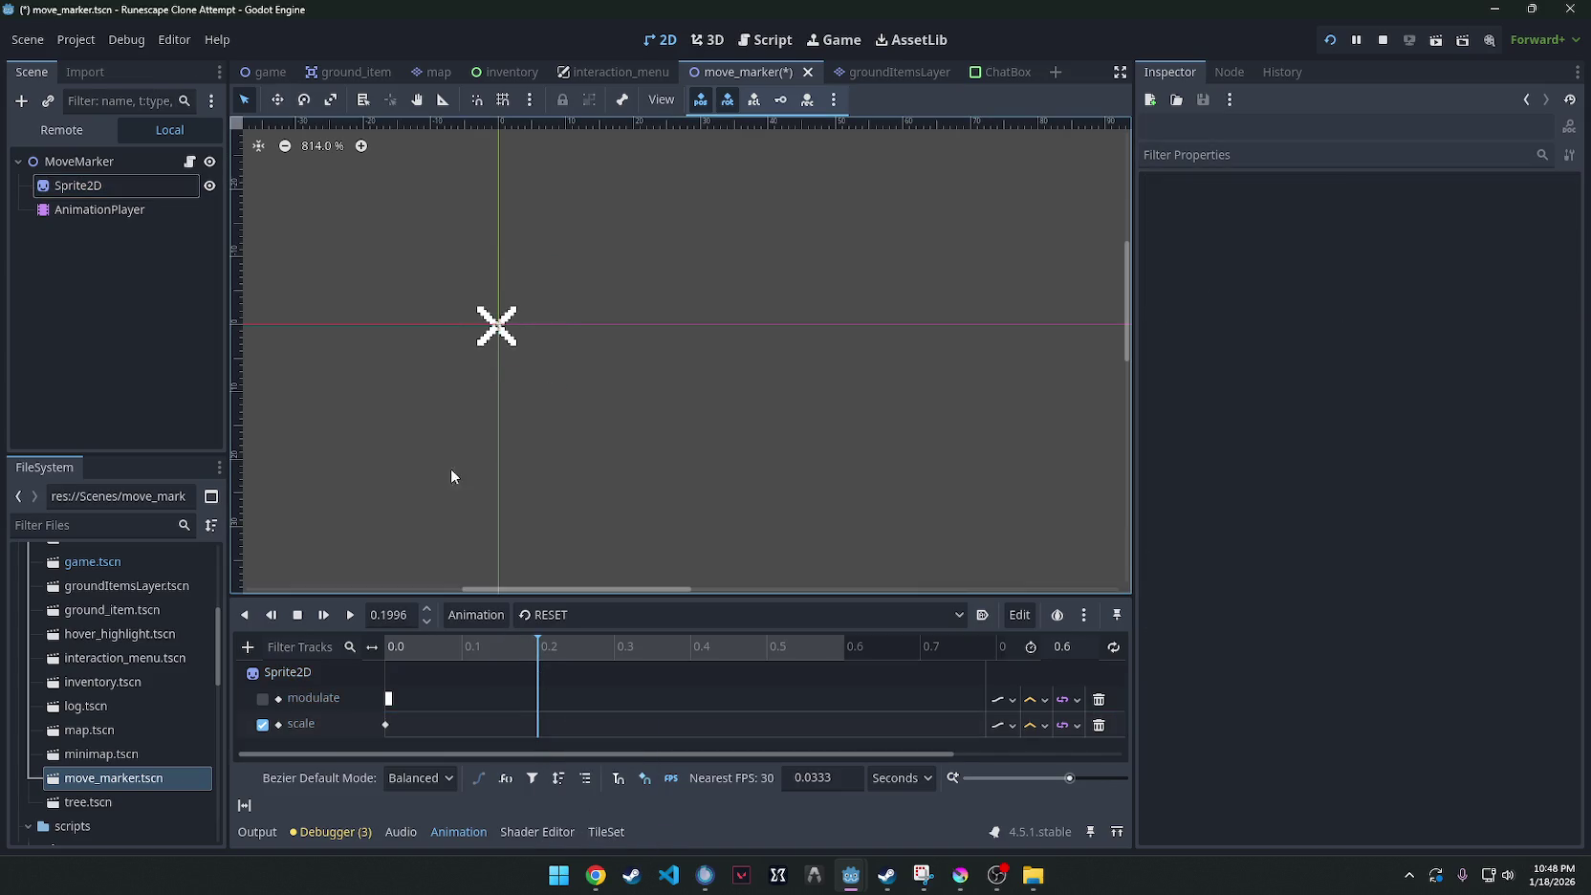
At 0.6 s, set the Sprite2D scale to 0.16, then save and relaunch the game.
{"action": "left_click_drag", "start_coordinate": [621, 646], "coordinate": [847, 648]}
{"action": "left_click", "coordinate": [114, 186]}
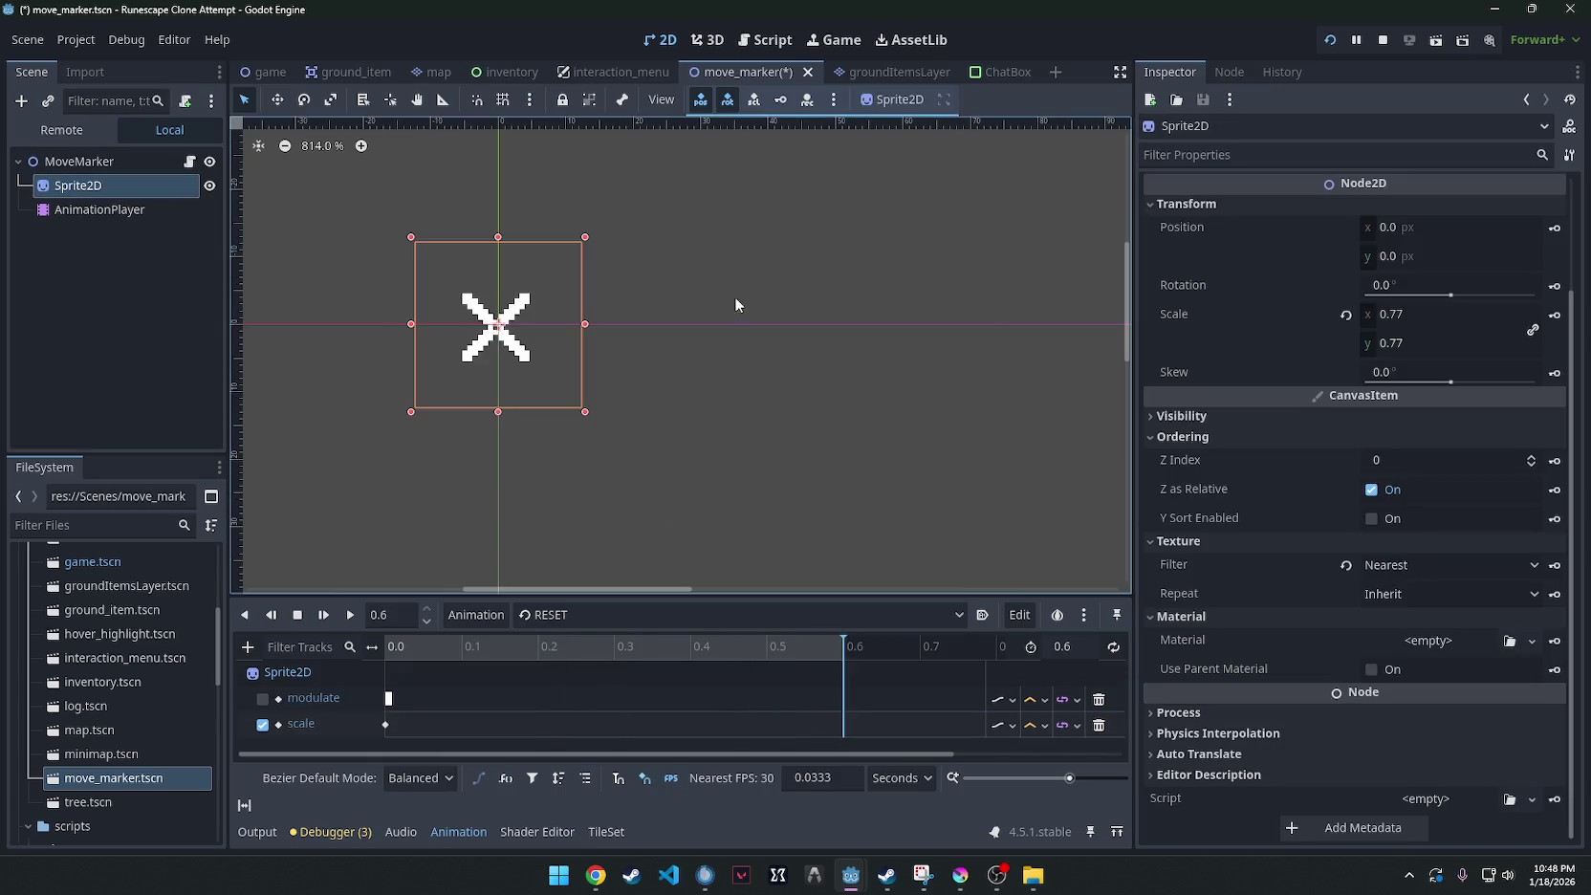
{"action": "left_click_drag", "start_coordinate": [1419, 325], "coordinate": [1318, 325]}
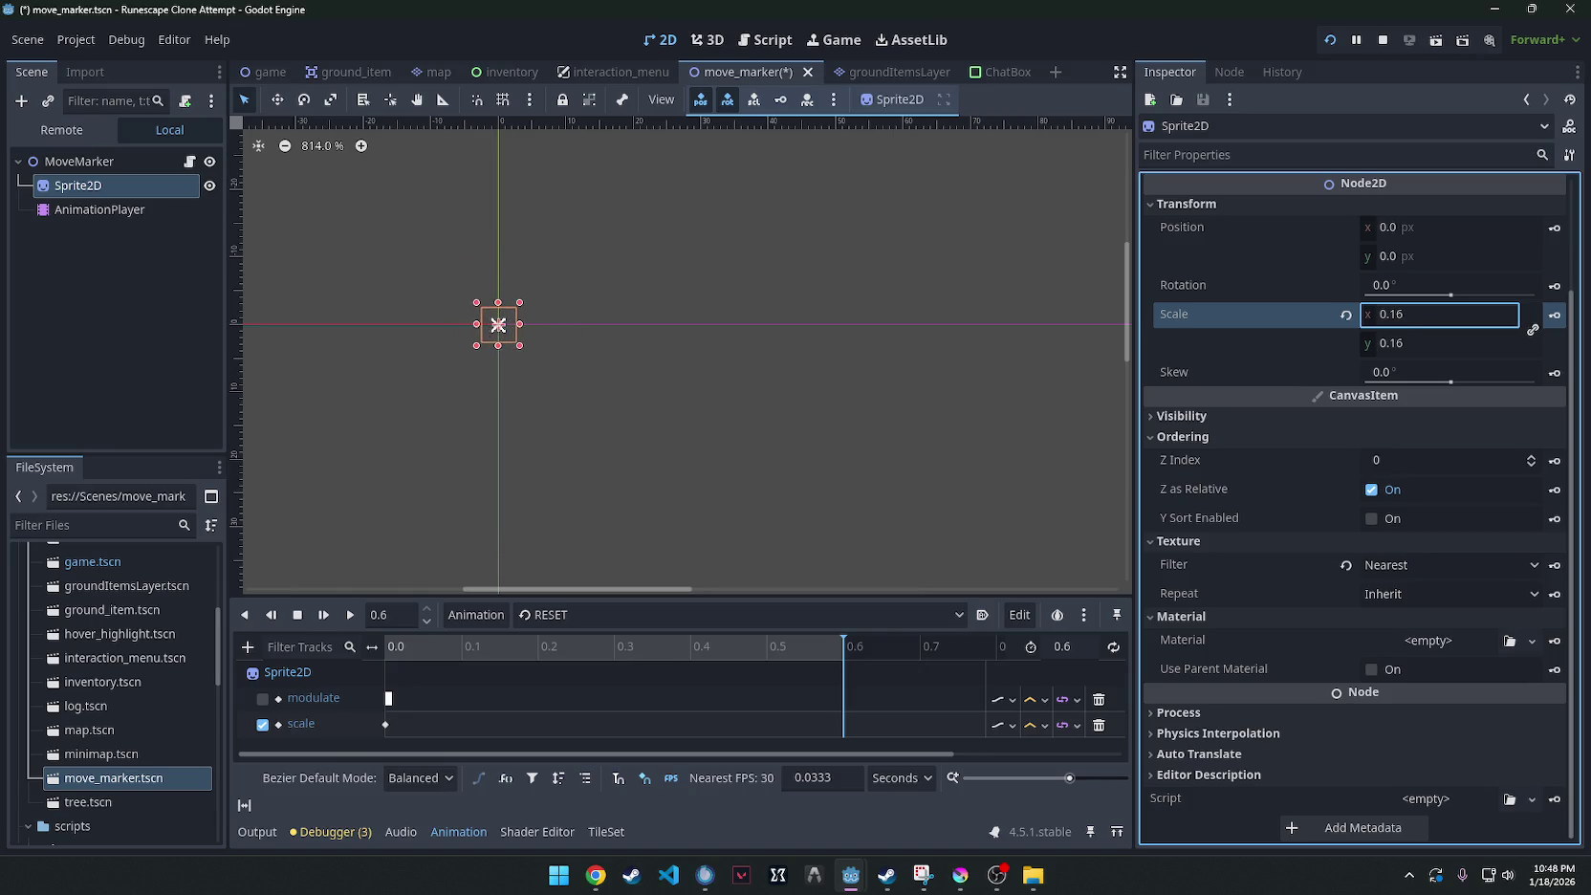
{"action": "left_click", "coordinate": [799, 347]}
{"action": "key", "text": "F5"}
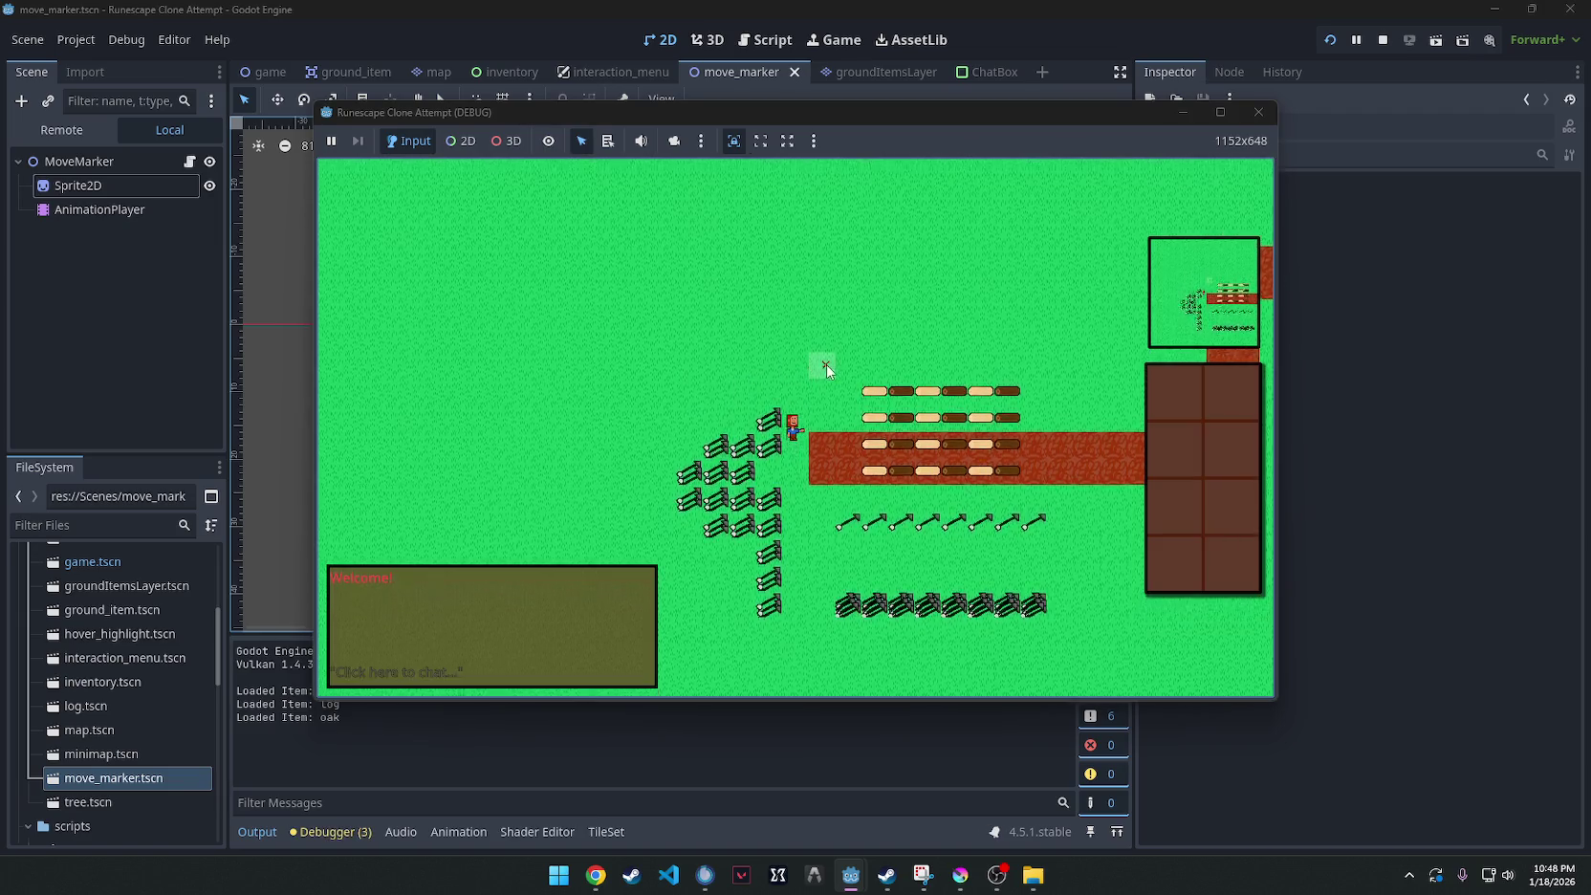
Walk the player to several tiles to check the click marker in game.
{"action": "left_click", "coordinate": [818, 418]}
{"action": "scroll", "coordinate": [817, 419], "scroll_direction": "up", "scroll_amount": 5}
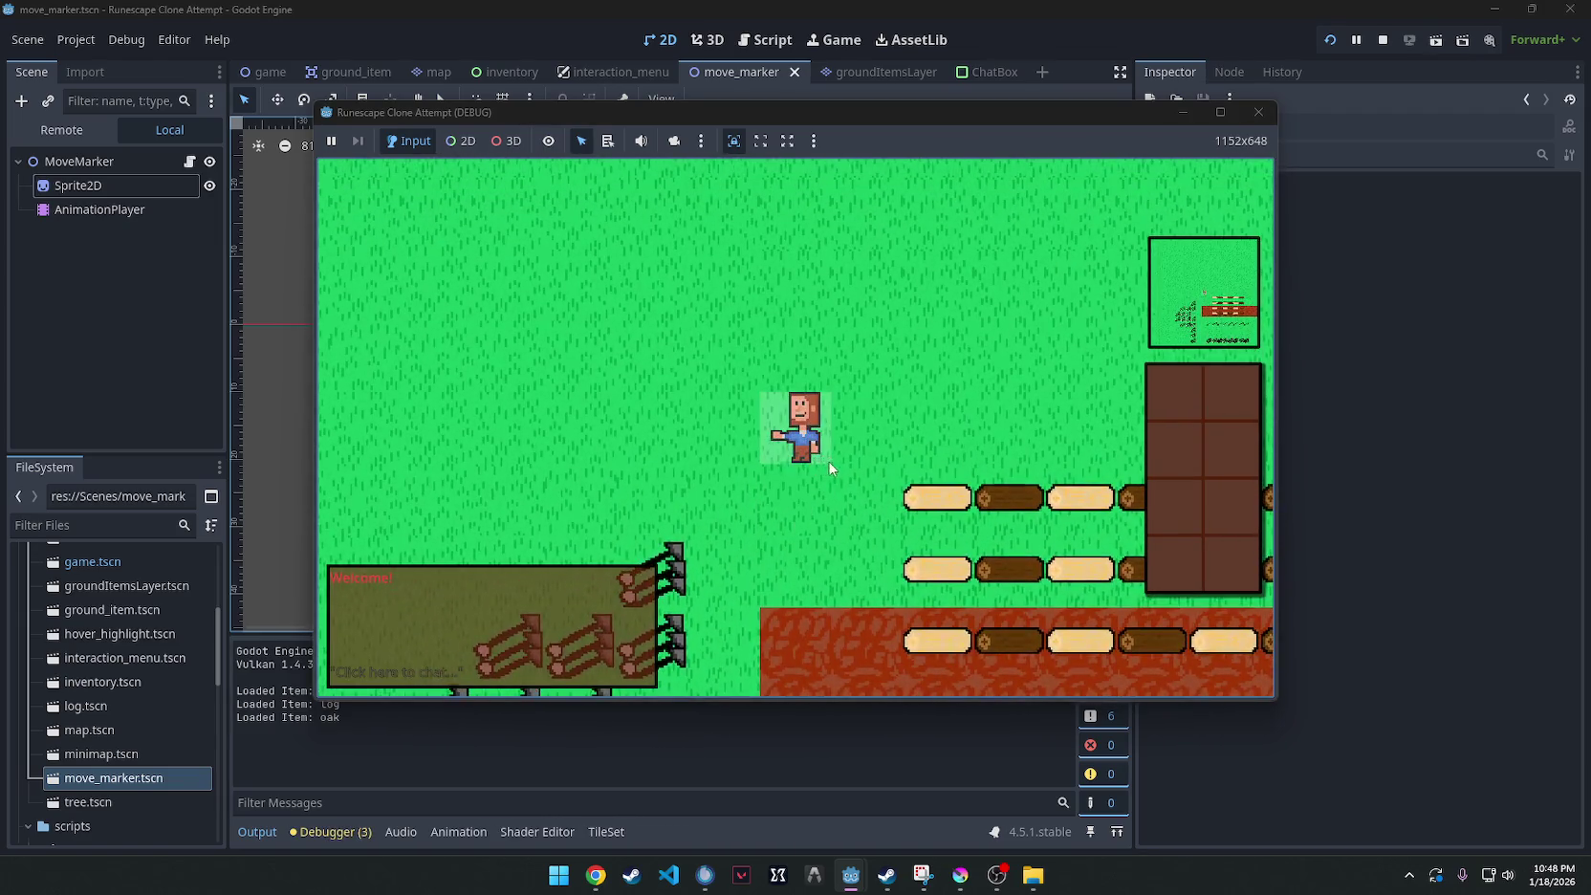
{"action": "left_click", "coordinate": [813, 355]}
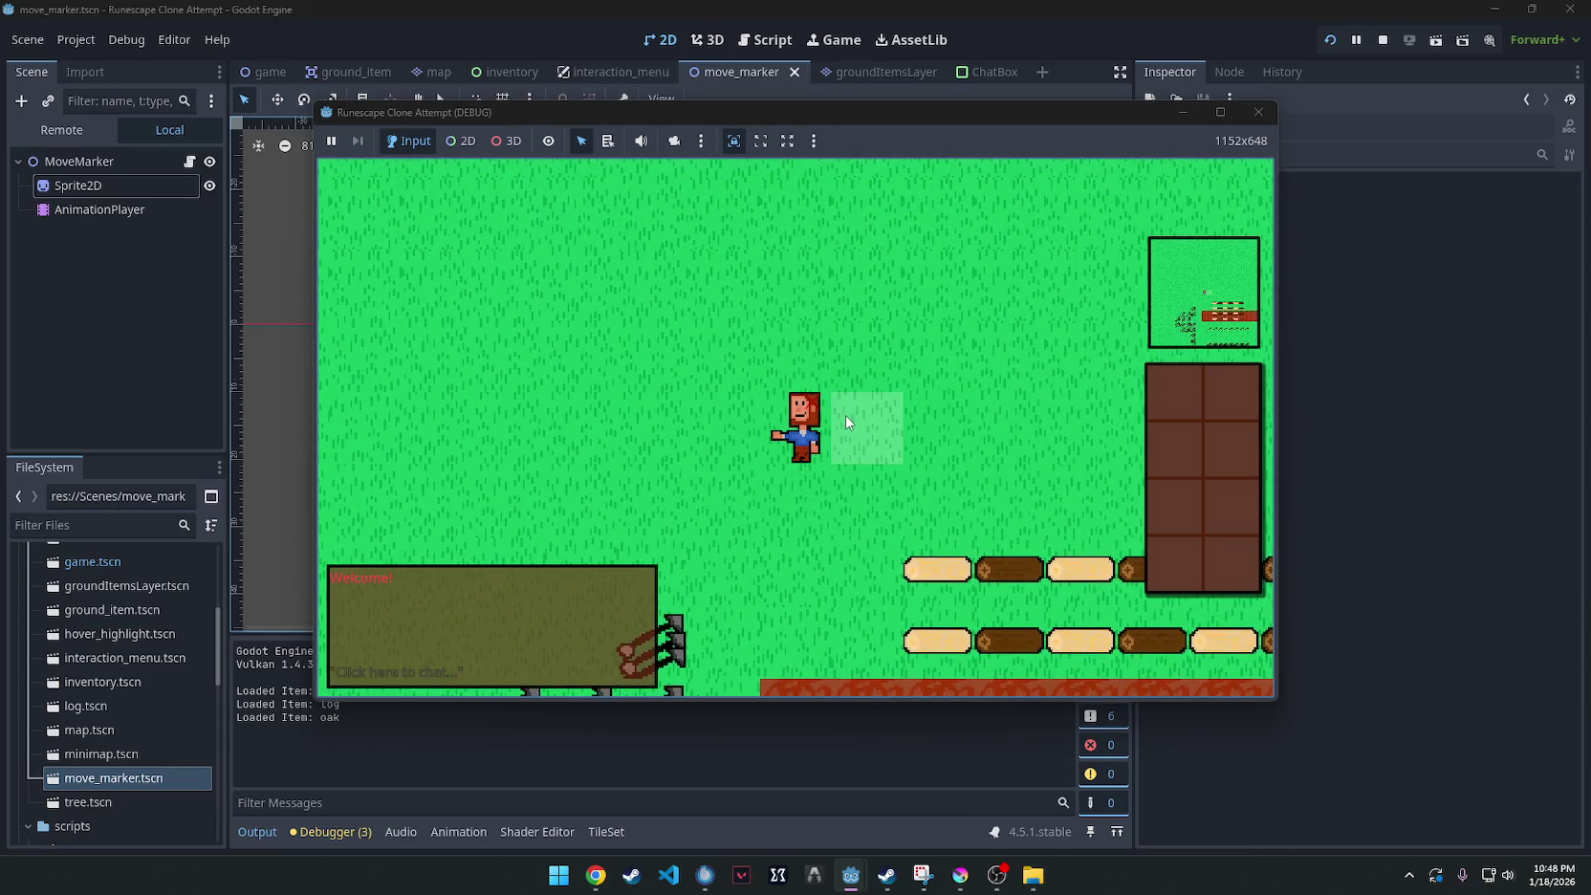
{"action": "left_click", "coordinate": [875, 405]}
{"action": "scroll", "coordinate": [105, 684], "scroll_direction": "down", "scroll_amount": 5}
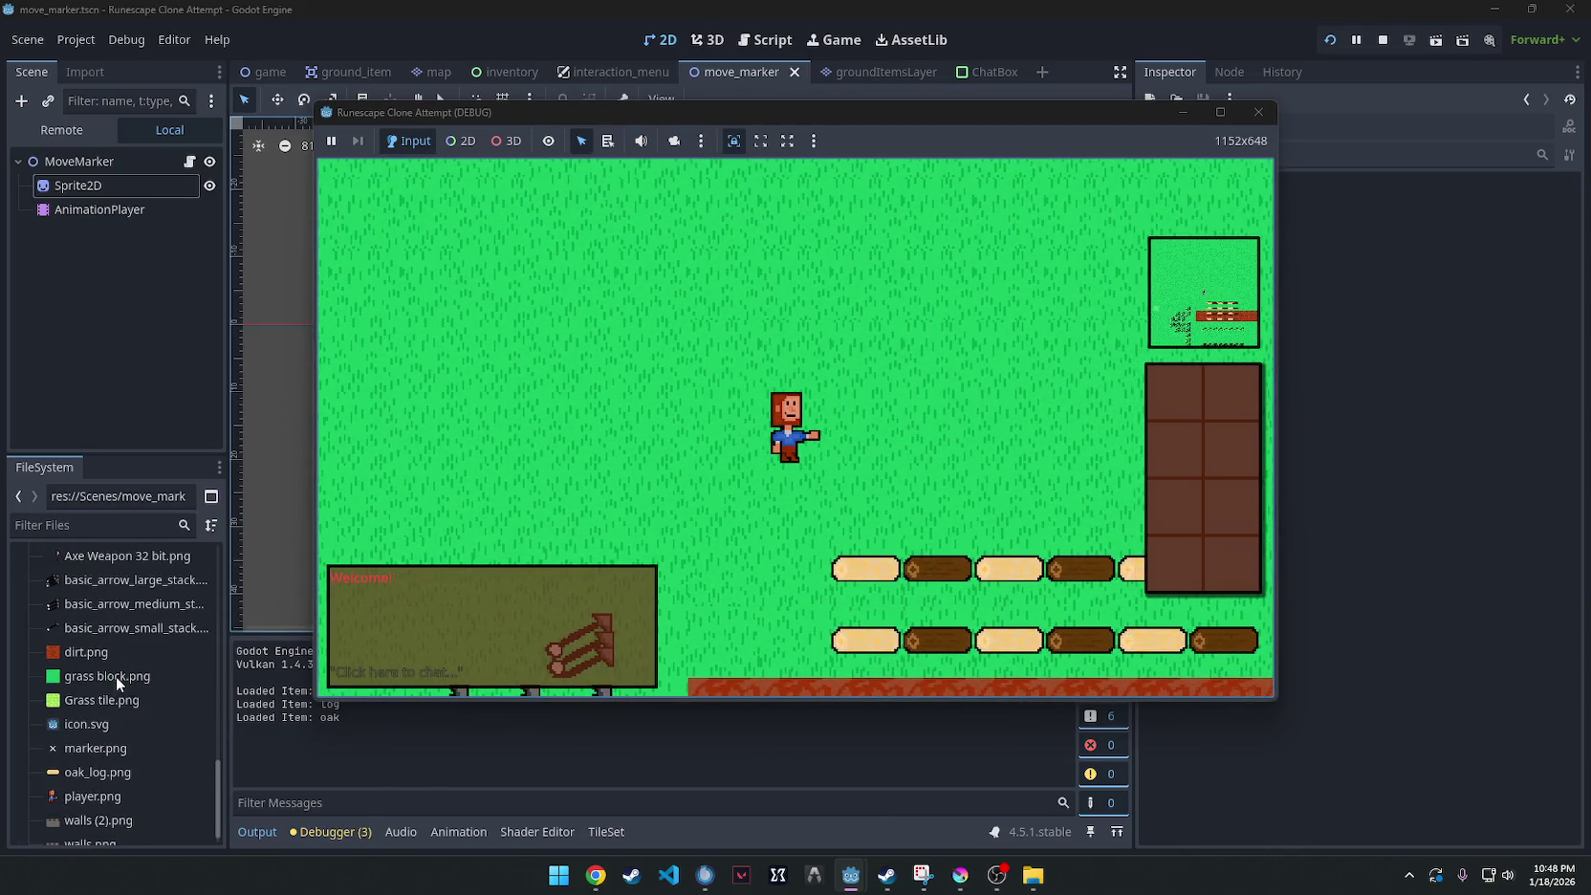
Back in the editor, view marker.png, select MoveMarker, and open the main game scene.
{"action": "left_click", "coordinate": [76, 728]}
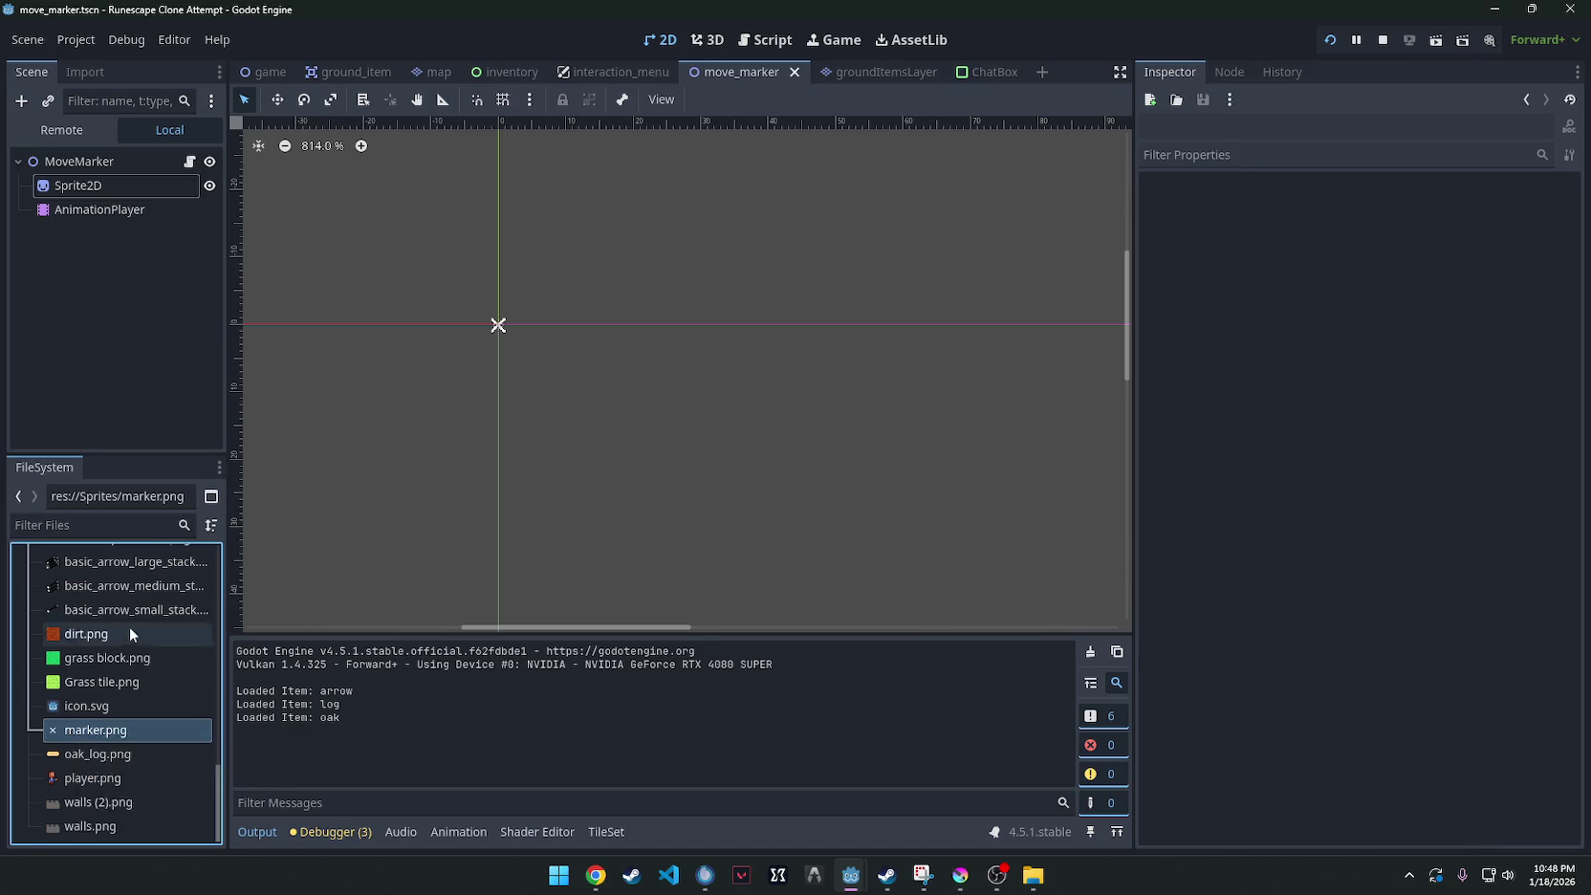
{"action": "scroll", "coordinate": [129, 626], "scroll_direction": "up", "scroll_amount": 5}
{"action": "left_click", "coordinate": [102, 166]}
{"action": "left_click", "coordinate": [256, 74]}
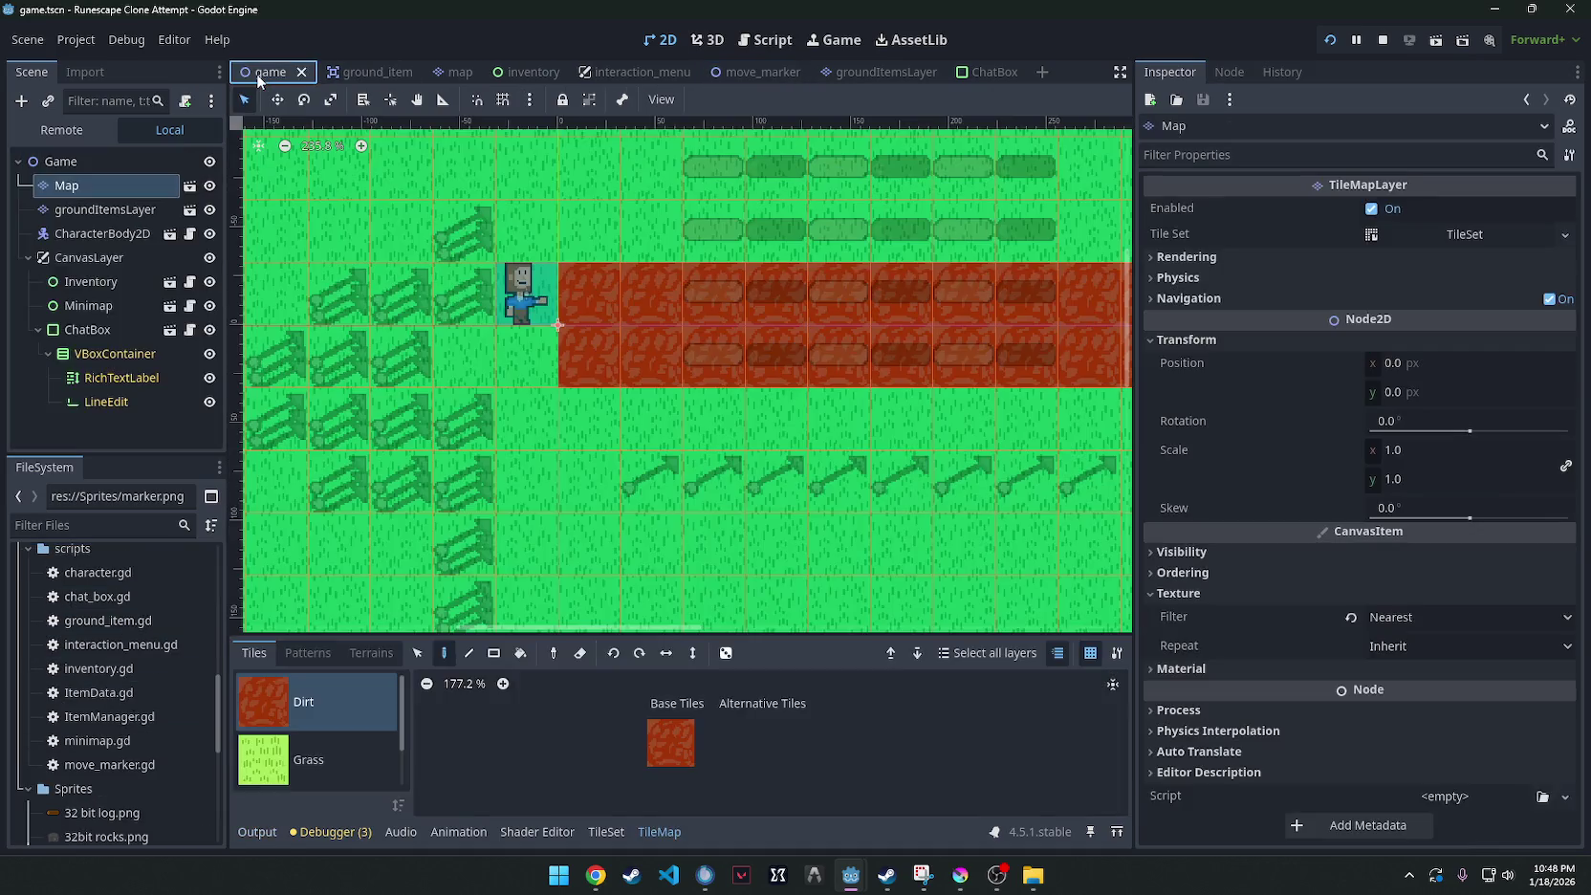
Open character.gd and search it for 'color' to locate the marker colour calls.
{"action": "left_click", "coordinate": [126, 235]}
{"action": "left_click", "coordinate": [193, 237]}
{"action": "left_click", "coordinate": [734, 346]}
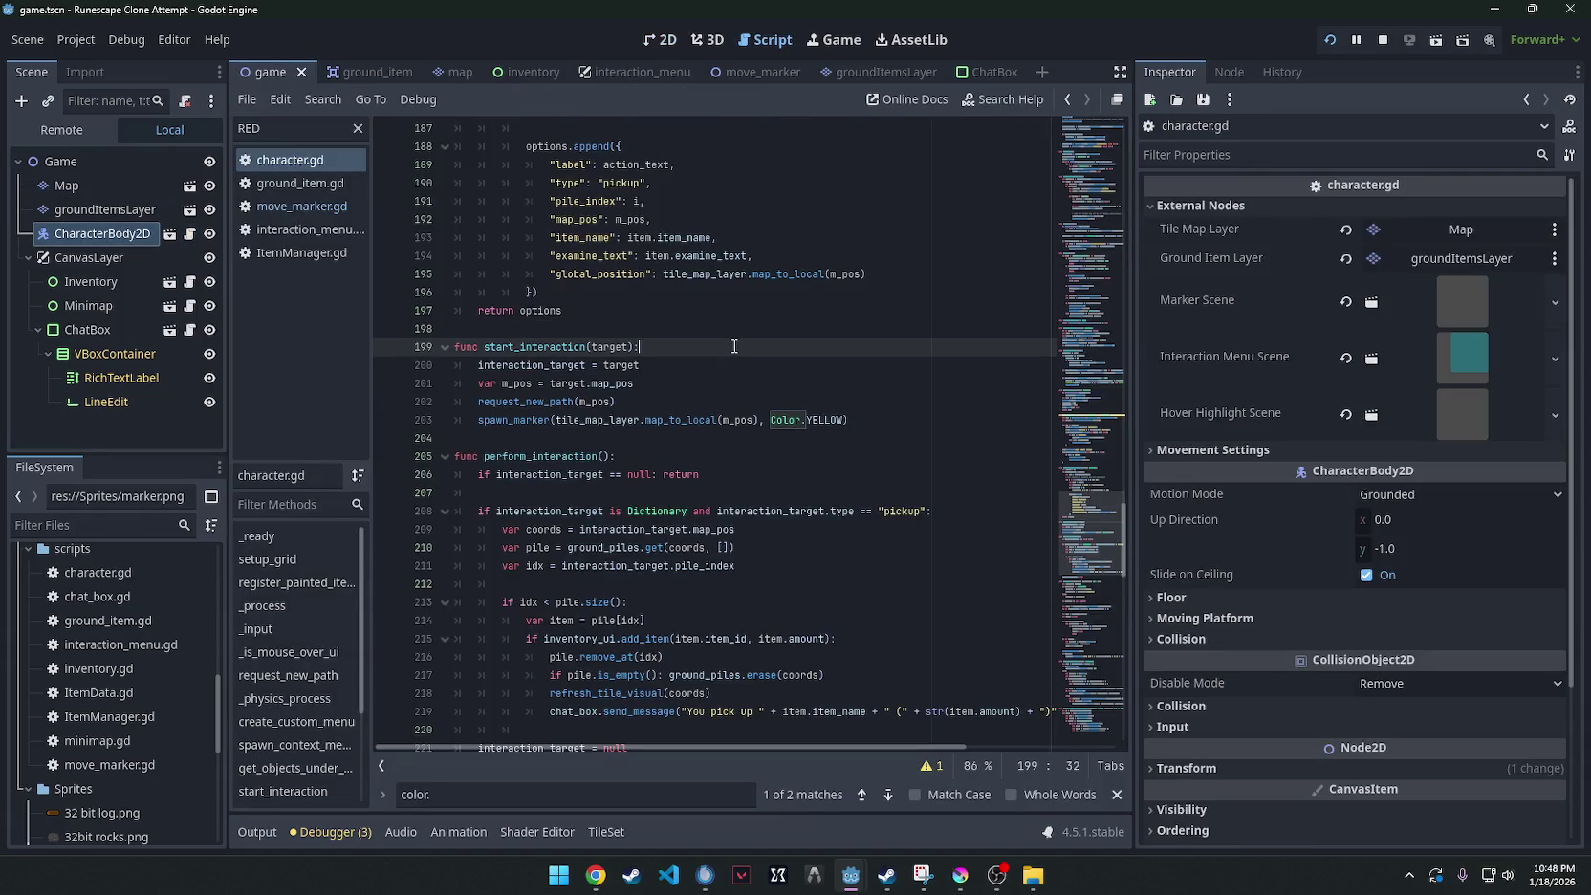
{"action": "key", "text": "ctrl+f"}
{"action": "type", "text": "red"}
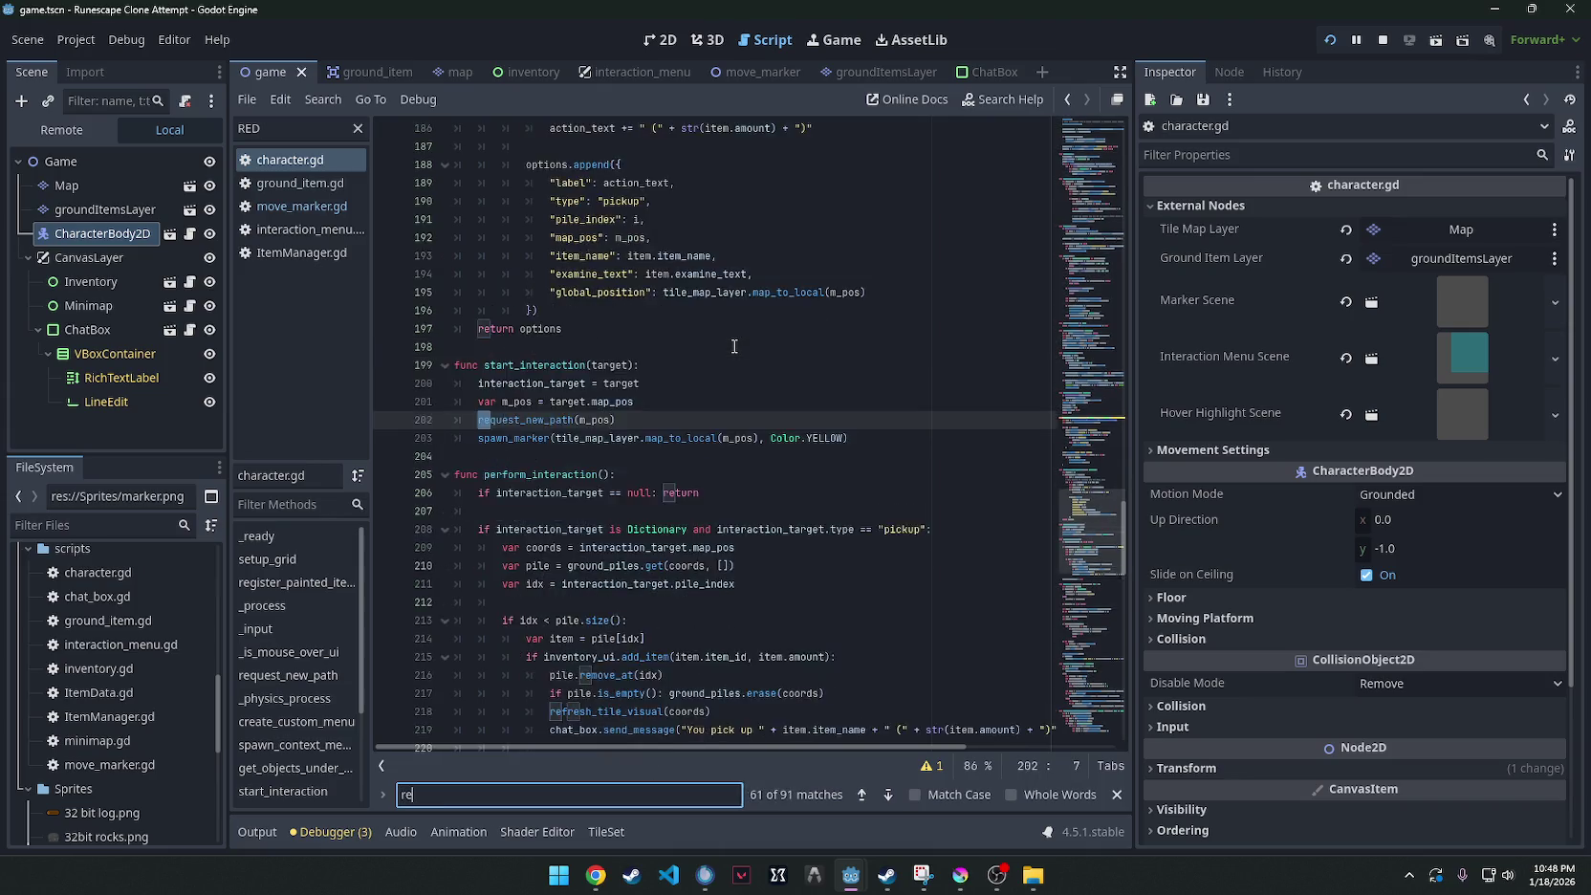
{"action": "key", "text": "BackSpace"}
{"action": "key", "text": "BackSpace"}
{"action": "key", "text": "BackSpace"}
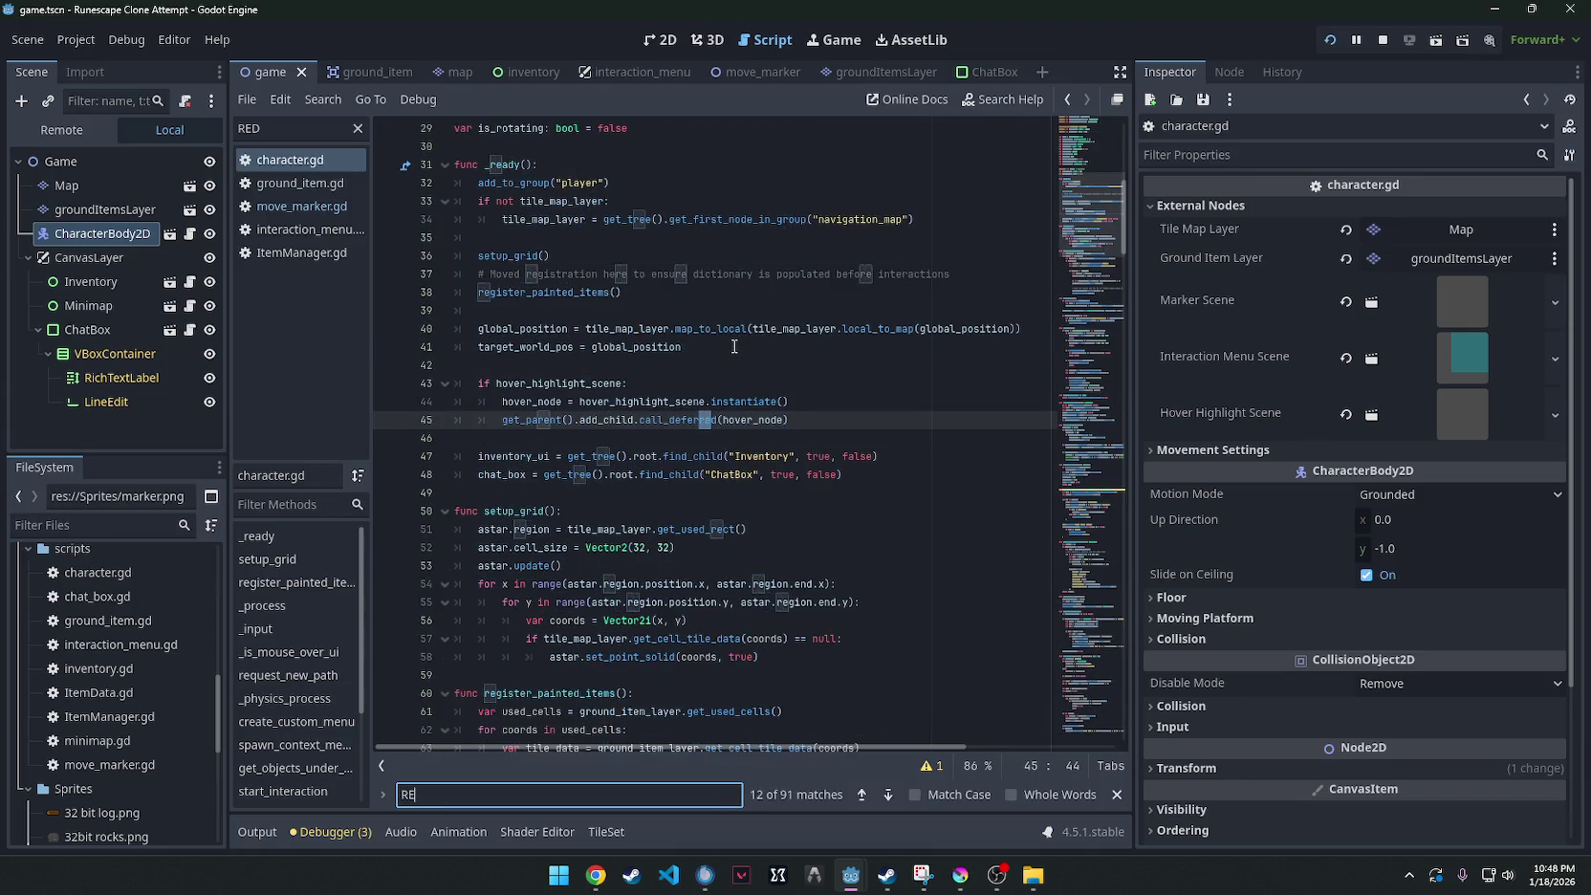
{"action": "type", "text": "R"}
{"action": "key", "text": "BackSpace"}
{"action": "type", "text": "soclo"}
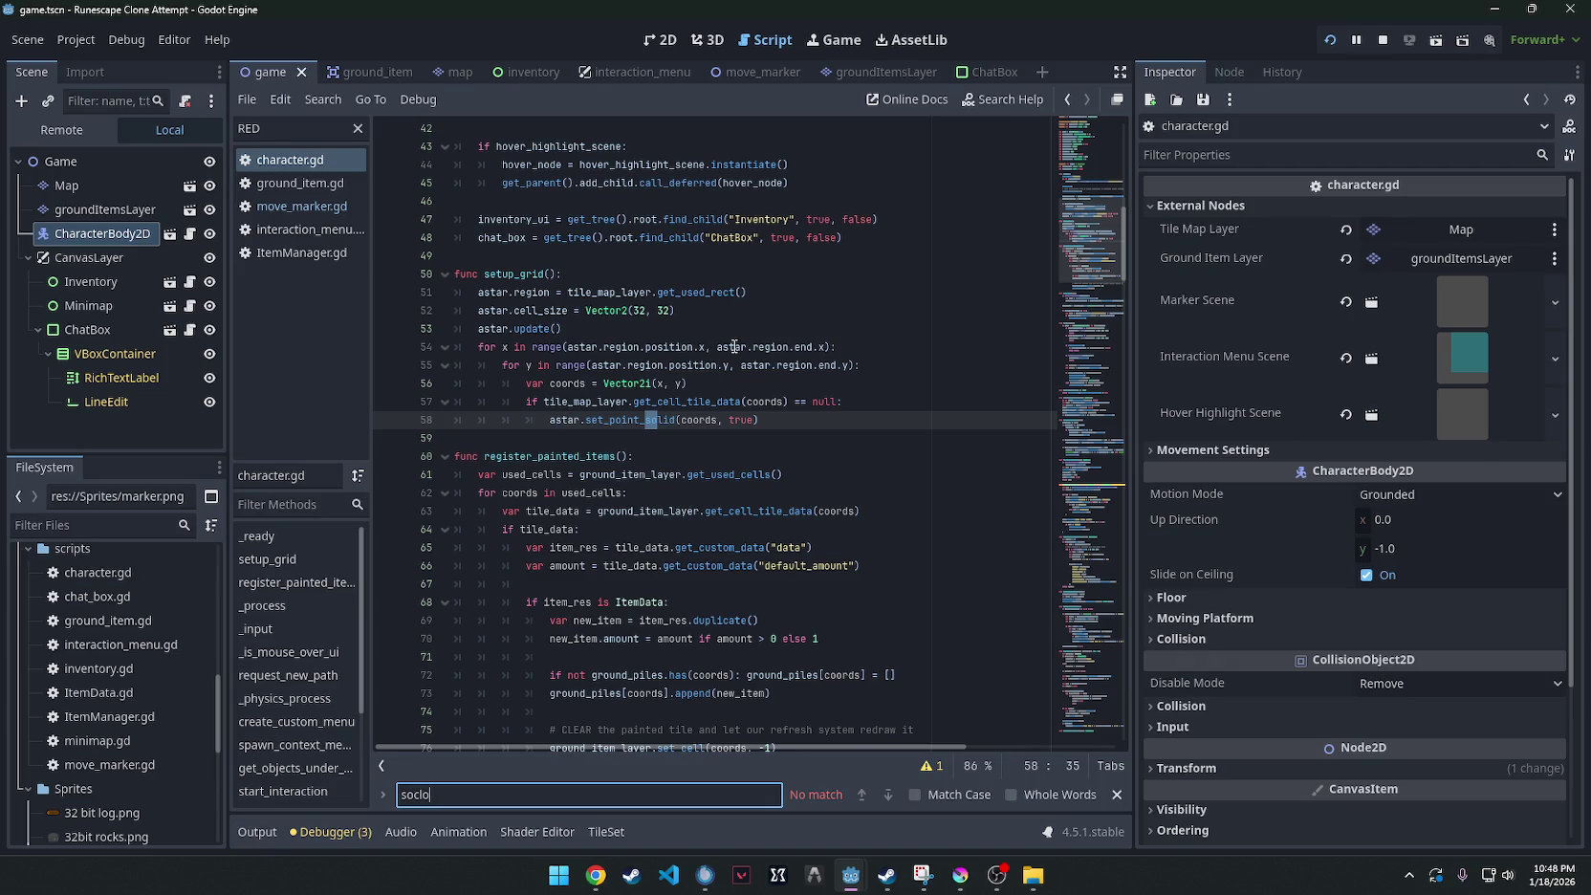
{"action": "key", "text": "BackSpace"}
{"action": "key", "text": "BackSpace"}
{"action": "key", "text": "BackSpace"}
{"action": "type", "text": "color"}
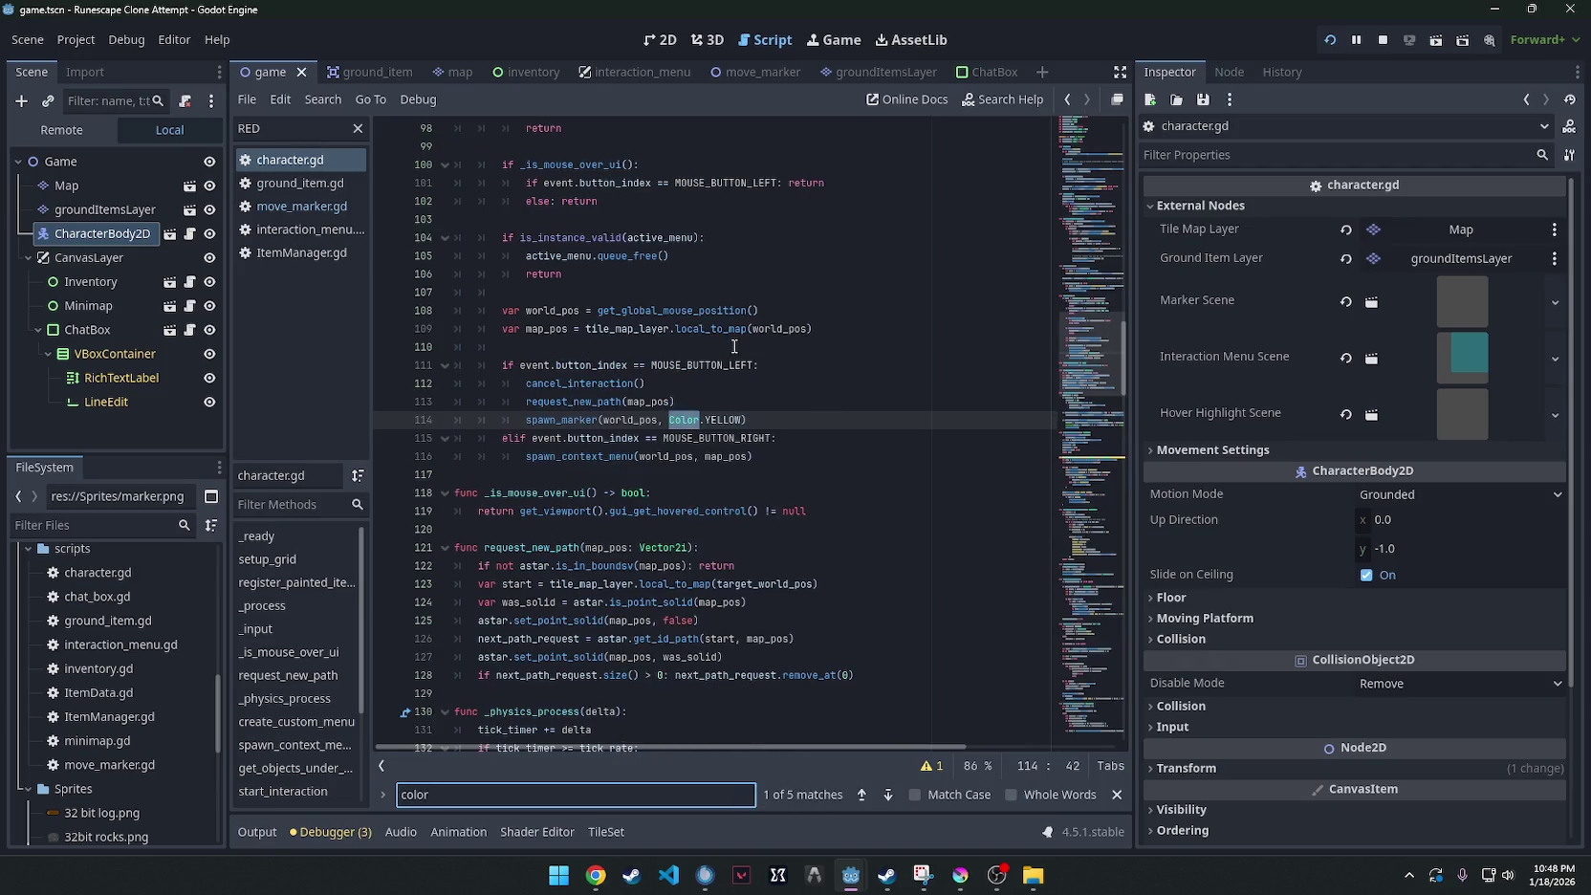
{"action": "key", "text": "Return"}
{"action": "key", "text": "Return"}
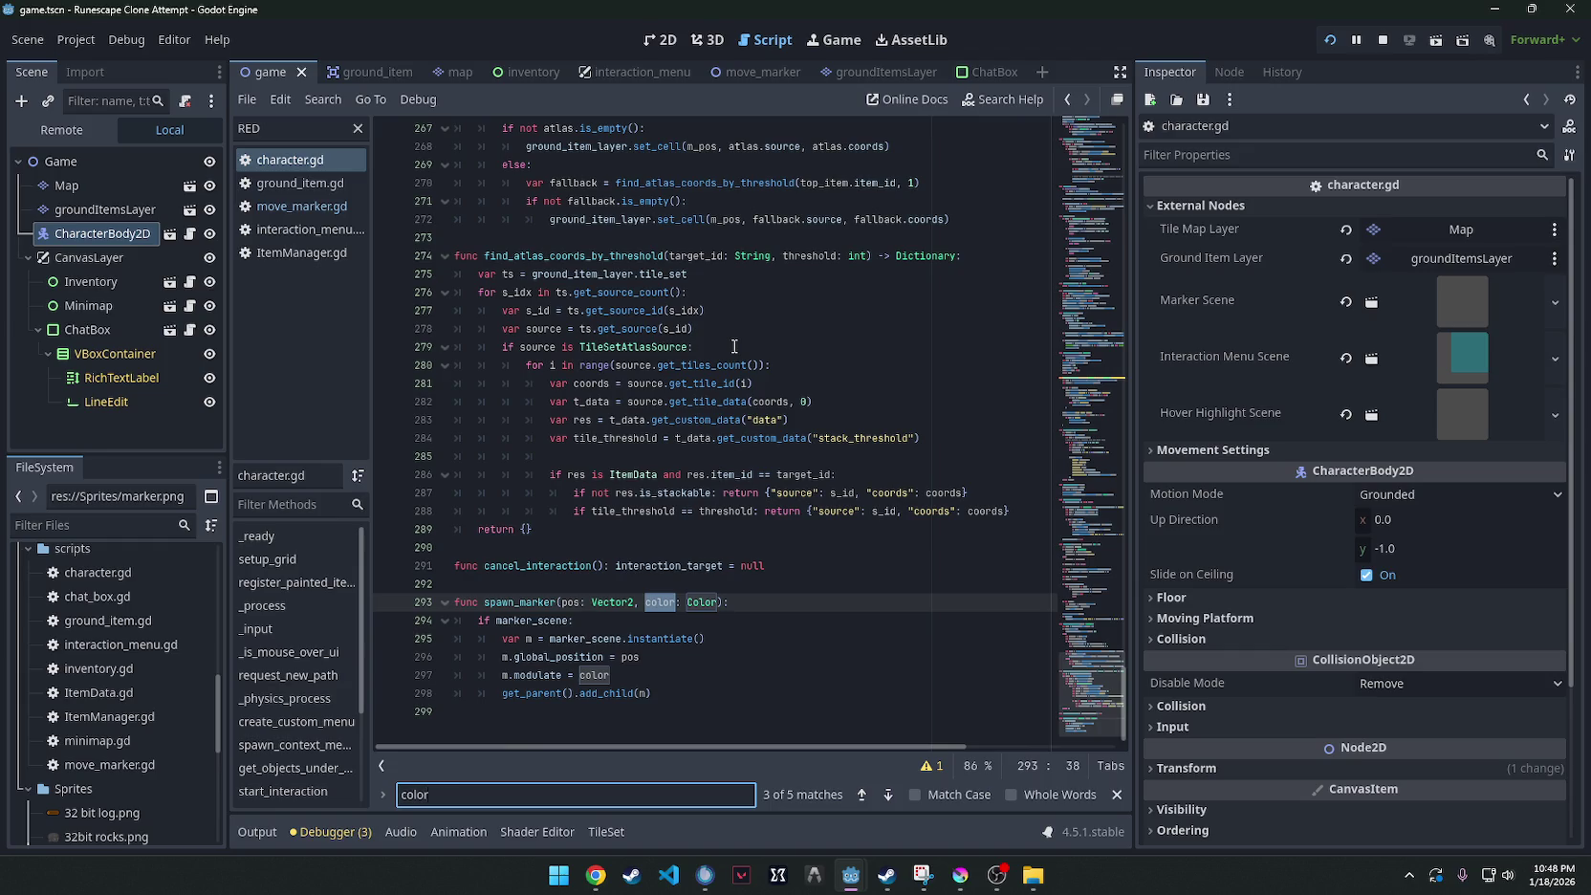
{"action": "key", "text": "Return"}
{"action": "key", "text": "Return"}
{"action": "key", "text": "Return"}
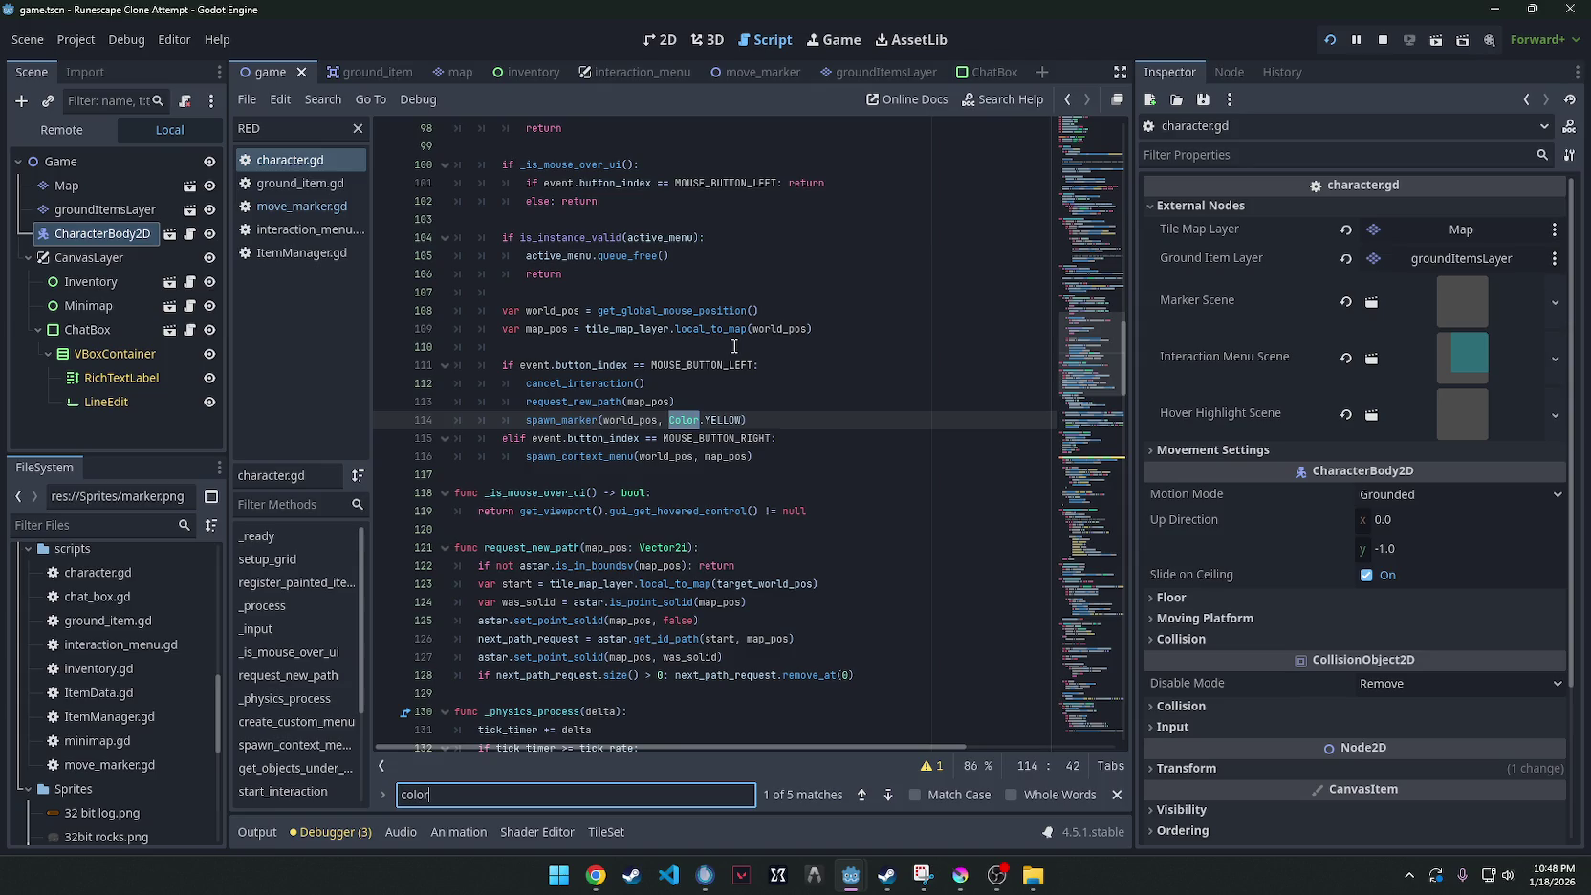
Replace Color.YELLOW with Color.BLUE on lines 114 and 203 and save the script.
{"action": "double_click", "coordinate": [722, 420]}
{"action": "key", "text": "BackSpace"}
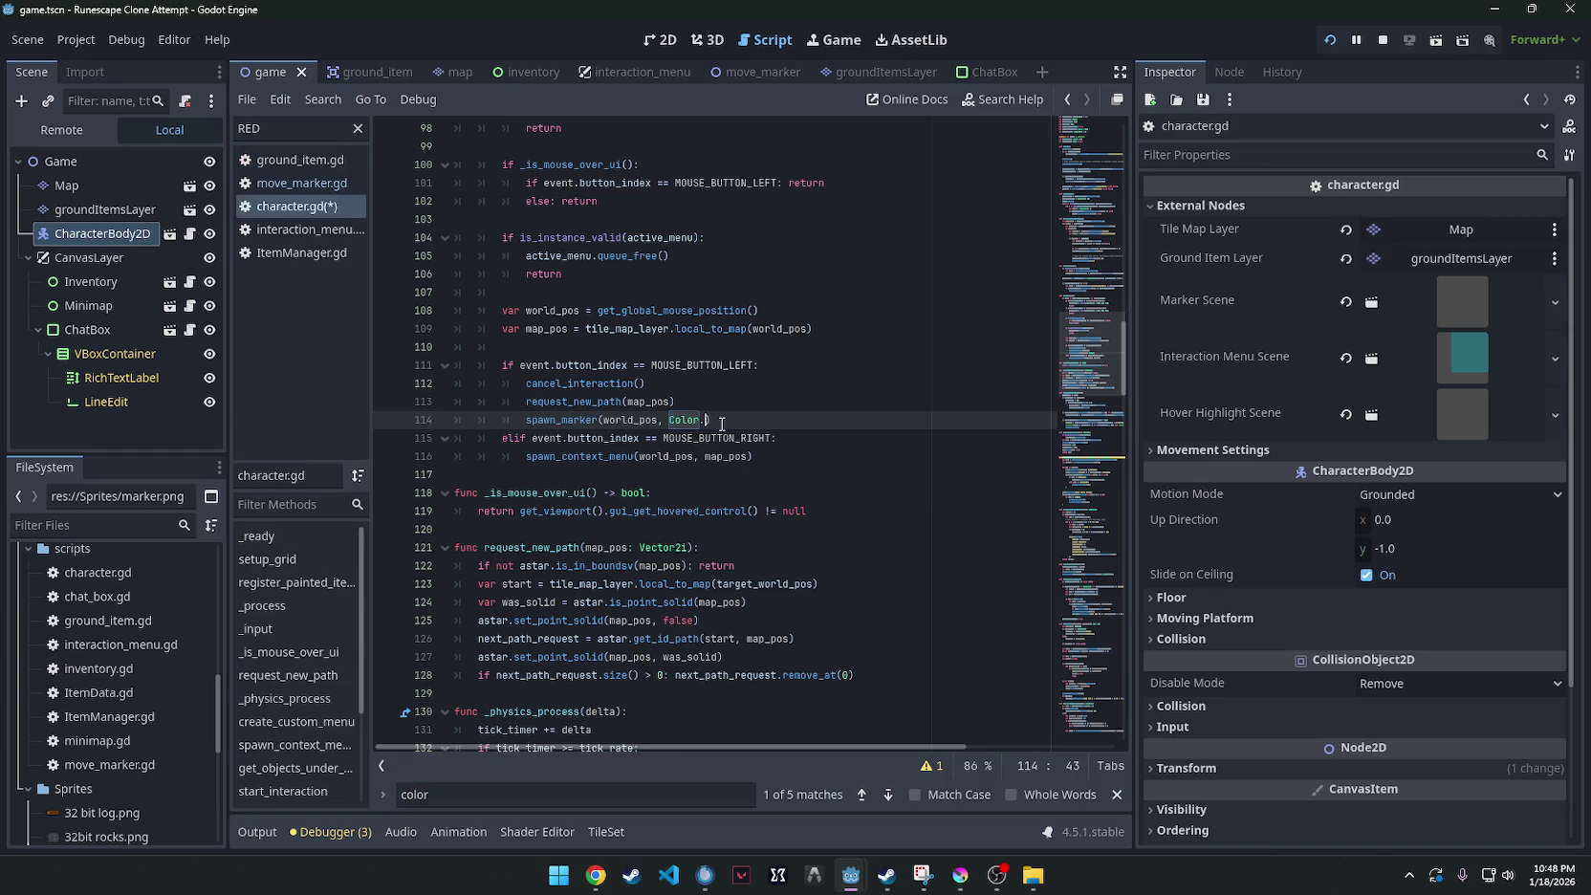
{"action": "type", "text": "BLUE"}
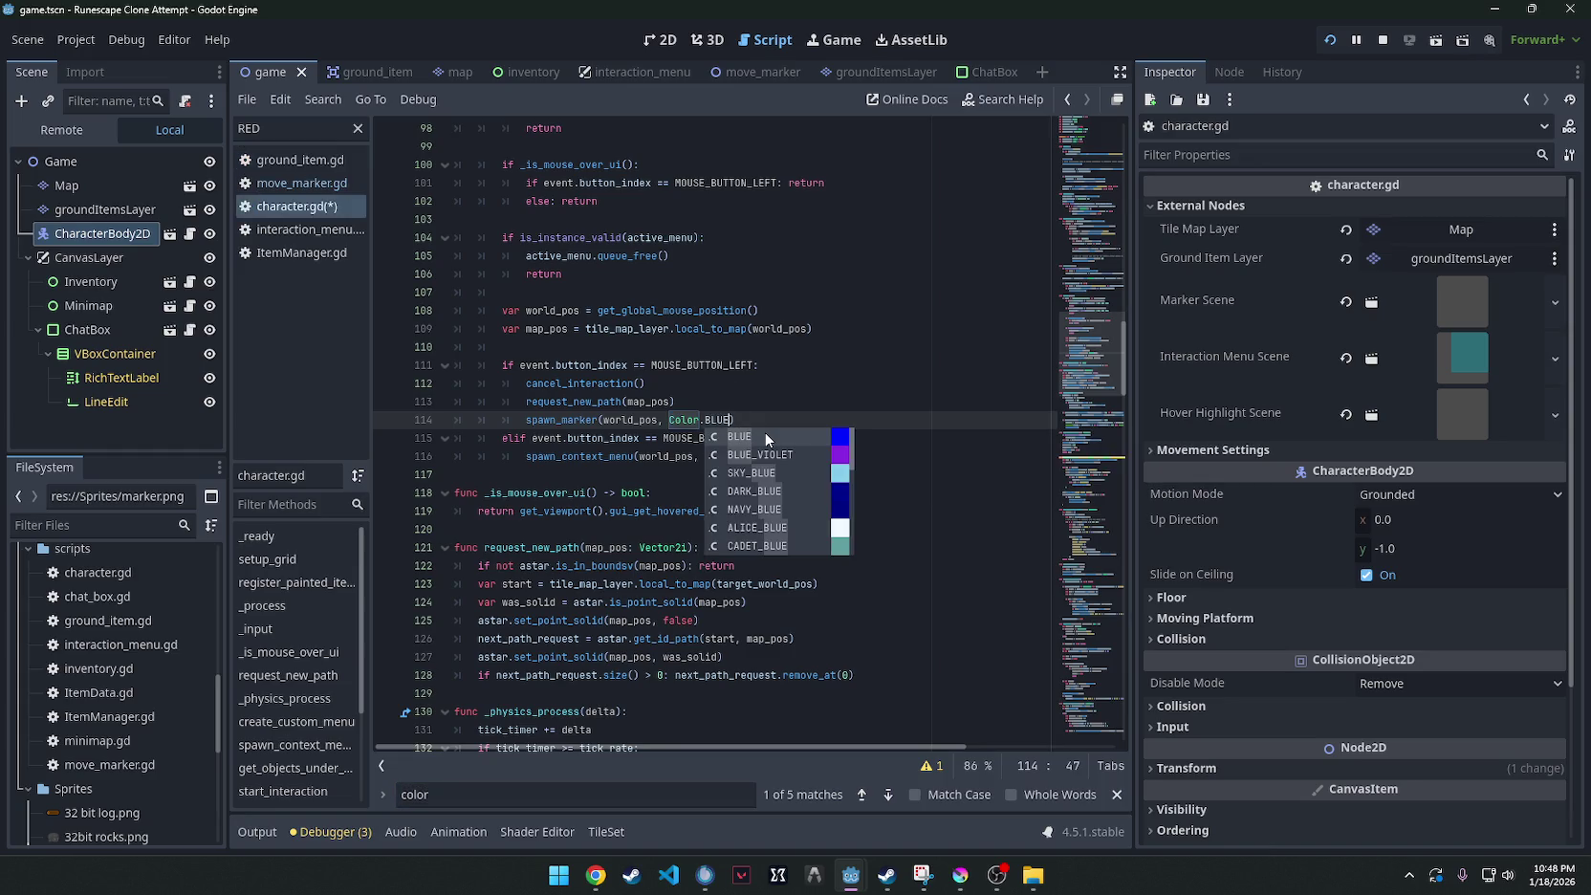
{"action": "left_click", "coordinate": [766, 438]}
{"action": "key", "text": "ctrl+f"}
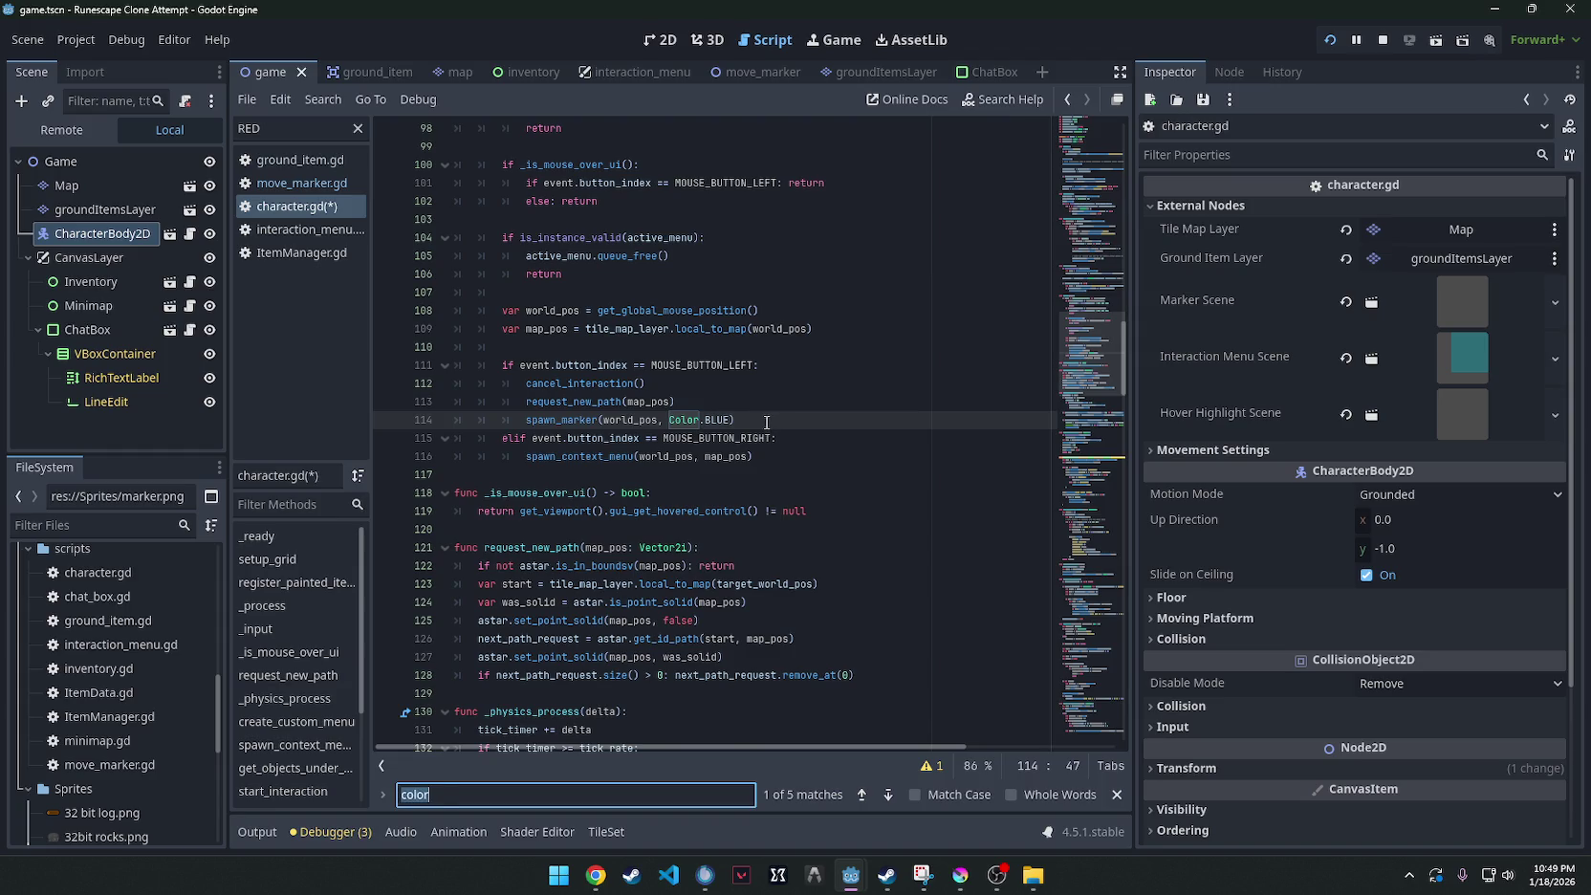
{"action": "type", "text": "YELLOW"}
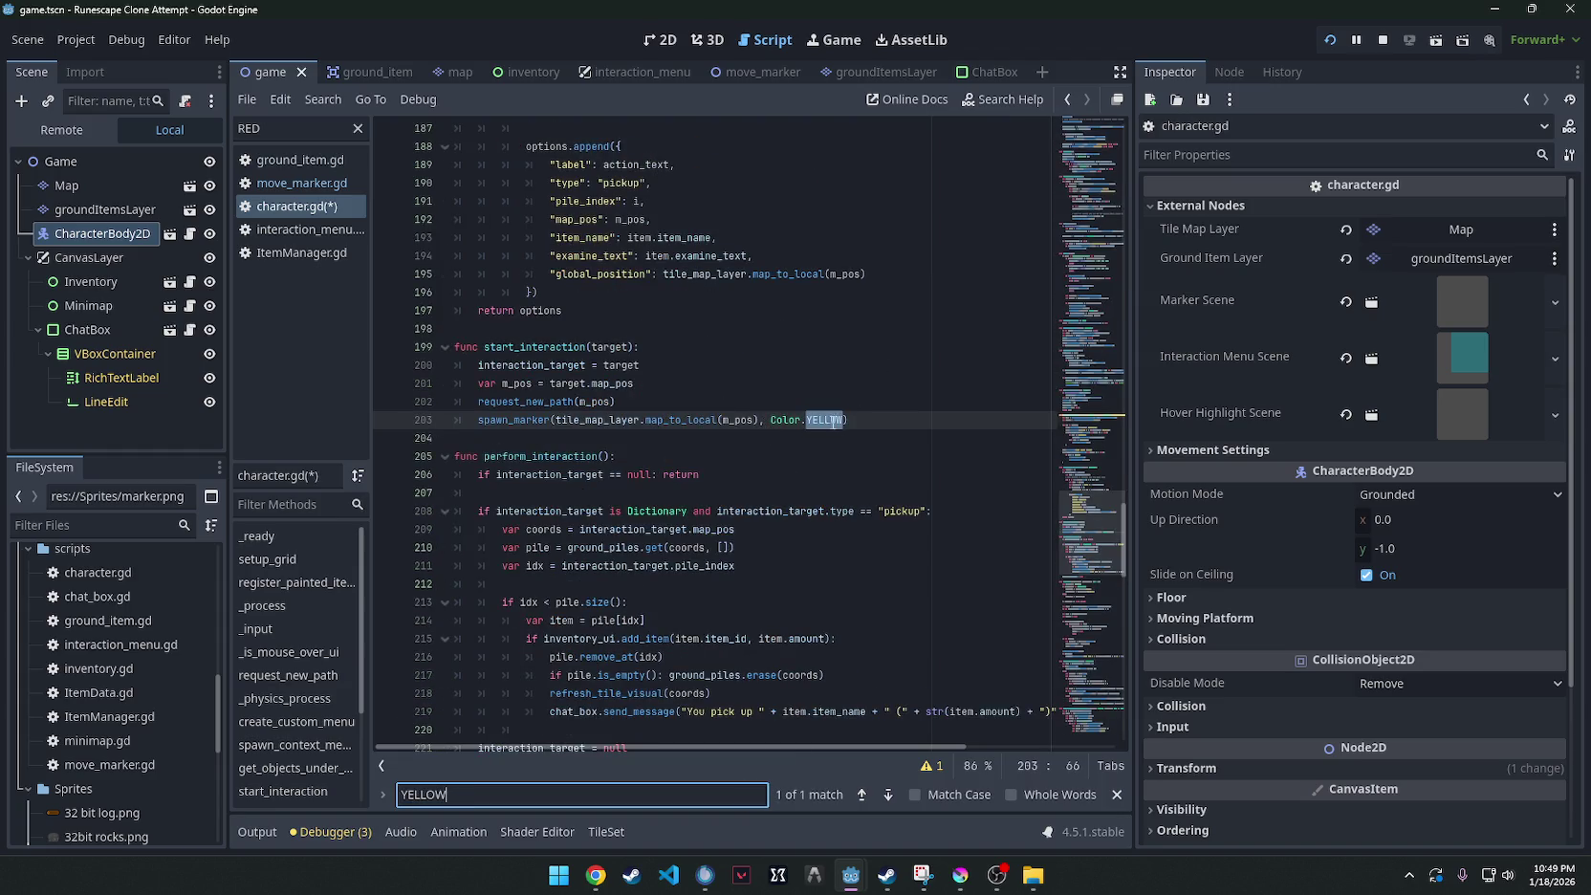
{"action": "double_click", "coordinate": [835, 421]}
{"action": "type", "text": "BLU"}
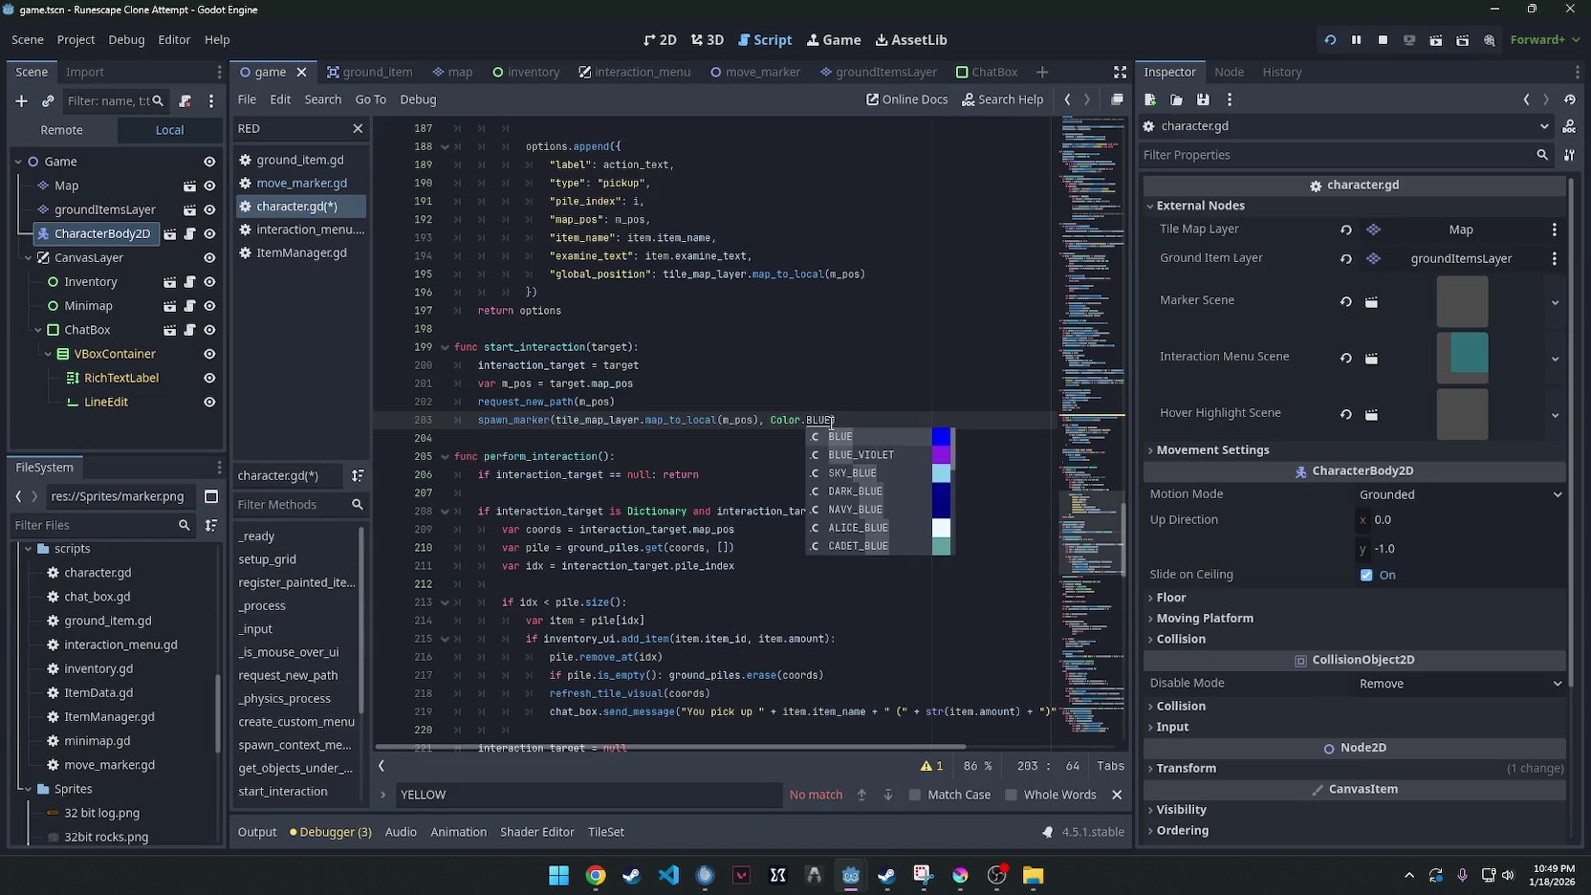
{"action": "key", "text": "ctrl+s"}
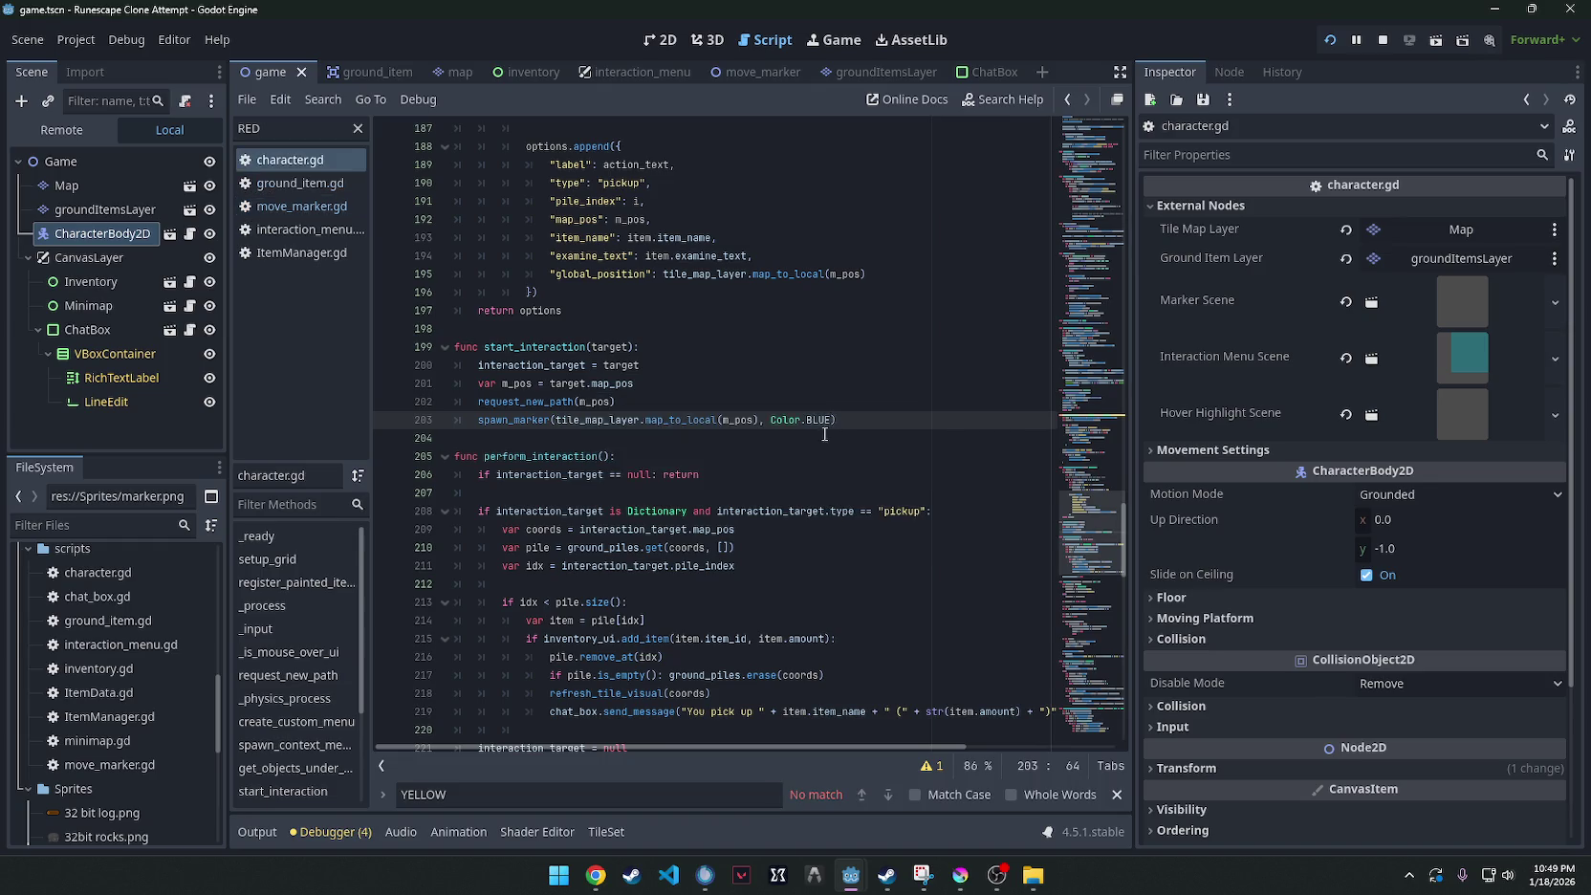
{"action": "key", "text": "ctrl+f"}
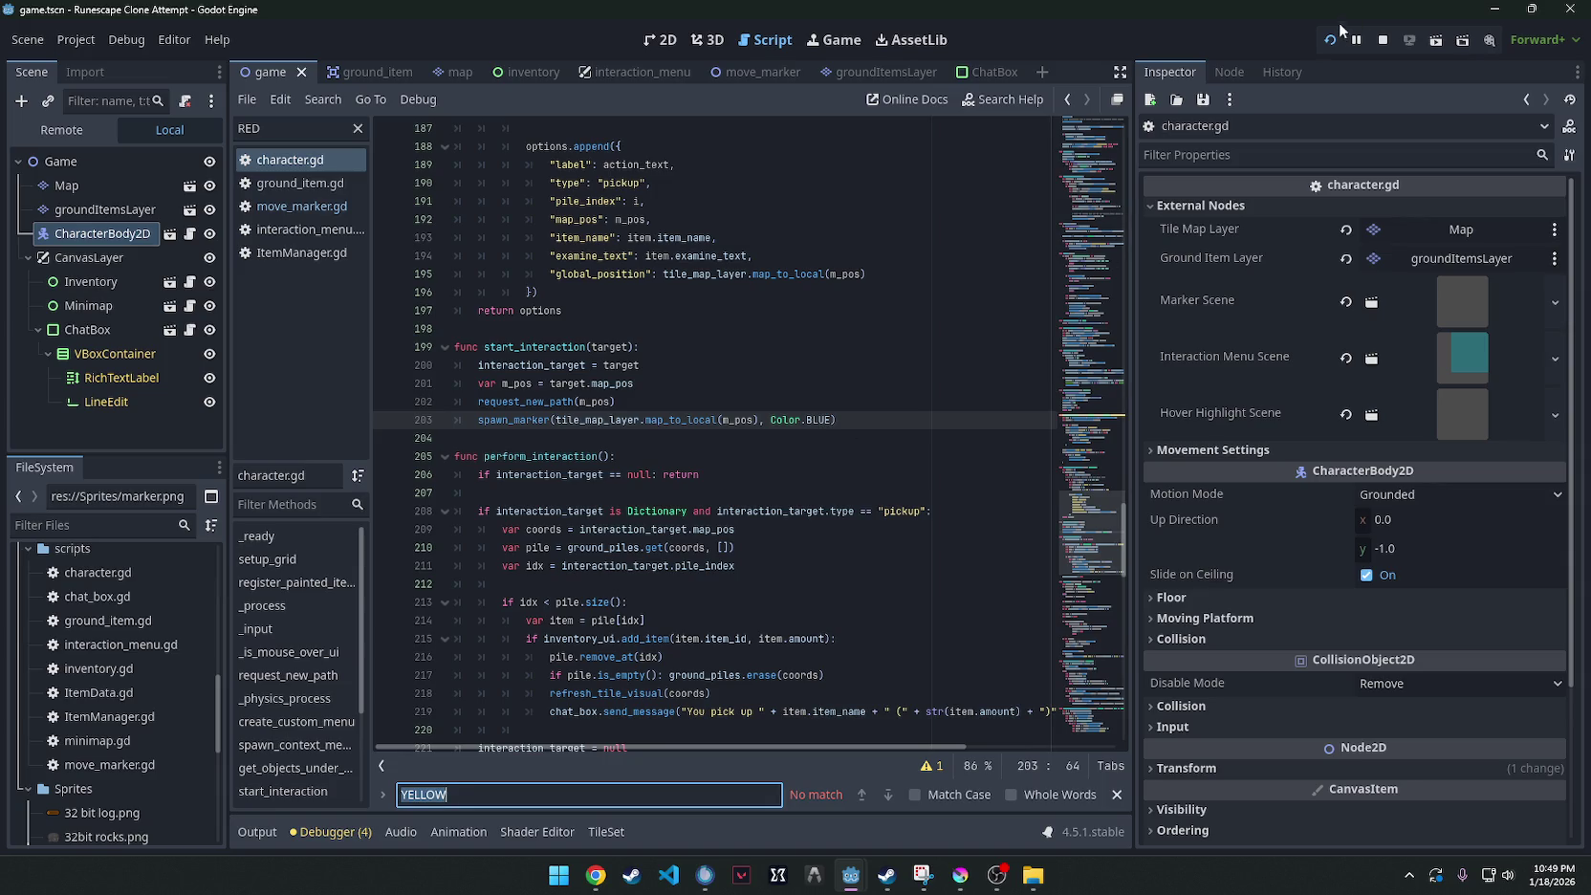
{"action": "left_click", "coordinate": [1337, 34]}
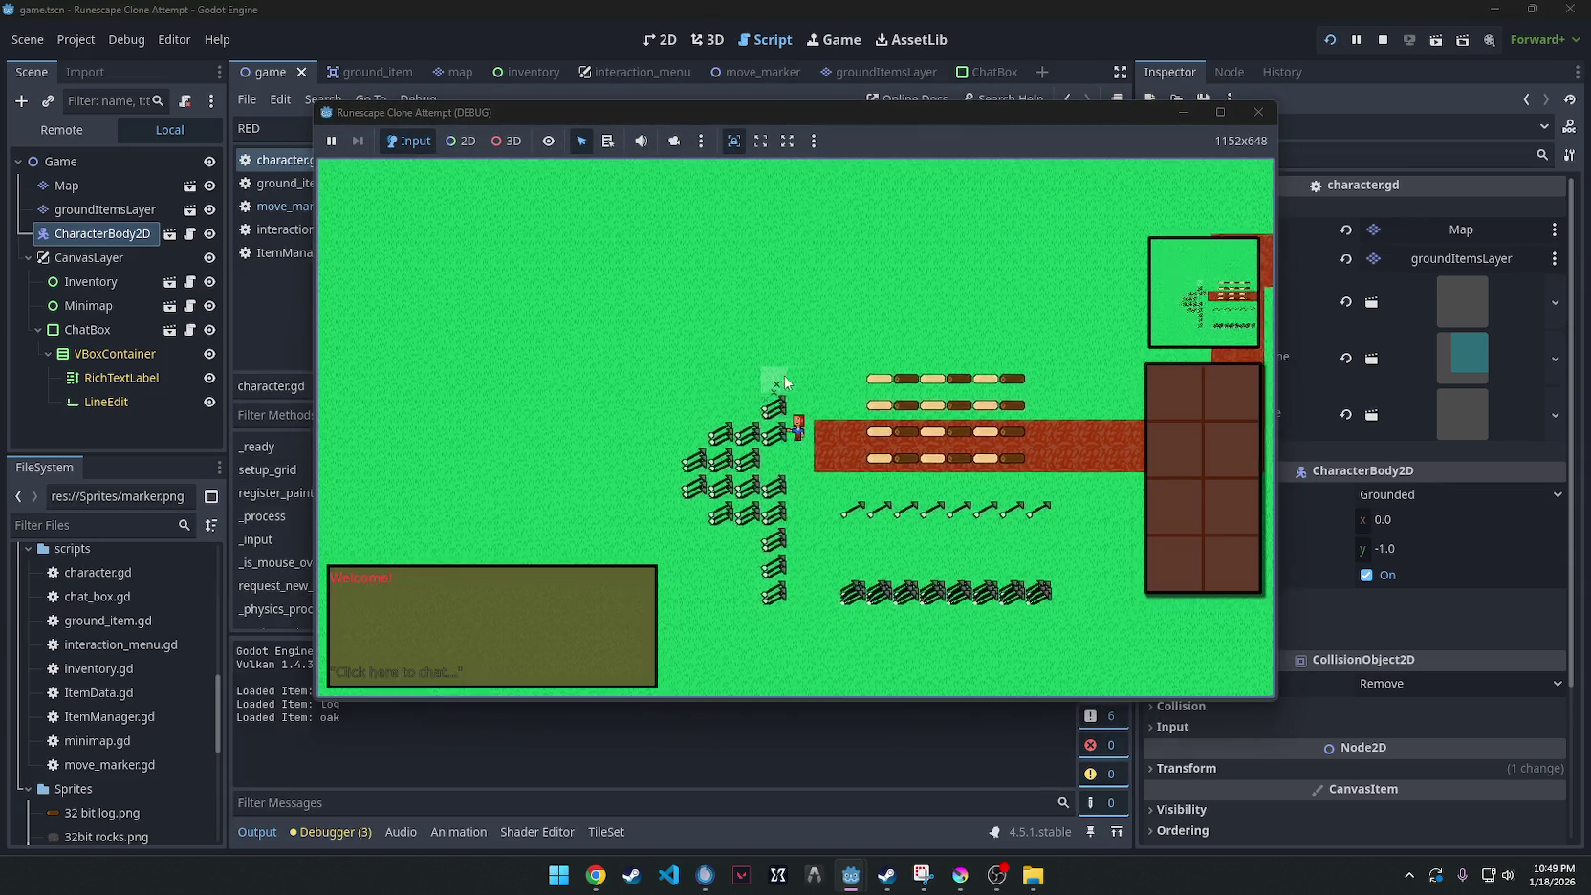
{"action": "scroll", "coordinate": [784, 382], "scroll_direction": "up", "scroll_amount": 3}
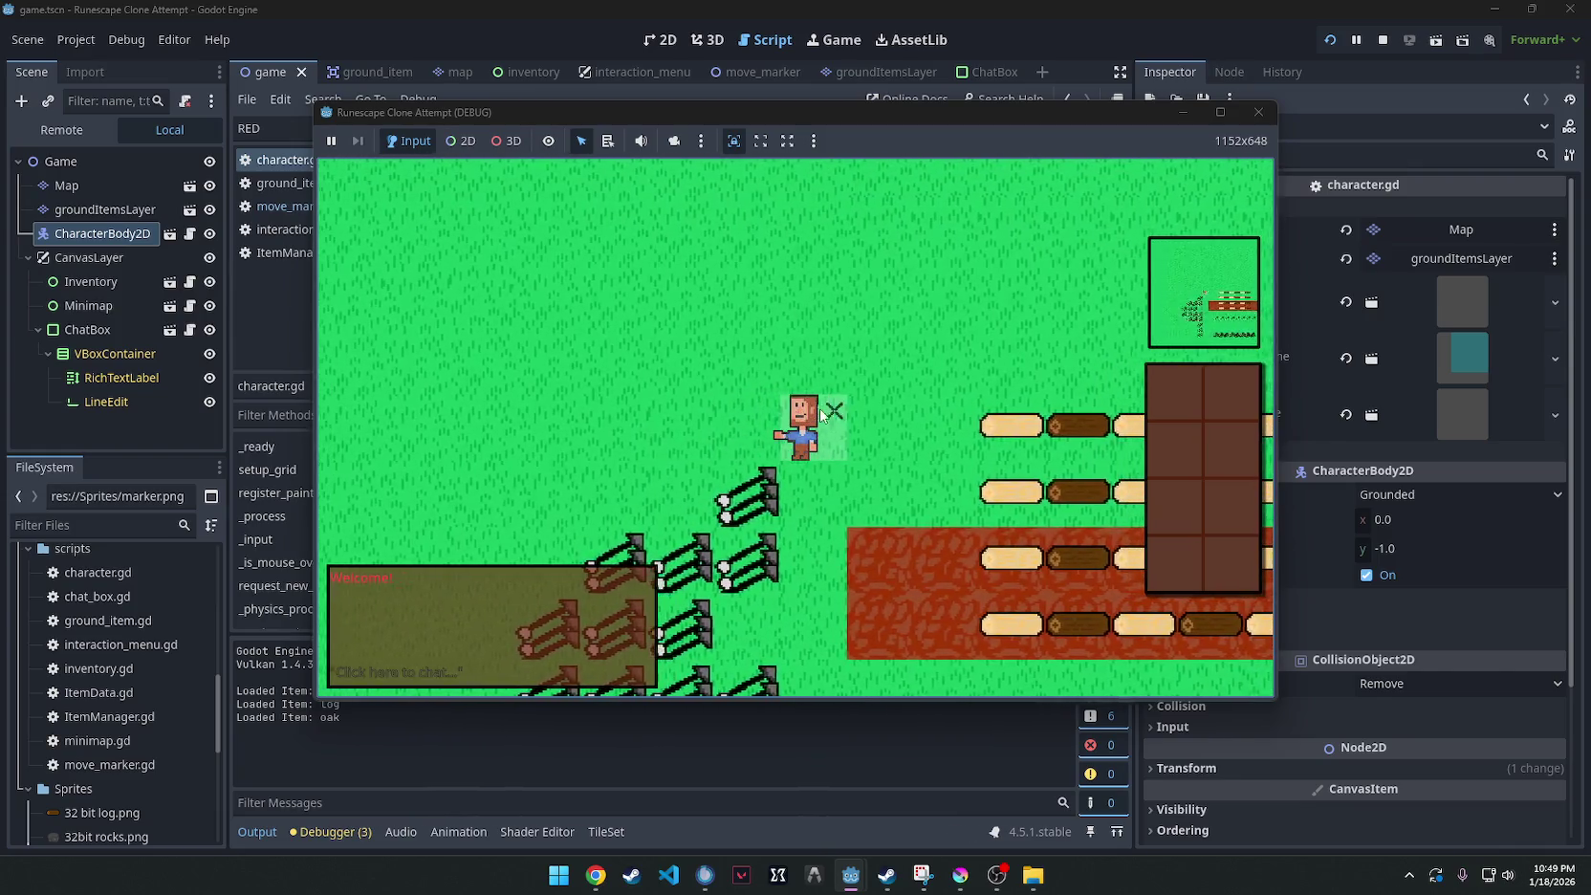
{"action": "left_click", "coordinate": [865, 409]}
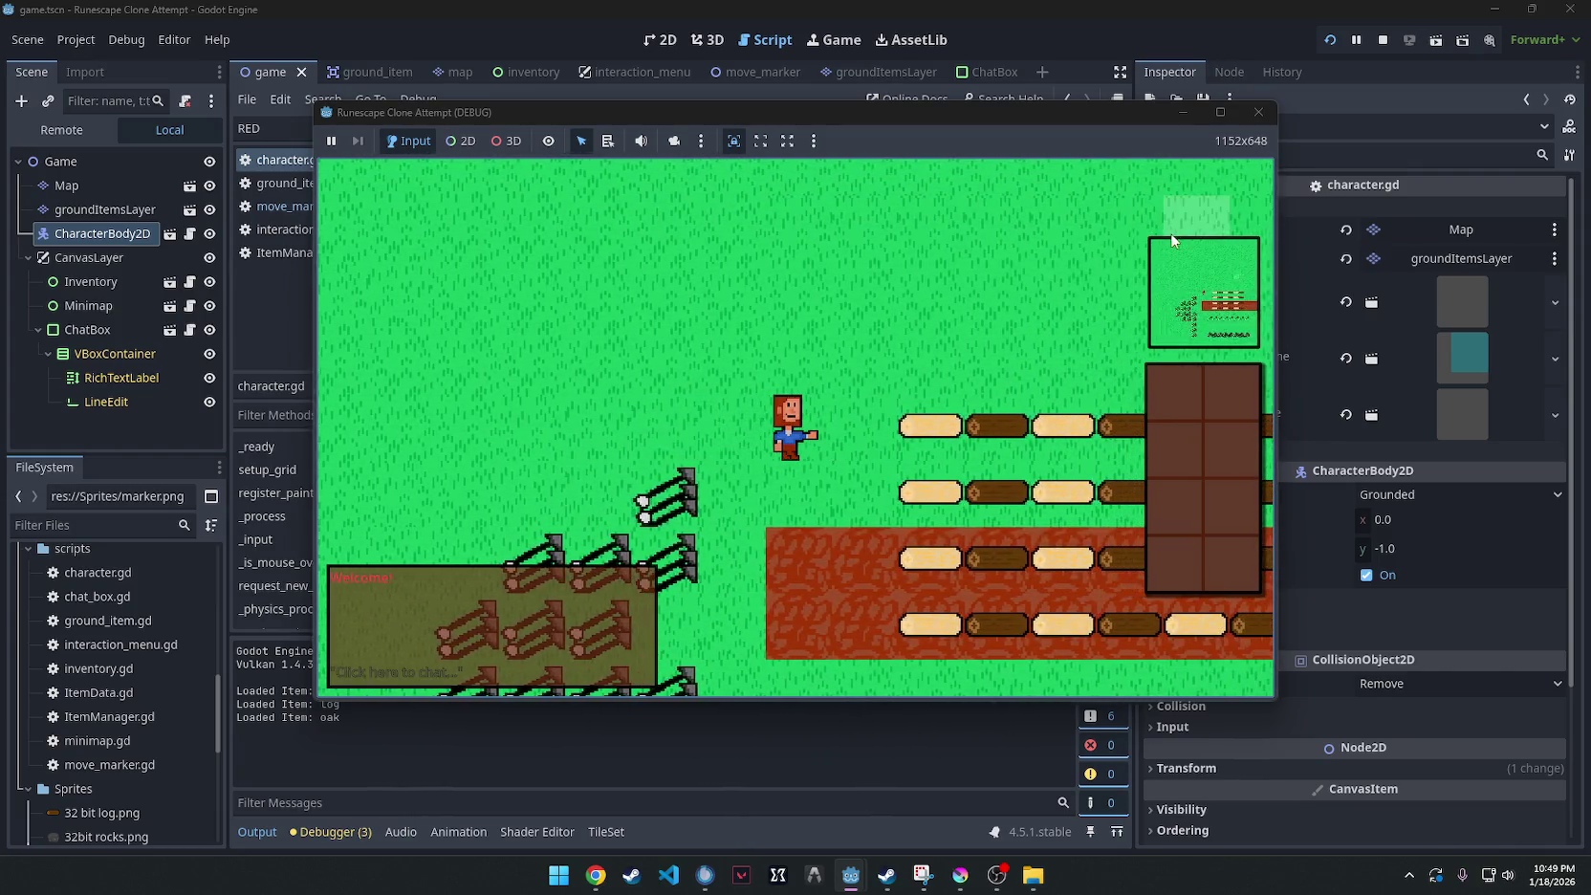
{"action": "key", "text": "F8"}
{"action": "double_click", "coordinate": [824, 420]}
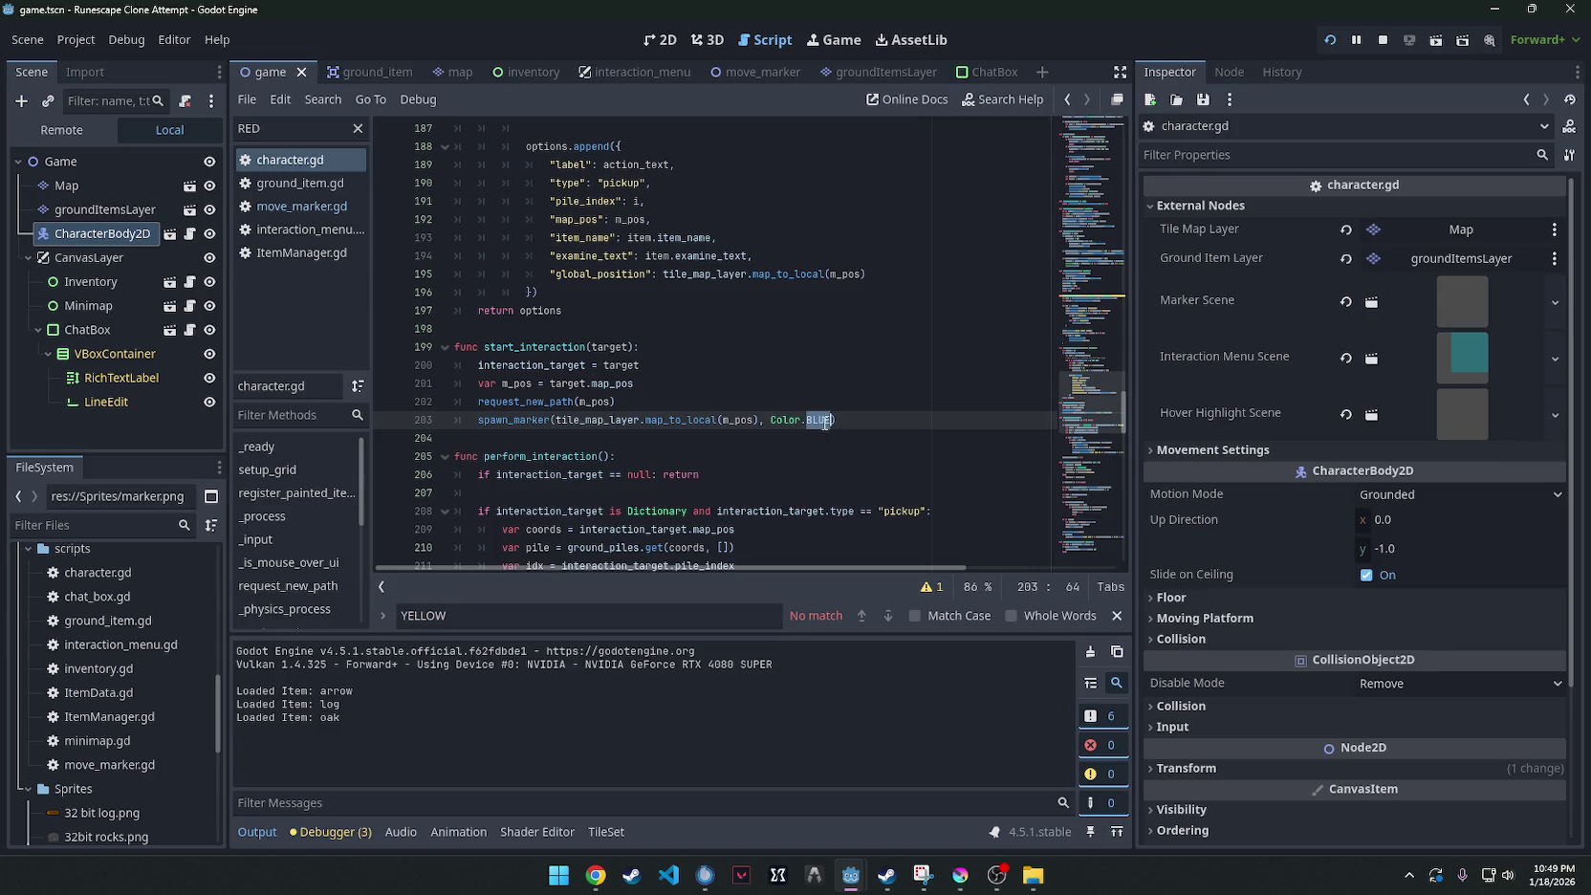
Change lines 203 and 114 back to Color.YELLOW, save character.gd, and run the game.
{"action": "key", "text": "BackSpace"}
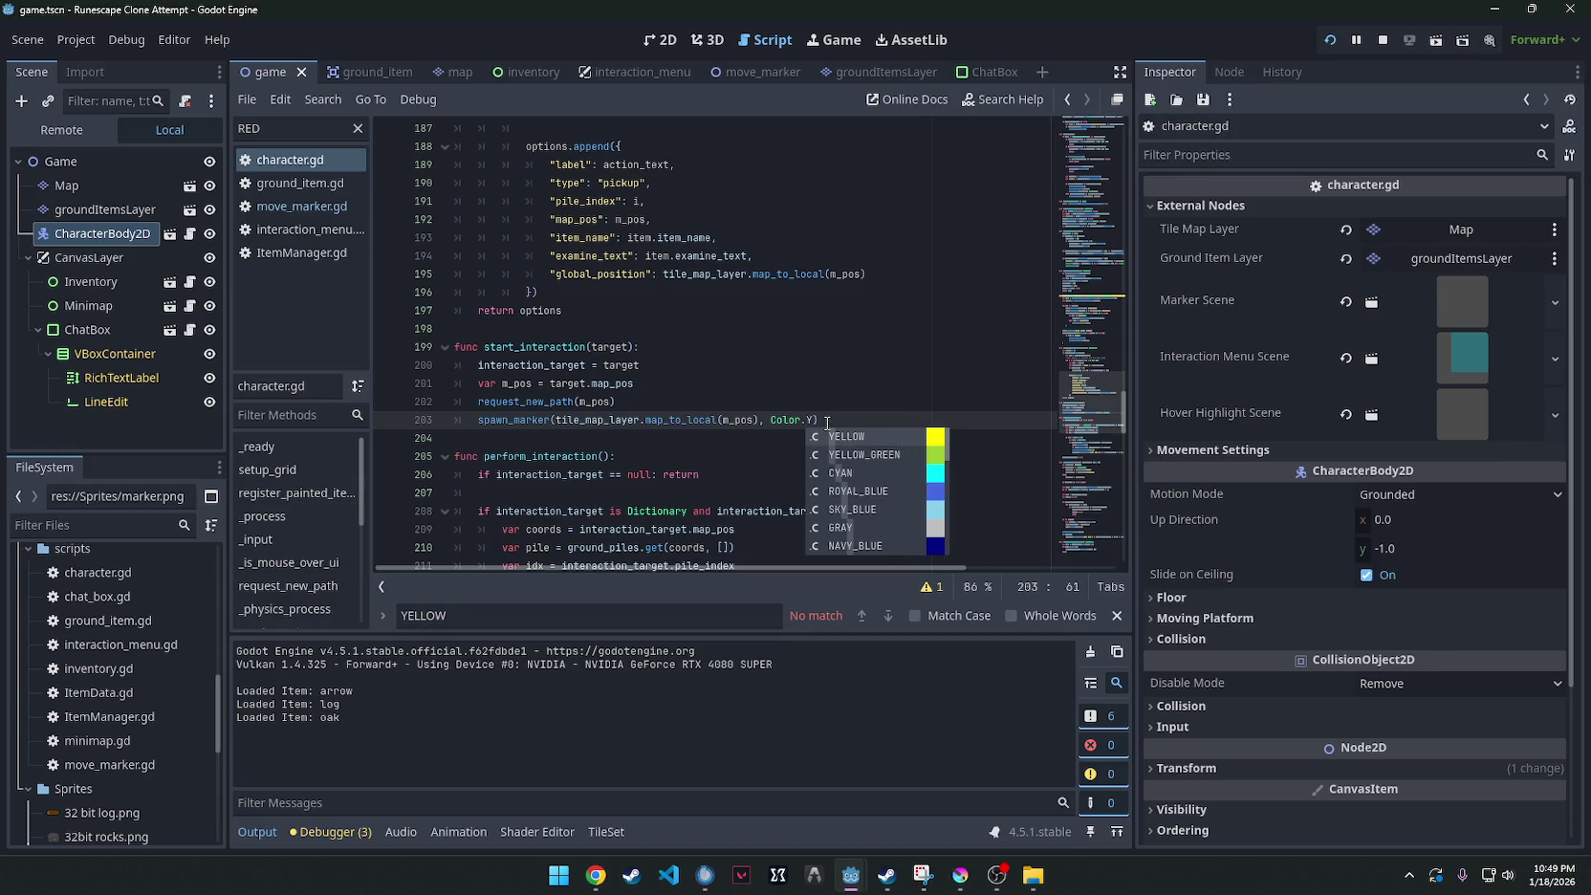
{"action": "type", "text": "Y"}
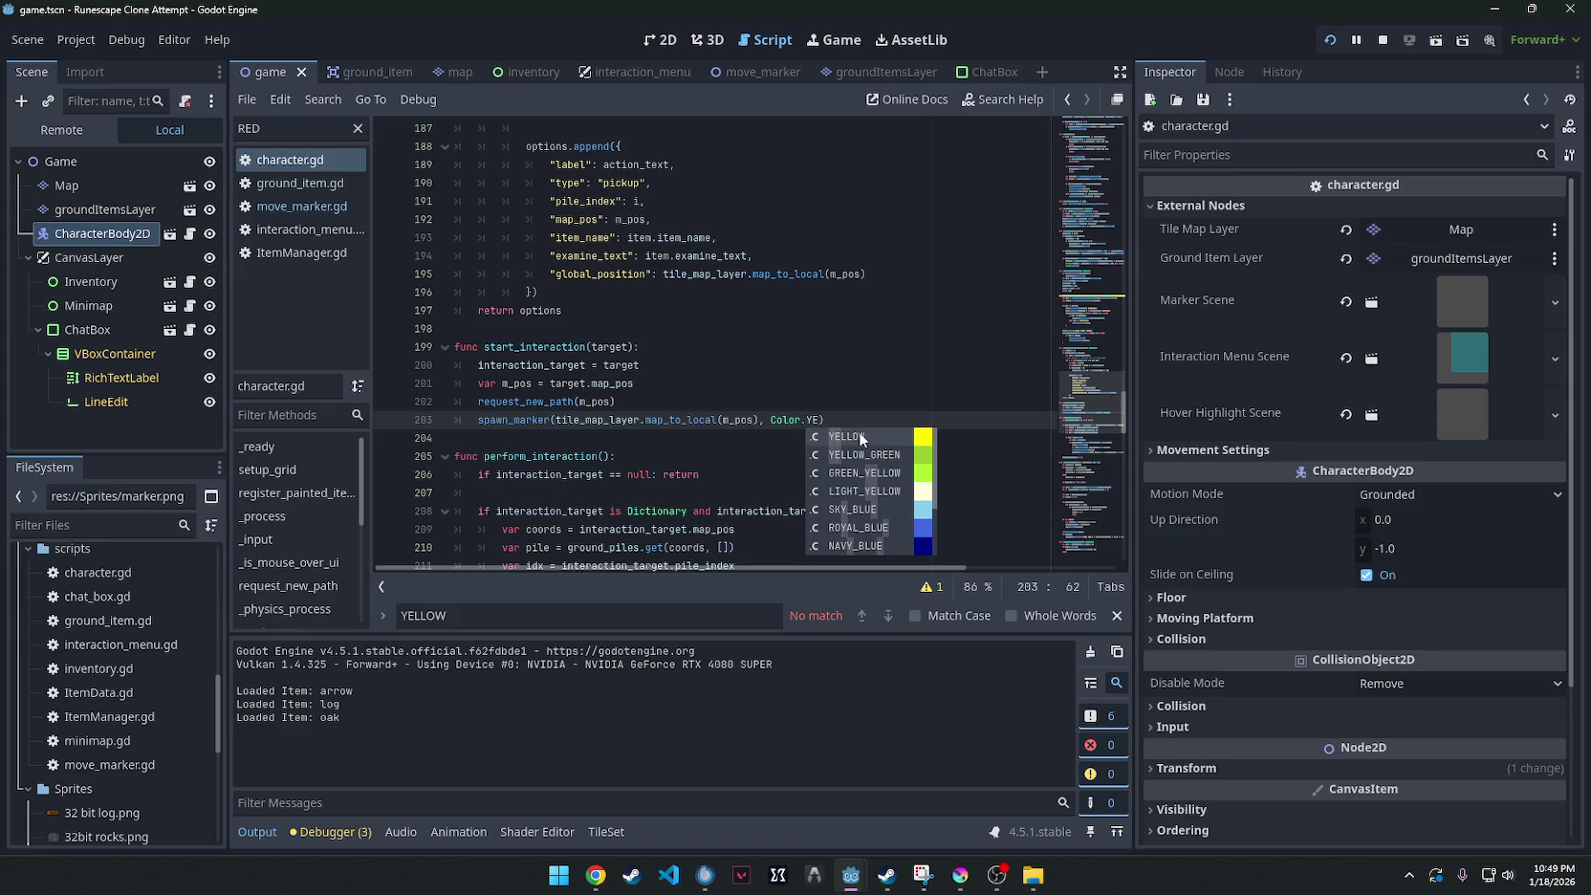
{"action": "left_click", "coordinate": [860, 437]}
{"action": "key", "text": "ctrl+f"}
{"action": "type", "text": "BLUE"}
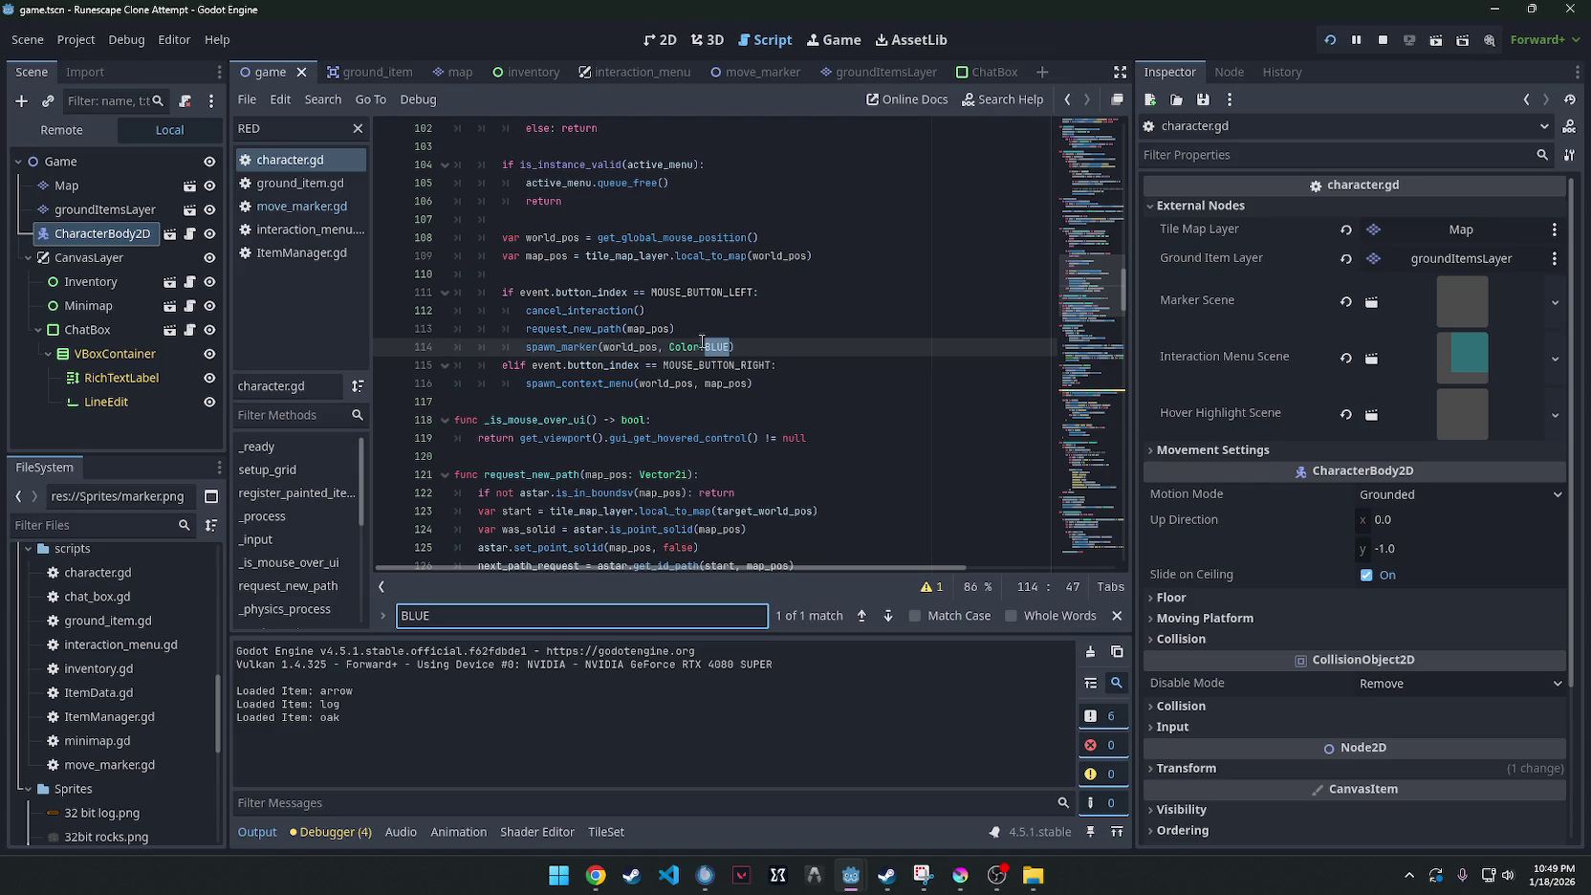
{"action": "left_click", "coordinate": [729, 346]}
{"action": "type", "text": "YELLOW"}
{"action": "key", "text": "ctrl+s"}
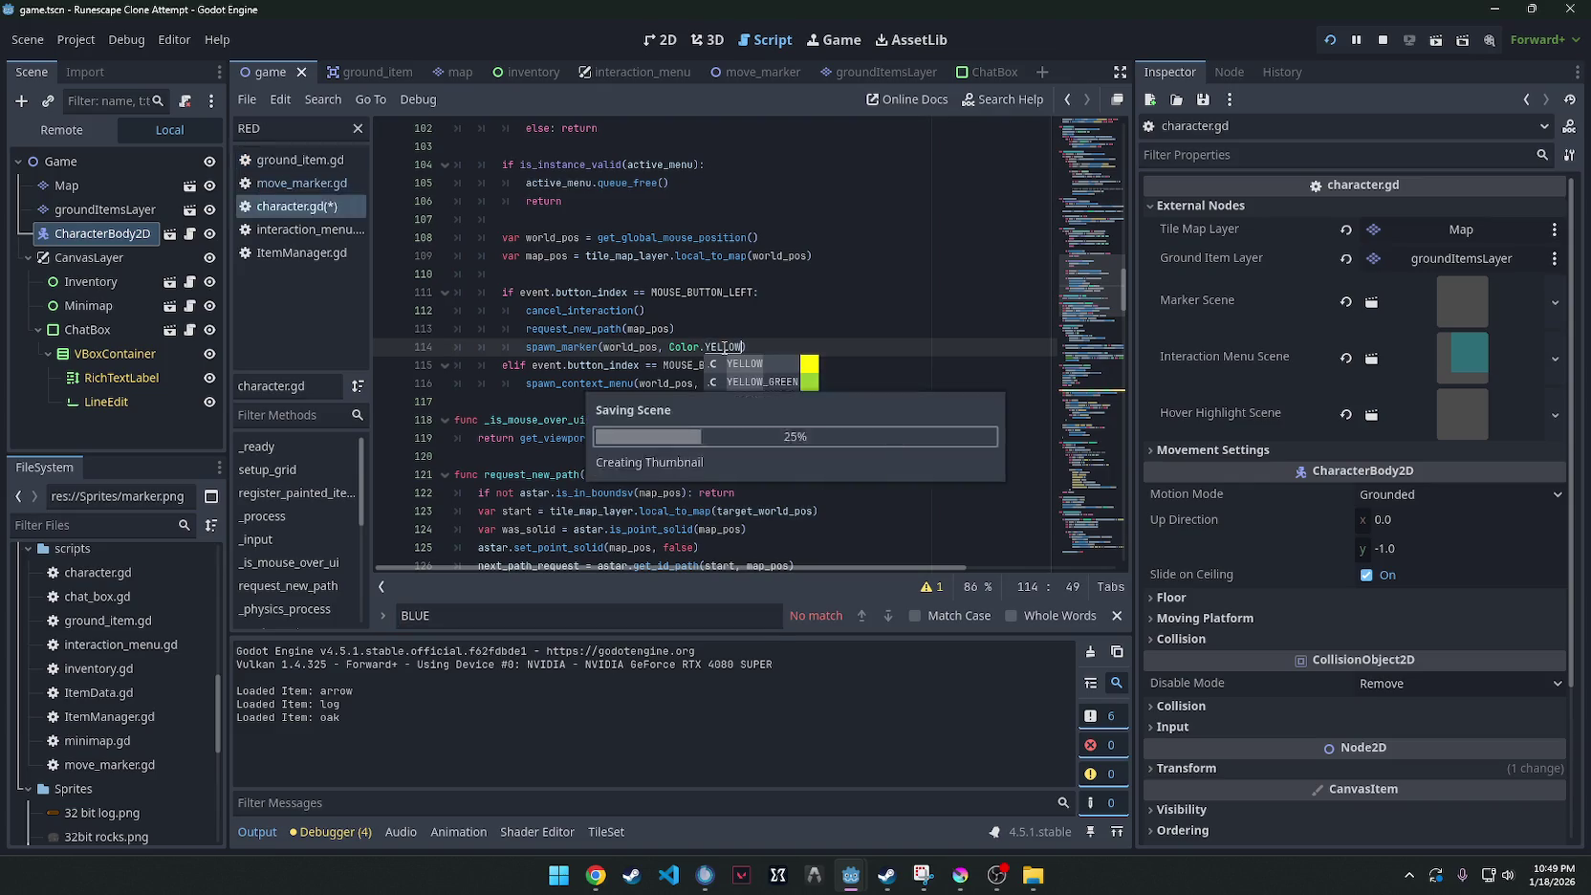
{"action": "left_click", "coordinate": [860, 294]}
{"action": "key", "text": "F5"}
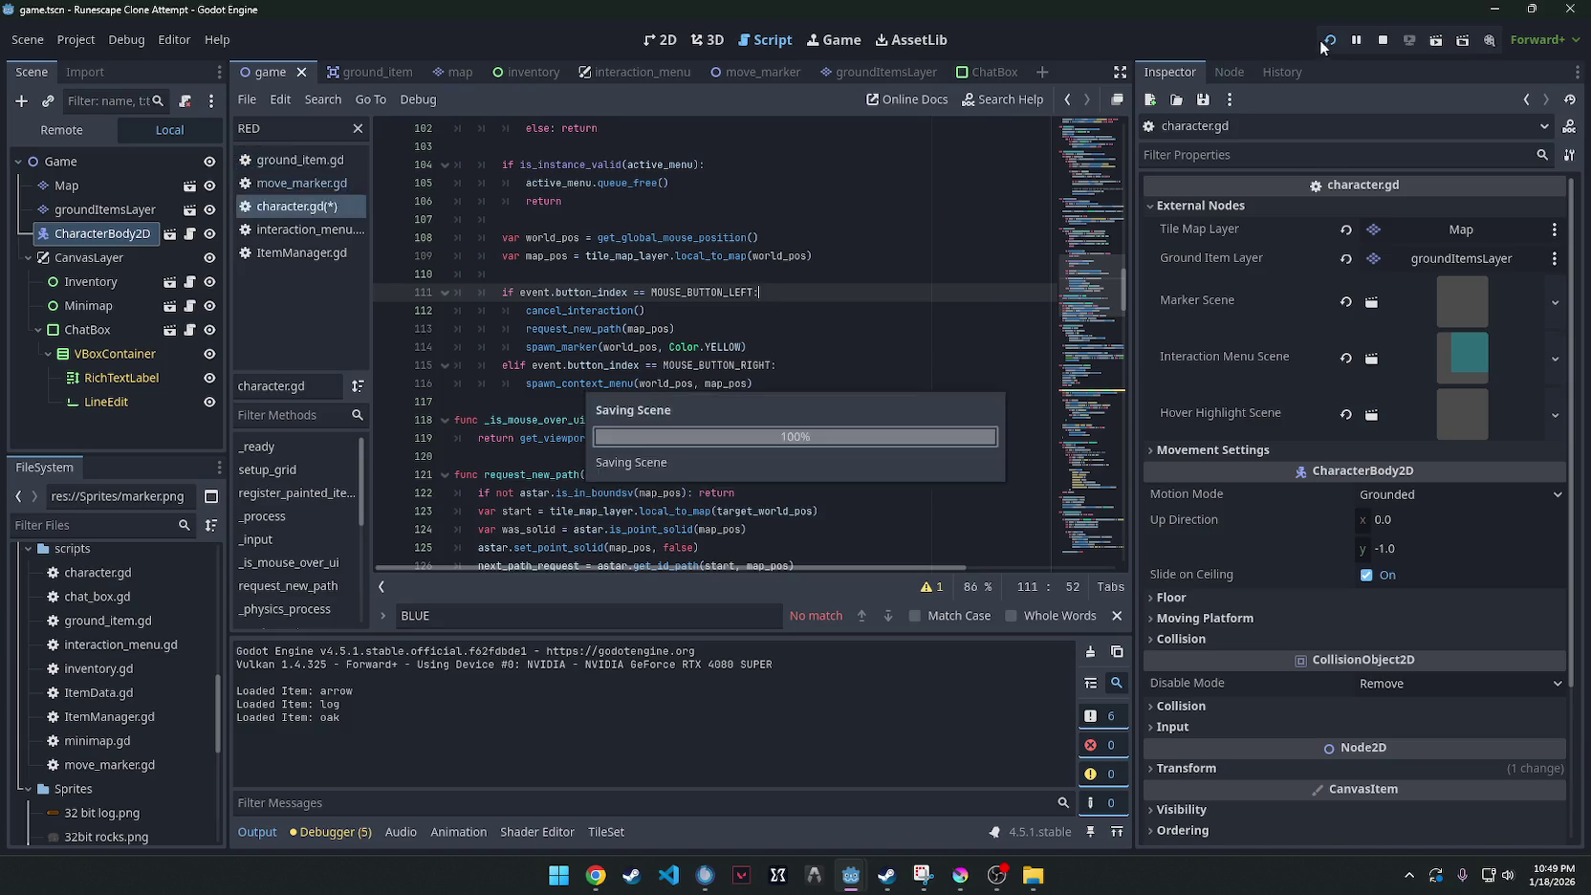
Walk the character to tiles near the logs to test the marker, then return to the editor.
{"action": "scroll", "coordinate": [807, 335], "scroll_direction": "up", "scroll_amount": 5}
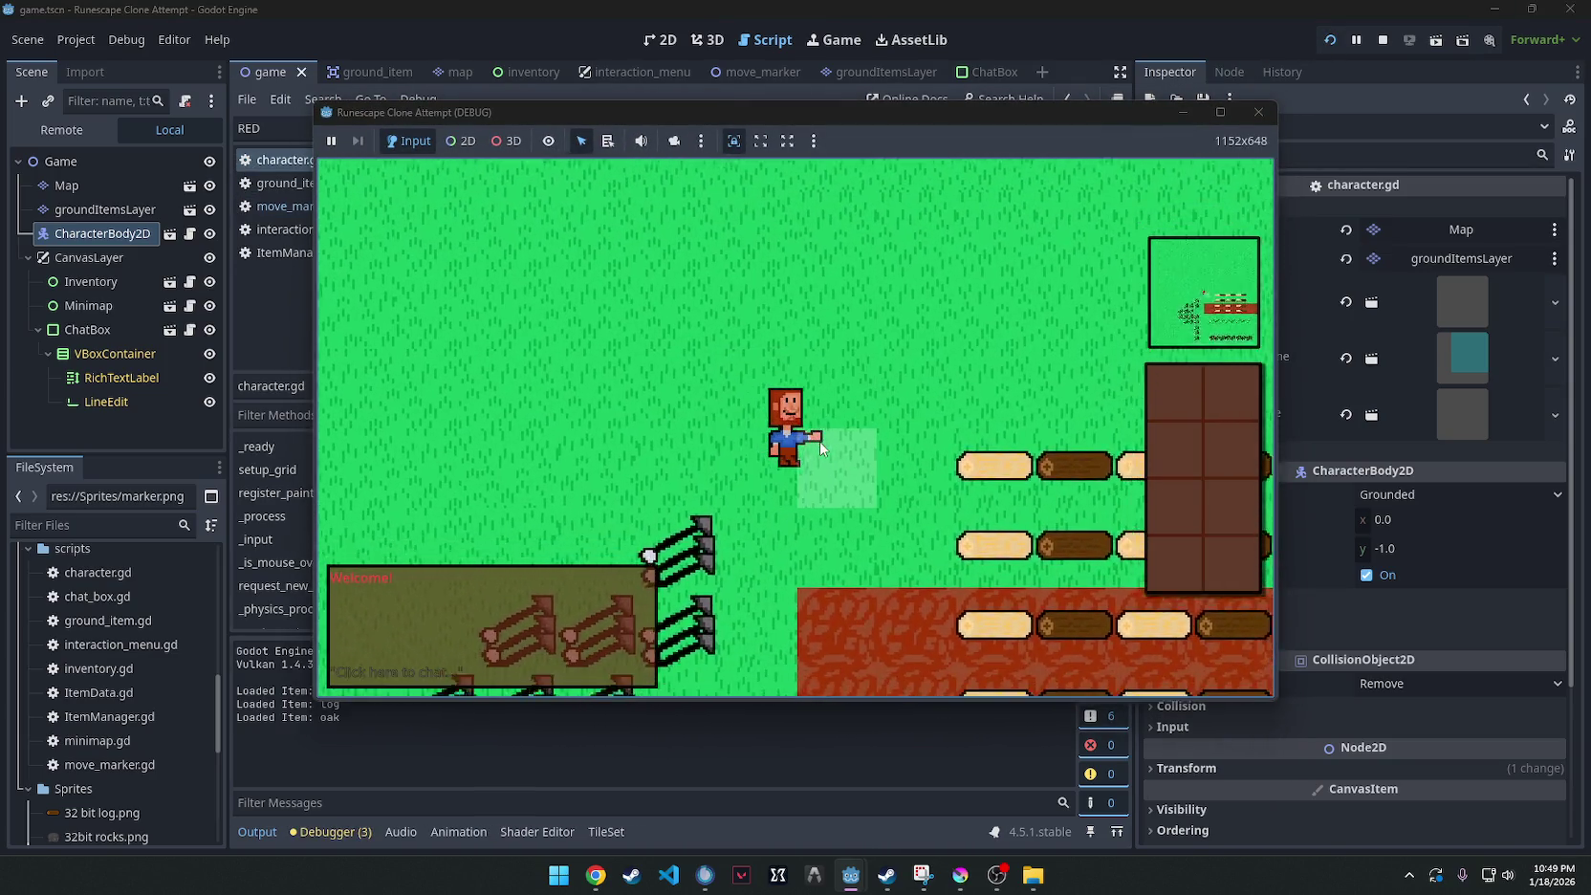
{"action": "left_click", "coordinate": [877, 402]}
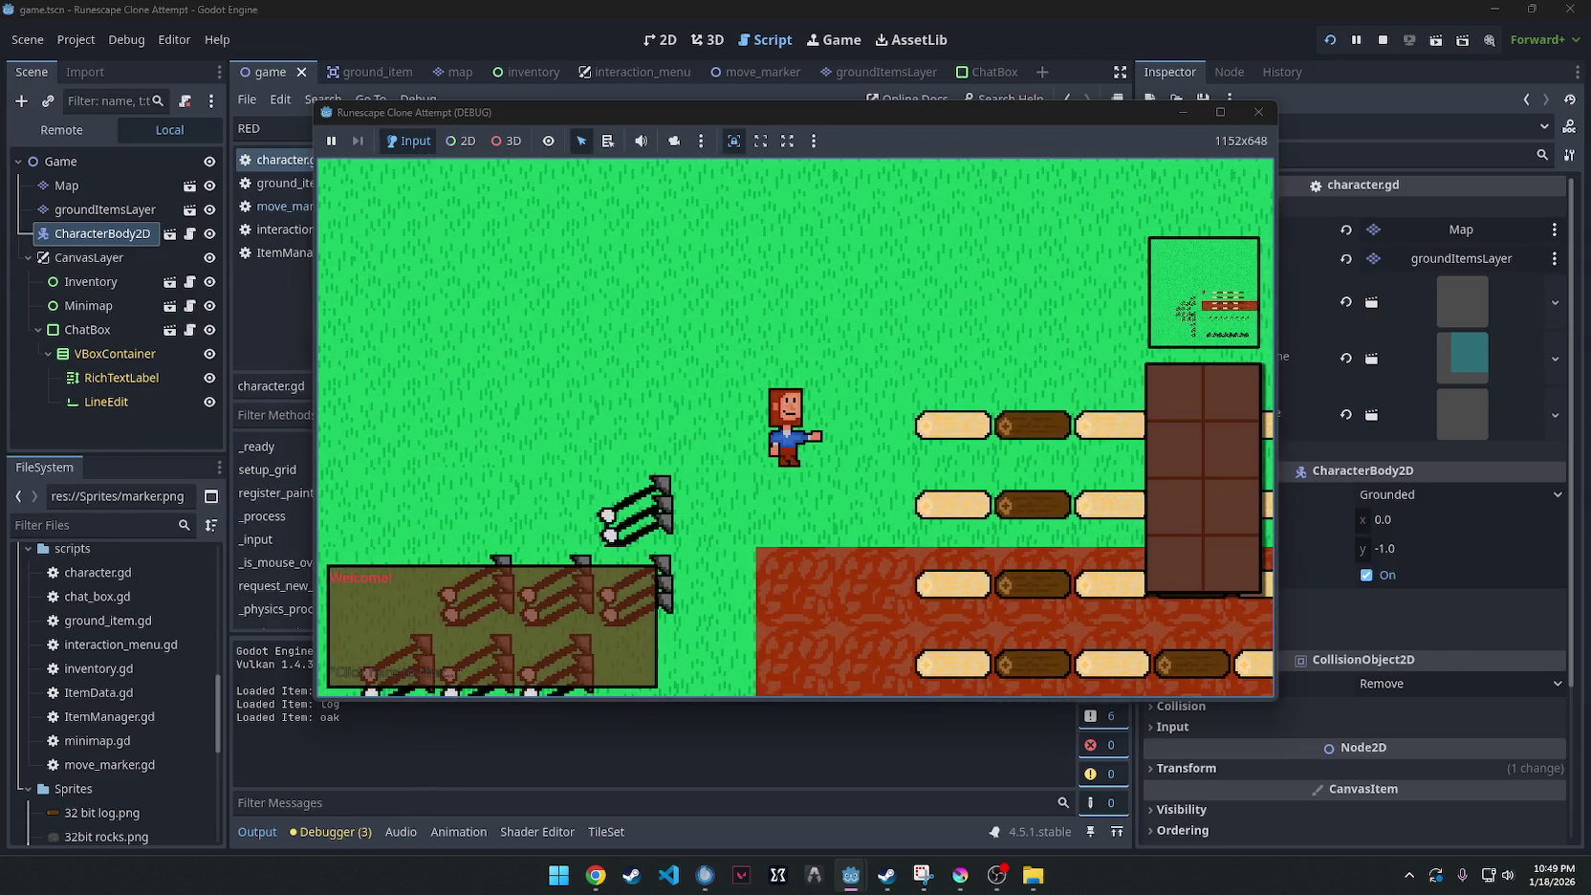
{"action": "key", "text": "alt+Tab"}
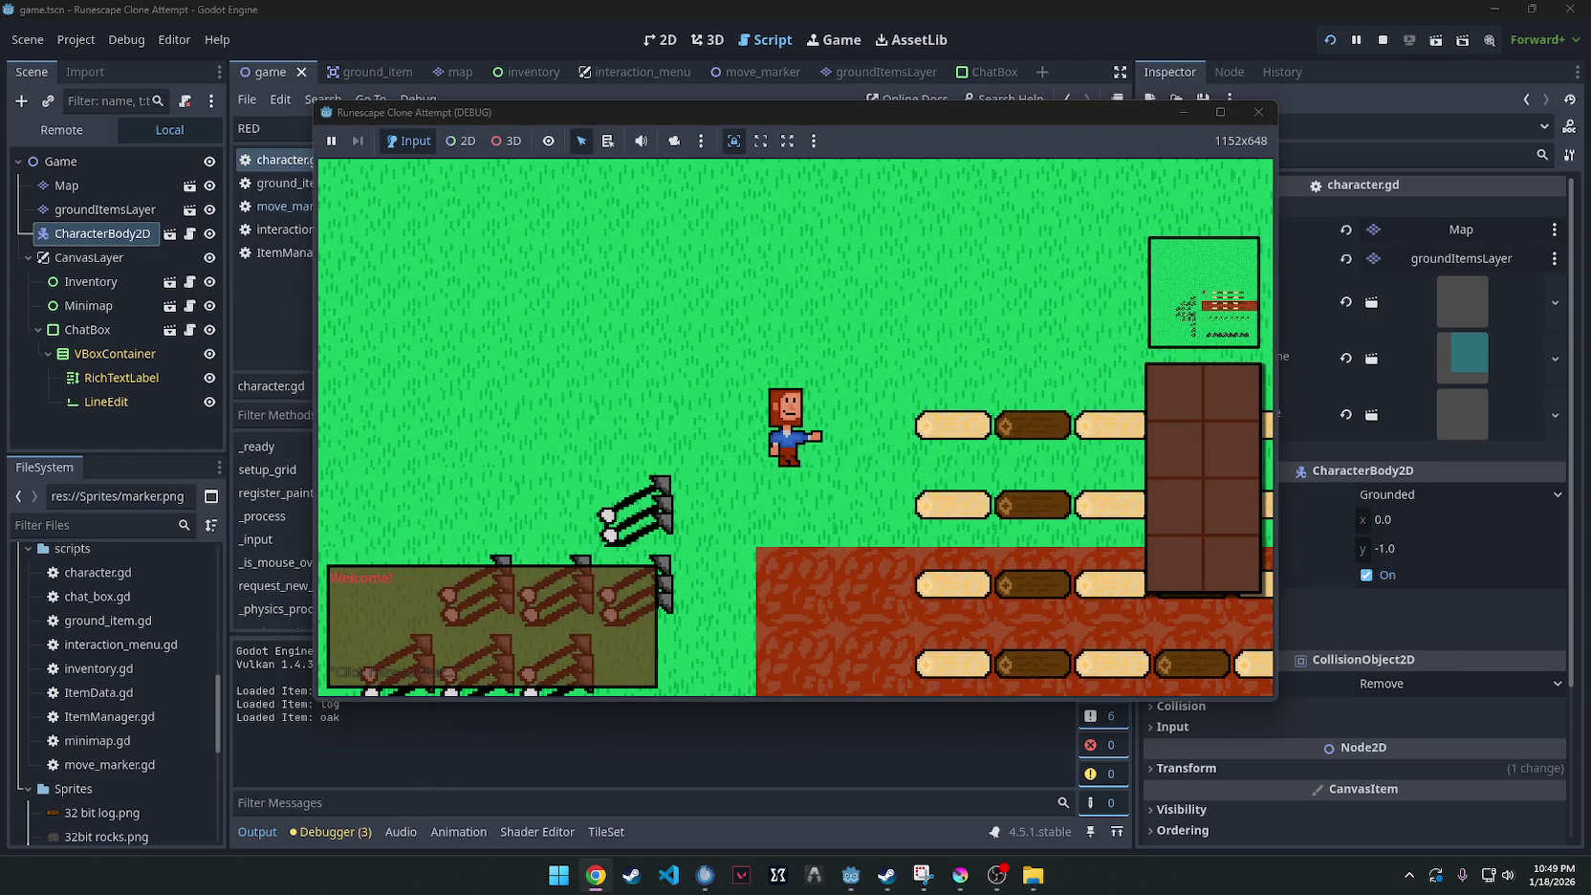
{"action": "left_click", "coordinate": [778, 337]}
{"action": "left_click", "coordinate": [898, 363]}
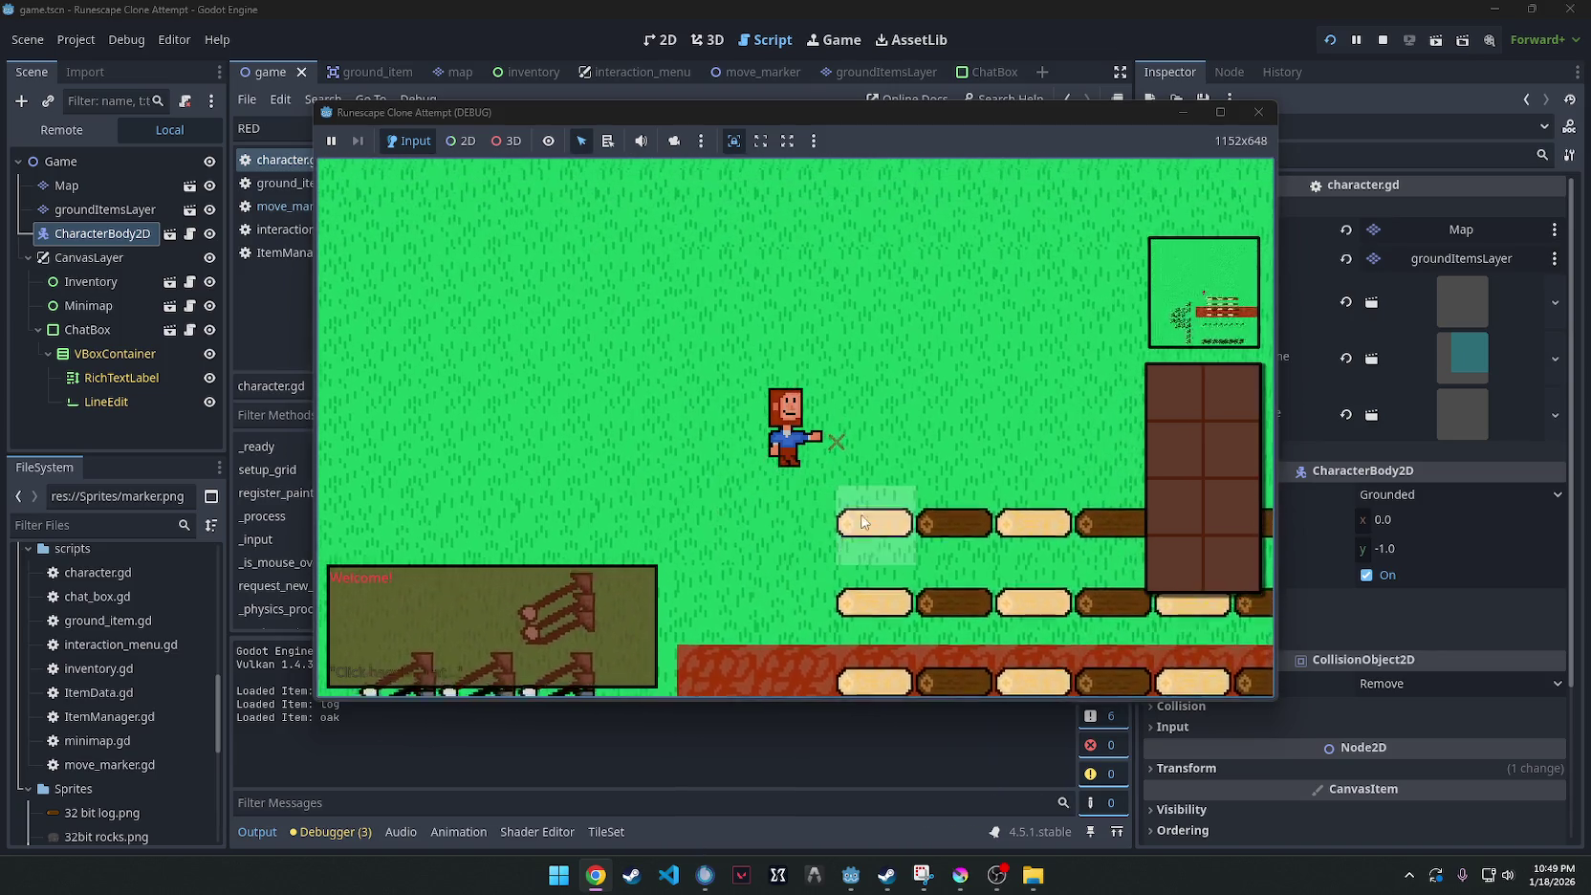
{"action": "right_click", "coordinate": [863, 522]}
{"action": "left_click", "coordinate": [715, 526]}
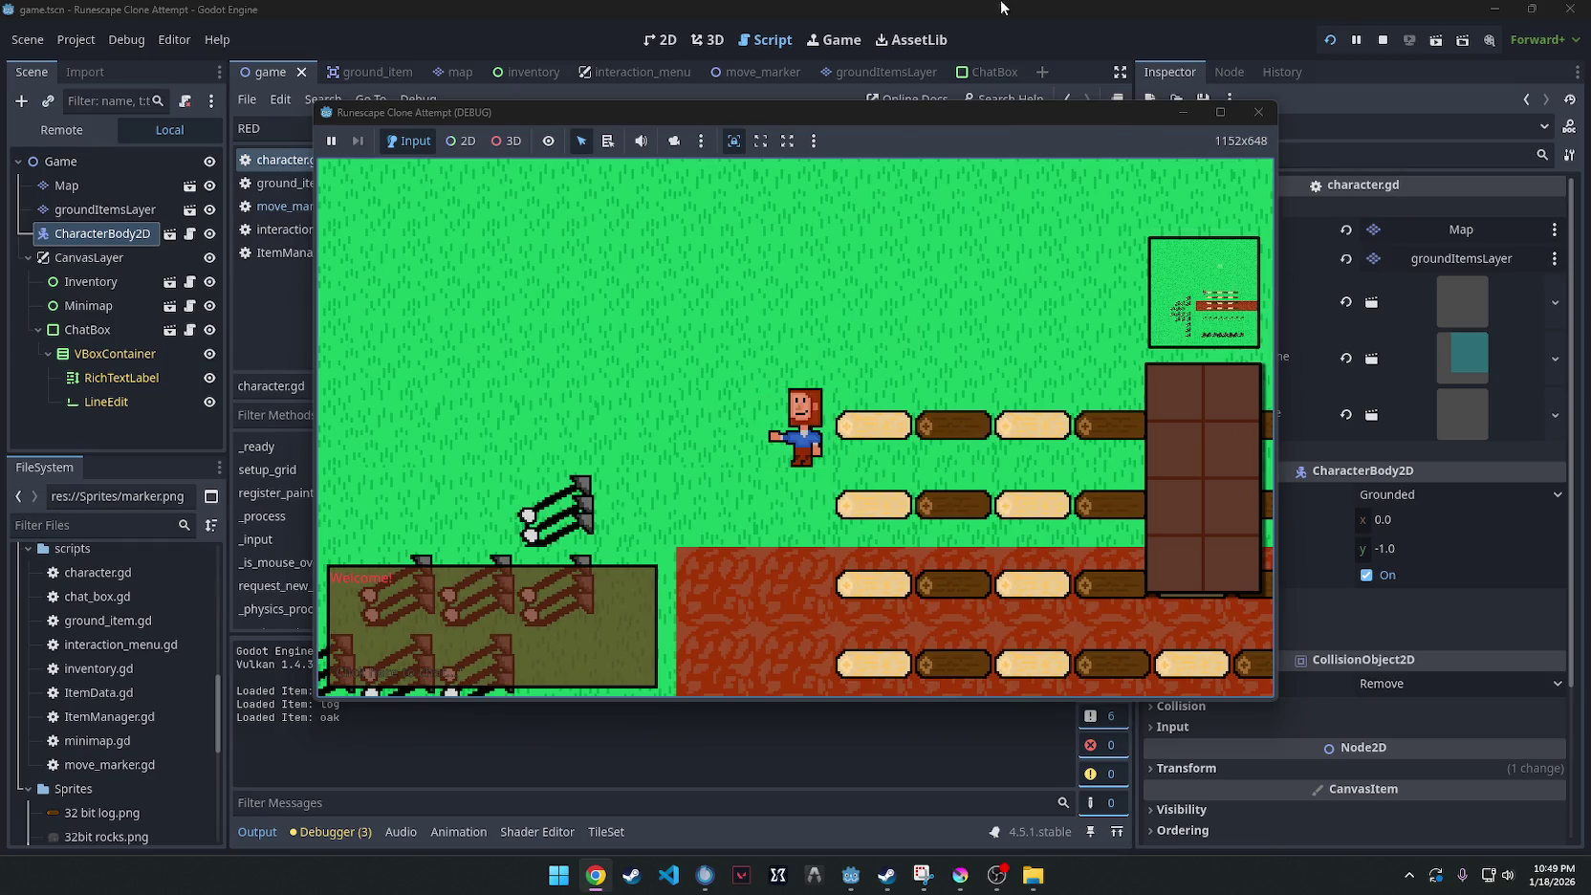
{"action": "left_click", "coordinate": [1001, 8]}
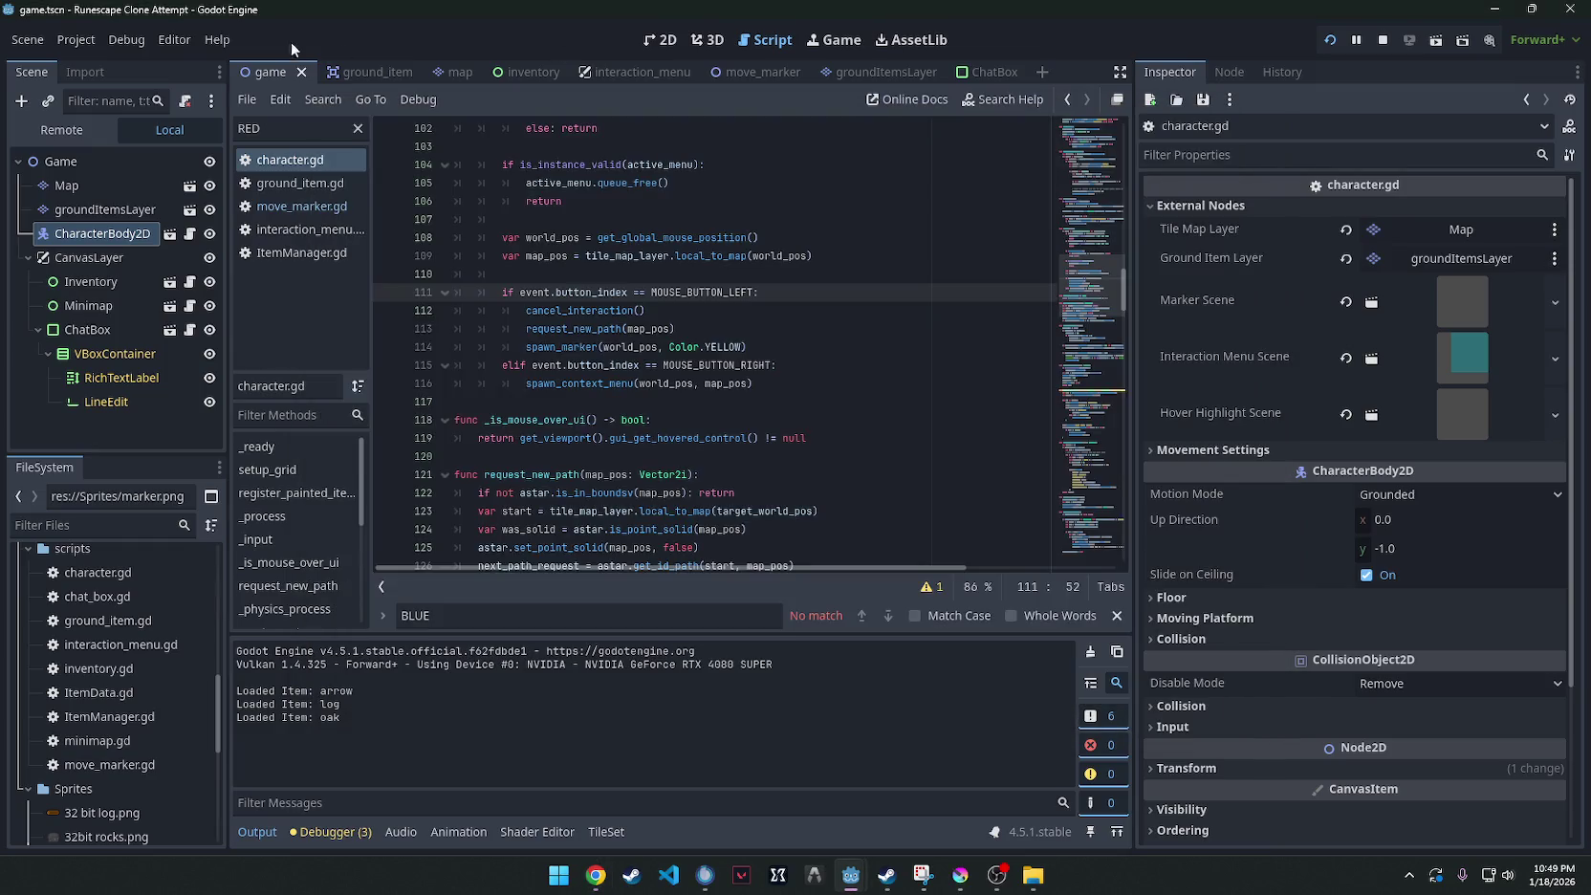
Select CharacterBody2D and review its Movement Settings in the Inspector.
{"action": "left_click", "coordinate": [108, 233]}
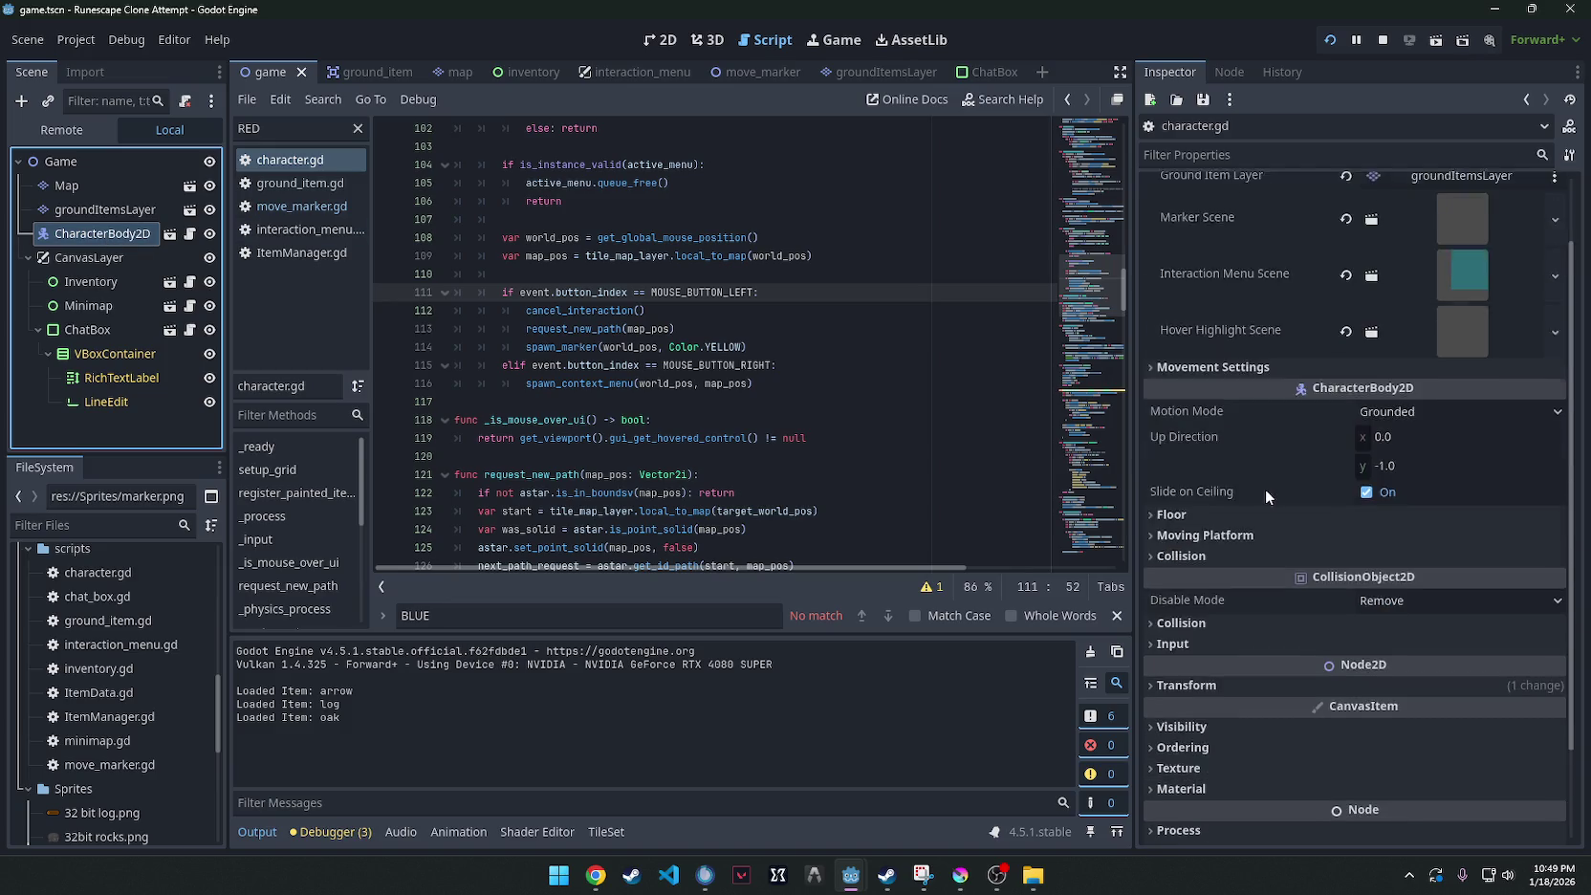
{"action": "left_click", "coordinate": [1224, 450]}
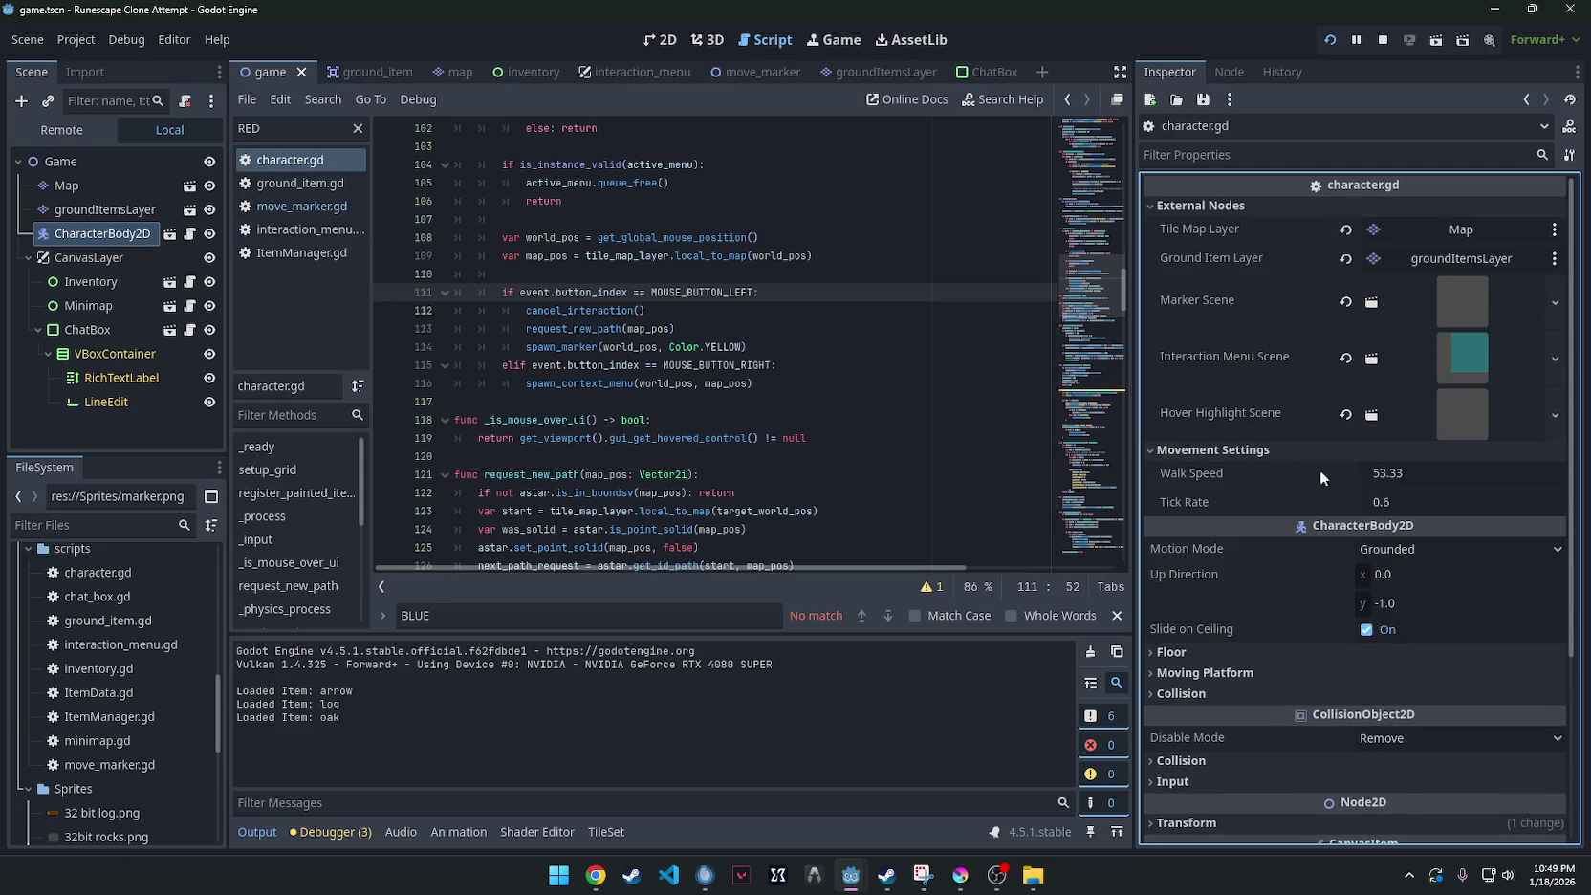
{"action": "scroll", "coordinate": [1210, 328], "scroll_direction": "down", "scroll_amount": 5}
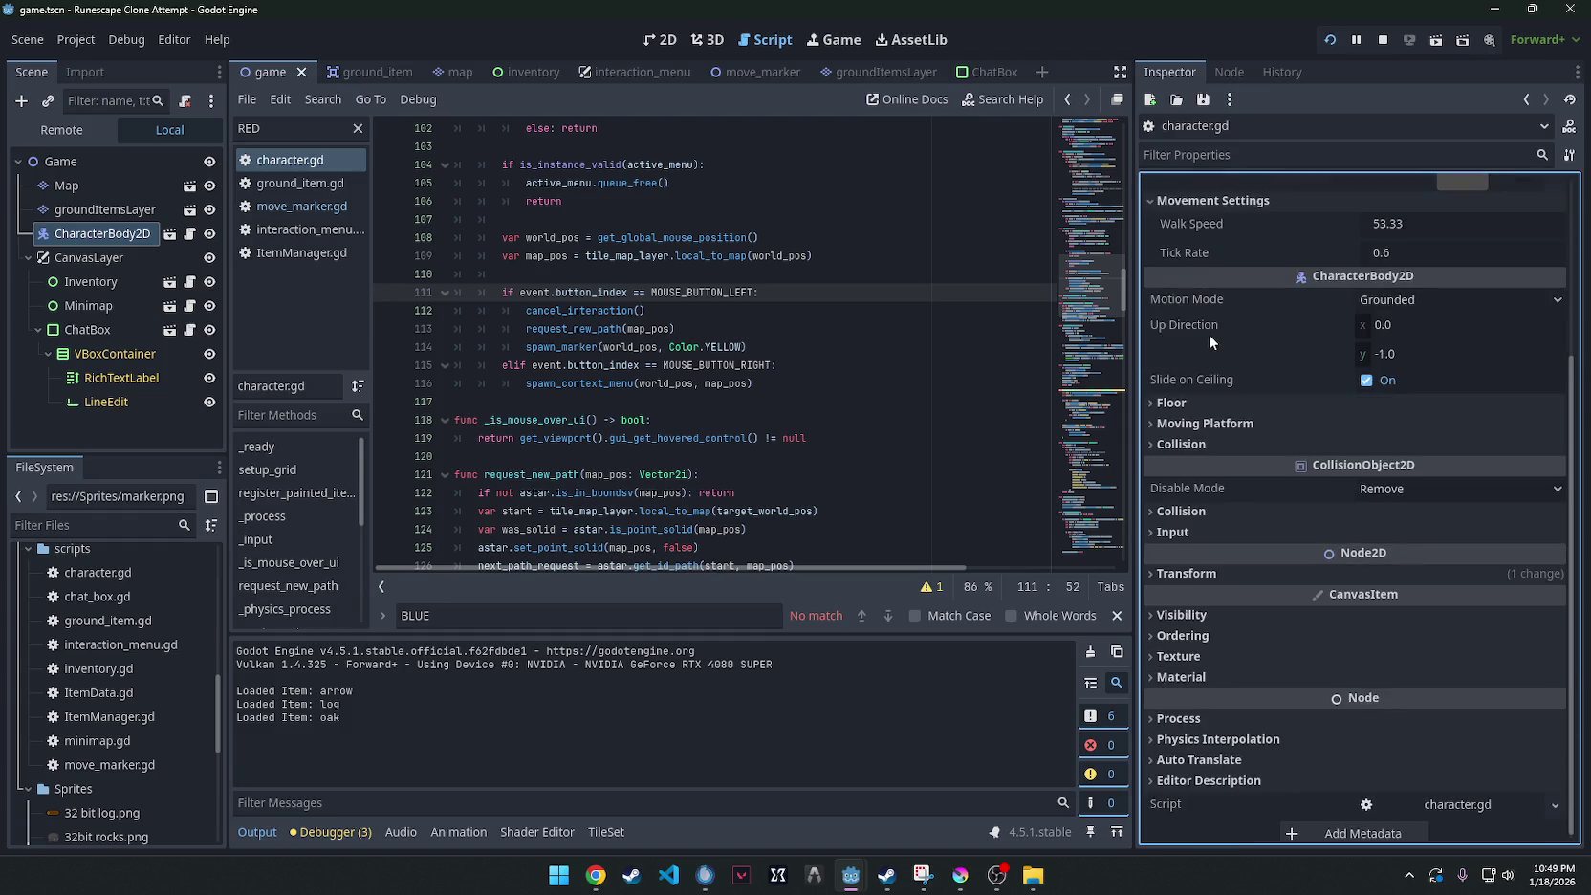
{"action": "scroll", "coordinate": [674, 315], "scroll_direction": "up", "scroll_amount": 5}
Search character.gd for 'zoom' and step through its matches.
{"action": "key", "text": "ctrl+f"}
{"action": "type", "text": "z"}
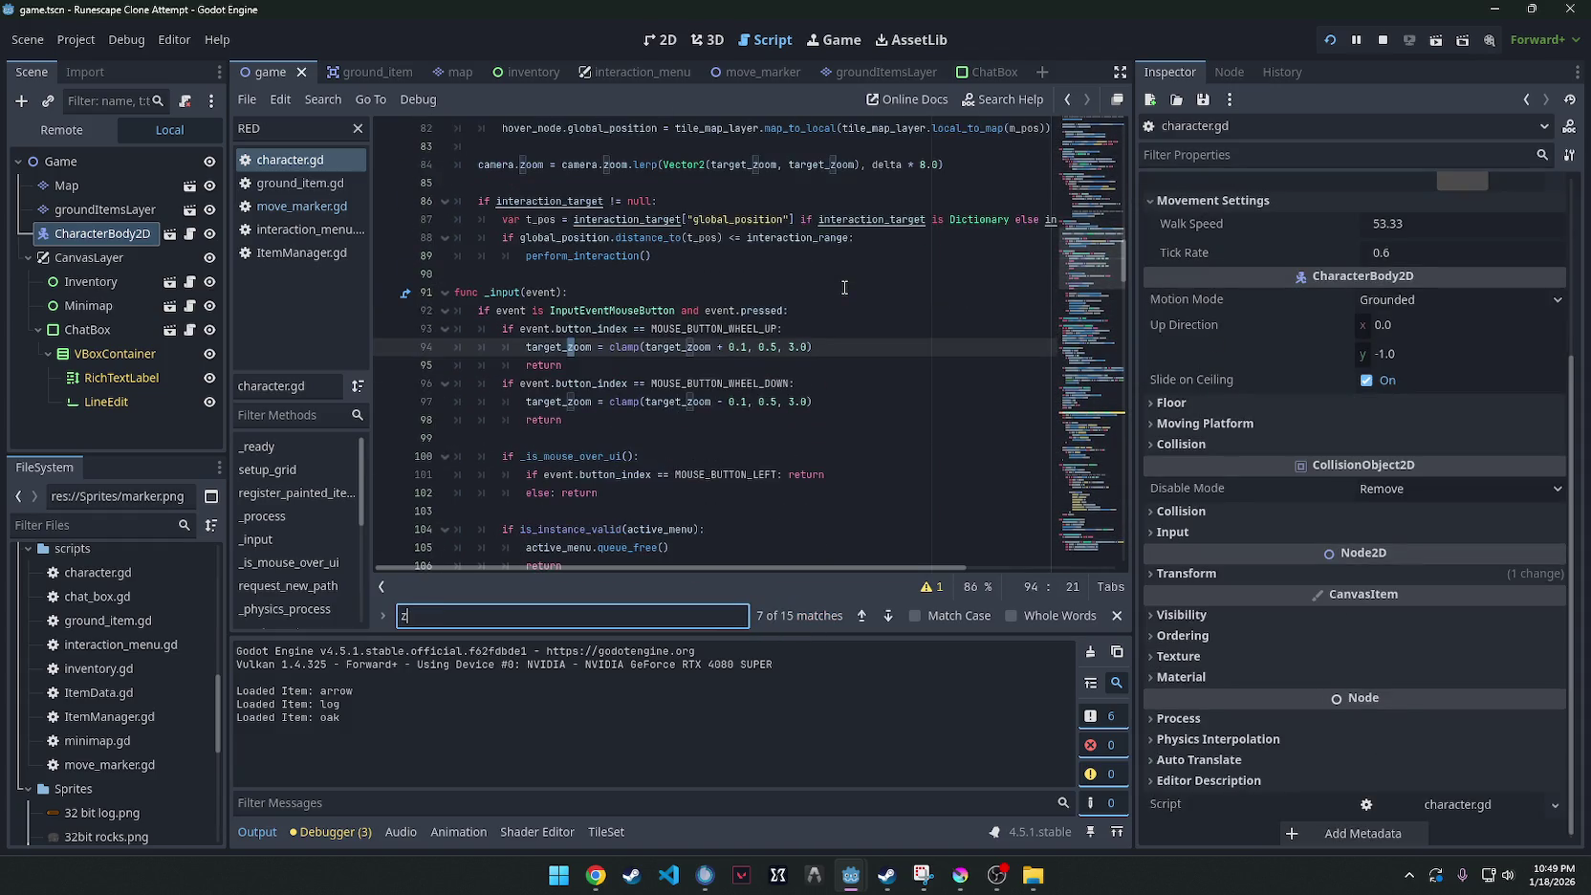
{"action": "type", "text": "oom"}
{"action": "key", "text": "Return"}
{"action": "key", "text": "Return"}
{"action": "key", "text": "Return"}
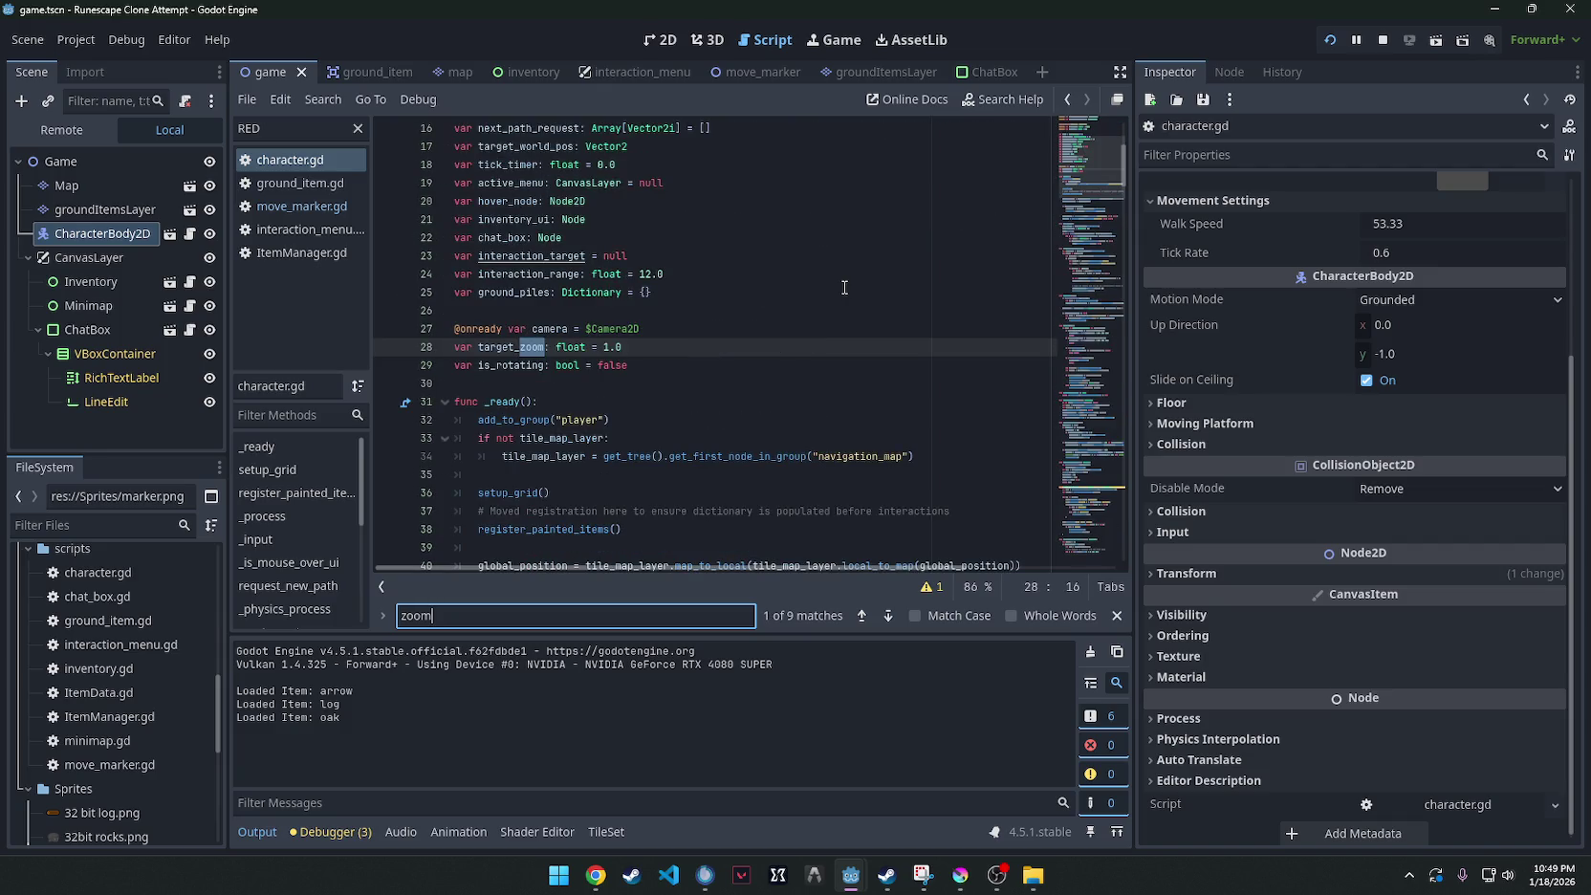
{"action": "key", "text": "Return"}
{"action": "key", "text": "Return"}
{"action": "key", "text": "Return"}
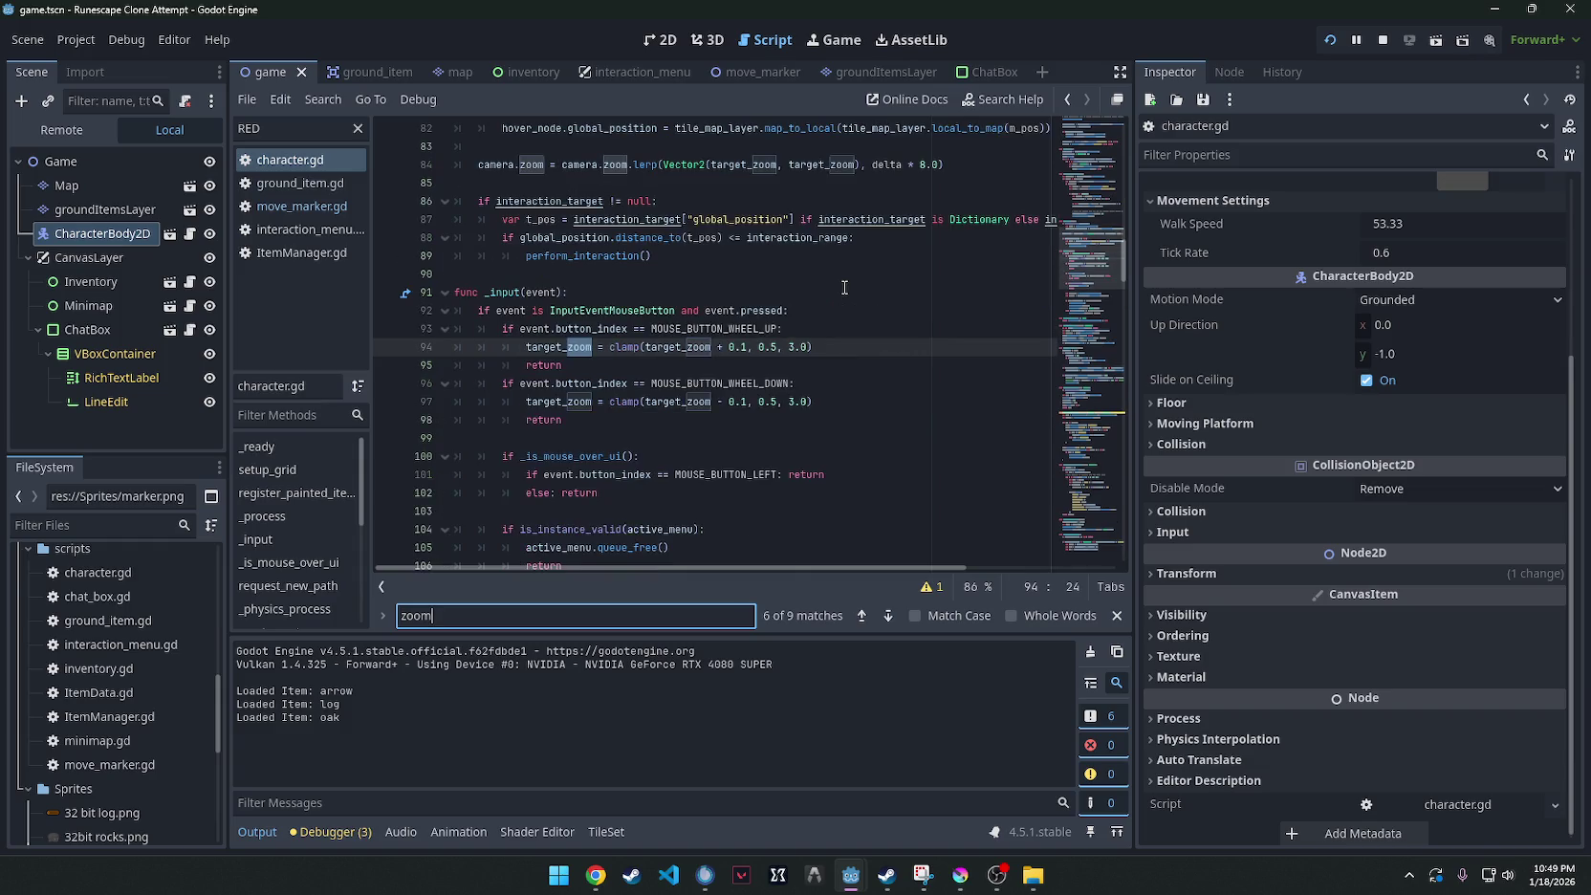
{"action": "key", "text": "Return"}
{"action": "key", "text": "Return"}
{"action": "key", "text": "Return"}
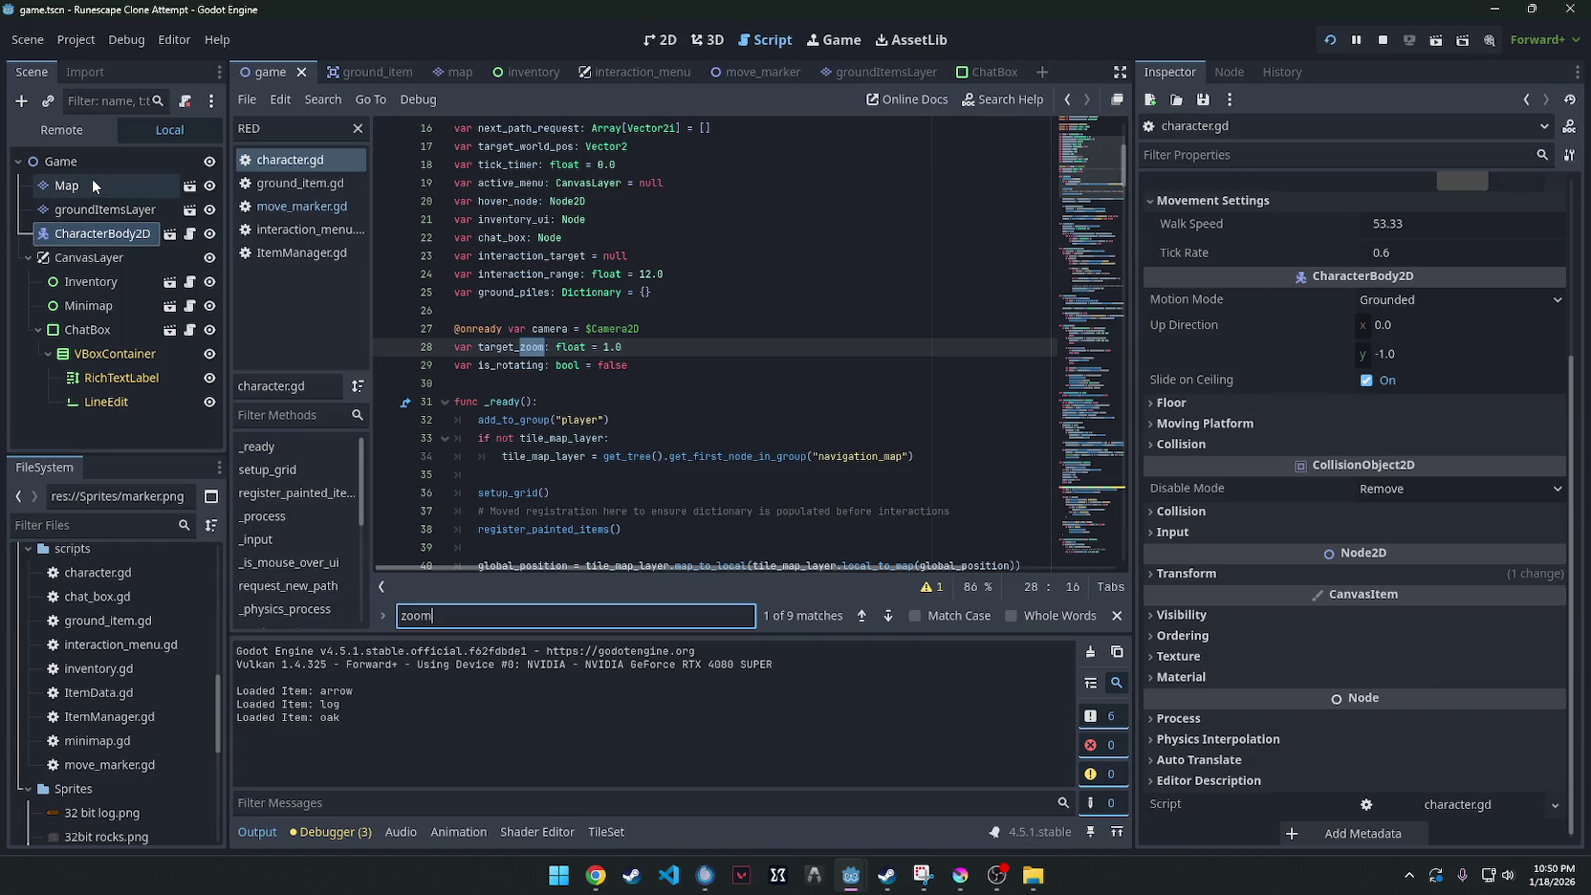
{"action": "left_click", "coordinate": [100, 307]}
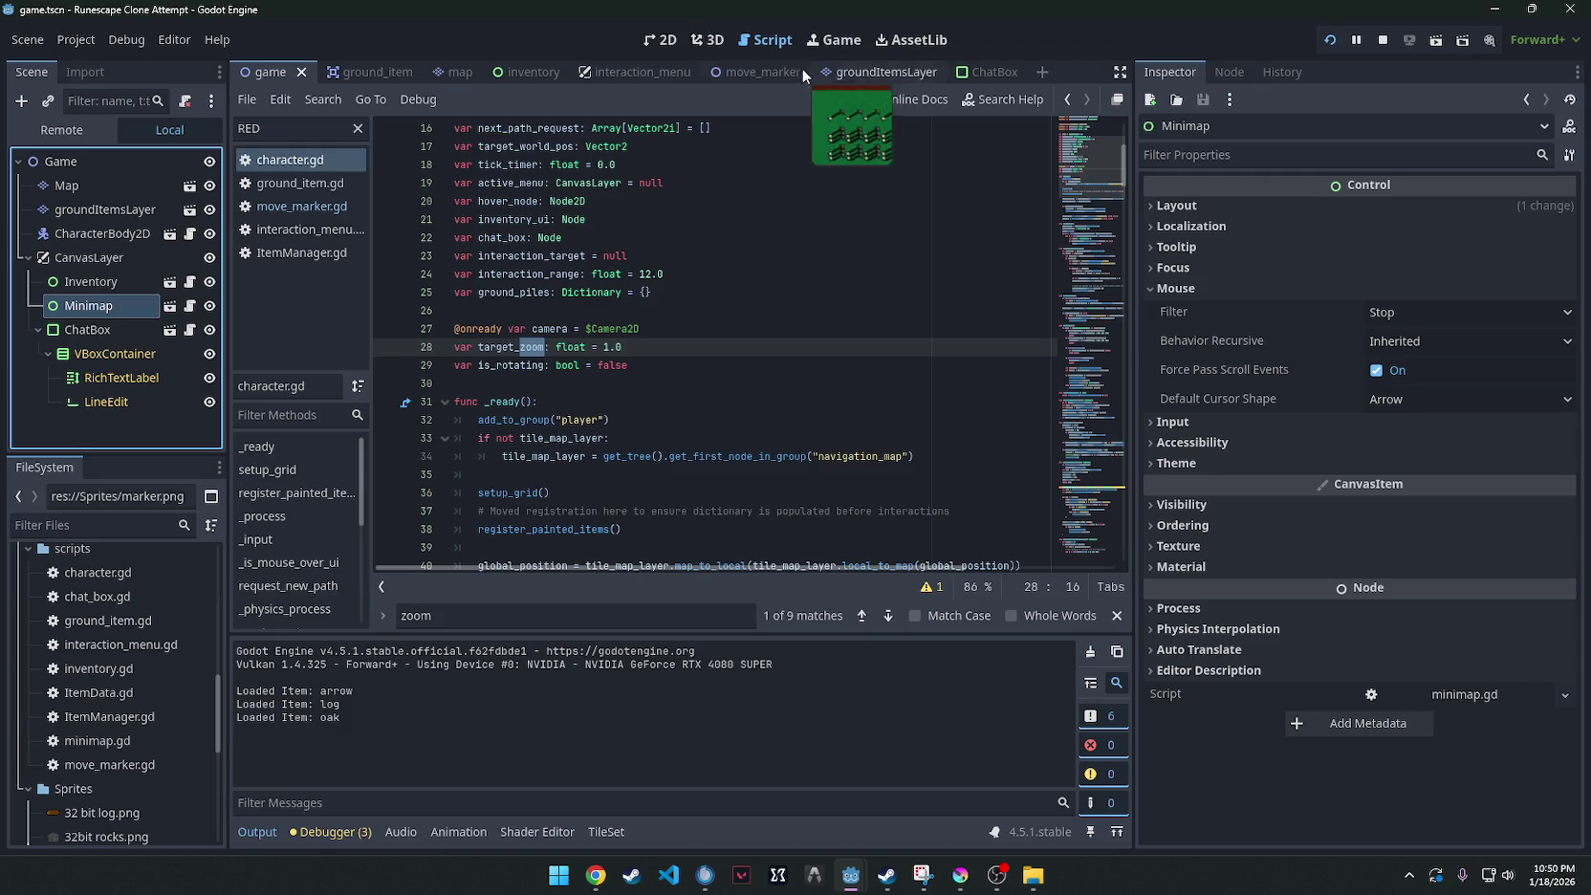
Open minimap.tscn and check the Minimap root's custom minimum size, leaving it unchanged.
{"action": "left_click", "coordinate": [443, 73]}
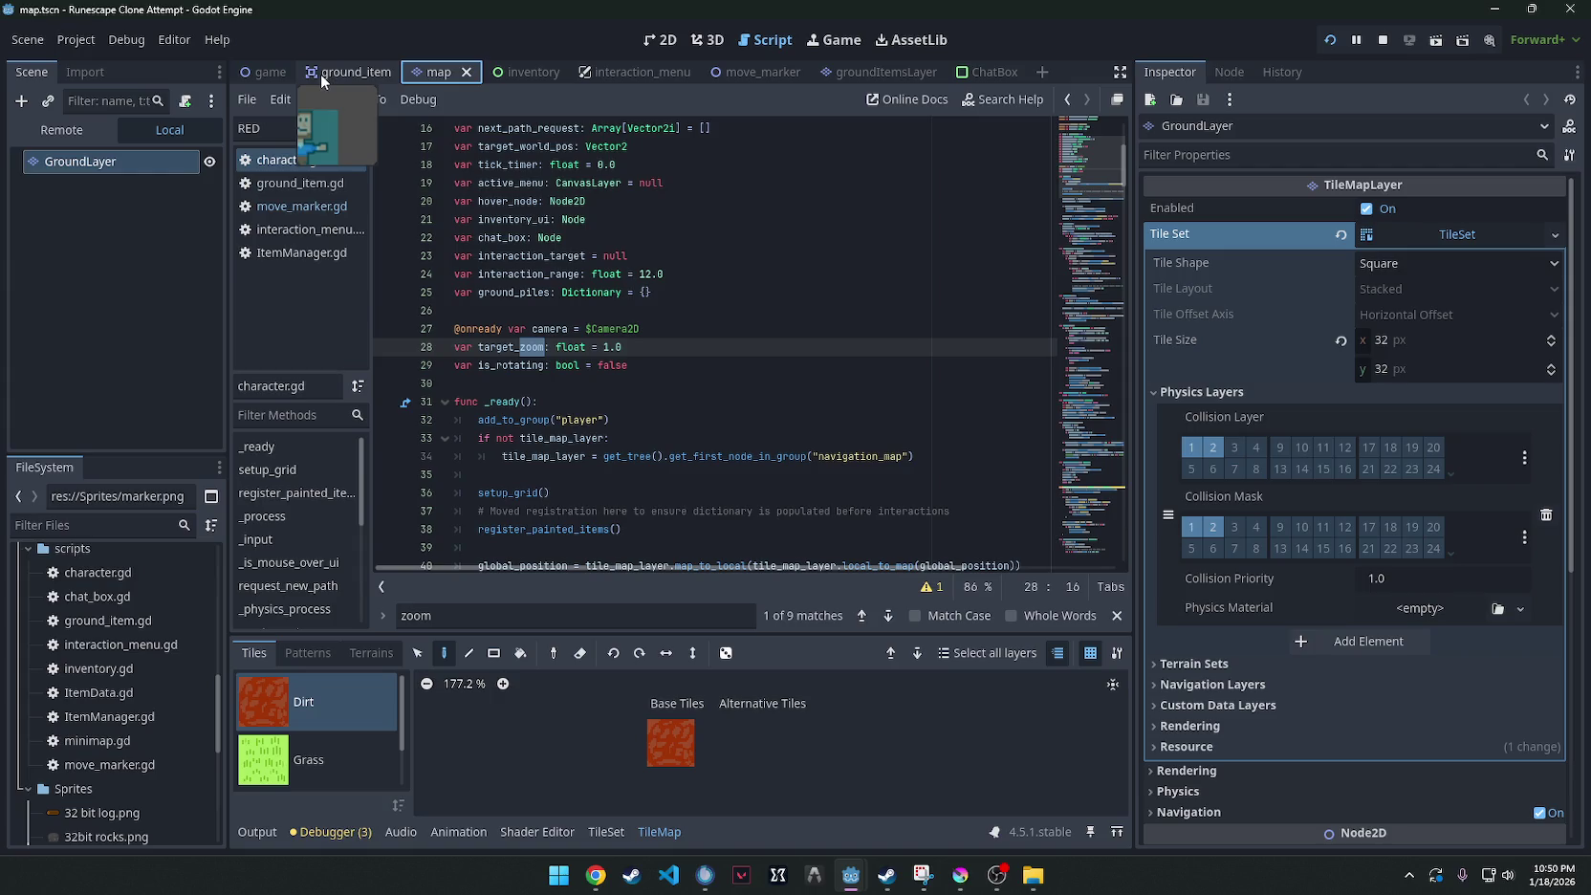
{"action": "left_click", "coordinate": [256, 71]}
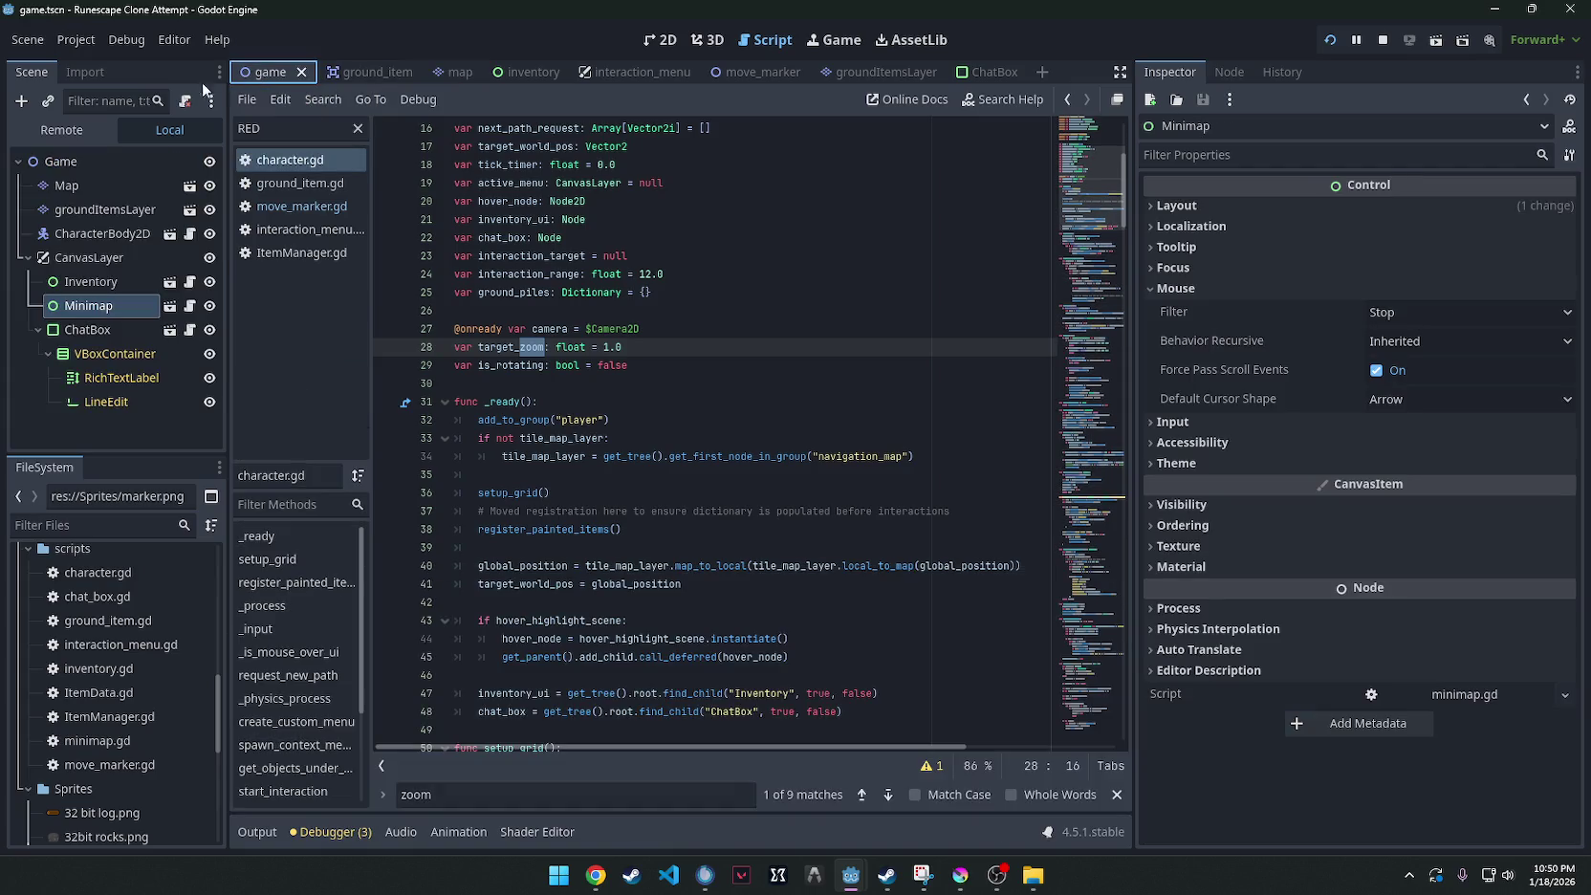
{"action": "left_click", "coordinate": [189, 307]}
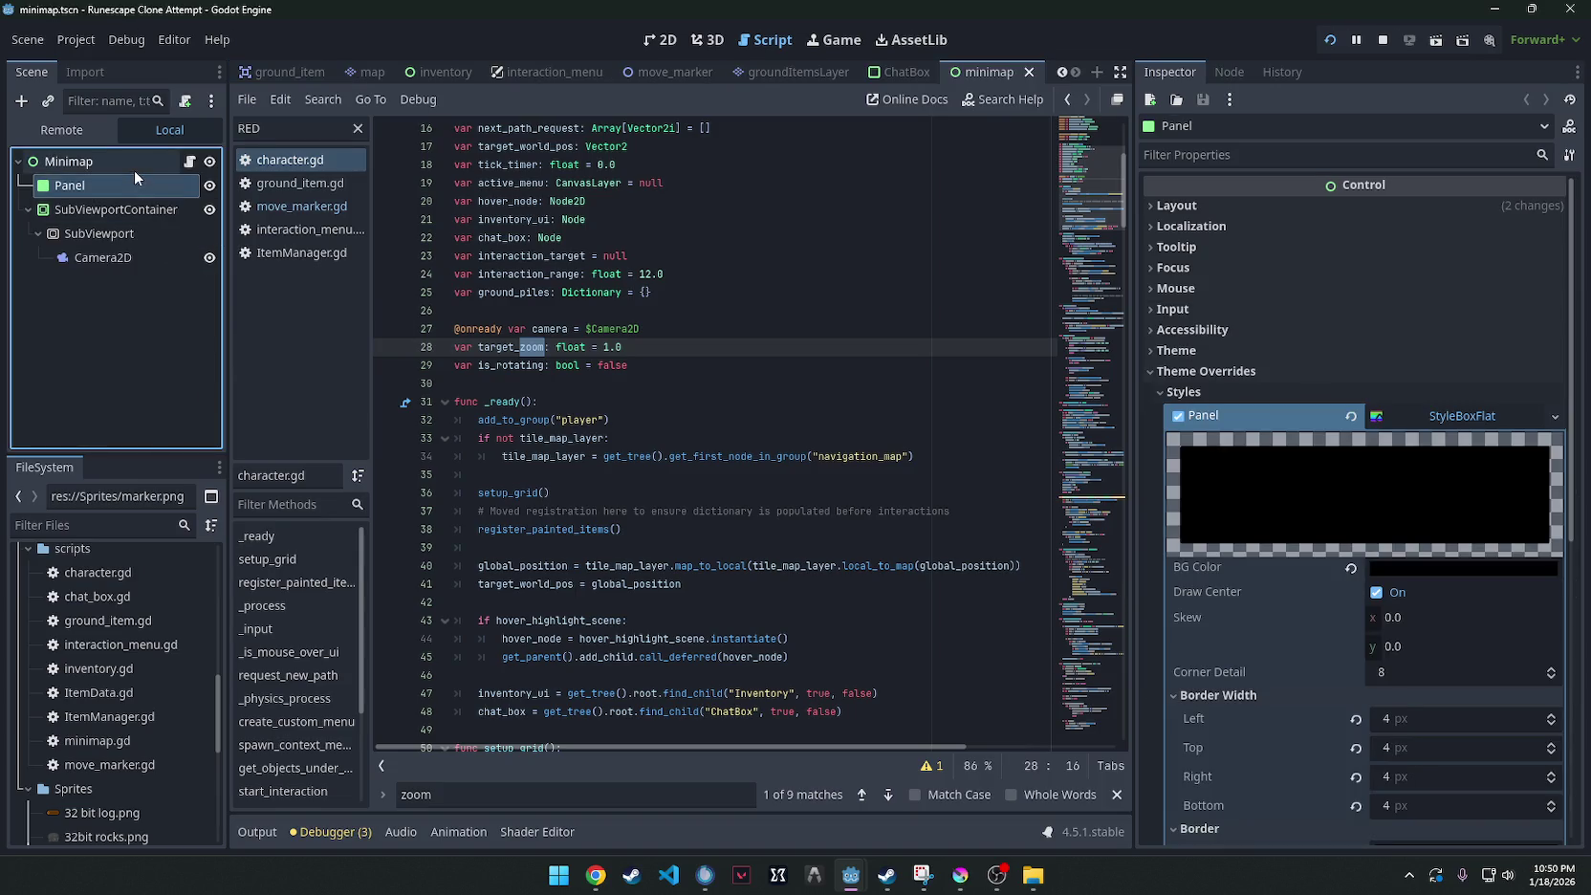
{"action": "left_click", "coordinate": [133, 161]}
{"action": "left_click", "coordinate": [1153, 206]}
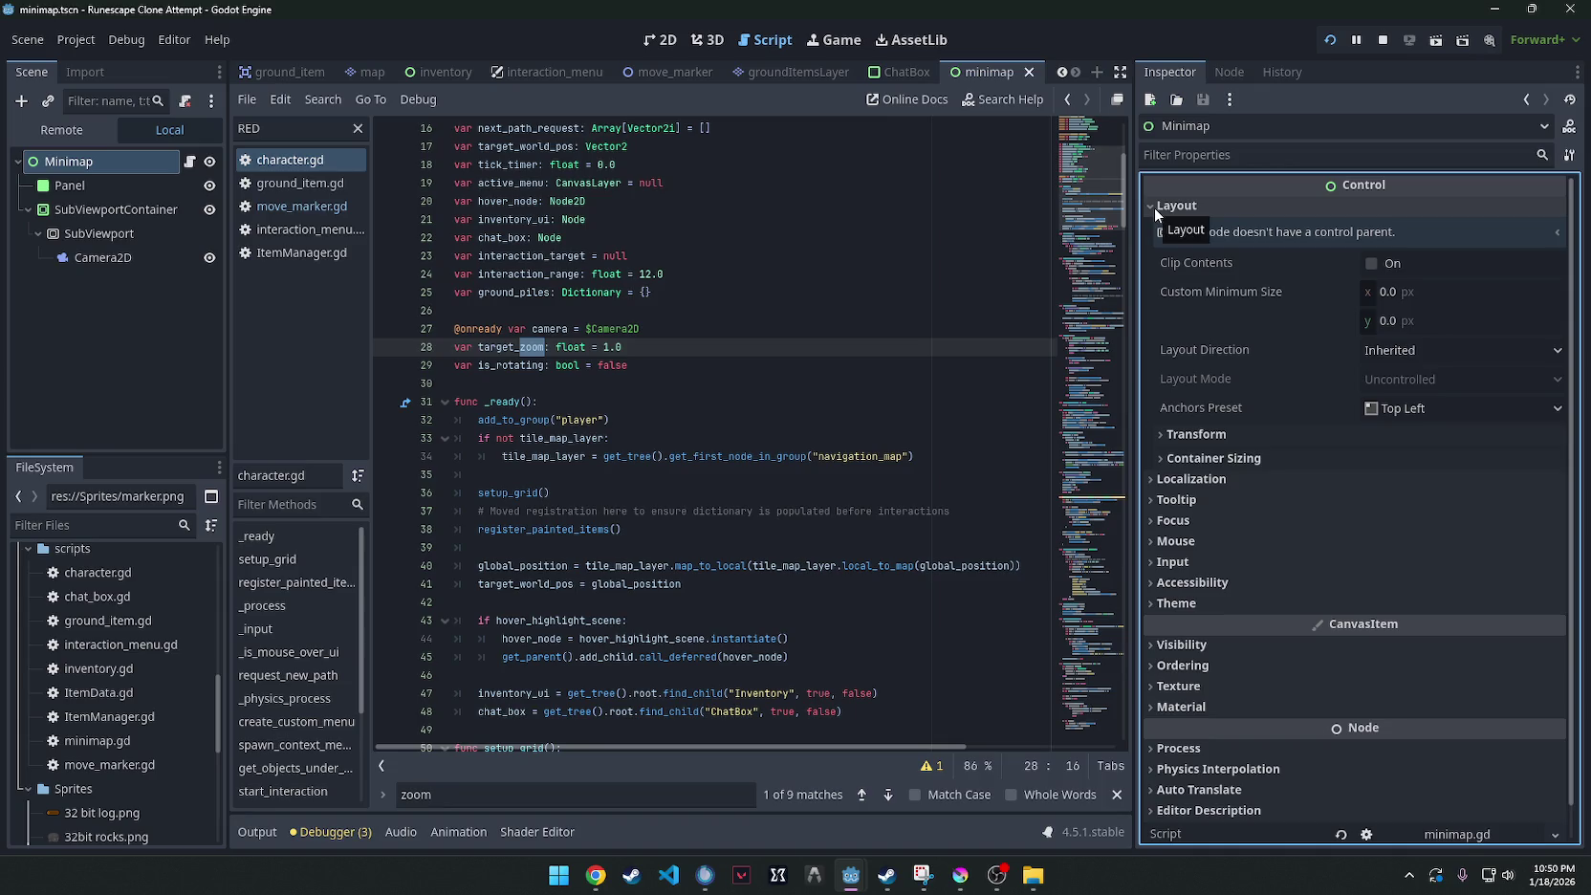
{"action": "left_click", "coordinate": [1387, 291]}
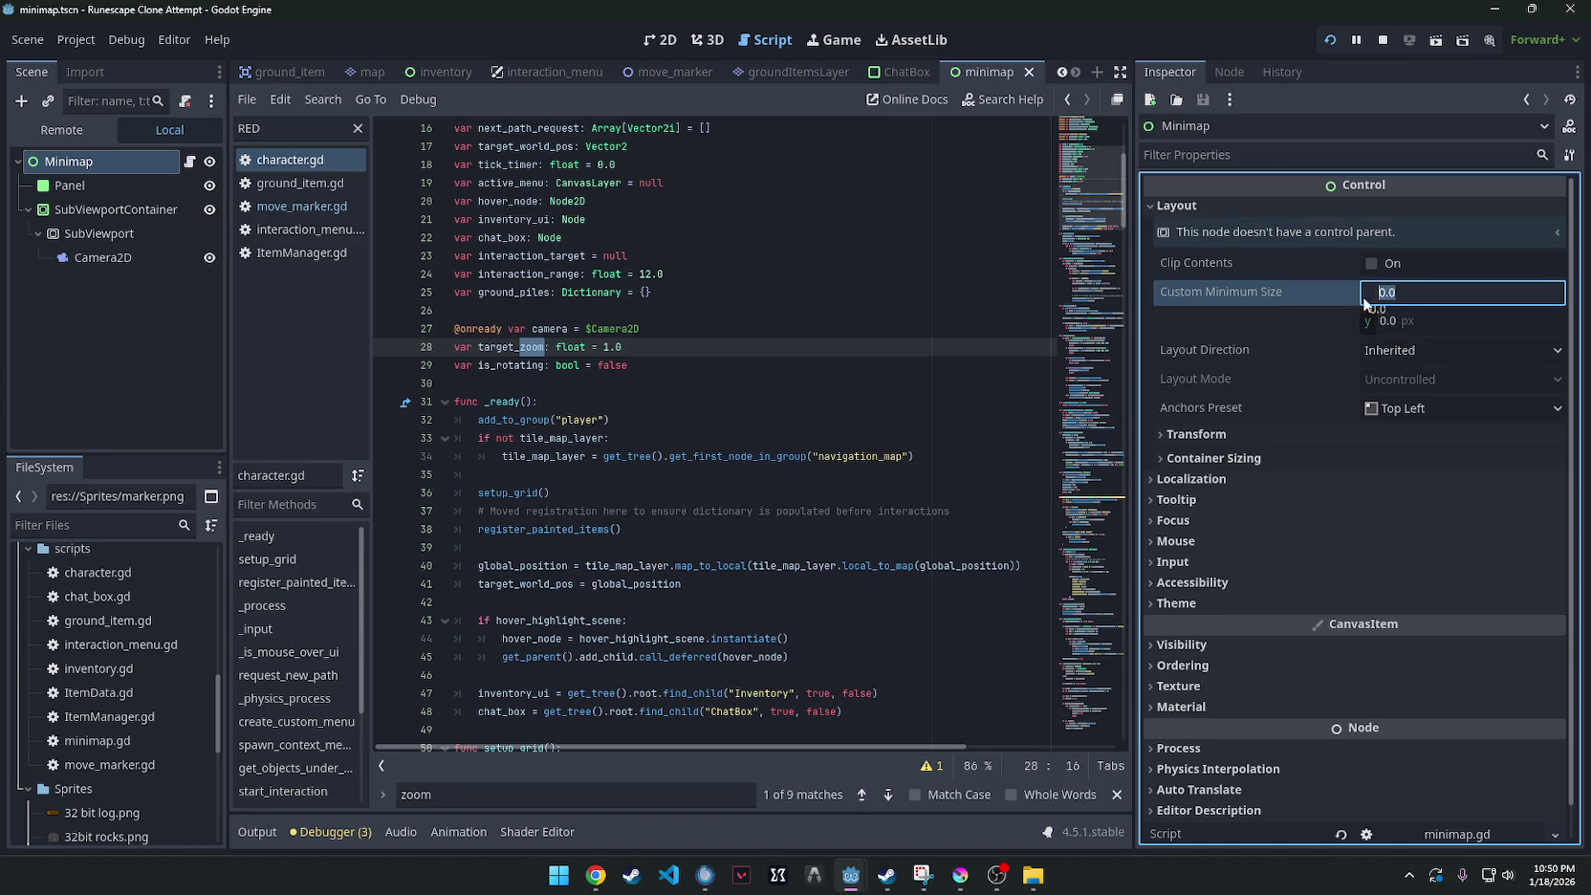
{"action": "key", "text": "Tab"}
{"action": "key", "text": "Tab"}
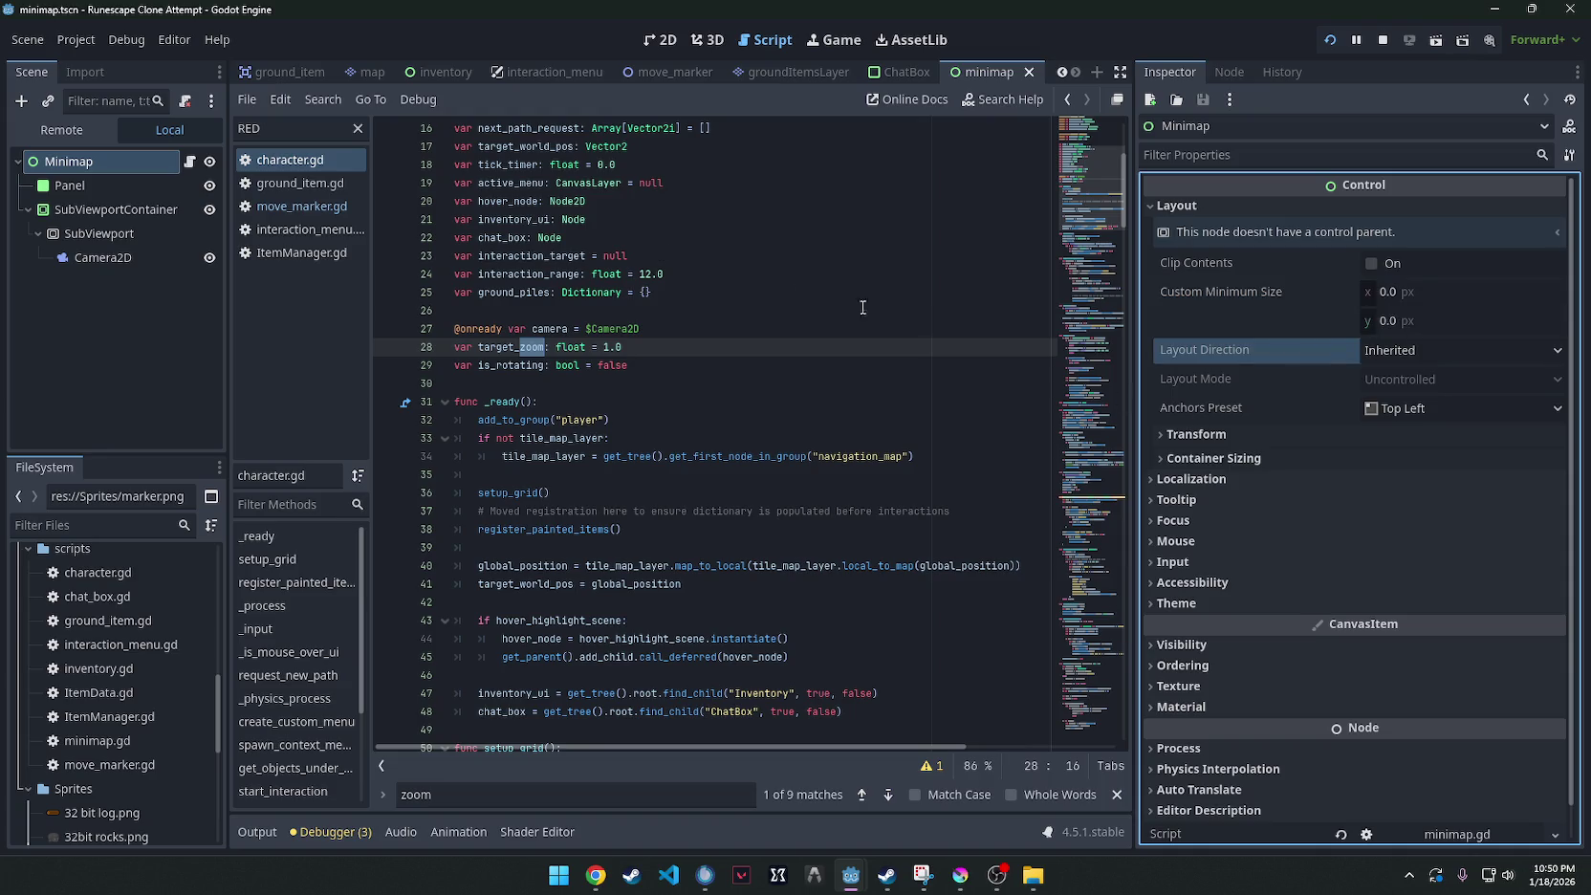
Set the SubViewportContainer scale to 0.285, test-run the game, then reset the scale to 1.0.
{"action": "left_click", "coordinate": [134, 182]}
{"action": "left_click", "coordinate": [125, 212]}
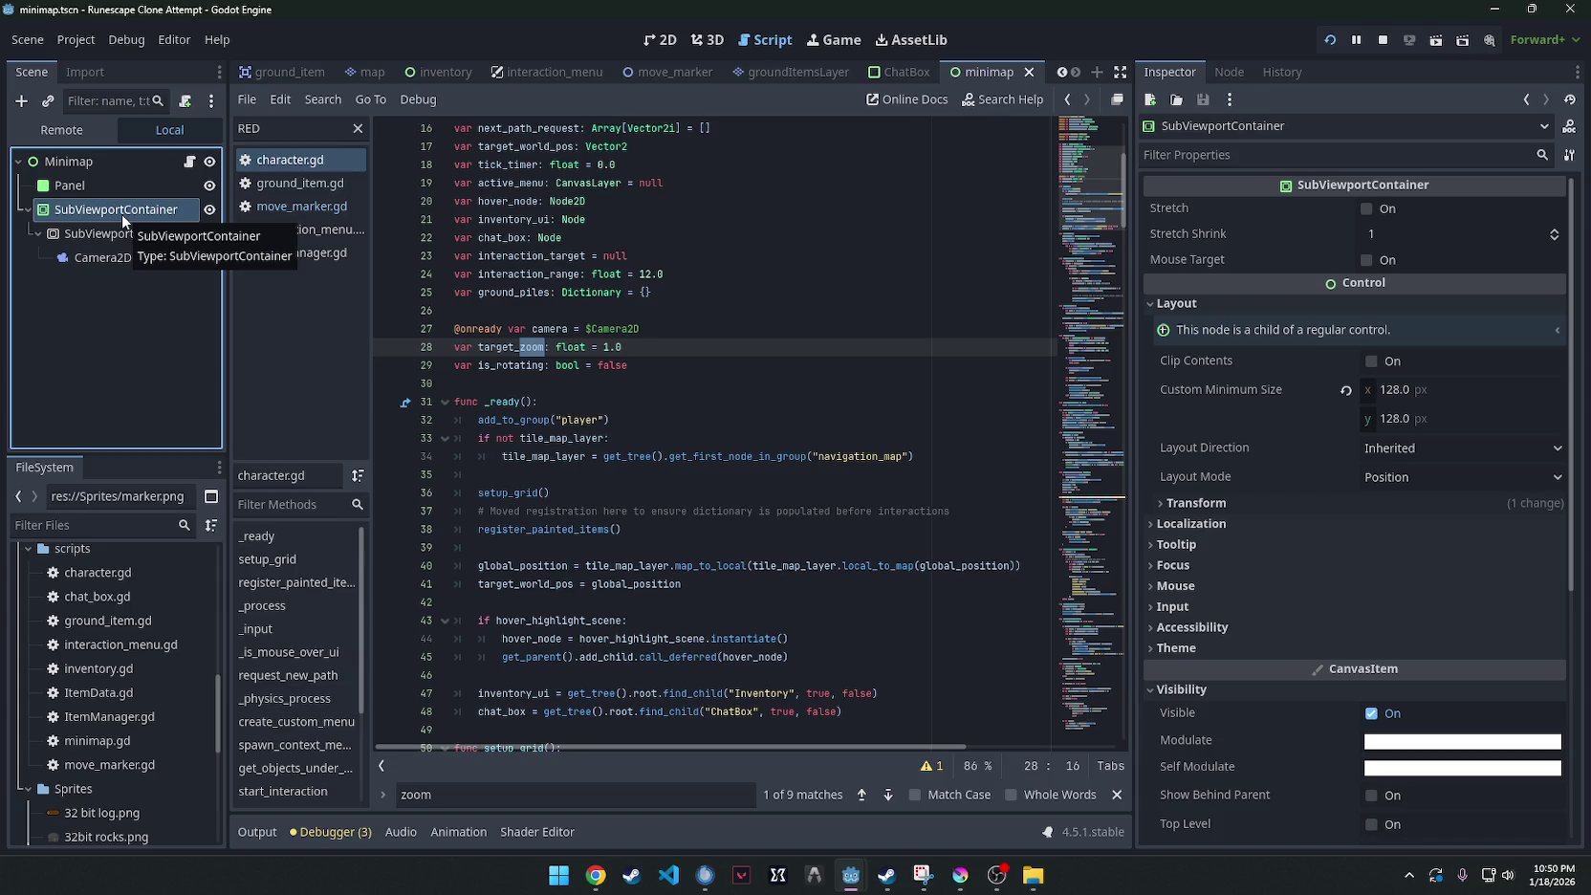
{"action": "left_click", "coordinate": [1199, 503]}
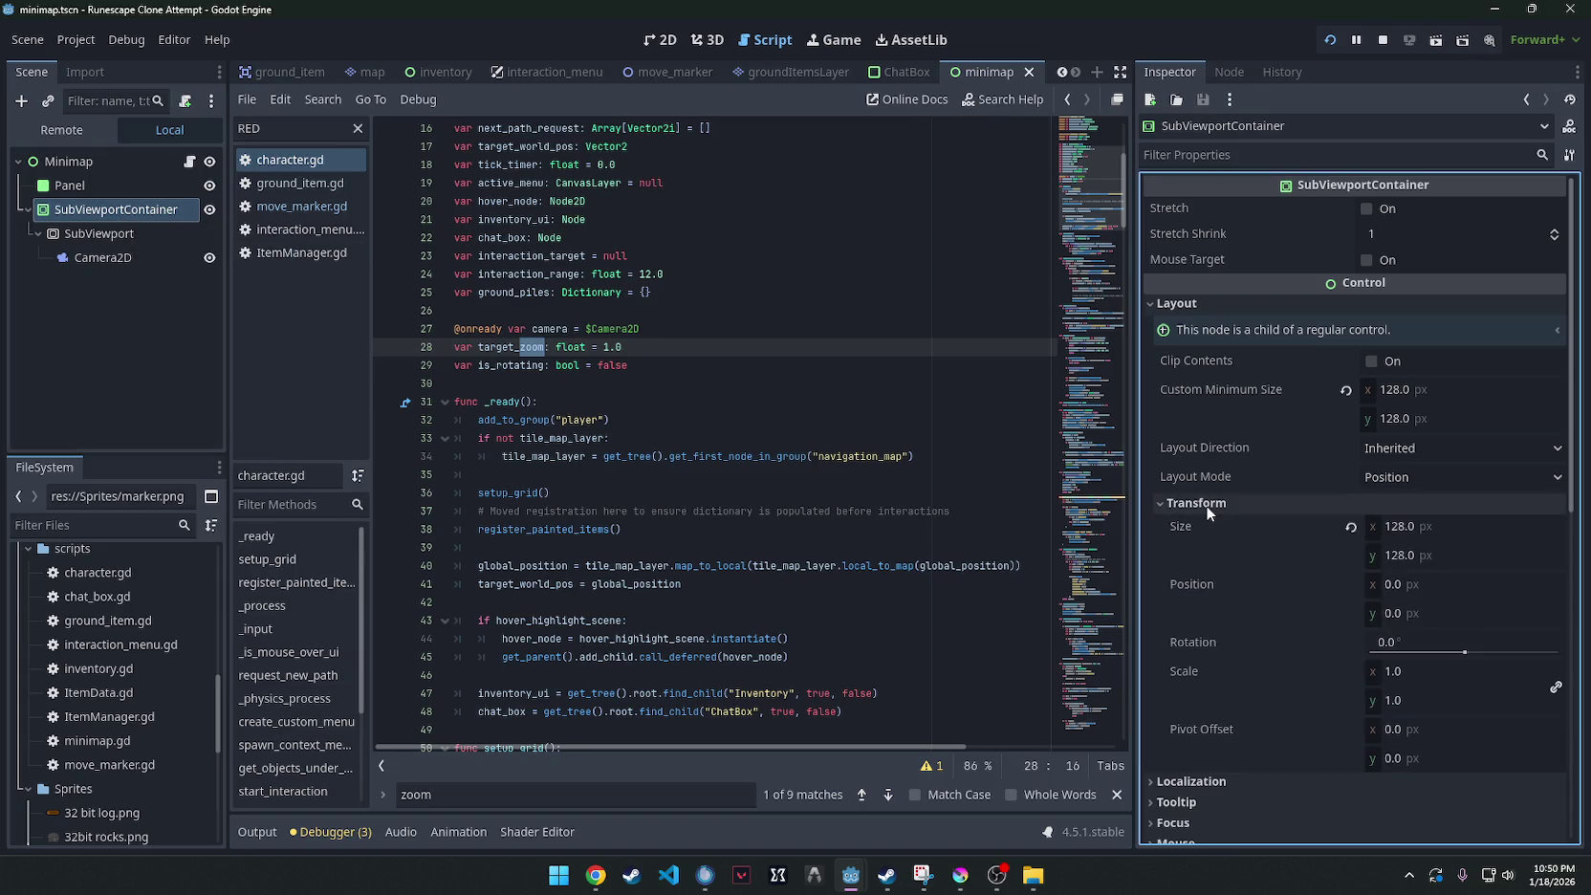
{"action": "left_click_drag", "start_coordinate": [1376, 670], "coordinate": [1271, 670]}
{"action": "left_click", "coordinate": [1327, 42]}
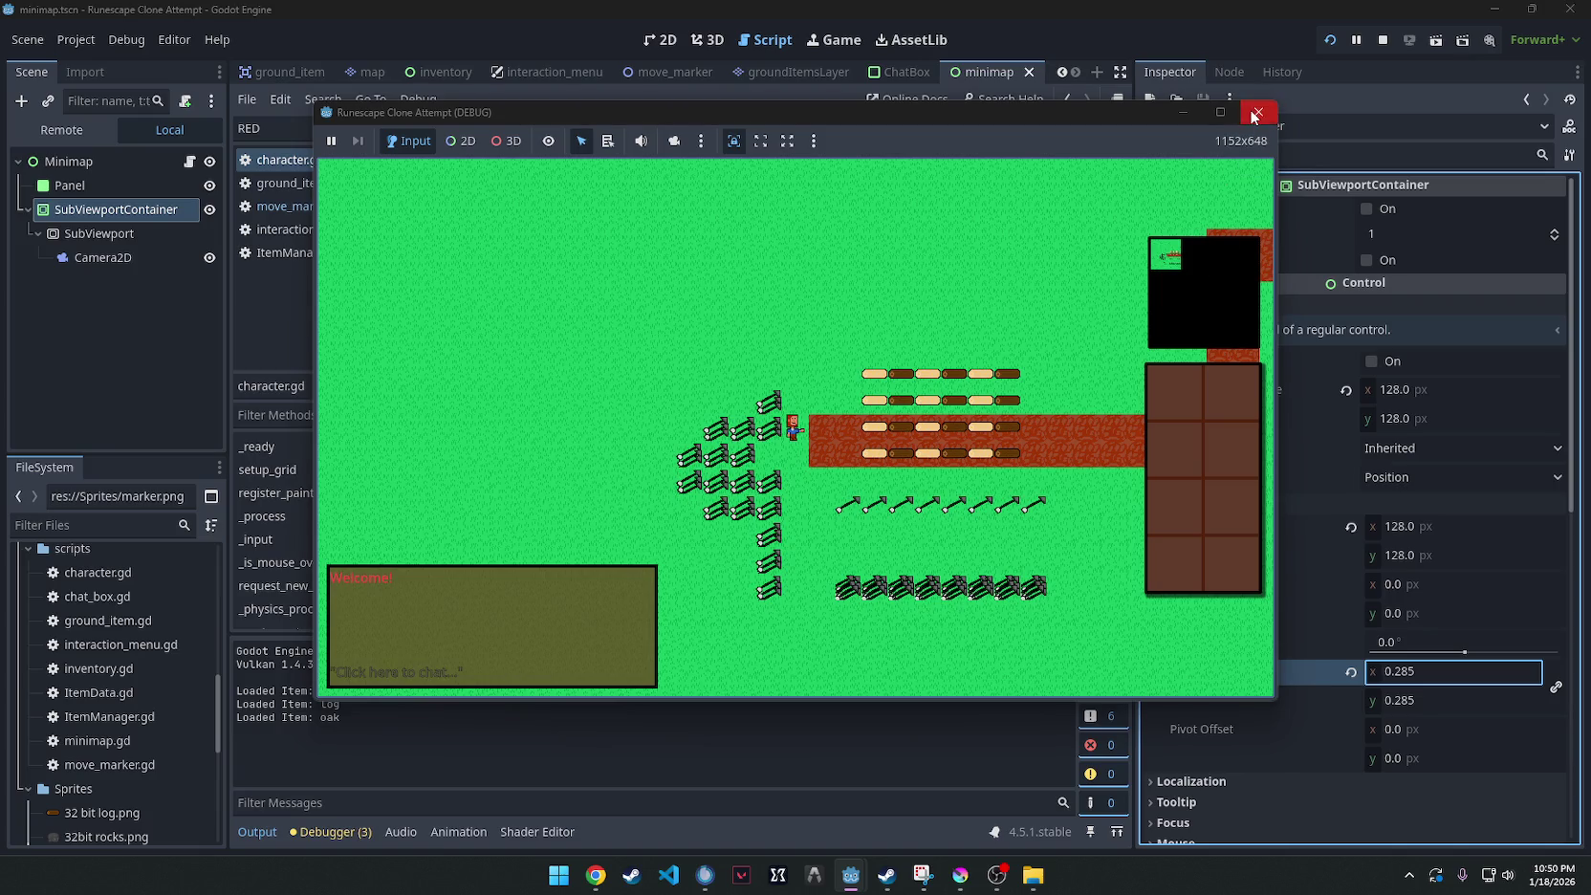
{"action": "left_click", "coordinate": [1253, 115]}
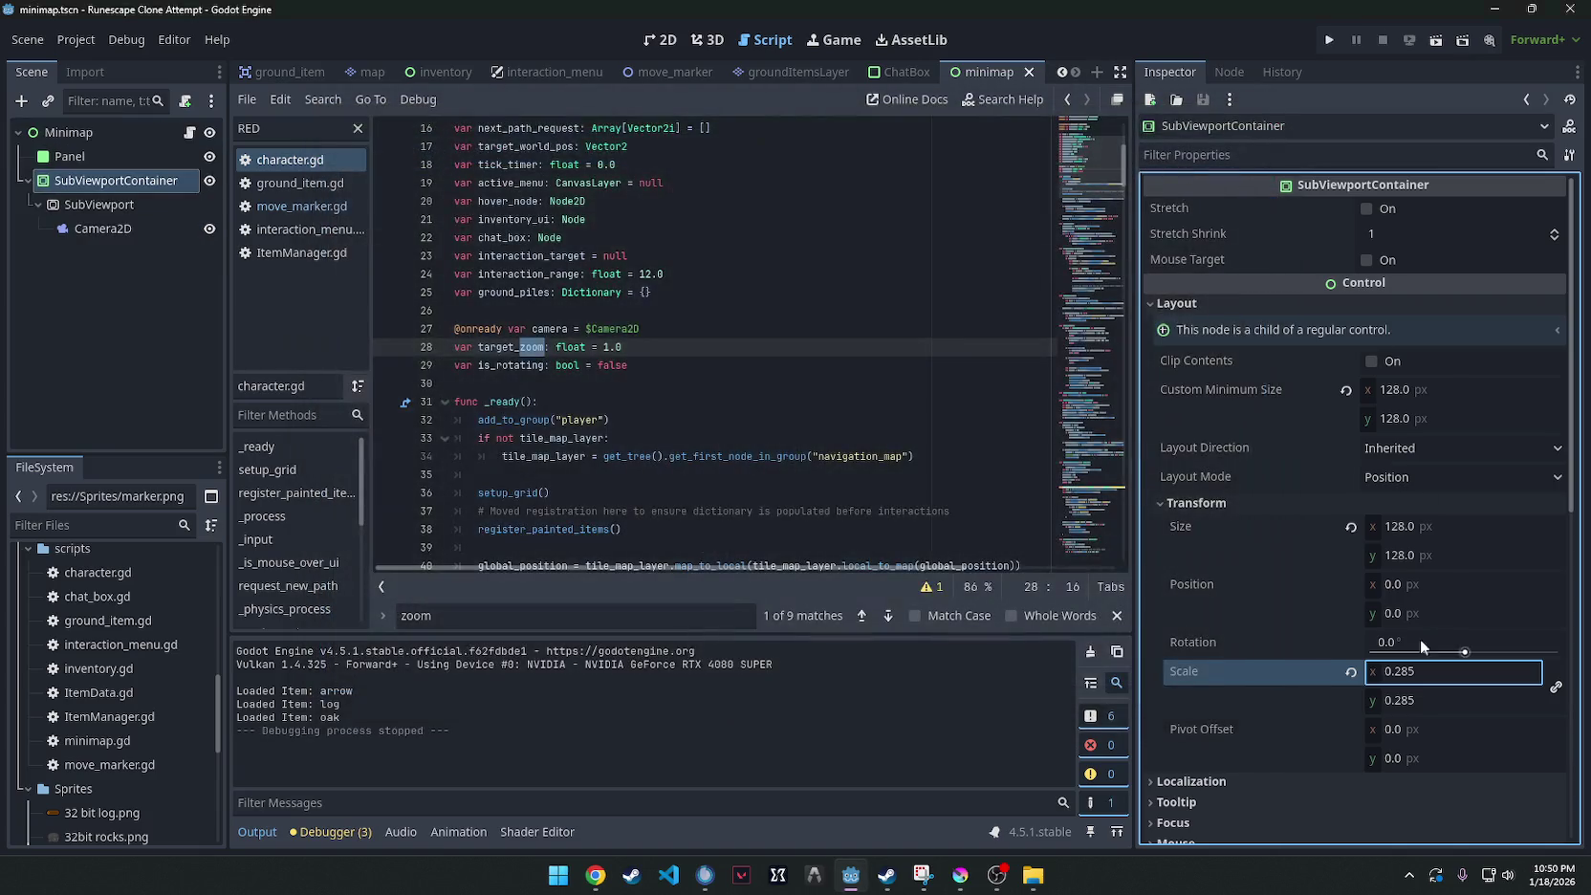
{"action": "left_click", "coordinate": [1349, 672]}
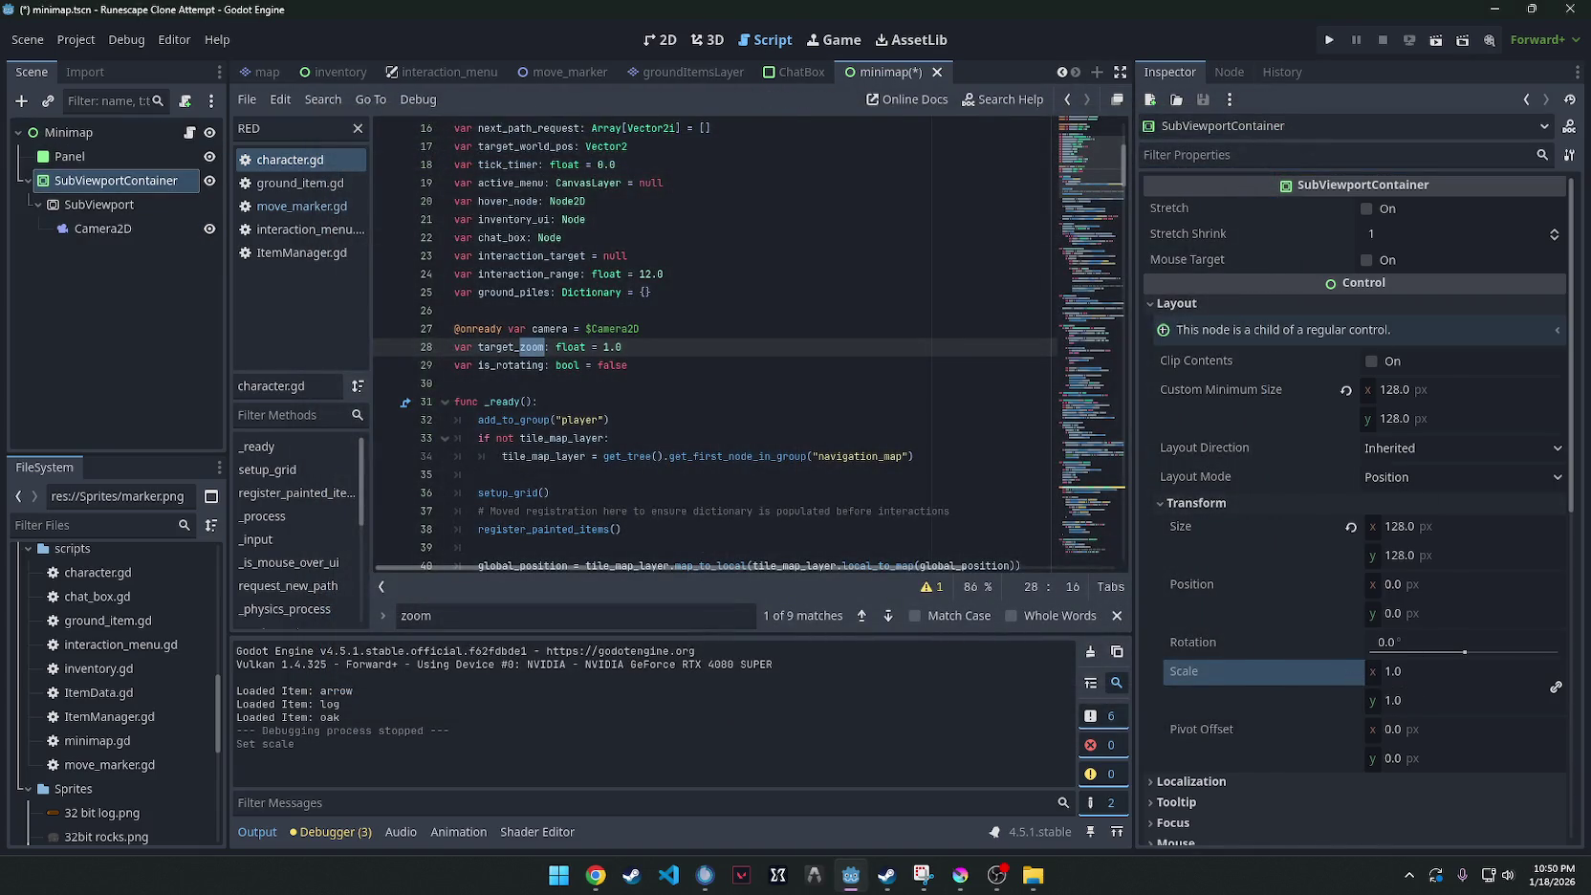
Run the game and take five arrow piles using their Take arrow action.
{"action": "left_click", "coordinate": [1326, 42]}
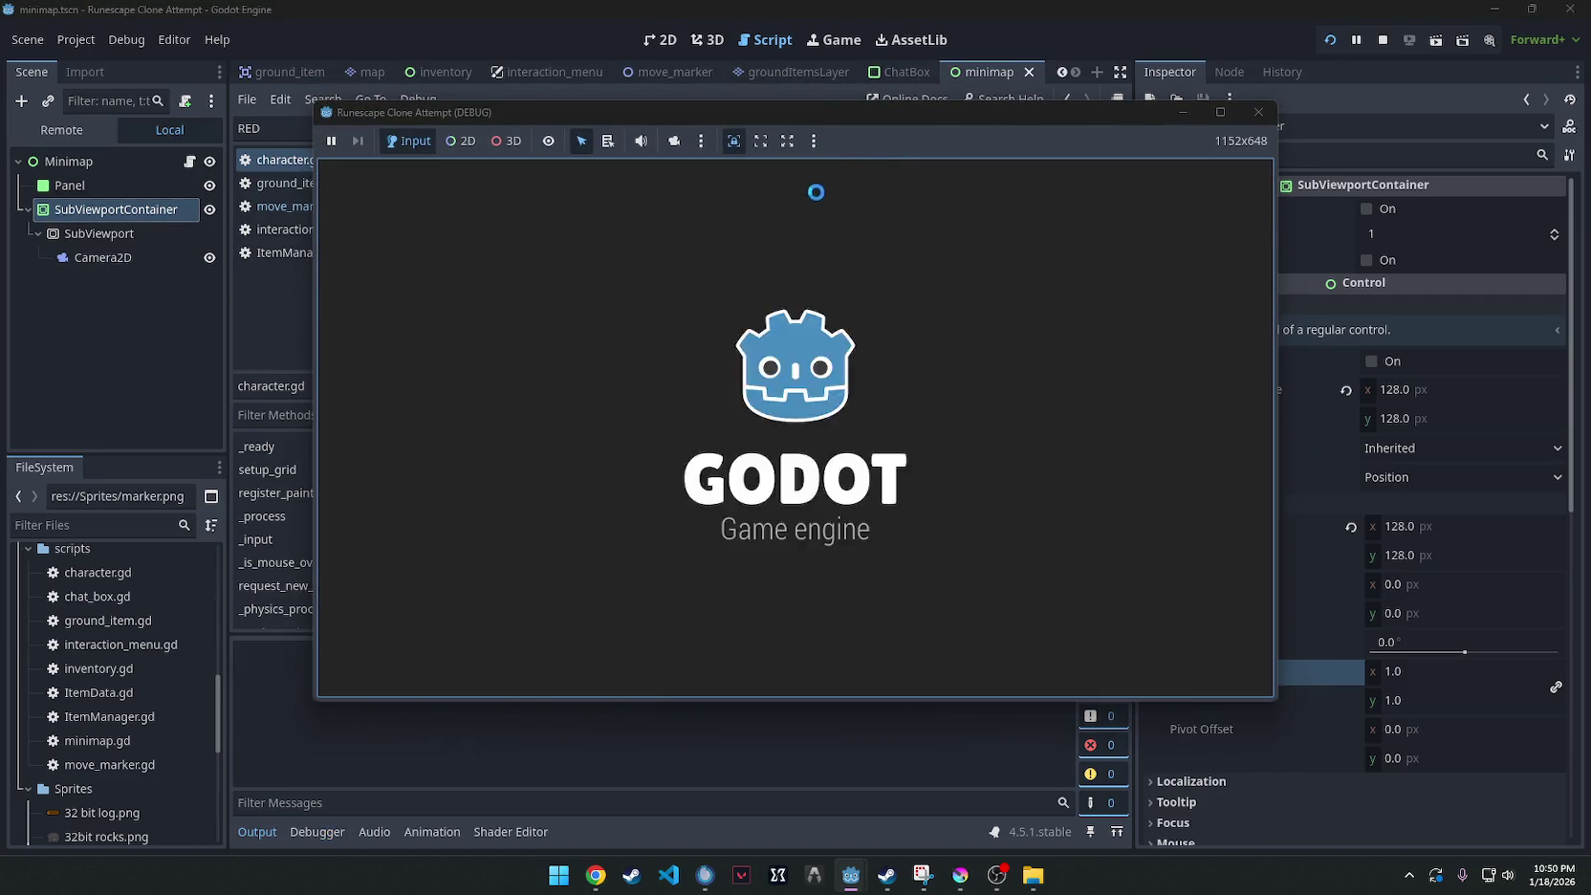
{"action": "scroll", "coordinate": [812, 449], "scroll_direction": "down", "scroll_amount": 3}
{"action": "scroll", "coordinate": [810, 484], "scroll_direction": "up", "scroll_amount": 5}
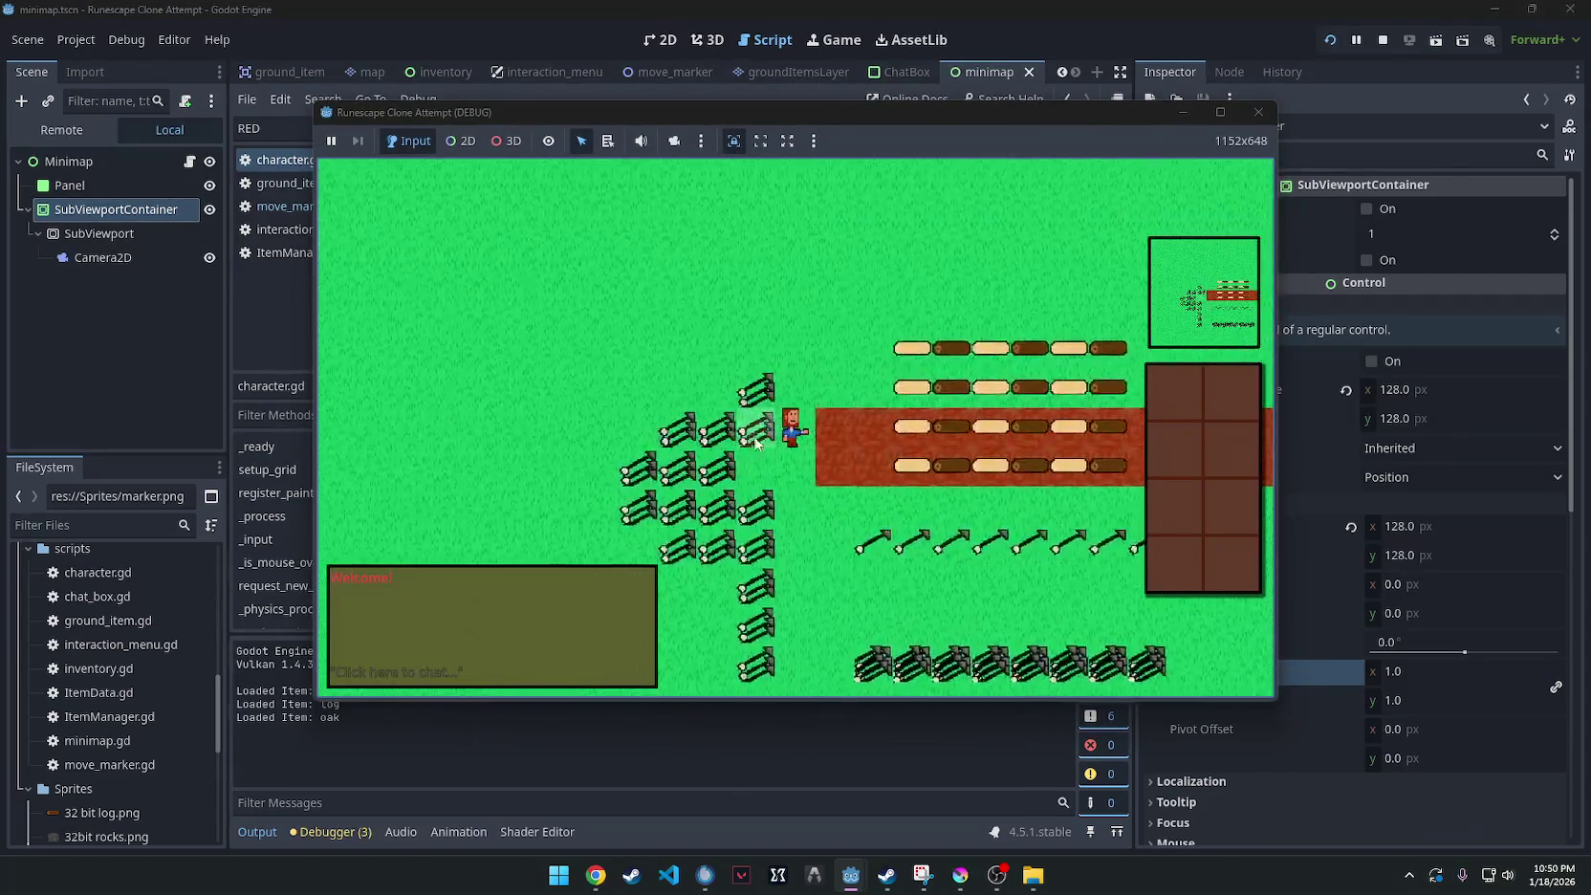
{"action": "left_click", "coordinate": [794, 421]}
{"action": "right_click", "coordinate": [793, 418]}
{"action": "left_click", "coordinate": [793, 418]}
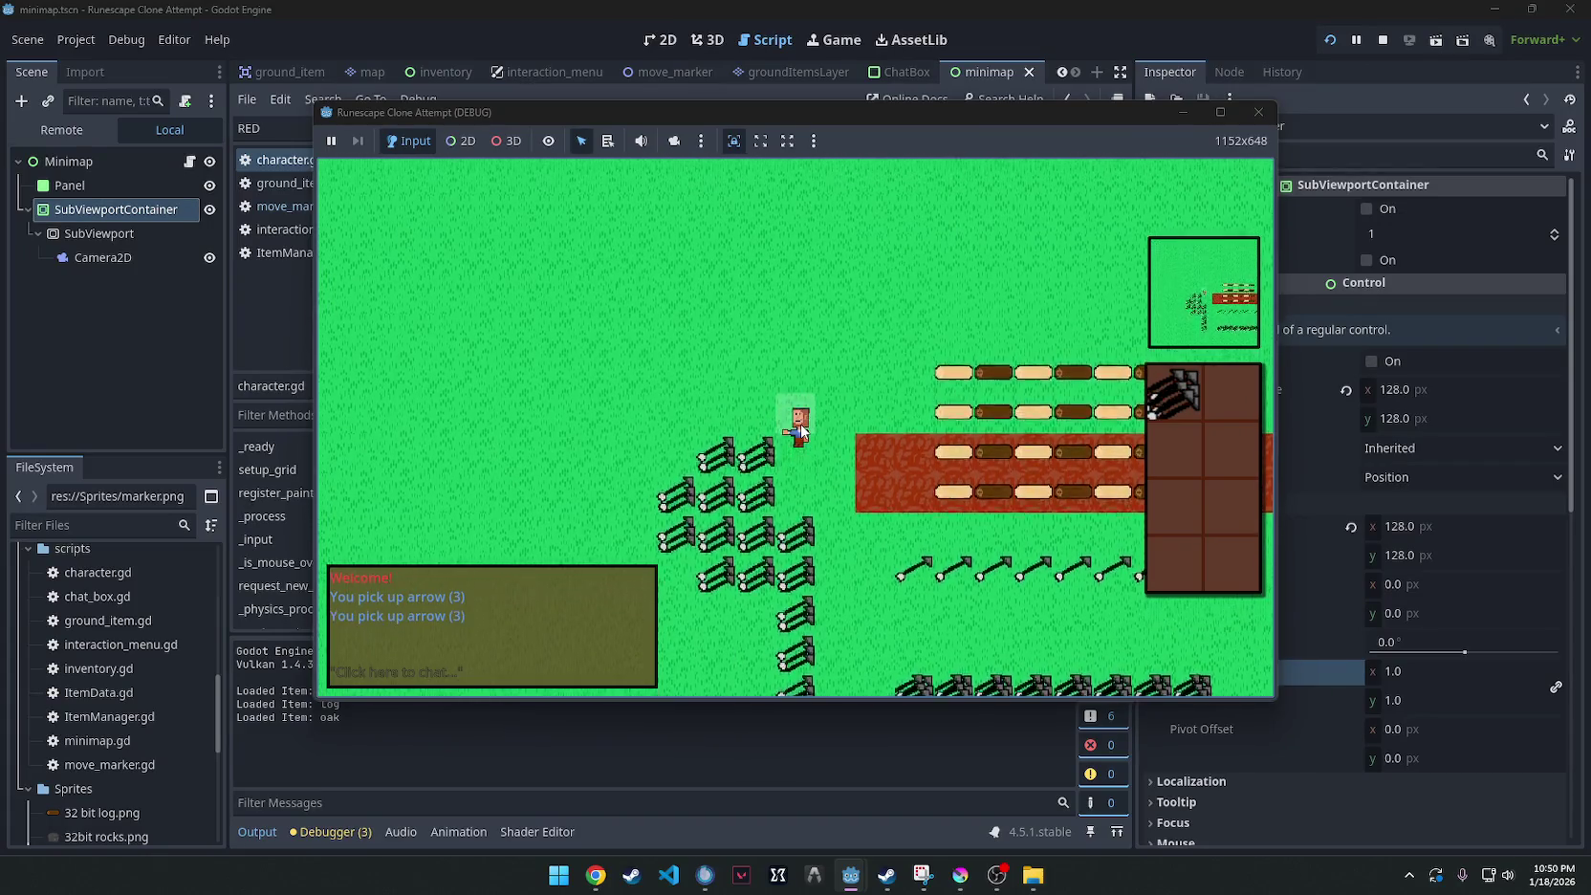
{"action": "right_click", "coordinate": [760, 478]}
{"action": "left_click", "coordinate": [813, 479]}
{"action": "right_click", "coordinate": [698, 617]}
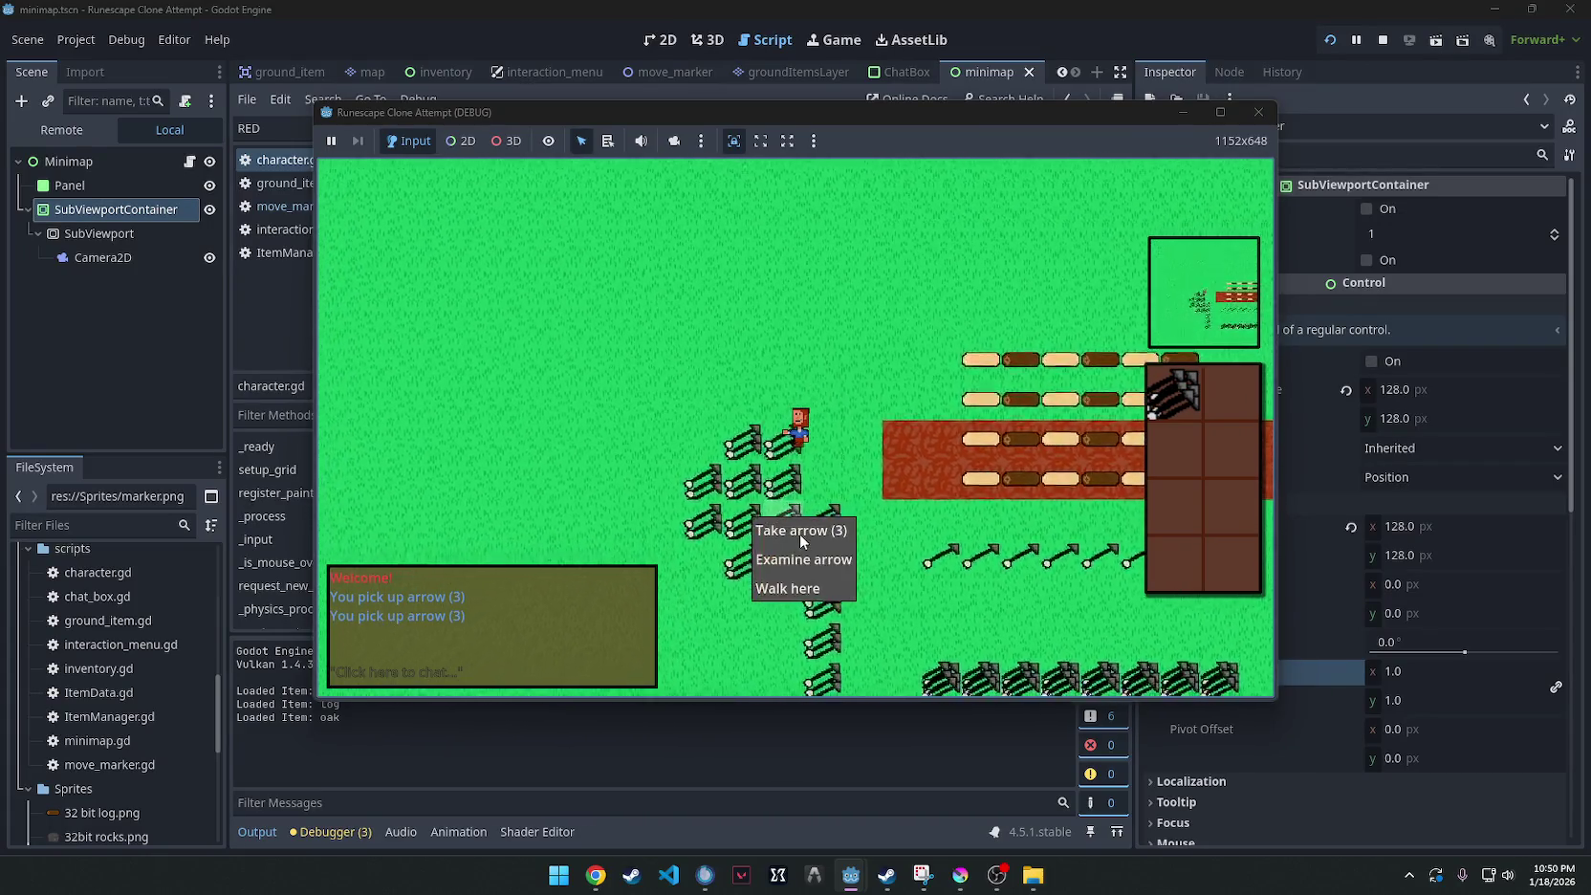
{"action": "left_click", "coordinate": [736, 624]}
{"action": "right_click", "coordinate": [842, 492]}
{"action": "left_click", "coordinate": [856, 501]}
{"action": "right_click", "coordinate": [864, 501]}
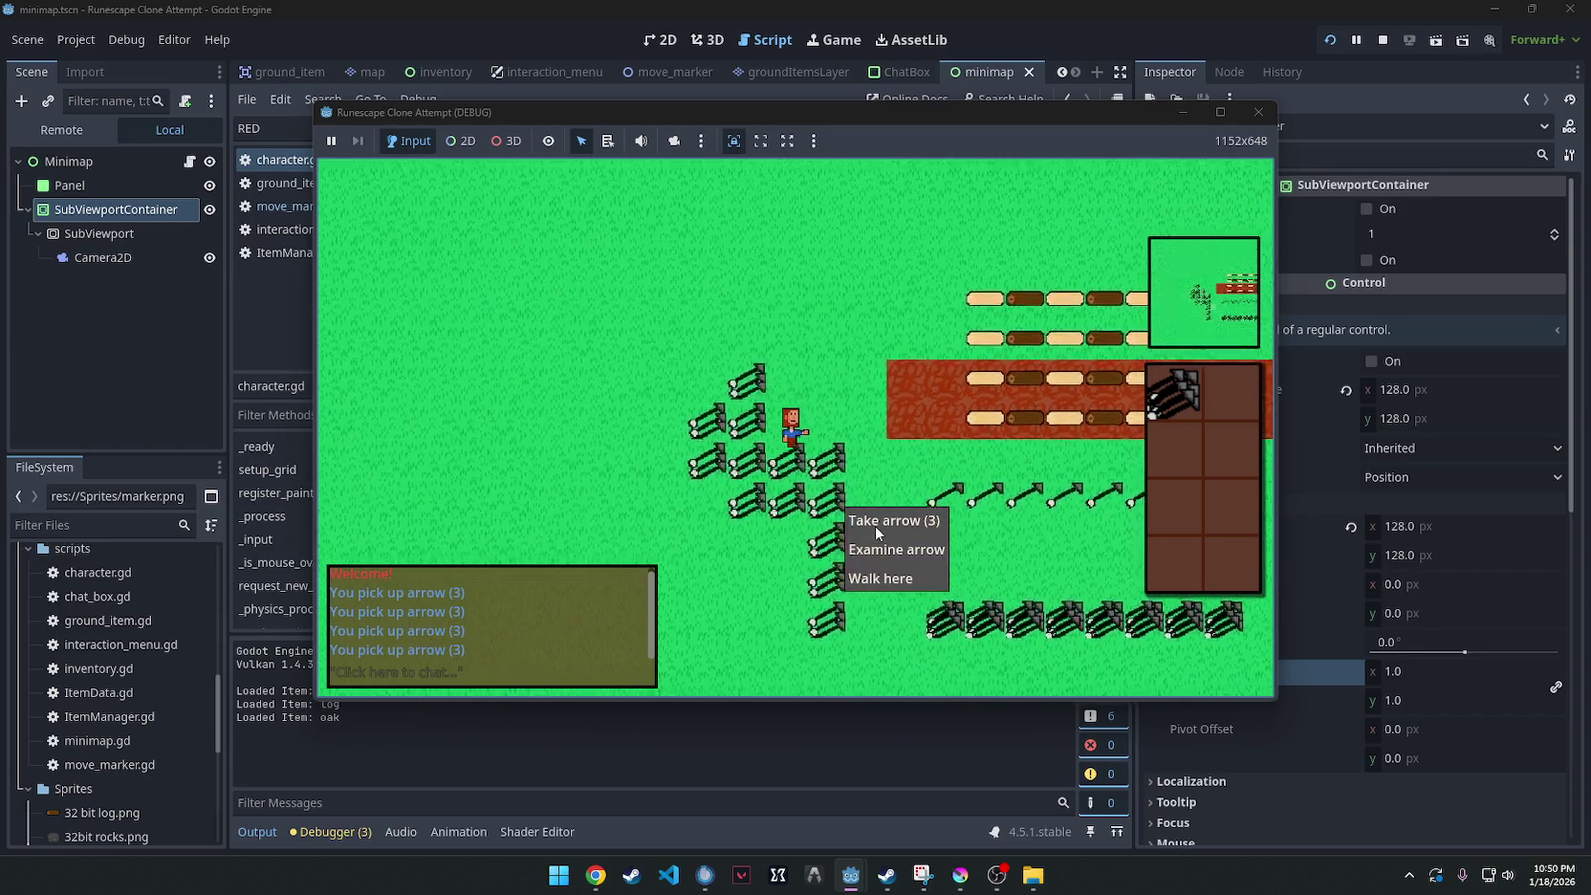
{"action": "left_click", "coordinate": [879, 521]}
{"action": "right_click", "coordinate": [789, 382]}
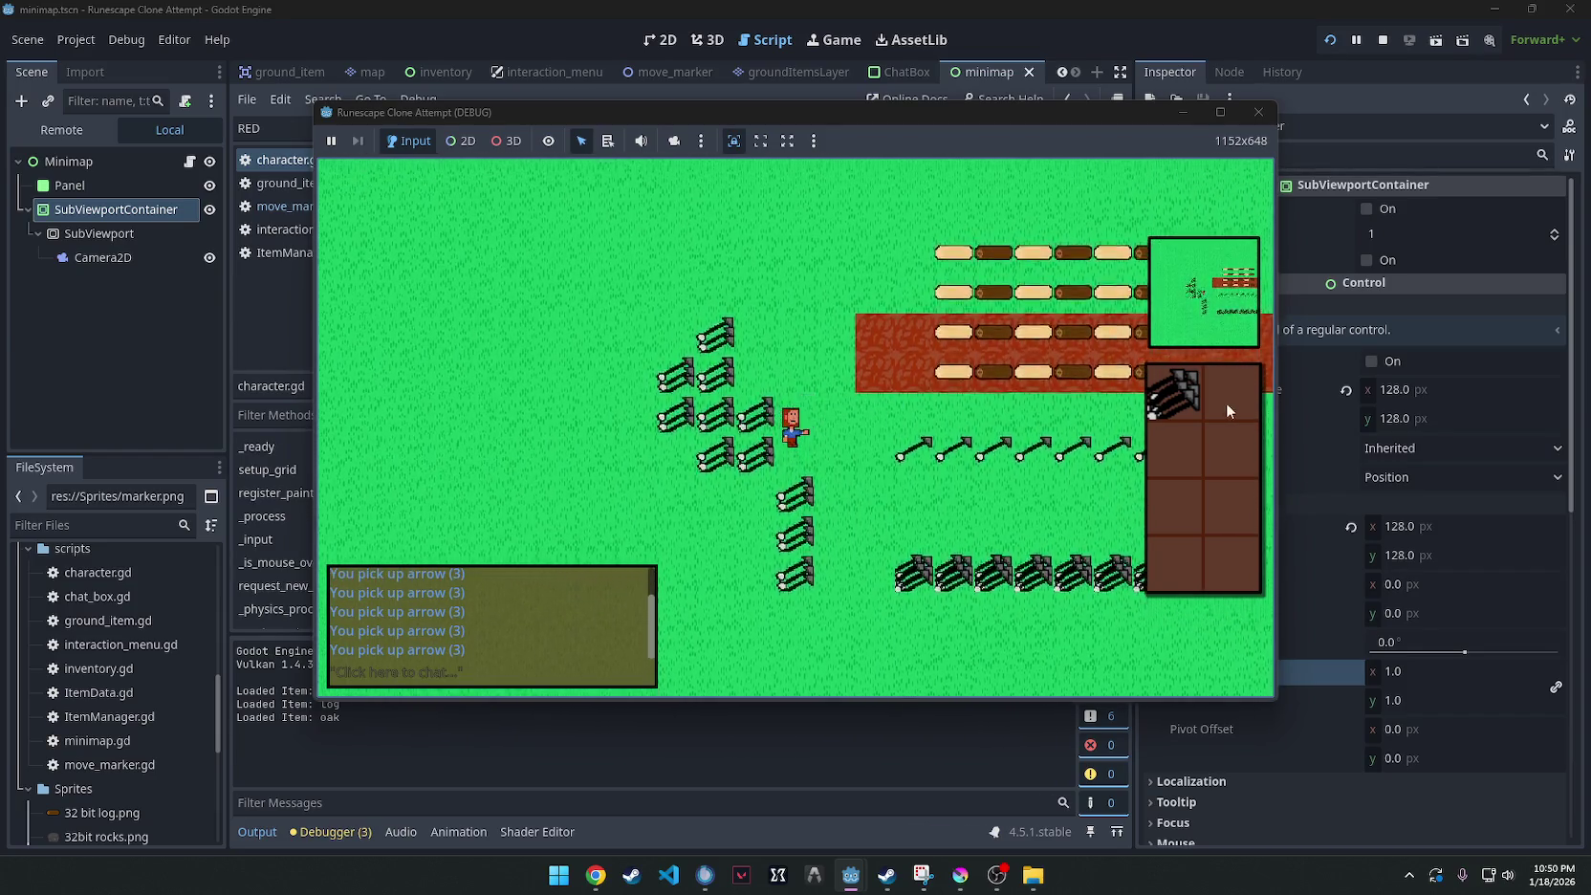
Drop all 18 arrows from the inventory and walk the character a couple of tiles.
{"action": "right_click", "coordinate": [1178, 388]}
{"action": "left_click", "coordinate": [1215, 417]}
{"action": "left_click", "coordinate": [782, 416]}
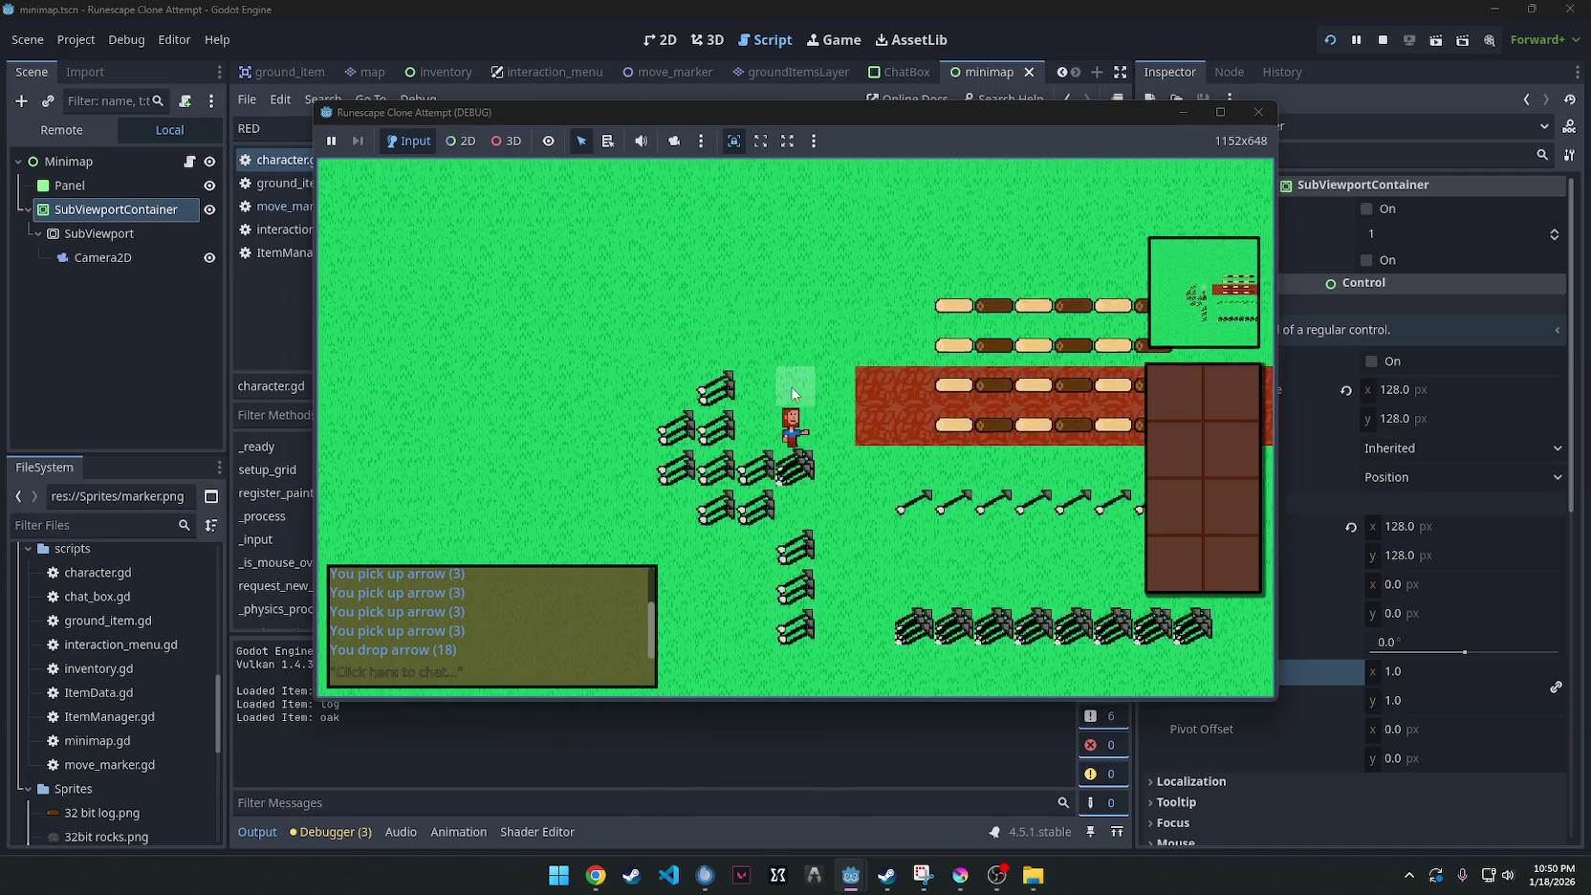
{"action": "left_click", "coordinate": [842, 431]}
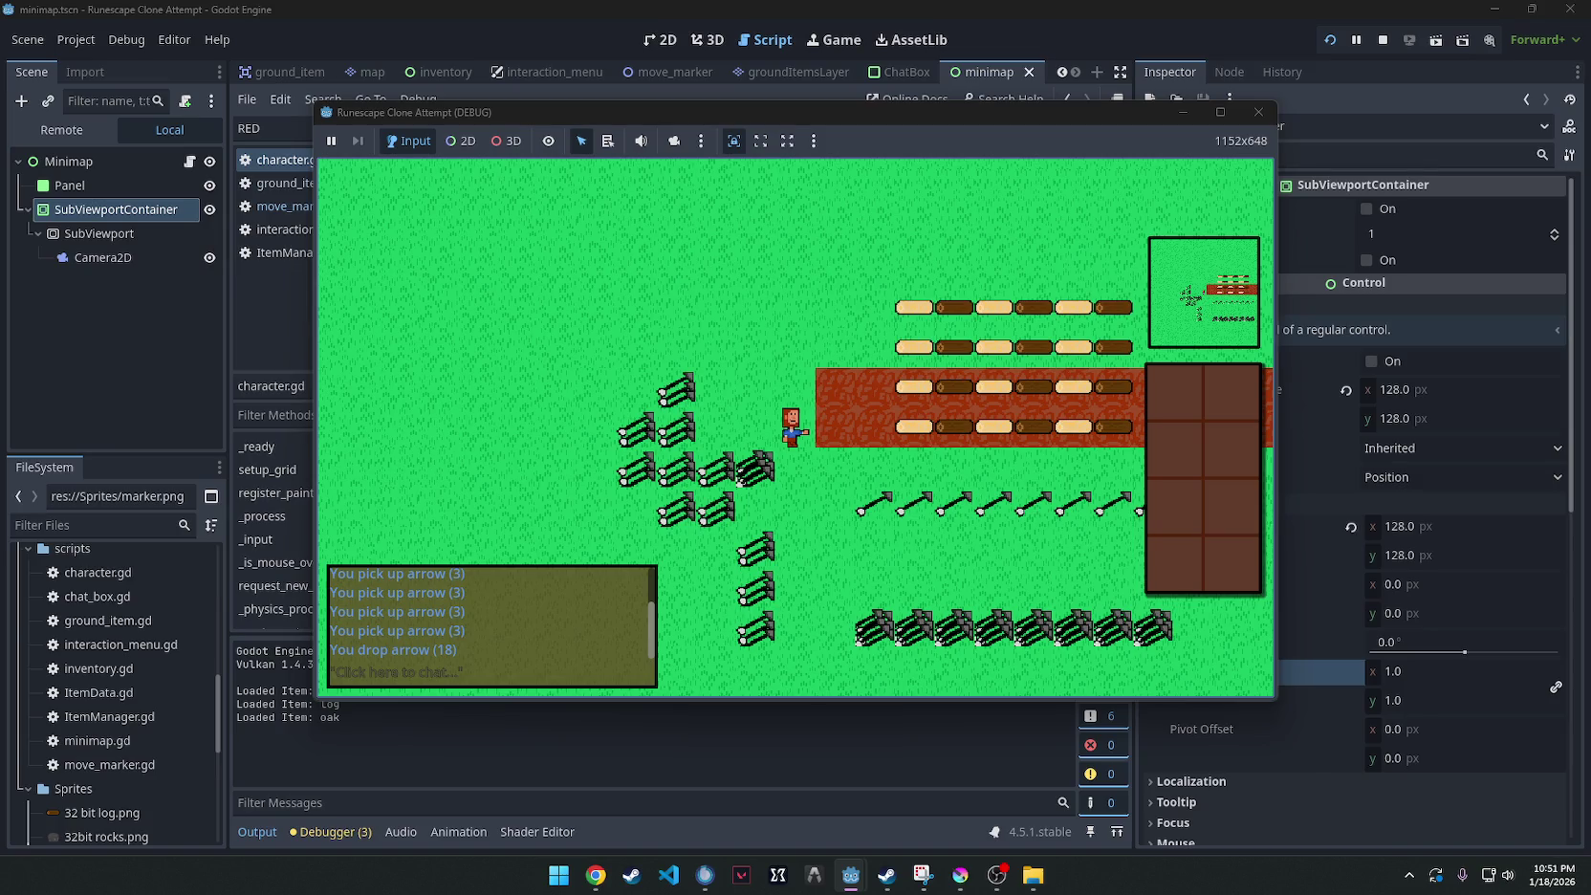
{"action": "key", "text": "alt+Tab"}
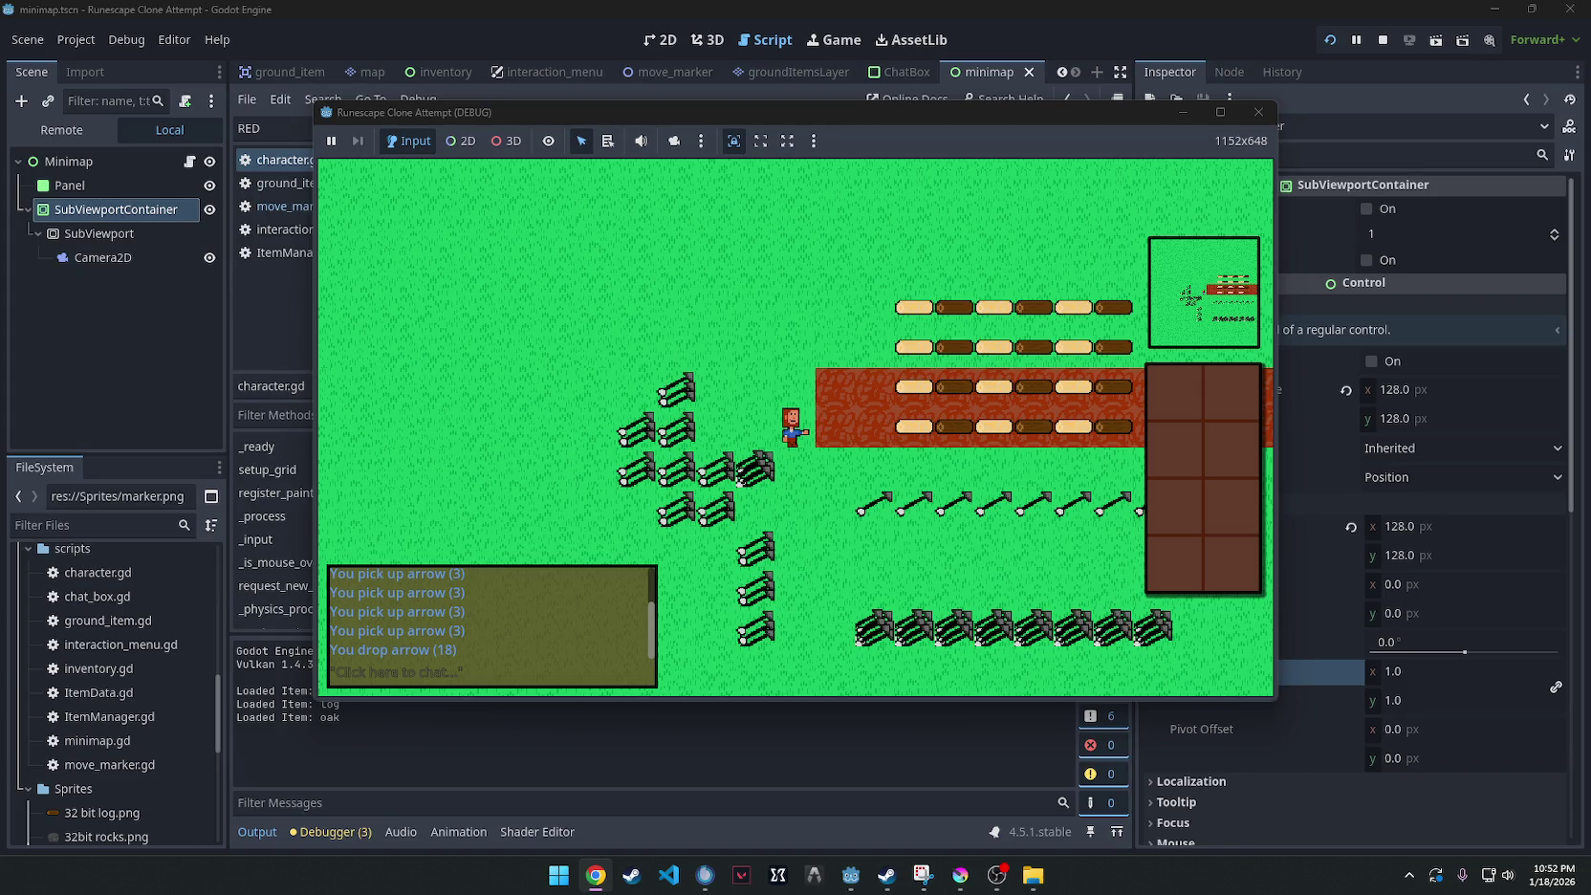
Stop the running game and select groundItemsLayer in the game scene's 2D view.
{"action": "left_click", "coordinate": [1258, 112]}
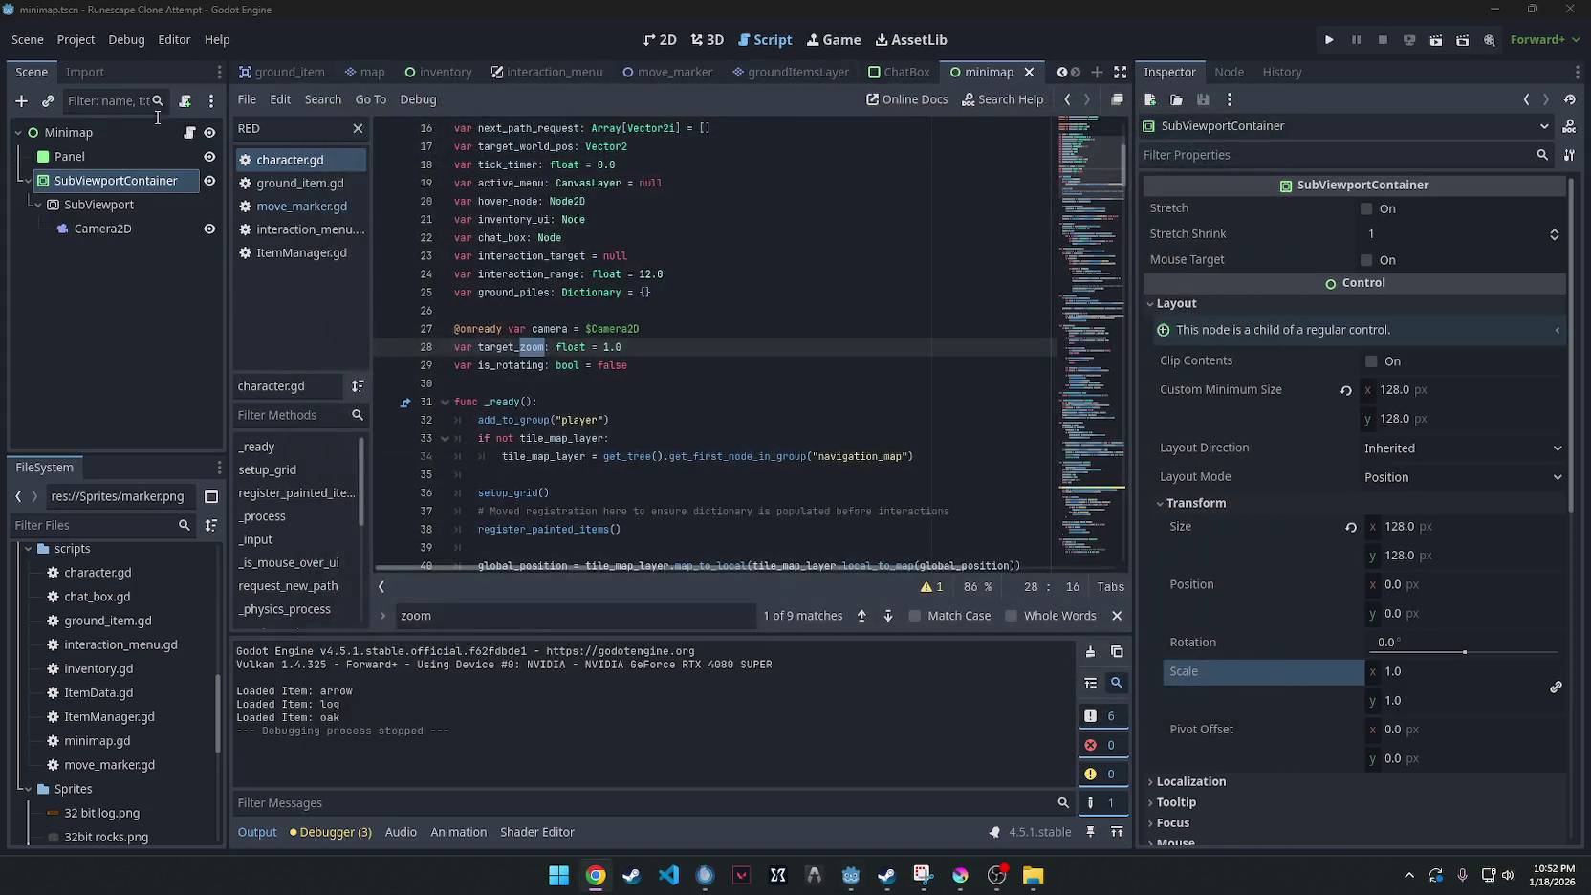
{"action": "left_click", "coordinate": [285, 75]}
{"action": "left_click", "coordinate": [268, 75]}
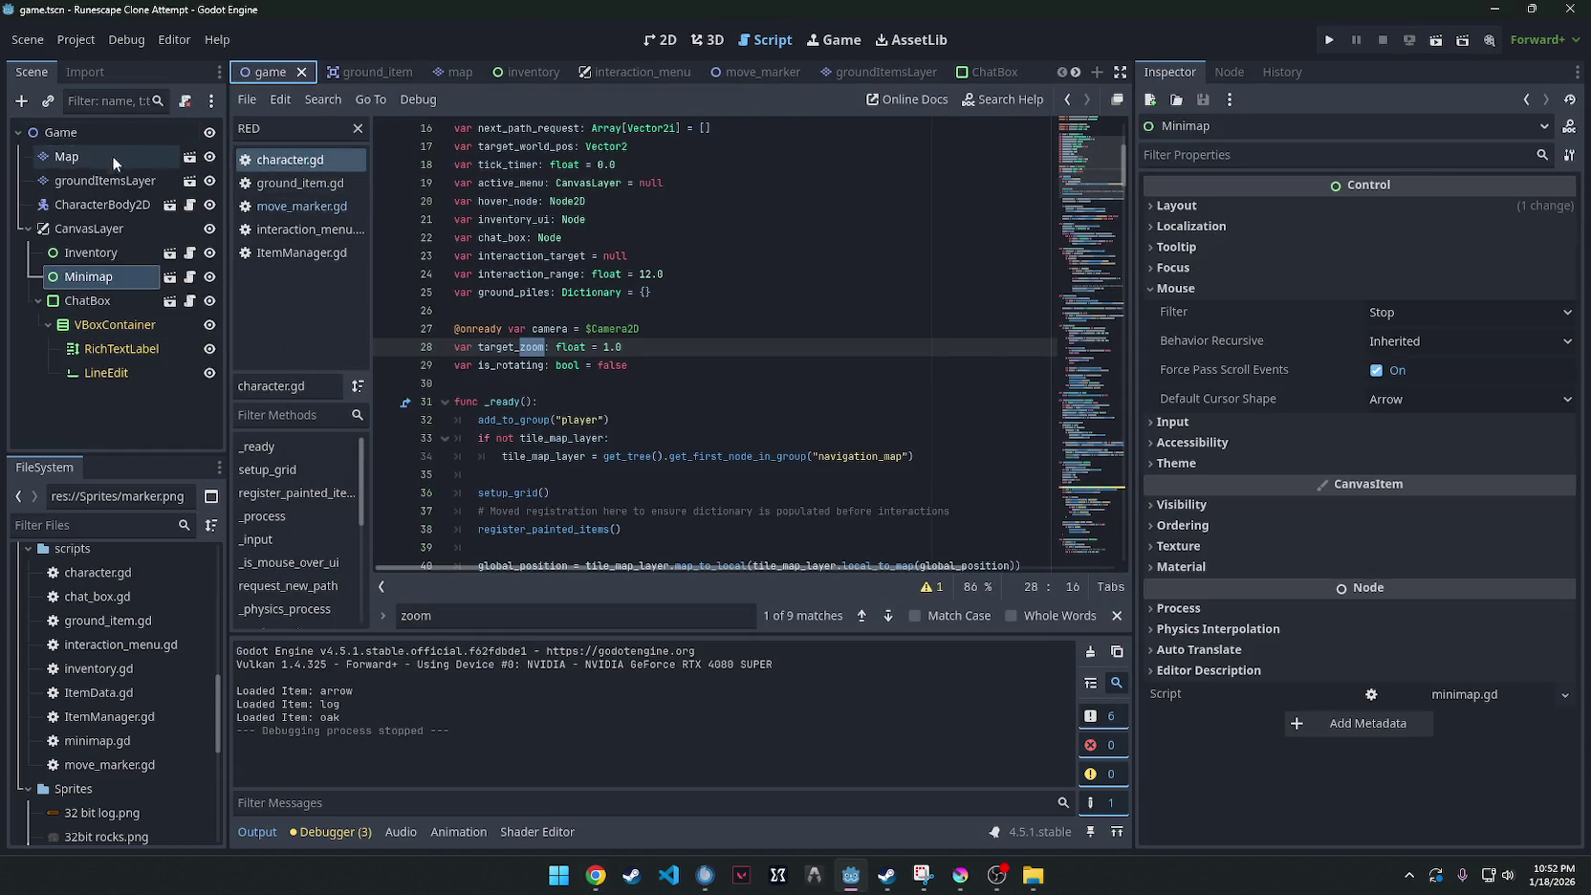
{"action": "left_click", "coordinate": [110, 181]}
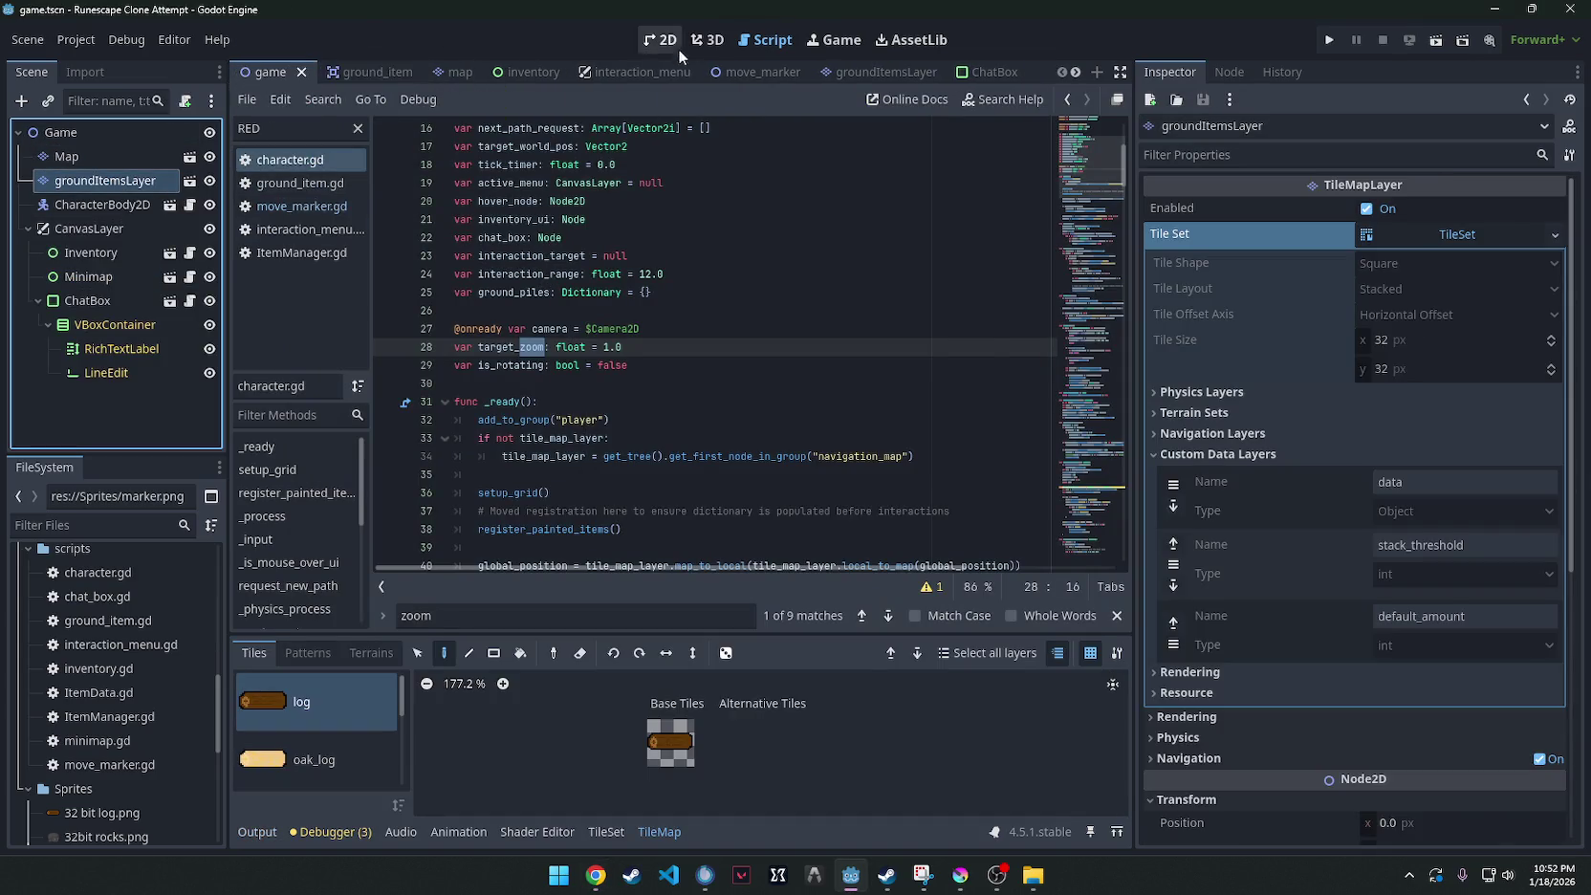
{"action": "left_click", "coordinate": [673, 44]}
Erase the log, oak log and arrow tiles from groundItemsLayer, then pick Map's Grass tile.
{"action": "scroll", "coordinate": [765, 303], "scroll_direction": "down", "scroll_amount": 3}
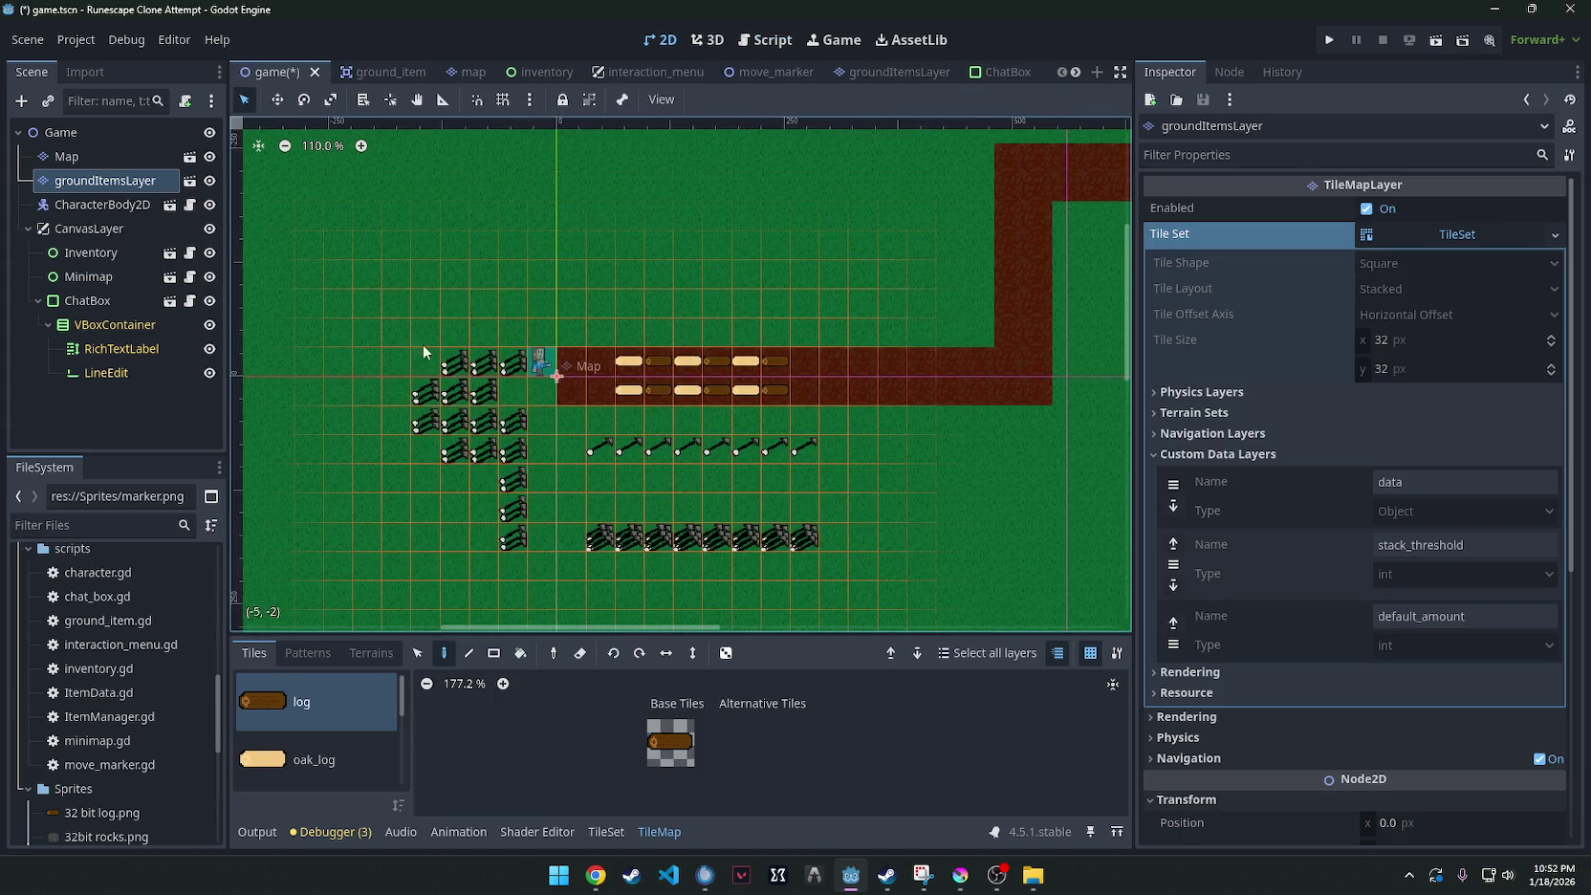
{"action": "mouse_move", "coordinate": [423, 352]}
{"action": "left_mouse_down"}
{"action": "mouse_move", "coordinate": [459, 392]}
{"action": "mouse_move", "coordinate": [566, 403]}
{"action": "mouse_move", "coordinate": [572, 469]}
{"action": "mouse_move", "coordinate": [806, 531]}
{"action": "left_mouse_up"}
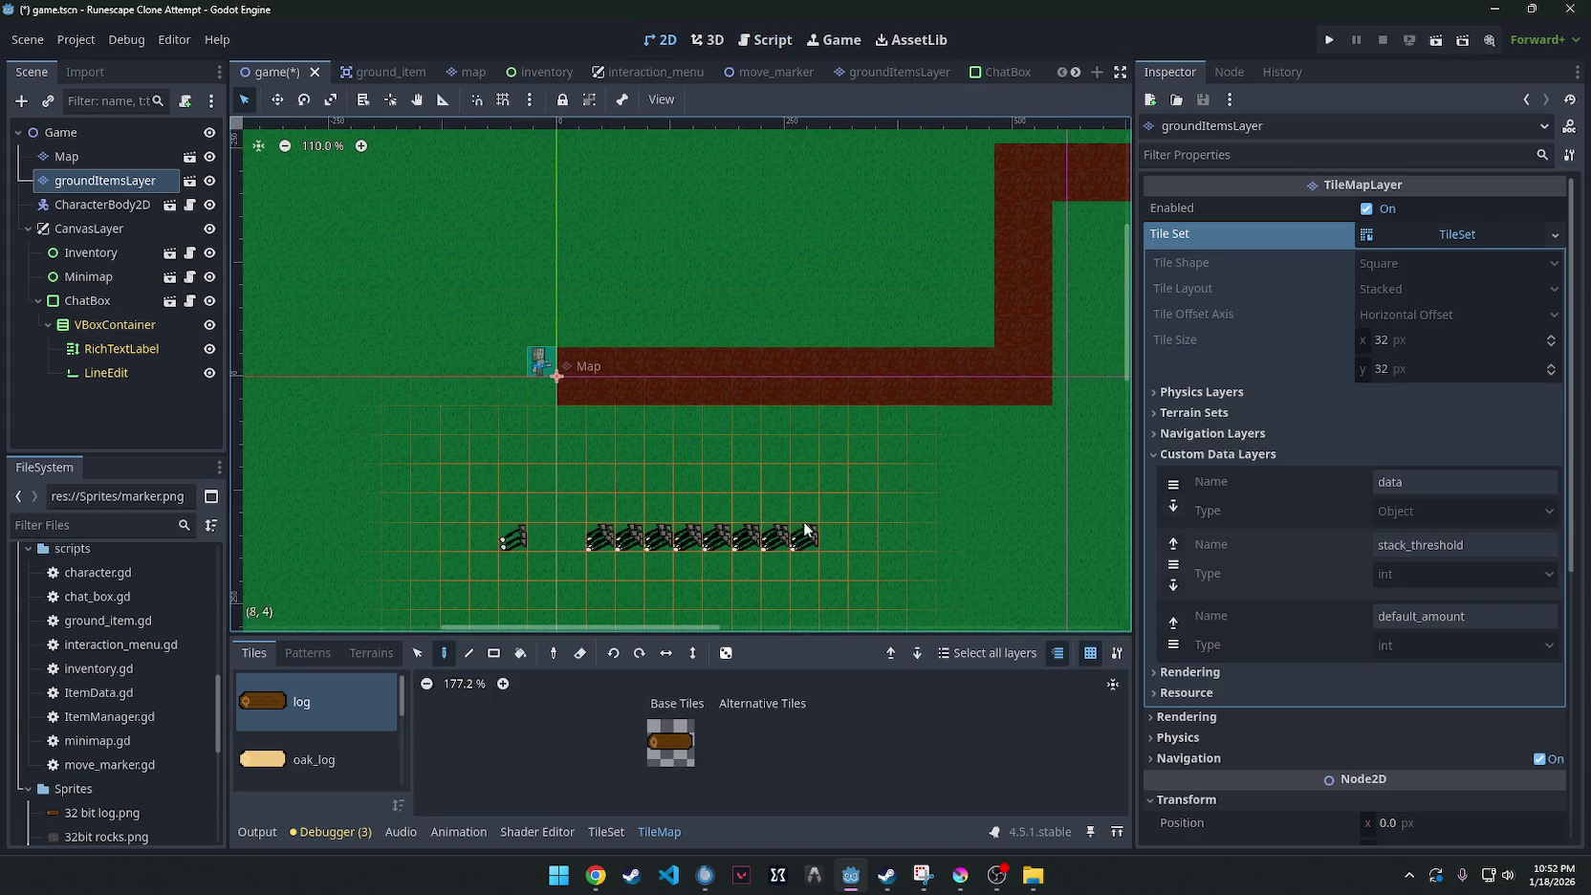
{"action": "left_click", "coordinate": [95, 157]}
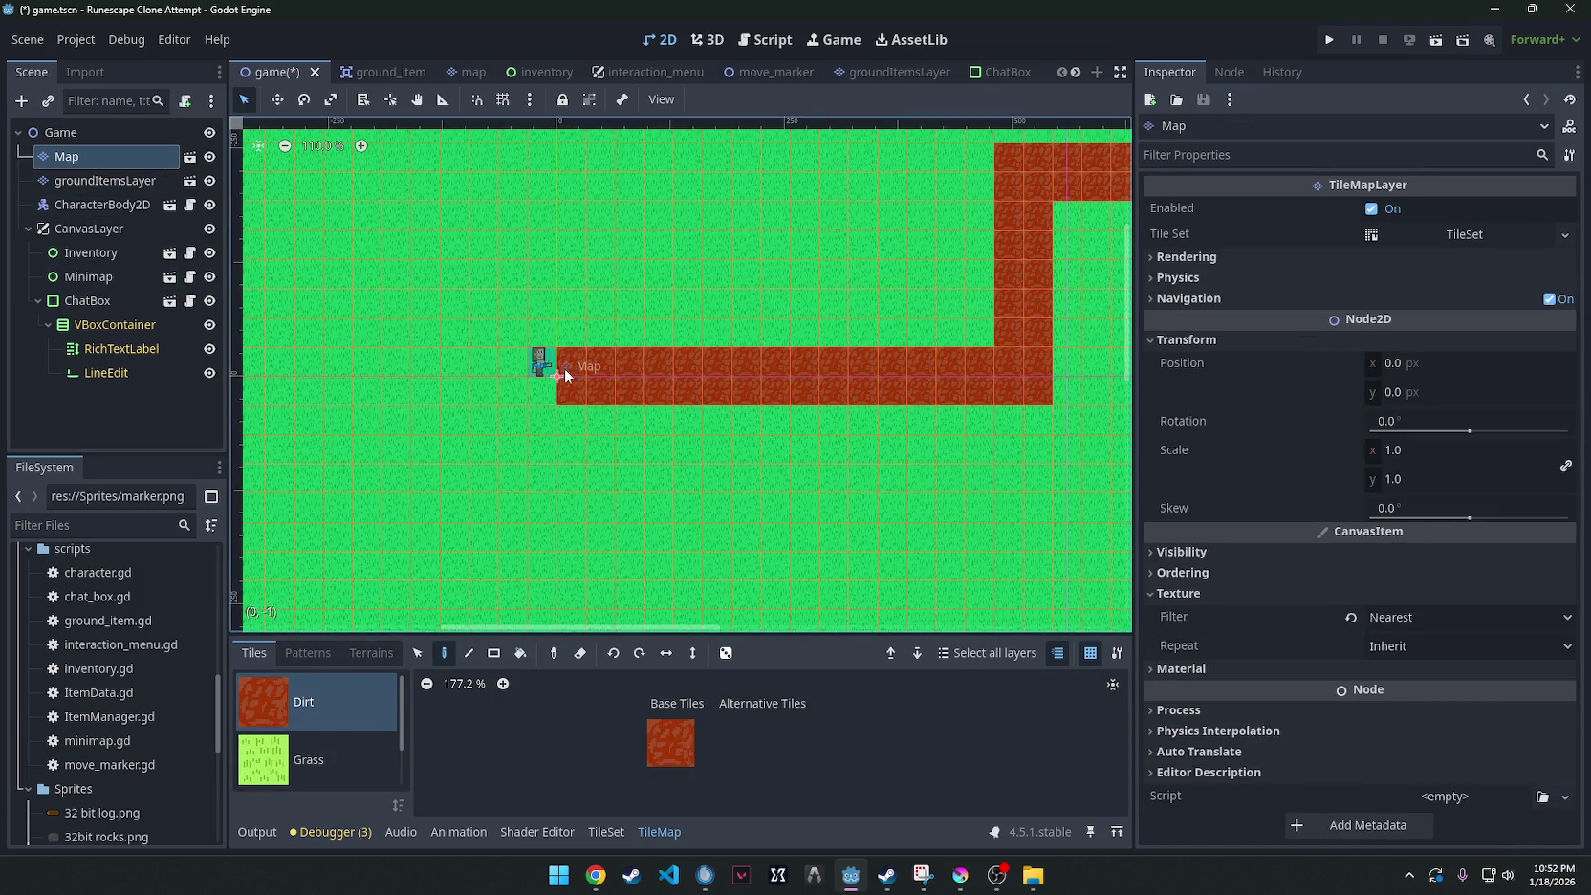
{"action": "left_click", "coordinate": [304, 760]}
Cover the Map layer's dirt path with Grass rectangles.
{"action": "left_click", "coordinate": [493, 653]}
{"action": "scroll", "coordinate": [470, 396], "scroll_direction": "down", "scroll_amount": 10}
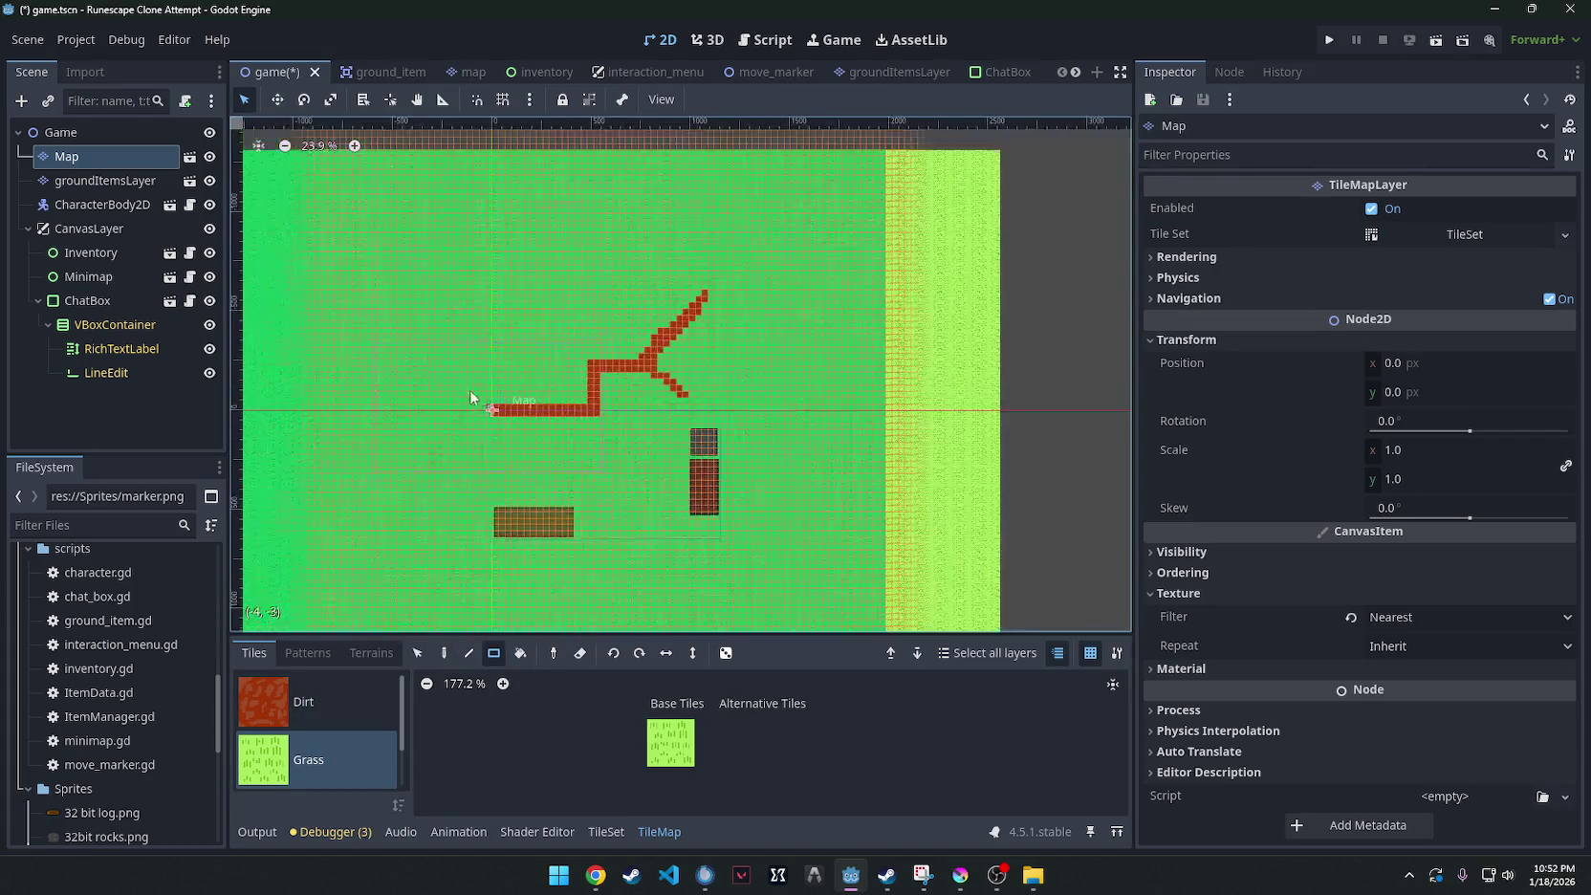
{"action": "left_click", "coordinate": [671, 760]}
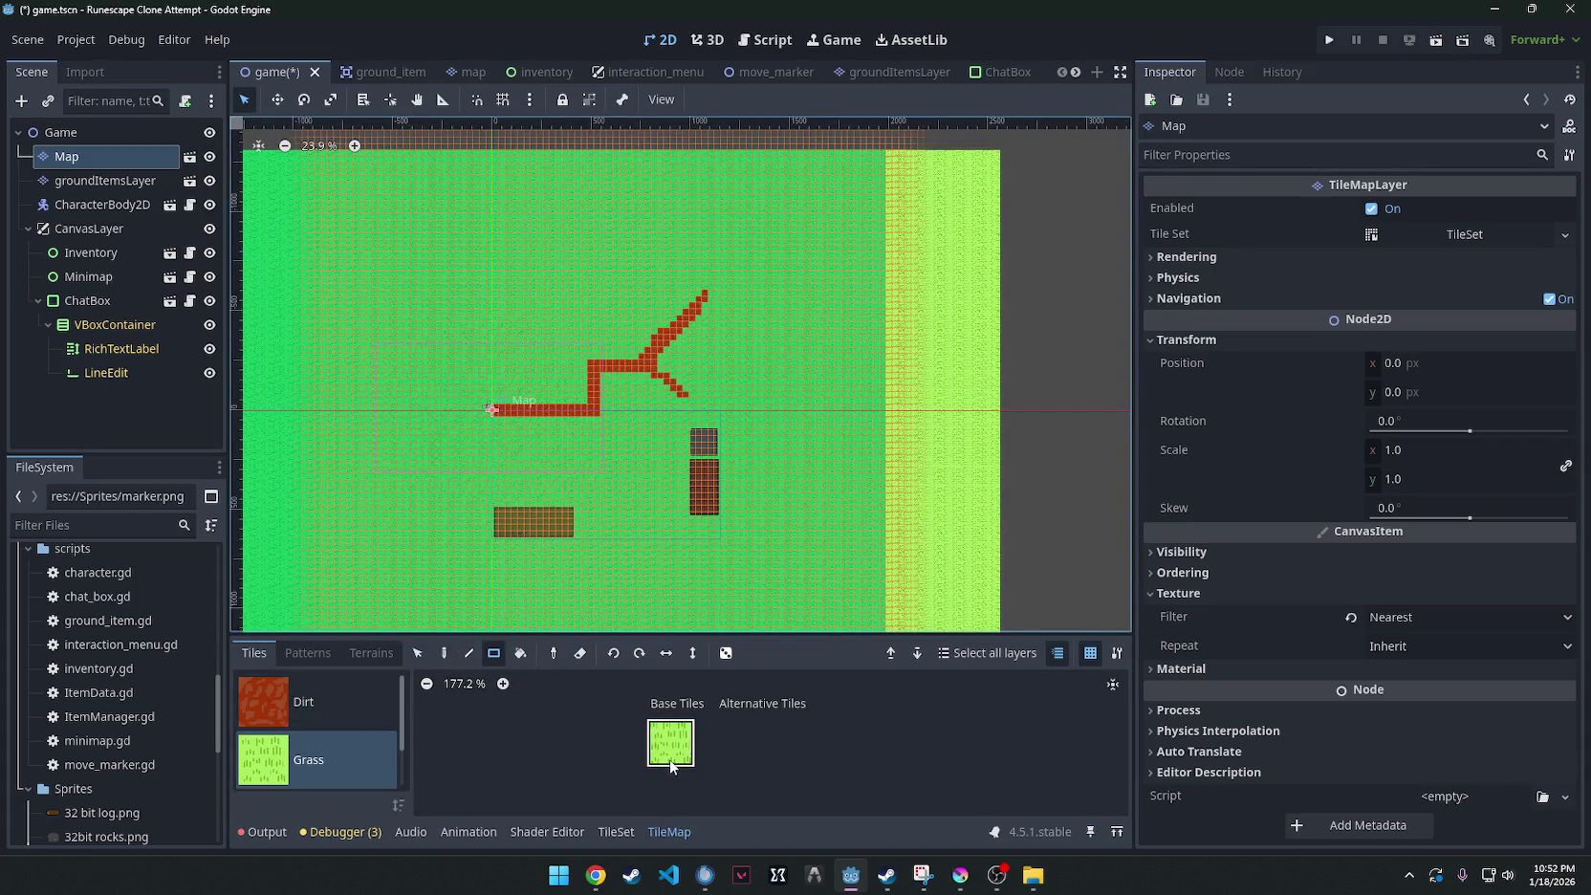
{"action": "mouse_move", "coordinate": [284, 245]}
{"action": "left_mouse_down"}
{"action": "mouse_move", "coordinate": [633, 318]}
{"action": "mouse_move", "coordinate": [780, 556]}
{"action": "left_mouse_up"}
{"action": "scroll", "coordinate": [578, 462], "scroll_direction": "up", "scroll_amount": 6}
{"action": "scroll", "coordinate": [316, 381], "scroll_direction": "up", "scroll_amount": 4}
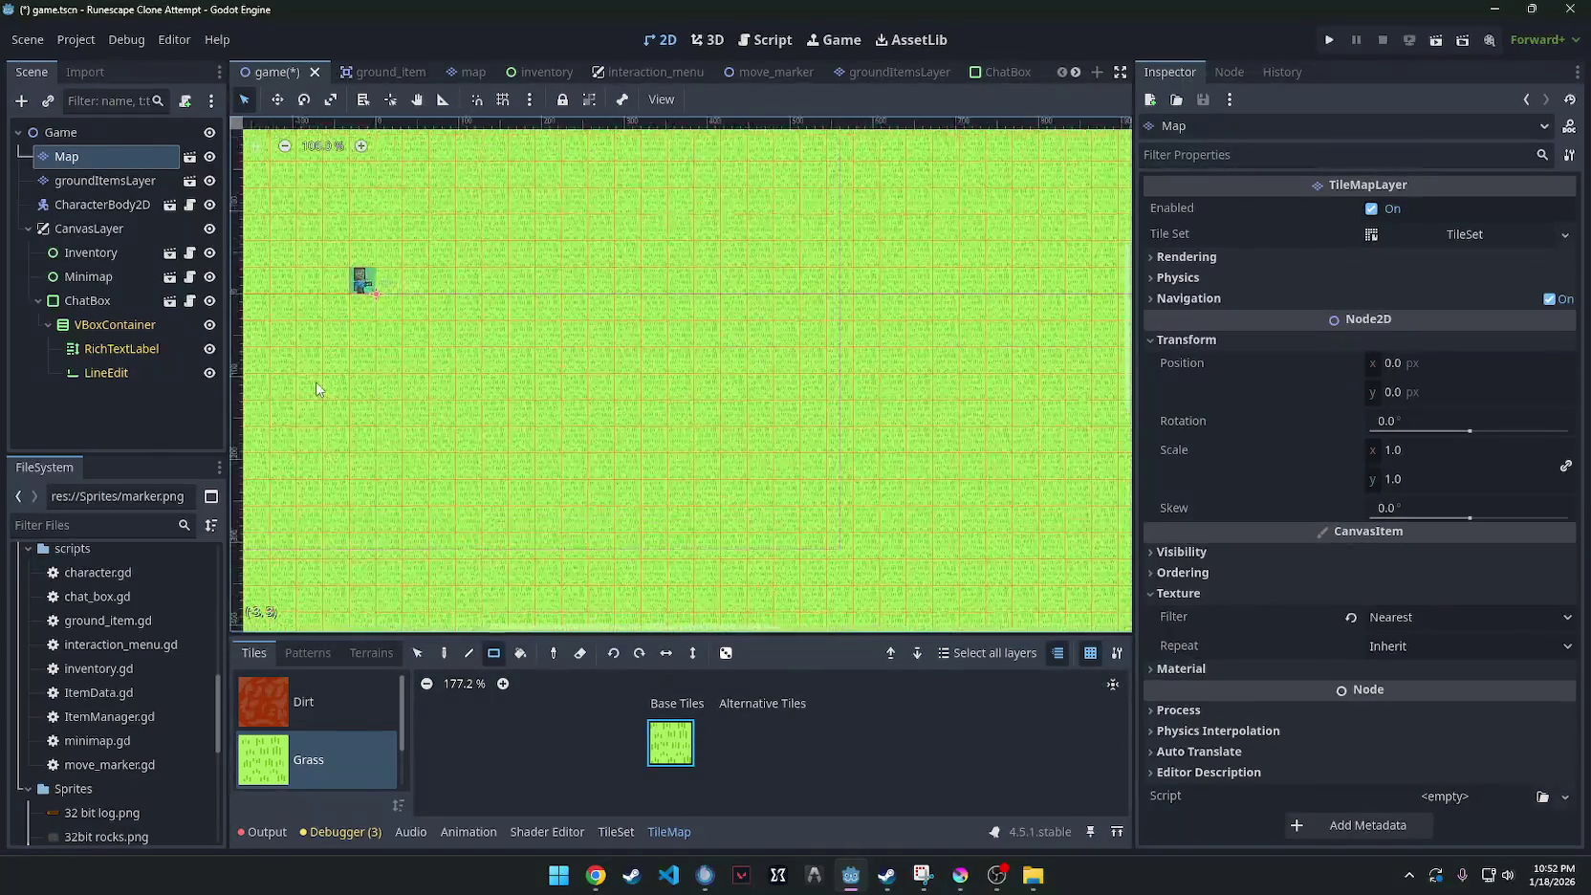
{"action": "left_click_drag", "start_coordinate": [277, 325], "coordinate": [640, 418]}
{"action": "scroll", "coordinate": [469, 381], "scroll_direction": "up", "scroll_amount": 1}
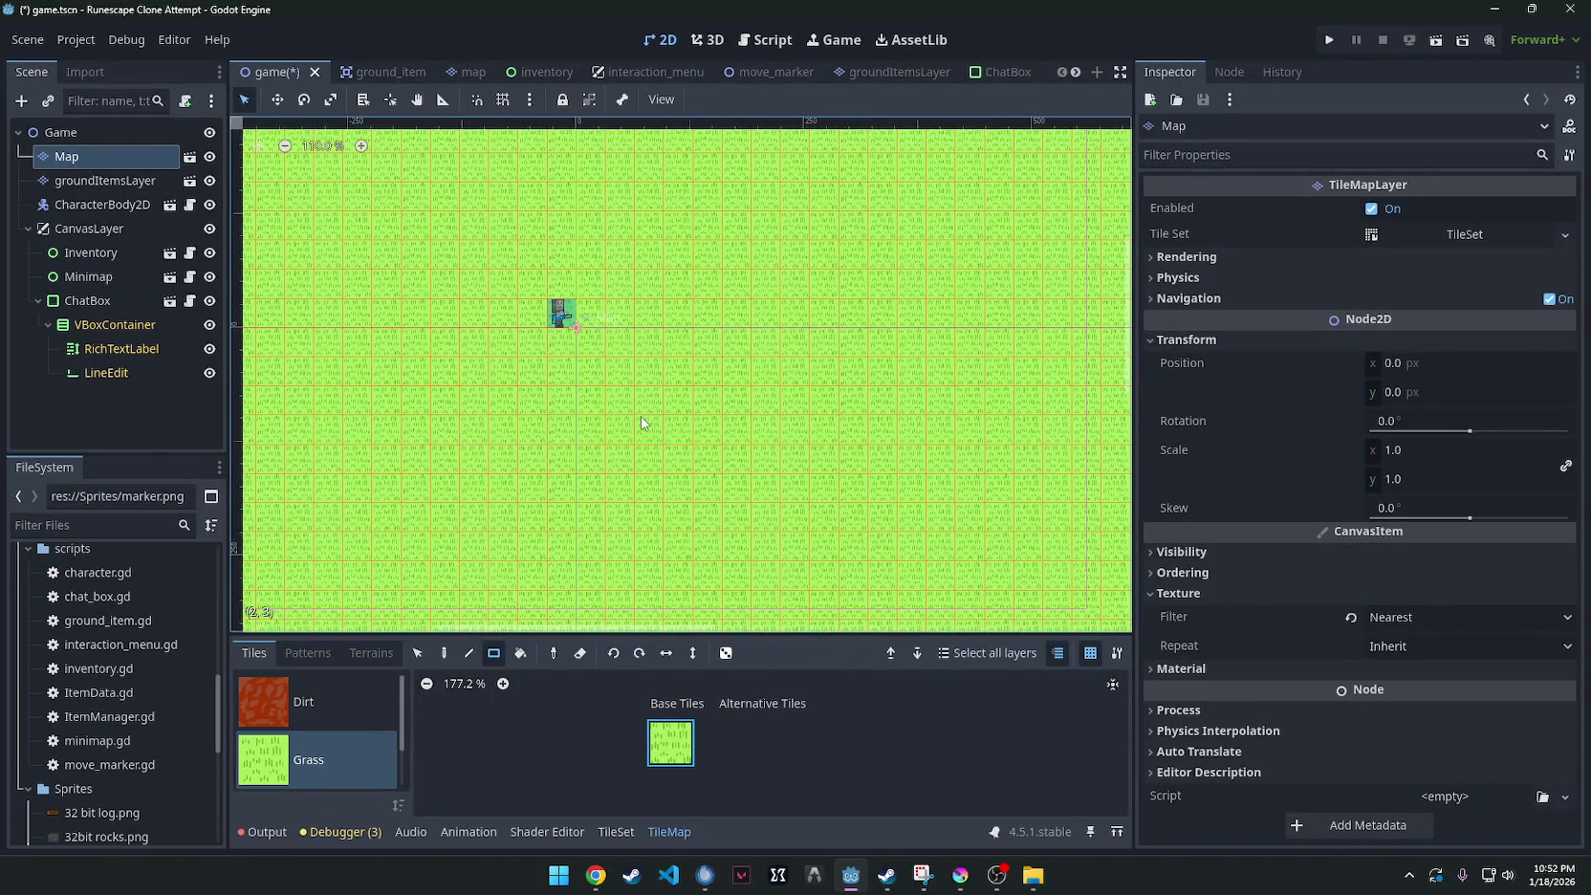
{"action": "scroll", "coordinate": [641, 417], "scroll_direction": "up", "scroll_amount": 6}
{"action": "scroll", "coordinate": [669, 468], "scroll_direction": "down", "scroll_amount": 4}
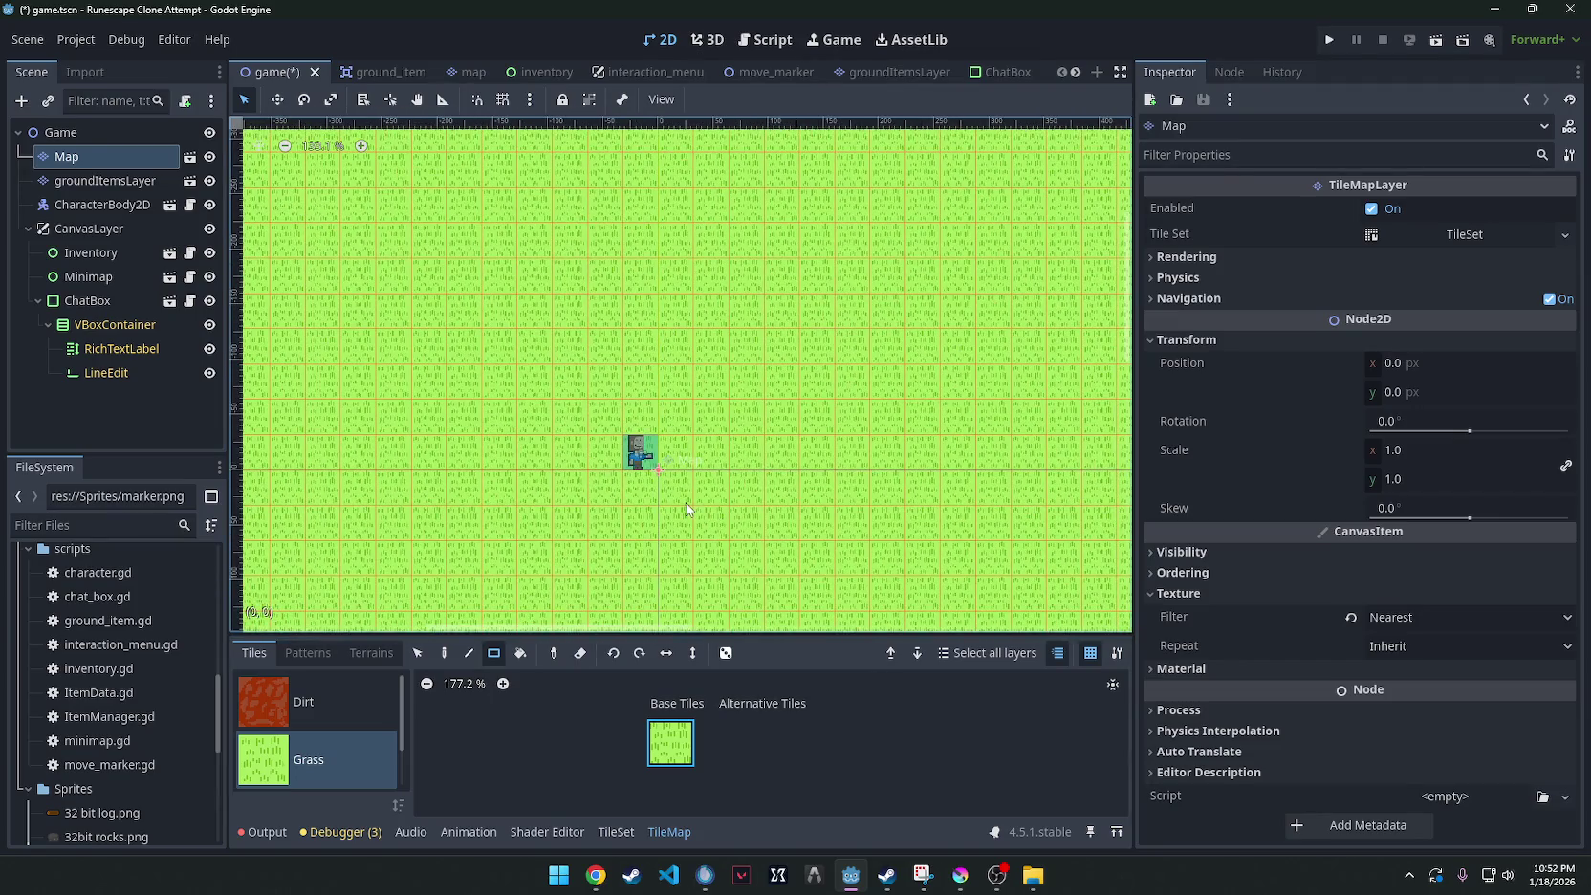
{"action": "scroll", "coordinate": [701, 393], "scroll_direction": "down", "scroll_amount": 4}
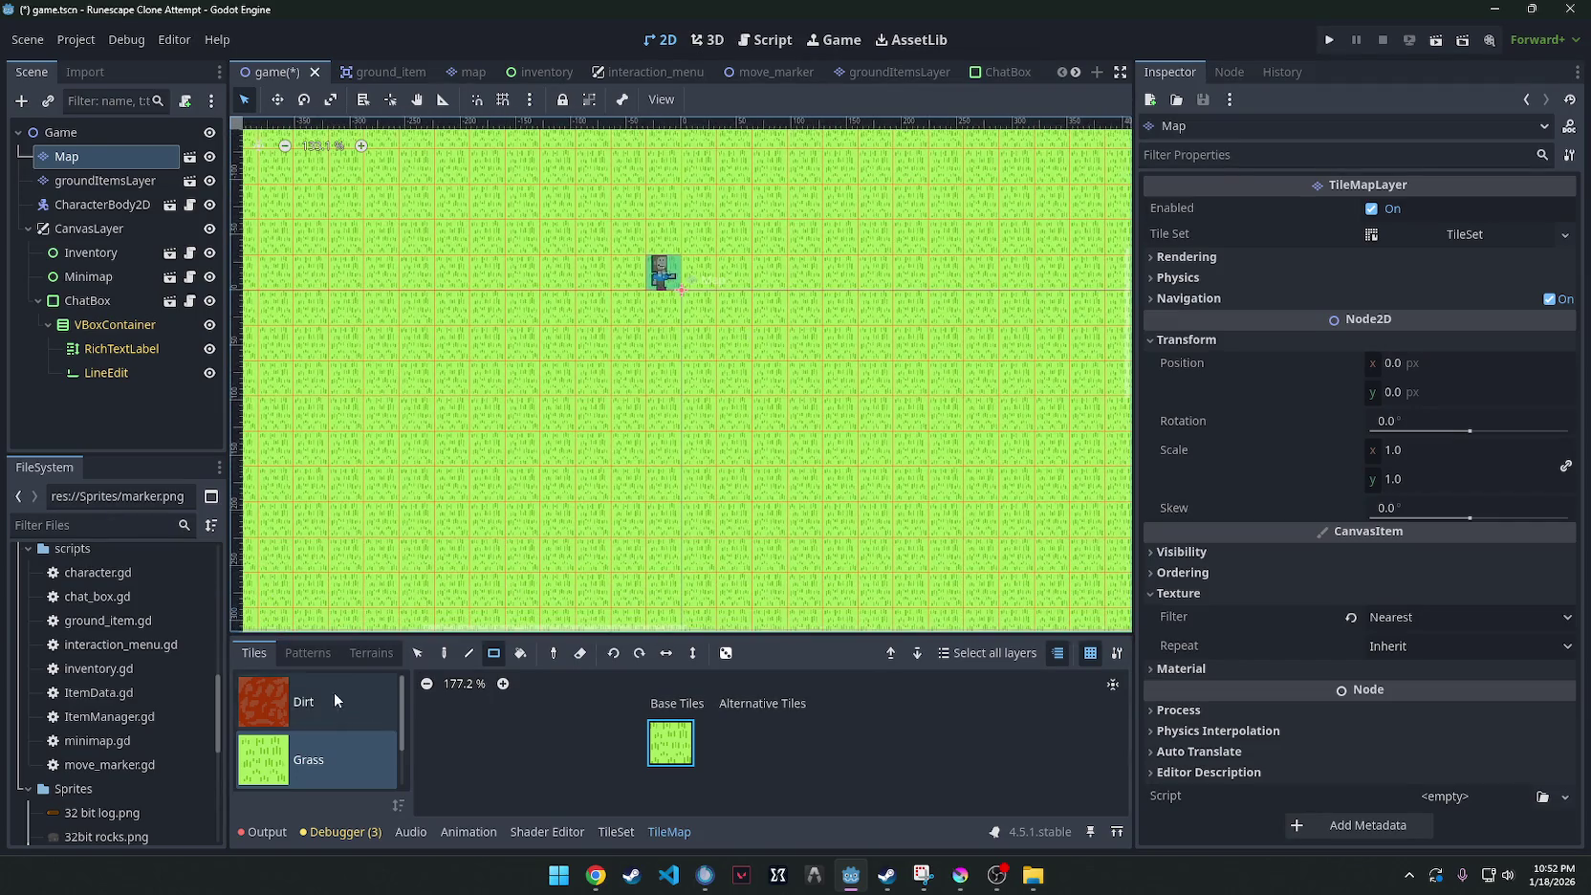
Paint Dirt columns, a bottom row and a filled square below the character.
{"action": "left_click", "coordinate": [335, 700]}
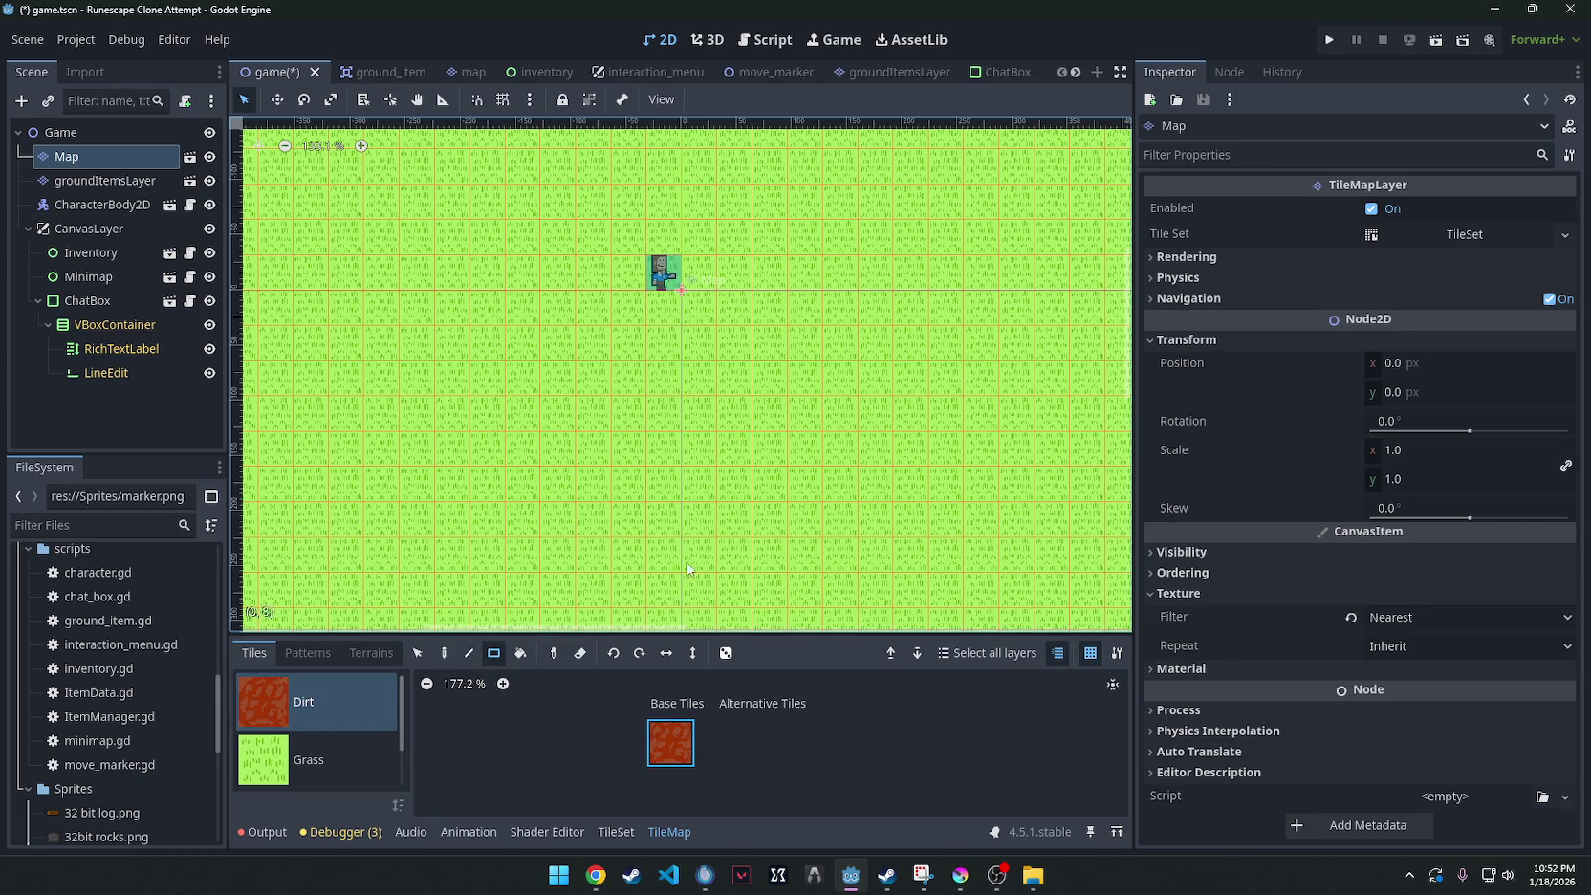
{"action": "left_click_drag", "start_coordinate": [668, 301], "coordinate": [669, 607]}
{"action": "scroll", "coordinate": [680, 467], "scroll_direction": "down", "scroll_amount": 3}
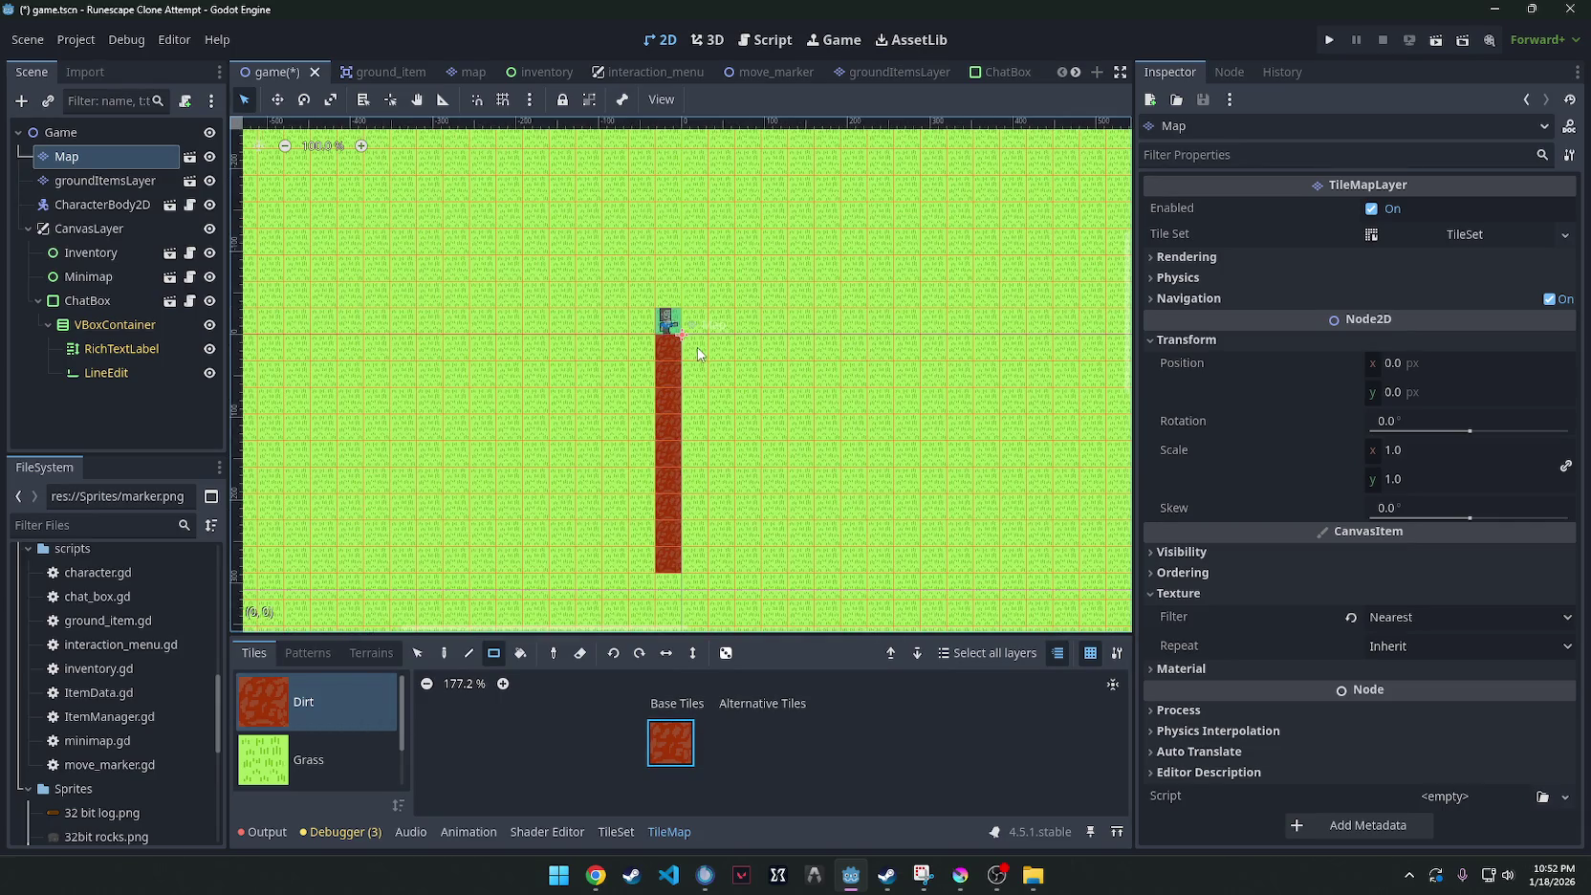
{"action": "left_click_drag", "start_coordinate": [697, 347], "coordinate": [691, 537]}
{"action": "scroll", "coordinate": [757, 571], "scroll_direction": "up", "scroll_amount": 1}
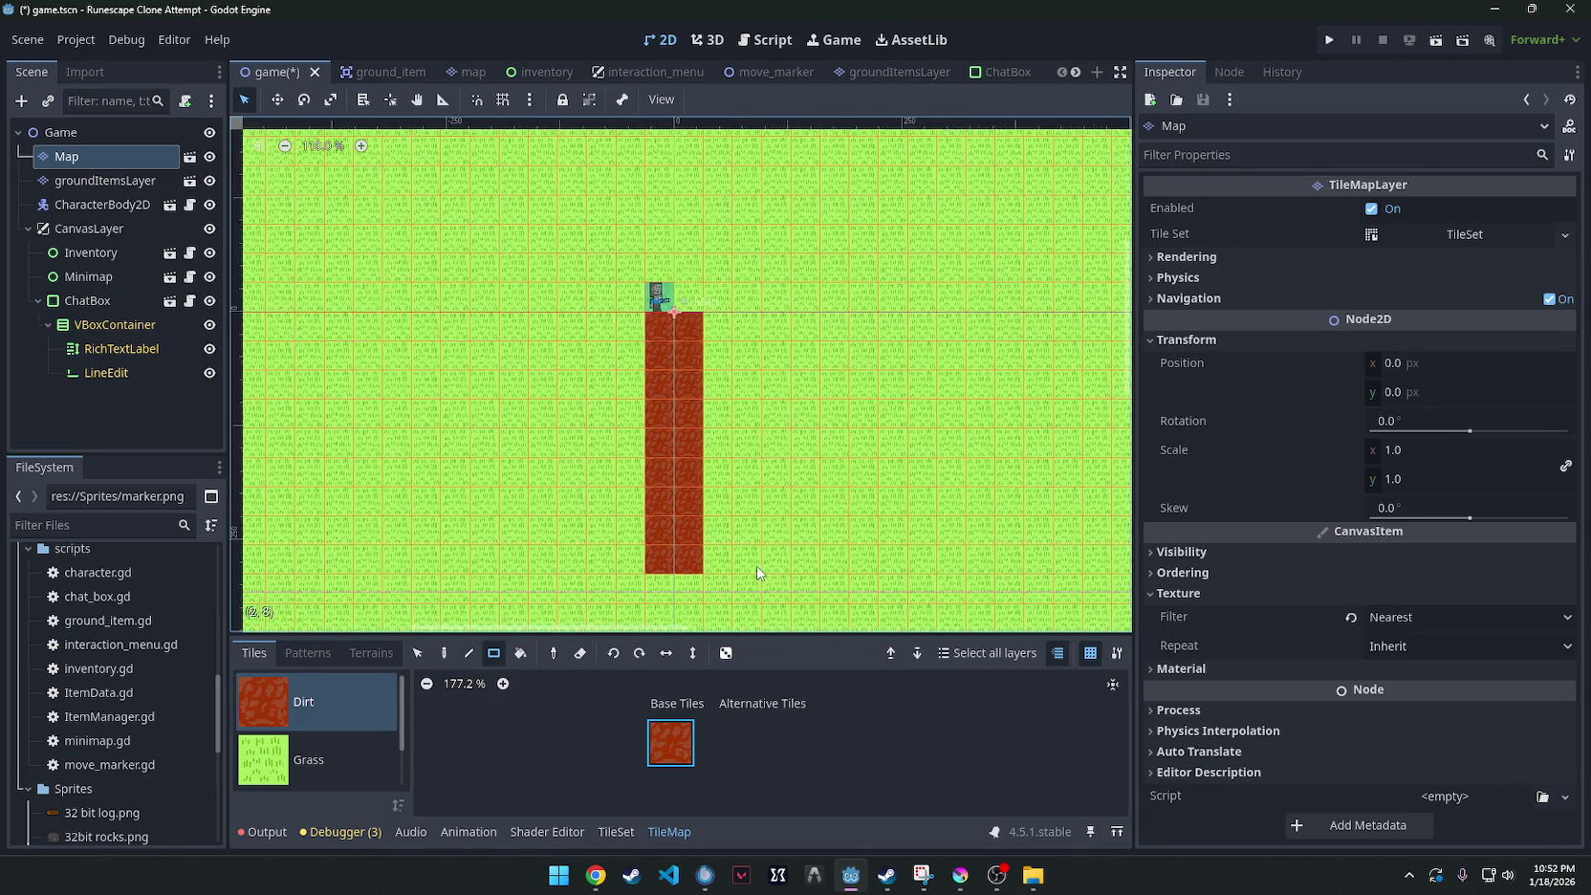
{"action": "scroll", "coordinate": [757, 571], "scroll_direction": "up", "scroll_amount": 1}
{"action": "mouse_move", "coordinate": [558, 480]}
{"action": "left_mouse_down"}
{"action": "mouse_move", "coordinate": [705, 475]}
{"action": "mouse_move", "coordinate": [714, 292]}
{"action": "mouse_move", "coordinate": [706, 470]}
{"action": "left_mouse_up"}
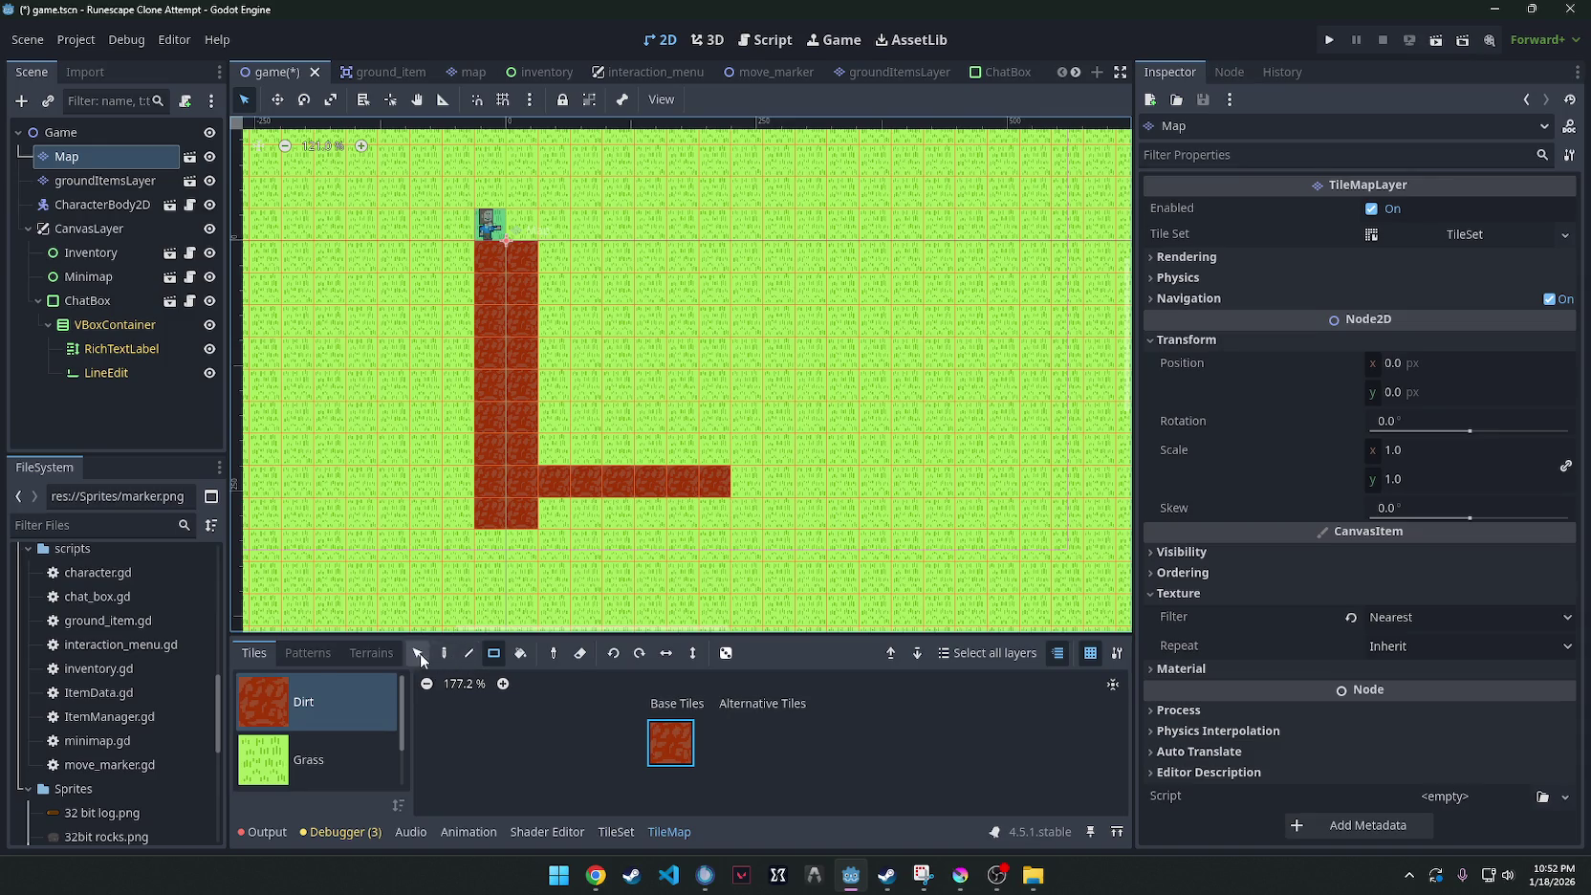
{"action": "left_click", "coordinate": [443, 652]}
{"action": "mouse_move", "coordinate": [521, 512]}
{"action": "left_mouse_down"}
{"action": "mouse_move", "coordinate": [699, 503]}
{"action": "mouse_move", "coordinate": [705, 258]}
{"action": "mouse_move", "coordinate": [545, 282]}
{"action": "mouse_move", "coordinate": [679, 286]}
{"action": "left_mouse_up"}
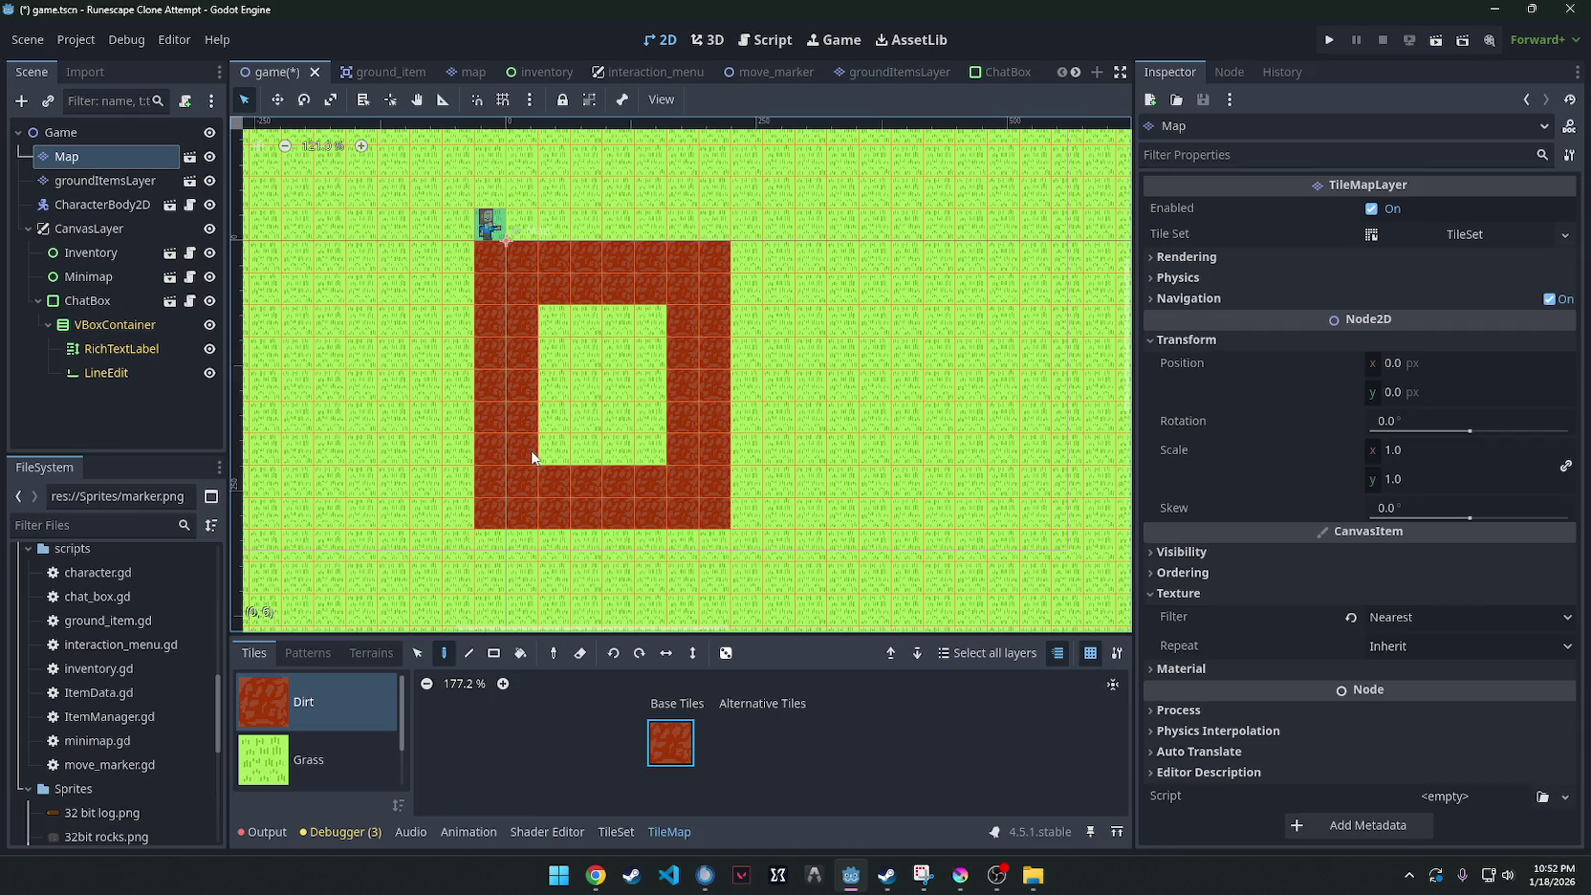
{"action": "mouse_move", "coordinate": [539, 450]}
{"action": "left_mouse_down"}
{"action": "mouse_move", "coordinate": [542, 308]}
{"action": "mouse_move", "coordinate": [646, 432]}
{"action": "mouse_move", "coordinate": [593, 386]}
{"action": "mouse_move", "coordinate": [679, 358]}
{"action": "left_mouse_up"}
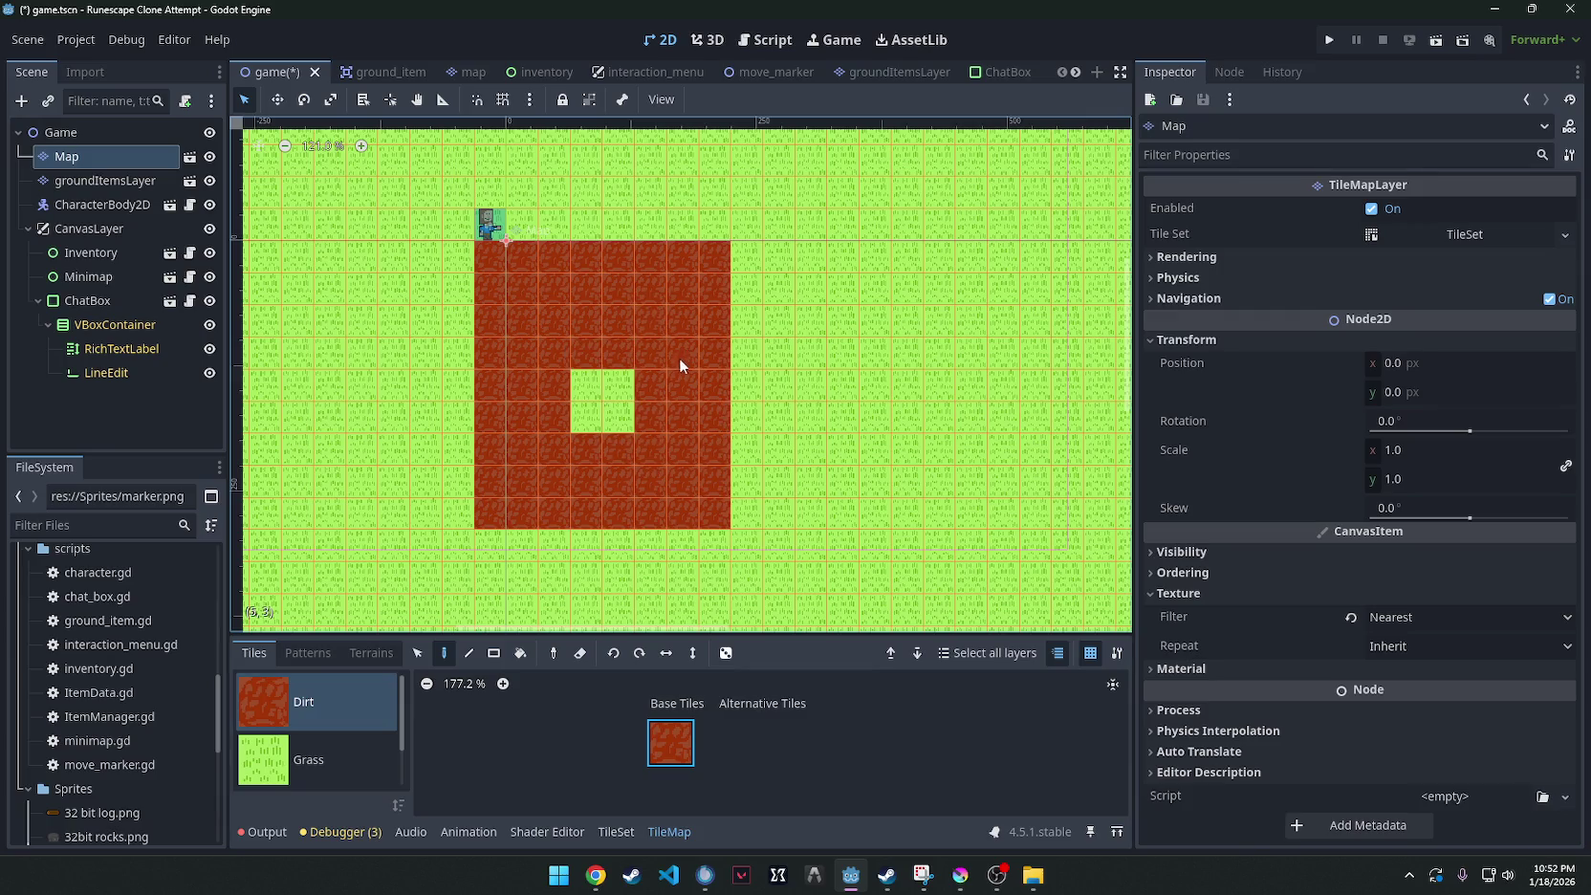
Paint Grass back over the dirt pattern, leaving a single dirt tile.
{"action": "left_click", "coordinate": [344, 757]}
{"action": "mouse_move", "coordinate": [522, 289]}
{"action": "left_mouse_down"}
{"action": "mouse_move", "coordinate": [522, 467]}
{"action": "mouse_move", "coordinate": [683, 478]}
{"action": "mouse_move", "coordinate": [677, 294]}
{"action": "mouse_move", "coordinate": [549, 291]}
{"action": "mouse_move", "coordinate": [654, 326]}
{"action": "left_mouse_up"}
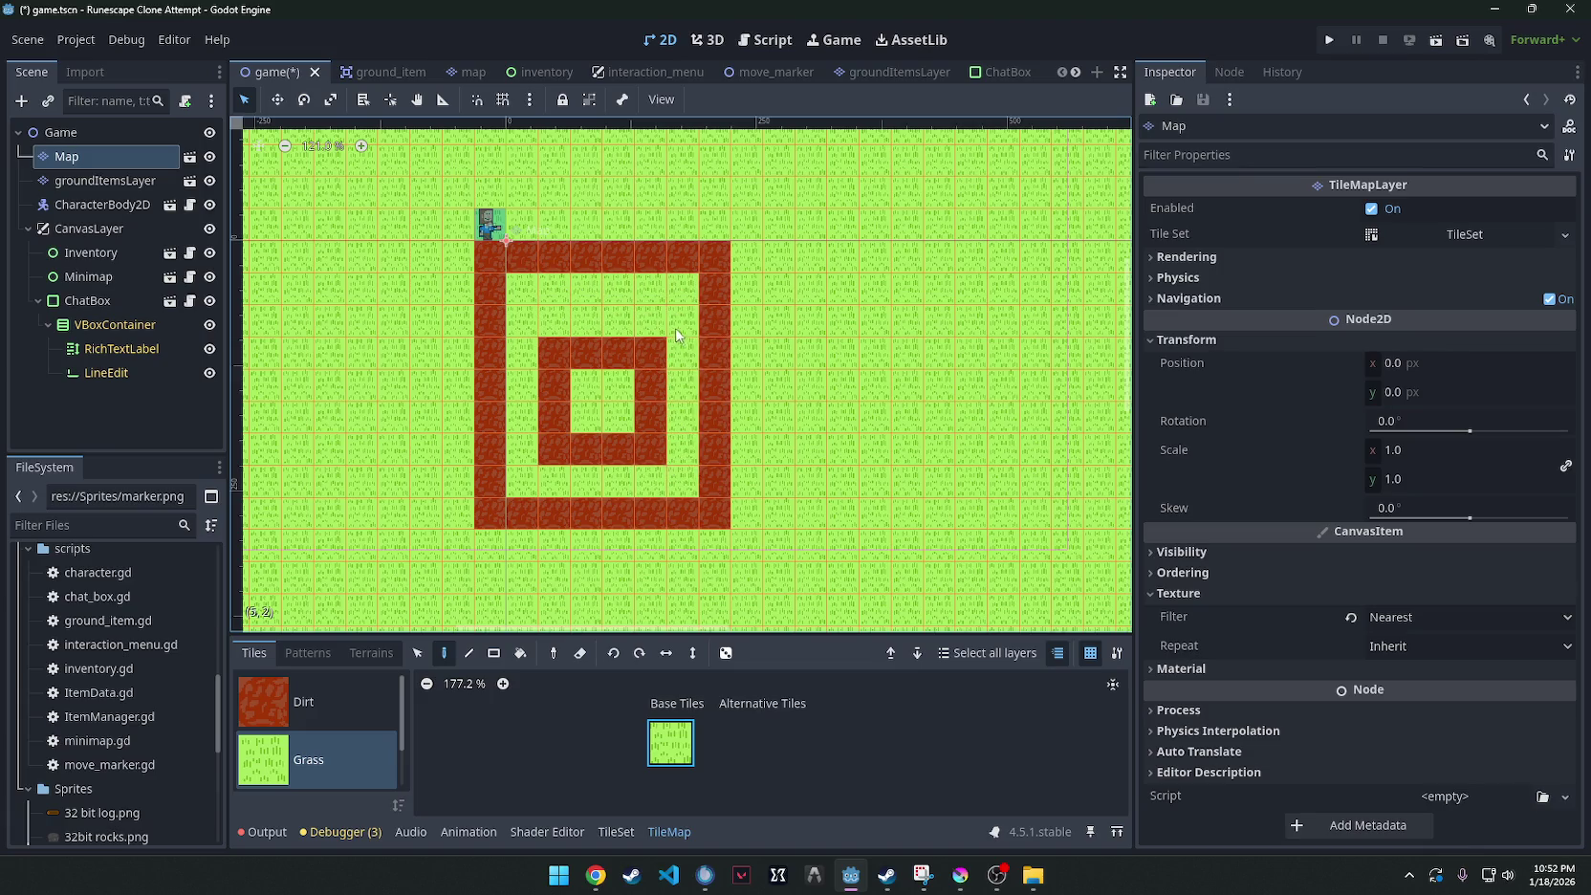
{"action": "mouse_move", "coordinate": [571, 358]}
{"action": "left_mouse_down"}
{"action": "mouse_move", "coordinate": [621, 450]}
{"action": "mouse_move", "coordinate": [555, 272]}
{"action": "mouse_move", "coordinate": [827, 313]}
{"action": "mouse_move", "coordinate": [439, 381]}
{"action": "mouse_move", "coordinate": [492, 449]}
{"action": "mouse_move", "coordinate": [682, 523]}
{"action": "left_mouse_up"}
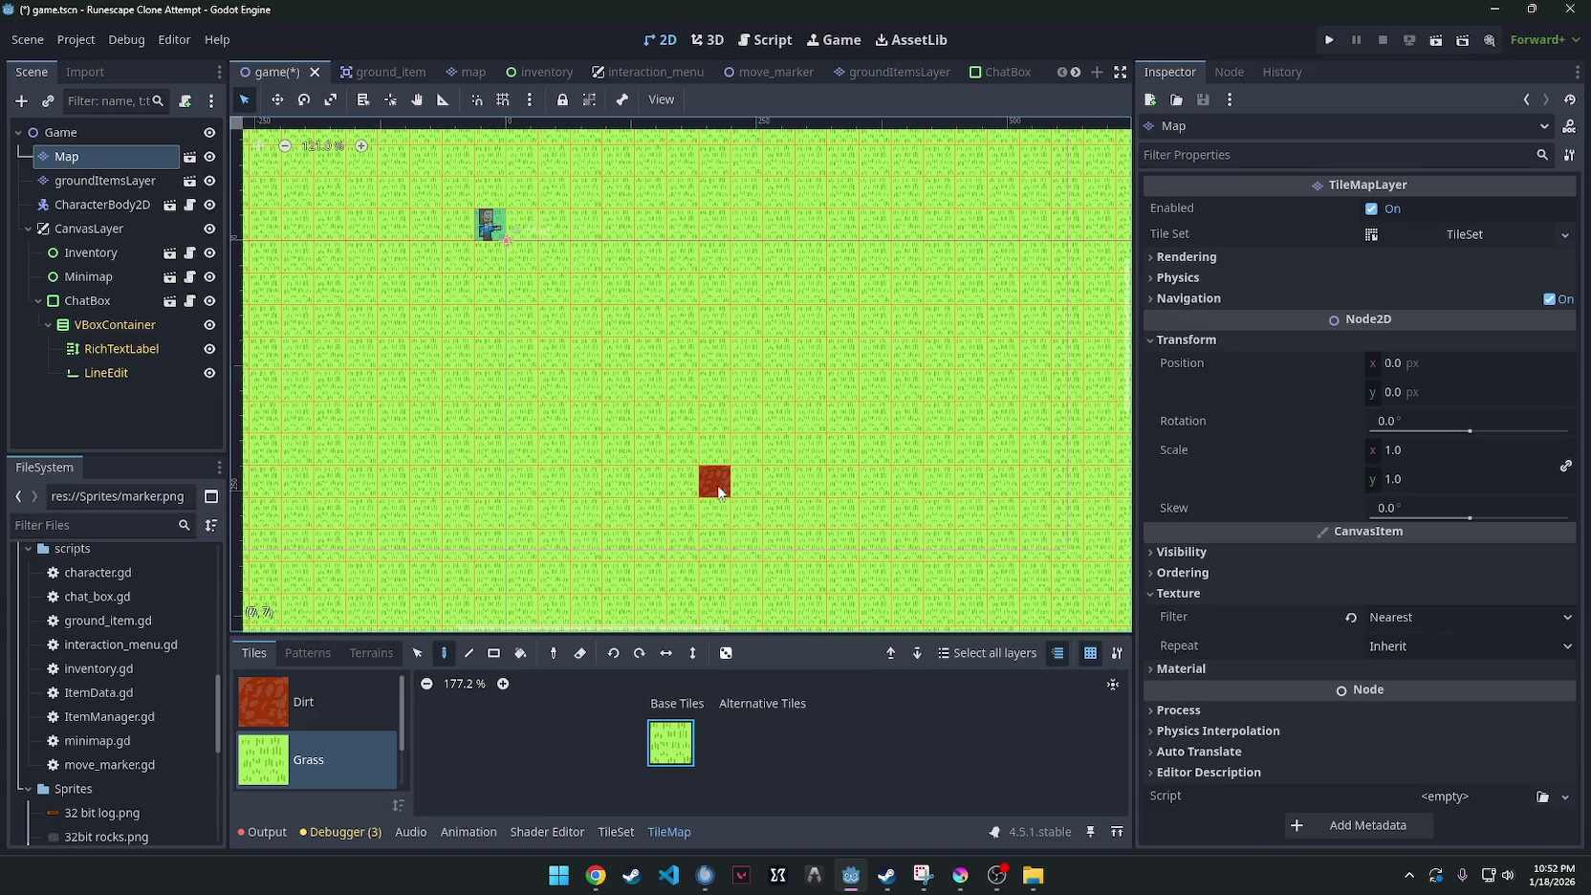
Cover the last dirt tile with grass and paint a dirt square around the character.
{"action": "left_click", "coordinate": [719, 491]}
{"action": "left_click", "coordinate": [302, 700]}
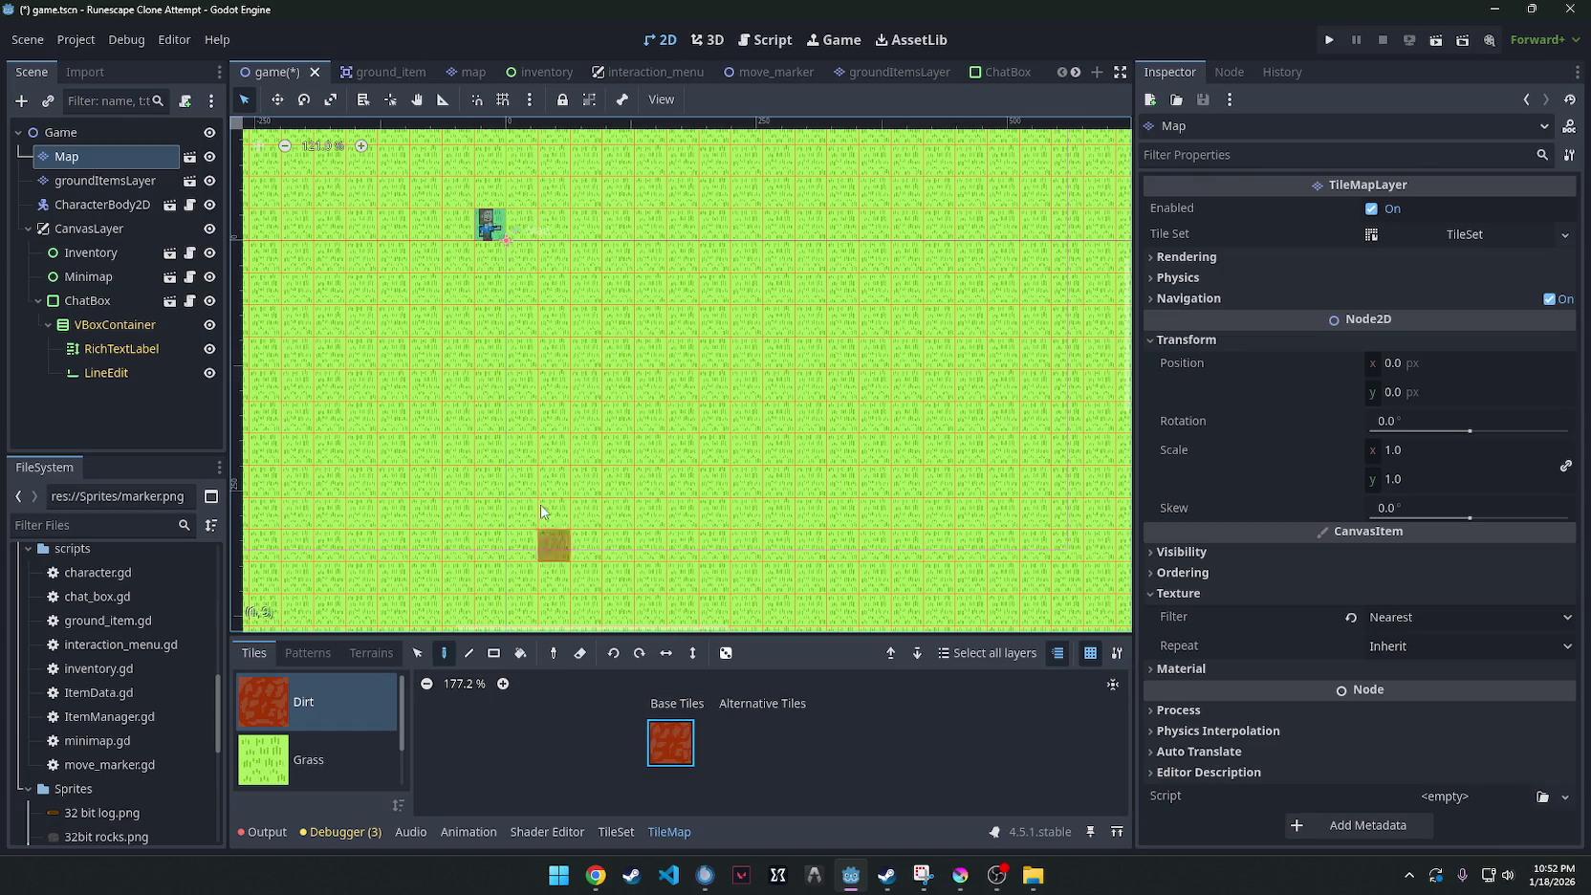
{"action": "mouse_move", "coordinate": [456, 187]}
{"action": "left_mouse_down"}
{"action": "mouse_move", "coordinate": [524, 256]}
{"action": "mouse_move", "coordinate": [481, 191]}
{"action": "left_mouse_up"}
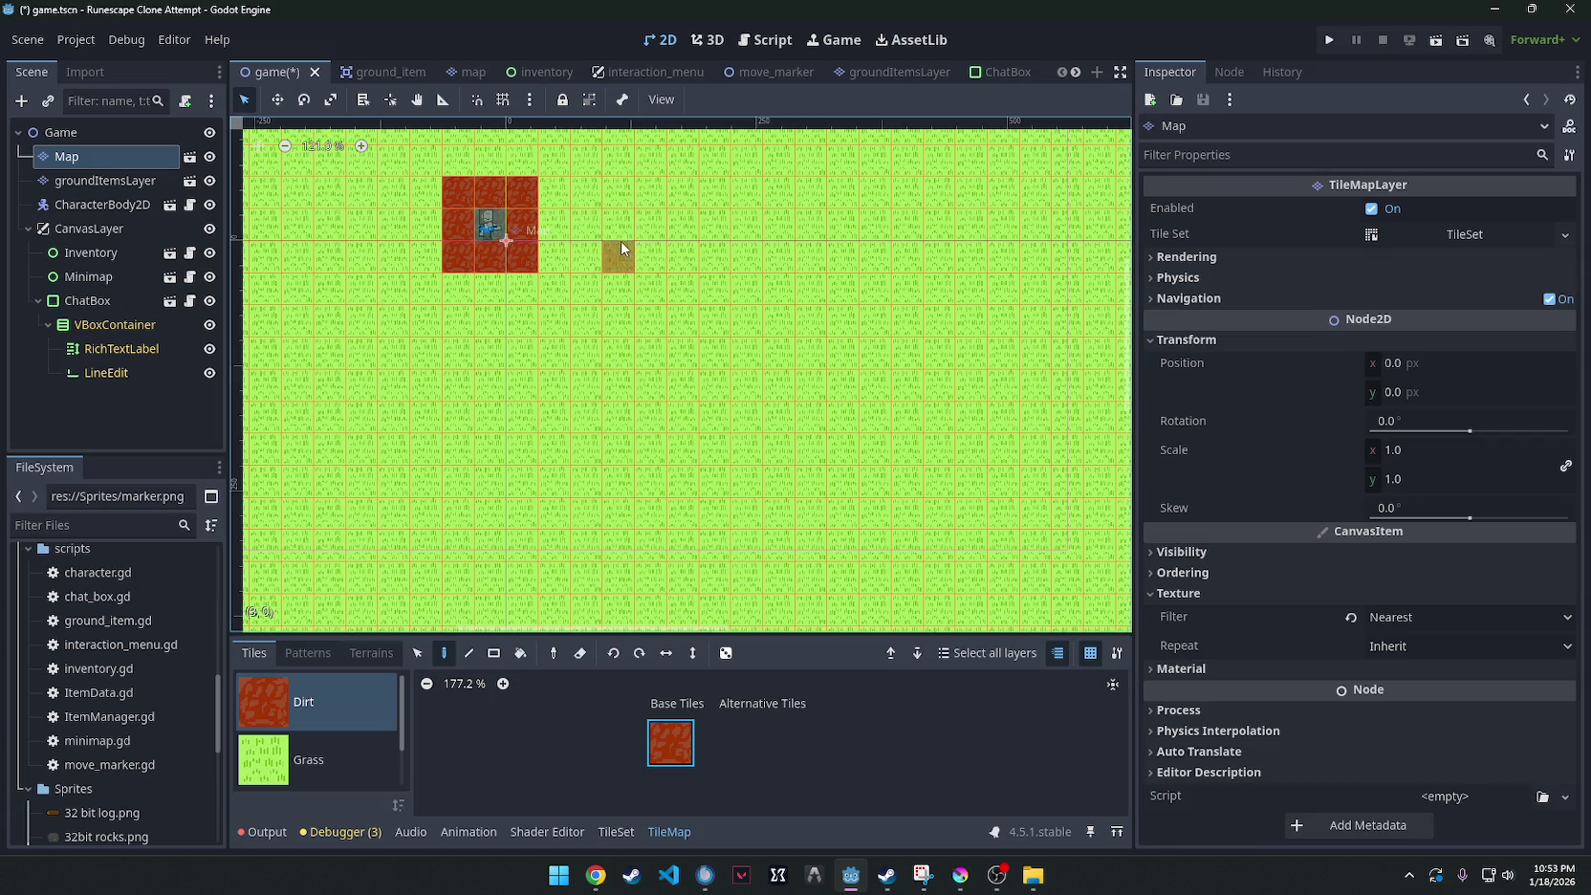
{"action": "scroll", "coordinate": [411, 373], "scroll_direction": "up", "scroll_amount": 5}
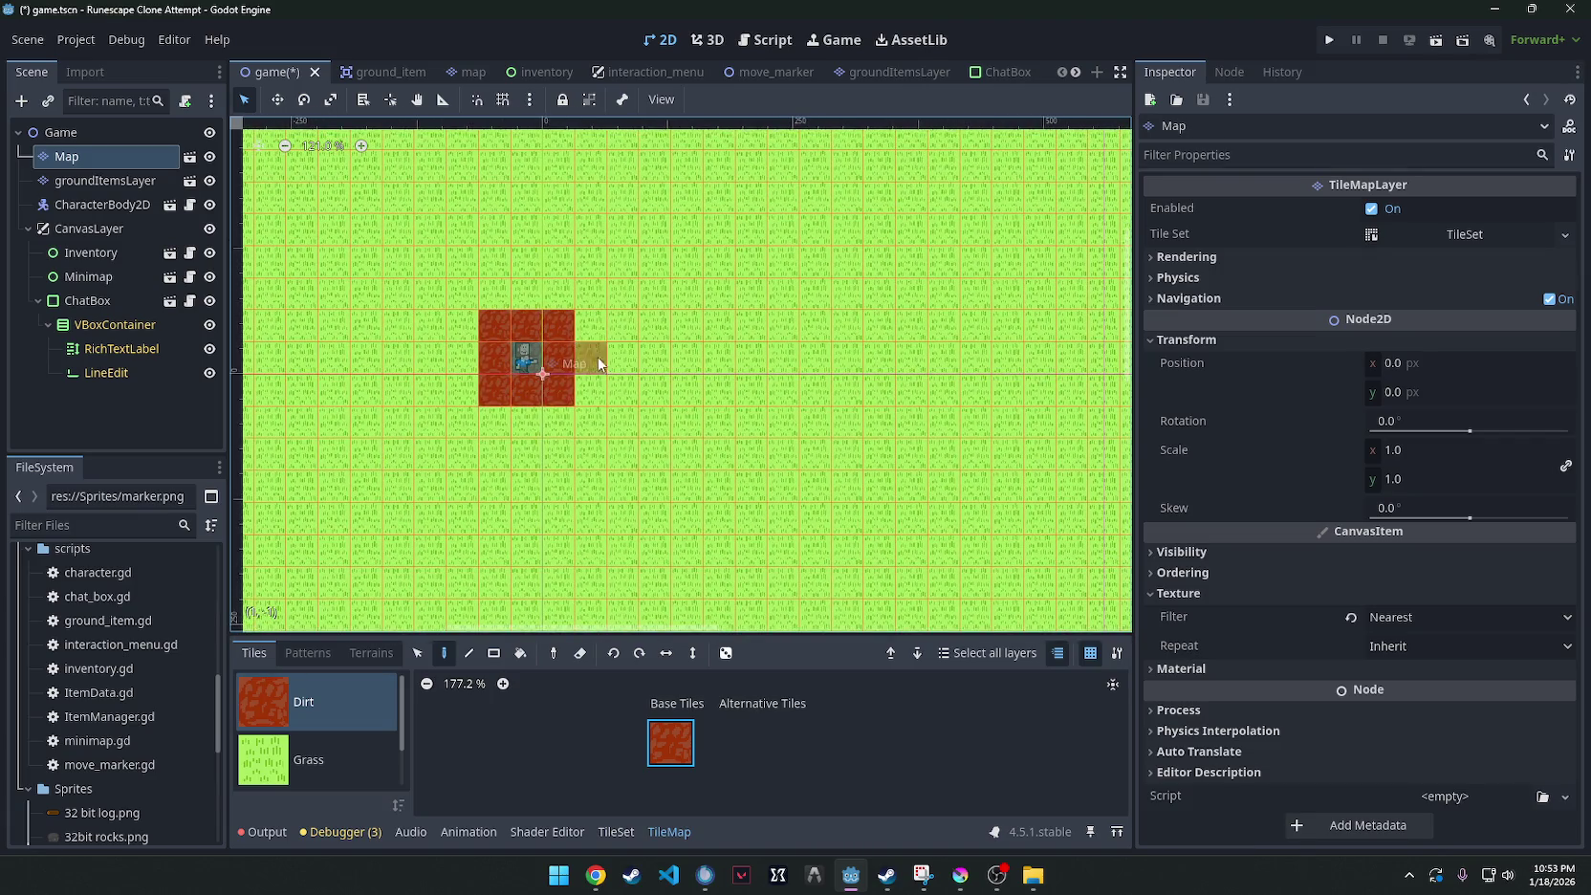
Extend dirt paths right, down and left from the square, then switch to Krita.
{"action": "left_click_drag", "start_coordinate": [598, 357], "coordinate": [813, 360]}
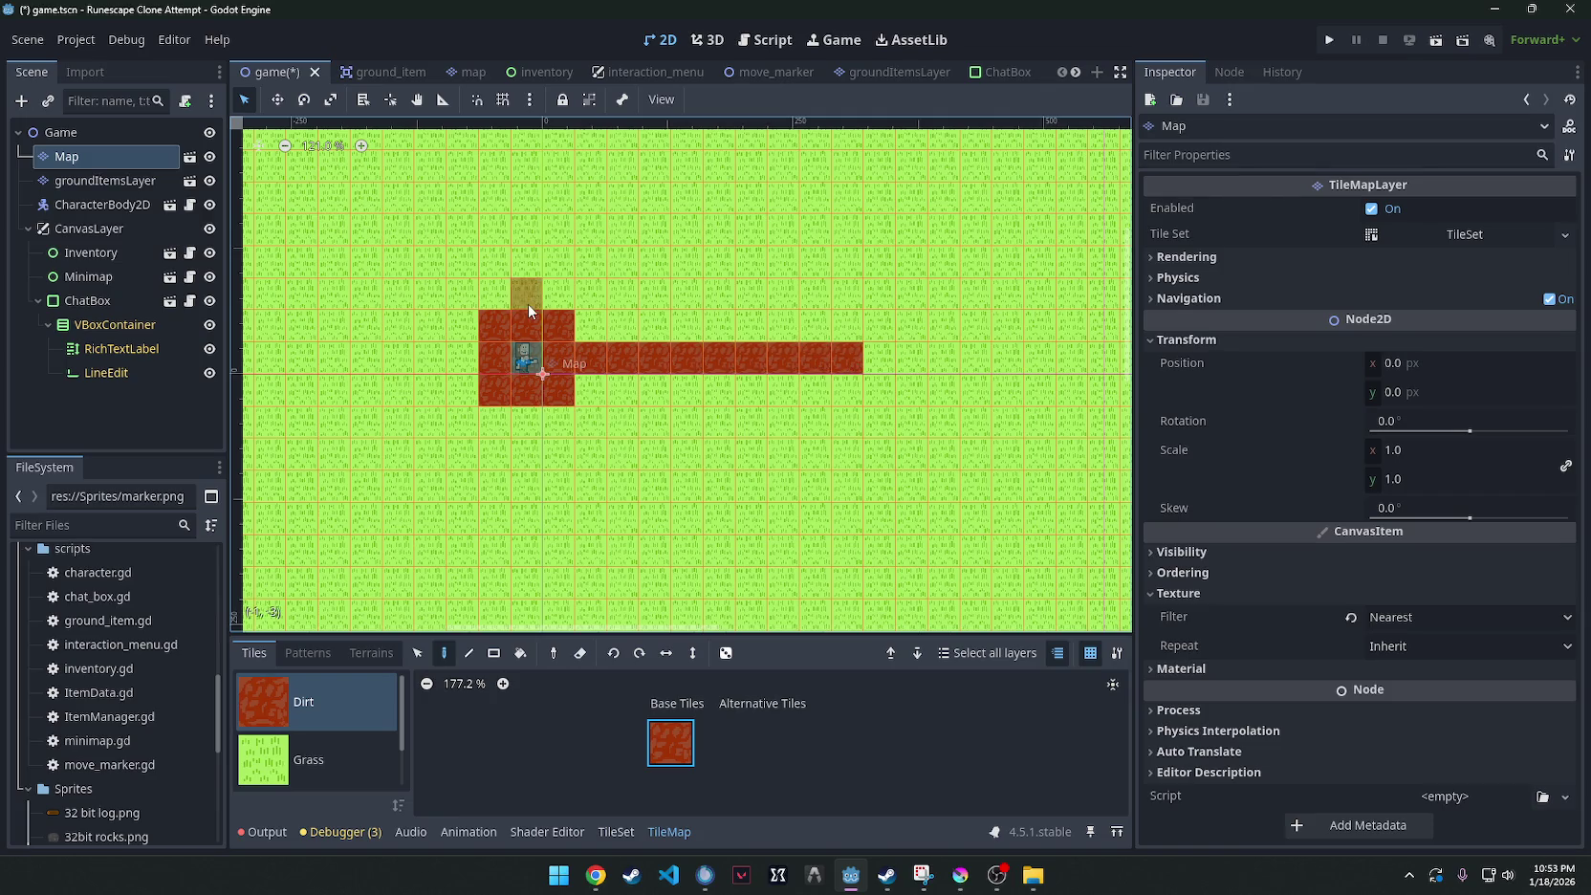
{"action": "left_click_drag", "start_coordinate": [526, 420], "coordinate": [536, 517]}
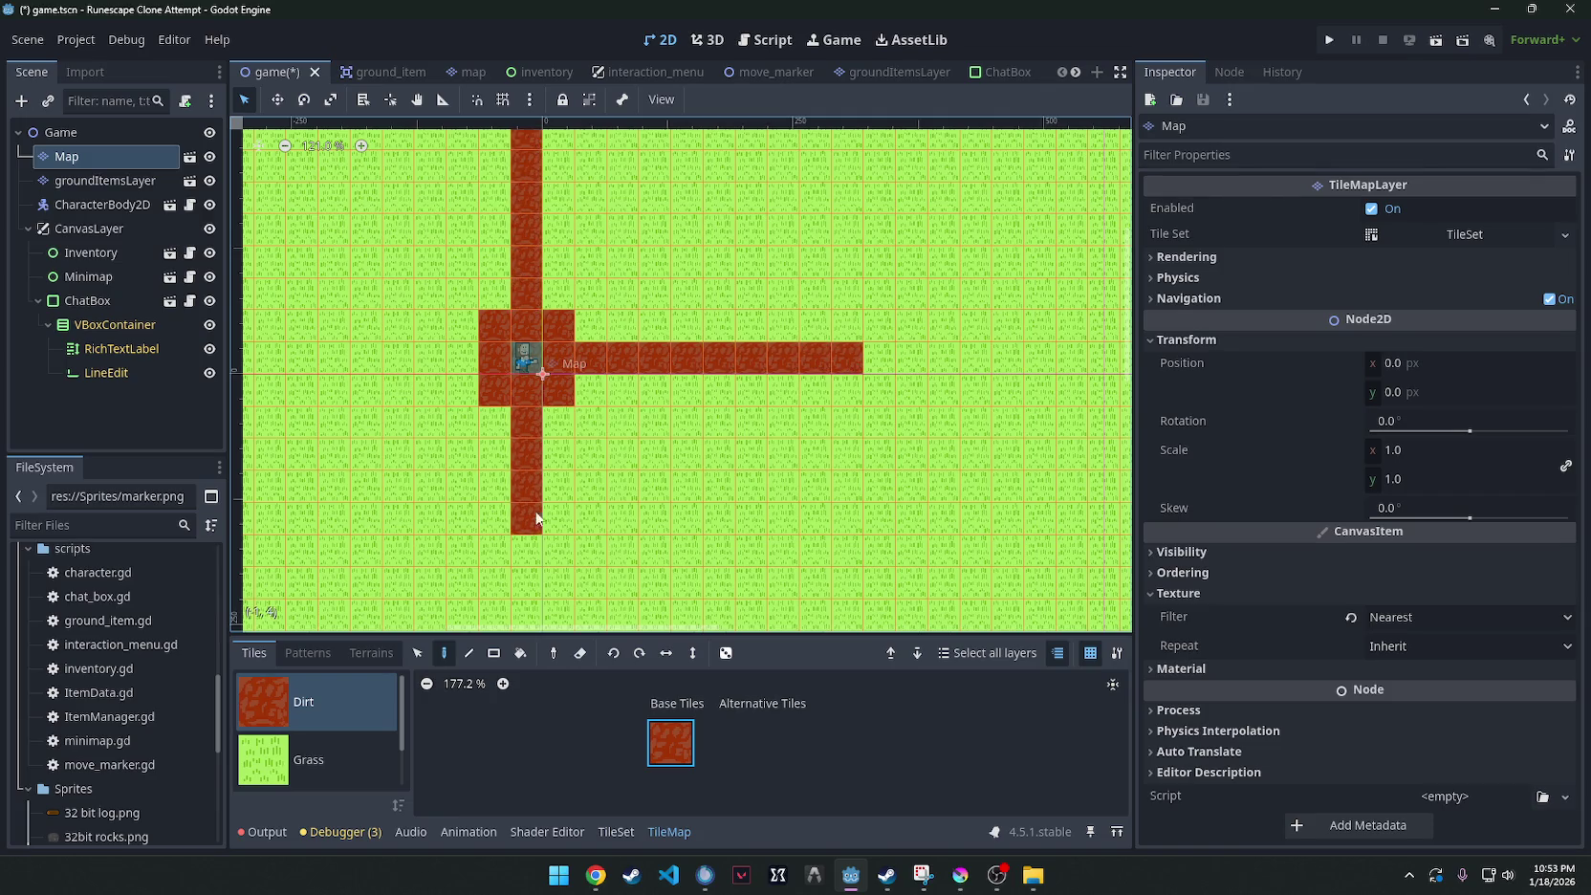
{"action": "left_click", "coordinate": [458, 359]}
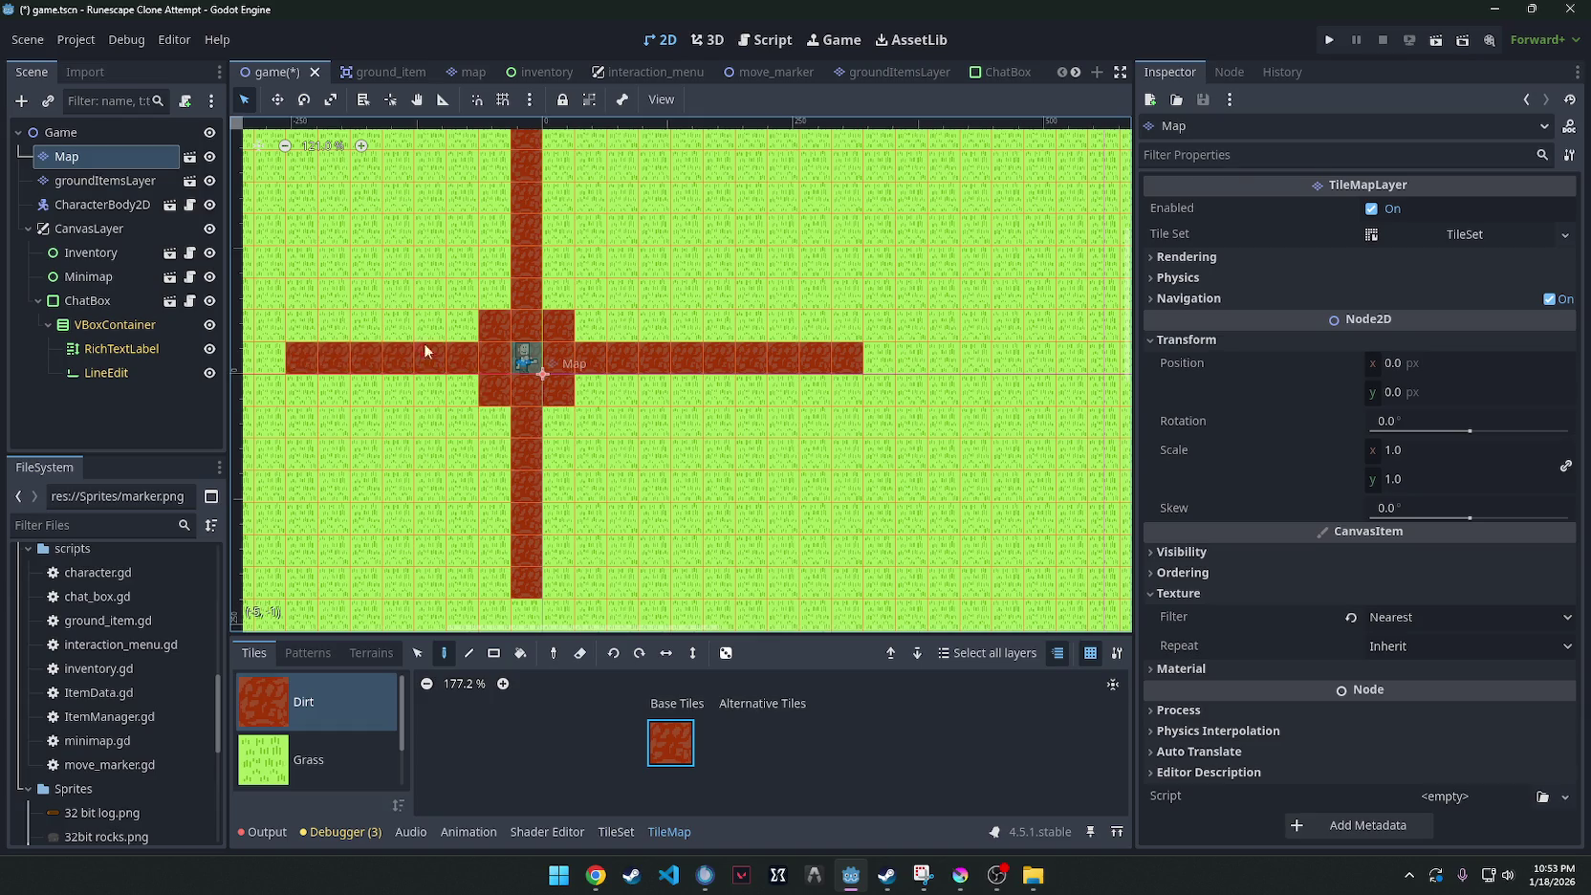
{"action": "scroll", "coordinate": [459, 455], "scroll_direction": "left", "scroll_amount": 3}
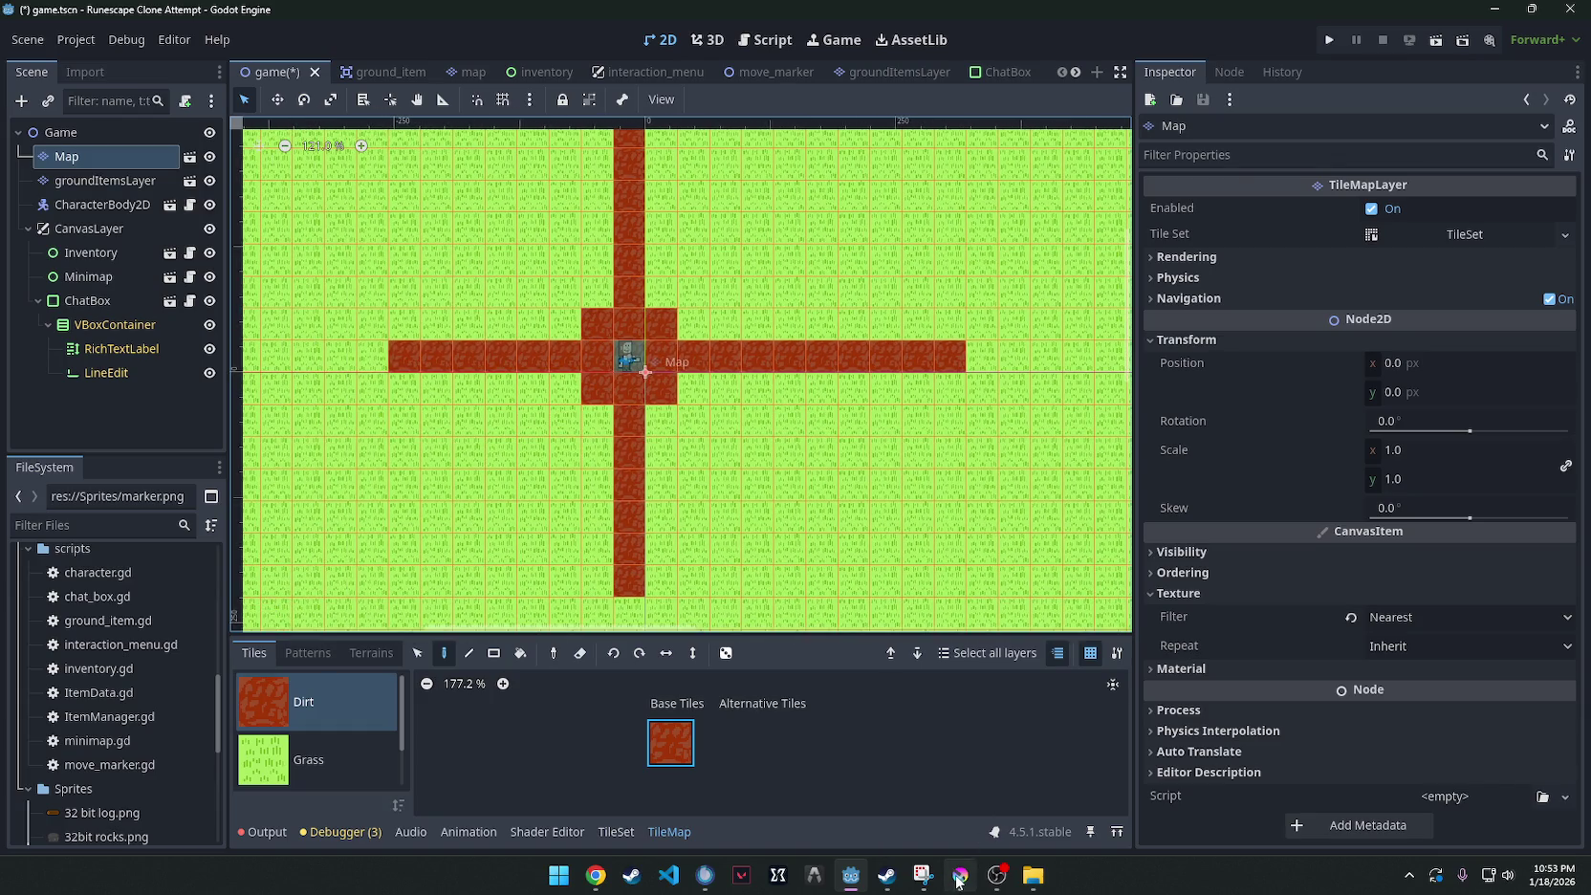
{"action": "left_click", "coordinate": [959, 878]}
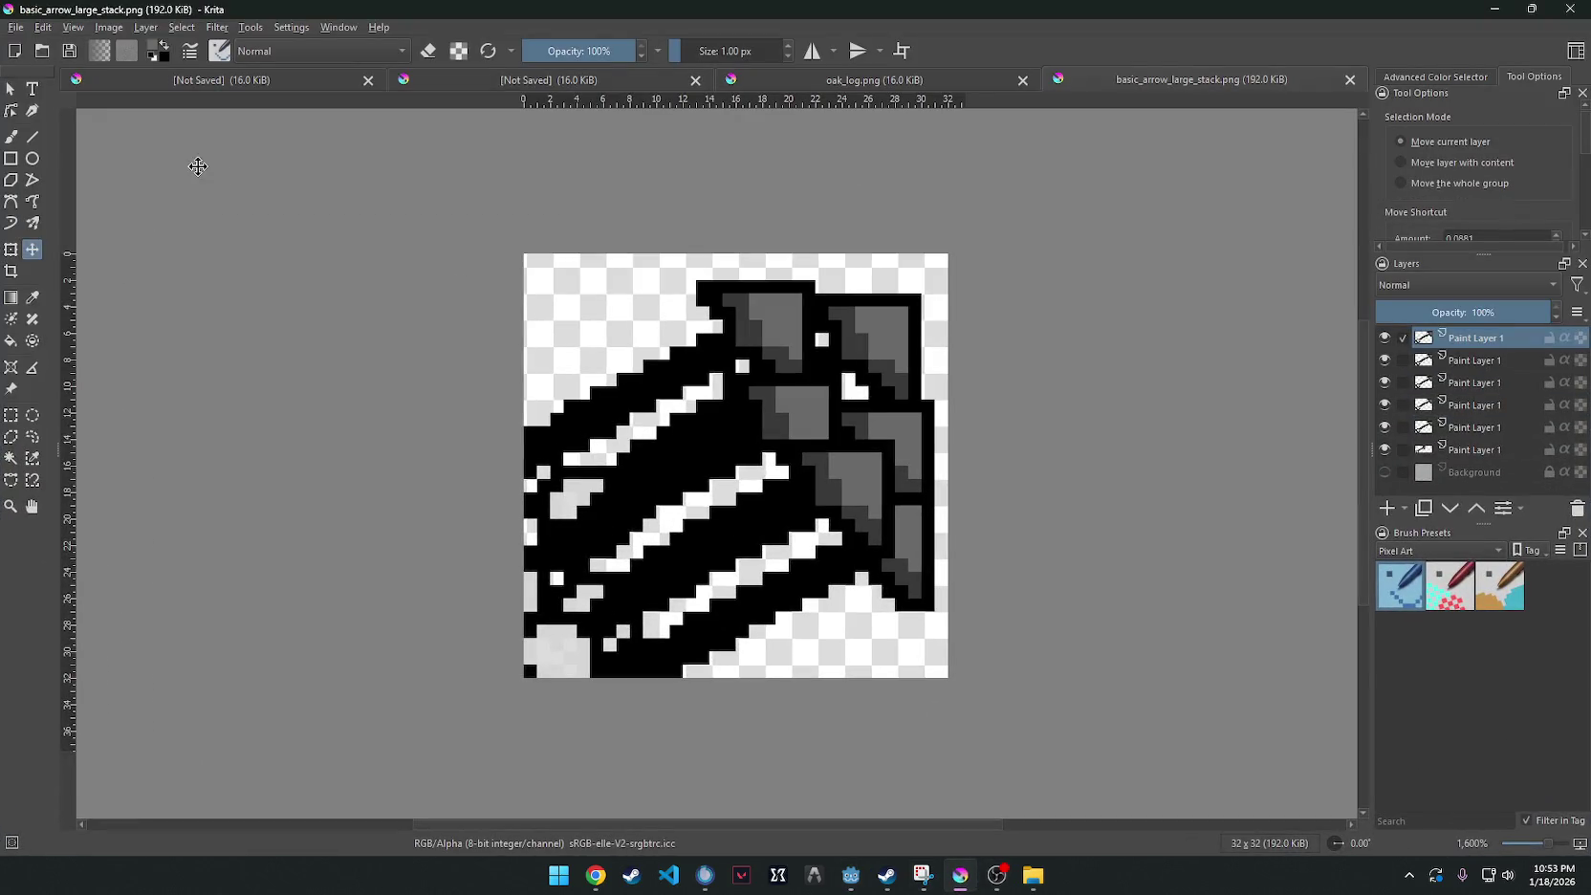
Create a new blank 32×32 image in Krita.
{"action": "left_click", "coordinate": [15, 27]}
{"action": "left_click", "coordinate": [34, 45]}
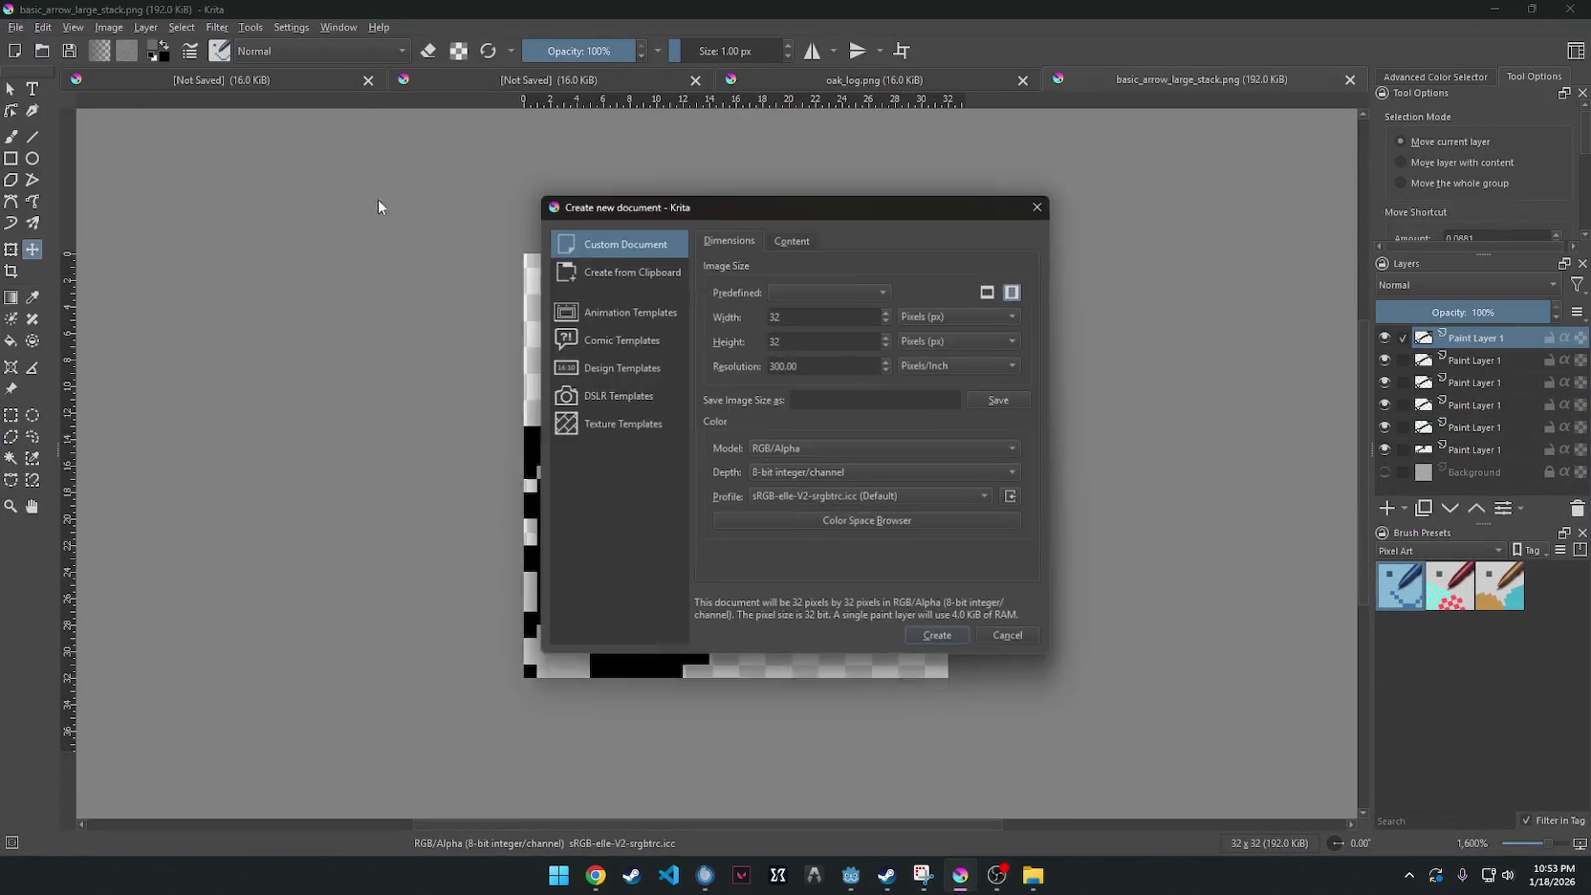
{"action": "left_click", "coordinate": [940, 637]}
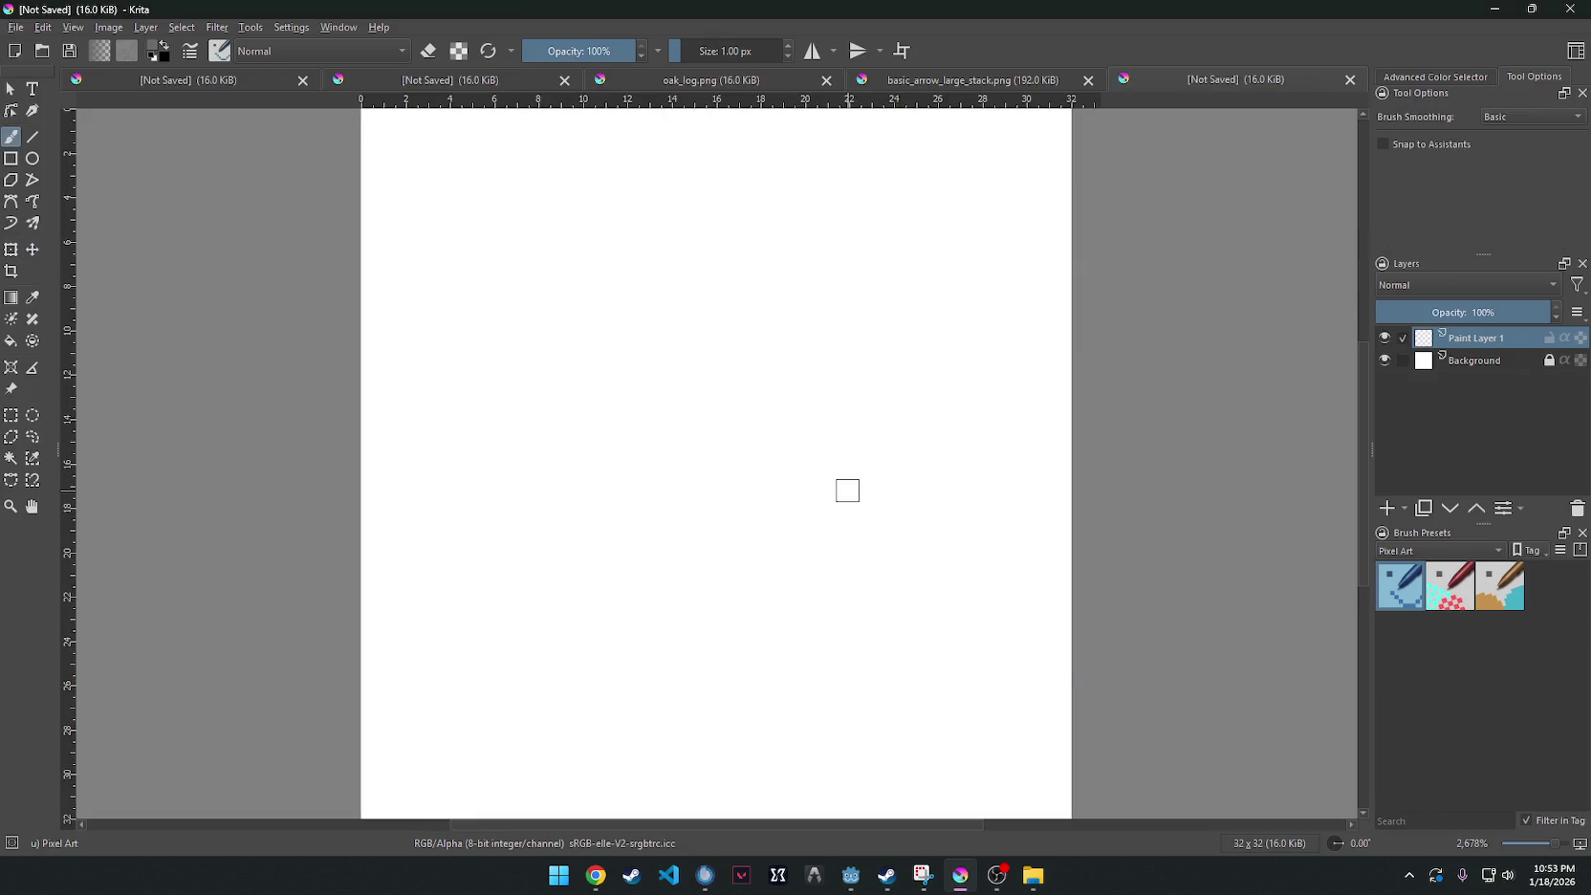
Pick orange-brown, then black, from Krita's pop-up colour palette.
{"action": "right_click", "coordinate": [1183, 342]}
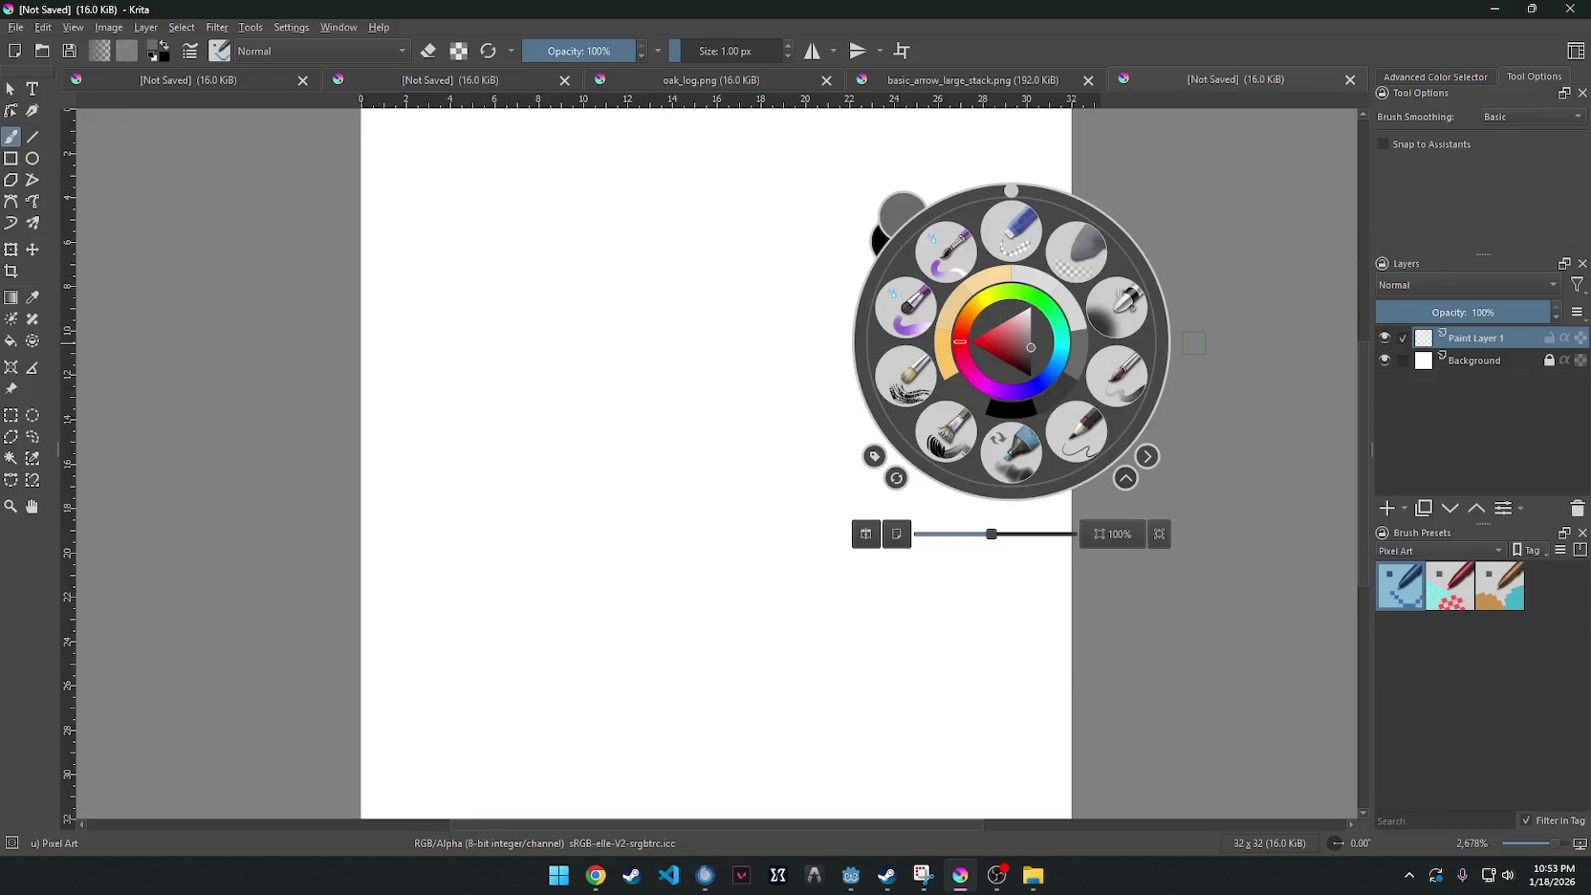
{"action": "left_click", "coordinate": [1001, 336]}
{"action": "left_click", "coordinate": [972, 323]}
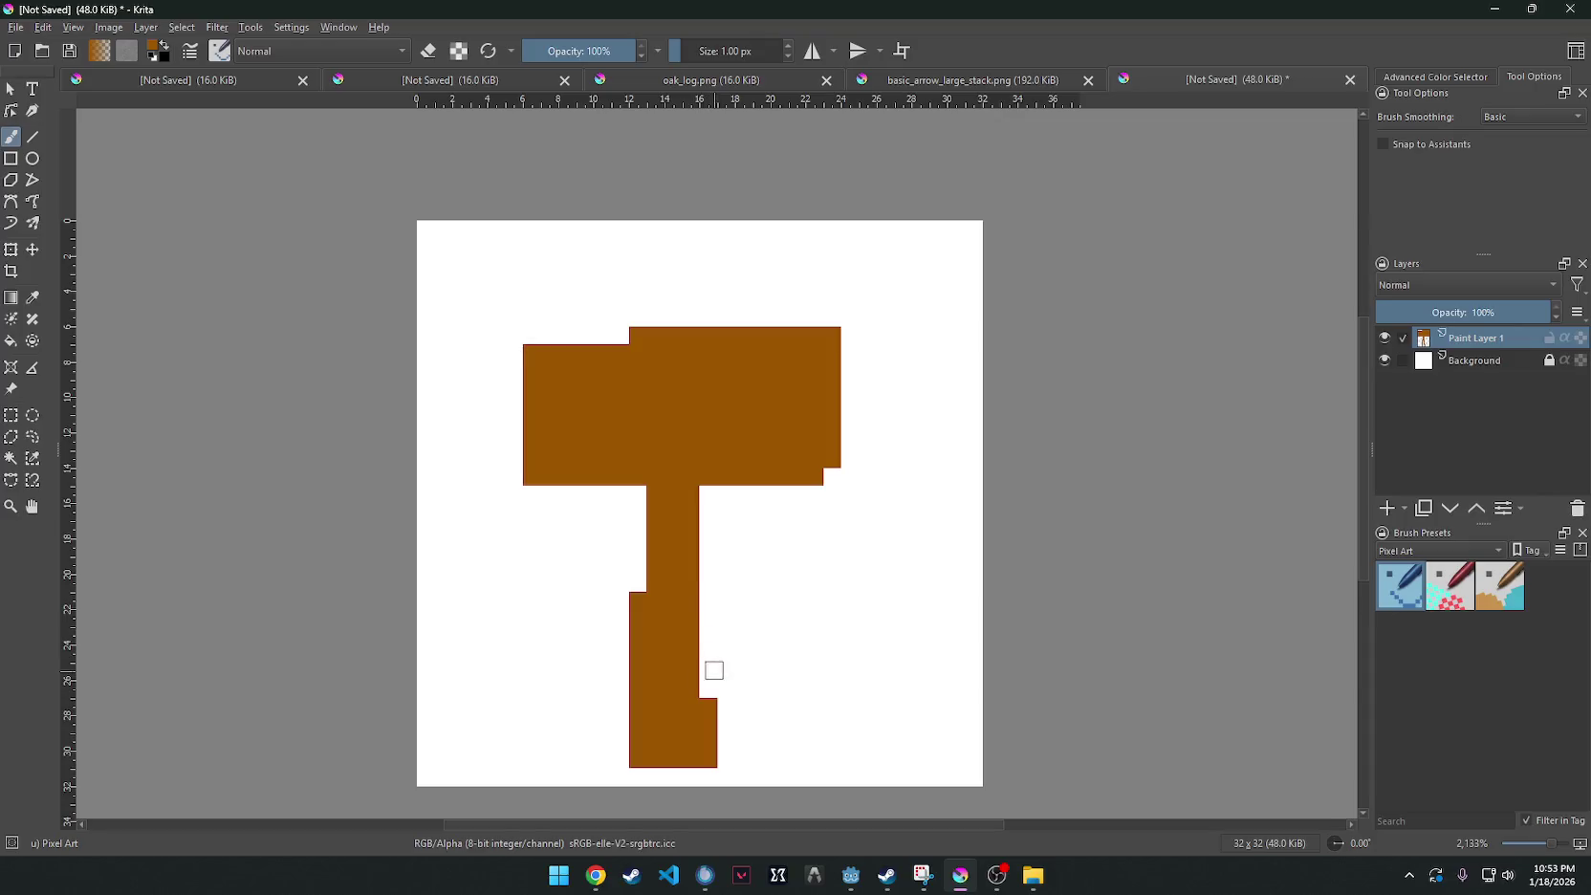
{"action": "right_click", "coordinate": [573, 484]}
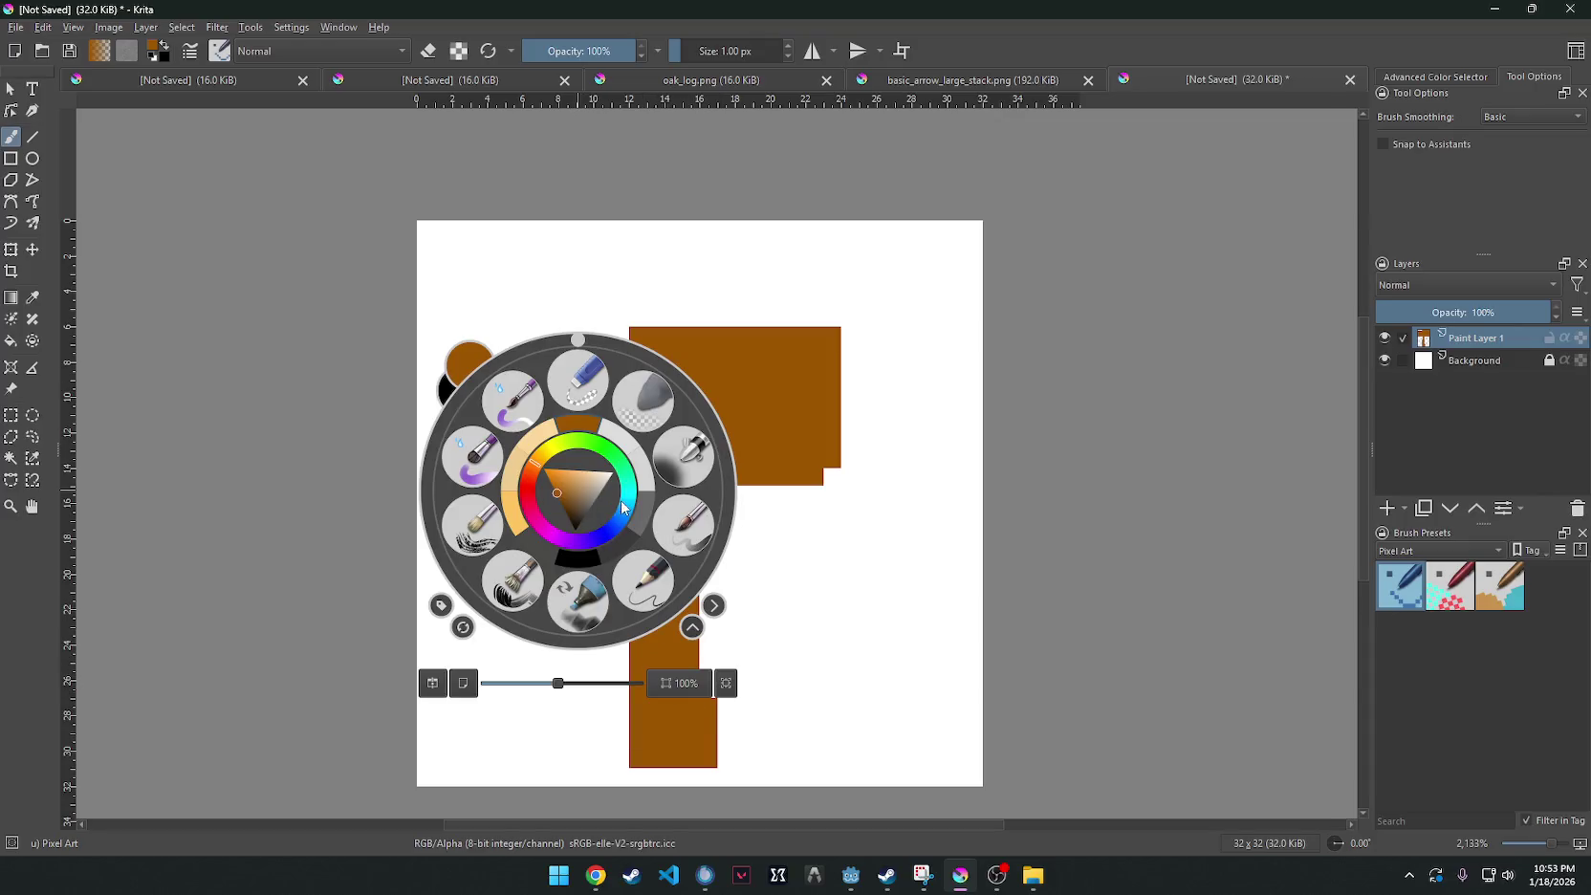
{"action": "left_click", "coordinate": [578, 490]}
Paint a black outline around the sign board and erase the stray right-hand column.
{"action": "mouse_move", "coordinate": [619, 334]}
{"action": "left_mouse_down"}
{"action": "mouse_move", "coordinate": [526, 334]}
{"action": "mouse_move", "coordinate": [514, 502]}
{"action": "mouse_move", "coordinate": [627, 496]}
{"action": "mouse_move", "coordinate": [638, 585]}
{"action": "mouse_move", "coordinate": [619, 636]}
{"action": "mouse_move", "coordinate": [619, 774]}
{"action": "mouse_move", "coordinate": [717, 776]}
{"action": "mouse_move", "coordinate": [709, 491]}
{"action": "mouse_move", "coordinate": [828, 487]}
{"action": "mouse_move", "coordinate": [849, 466]}
{"action": "mouse_move", "coordinate": [845, 320]}
{"action": "mouse_move", "coordinate": [633, 323]}
{"action": "left_mouse_up"}
{"action": "key", "text": "ctrl+z"}
{"action": "key", "text": "ctrl+shift+z"}
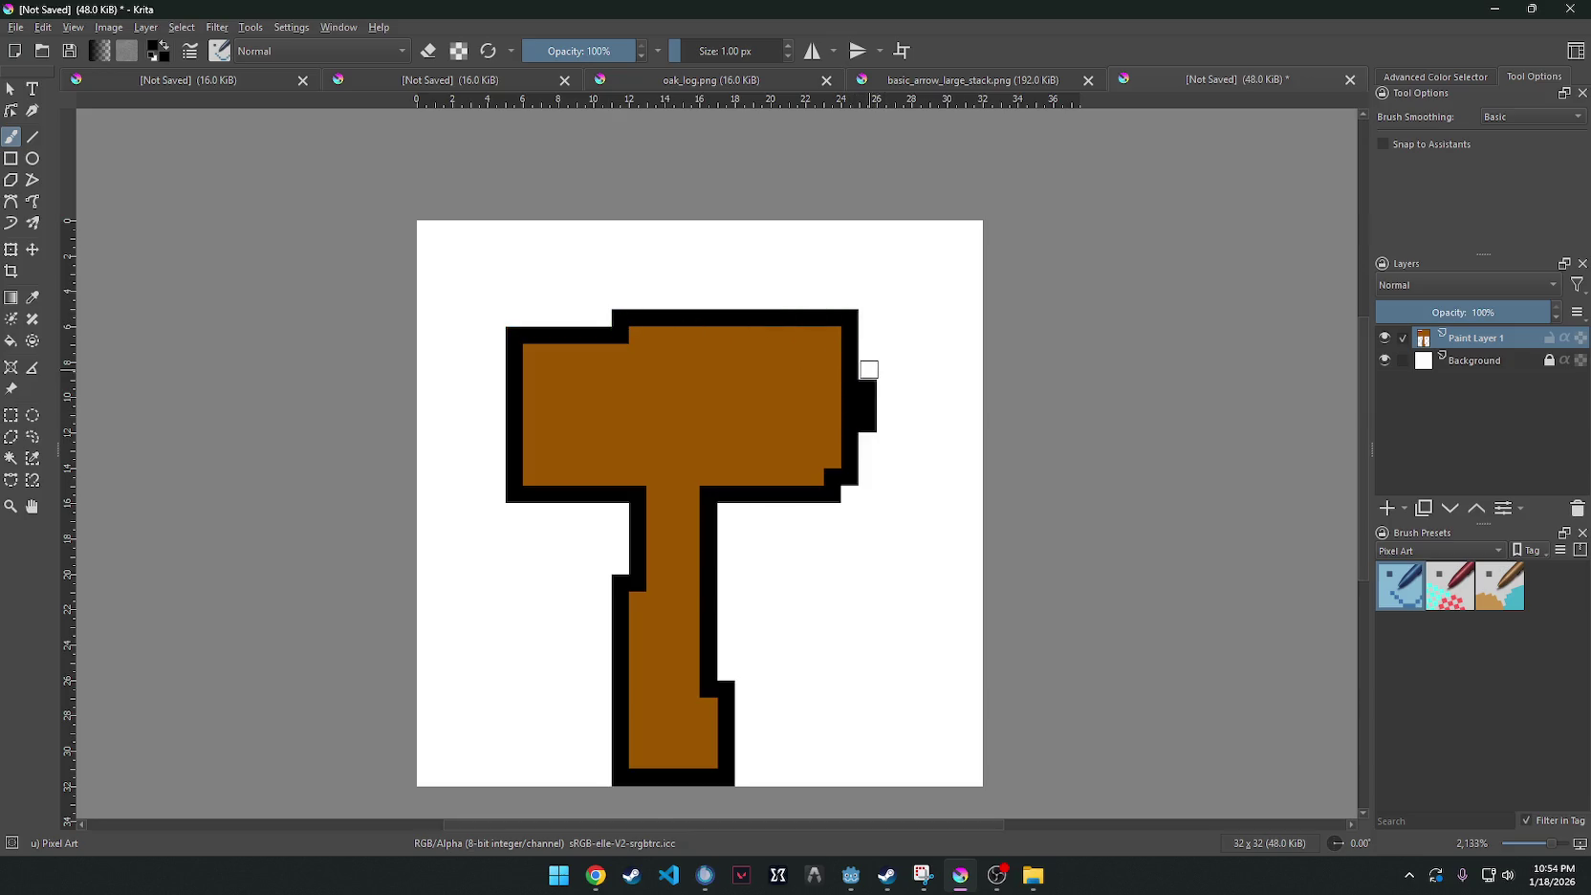
{"action": "left_click_drag", "start_coordinate": [867, 369], "coordinate": [868, 469]}
{"action": "key", "text": "e"}
{"action": "left_click_drag", "start_coordinate": [866, 367], "coordinate": [868, 483]}
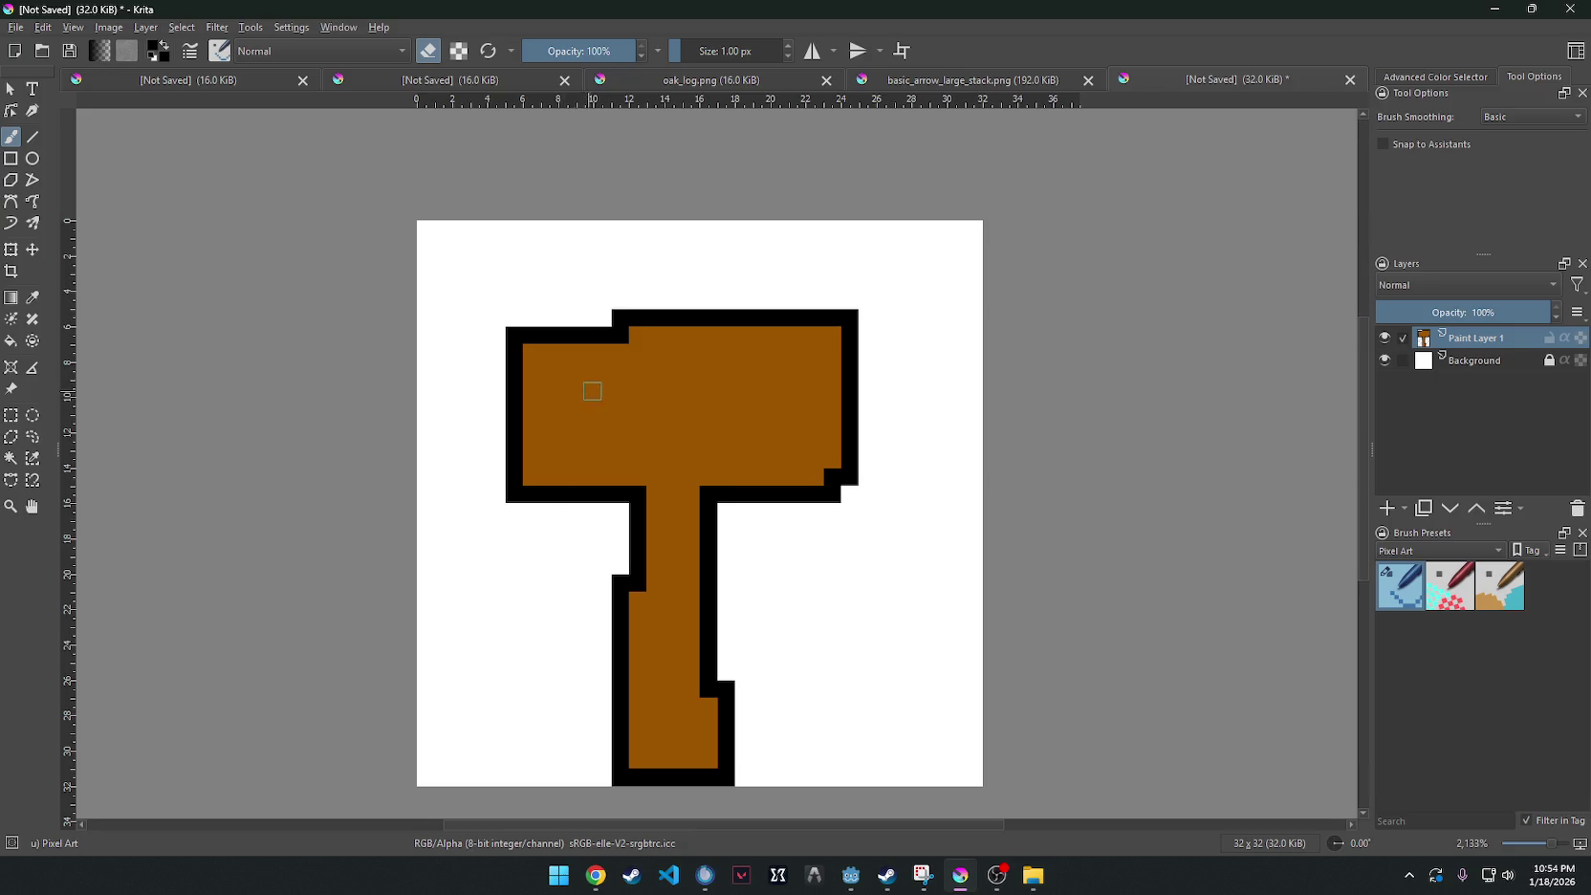
{"action": "key", "text": "e"}
Add black wood-grain lines and a short dash across the sign board.
{"action": "left_click_drag", "start_coordinate": [564, 375], "coordinate": [744, 387]}
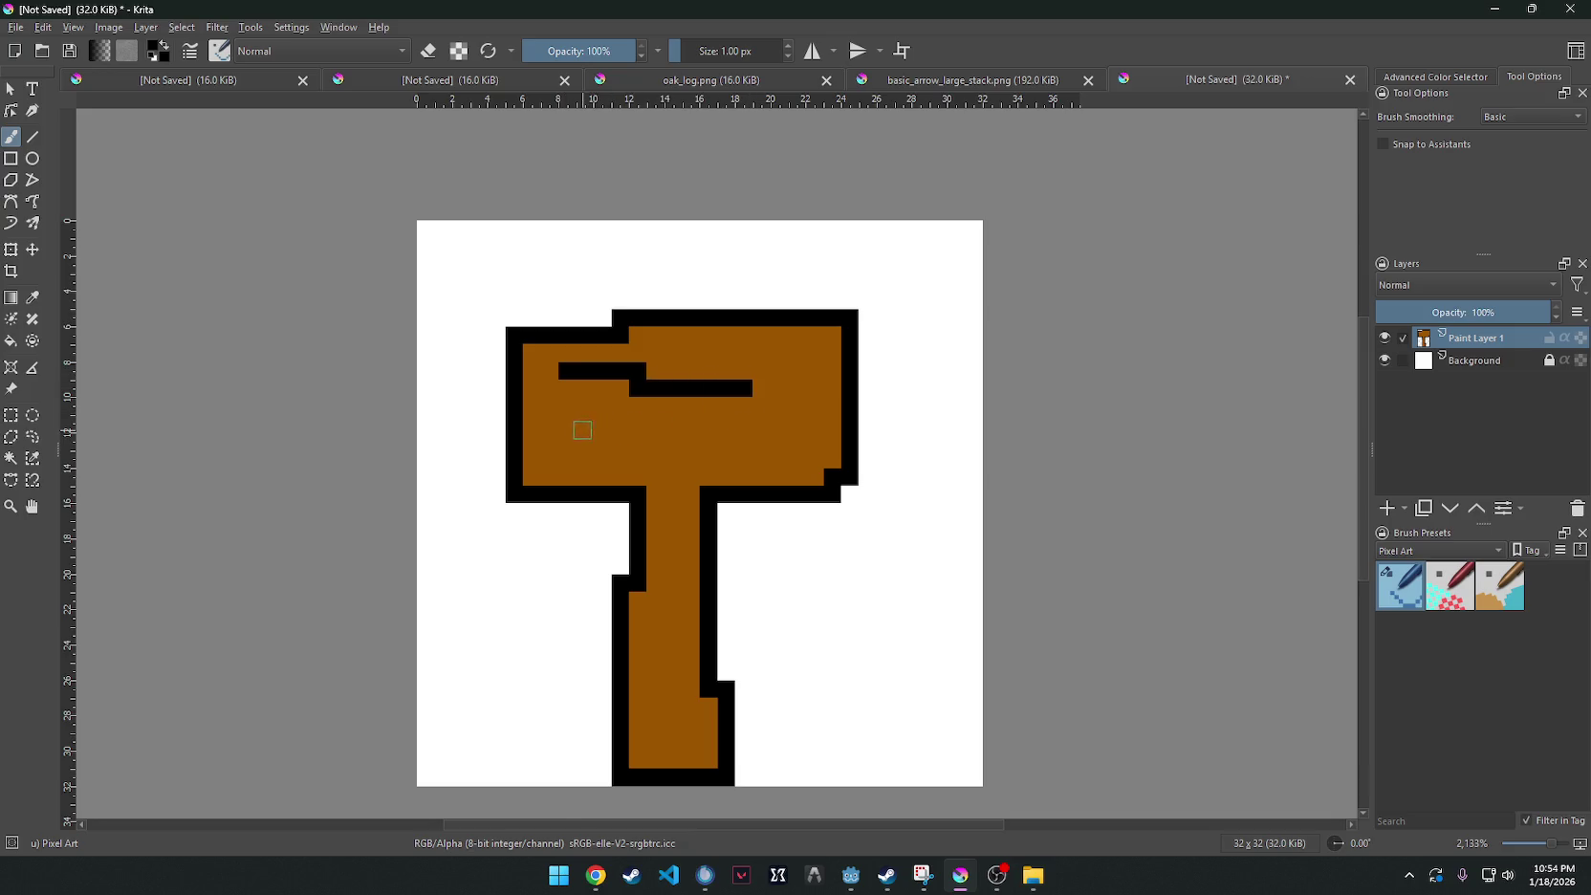
{"action": "left_click_drag", "start_coordinate": [583, 424], "coordinate": [779, 440]}
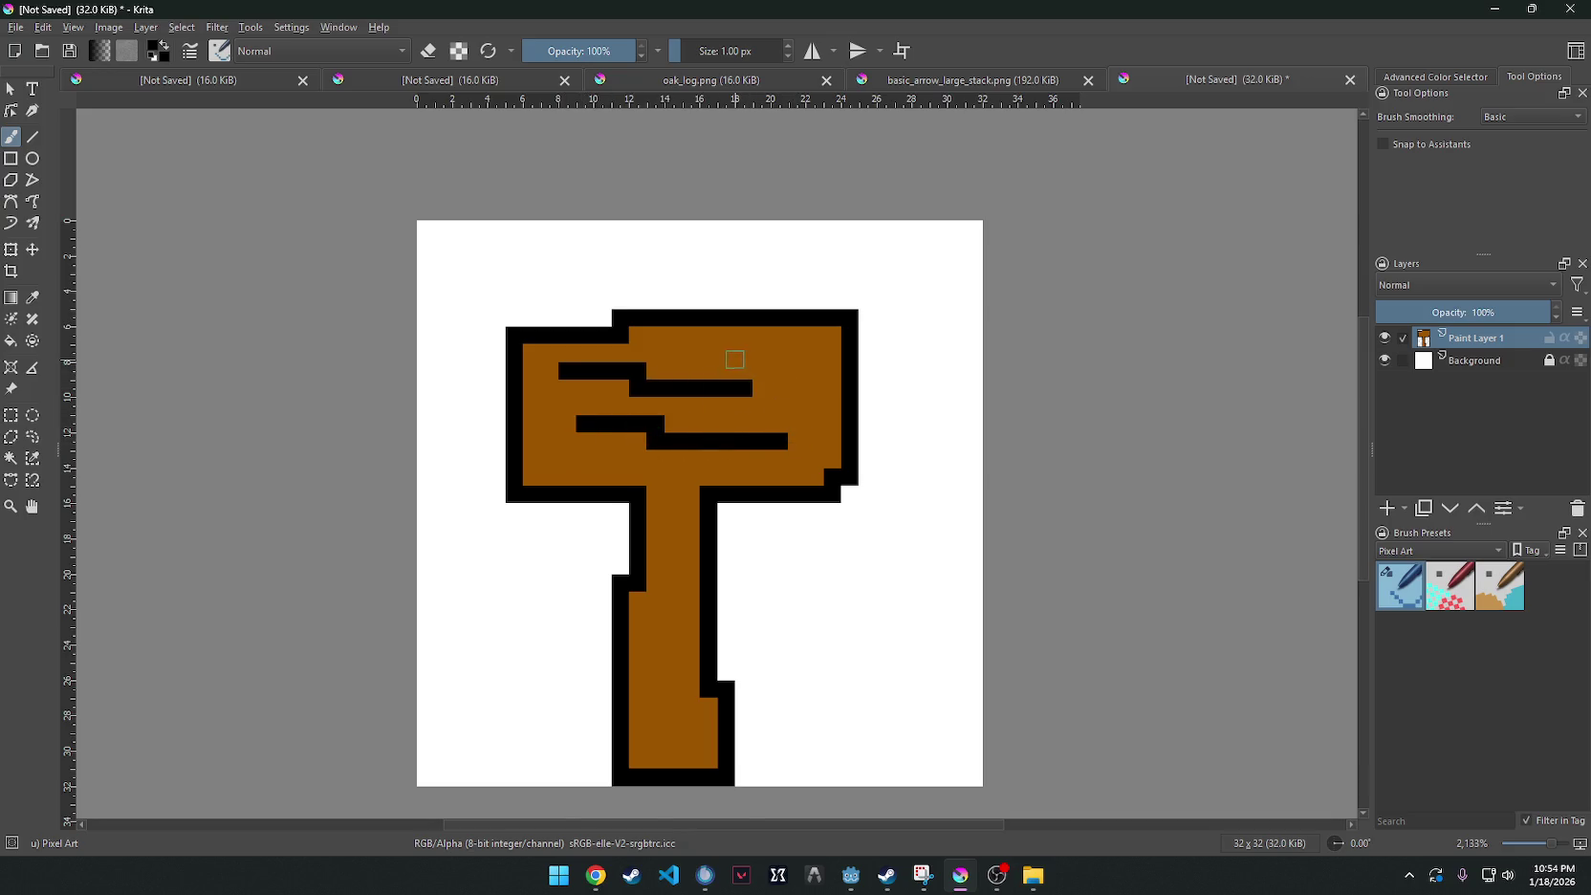
{"action": "mouse_move", "coordinate": [726, 353]}
{"action": "left_mouse_down"}
{"action": "mouse_move", "coordinate": [802, 353]}
{"action": "mouse_move", "coordinate": [815, 405]}
{"action": "left_mouse_up"}
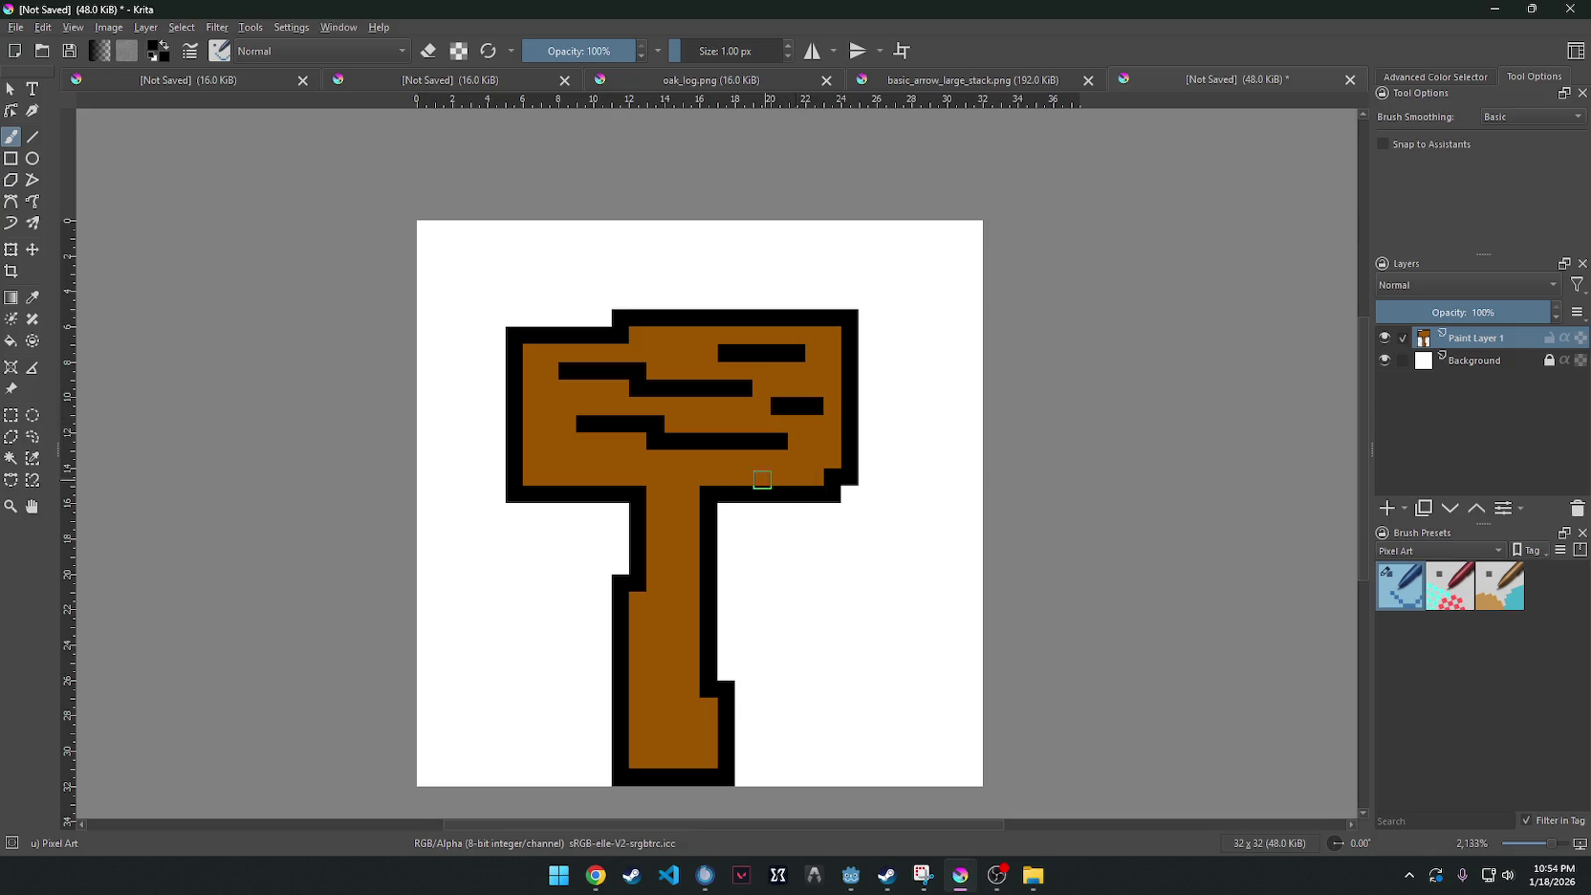
{"action": "left_click_drag", "start_coordinate": [568, 458], "coordinate": [608, 458]}
{"action": "scroll", "coordinate": [755, 492], "scroll_direction": "down", "scroll_amount": 2}
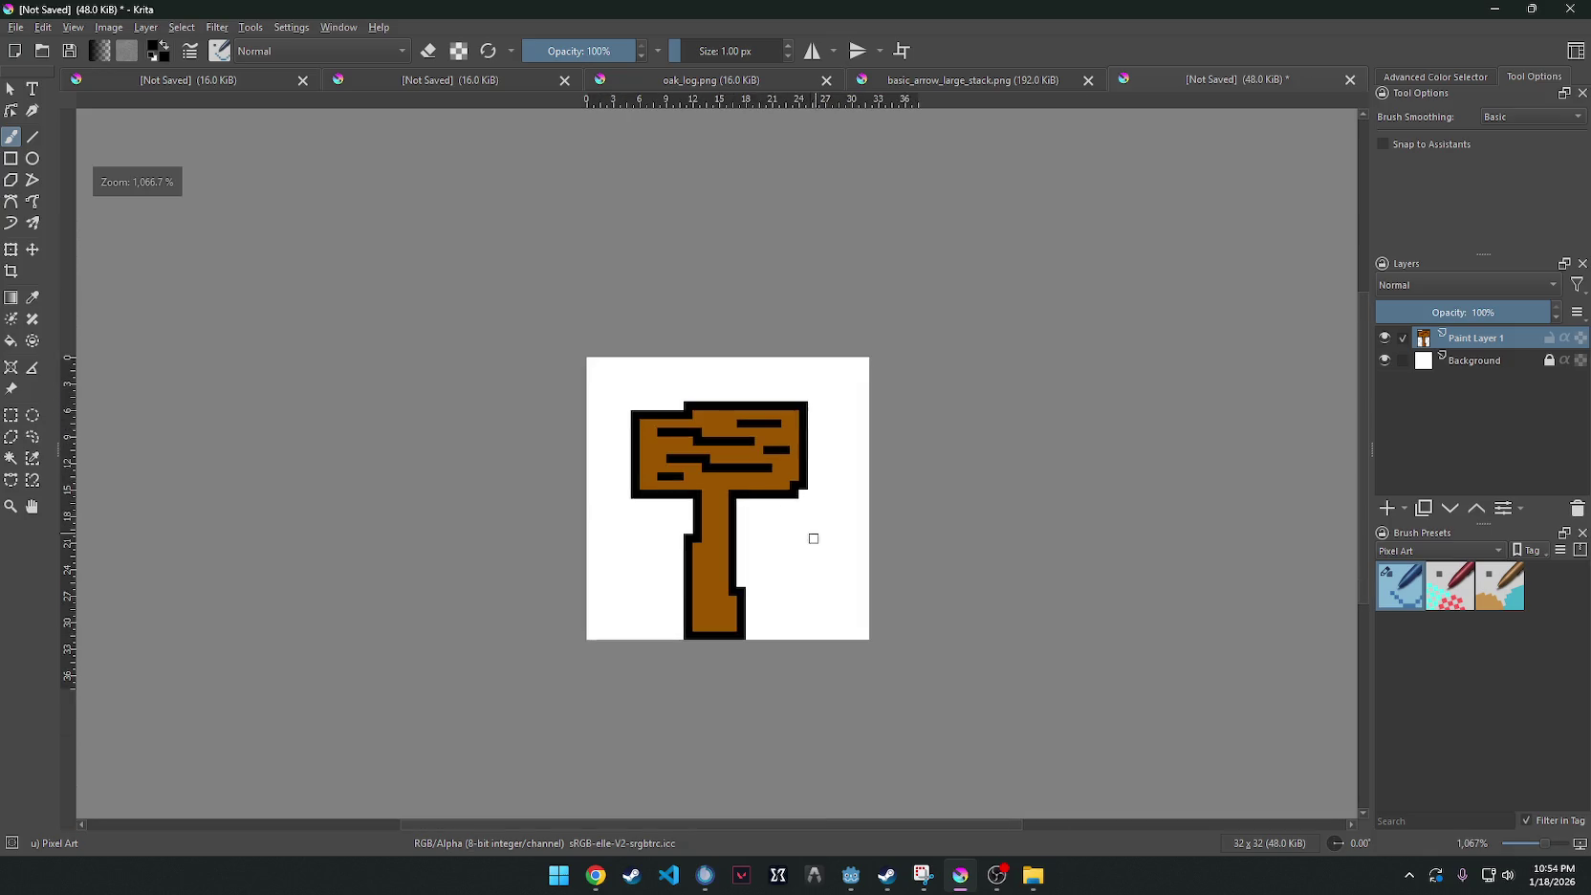
Draw a black zigzag crack down the post and choose a brown shade.
{"action": "scroll", "coordinate": [799, 557], "scroll_direction": "up", "scroll_amount": 2}
{"action": "scroll", "coordinate": [765, 541], "scroll_direction": "down", "scroll_amount": 1}
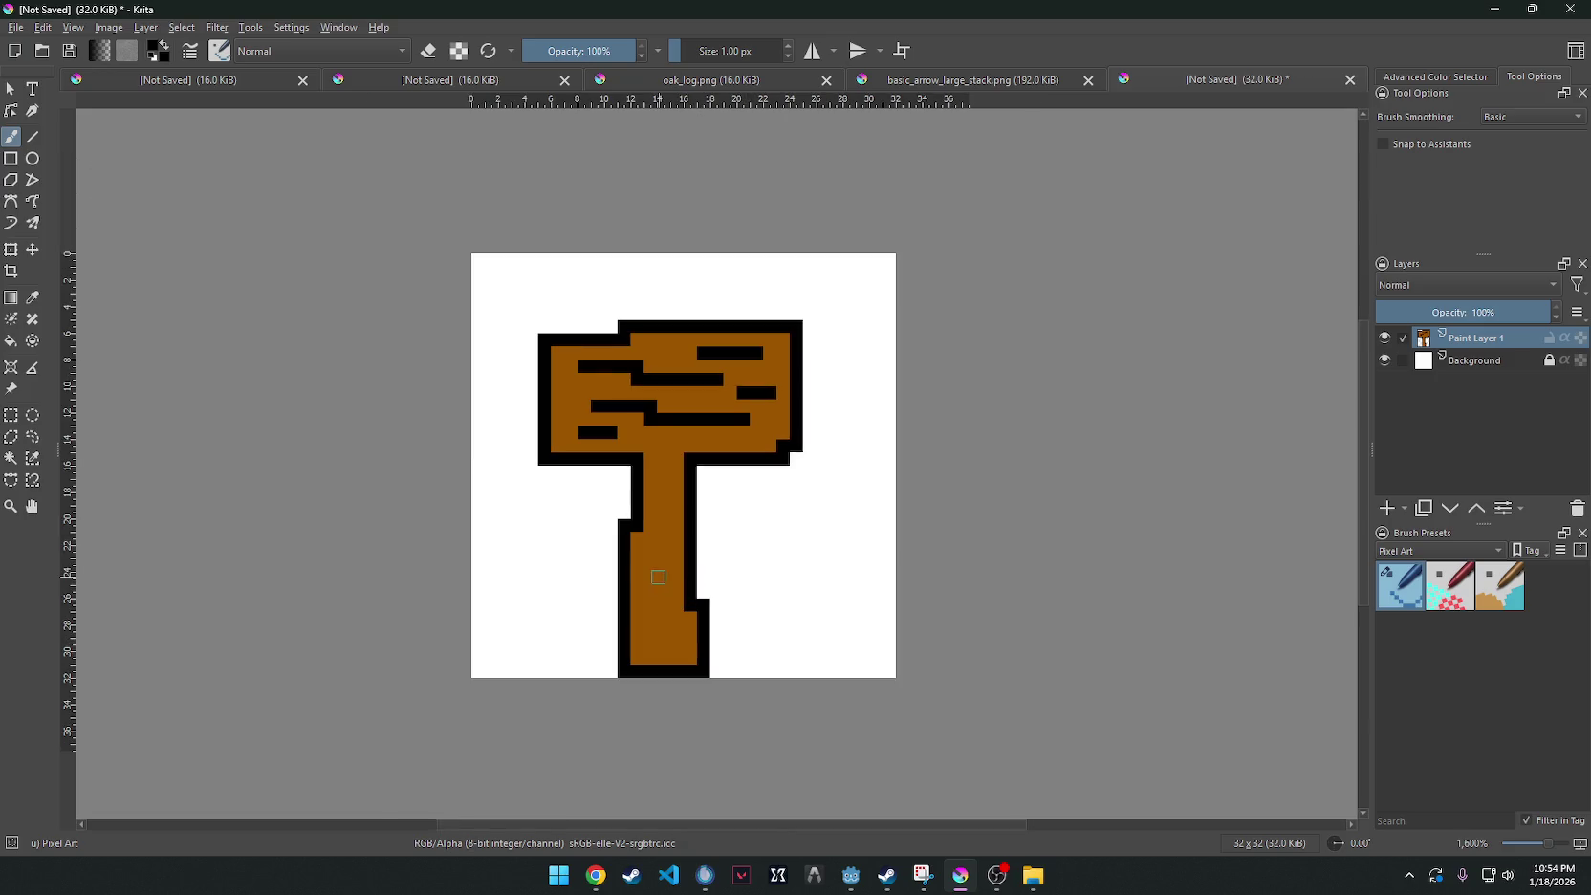
{"action": "left_click_drag", "start_coordinate": [656, 561], "coordinate": [663, 622]}
{"action": "right_click", "coordinate": [679, 426]}
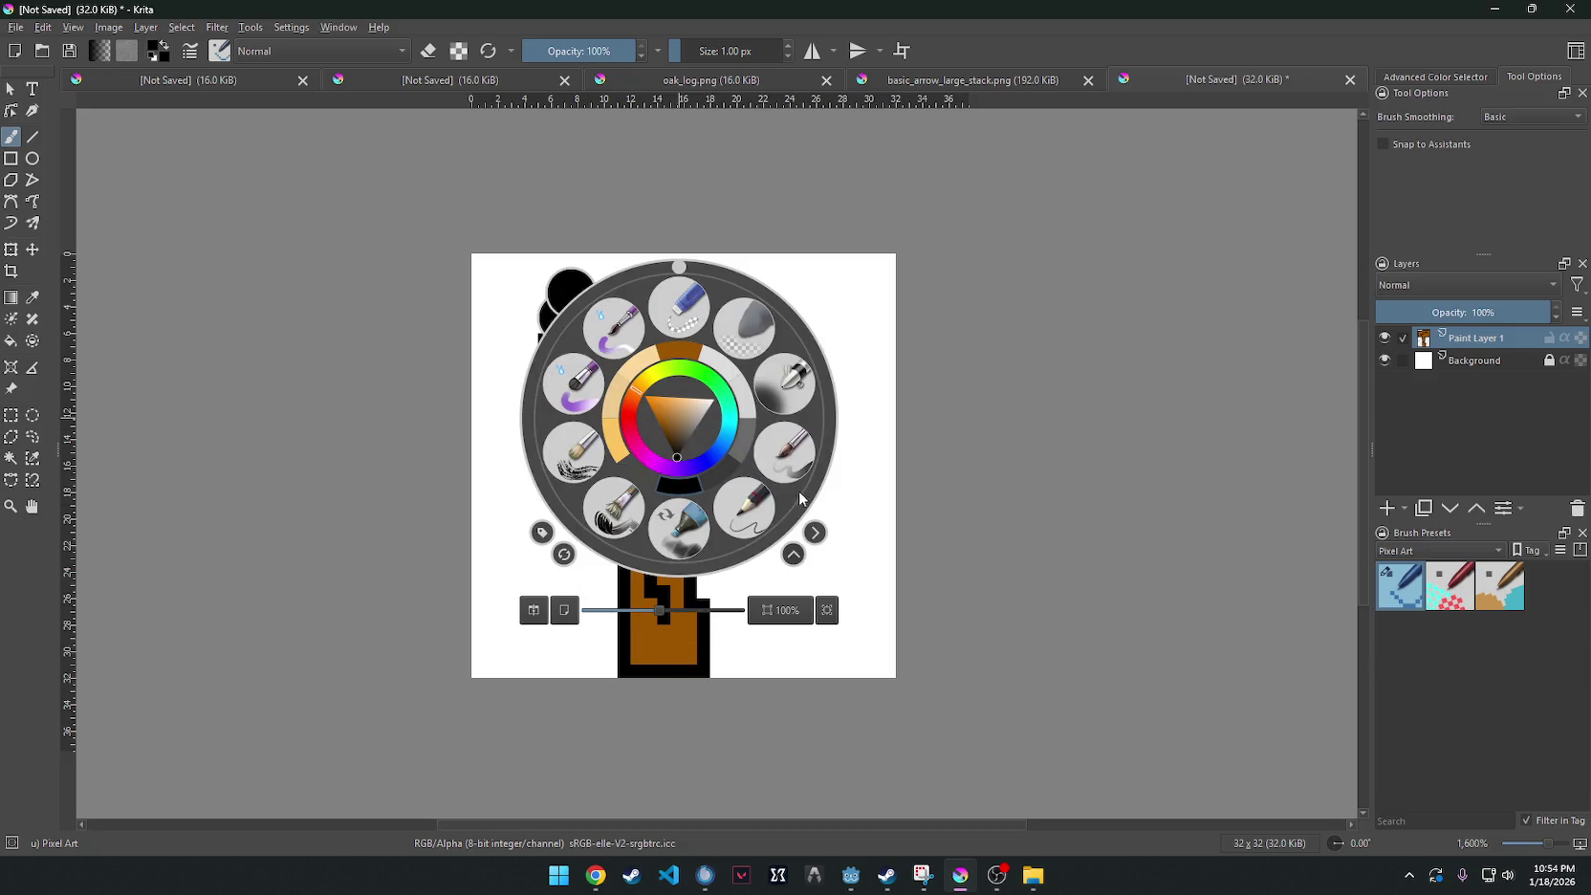
{"action": "left_click", "coordinate": [666, 425]}
{"action": "left_click", "coordinate": [669, 361]}
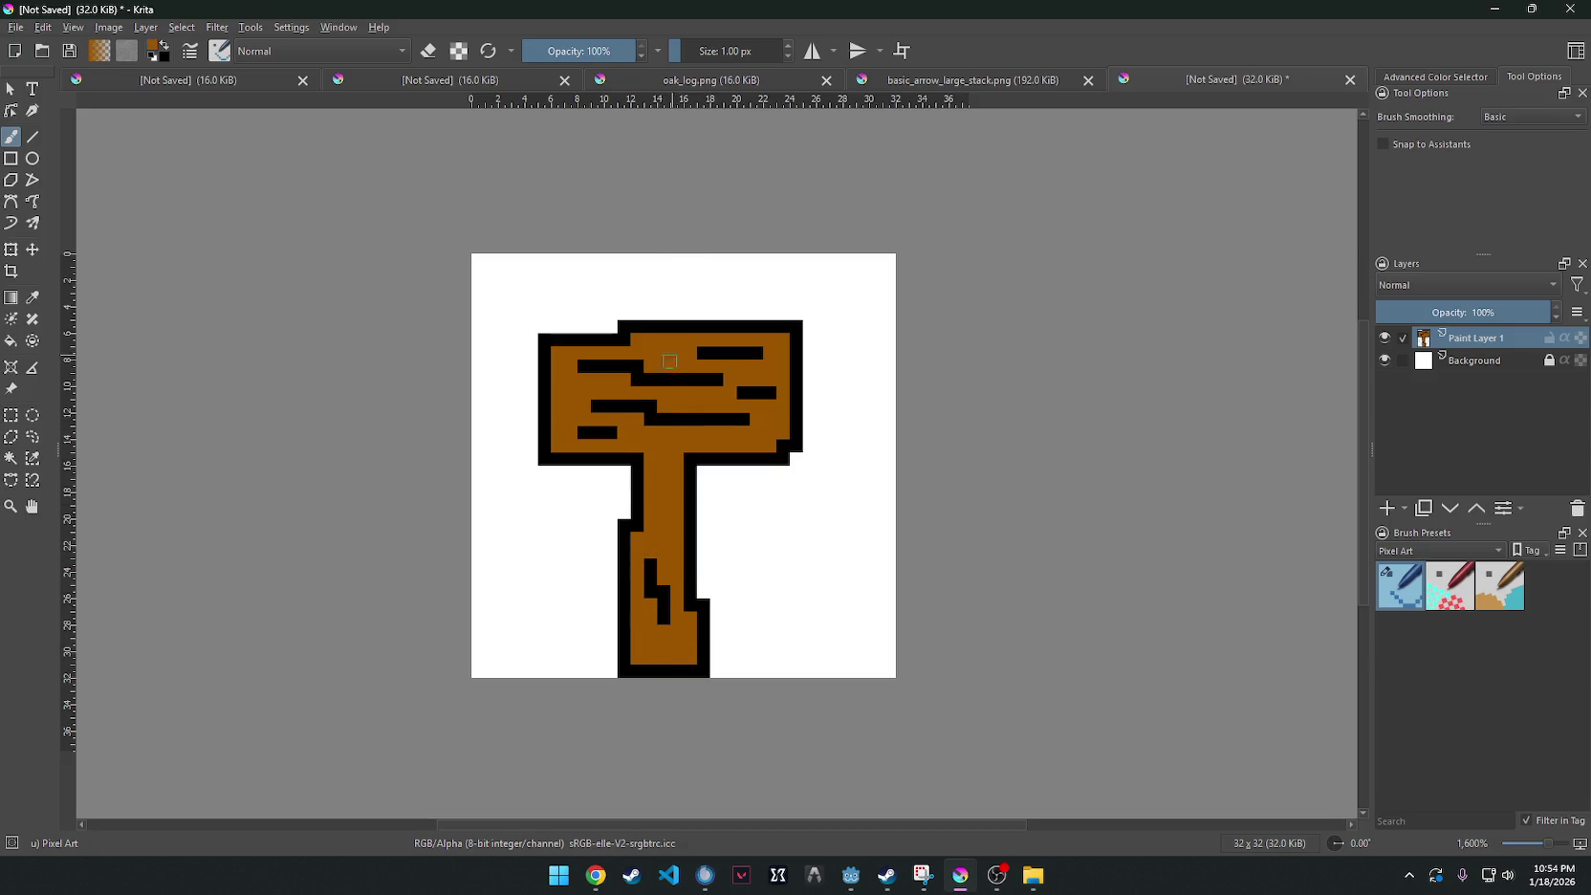
Shade the sign board and post base with lighter orange-brown tones.
{"action": "right_click", "coordinate": [660, 442]}
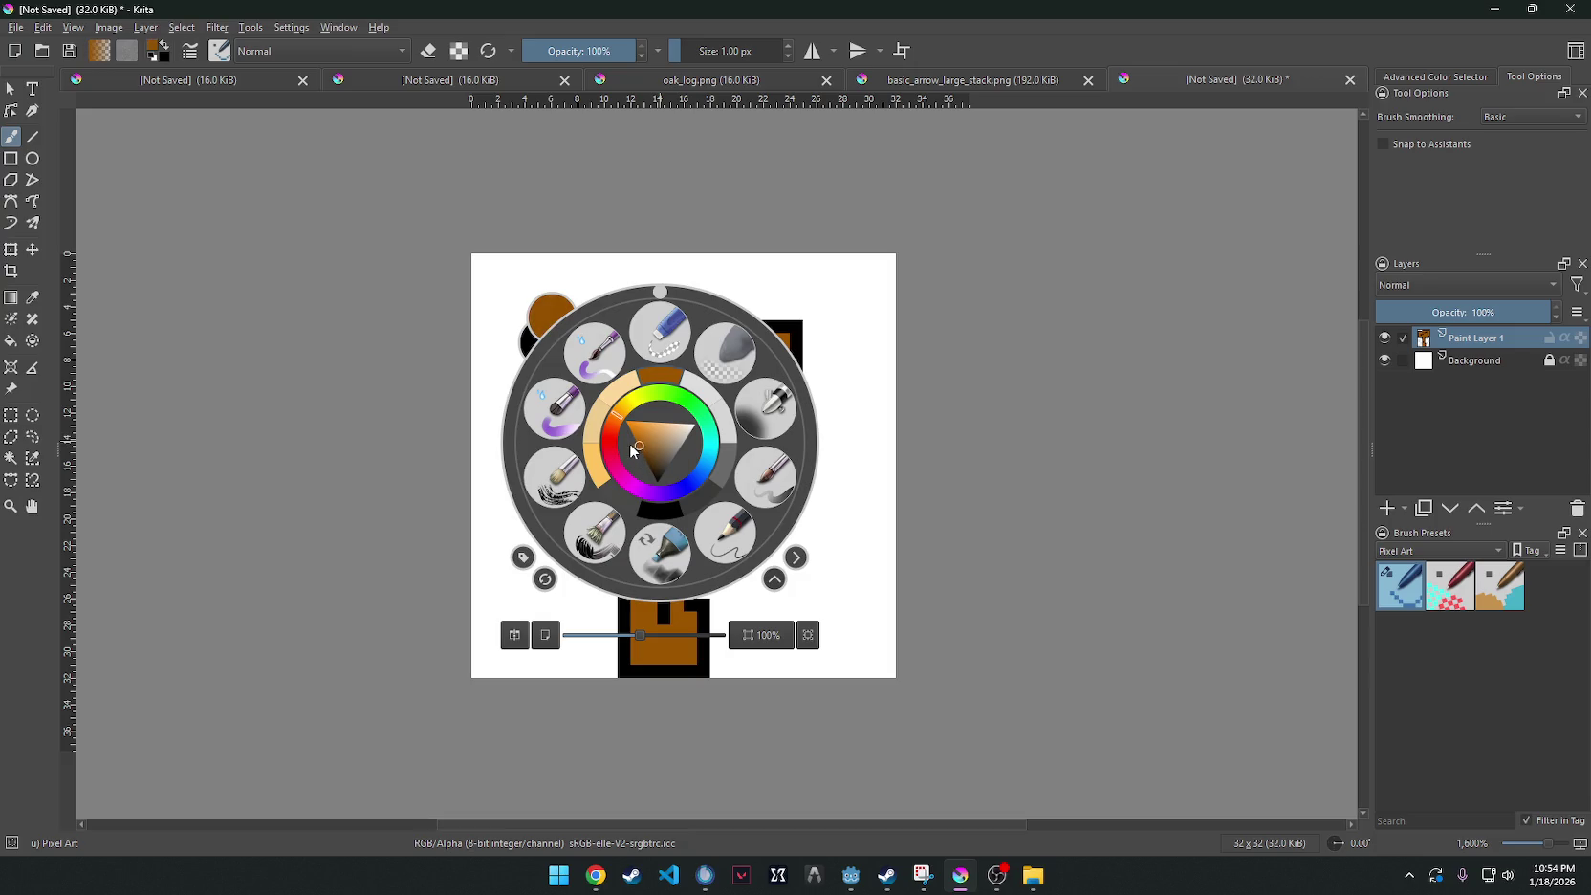
{"action": "left_click", "coordinate": [690, 385]}
{"action": "mouse_move", "coordinate": [661, 362]}
{"action": "left_mouse_down"}
{"action": "mouse_move", "coordinate": [713, 384]}
{"action": "mouse_move", "coordinate": [721, 445]}
{"action": "mouse_move", "coordinate": [616, 420]}
{"action": "mouse_move", "coordinate": [602, 387]}
{"action": "mouse_move", "coordinate": [594, 408]}
{"action": "left_mouse_up"}
{"action": "right_click", "coordinate": [696, 372]}
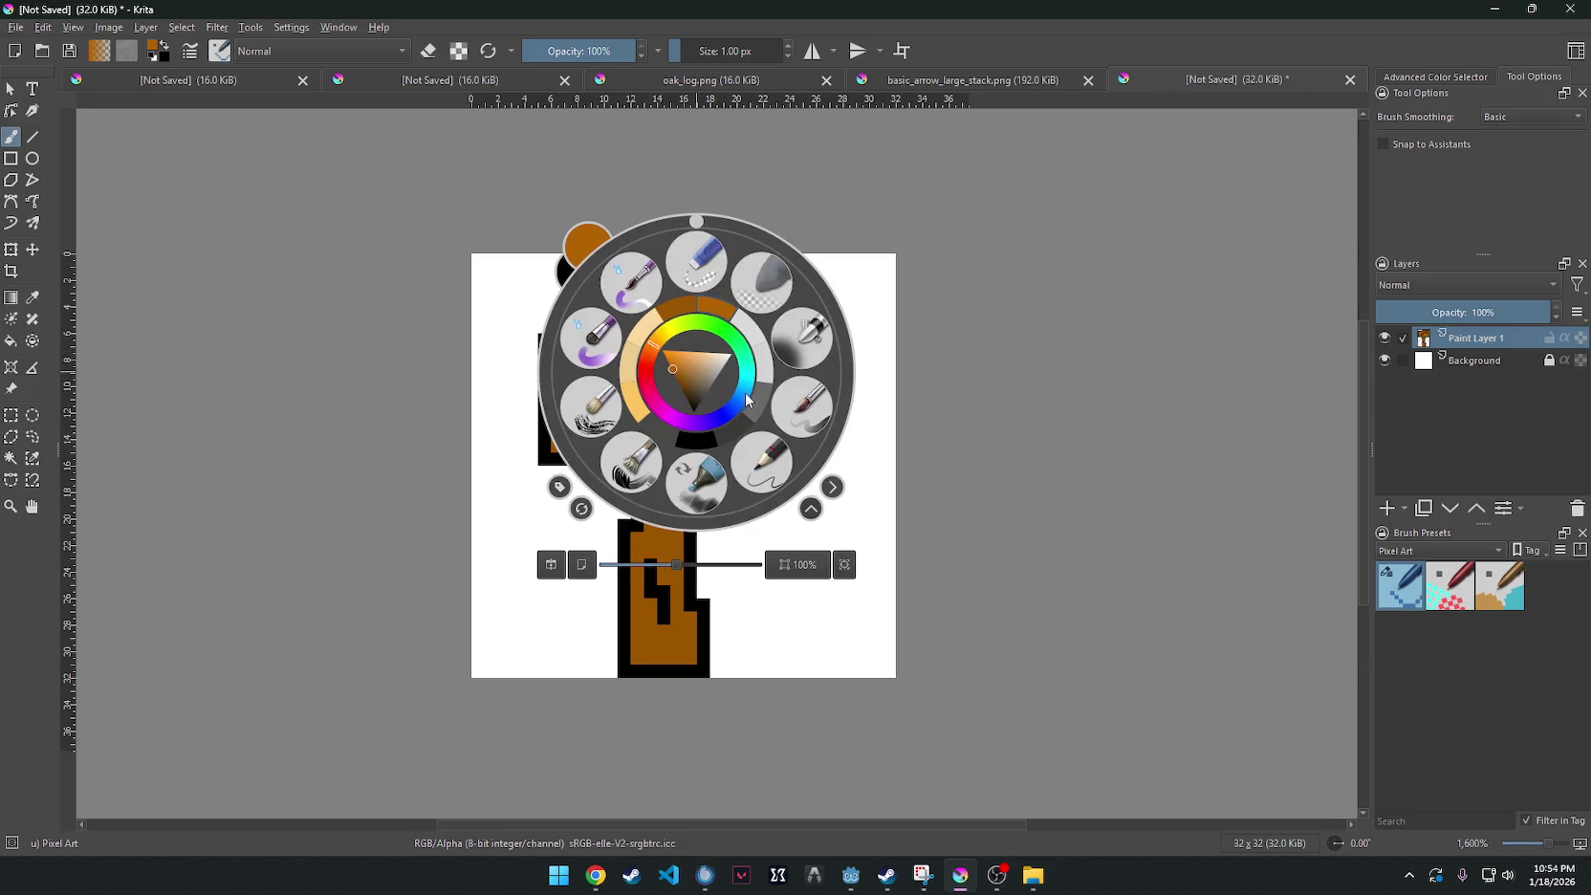
{"action": "mouse_move", "coordinate": [669, 375]}
{"action": "left_mouse_down"}
{"action": "mouse_move", "coordinate": [667, 360]}
{"action": "mouse_move", "coordinate": [674, 373]}
{"action": "mouse_move", "coordinate": [746, 338]}
{"action": "mouse_move", "coordinate": [784, 366]}
{"action": "mouse_move", "coordinate": [751, 436]}
{"action": "mouse_move", "coordinate": [666, 514]}
{"action": "mouse_move", "coordinate": [684, 639]}
{"action": "mouse_move", "coordinate": [648, 602]}
{"action": "left_mouse_up"}
{"action": "left_click", "coordinate": [953, 369]}
{"action": "key", "text": "ctrl+z"}
{"action": "left_click_drag", "start_coordinate": [636, 616], "coordinate": [636, 636]}
Hide the white Background layer to leave the sign on transparency.
{"action": "scroll", "coordinate": [747, 538], "scroll_direction": "down", "scroll_amount": 4}
{"action": "scroll", "coordinate": [783, 553], "scroll_direction": "up", "scroll_amount": 4}
{"action": "scroll", "coordinate": [782, 552], "scroll_direction": "up", "scroll_amount": 1}
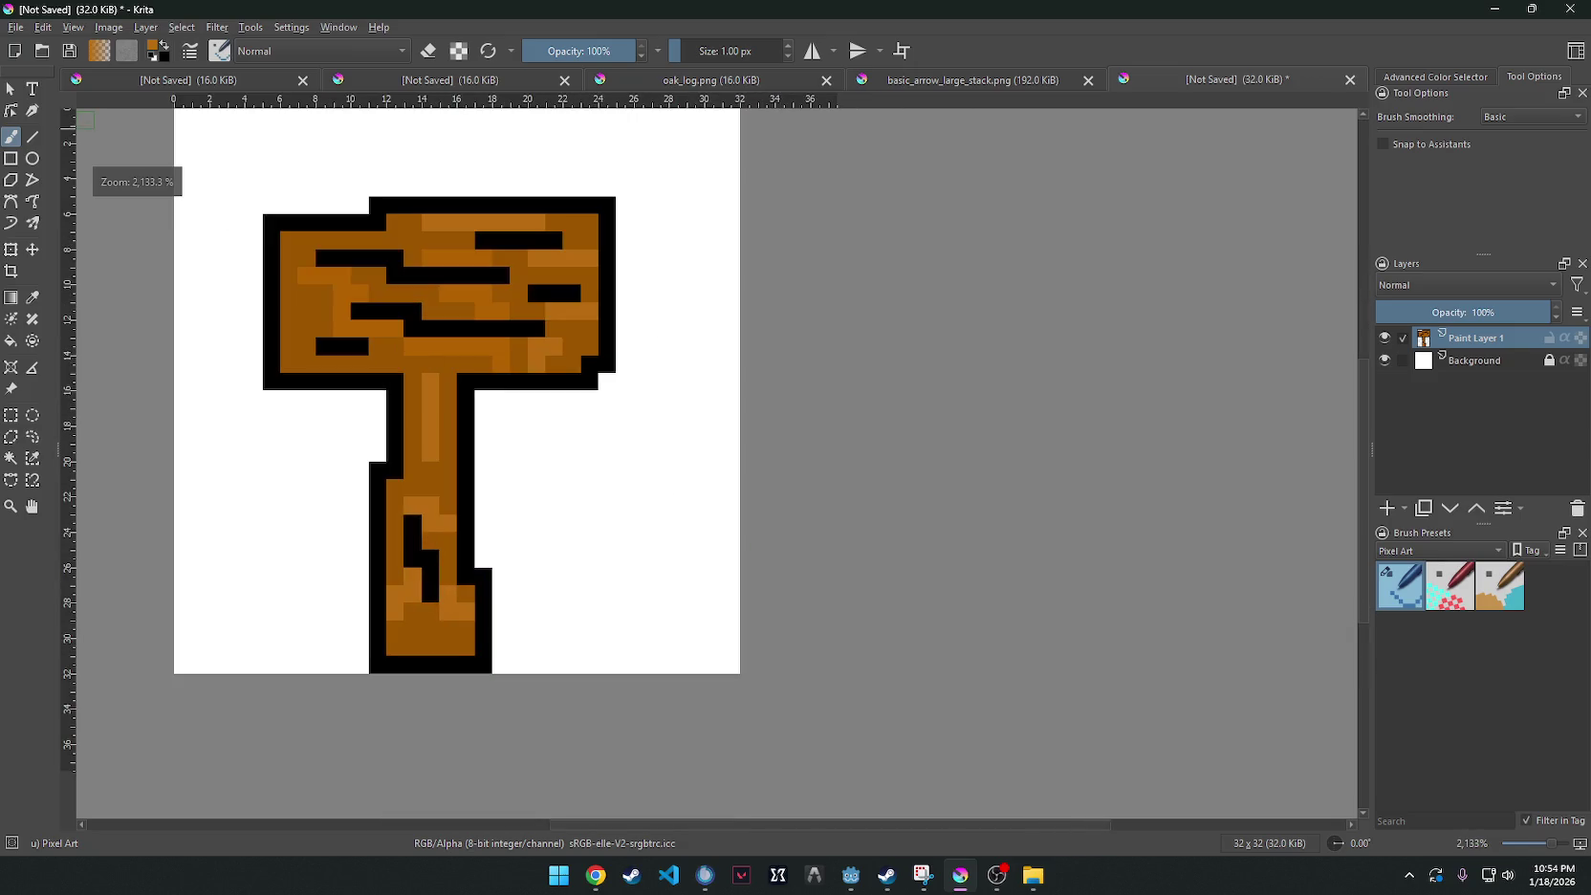
{"action": "left_click", "coordinate": [1384, 360]}
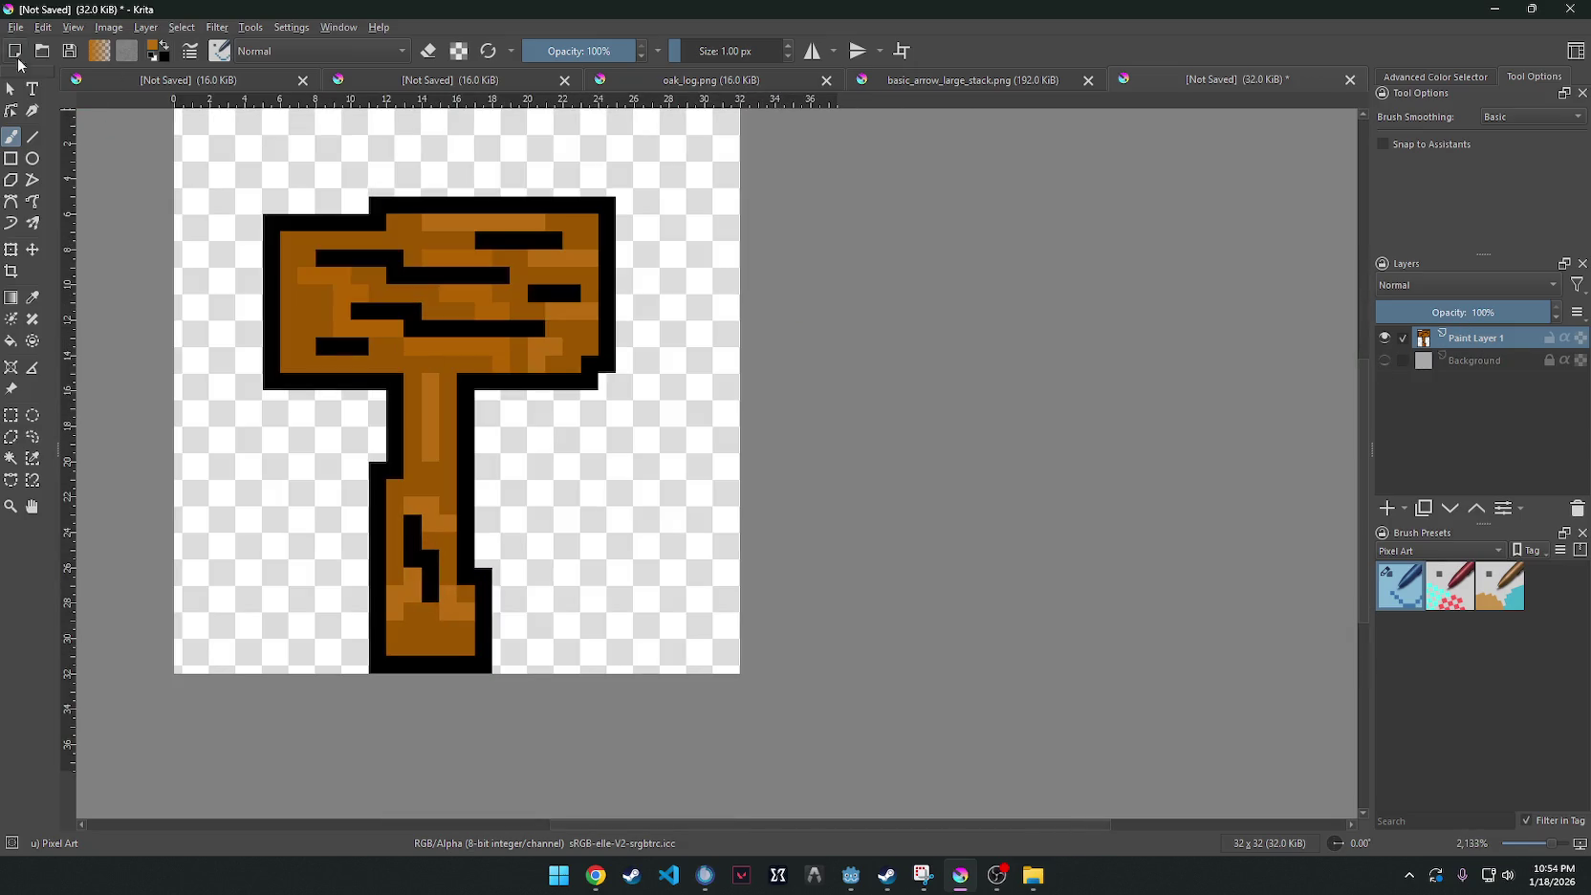
Save the signpost as road_sign.kra in Documents > godot assets.
{"action": "left_click", "coordinate": [15, 27]}
{"action": "left_click", "coordinate": [78, 123]}
{"action": "type", "text": "road_sign"}
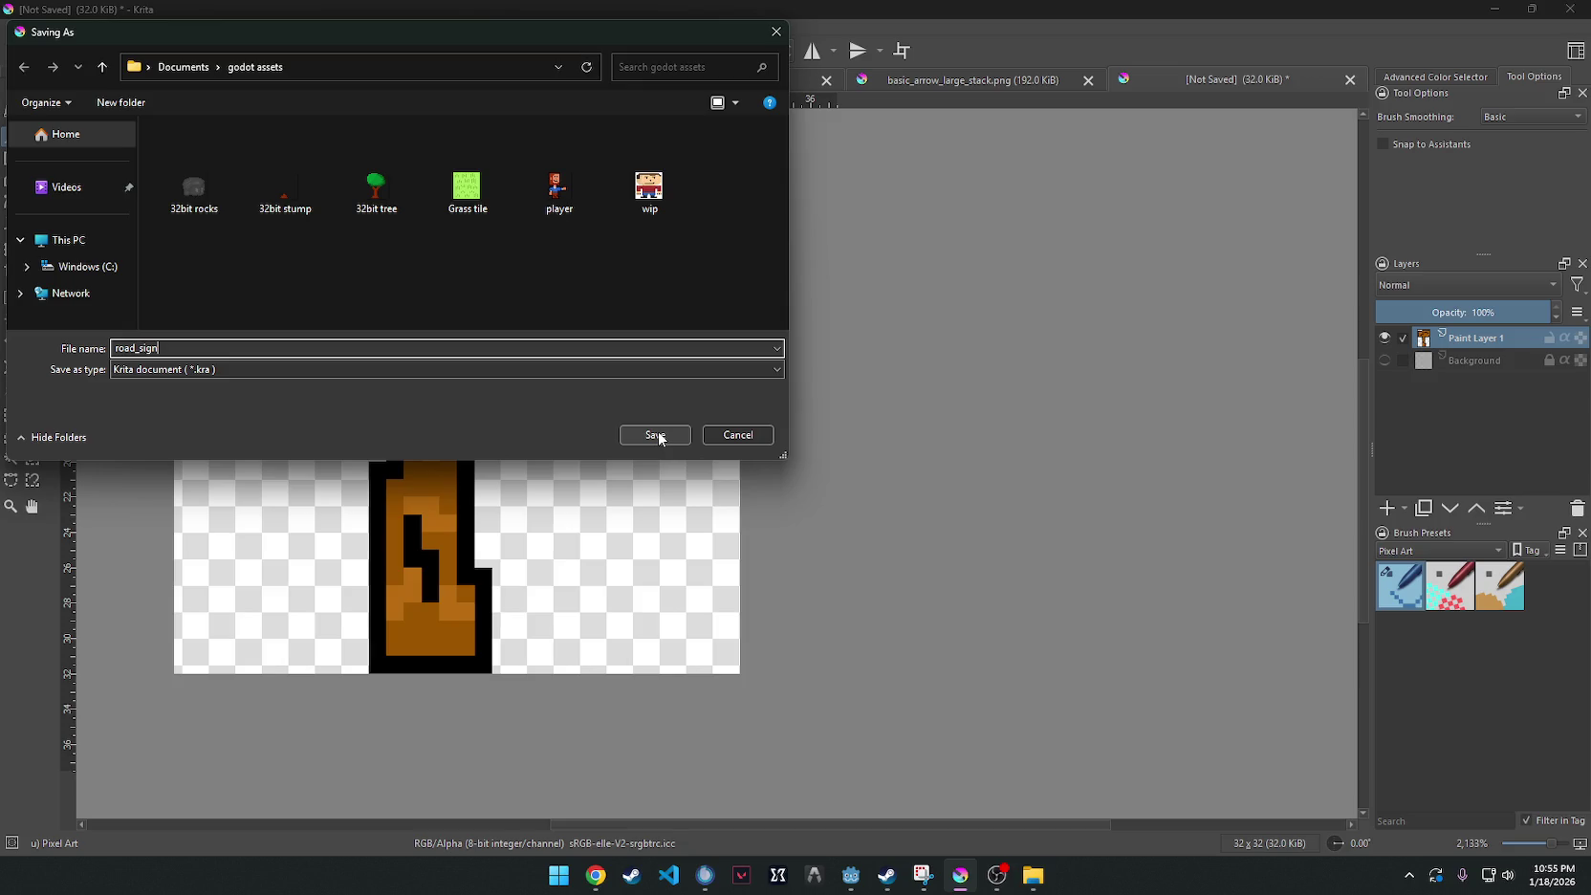
{"action": "left_click", "coordinate": [657, 432]}
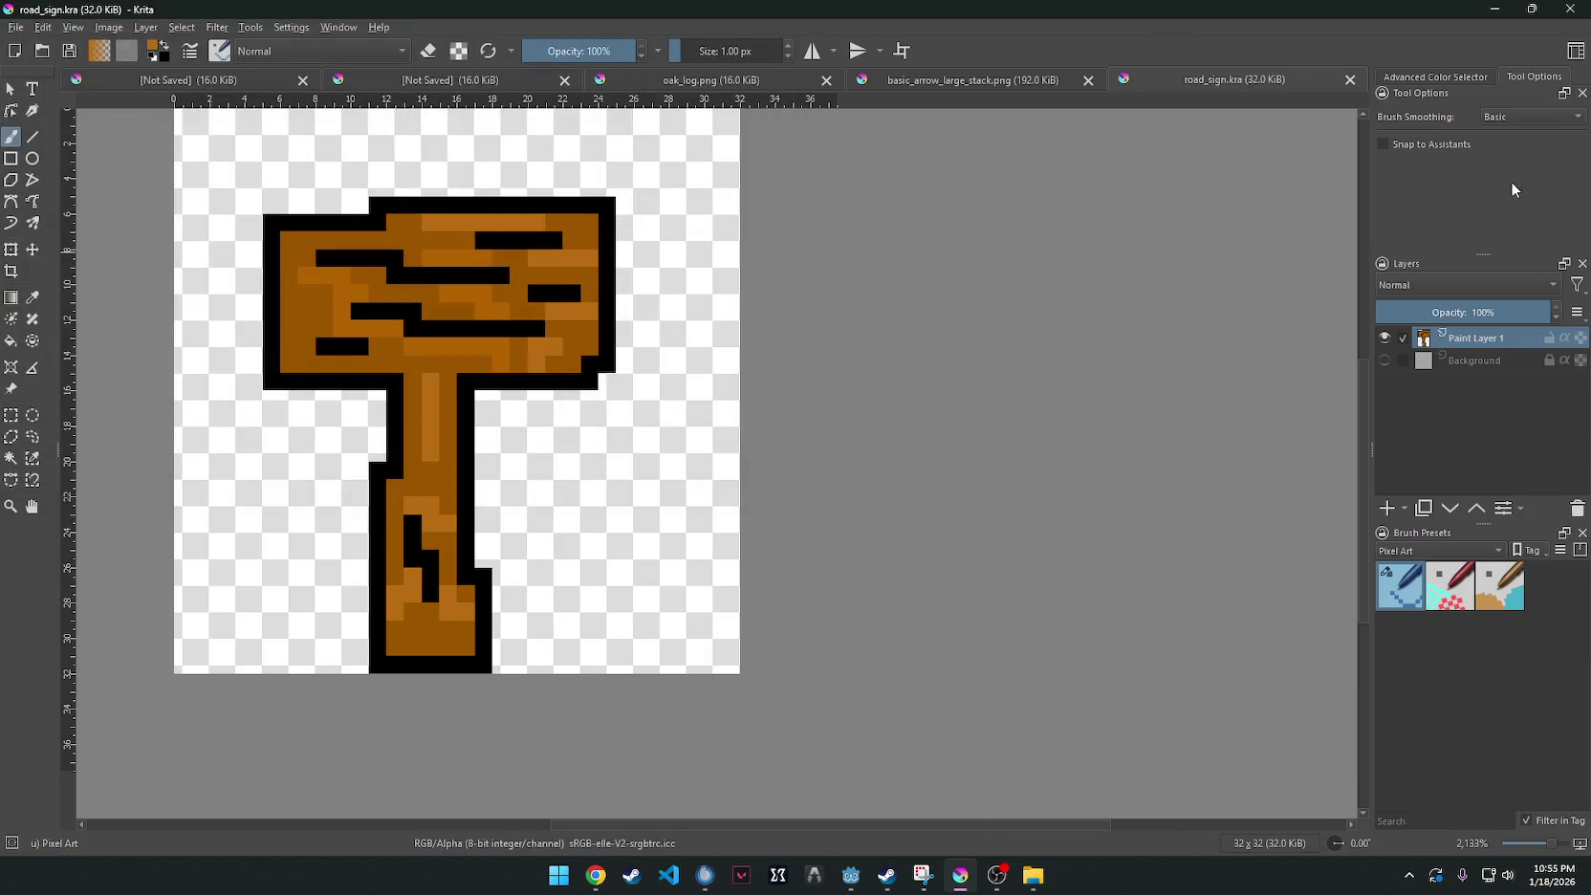
{"action": "key", "text": "minus"}
{"action": "key", "text": "minus"}
{"action": "key", "text": "plus"}
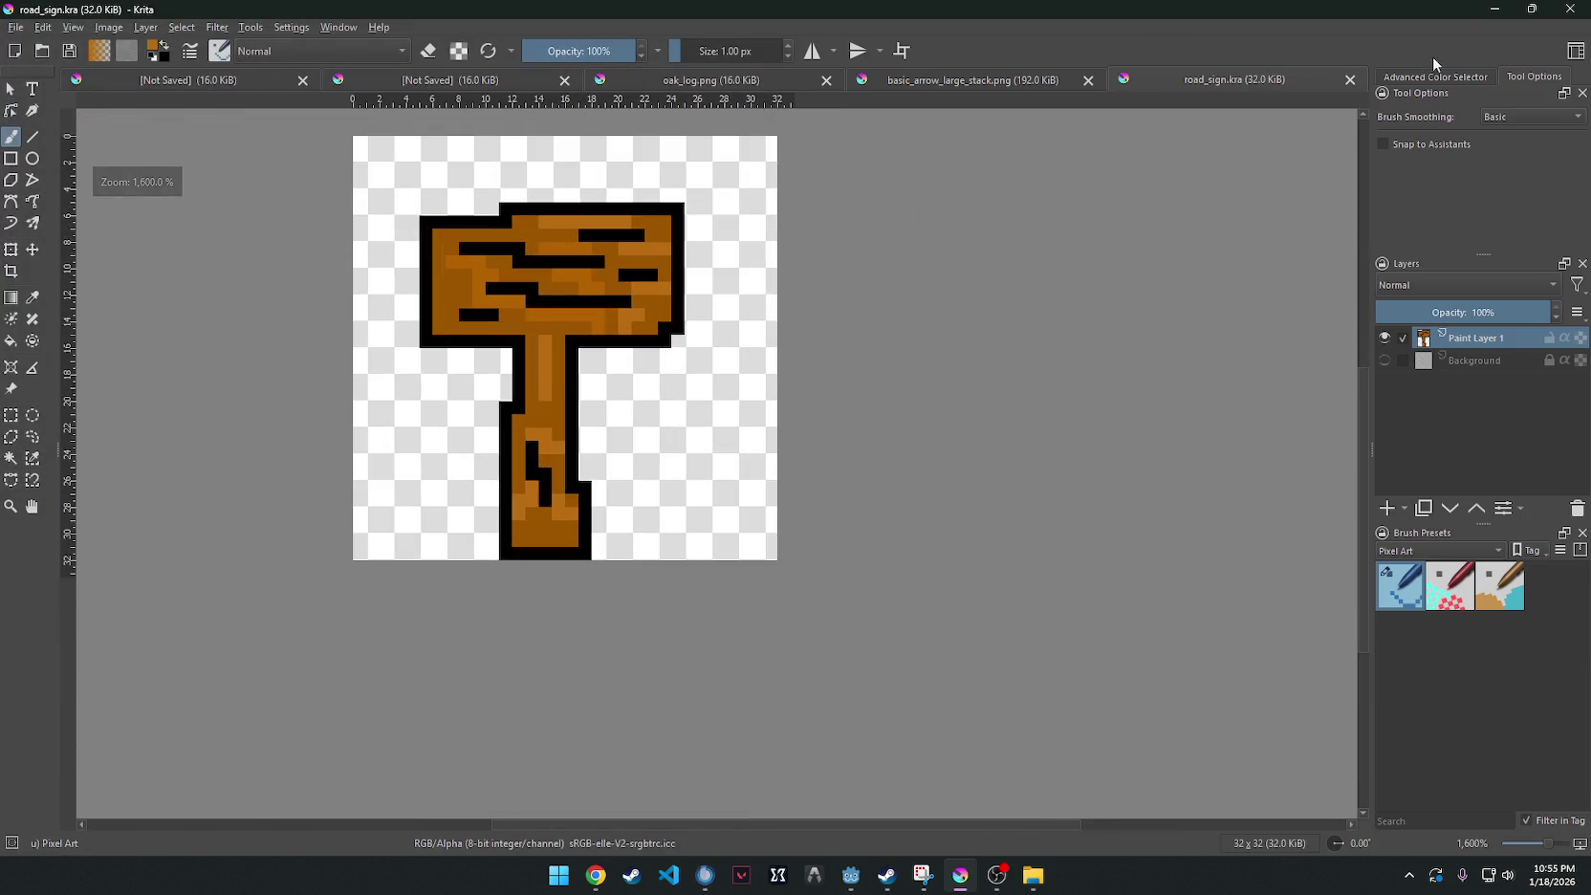
{"action": "left_click", "coordinate": [1496, 10]}
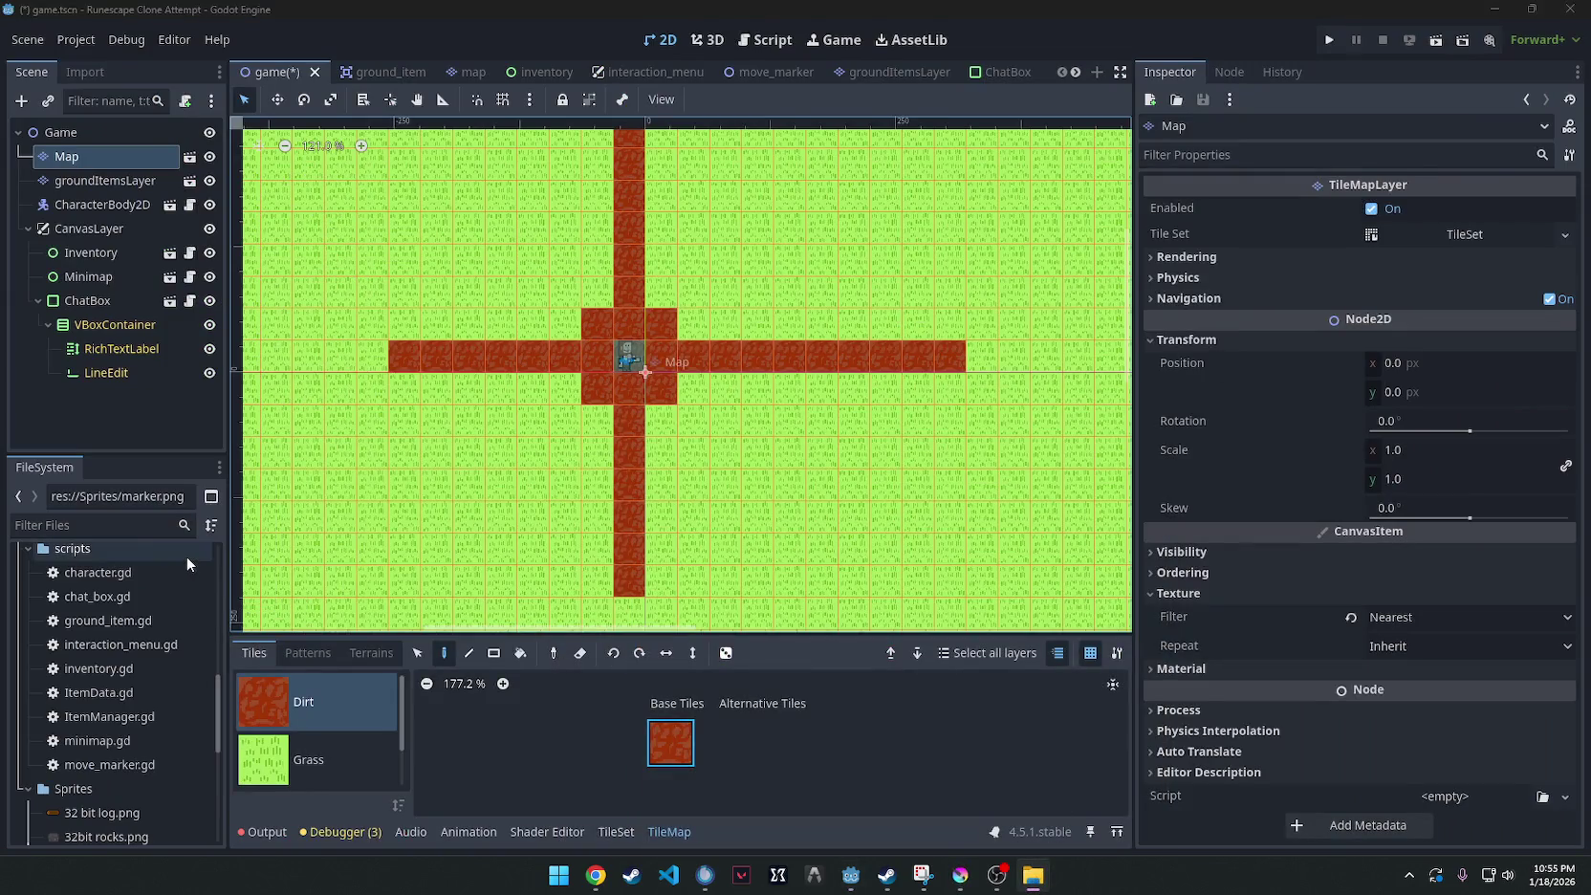
Select groundItemsLayer and open it as its own groundItemsLayer.tscn scene tab.
{"action": "left_click", "coordinate": [80, 180]}
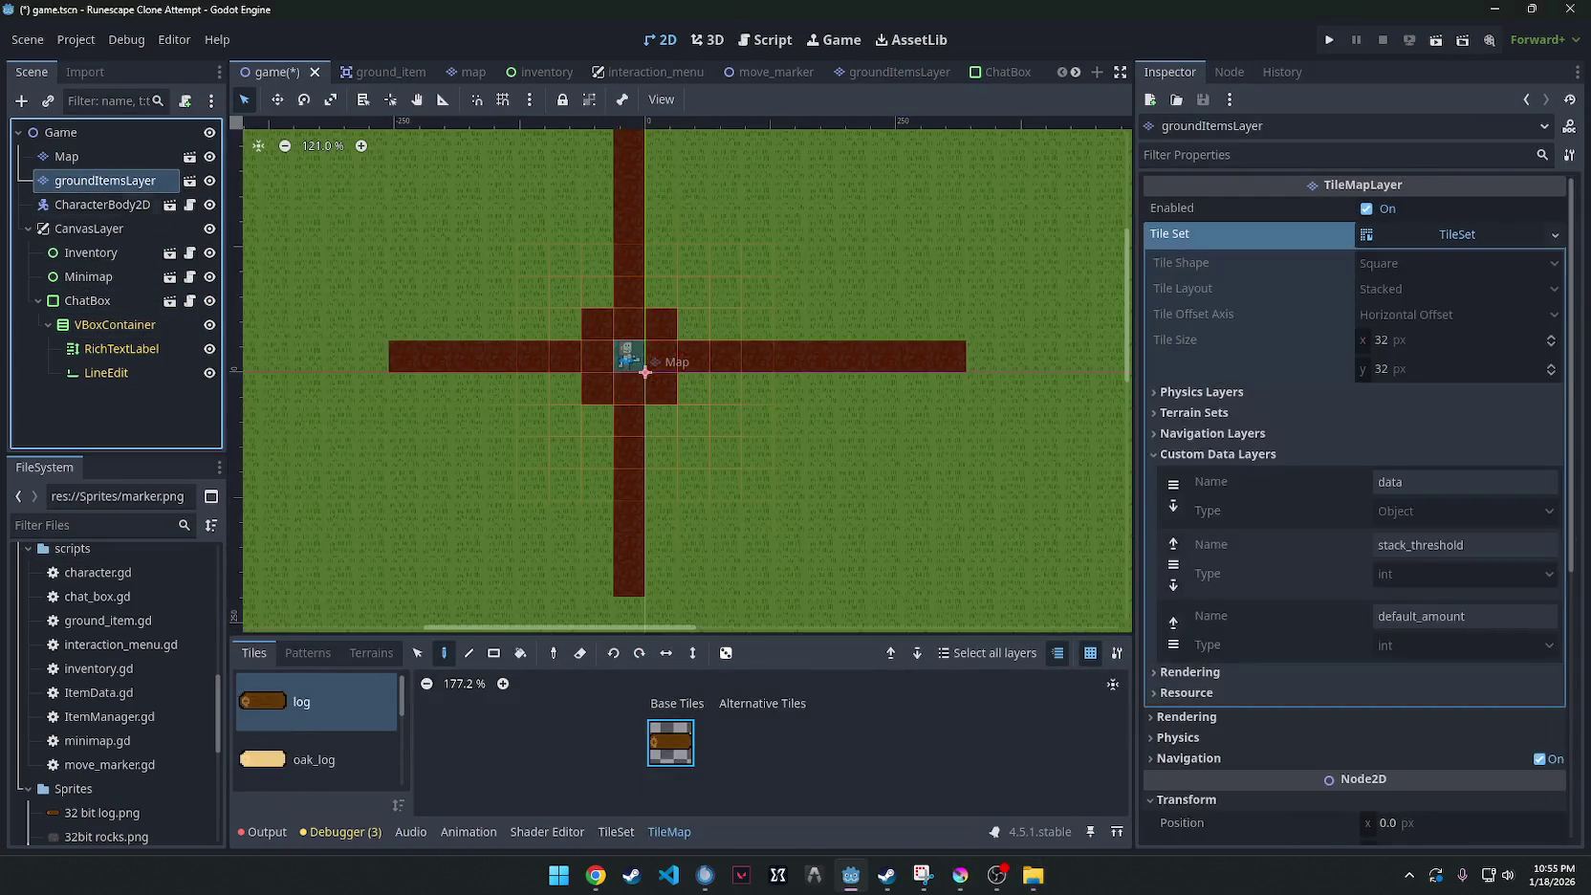
{"action": "key", "text": "super+e"}
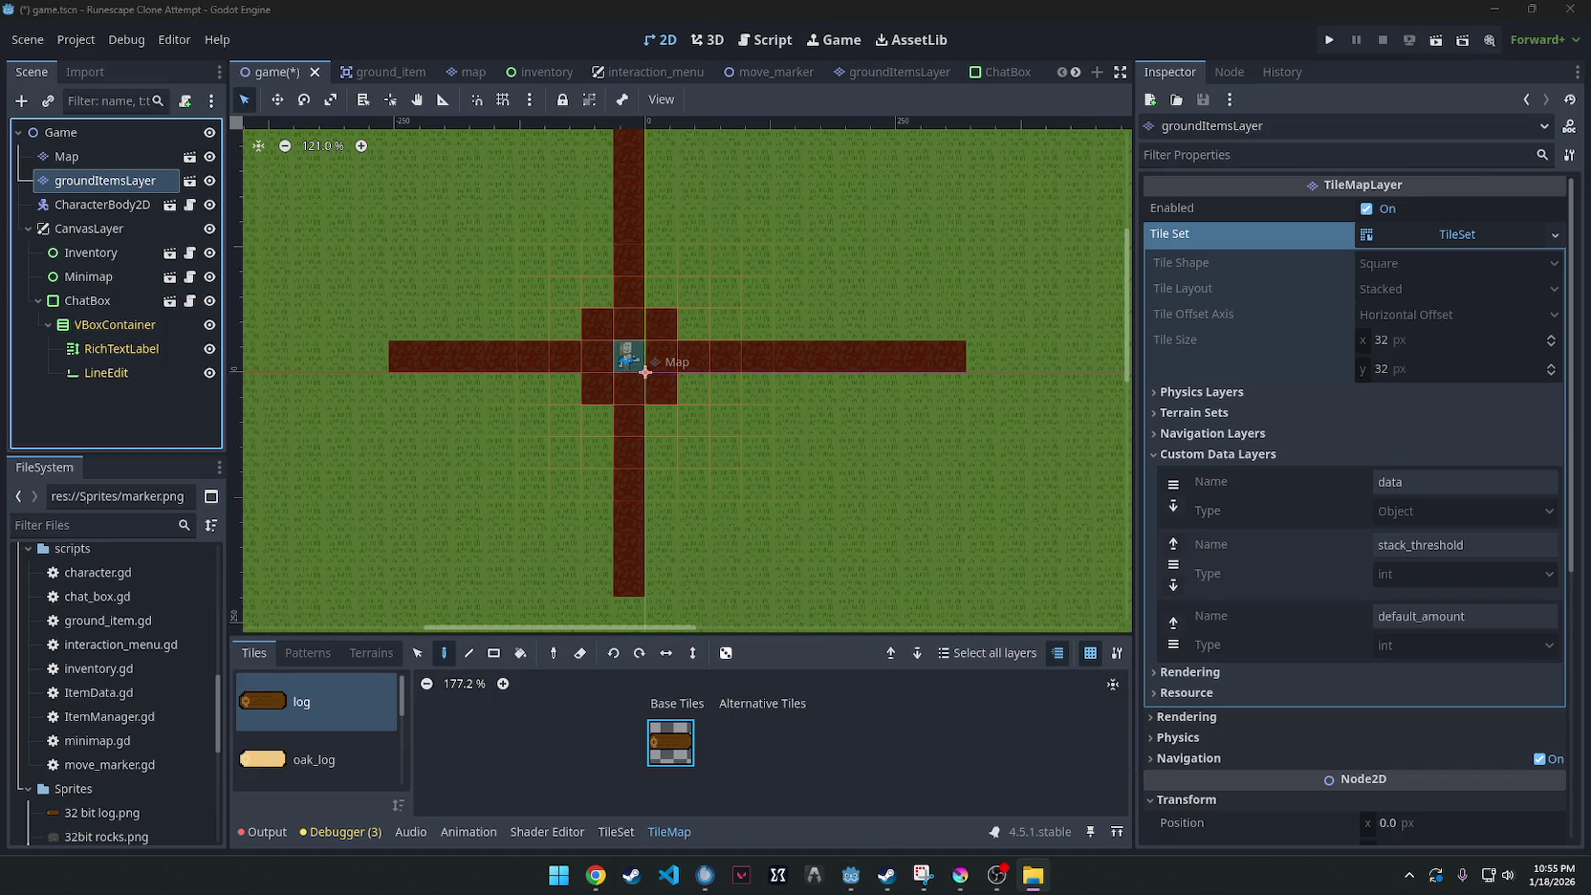
{"action": "scroll", "coordinate": [306, 736], "scroll_direction": "down", "scroll_amount": 5}
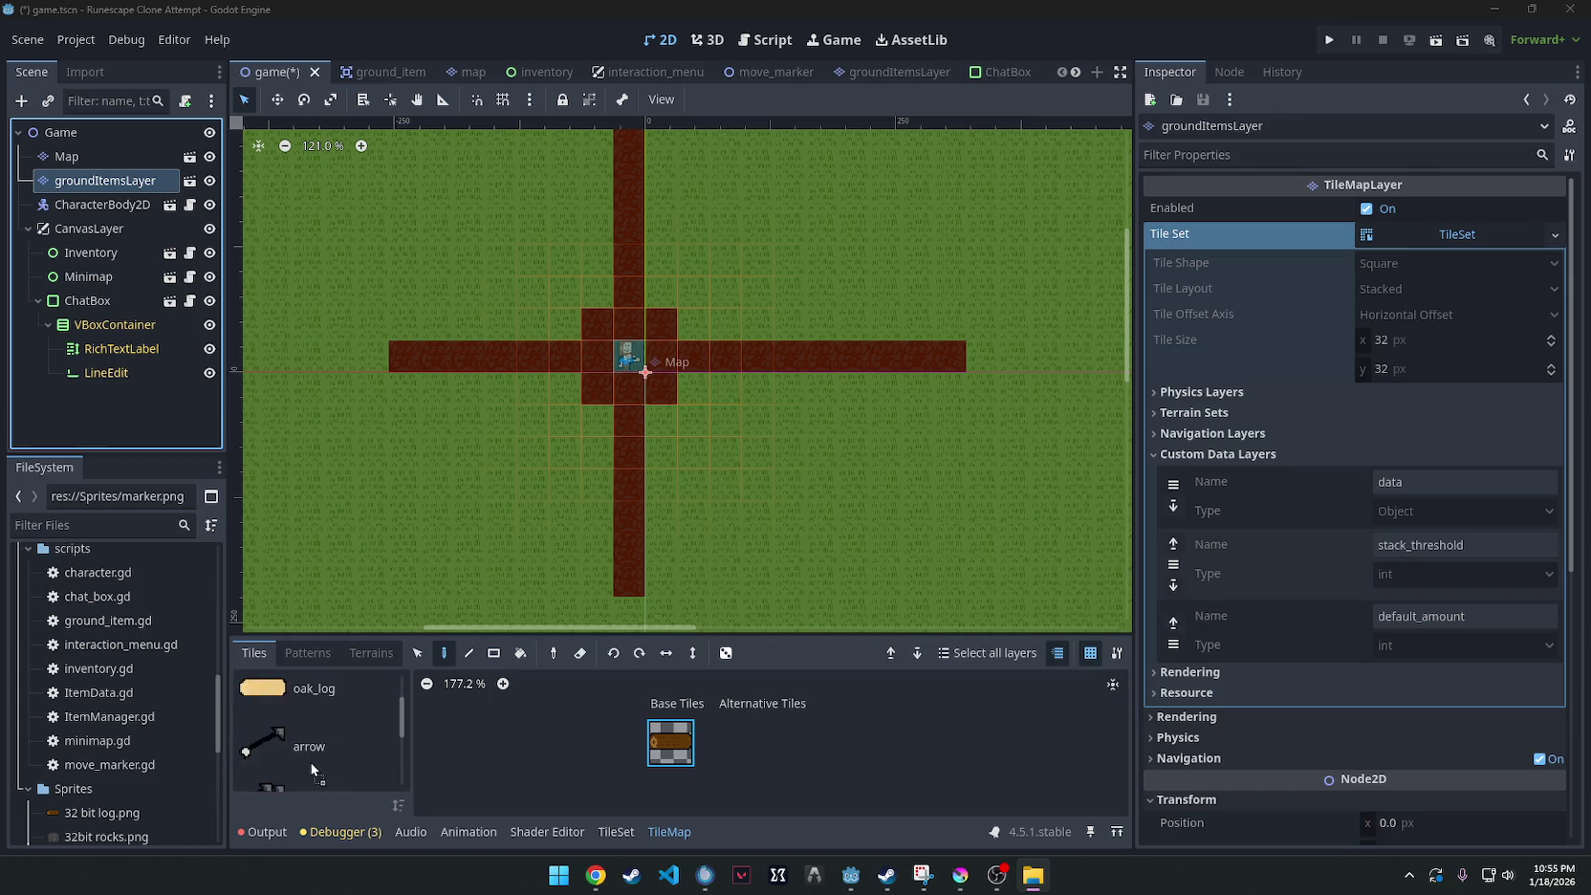
{"action": "left_click", "coordinate": [286, 717]}
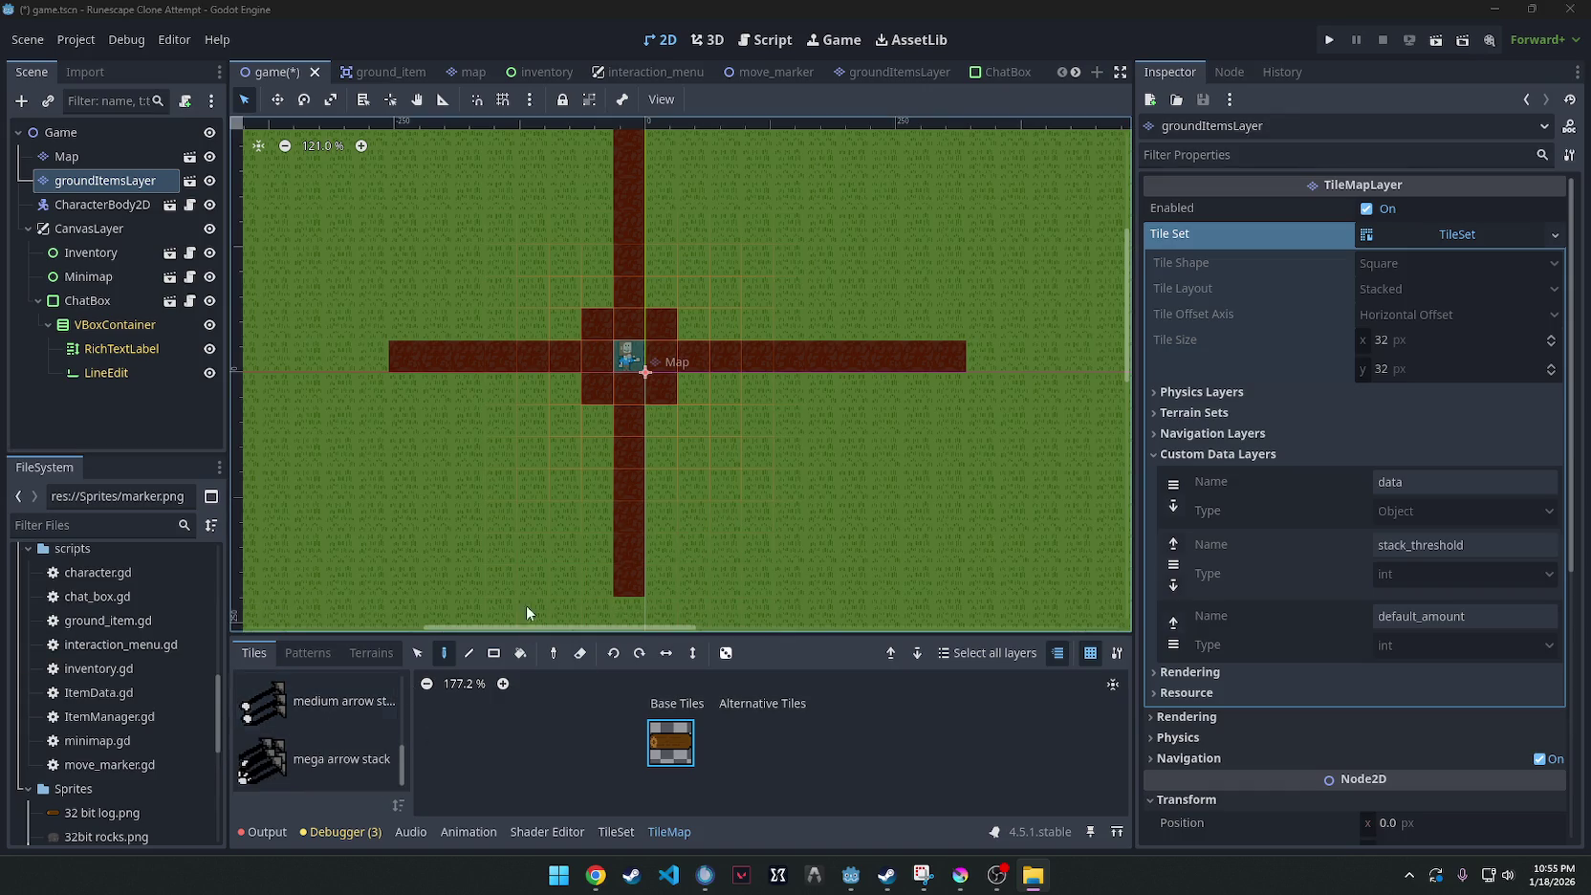
{"action": "left_click", "coordinate": [884, 72]}
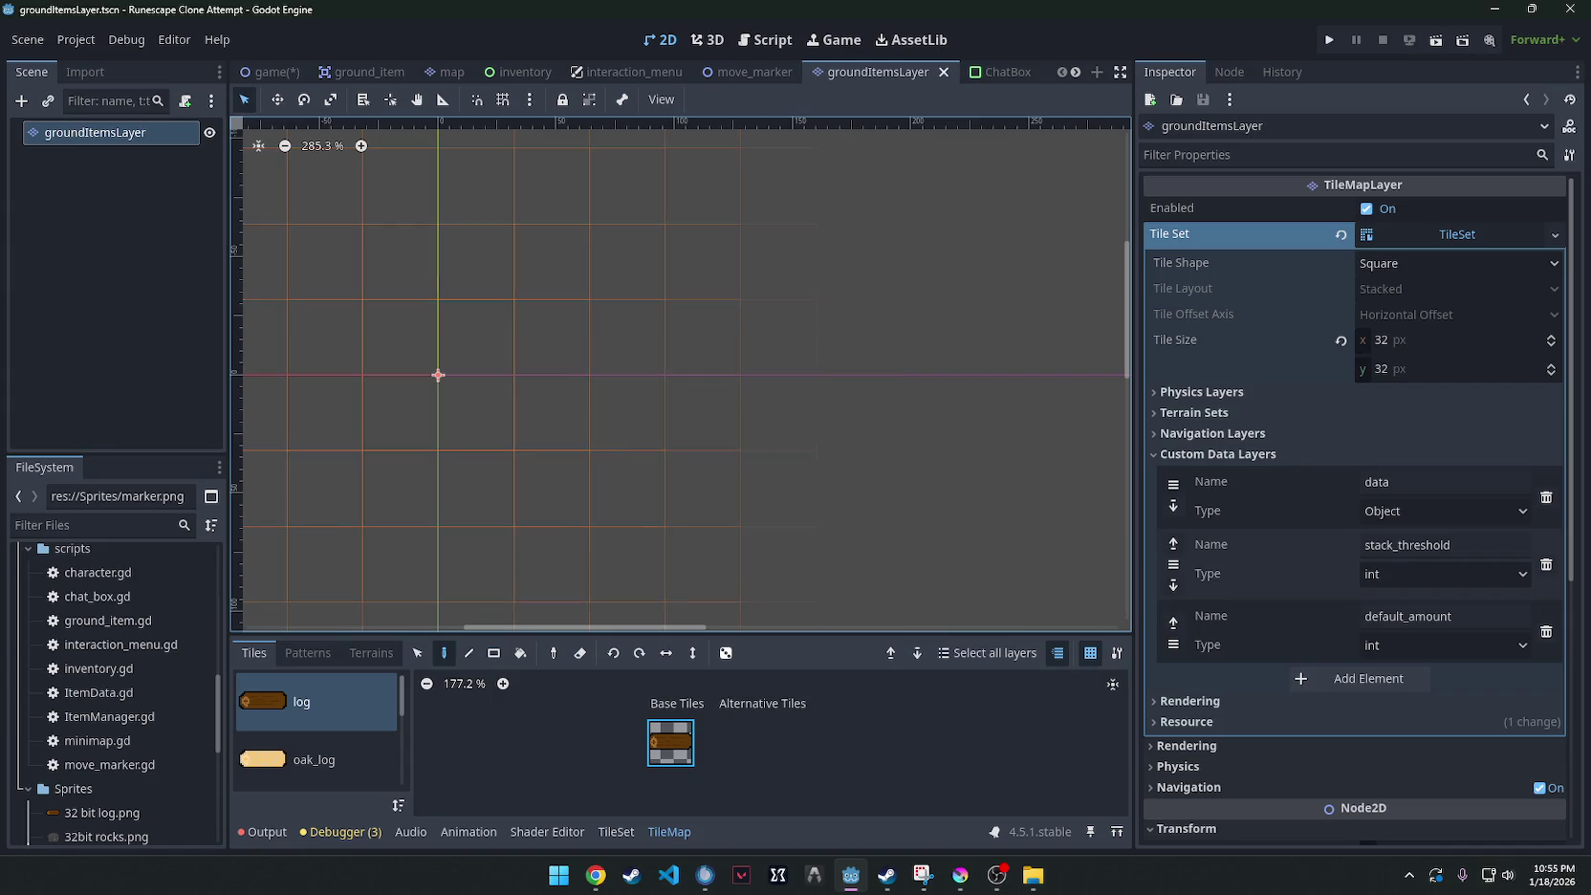
Glance at the file manager, then select the mega arrow stack tile source.
{"action": "scroll", "coordinate": [322, 755], "scroll_direction": "down", "scroll_amount": 5}
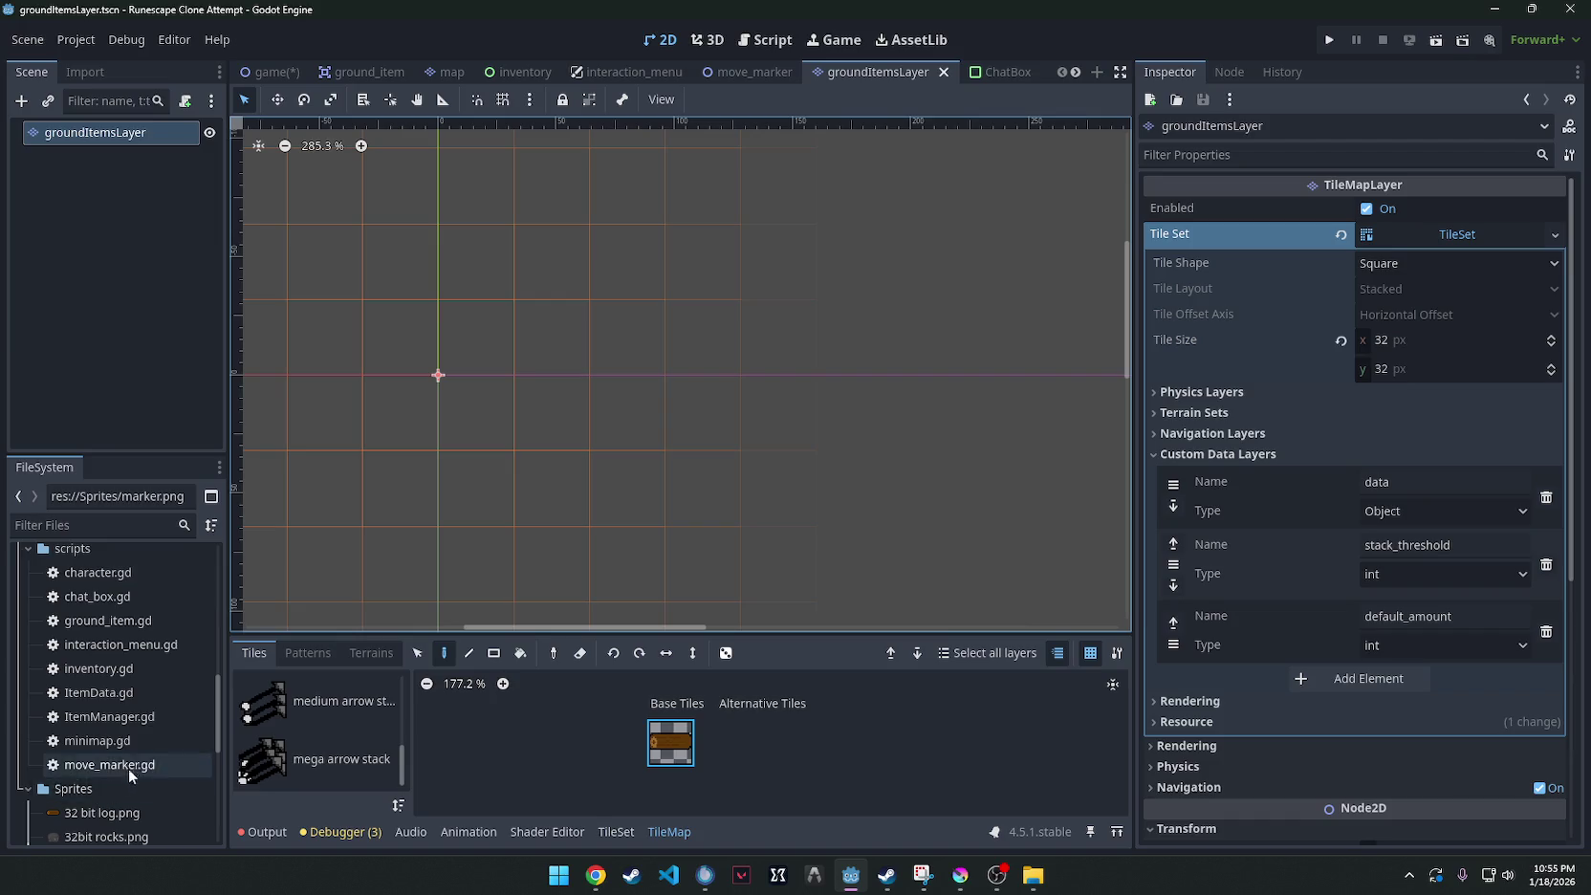
{"action": "scroll", "coordinate": [126, 751], "scroll_direction": "down", "scroll_amount": 5}
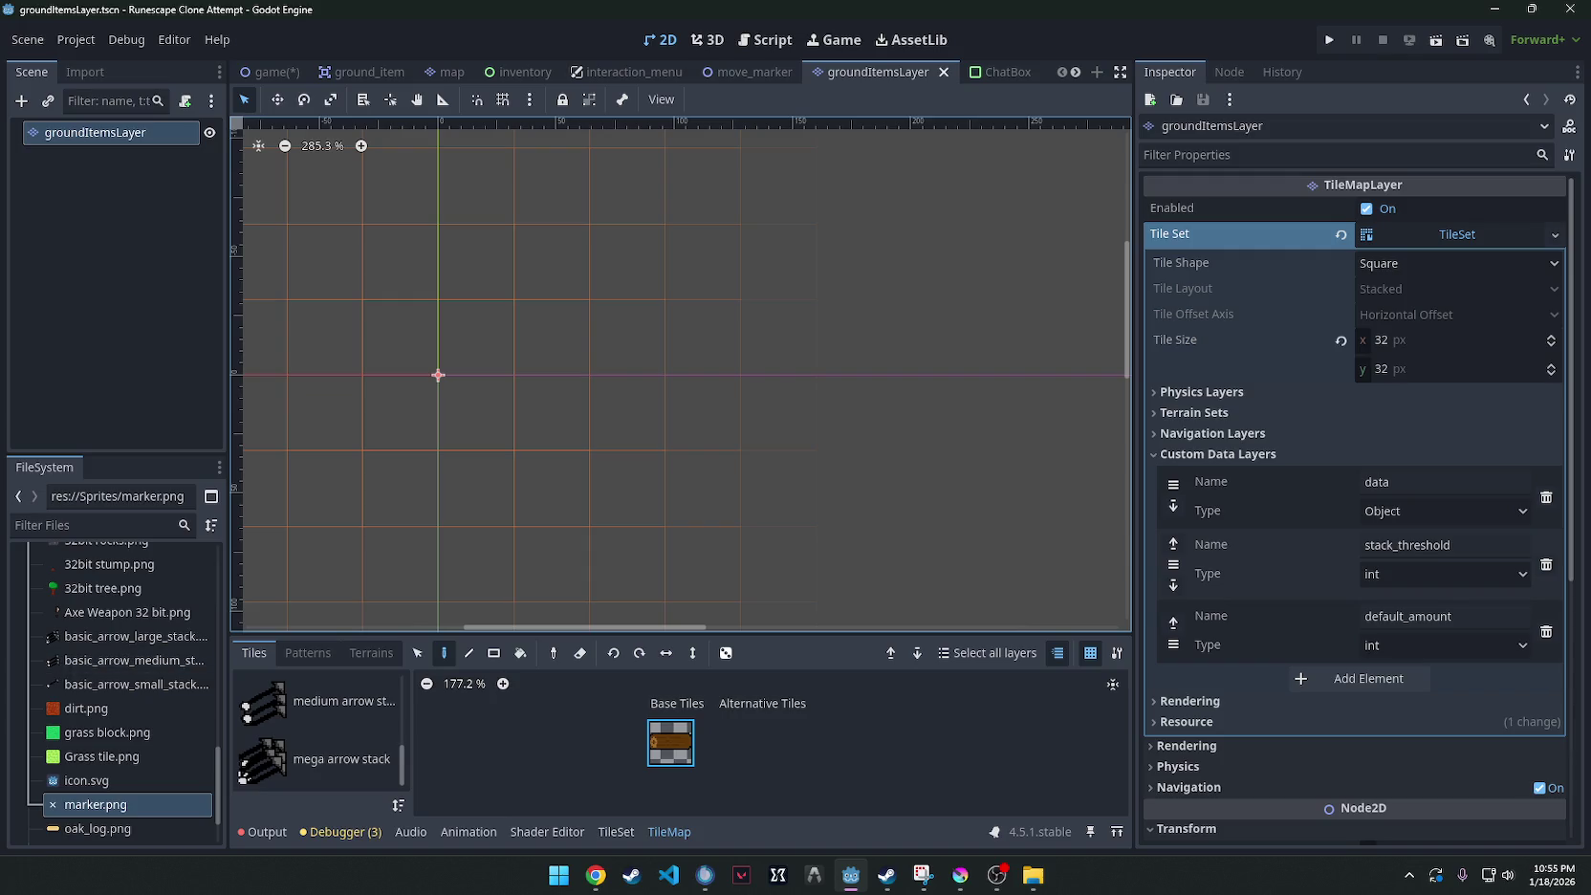
{"action": "scroll", "coordinate": [116, 718], "scroll_direction": "down", "scroll_amount": 2}
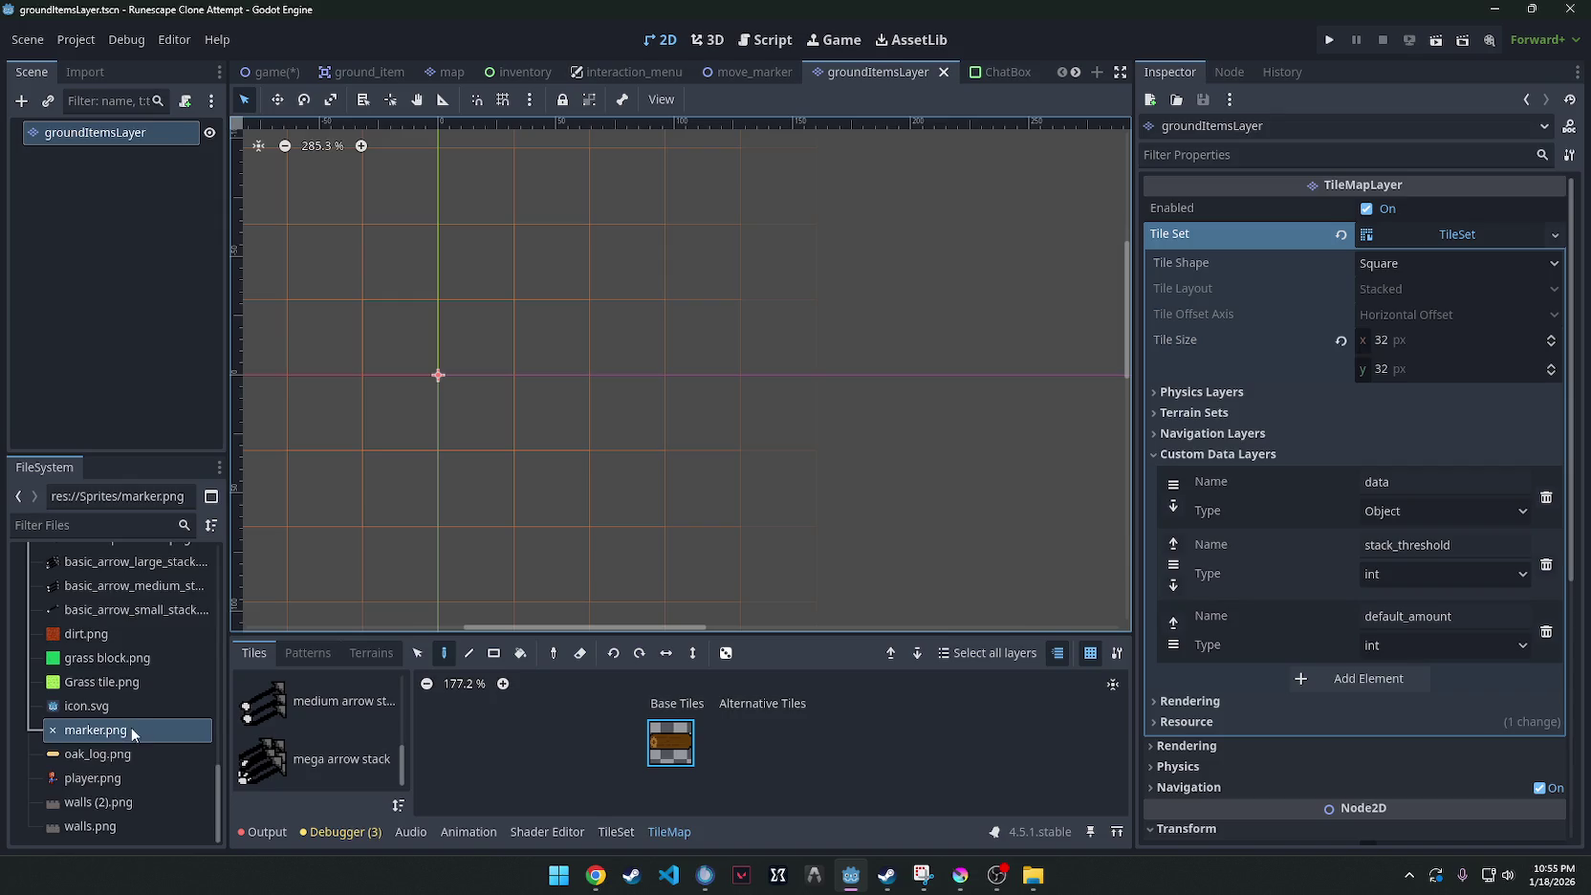
{"action": "scroll", "coordinate": [130, 716], "scroll_direction": "up", "scroll_amount": 5}
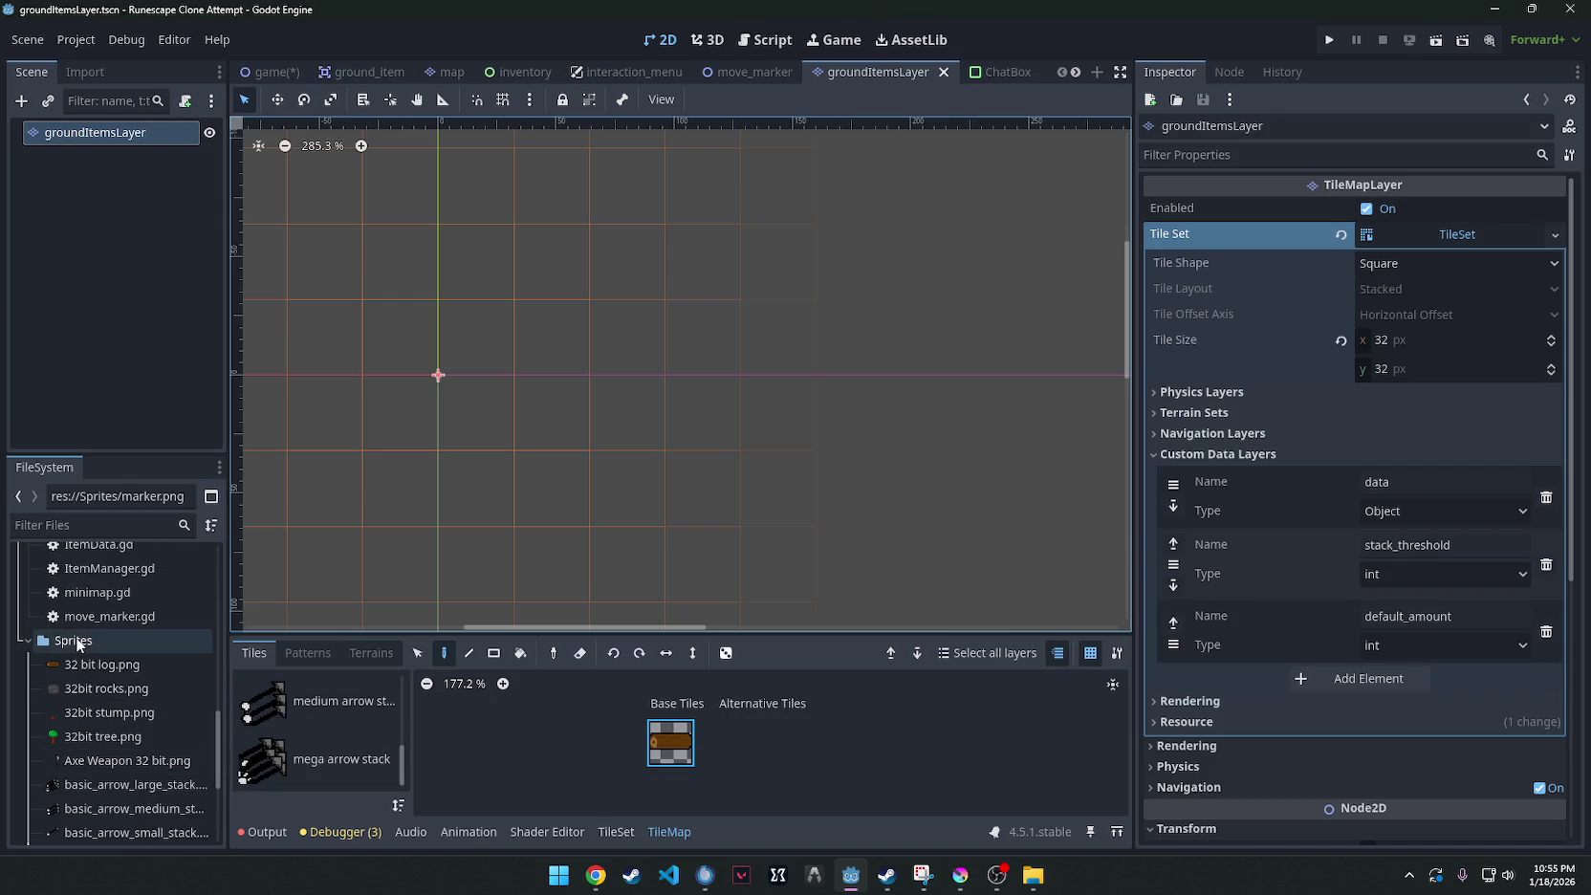
{"action": "key", "text": "alt+Tab"}
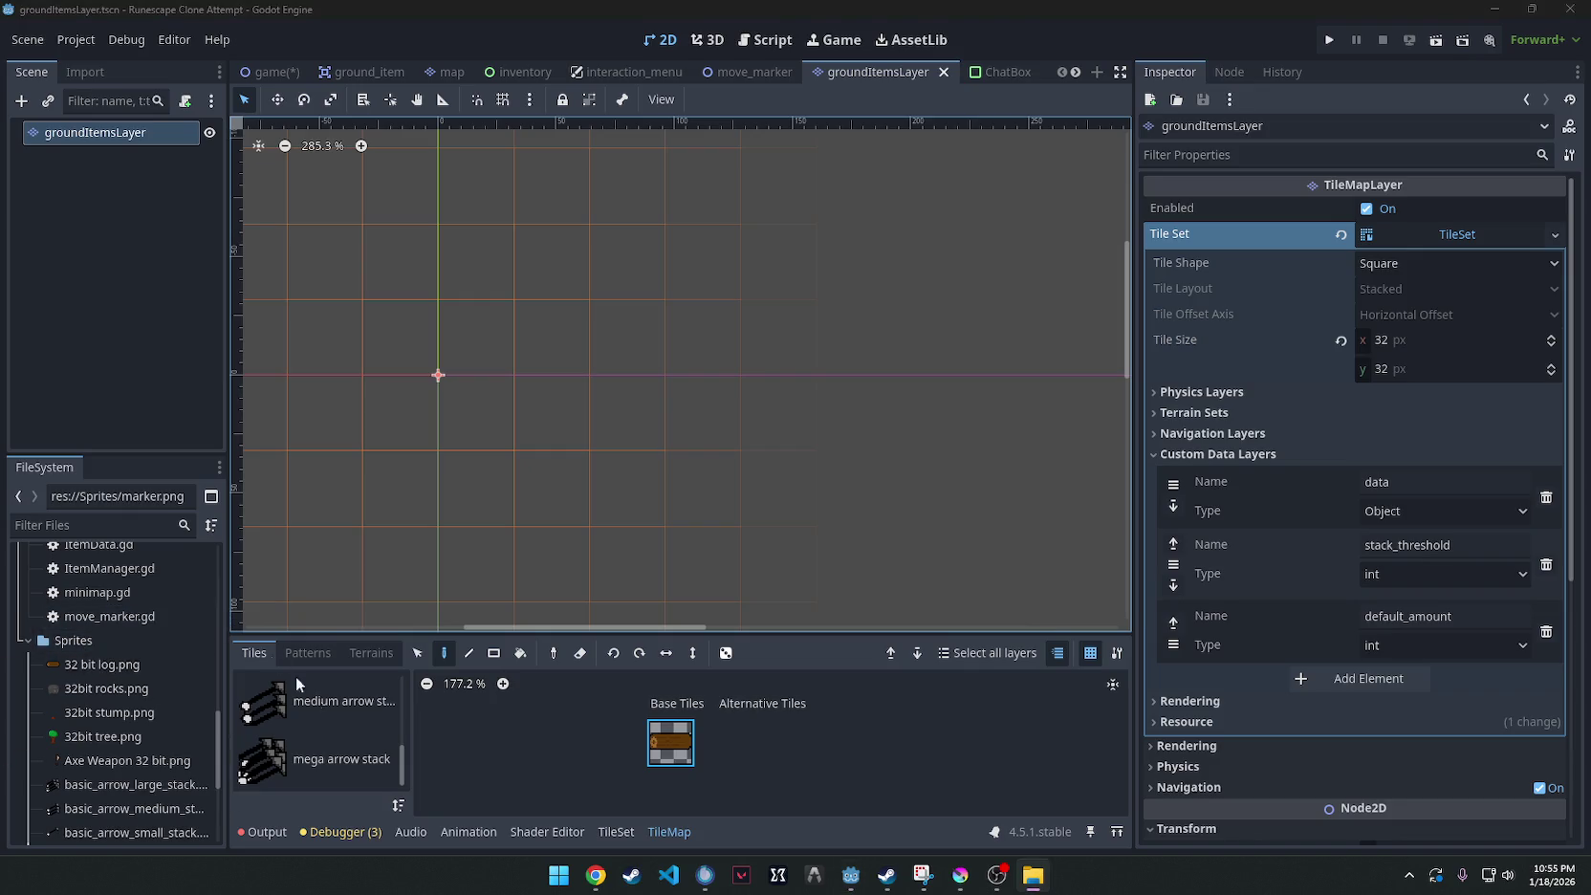
{"action": "key", "text": "alt+Tab"}
{"action": "left_click", "coordinate": [329, 746]}
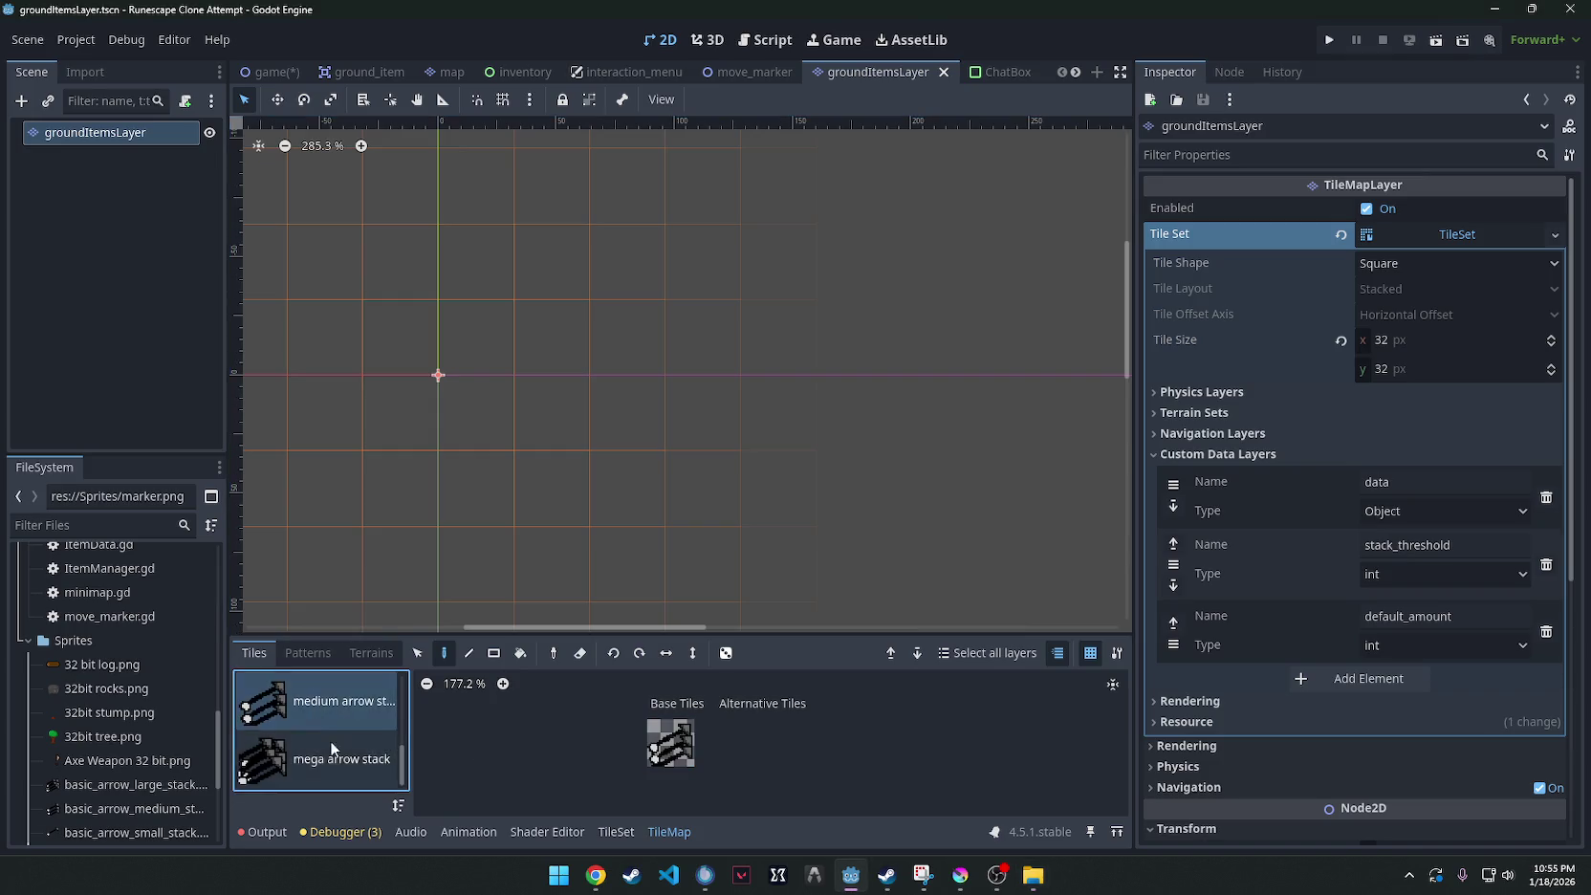
Select the Sprites folder in the FileSystem dock and browse the project tree.
{"action": "left_click", "coordinate": [72, 643]}
{"action": "scroll", "coordinate": [93, 642], "scroll_direction": "down", "scroll_amount": 2}
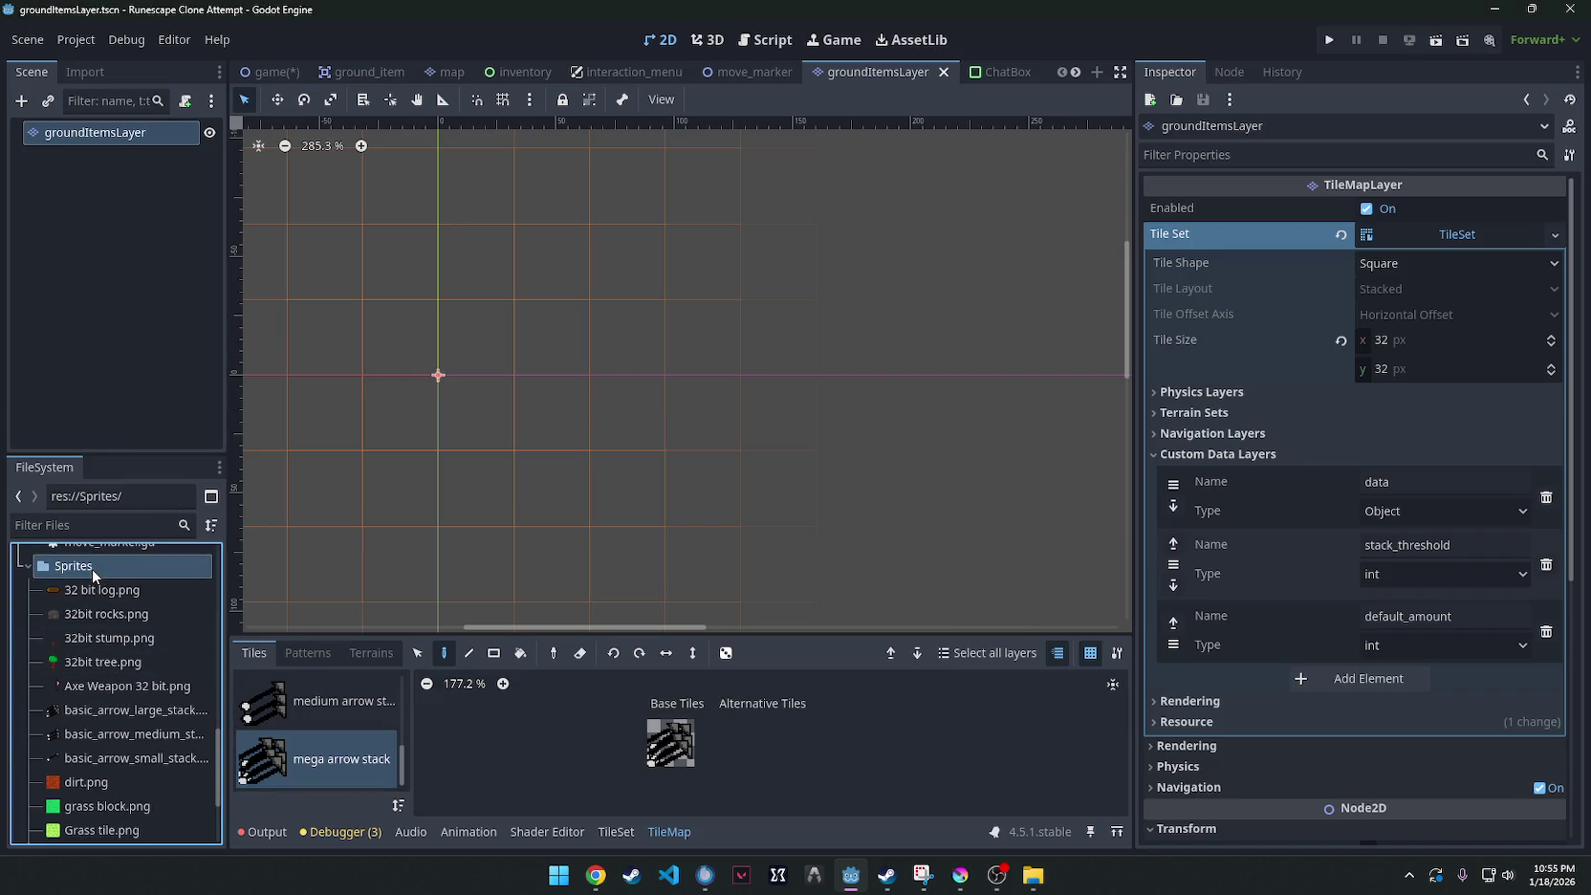
{"action": "scroll", "coordinate": [149, 699], "scroll_direction": "down", "scroll_amount": 1}
{"action": "scroll", "coordinate": [148, 697], "scroll_direction": "down", "scroll_amount": 4}
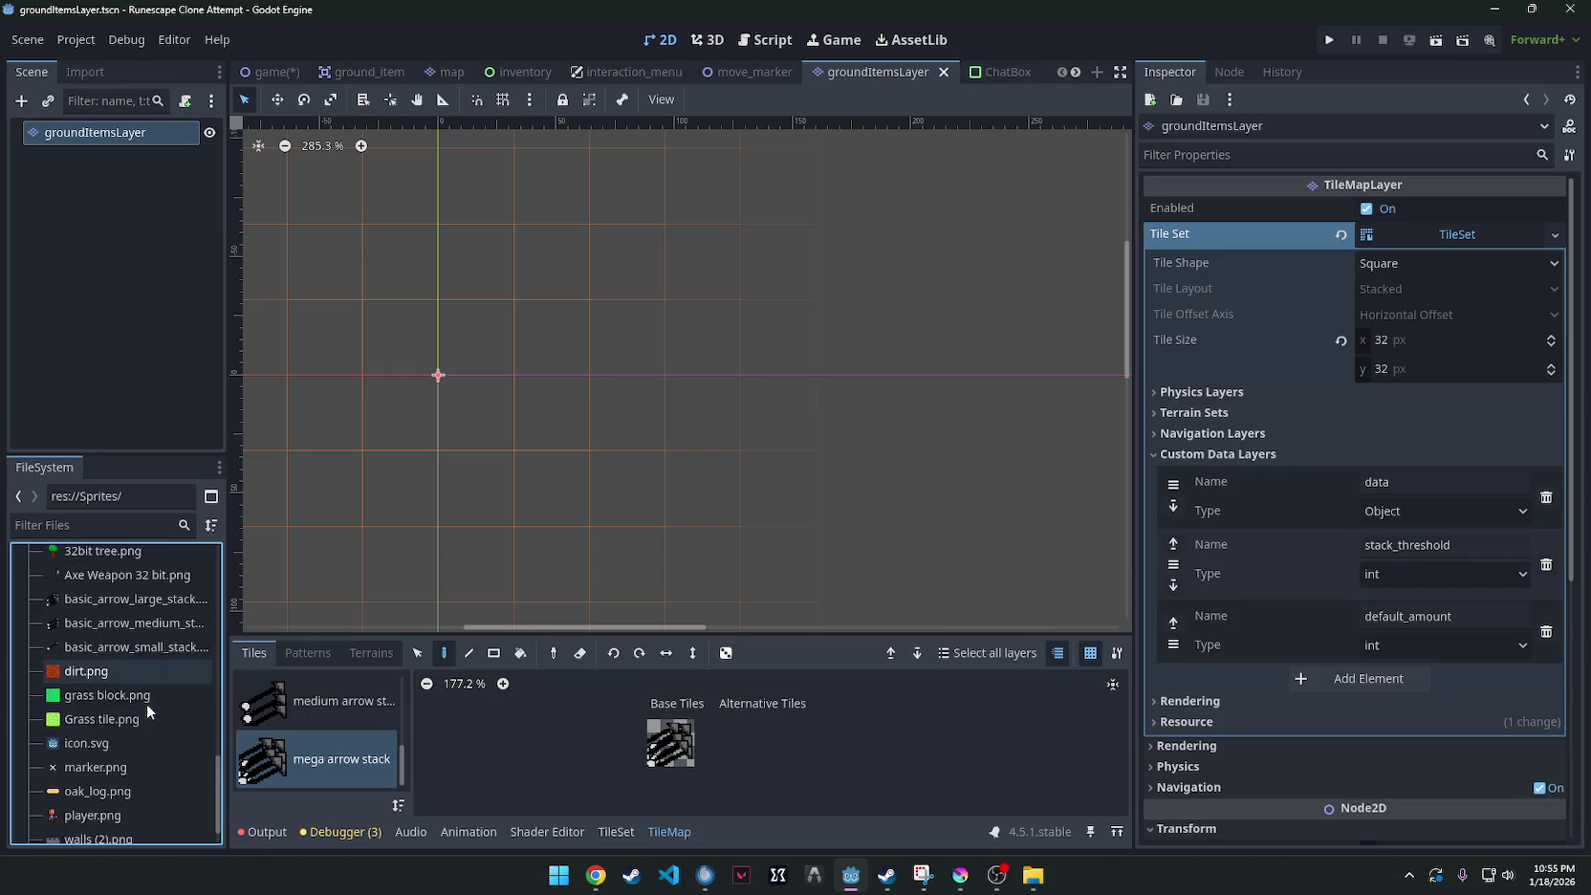
{"action": "scroll", "coordinate": [144, 702], "scroll_direction": "up", "scroll_amount": 7}
{"action": "scroll", "coordinate": [143, 702], "scroll_direction": "up", "scroll_amount": 15}
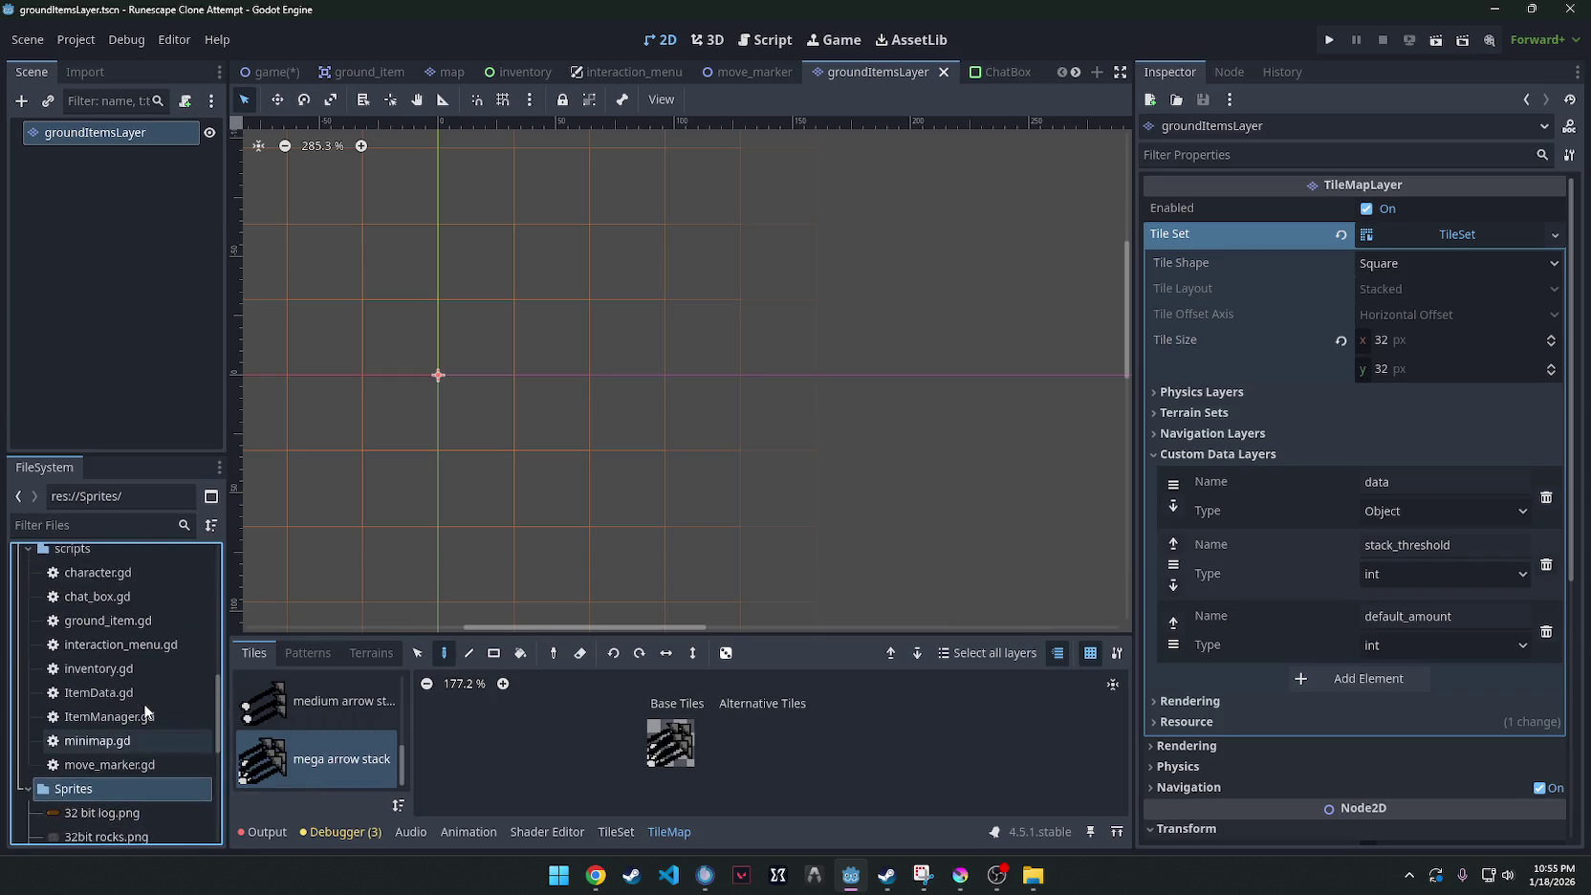
{"action": "left_click", "coordinate": [29, 724]}
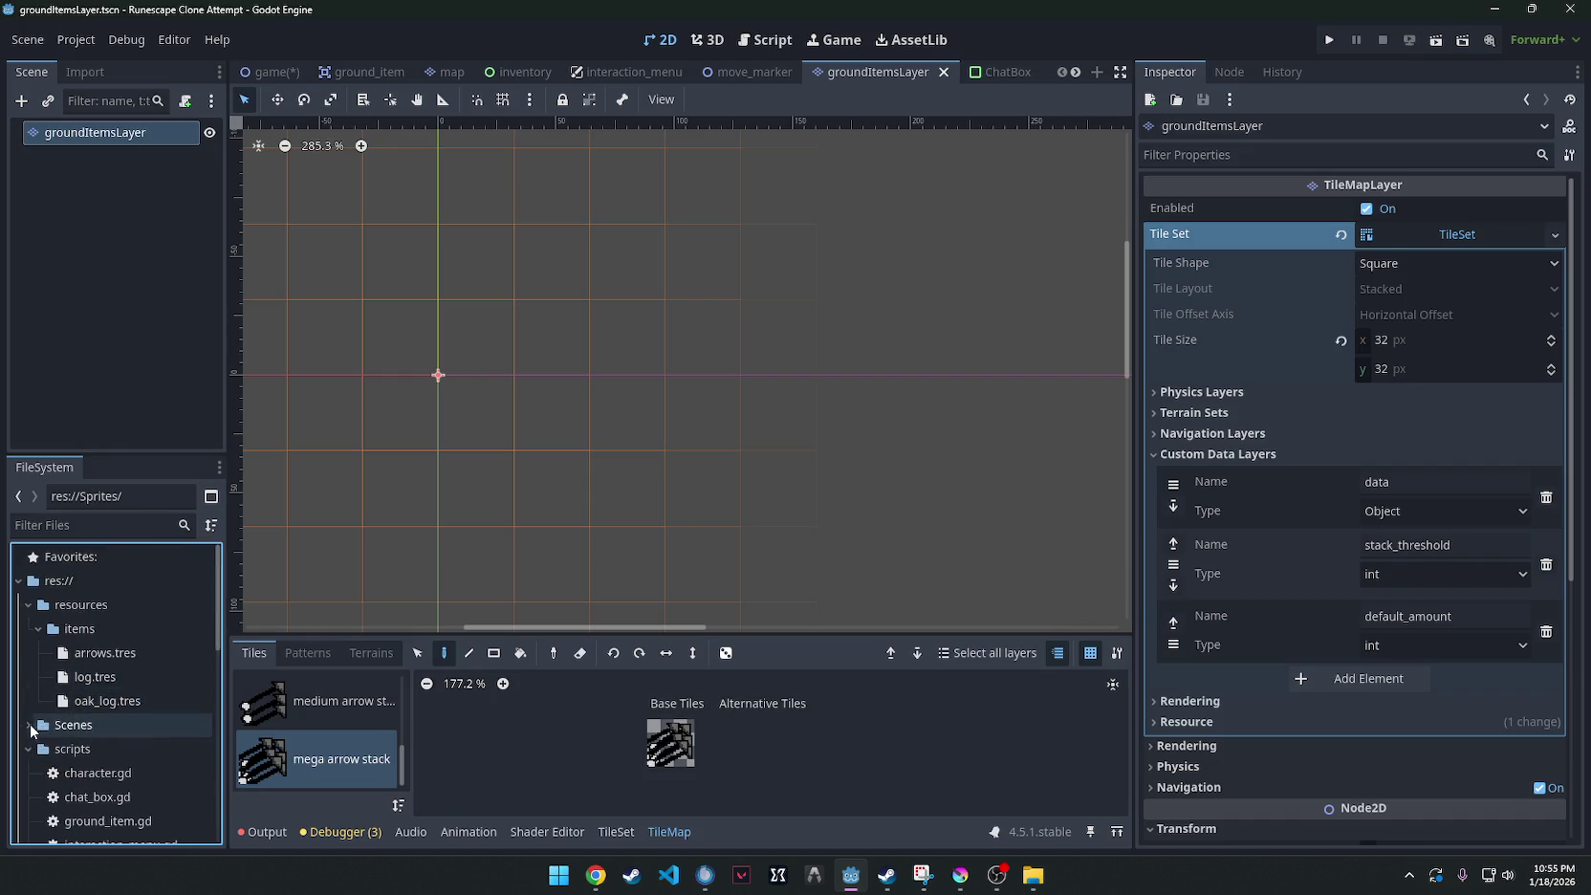
{"action": "left_click", "coordinate": [30, 724]}
{"action": "scroll", "coordinate": [99, 736], "scroll_direction": "down", "scroll_amount": 15}
{"action": "scroll", "coordinate": [95, 738], "scroll_direction": "down", "scroll_amount": 3}
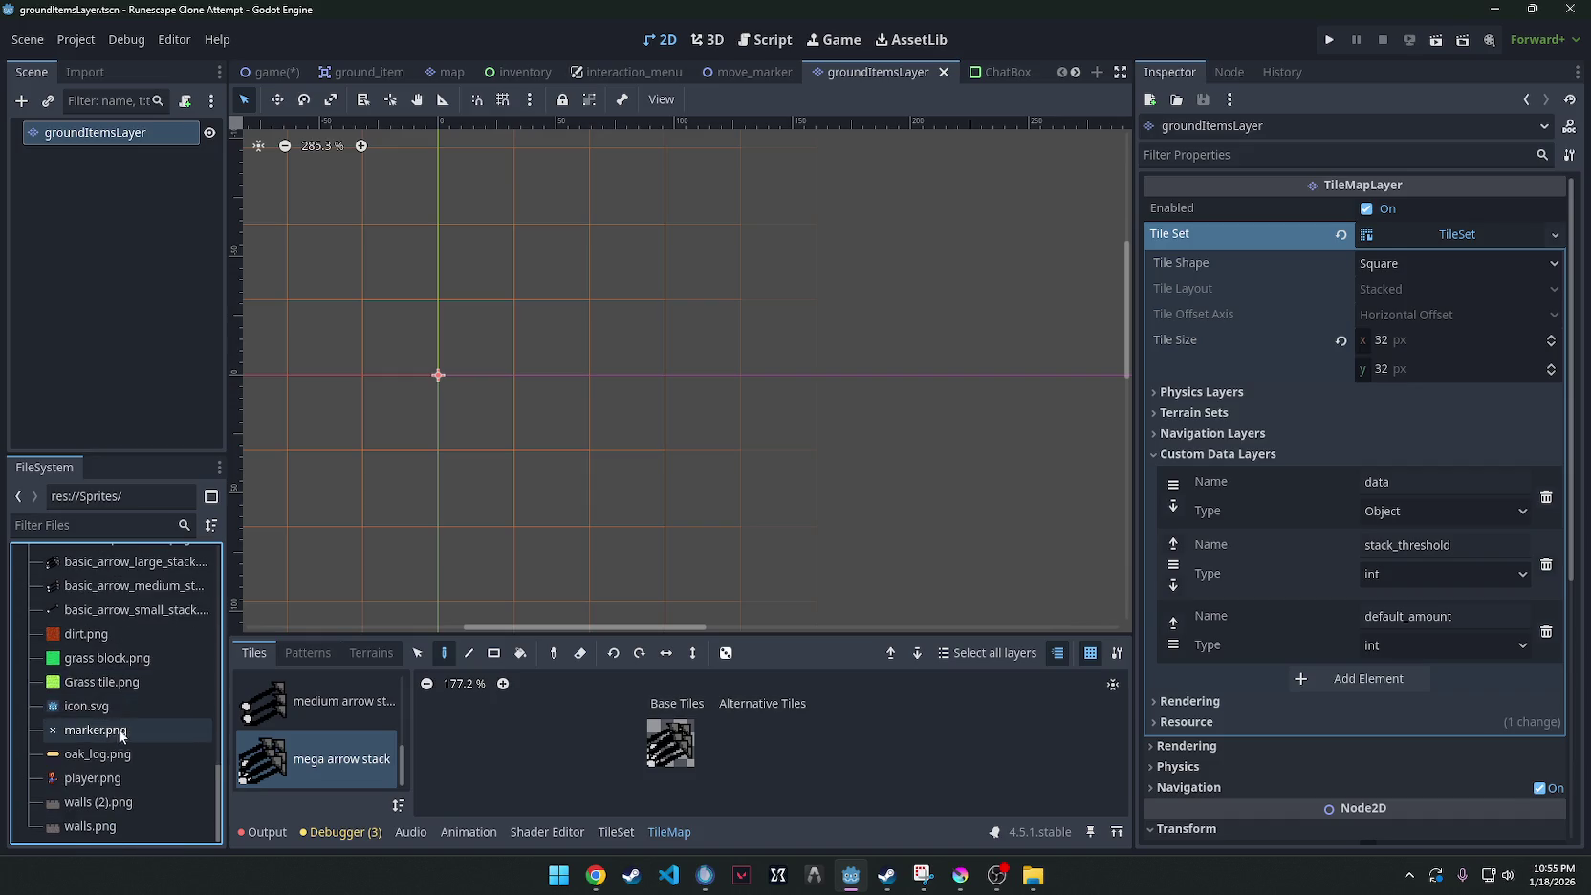
{"action": "scroll", "coordinate": [100, 603], "scroll_direction": "up", "scroll_amount": 4}
Open the Sprites folder in the system file manager from its context menu.
{"action": "right_click", "coordinate": [84, 566]}
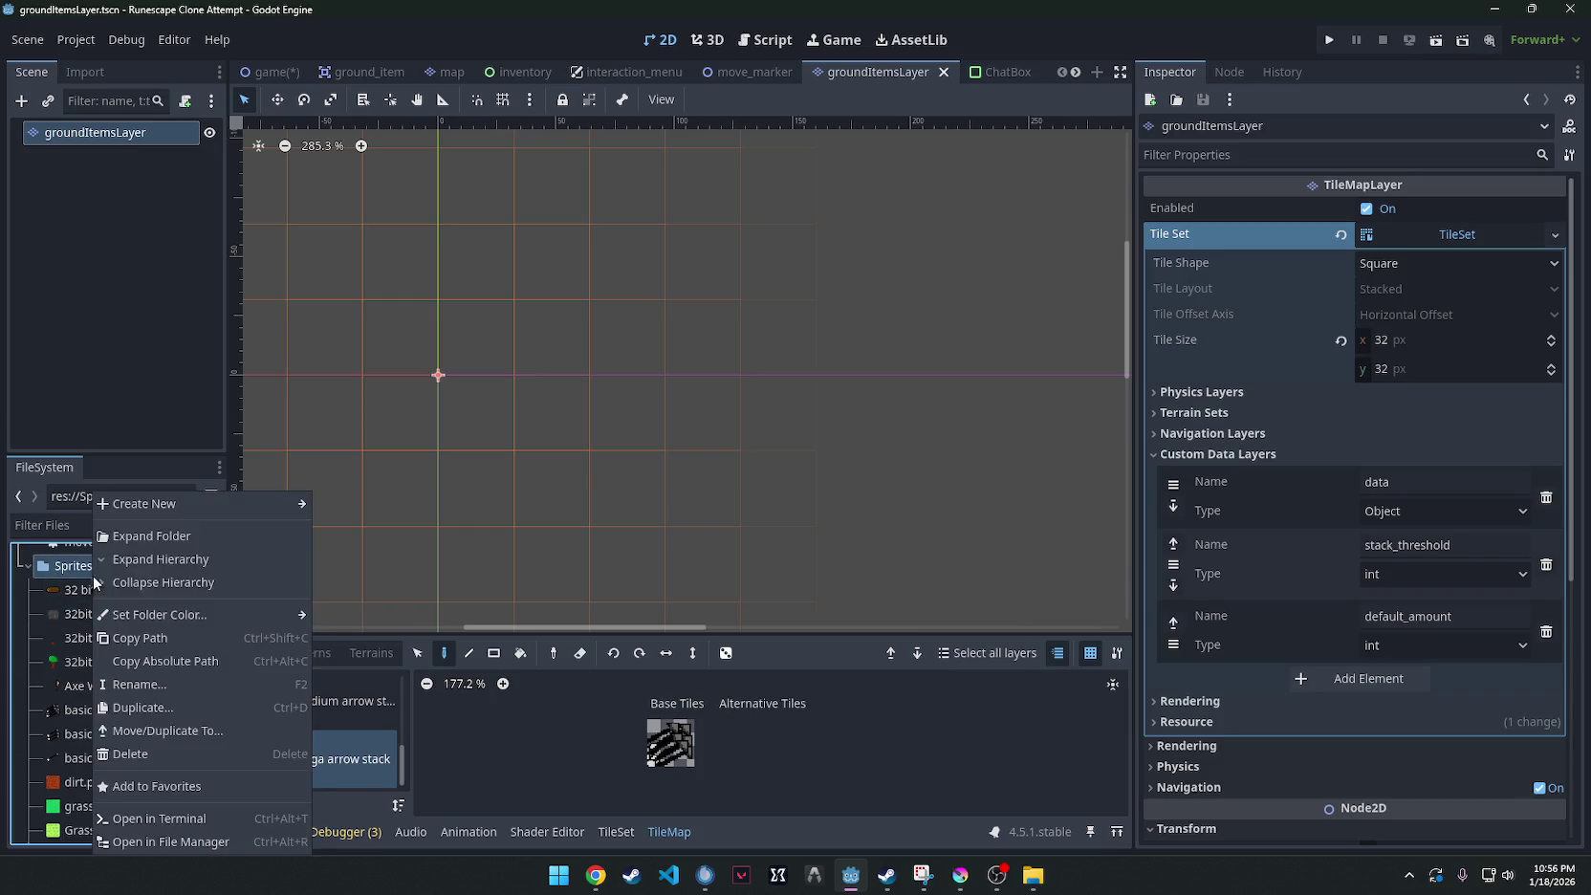
{"action": "left_click", "coordinate": [75, 566]}
{"action": "right_click", "coordinate": [82, 566]}
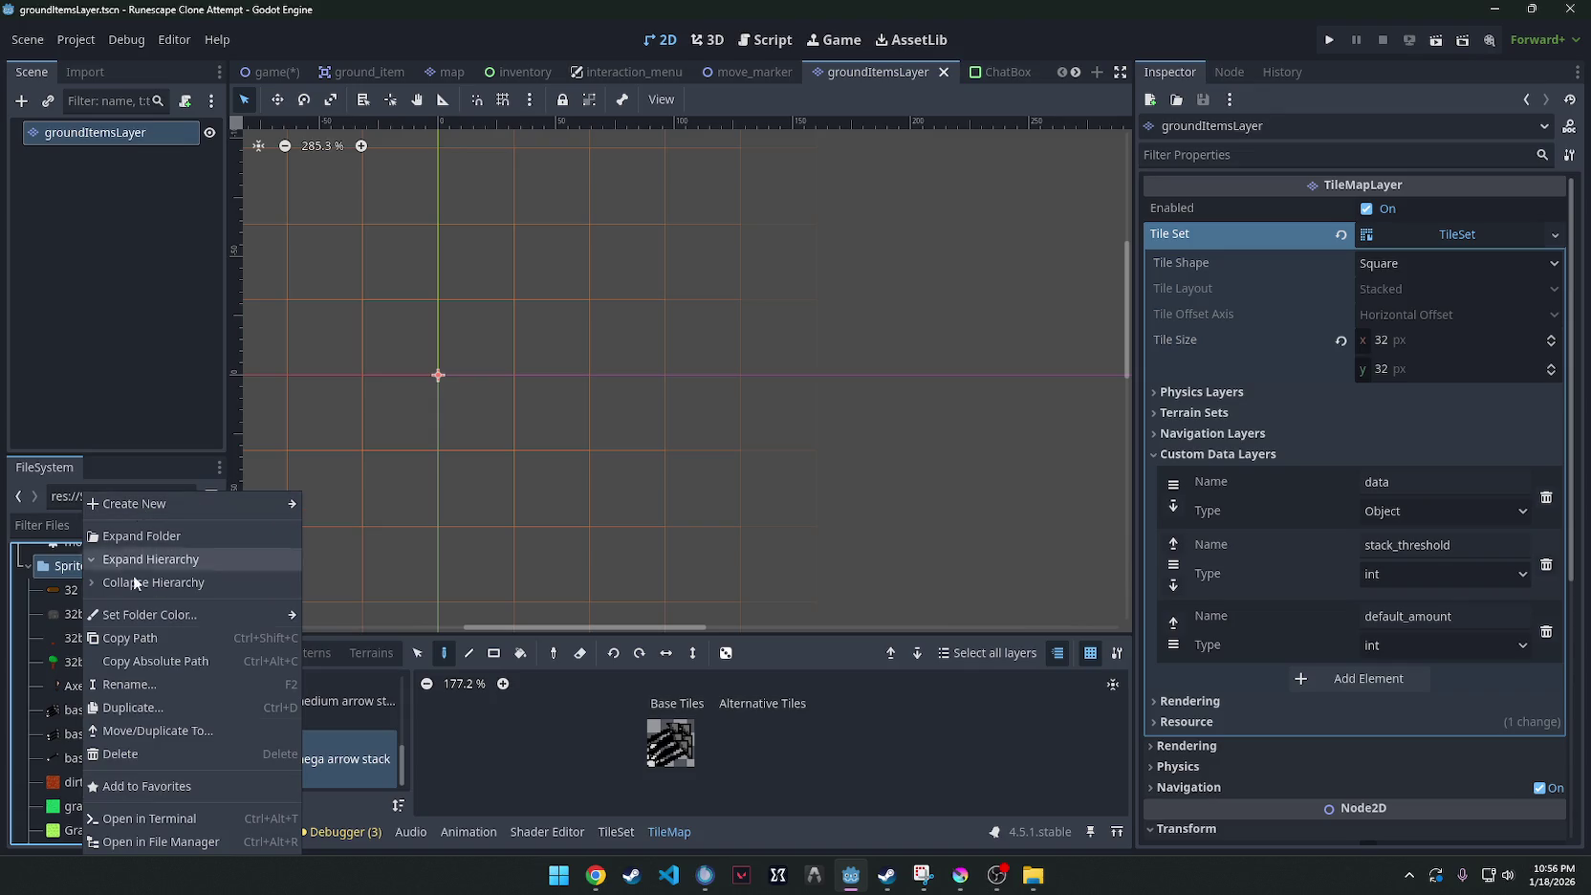
{"action": "left_click", "coordinate": [155, 846]}
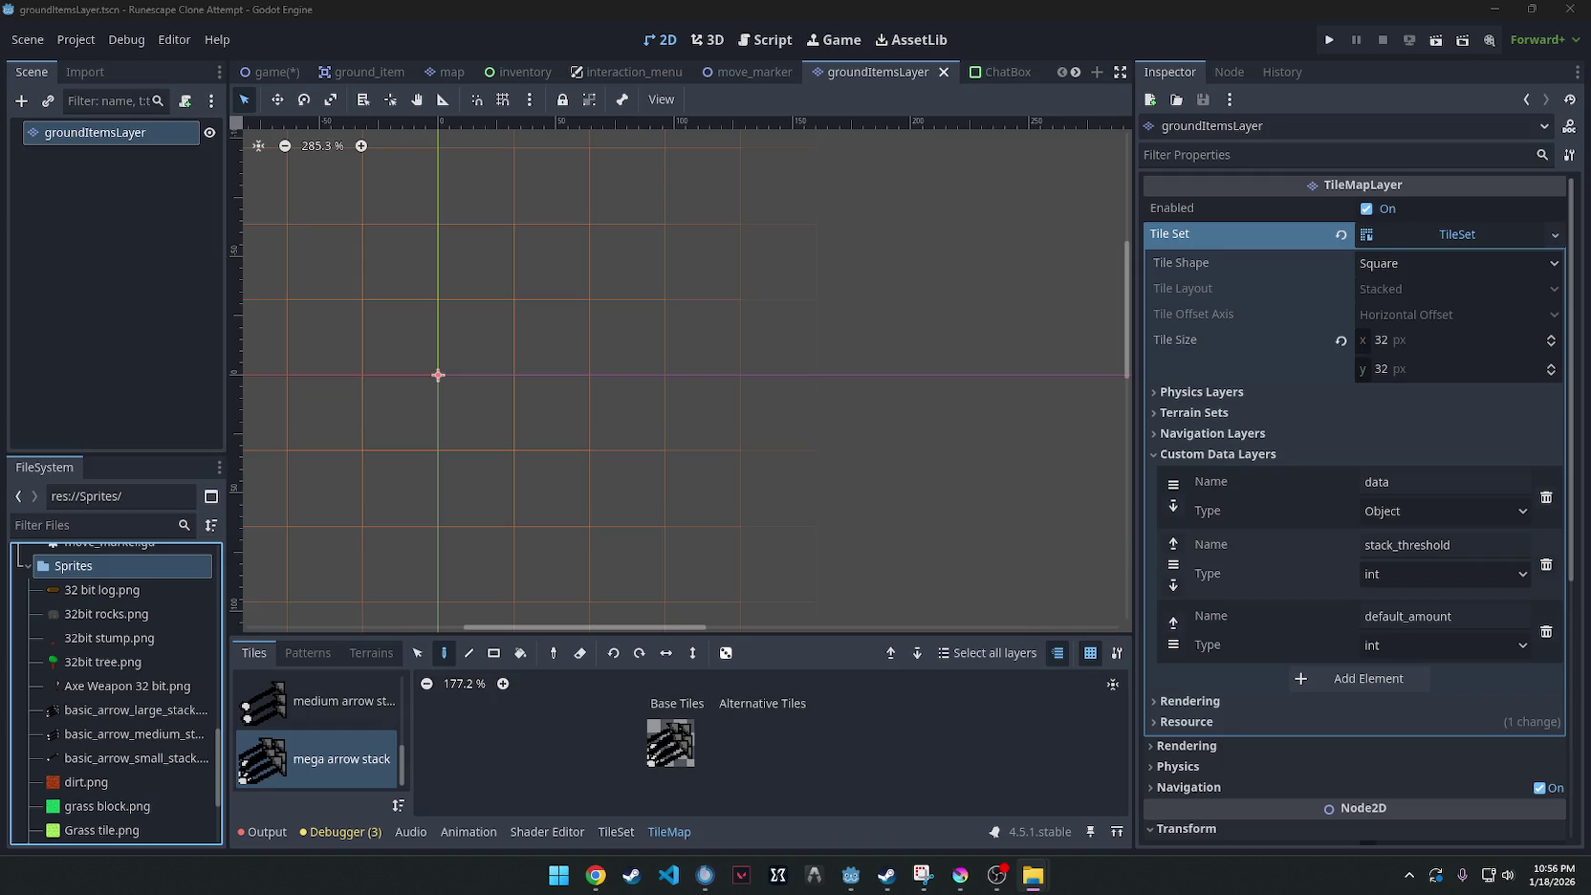
{"action": "scroll", "coordinate": [108, 656], "scroll_direction": "down", "scroll_amount": 4}
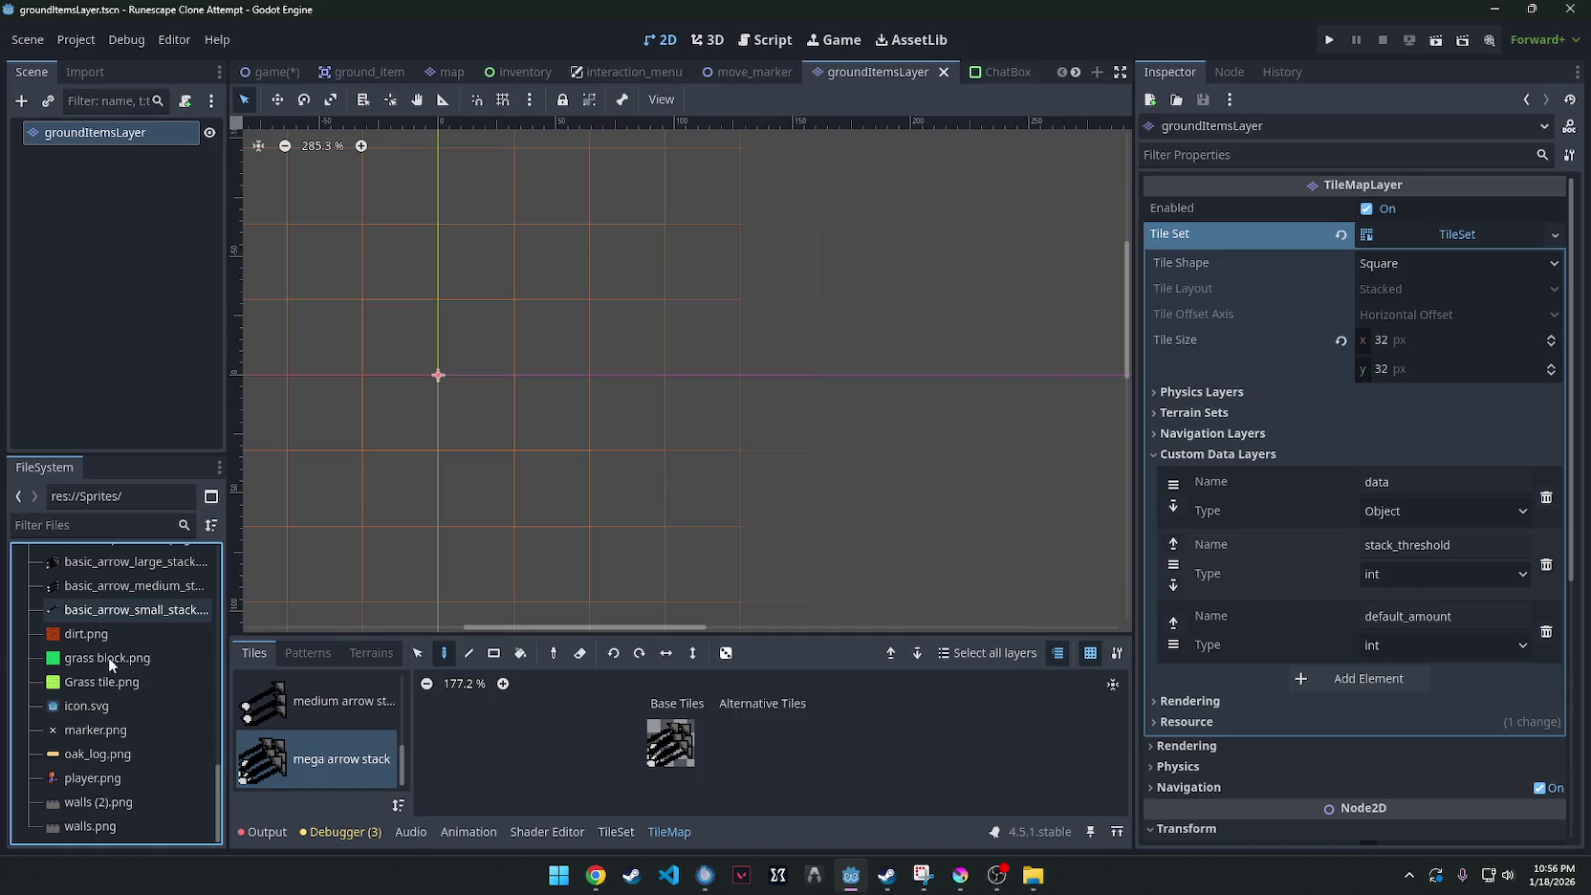
{"action": "scroll", "coordinate": [108, 655], "scroll_direction": "up", "scroll_amount": 2}
{"action": "scroll", "coordinate": [107, 656], "scroll_direction": "up", "scroll_amount": 1}
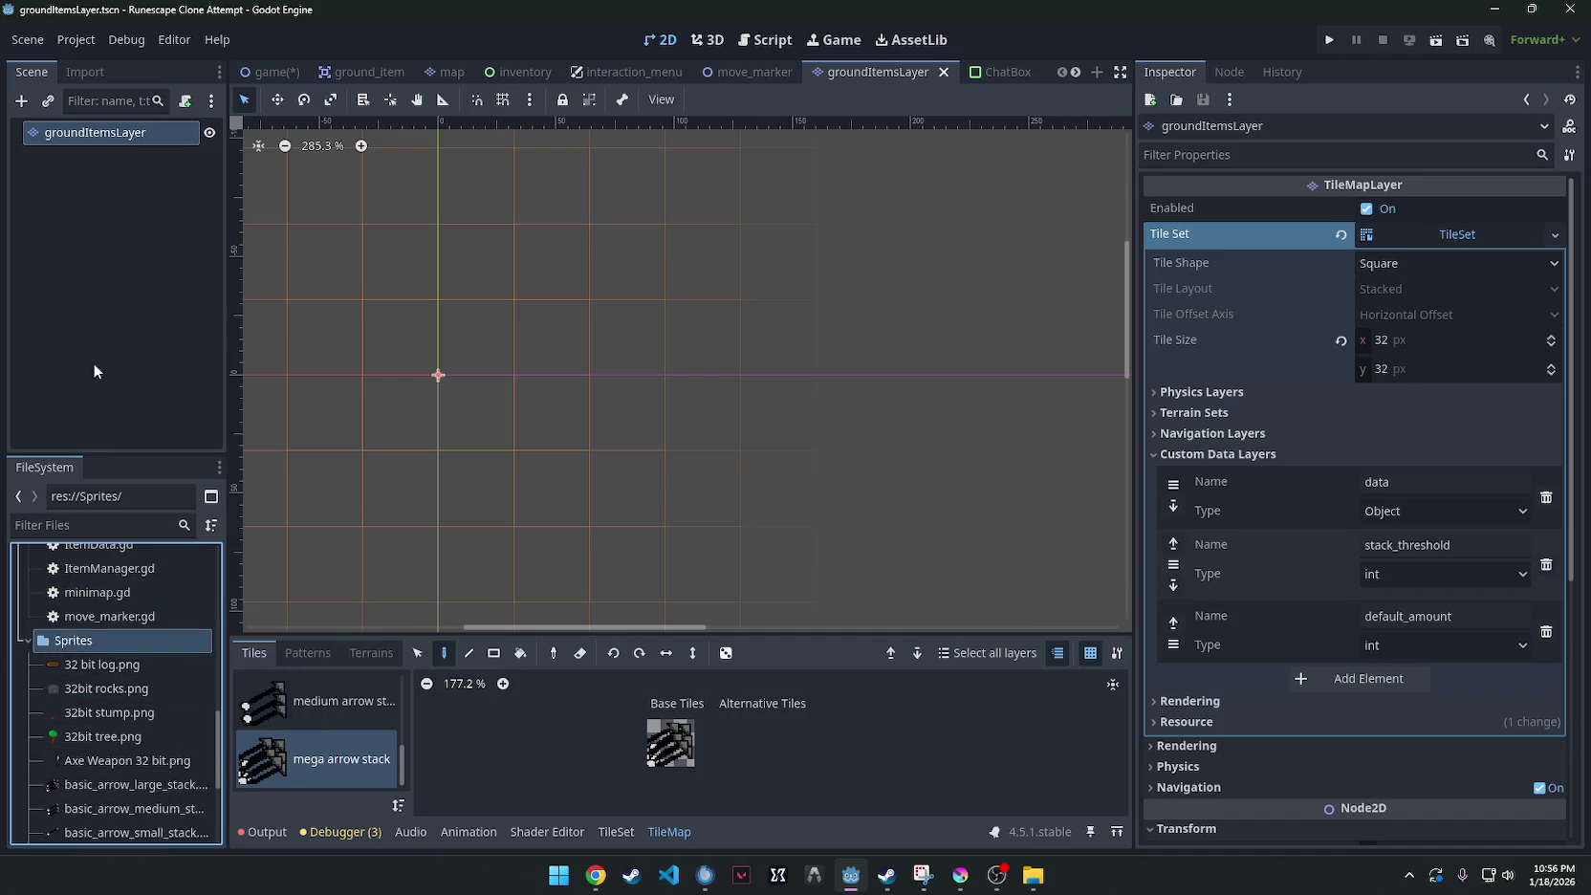
Collapse the items, Scenes and scripts folders so the Sprites images are listed.
{"action": "left_click", "coordinate": [115, 268]}
{"action": "scroll", "coordinate": [86, 619], "scroll_direction": "up", "scroll_amount": 10}
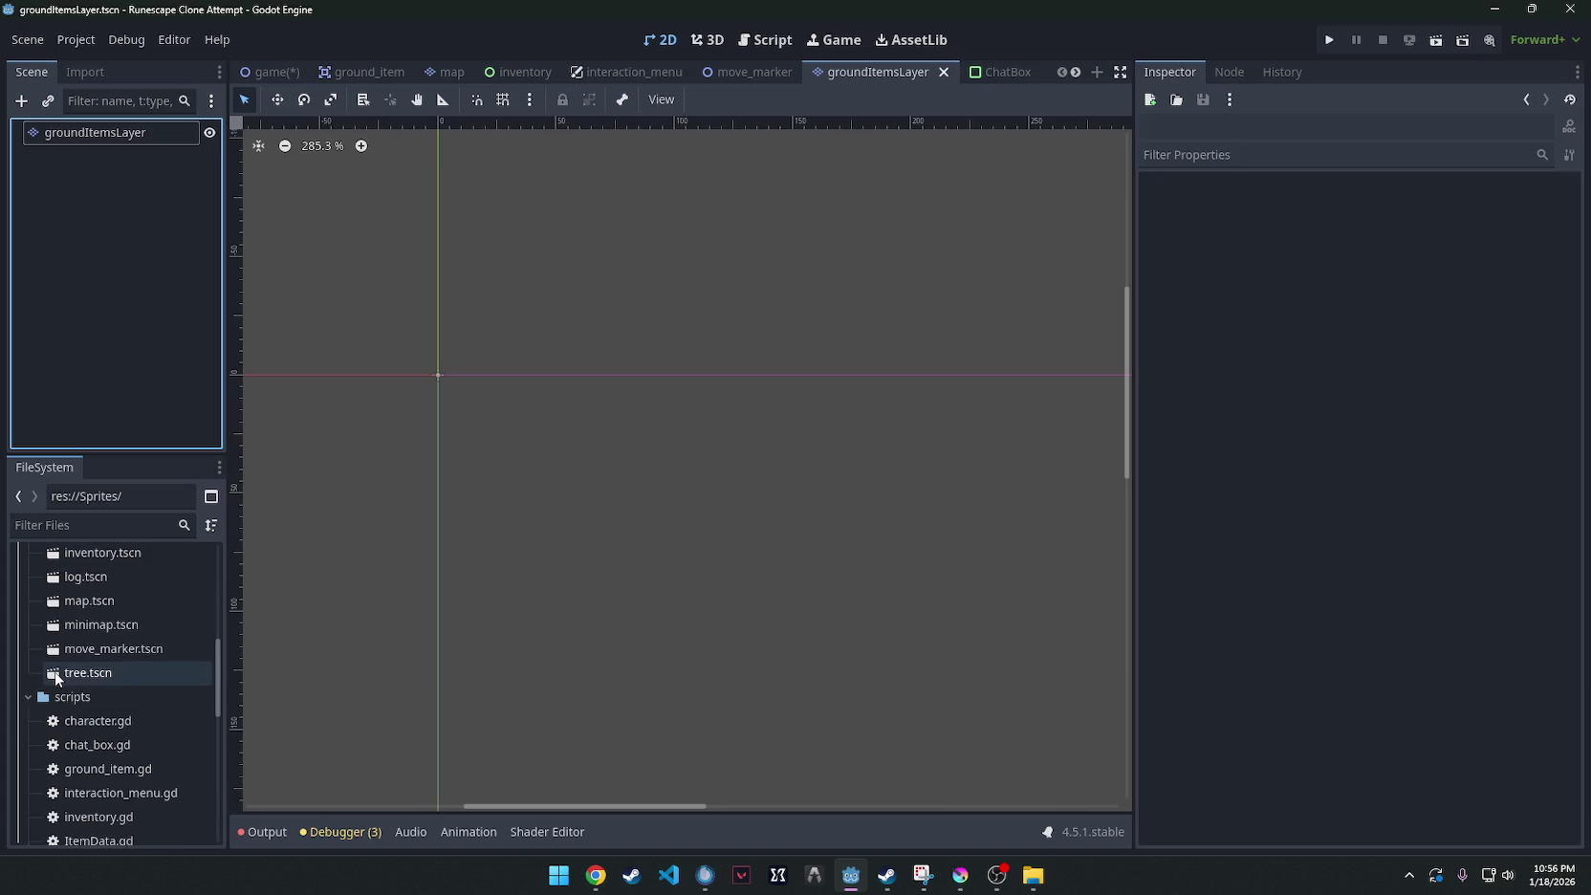
{"action": "left_click", "coordinate": [87, 630]}
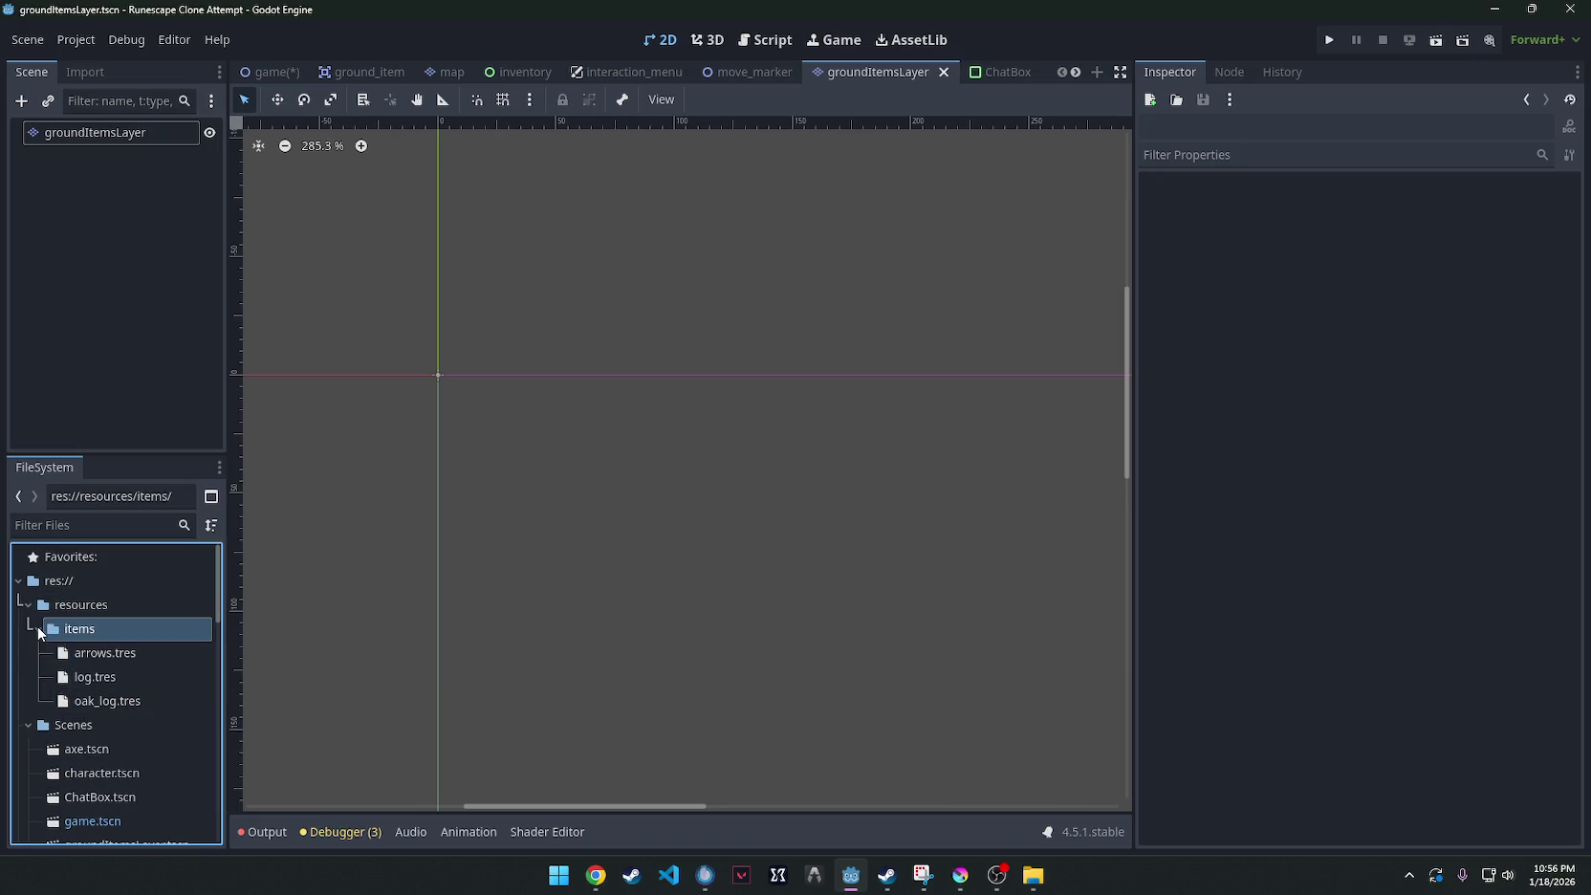
{"action": "left_click", "coordinate": [39, 631]}
{"action": "left_click", "coordinate": [28, 653]}
{"action": "left_click", "coordinate": [28, 677]}
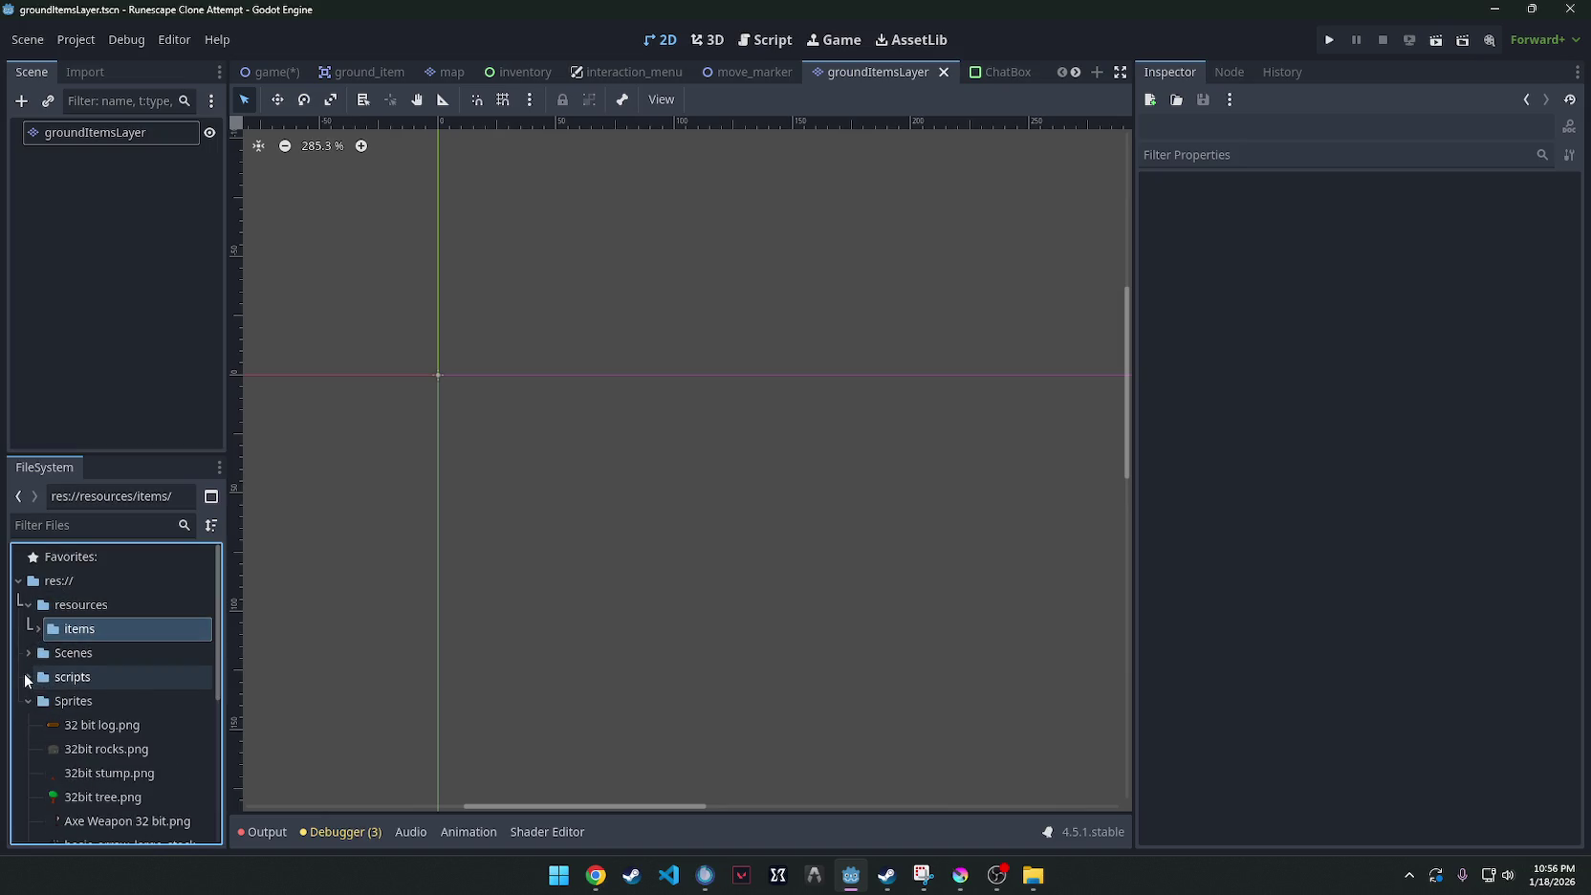
{"action": "scroll", "coordinate": [42, 688], "scroll_direction": "down", "scroll_amount": 3}
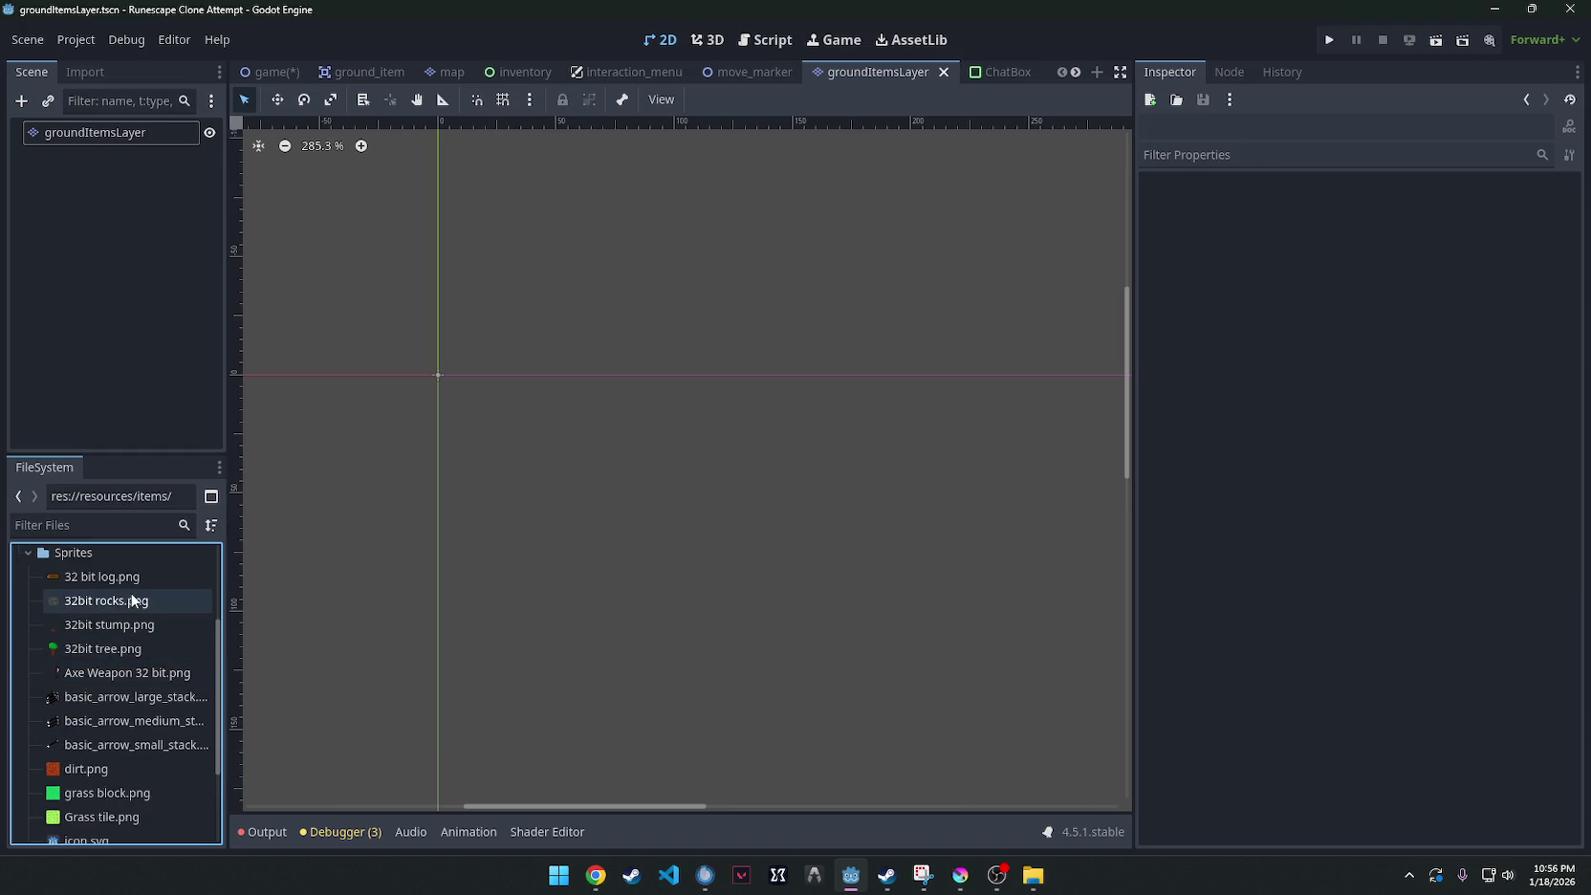
{"action": "scroll", "coordinate": [115, 682], "scroll_direction": "down", "scroll_amount": 3}
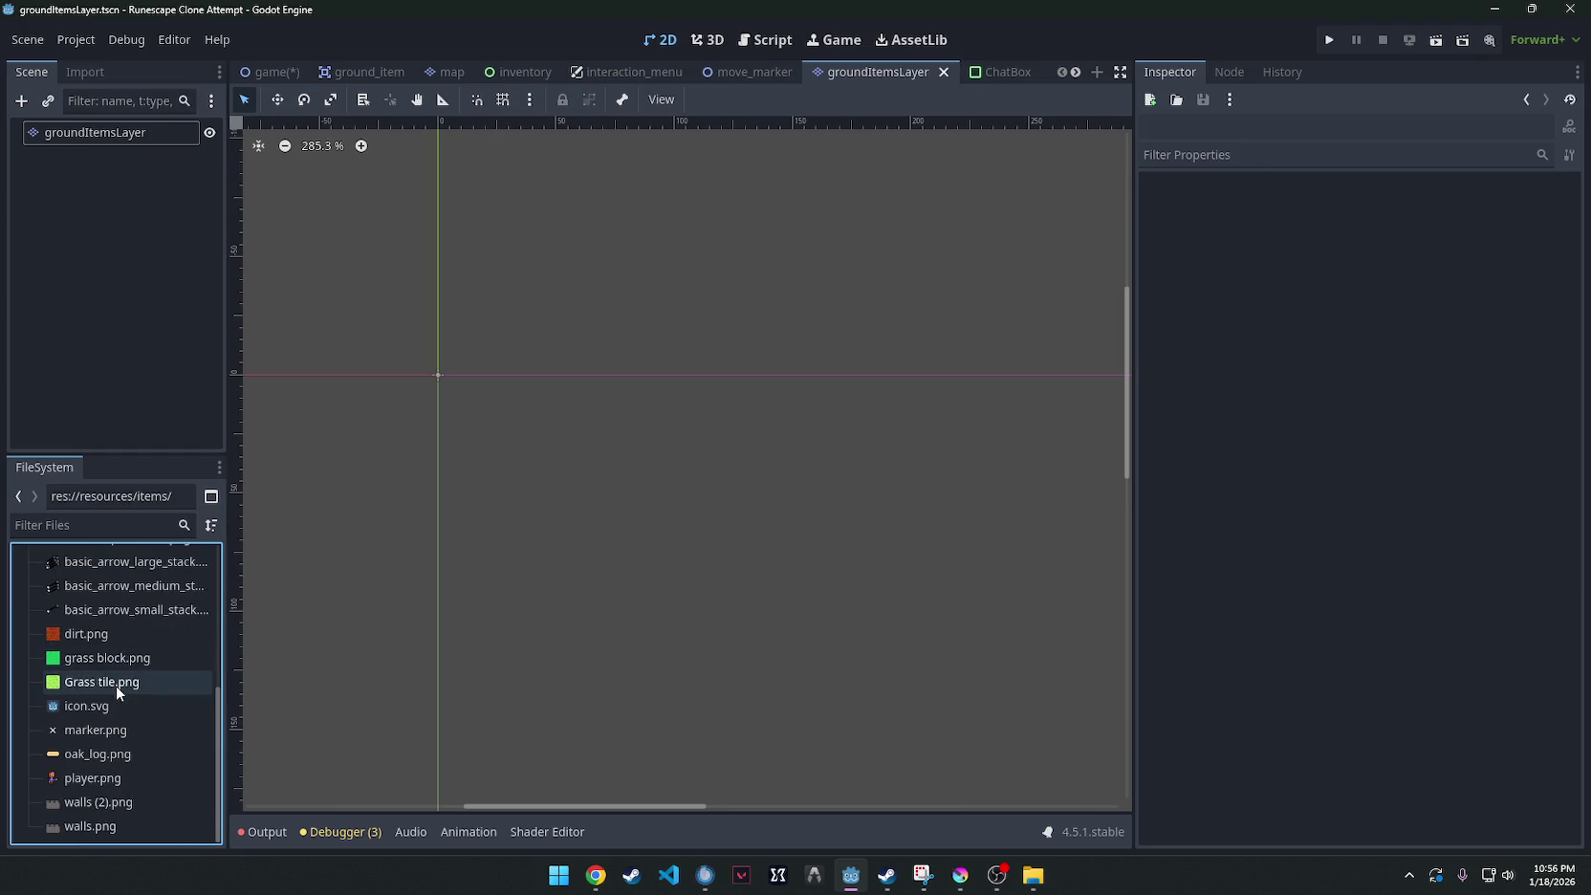
{"action": "key", "text": "alt+Tab"}
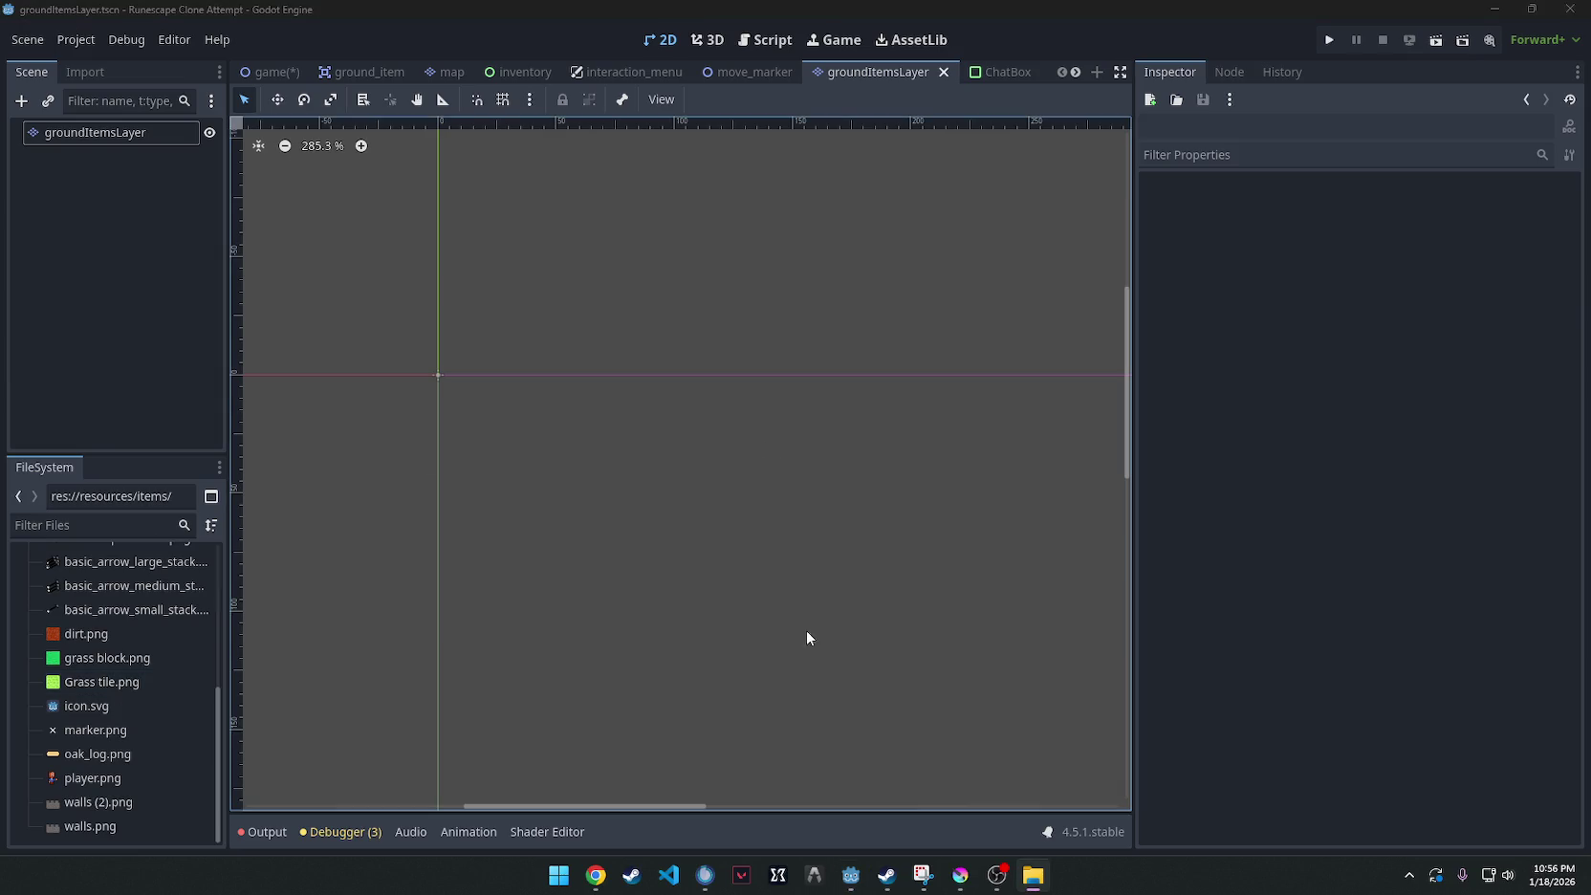
{"action": "left_click", "coordinate": [518, 337]}
Export the signpost from Krita as road_sign.png with the default PNG options.
{"action": "left_click", "coordinate": [961, 875]}
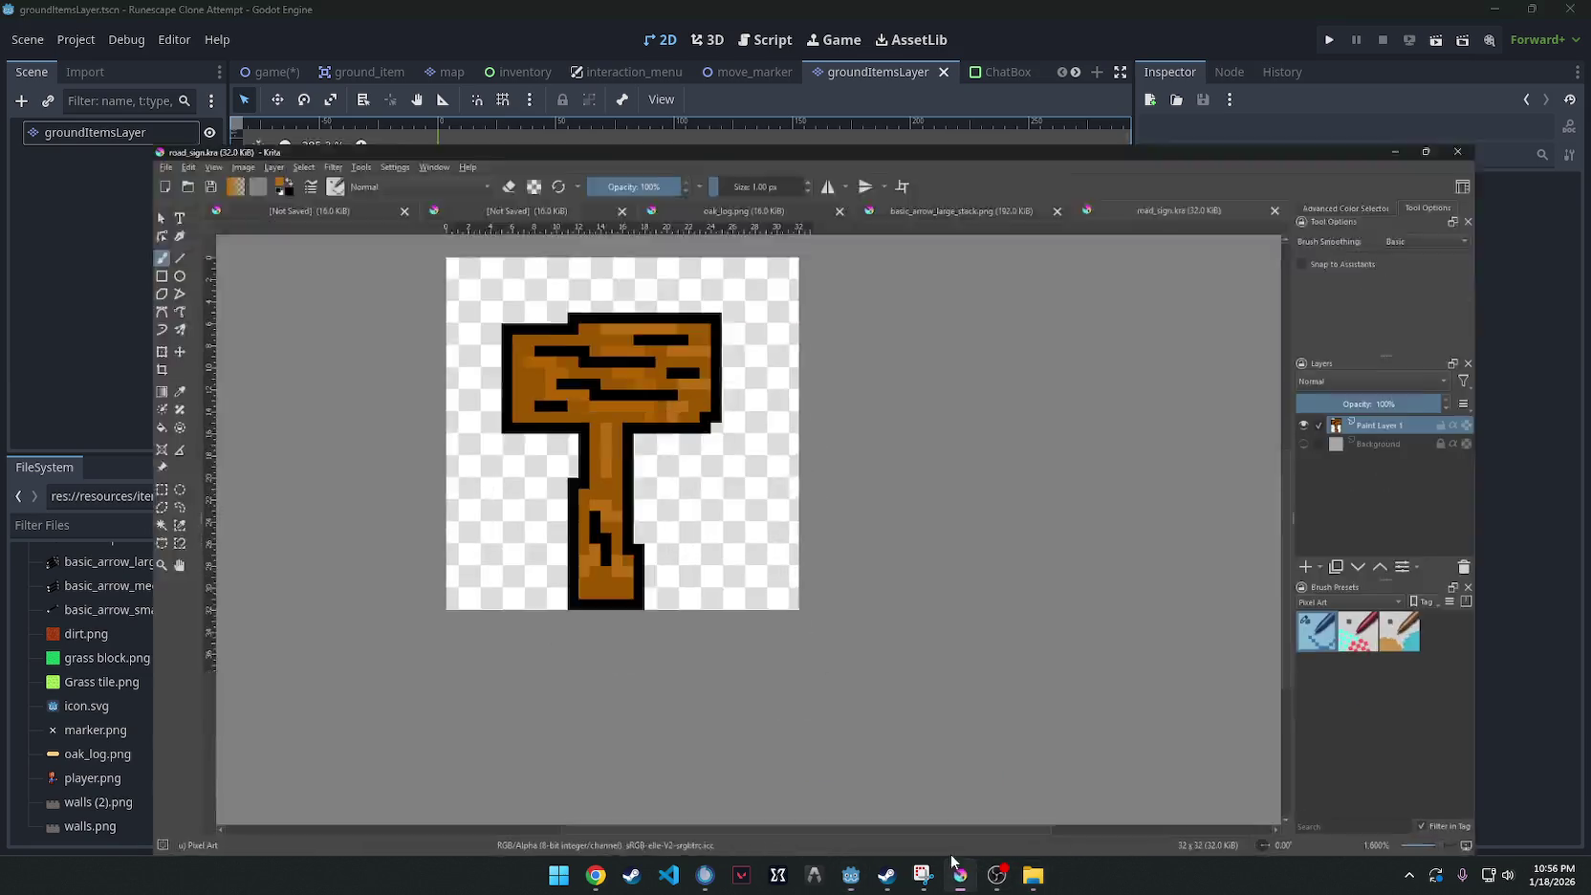
{"action": "left_click", "coordinate": [15, 26]}
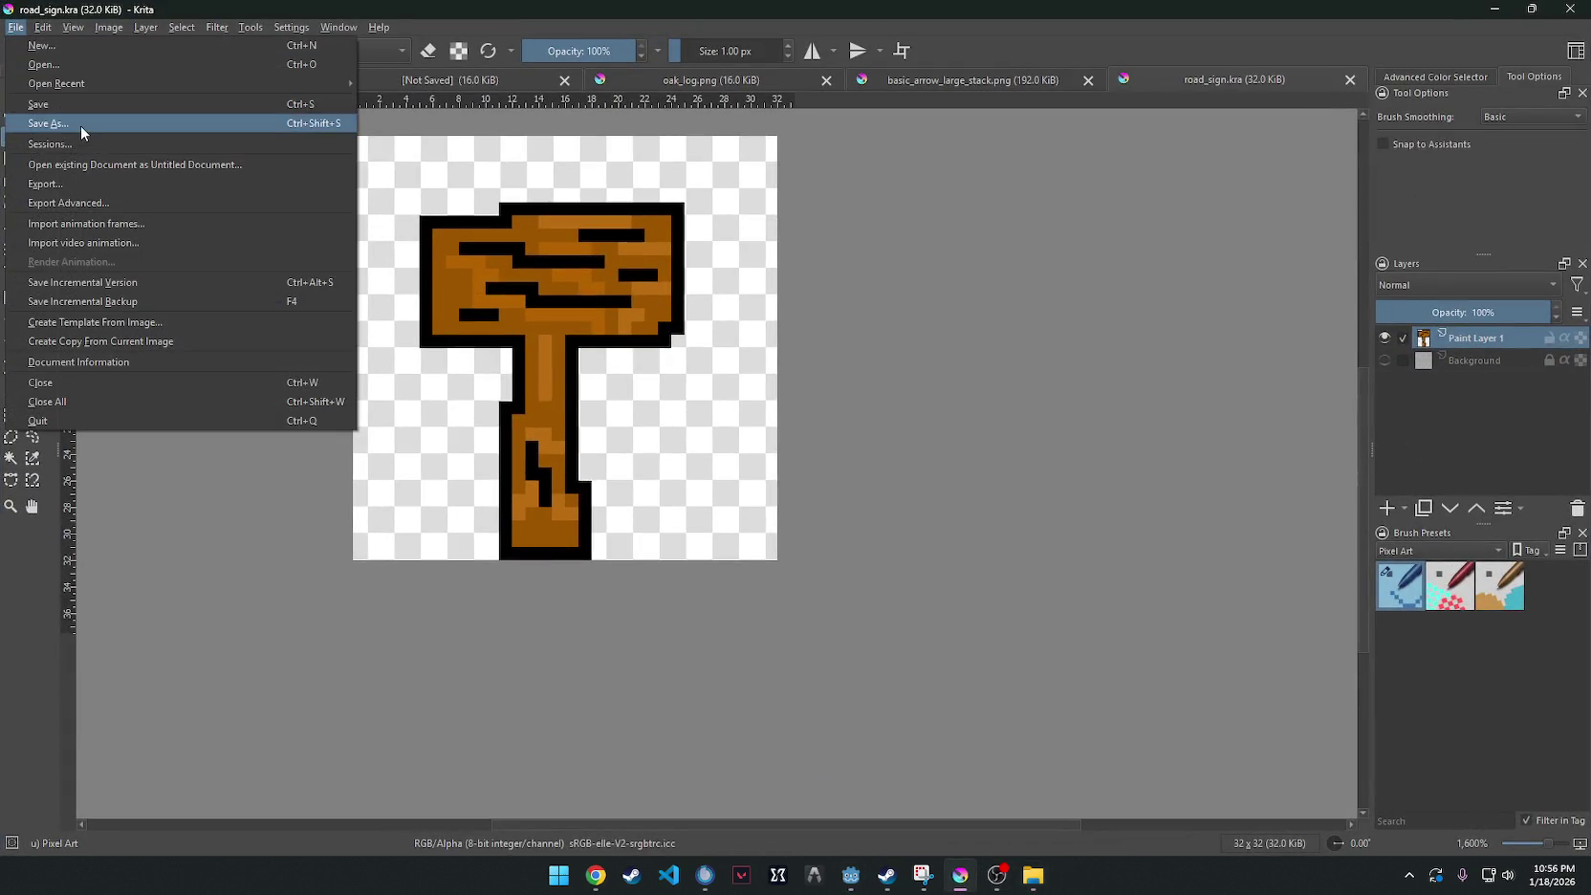
{"action": "left_click", "coordinate": [80, 124]}
{"action": "left_click", "coordinate": [223, 370]}
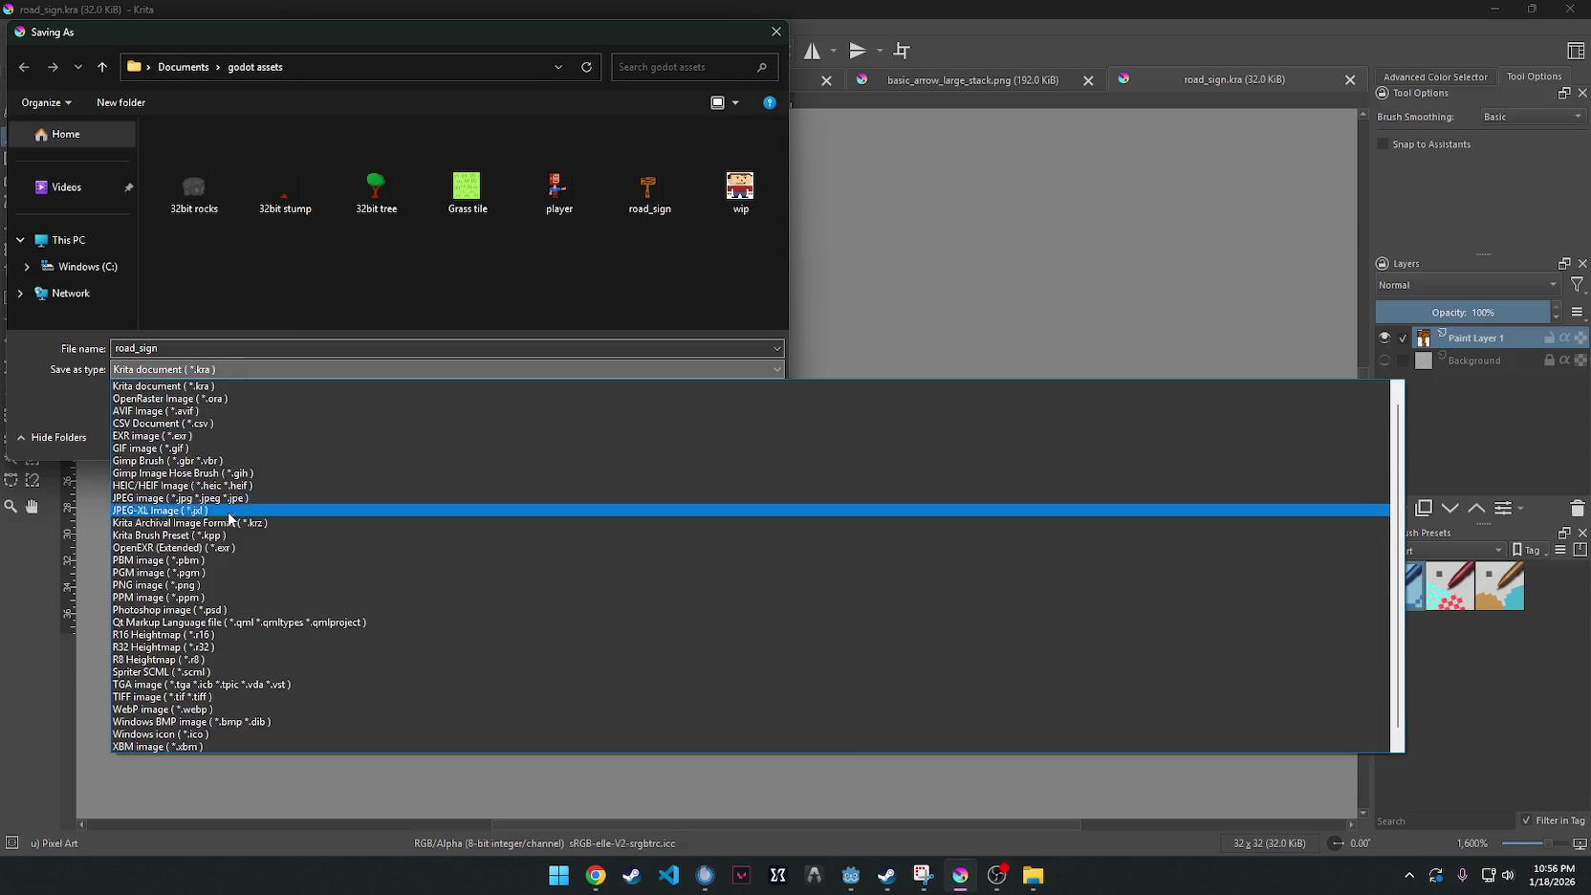
{"action": "left_click", "coordinate": [235, 582]}
{"action": "left_click", "coordinate": [655, 434]}
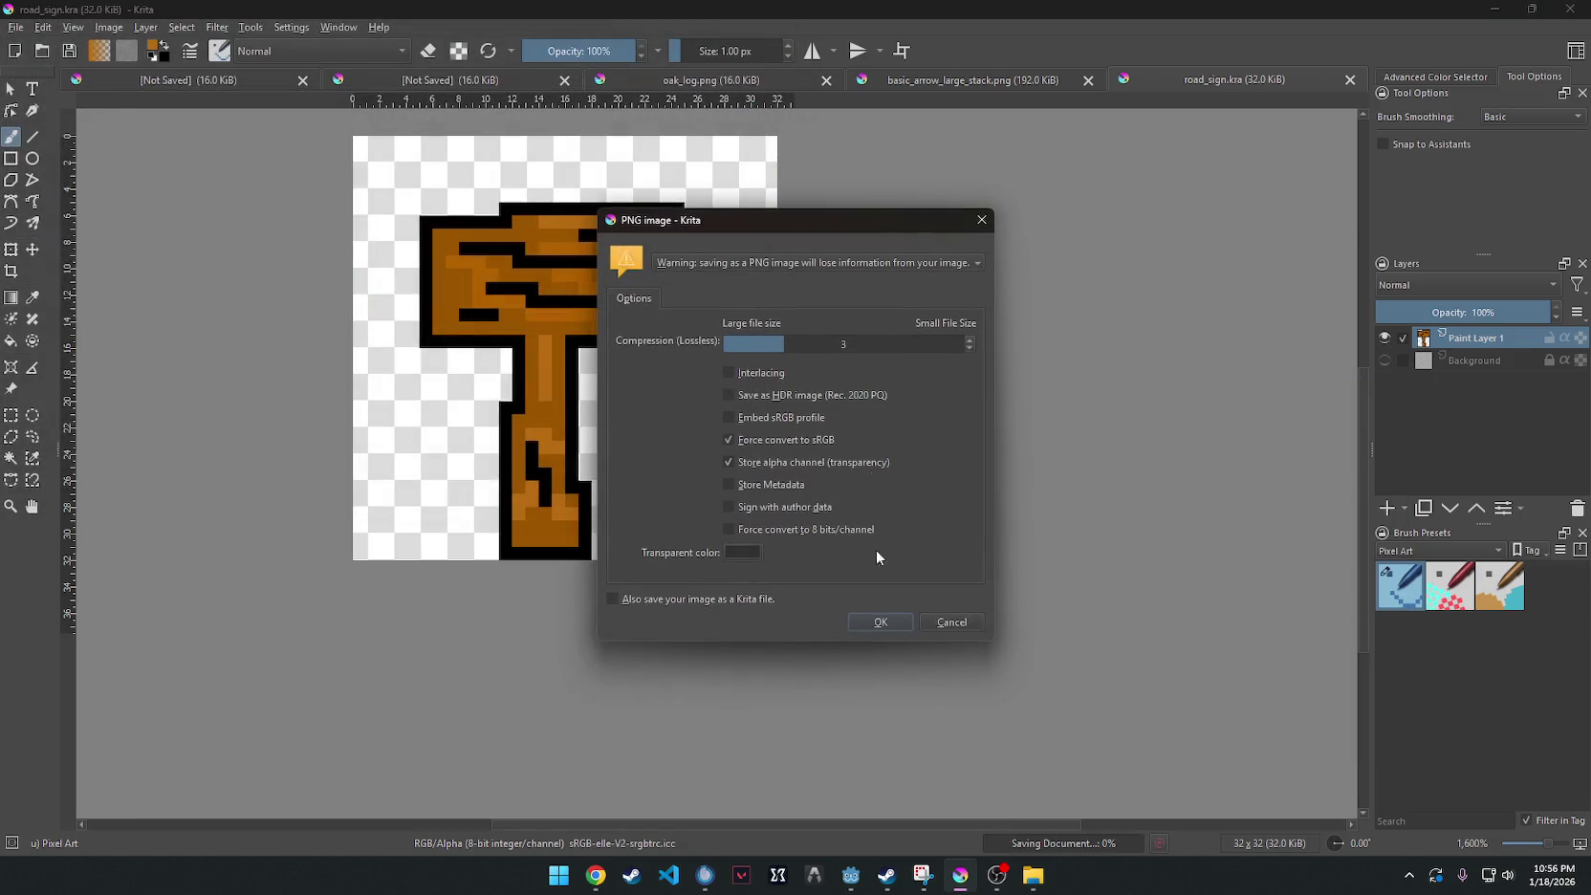
{"action": "left_click", "coordinate": [875, 617]}
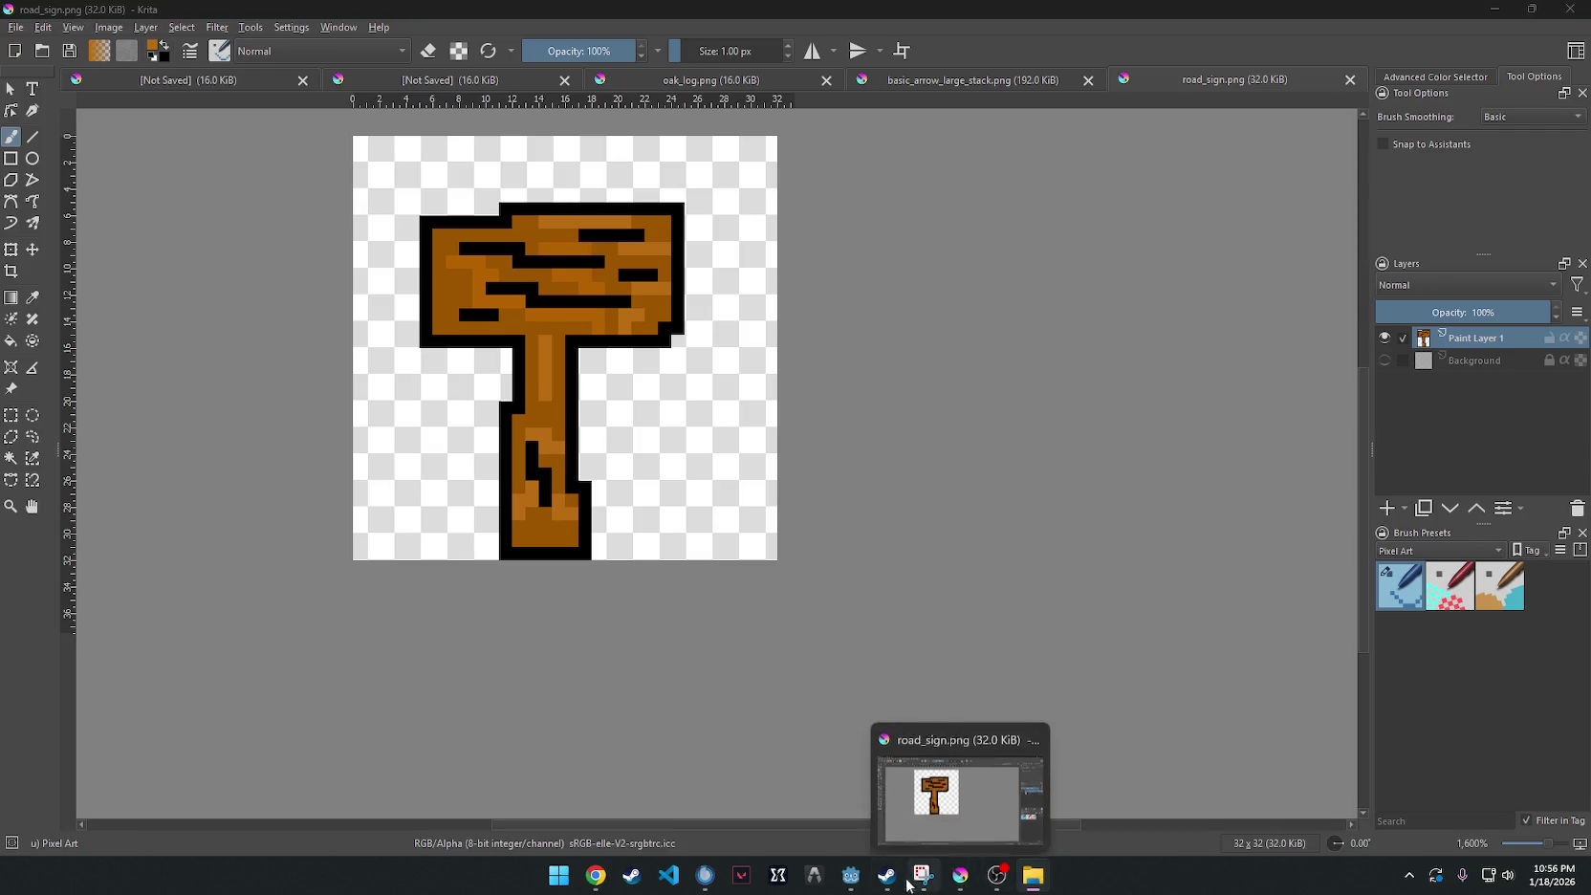
{"action": "left_click", "coordinate": [851, 874]}
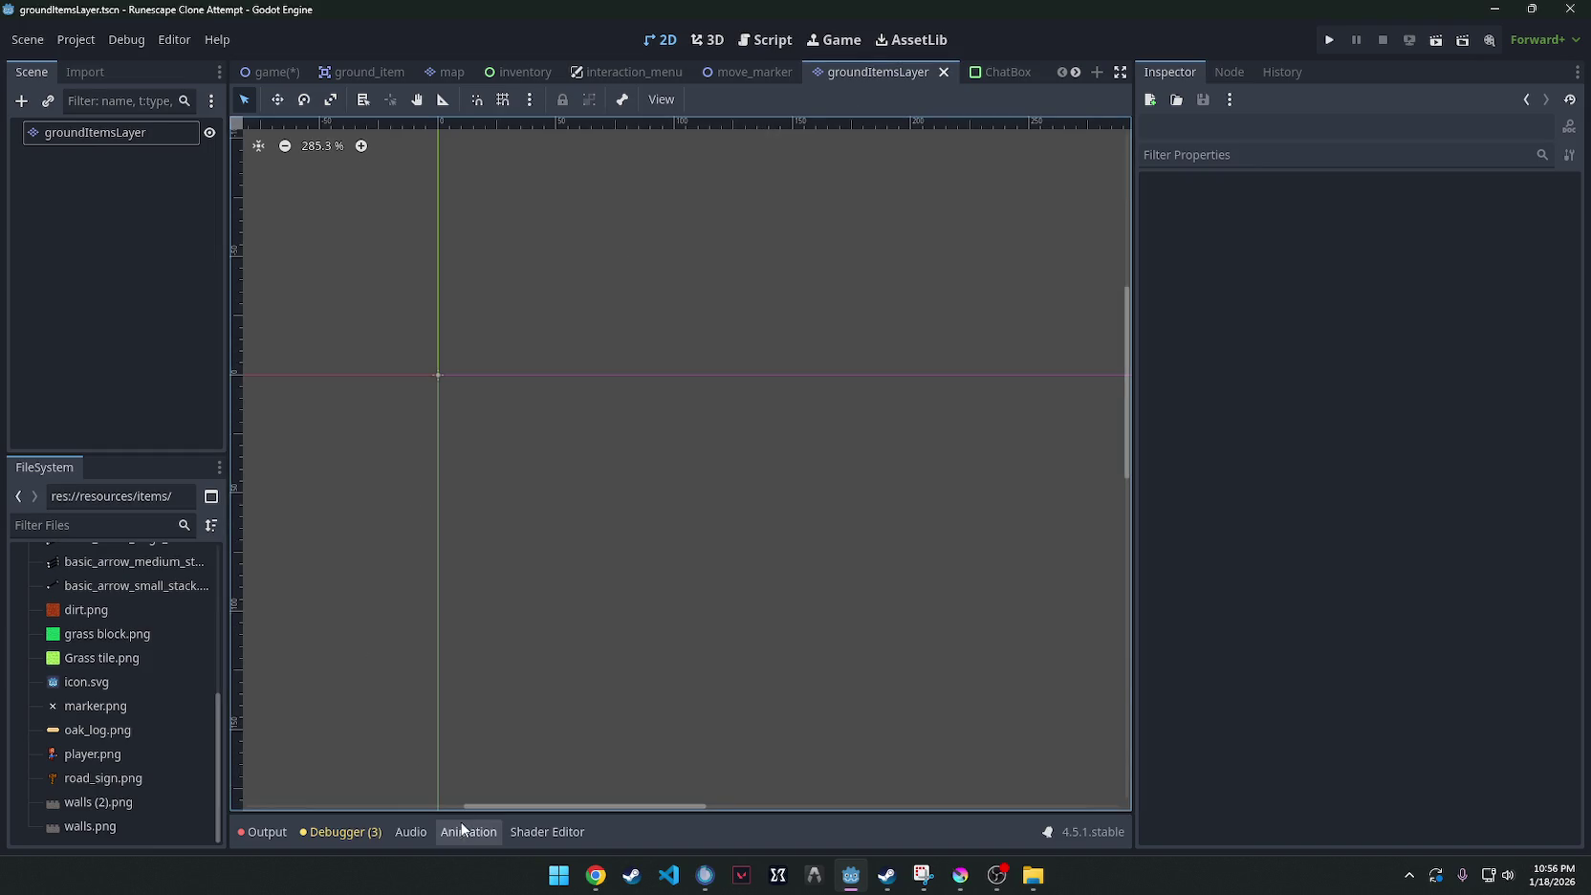
Add road_sign.png to groundItemsLayer's Tile Sources and auto-create its 32×32 tile.
{"action": "left_click", "coordinate": [121, 125]}
{"action": "double_click", "coordinate": [115, 128]}
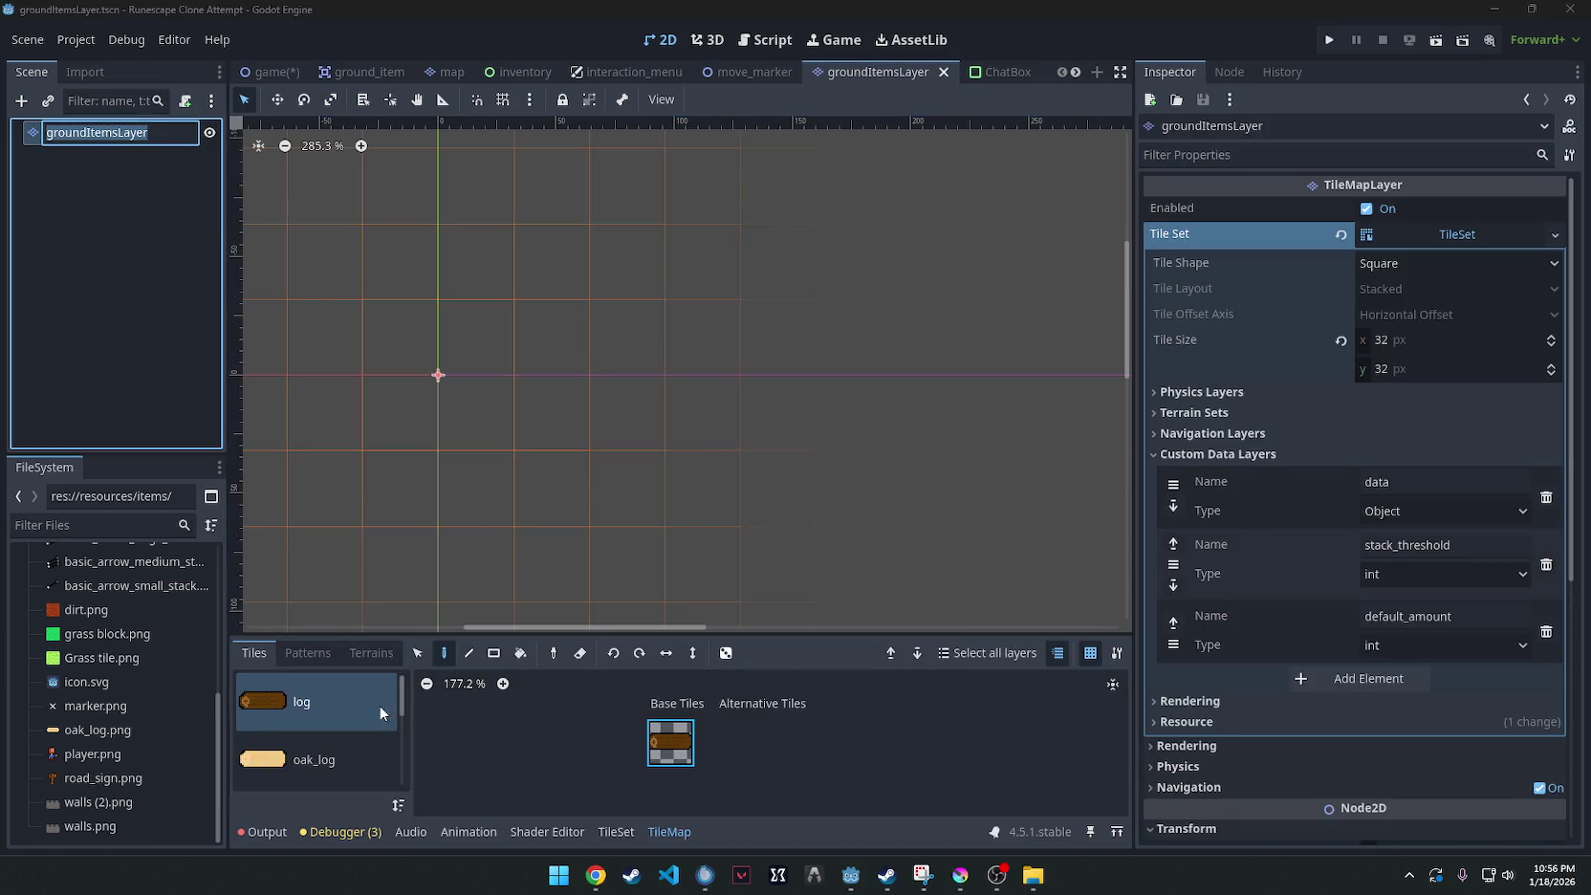
{"action": "scroll", "coordinate": [315, 731], "scroll_direction": "down", "scroll_amount": 5}
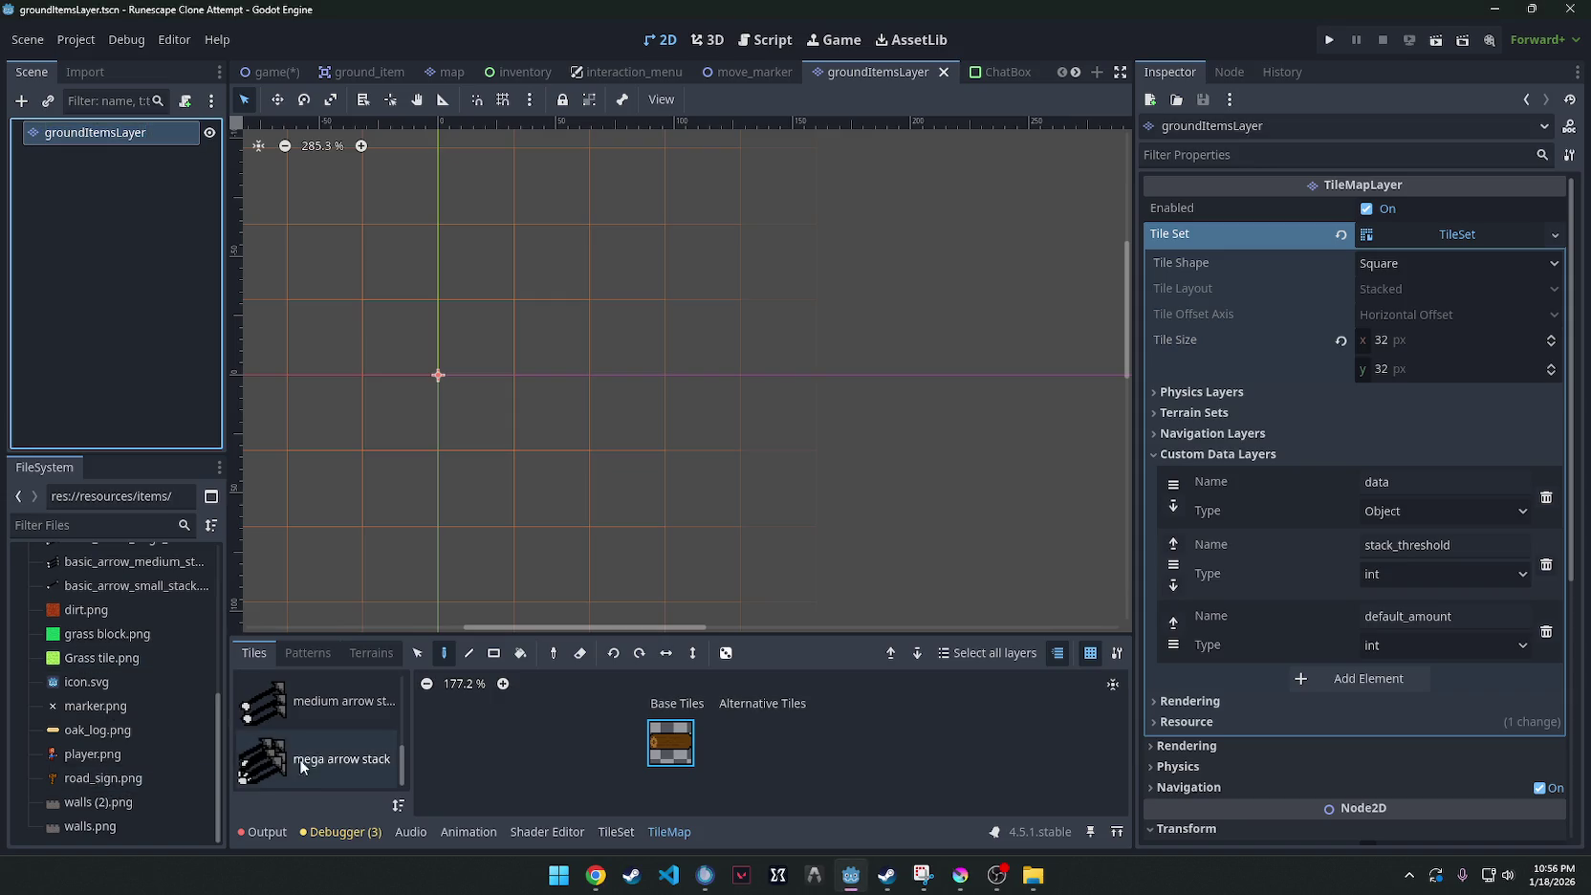
{"action": "left_click", "coordinate": [302, 763]}
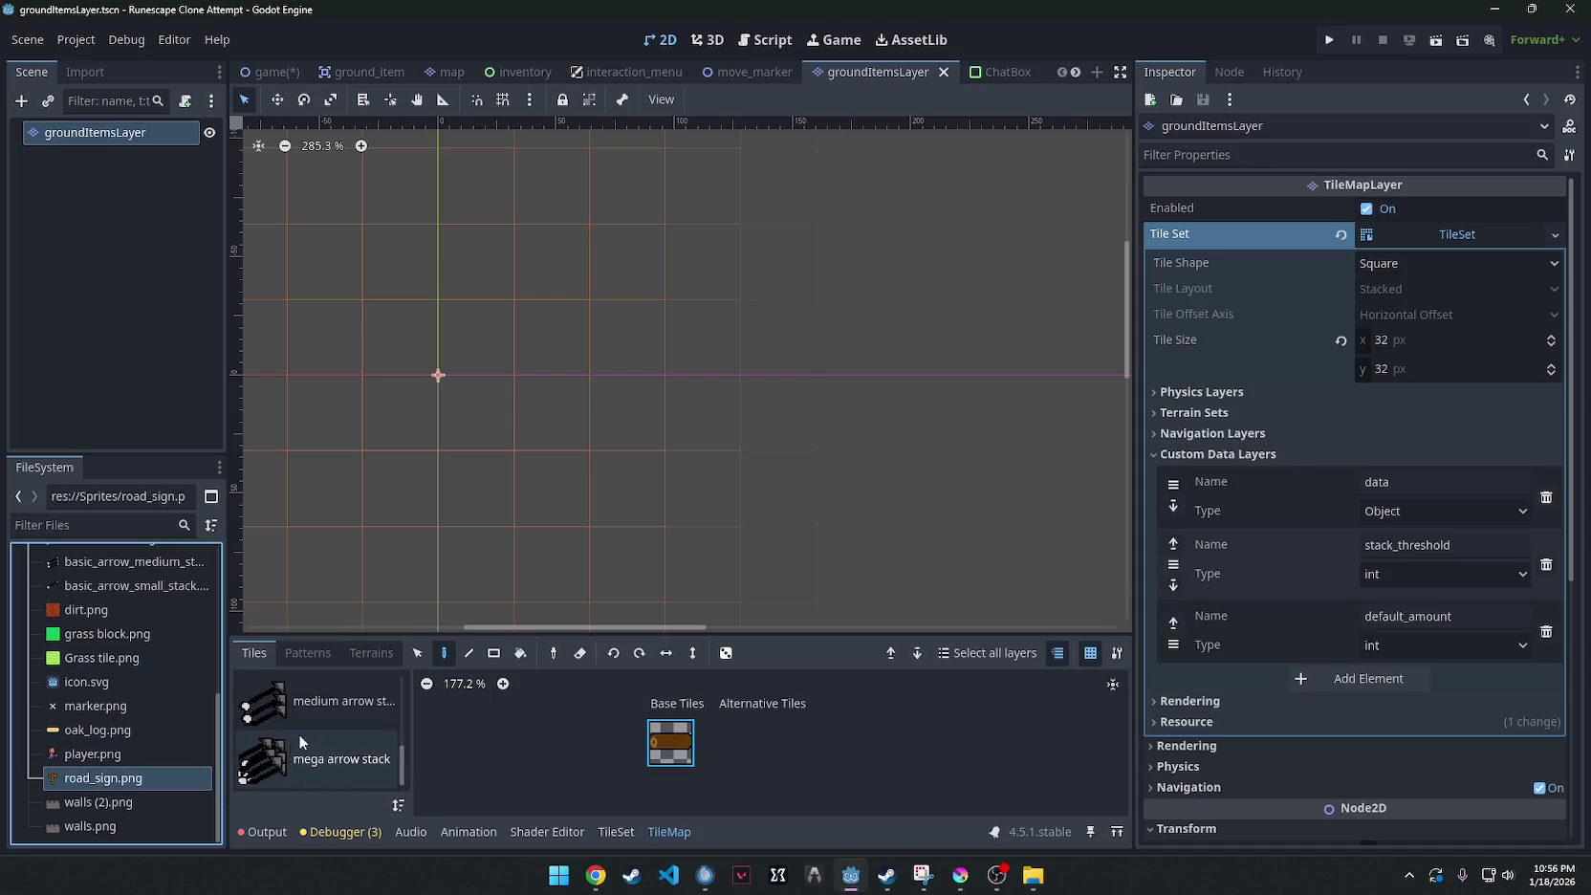
{"action": "mouse_move", "coordinate": [125, 782]}
{"action": "left_mouse_down"}
{"action": "mouse_move", "coordinate": [325, 719]}
{"action": "mouse_move", "coordinate": [615, 832]}
{"action": "mouse_move", "coordinate": [326, 748]}
{"action": "mouse_move", "coordinate": [321, 779]}
{"action": "left_mouse_up"}
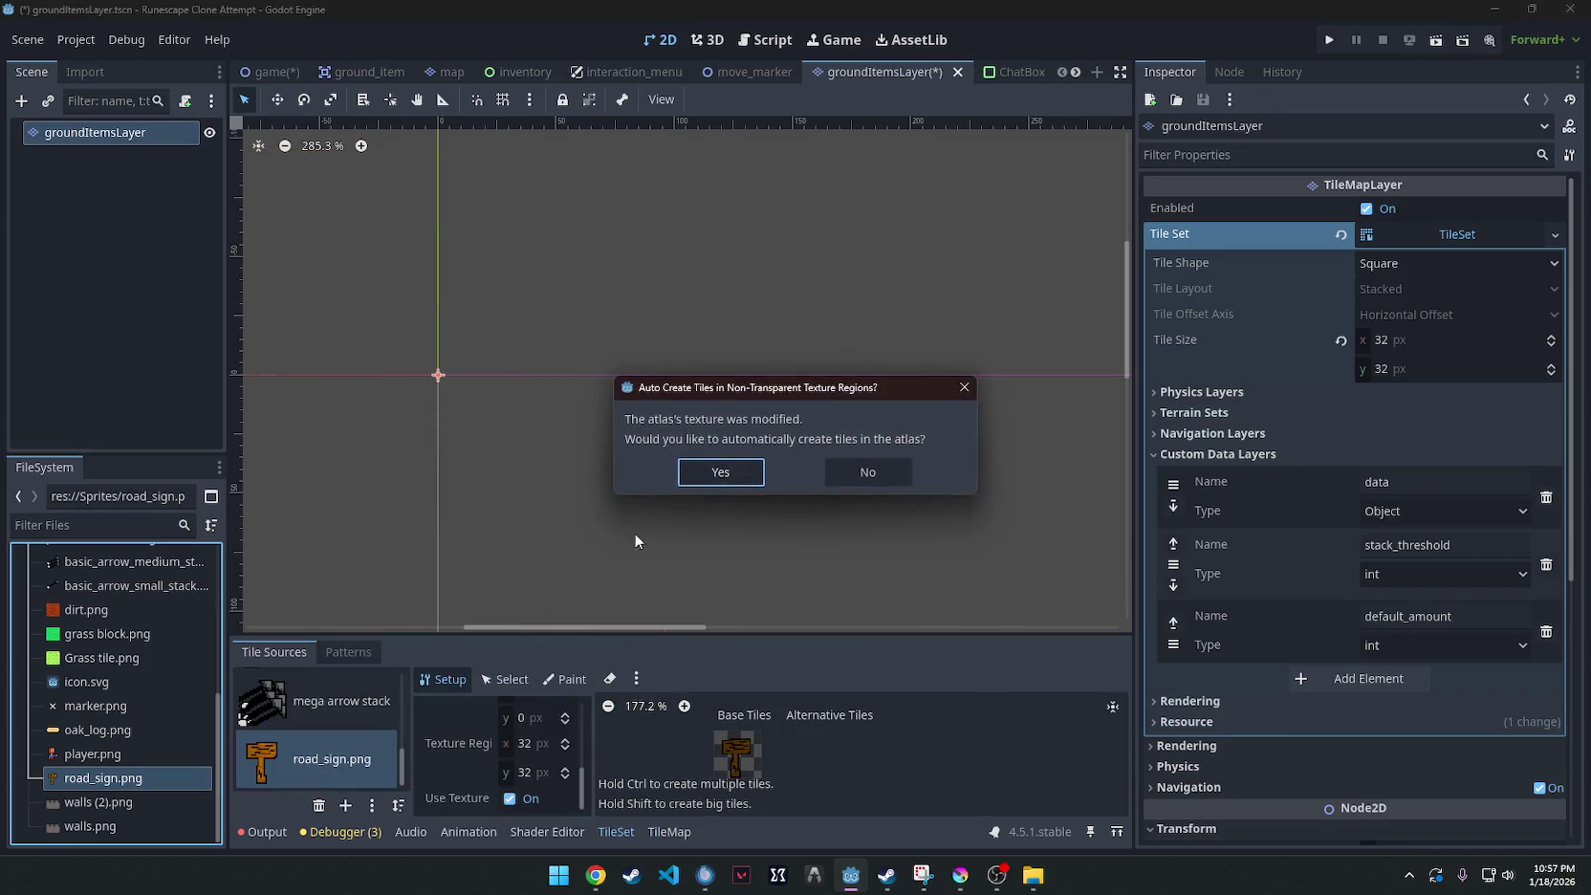
{"action": "key", "text": "Return"}
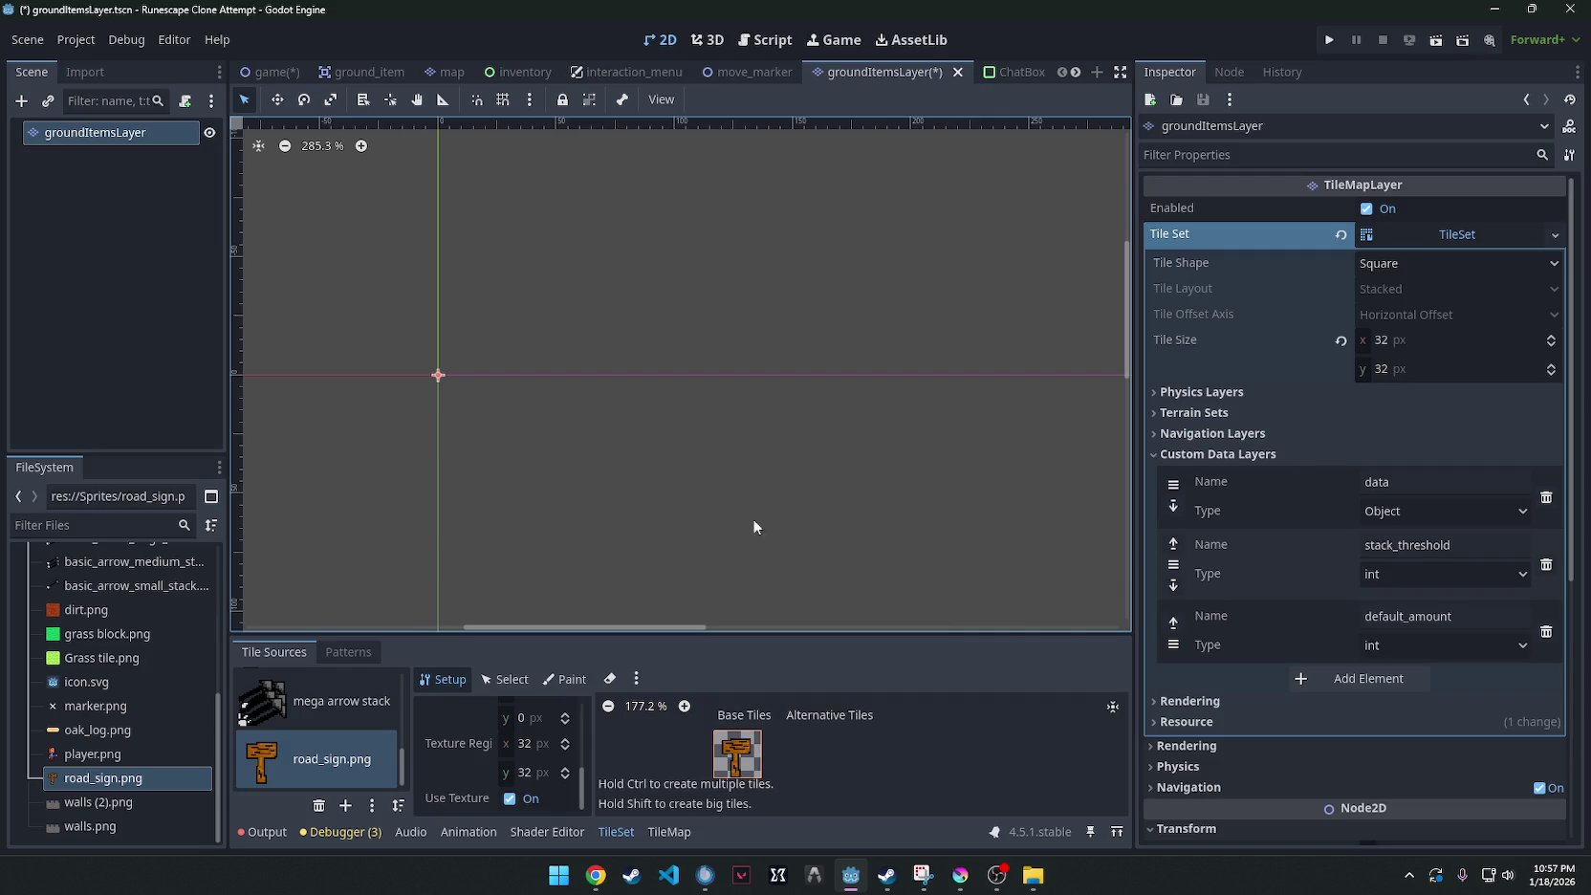
{"action": "left_click", "coordinate": [339, 766]}
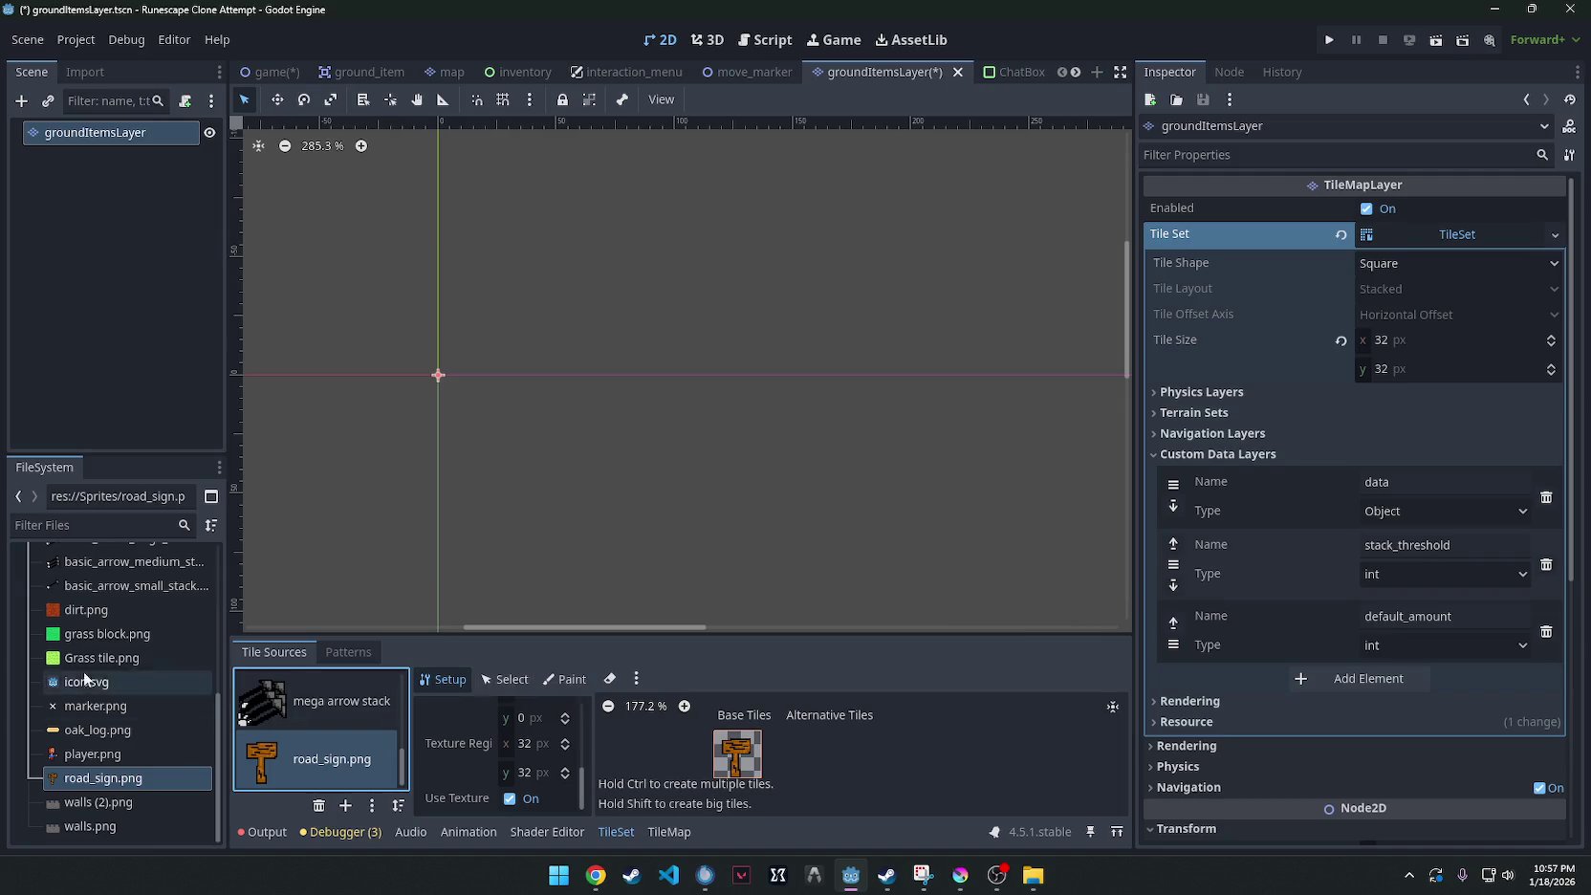
Expand the resources/items folder in the FileSystem dock.
{"action": "scroll", "coordinate": [84, 672], "scroll_direction": "up", "scroll_amount": 5}
{"action": "left_click", "coordinate": [75, 629]}
{"action": "left_click", "coordinate": [37, 628]}
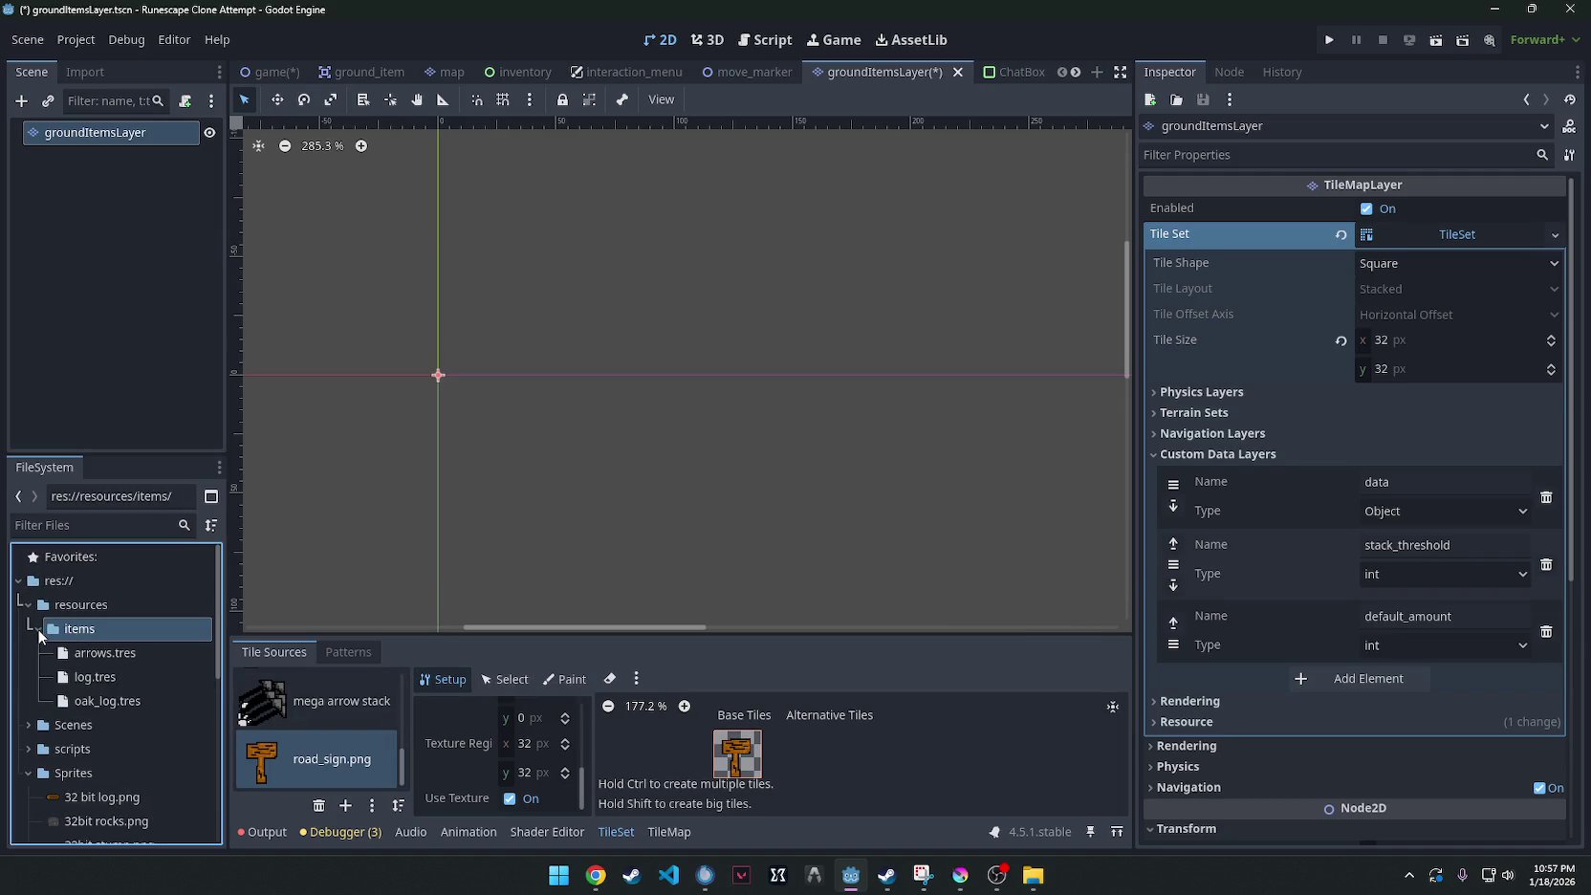
Start a new folder inside resources and begin typing its static_objects name.
{"action": "right_click", "coordinate": [92, 606]}
{"action": "mouse_move", "coordinate": [192, 503]}
{"action": "left_click", "coordinate": [340, 504]}
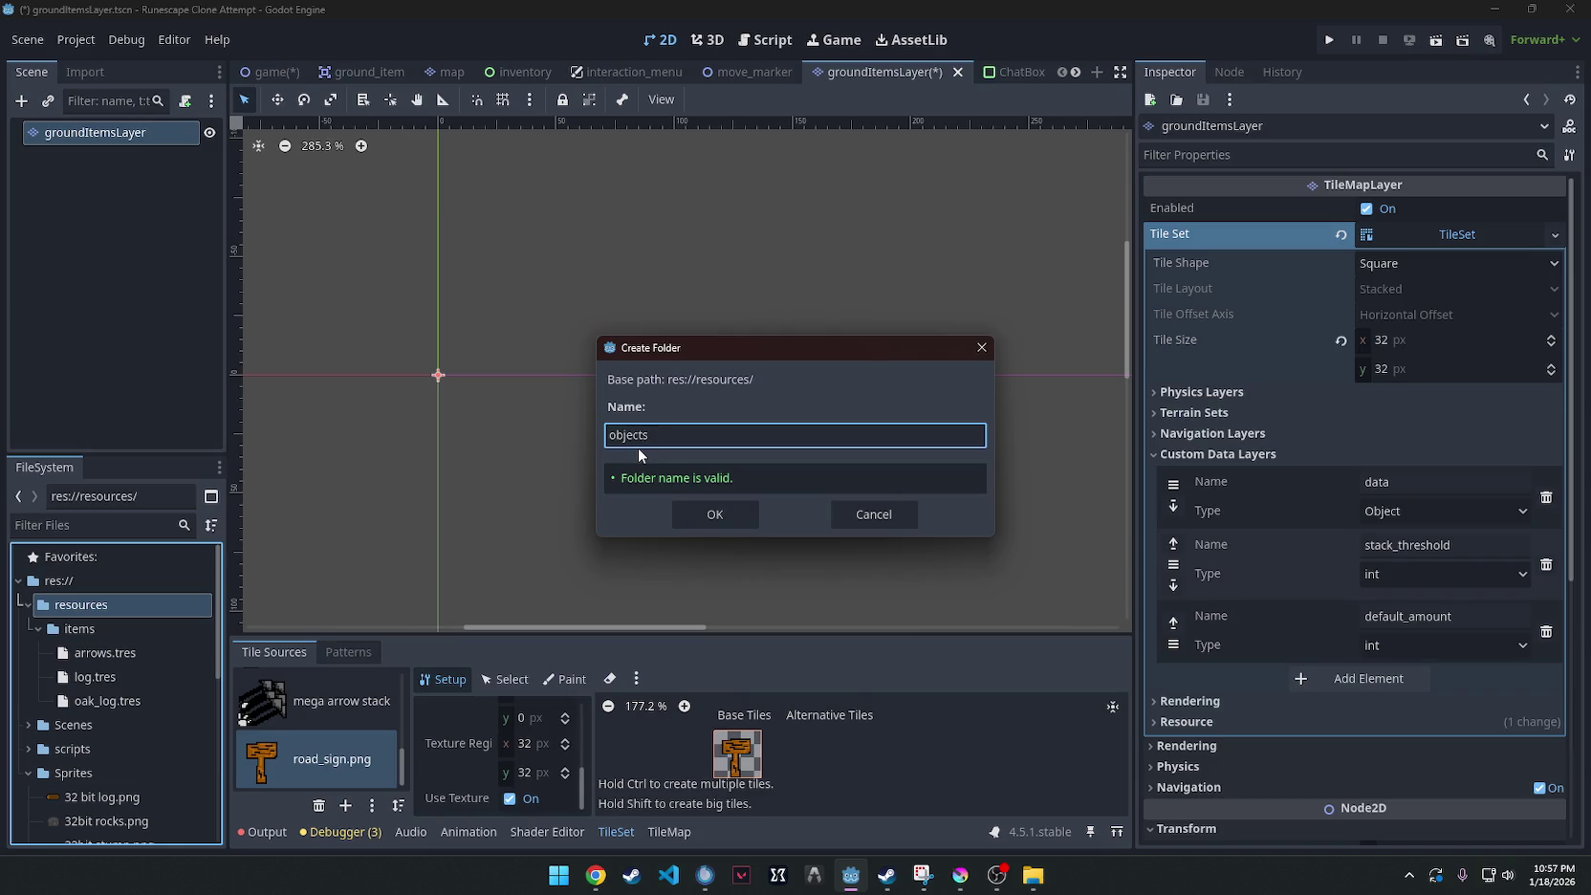
{"action": "key", "text": "BackSpace"}
{"action": "key", "text": "BackSpace"}
{"action": "key", "text": "BackSpace"}
{"action": "type", "text": "s"}
{"action": "type", "text": "ts"}
Confirm the static_objects folder, then create an ItemData resource in it saved as road_sign.tres.
{"action": "key", "text": "Return"}
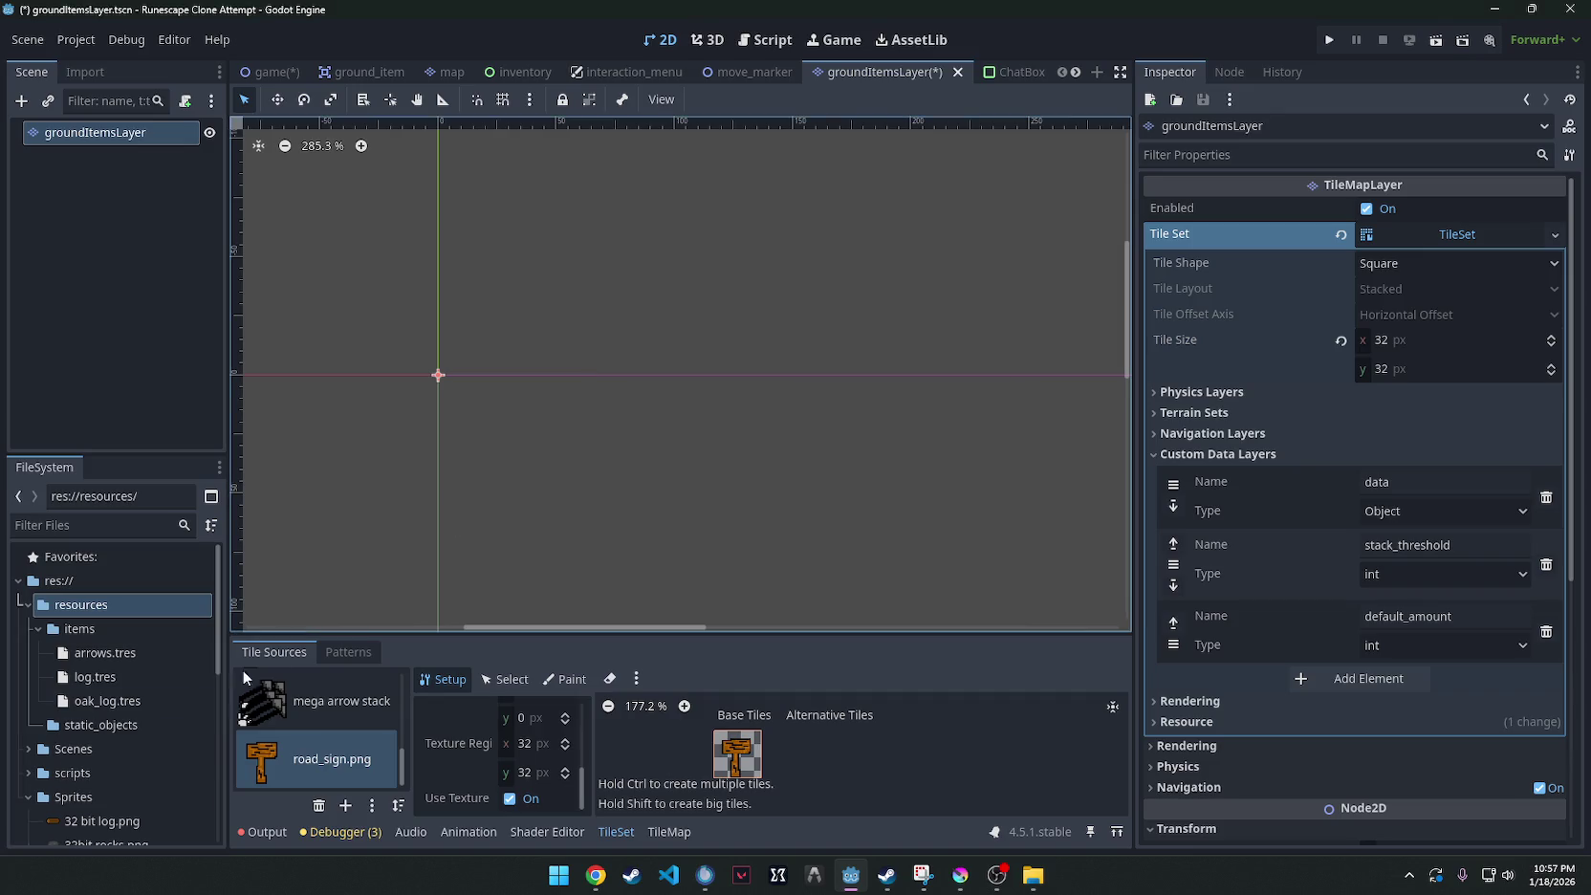
{"action": "left_click", "coordinate": [96, 724]}
{"action": "right_click", "coordinate": [124, 724]}
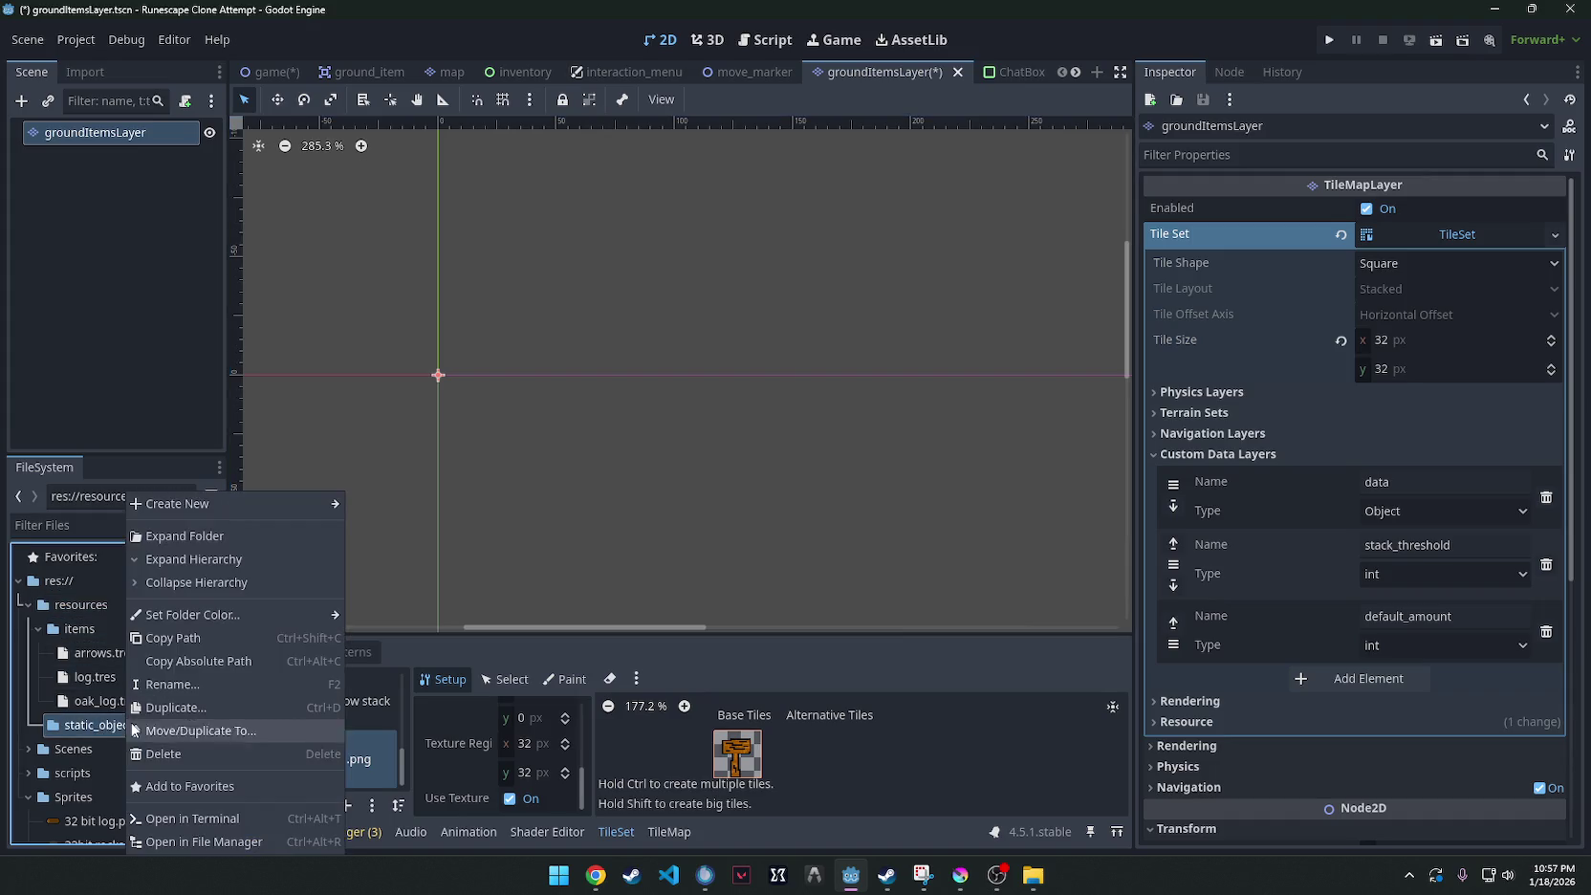
{"action": "mouse_move", "coordinate": [199, 503]}
{"action": "left_click", "coordinate": [390, 572]}
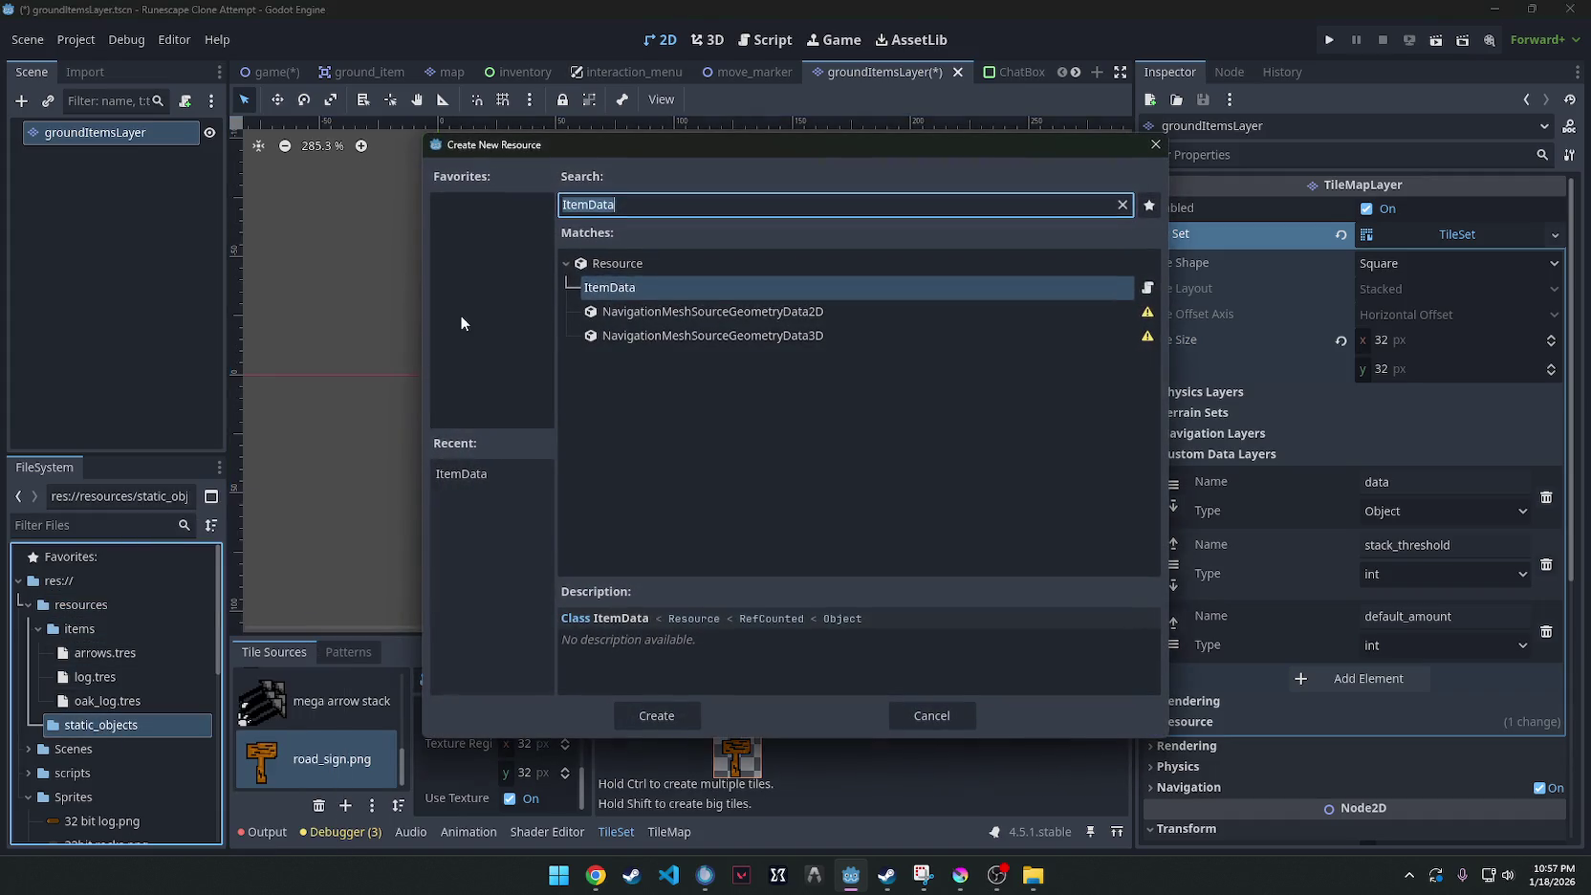
{"action": "double_click", "coordinate": [646, 284]}
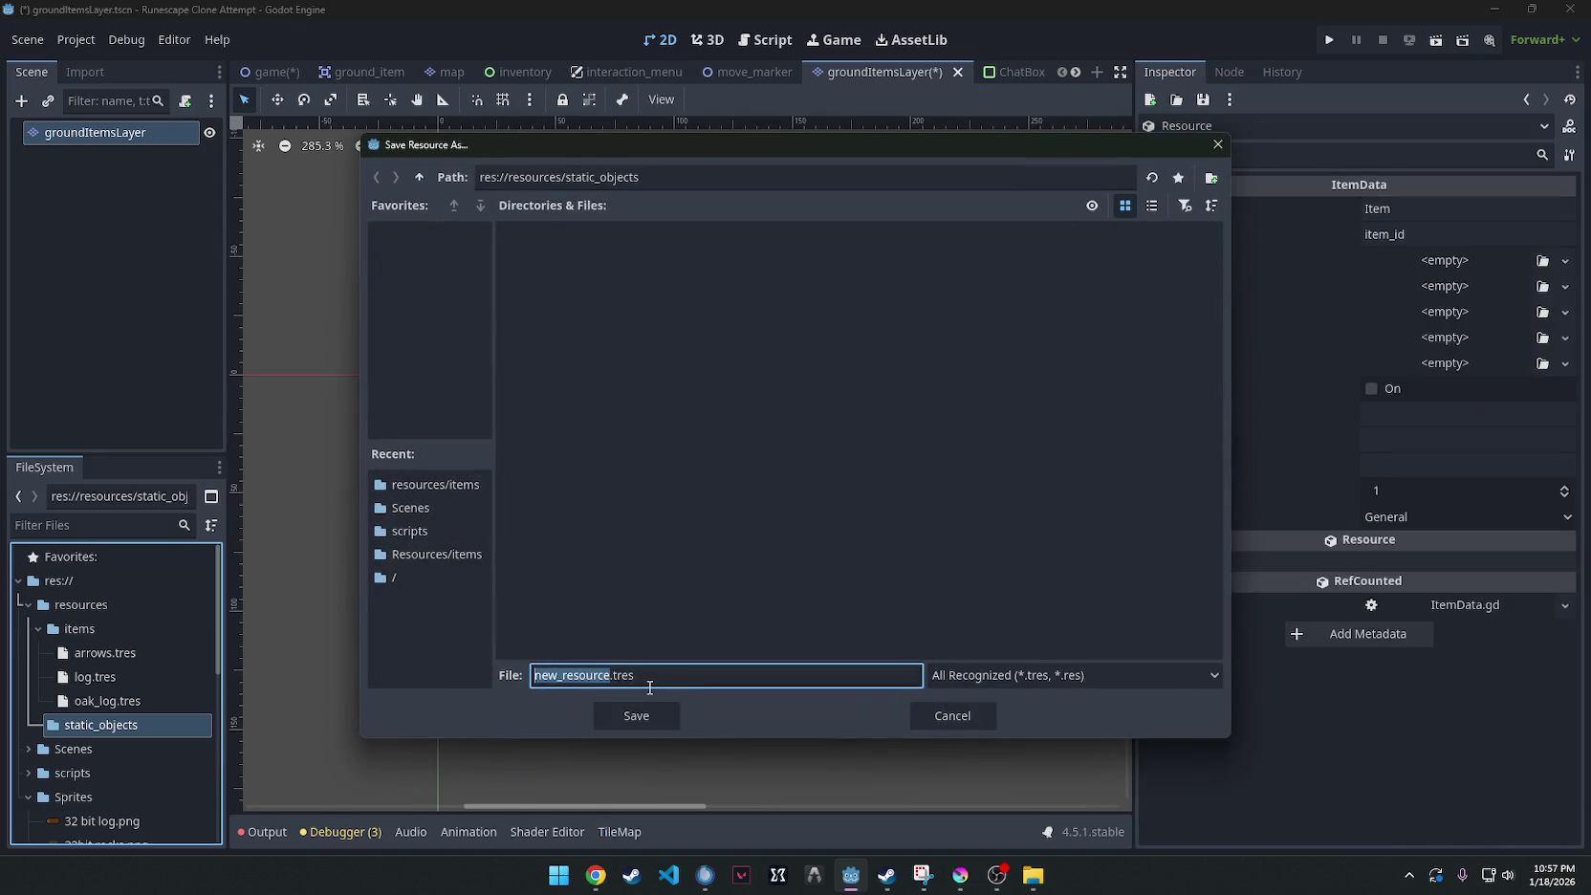
{"action": "type", "text": "road_s"}
{"action": "type", "text": "ign"}
{"action": "key", "text": "Return"}
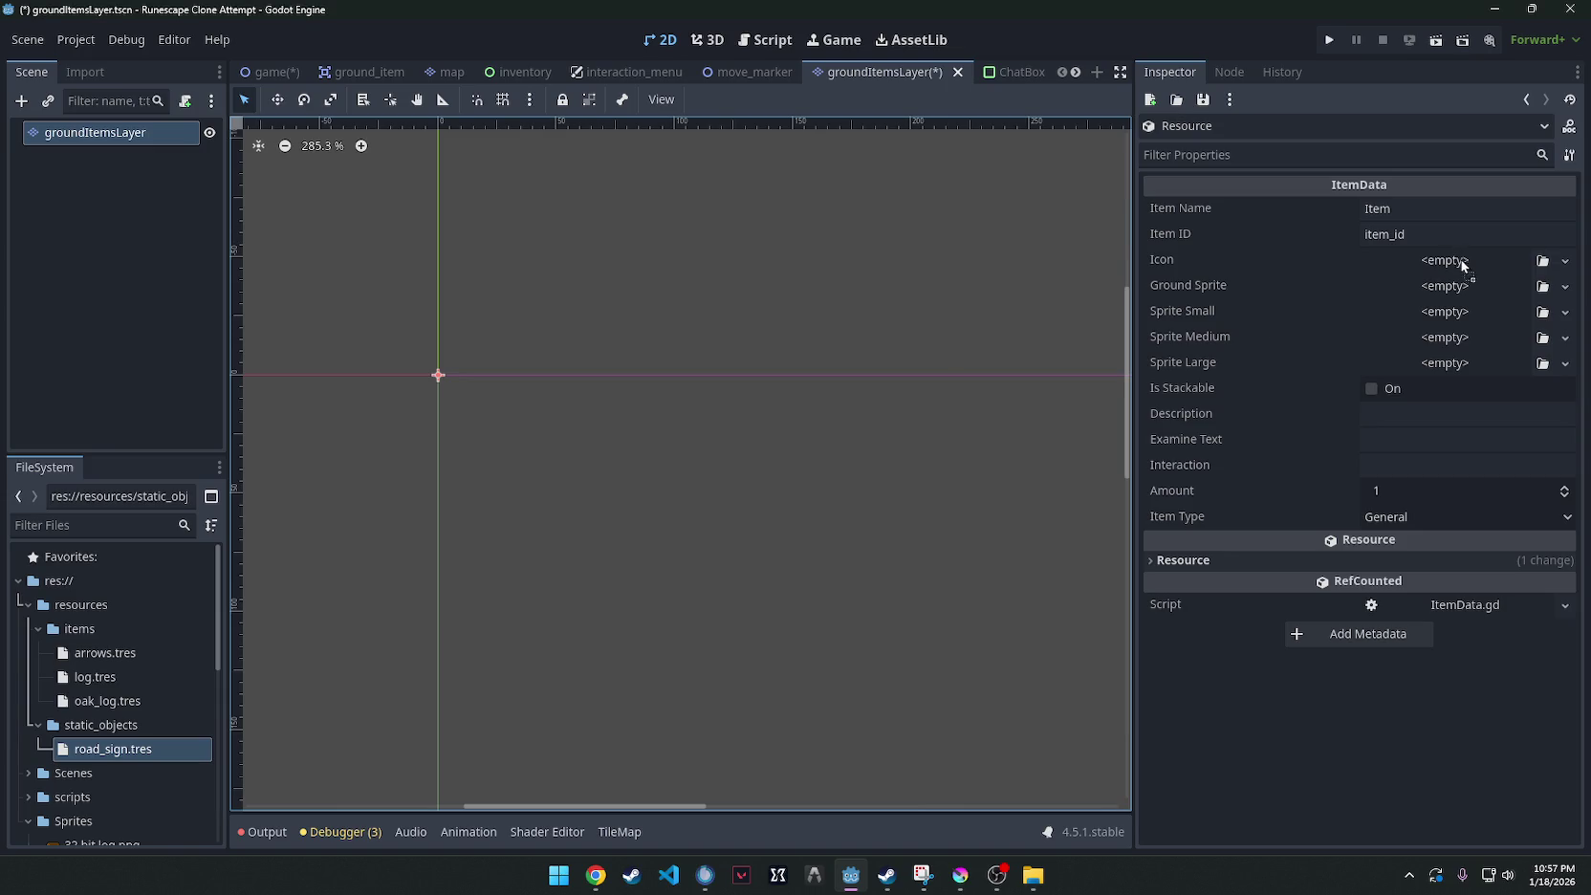
Set Icon, Ground Sprite and Small, Medium and Large sprites to road_sign.png.
{"action": "scroll", "coordinate": [86, 727], "scroll_direction": "down", "scroll_amount": 5}
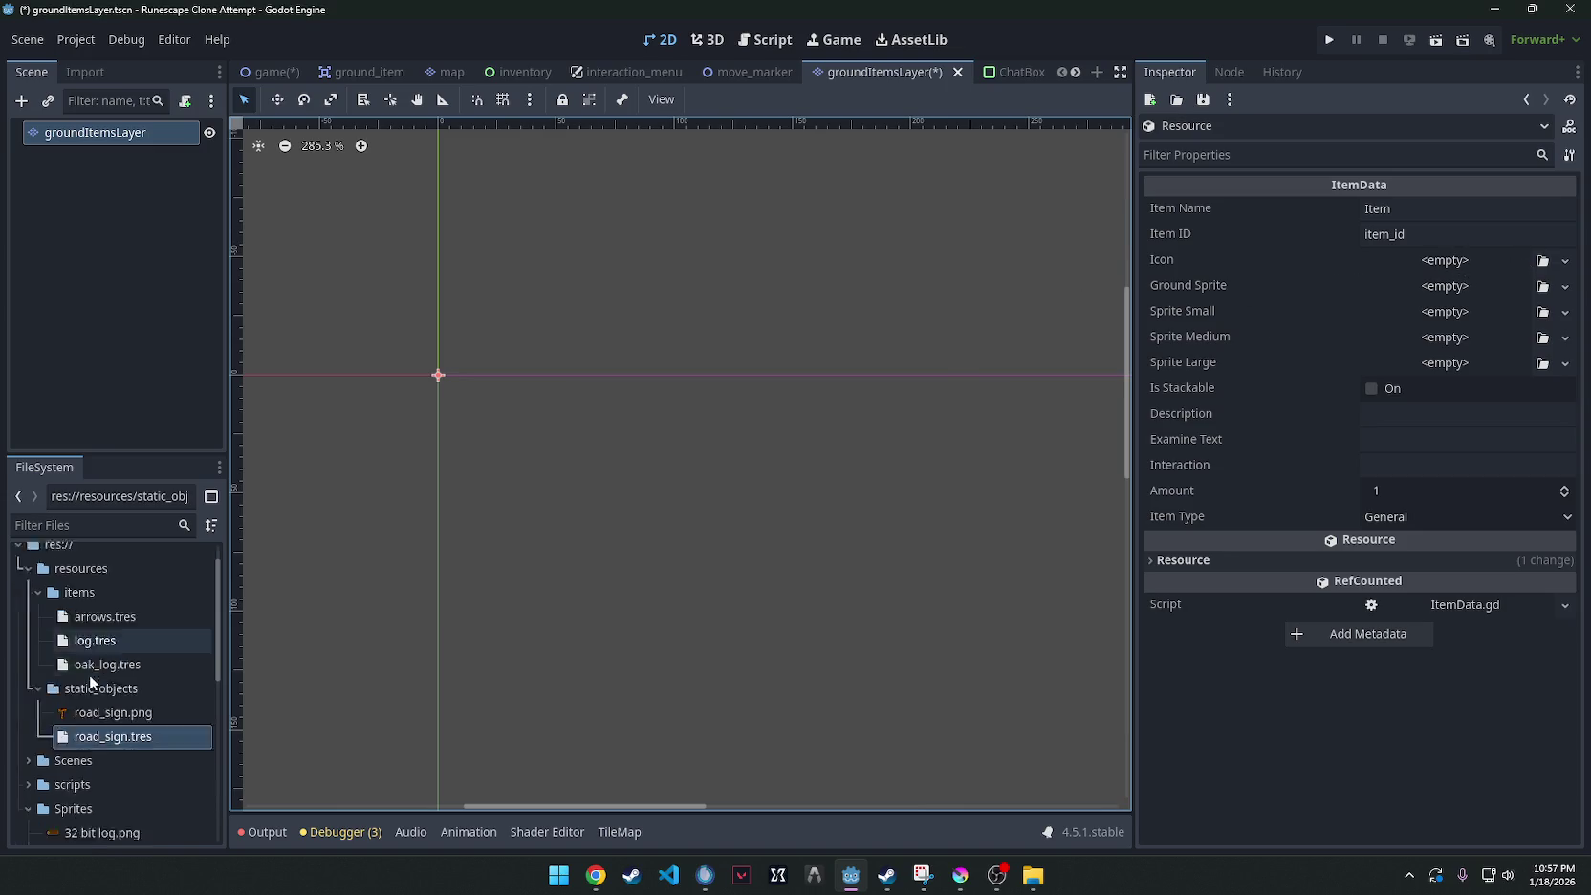
{"action": "mouse_move", "coordinate": [78, 782]}
{"action": "left_mouse_down"}
{"action": "mouse_move", "coordinate": [1510, 250]}
{"action": "mouse_move", "coordinate": [1477, 272]}
{"action": "left_mouse_up"}
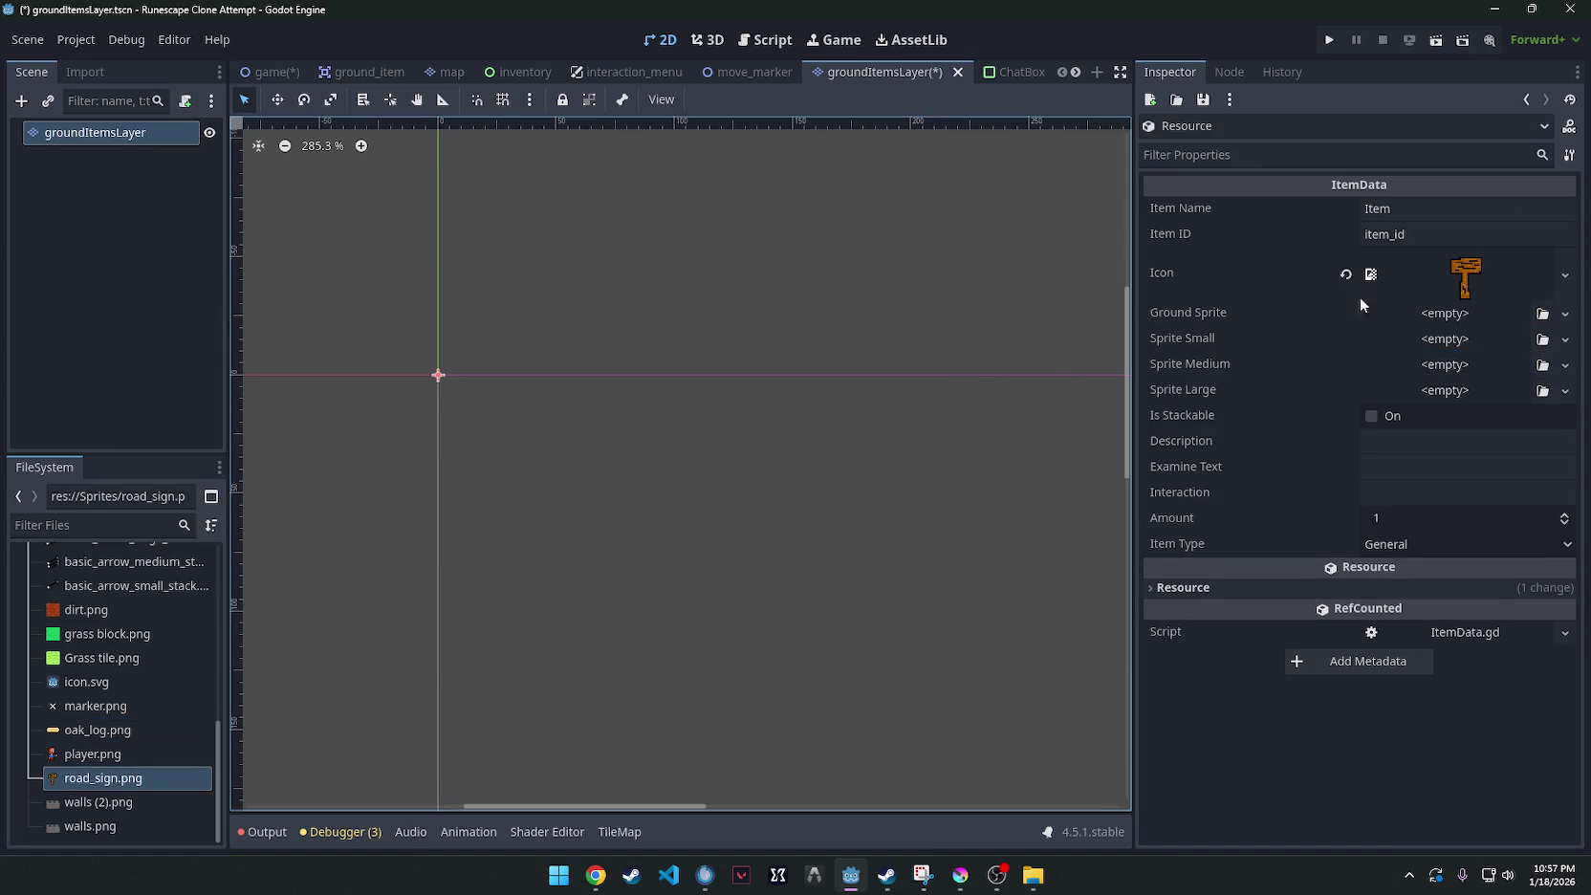
{"action": "left_click_drag", "start_coordinate": [87, 777], "coordinate": [1445, 314]}
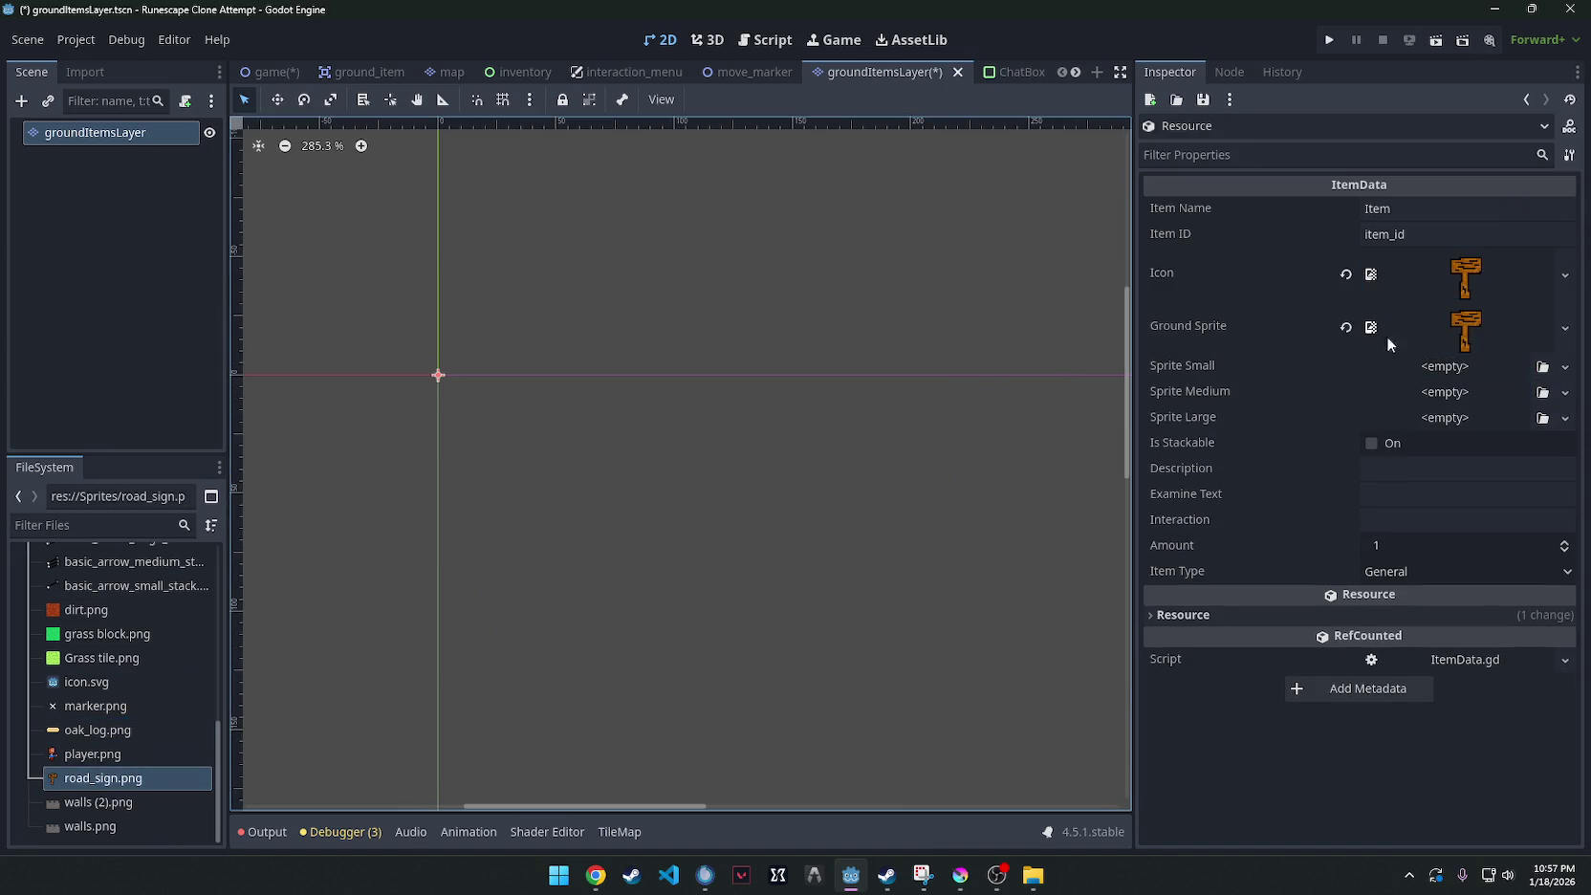
{"action": "left_click_drag", "start_coordinate": [110, 786], "coordinate": [1444, 378]}
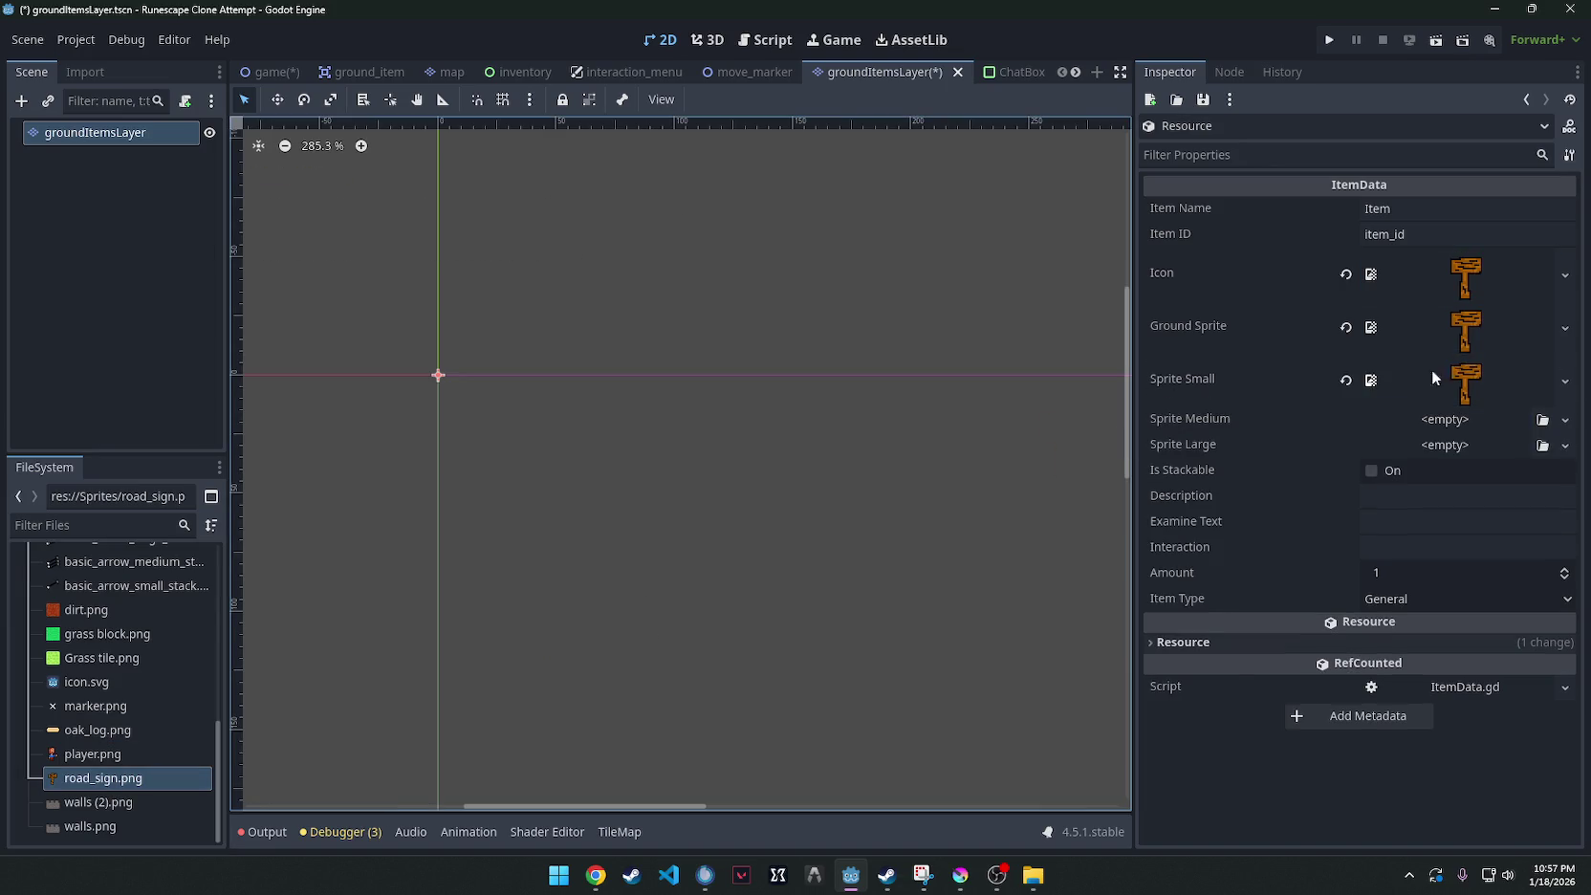
{"action": "left_click_drag", "start_coordinate": [158, 779], "coordinate": [1446, 426]}
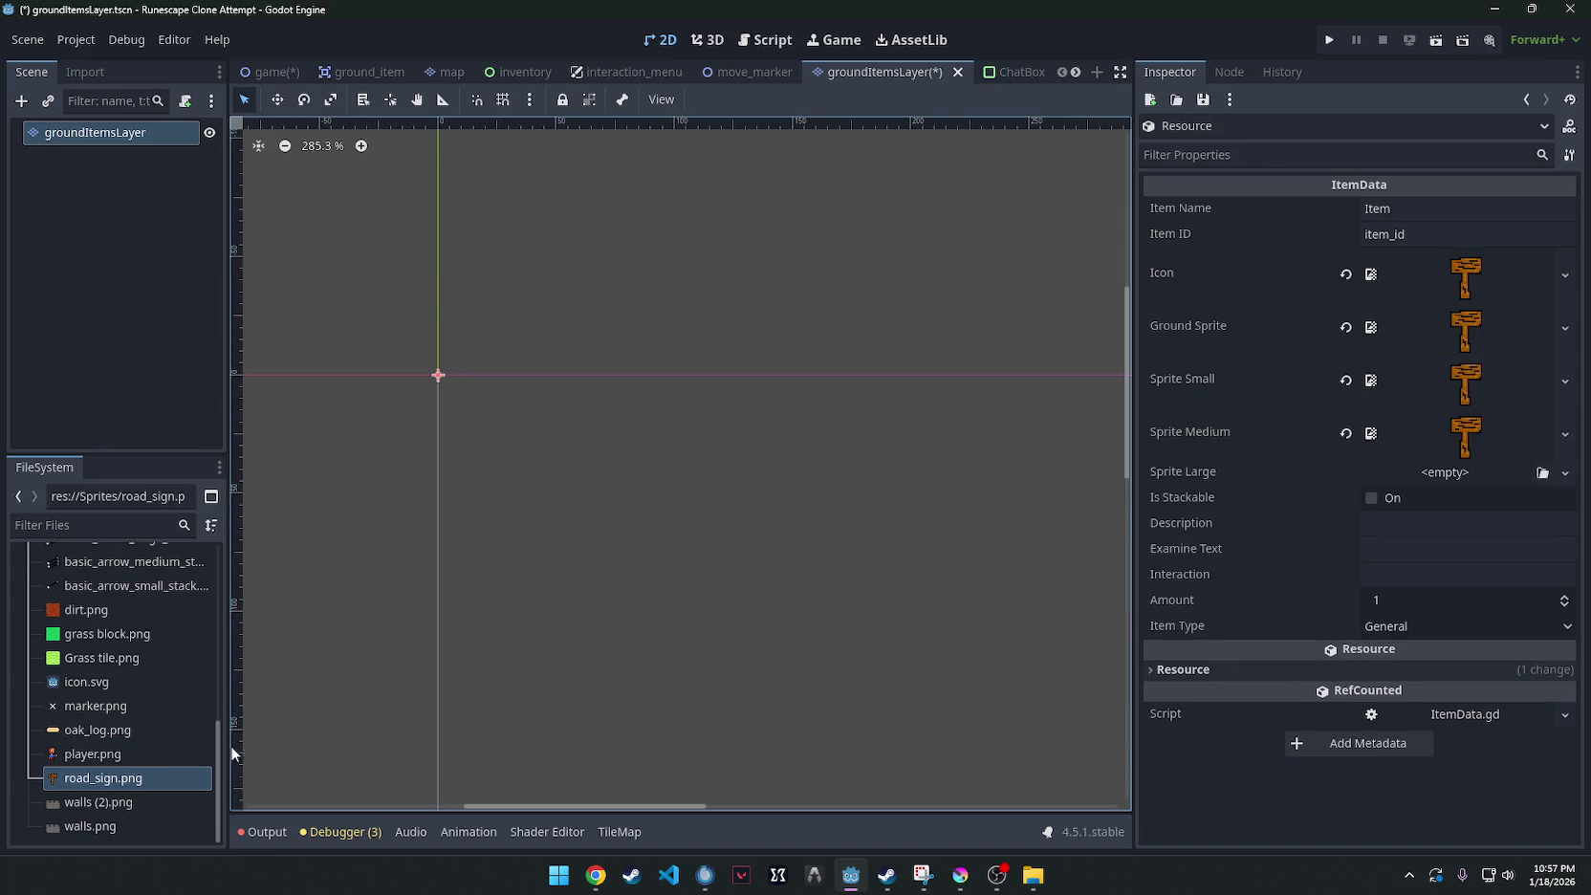
{"action": "left_click_drag", "start_coordinate": [96, 777], "coordinate": [1459, 472]}
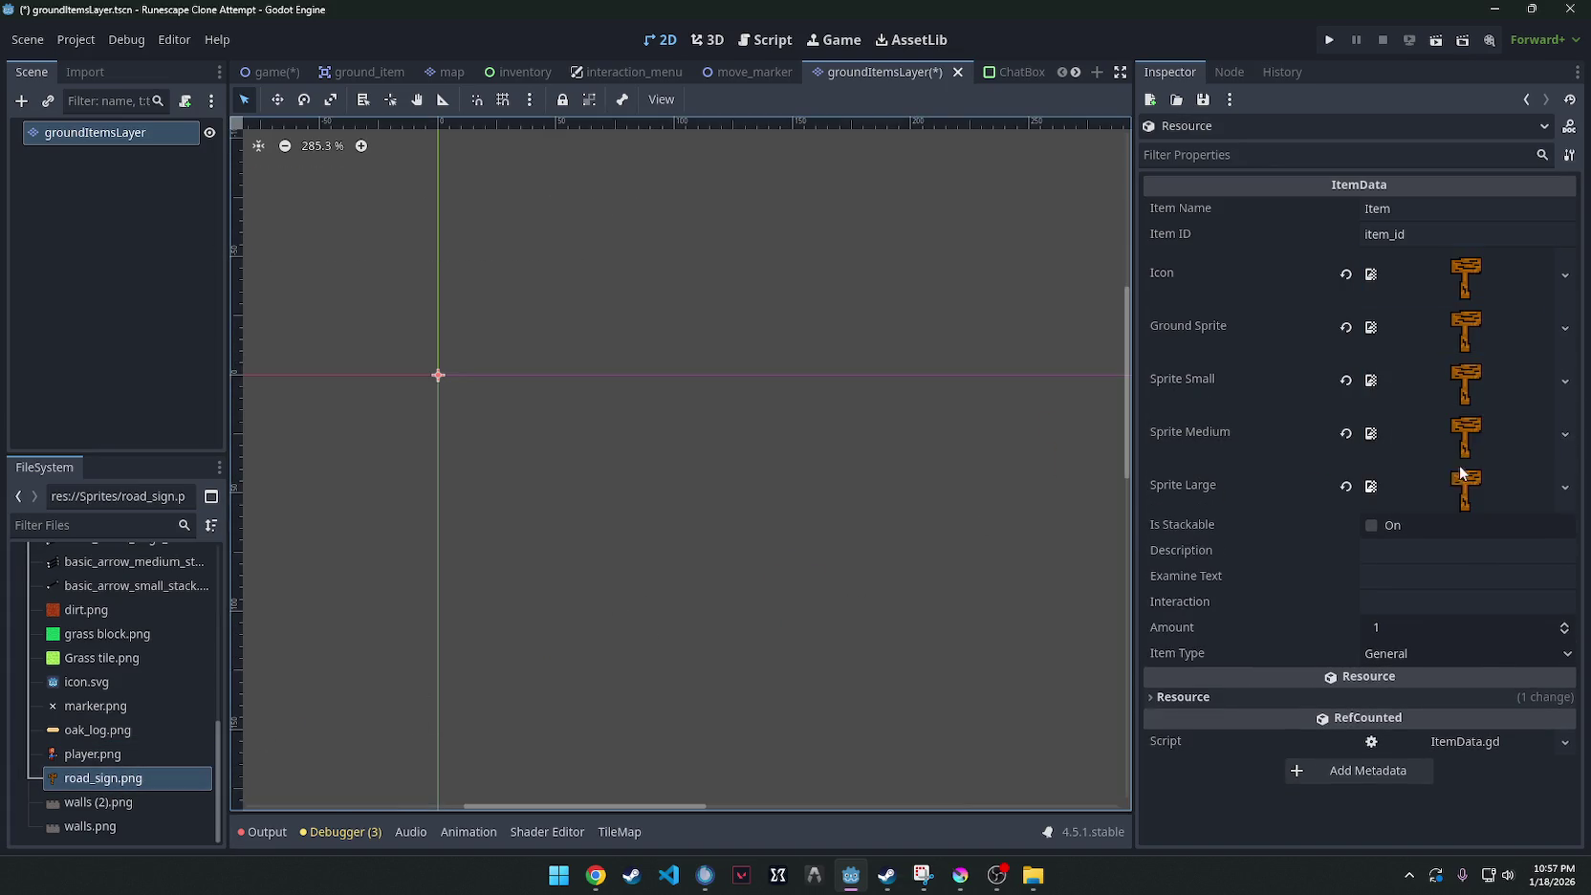
Enter 'road sign' as Item Name and Item ID, and 'A road sign' as Description.
{"action": "left_click", "coordinate": [1437, 210]}
{"action": "type", "text": "road sign"}
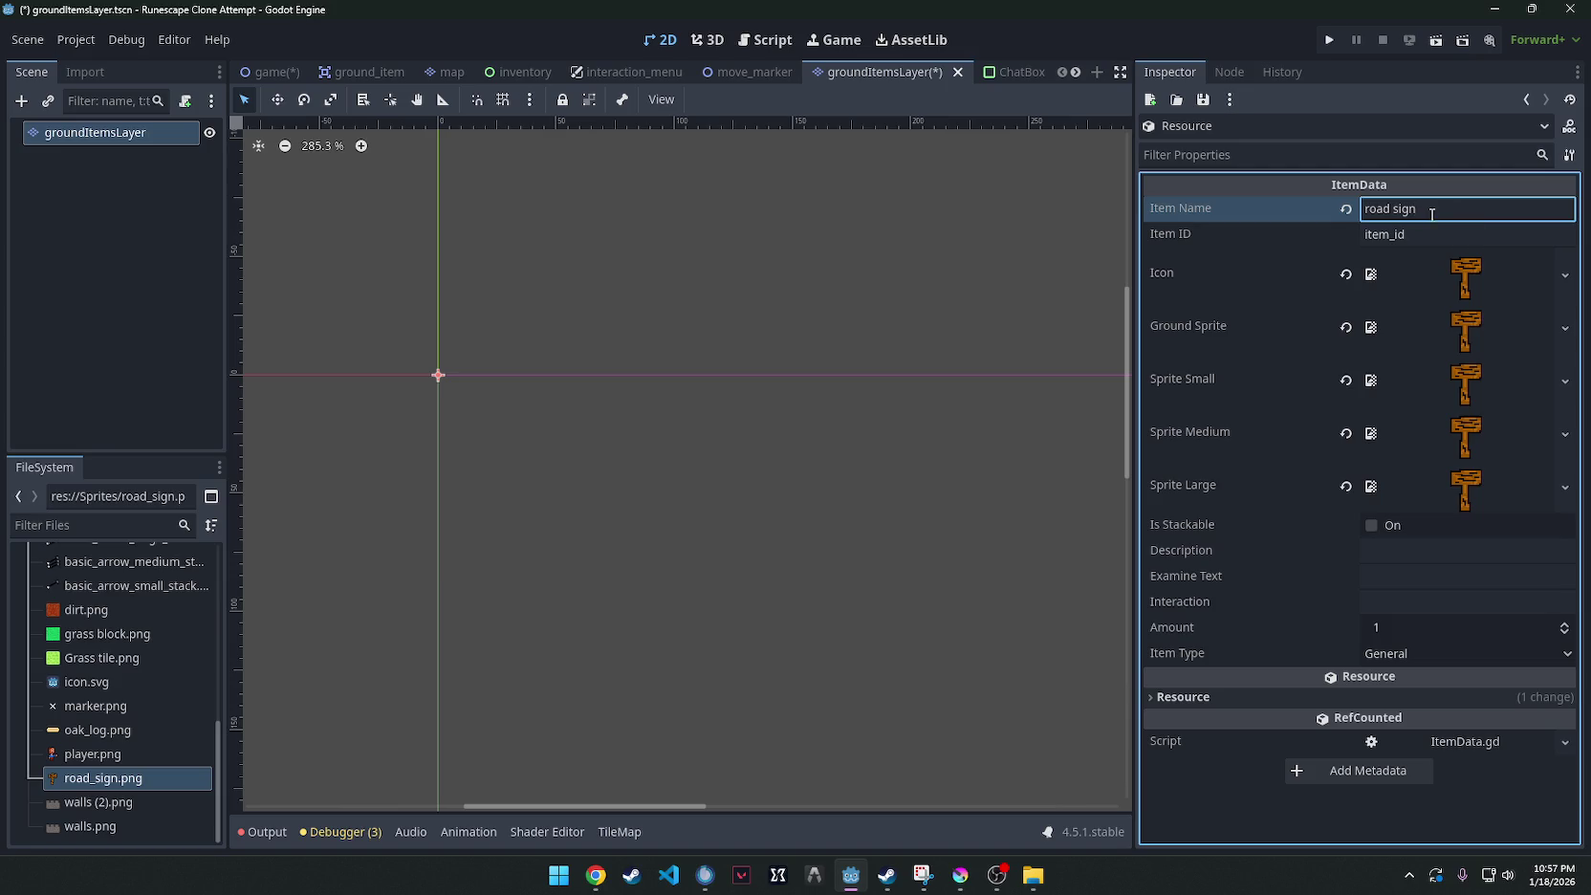
{"action": "left_click", "coordinate": [1434, 234]}
{"action": "type", "text": "road sign"}
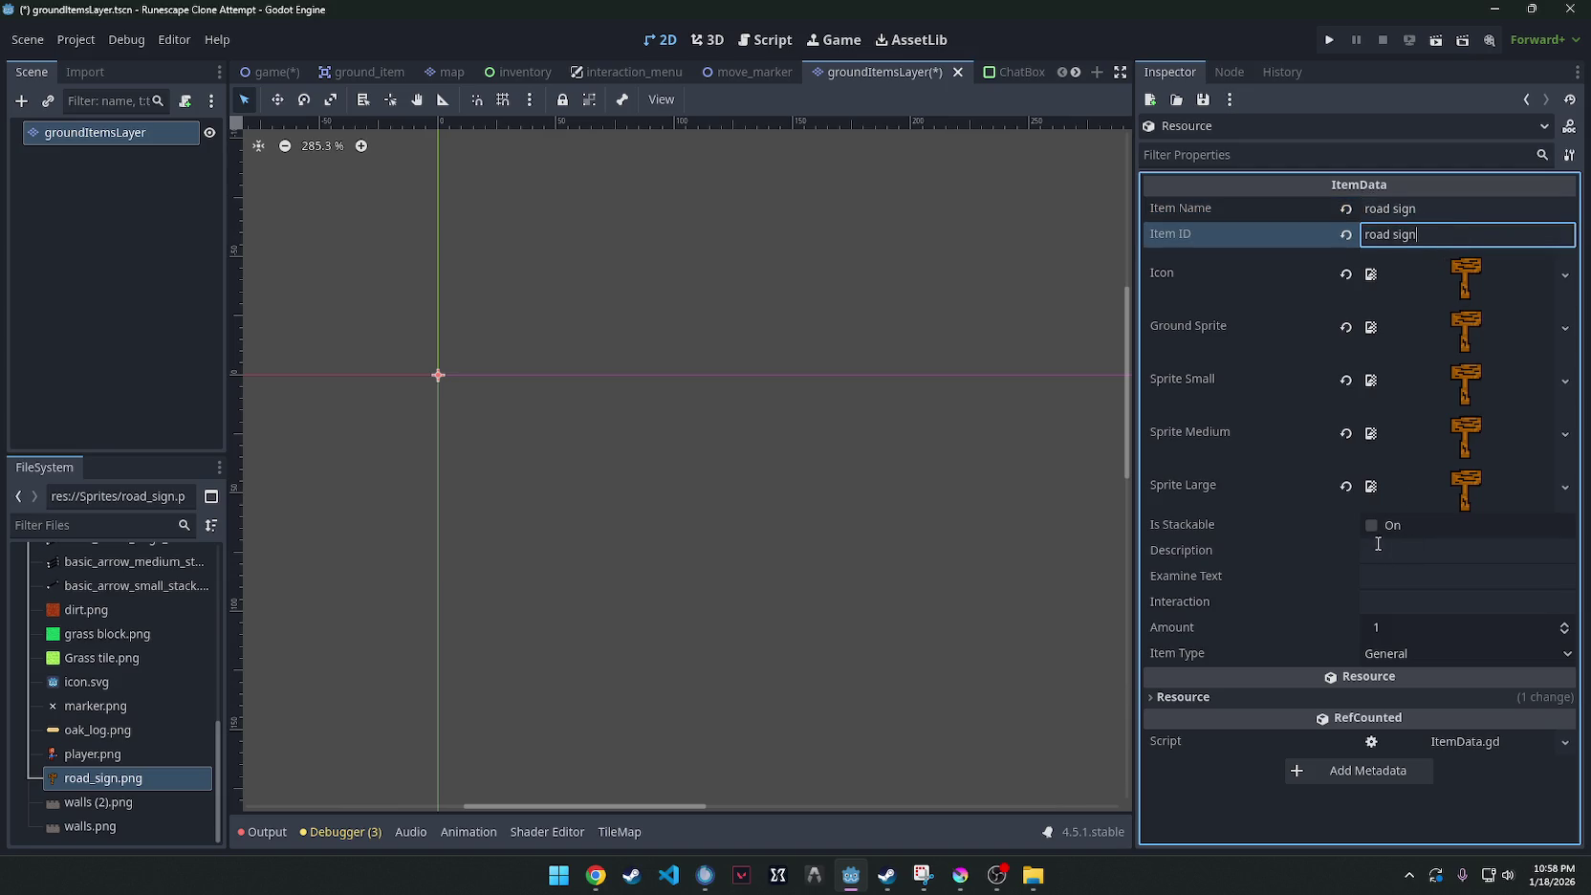
{"action": "left_click", "coordinate": [1406, 548]}
{"action": "type", "text": "A road sign"}
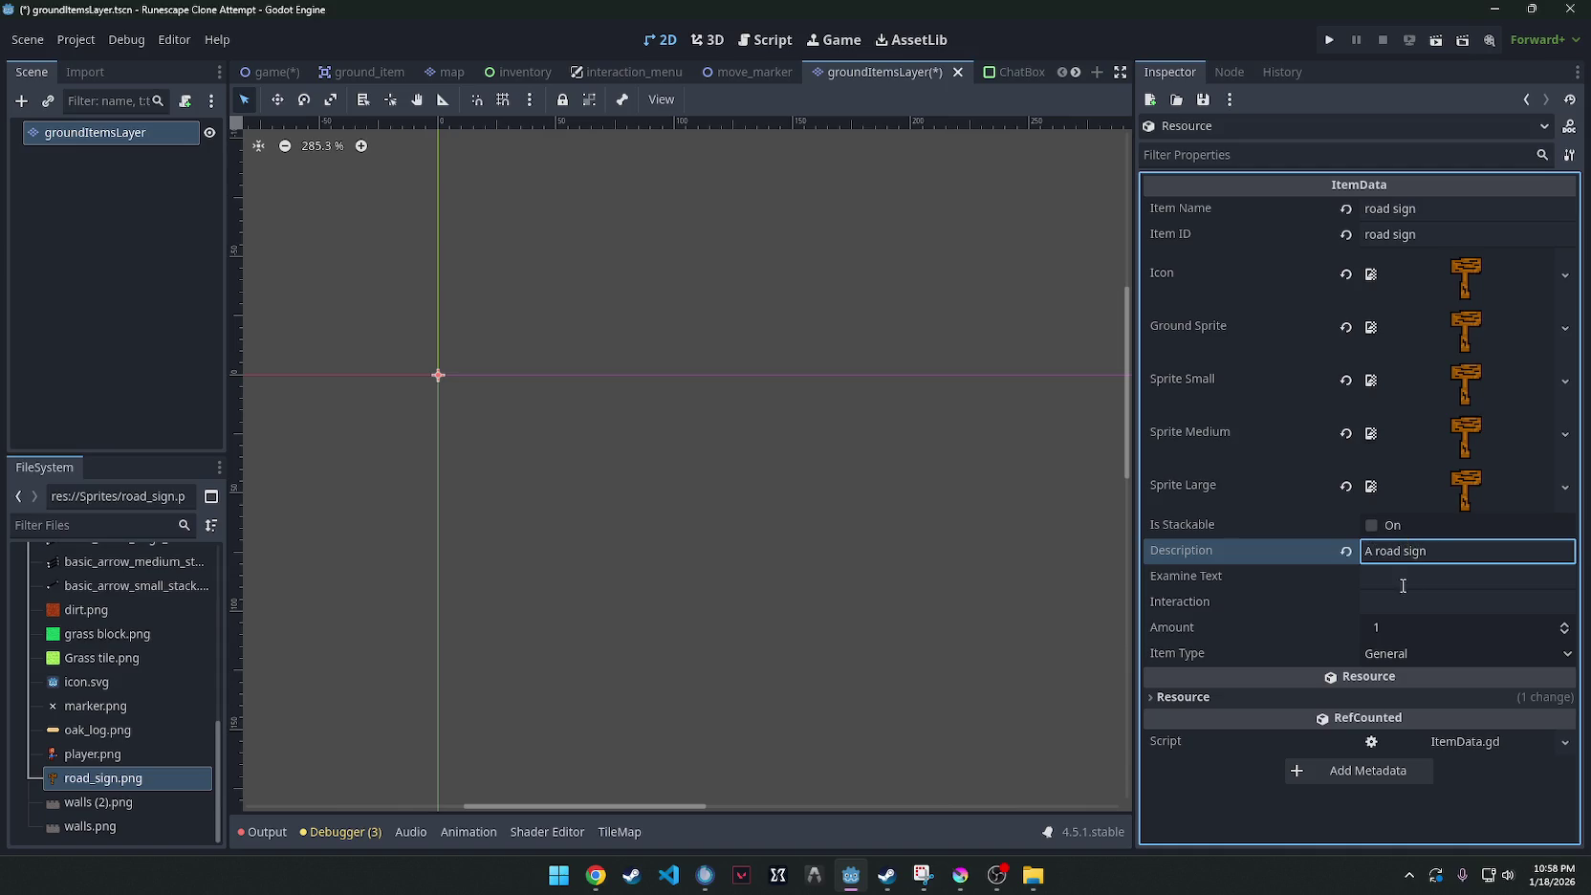
{"action": "left_click", "coordinate": [1403, 585]}
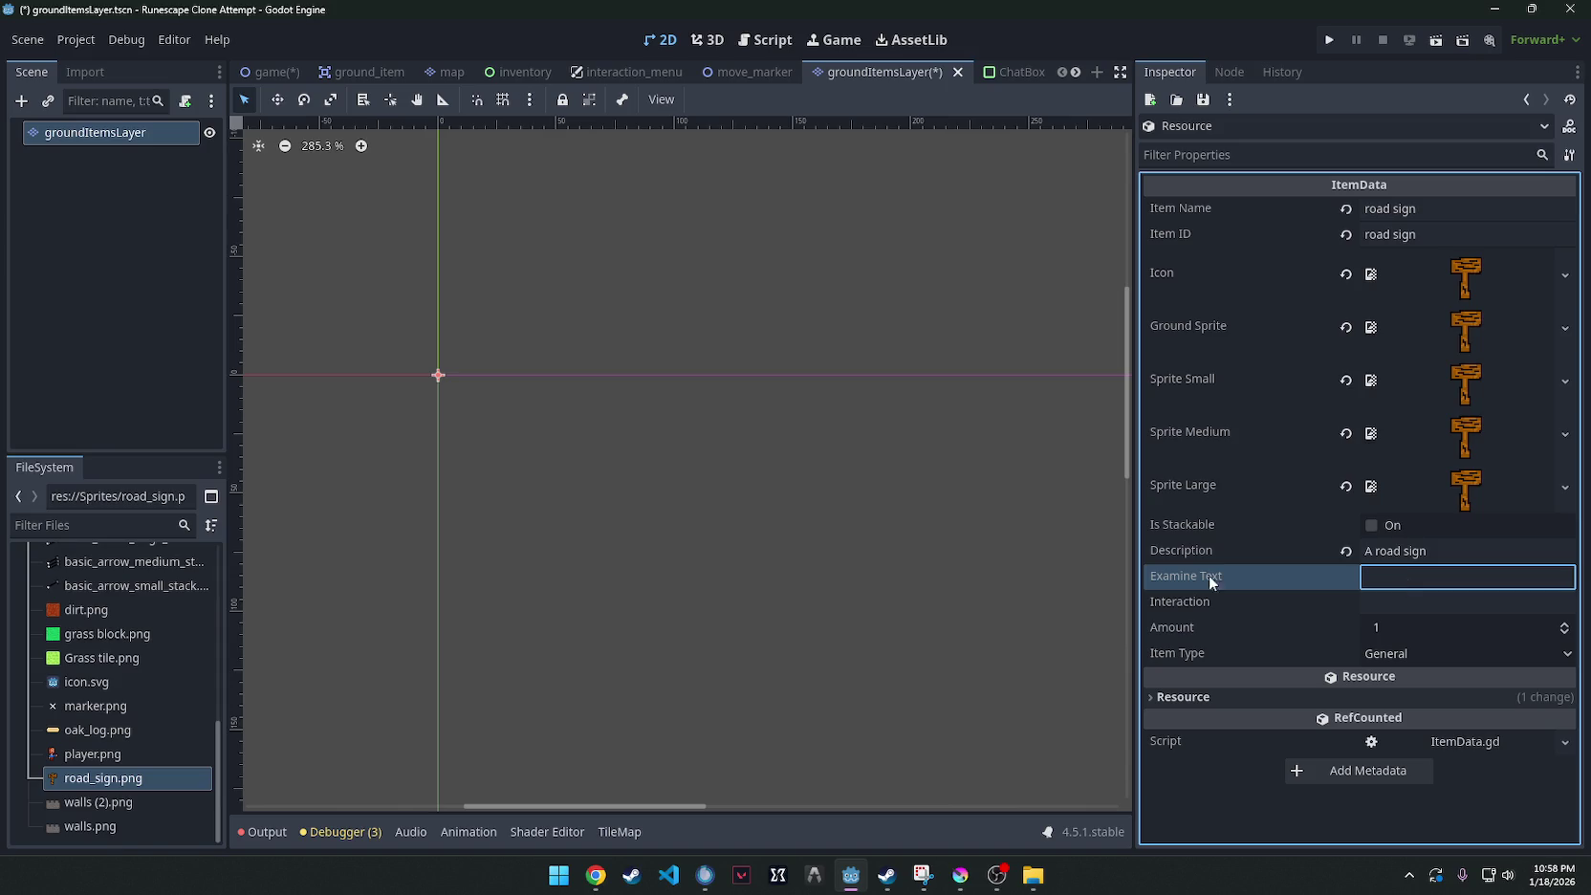
{"action": "key", "text": "alt+Tab"}
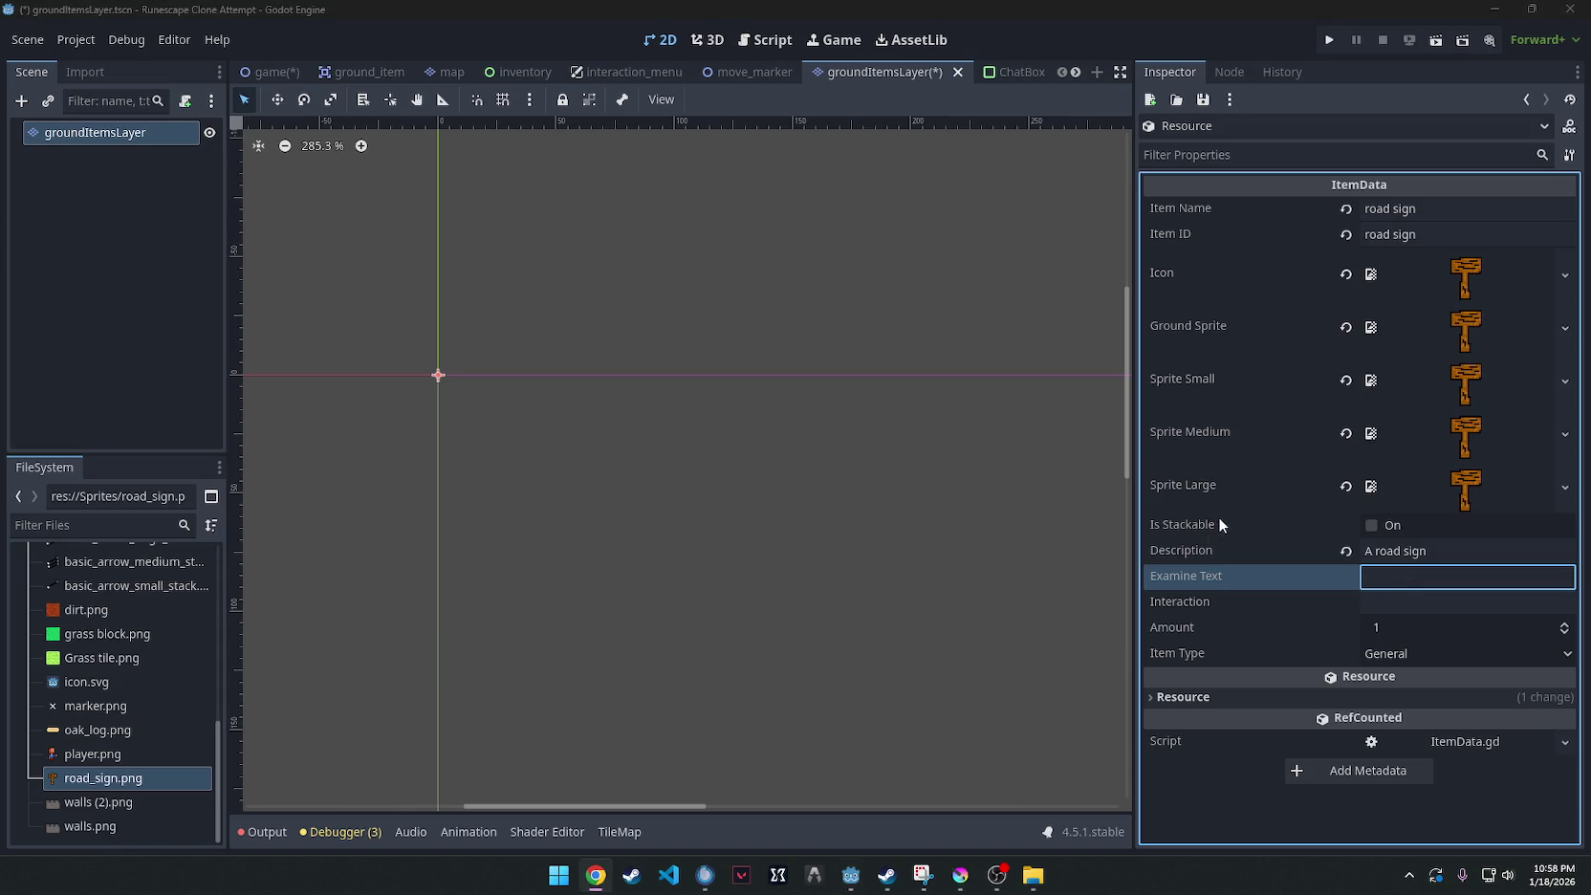
{"action": "scroll", "coordinate": [889, 634], "scroll_direction": "down", "scroll_amount": 1}
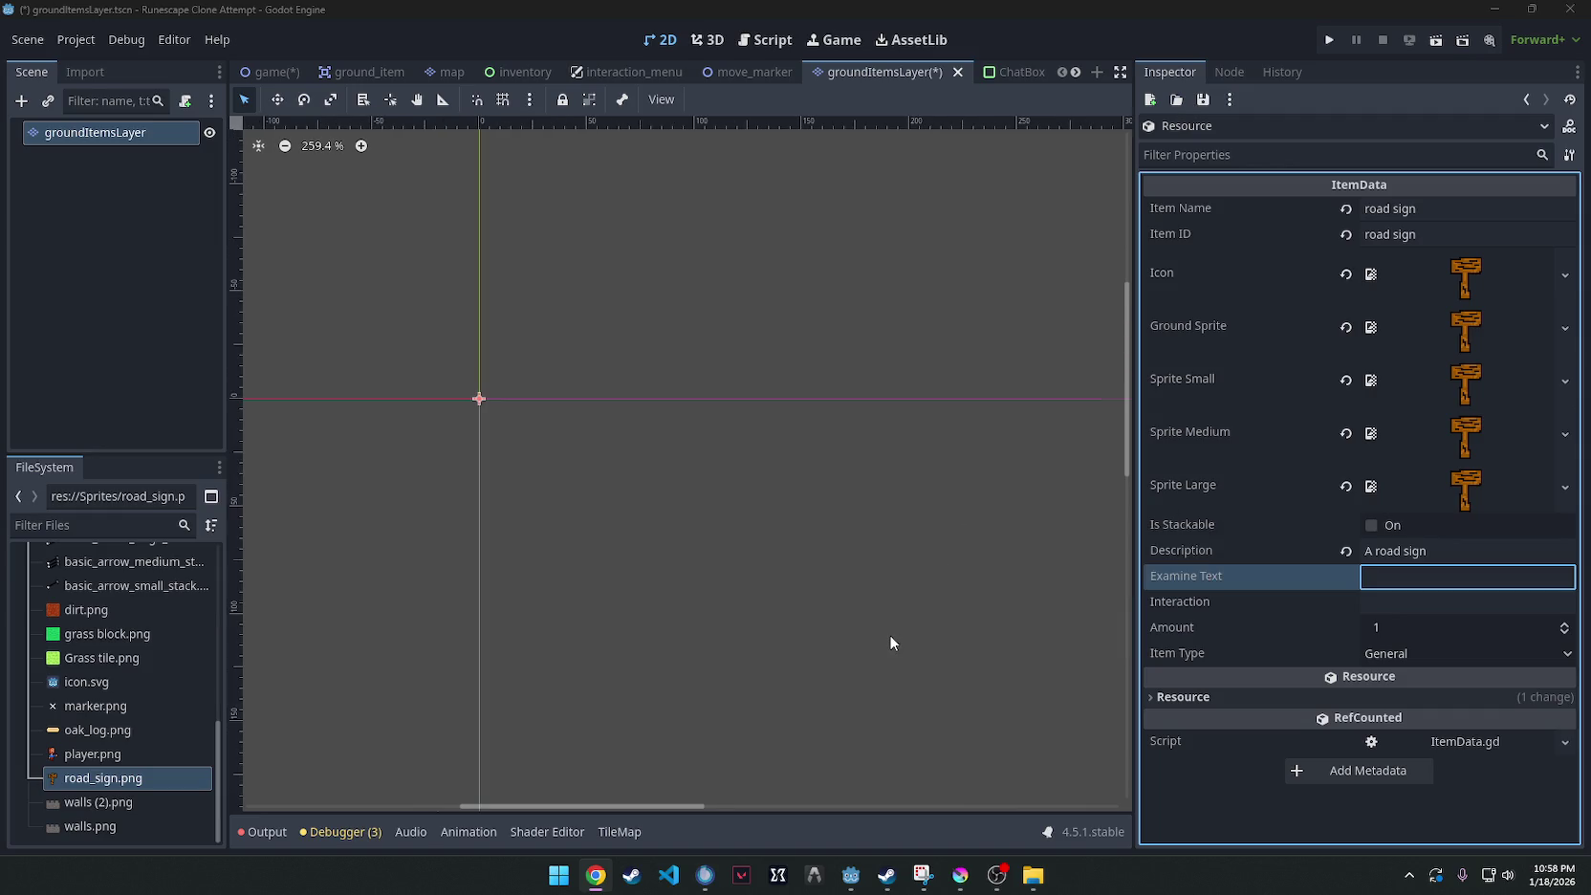
{"action": "scroll", "coordinate": [889, 634], "scroll_direction": "up", "scroll_amount": 2}
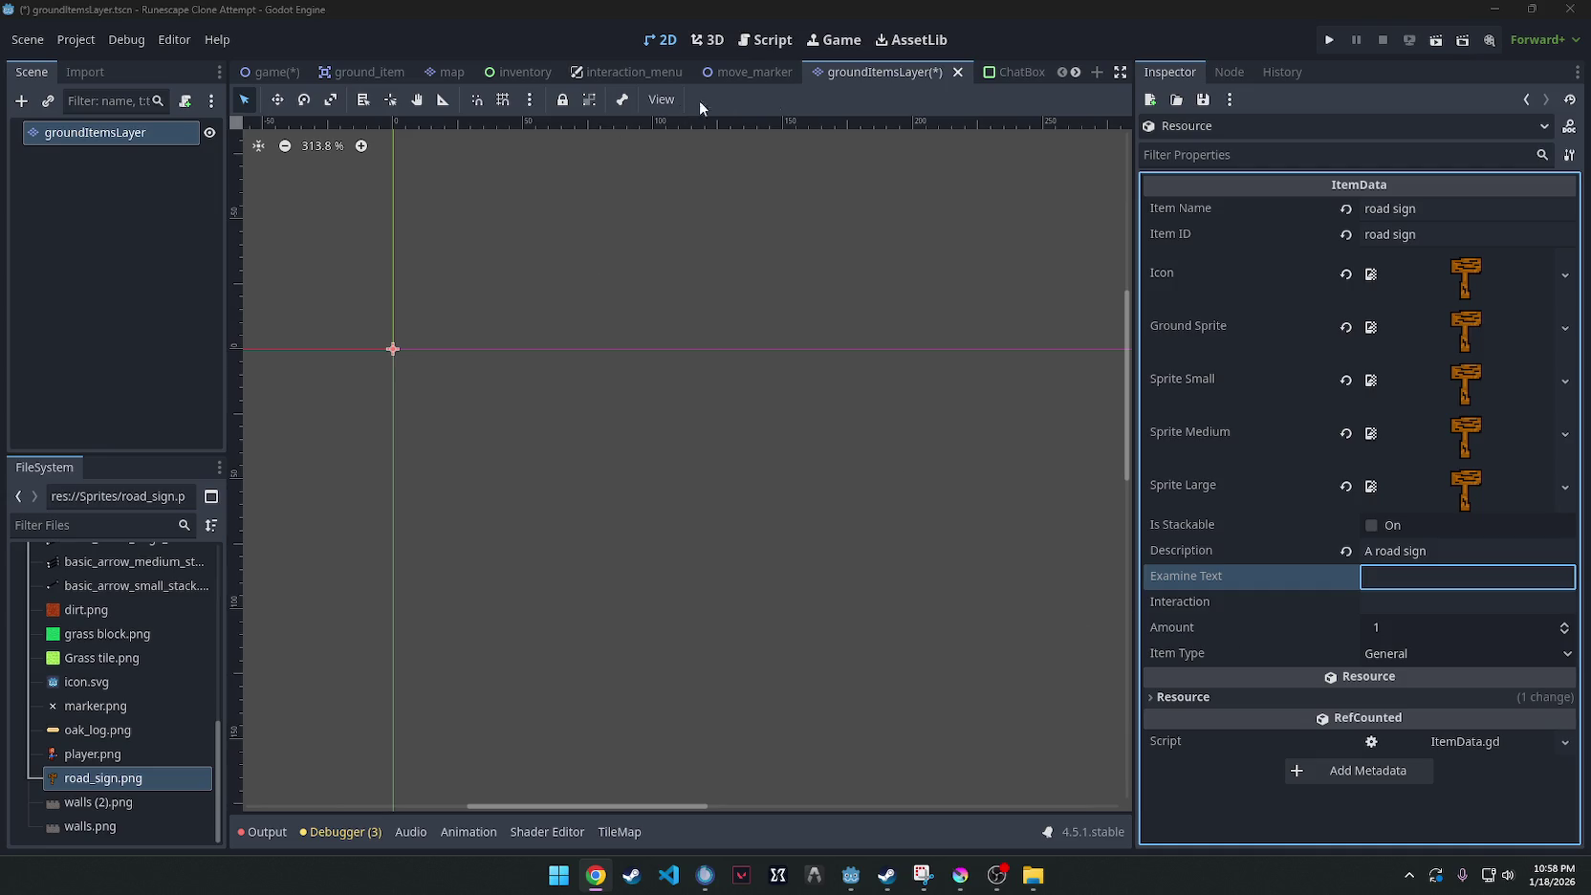
Paint road sign tiles right, upper-left, lower-left and upper-right of the crossroads in the game scene.
{"action": "left_click", "coordinate": [270, 71]}
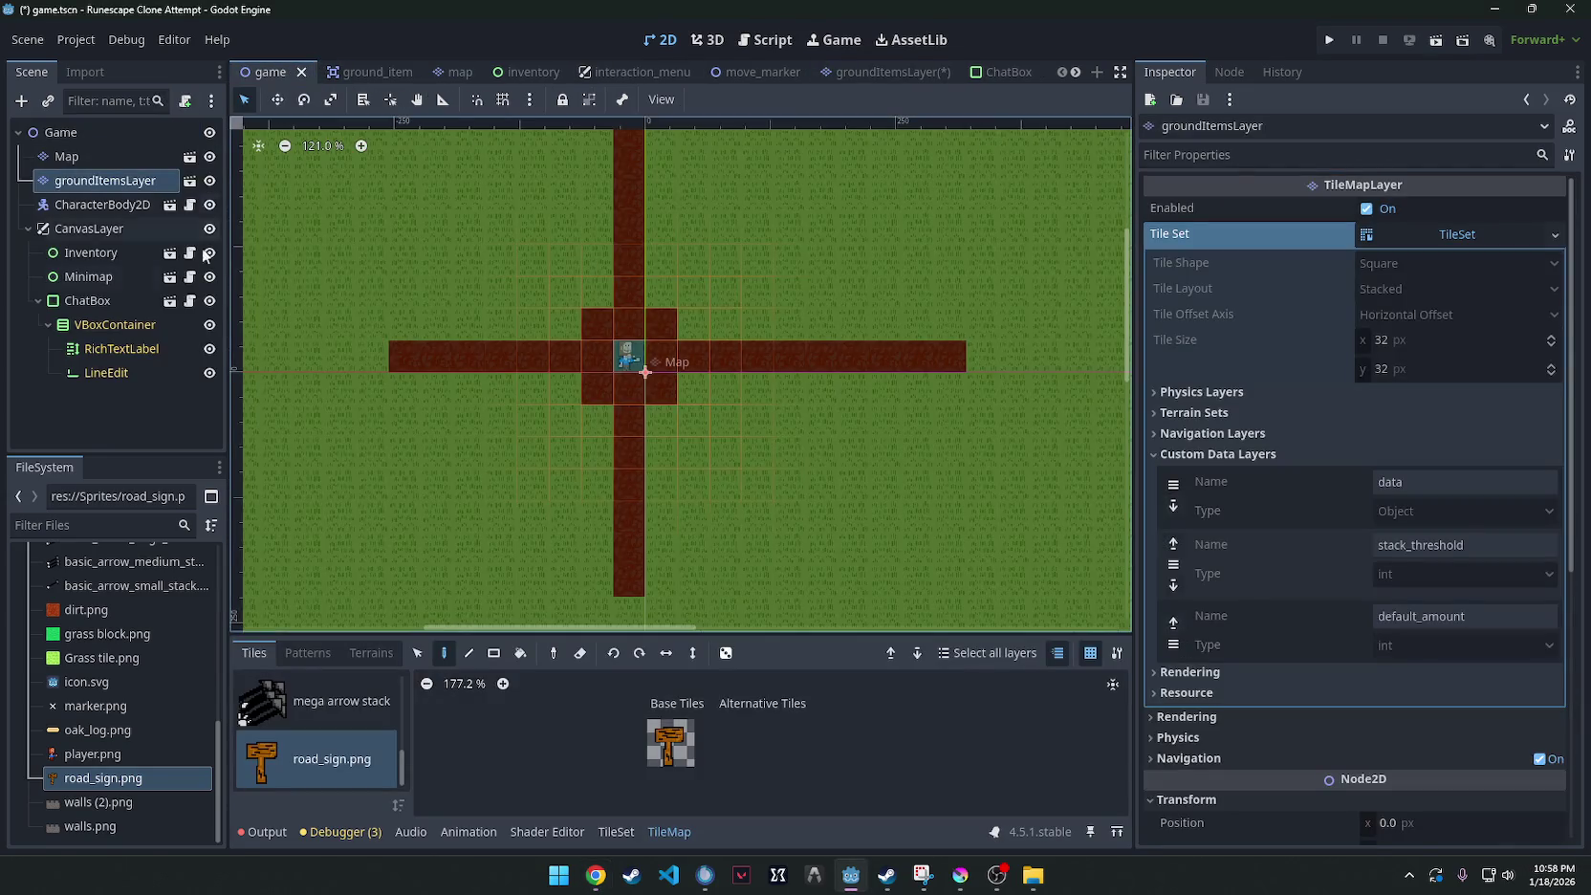
{"action": "left_click", "coordinate": [670, 742]}
{"action": "scroll", "coordinate": [653, 435], "scroll_direction": "up", "scroll_amount": 5}
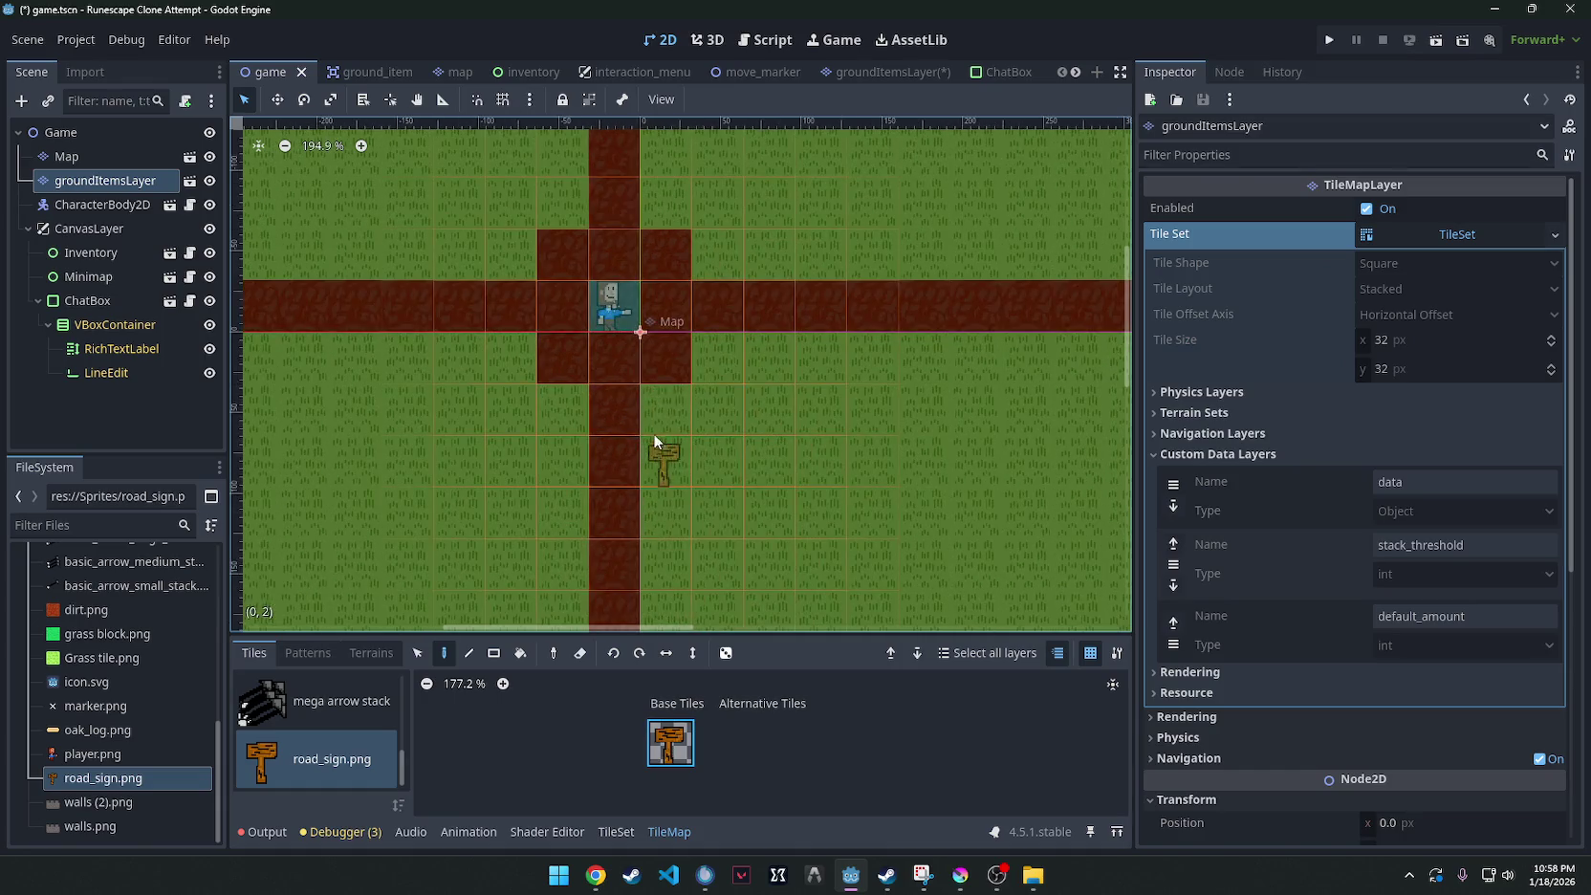
{"action": "left_click", "coordinate": [715, 346]}
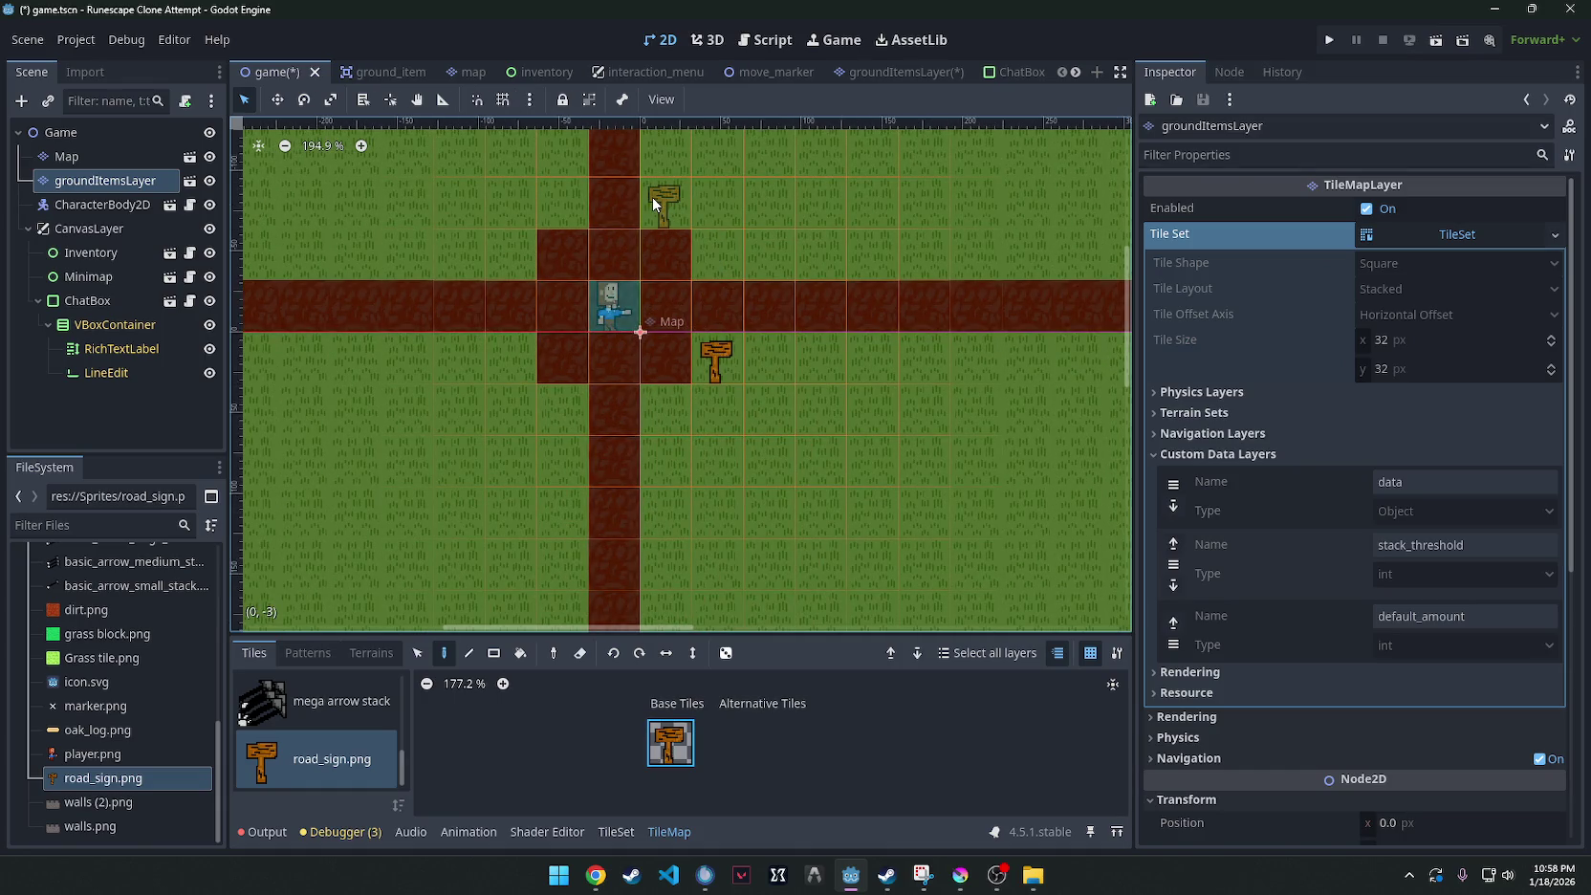
{"action": "left_click", "coordinate": [559, 196]}
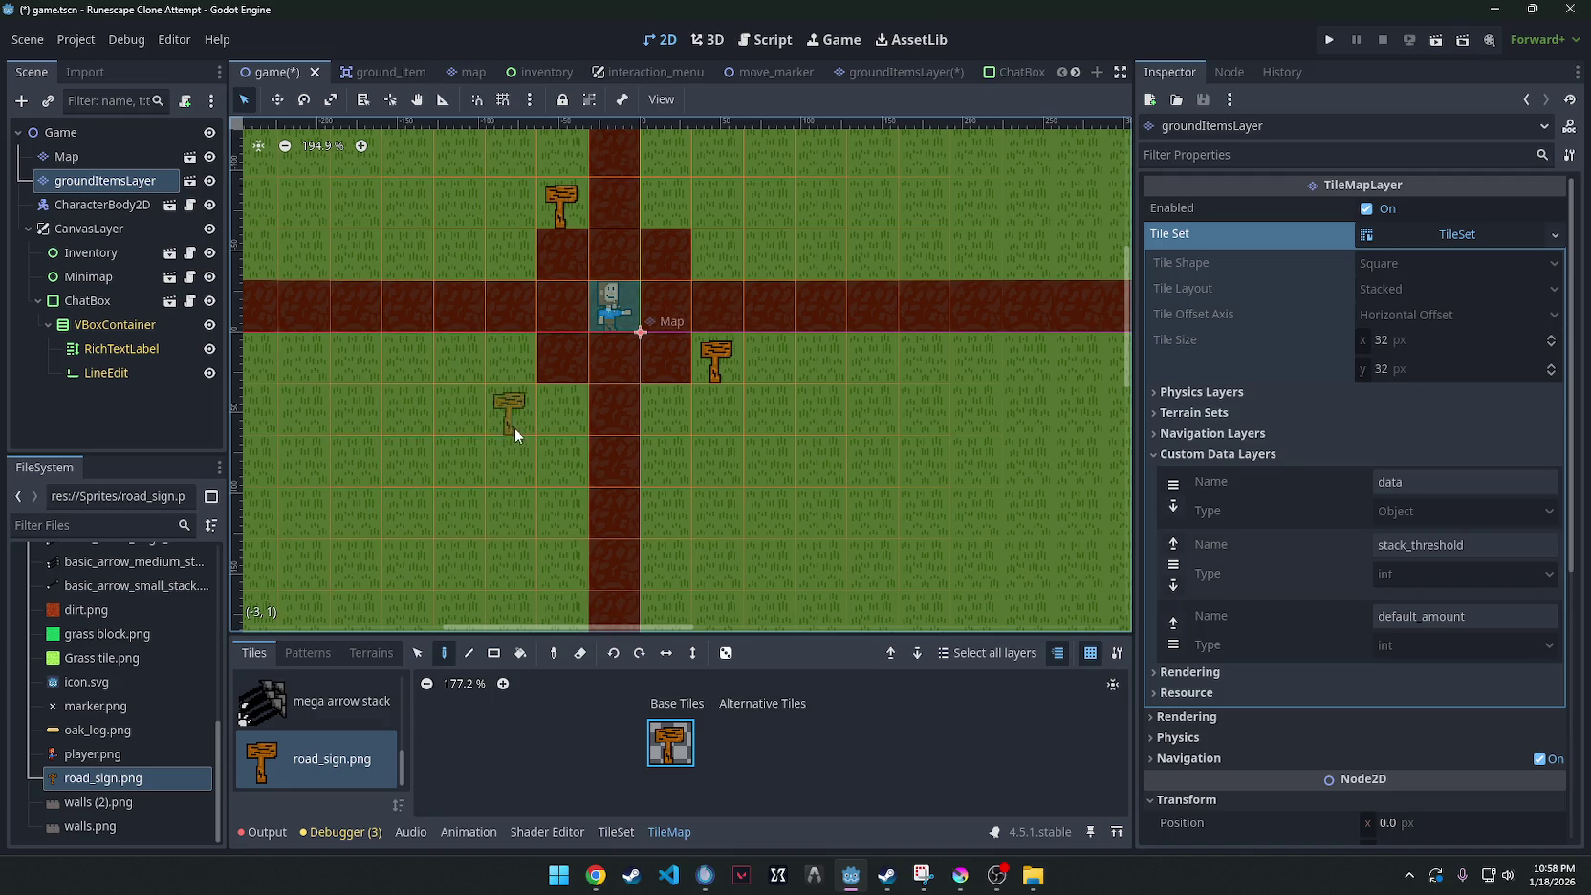
{"action": "left_click", "coordinate": [562, 410]}
{"action": "left_click", "coordinate": [710, 206]}
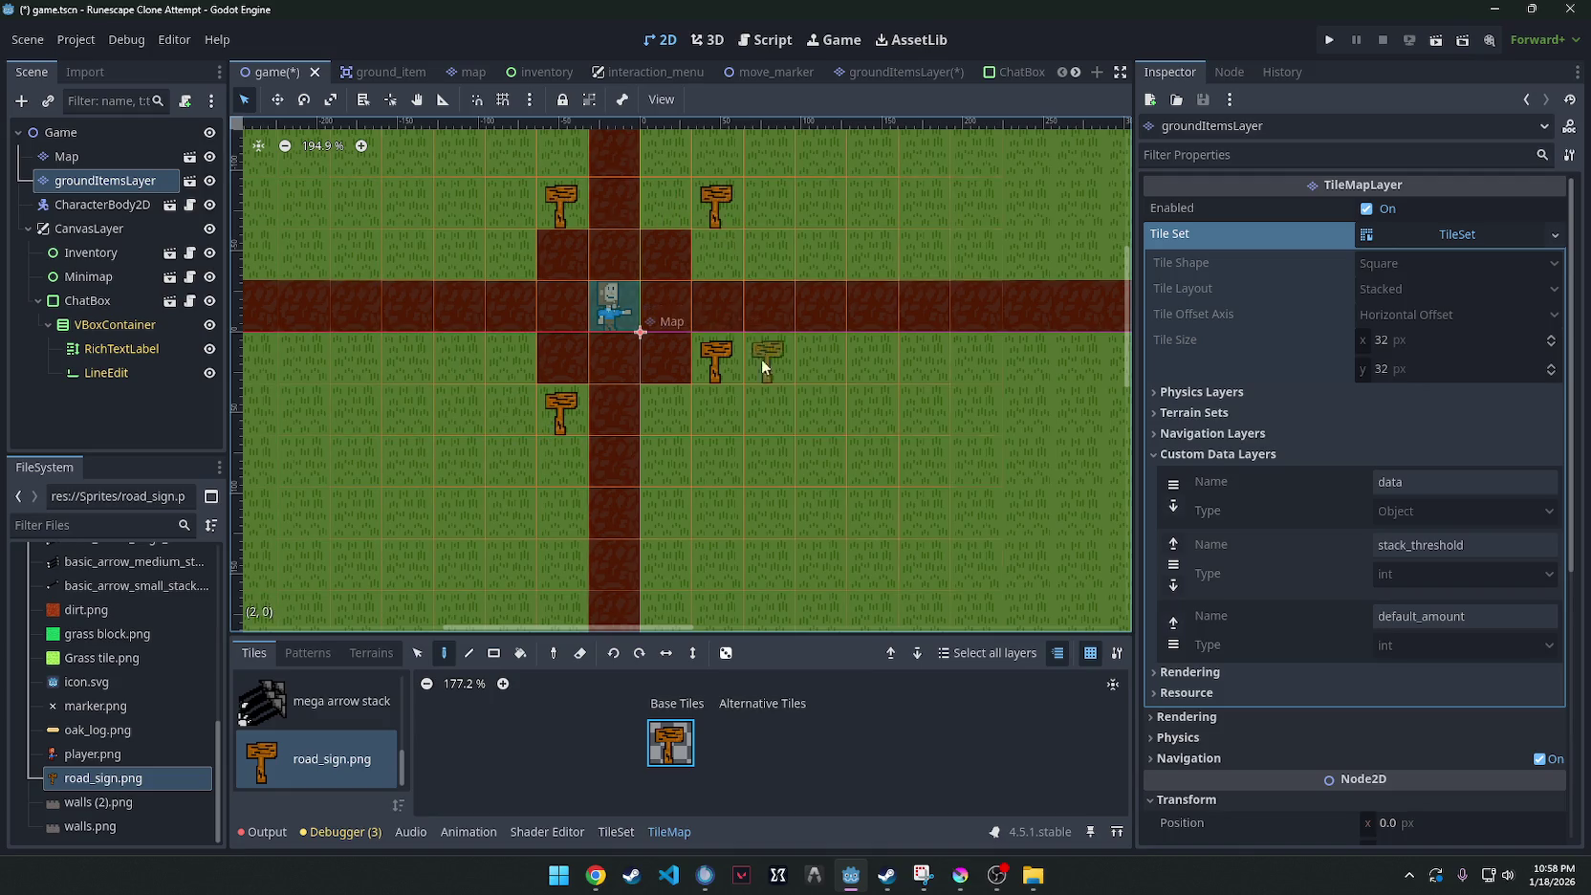
{"action": "scroll", "coordinate": [760, 357], "scroll_direction": "down", "scroll_amount": 5}
{"action": "key", "text": "Escape"}
{"action": "scroll", "coordinate": [729, 287], "scroll_direction": "up", "scroll_amount": 5}
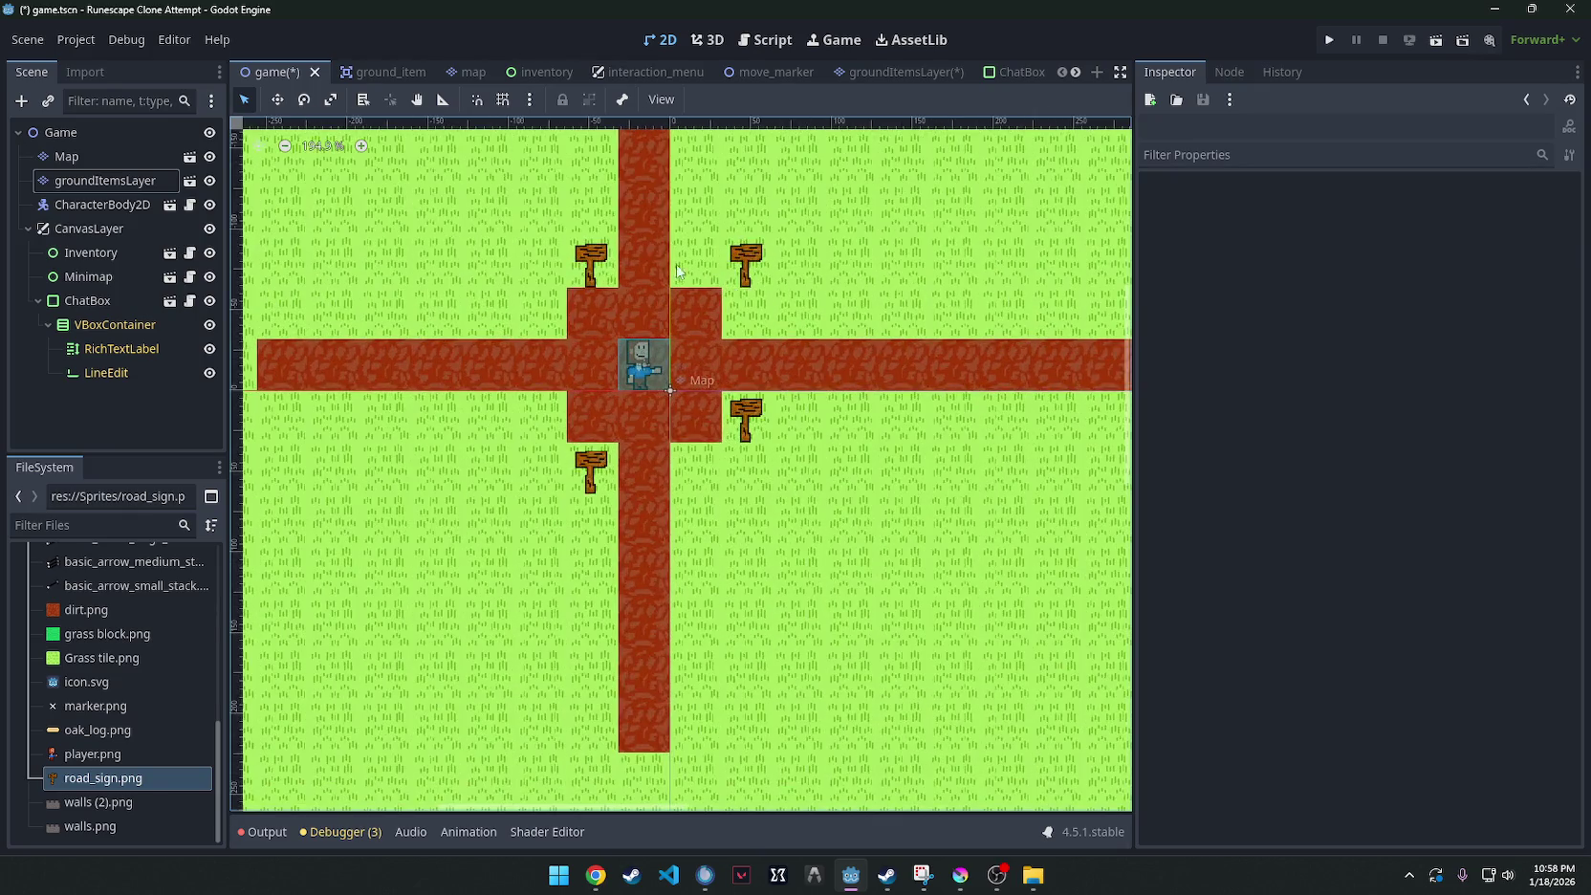
Run the game to check the four road signs around the crossroads.
{"action": "left_click", "coordinate": [1326, 42]}
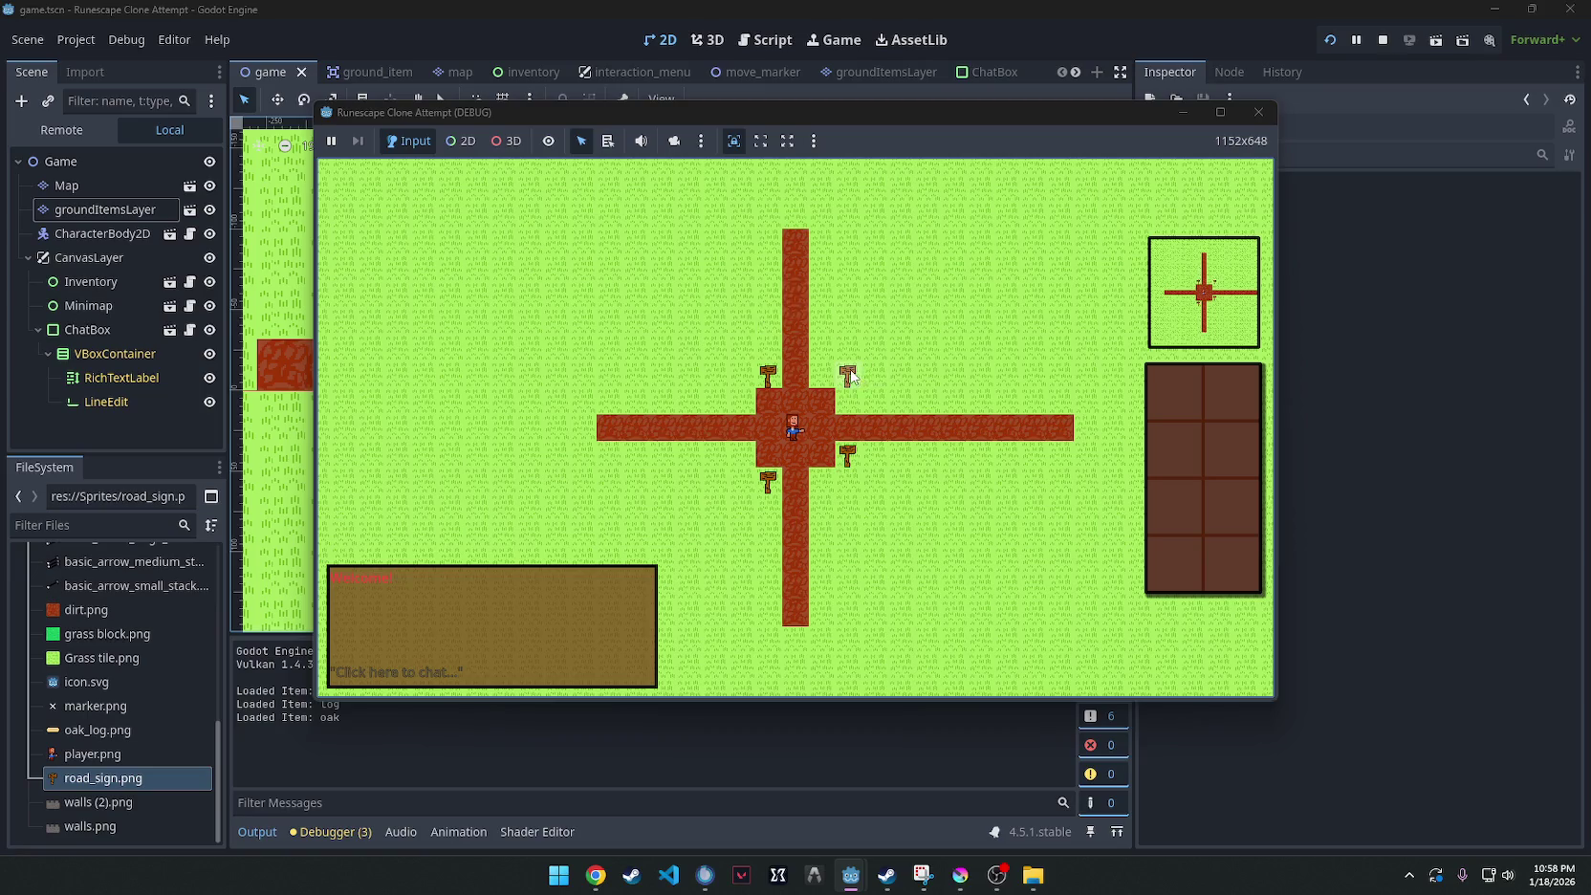
{"action": "scroll", "coordinate": [765, 421], "scroll_direction": "up", "scroll_amount": 5}
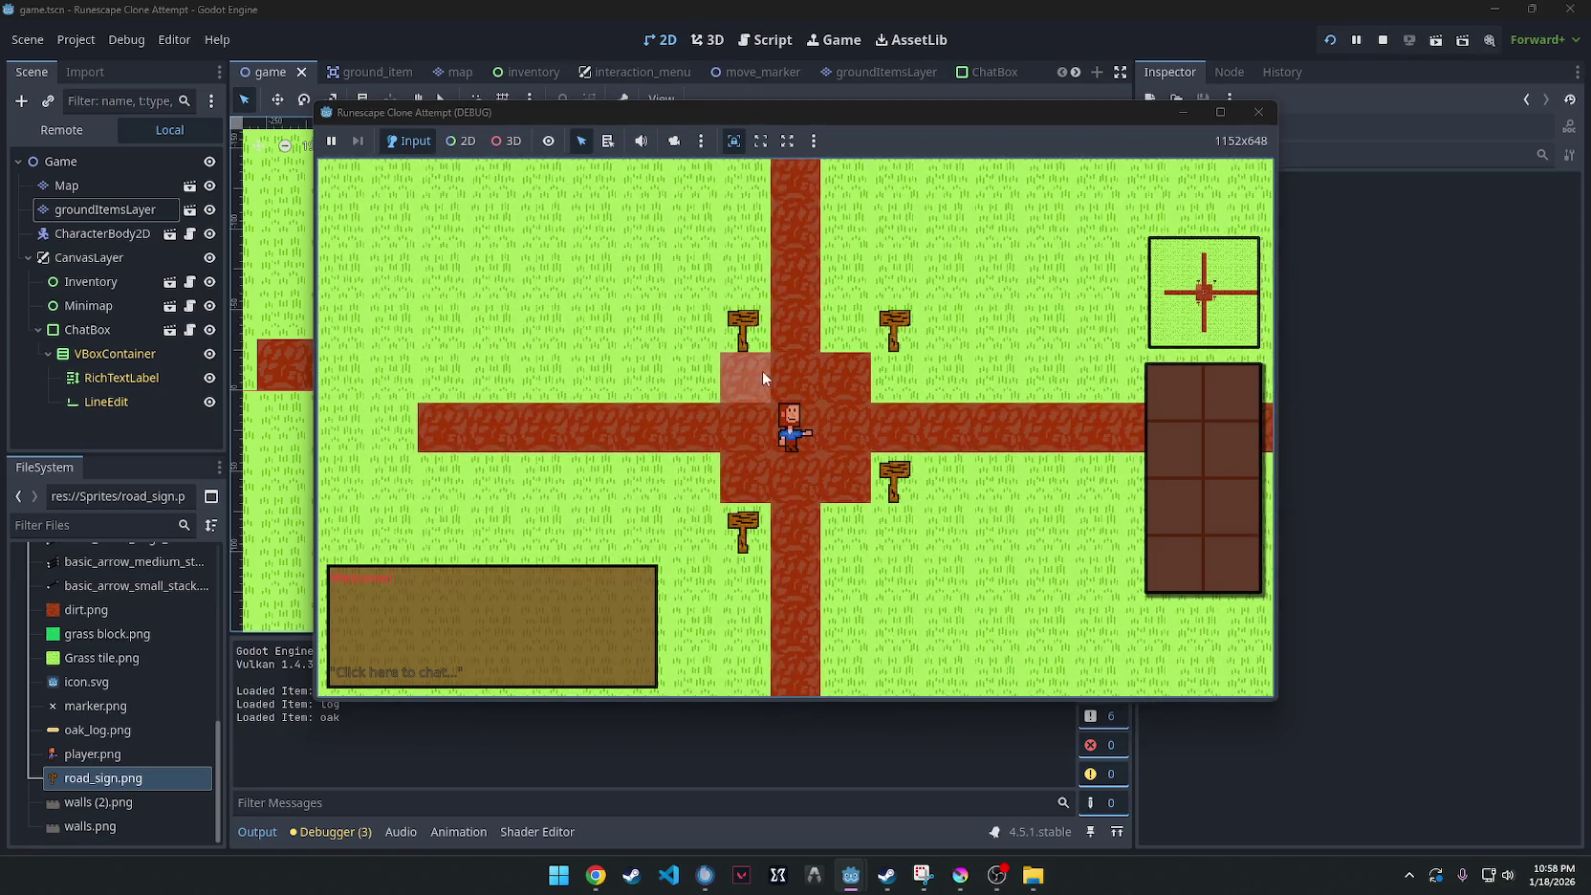
{"action": "scroll", "coordinate": [837, 401], "scroll_direction": "down", "scroll_amount": 1}
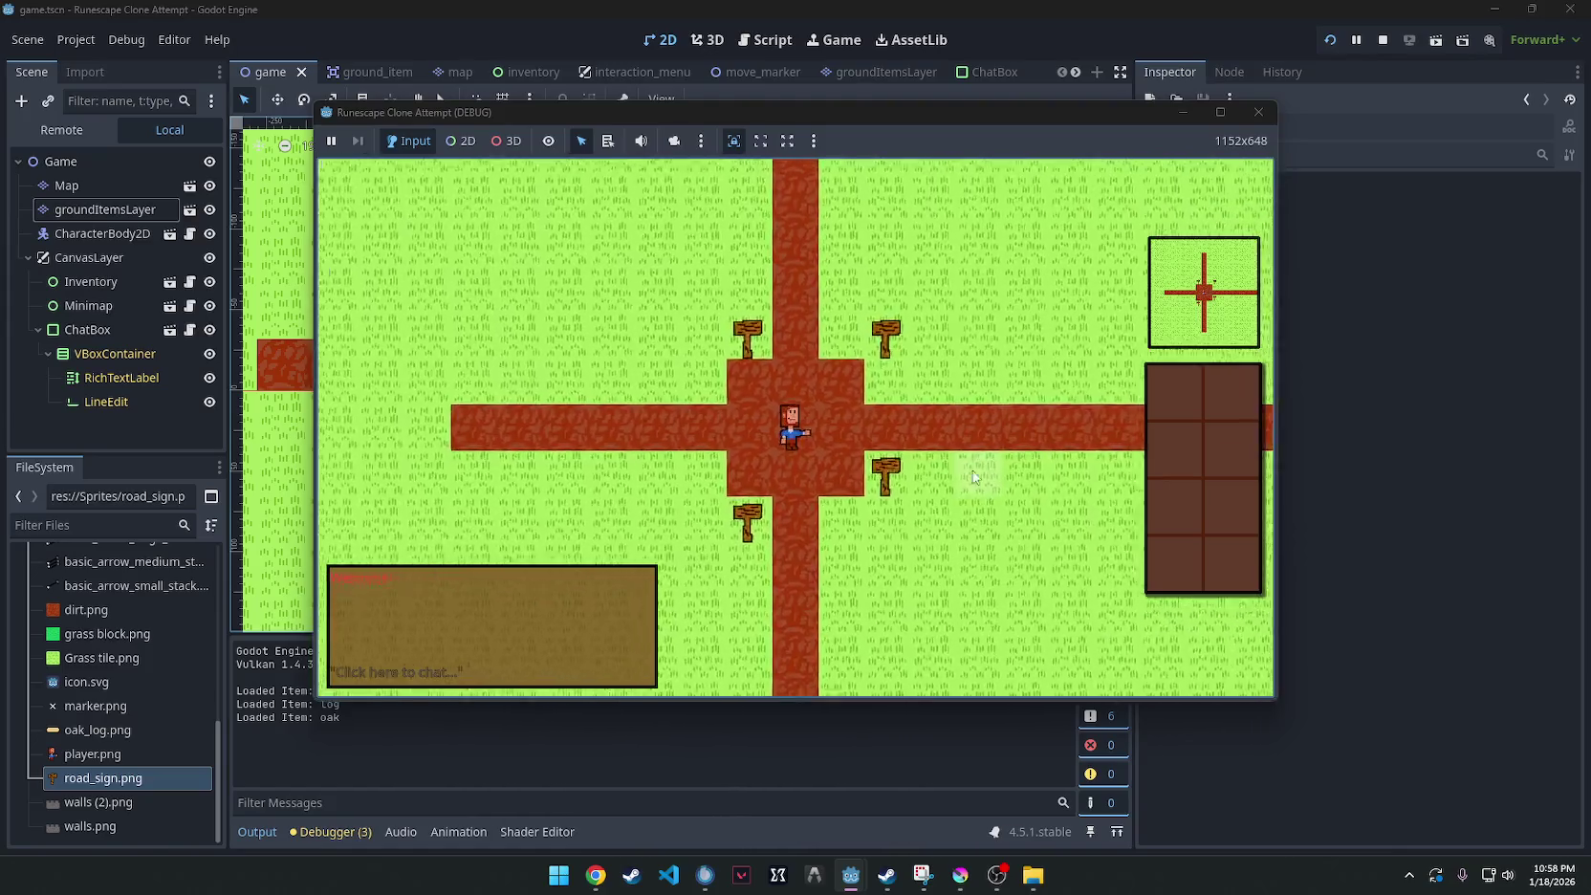
{"action": "scroll", "coordinate": [973, 476], "scroll_direction": "up", "scroll_amount": 2}
{"action": "scroll", "coordinate": [747, 543], "scroll_direction": "down", "scroll_amount": 1}
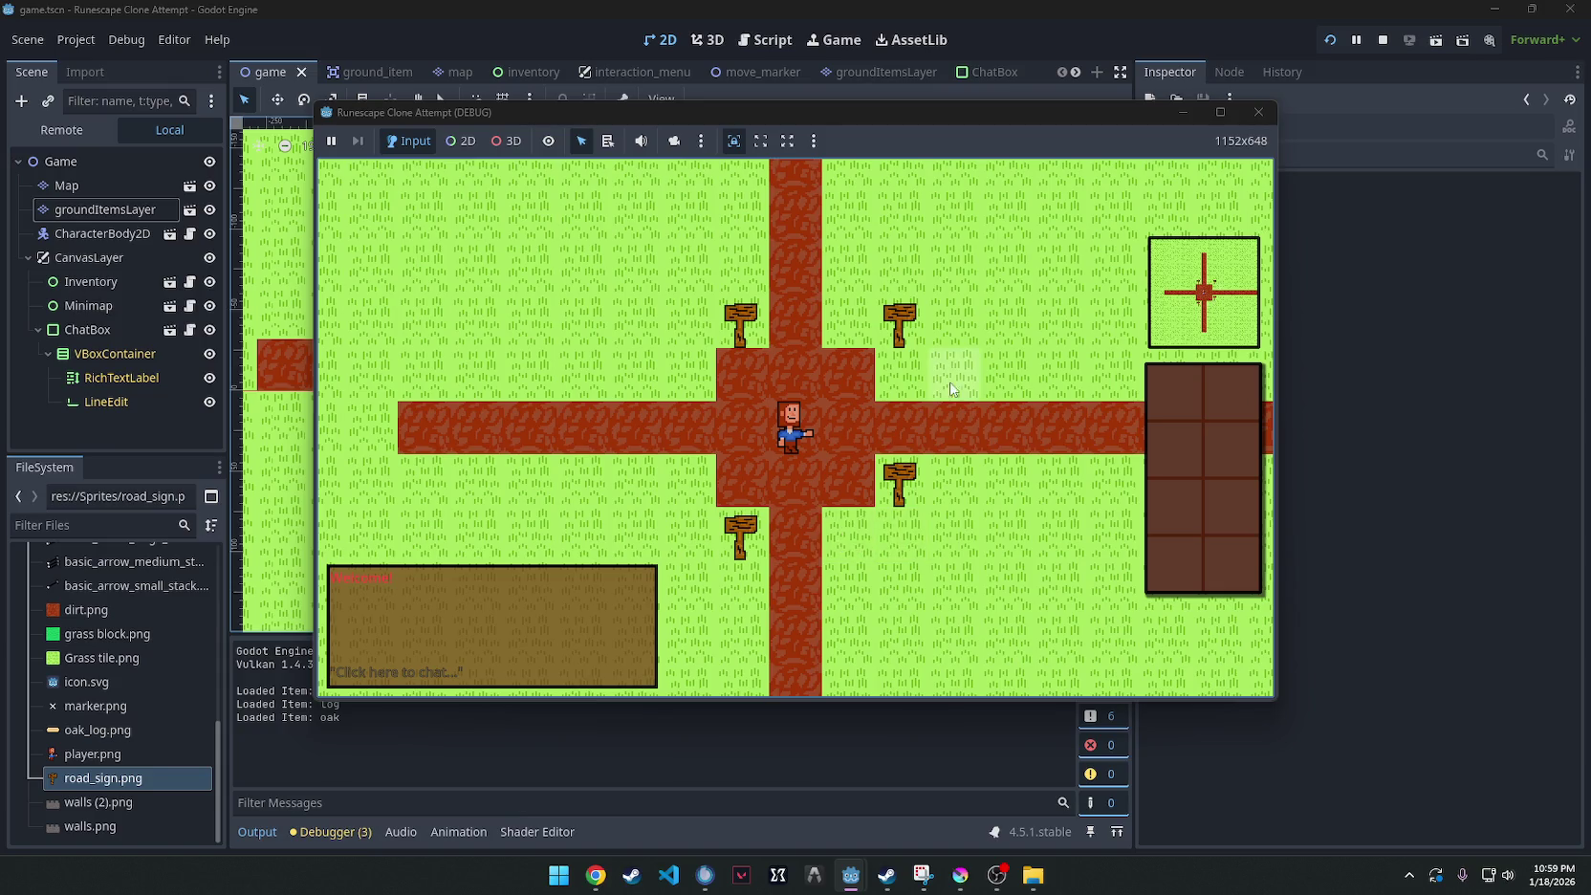
Stop the game and bring up road_sign.png in Krita.
{"action": "left_click", "coordinate": [1258, 112]}
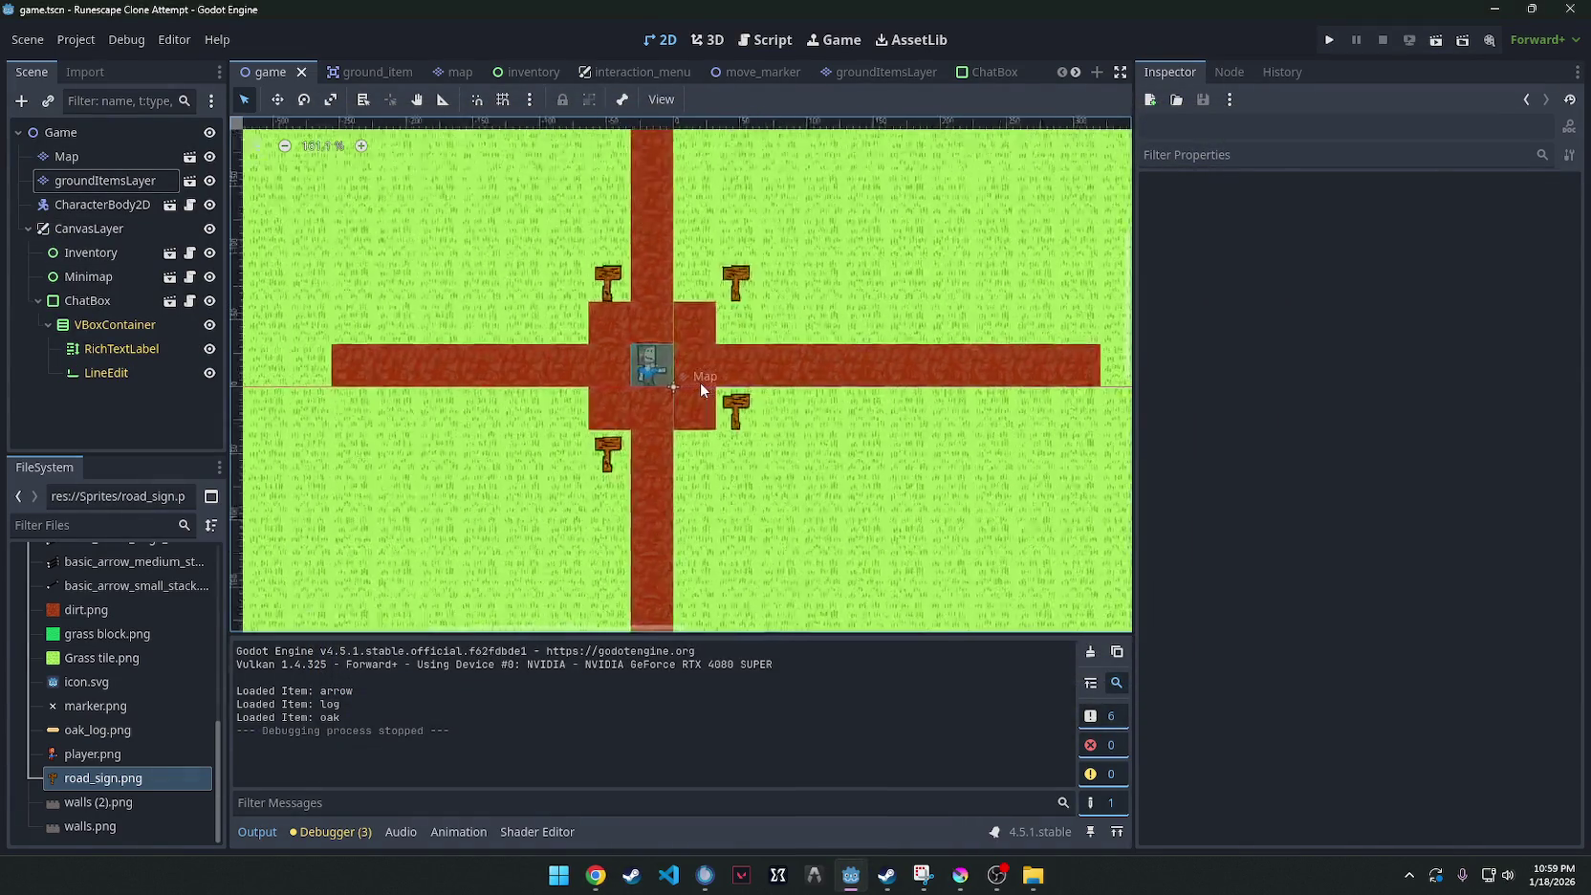
{"action": "scroll", "coordinate": [700, 381], "scroll_direction": "up", "scroll_amount": 1}
{"action": "right_click", "coordinate": [751, 408]}
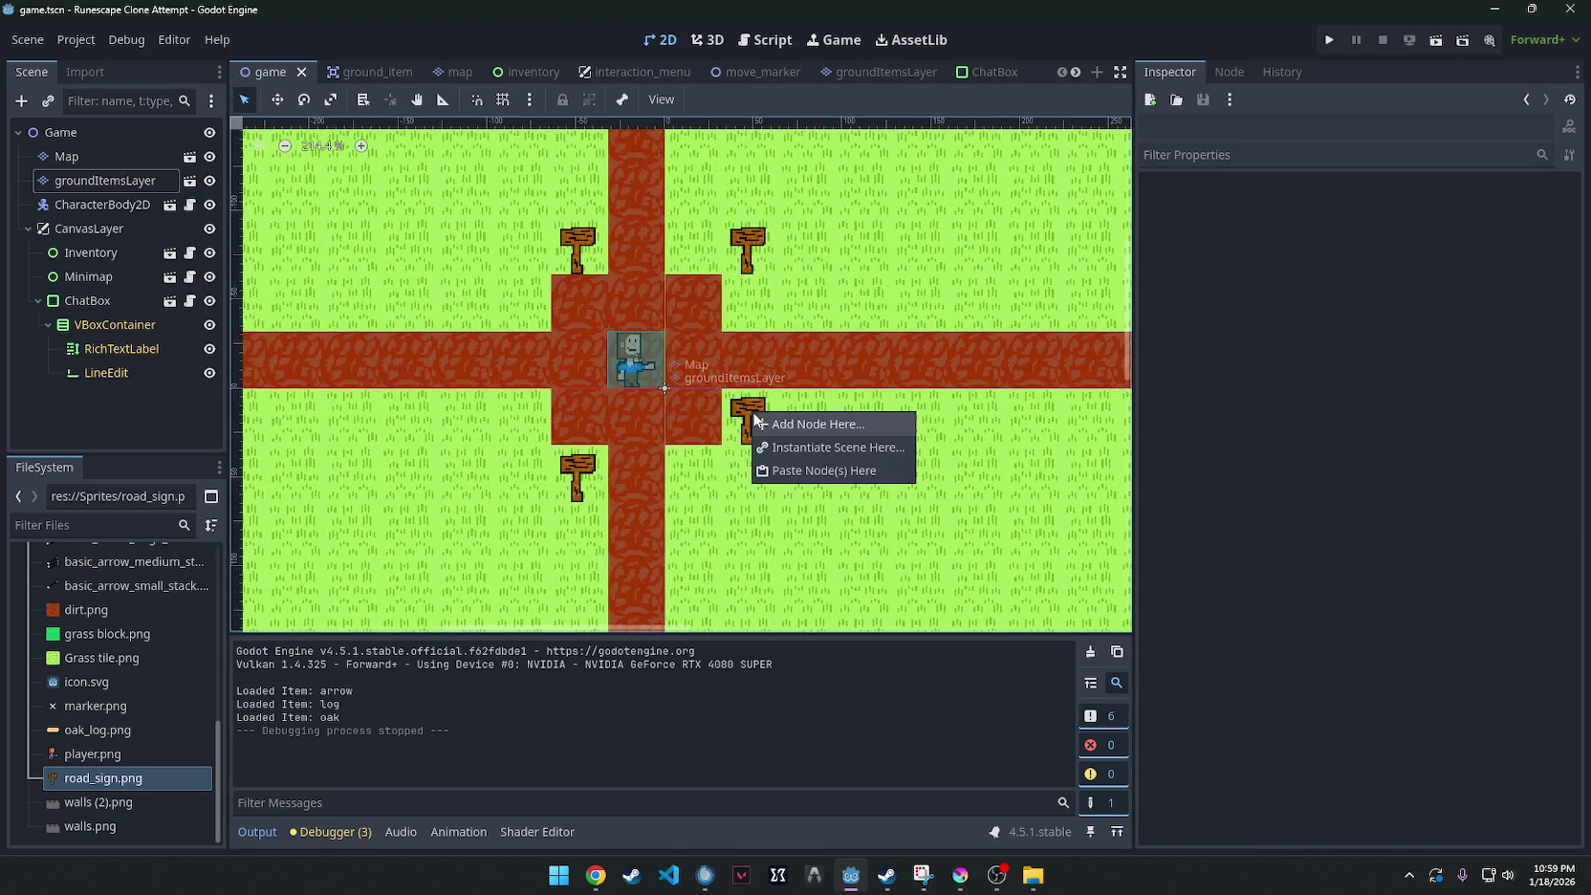
{"action": "left_click", "coordinate": [713, 427]}
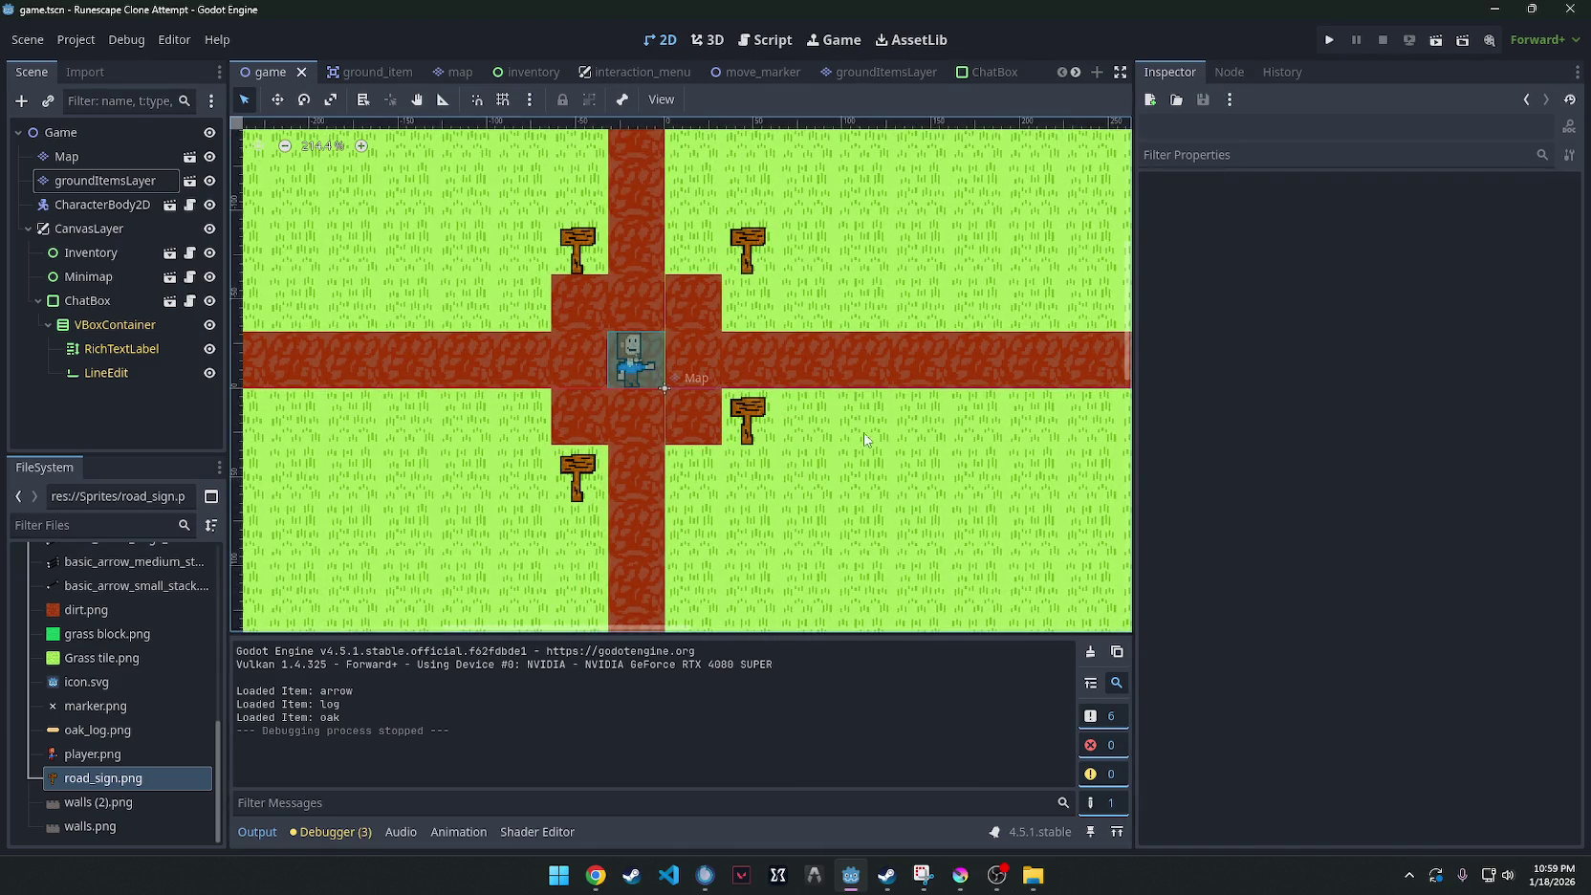
{"action": "left_click", "coordinate": [959, 875]}
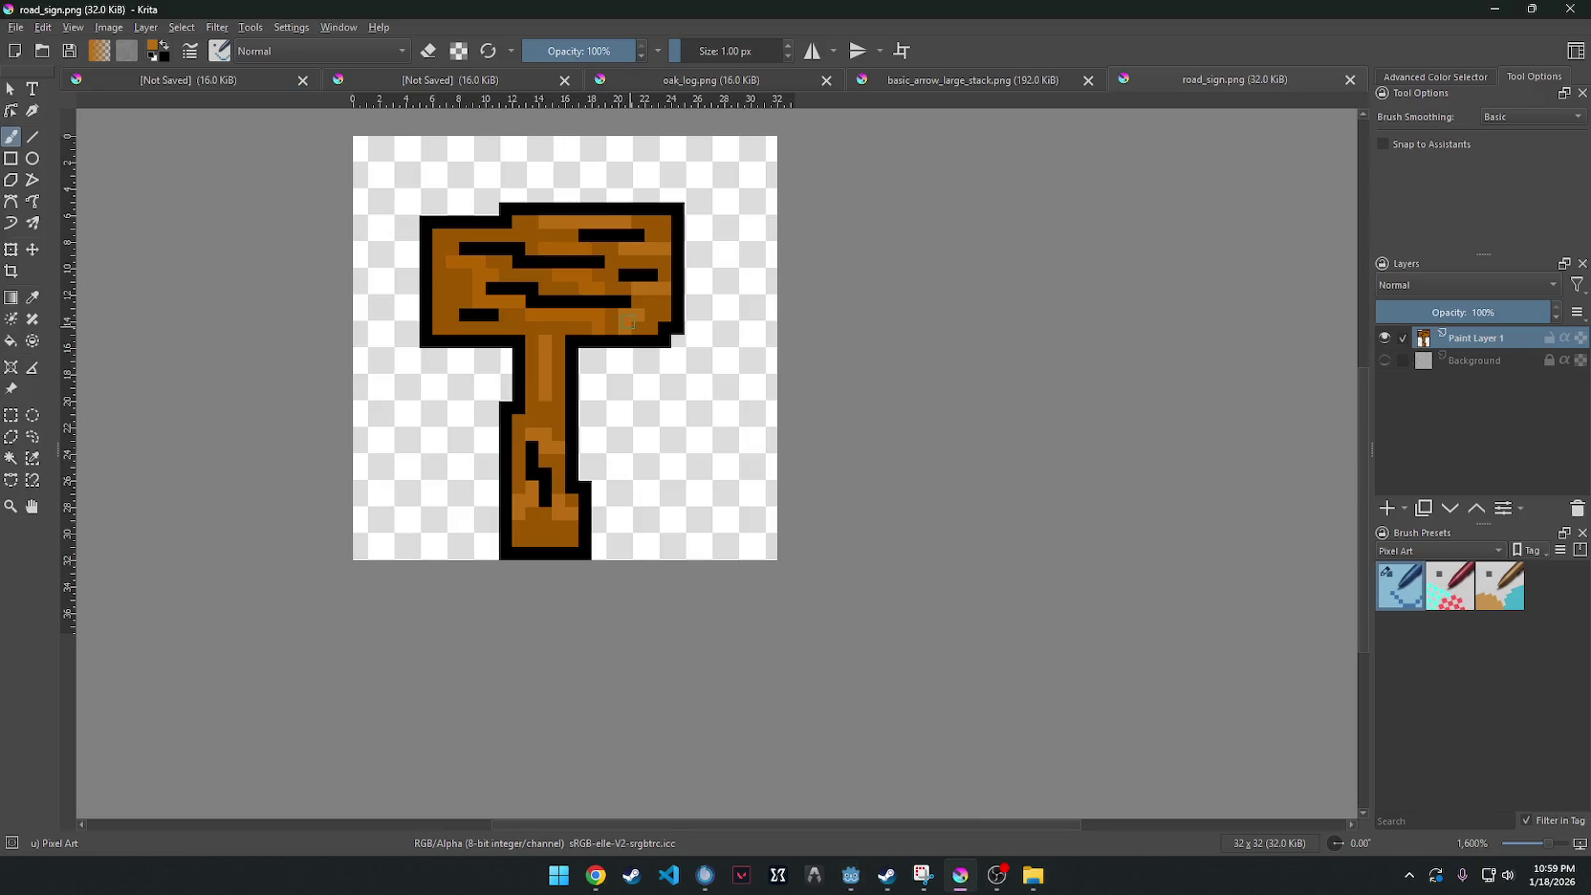
Paint a brown, black-outlined arrow tip on the sign's right edge.
{"action": "right_click", "coordinate": [705, 219]}
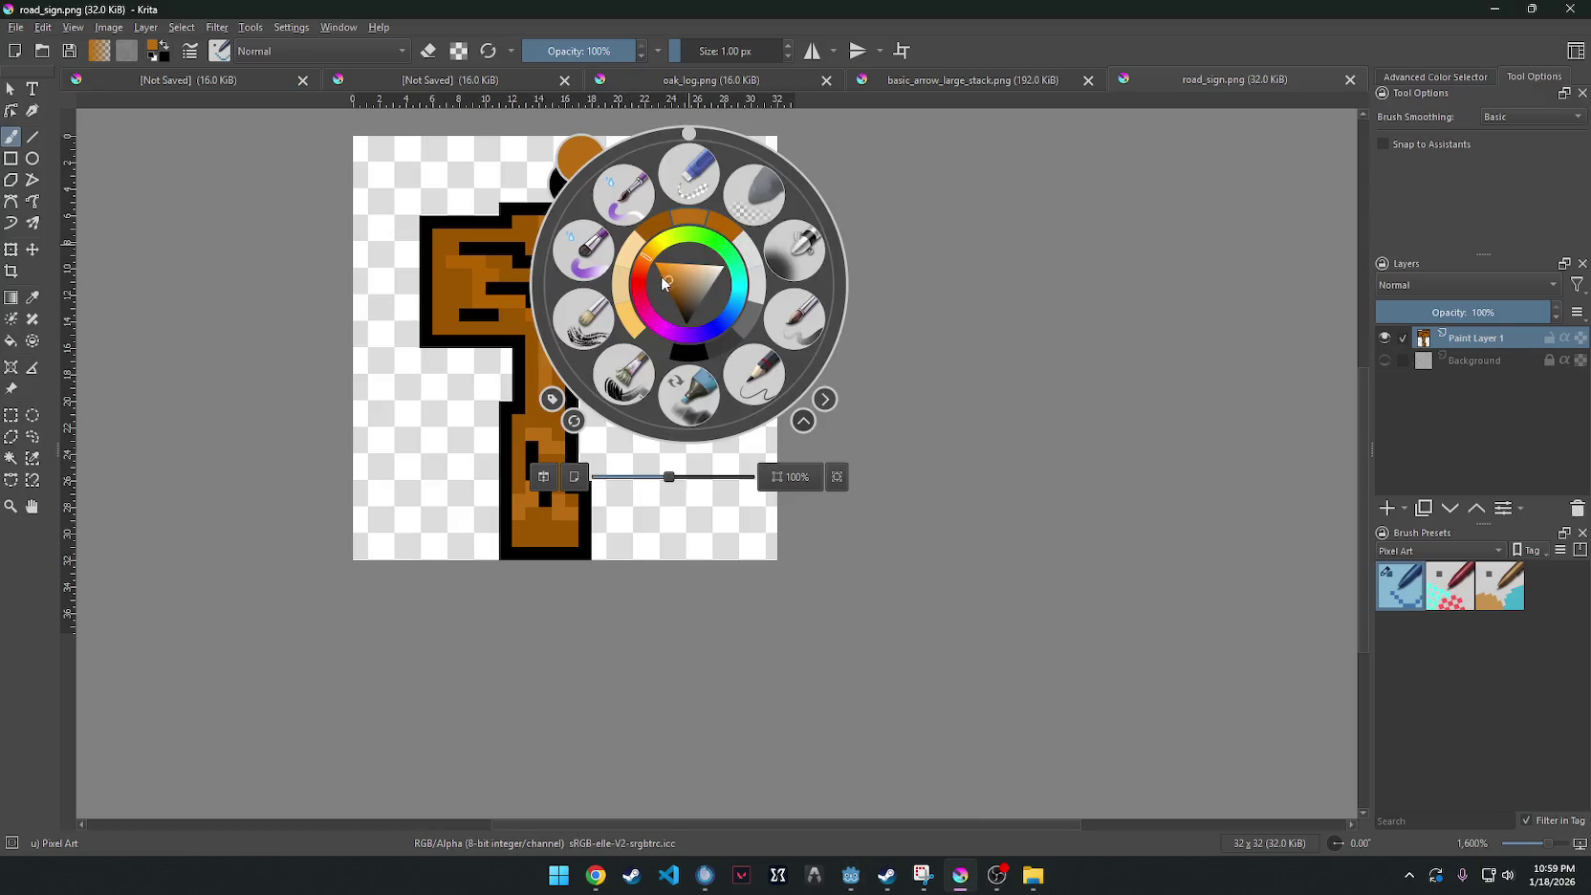
{"action": "left_click", "coordinate": [428, 277]}
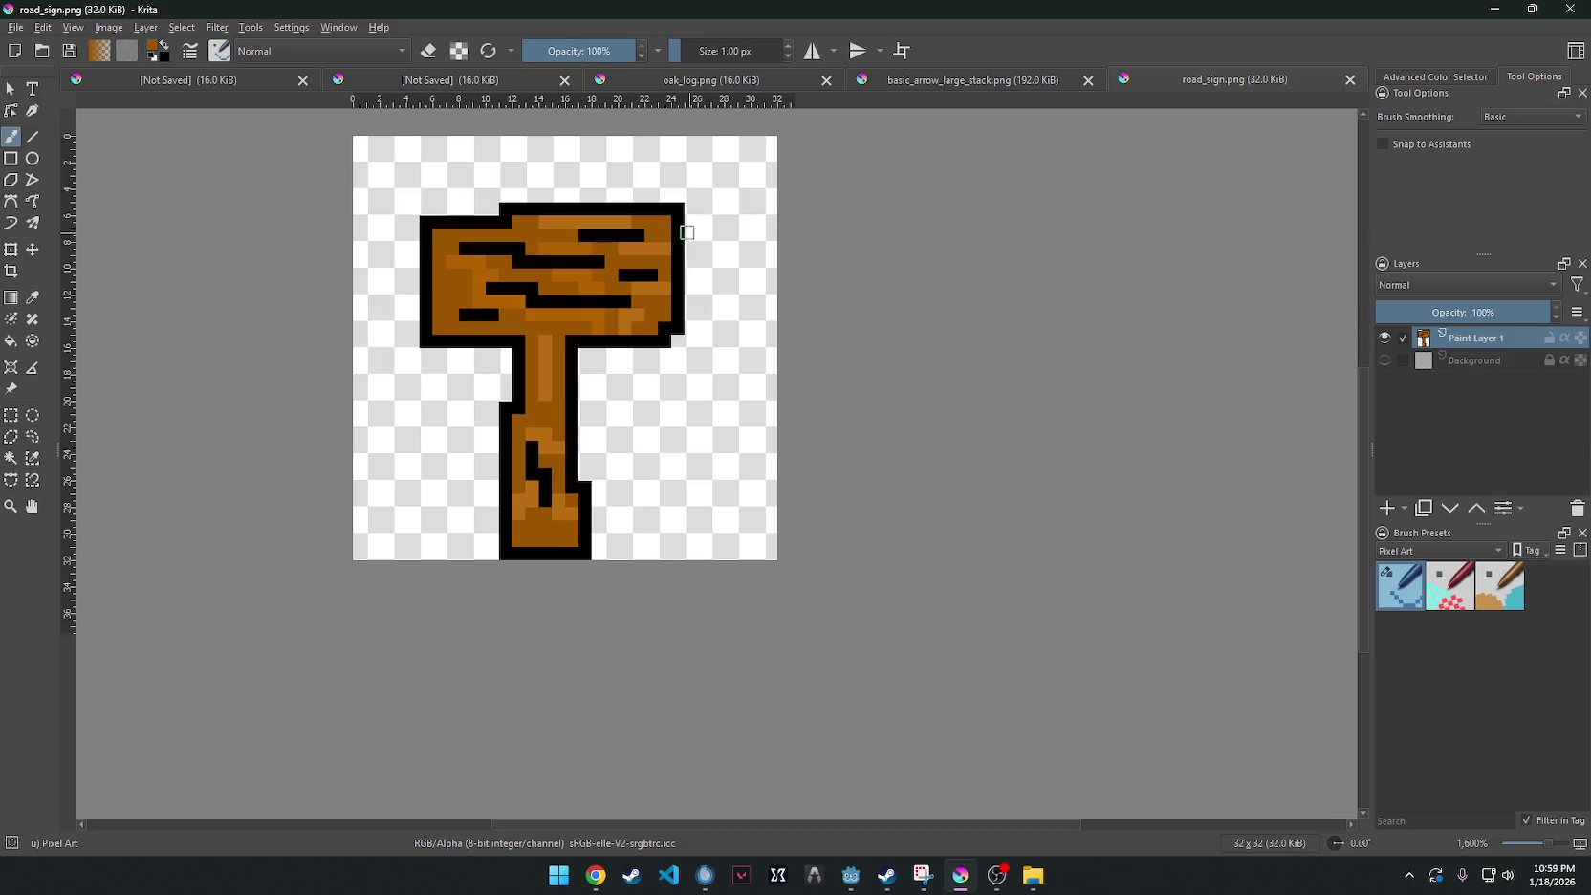
{"action": "mouse_move", "coordinate": [686, 232]}
{"action": "left_mouse_down"}
{"action": "mouse_move", "coordinate": [749, 275]}
{"action": "mouse_move", "coordinate": [679, 318]}
{"action": "left_mouse_up"}
{"action": "mouse_move", "coordinate": [680, 245]}
{"action": "left_mouse_down"}
{"action": "mouse_move", "coordinate": [676, 272]}
{"action": "mouse_move", "coordinate": [693, 250]}
{"action": "mouse_move", "coordinate": [715, 273]}
{"action": "mouse_move", "coordinate": [675, 207]}
{"action": "mouse_move", "coordinate": [761, 285]}
{"action": "mouse_move", "coordinate": [690, 327]}
{"action": "left_mouse_up"}
{"action": "key", "text": "x"}
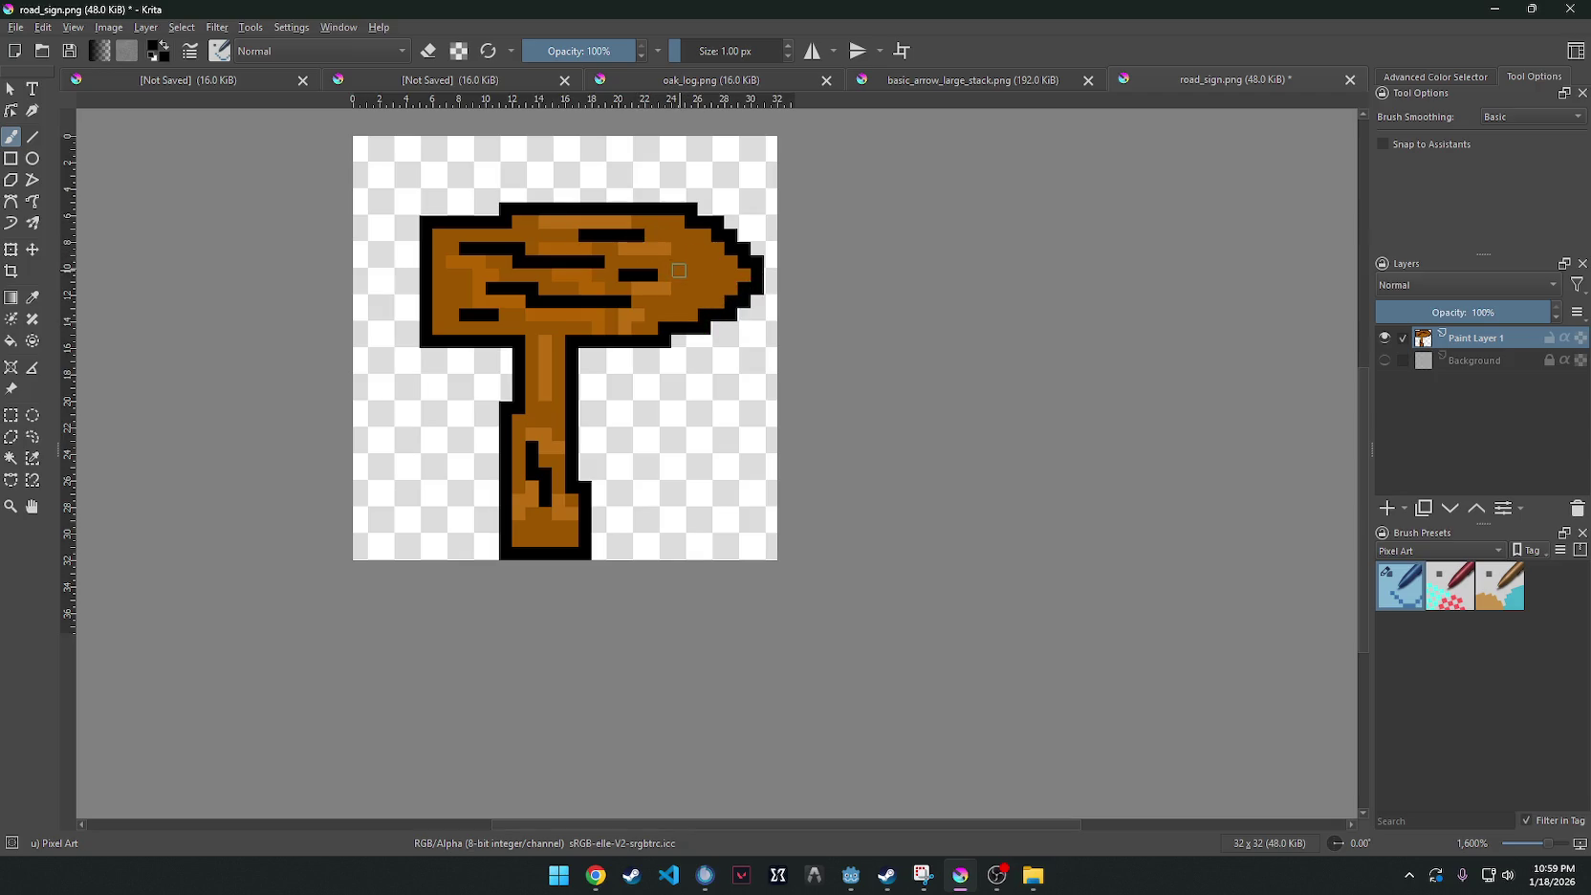
{"action": "mouse_move", "coordinate": [678, 262]}
{"action": "left_mouse_down"}
{"action": "mouse_move", "coordinate": [705, 261]}
{"action": "mouse_move", "coordinate": [717, 308]}
{"action": "mouse_move", "coordinate": [720, 246]}
{"action": "left_mouse_up"}
{"action": "left_click", "coordinate": [691, 301]}
{"action": "left_click", "coordinate": [666, 249], "text": "ctrl"}
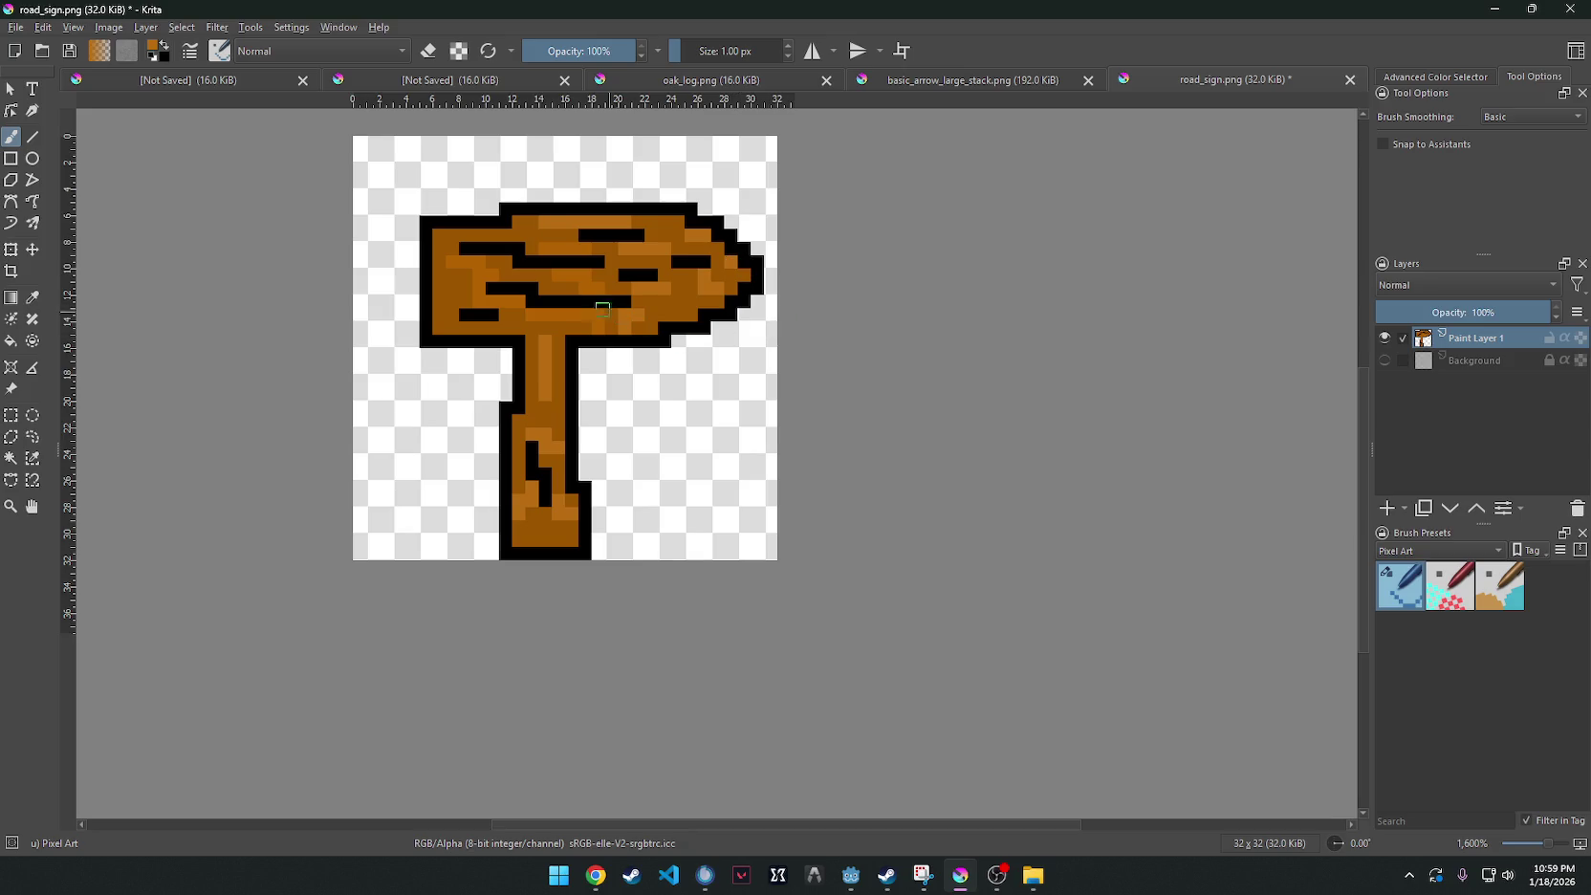
{"action": "key", "text": "ctrl+z"}
{"action": "key", "text": "ctrl+z"}
Save road_sign.png as PNG and close Krita.
{"action": "key", "text": "ctrl+s"}
{"action": "key", "text": "Return"}
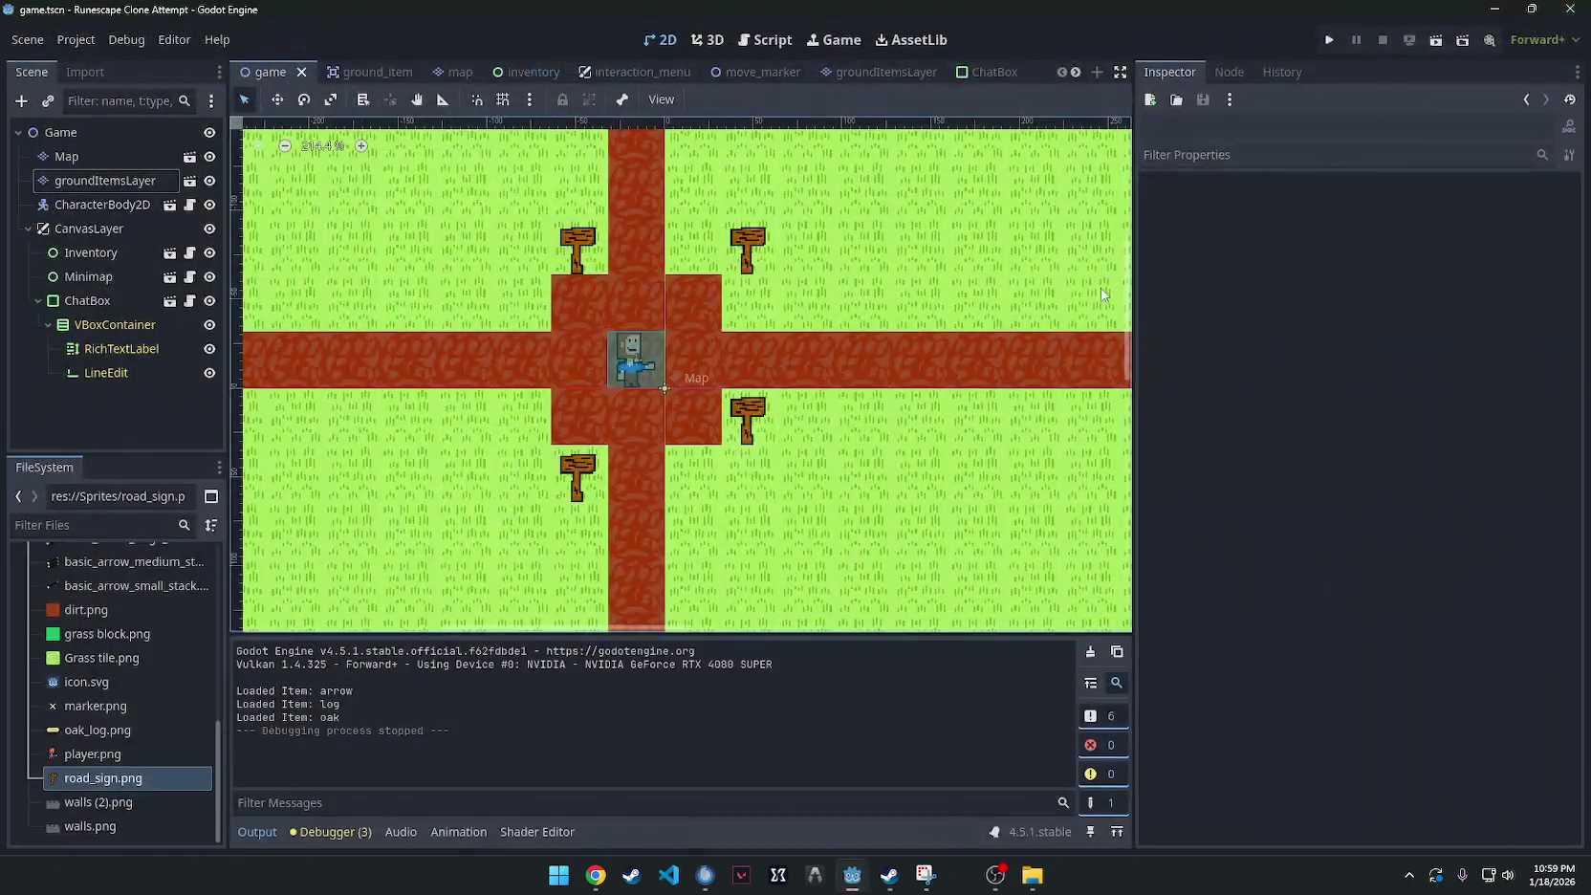
{"action": "left_click", "coordinate": [1569, 9]}
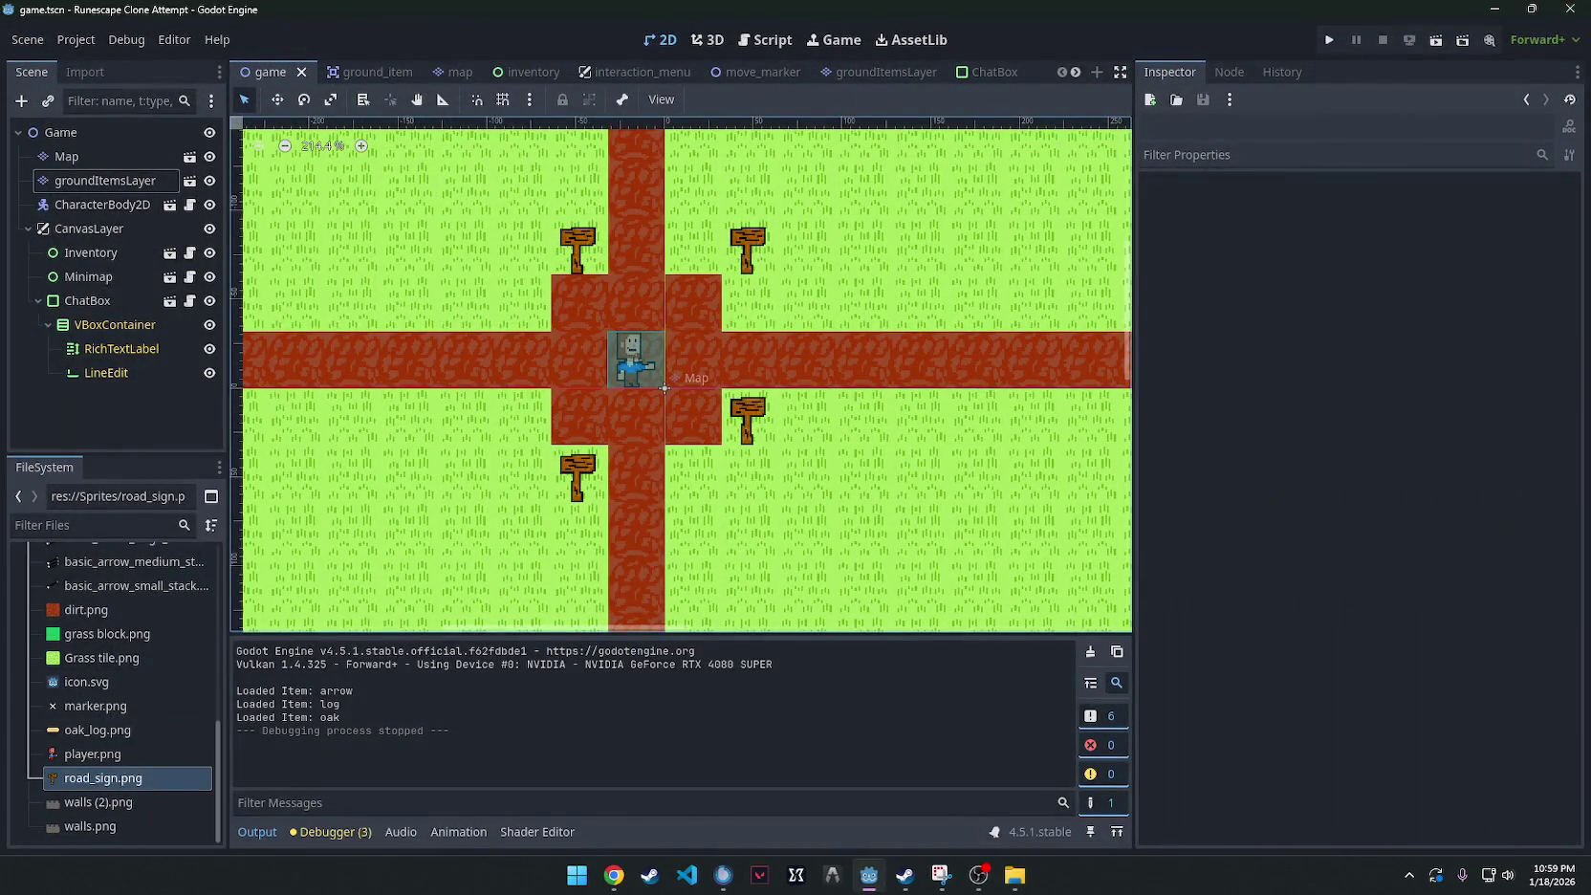
Let Godot reimport the edited road_sign.png, check the map, then open the groundItemsLayer scene.
{"action": "left_click", "coordinate": [1014, 875]}
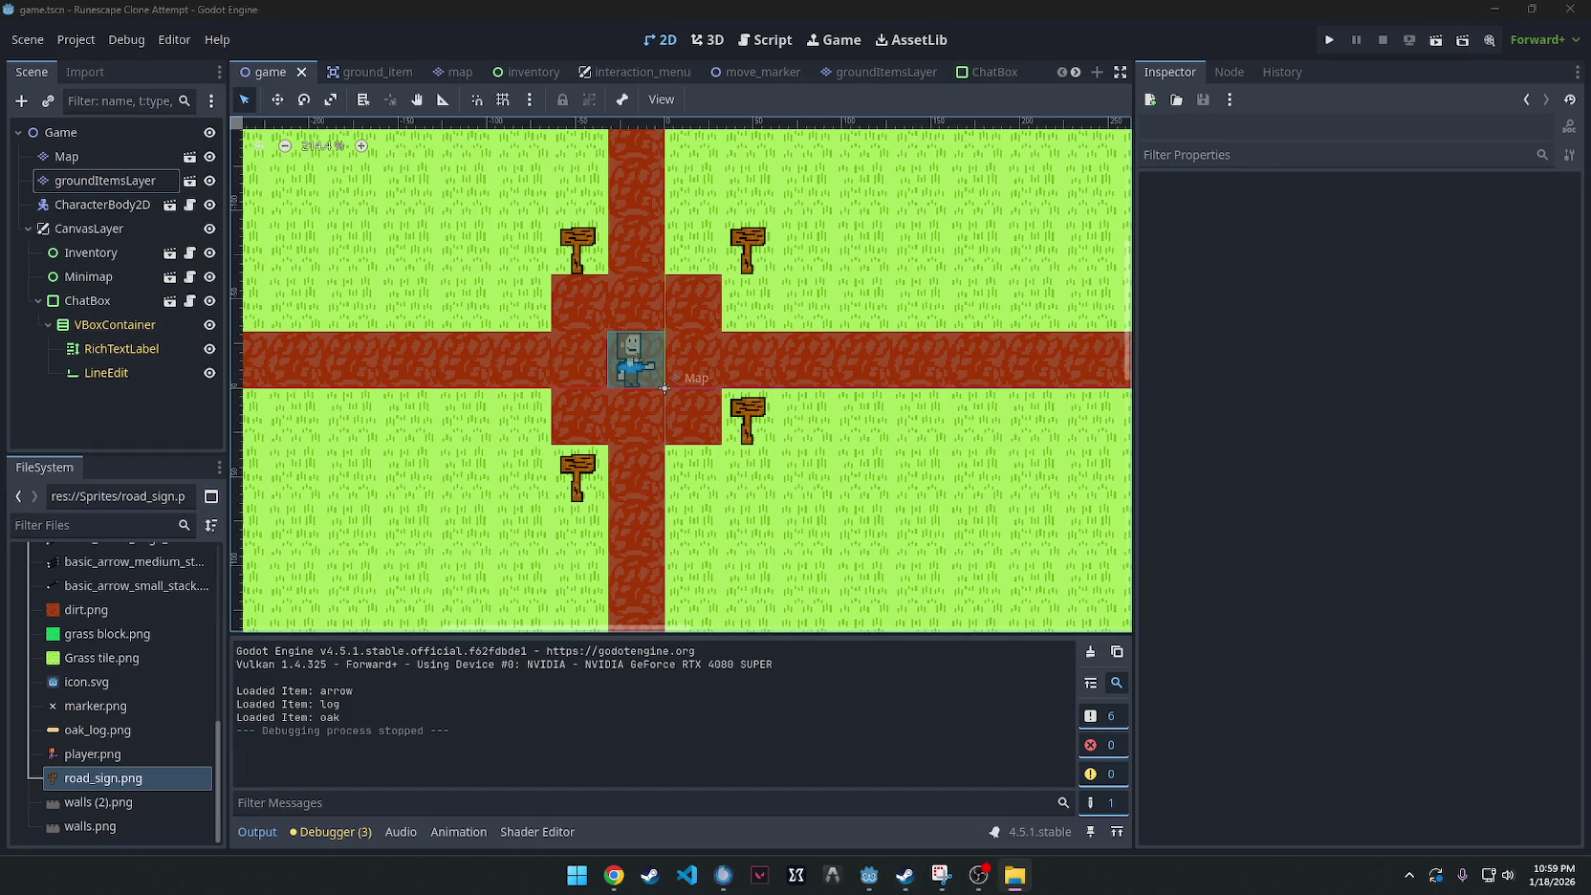
{"action": "left_click", "coordinate": [109, 765]}
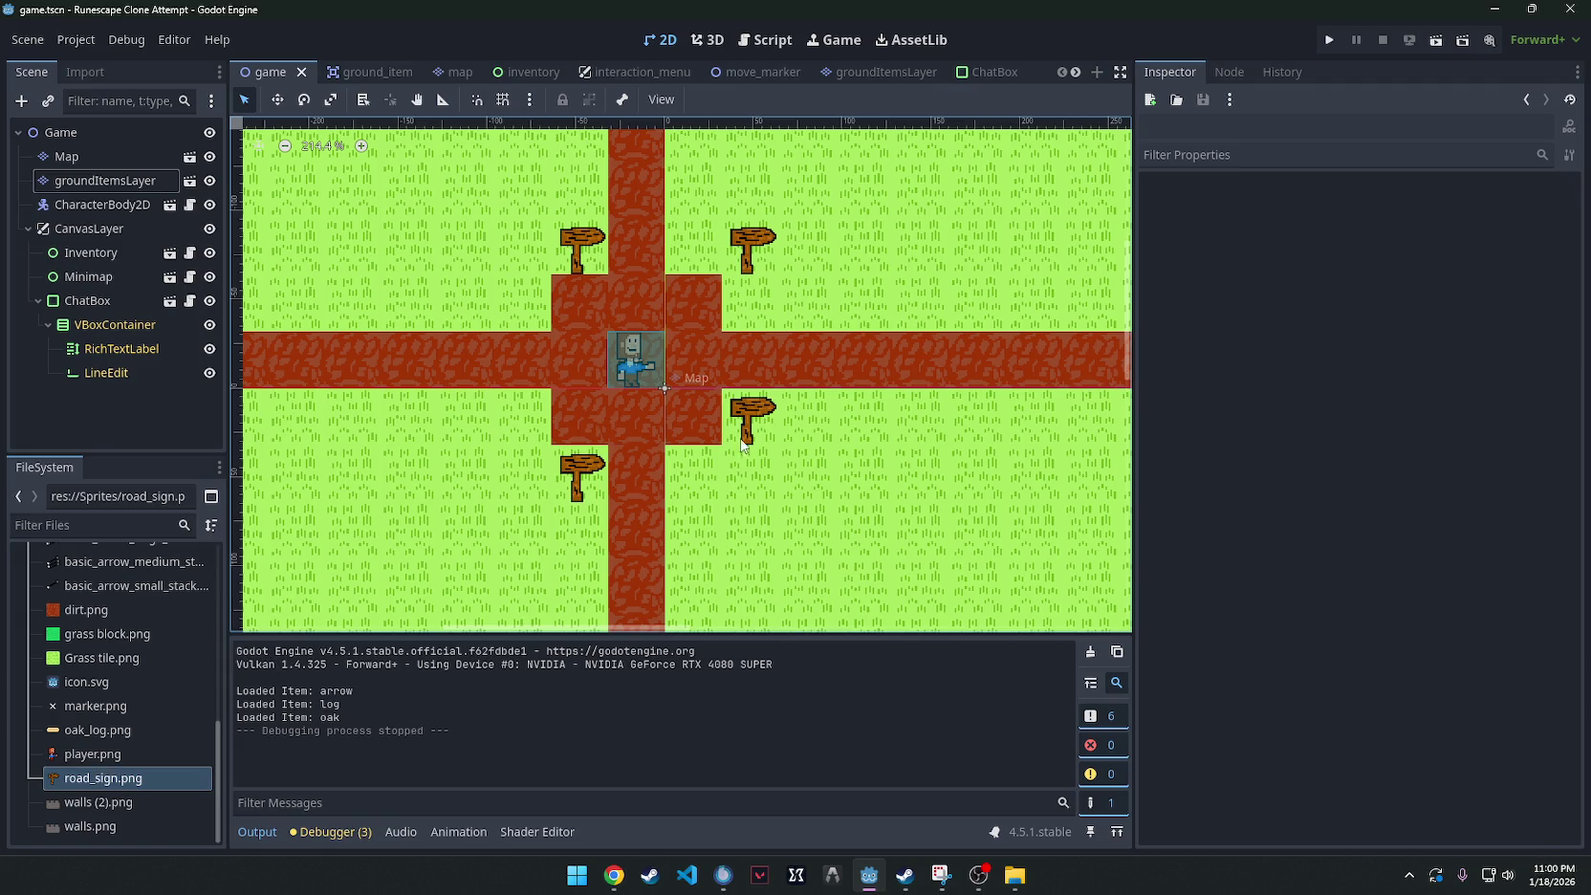
{"action": "scroll", "coordinate": [726, 328], "scroll_direction": "down", "scroll_amount": 2}
{"action": "scroll", "coordinate": [722, 358], "scroll_direction": "up", "scroll_amount": 2}
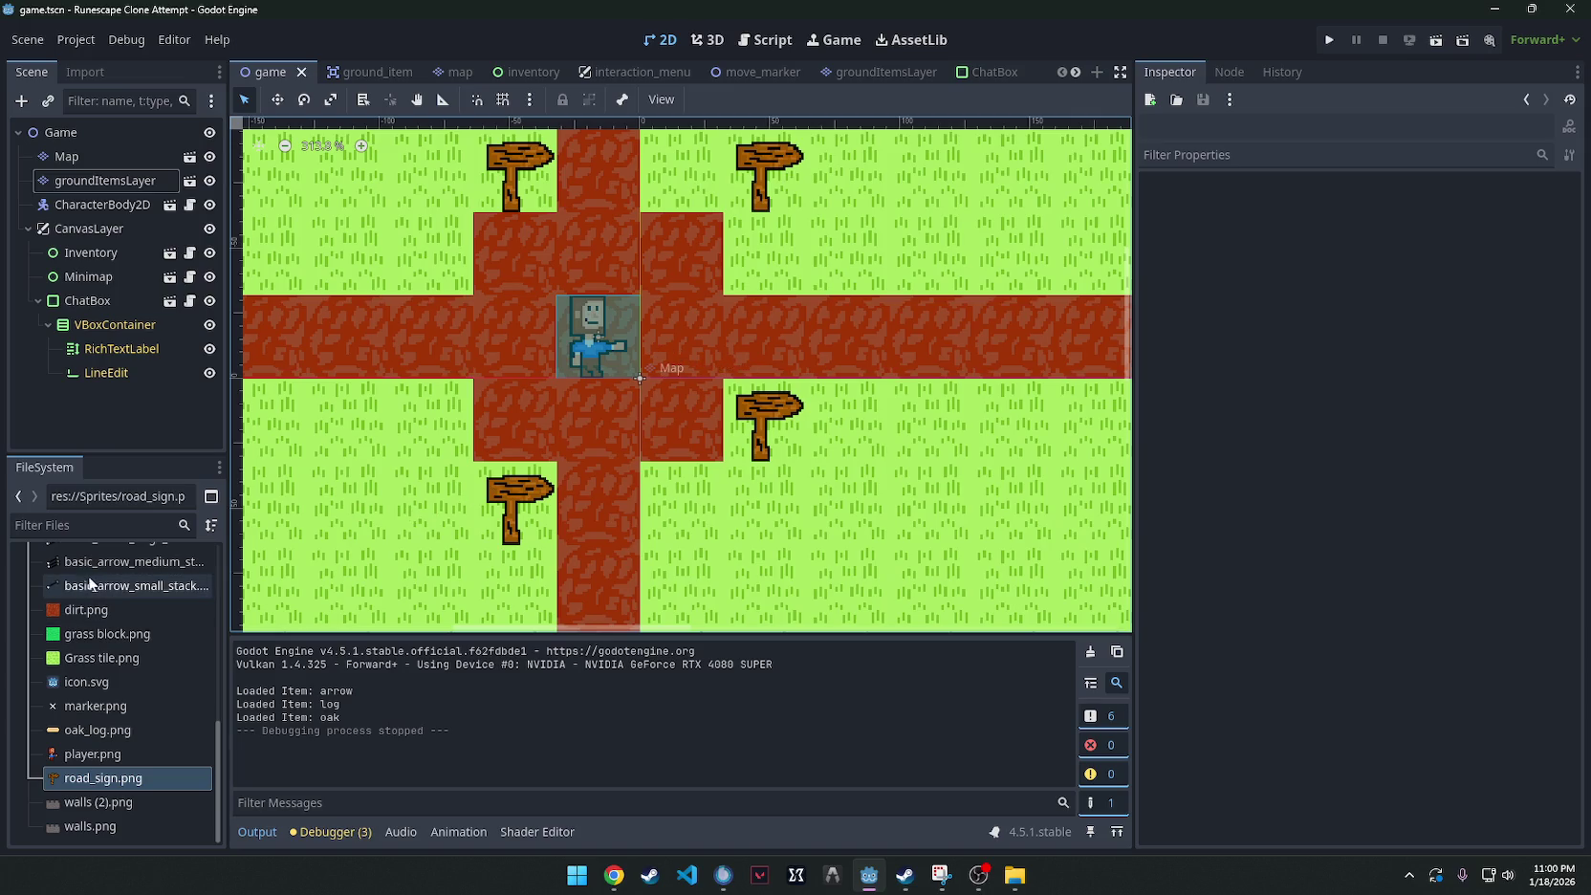
{"action": "mouse_move", "coordinate": [102, 562]}
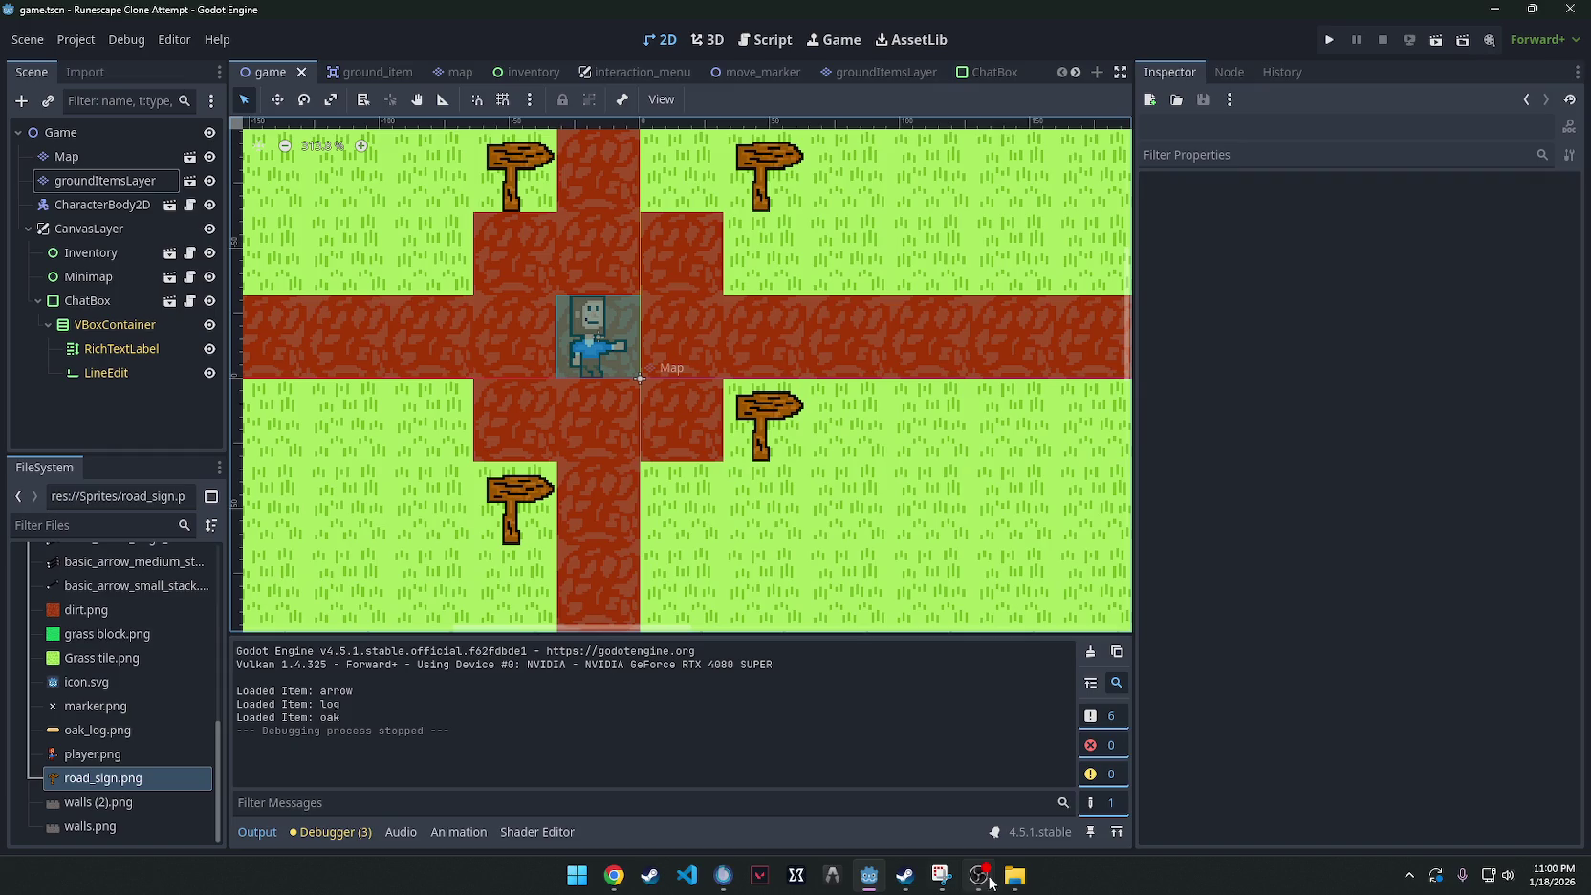
{"action": "mouse_move", "coordinate": [1006, 881]}
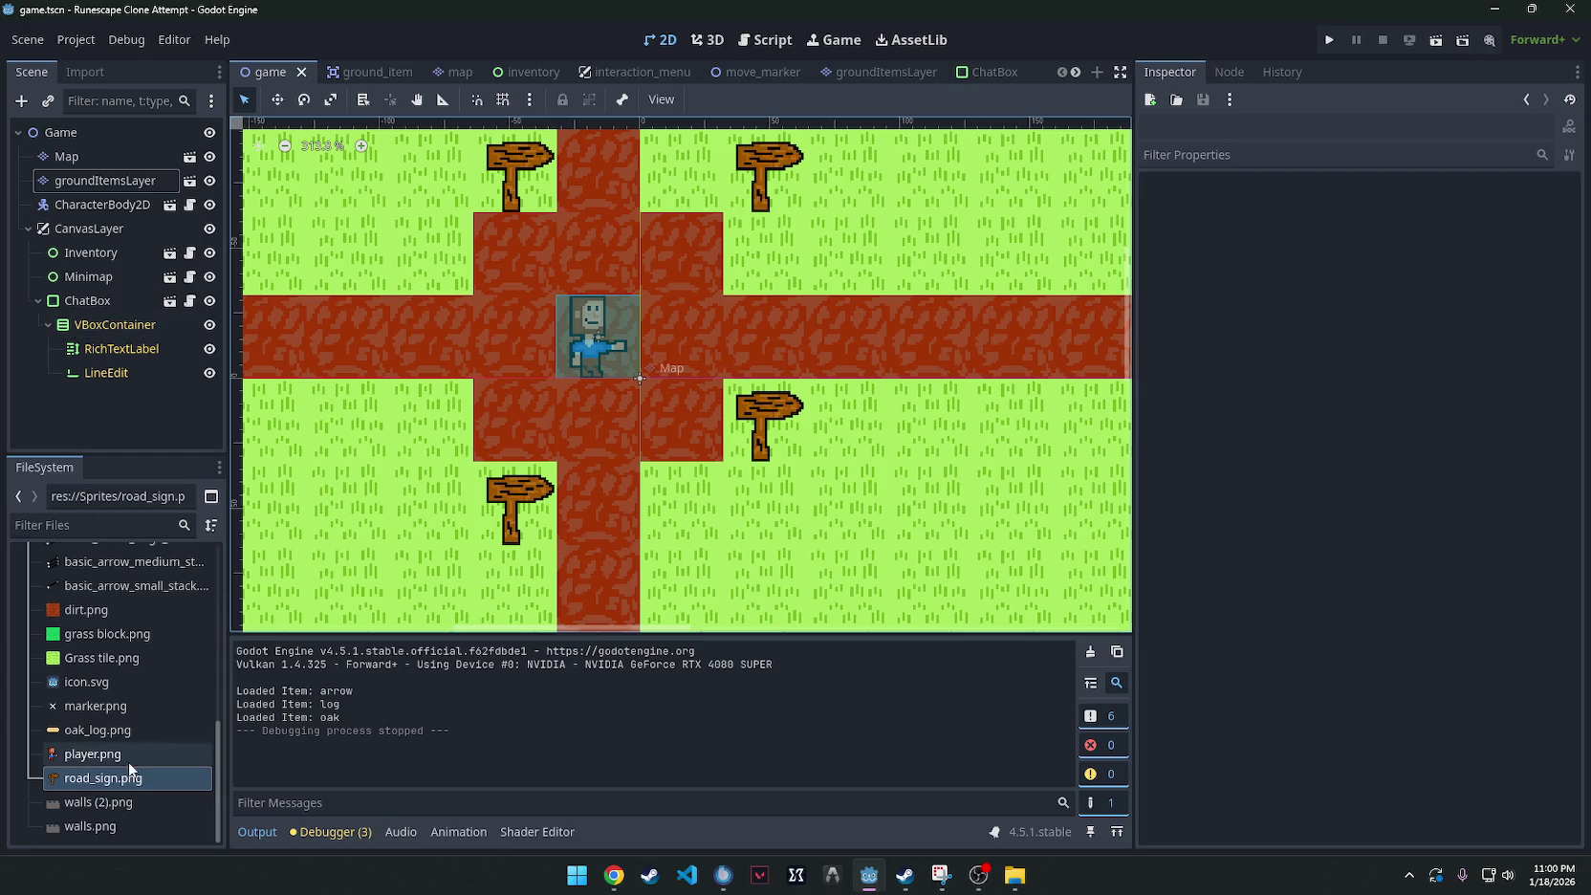
{"action": "mouse_move", "coordinate": [728, 74]}
{"action": "left_click", "coordinate": [873, 71]}
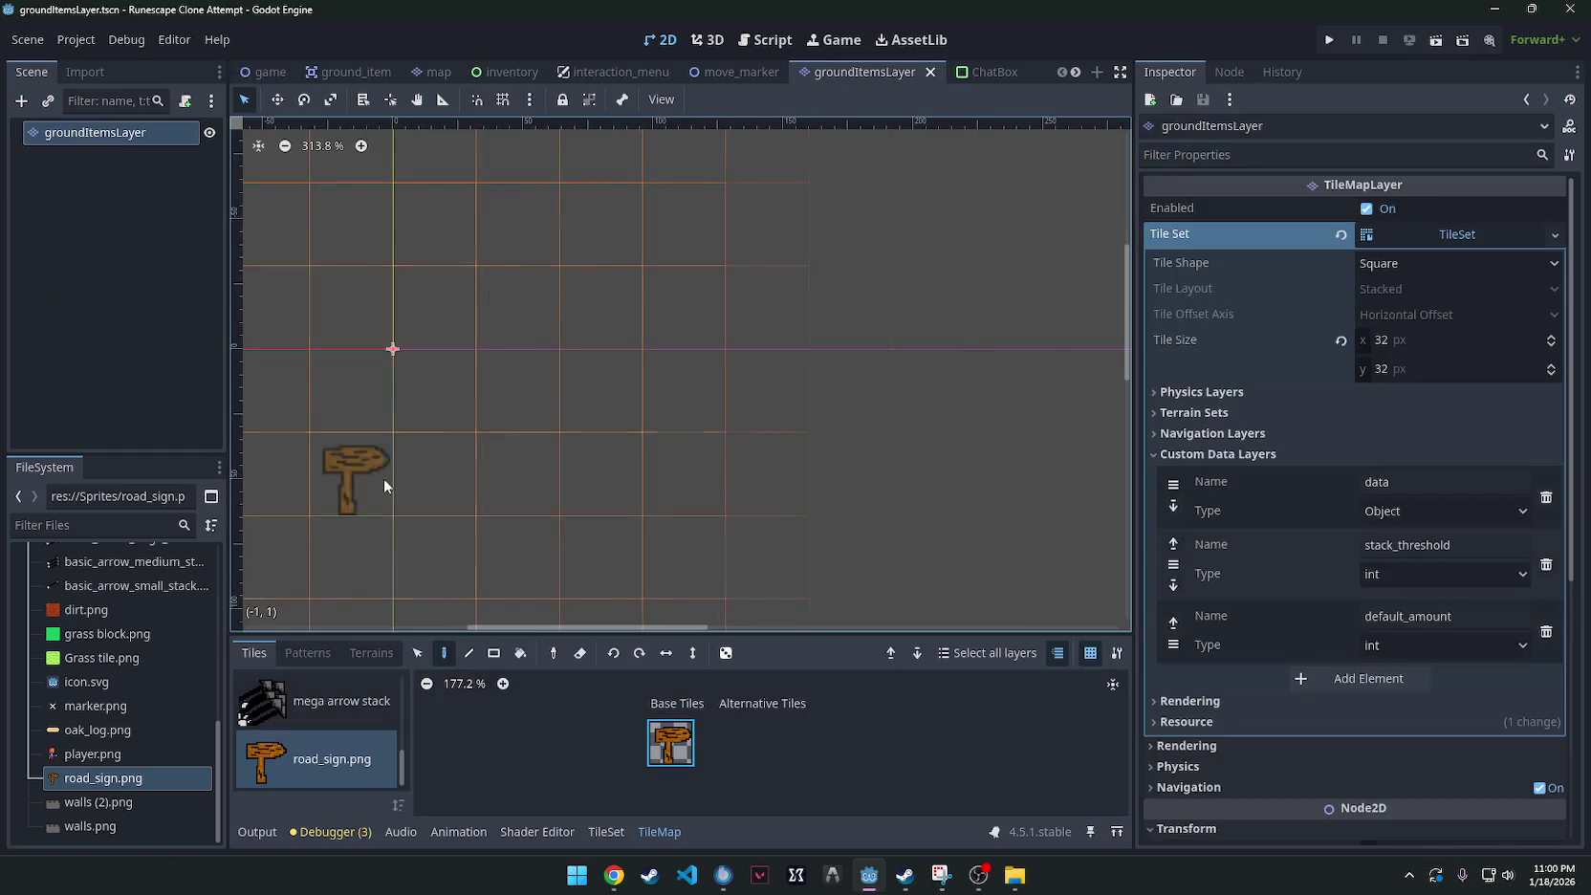
Rotate the road sign tile left and flip it horizontally, then return to the game scene.
{"action": "left_click", "coordinate": [613, 653]}
{"action": "left_click", "coordinate": [665, 654]}
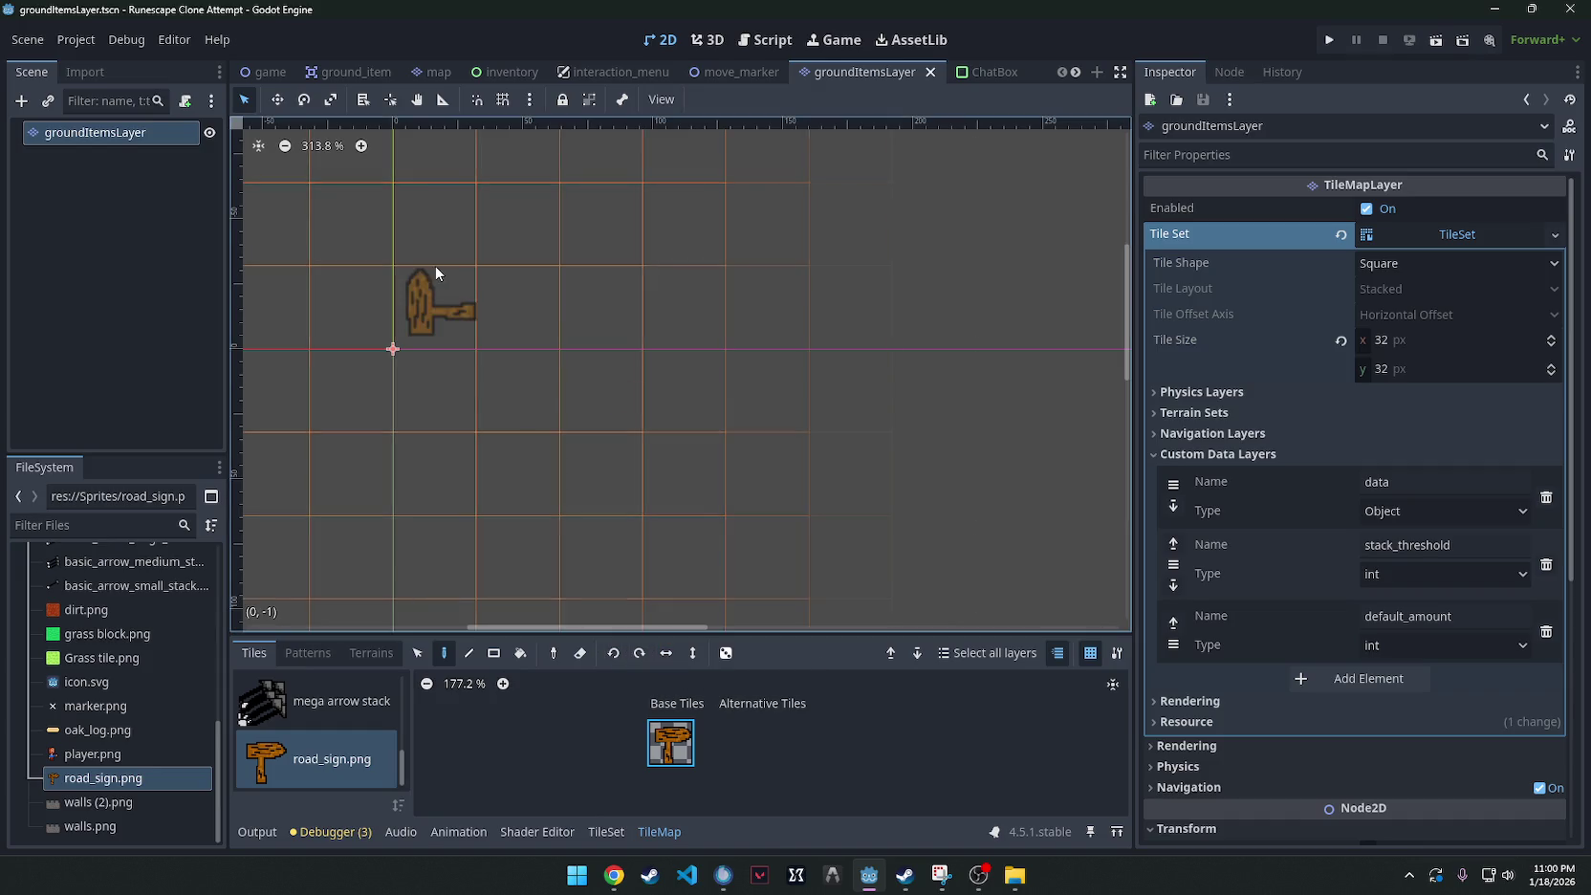
{"action": "left_click", "coordinate": [659, 39]}
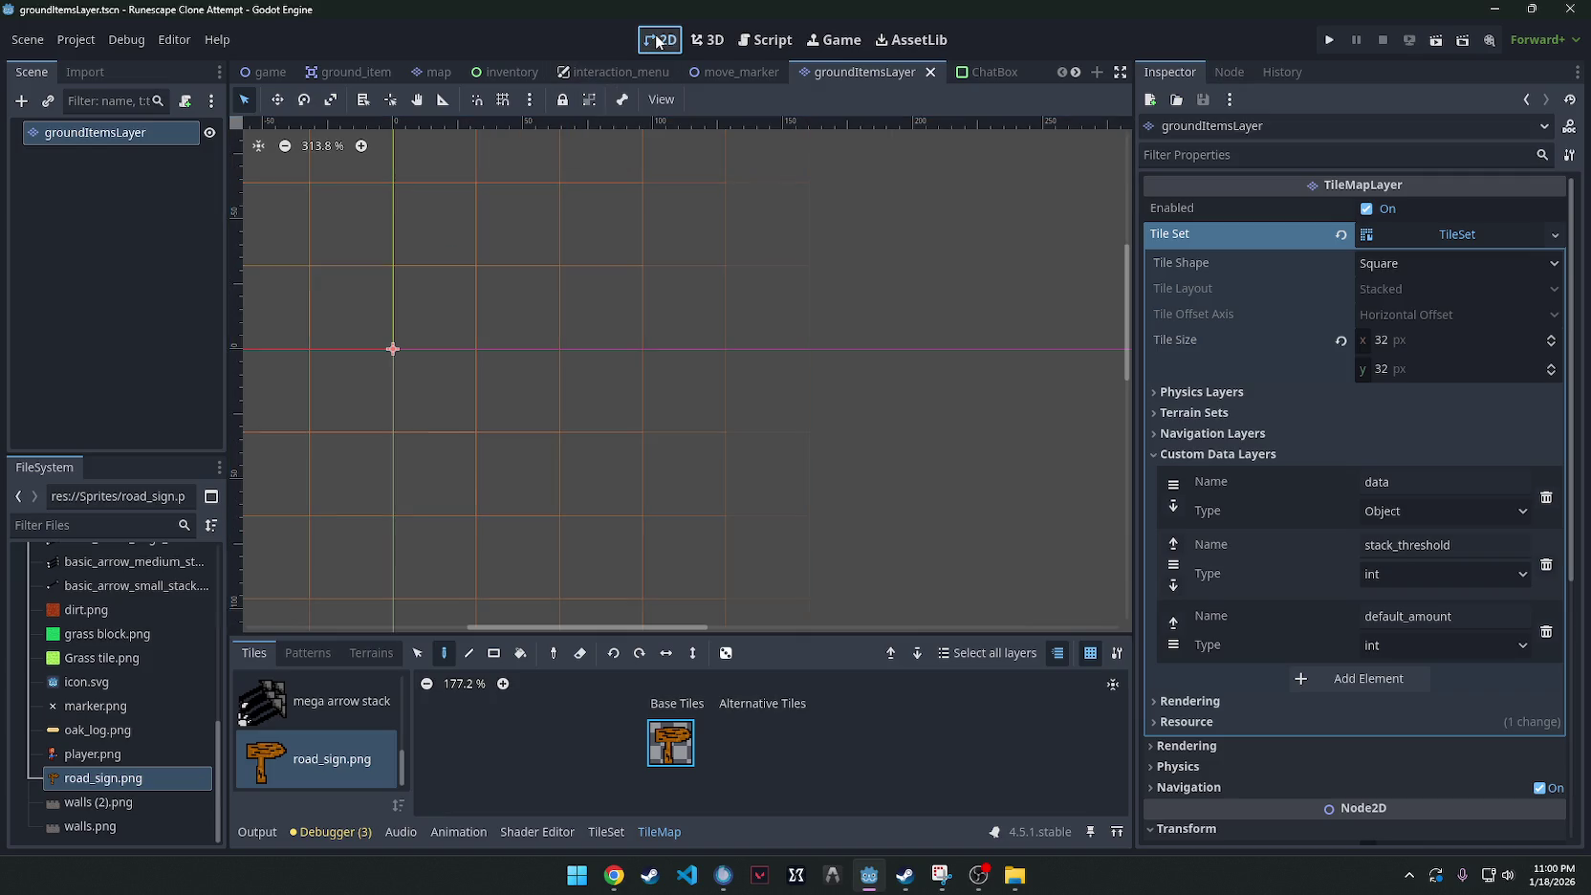
{"action": "left_click", "coordinate": [268, 75]}
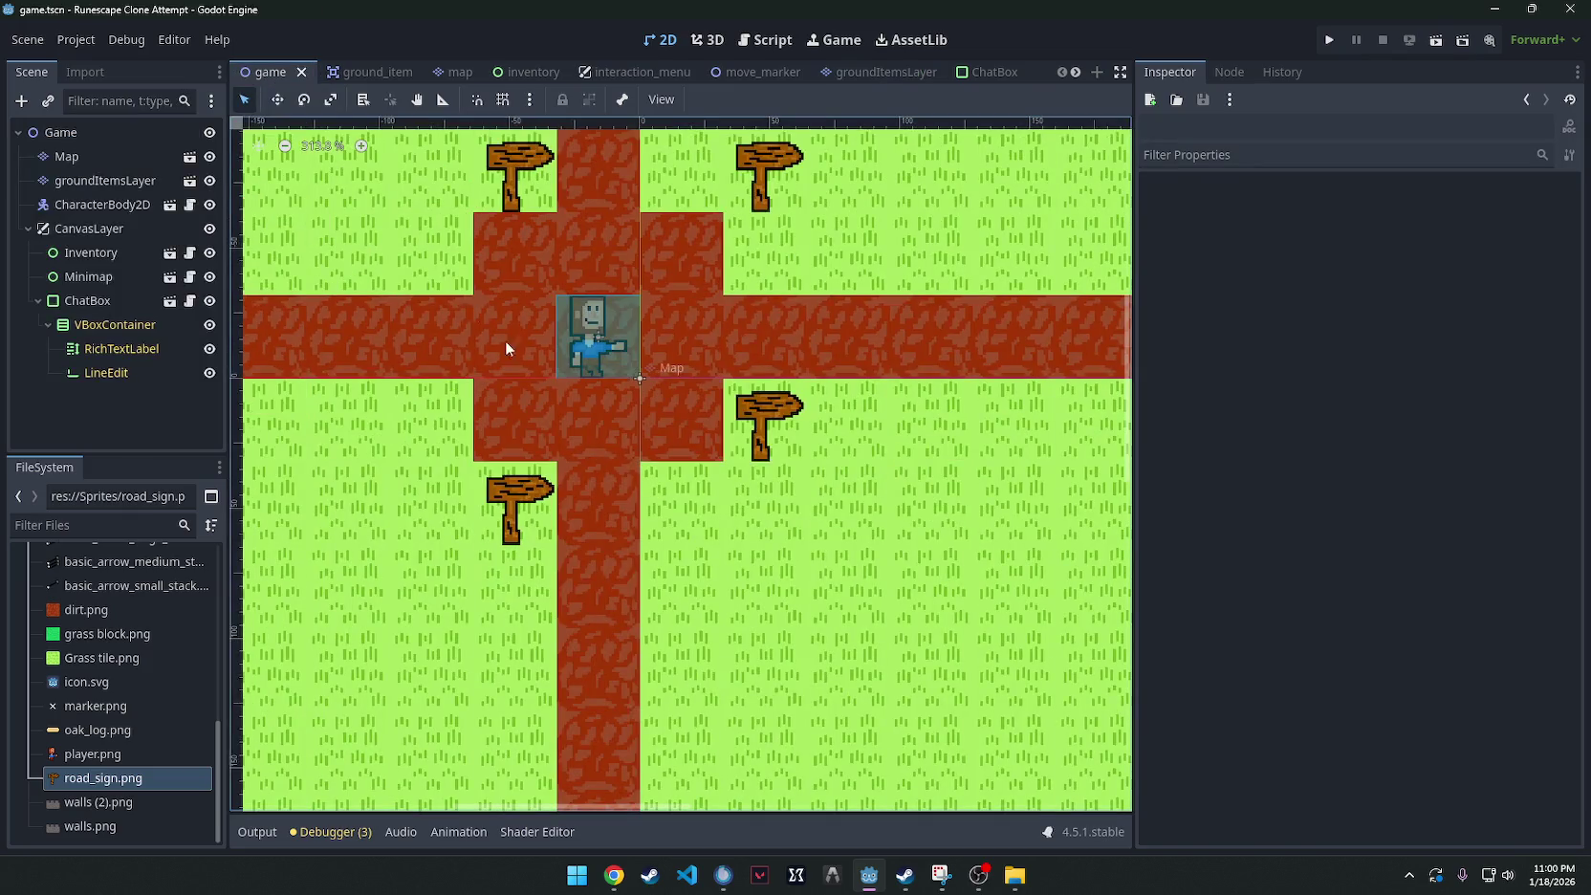
Paint a road sign tile on groundItemsLayer at cell (-2,1).
{"action": "left_click", "coordinate": [105, 180]}
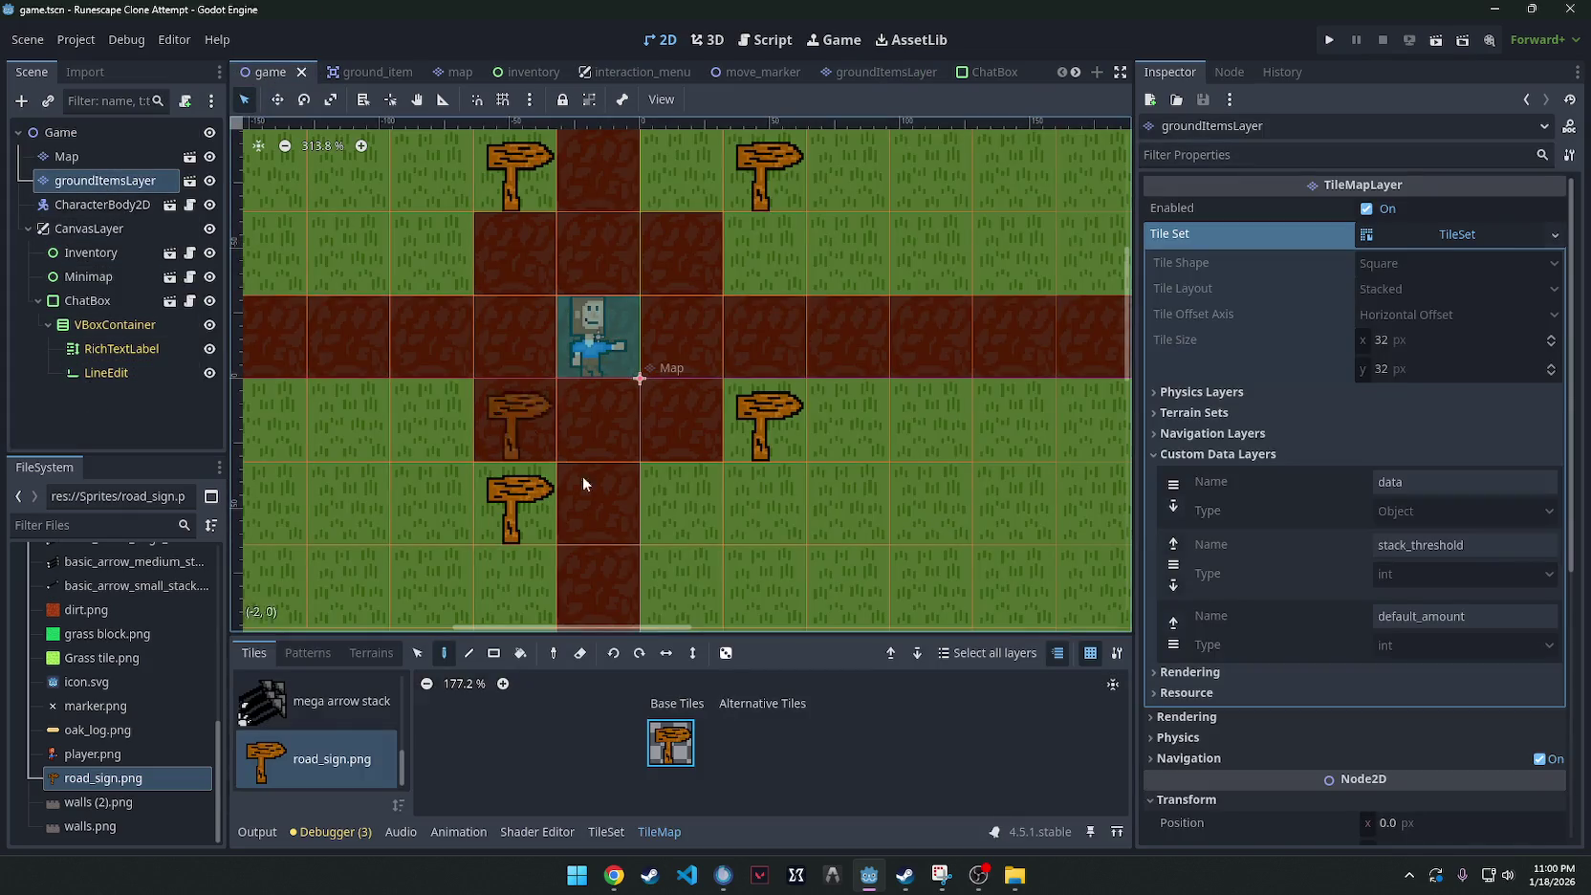
{"action": "left_click", "coordinate": [675, 734]}
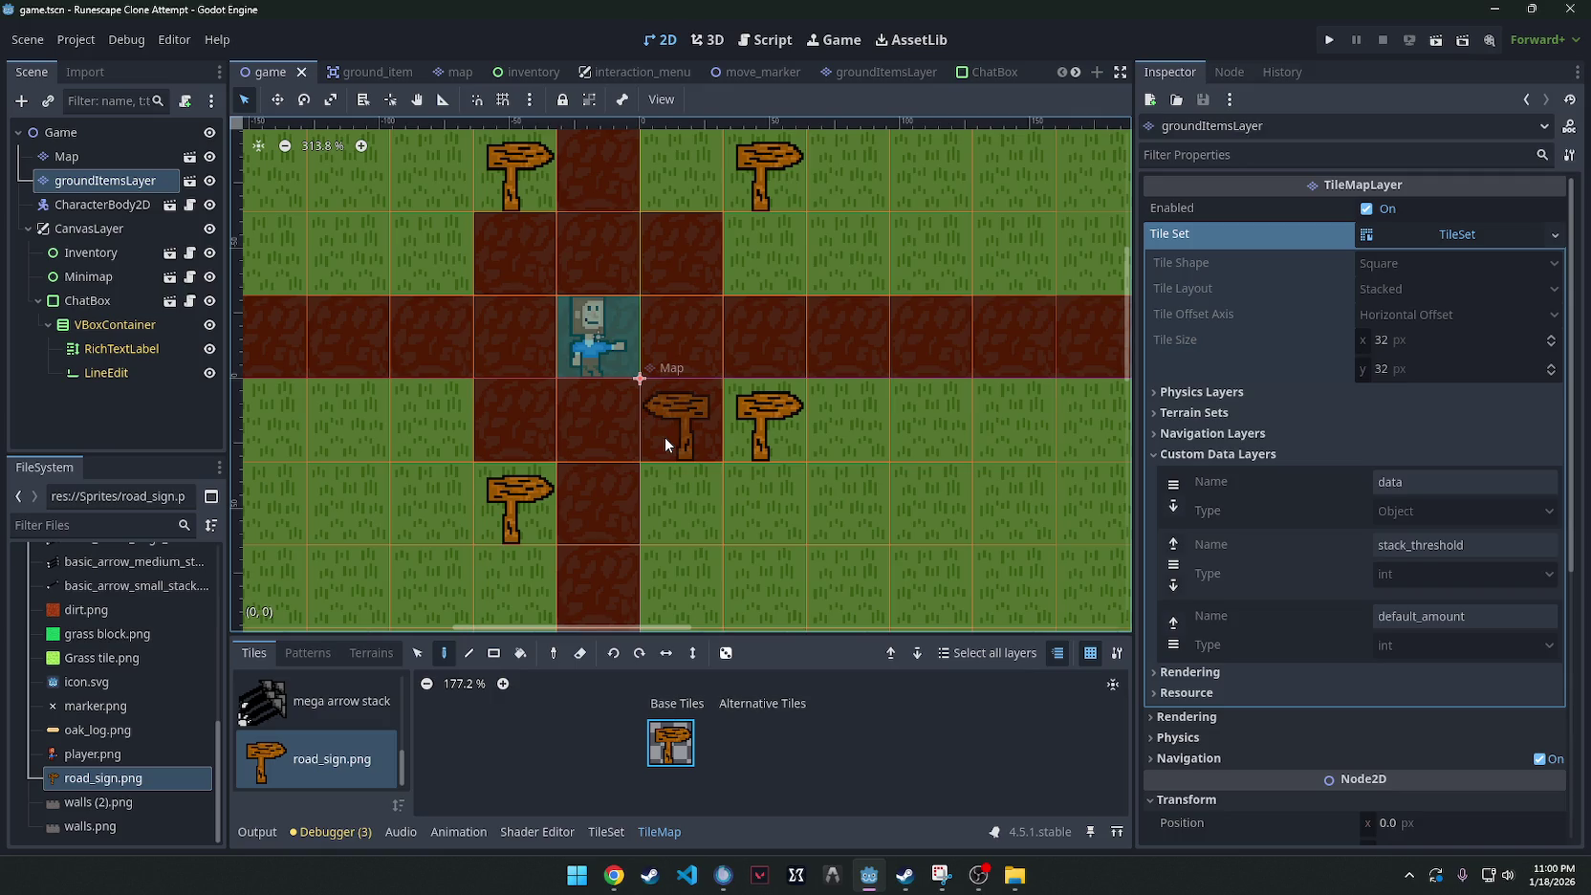
{"action": "left_click", "coordinate": [491, 467]}
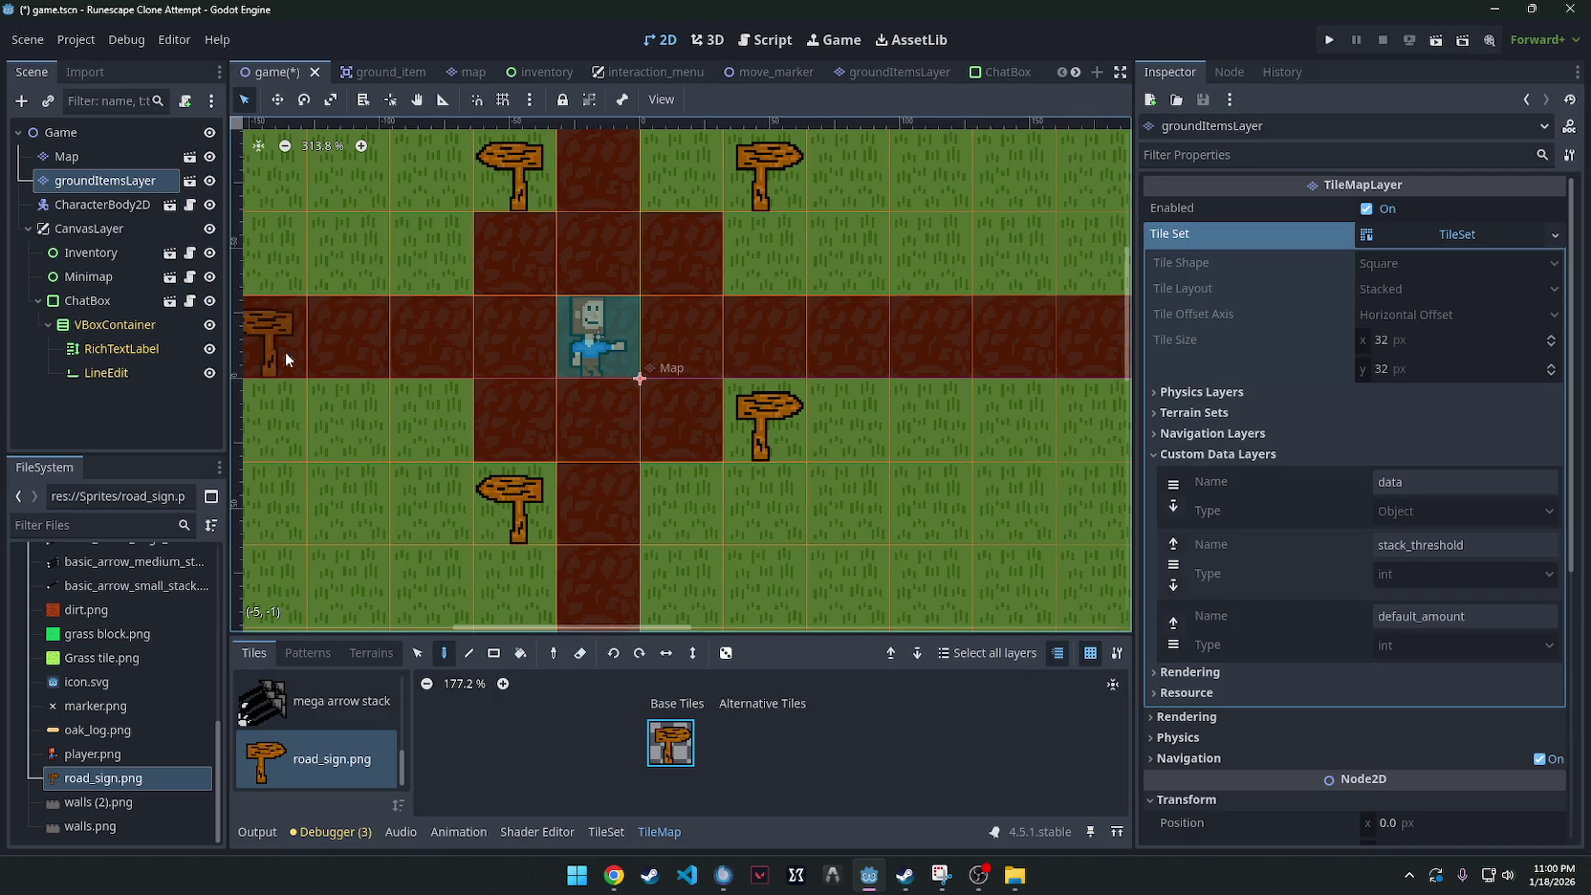
{"action": "scroll", "coordinate": [397, 302], "scroll_direction": "up", "scroll_amount": 4}
{"action": "scroll", "coordinate": [395, 303], "scroll_direction": "down", "scroll_amount": 7}
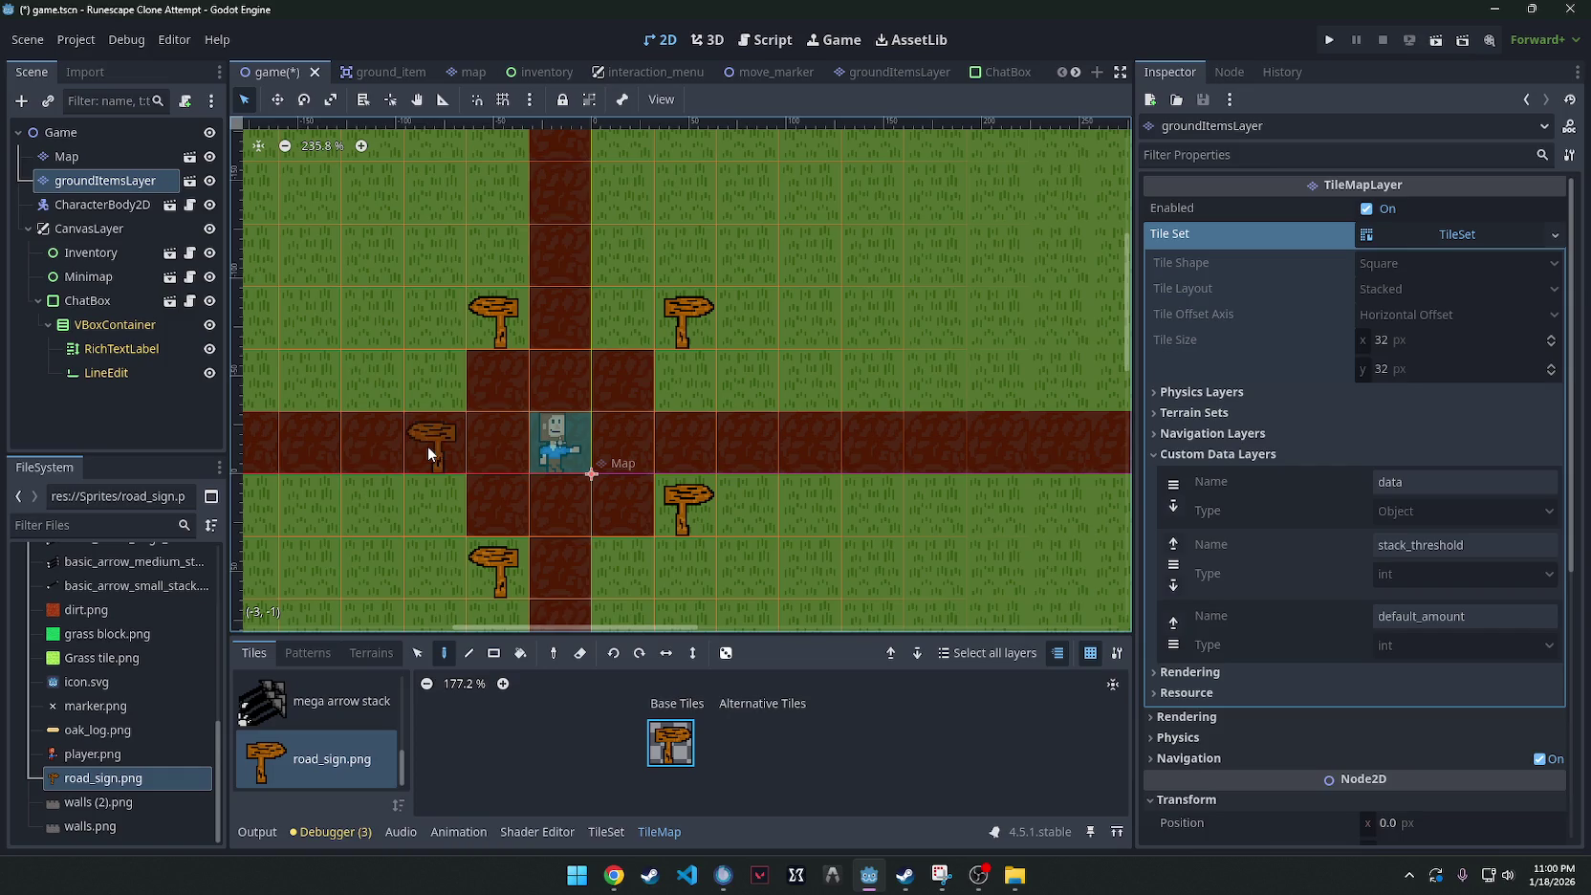
{"action": "left_click_drag", "start_coordinate": [387, 353], "coordinate": [378, 333]}
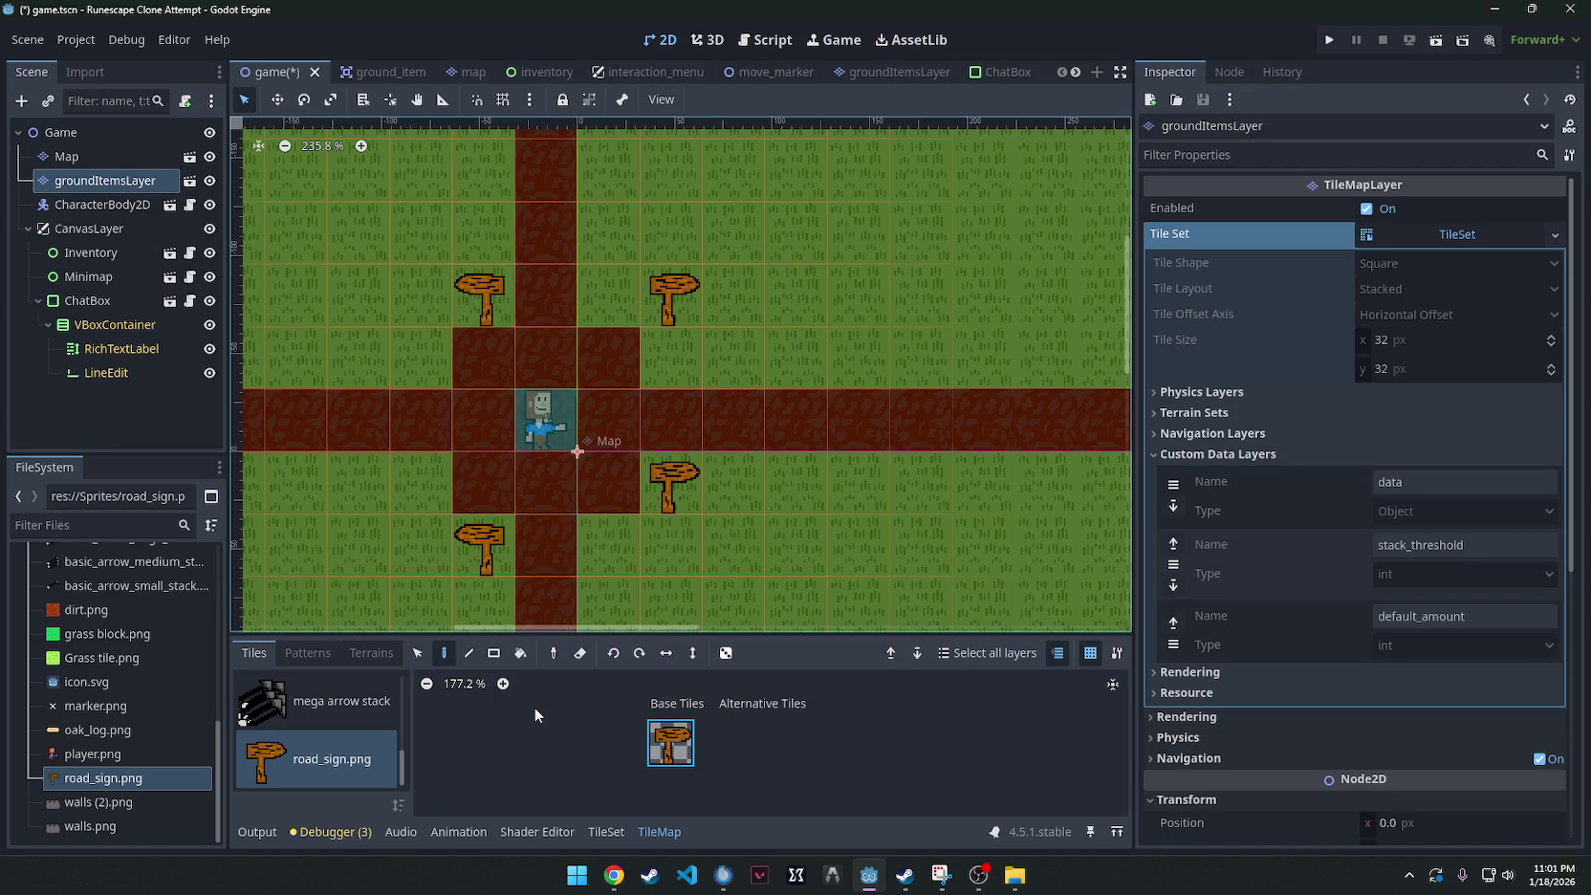
Pick the log tile from the palette and open the groundItemsLayer node's context menu.
{"action": "scroll", "coordinate": [612, 430], "scroll_direction": "down", "scroll_amount": 2, "text": "ctrl"}
{"action": "scroll", "coordinate": [587, 519], "scroll_direction": "up", "scroll_amount": 4, "text": "ctrl"}
{"action": "scroll", "coordinate": [342, 717], "scroll_direction": "up", "scroll_amount": 4}
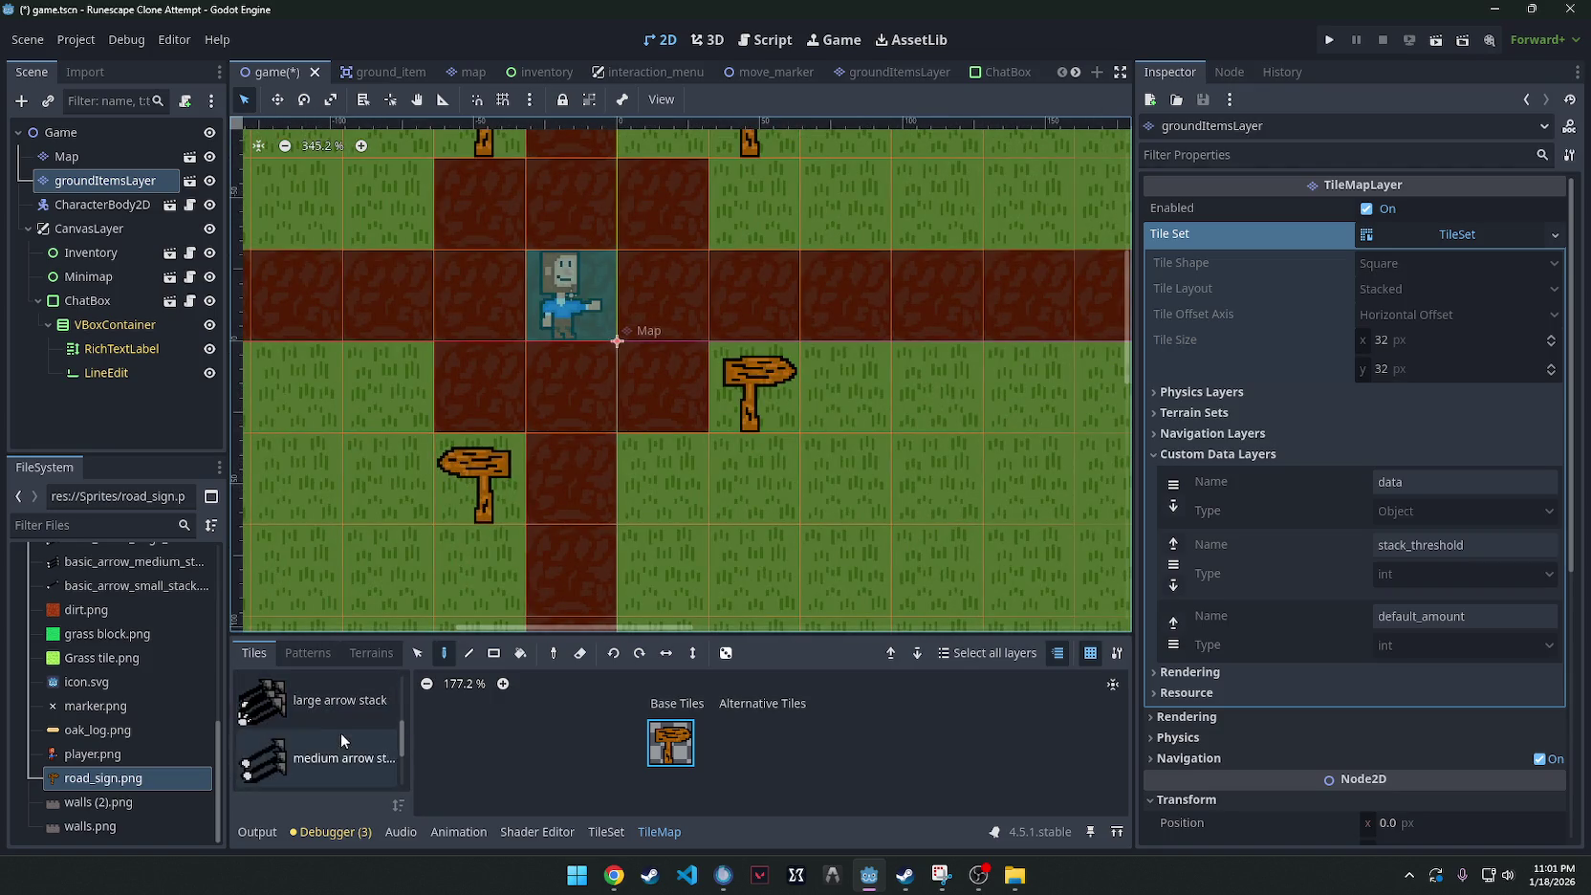
{"action": "left_click", "coordinate": [329, 718]}
{"action": "scroll", "coordinate": [860, 497], "scroll_direction": "down", "scroll_amount": 2}
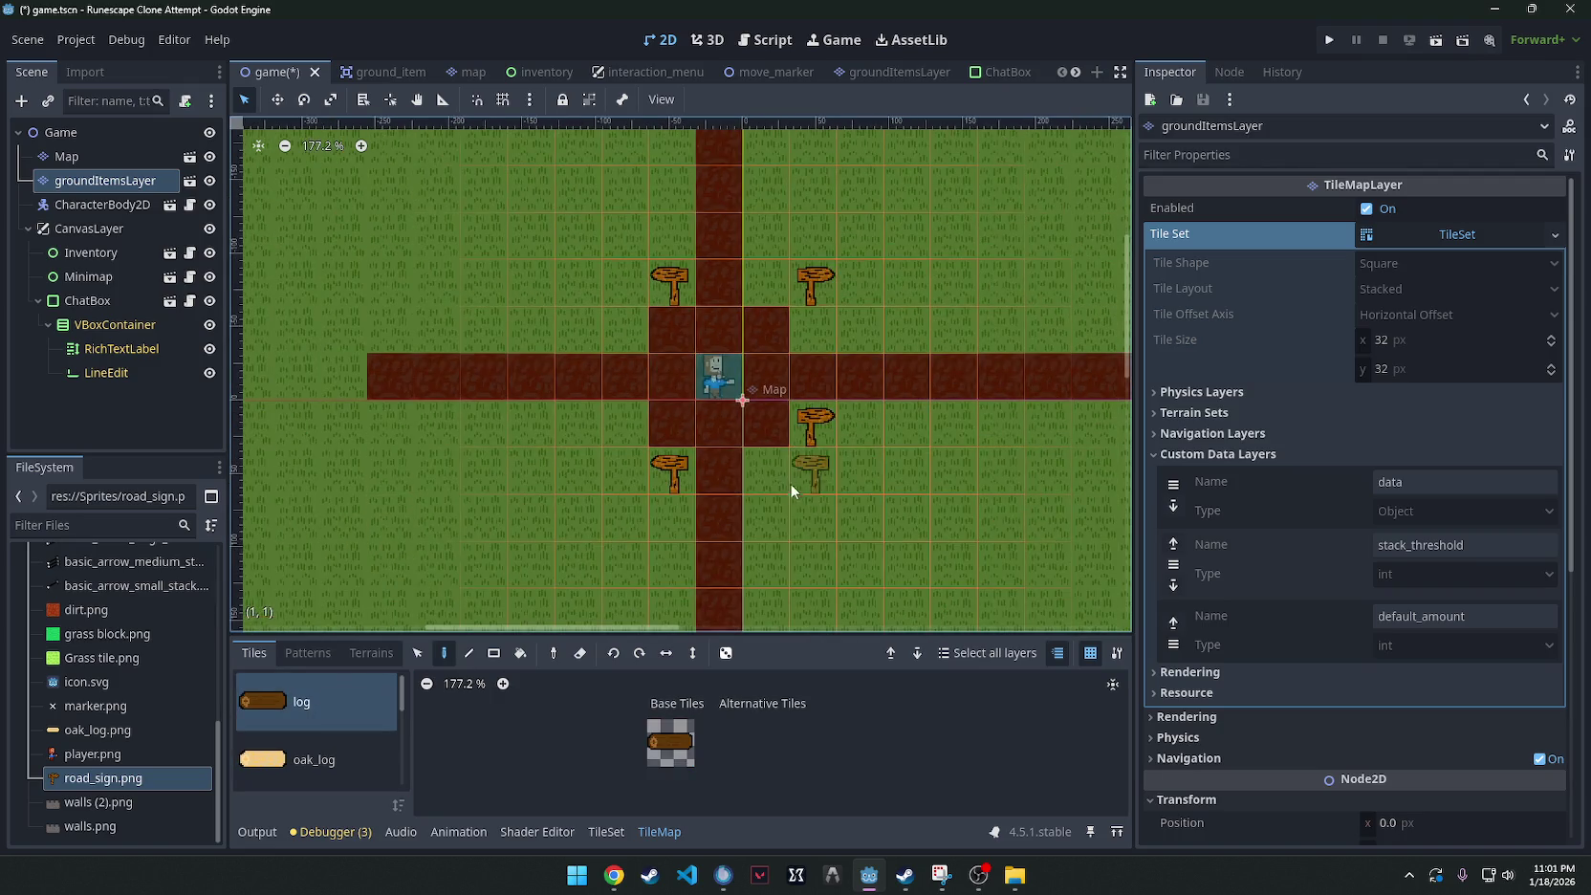
{"action": "left_click", "coordinate": [91, 183]}
{"action": "right_click", "coordinate": [81, 184]}
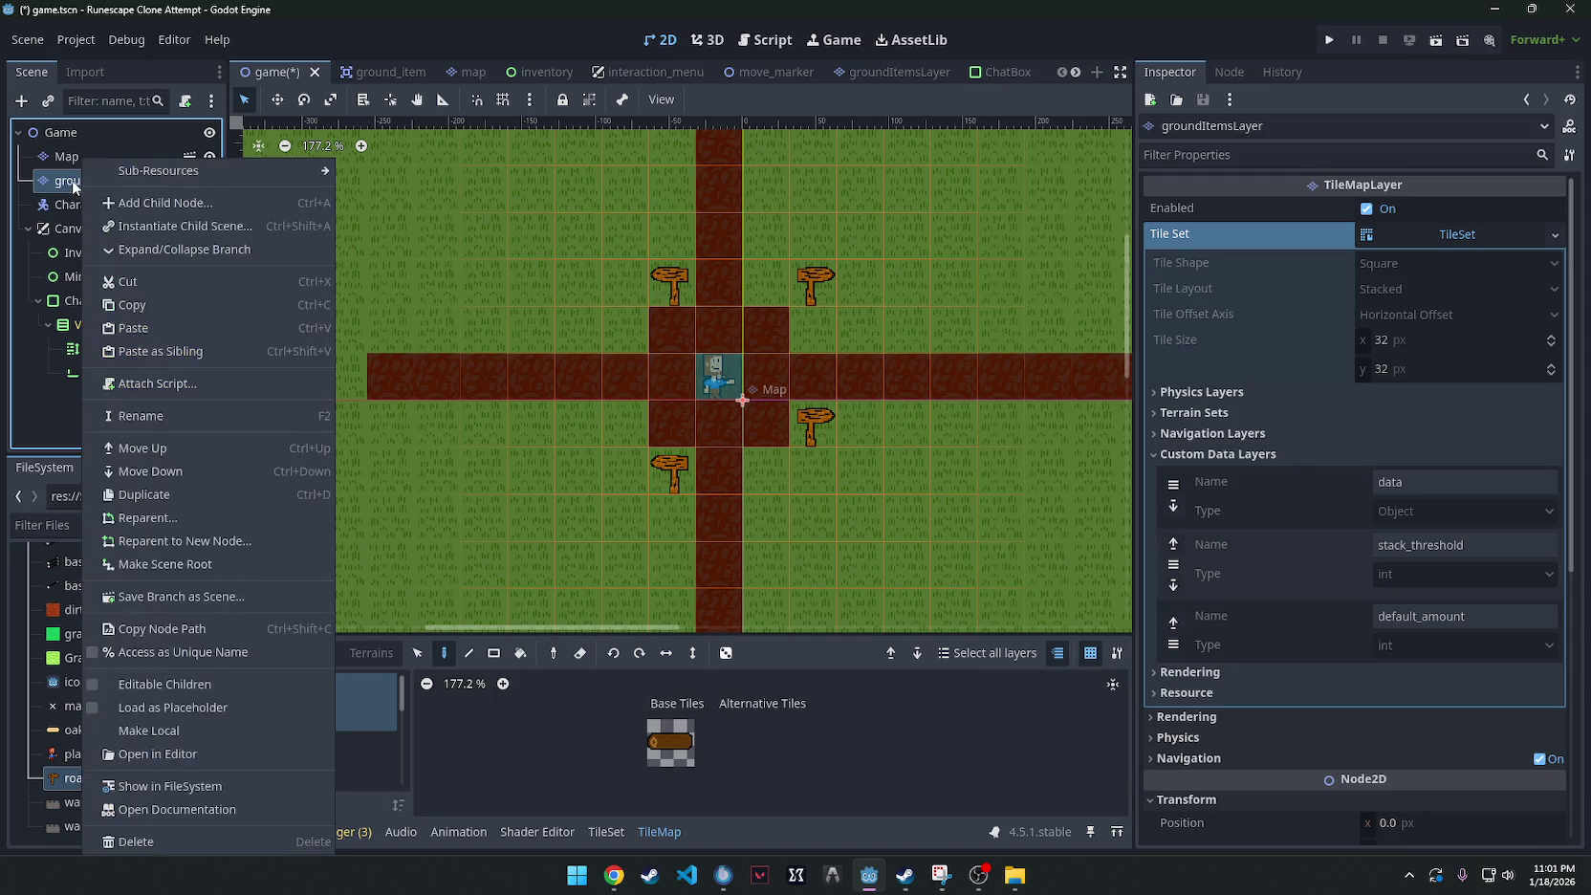
Start a new 2D scene and change its Node2D root to a TileMapLayer.
{"action": "key", "text": "Escape"}
{"action": "left_click", "coordinate": [27, 39]}
{"action": "left_click", "coordinate": [58, 66]}
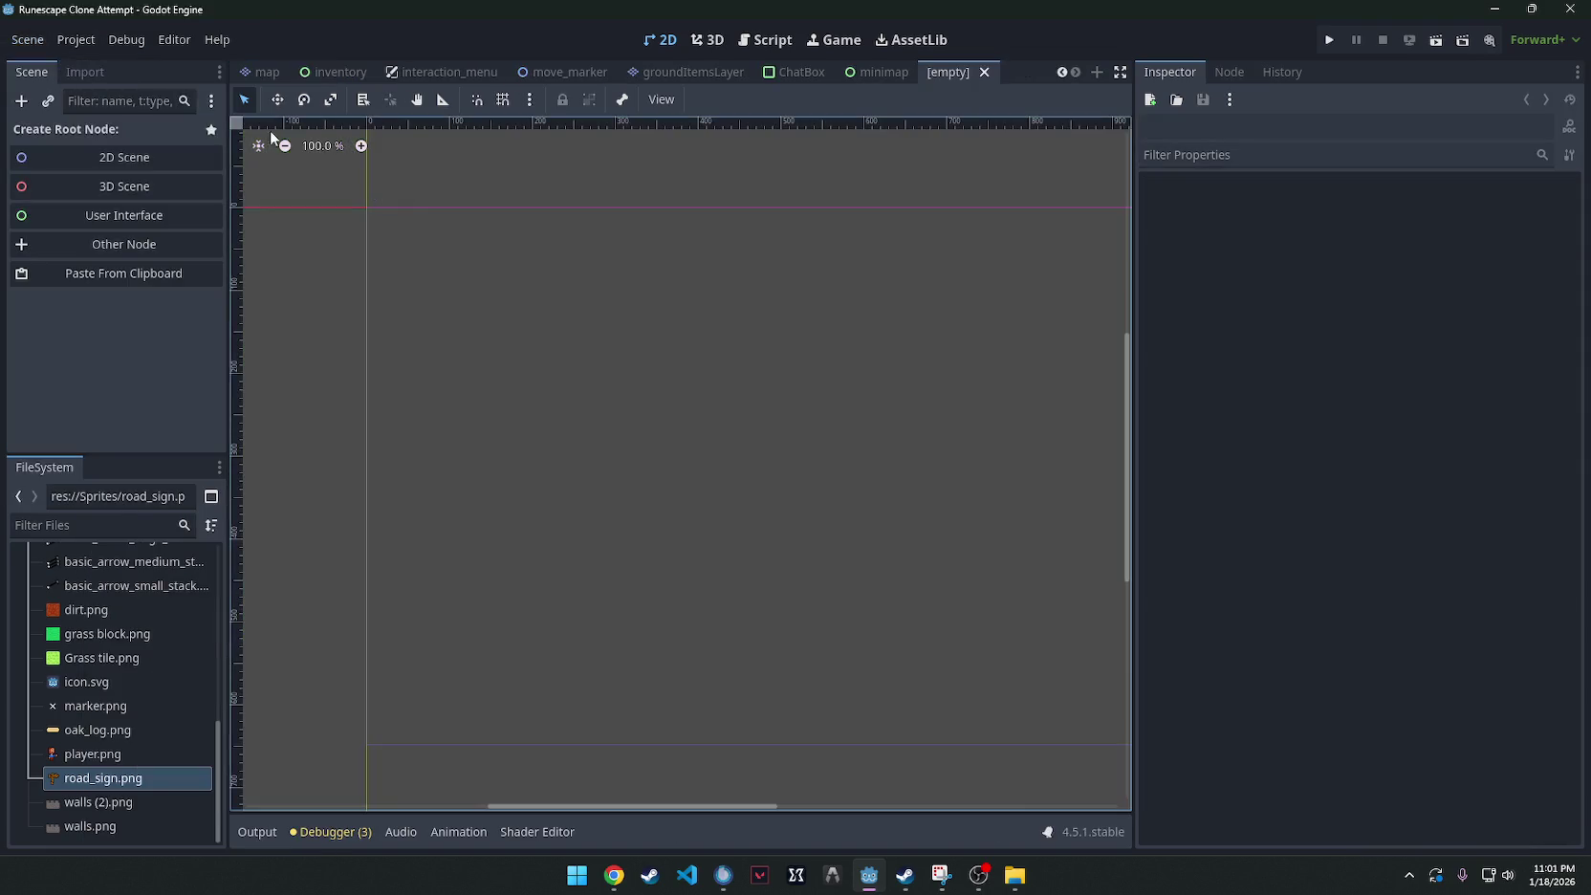
{"action": "left_click", "coordinate": [137, 155]}
{"action": "right_click", "coordinate": [124, 135]}
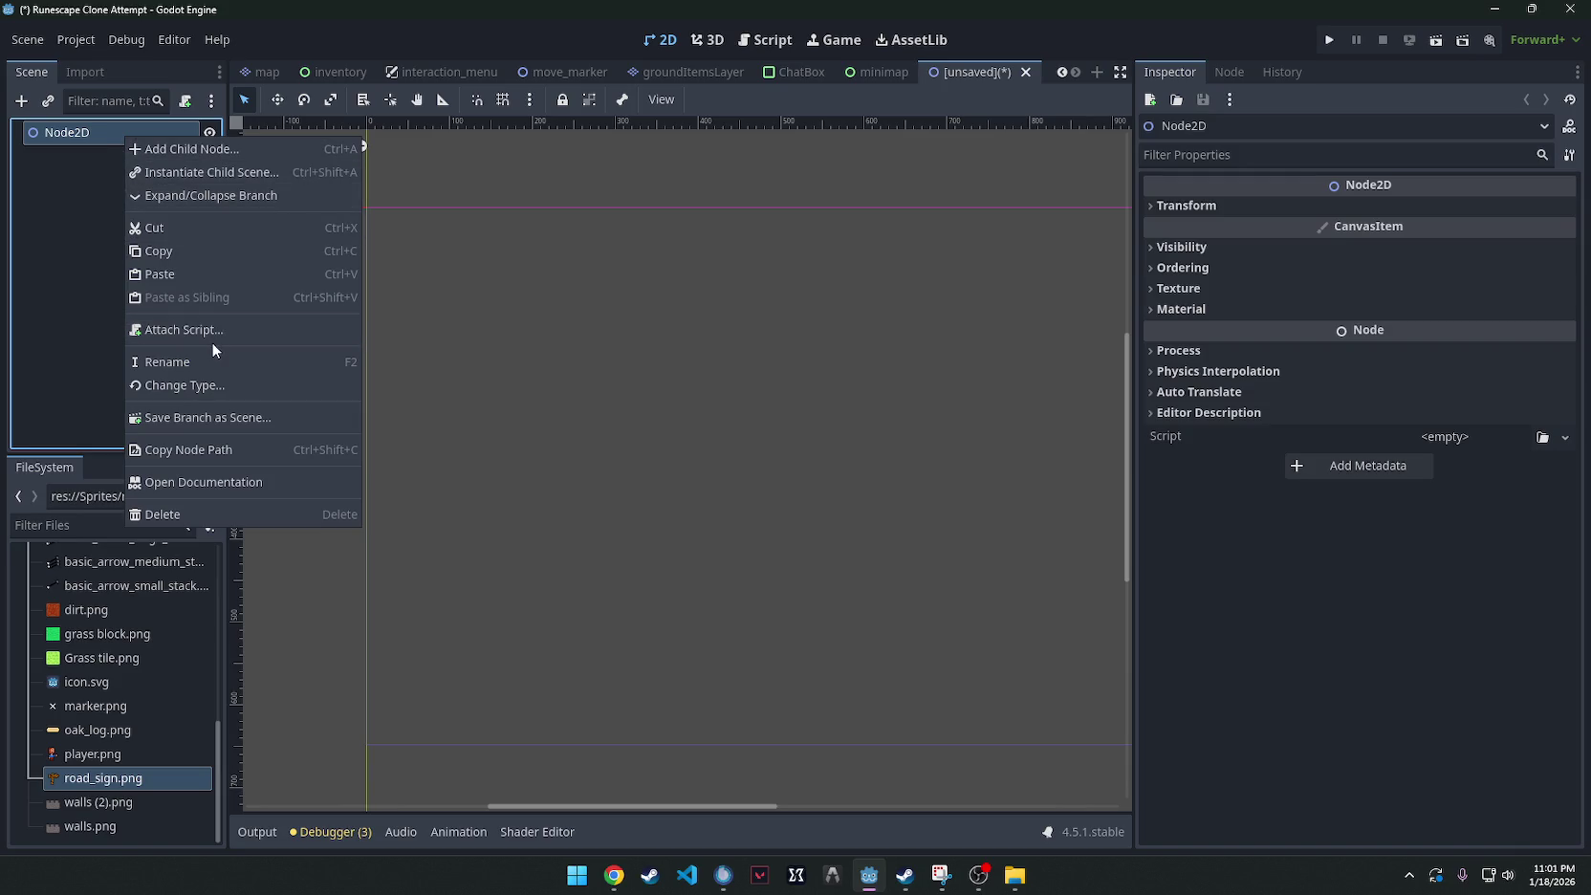
{"action": "left_click", "coordinate": [194, 385]}
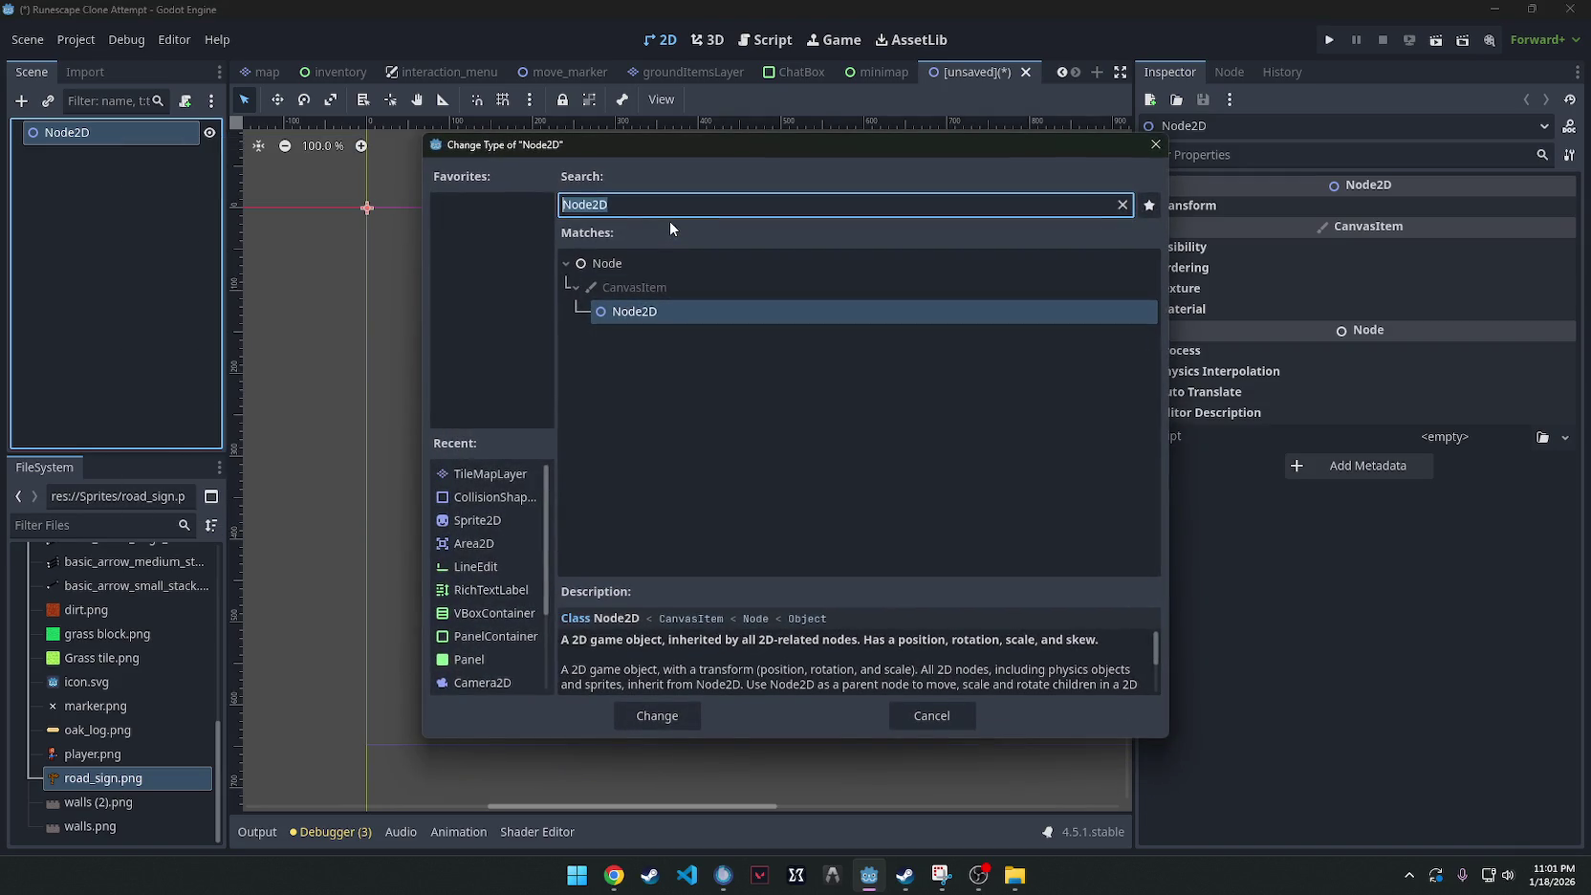
{"action": "type", "text": "Mapl"}
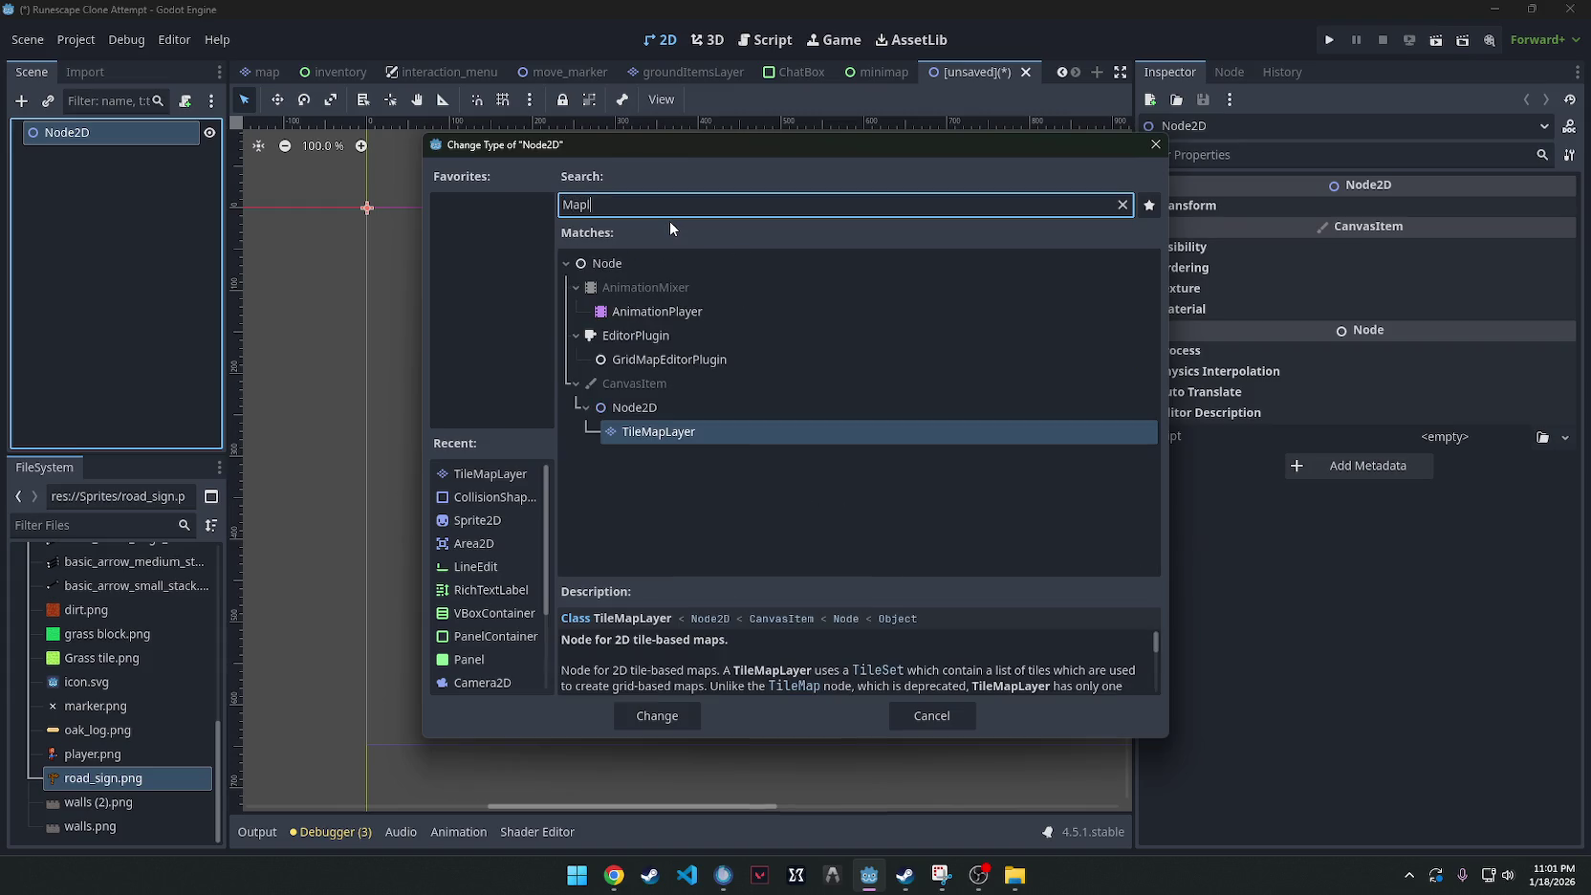
{"action": "double_click", "coordinate": [711, 432]}
Rename the TileMapLayer root node to ResourcesLayer.
{"action": "right_click", "coordinate": [120, 133]}
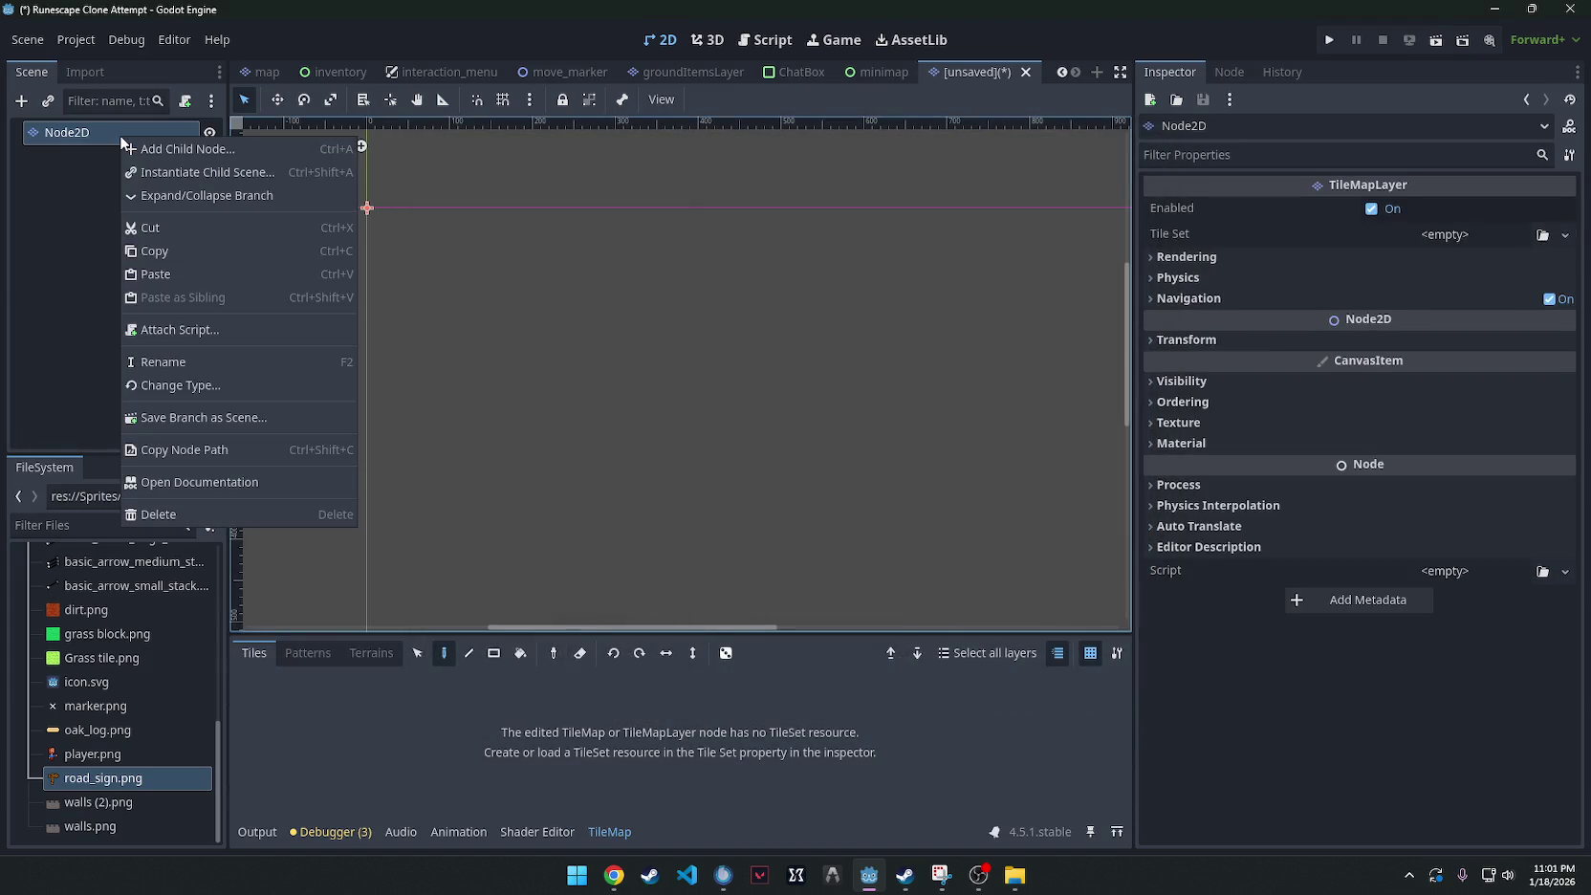
{"action": "left_click", "coordinate": [194, 361]}
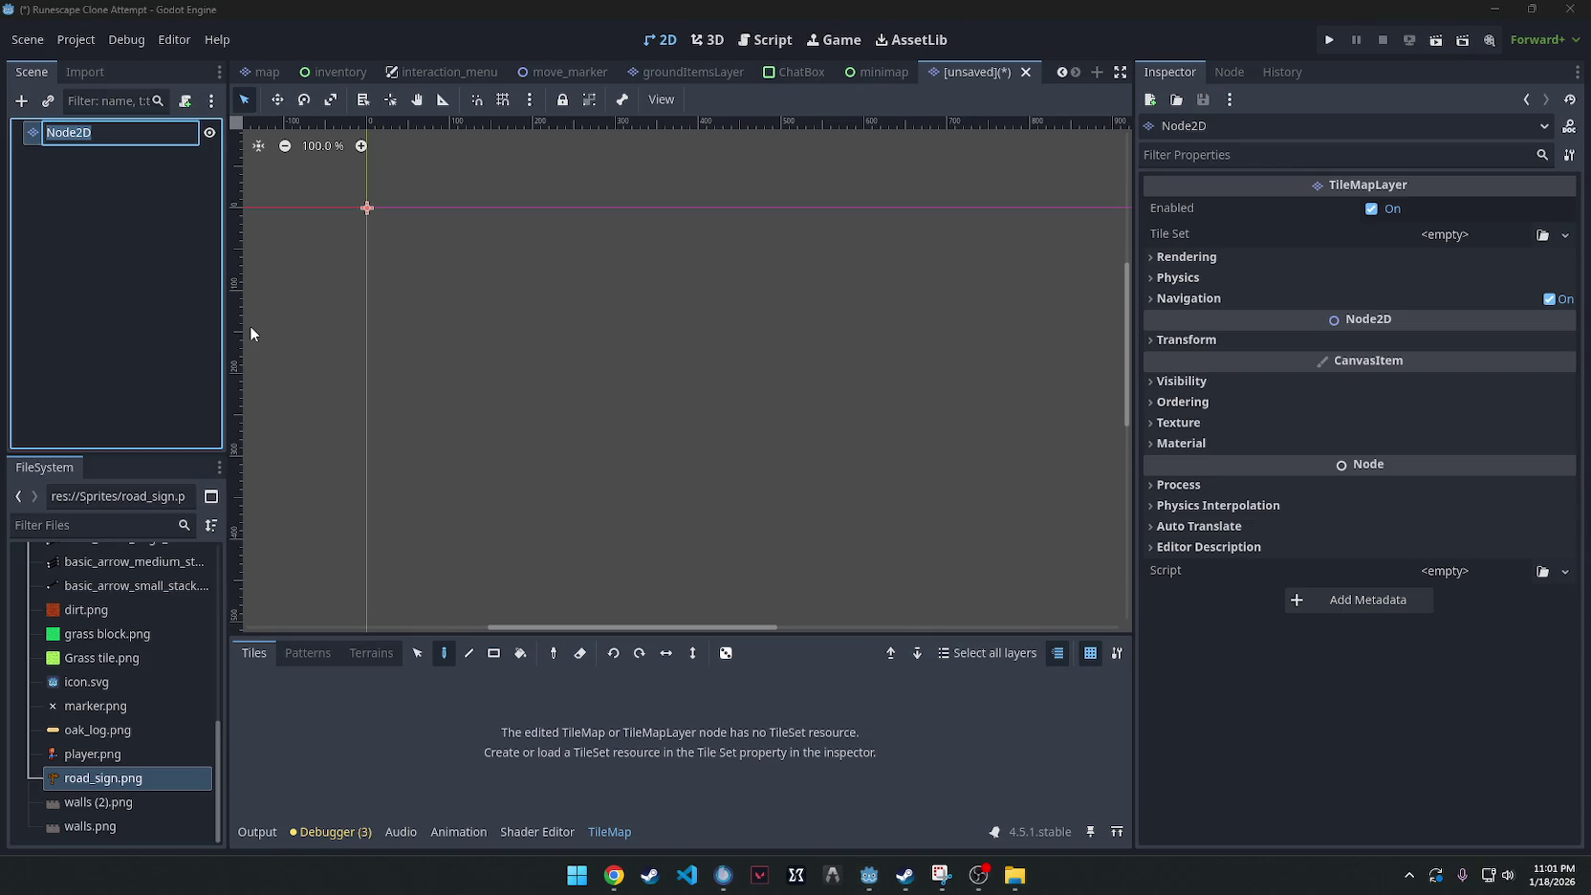
{"action": "type", "text": "R"}
{"action": "key", "text": "BackSpace"}
{"action": "type", "text": "Iner"}
{"action": "key", "text": "BackSpace"}
{"action": "key", "text": "BackSpace"}
{"action": "key", "text": "BackSpace"}
{"action": "type", "text": "Resources"}
{"action": "type", "text": "Lyaer"}
{"action": "key", "text": "BackSpace"}
{"action": "key", "text": "BackSpace"}
{"action": "key", "text": "BackSpace"}
{"action": "type", "text": "ayer"}
{"action": "key", "text": "Return"}
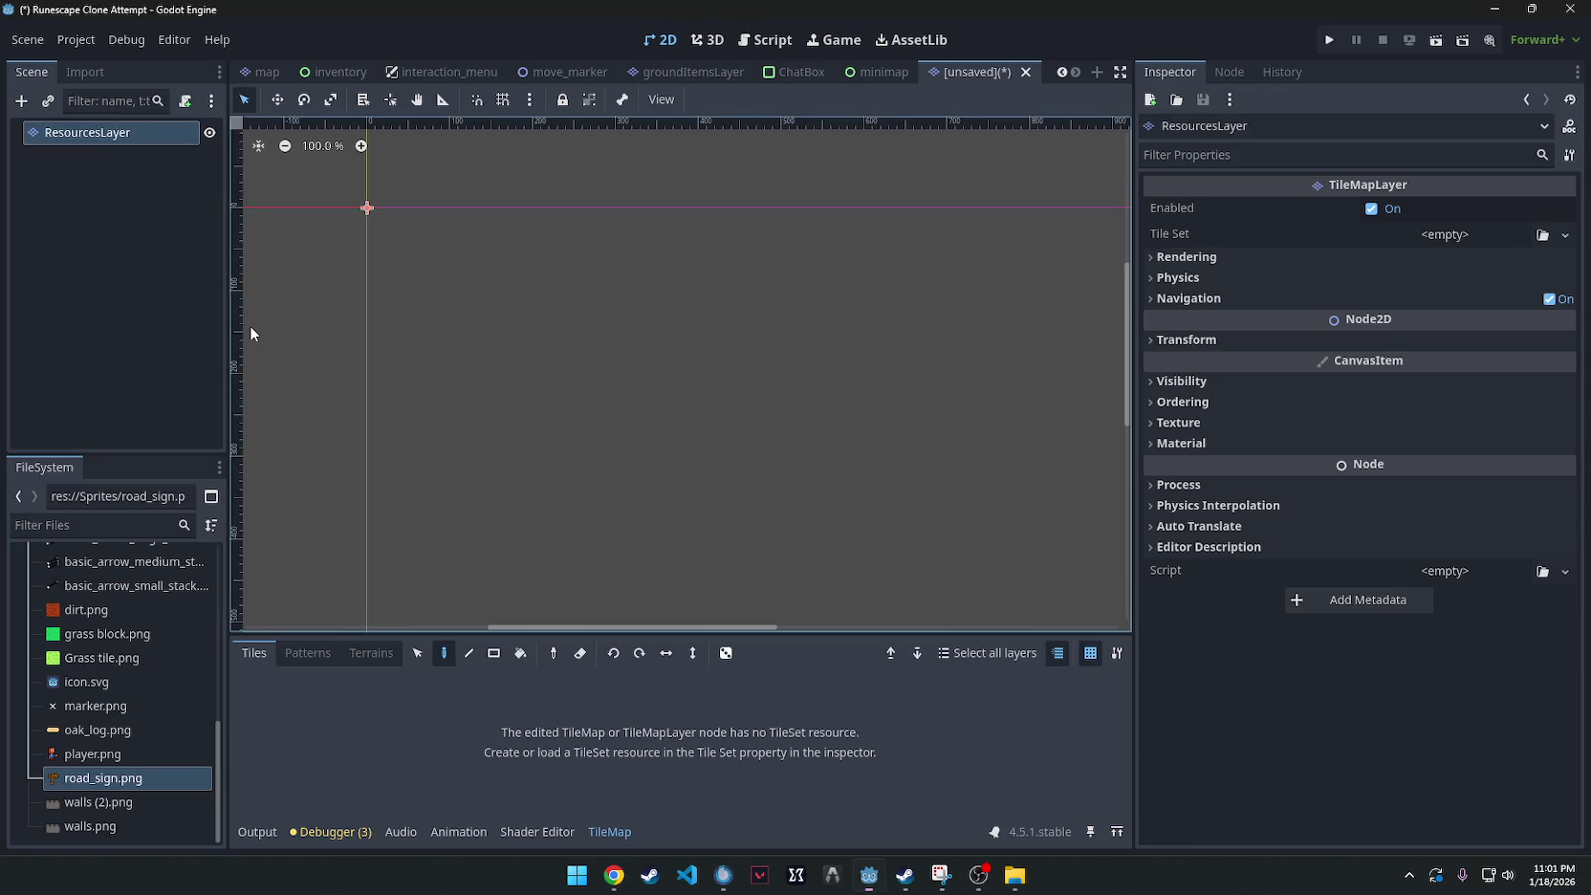
{"action": "left_click", "coordinate": [145, 228]}
Give ResourcesLayer a new TileSet and add a custom data layer to it.
{"action": "left_click", "coordinate": [150, 140]}
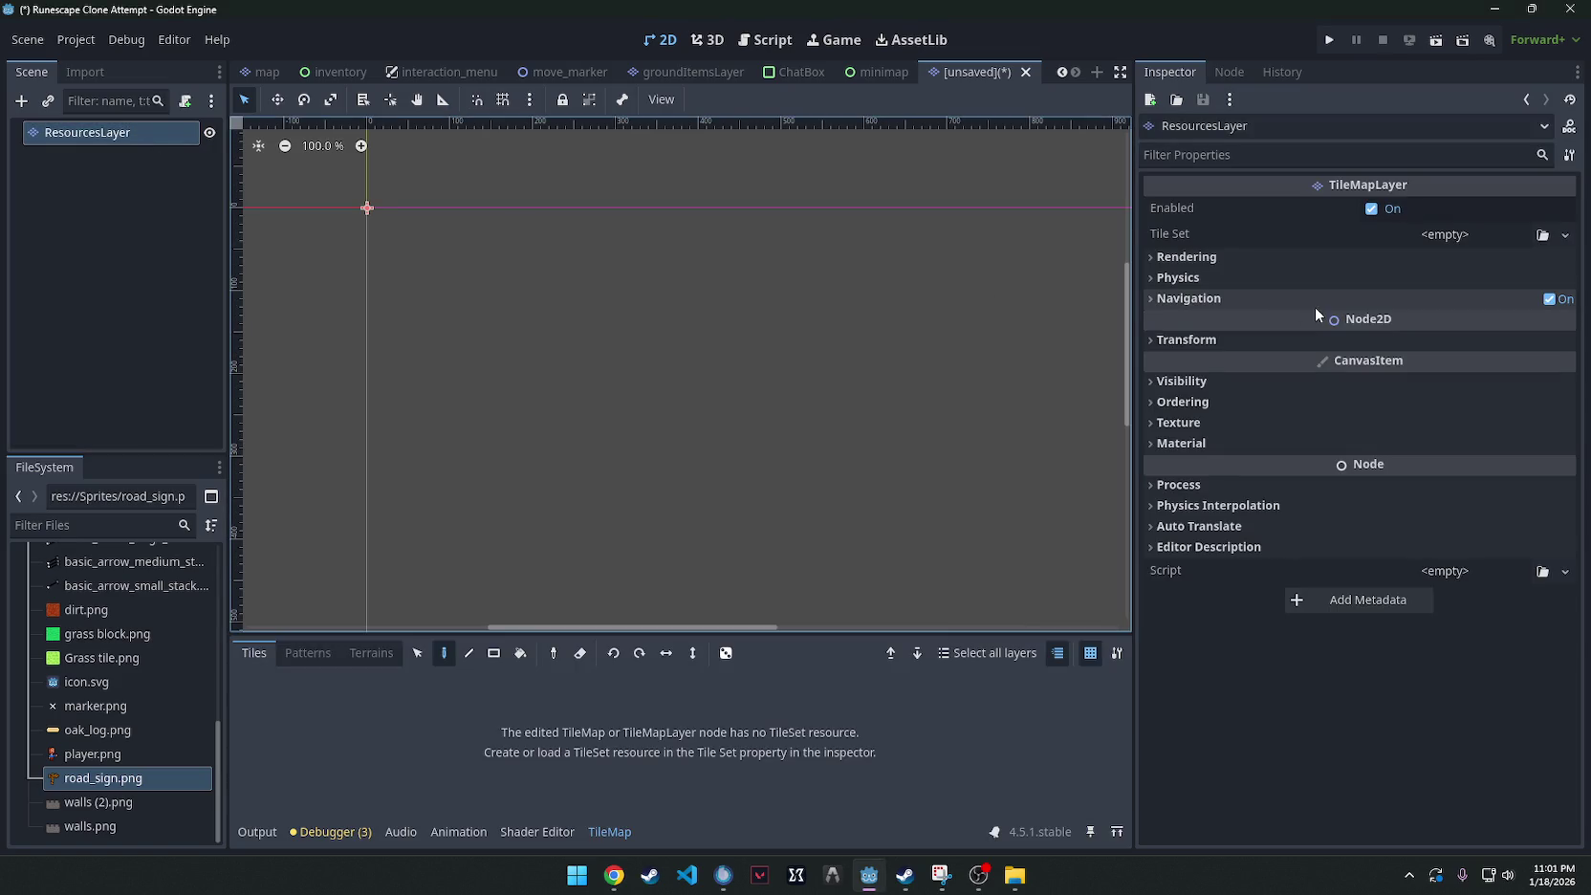
{"action": "left_click", "coordinate": [1483, 233]}
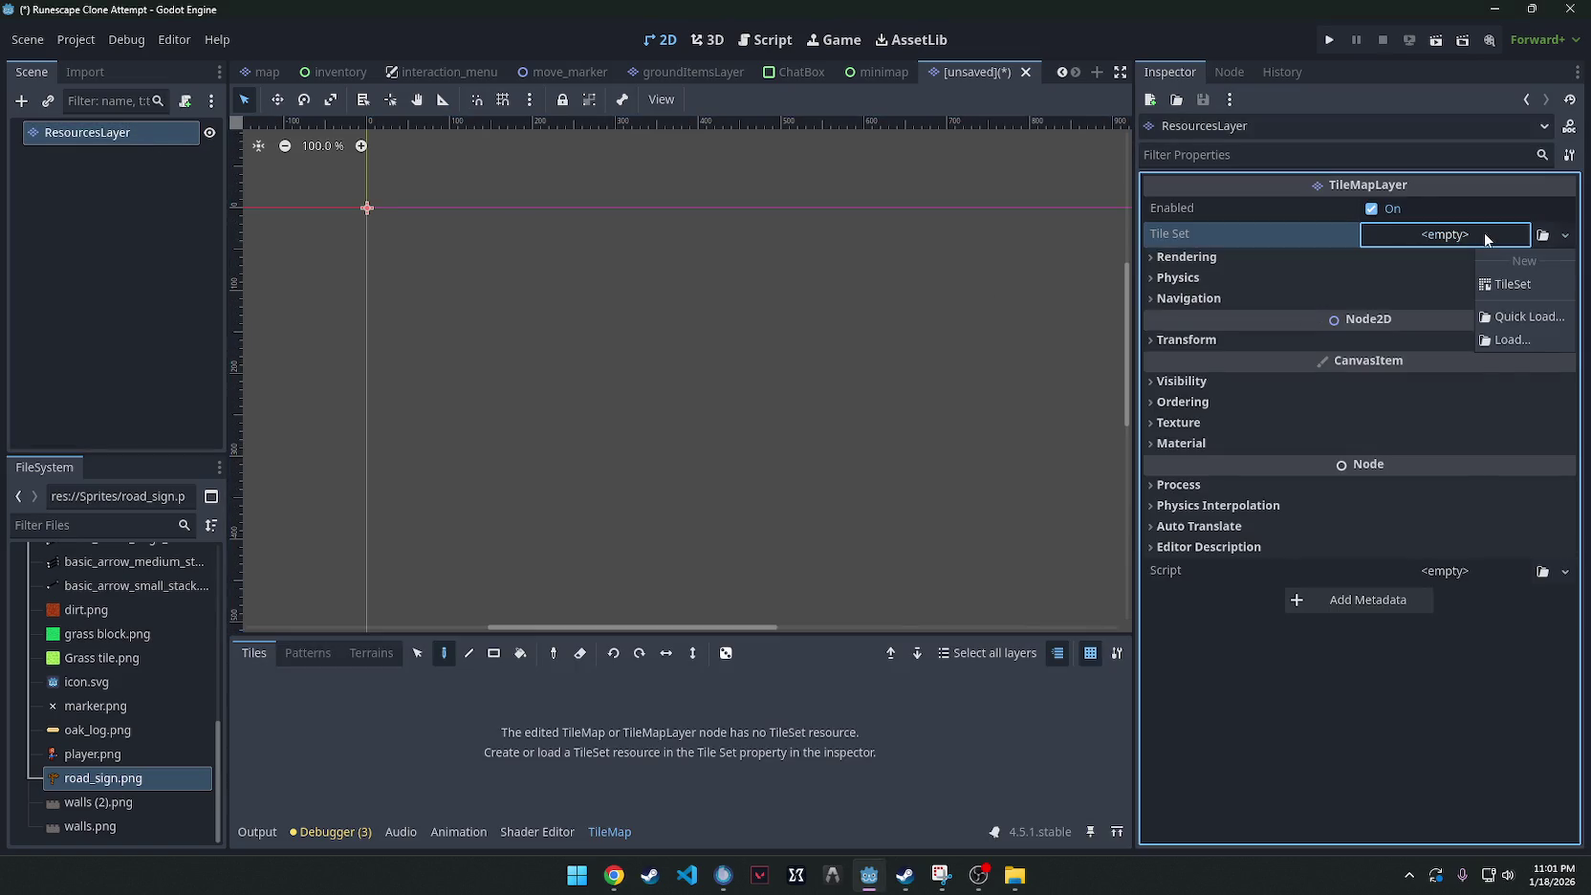
{"action": "left_click", "coordinate": [1506, 283]}
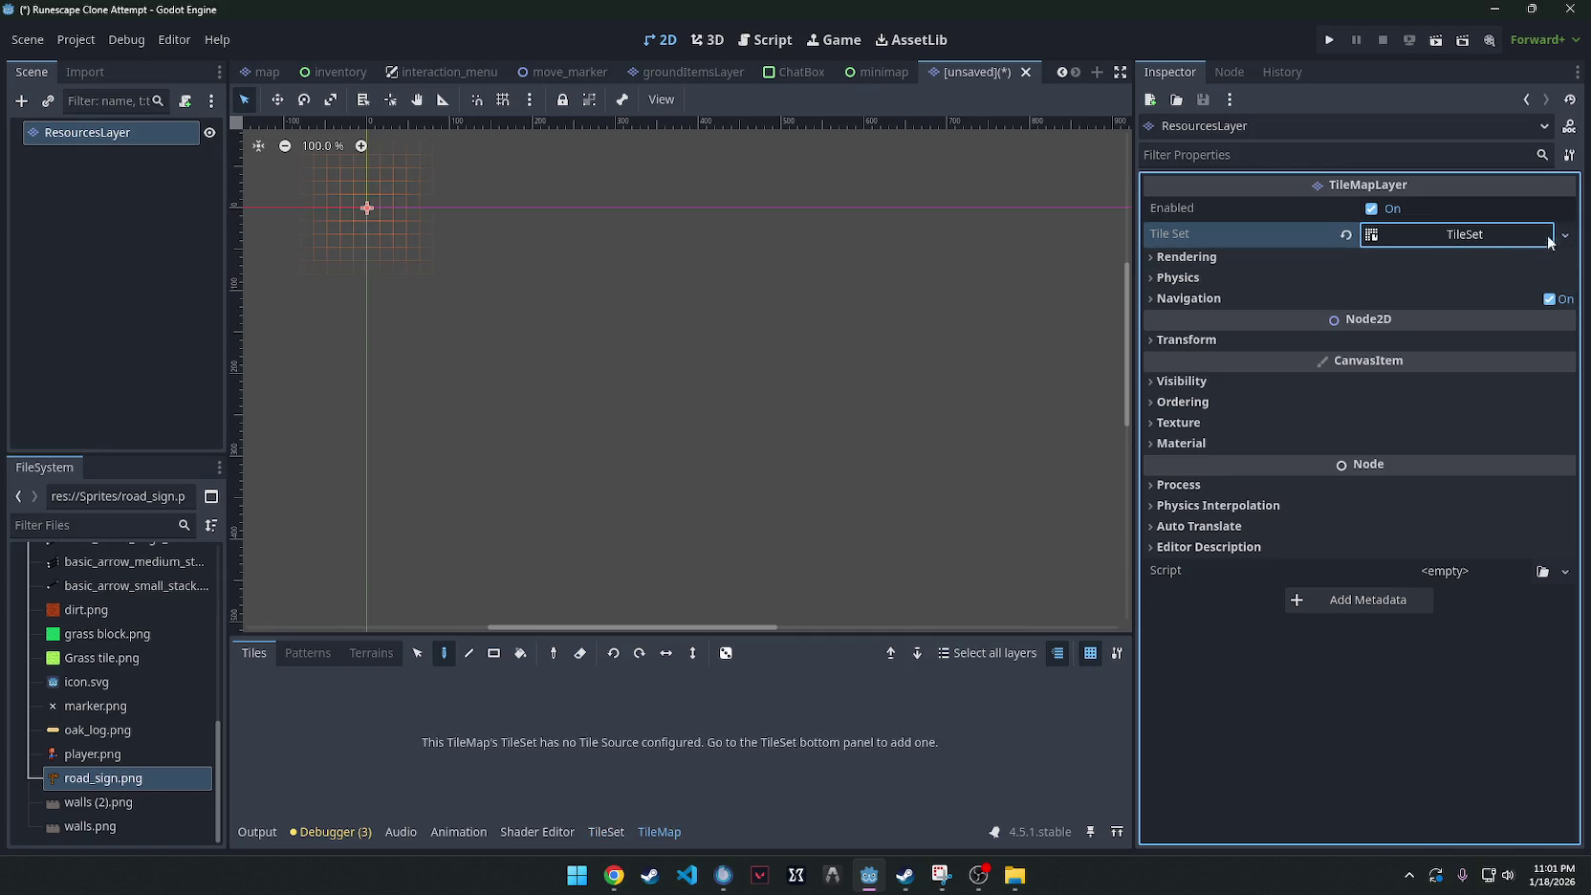
{"action": "left_click", "coordinate": [1525, 236]}
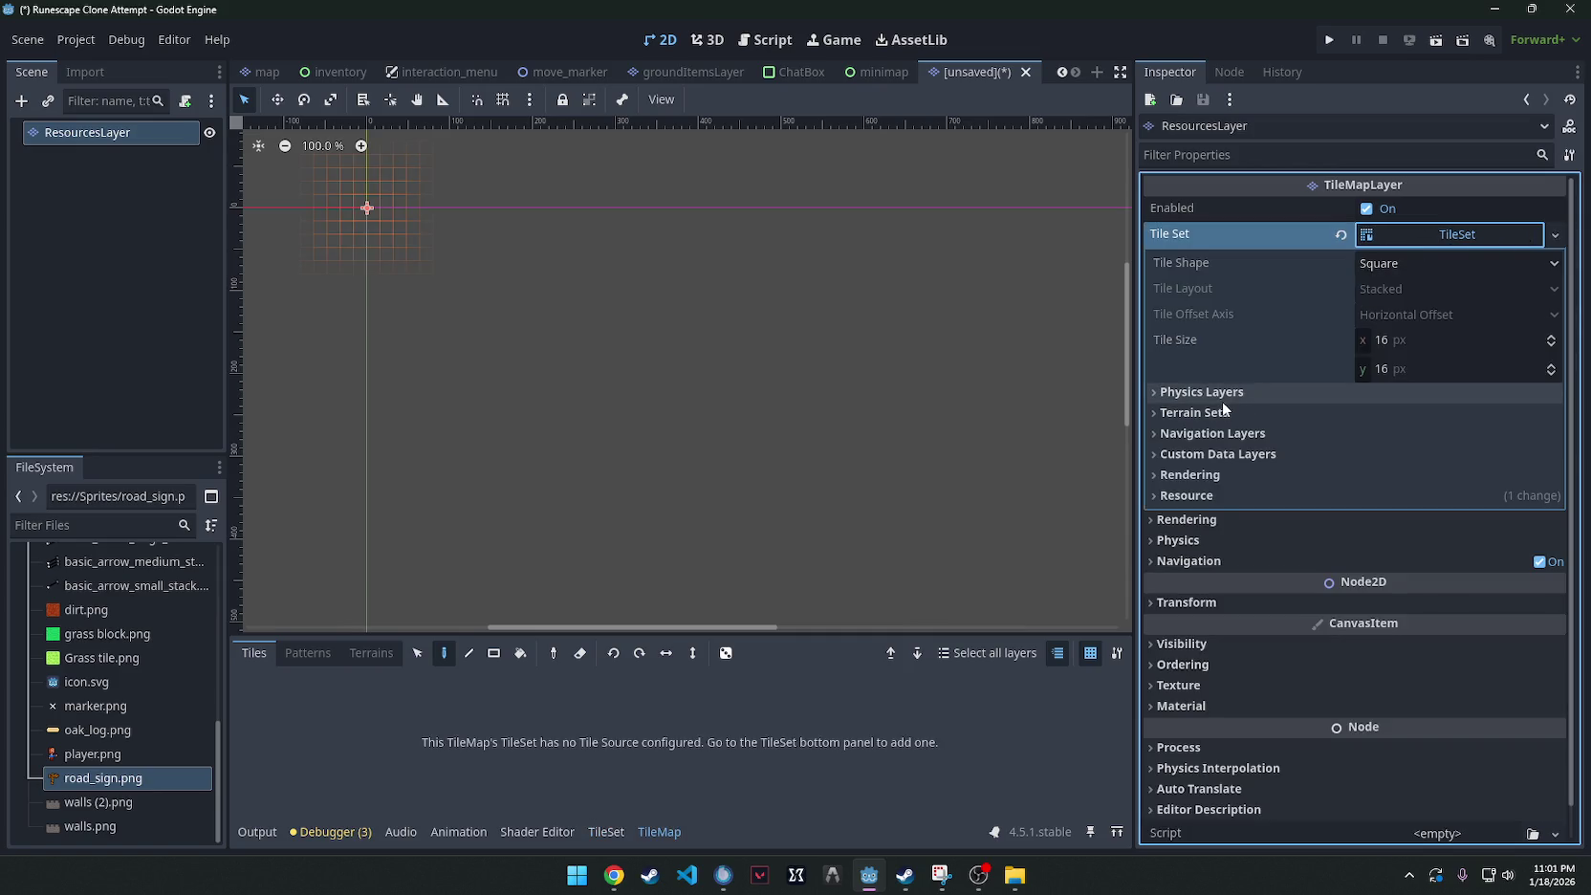
{"action": "left_click", "coordinate": [1229, 453]}
{"action": "left_click", "coordinate": [1348, 477]}
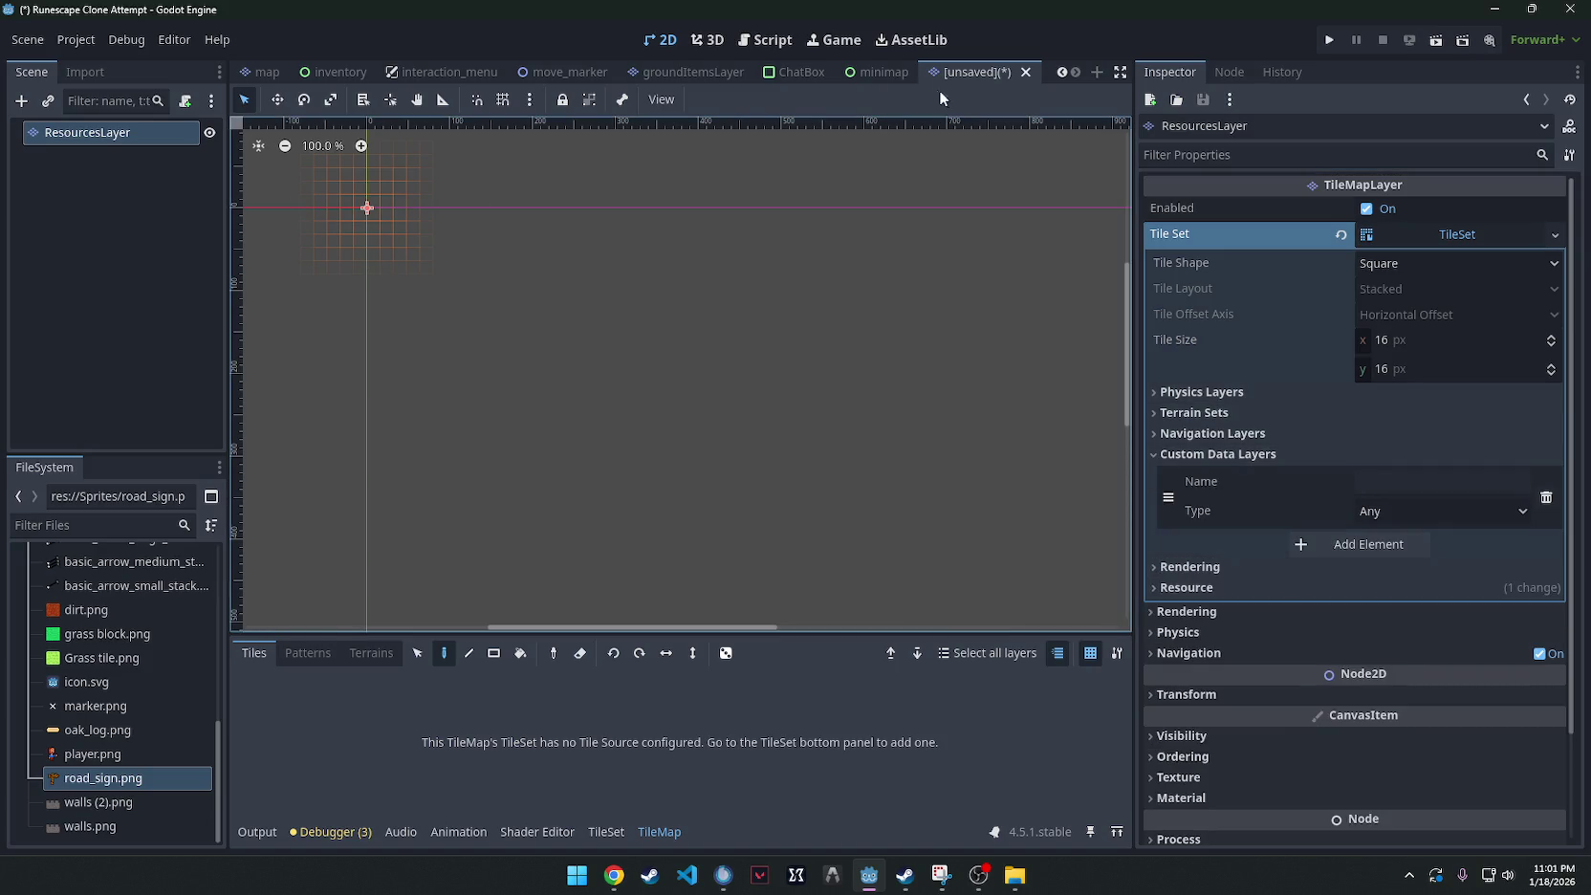
Check the data layer type used in the groundItemsLayer scene, then return to ResourcesLayer.
{"action": "mouse_move", "coordinate": [766, 81]}
{"action": "left_click", "coordinate": [668, 74]}
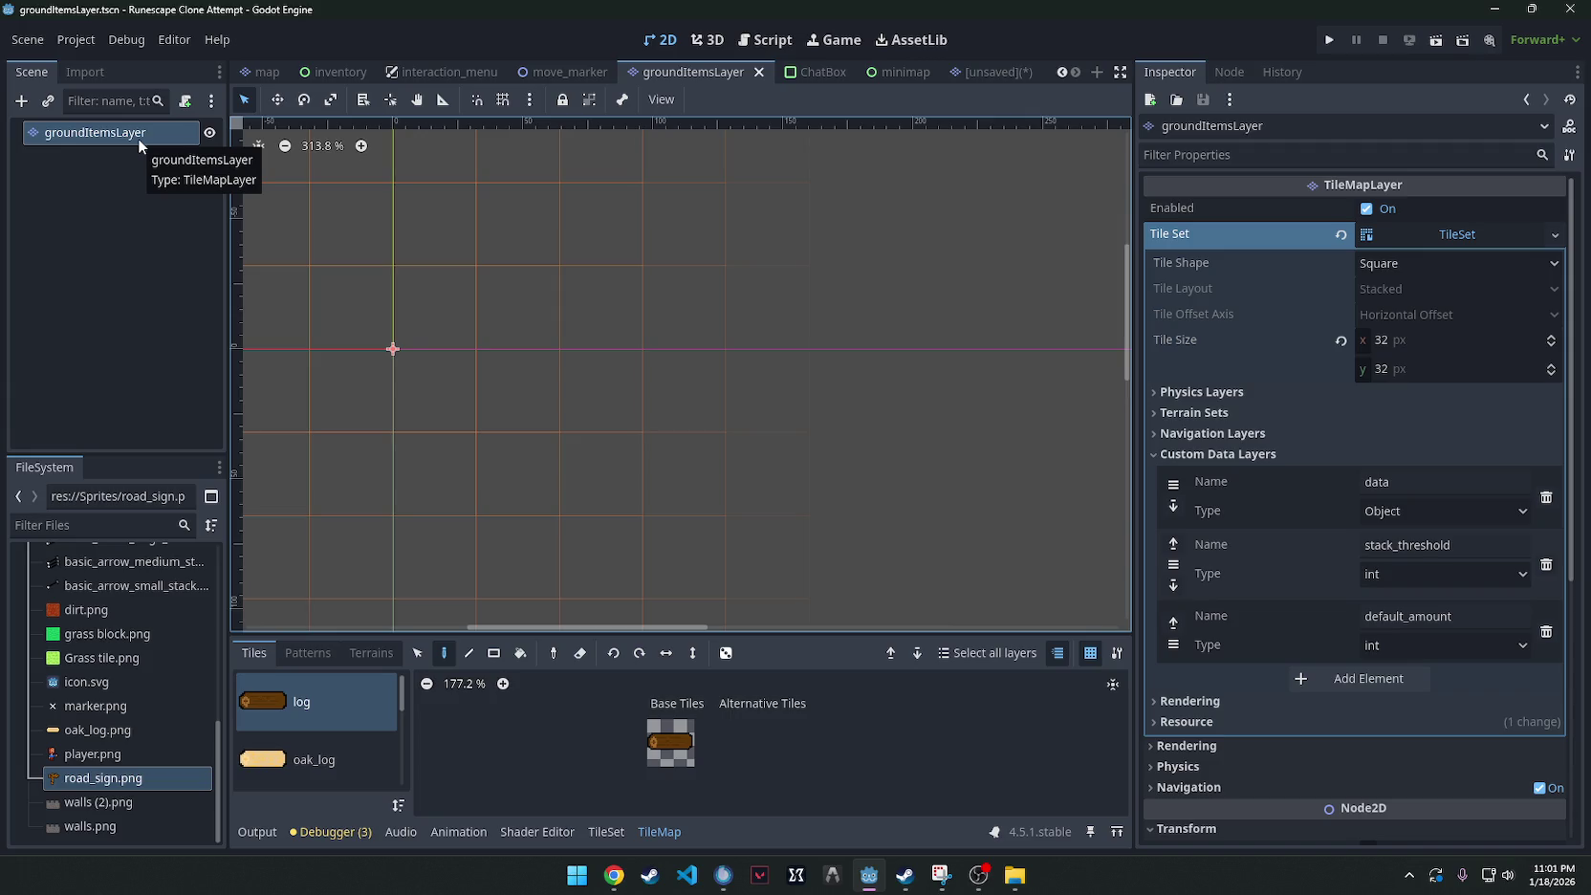
{"action": "left_click", "coordinate": [1432, 510]}
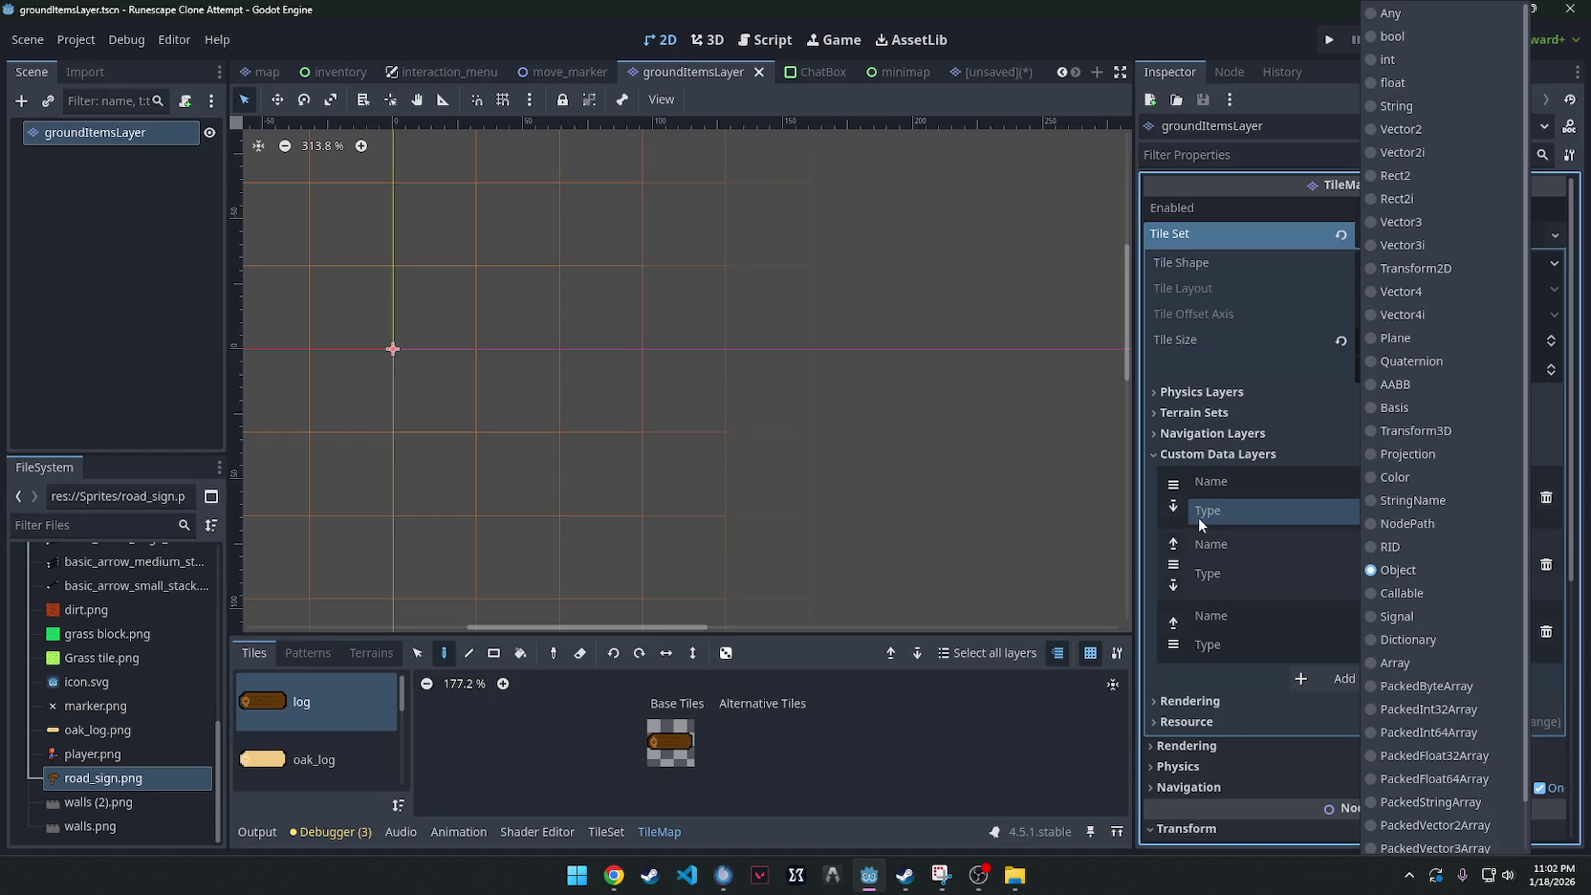
{"action": "left_click", "coordinate": [1151, 516]}
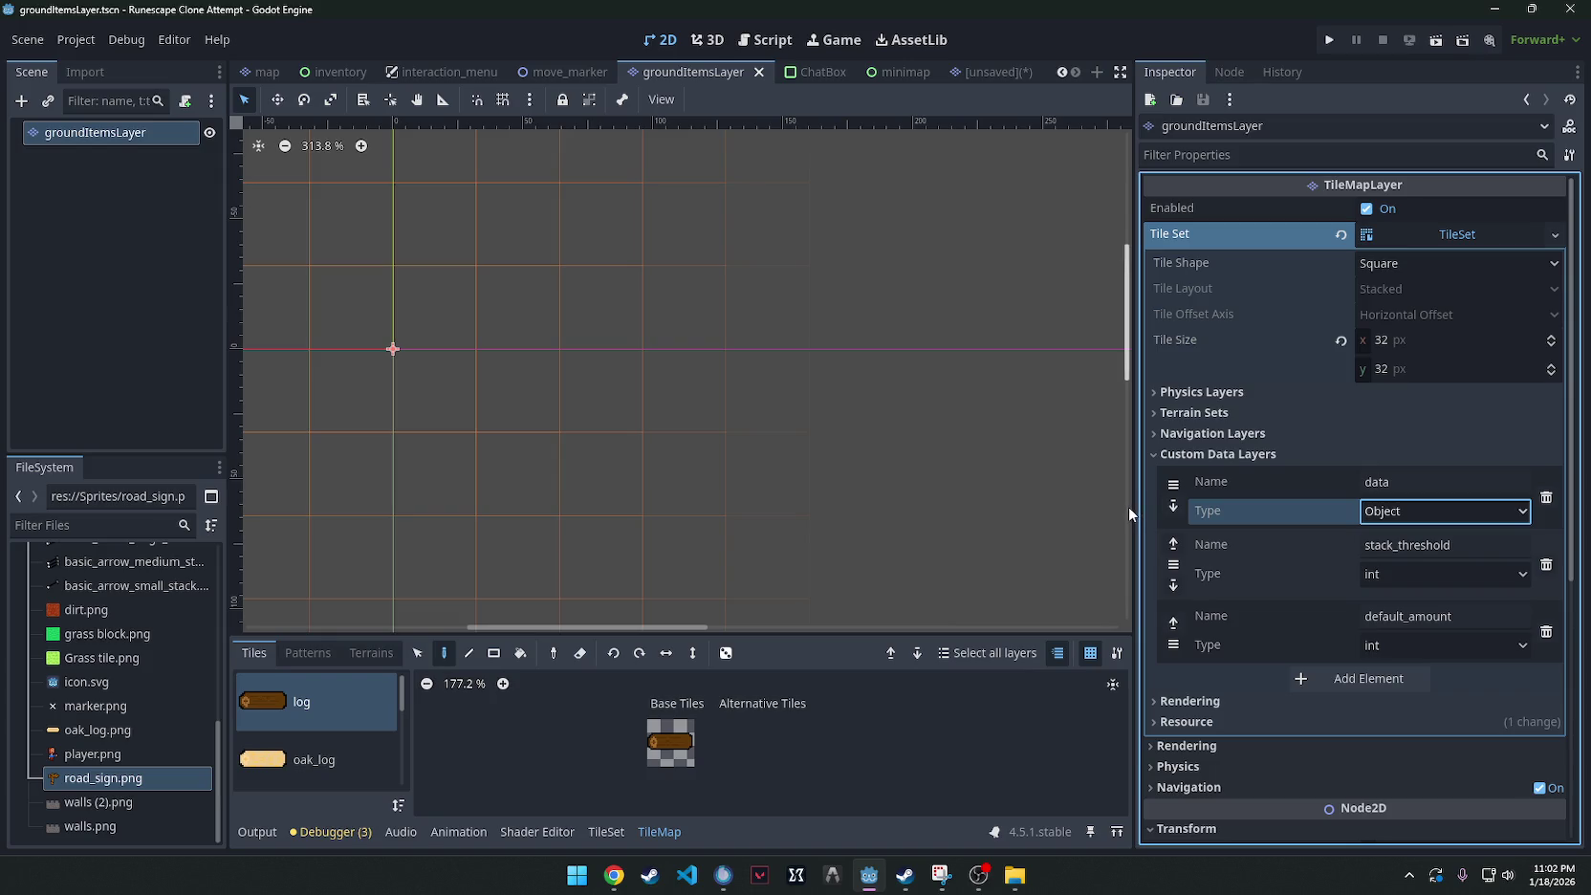
{"action": "left_click", "coordinate": [989, 81]}
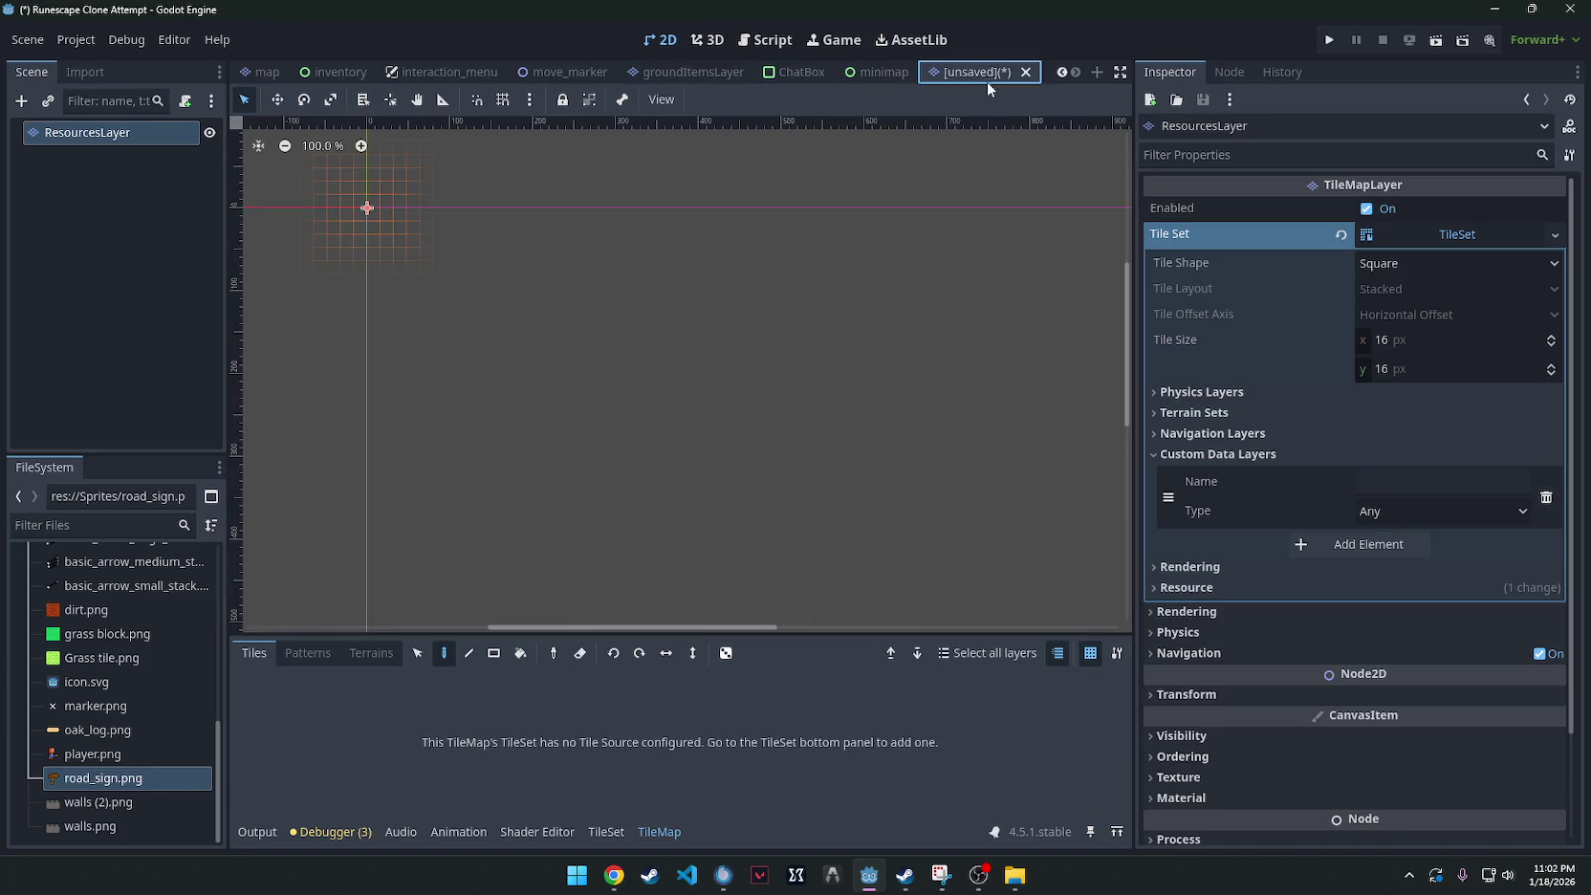
{"action": "left_click", "coordinate": [1385, 483]}
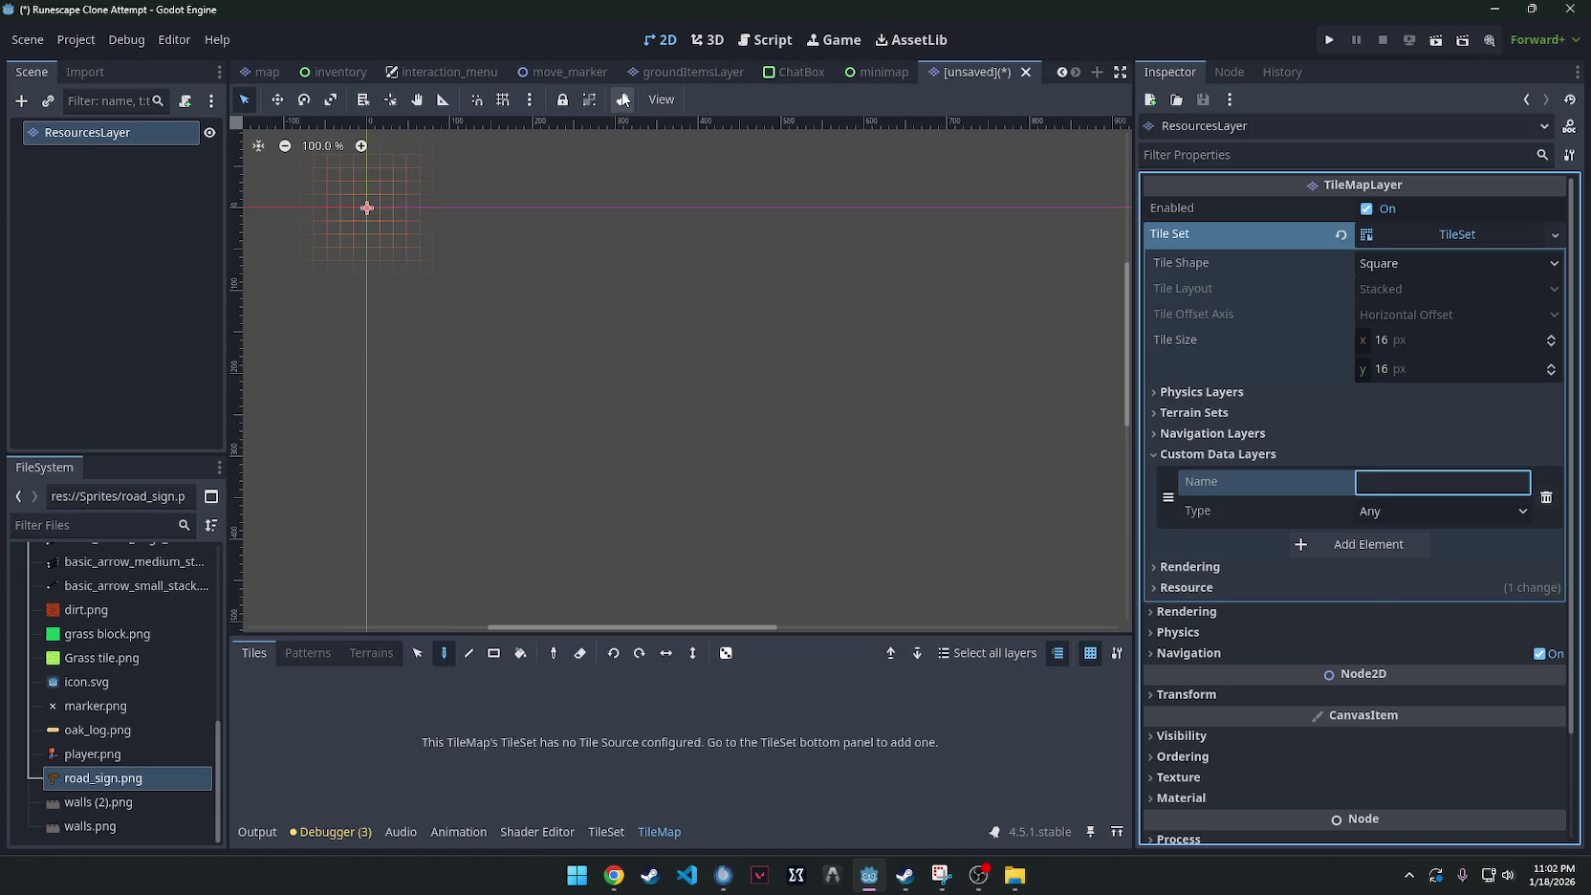
{"action": "left_click", "coordinate": [689, 72]}
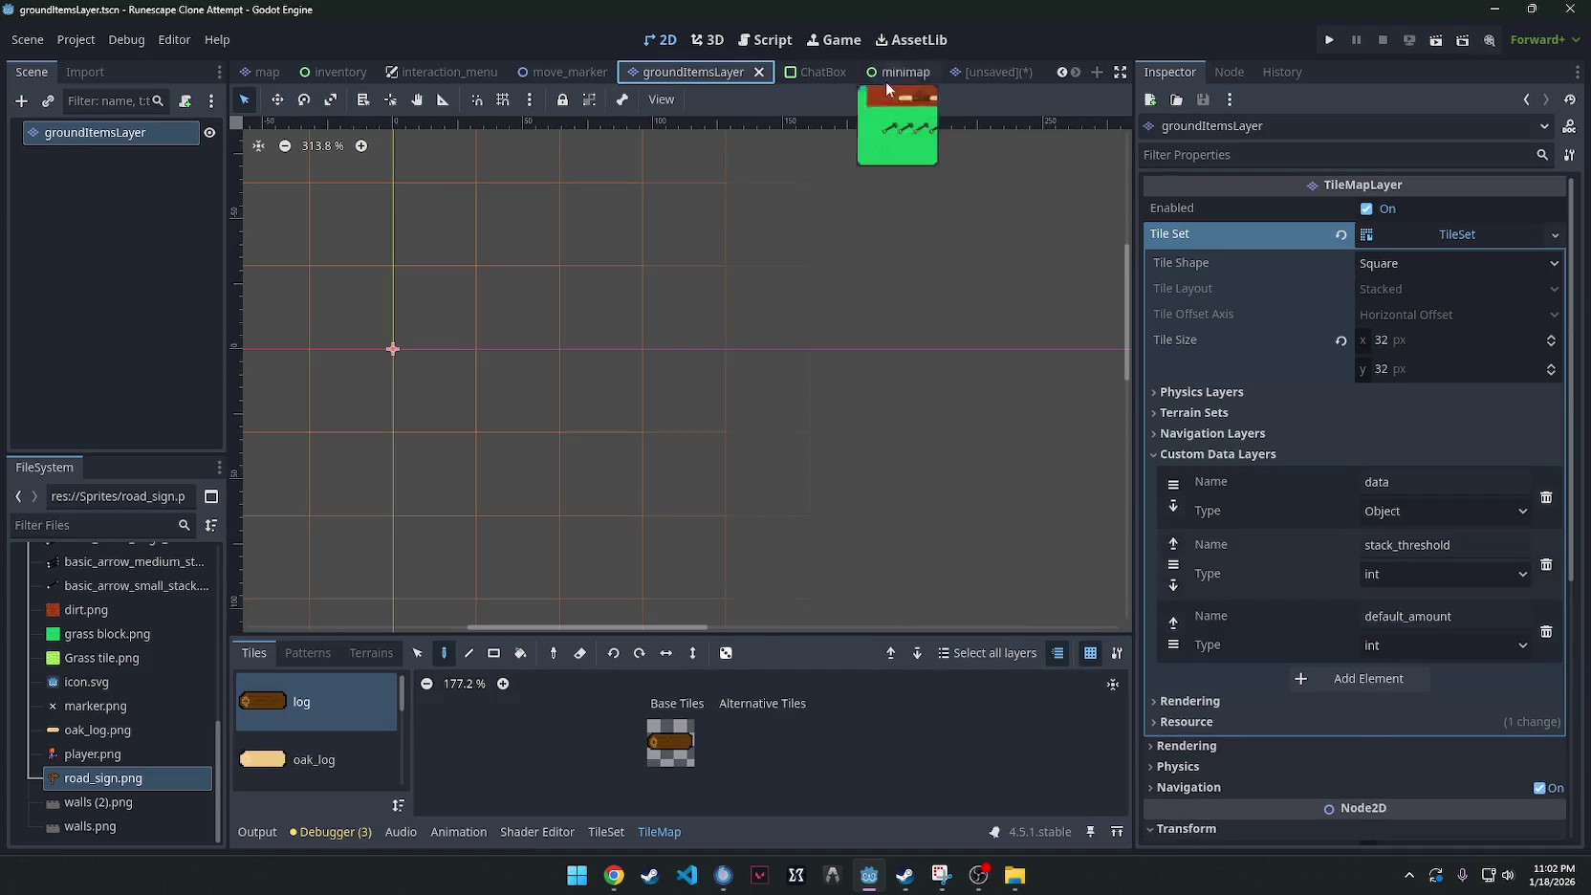
{"action": "left_click", "coordinate": [977, 75]}
Name the new custom data layer and set its type to Object.
{"action": "left_click", "coordinate": [1411, 481]}
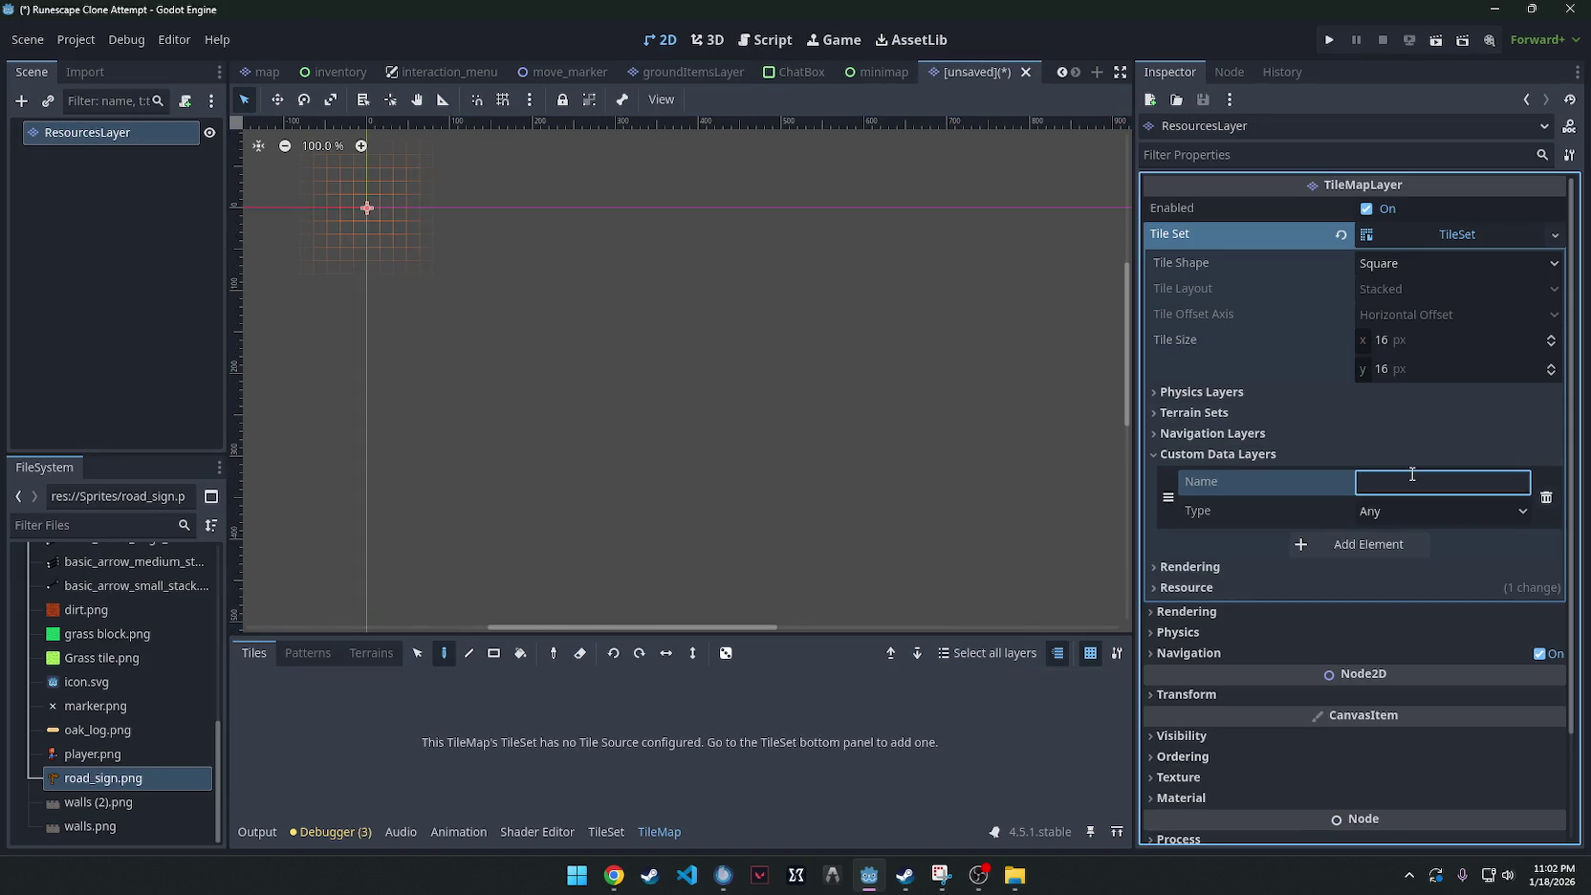
{"action": "type", "text": "item"}
{"action": "left_click", "coordinate": [1407, 509]}
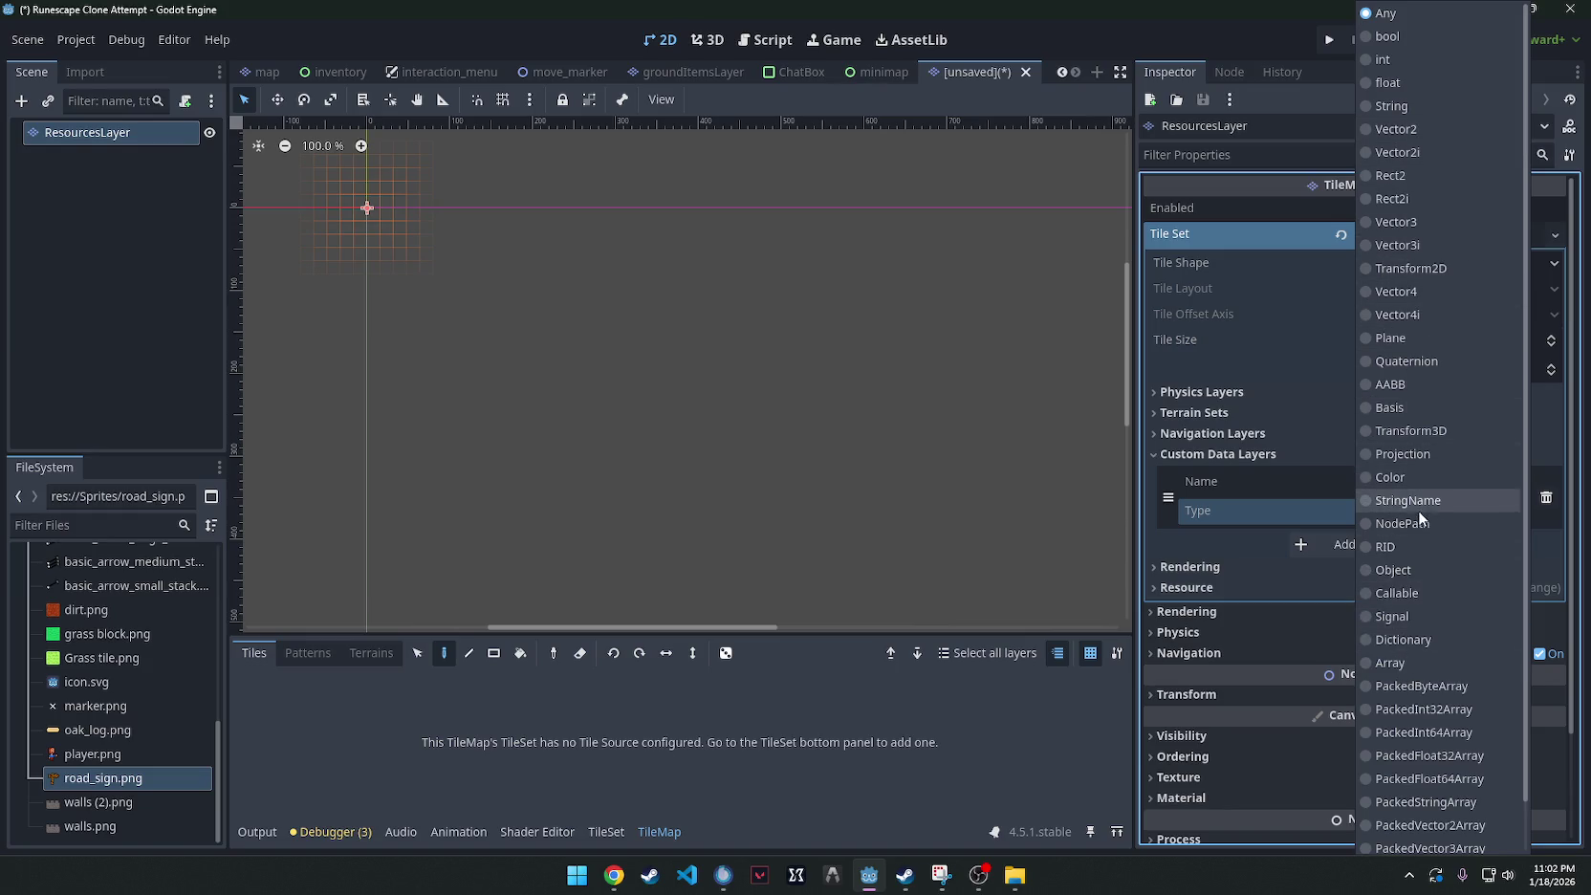
{"action": "left_click", "coordinate": [1396, 570]}
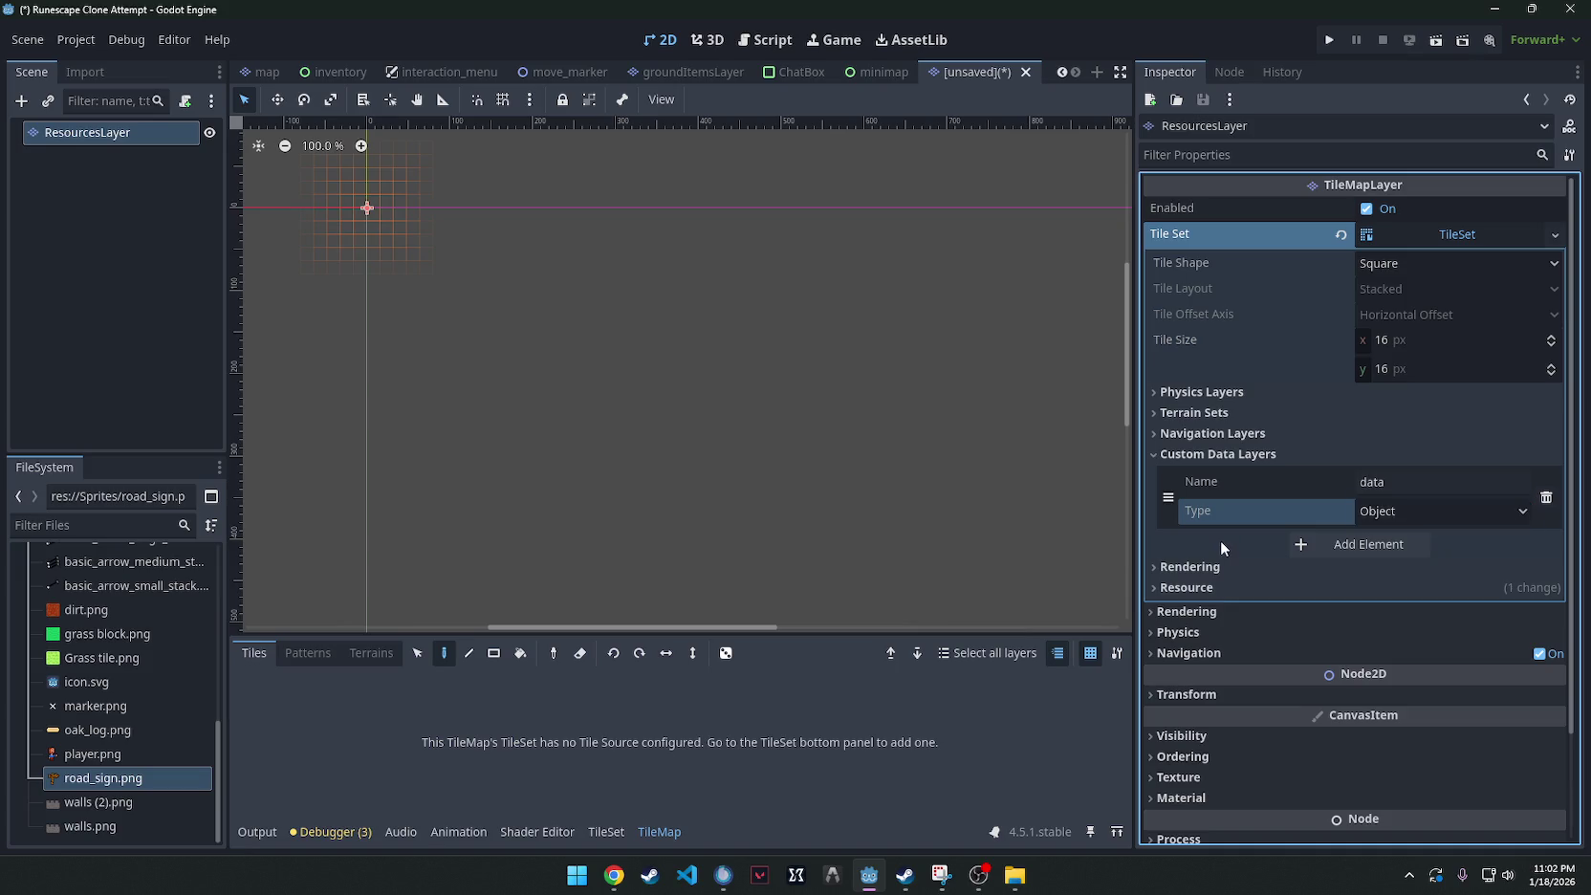
Set the TileSet tile size to 64×64 px.
{"action": "left_click", "coordinate": [1404, 336]}
{"action": "type", "text": "32"}
{"action": "key", "text": "Return"}
{"action": "left_click", "coordinate": [1403, 368]}
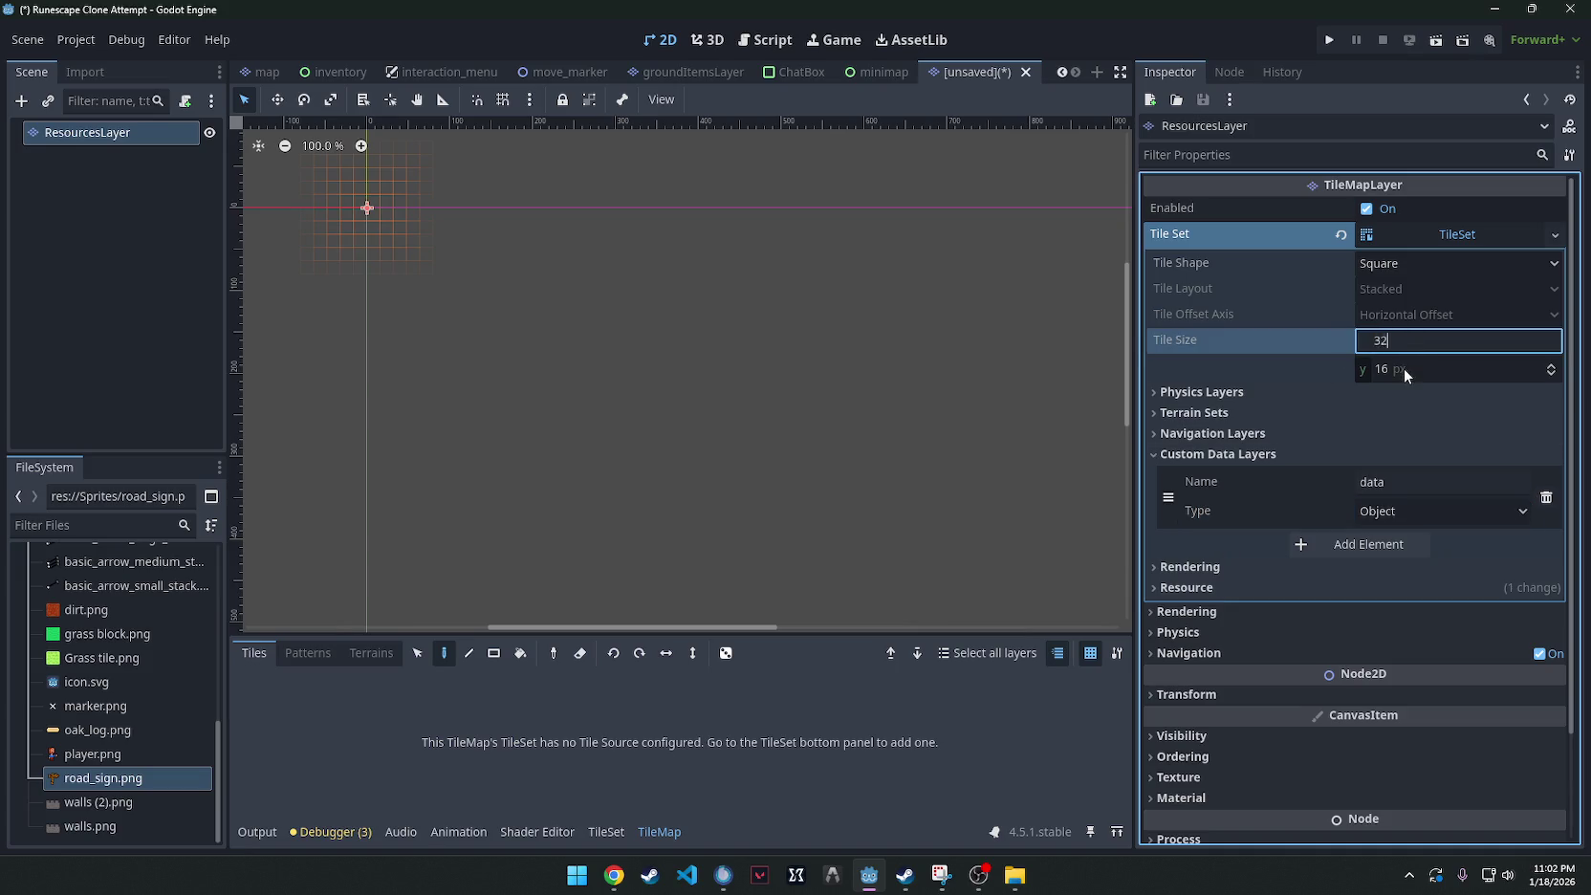
{"action": "type", "text": "32"}
{"action": "left_click", "coordinate": [1403, 340]}
{"action": "type", "text": "64"}
{"action": "left_click", "coordinate": [1433, 361]}
{"action": "type", "text": "7"}
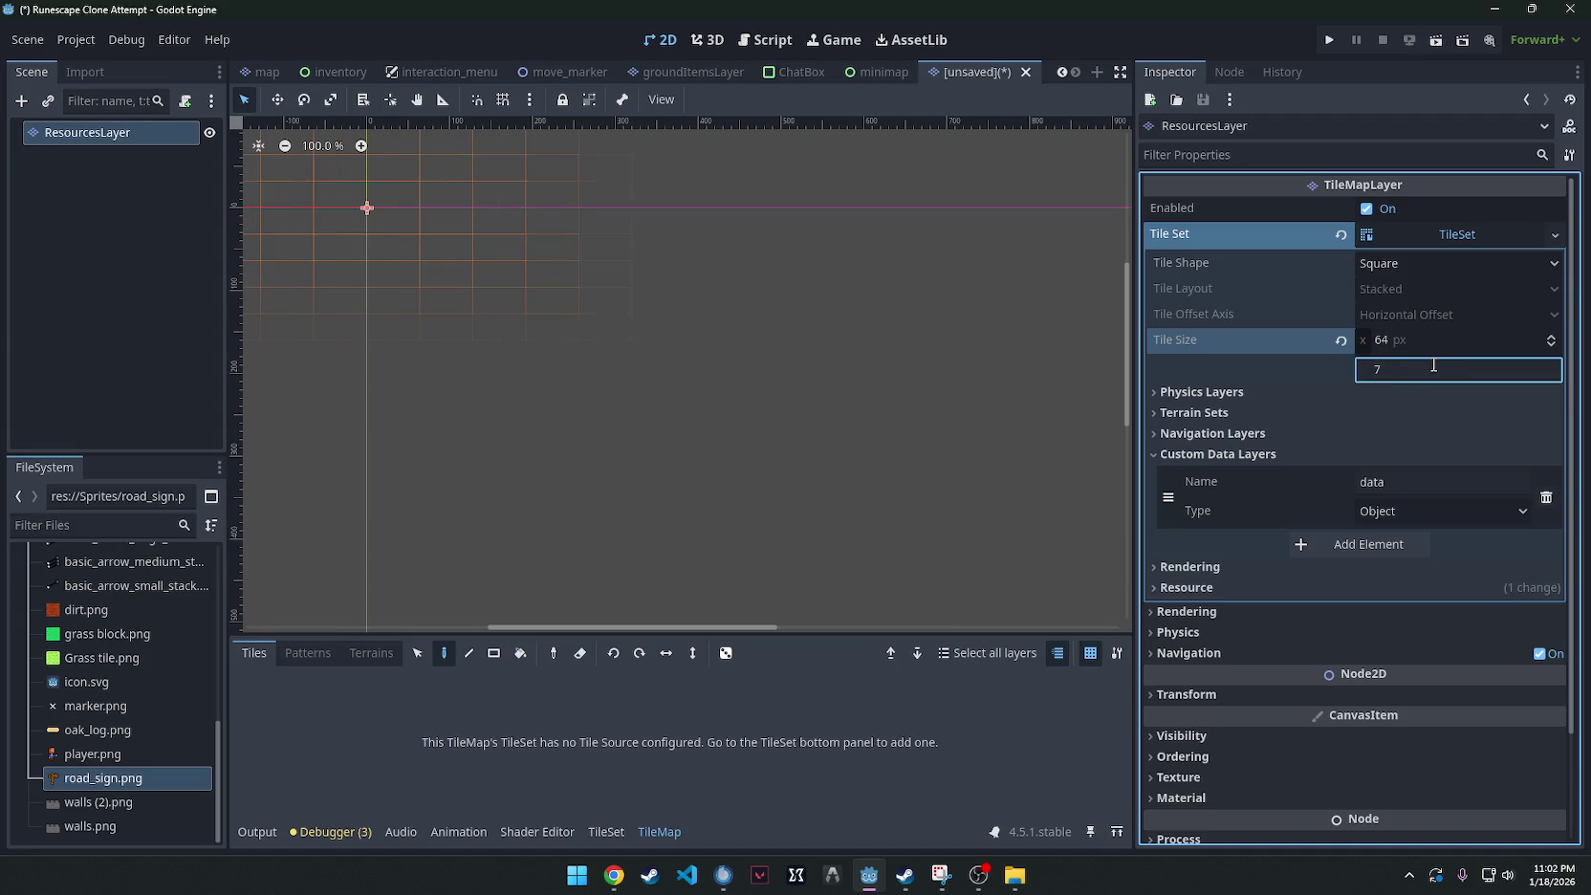
{"action": "key", "text": "BackSpace"}
{"action": "type", "text": "64"}
{"action": "key", "text": "Return"}
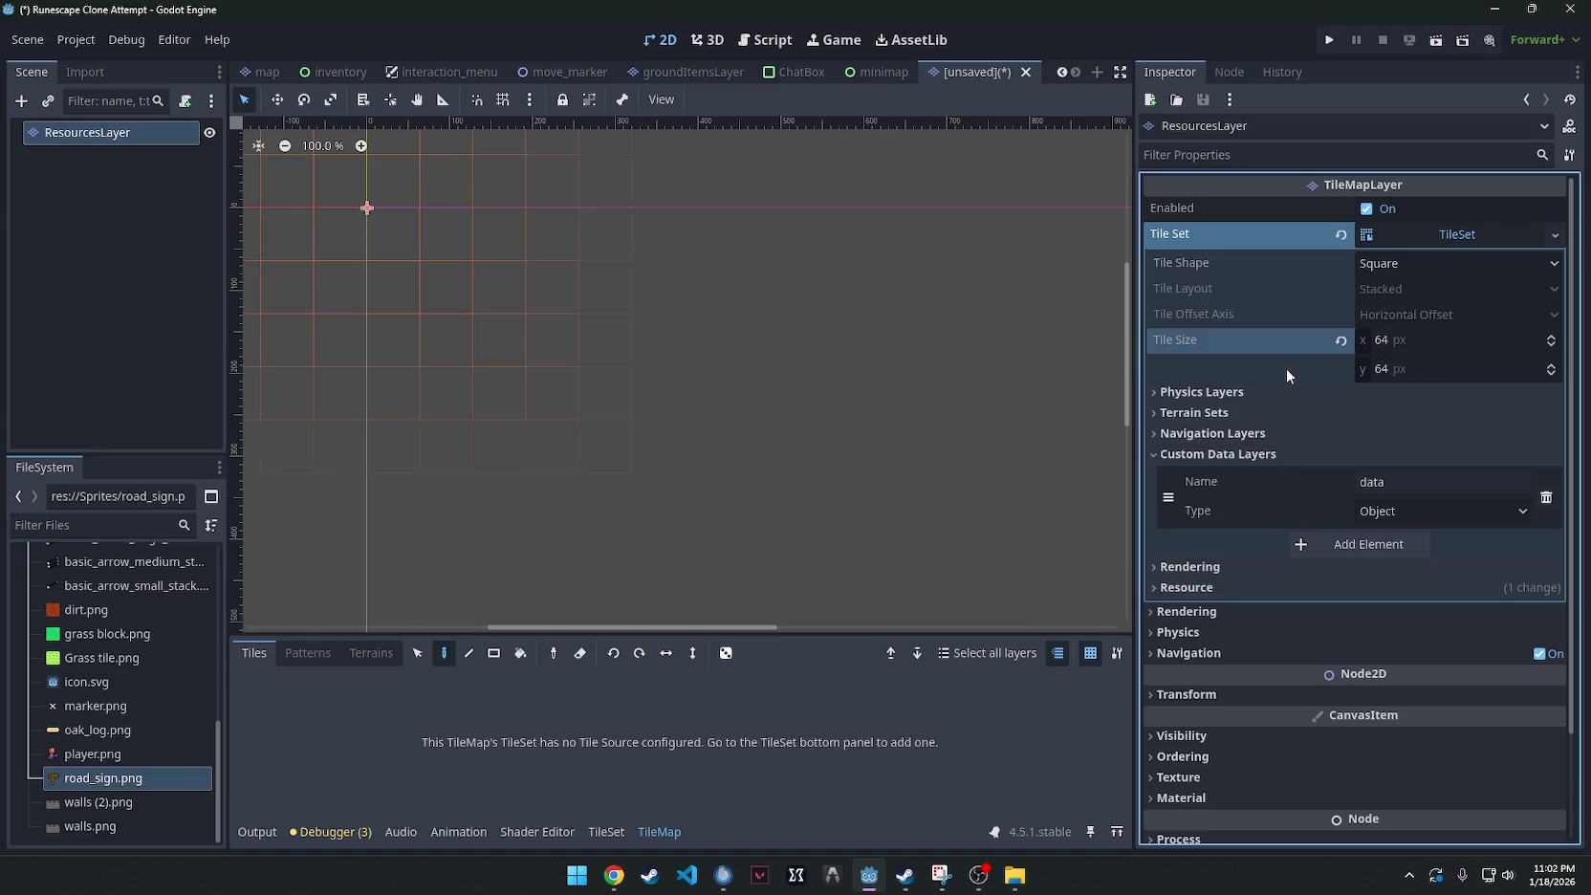
Add 32bit tree.png as a tile source, with its tiles created automatically.
{"action": "left_click", "coordinate": [606, 832]}
{"action": "scroll", "coordinate": [81, 621], "scroll_direction": "up", "scroll_amount": 5}
{"action": "scroll", "coordinate": [81, 622], "scroll_direction": "down", "scroll_amount": 3}
{"action": "scroll", "coordinate": [86, 631], "scroll_direction": "up", "scroll_amount": 3}
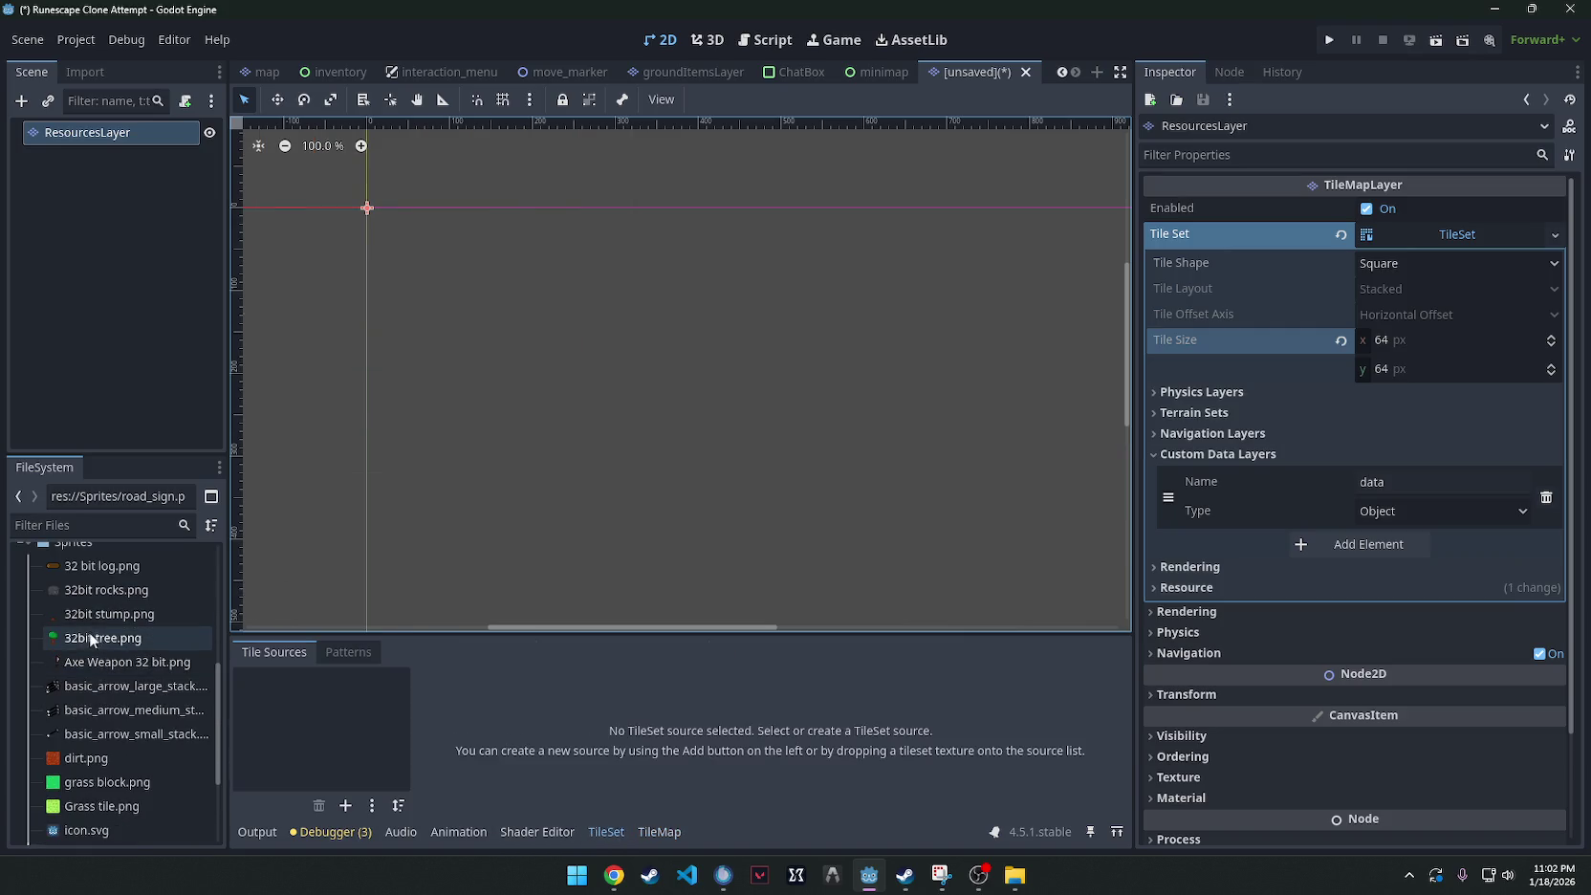
{"action": "left_click", "coordinate": [103, 639]}
{"action": "left_click_drag", "start_coordinate": [103, 641], "coordinate": [355, 738]}
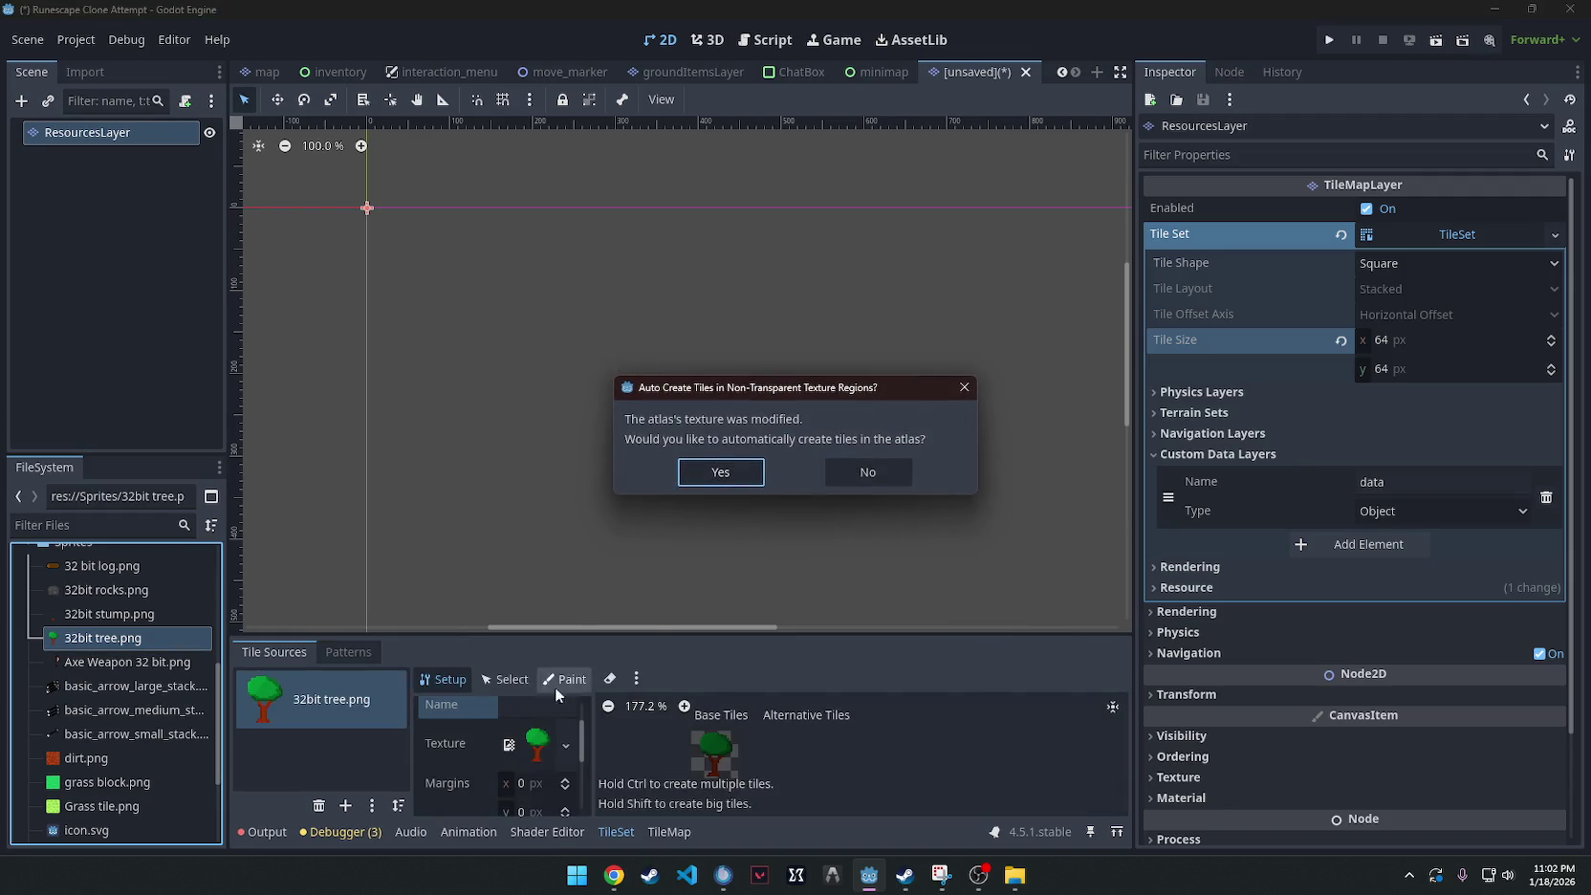
{"action": "left_click", "coordinate": [741, 473]}
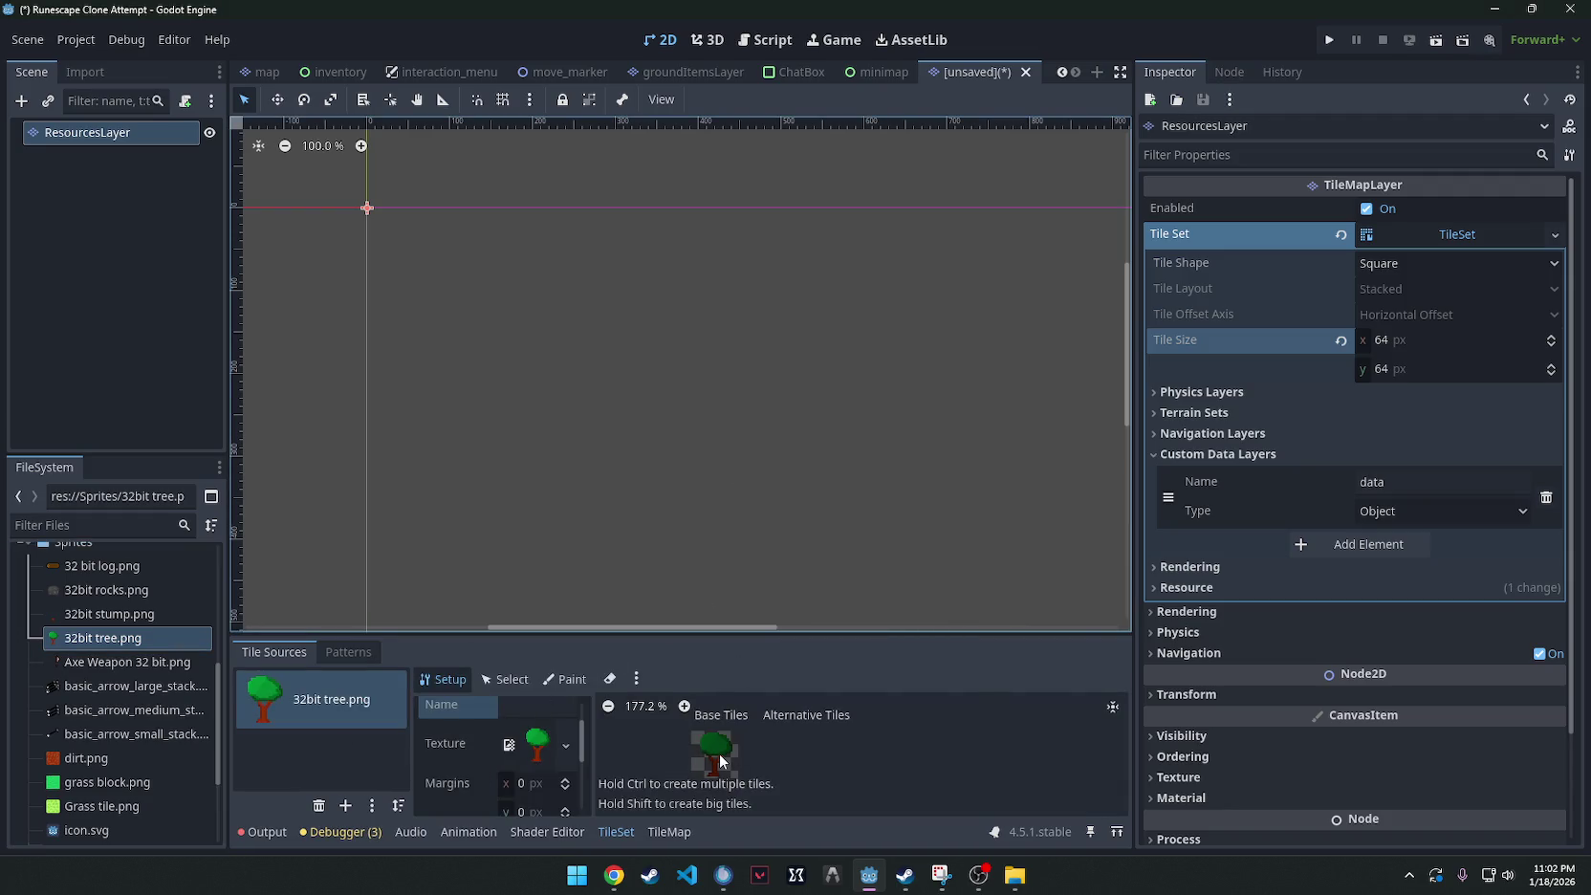
{"action": "scroll", "coordinate": [708, 752], "scroll_direction": "down", "scroll_amount": 1}
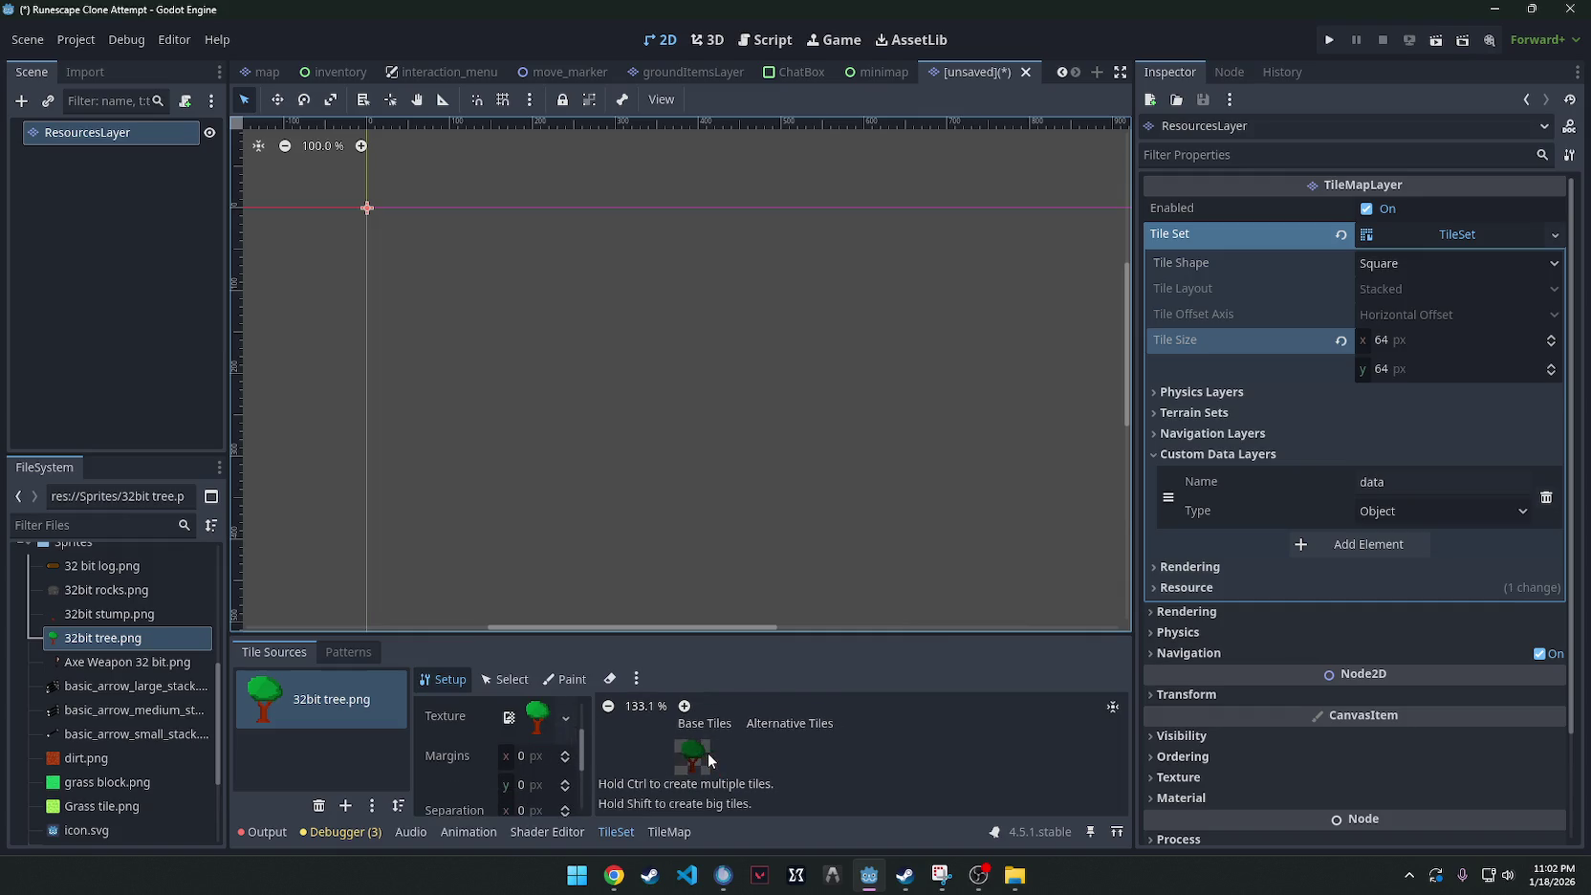
{"action": "scroll", "coordinate": [707, 752], "scroll_direction": "up", "scroll_amount": 1}
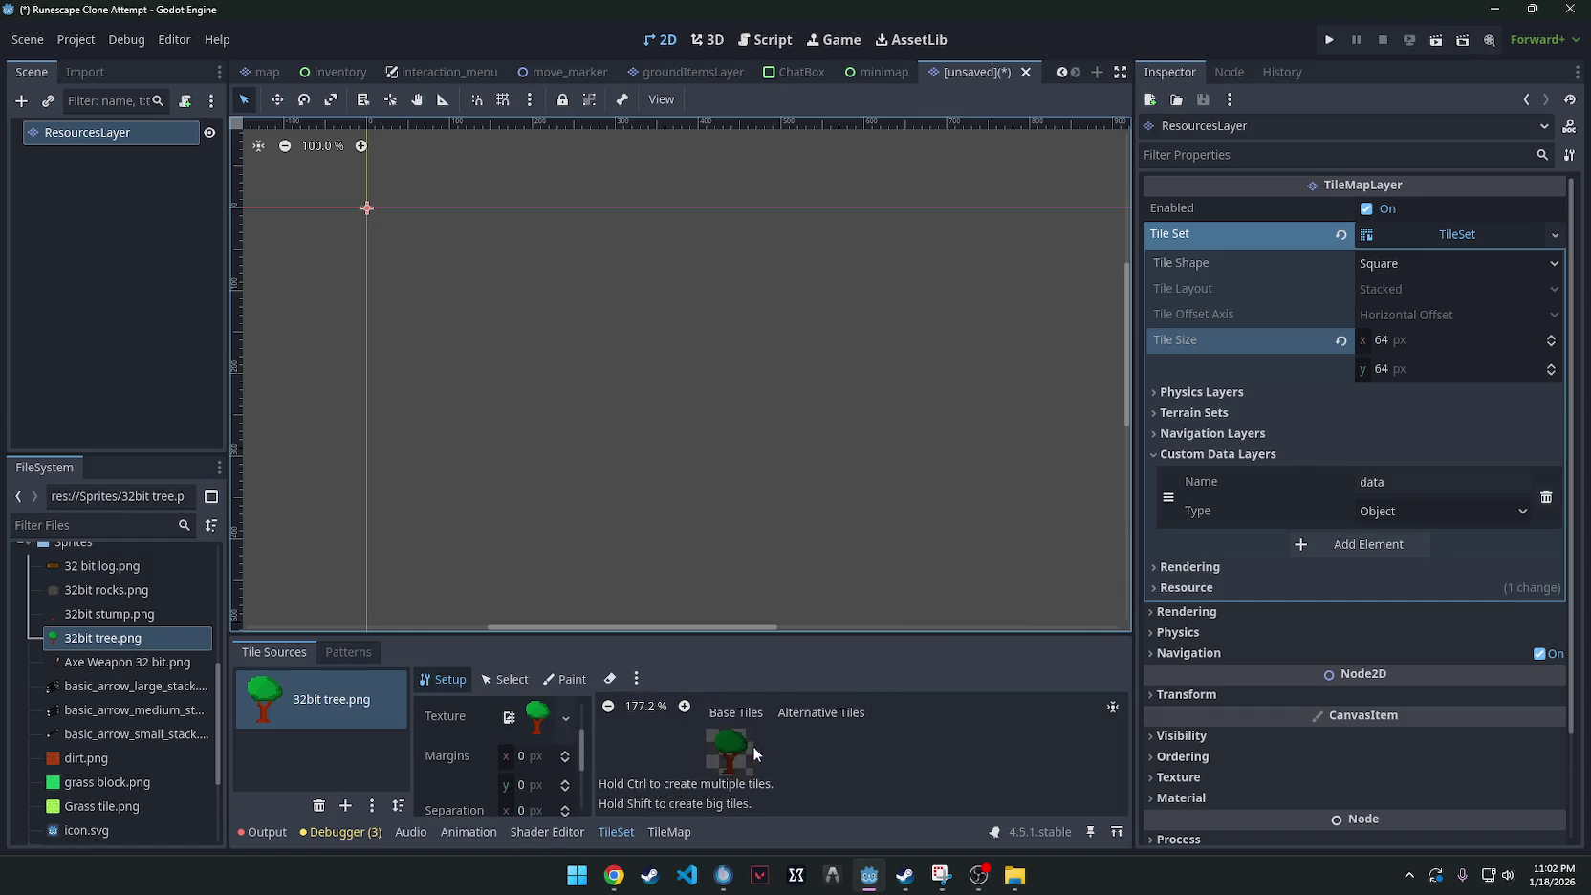
{"action": "scroll", "coordinate": [751, 746], "scroll_direction": "down", "scroll_amount": 1}
{"action": "left_click", "coordinate": [317, 705]}
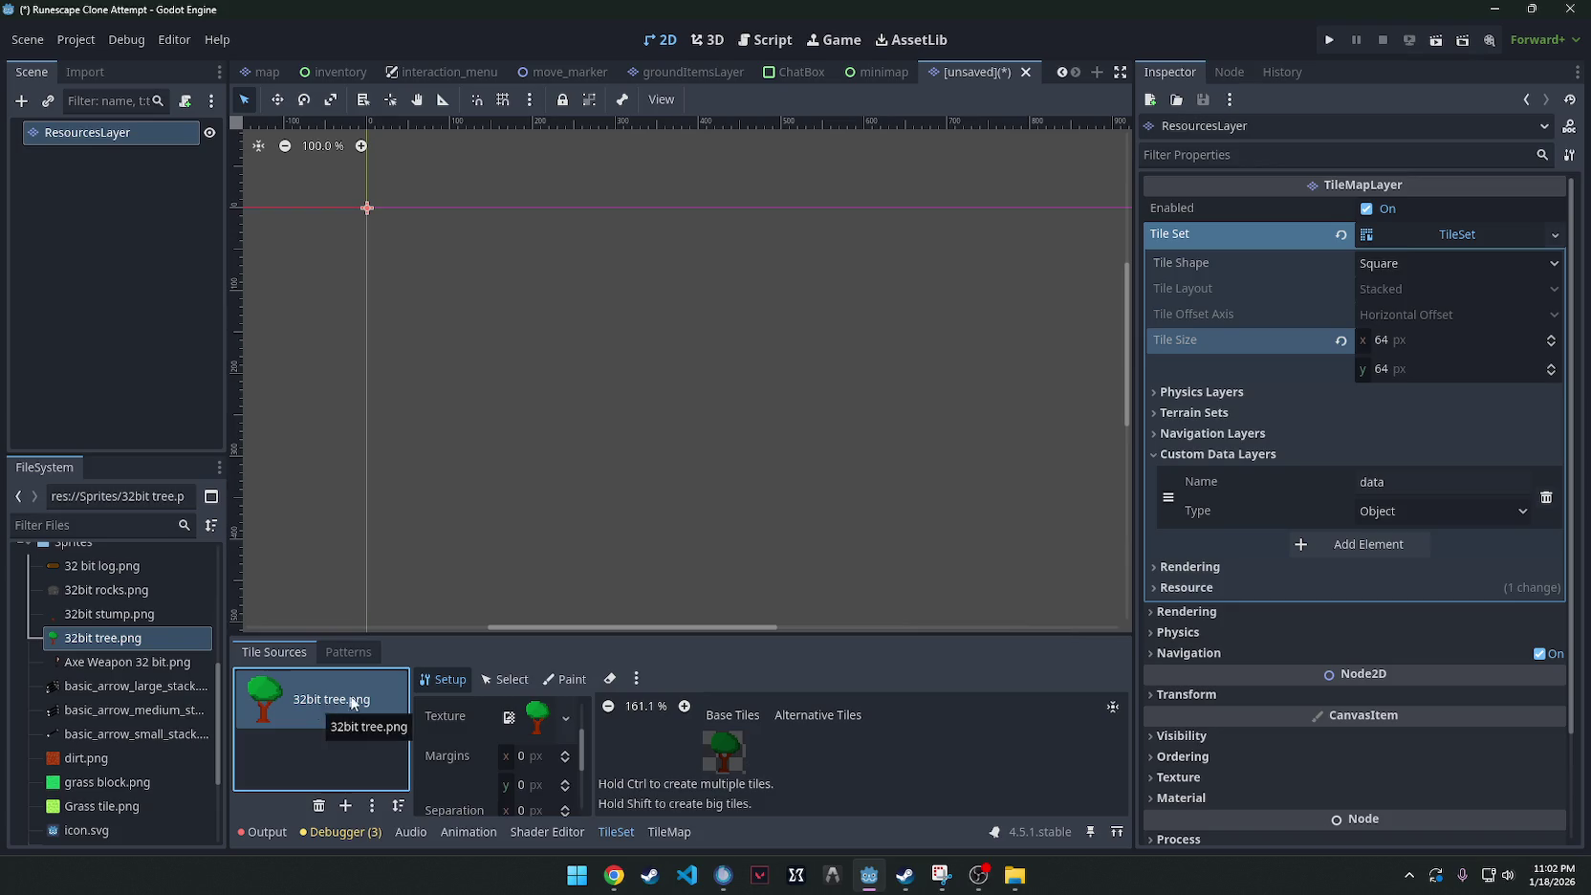
Change the tile size toward 32 px and reopen the ResourcesLayer tile set editor.
{"action": "left_click", "coordinate": [1392, 339]}
{"action": "type", "text": "32"}
{"action": "left_click", "coordinate": [1389, 369]}
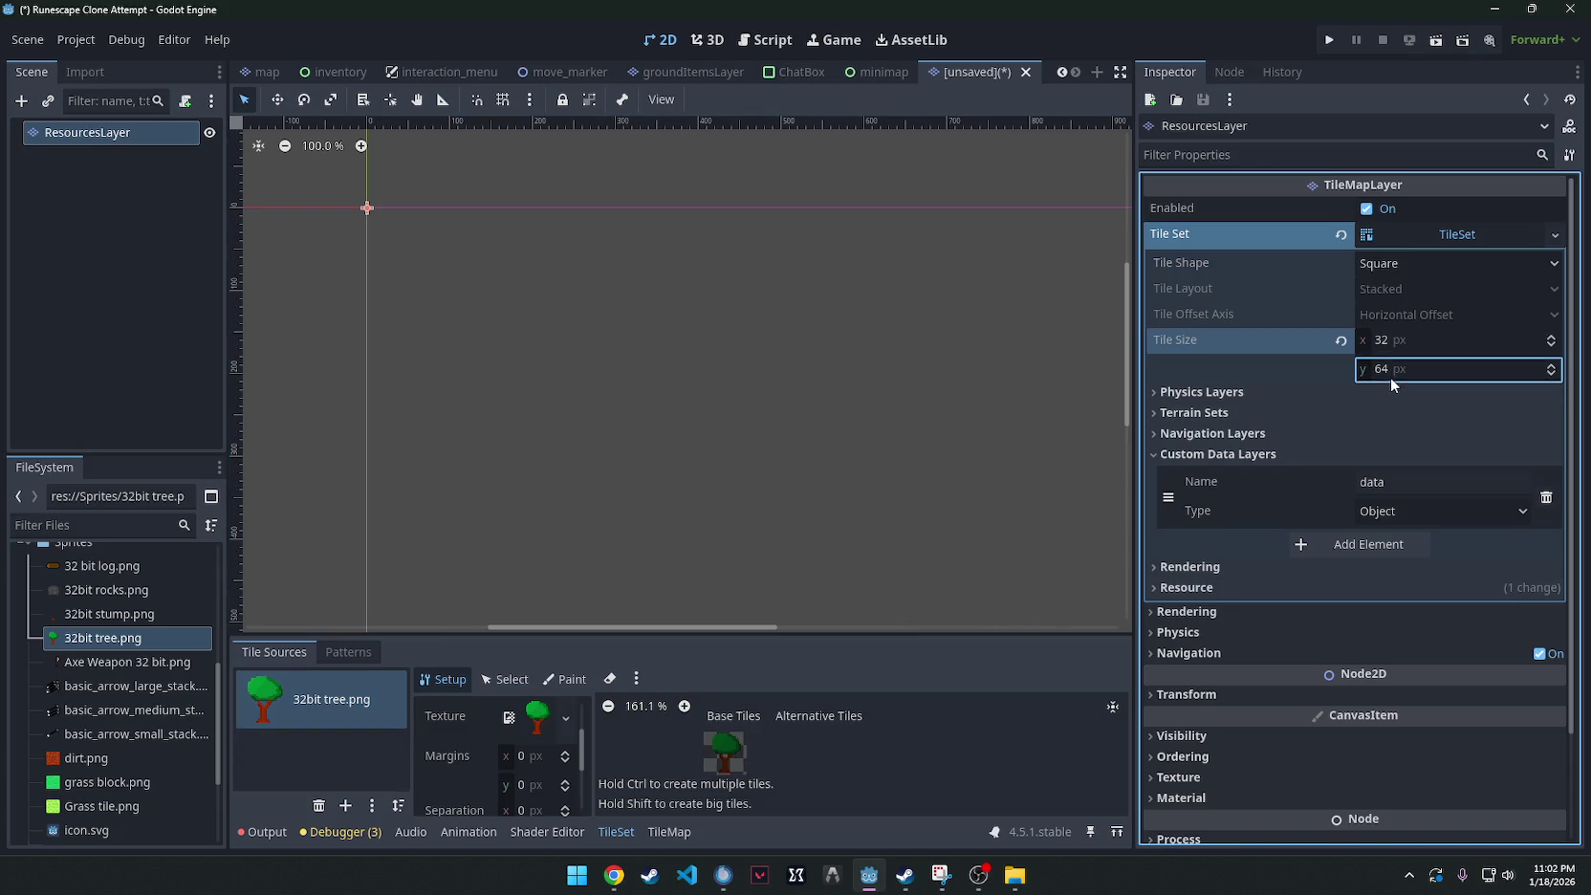
{"action": "type", "text": "2"}
{"action": "left_click", "coordinate": [1010, 456]}
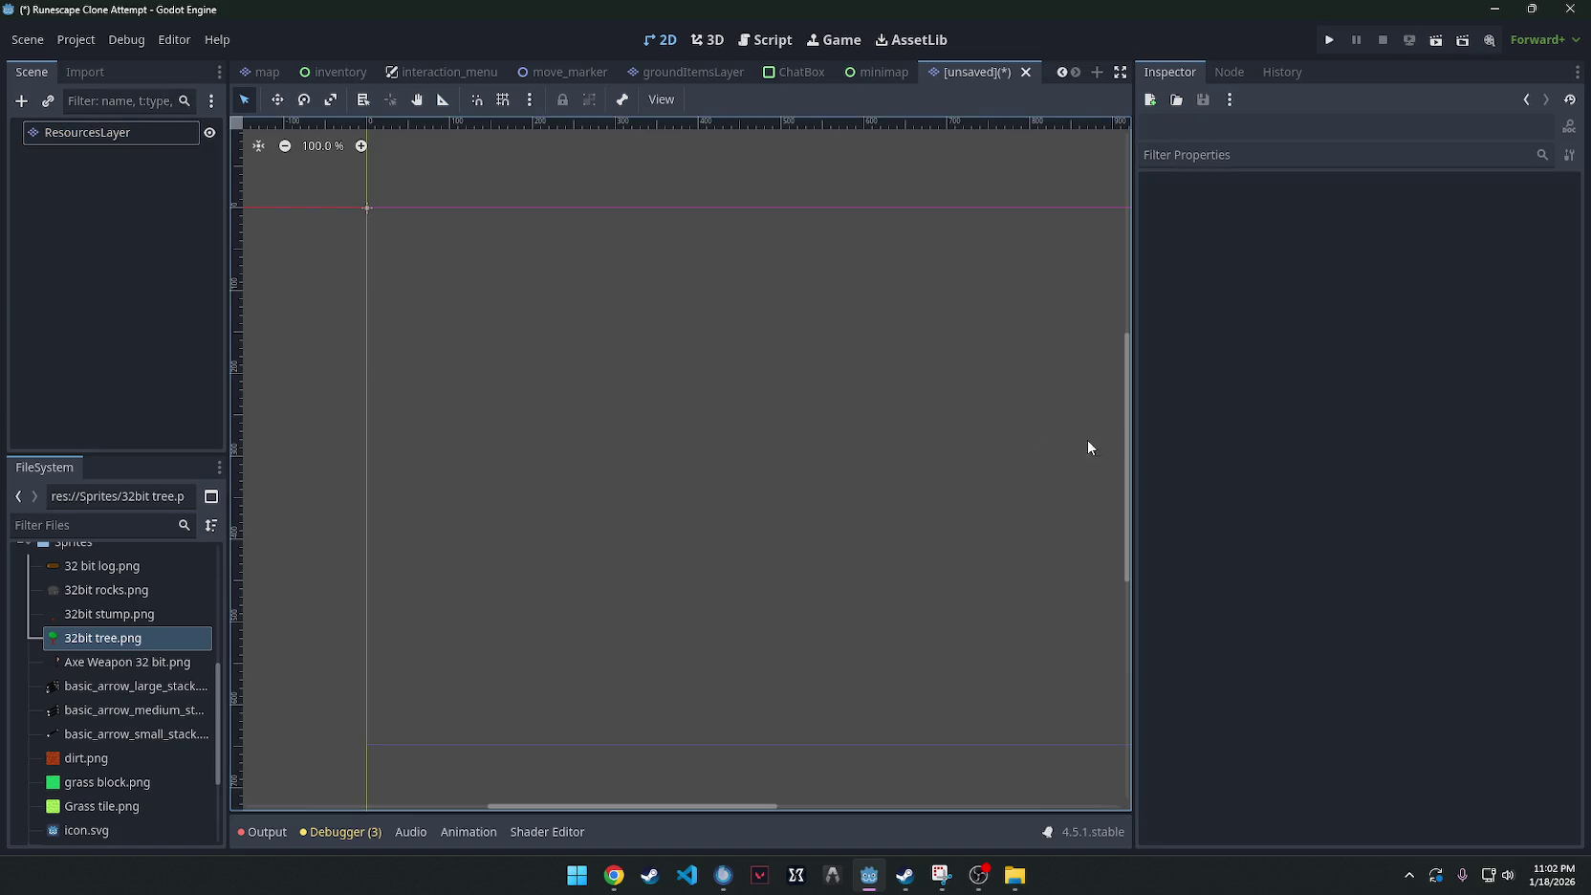
{"action": "left_click", "coordinate": [86, 134]}
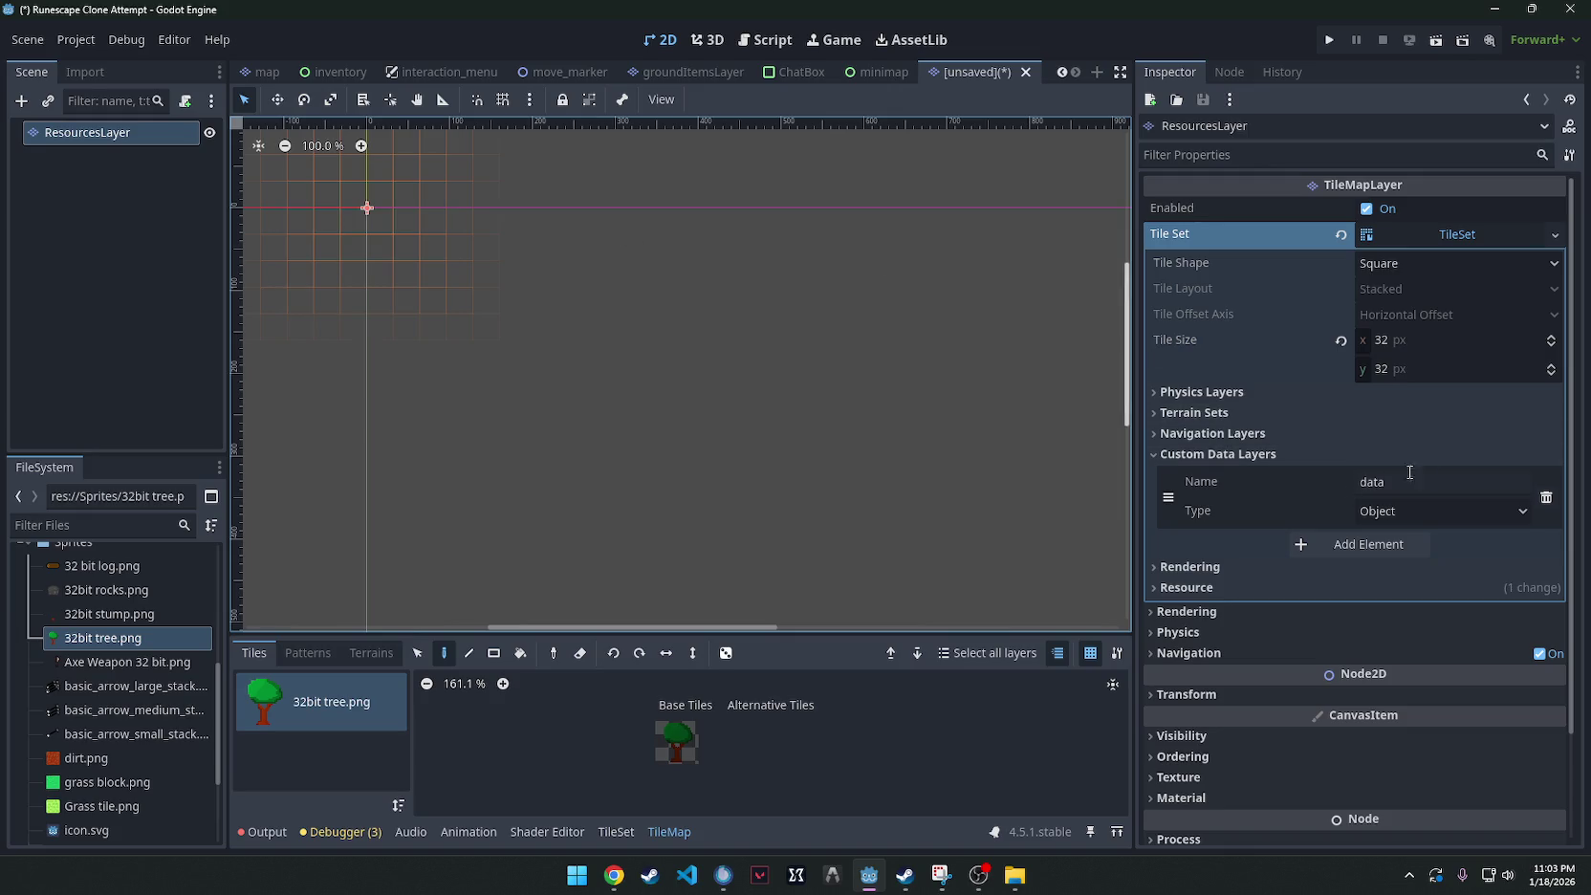
{"action": "left_click", "coordinate": [312, 712]}
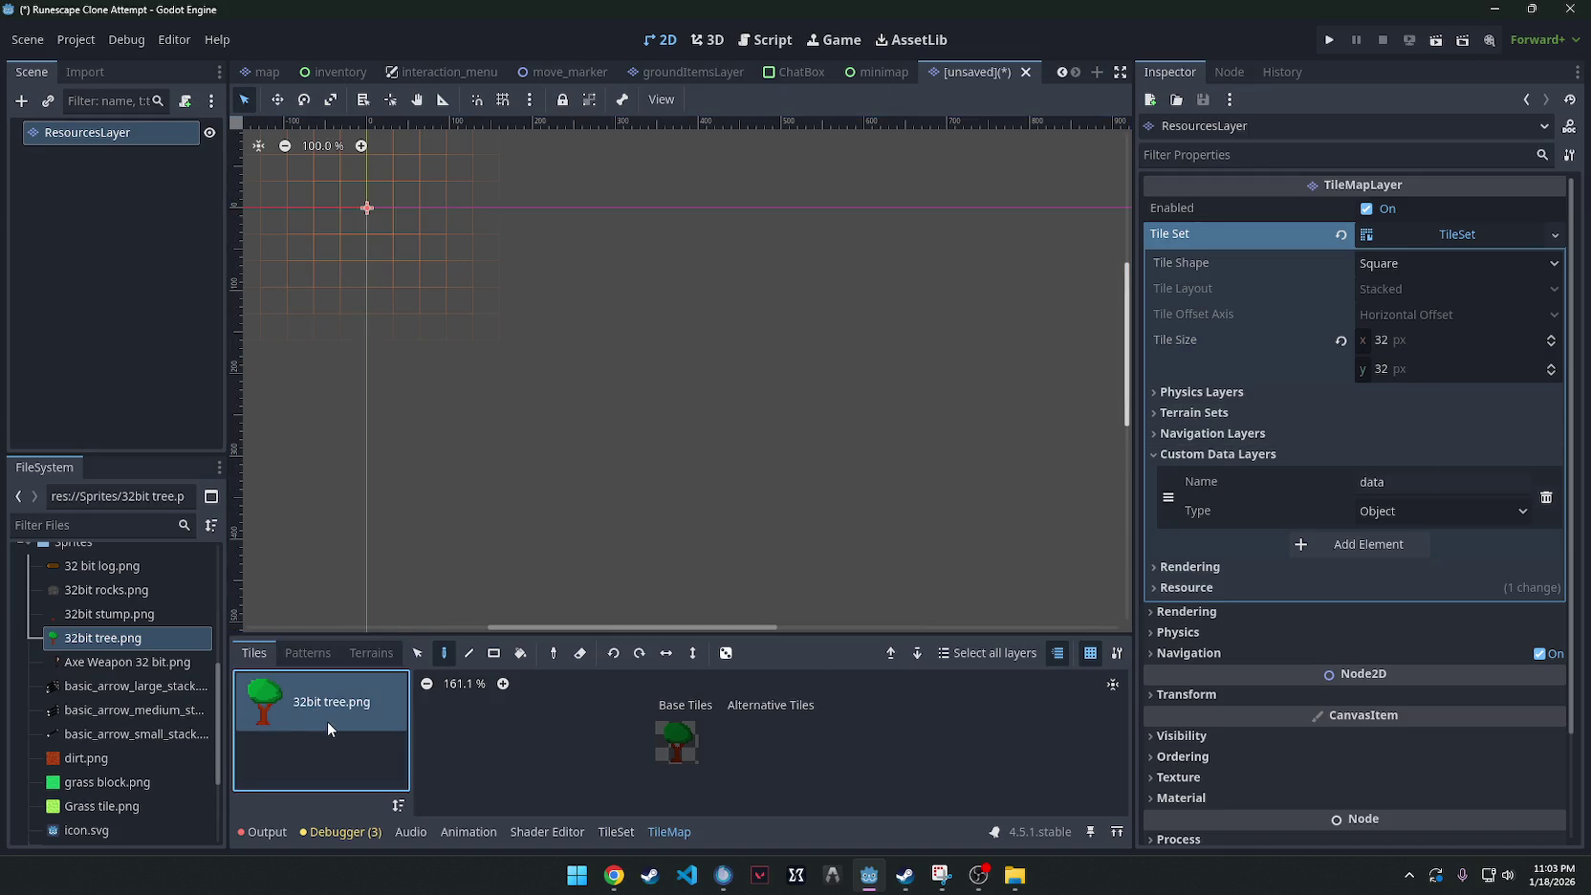
{"action": "double_click", "coordinate": [363, 724]}
Delete the ResourcesLayer root node and paste the copied node back as the scene root.
{"action": "key", "text": "Delete"}
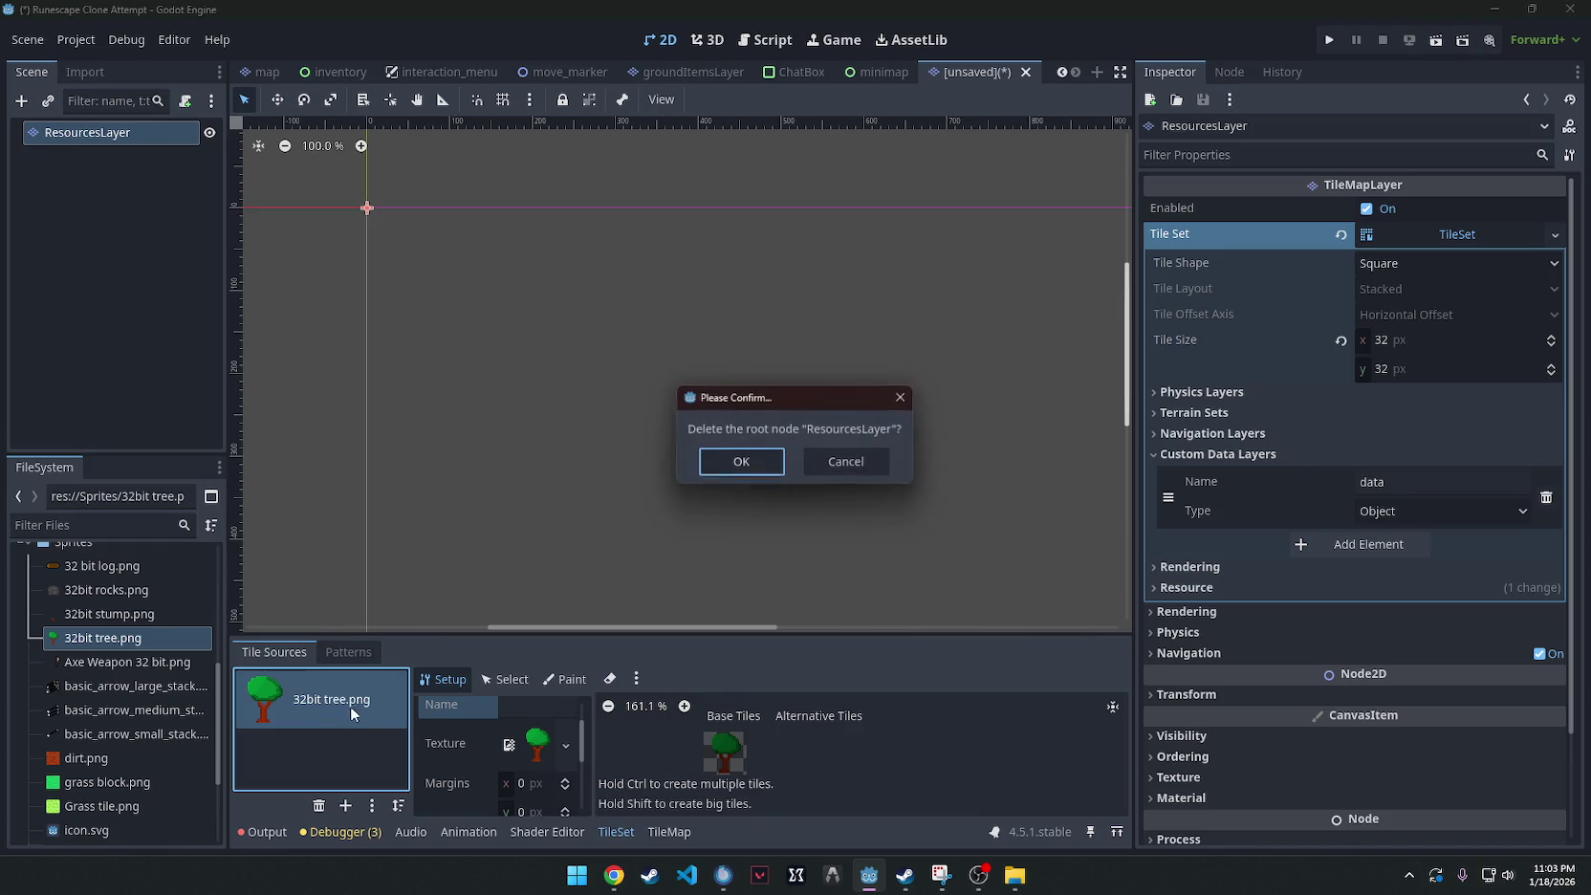
{"action": "left_click", "coordinate": [741, 463]}
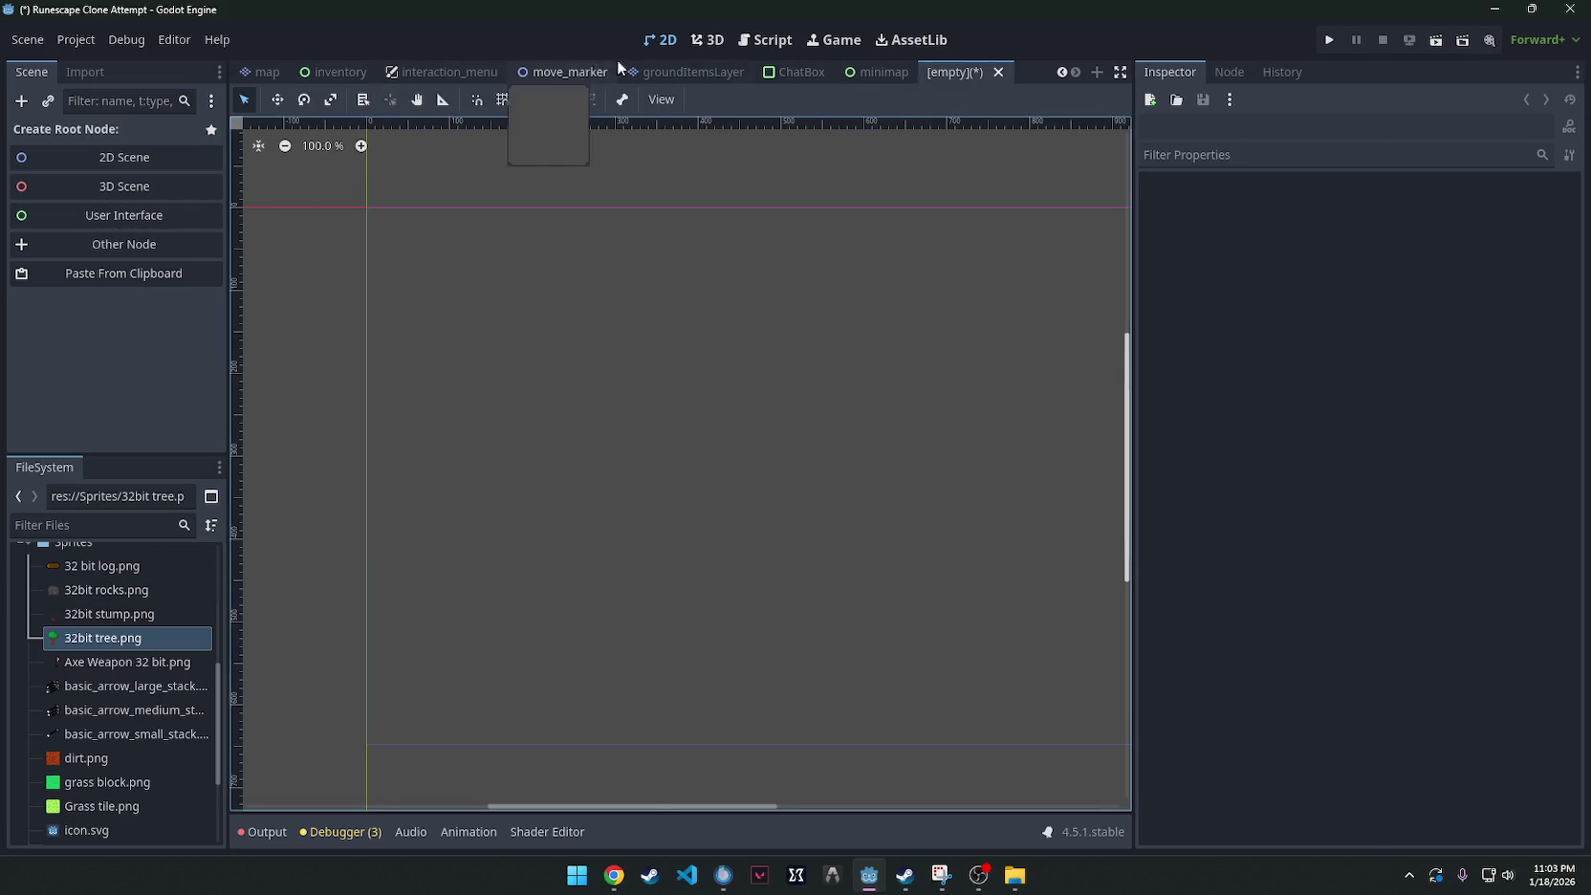
{"action": "left_click", "coordinate": [684, 71]}
{"action": "left_click", "coordinate": [946, 71]}
{"action": "left_click", "coordinate": [144, 277]}
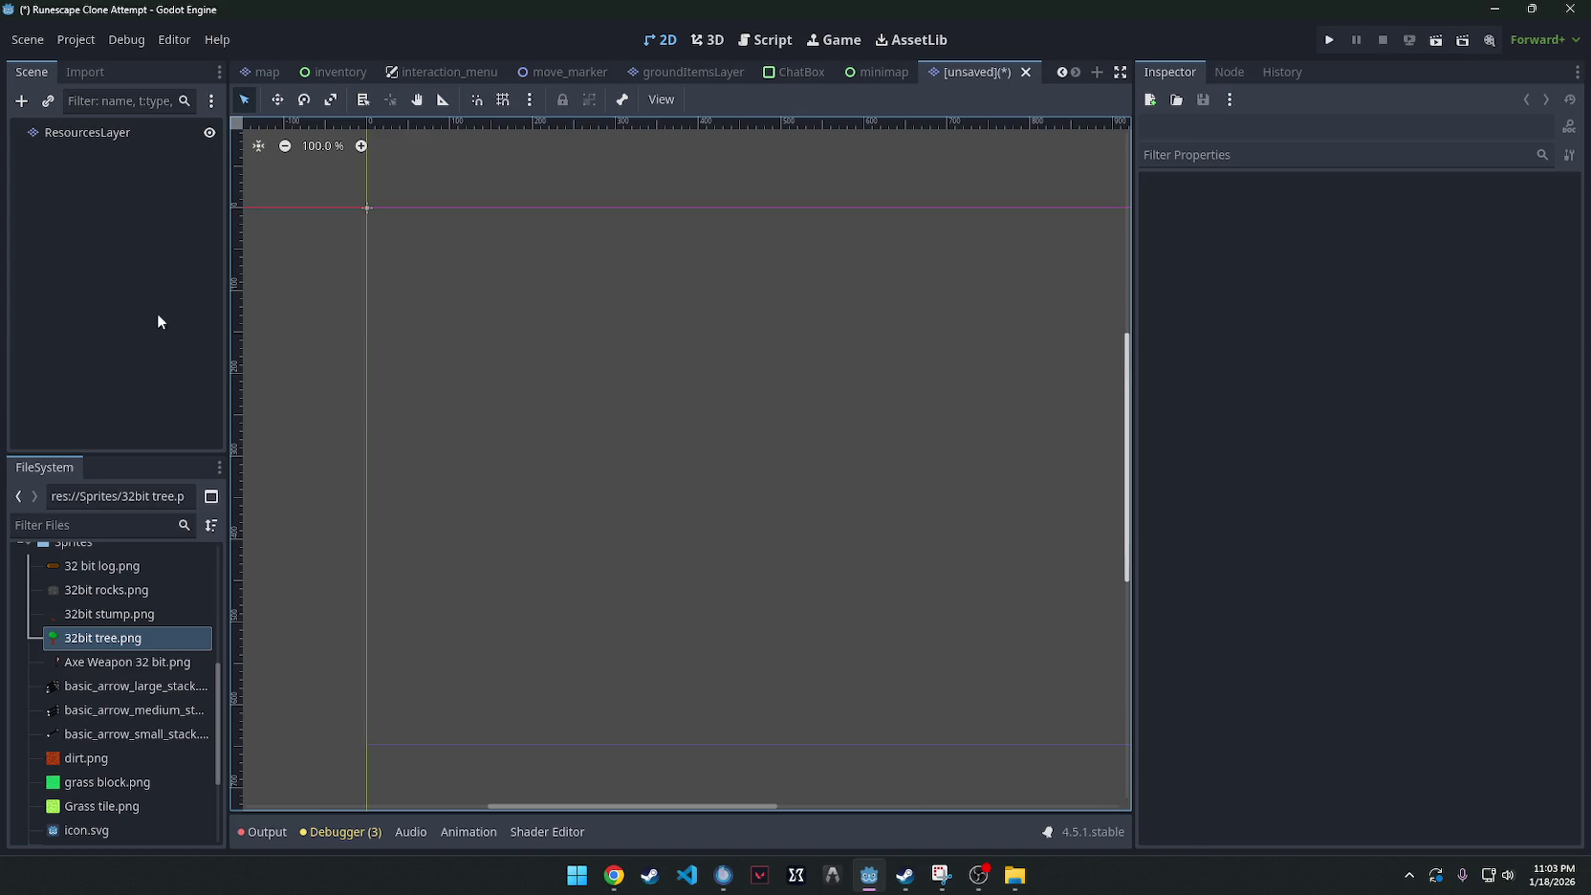
{"action": "double_click", "coordinate": [306, 707]}
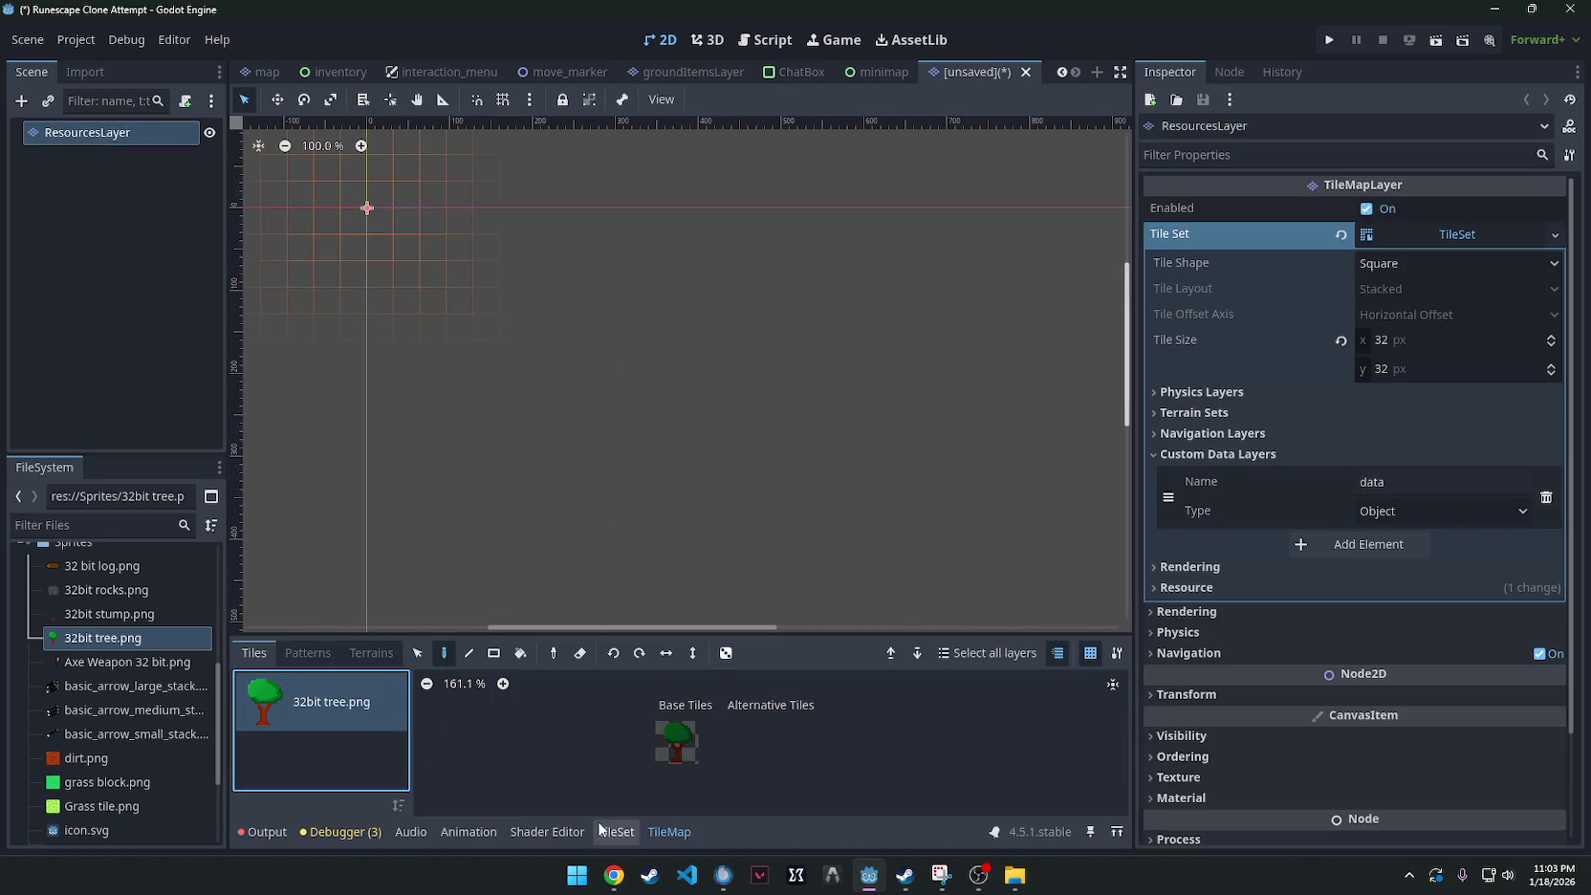
Remove the old 32bit tree.png source and re-add it with automatically created tiles.
{"action": "left_click", "coordinate": [318, 805]}
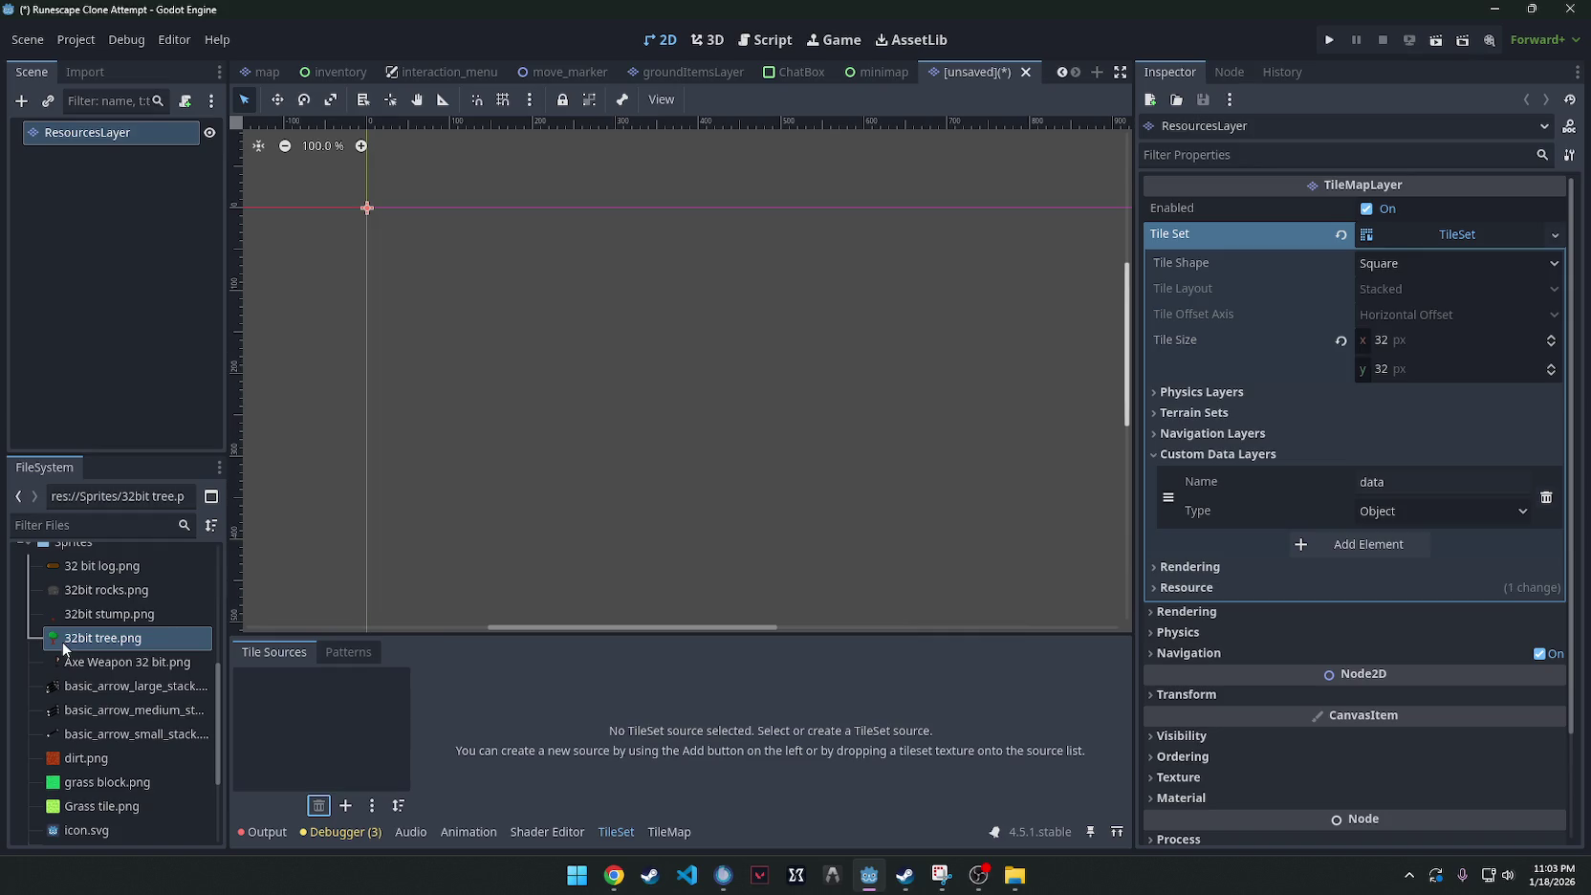
{"action": "left_click", "coordinate": [1354, 417]}
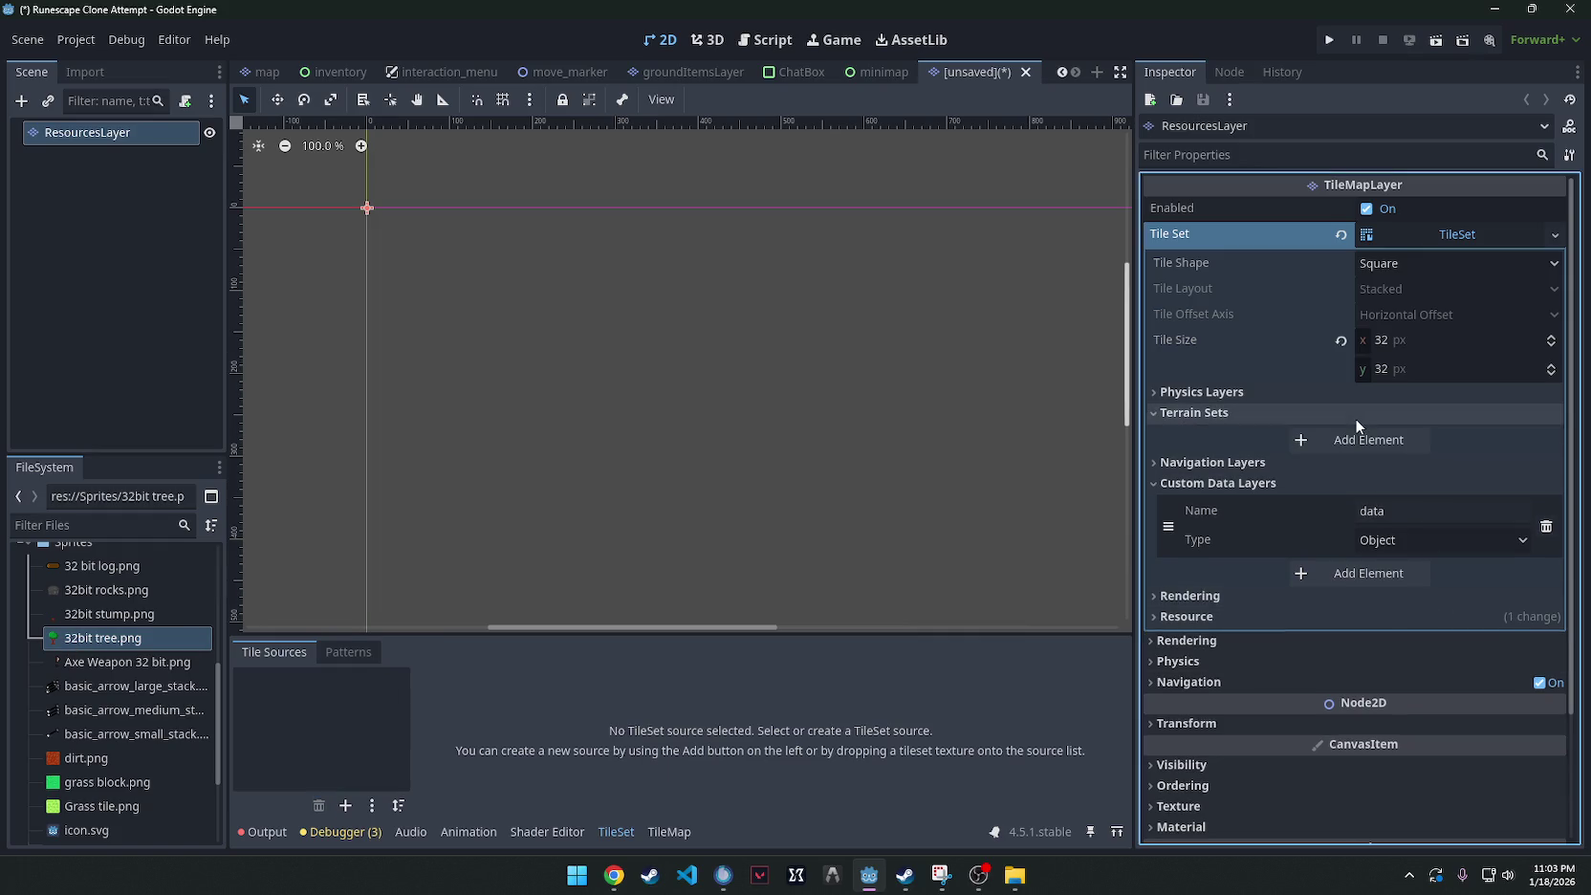
{"action": "left_click", "coordinate": [1355, 413]}
{"action": "left_click_drag", "start_coordinate": [101, 639], "coordinate": [329, 736]}
{"action": "left_click", "coordinate": [725, 471]}
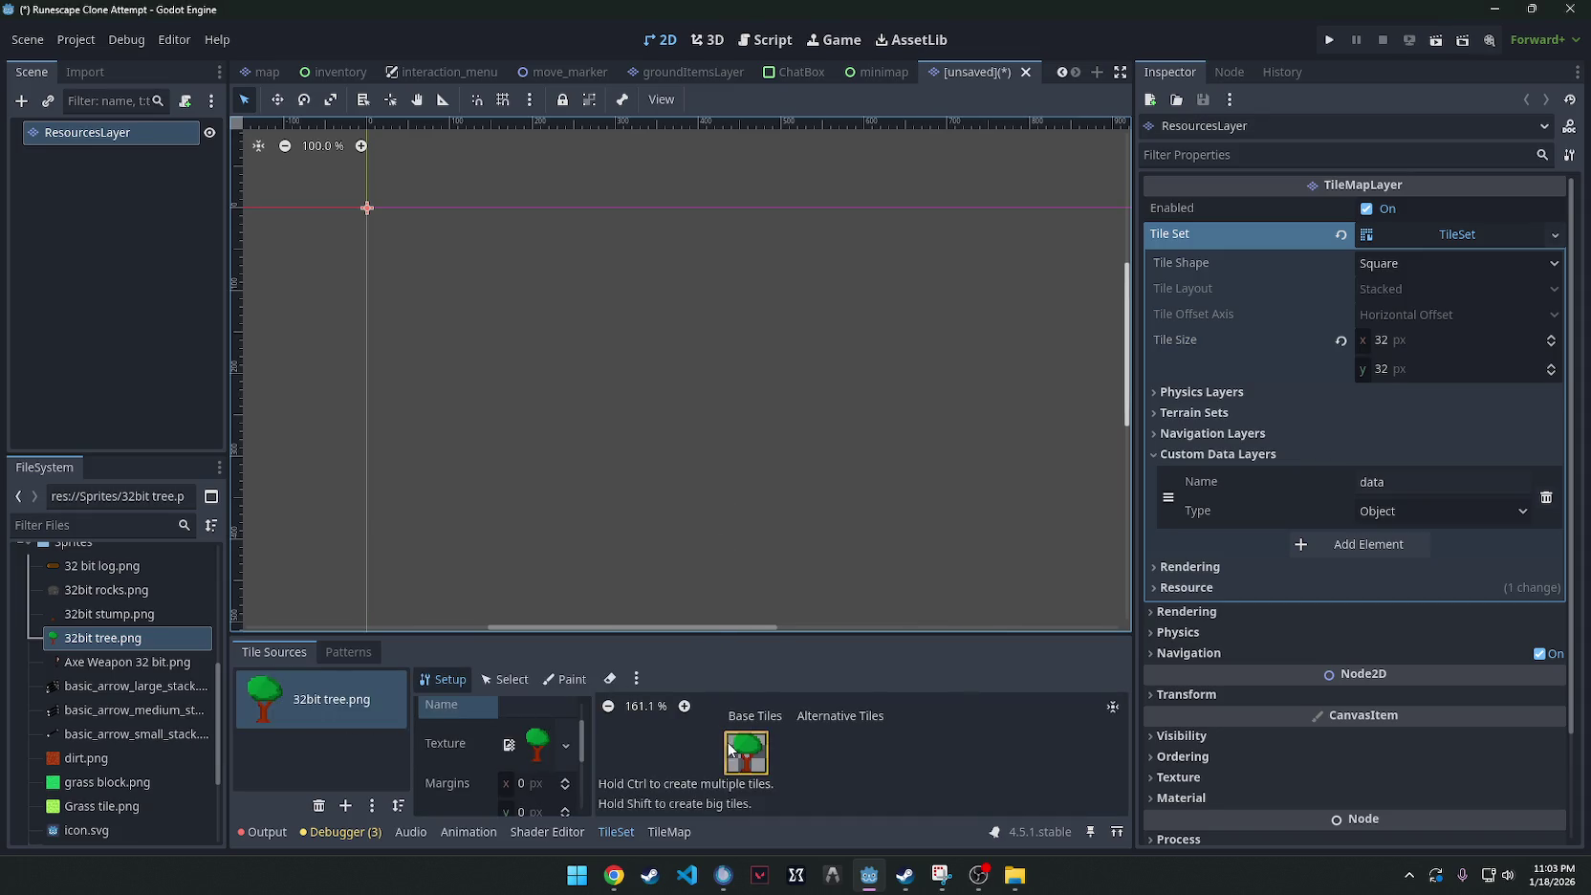
Select the tree tile in the atlas to view its properties.
{"action": "scroll", "coordinate": [522, 755], "scroll_direction": "down", "scroll_amount": 2}
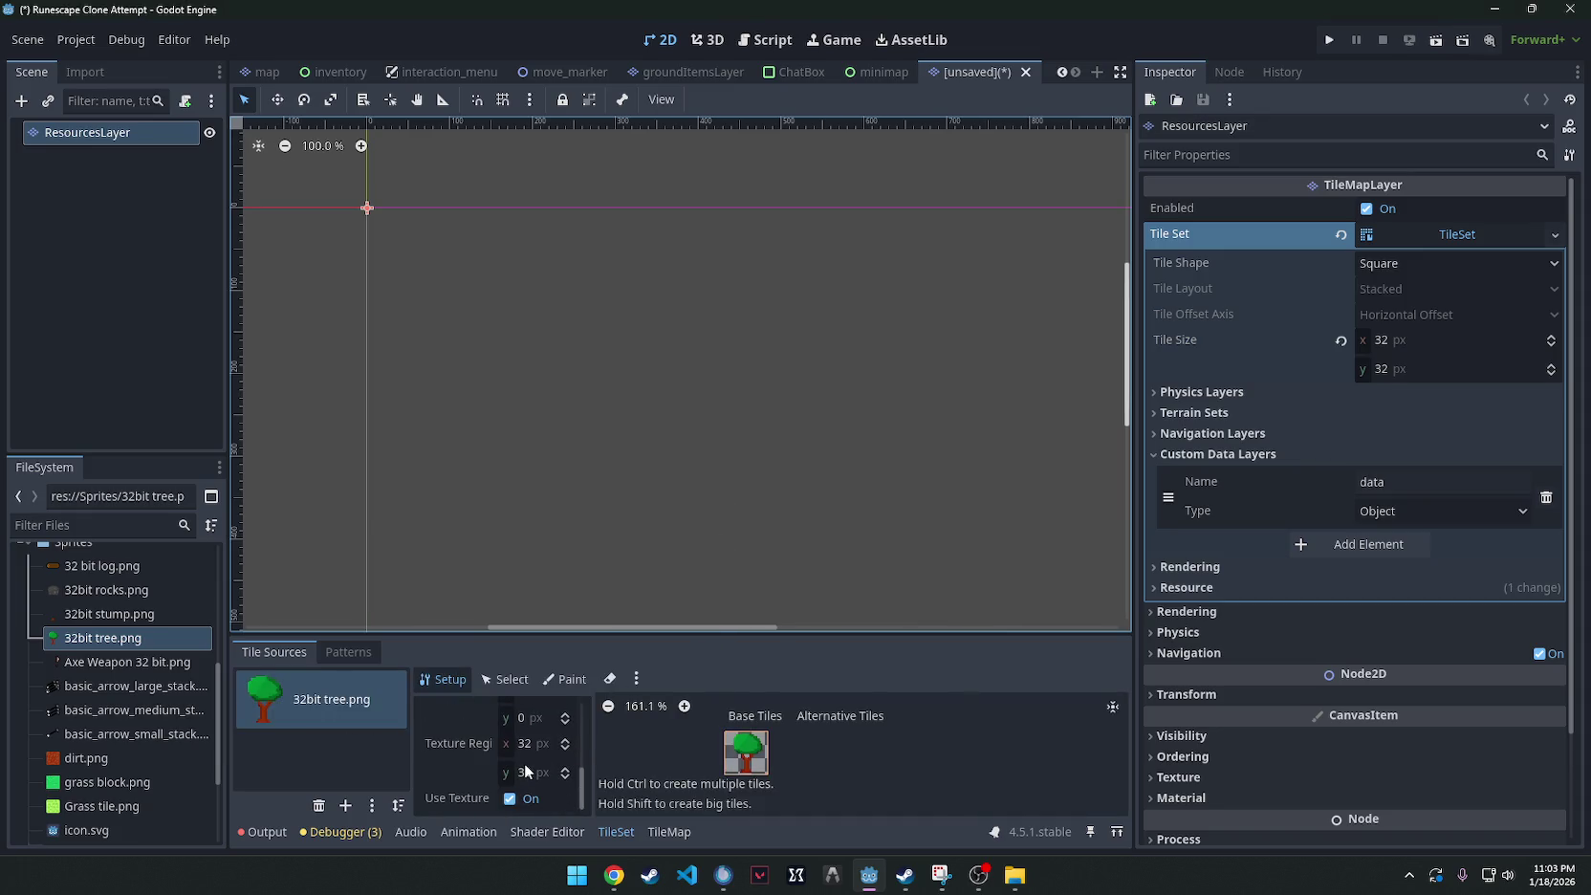
{"action": "left_click", "coordinate": [504, 678]}
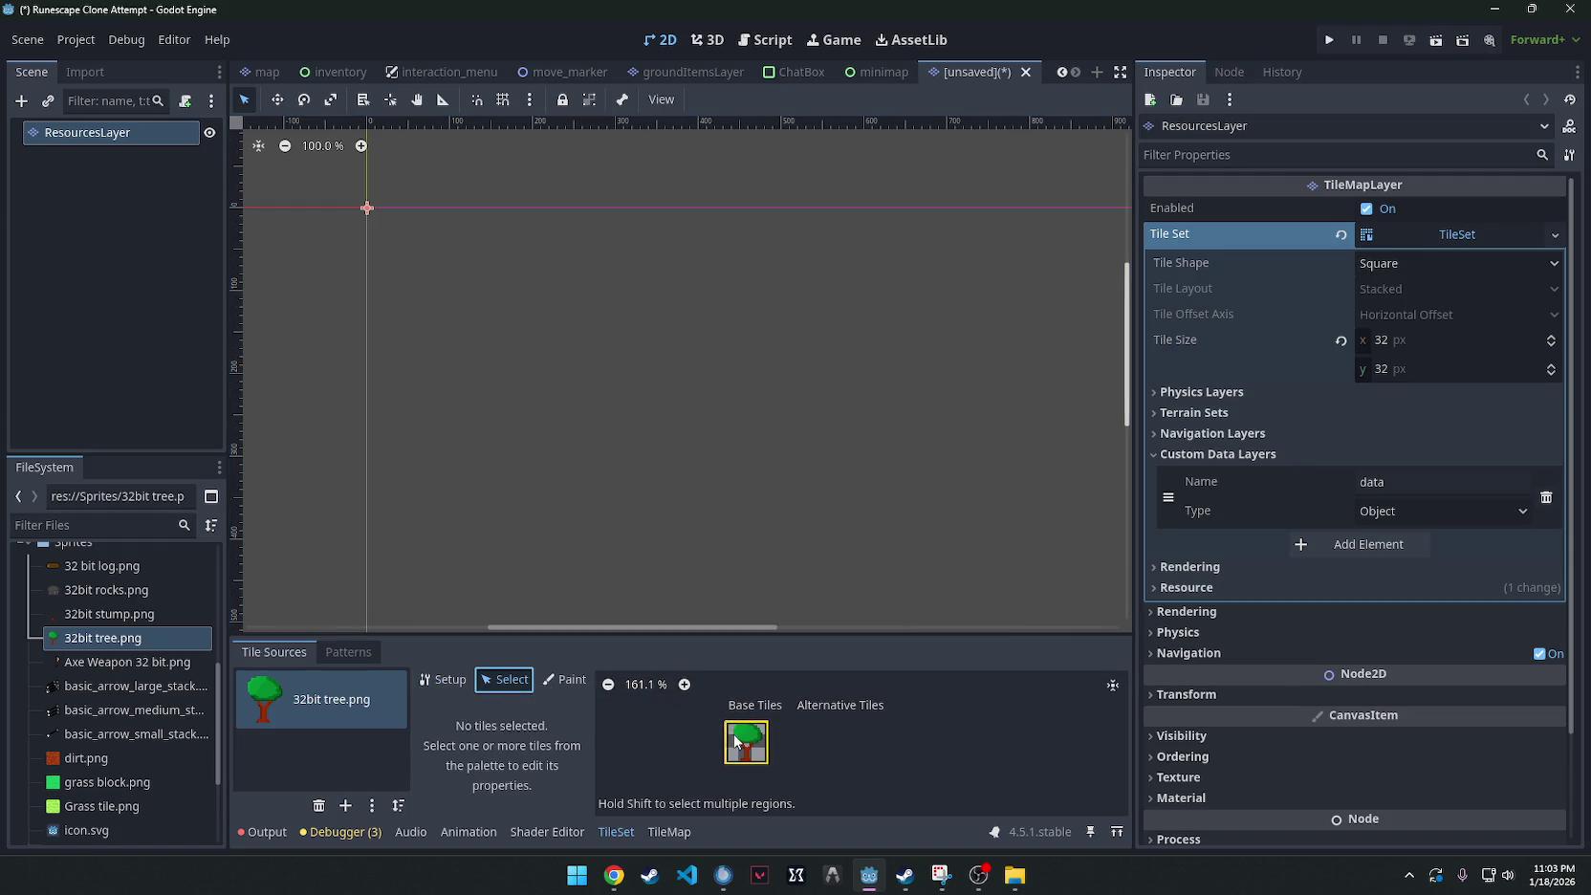
{"action": "left_click", "coordinate": [736, 741]}
{"action": "scroll", "coordinate": [509, 752], "scroll_direction": "down", "scroll_amount": 5}
{"action": "scroll", "coordinate": [124, 661], "scroll_direction": "up", "scroll_amount": 10}
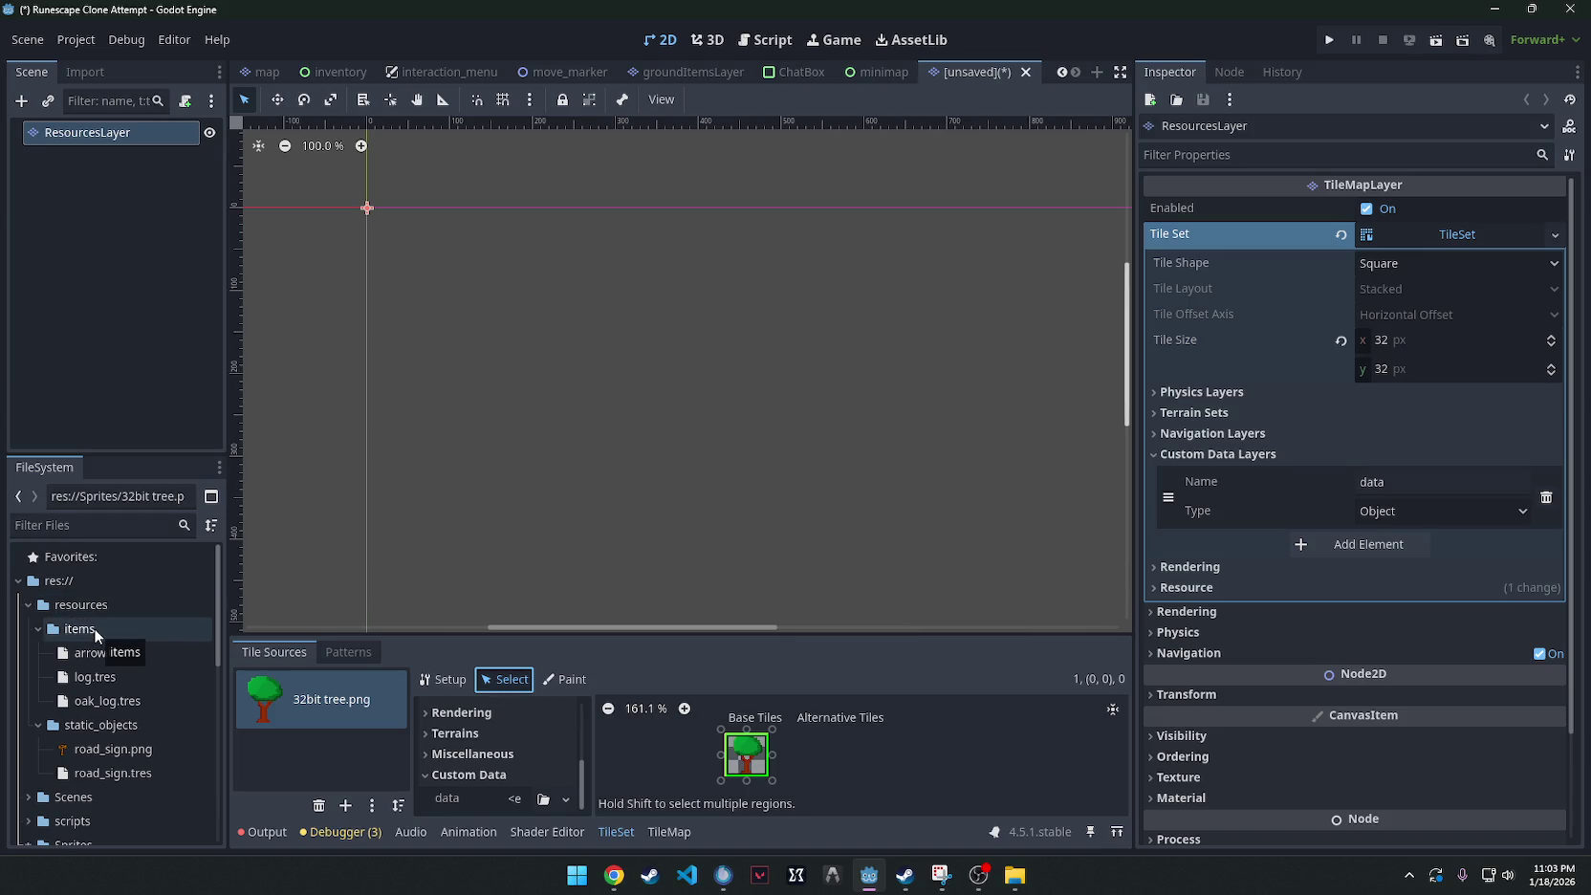
Delete road_sign.png from the static_objects folder.
{"action": "left_click", "coordinate": [117, 773]}
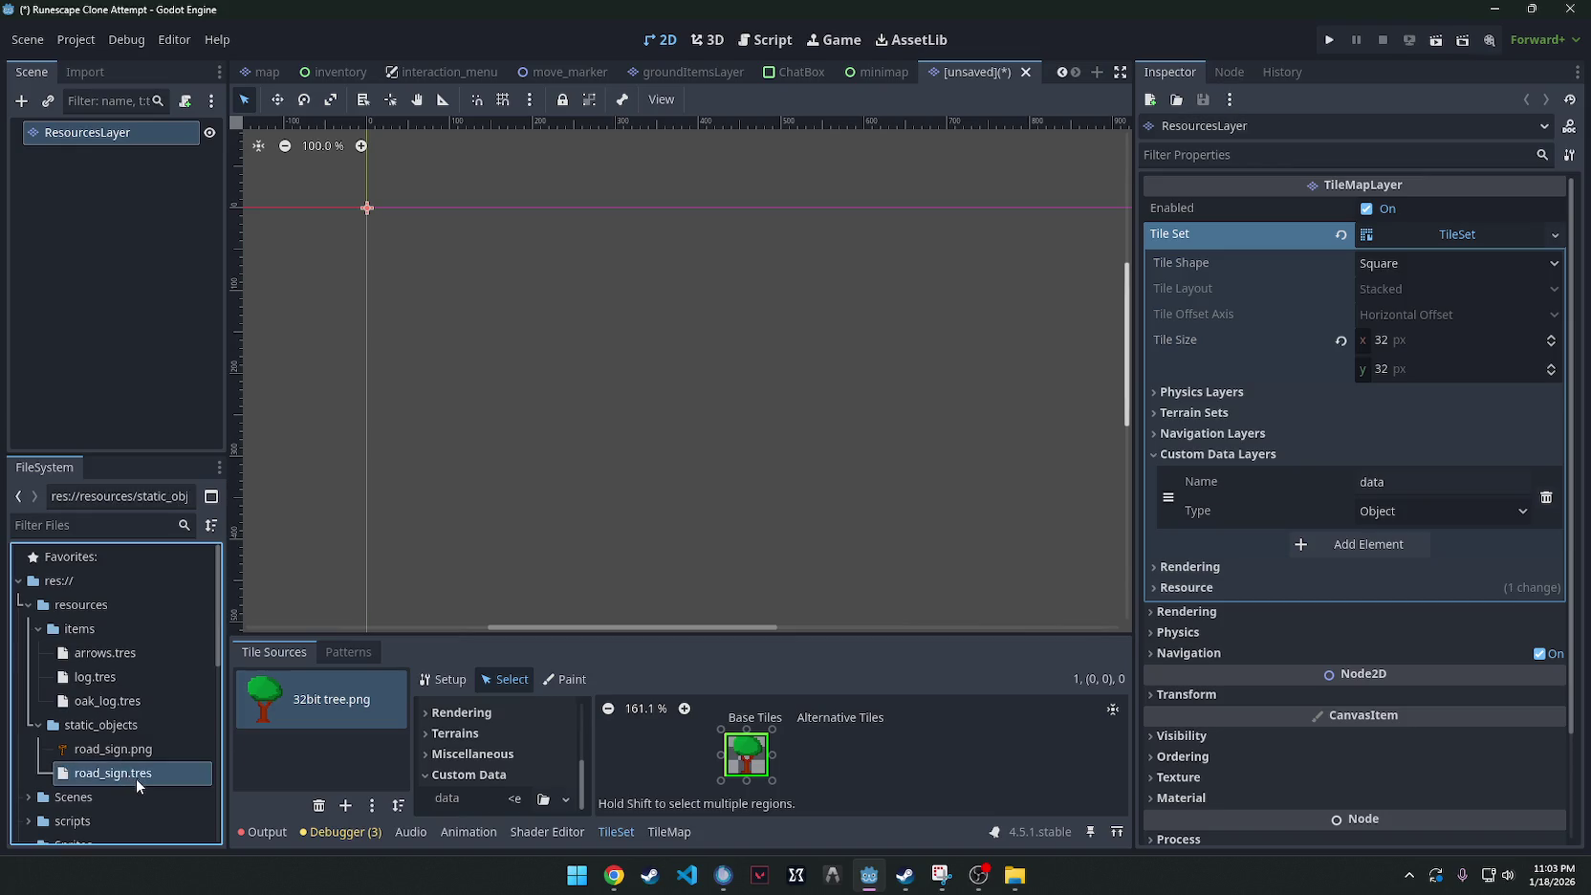
{"action": "right_click", "coordinate": [137, 776]}
{"action": "key", "text": "Escape"}
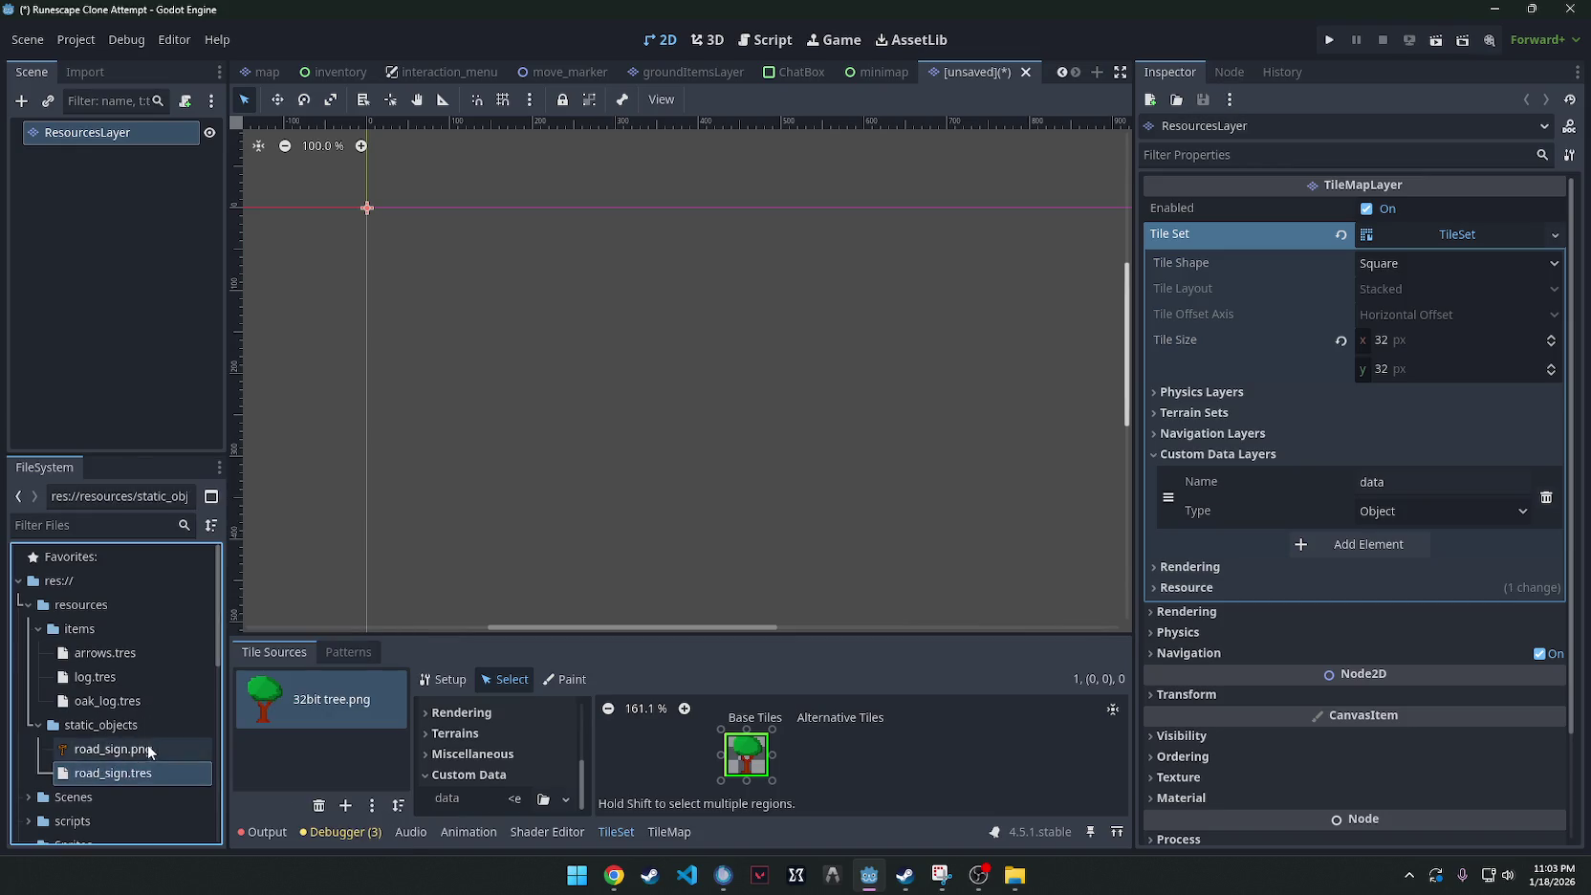
{"action": "right_click", "coordinate": [116, 749]}
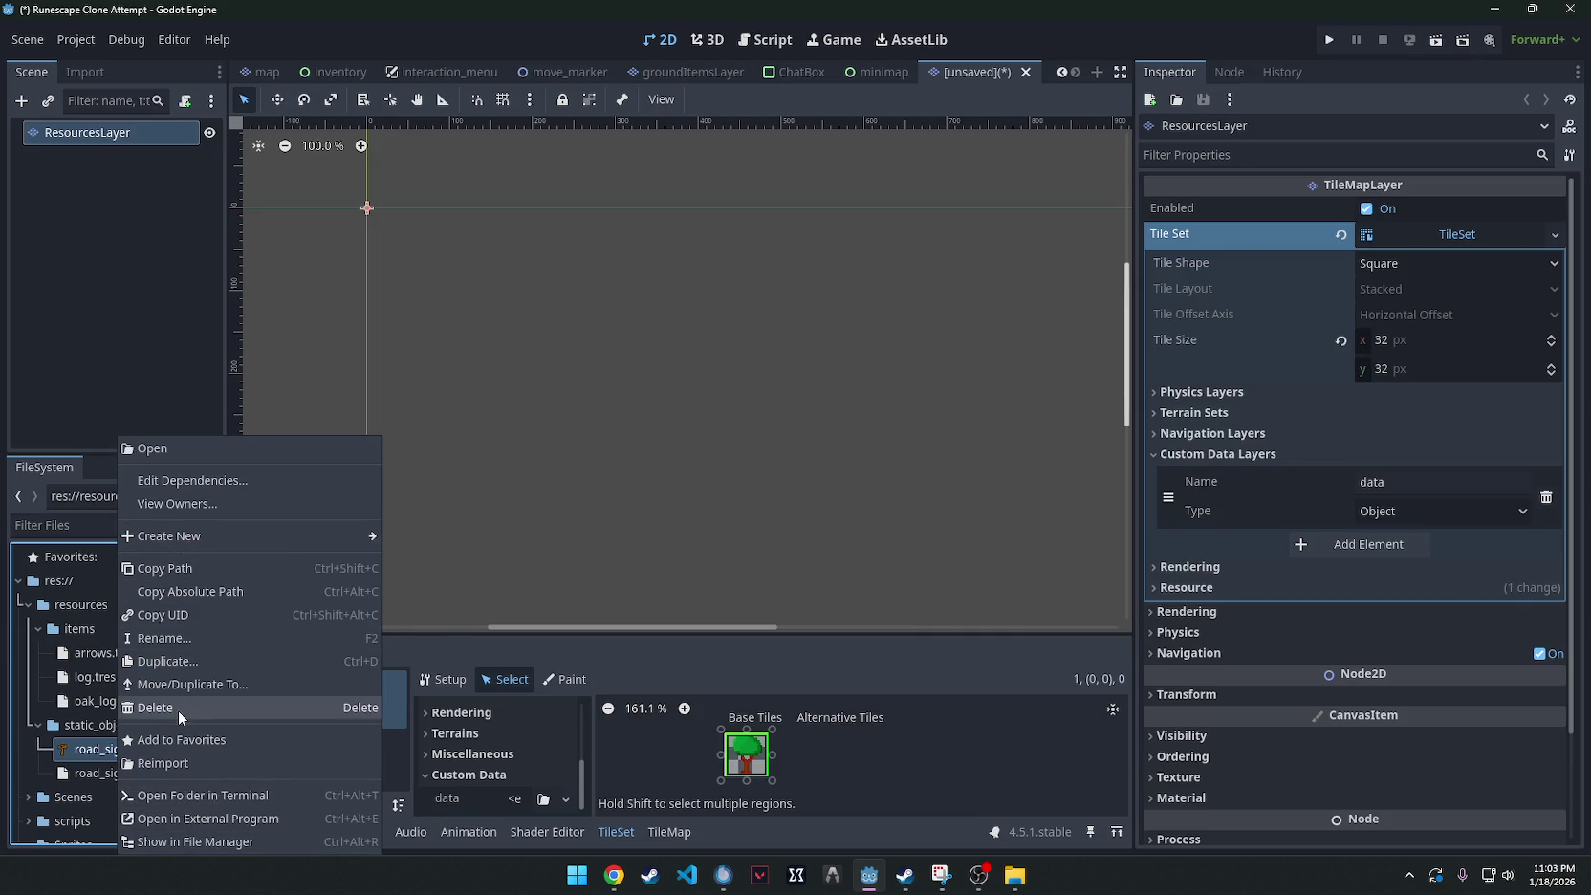
{"action": "left_click", "coordinate": [178, 711]}
{"action": "left_click", "coordinate": [667, 527]}
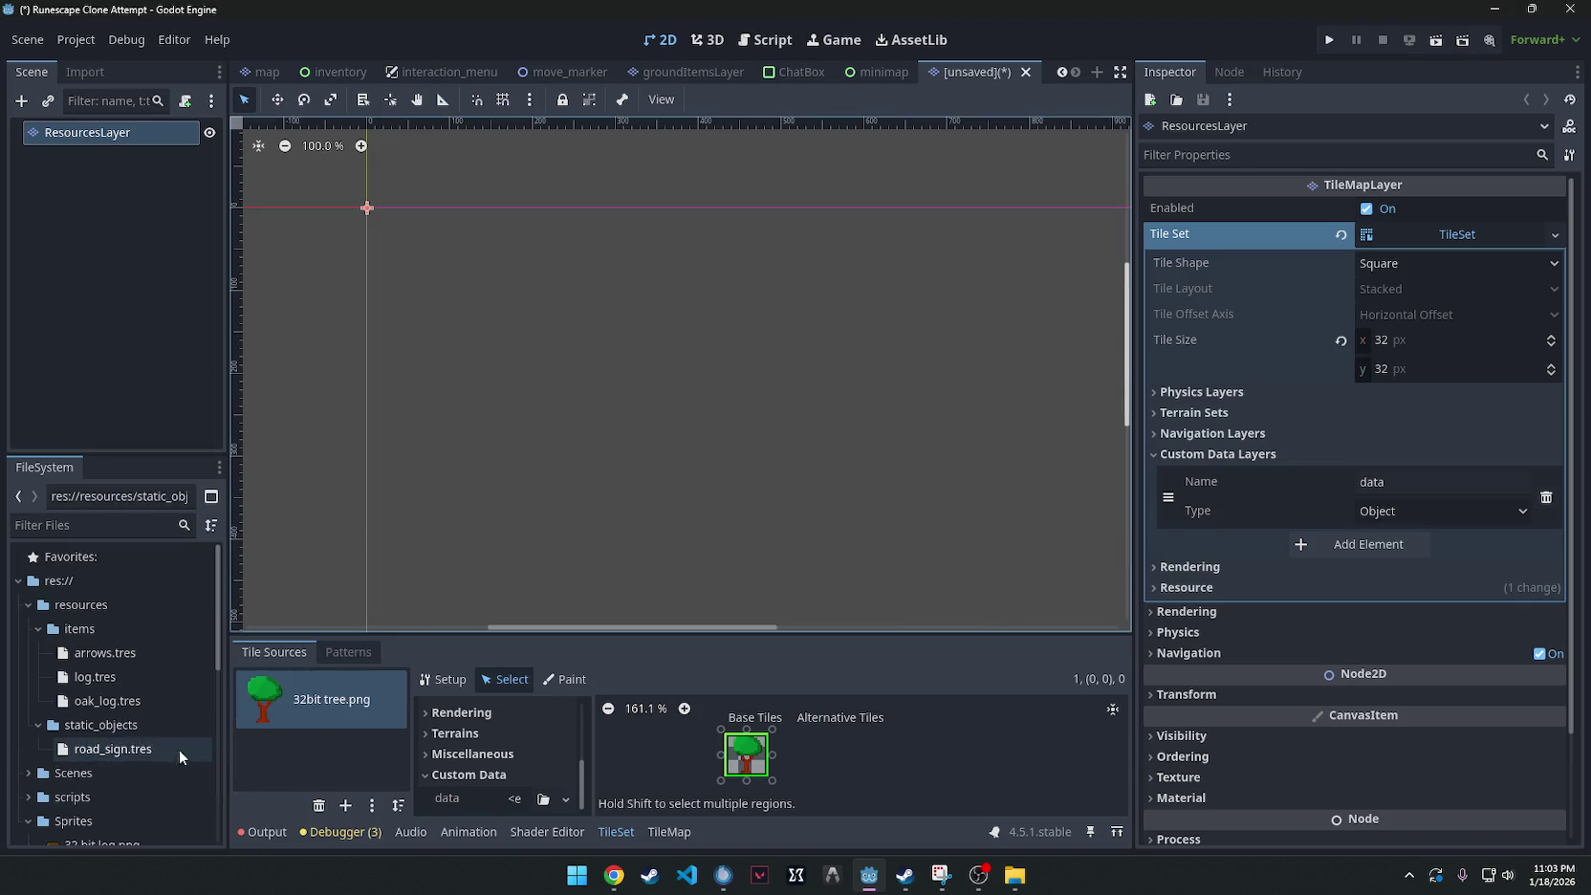
Open the static_objects folder options and close them without creating anything.
{"action": "right_click", "coordinate": [114, 728]}
{"action": "mouse_move", "coordinate": [214, 506]}
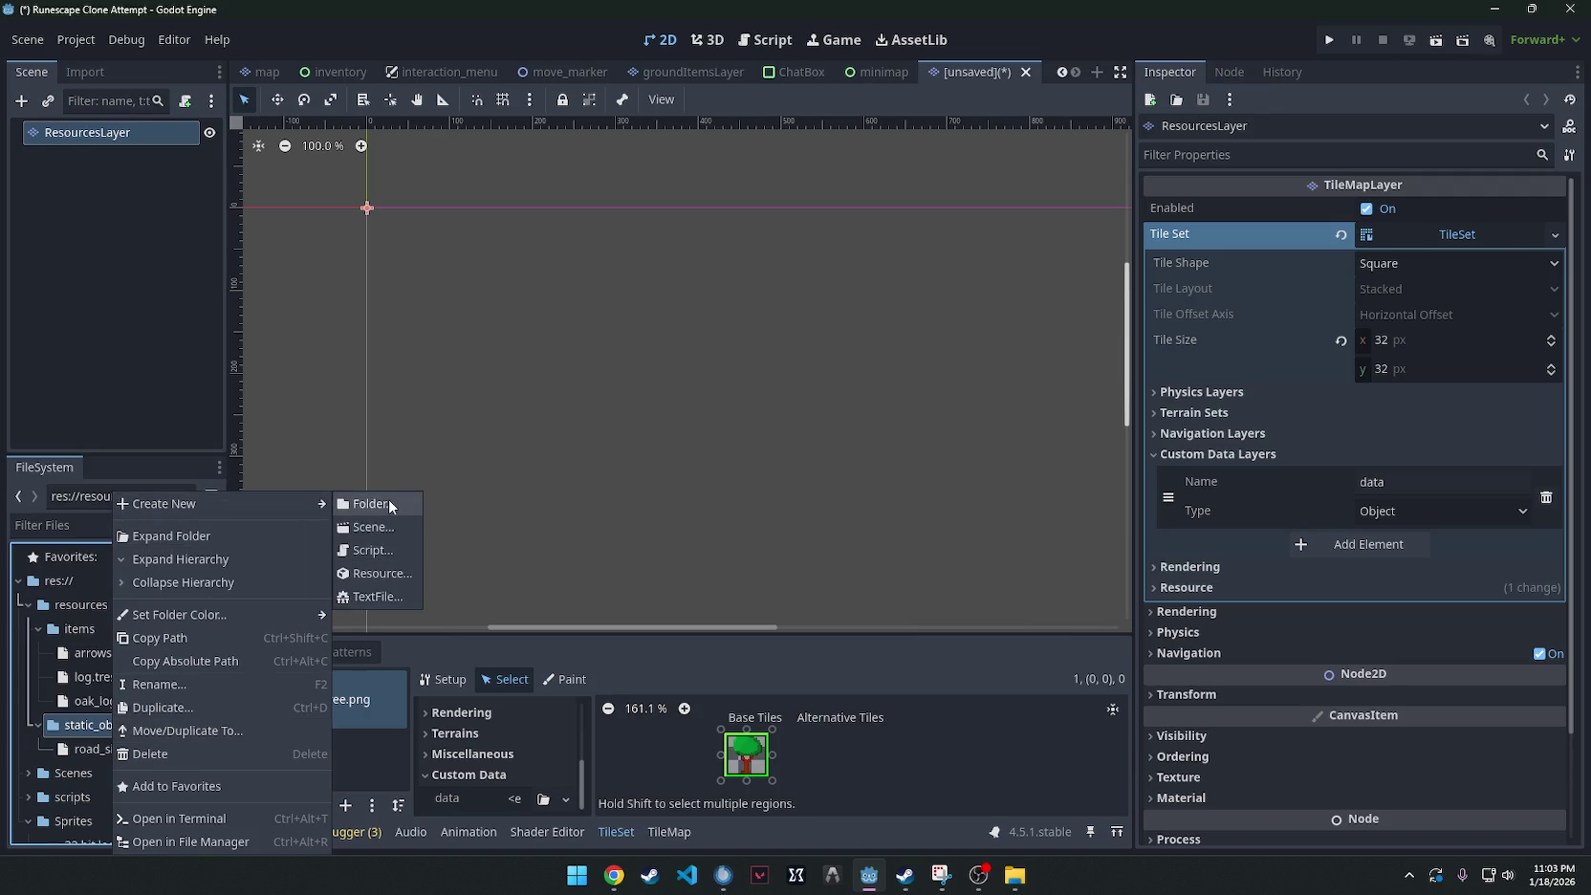
{"action": "left_click", "coordinate": [95, 717]}
{"action": "scroll", "coordinate": [96, 717], "scroll_direction": "down", "scroll_amount": 5}
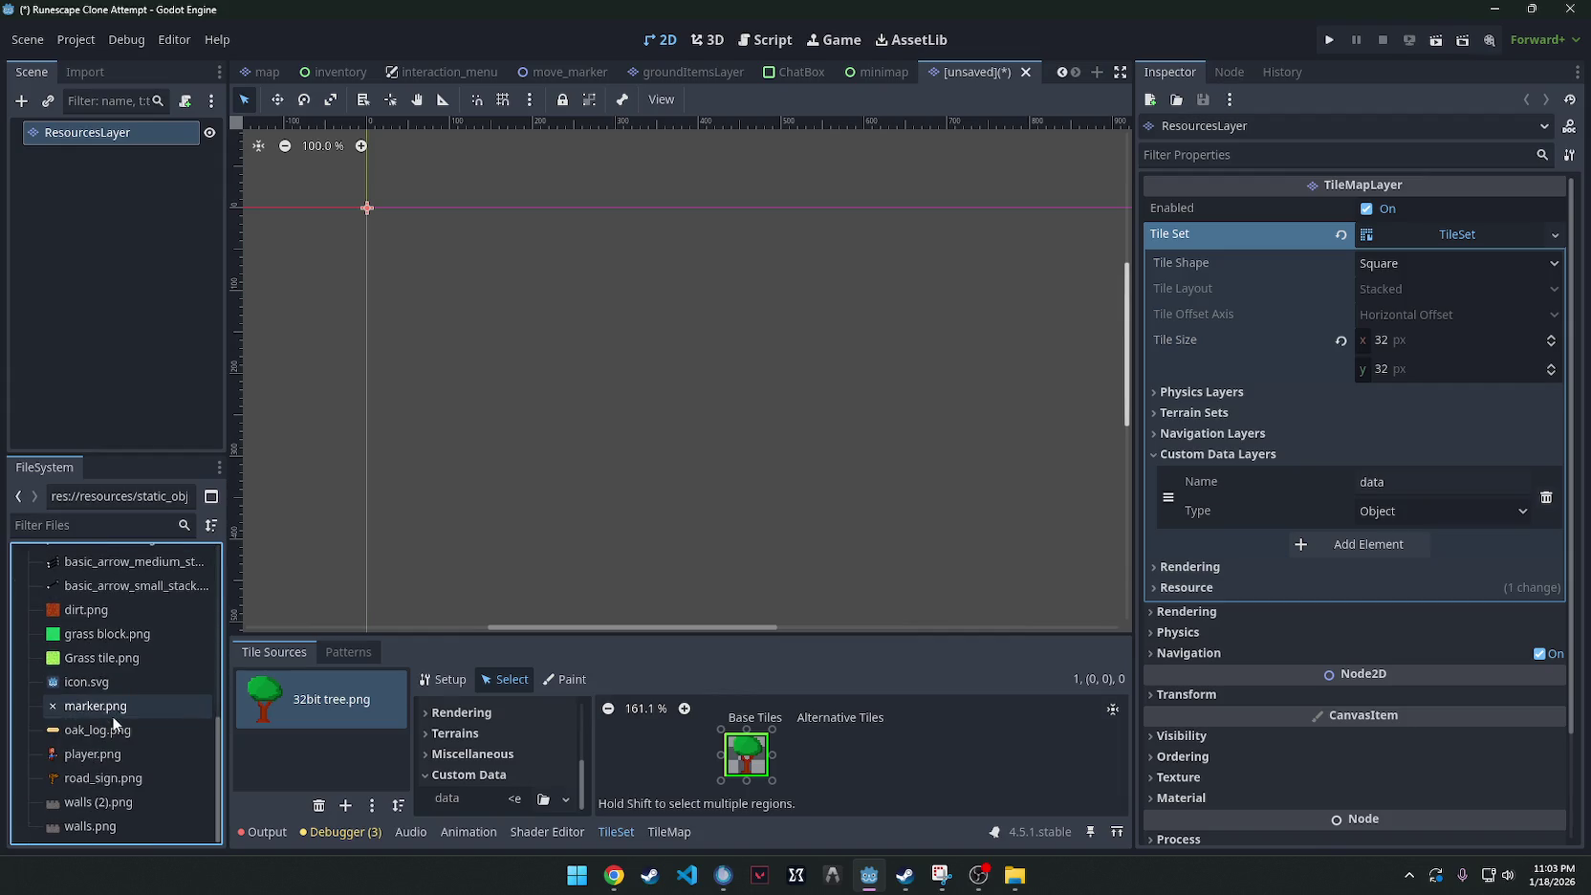
{"action": "scroll", "coordinate": [112, 715], "scroll_direction": "up", "scroll_amount": 5}
Create resourceData.gd in the scripts folder and open ItemData.gd for editing.
{"action": "left_click", "coordinate": [72, 741]}
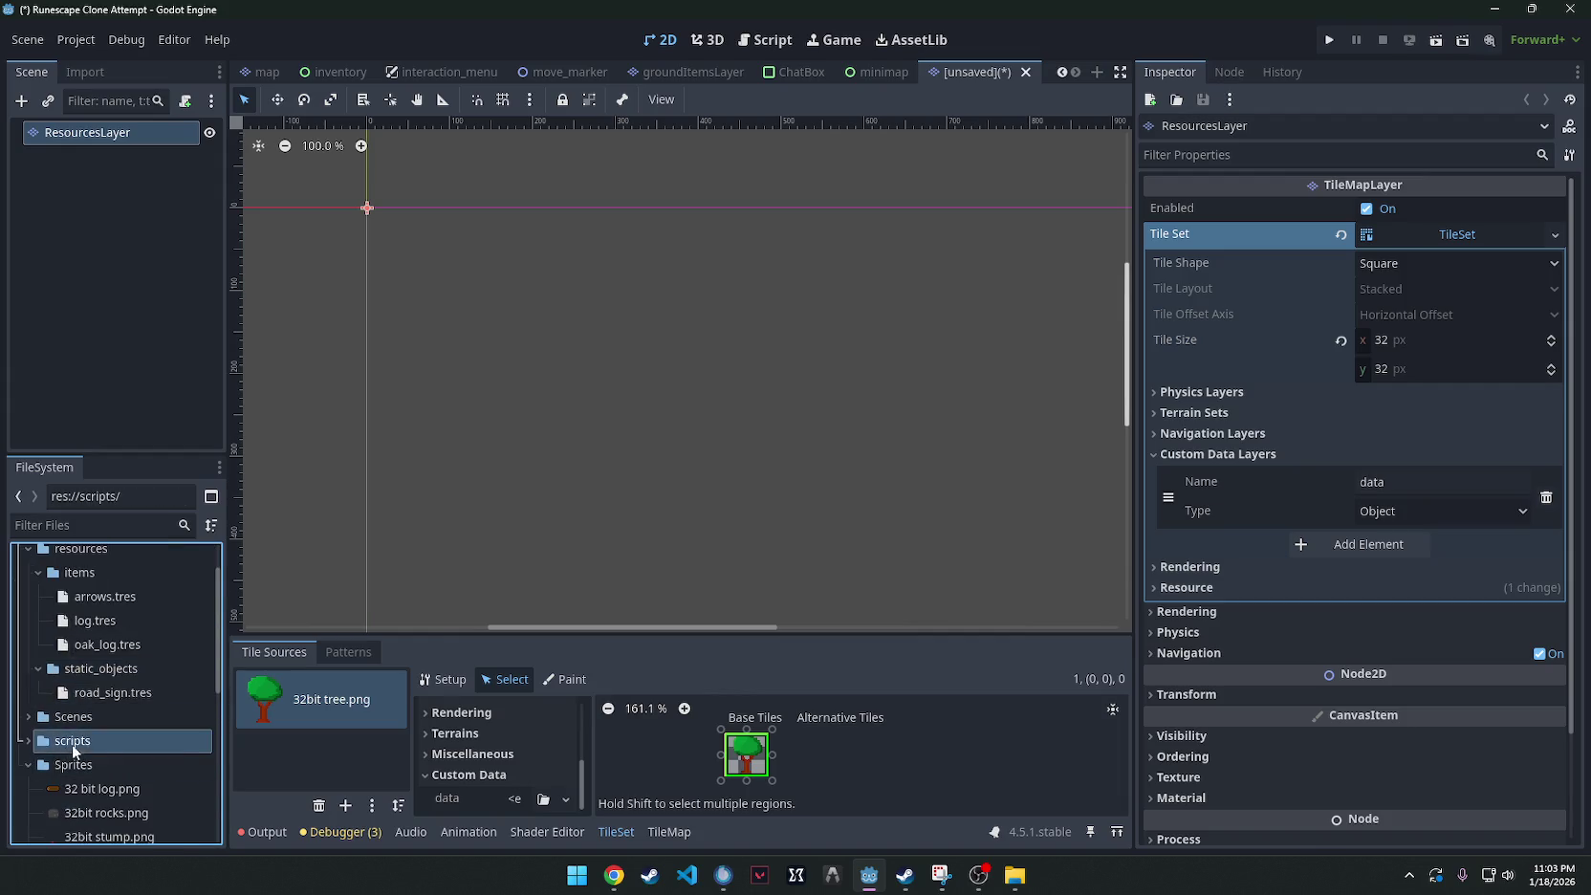
{"action": "scroll", "coordinate": [71, 743], "scroll_direction": "down", "scroll_amount": 4}
{"action": "left_click", "coordinate": [27, 552]}
{"action": "right_click", "coordinate": [98, 559]}
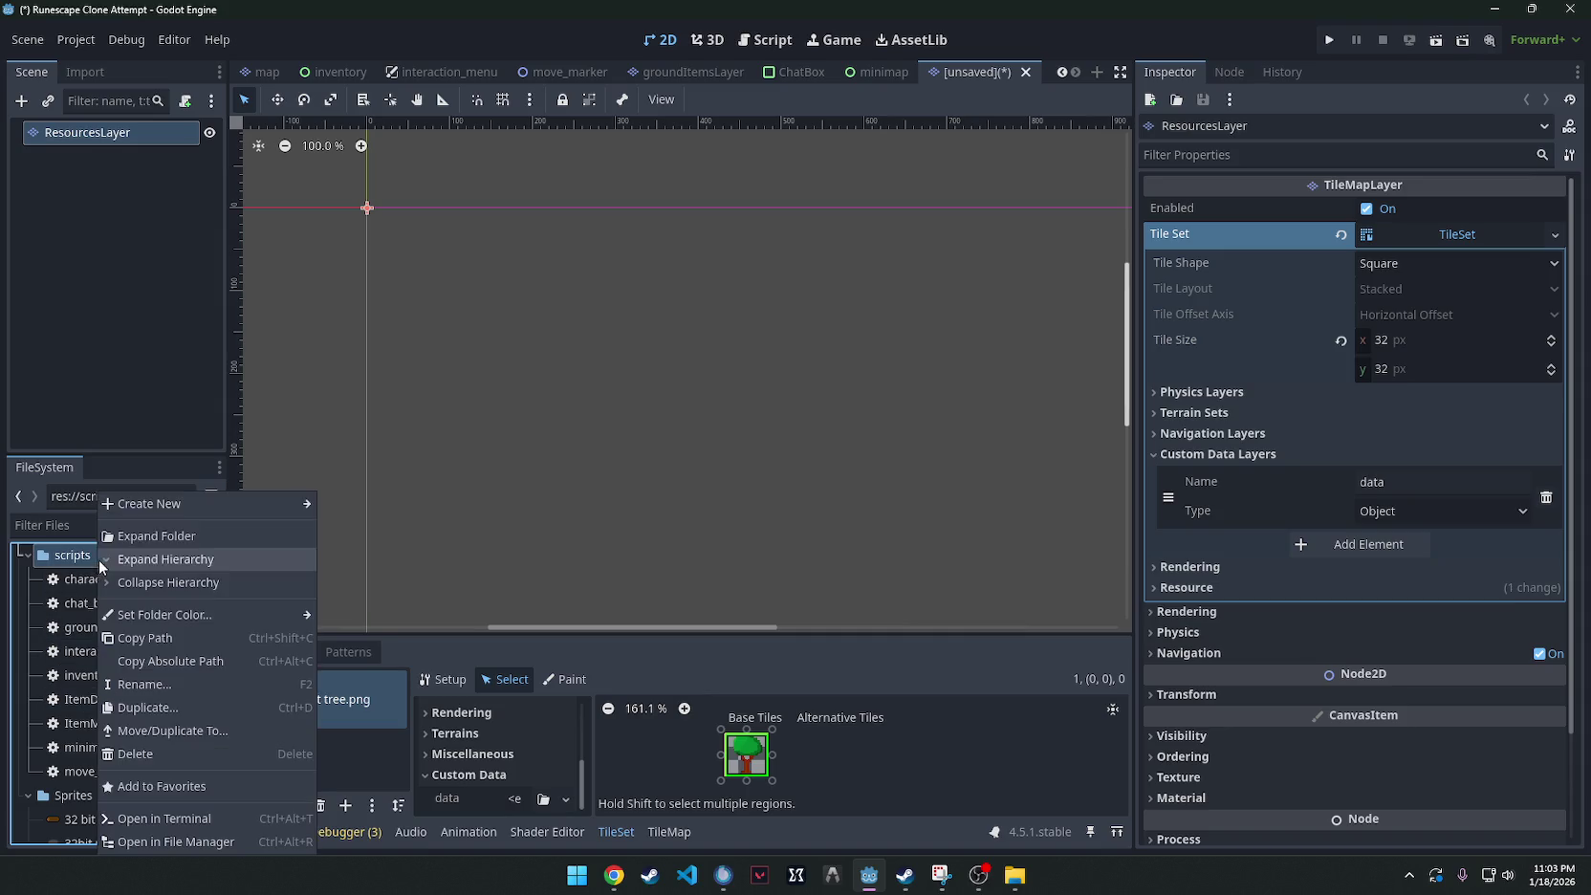
{"action": "mouse_move", "coordinate": [178, 505]}
{"action": "left_click", "coordinate": [359, 552]}
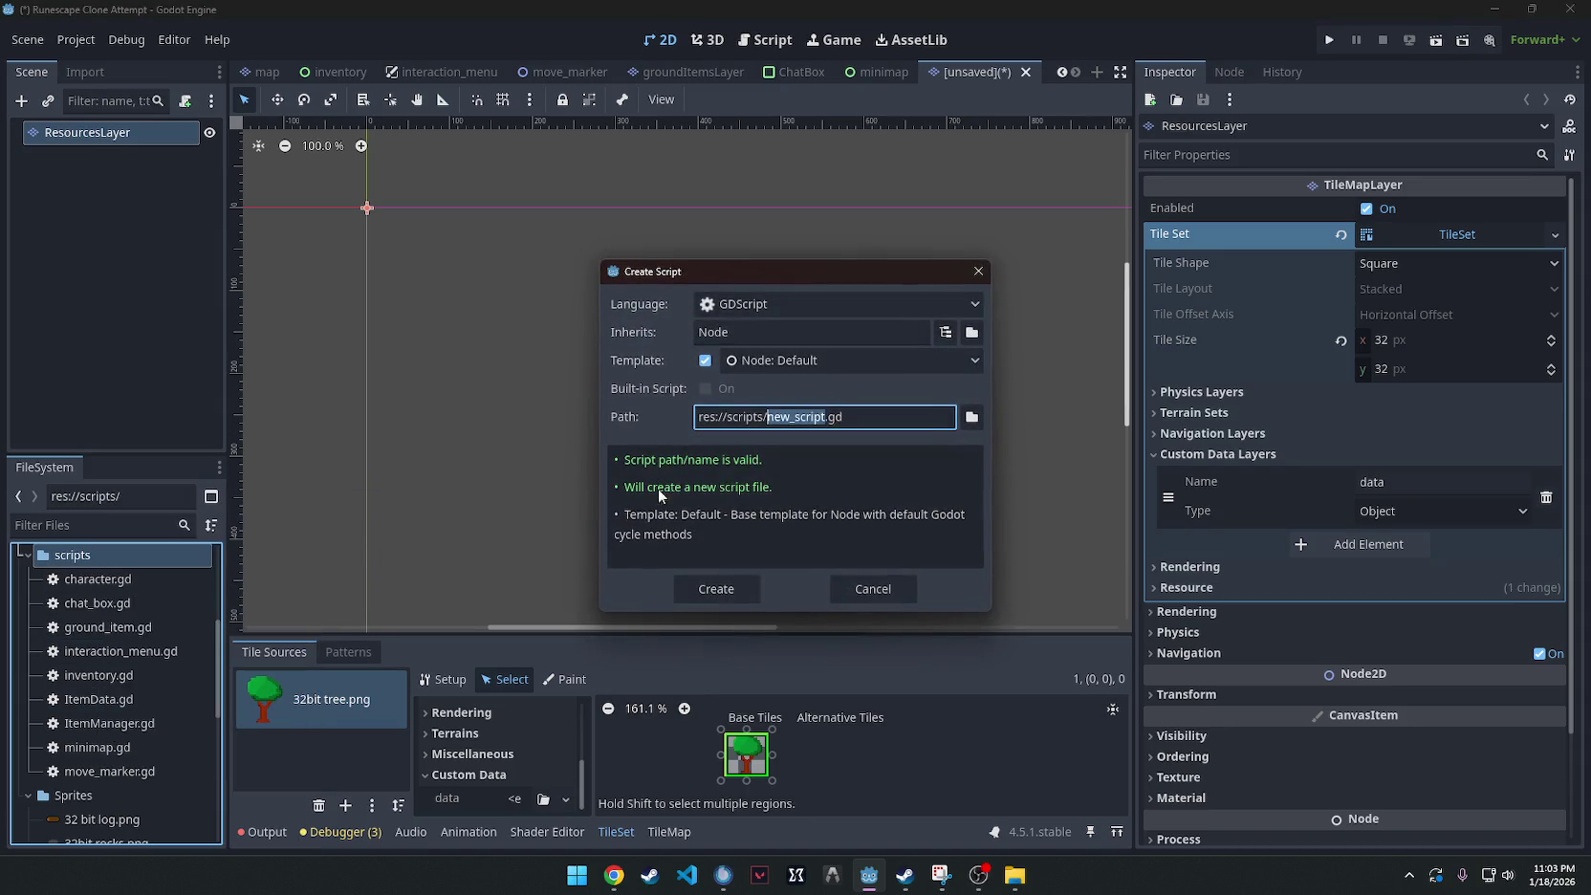
{"action": "type", "text": "resources"}
{"action": "key", "text": "BackSpace"}
{"action": "type", "text": "Data"}
{"action": "key", "text": "Return"}
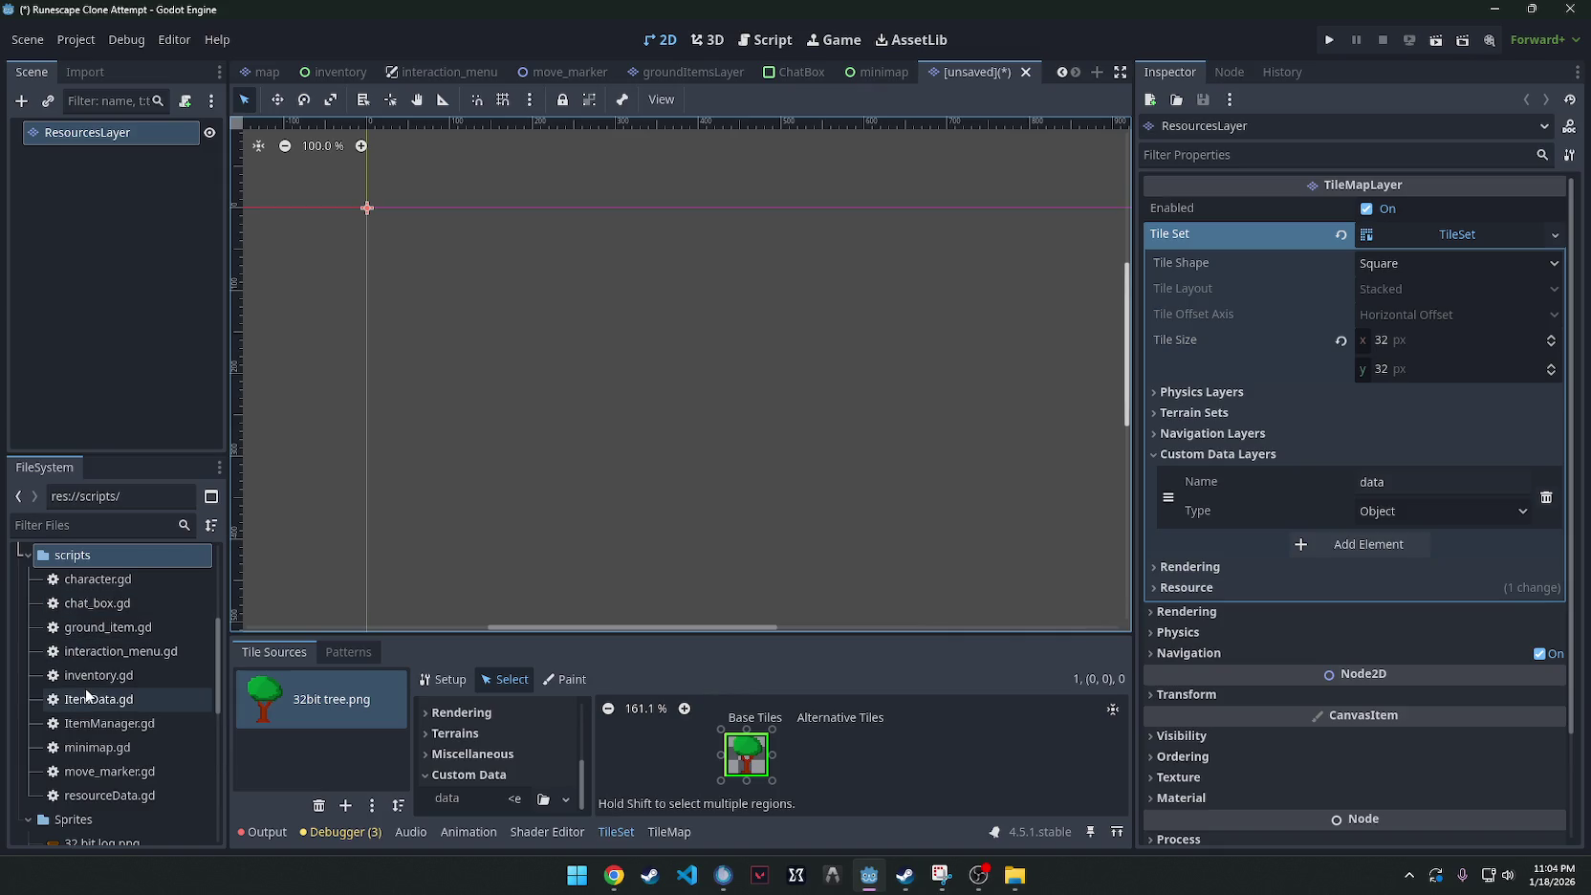
{"action": "double_click", "coordinate": [101, 700]}
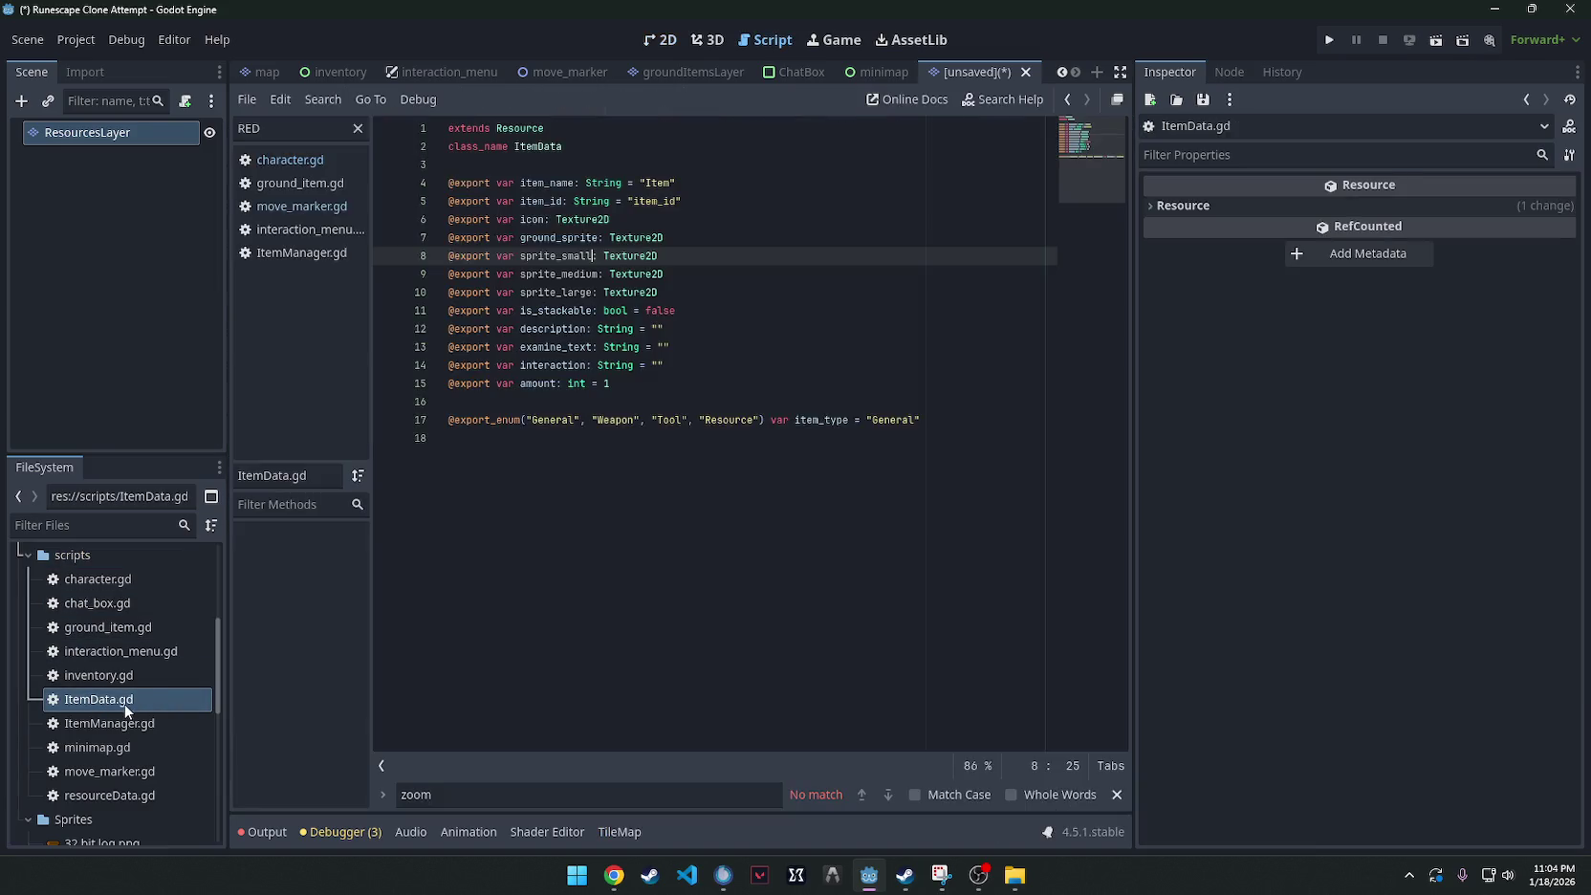
{"action": "left_click", "coordinate": [732, 496]}
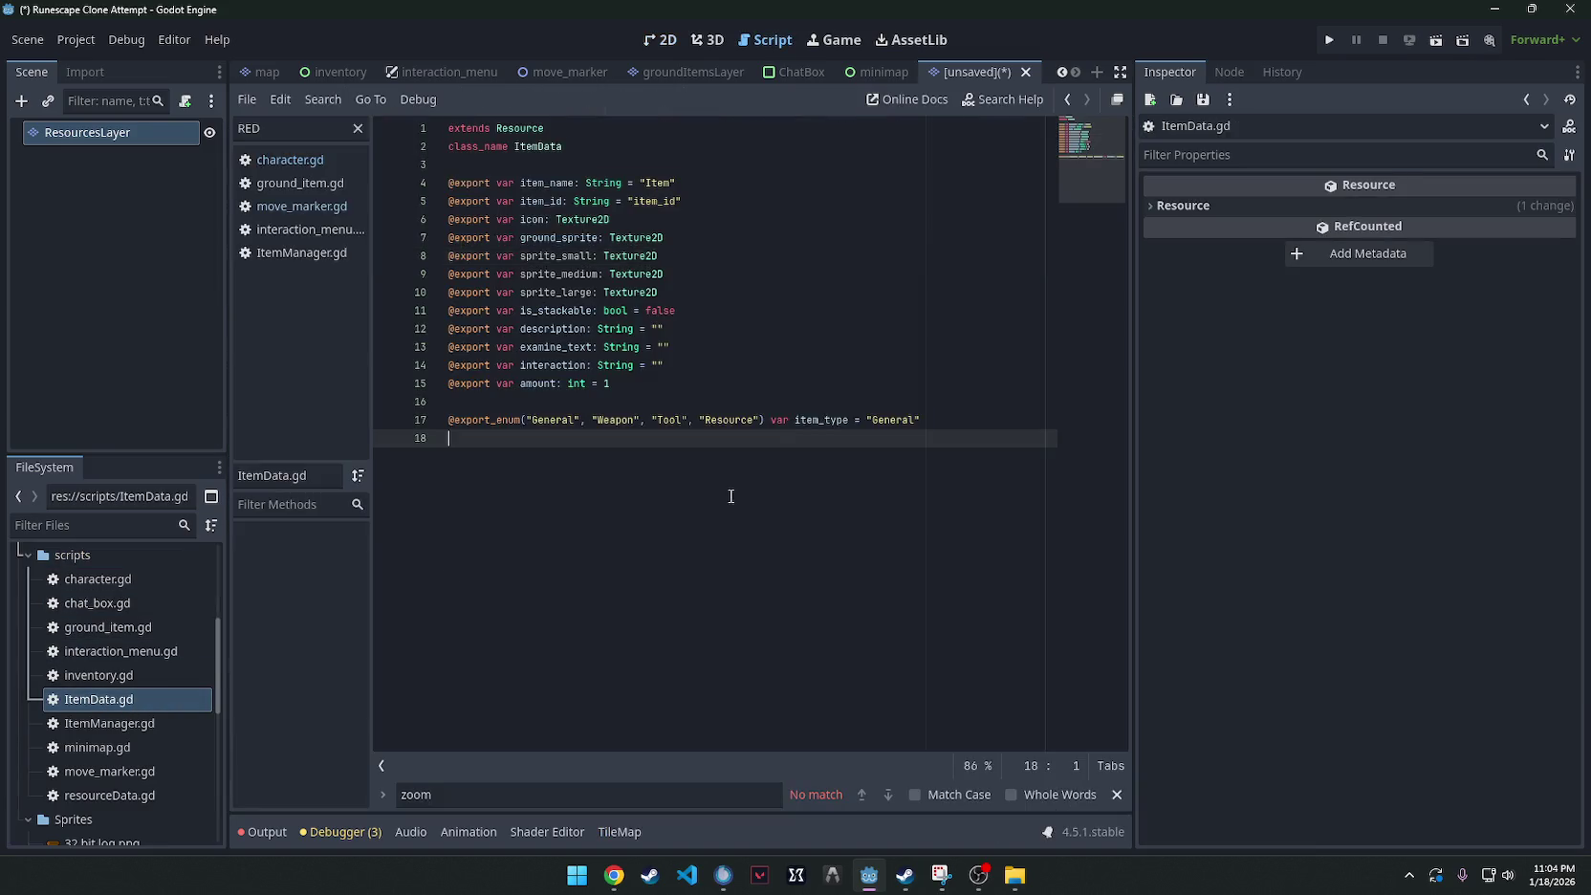
Copy all of the ItemData.gd code into resourceData.gd, replacing its template.
{"action": "key", "text": "ctrl+a"}
{"action": "key", "text": "ctrl+c"}
{"action": "double_click", "coordinate": [107, 794]}
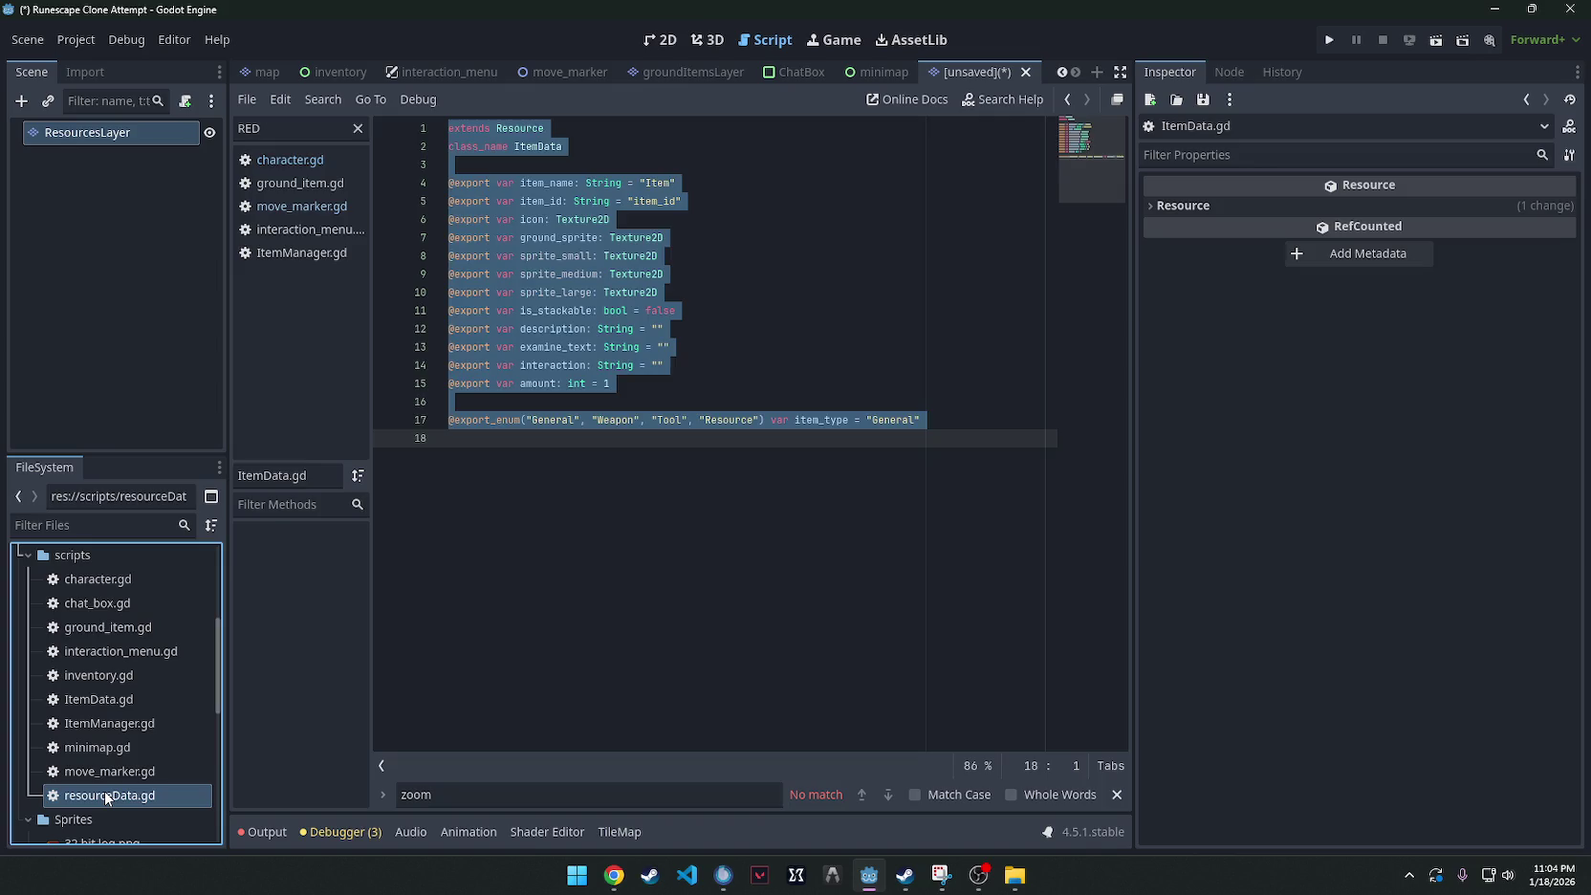
{"action": "key", "text": "ctrl+a"}
{"action": "key", "text": "ctrl+v"}
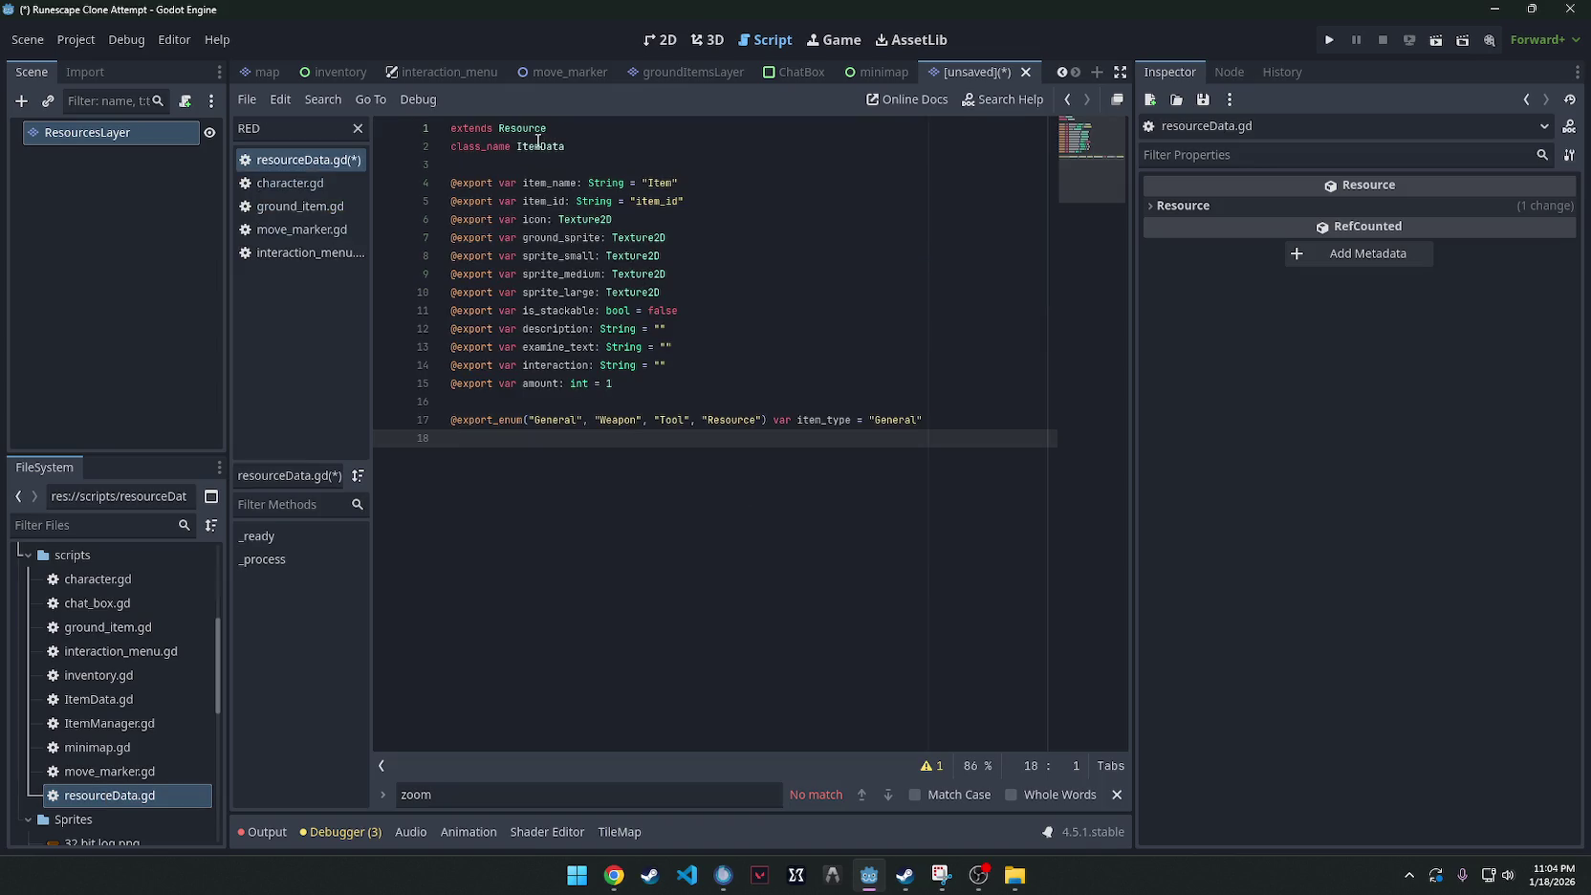
Rename the class to ResourceData and the item_ fields to node_ names.
{"action": "double_click", "coordinate": [544, 148]}
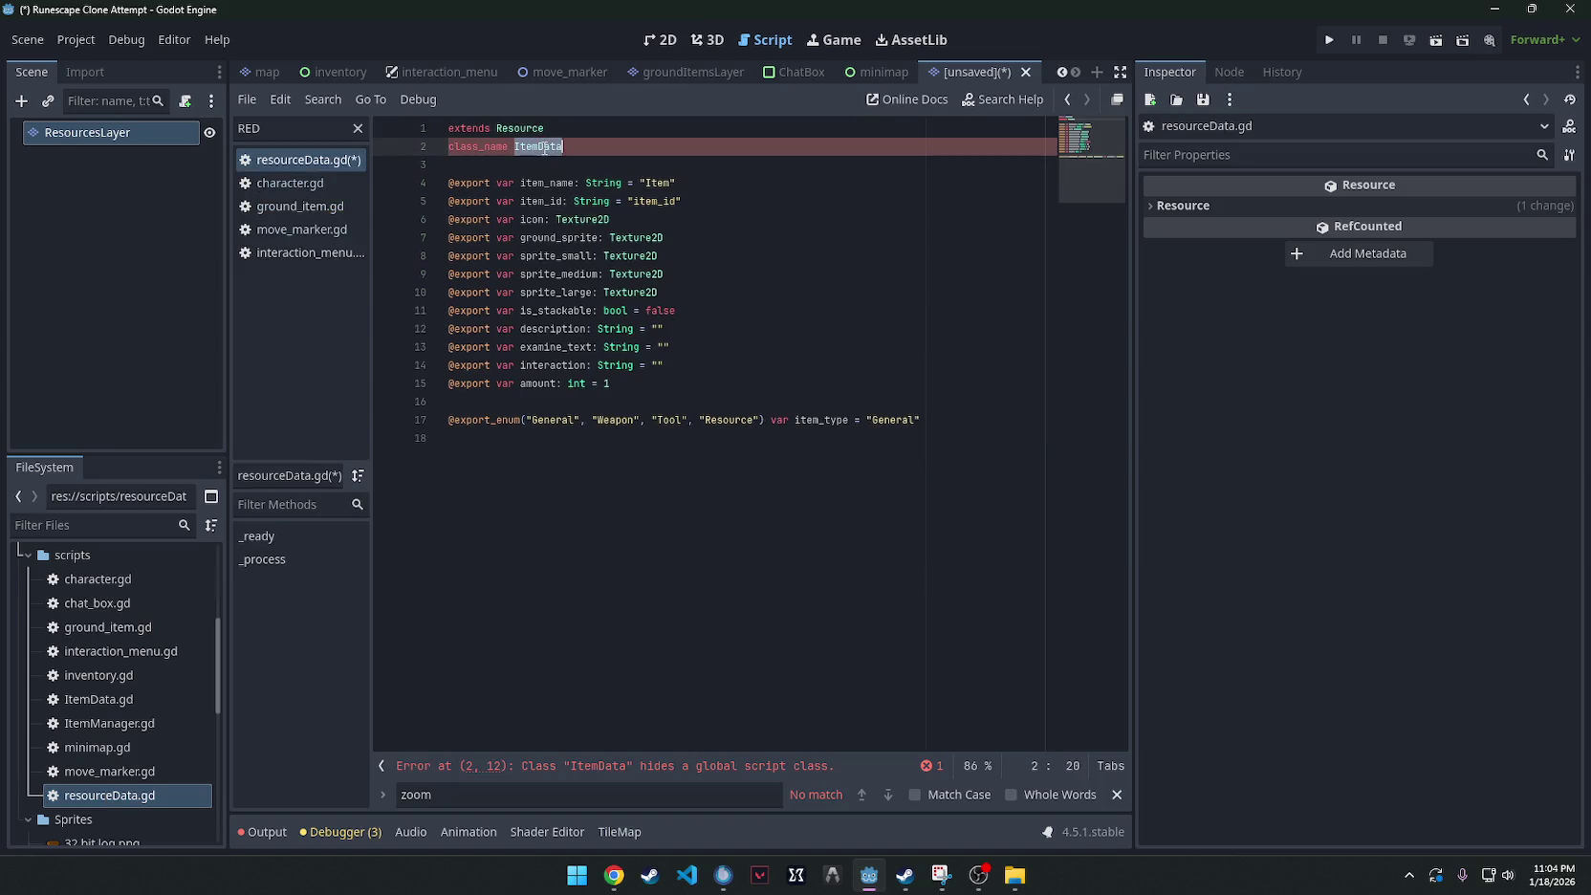
{"action": "type", "text": "Resource"}
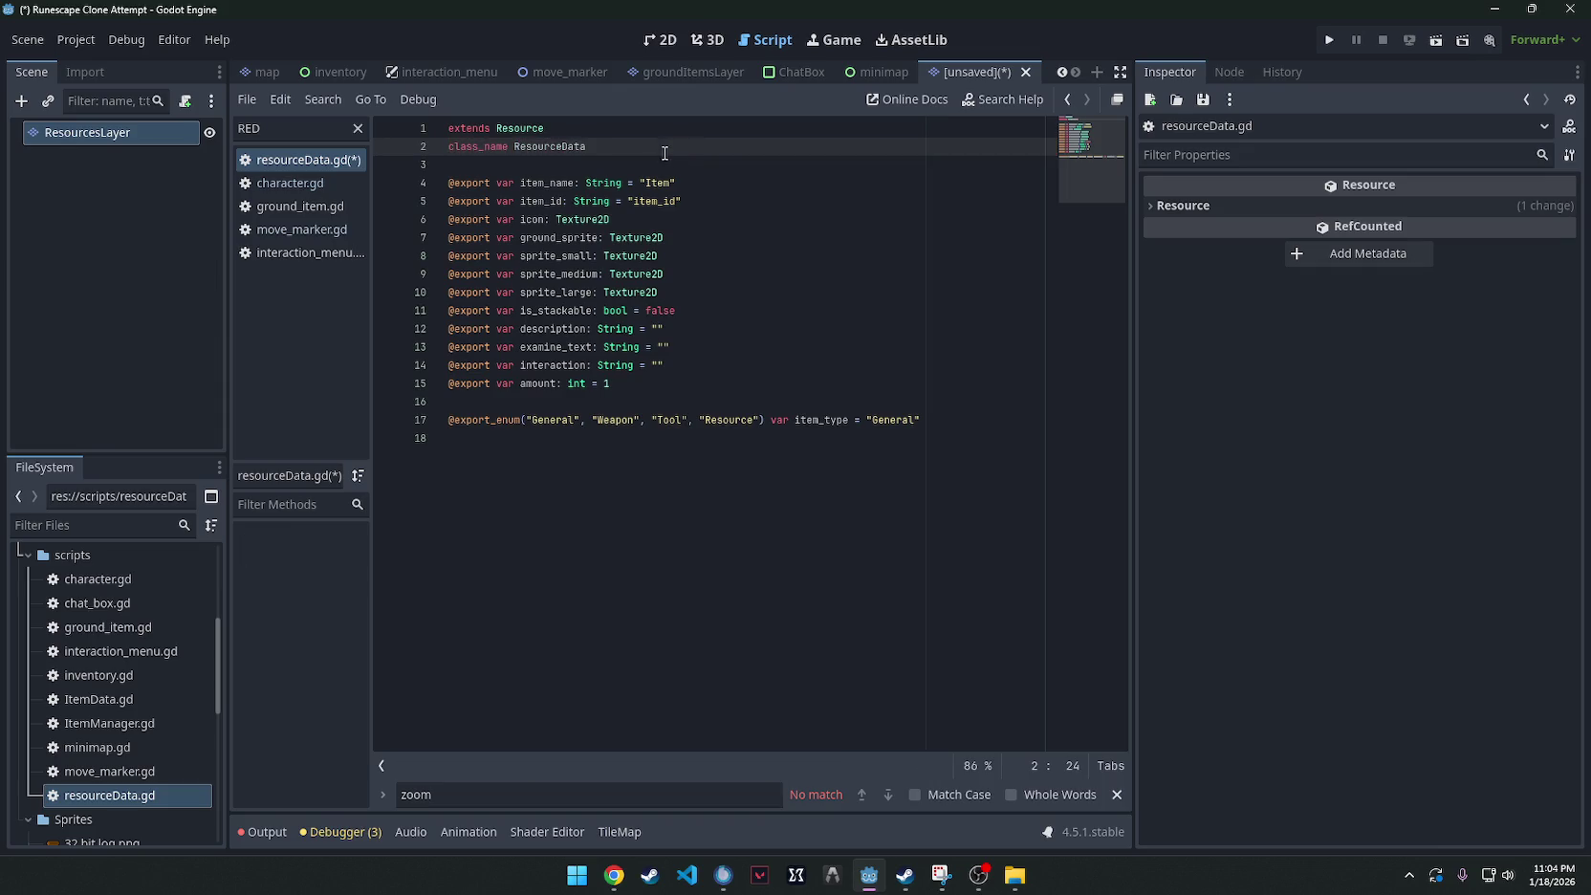
{"action": "left_click", "coordinate": [690, 180]}
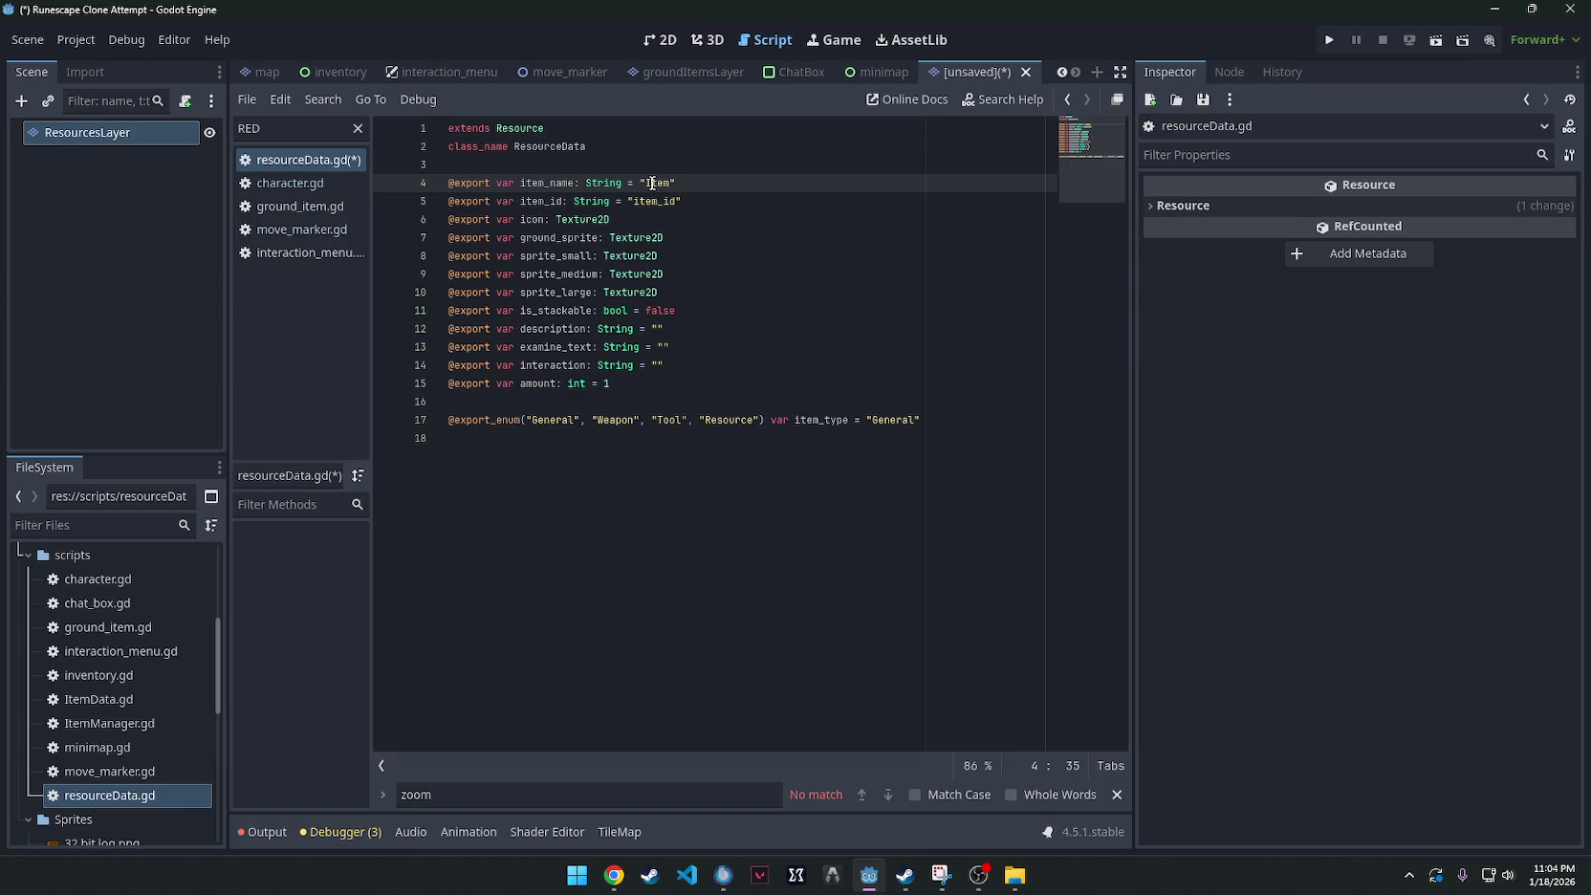
{"action": "left_click_drag", "start_coordinate": [670, 186], "coordinate": [635, 201]}
{"action": "type", "text": "Woo"}
{"action": "type", "text": "Node"}
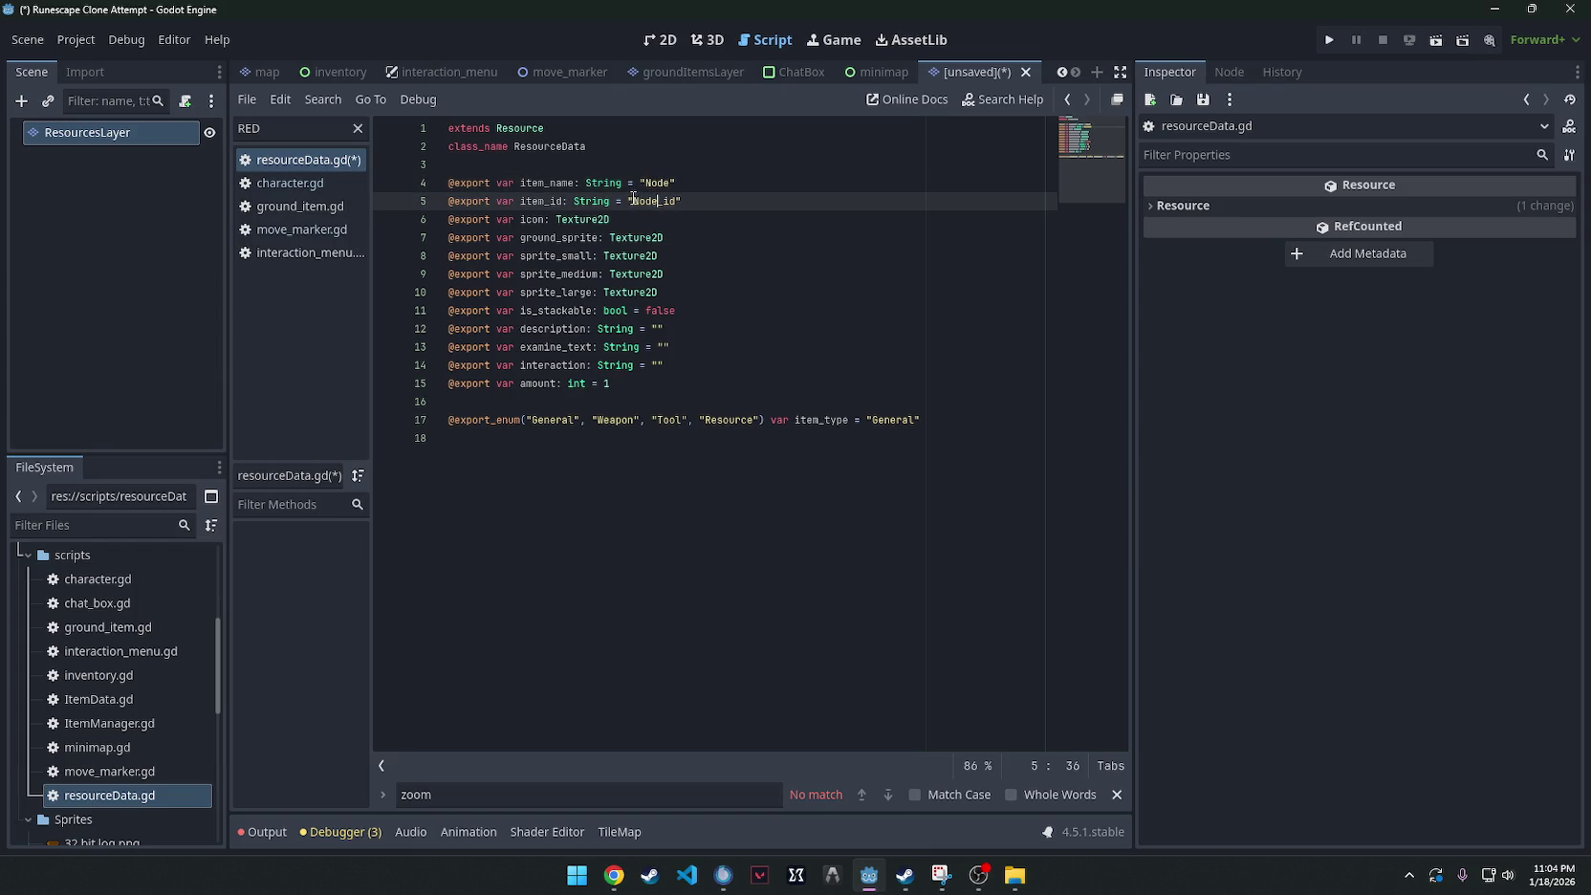
{"action": "mouse_move", "coordinate": [545, 182]}
{"action": "left_mouse_down"}
{"action": "mouse_move", "coordinate": [521, 183]}
{"action": "mouse_move", "coordinate": [519, 201]}
{"action": "left_mouse_up"}
{"action": "type", "text": "Node"}
{"action": "type", "text": "node"}
{"action": "type", "text": "node"}
Delete the sprite texture, is_stackable and amount property lines.
{"action": "left_click", "coordinate": [663, 237]}
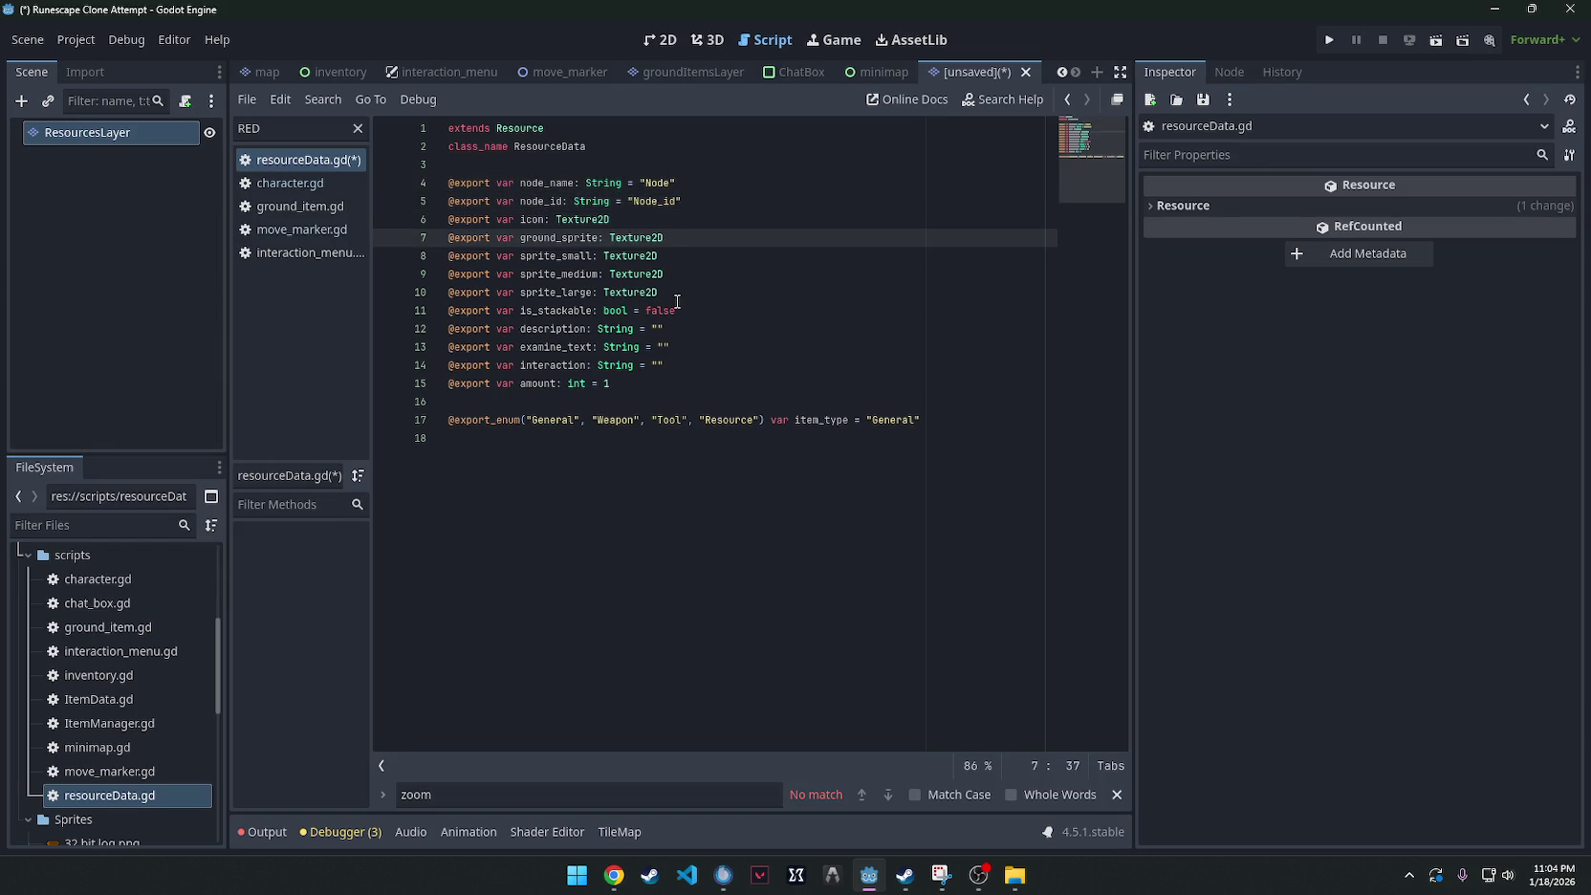
{"action": "mouse_move", "coordinate": [677, 294]}
{"action": "left_mouse_down"}
{"action": "mouse_move", "coordinate": [574, 241]}
{"action": "mouse_move", "coordinate": [403, 241]}
{"action": "left_mouse_up"}
{"action": "key", "text": "BackSpace"}
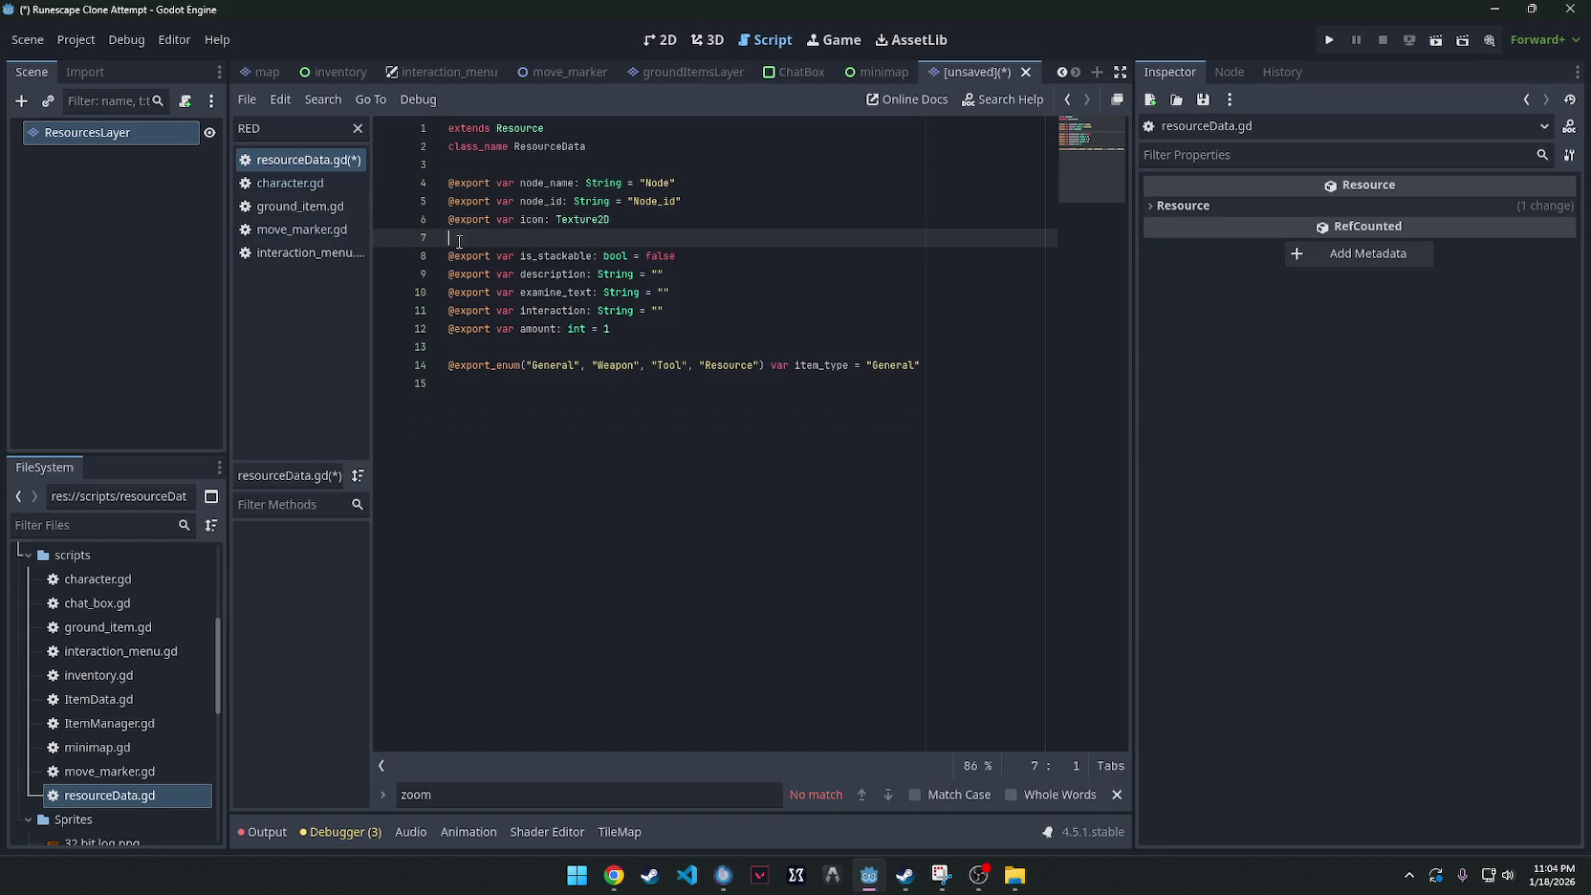
{"action": "key", "text": "BackSpace"}
{"action": "left_click_drag", "start_coordinate": [694, 239], "coordinate": [448, 237]}
{"action": "key", "text": "BackSpace"}
{"action": "key", "text": "BackSpace"}
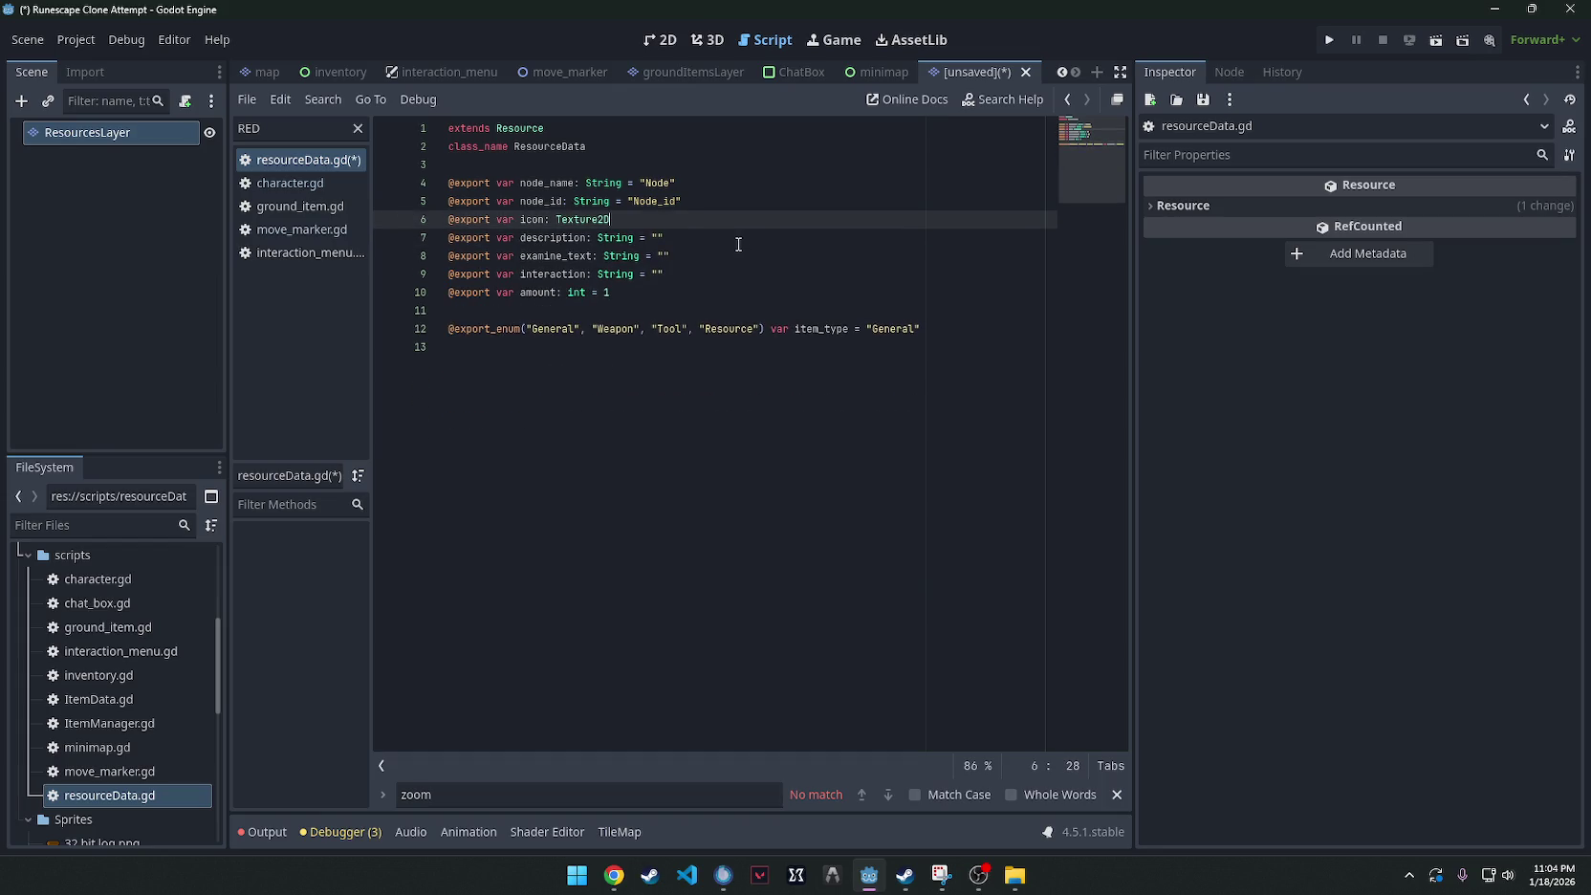
{"action": "left_click", "coordinate": [699, 275]}
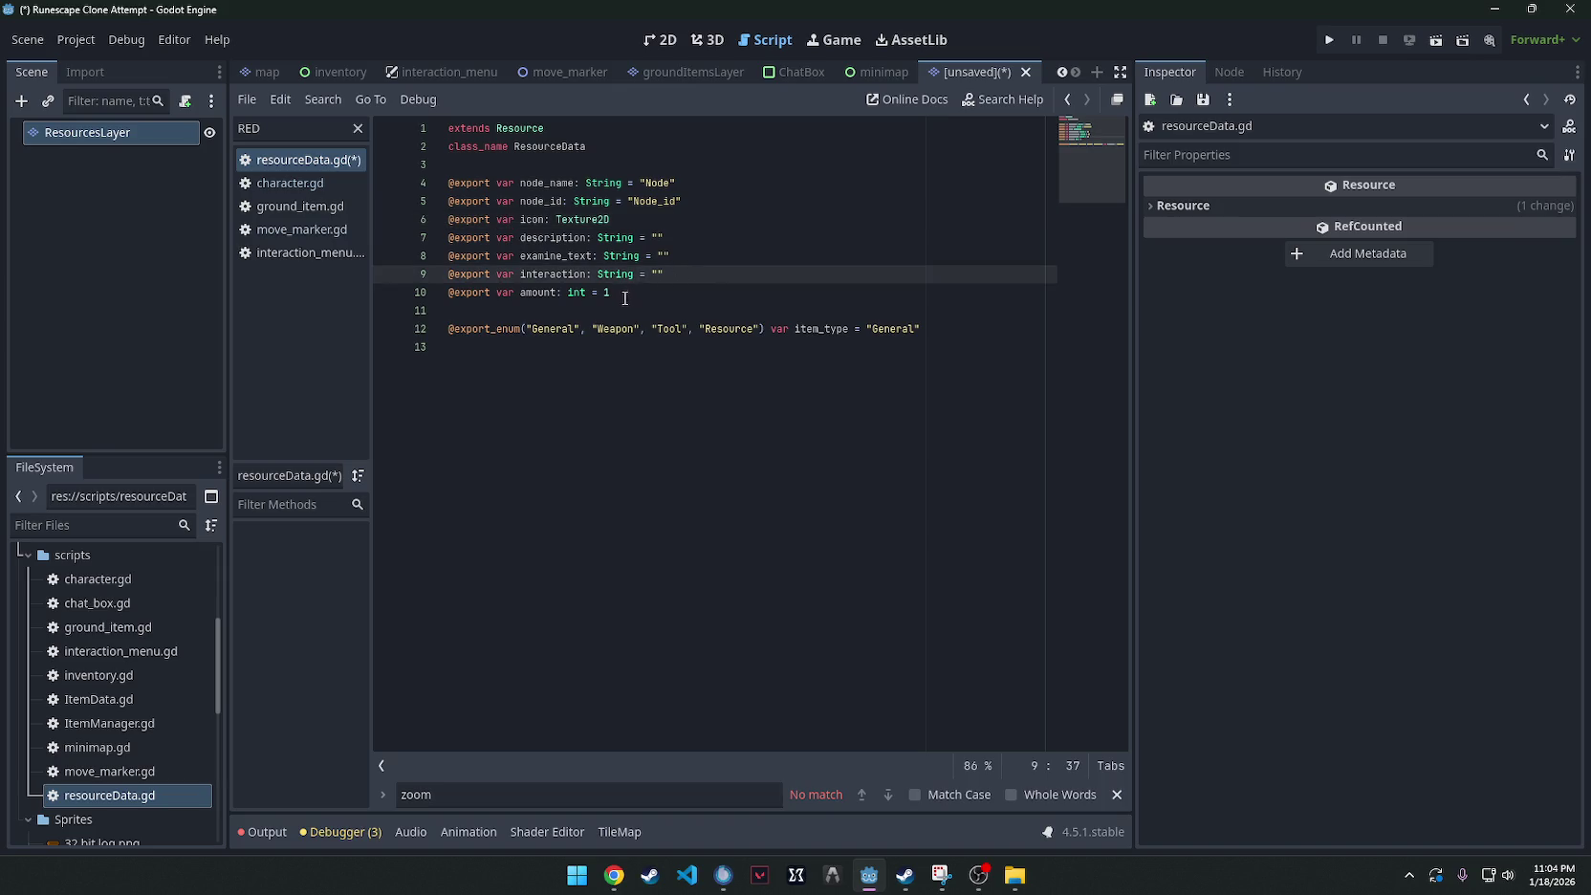
{"action": "key", "text": "shift+Down"}
{"action": "key", "text": "BackSpace"}
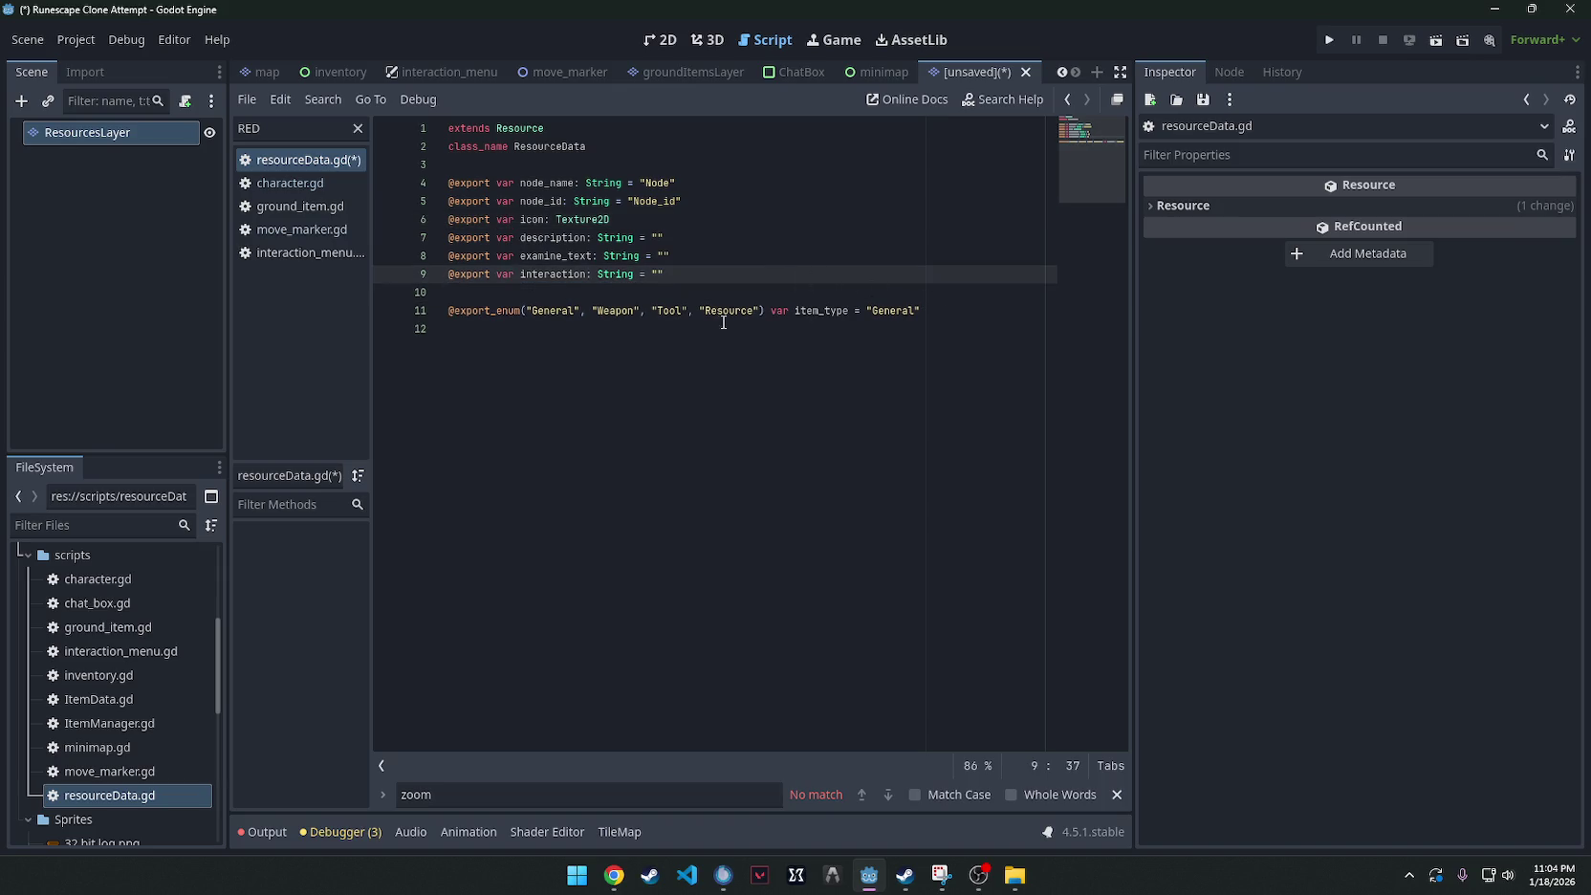
Reduce the enum values to "Resource" and "Node".
{"action": "left_click_drag", "start_coordinate": [694, 309], "coordinate": [528, 308]}
{"action": "key", "text": "BackSpace"}
{"action": "key", "text": "Delete"}
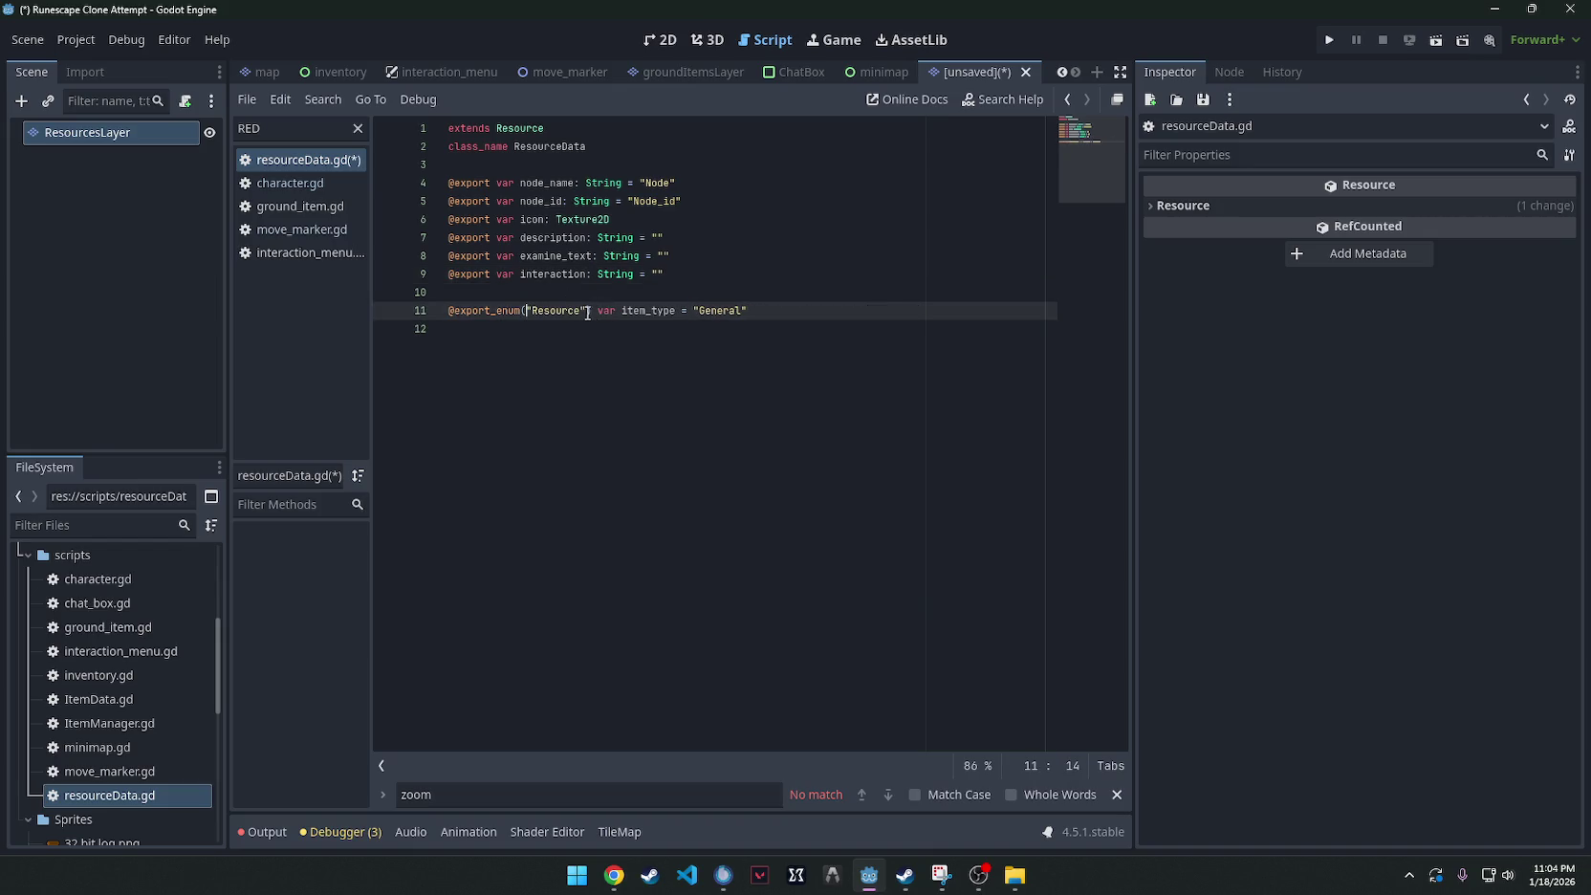
{"action": "type", "text": ", \"Node"}
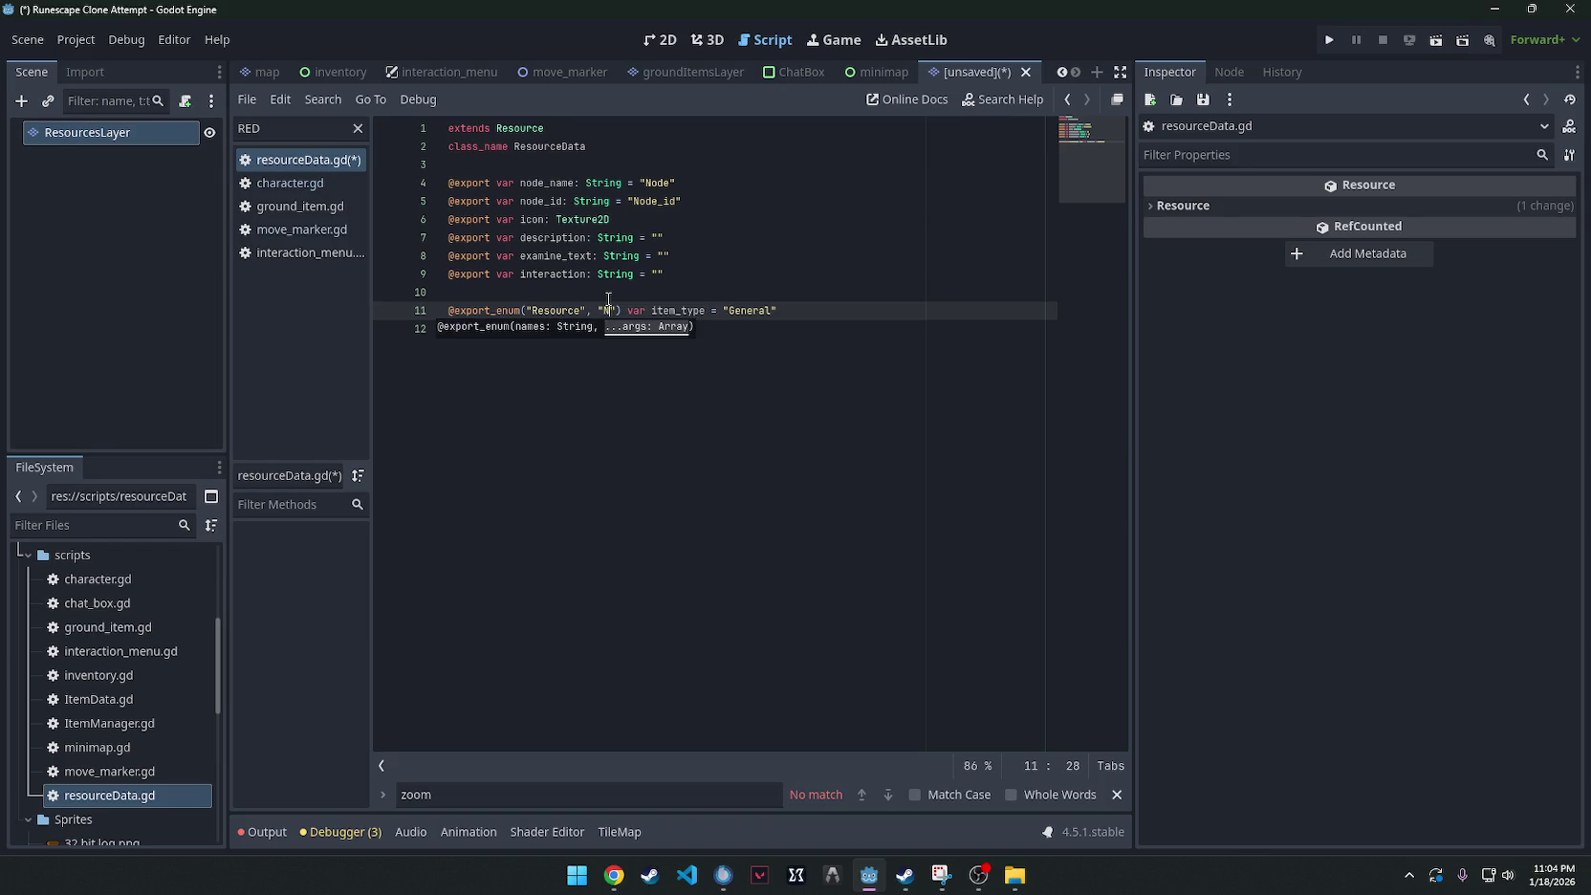
{"action": "left_click", "coordinate": [795, 261]}
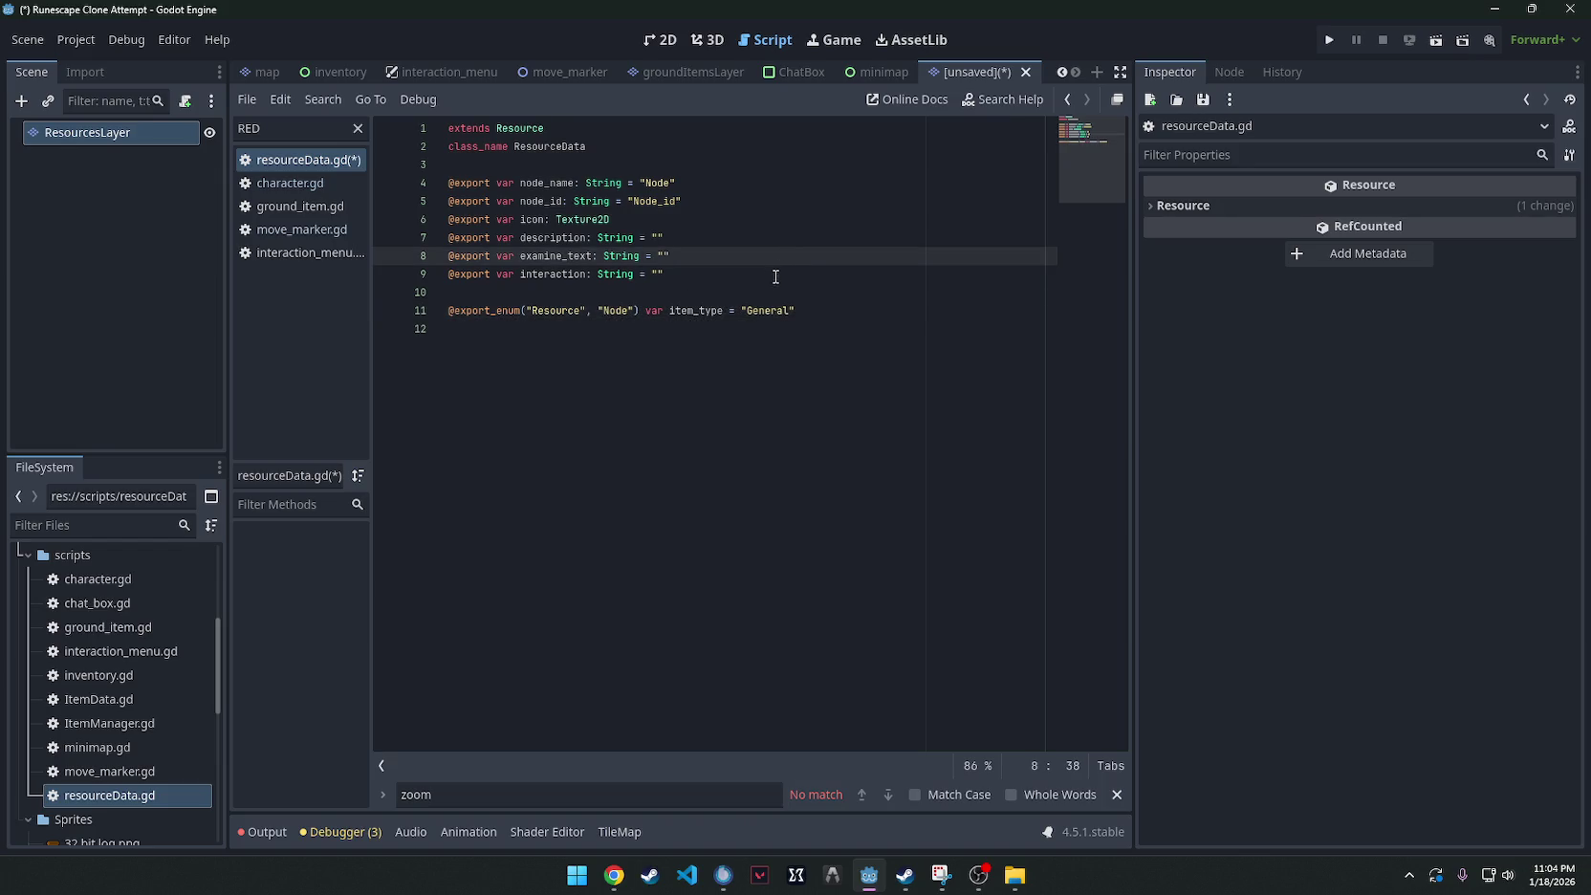
{"action": "key", "text": "ctrl+s"}
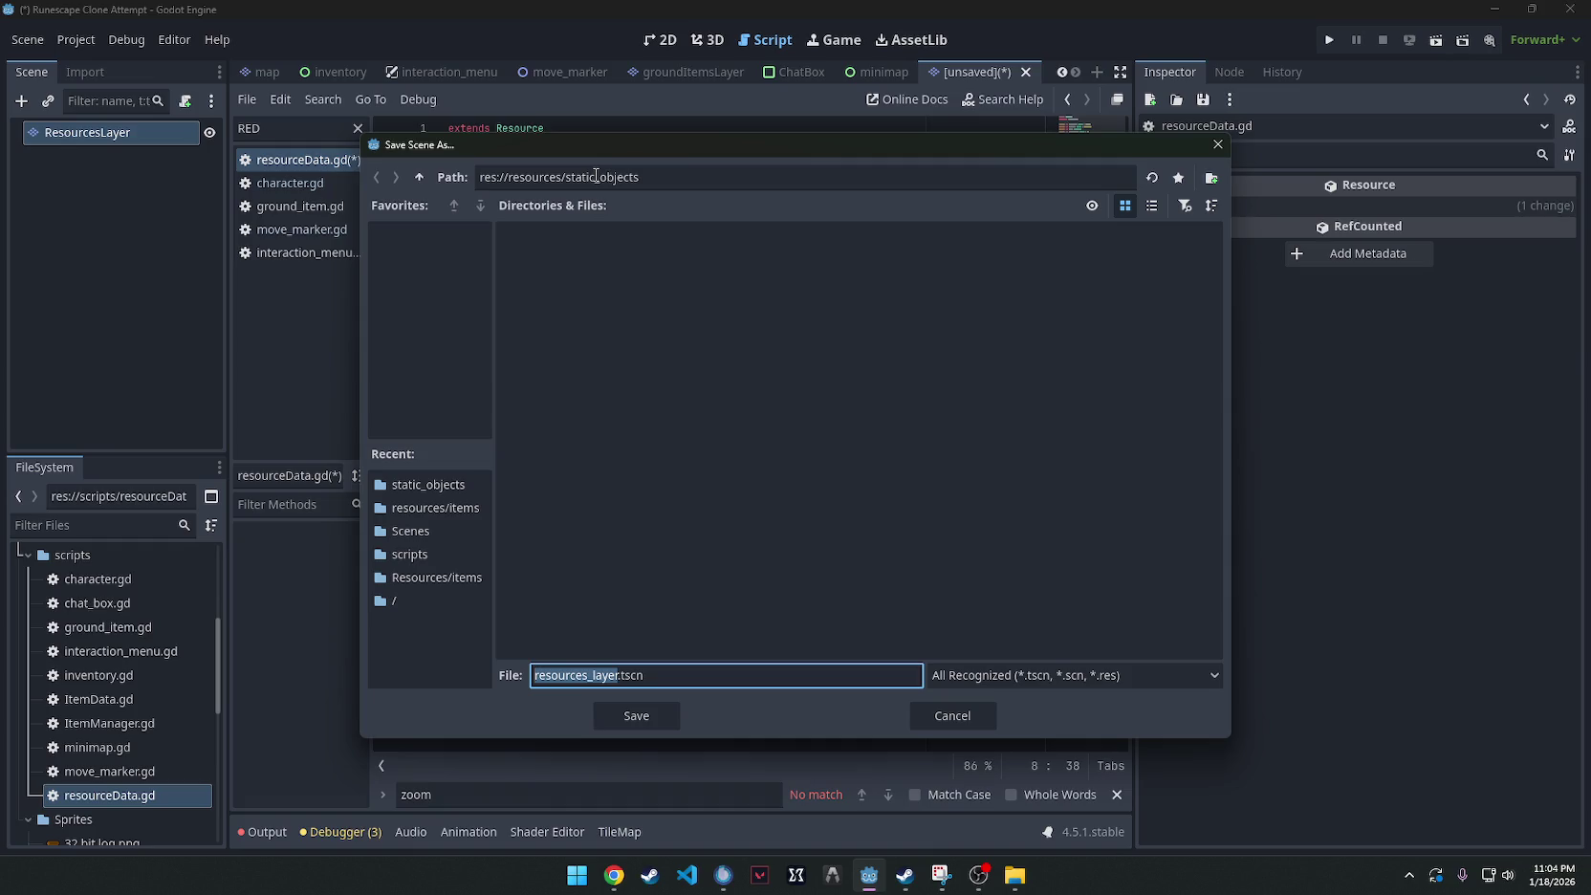
Save the scene as resources_layer.tscn in the res://Scenes folder.
{"action": "left_click", "coordinate": [100, 627]}
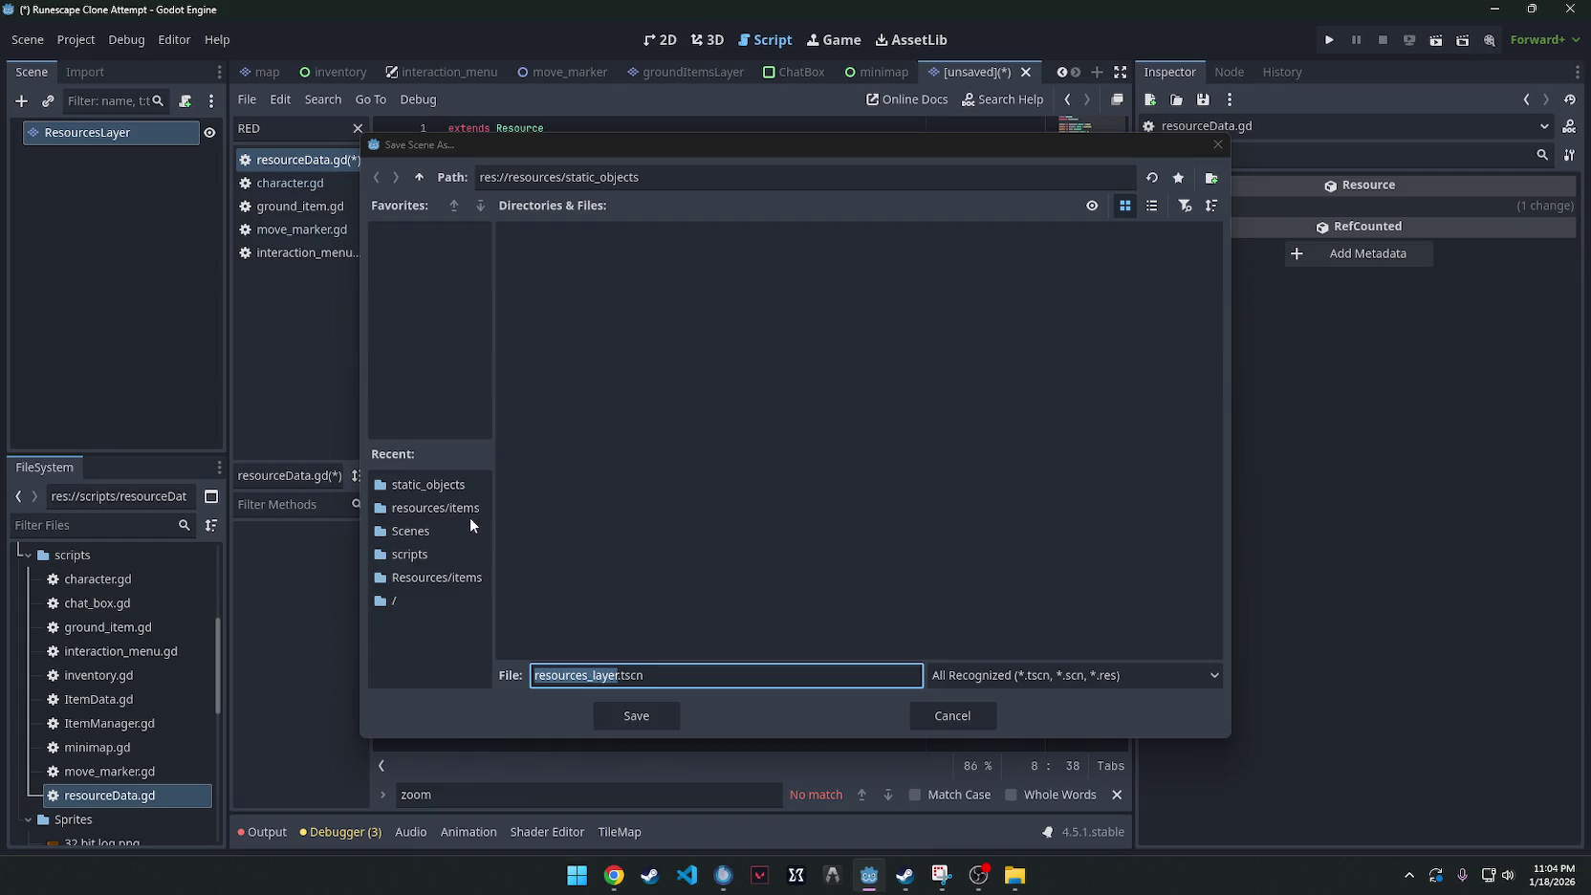
{"action": "left_click", "coordinate": [425, 532]}
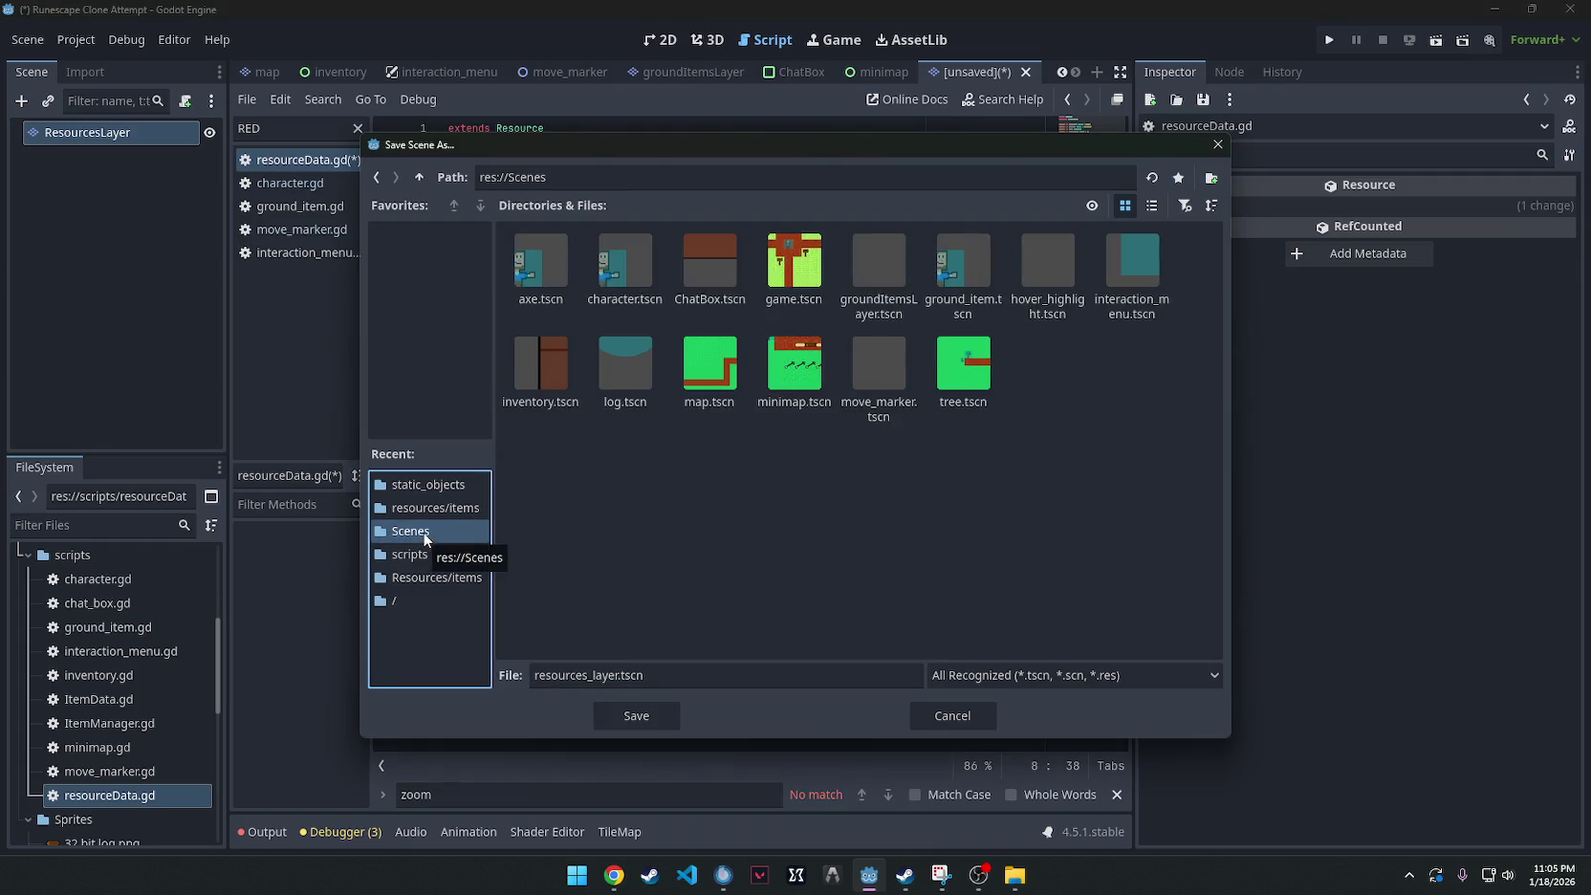
{"action": "left_click", "coordinate": [647, 721]}
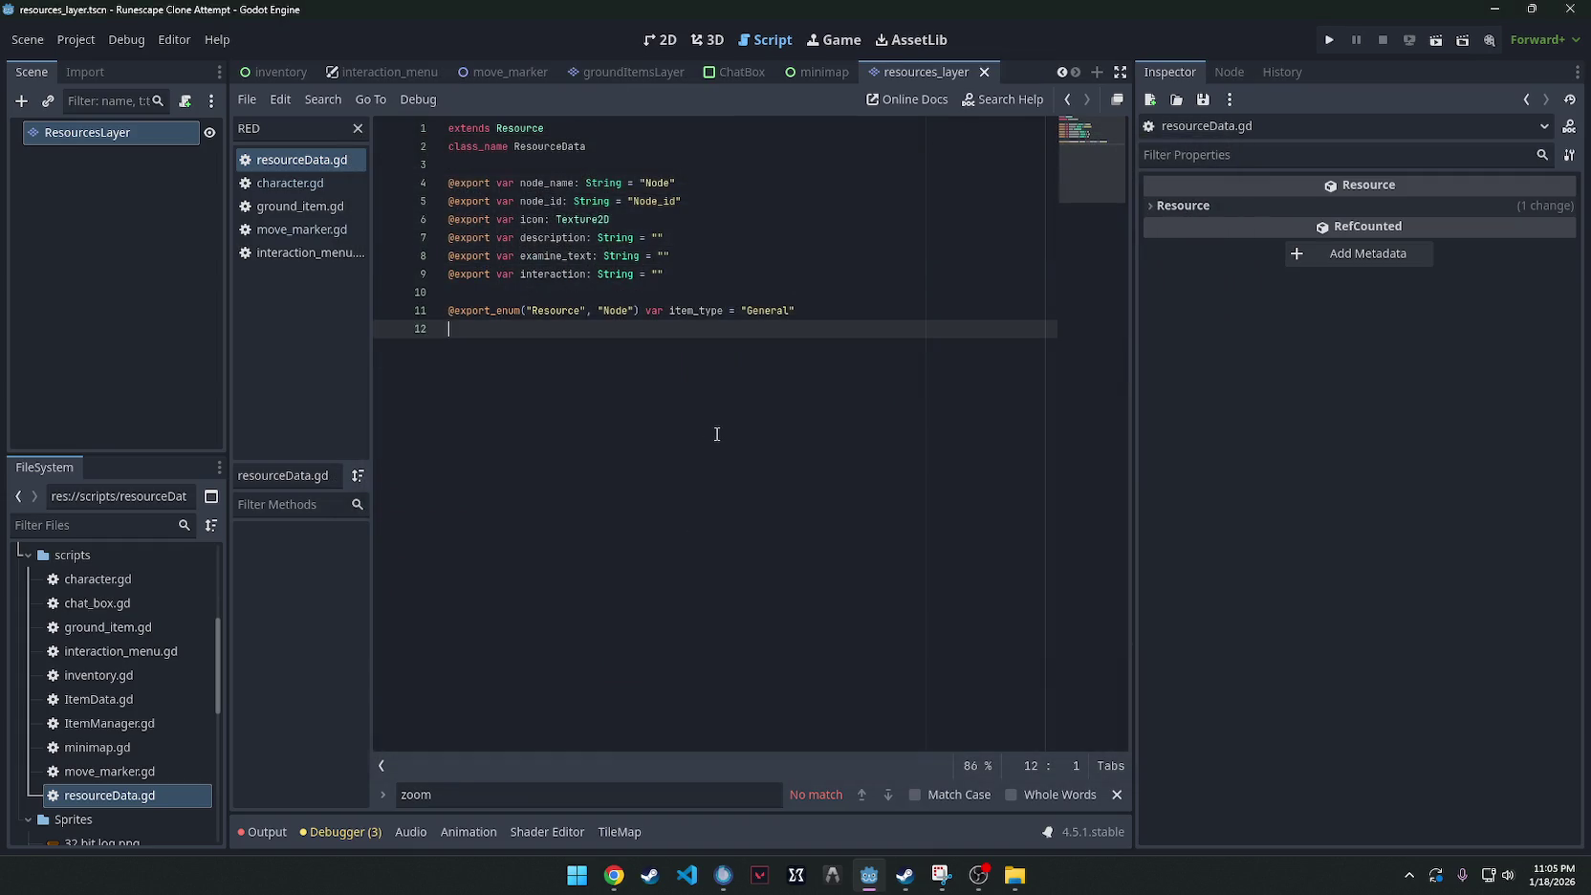
{"action": "scroll", "coordinate": [91, 701], "scroll_direction": "up", "scroll_amount": 3}
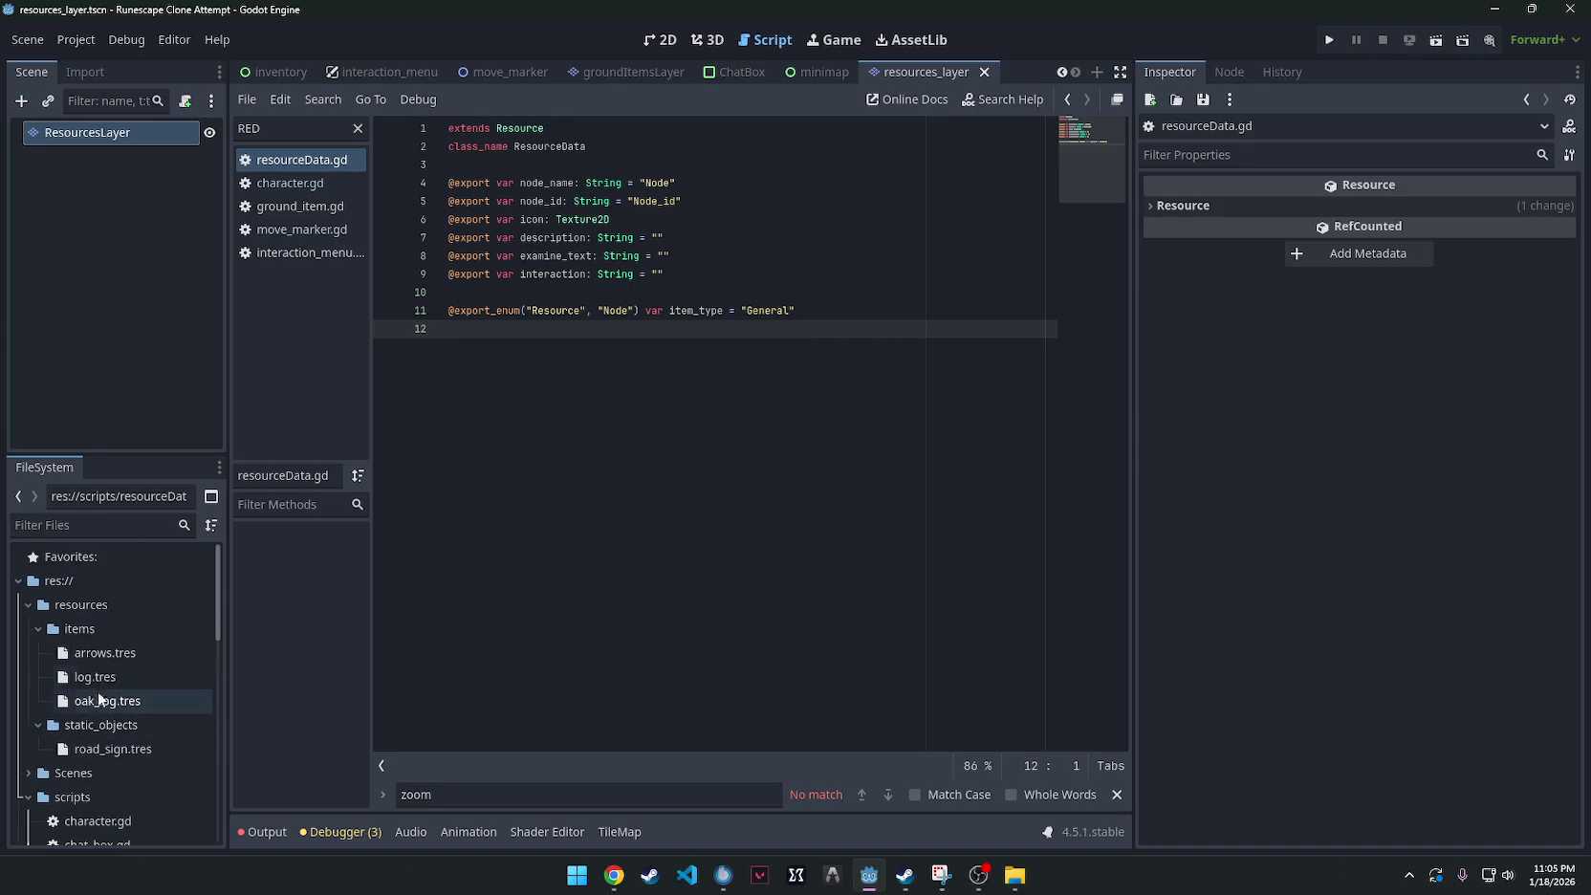
{"action": "scroll", "coordinate": [98, 640], "scroll_direction": "down", "scroll_amount": 3}
{"action": "scroll", "coordinate": [98, 641], "scroll_direction": "up", "scroll_amount": 2}
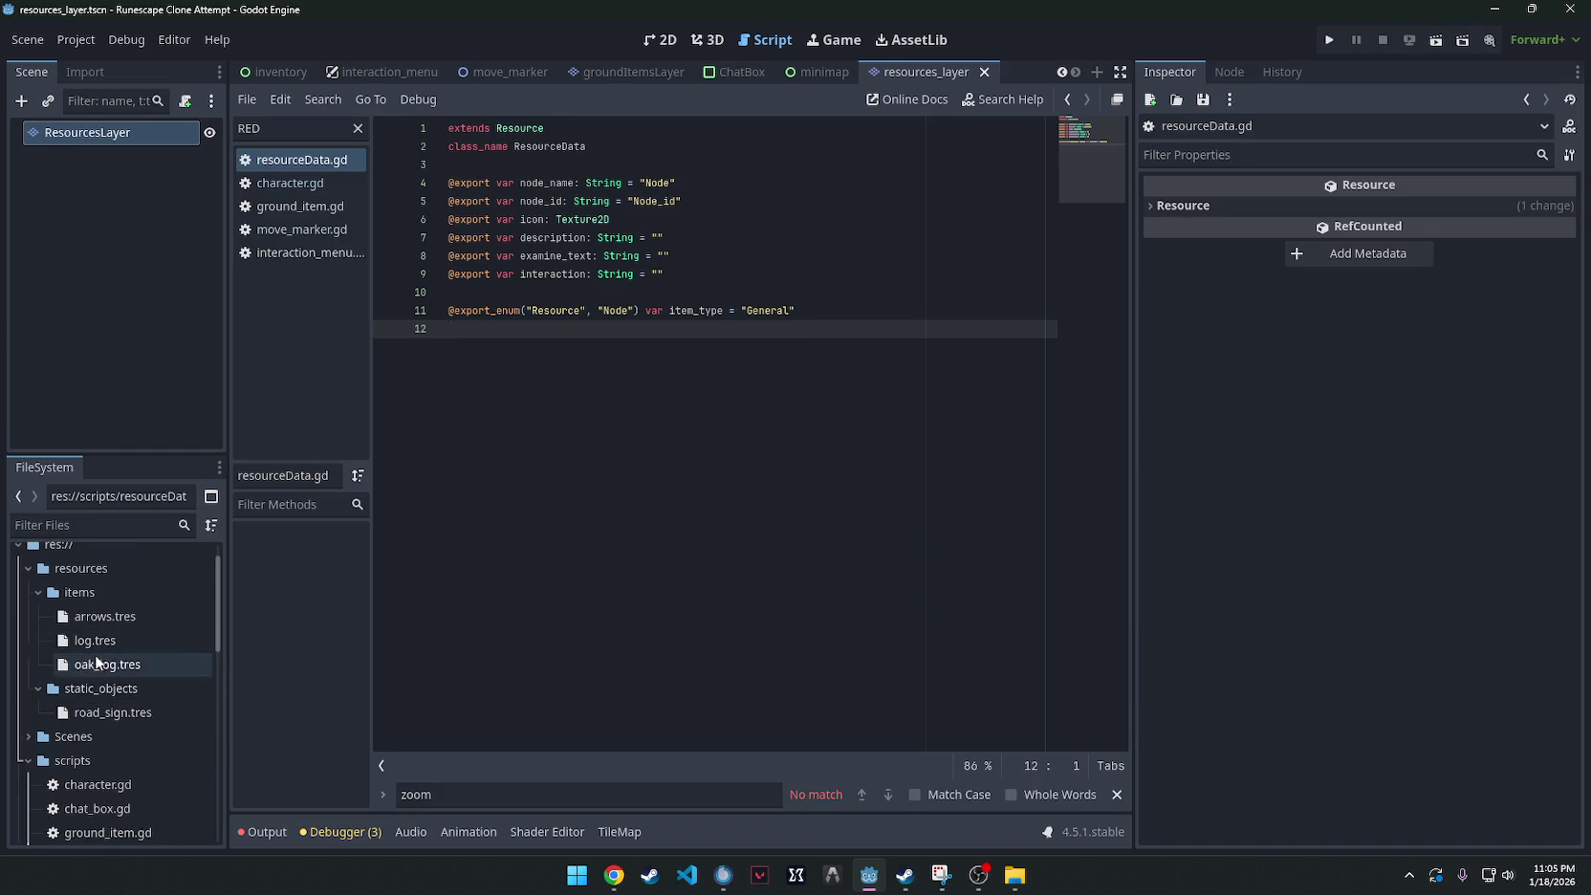
Start a new resource in the static_objects folder and choose the ResourceData type.
{"action": "left_click", "coordinate": [100, 688]}
{"action": "right_click", "coordinate": [101, 689]}
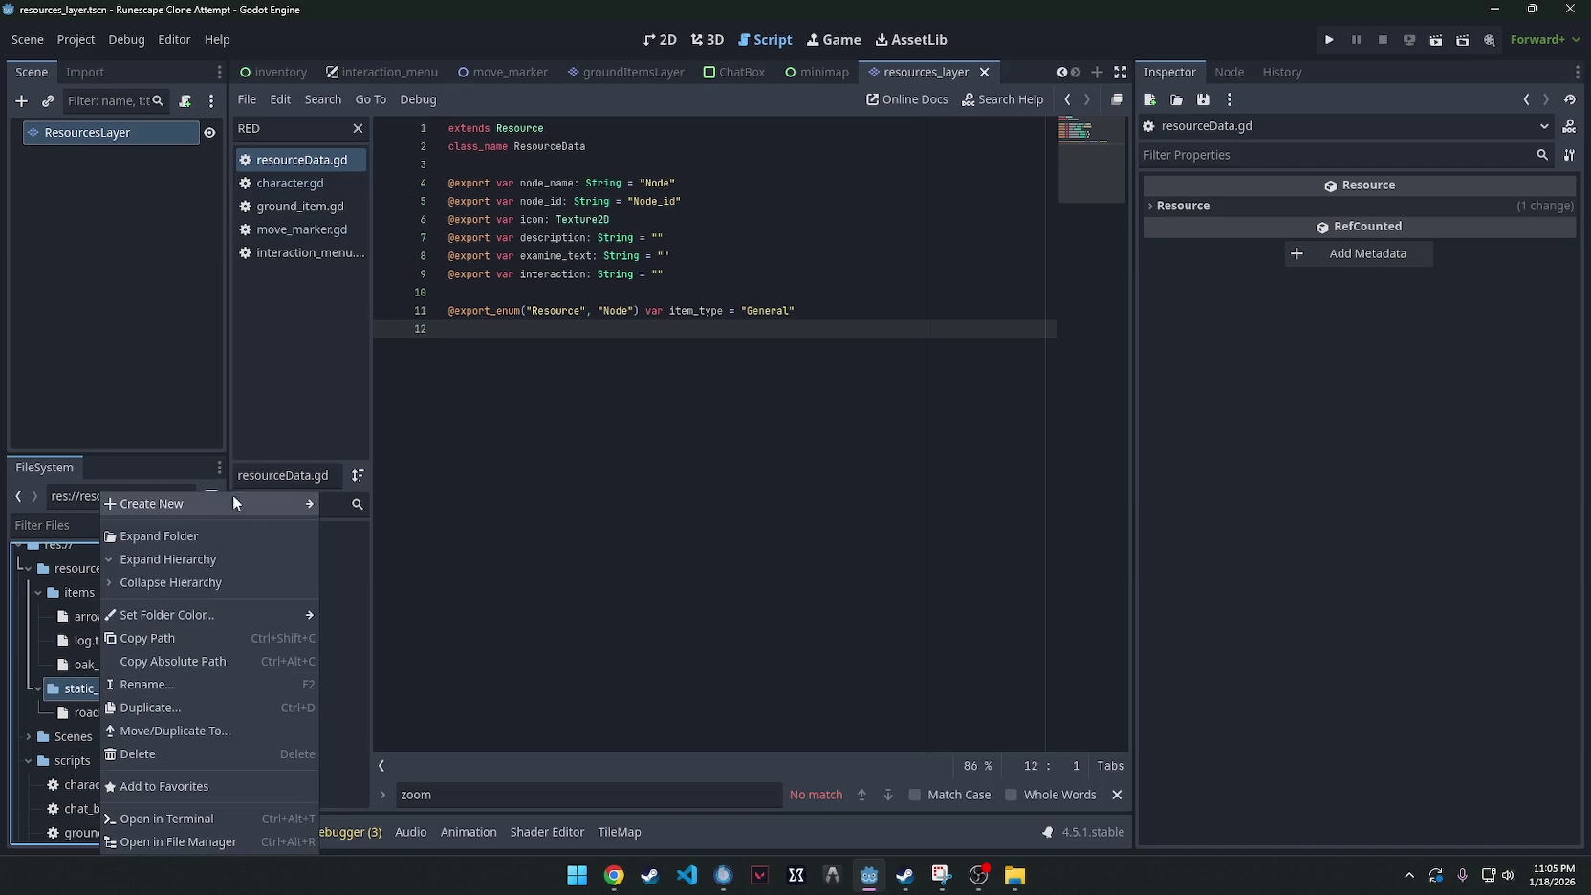
{"action": "mouse_move", "coordinate": [233, 501]}
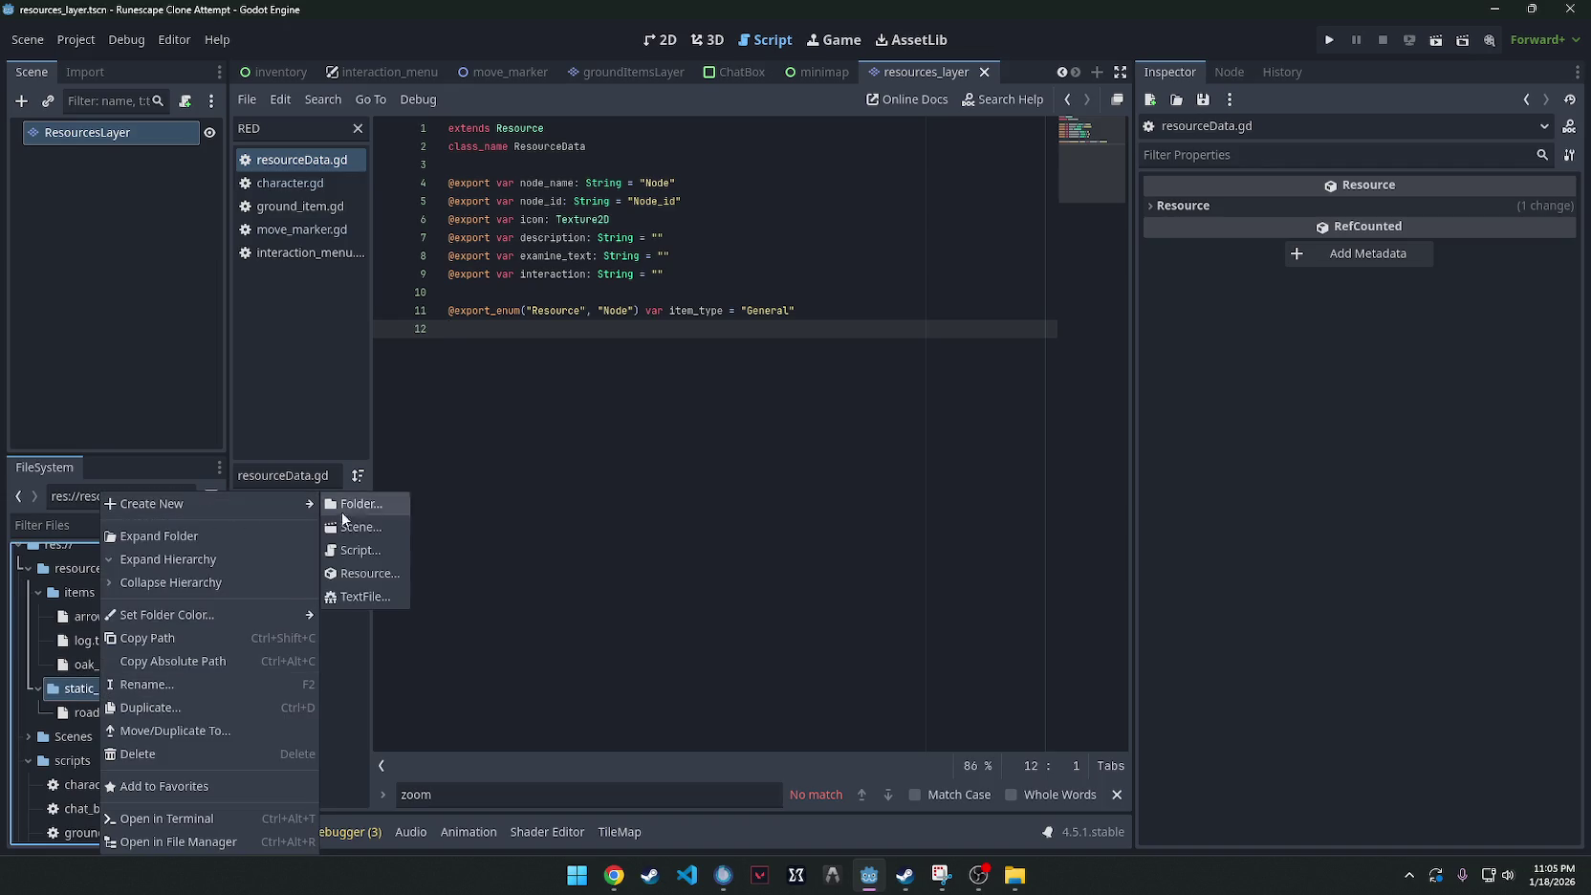
{"action": "left_click", "coordinate": [372, 573]}
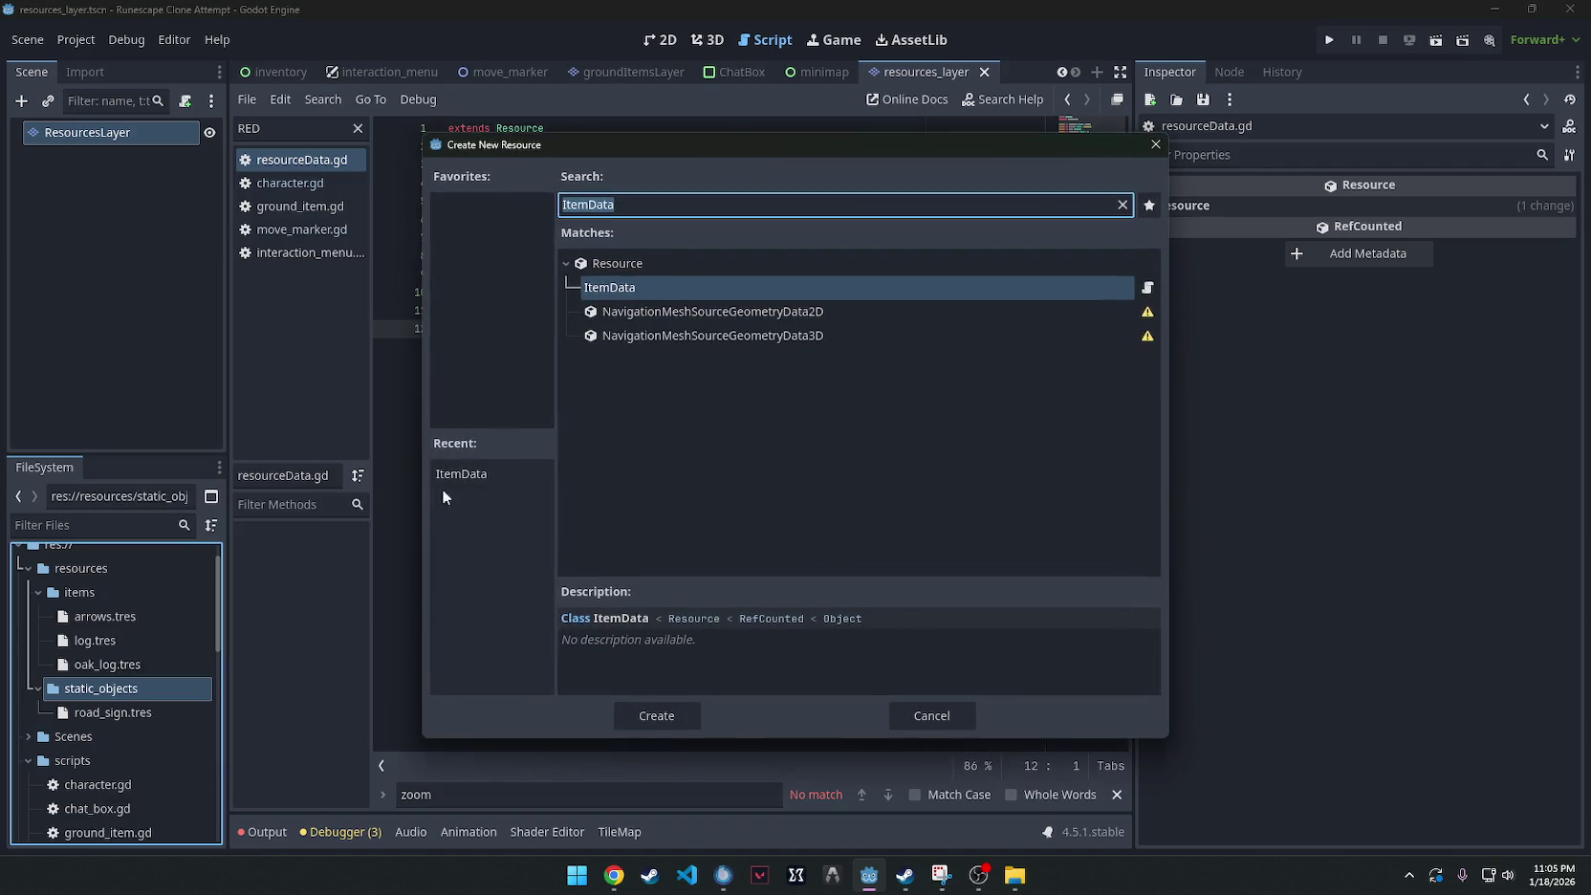
{"action": "type", "text": "Resour"}
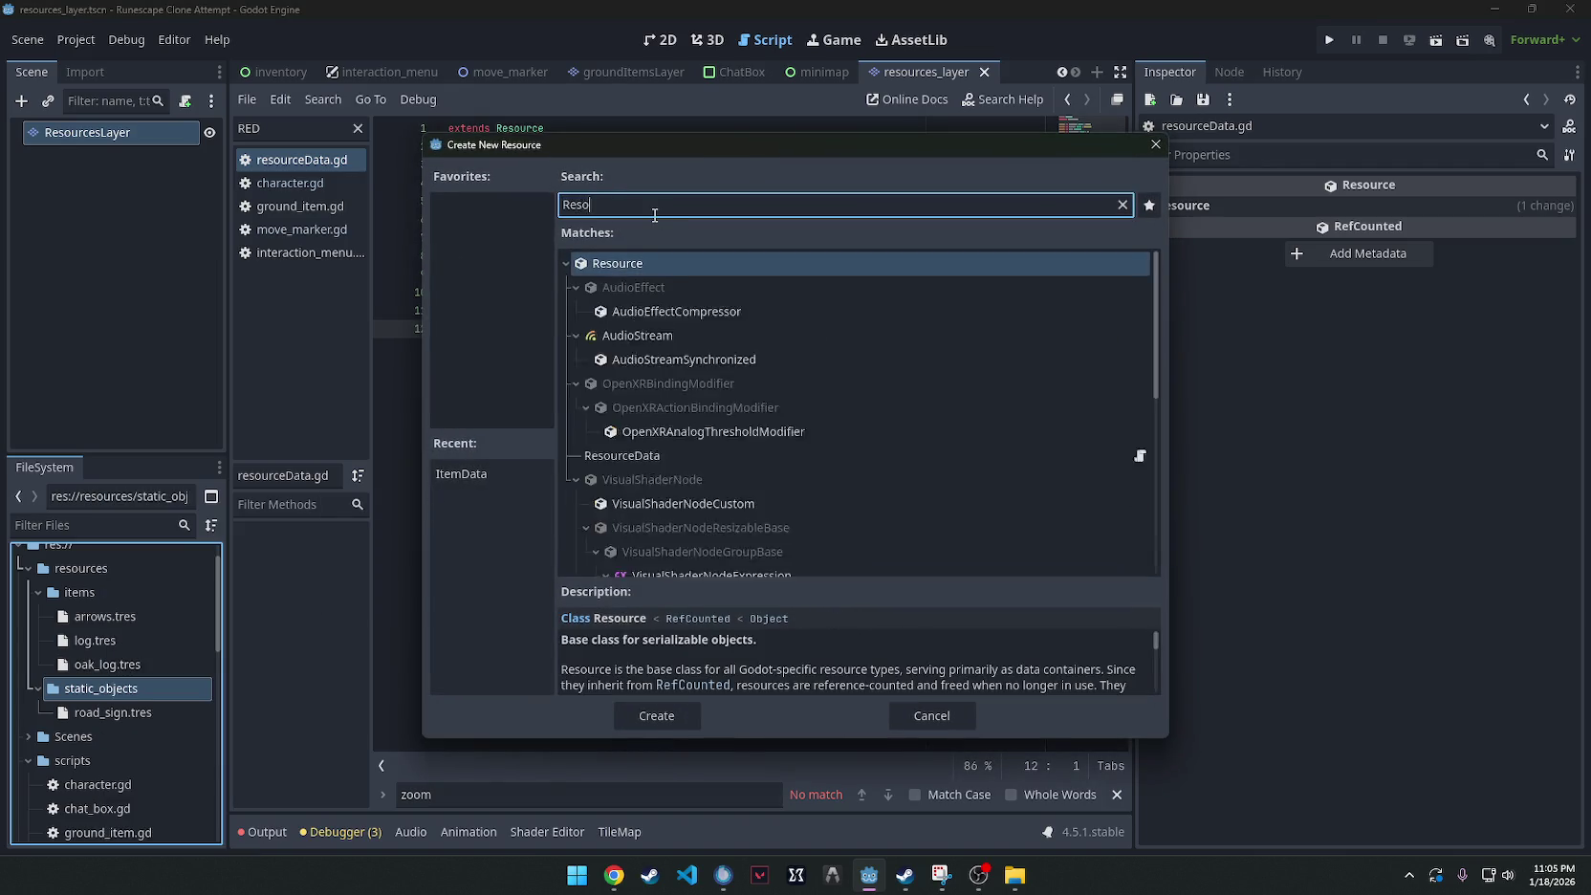
{"action": "double_click", "coordinate": [665, 280]}
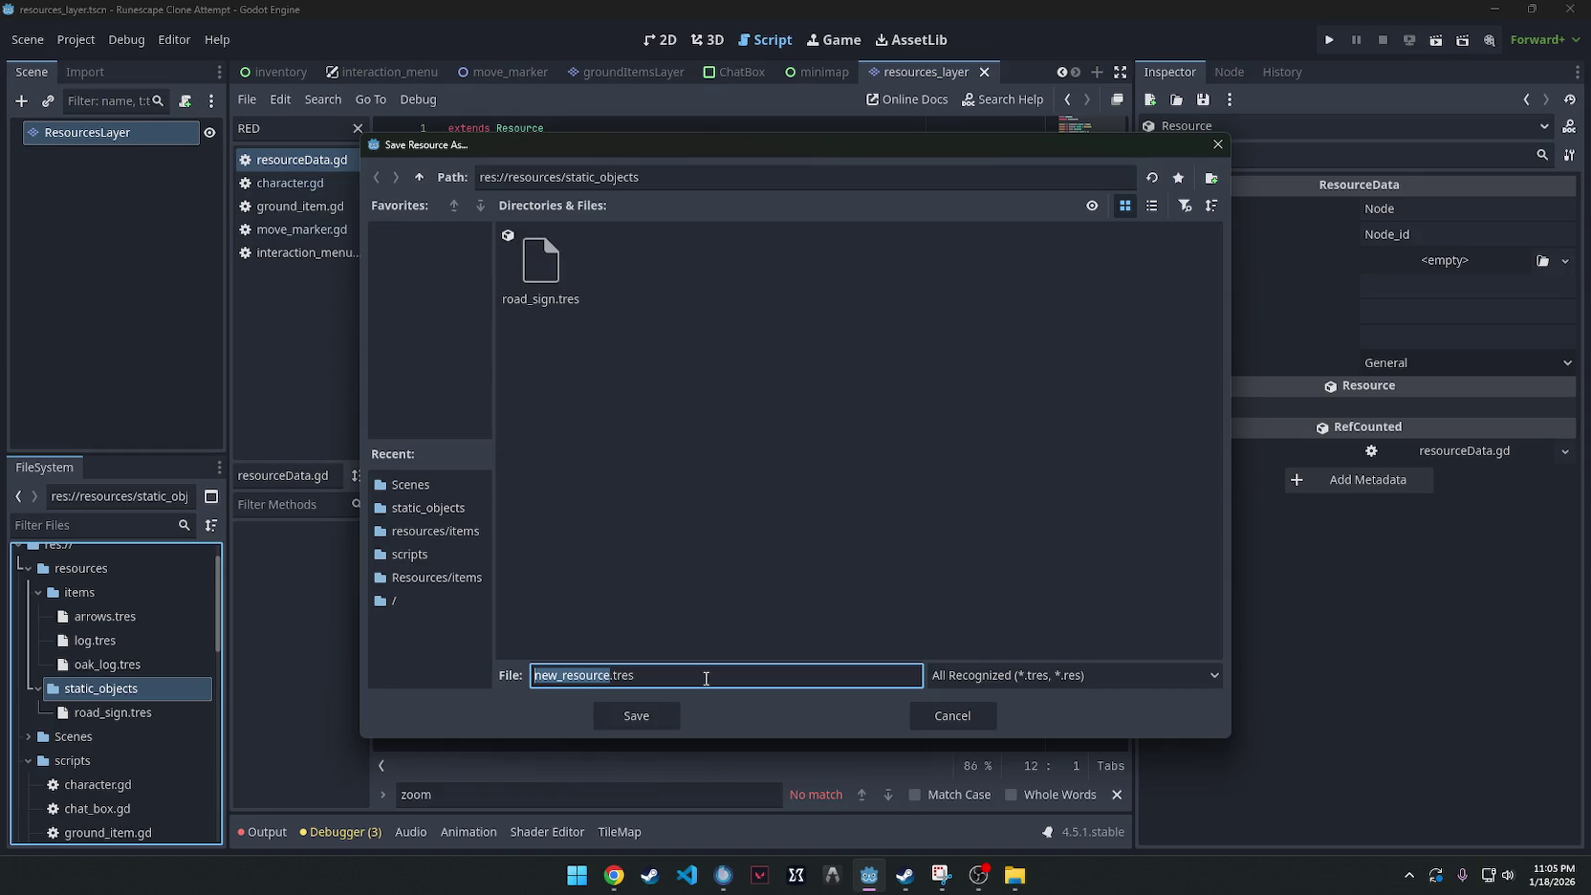
Name the new resource file basic_tree and save it as basic_tree.tres.
{"action": "type", "text": "road"}
{"action": "key", "text": "BackSpace"}
{"action": "key", "text": "BackSpace"}
{"action": "key", "text": "BackSpace"}
{"action": "key", "text": "BackSpace"}
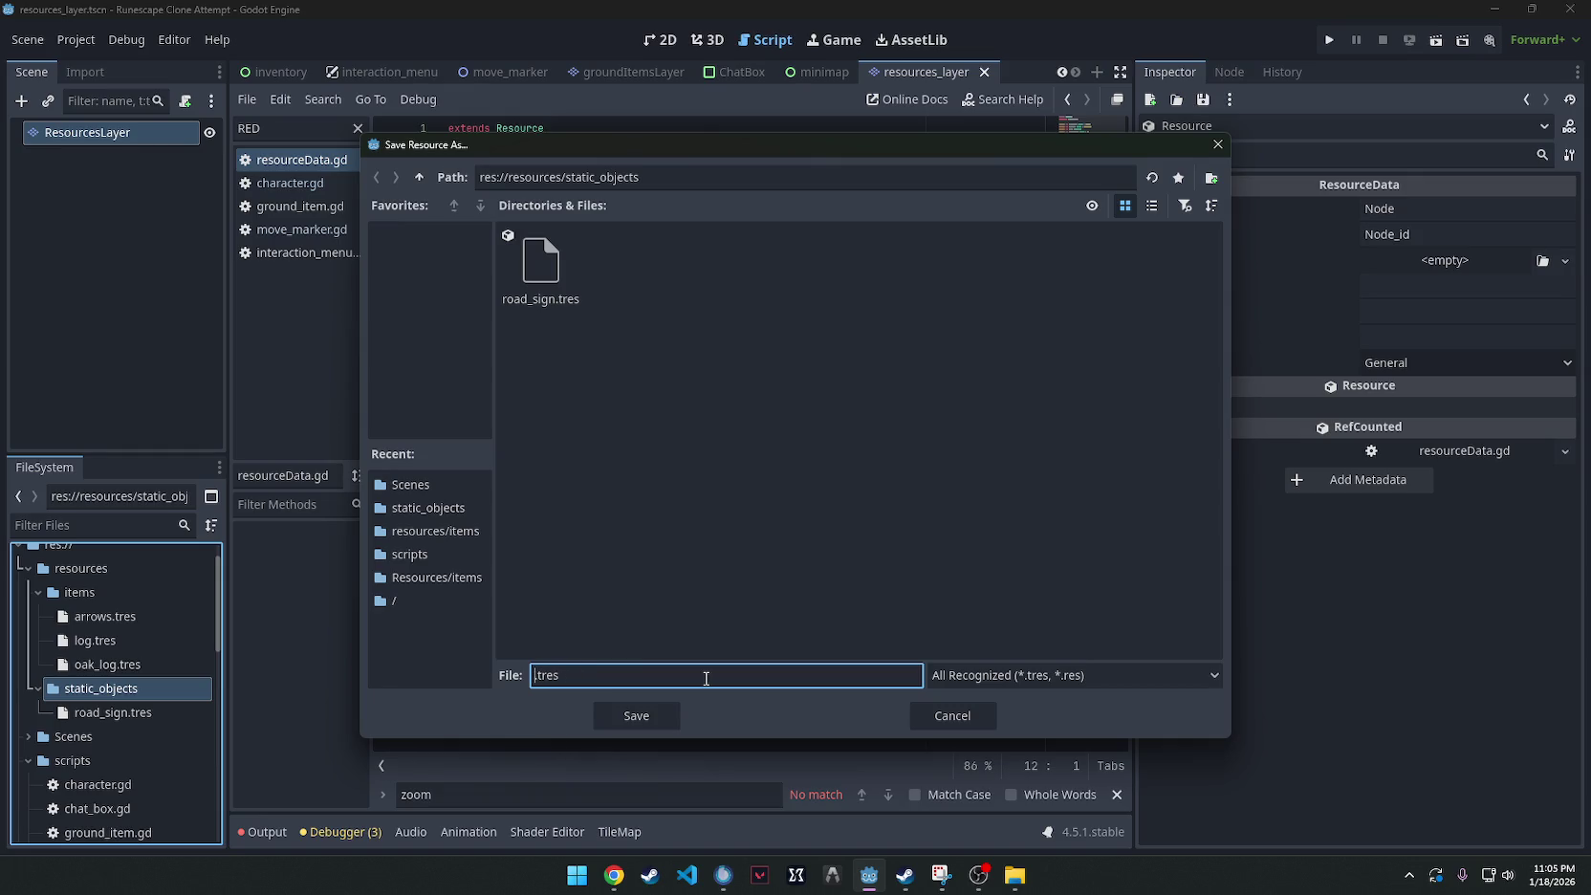
{"action": "type", "text": "basic_tree"}
{"action": "key", "text": "Return"}
Open road_sign.tres to inspect its fields.
{"action": "left_click", "coordinate": [104, 736]}
{"action": "right_click", "coordinate": [104, 736]}
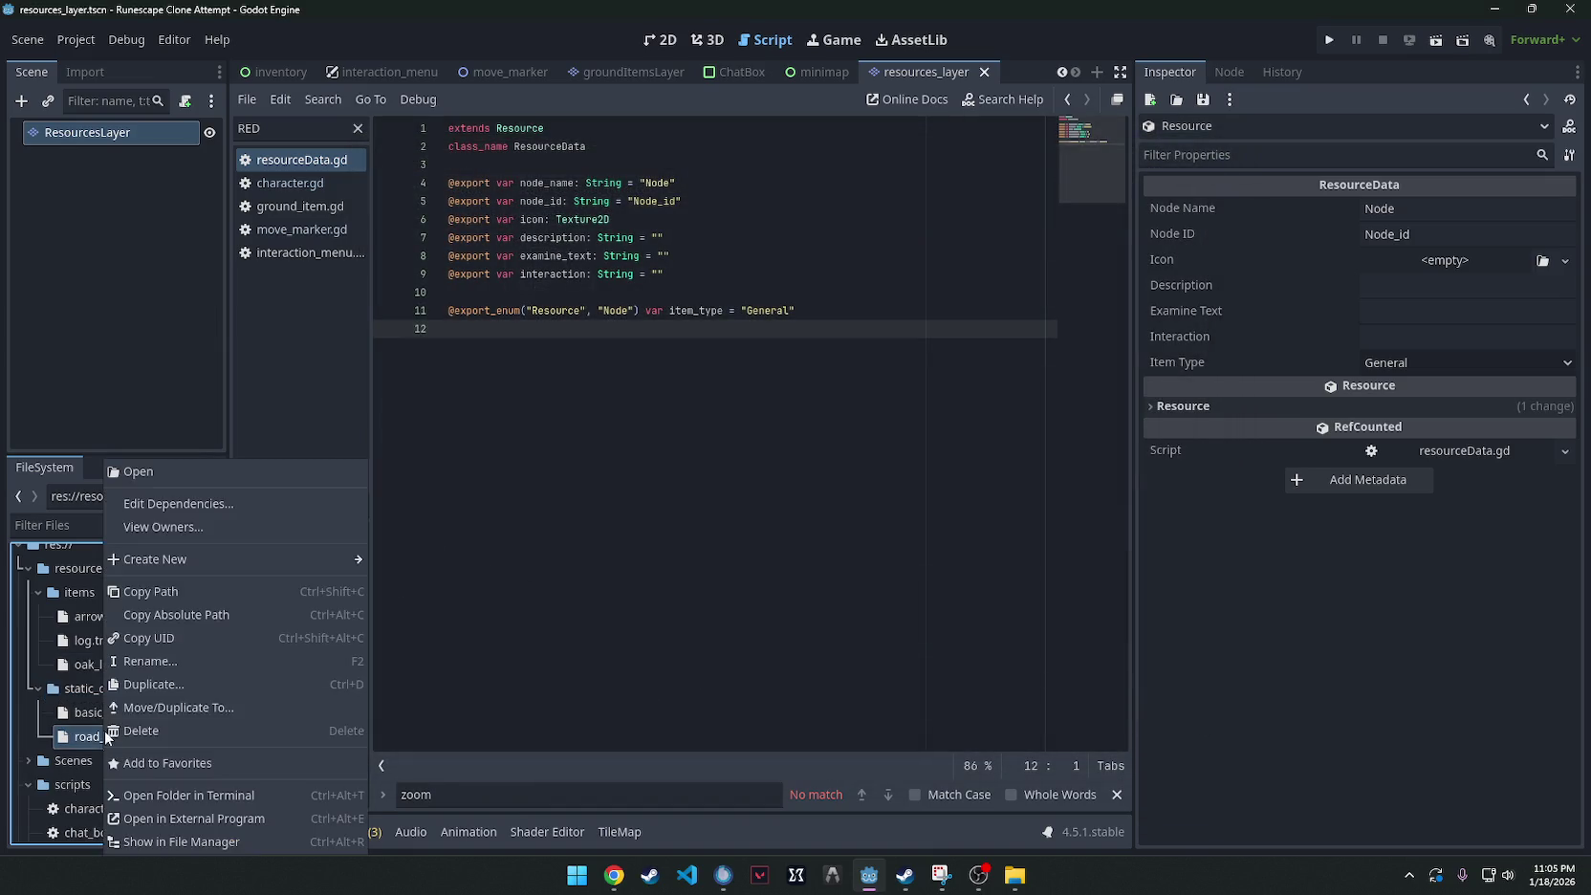
{"action": "left_click", "coordinate": [84, 736]}
{"action": "right_click", "coordinate": [92, 737]}
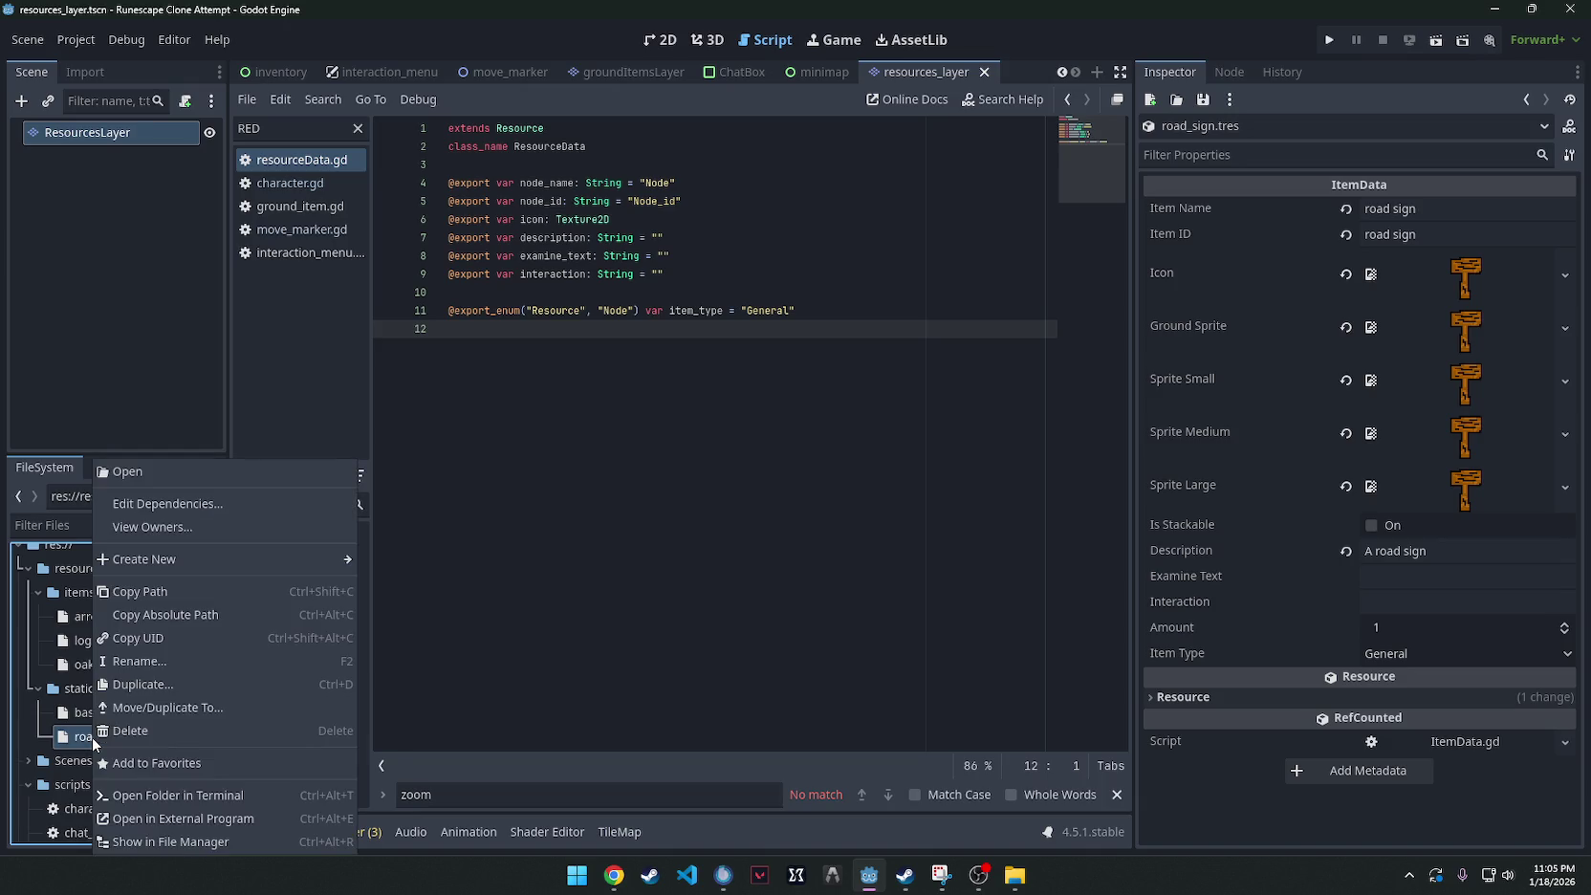
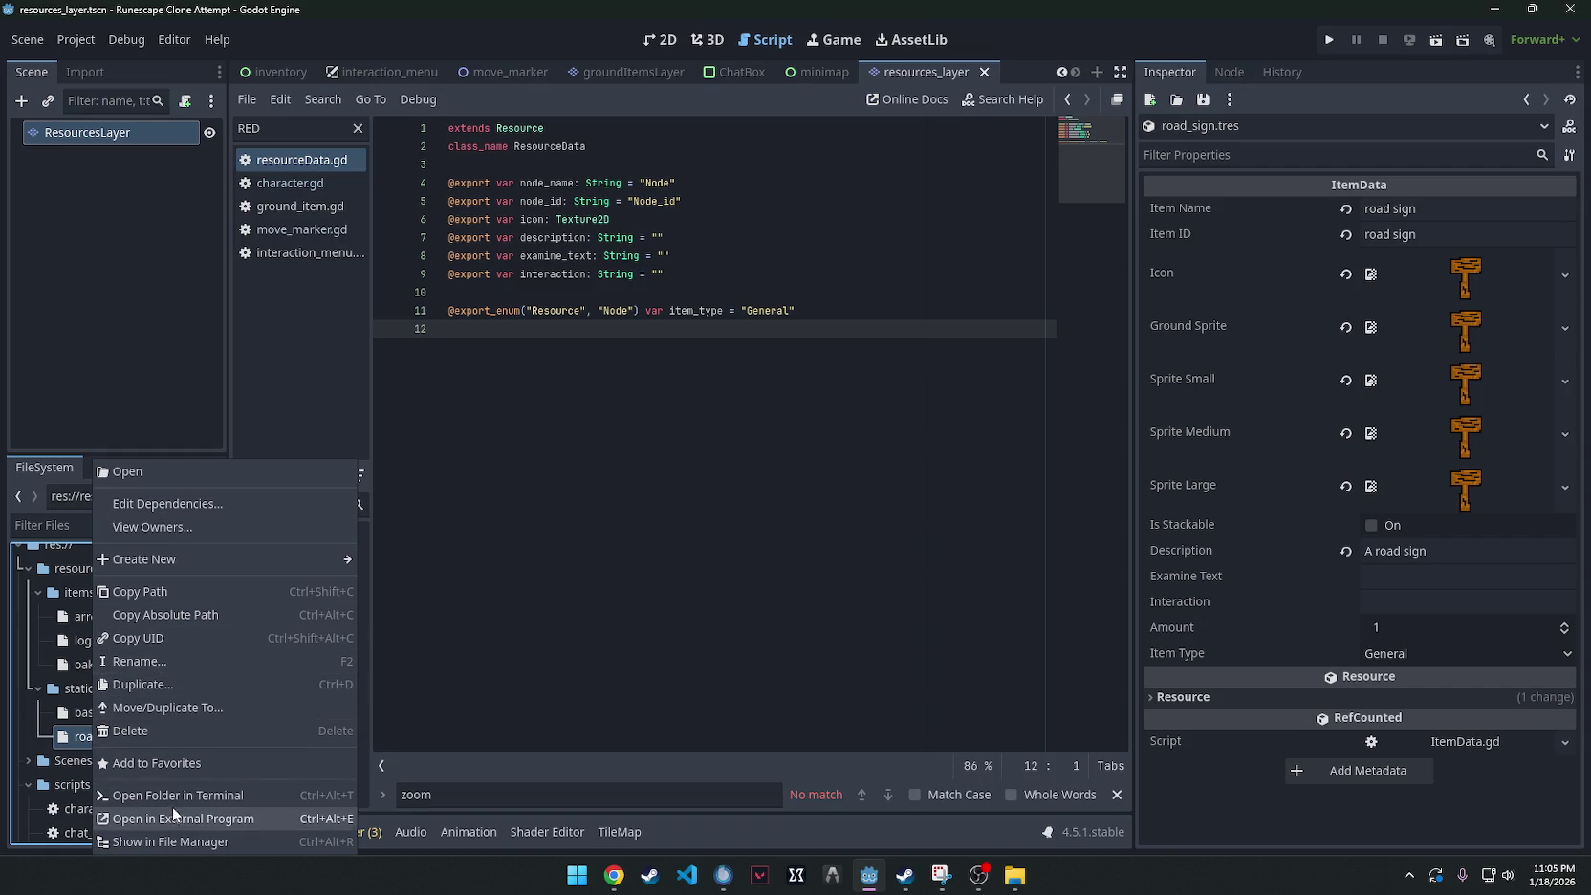
Check road_sign.tres's dependencies, then delete it from the project.
{"action": "left_click", "coordinate": [176, 503]}
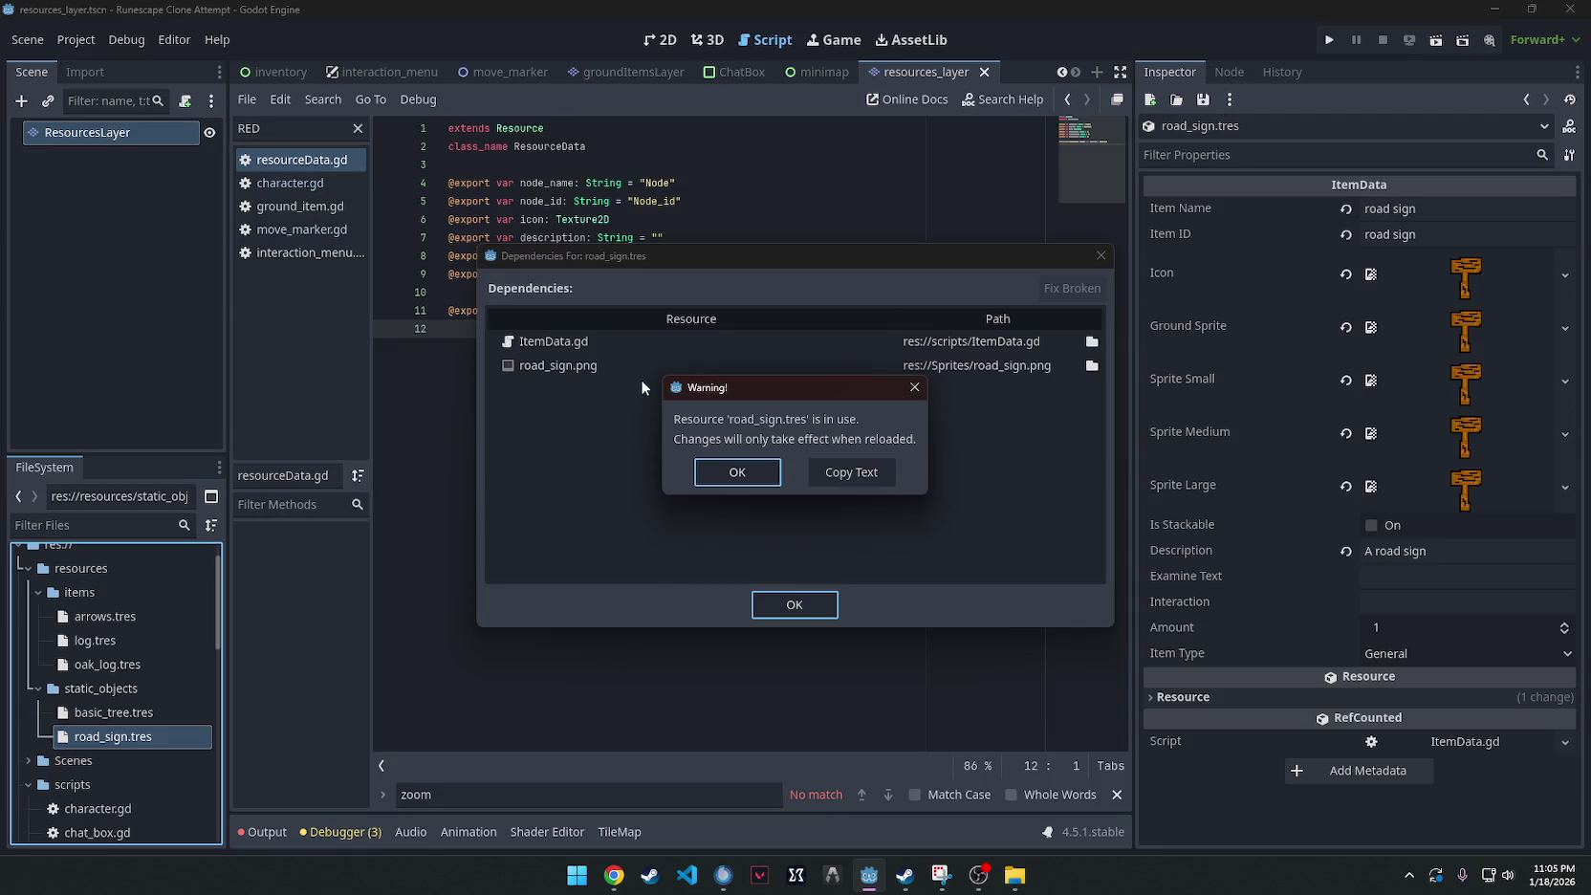
{"action": "left_click", "coordinate": [737, 472]}
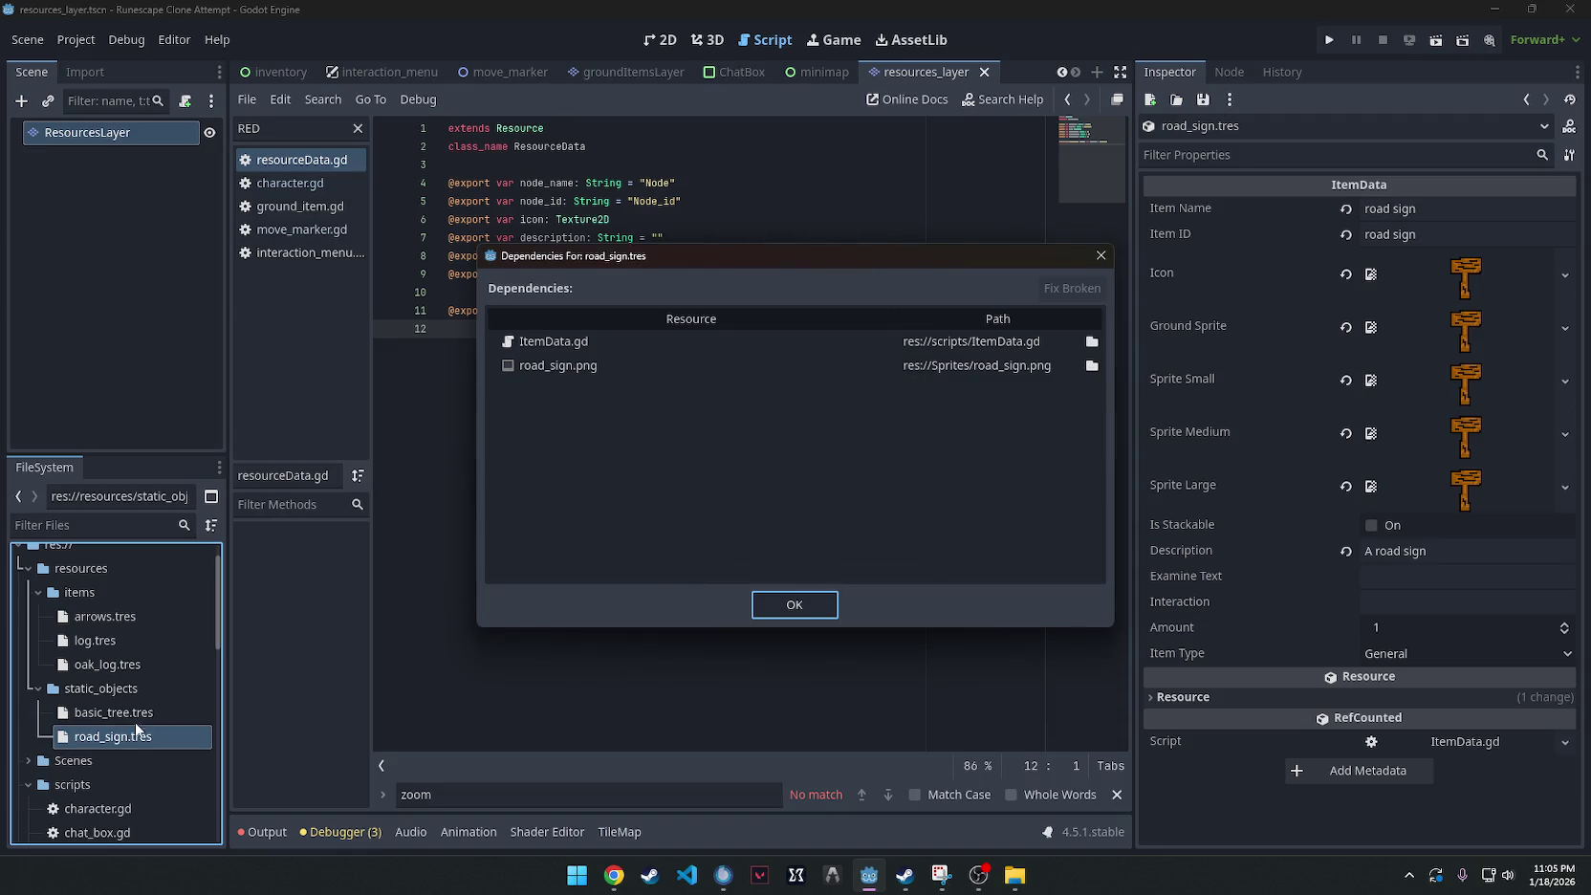
{"action": "left_click", "coordinate": [786, 607]}
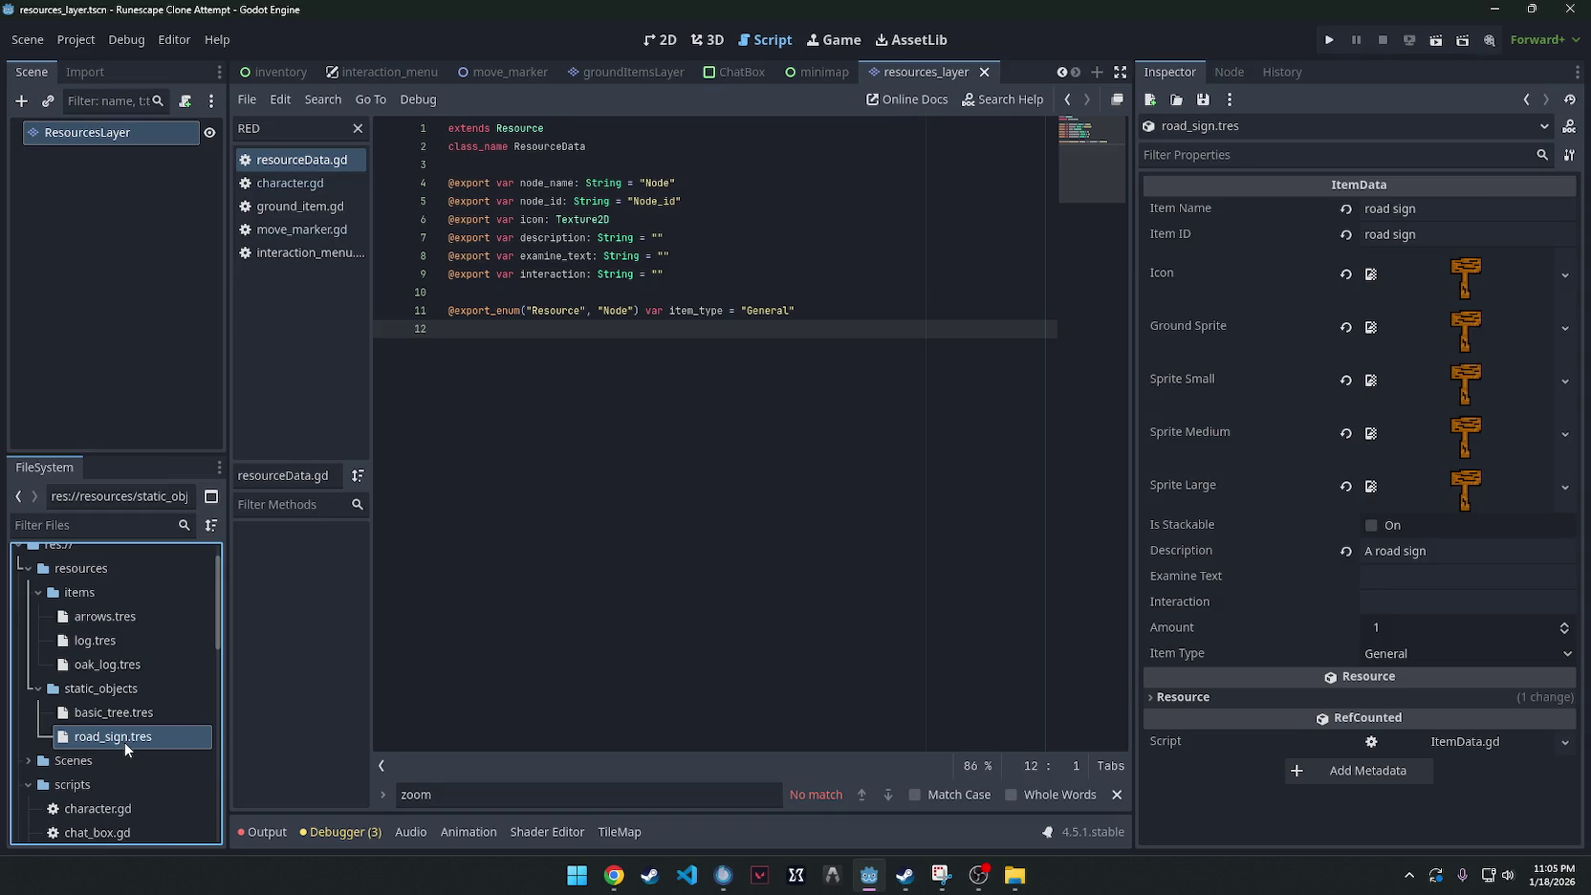
{"action": "key", "text": "Delete"}
{"action": "left_click", "coordinate": [669, 524]}
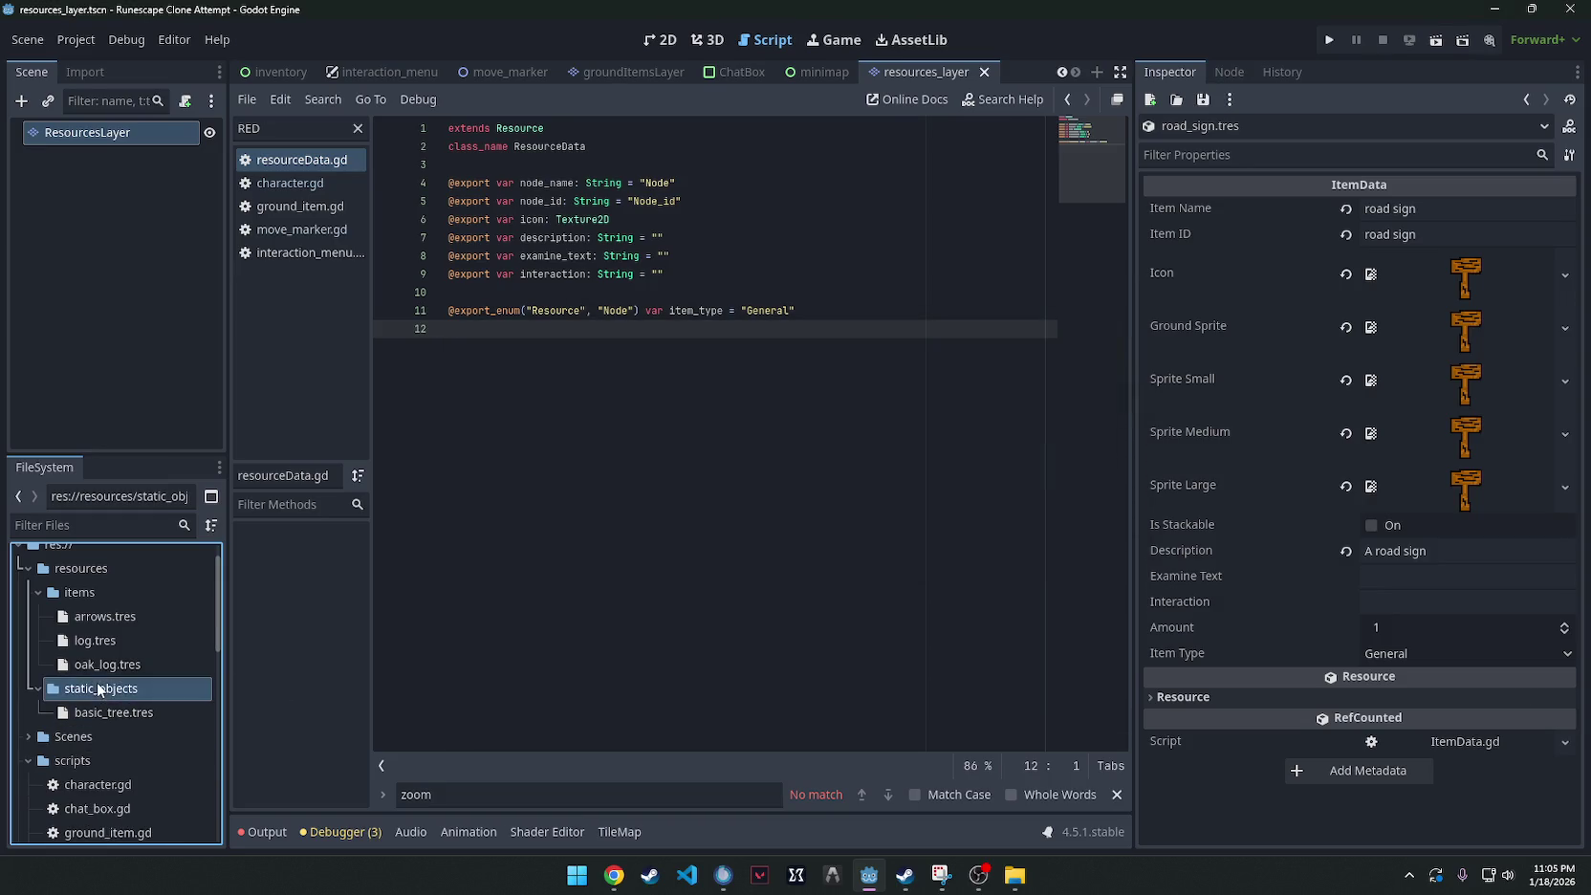
Give basic_tree.tres the 32bit tree.png icon and the name and ID 'basic tree'.
{"action": "left_click", "coordinate": [120, 713]}
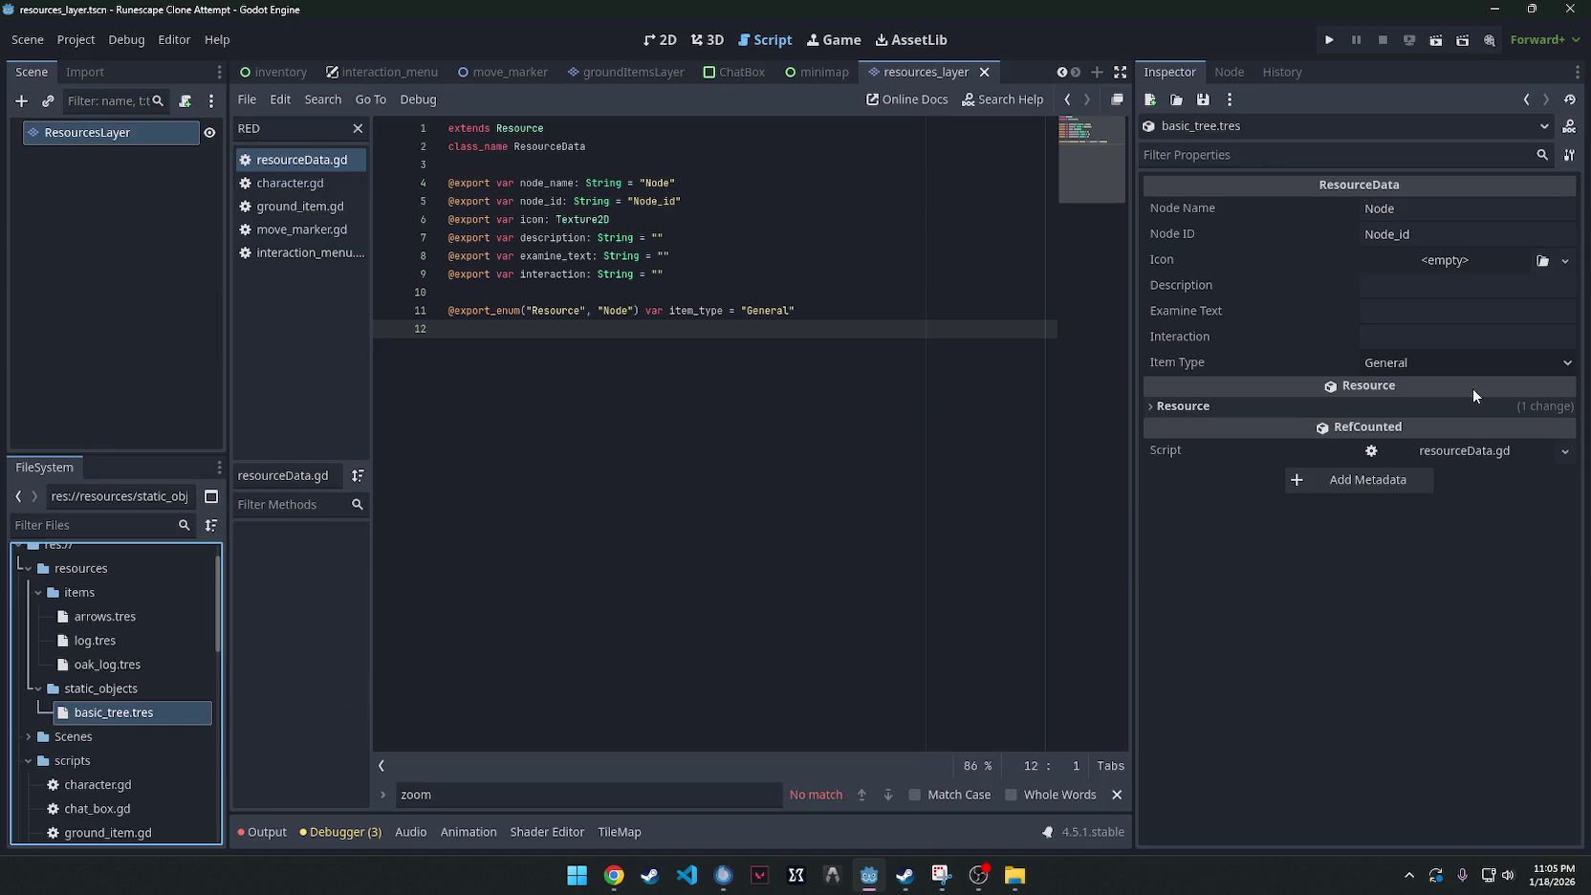
{"action": "scroll", "coordinate": [115, 688], "scroll_direction": "down", "scroll_amount": 5}
{"action": "left_click_drag", "start_coordinate": [103, 750], "coordinate": [1438, 263]}
{"action": "left_click", "coordinate": [1398, 209]}
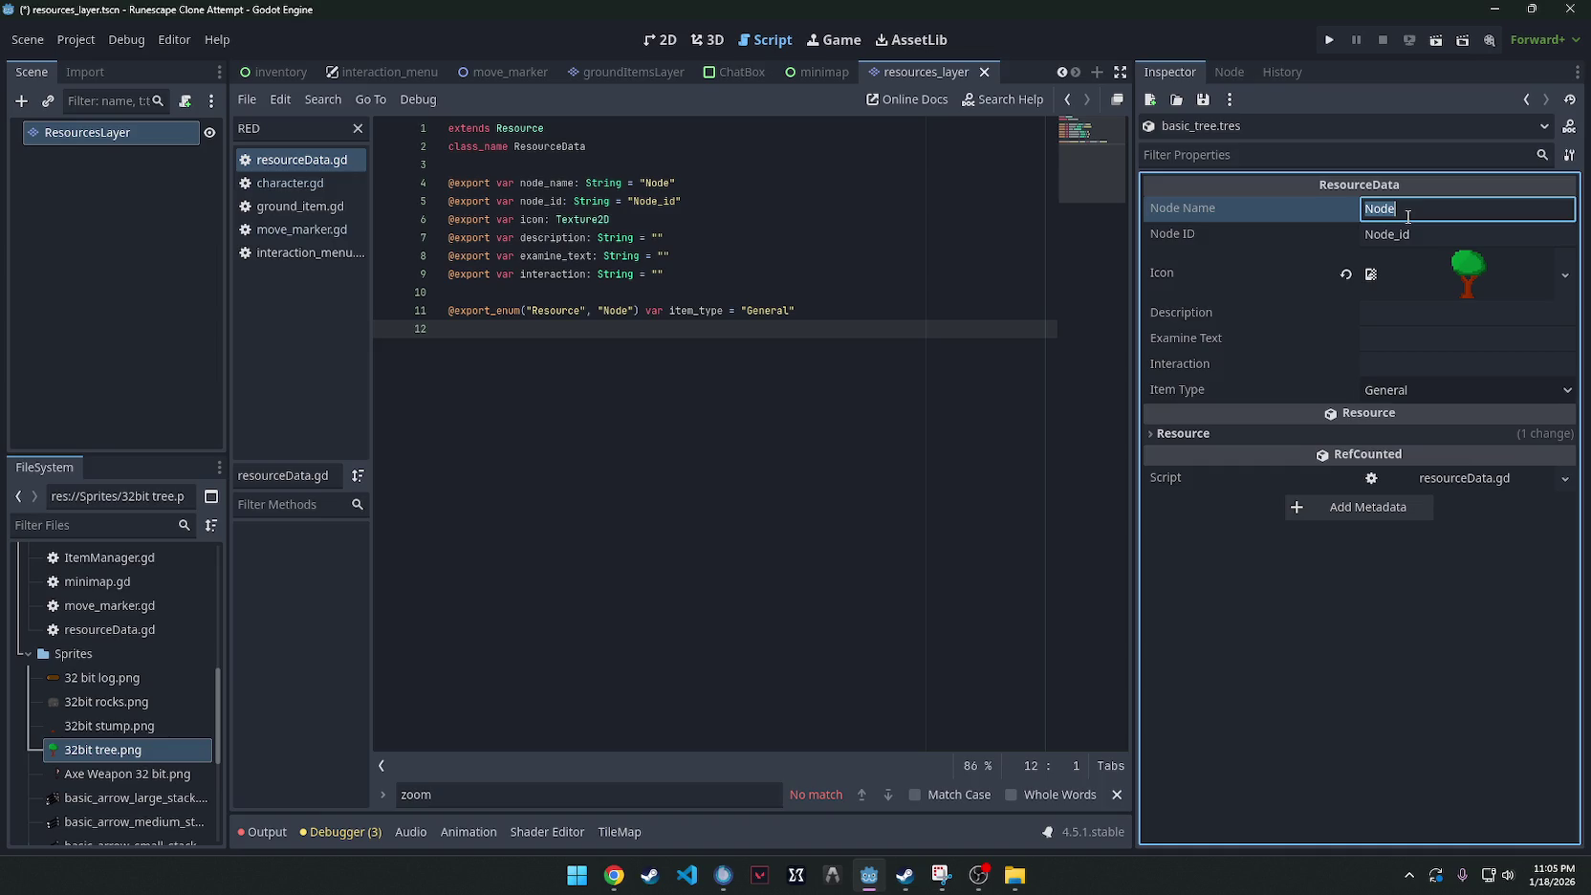
{"action": "type", "text": "basic tr"}
{"action": "type", "text": "ee"}
{"action": "left_click", "coordinate": [1423, 230]}
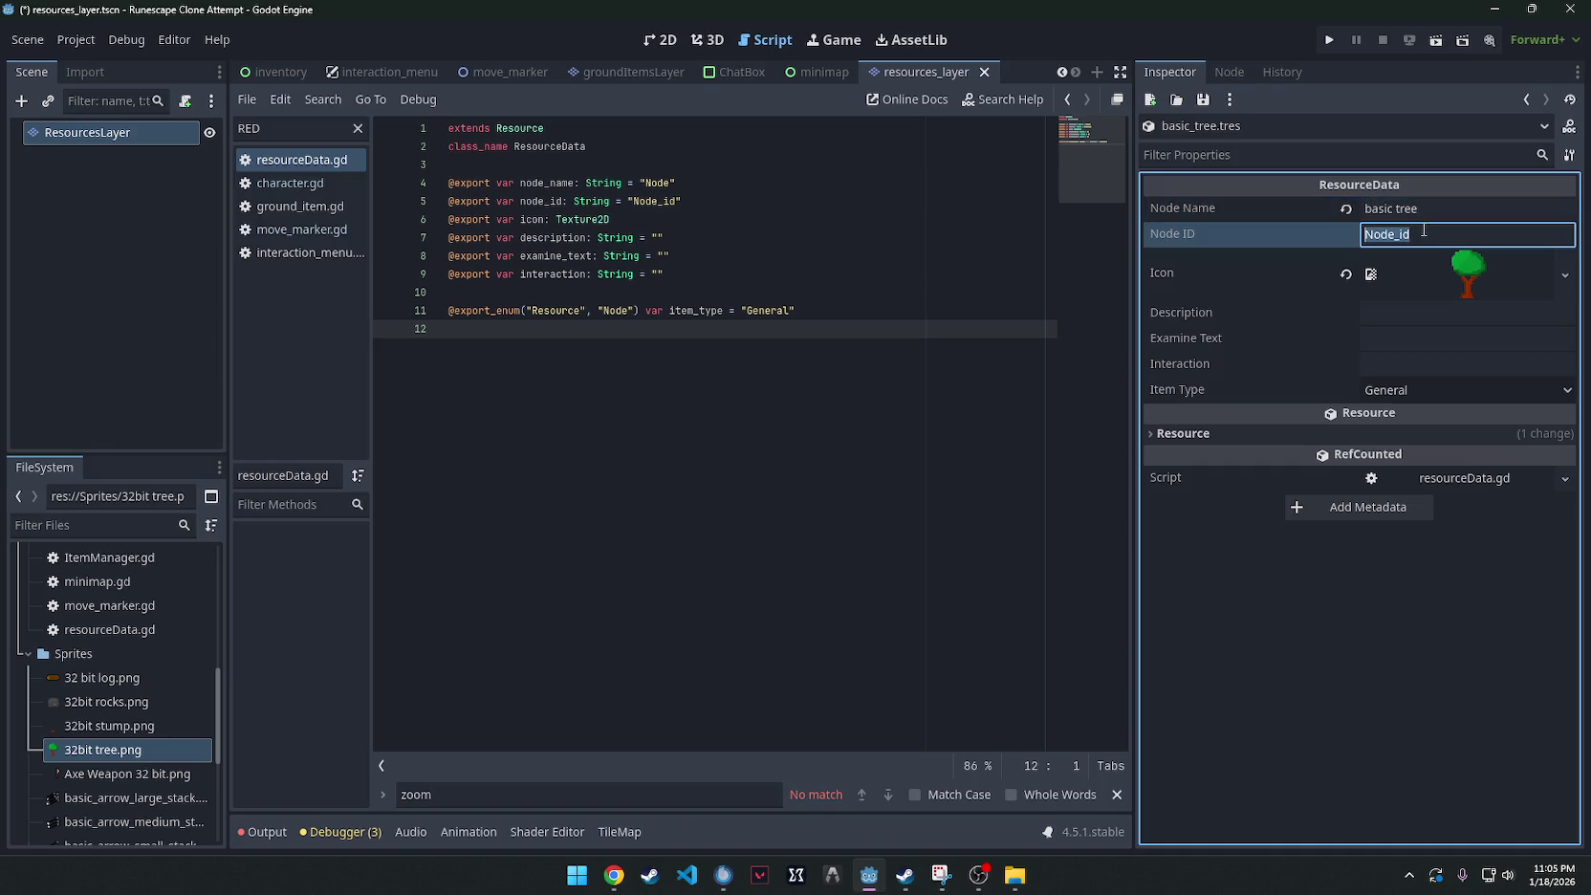
{"action": "type", "text": "basic"}
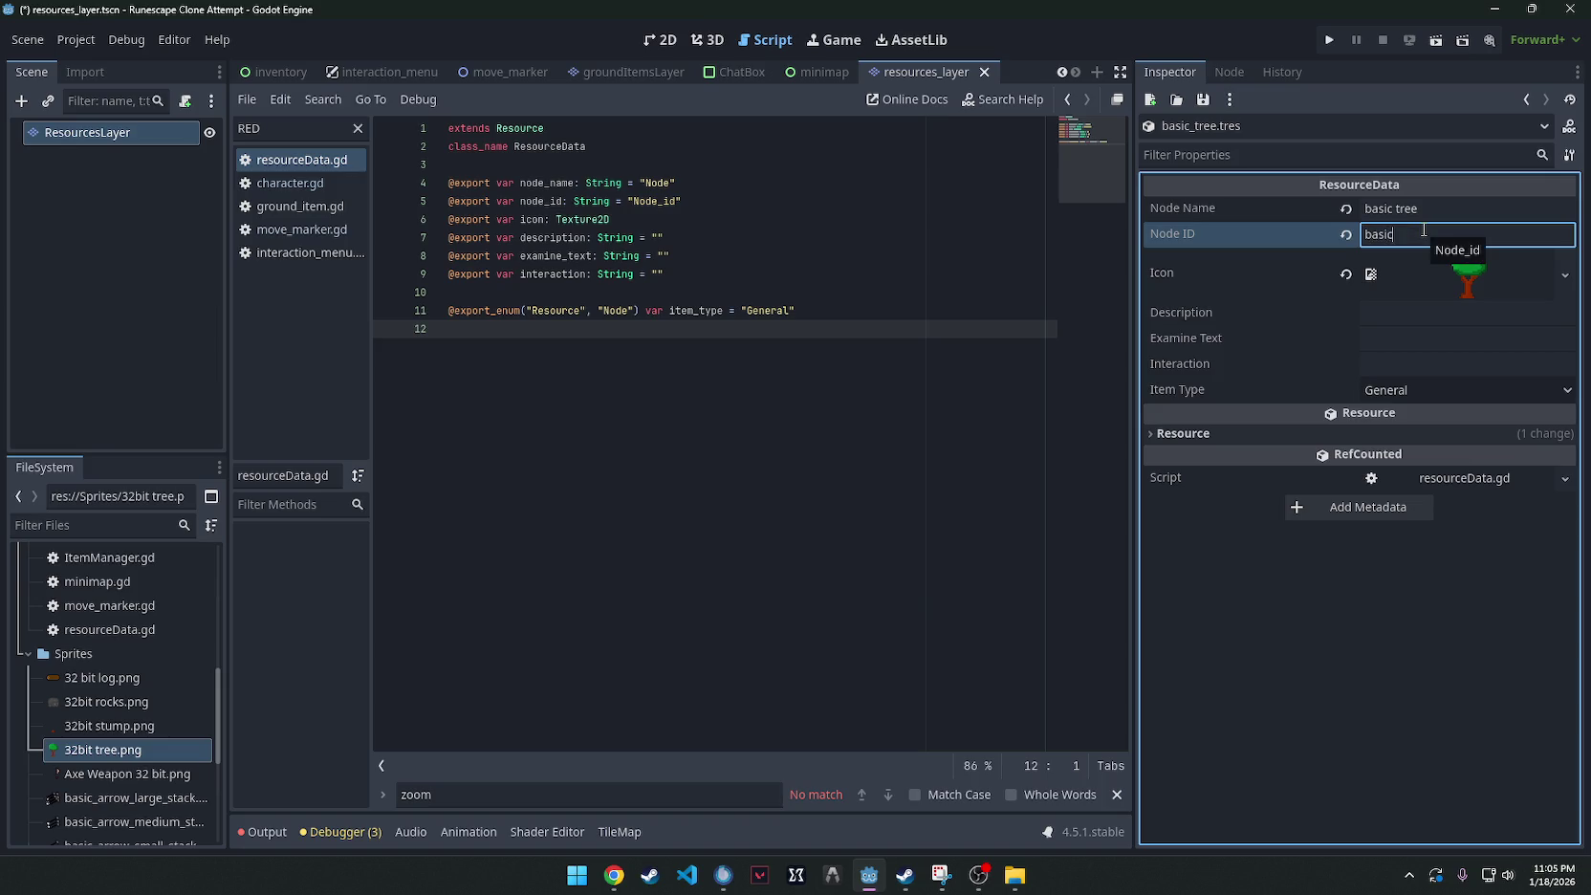
{"action": "type", "text": " tree"}
Set basic_tree's description and examine text to 'A basic tree'.
{"action": "left_click", "coordinate": [1423, 315]}
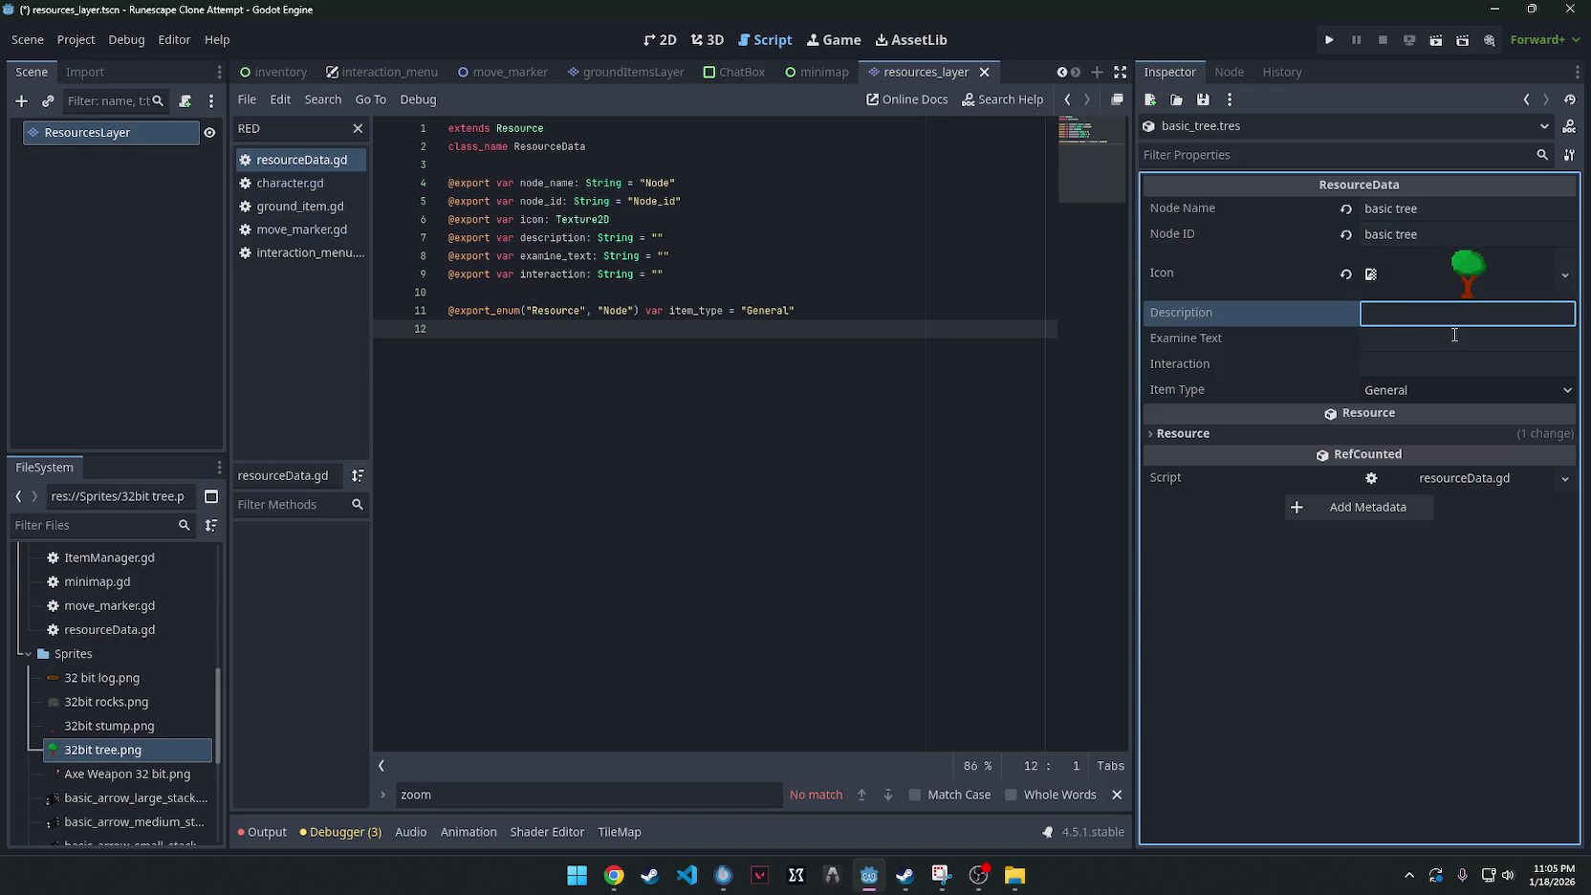
{"action": "type", "text": "A basic tree"}
{"action": "left_click", "coordinate": [1454, 335]}
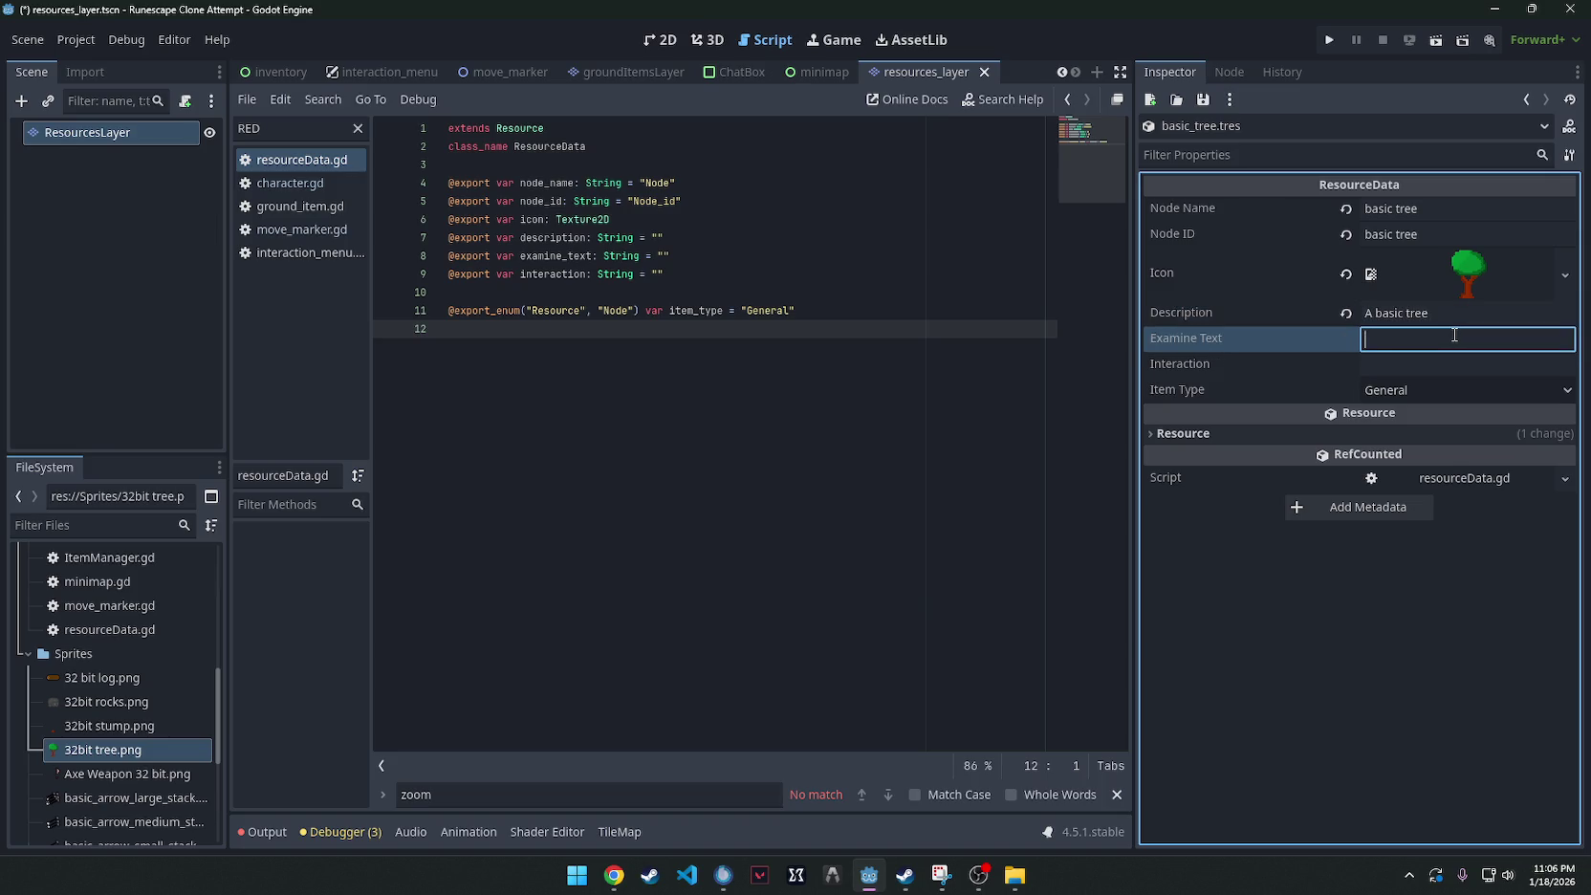
{"action": "type", "text": "A basic t"}
{"action": "type", "text": "ree"}
{"action": "key", "text": "Tab"}
{"action": "type", "text": "ch"}
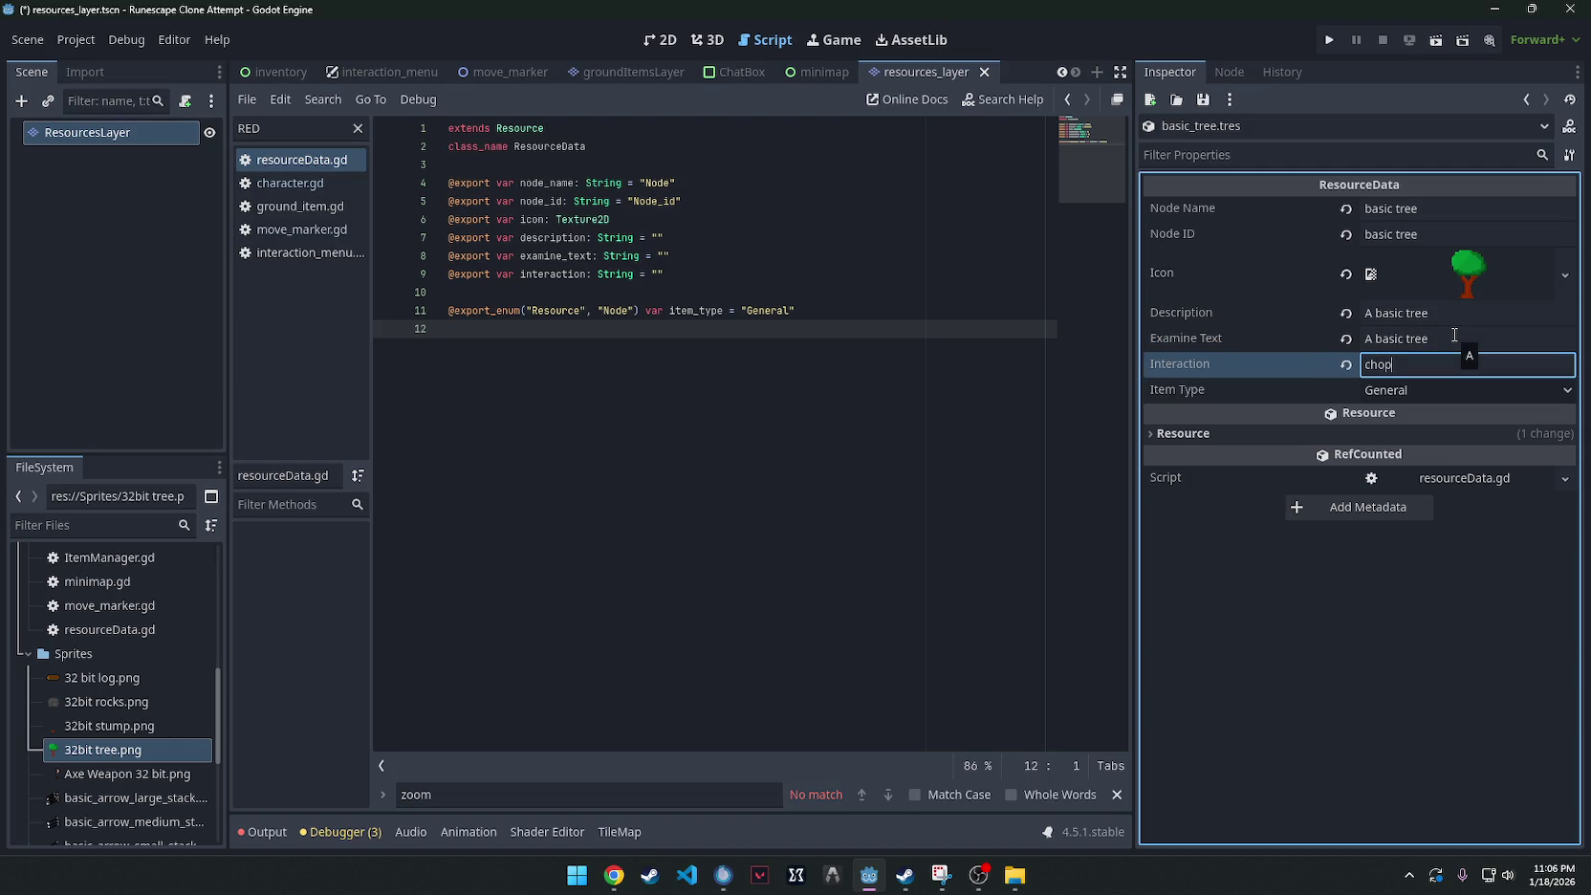
{"action": "type", "text": "p"}
Set basic_tree's Item Type to Node and Interaction to 'Chop', then save.
{"action": "left_click", "coordinate": [1432, 387]}
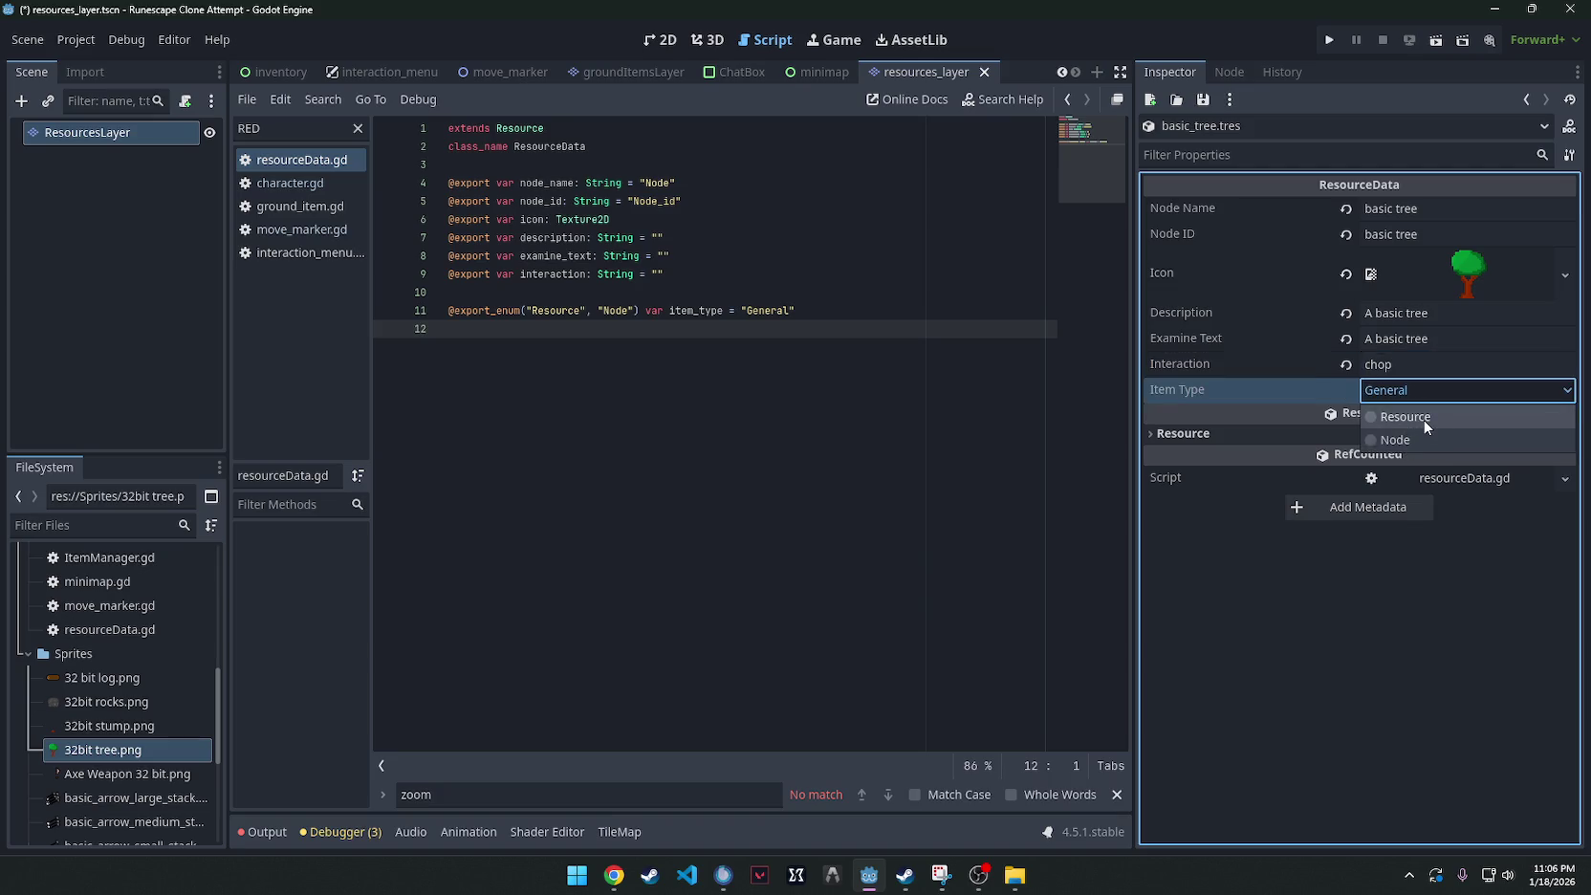
{"action": "left_click", "coordinate": [1423, 417]}
{"action": "left_click", "coordinate": [1424, 390]}
{"action": "left_click", "coordinate": [1416, 441]}
{"action": "left_click", "coordinate": [1429, 383]}
{"action": "left_click", "coordinate": [1428, 363]}
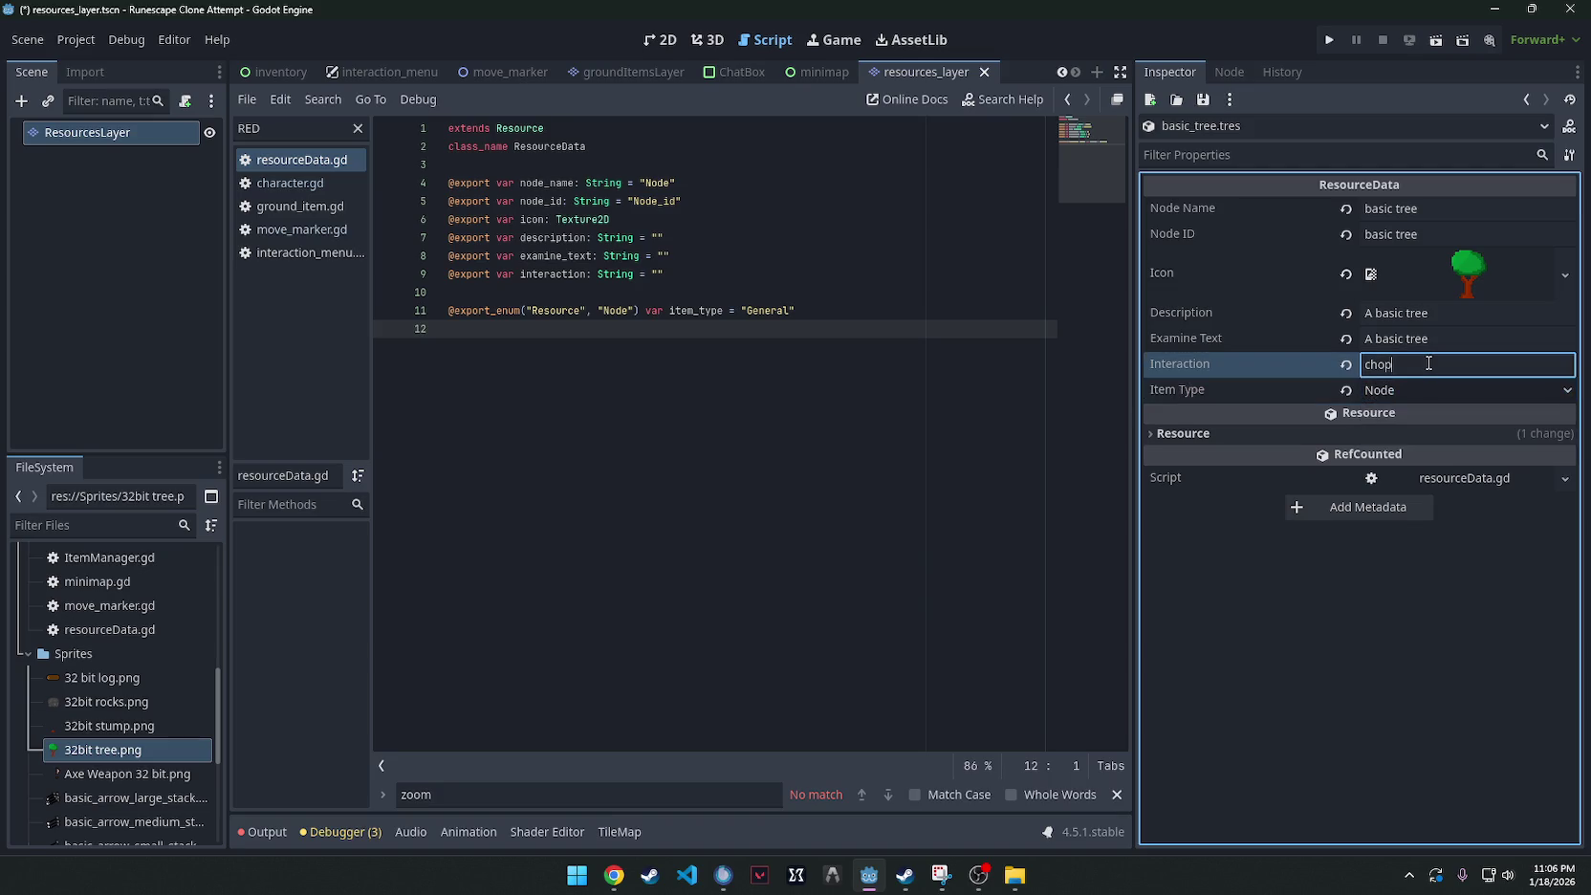
{"action": "type", "text": "C"}
{"action": "key", "text": "ctrl+s"}
{"action": "left_click", "coordinate": [1373, 649]}
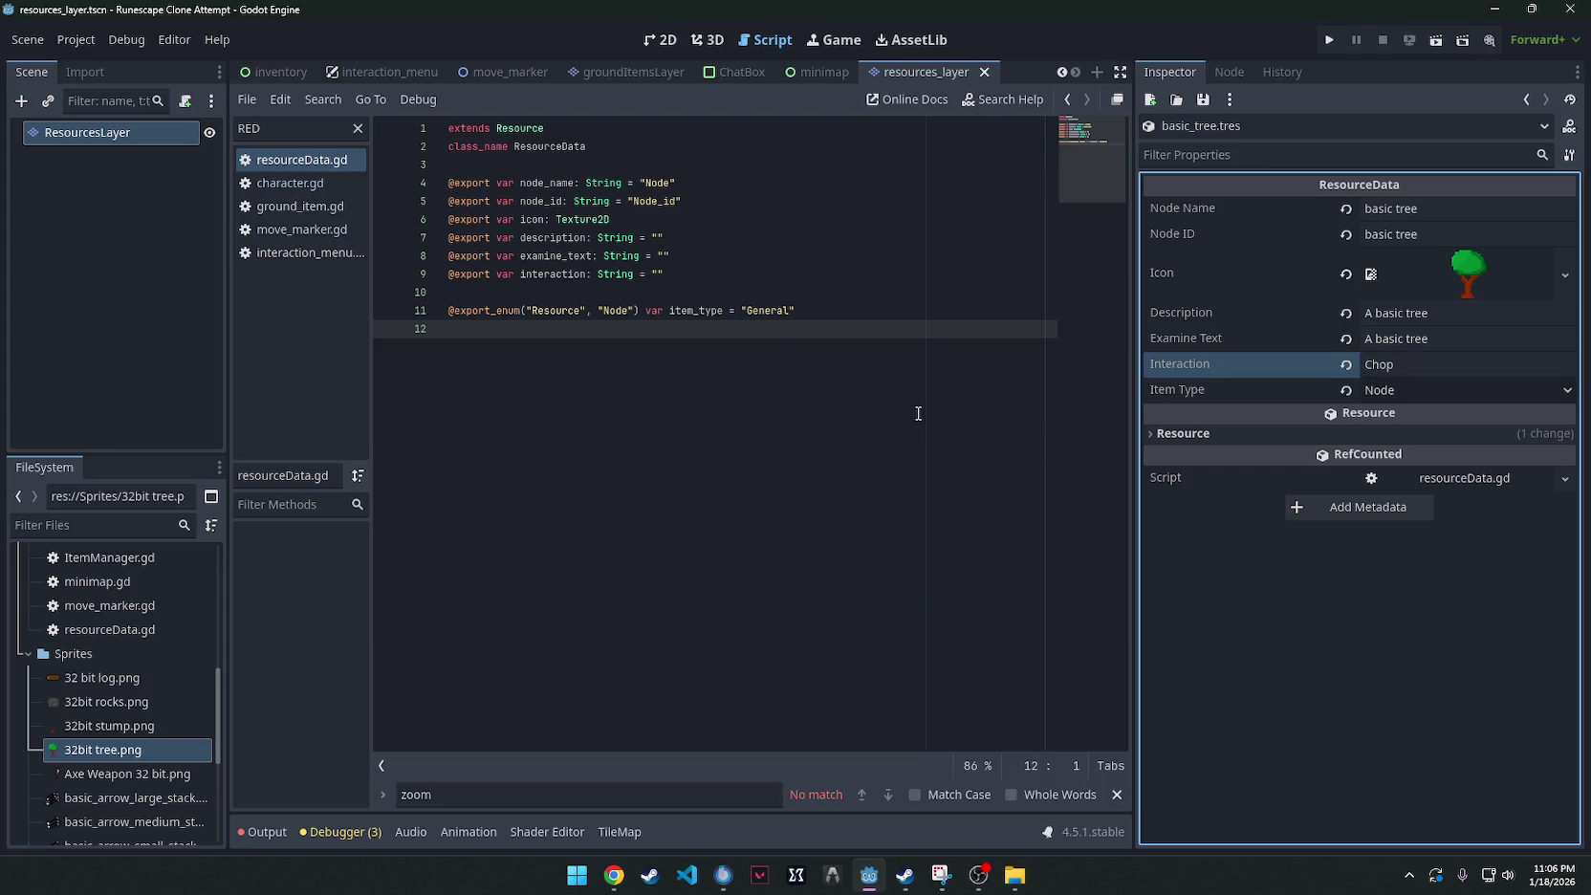
{"action": "left_click", "coordinate": [1158, 432]}
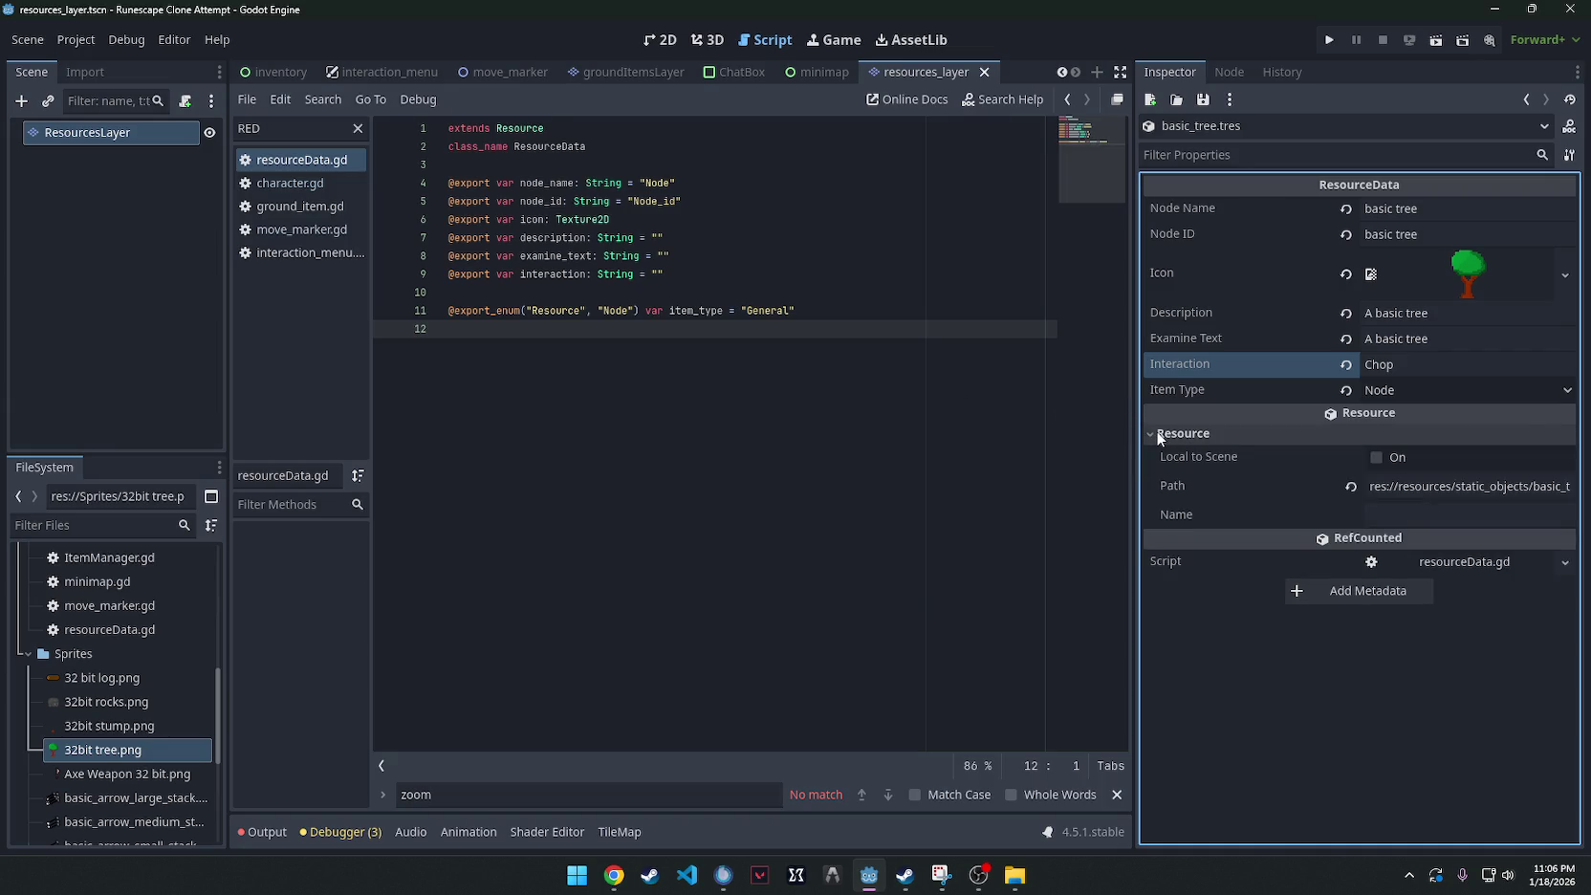
{"action": "left_click", "coordinate": [1156, 431]}
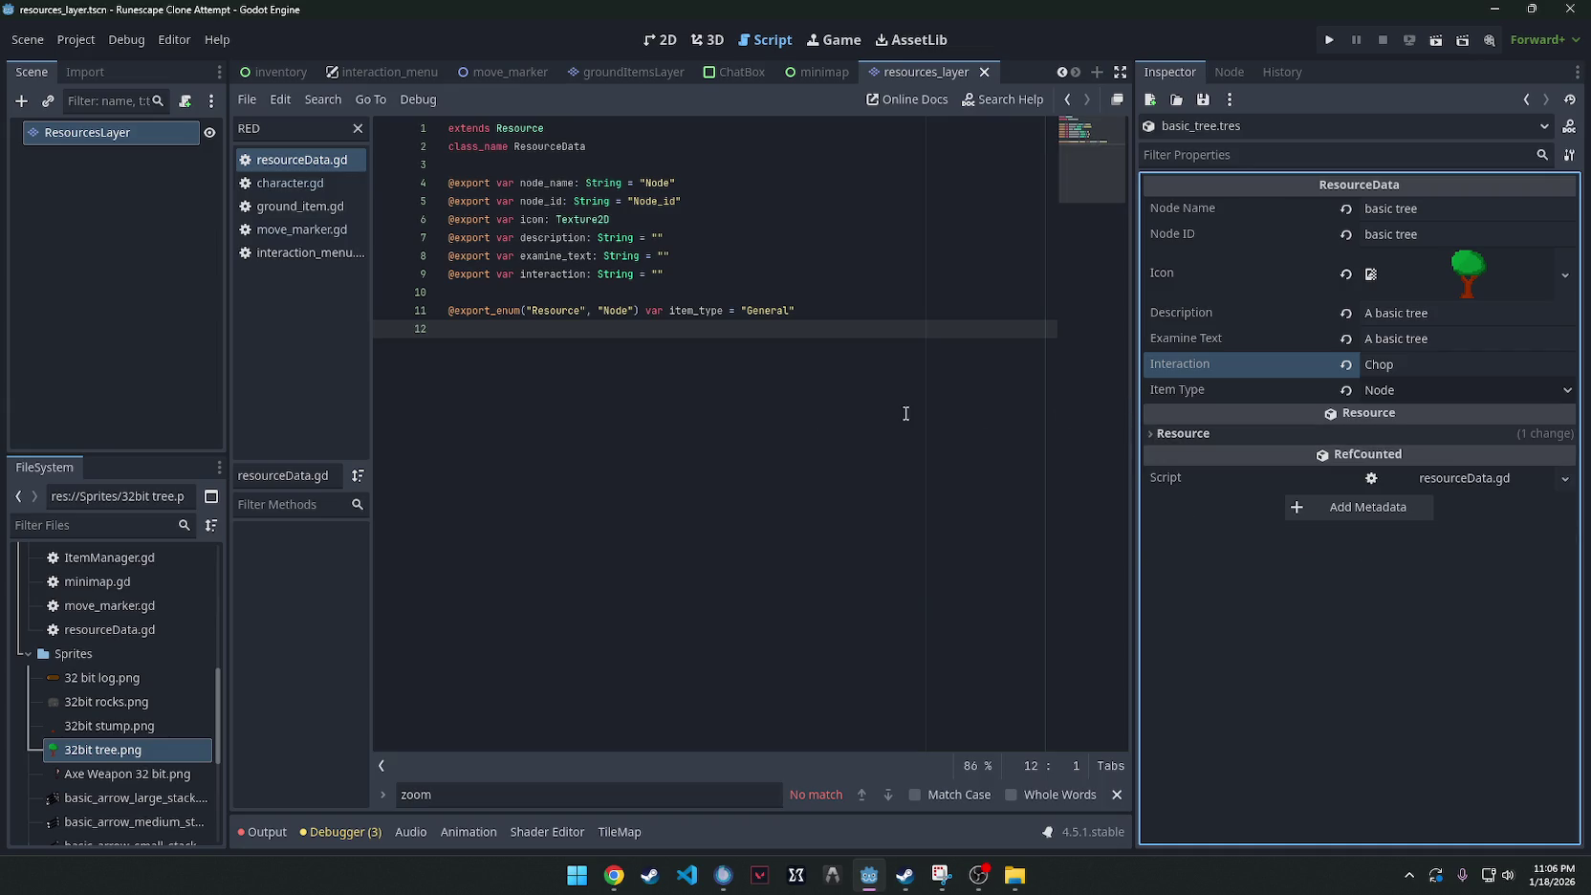
{"action": "left_click", "coordinate": [115, 755]}
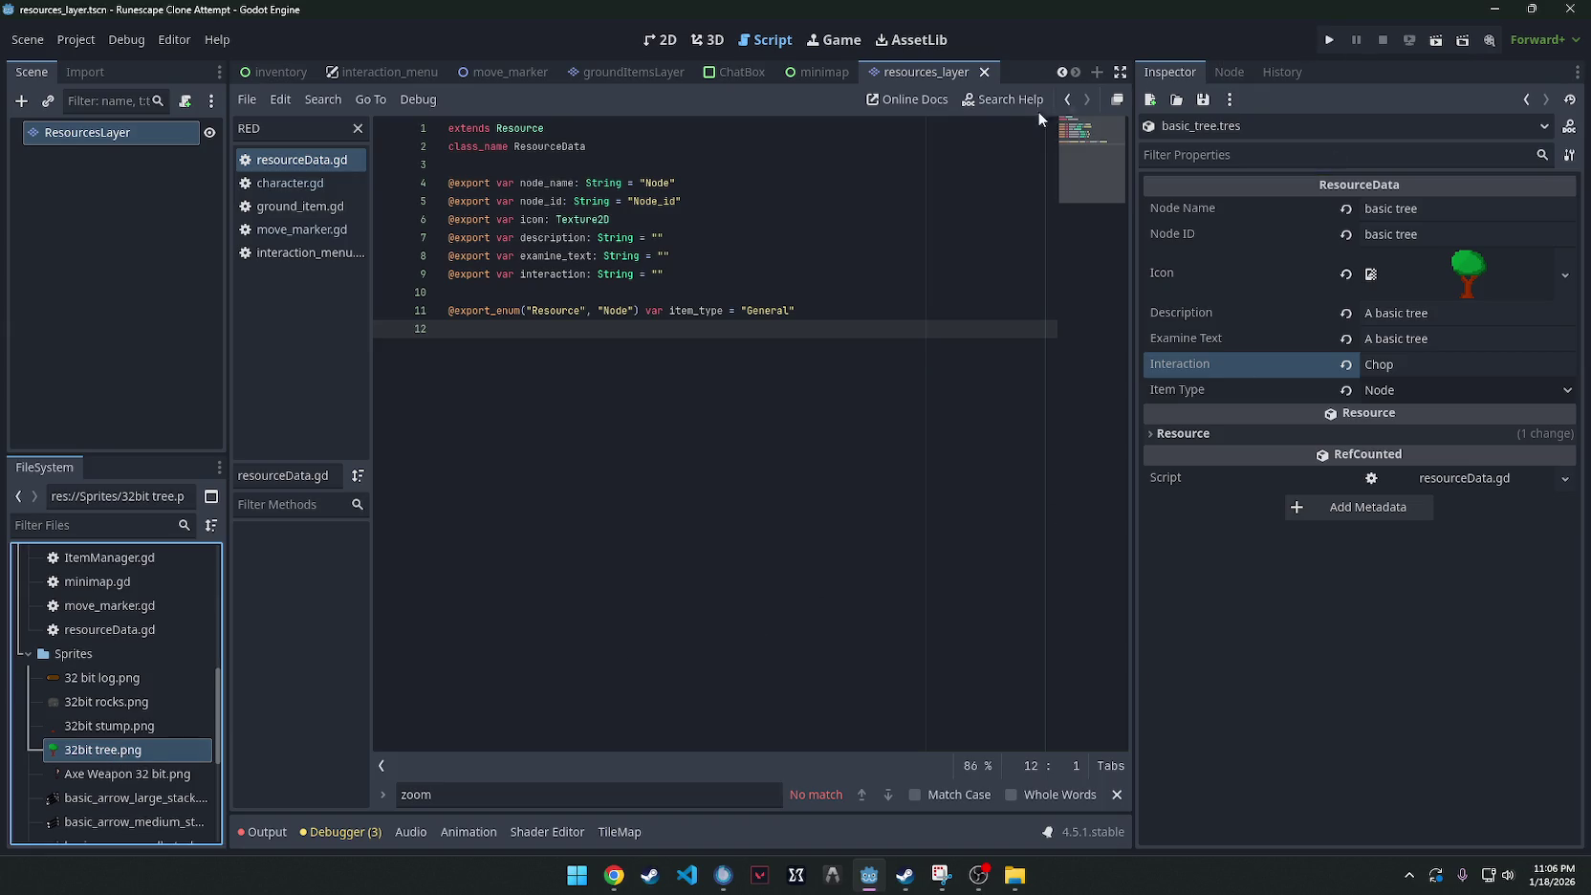
{"action": "left_click", "coordinate": [824, 239]}
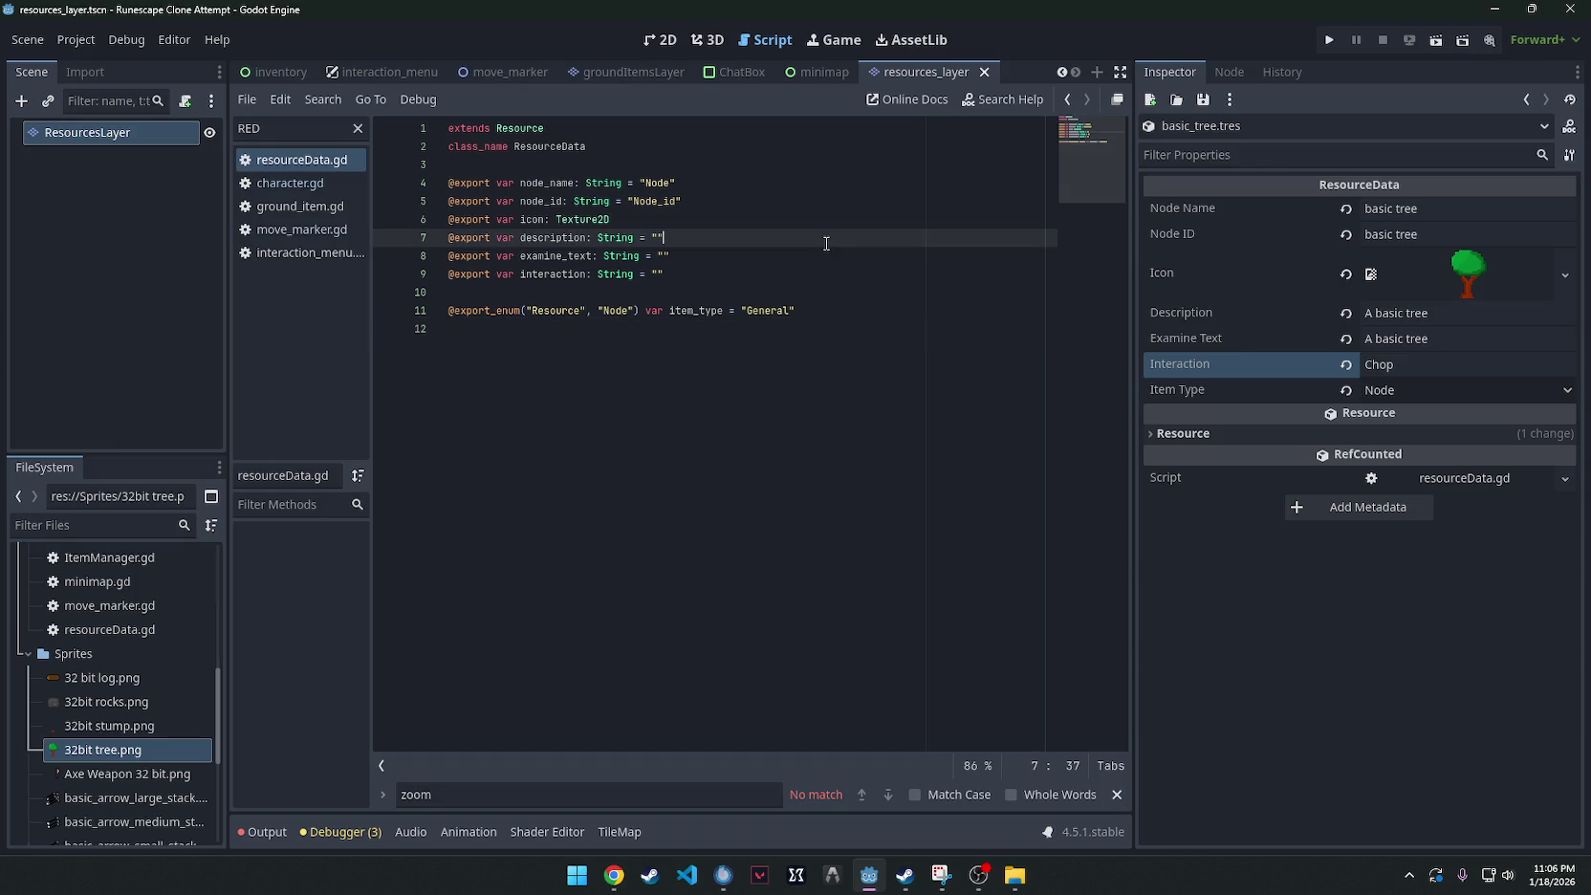
Drop basic_tree.tres into the tree tile's 'data' custom data field in the ResourcesLayer TileSet.
{"action": "left_click", "coordinate": [132, 132]}
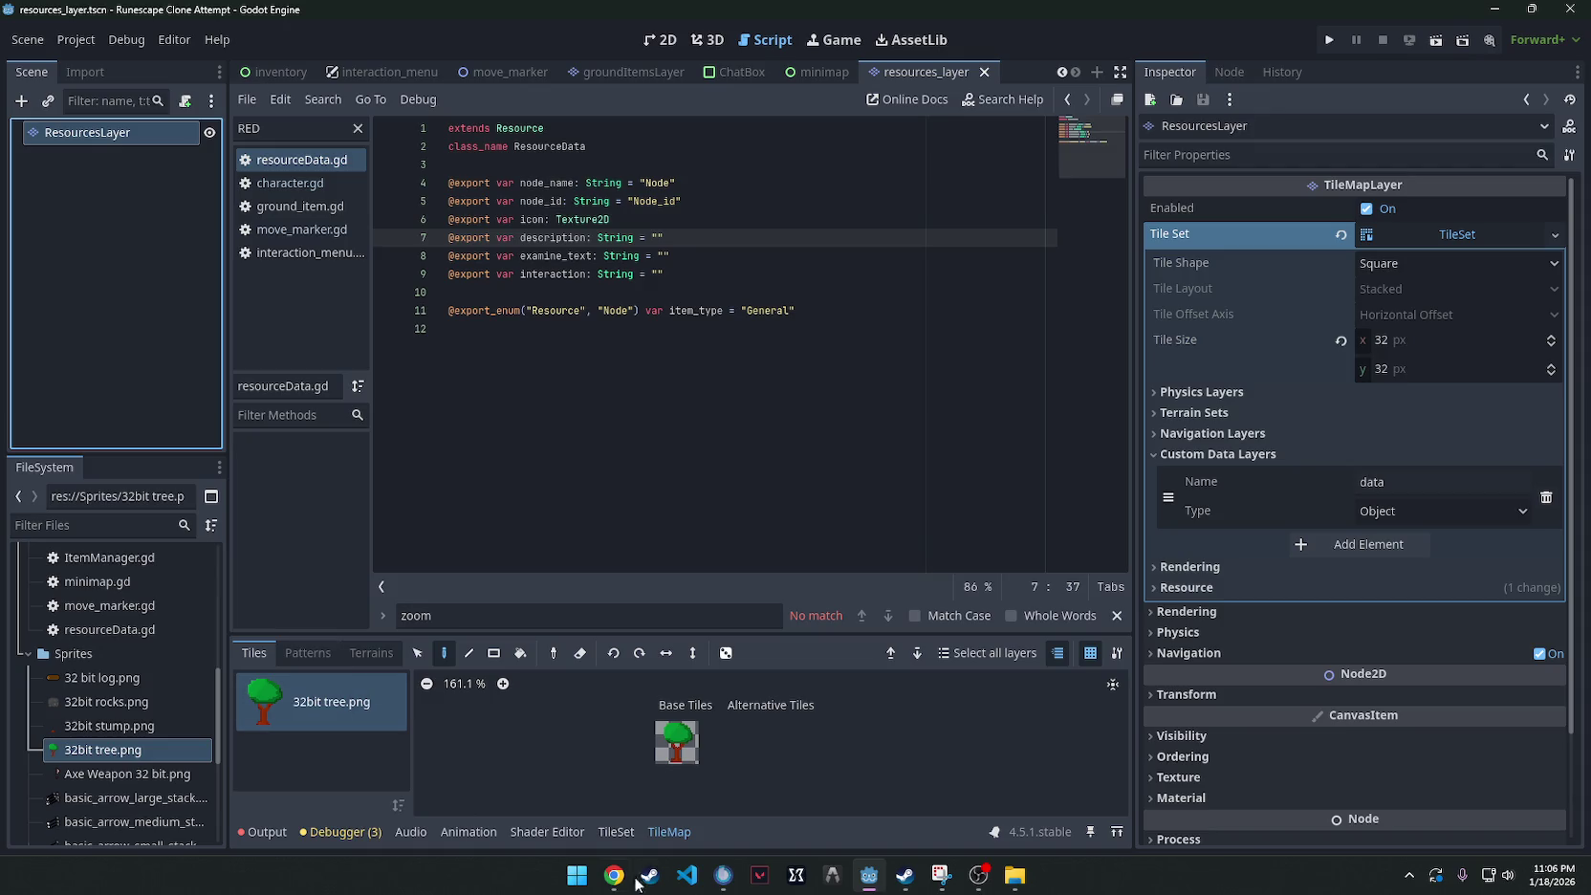
{"action": "left_click", "coordinate": [612, 831]}
{"action": "scroll", "coordinate": [531, 764], "scroll_direction": "down", "scroll_amount": 5}
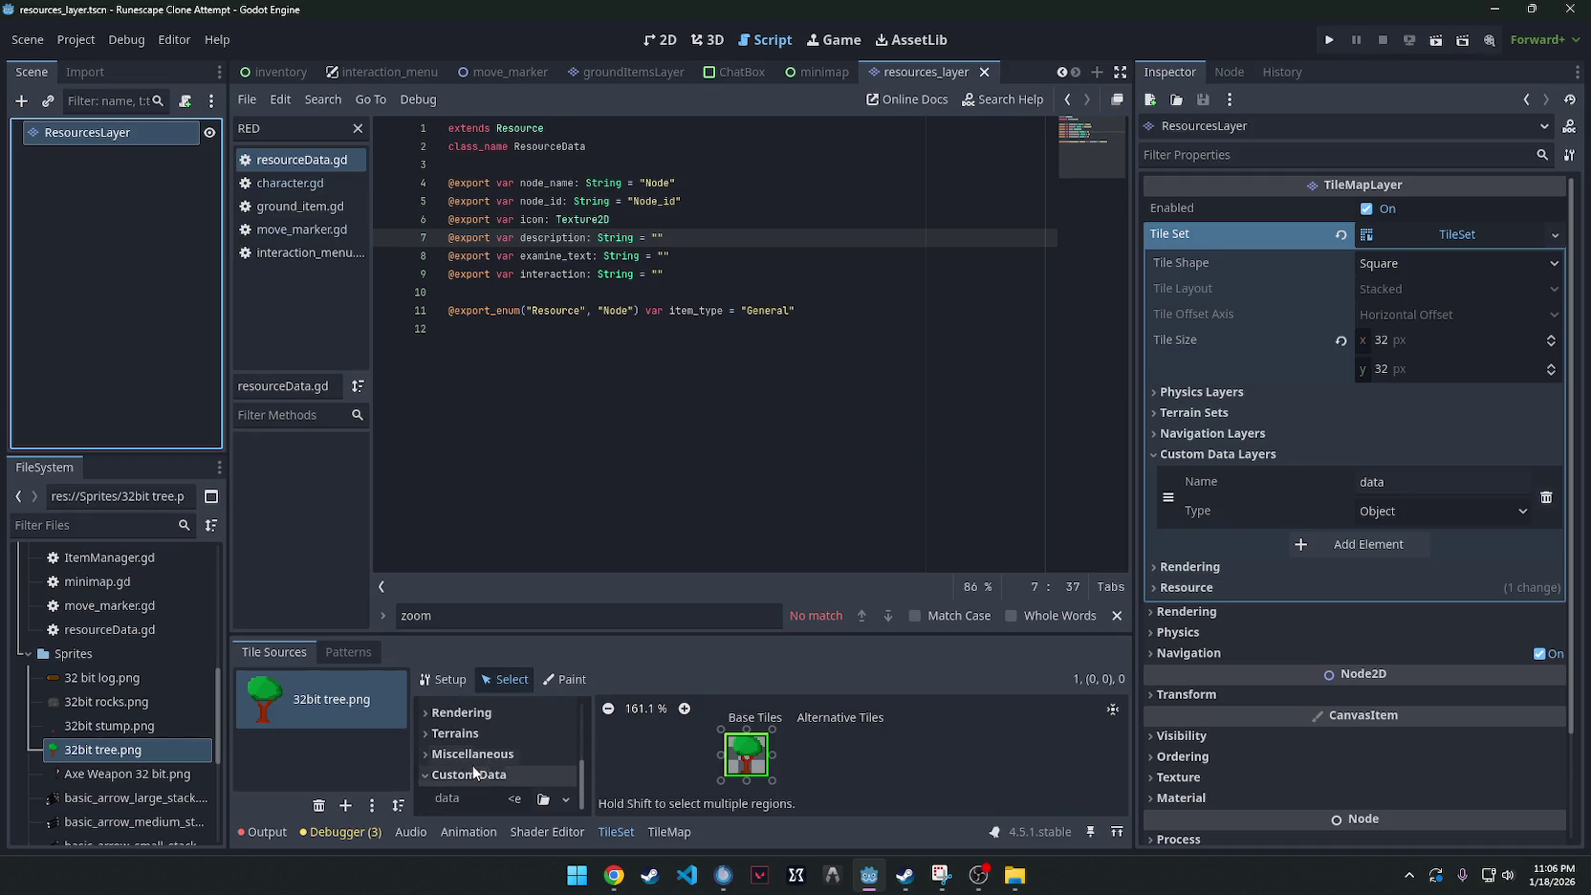
{"action": "scroll", "coordinate": [125, 710], "scroll_direction": "up", "scroll_amount": 5}
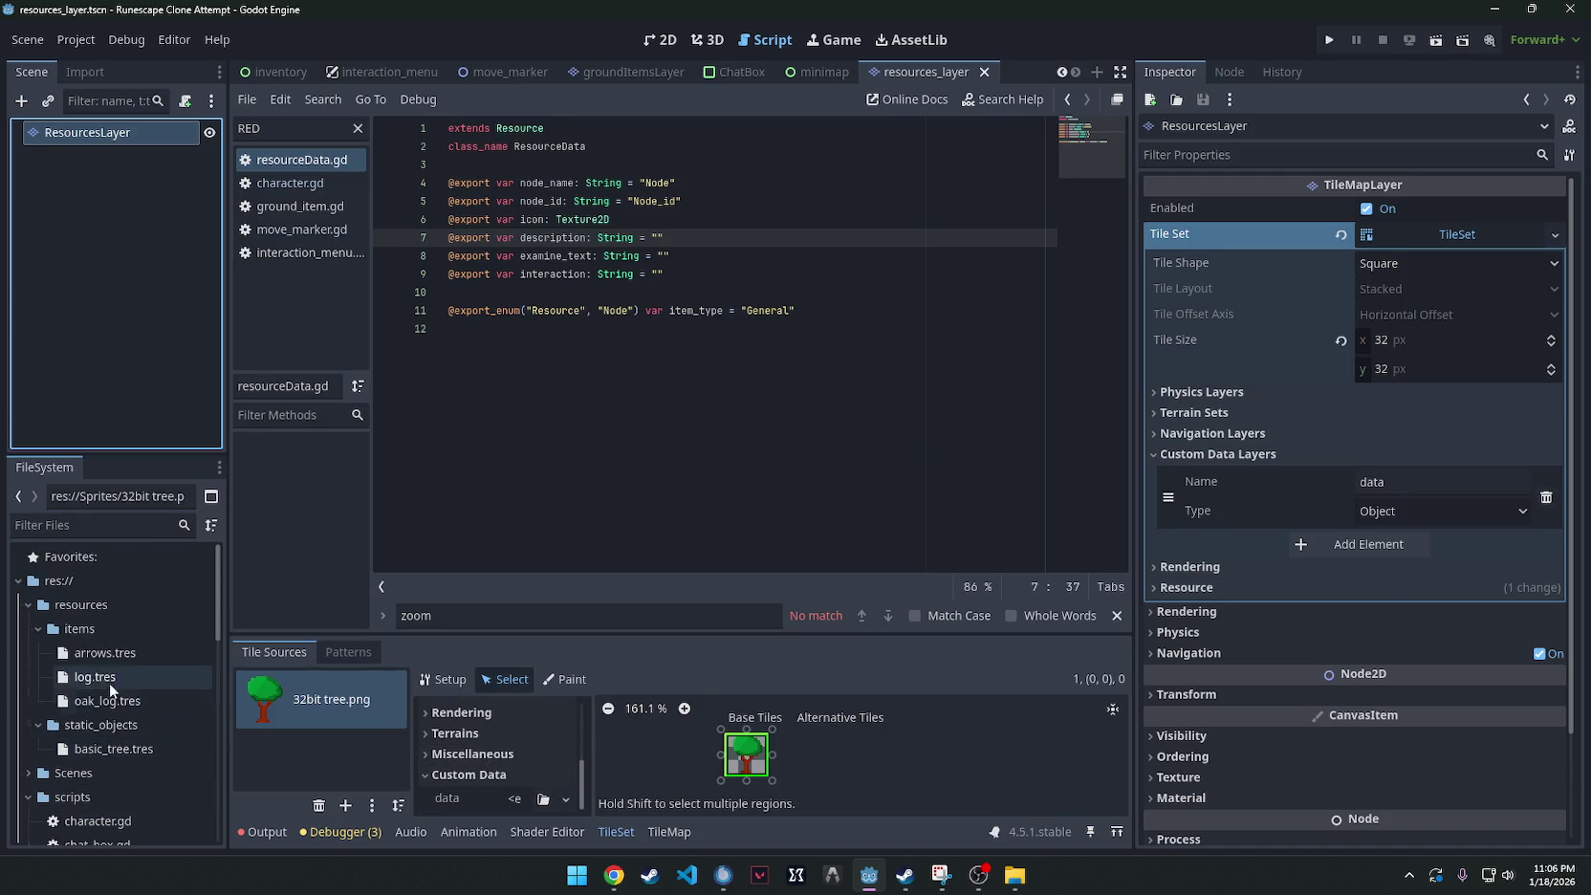
{"action": "left_click_drag", "start_coordinate": [93, 748], "coordinate": [536, 797]}
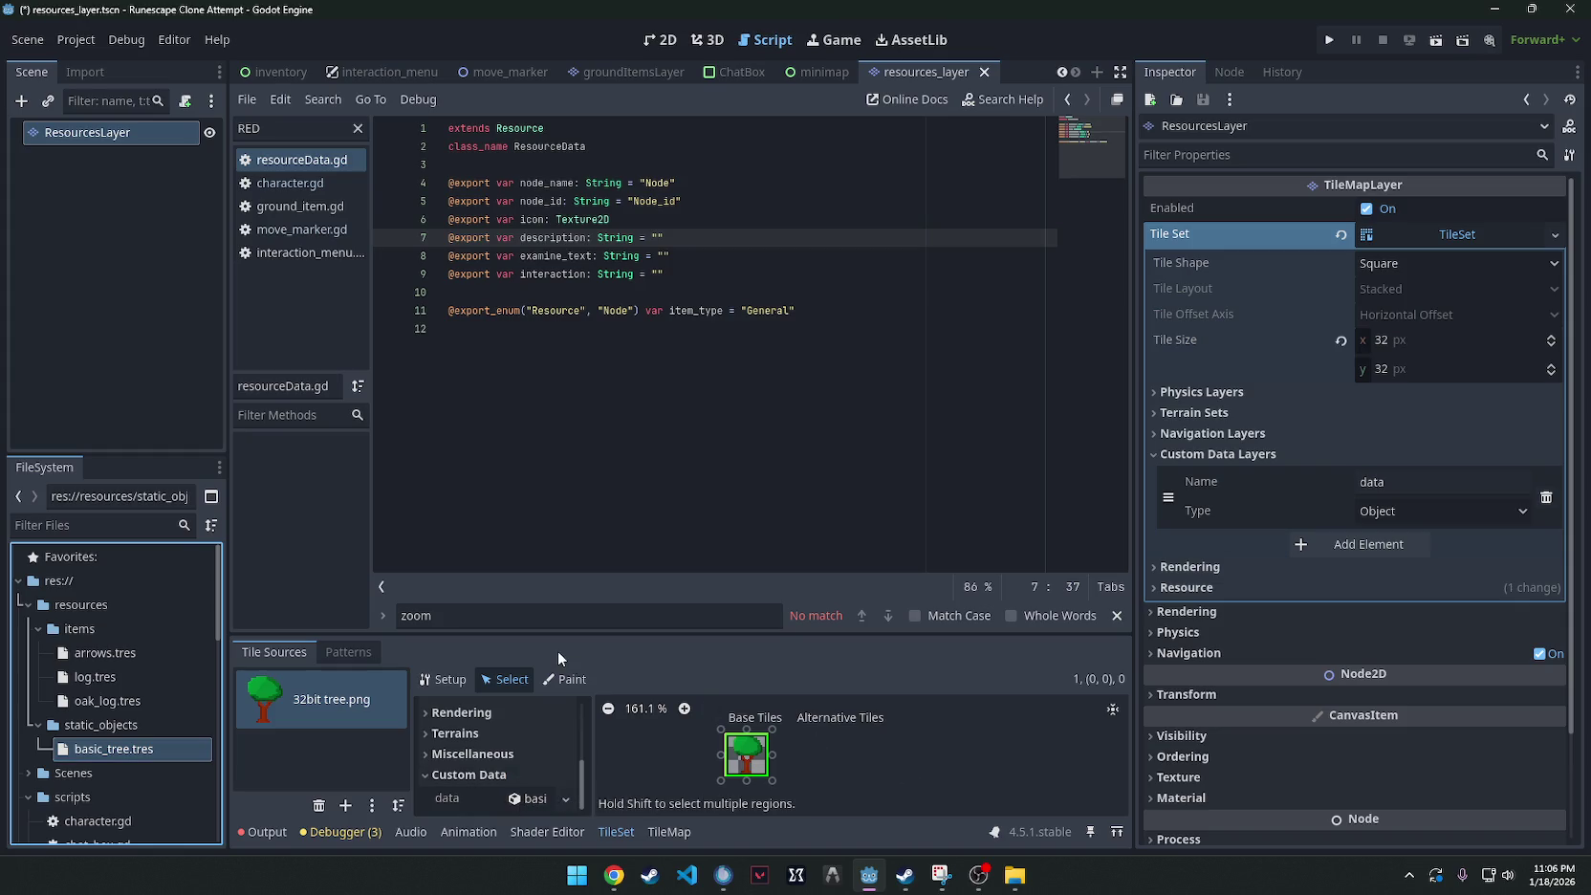
{"action": "left_click", "coordinate": [659, 43]}
{"action": "mouse_move", "coordinate": [1457, 234]}
{"action": "left_mouse_down"}
{"action": "mouse_move", "coordinate": [813, 105]}
{"action": "mouse_move", "coordinate": [255, 75]}
{"action": "mouse_move", "coordinate": [698, 390]}
{"action": "left_mouse_up"}
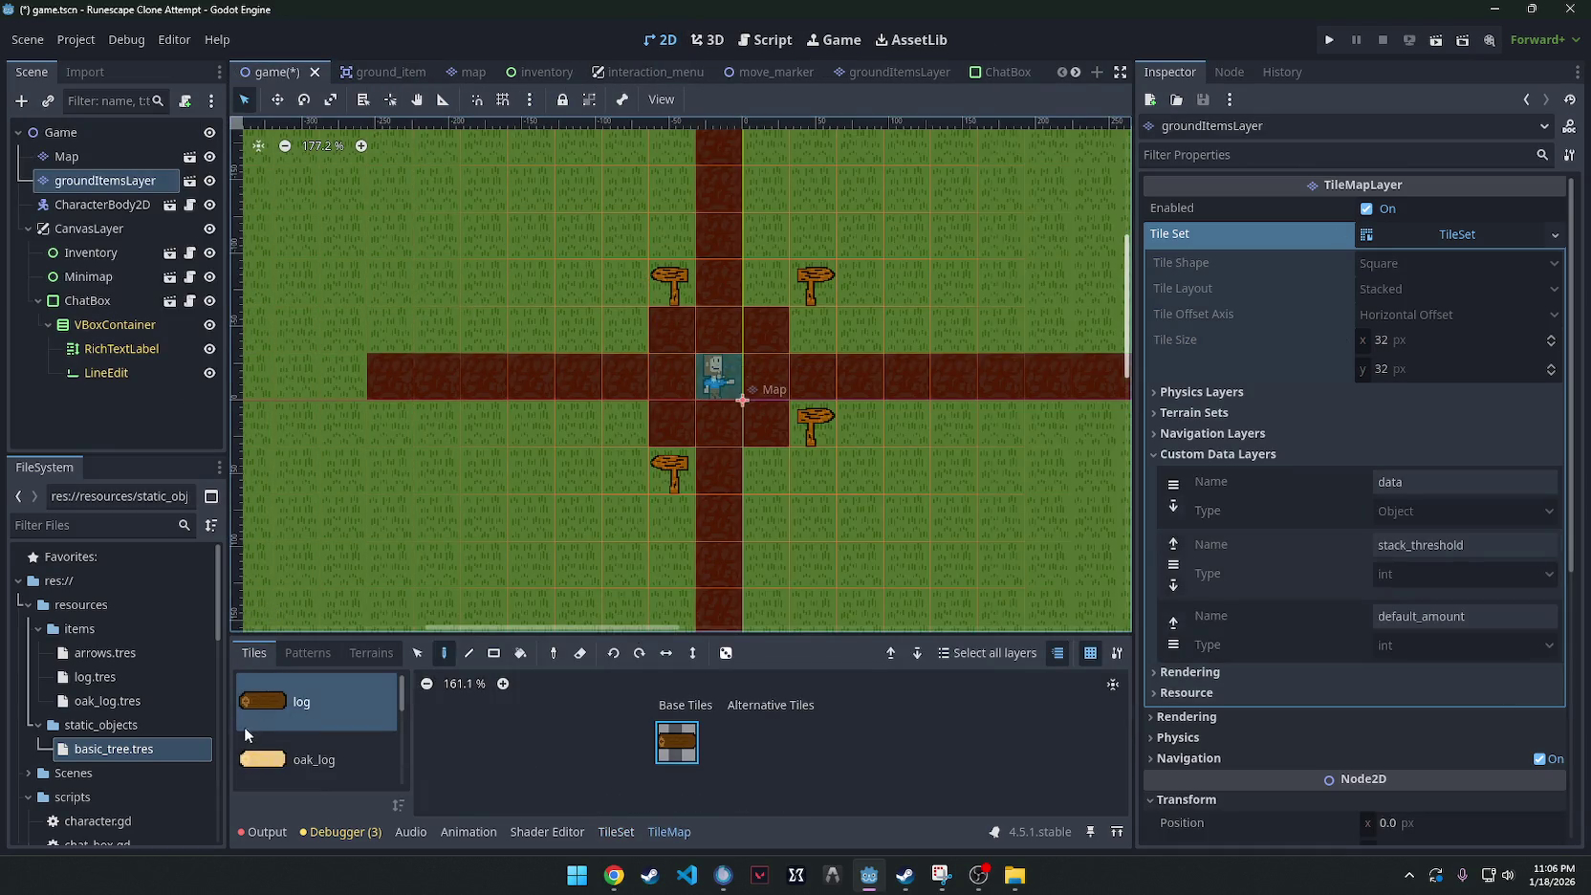
Instance the resources layer scene under Game, placed below groundItemsLayer.
{"action": "right_click", "coordinate": [67, 137]}
{"action": "left_click", "coordinate": [166, 176]}
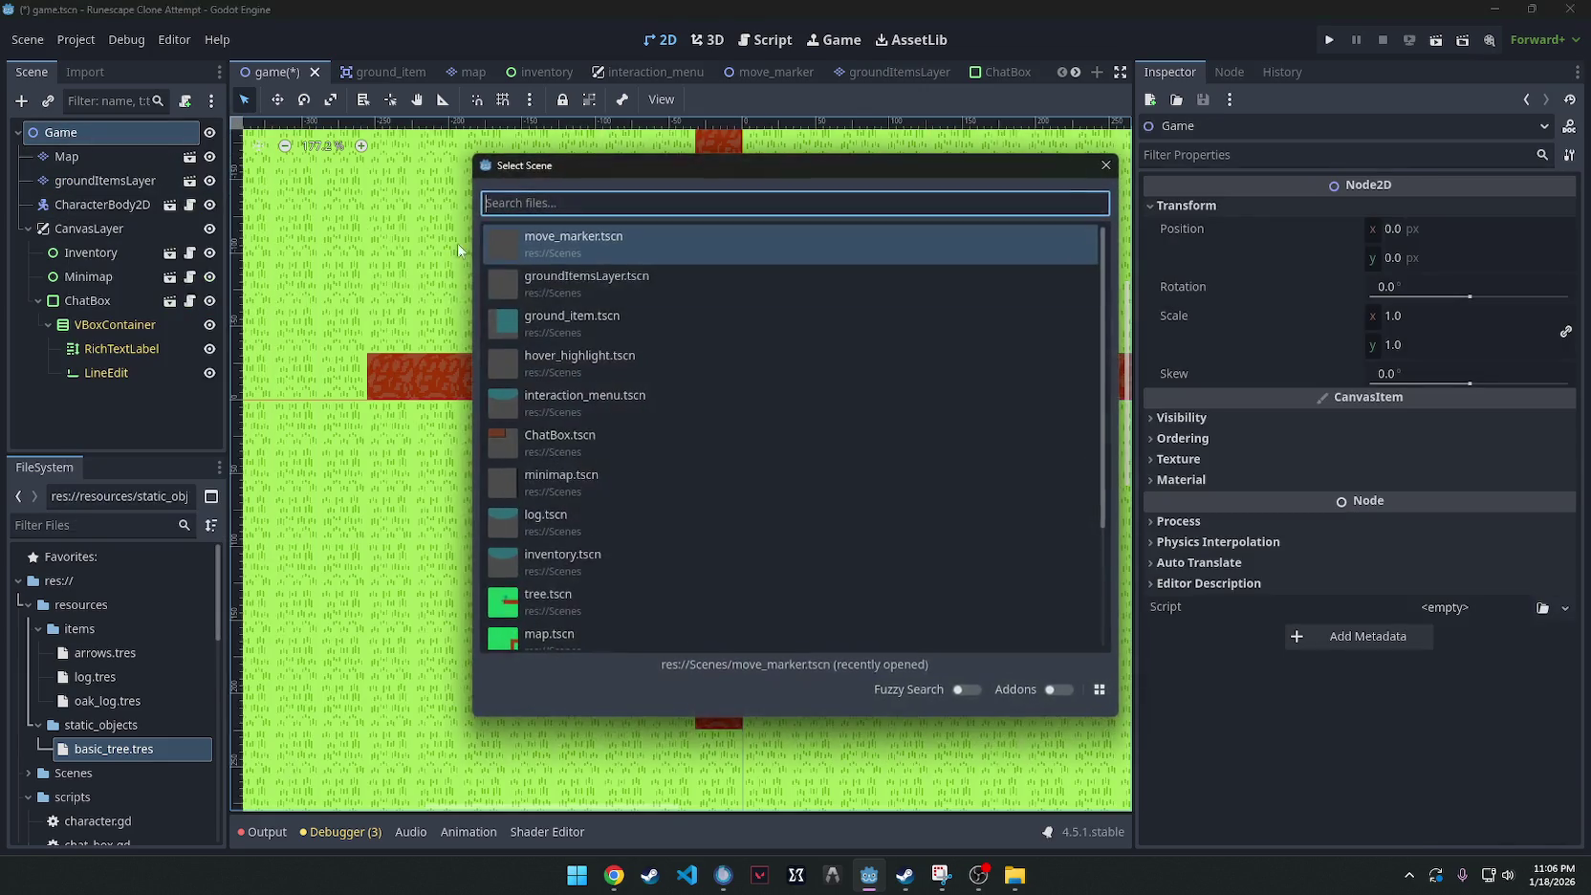
{"action": "scroll", "coordinate": [667, 337], "scroll_direction": "down", "scroll_amount": 3}
{"action": "double_click", "coordinate": [596, 626]}
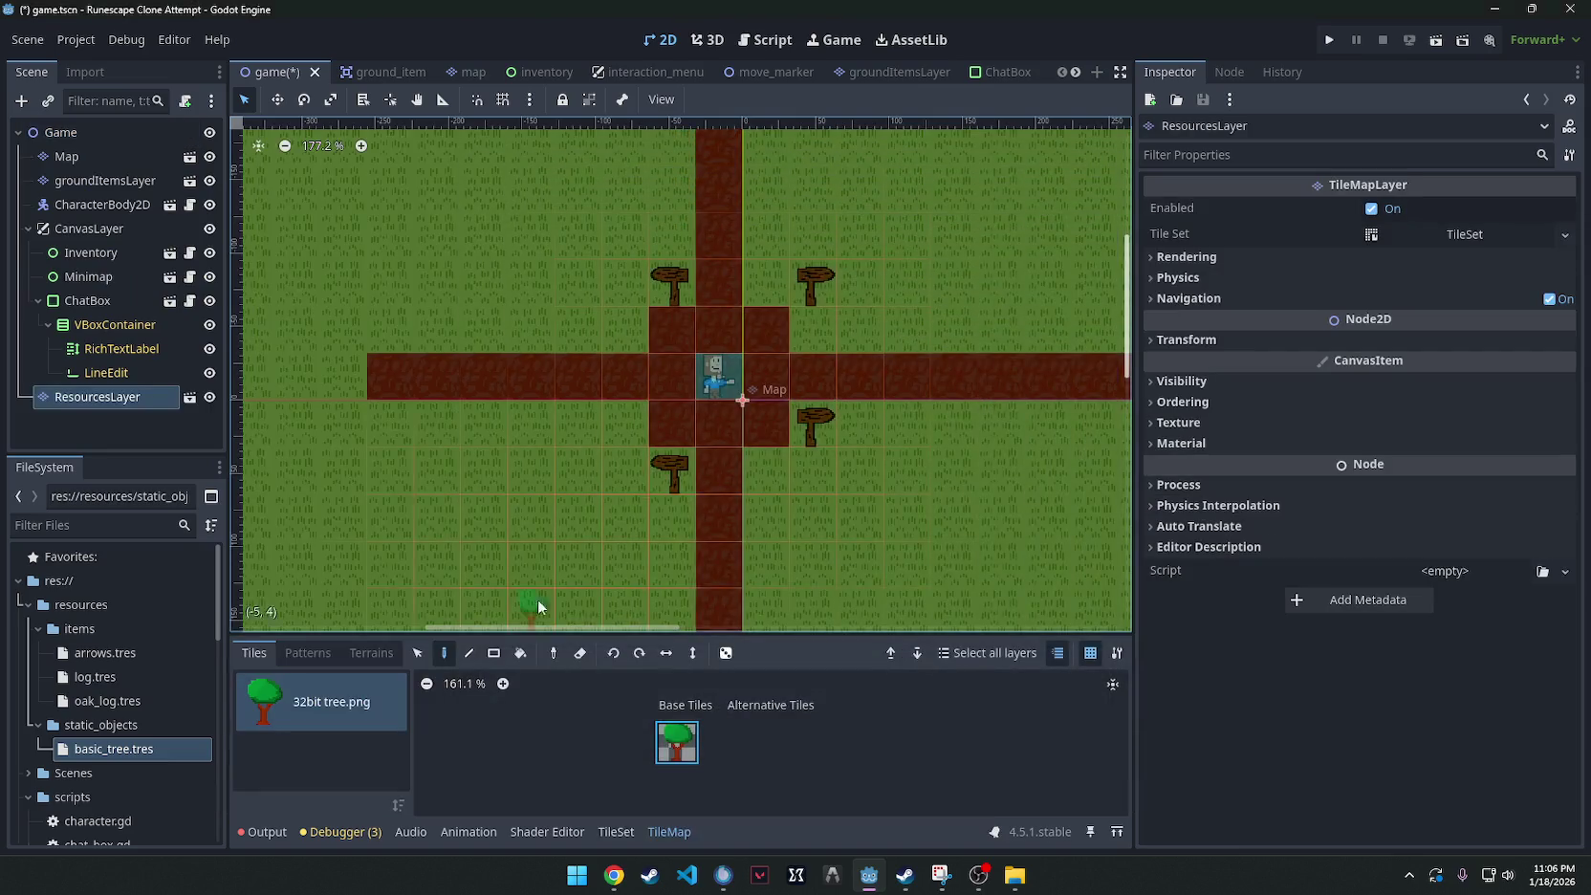
{"action": "left_click_drag", "start_coordinate": [95, 396], "coordinate": [96, 183]}
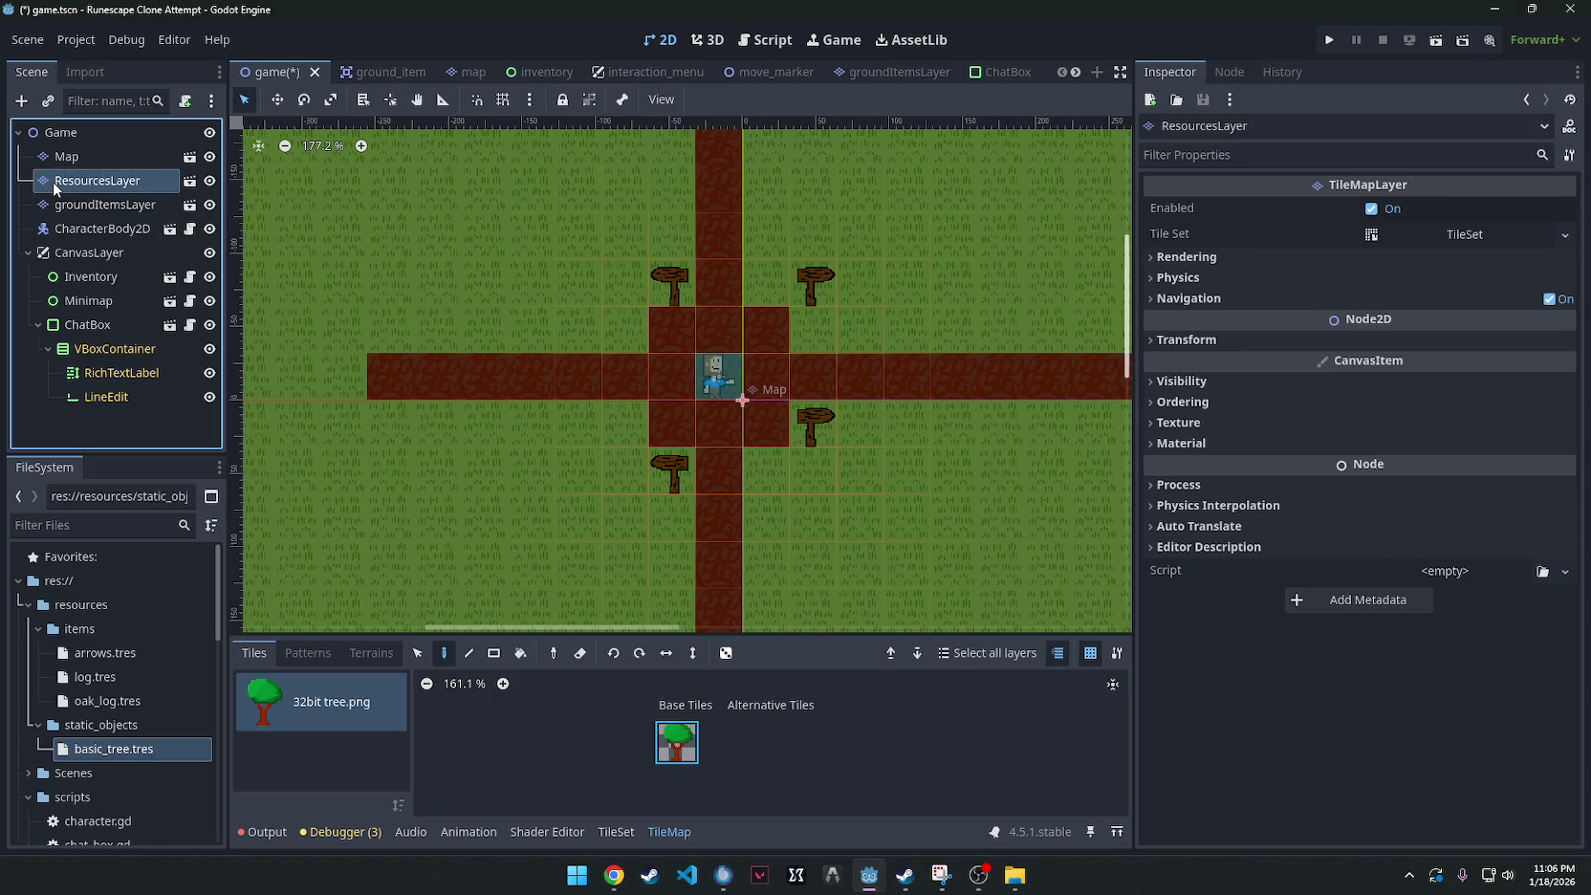
{"action": "left_click_drag", "start_coordinate": [53, 182], "coordinate": [57, 220]}
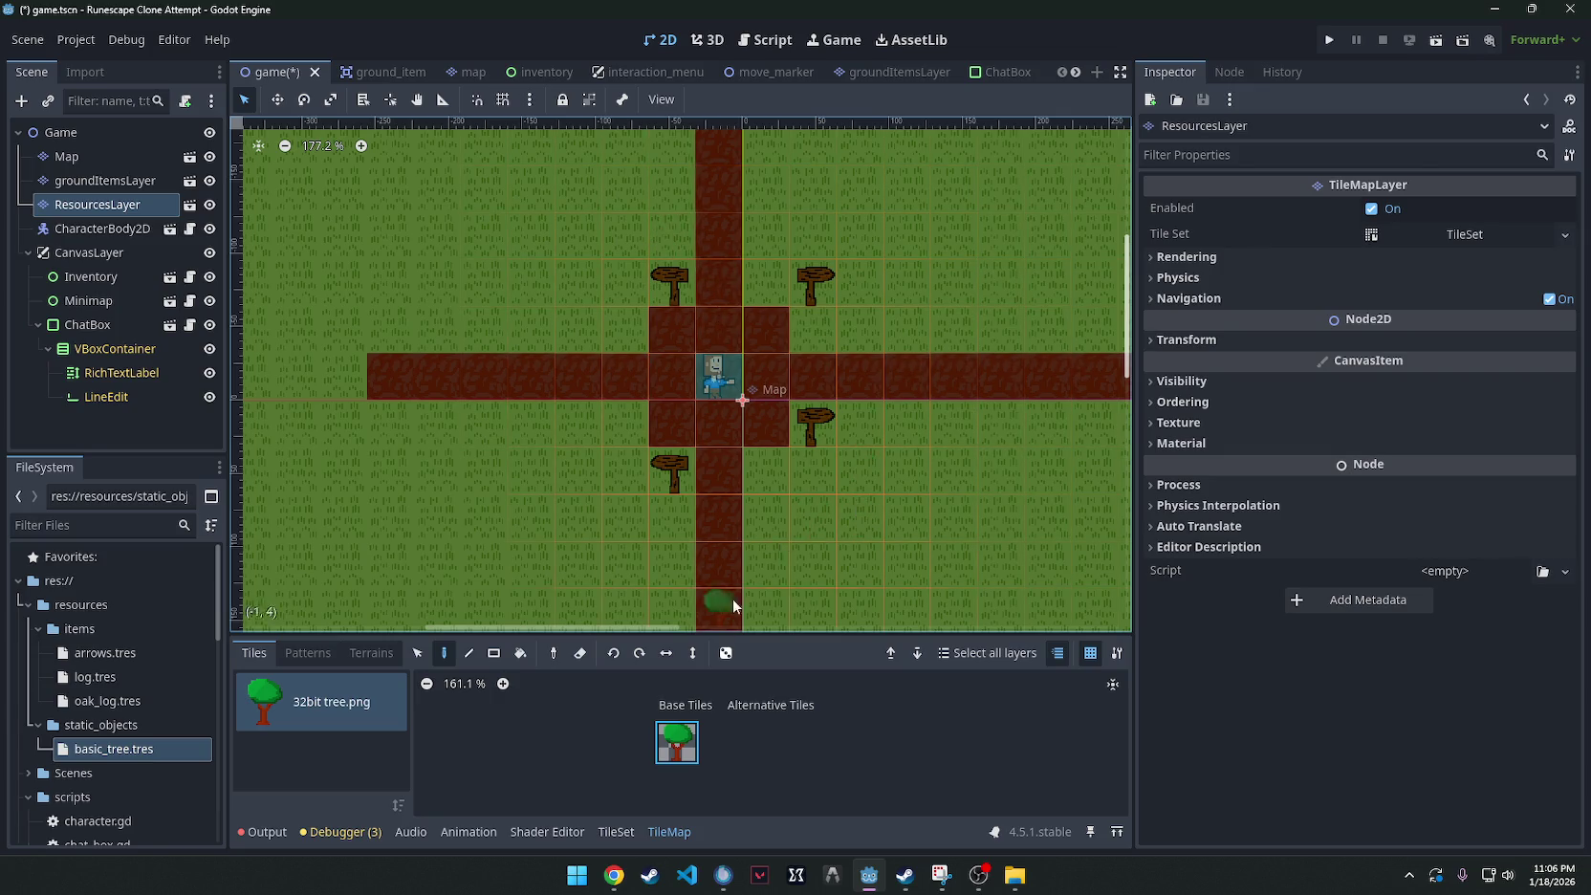
Paint rows of trees along the road on ResourcesLayer.
{"action": "scroll", "coordinate": [722, 478], "scroll_direction": "right", "scroll_amount": 2}
{"action": "mouse_move", "coordinate": [943, 462]}
{"action": "left_mouse_down"}
{"action": "mouse_move", "coordinate": [660, 481]}
{"action": "mouse_move", "coordinate": [721, 449]}
{"action": "mouse_move", "coordinate": [822, 448]}
{"action": "left_mouse_up"}
{"action": "left_click_drag", "start_coordinate": [588, 354], "coordinate": [866, 359]}
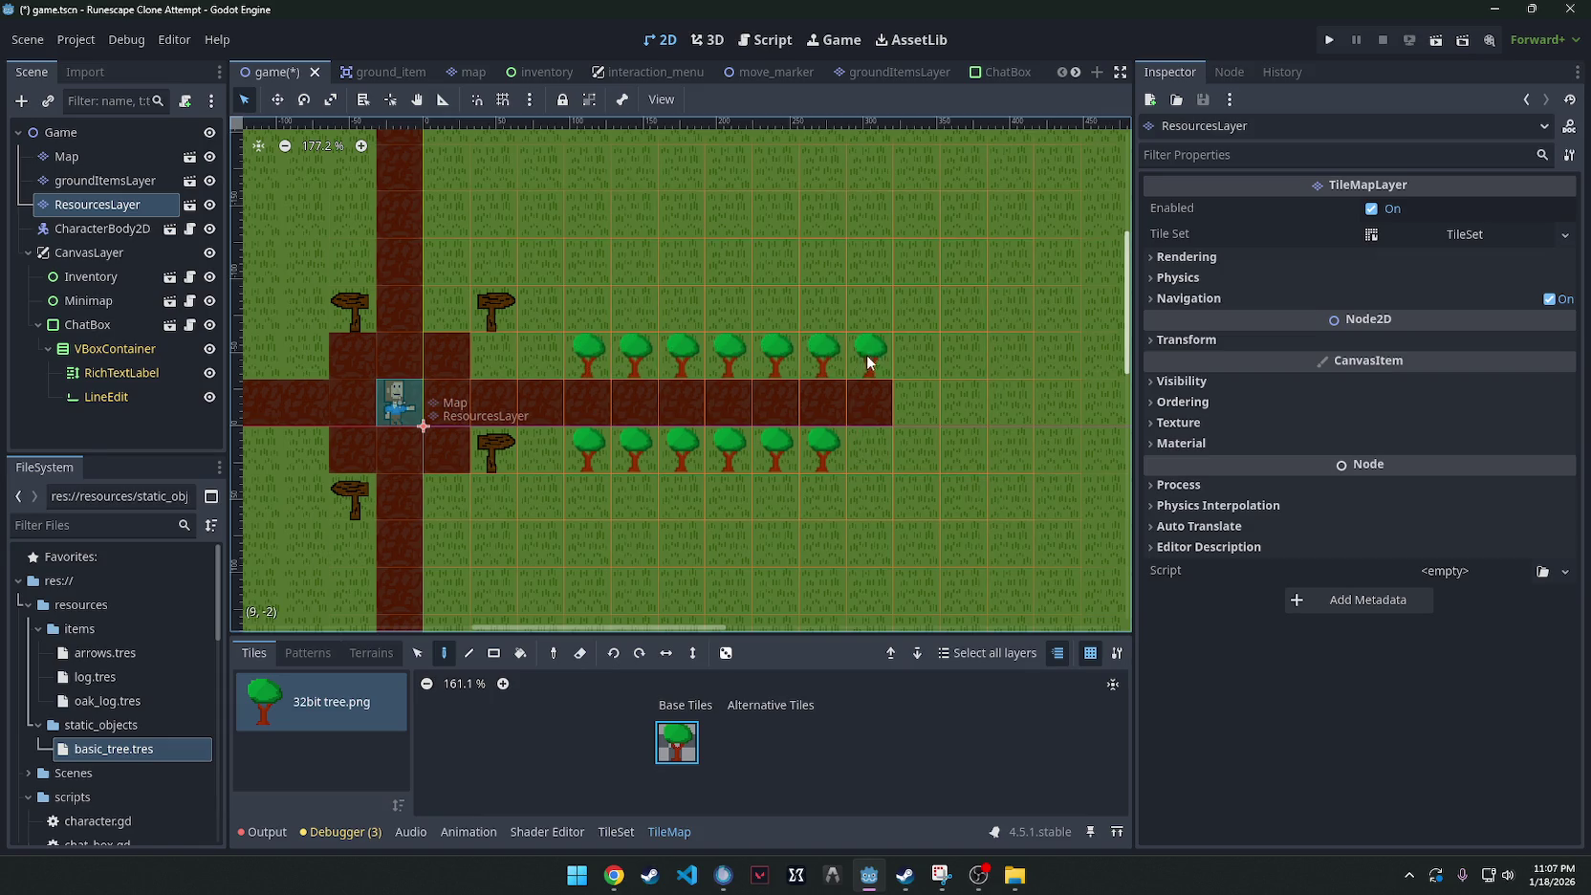
{"action": "left_click", "coordinate": [870, 440]}
{"action": "scroll", "coordinate": [927, 413], "scroll_direction": "down", "scroll_amount": 4}
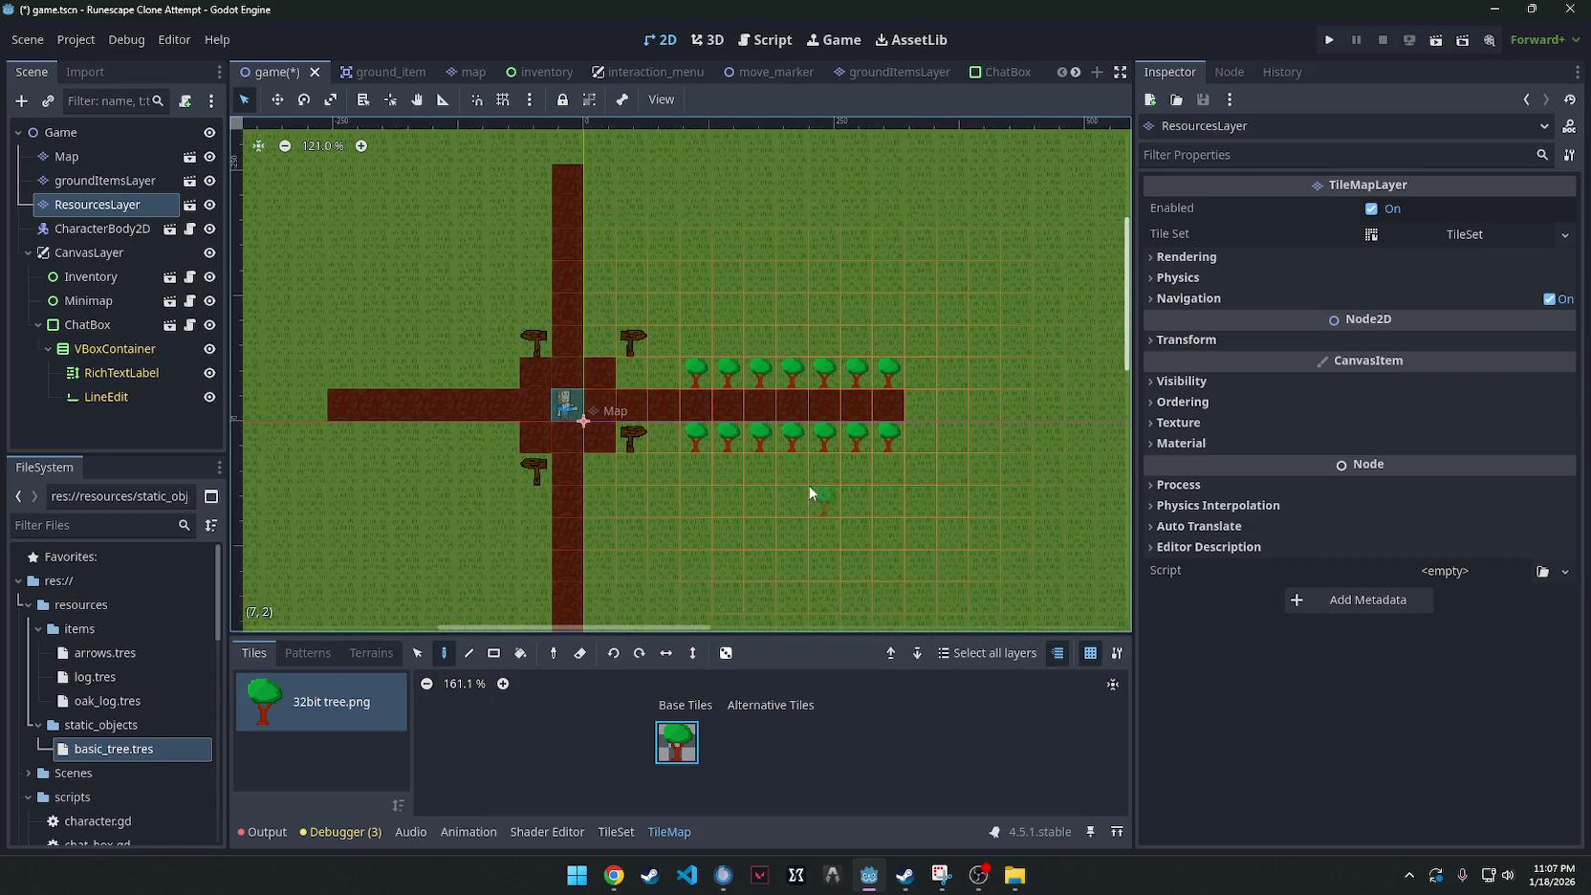
{"action": "scroll", "coordinate": [749, 409], "scroll_direction": "up", "scroll_amount": 8}
{"action": "scroll", "coordinate": [750, 406], "scroll_direction": "down", "scroll_amount": 3}
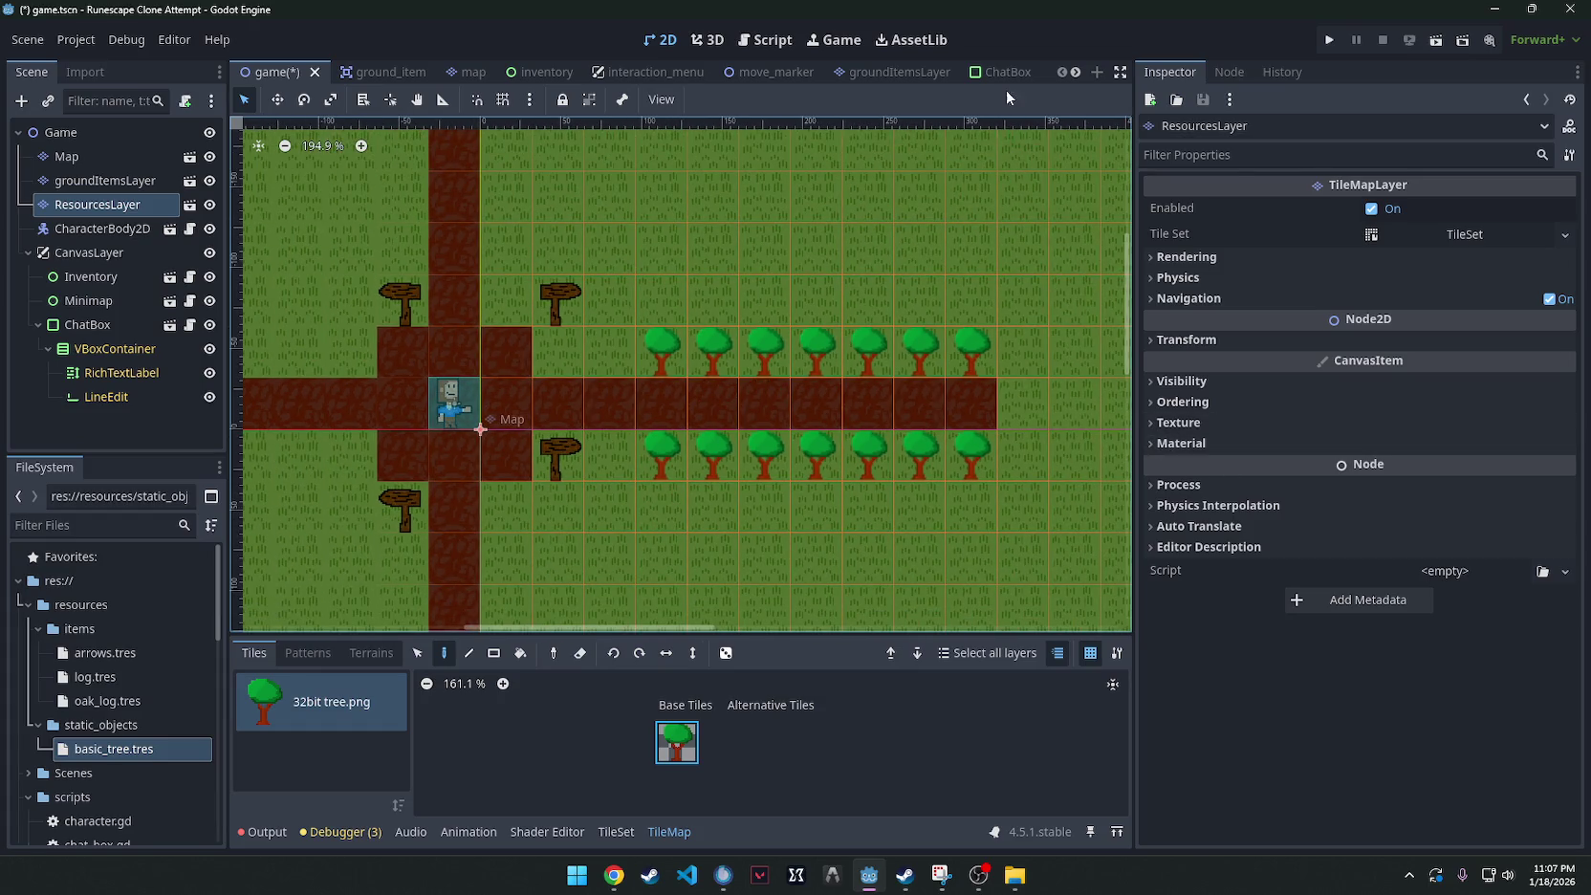
{"action": "scroll", "coordinate": [927, 73], "scroll_direction": "down", "scroll_amount": 2}
Set the tile layer's Texture Filter to Nearest in the resources_layer scene.
{"action": "left_click", "coordinate": [953, 75]}
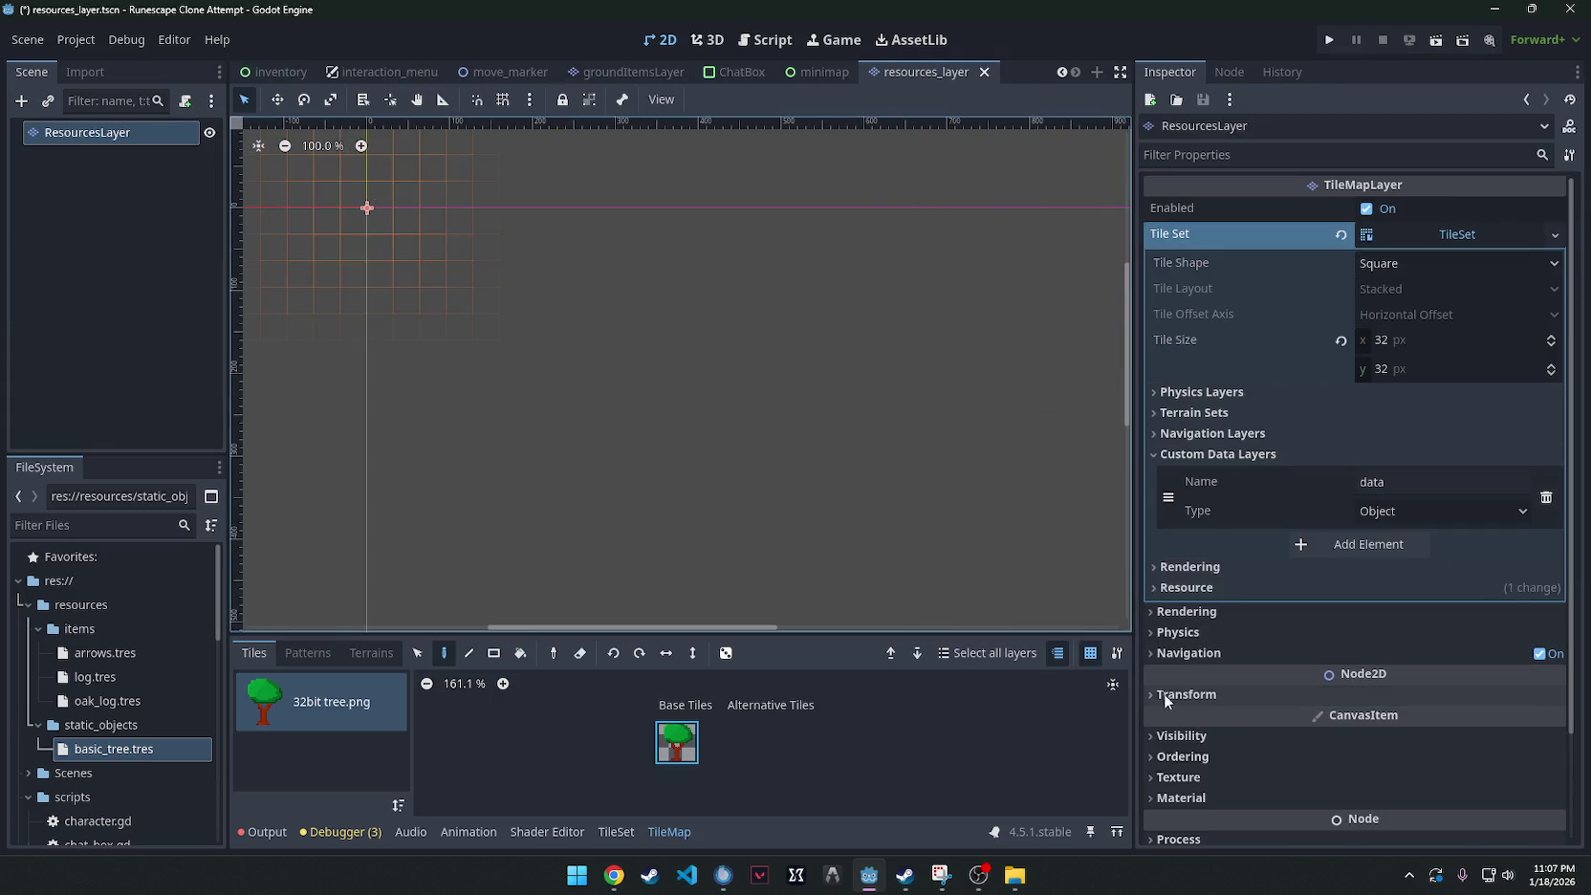
{"action": "scroll", "coordinate": [1149, 683], "scroll_direction": "down", "scroll_amount": 3}
{"action": "left_click", "coordinate": [1175, 651]}
{"action": "left_click", "coordinate": [1418, 674]}
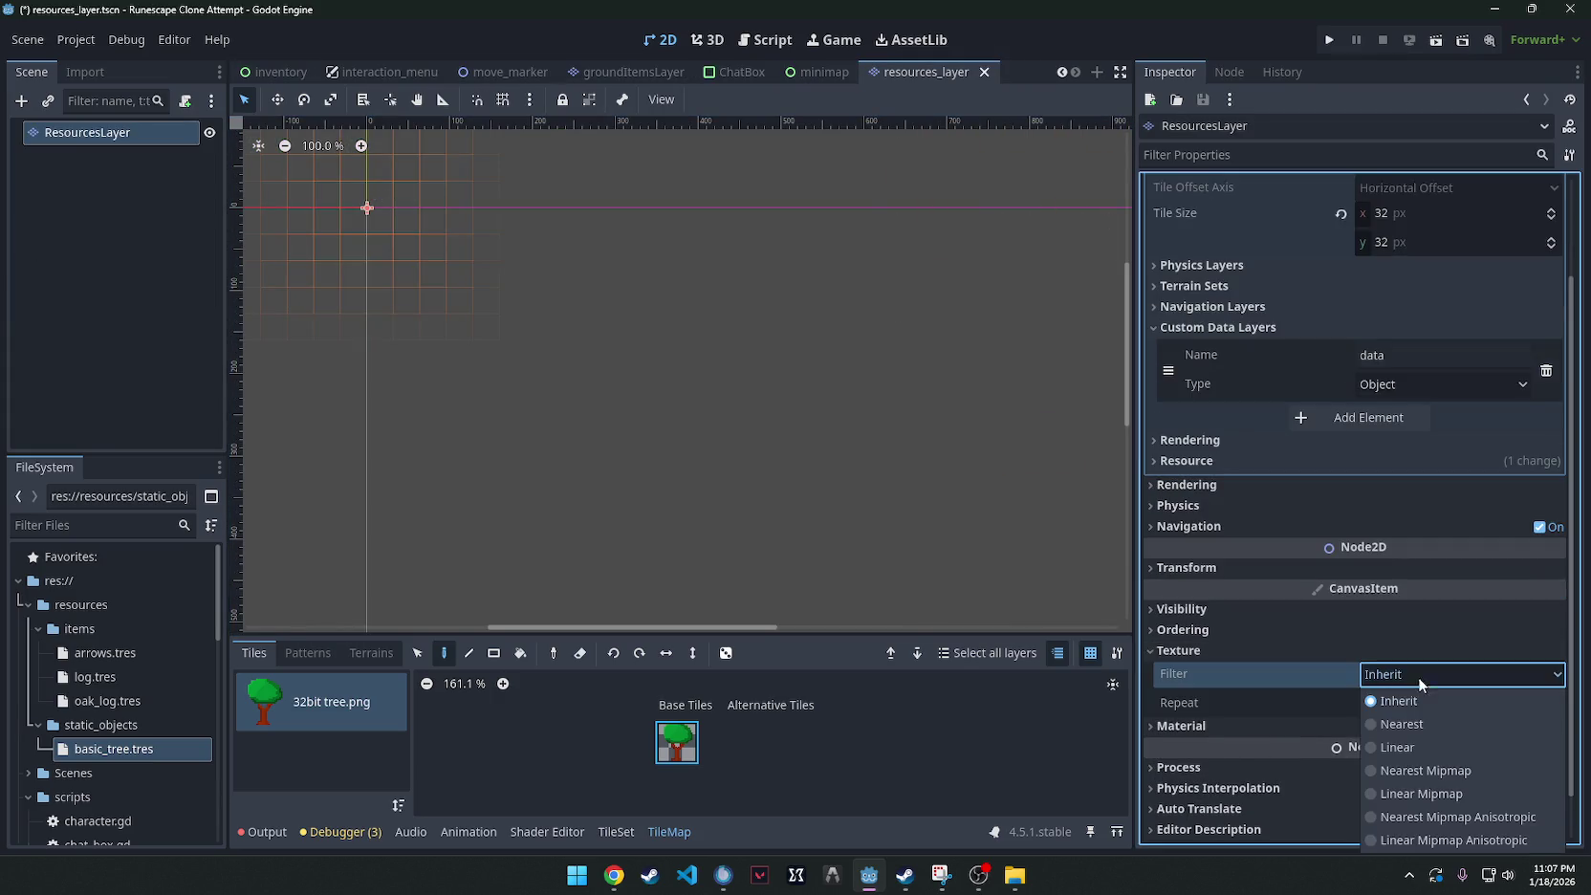
{"action": "left_click", "coordinate": [1419, 723]}
{"action": "left_click", "coordinate": [659, 42]}
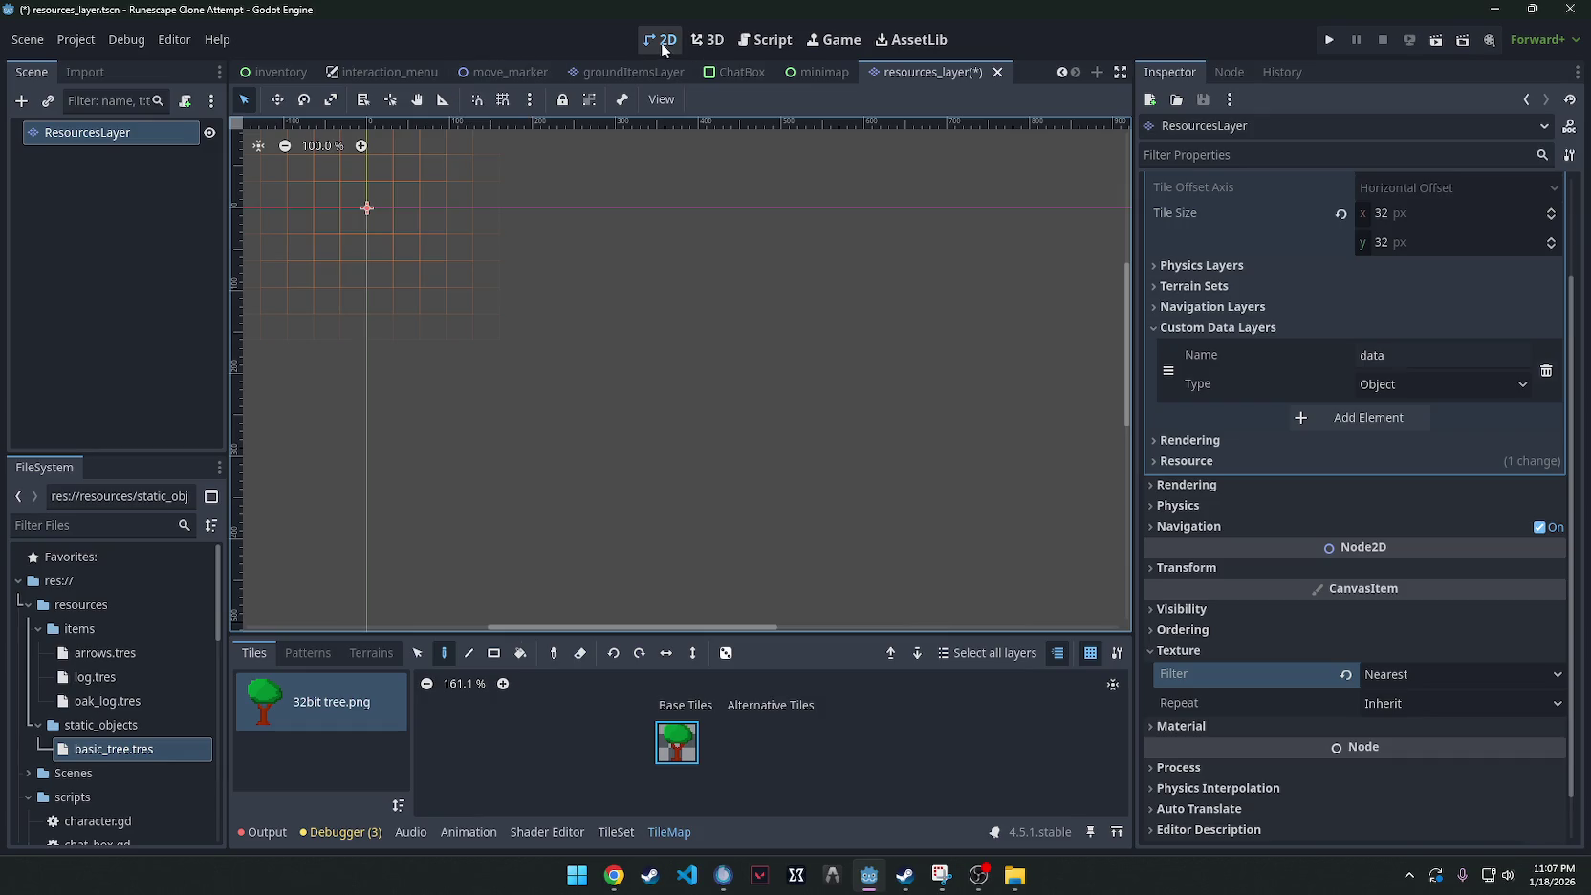
In the game scene, set ResourcesLayer's Texture Filter to Nearest too.
{"action": "scroll", "coordinate": [287, 75], "scroll_direction": "up", "scroll_amount": 3}
{"action": "left_click", "coordinate": [264, 71]}
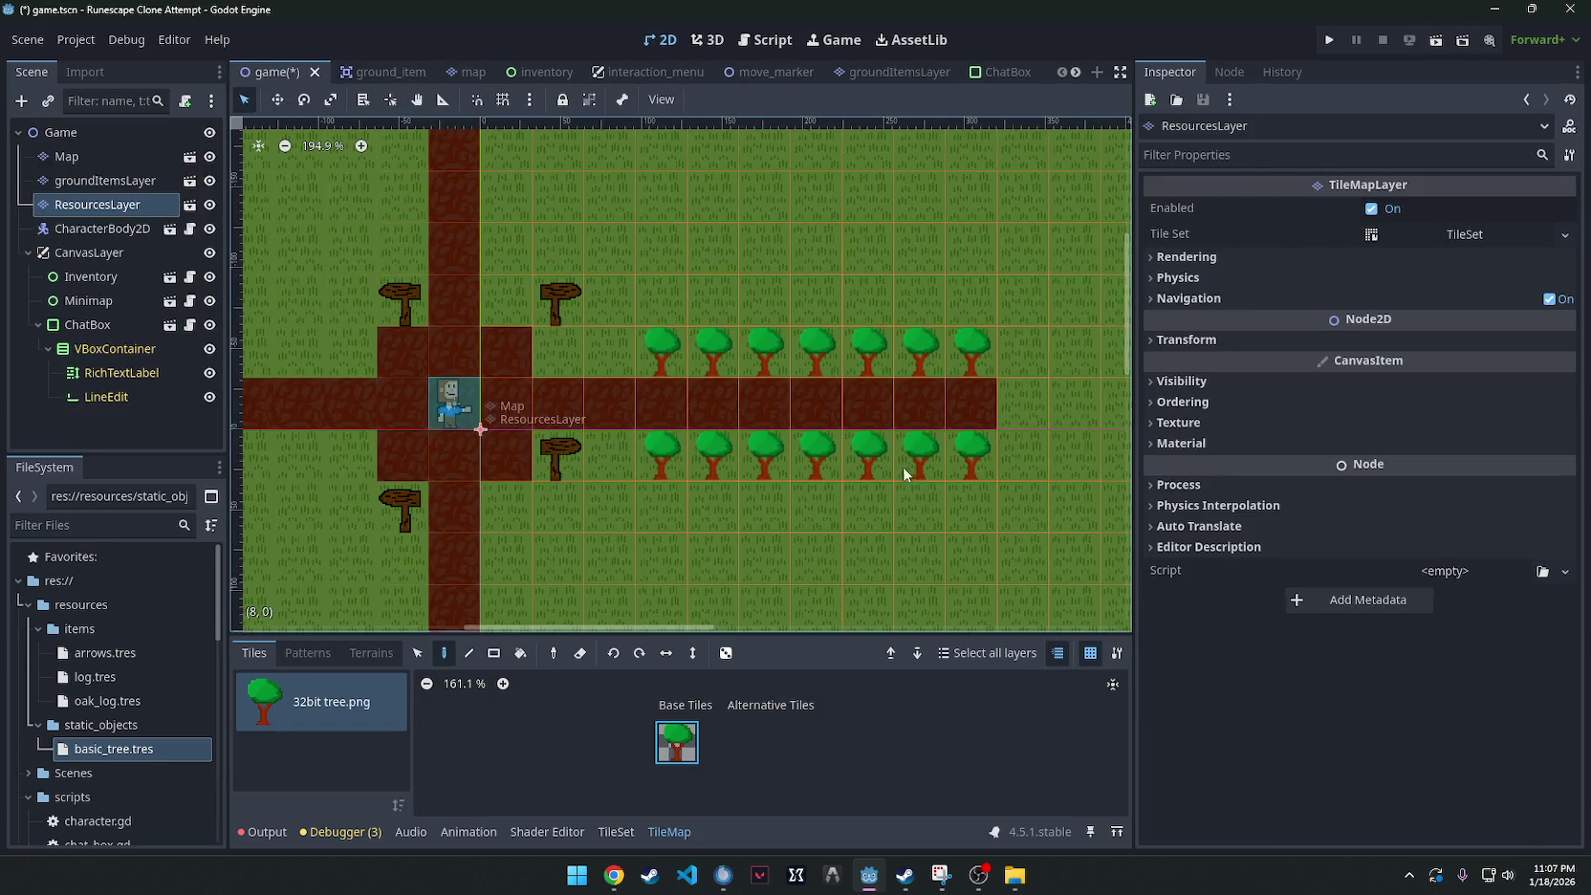
{"action": "scroll", "coordinate": [932, 447], "scroll_direction": "up", "scroll_amount": 5}
{"action": "left_click", "coordinate": [1178, 422]}
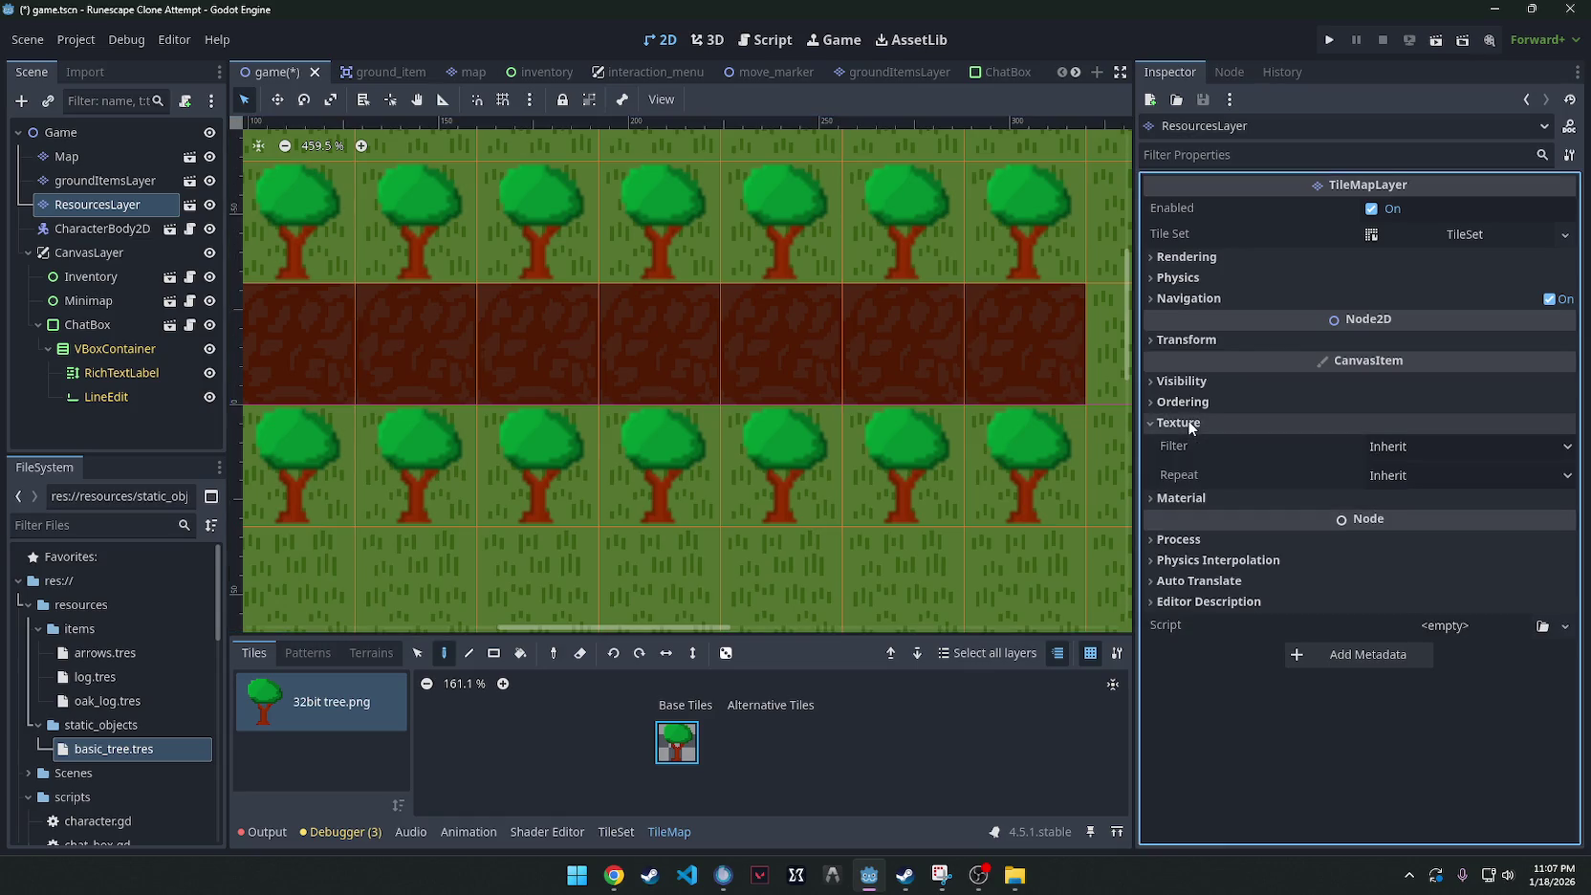
{"action": "left_click", "coordinate": [1403, 445]}
{"action": "left_click", "coordinate": [1420, 496]}
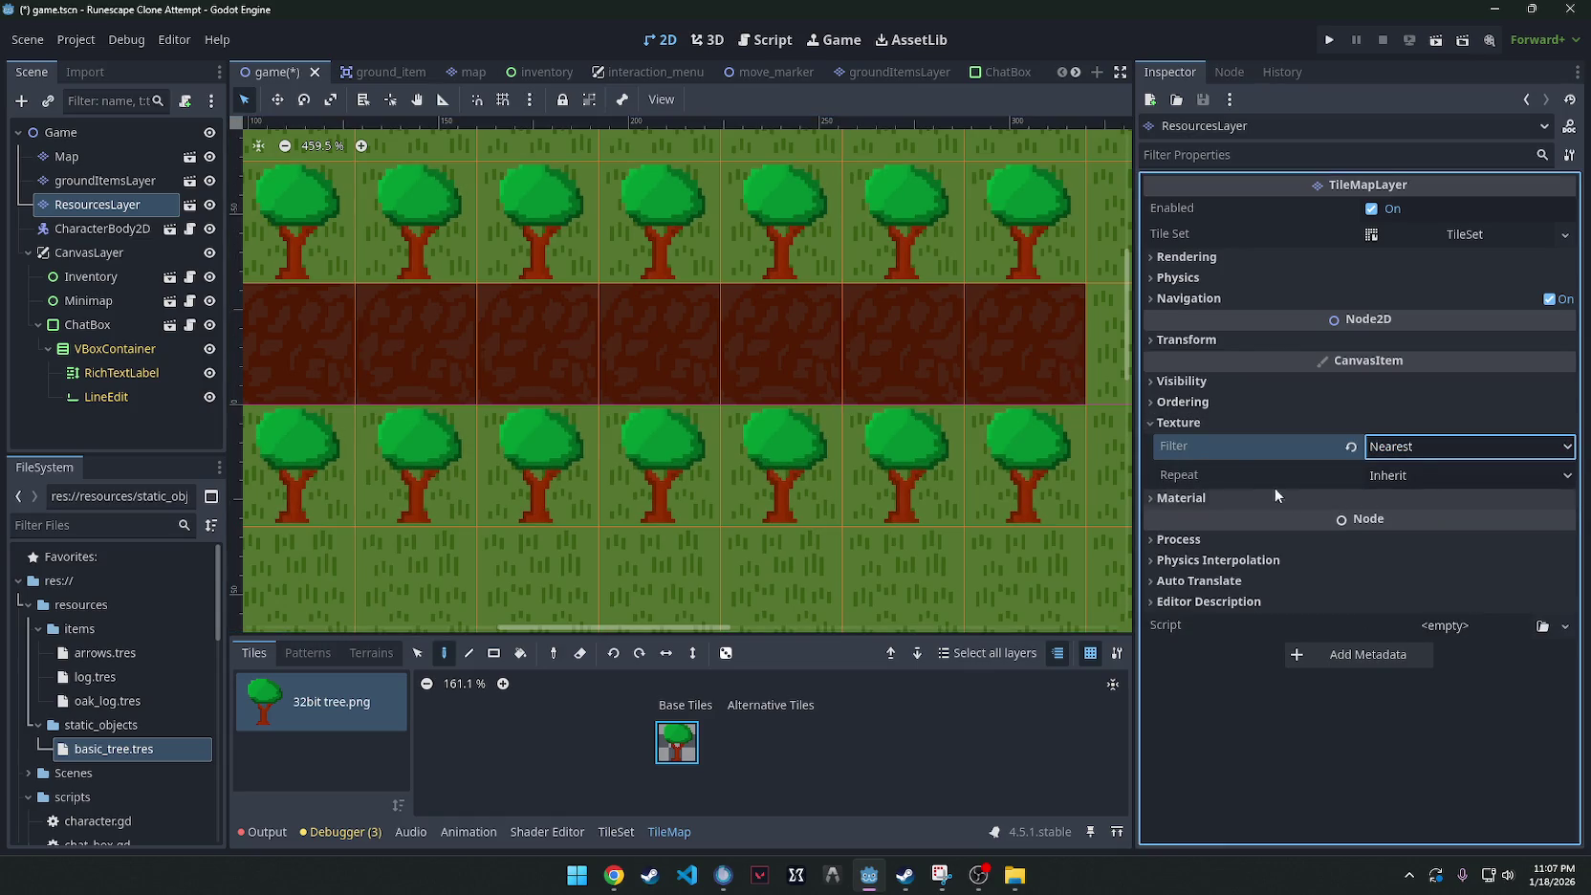
{"action": "left_click", "coordinate": [80, 203]}
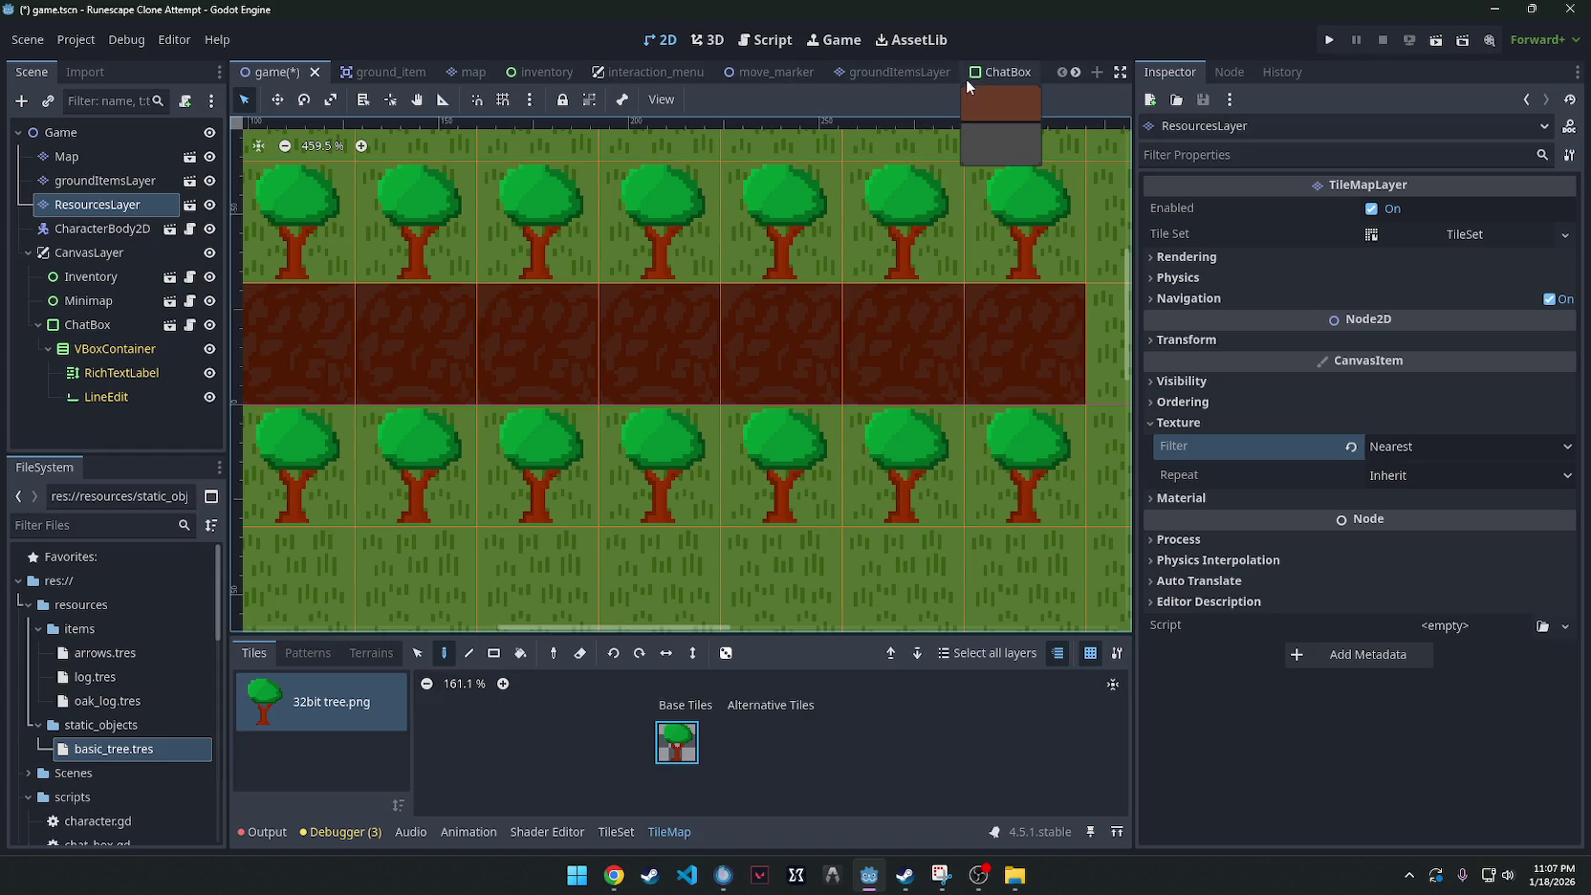
{"action": "scroll", "coordinate": [630, 228], "scroll_direction": "down", "scroll_amount": 3}
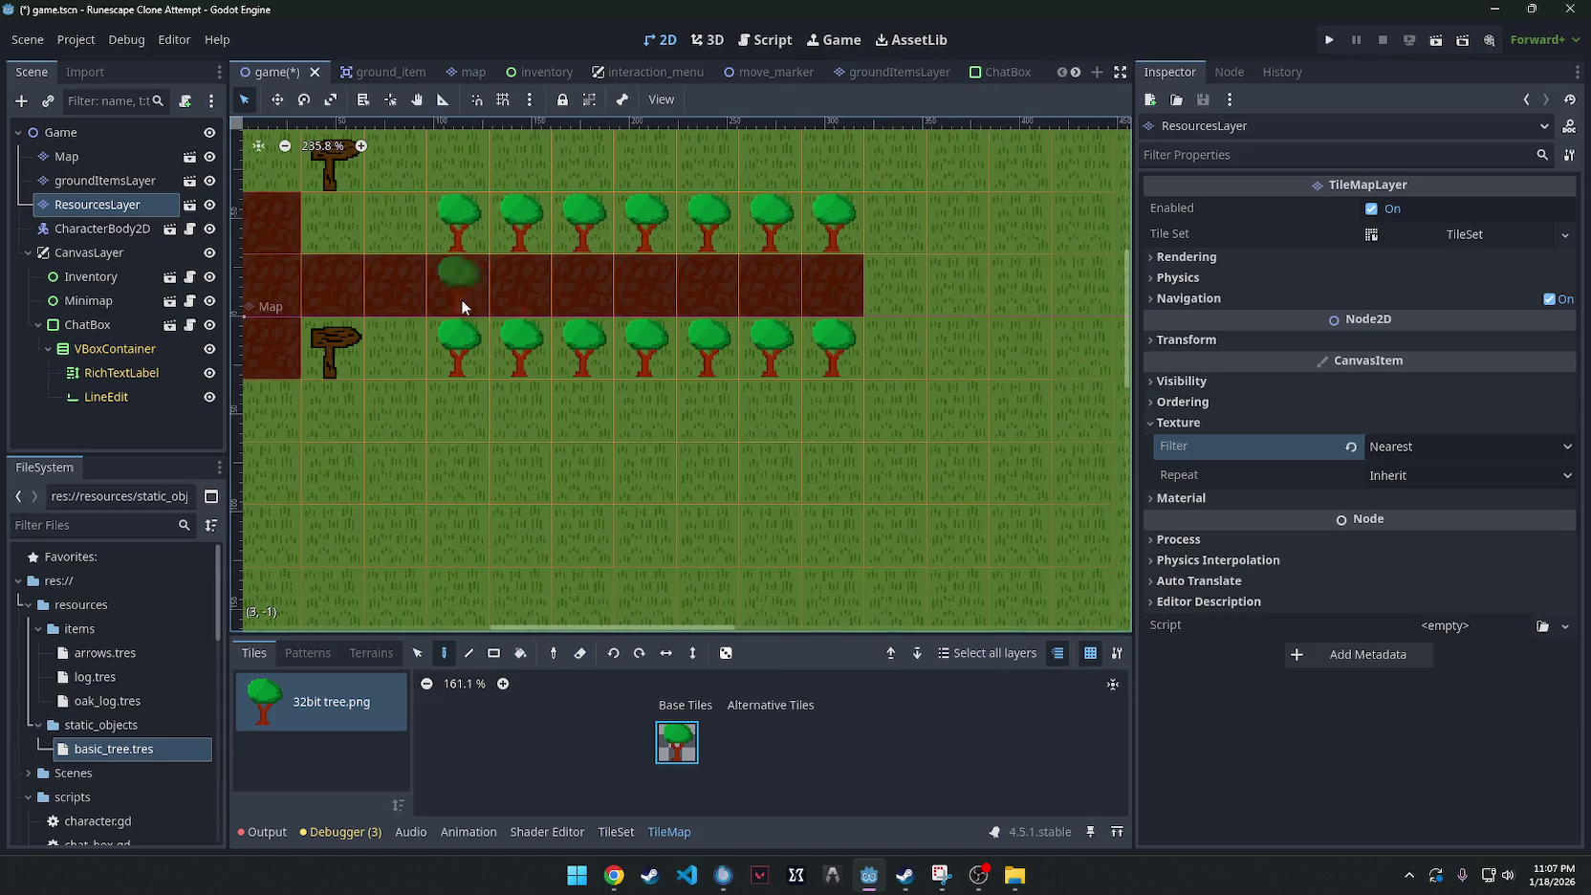
Change the resource_layer export's type from PackedScene to TileMapLayer and save.
{"action": "type", "text": "kedSce"}
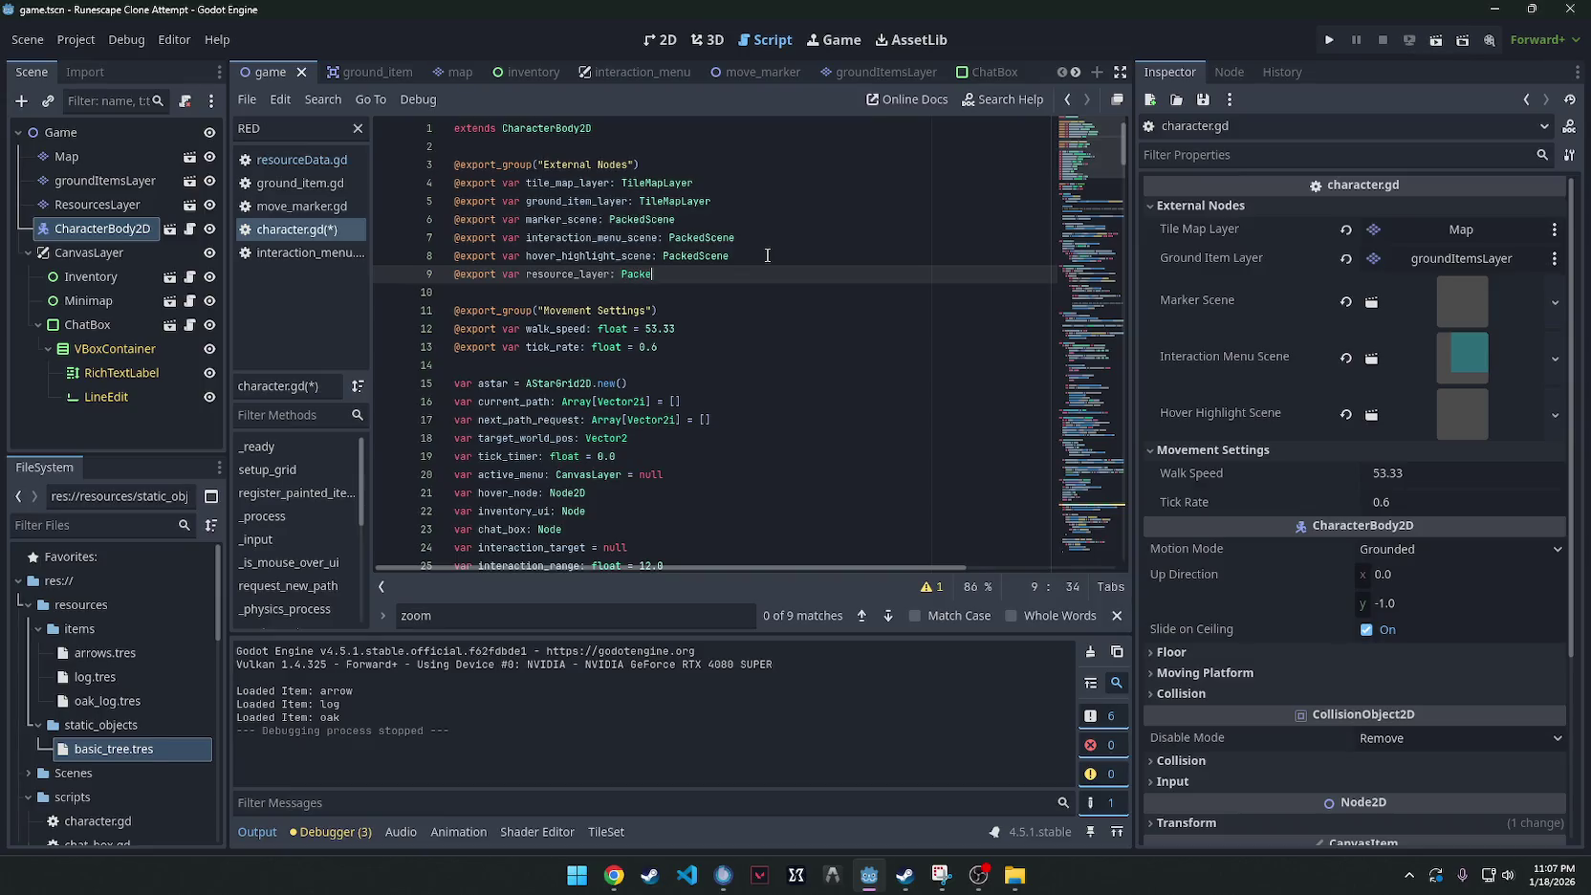
{"action": "type", "text": "ne"}
{"action": "key", "text": "ctrl+s"}
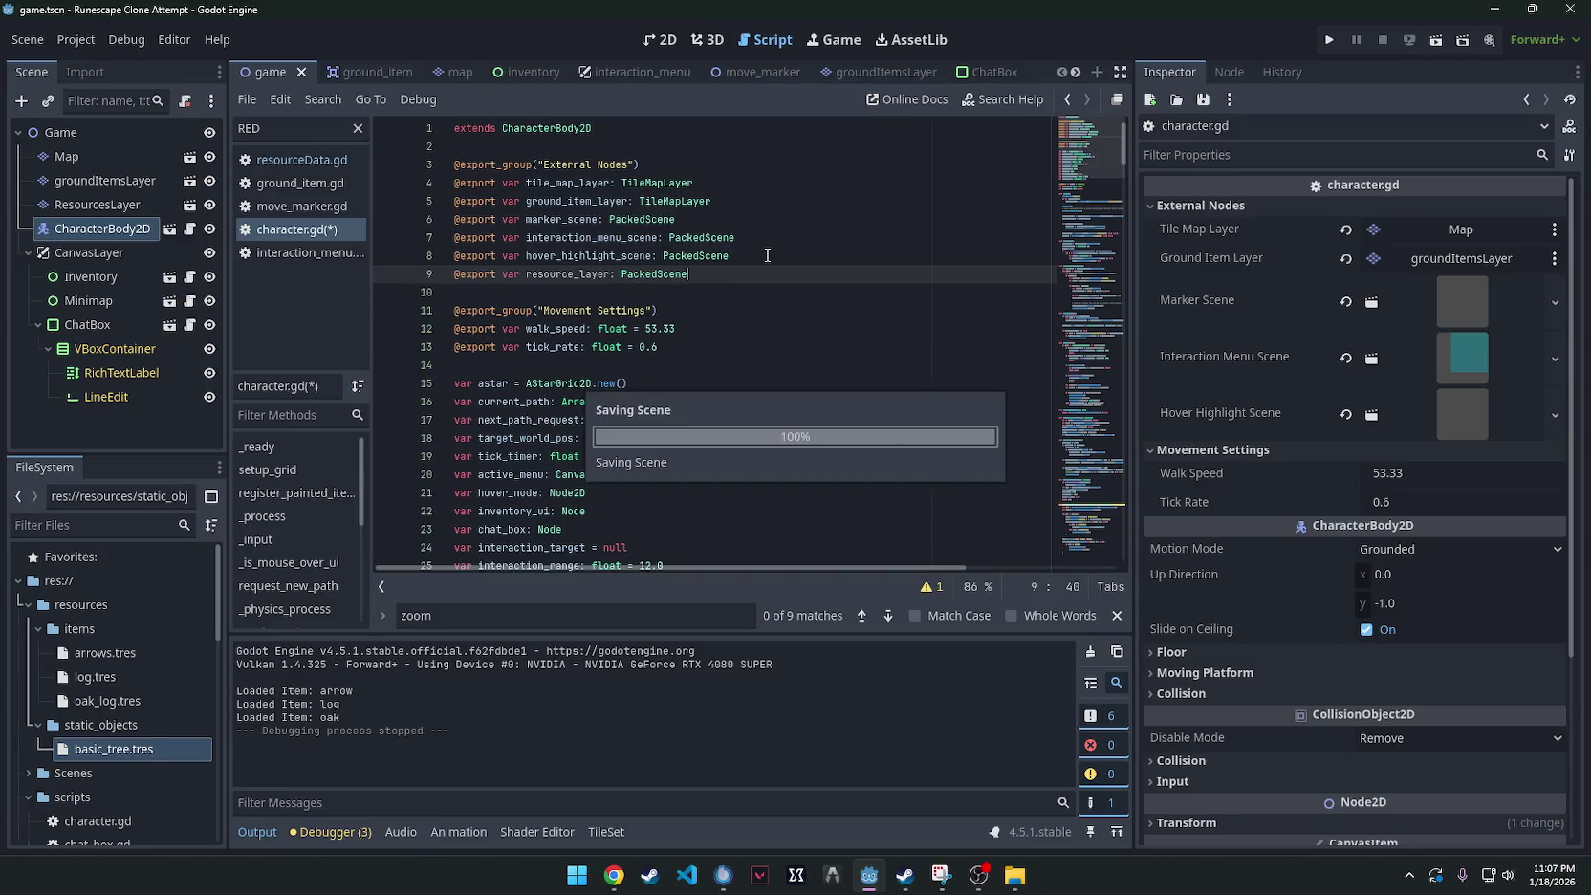
{"action": "left_click_drag", "start_coordinate": [688, 275], "coordinate": [622, 271]}
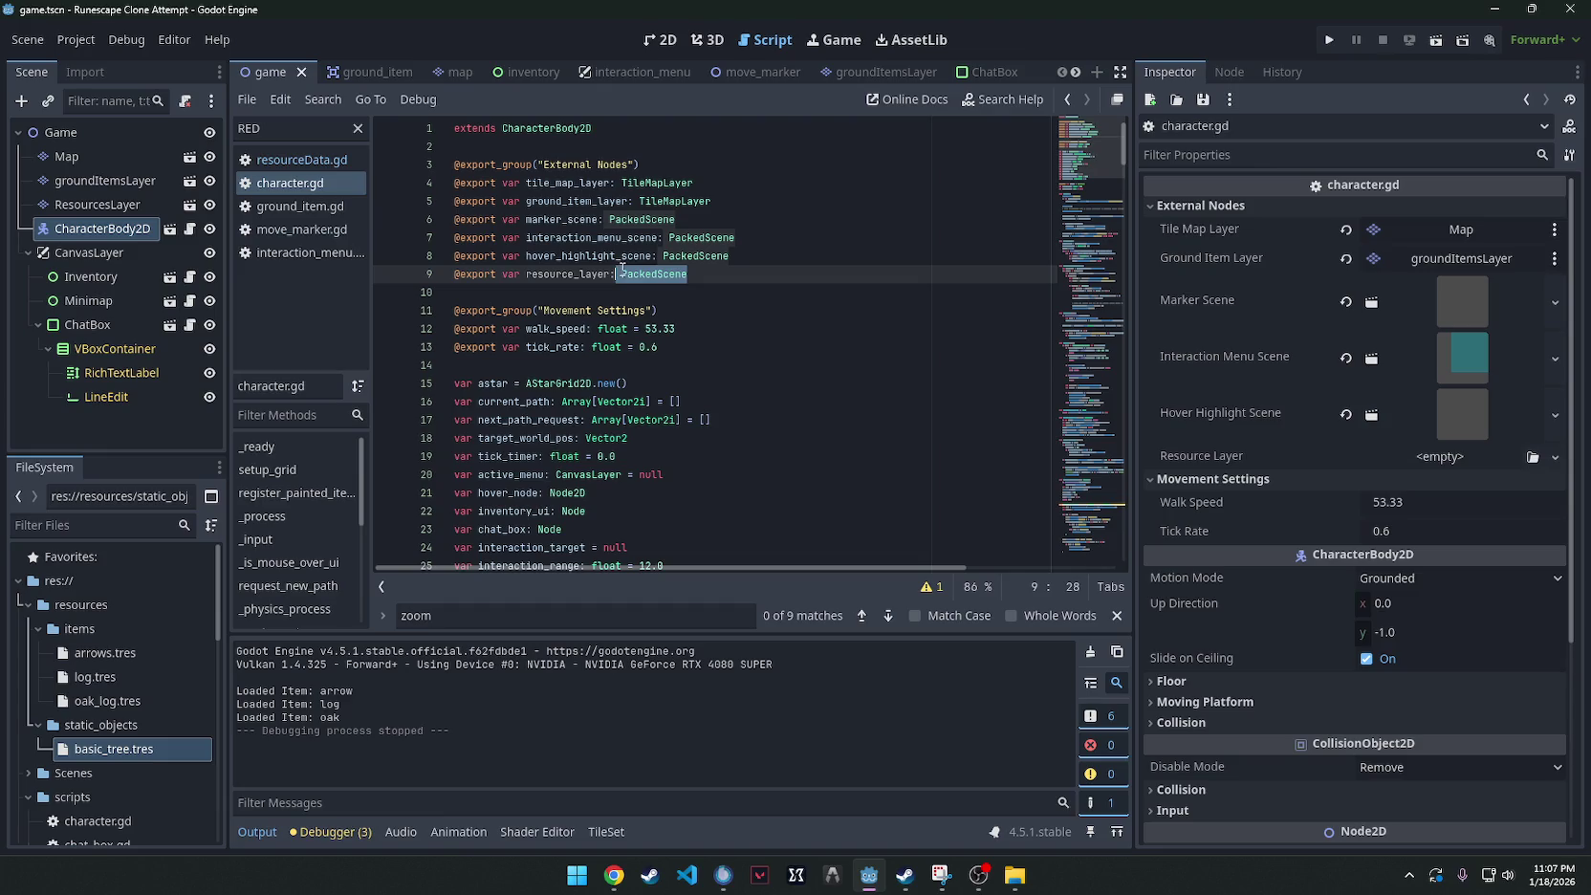
{"action": "key", "text": "BackSpace"}
{"action": "type", "text": "TileMapLay"}
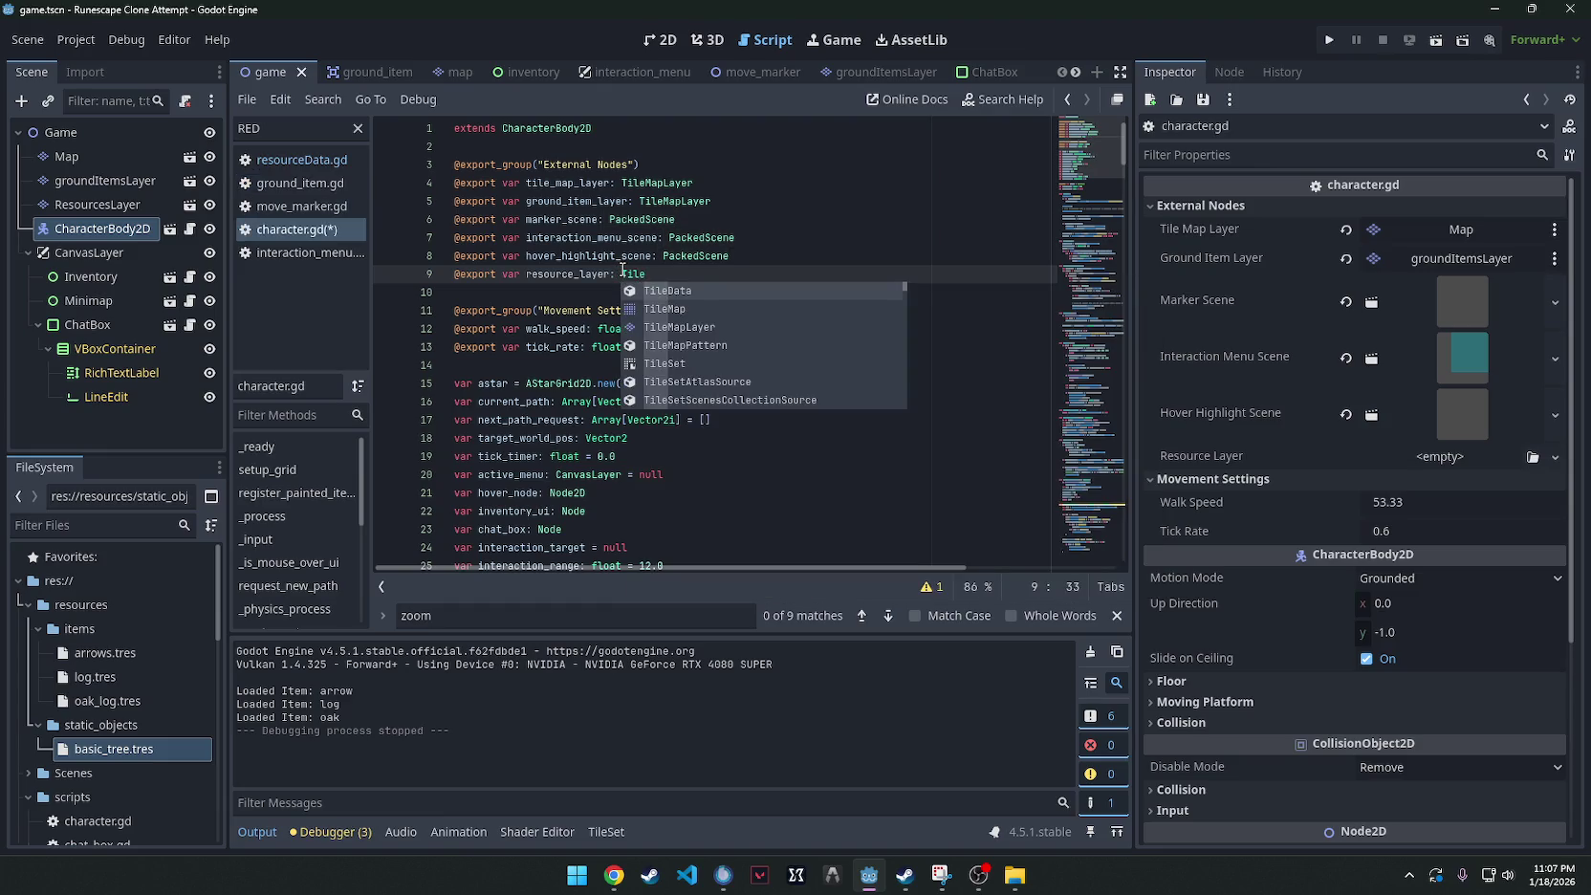
{"action": "key", "text": "Return"}
{"action": "key", "text": "ctrl+s"}
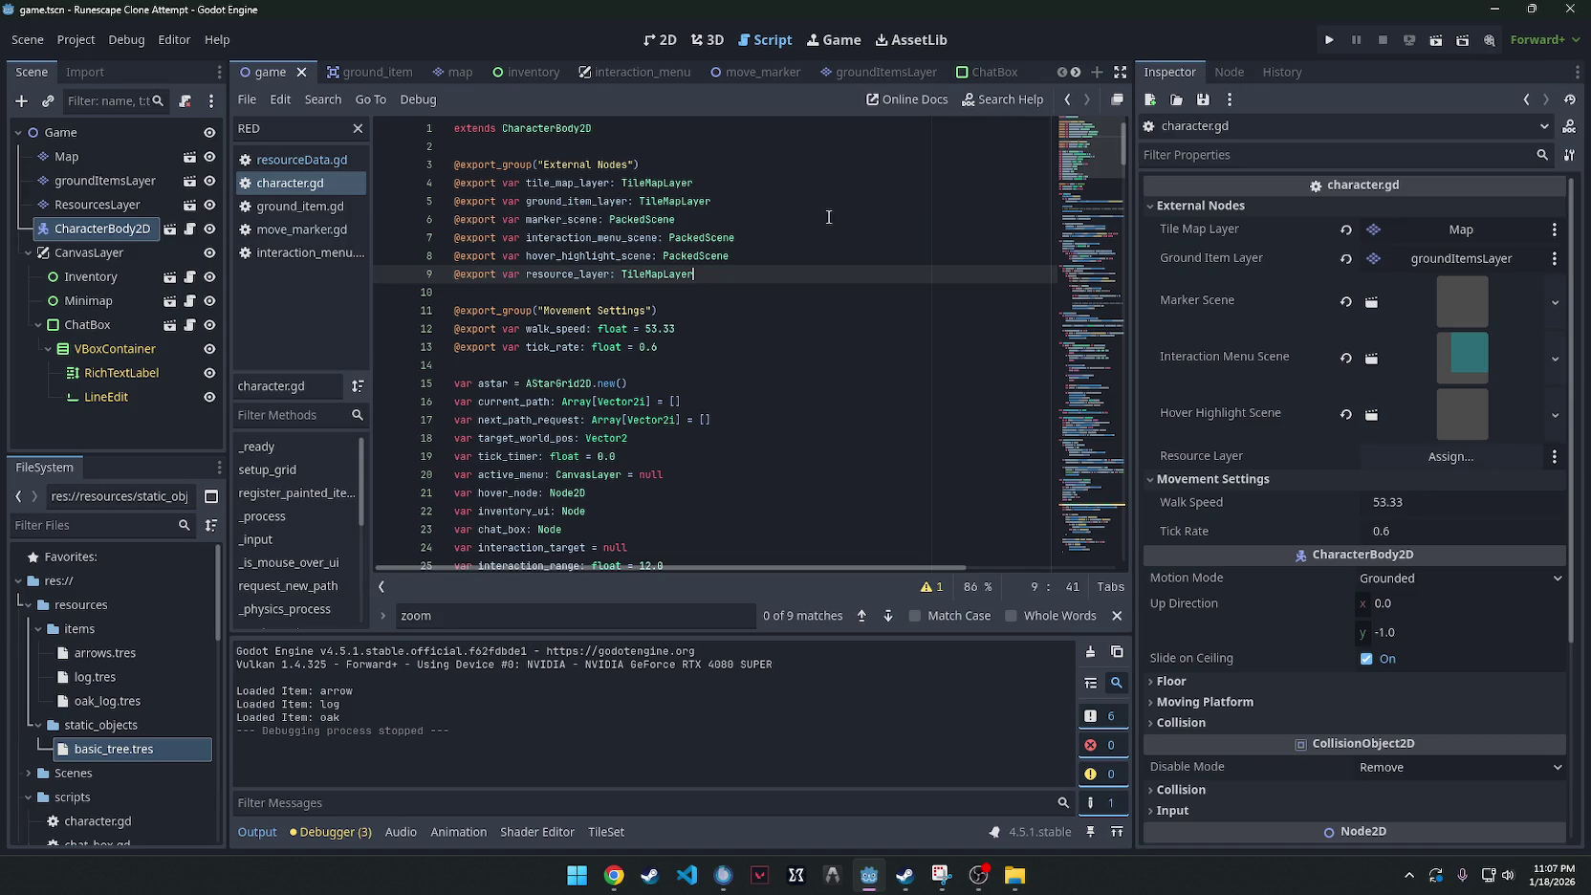
Move the resource_layer line to just below ground_item_layer.
{"action": "left_click_drag", "start_coordinate": [694, 275], "coordinate": [403, 273]}
{"action": "key", "text": "ctrl+x"}
{"action": "left_click", "coordinate": [753, 202]}
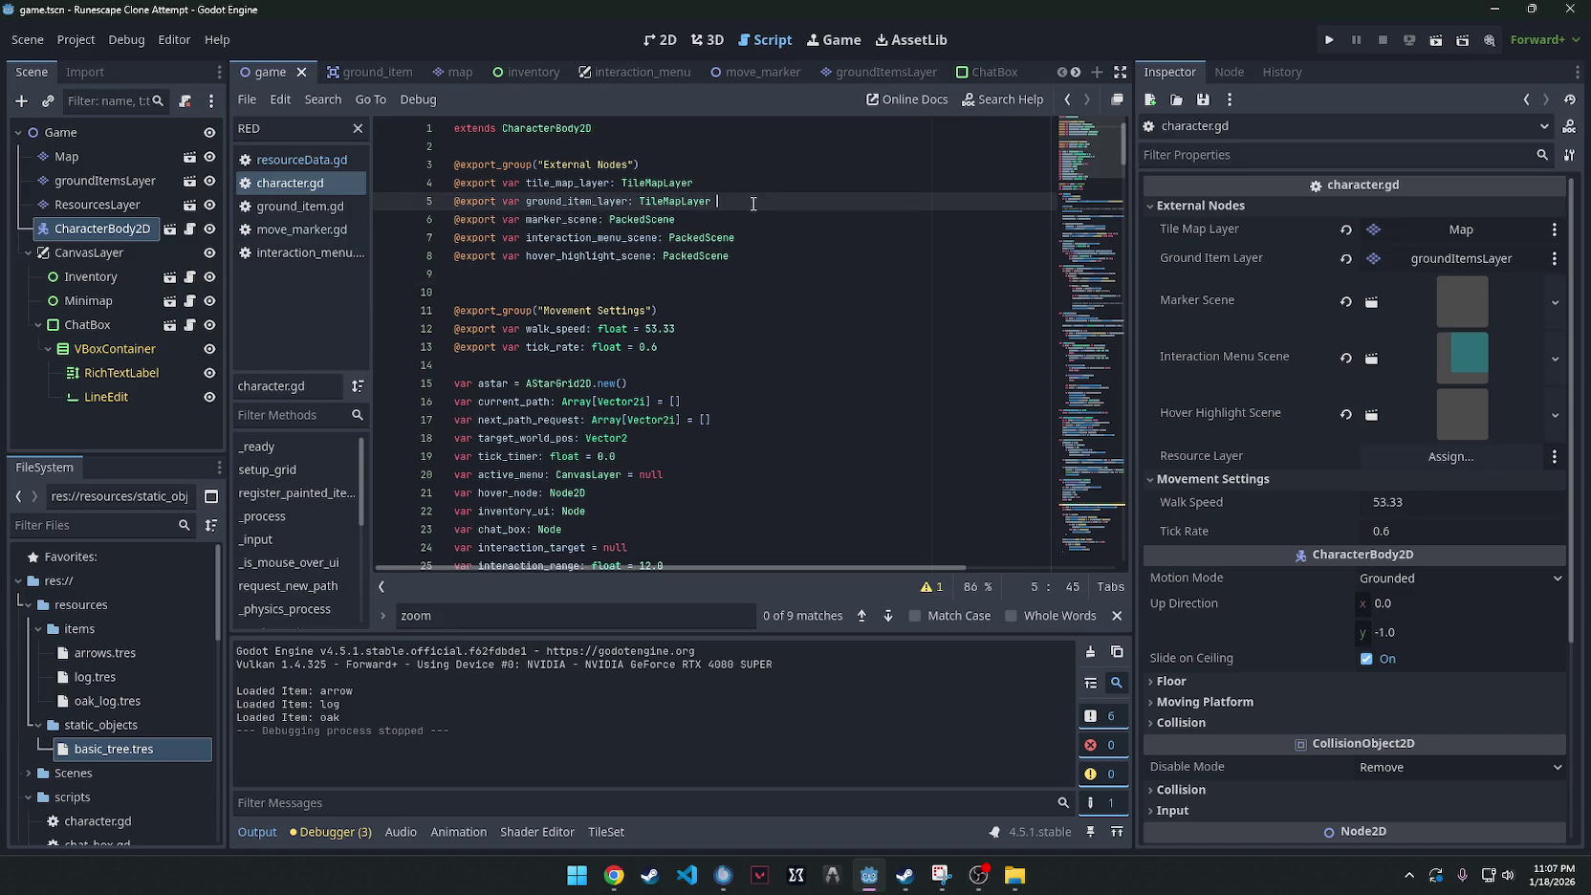
{"action": "key", "text": "Return"}
{"action": "key", "text": "ctrl+v"}
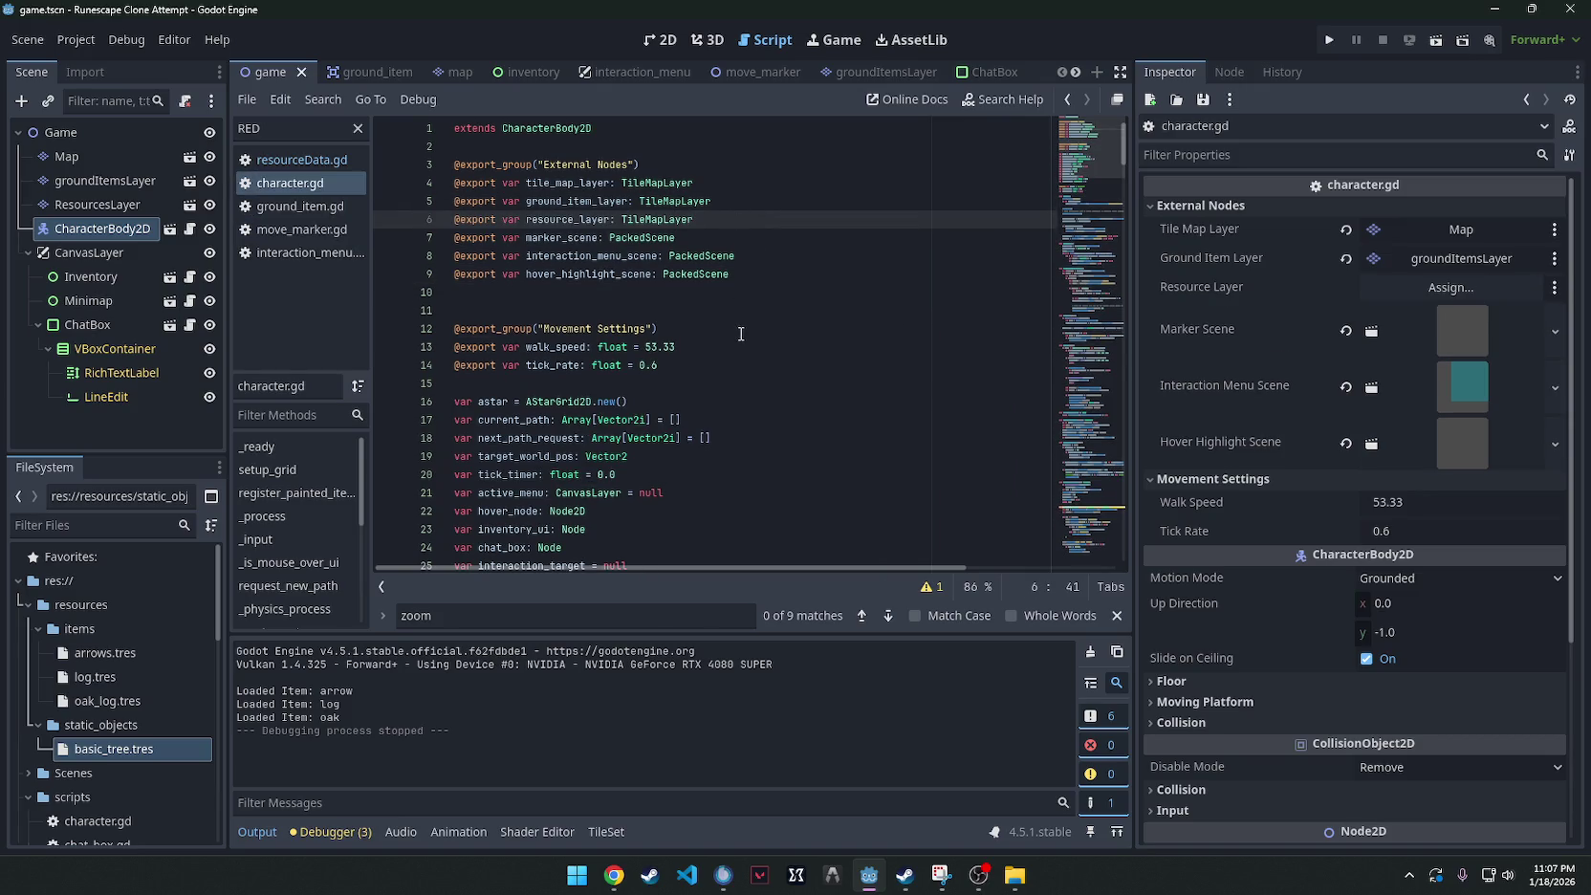
{"action": "left_click", "coordinate": [744, 328]}
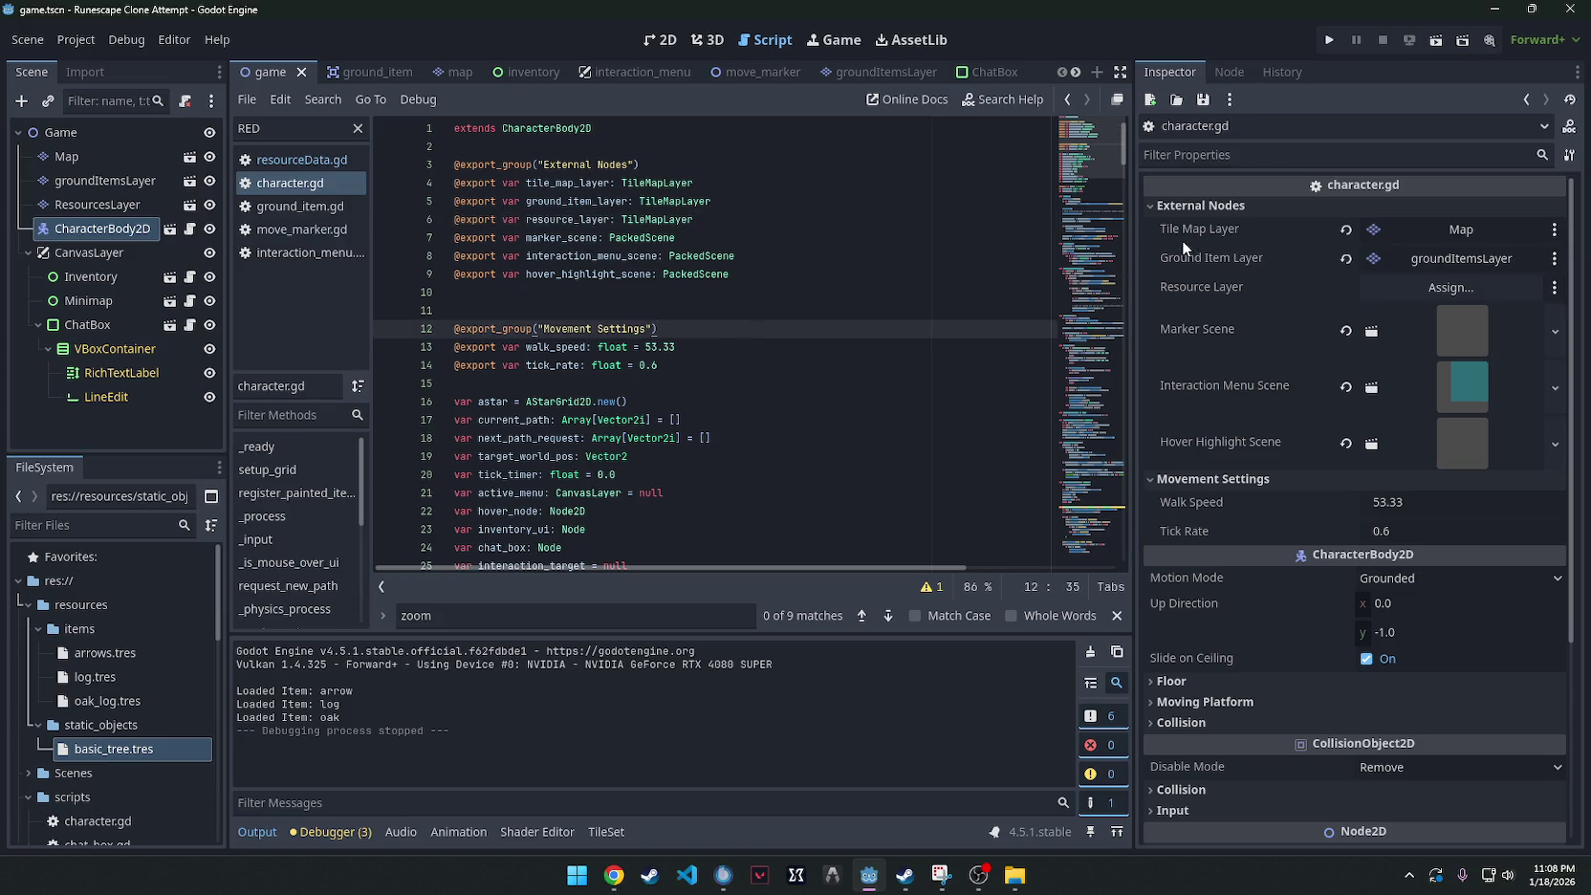
Assign the ResourcesLayer node to the character's Resource Layer property.
{"action": "left_click", "coordinate": [1508, 290]}
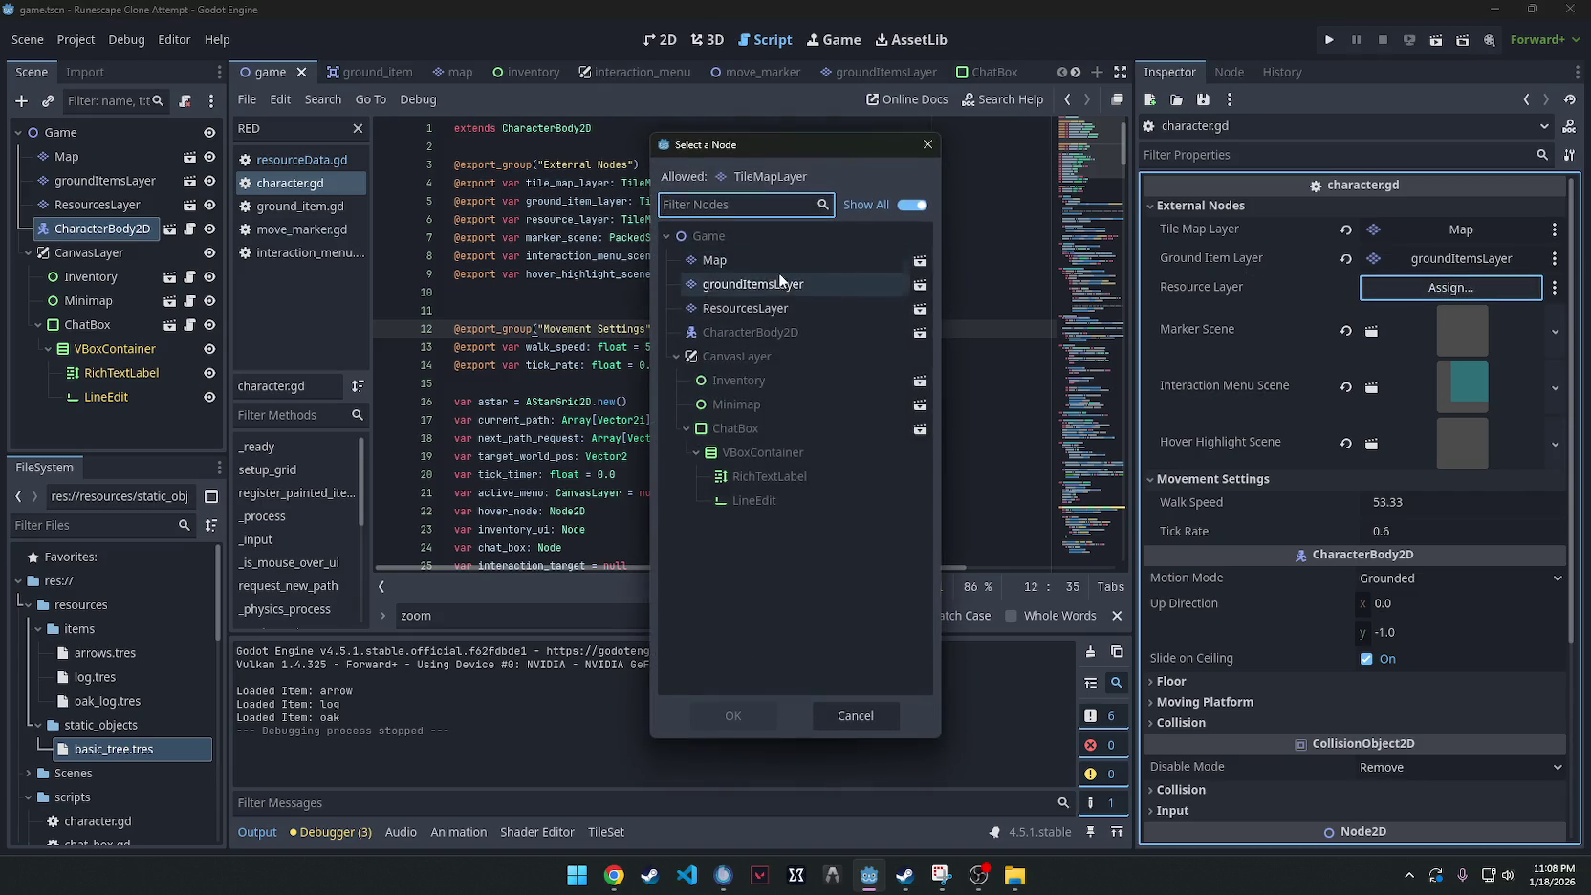
{"action": "double_click", "coordinate": [754, 313]}
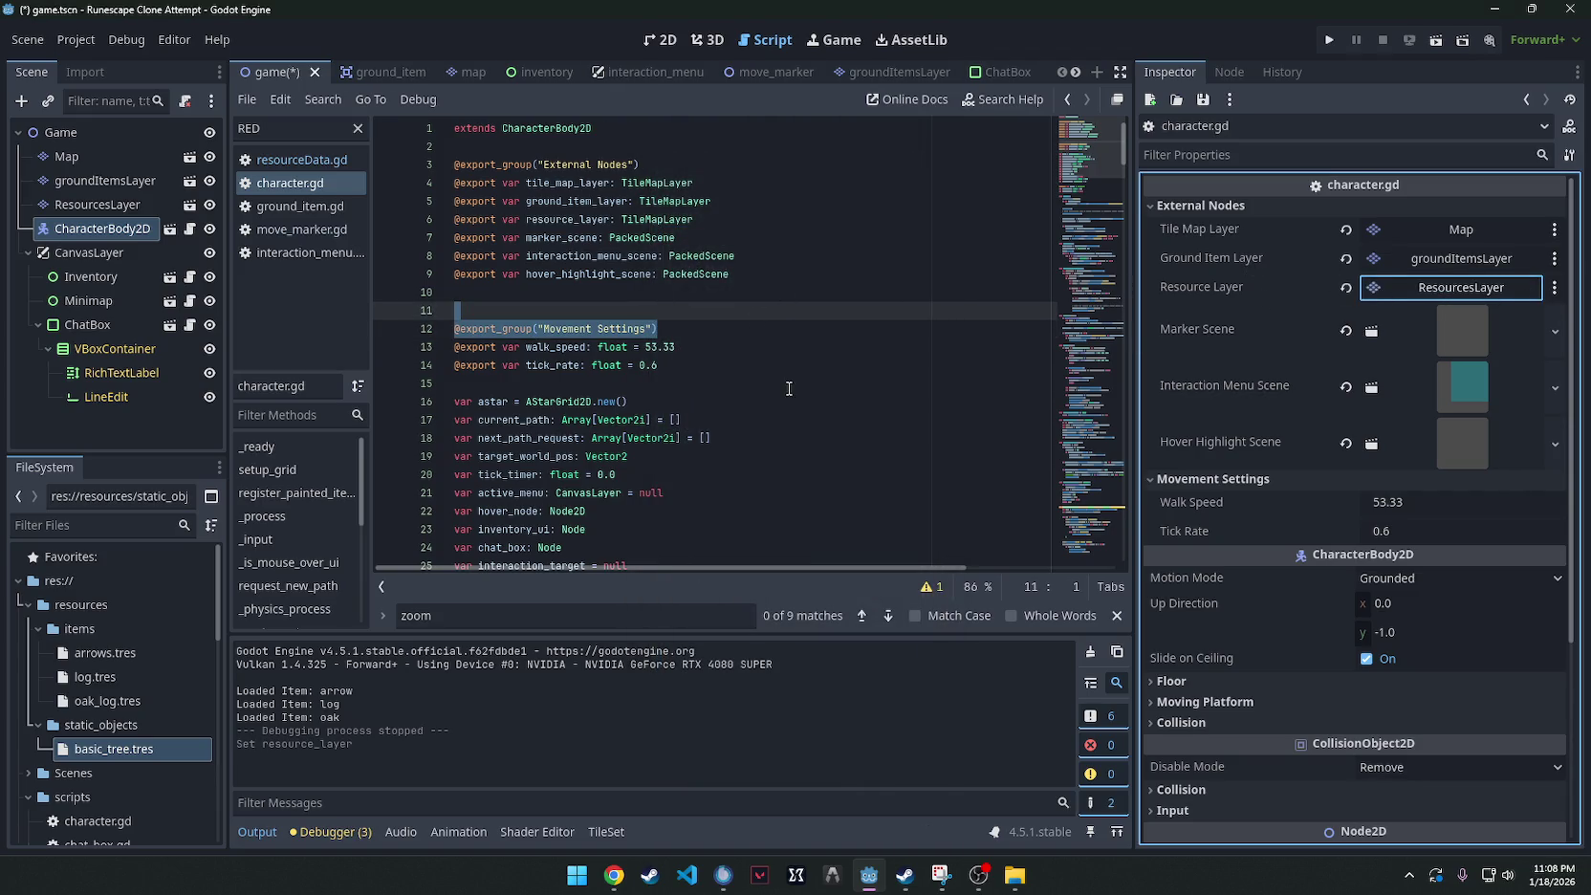
{"action": "left_click", "coordinate": [647, 313]}
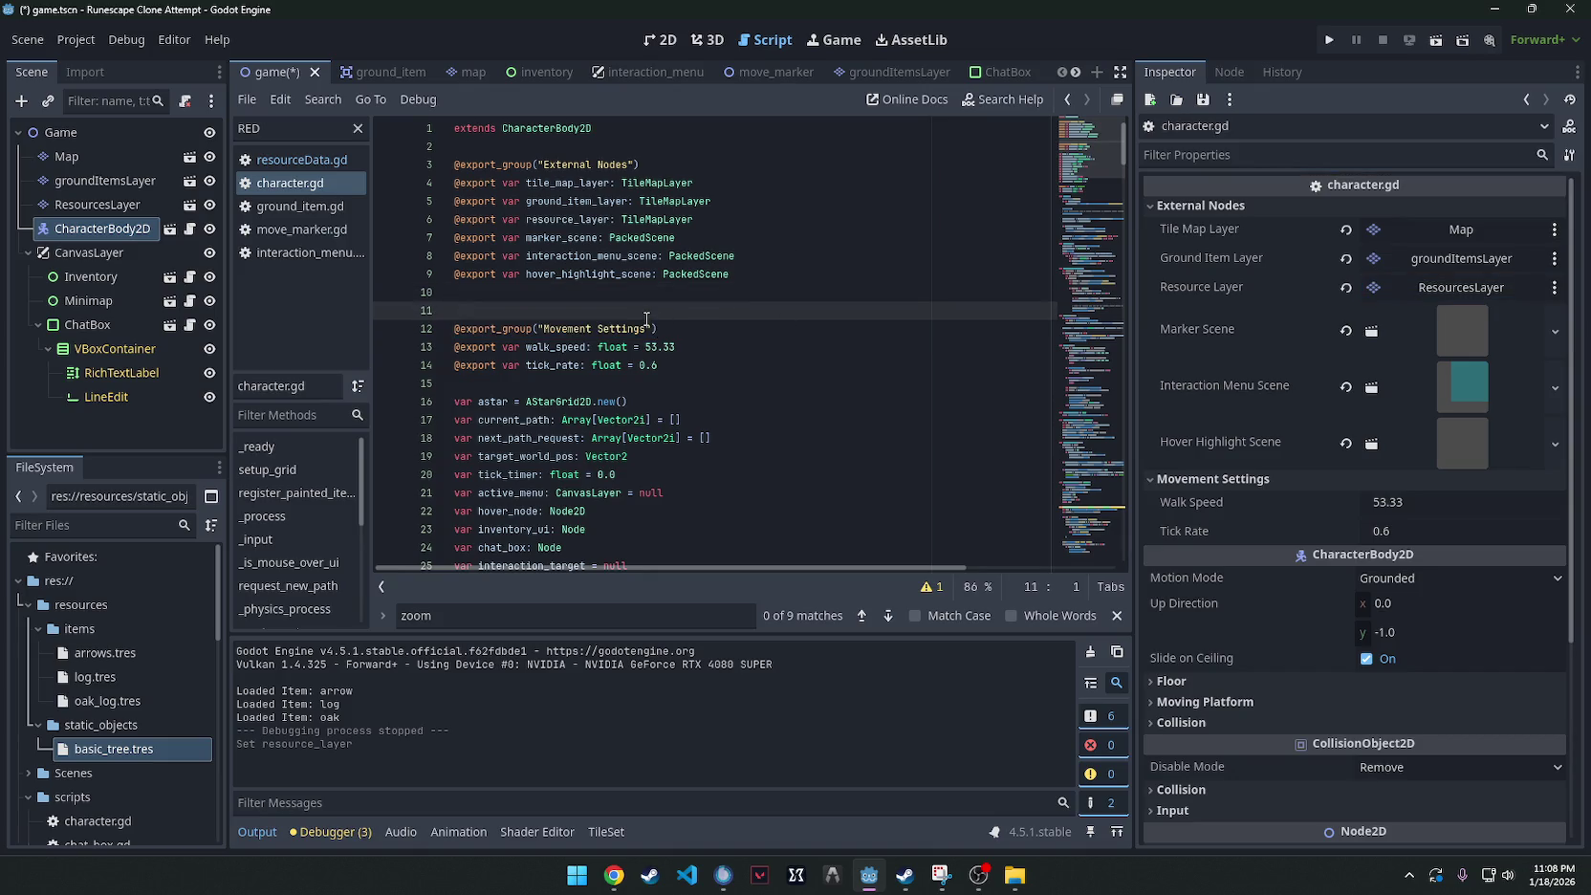
Search character.gd for ground_item_layer and jump to register_painted_items at line 62.
{"action": "scroll", "coordinate": [647, 320], "scroll_direction": "down", "scroll_amount": 3}
{"action": "scroll", "coordinate": [647, 321], "scroll_direction": "up", "scroll_amount": 3}
{"action": "left_click", "coordinate": [822, 340]}
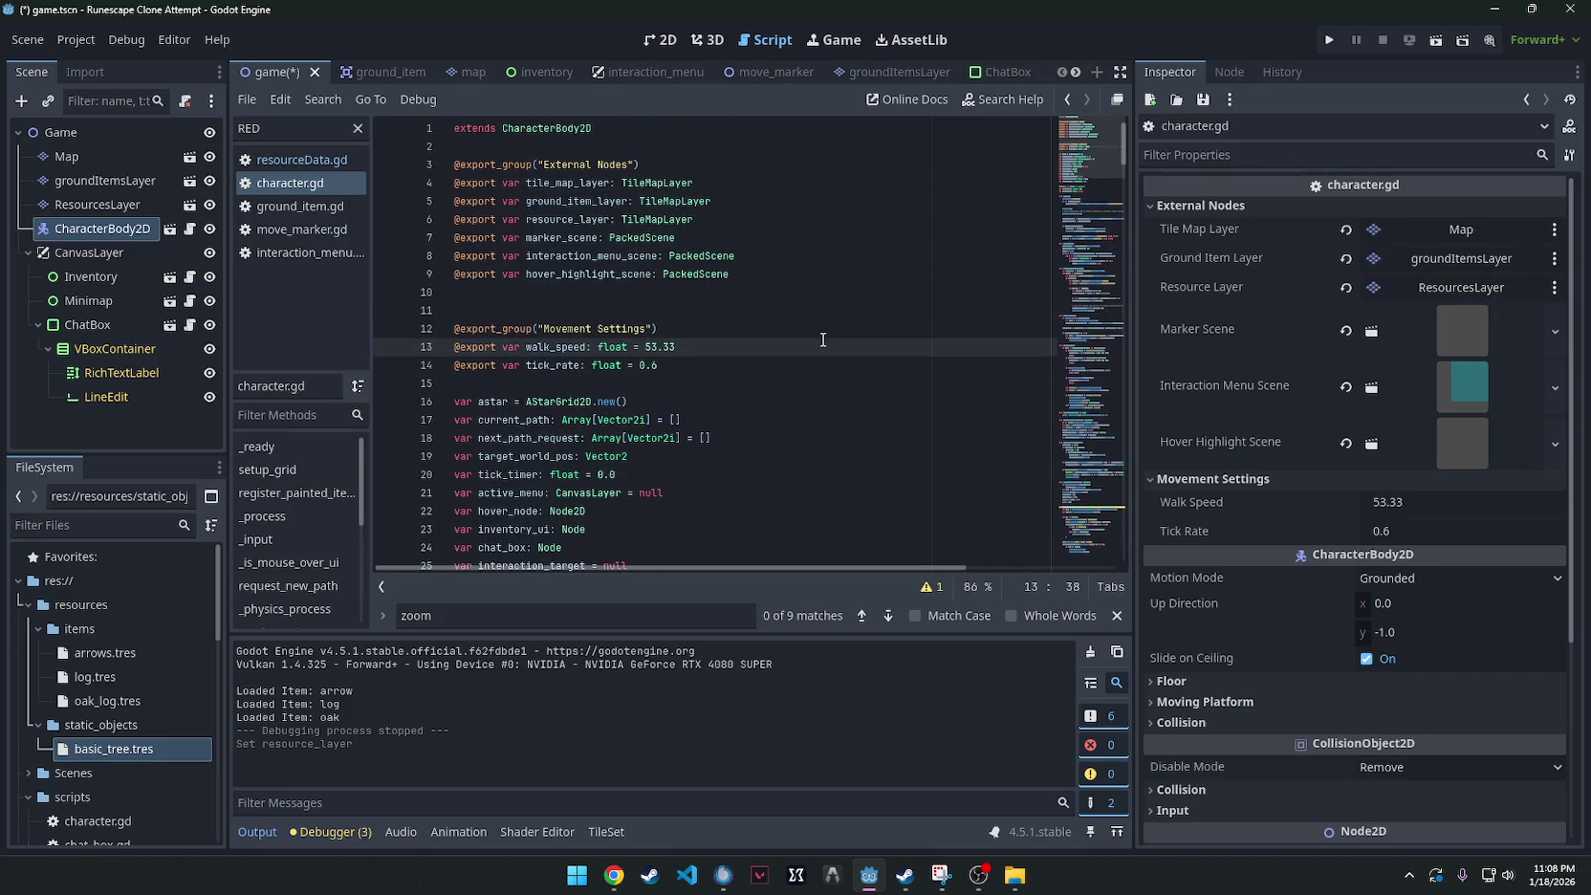
{"action": "key", "text": "ctrl+f"}
{"action": "type", "text": "ground_item_layer"}
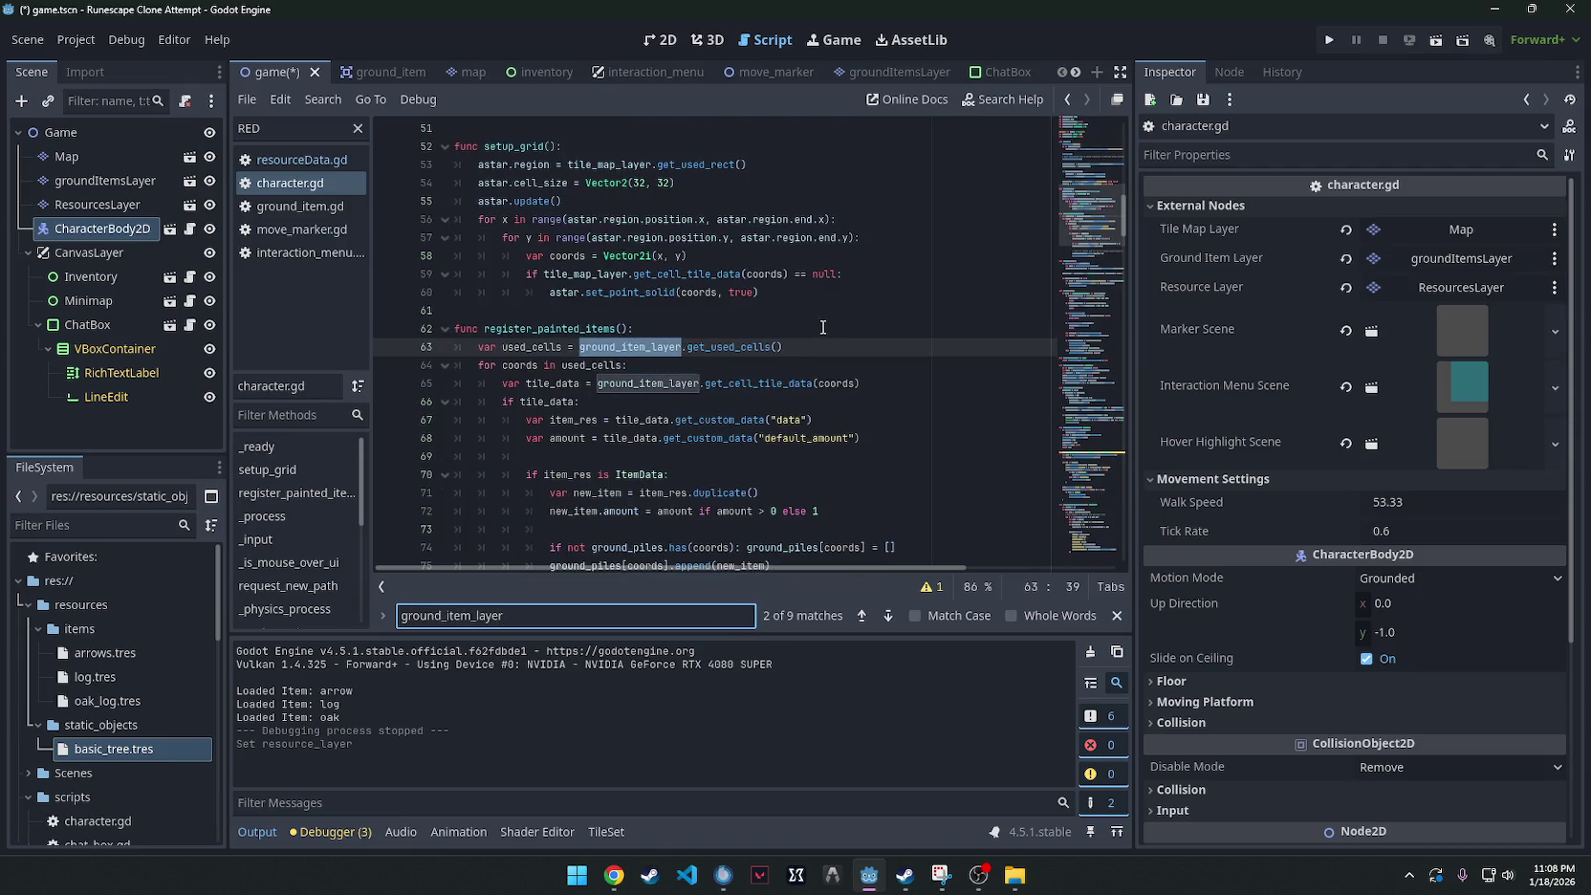
{"action": "left_click", "coordinate": [822, 327]}
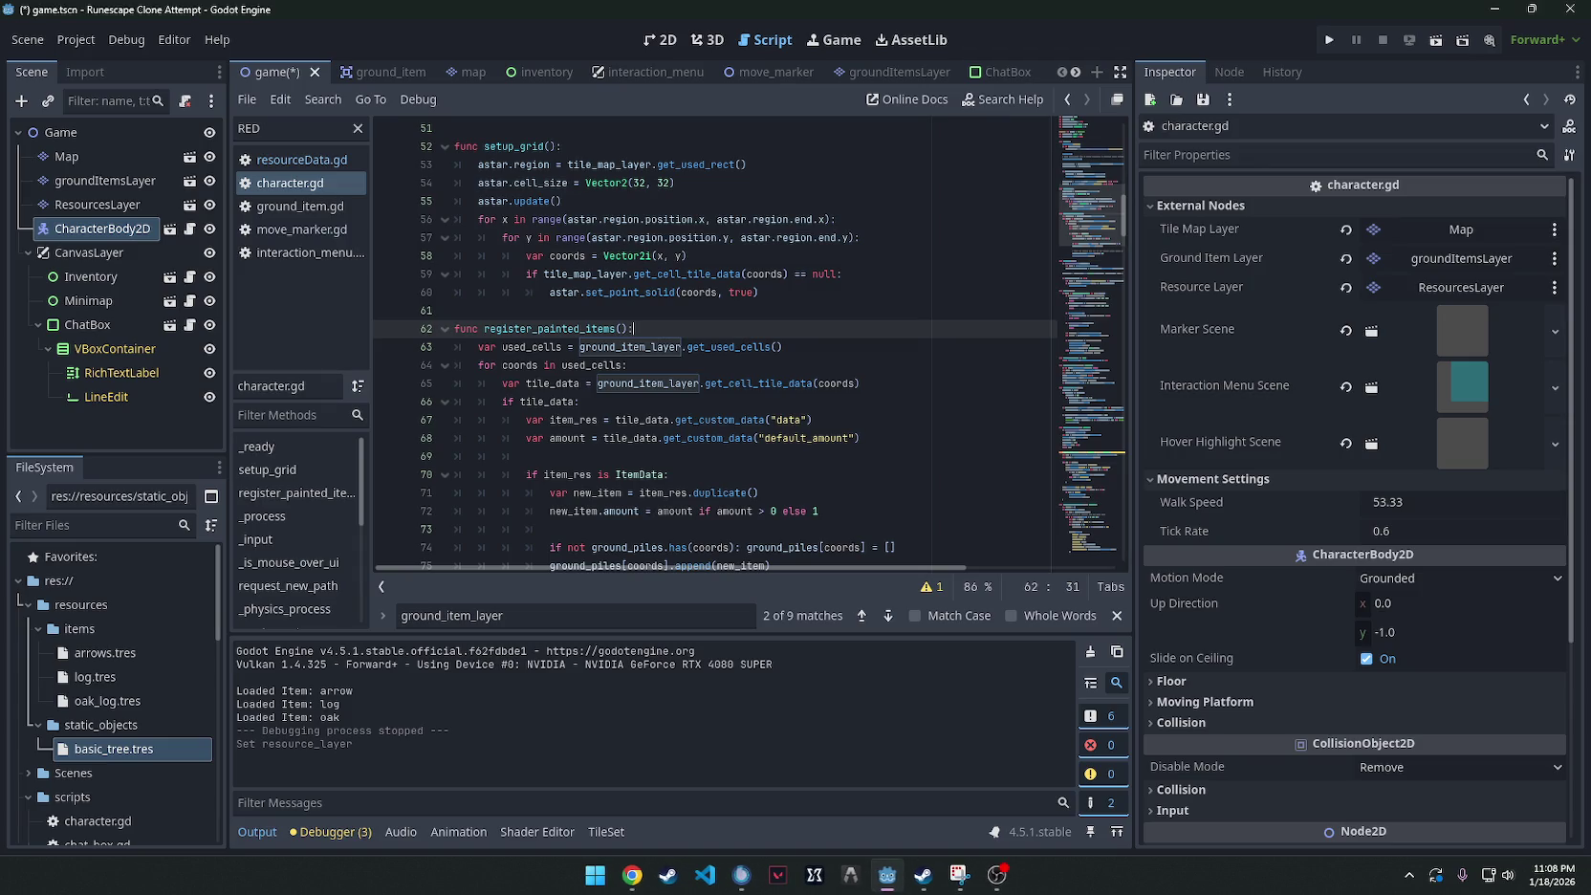
{"action": "key", "text": "alt+Tab"}
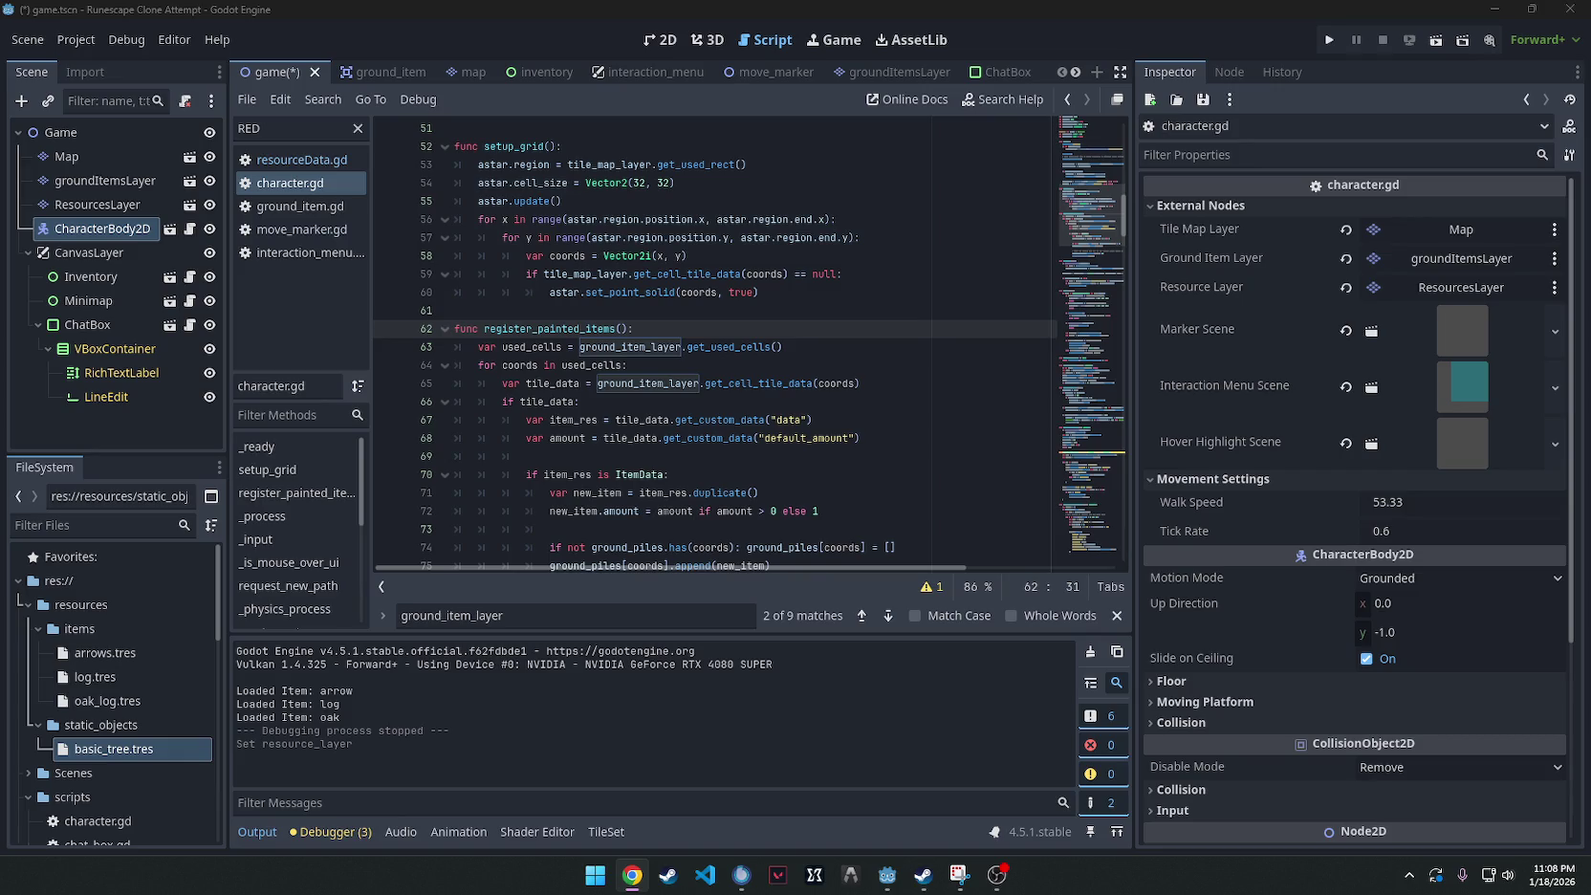
{"action": "right_click", "coordinate": [103, 725]}
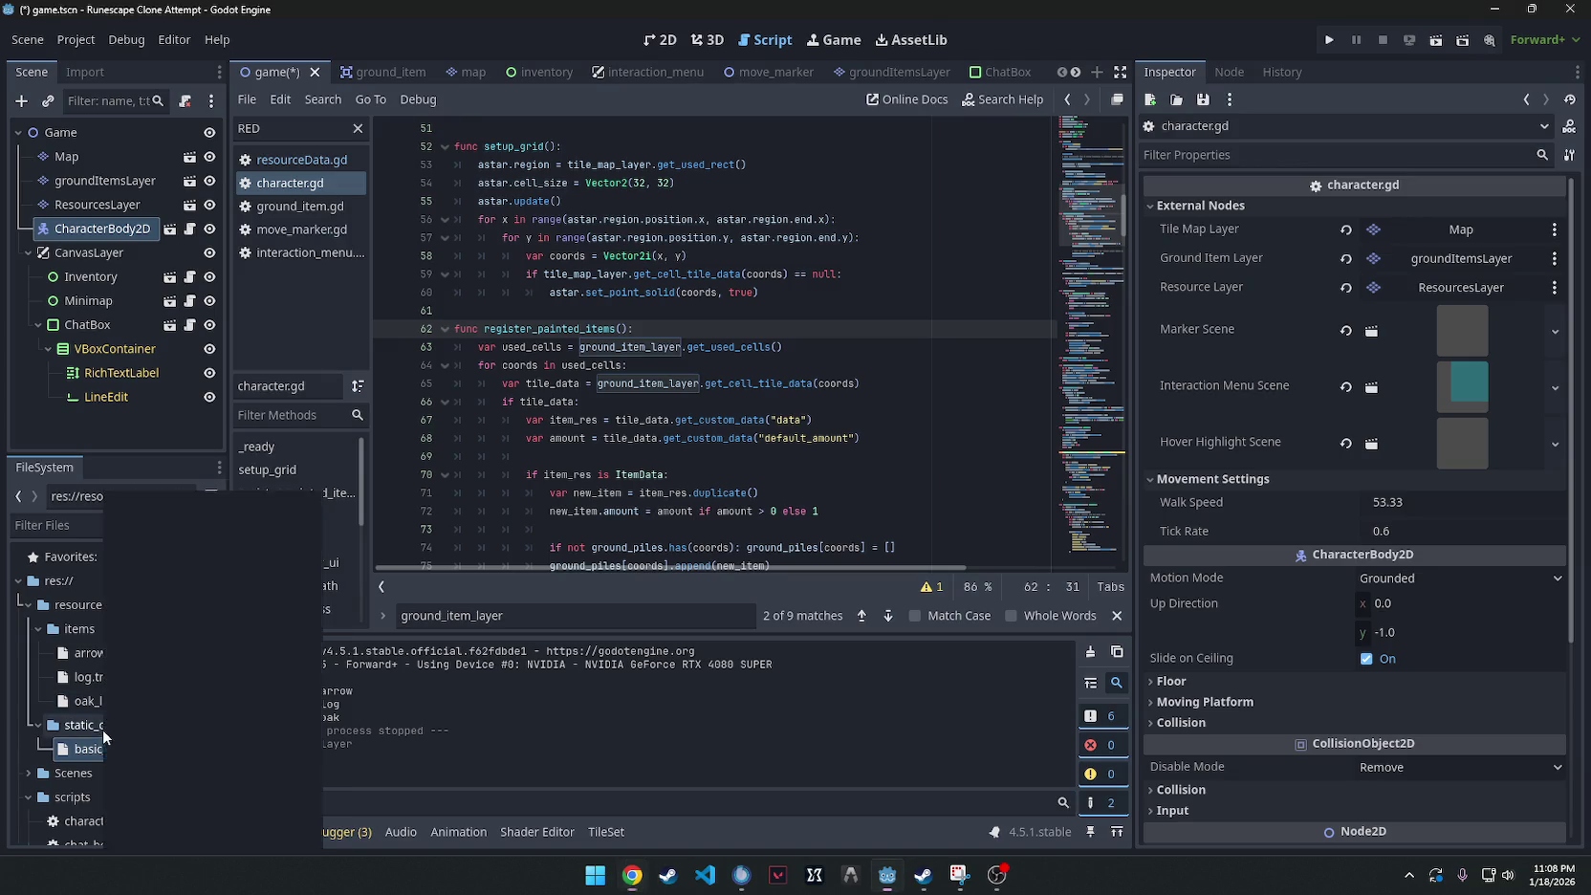
Start a new Resource in static_objects, then cancel it.
{"action": "mouse_move", "coordinate": [239, 504]}
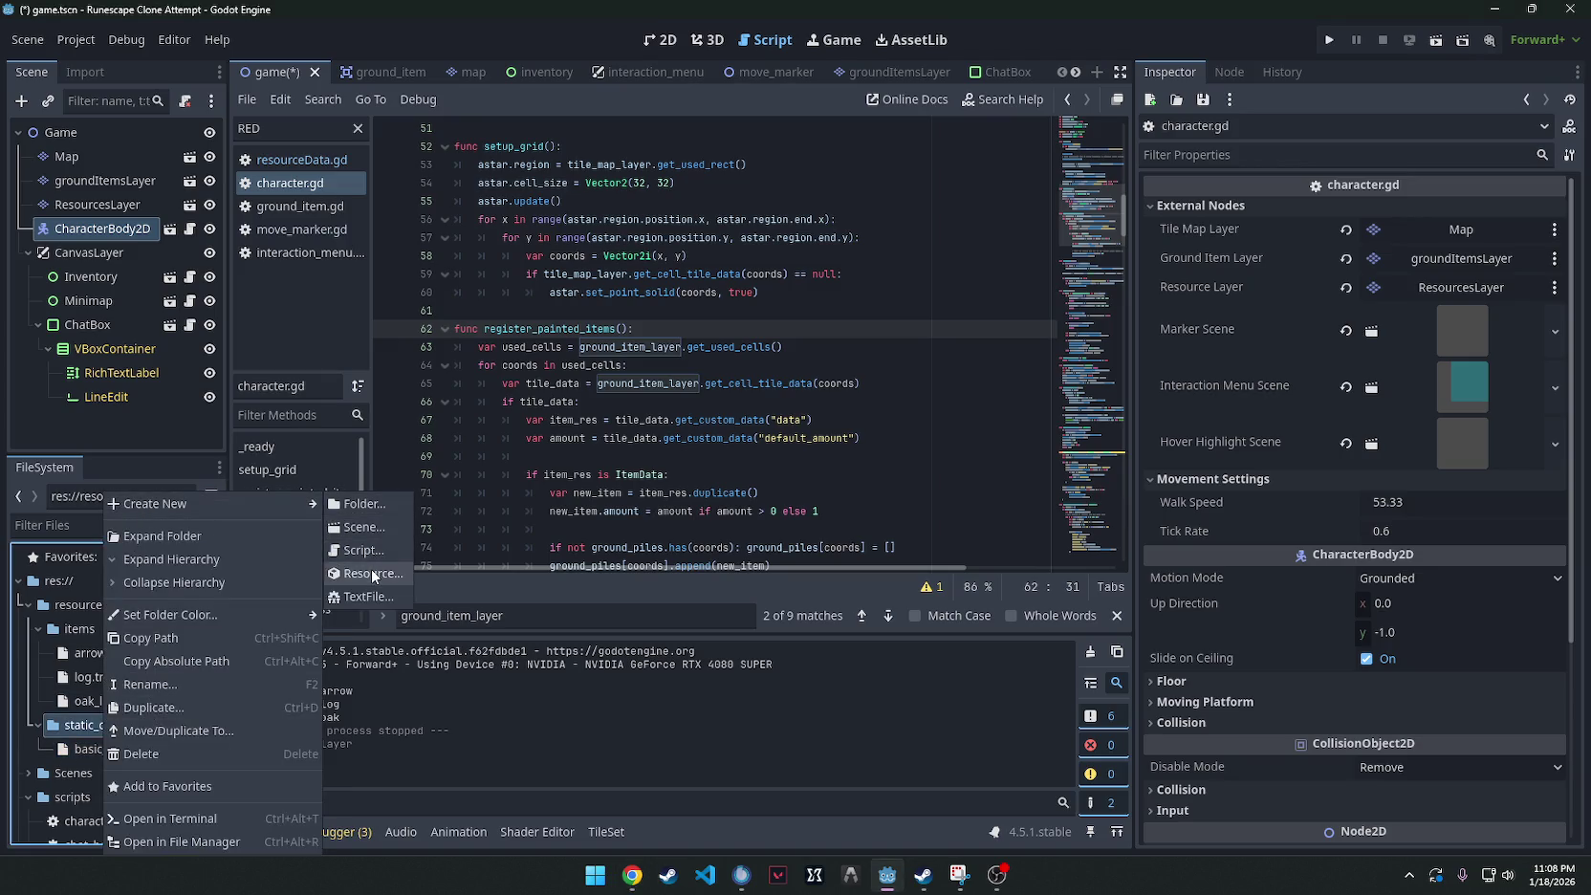
{"action": "left_click", "coordinate": [372, 574]}
{"action": "left_click", "coordinate": [1156, 144]}
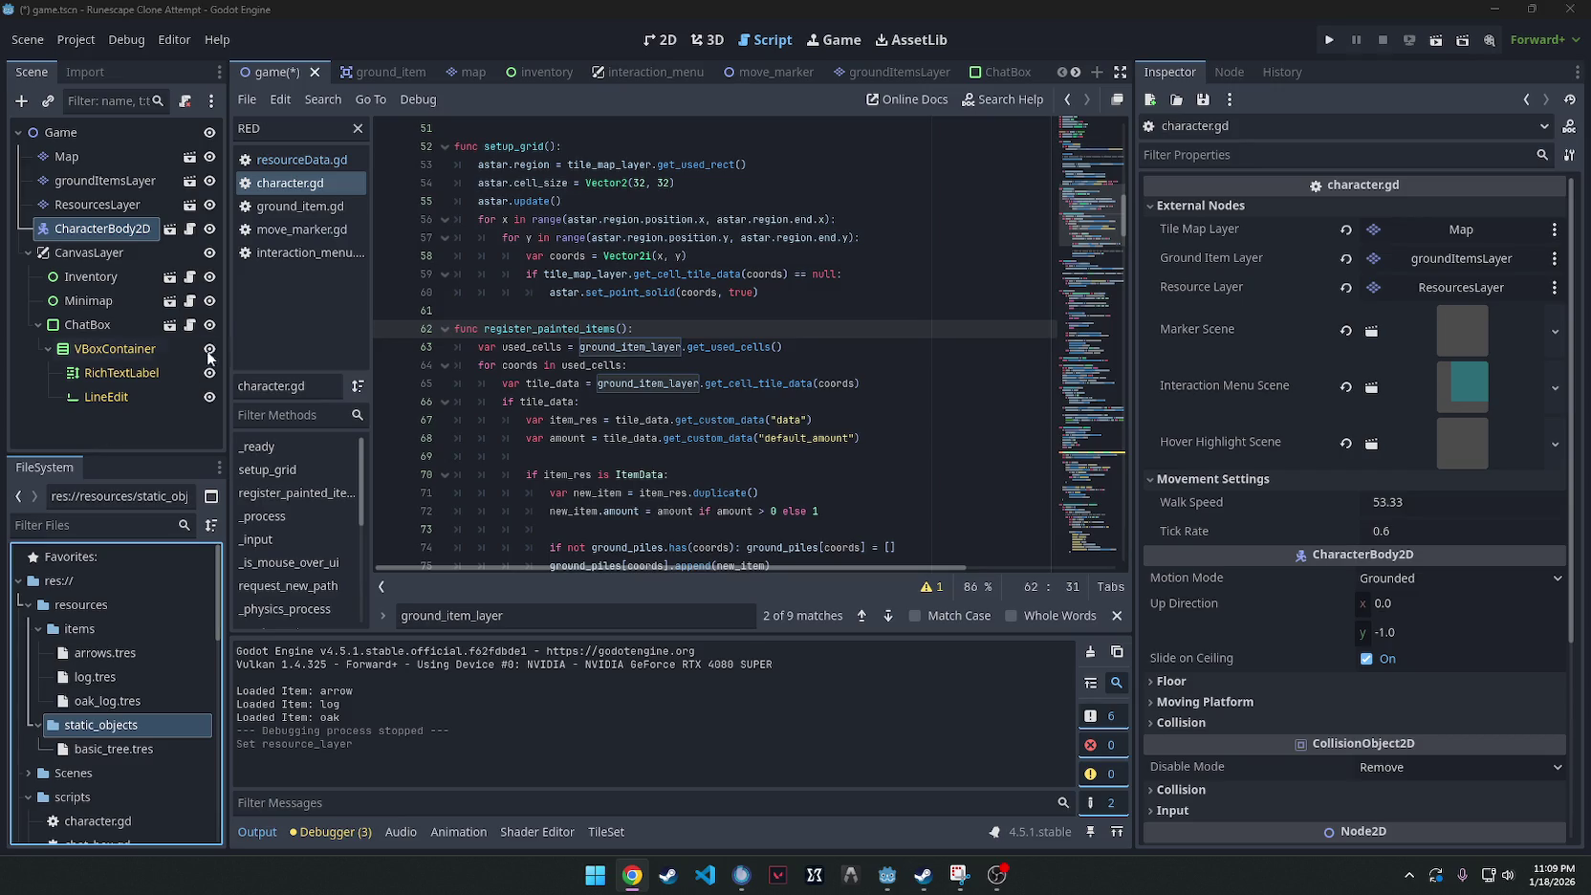
Inspect basic_tree.tres, then open resourceData.gd from the FileSystem dock.
{"action": "left_click", "coordinate": [122, 749]}
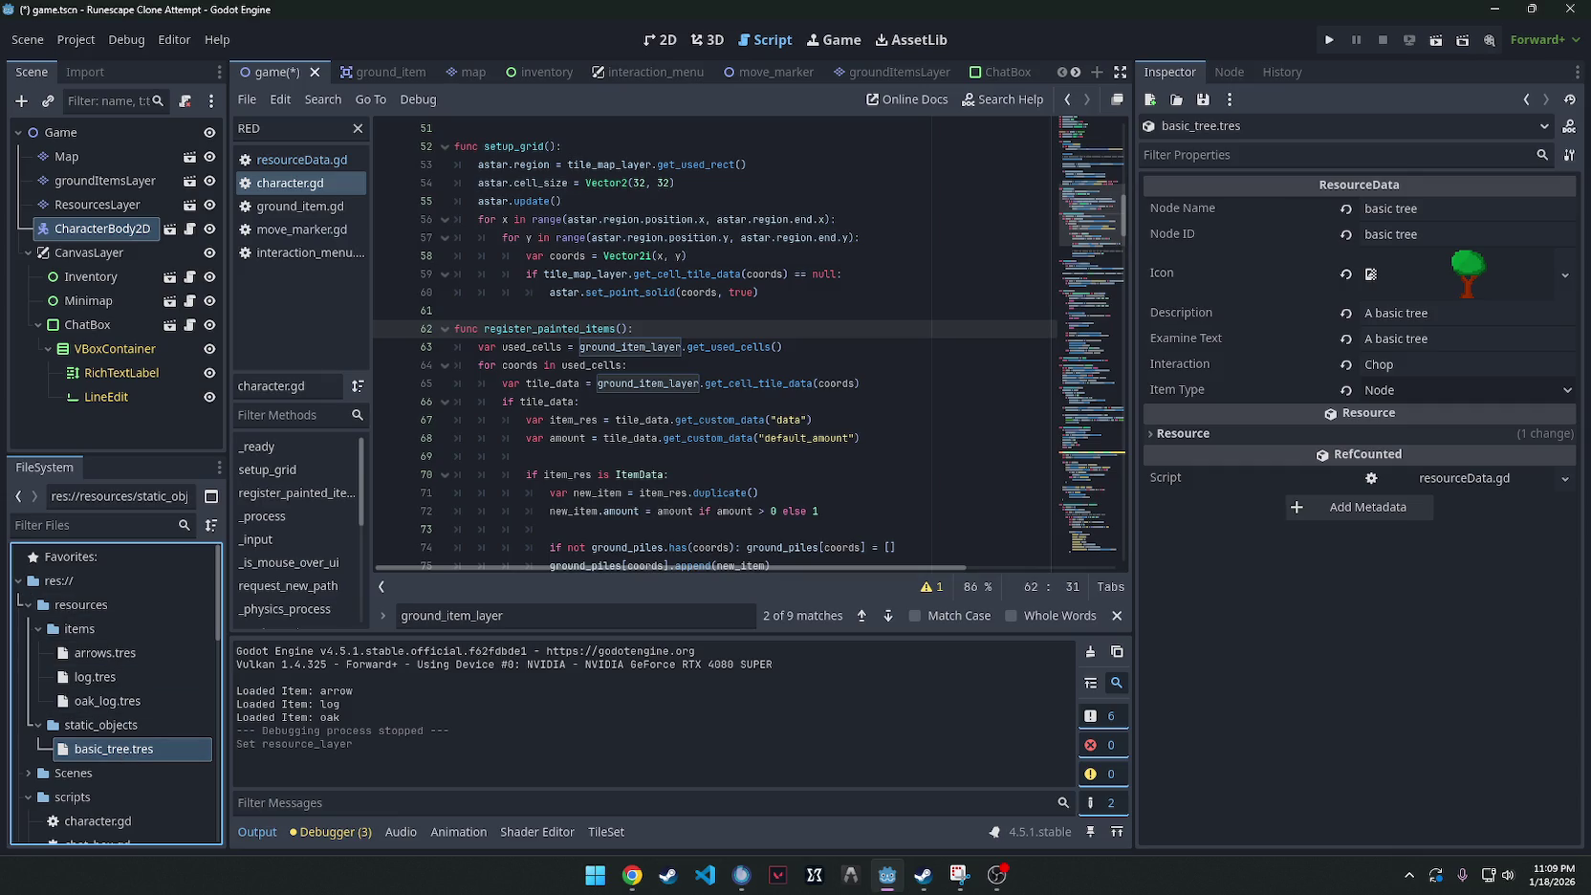
{"action": "key", "text": "alt+Tab"}
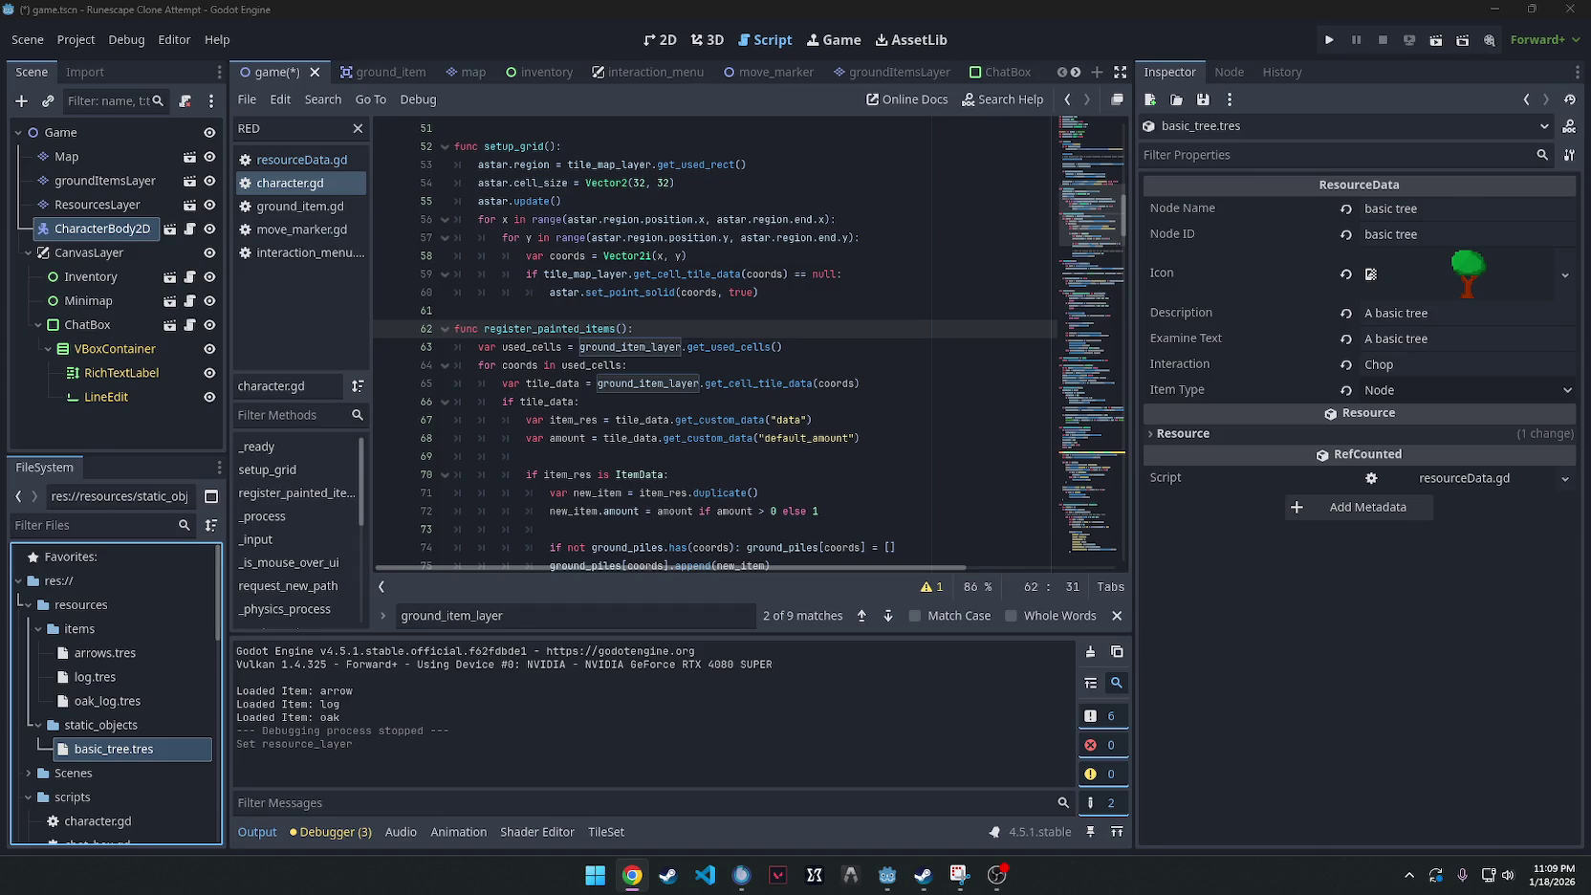
{"action": "scroll", "coordinate": [100, 720], "scroll_direction": "down", "scroll_amount": 8}
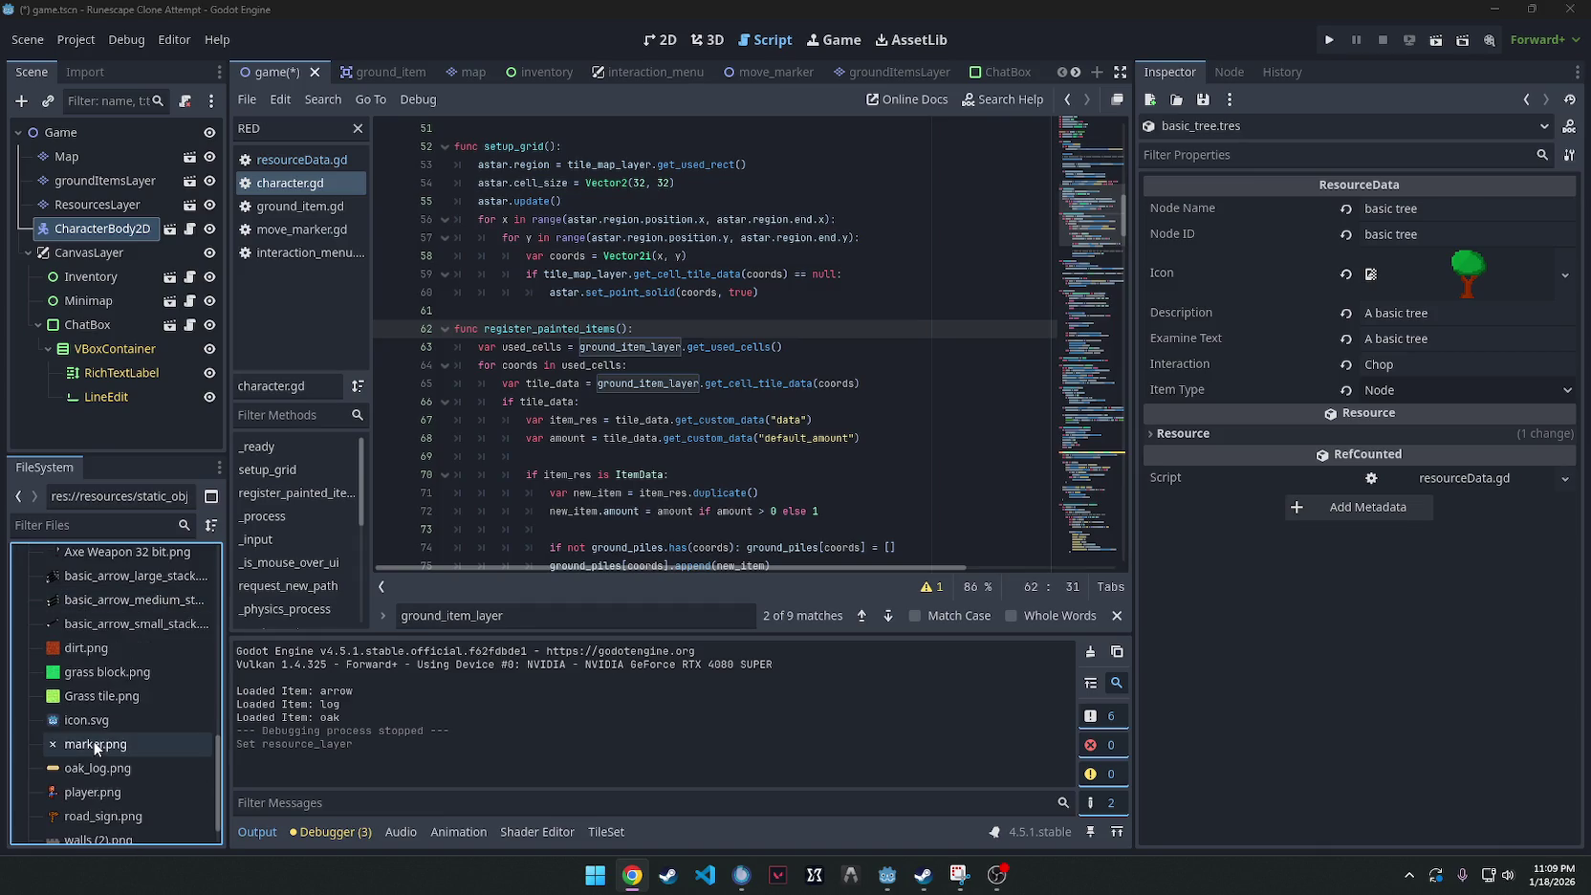
{"action": "double_click", "coordinate": [128, 666]}
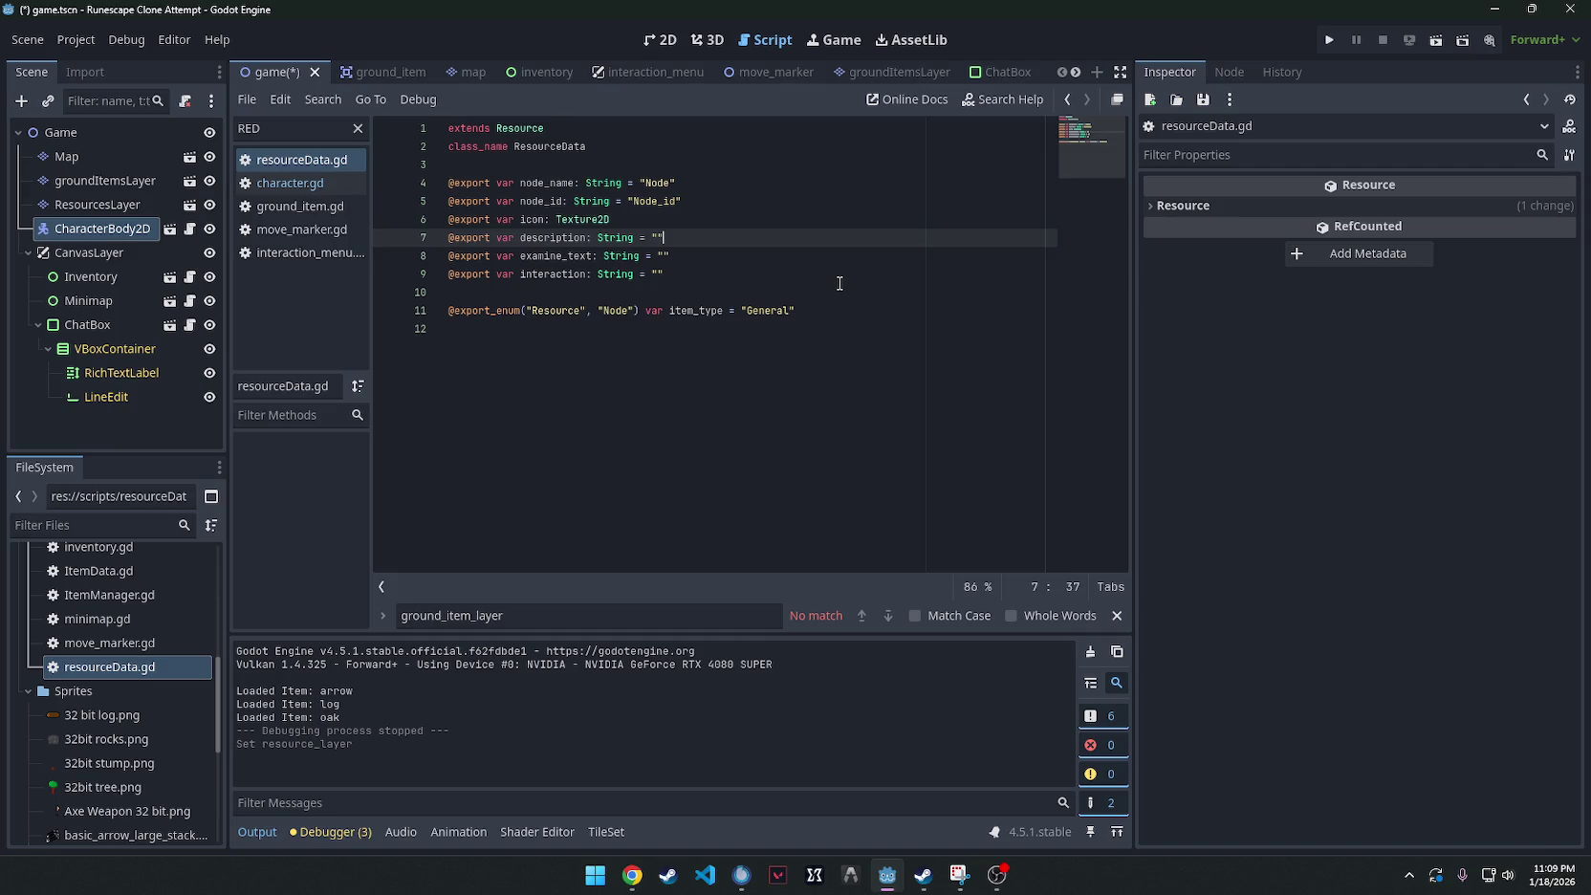
Add exports resource_icon: Texture2D and resource_type: String = "" to ResourceData, then save.
{"action": "mouse_move", "coordinate": [669, 275]}
{"action": "left_mouse_down"}
{"action": "mouse_move", "coordinate": [411, 205]}
{"action": "mouse_move", "coordinate": [396, 182]}
{"action": "left_mouse_up"}
{"action": "mouse_move", "coordinate": [796, 311]}
{"action": "left_mouse_down"}
{"action": "mouse_move", "coordinate": [535, 191]}
{"action": "mouse_move", "coordinate": [542, 149]}
{"action": "mouse_move", "coordinate": [449, 128]}
{"action": "left_mouse_up"}
{"action": "left_click", "coordinate": [632, 875]}
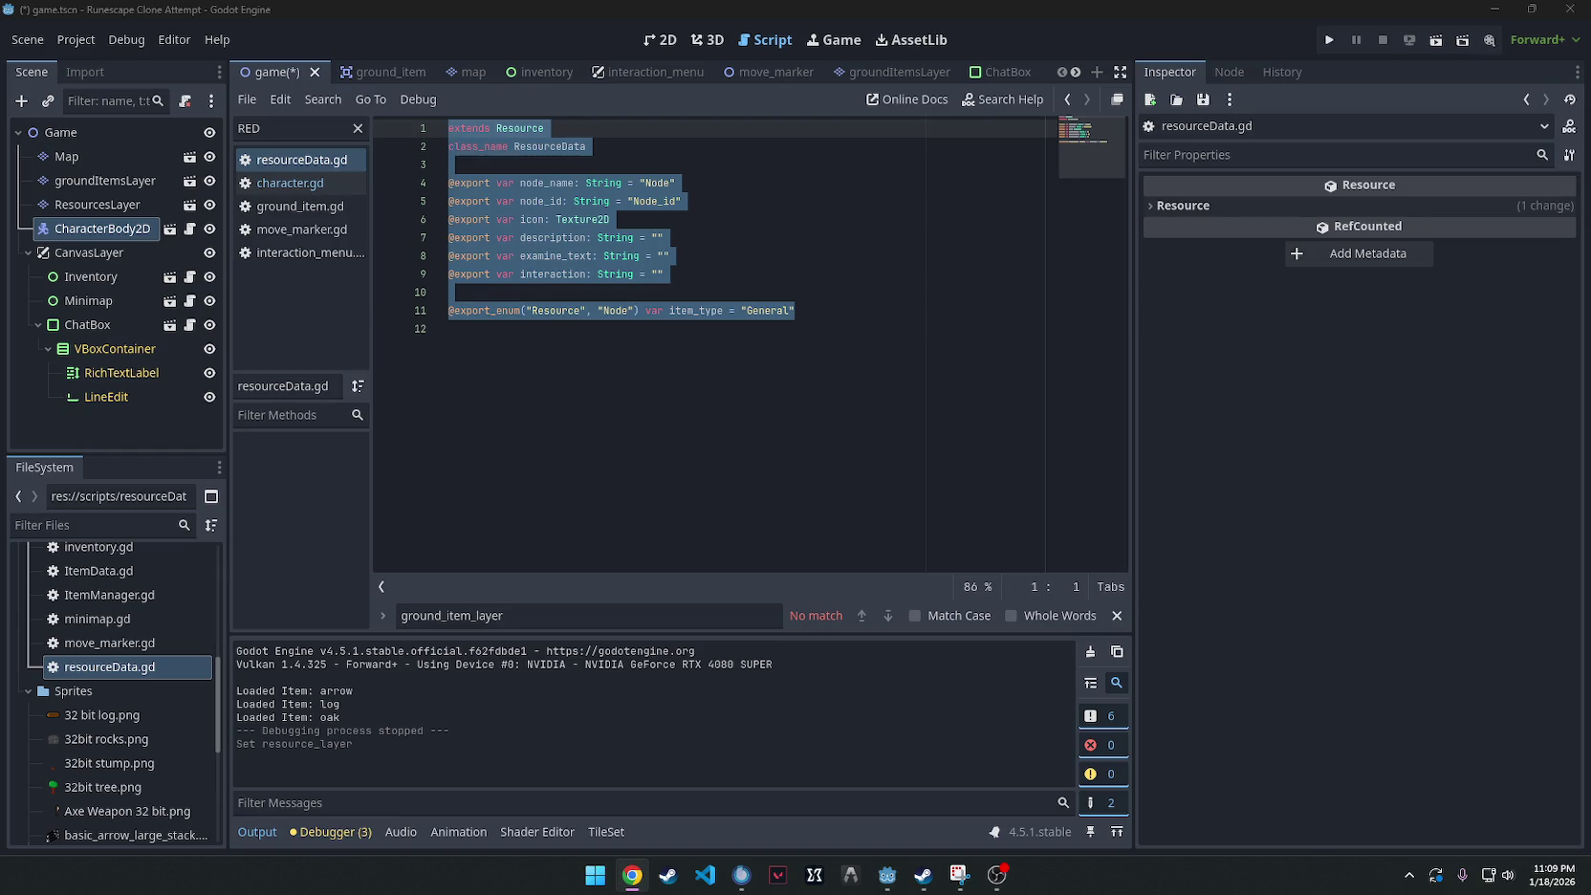
{"action": "left_click", "coordinate": [762, 278]}
{"action": "key", "text": "Return"}
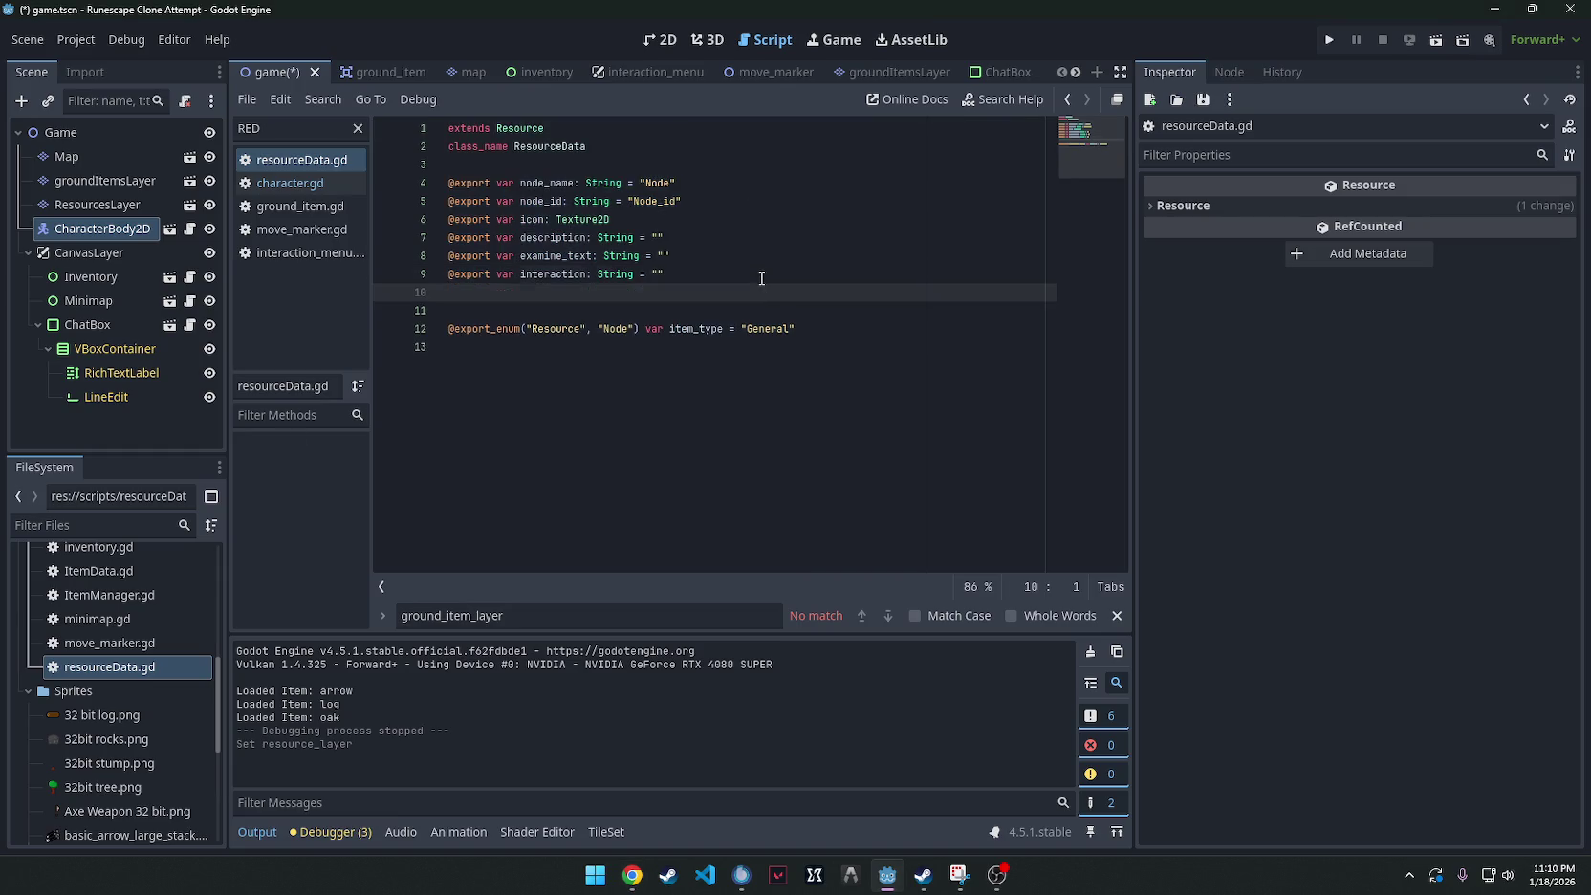
{"action": "type", "text": "@export var"}
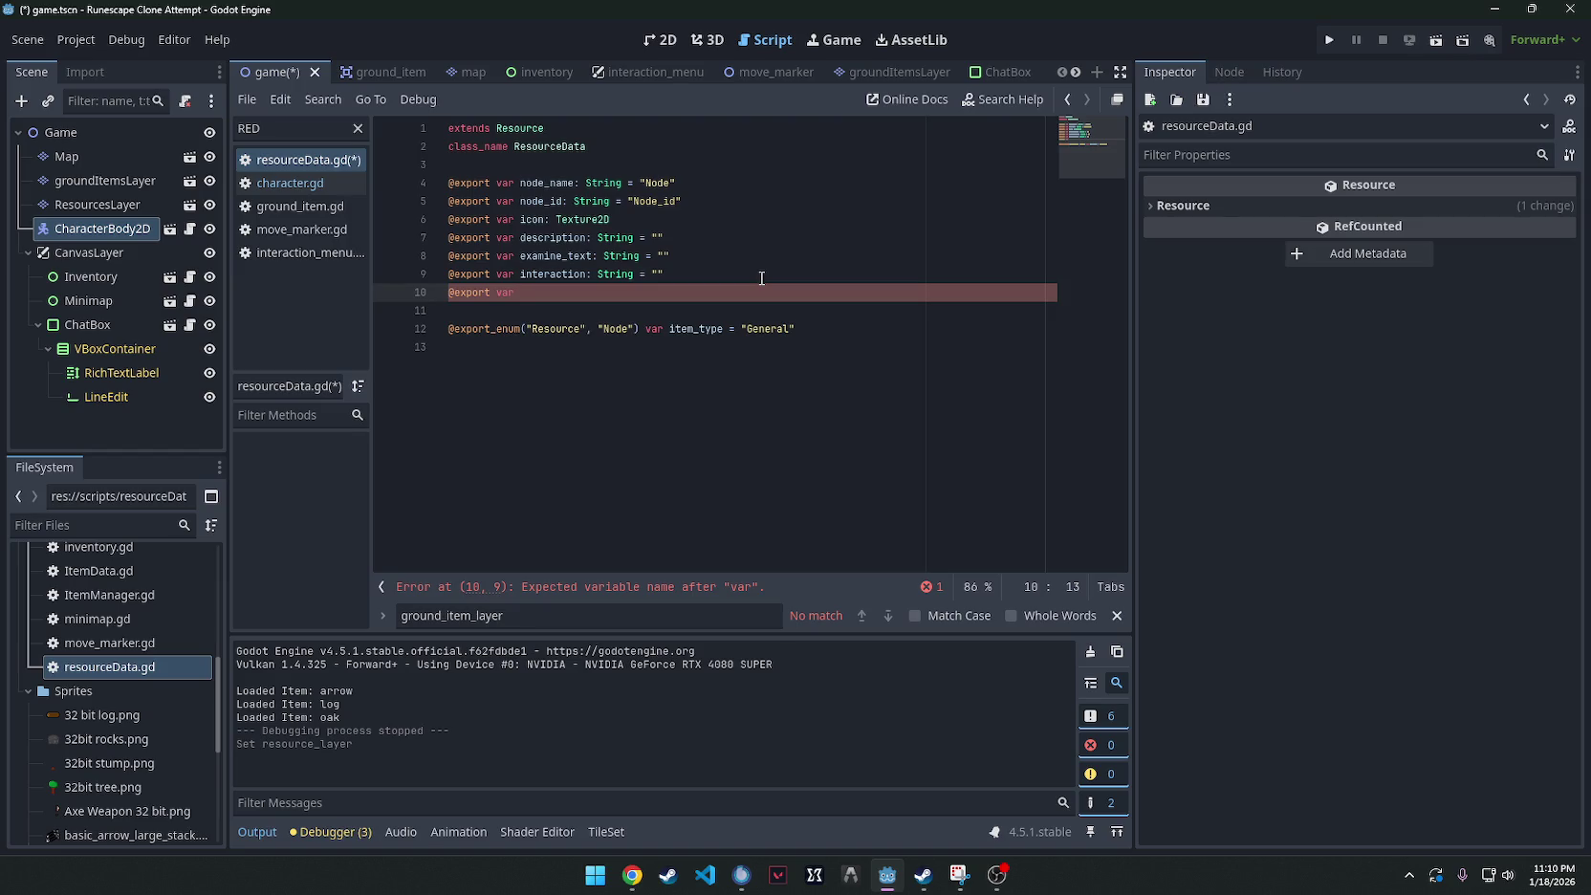
{"action": "type", "text": "resource_"}
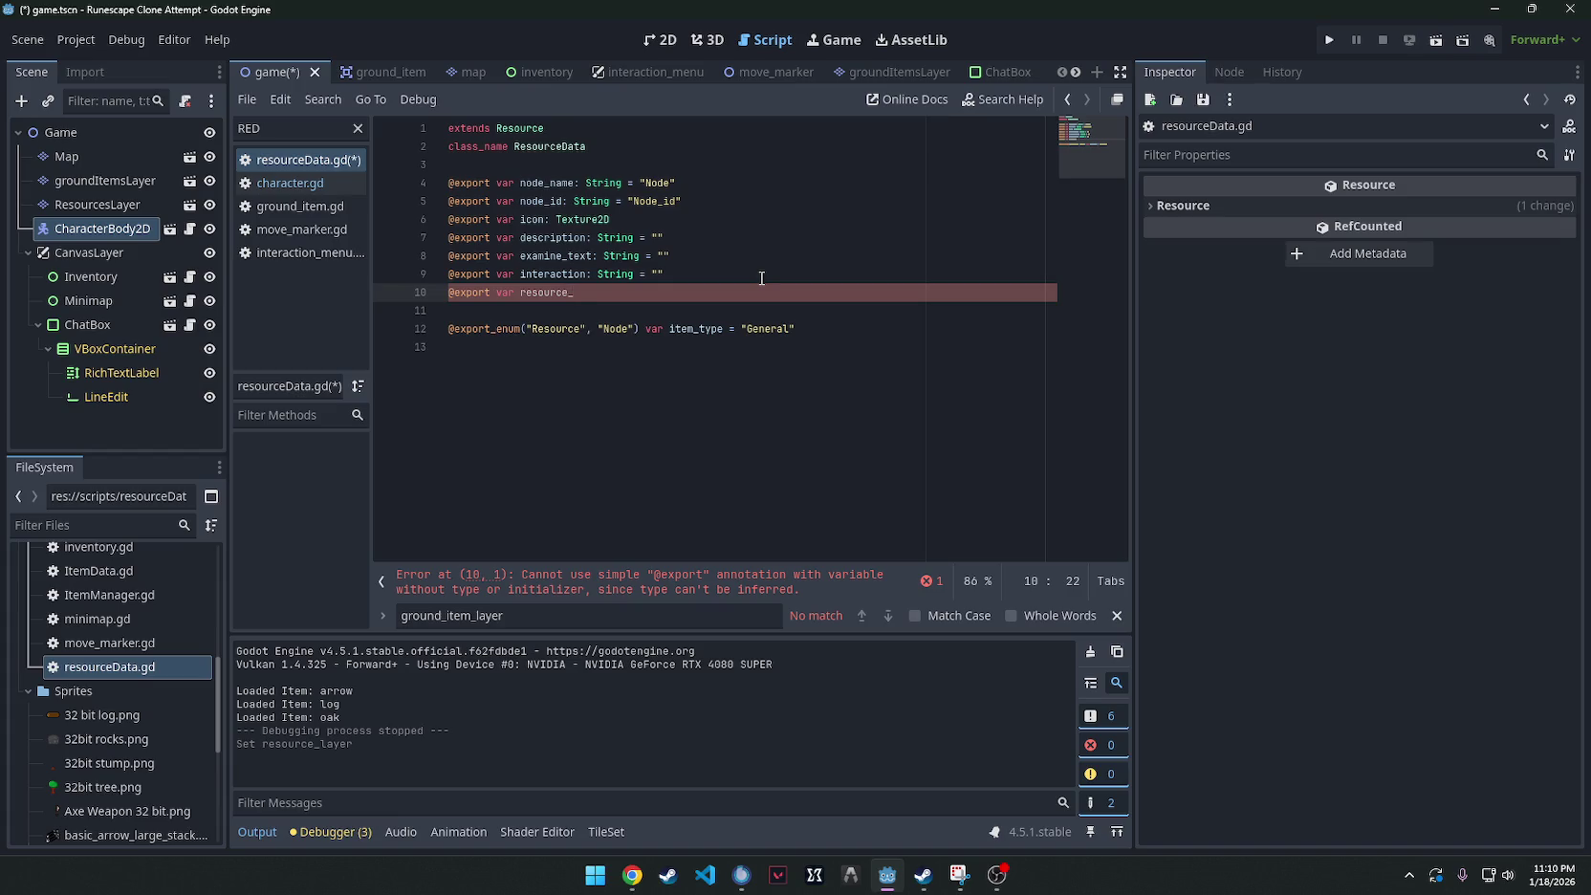
{"action": "type", "text": "icon: "}
{"action": "type", "text": "Texture"}
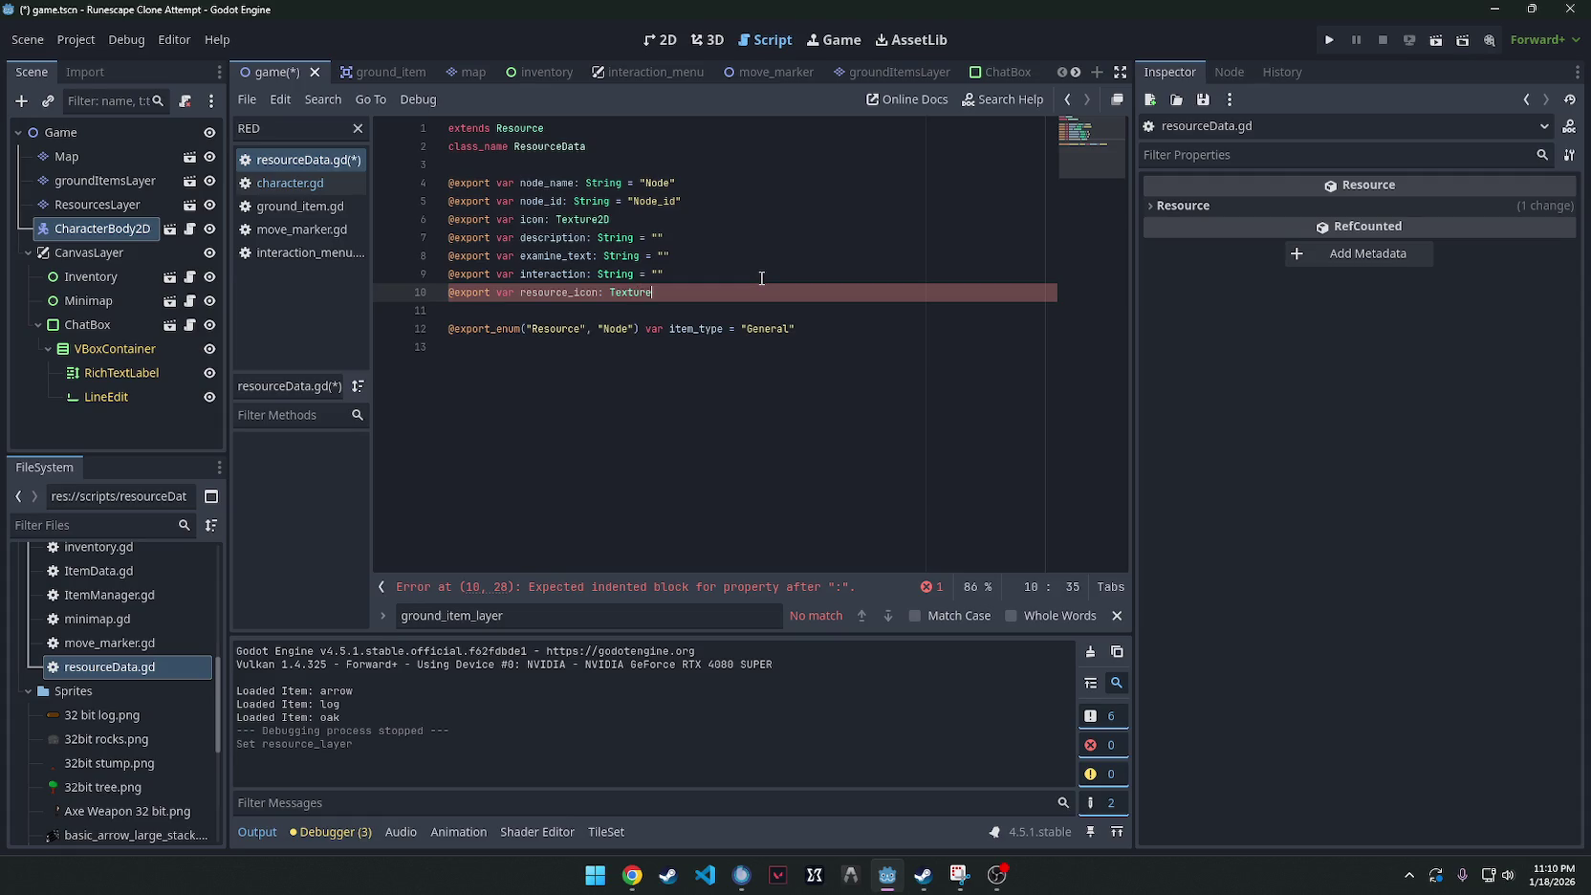
{"action": "type", "text": "2D"}
{"action": "key", "text": "Return"}
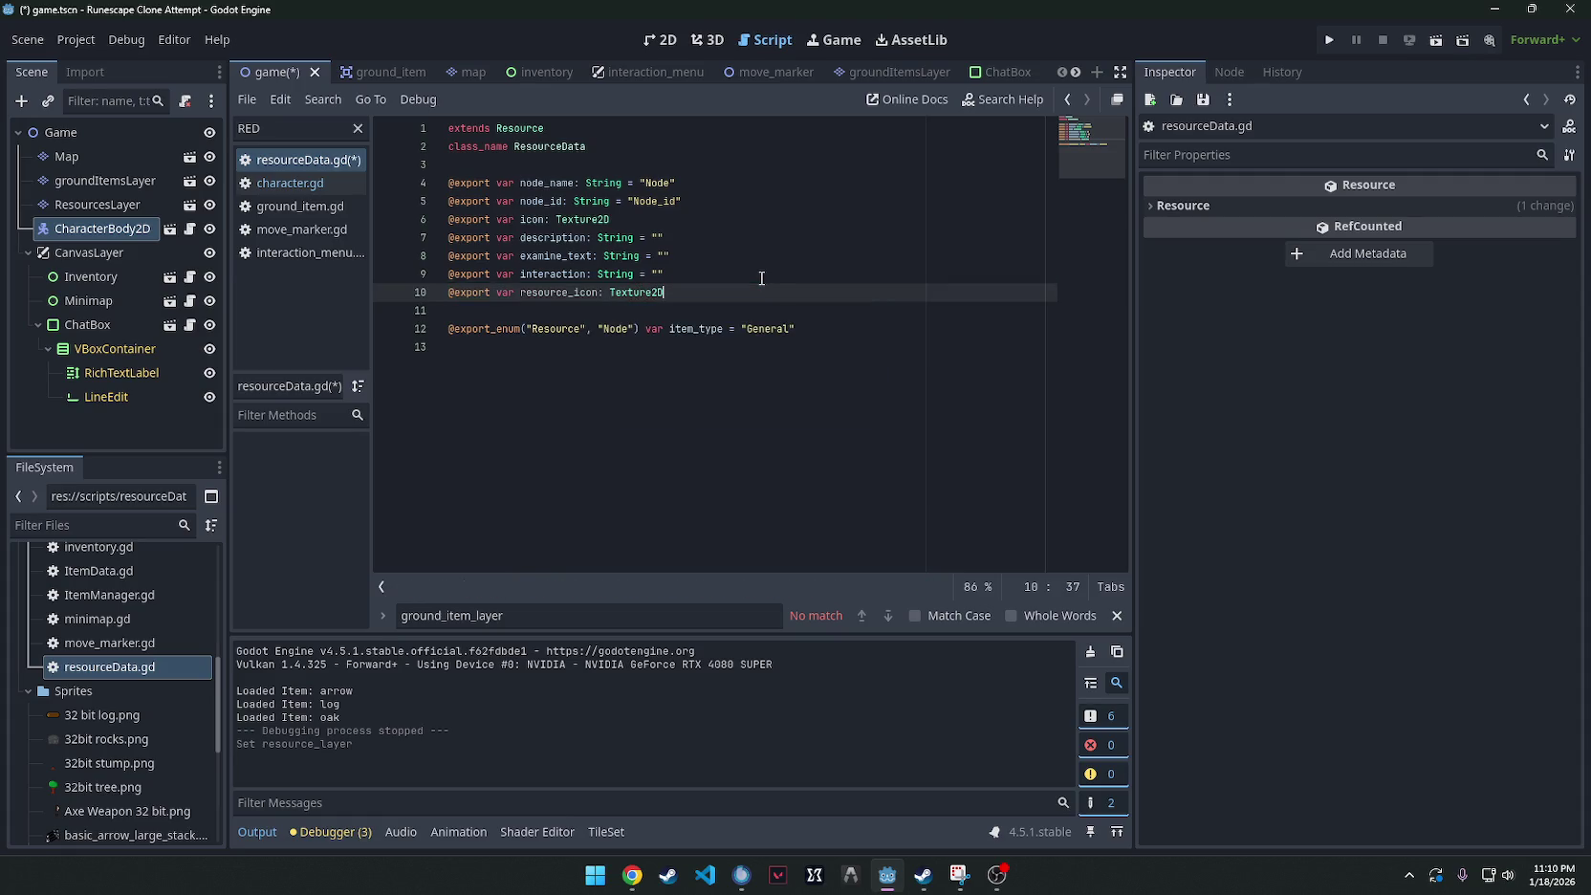
{"action": "key", "text": "Return"}
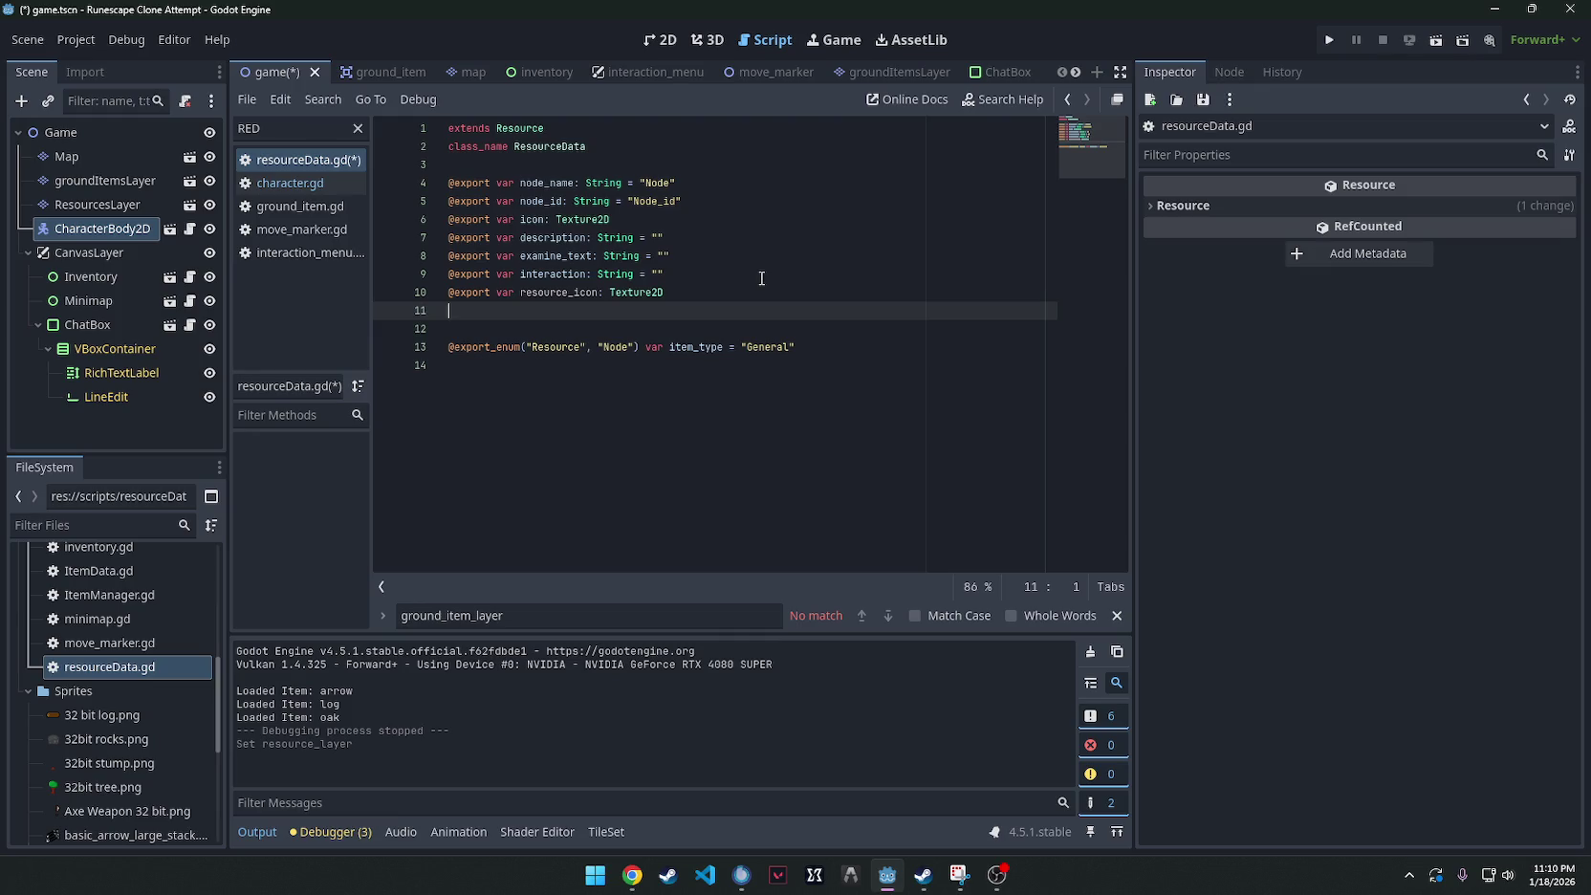
{"action": "type", "text": "@export "}
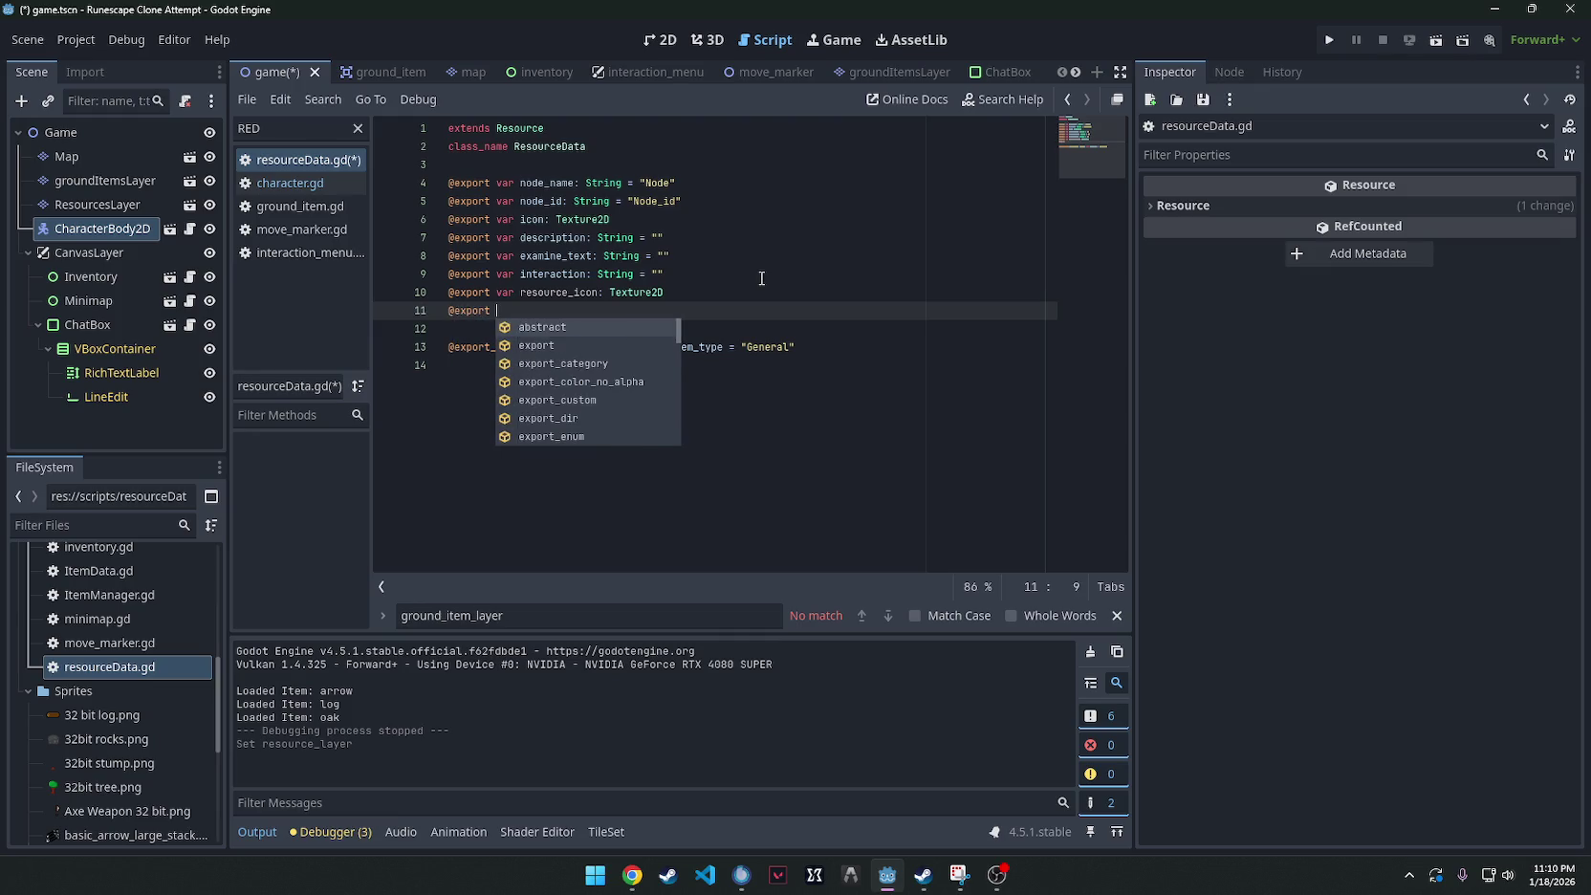
{"action": "type", "text": "var resource_t"}
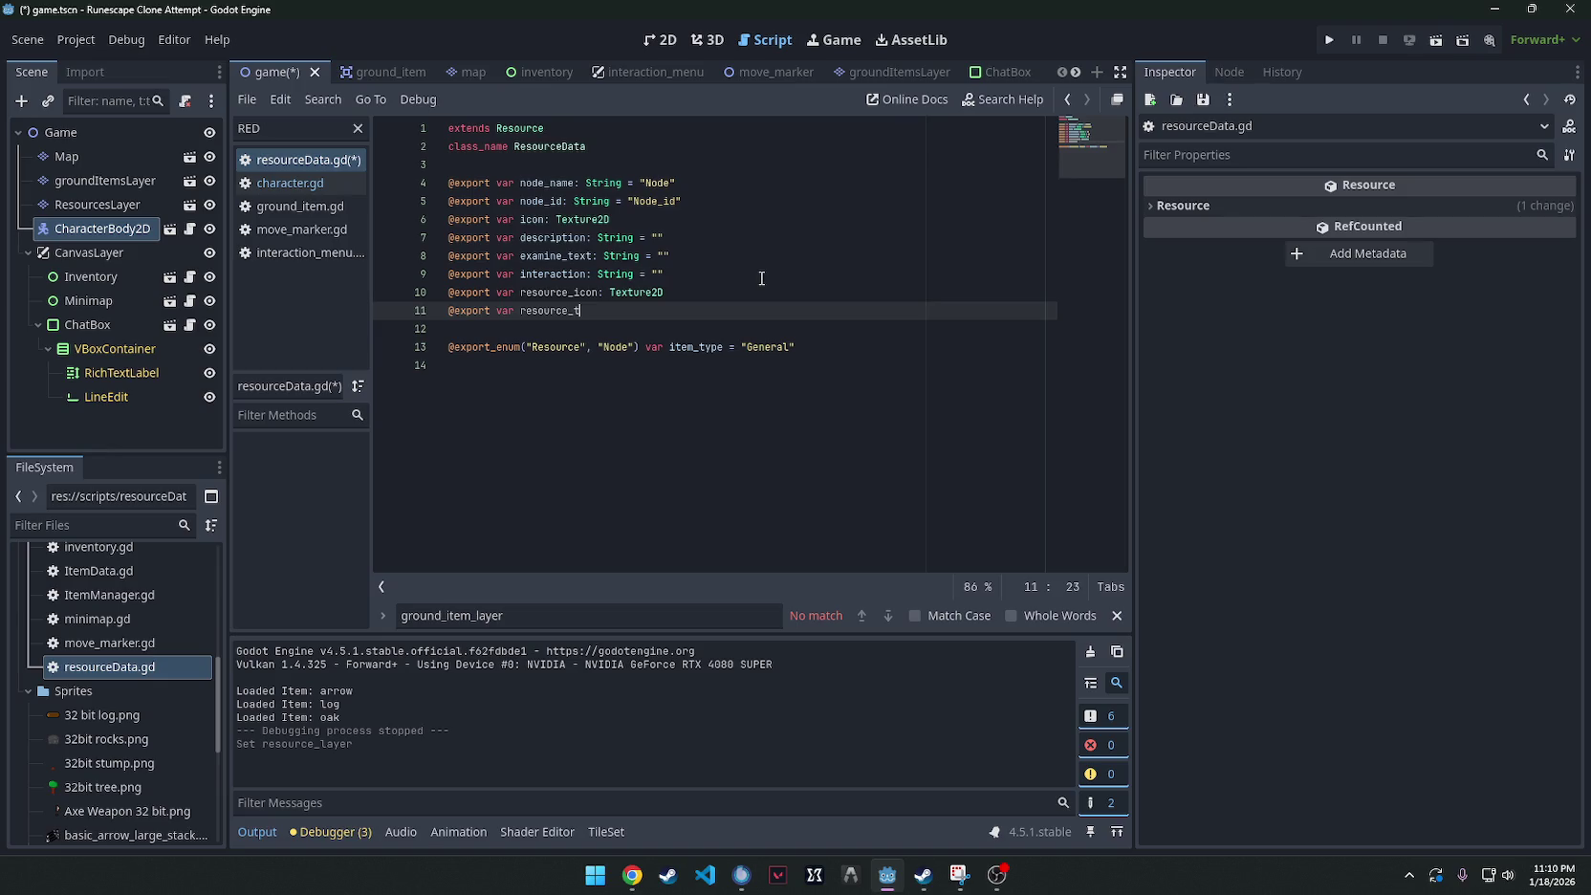
{"action": "type", "text": "ype: String "}
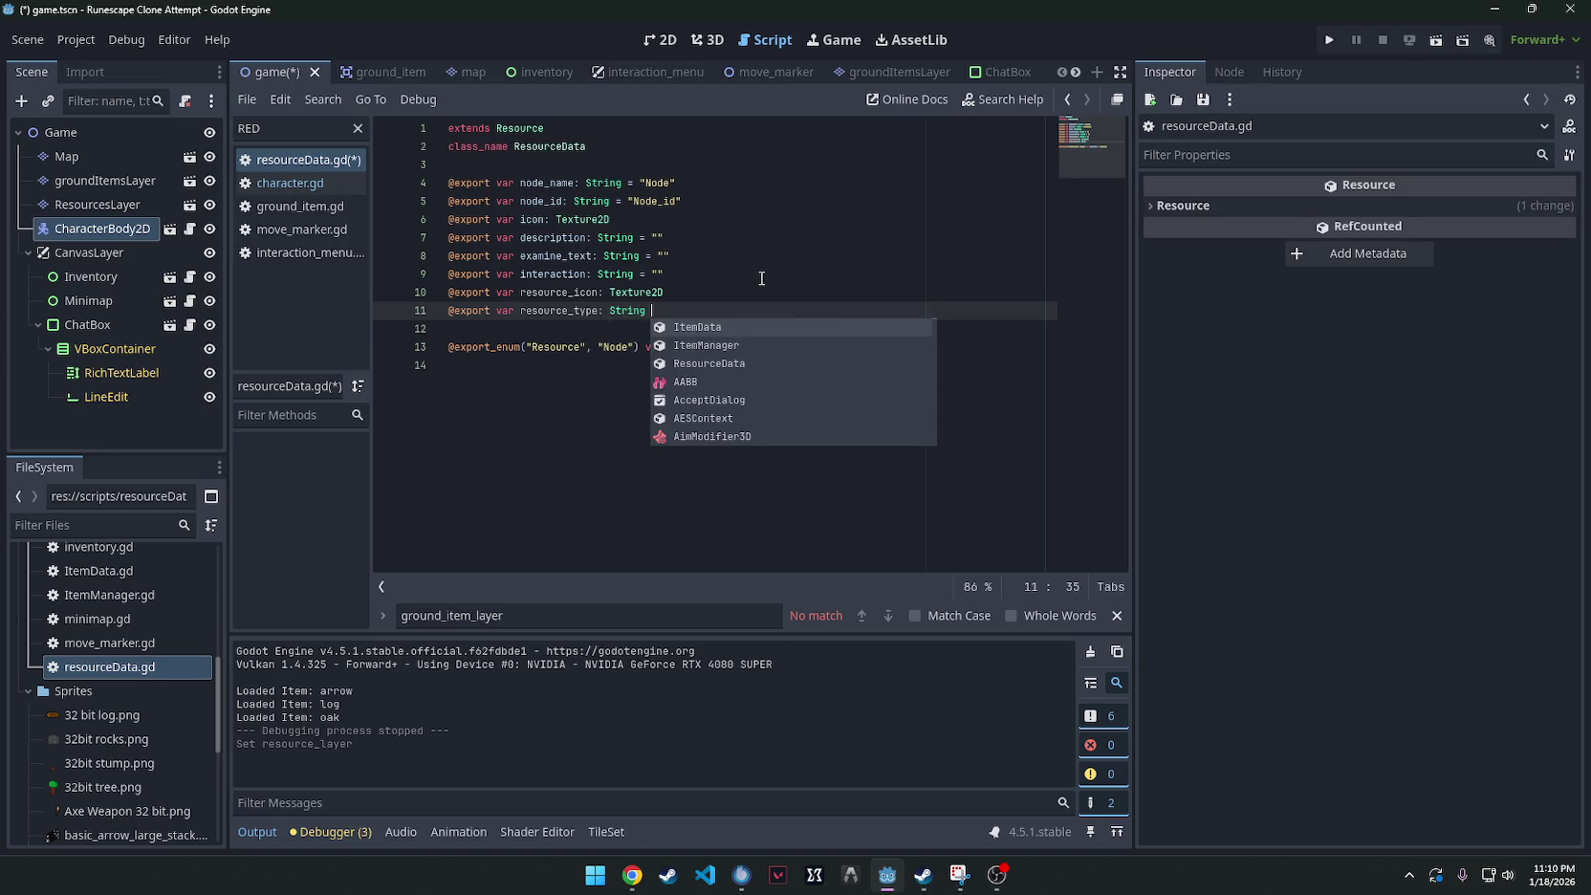
{"action": "type", "text": "= \""}
{"action": "key", "text": "ctrl+s"}
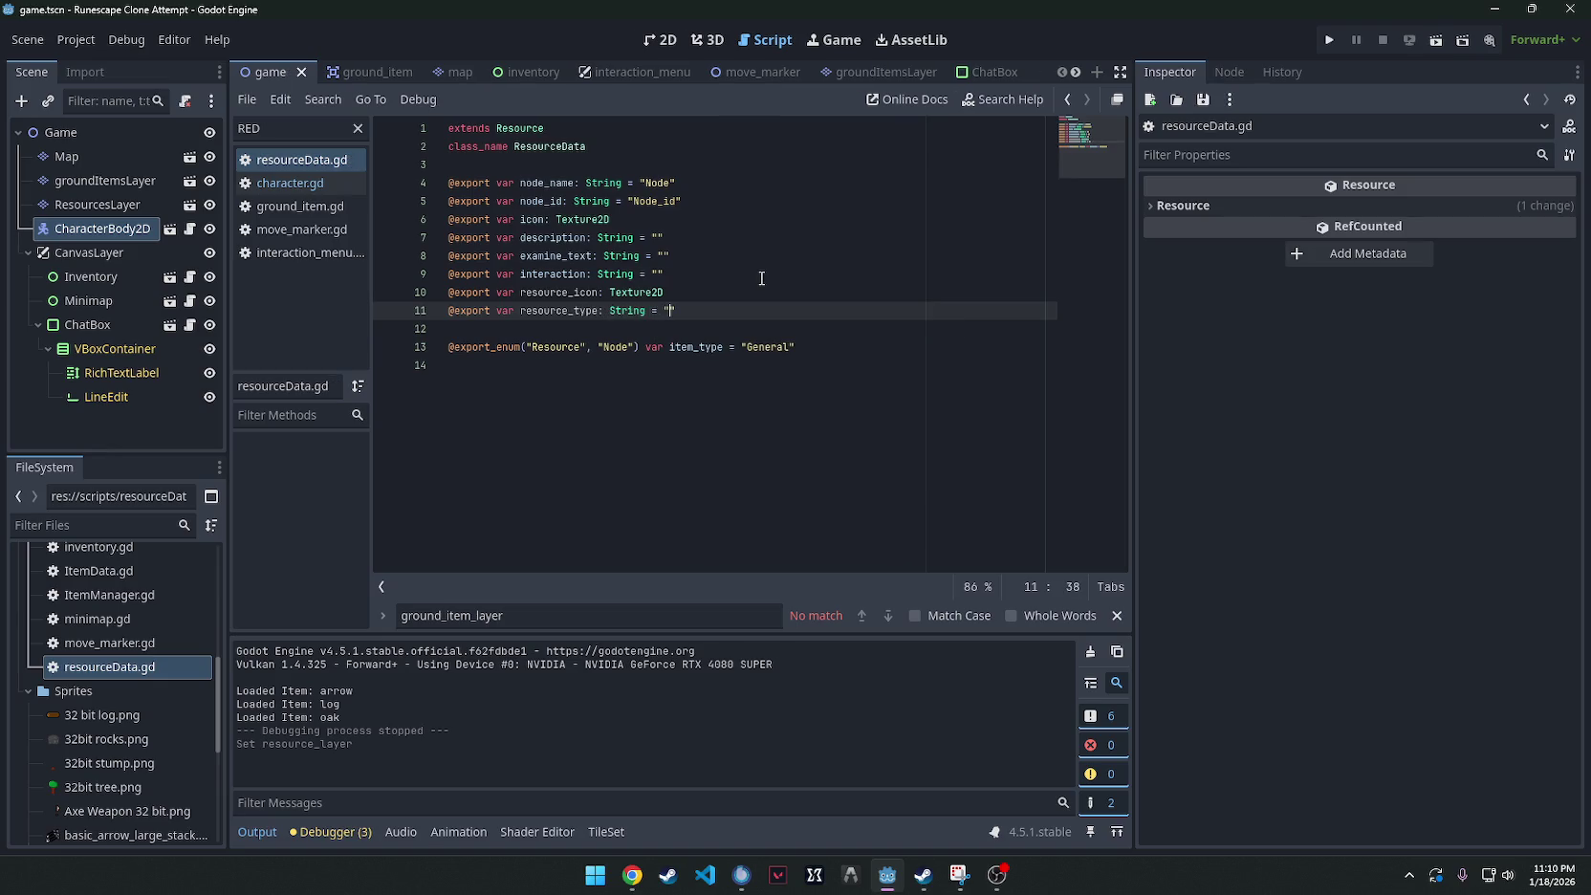
{"action": "scroll", "coordinate": [103, 718], "scroll_direction": "up", "scroll_amount": 5}
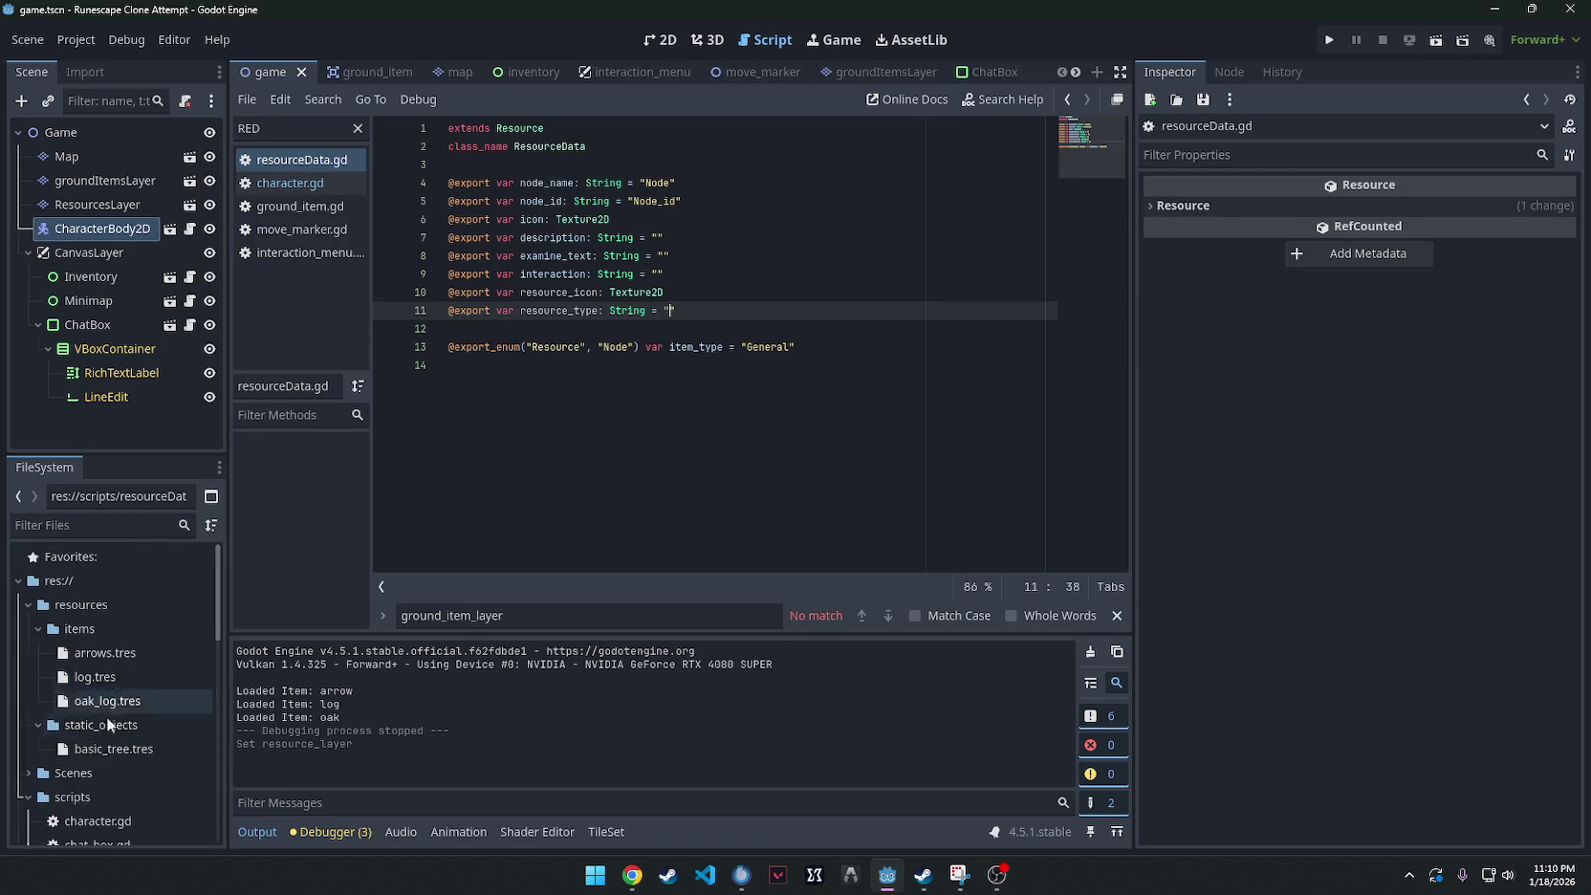
Set basic_tree's Resource Icon to 32 bit log.png and Resource Type to 'log'.
{"action": "left_click", "coordinate": [106, 748]}
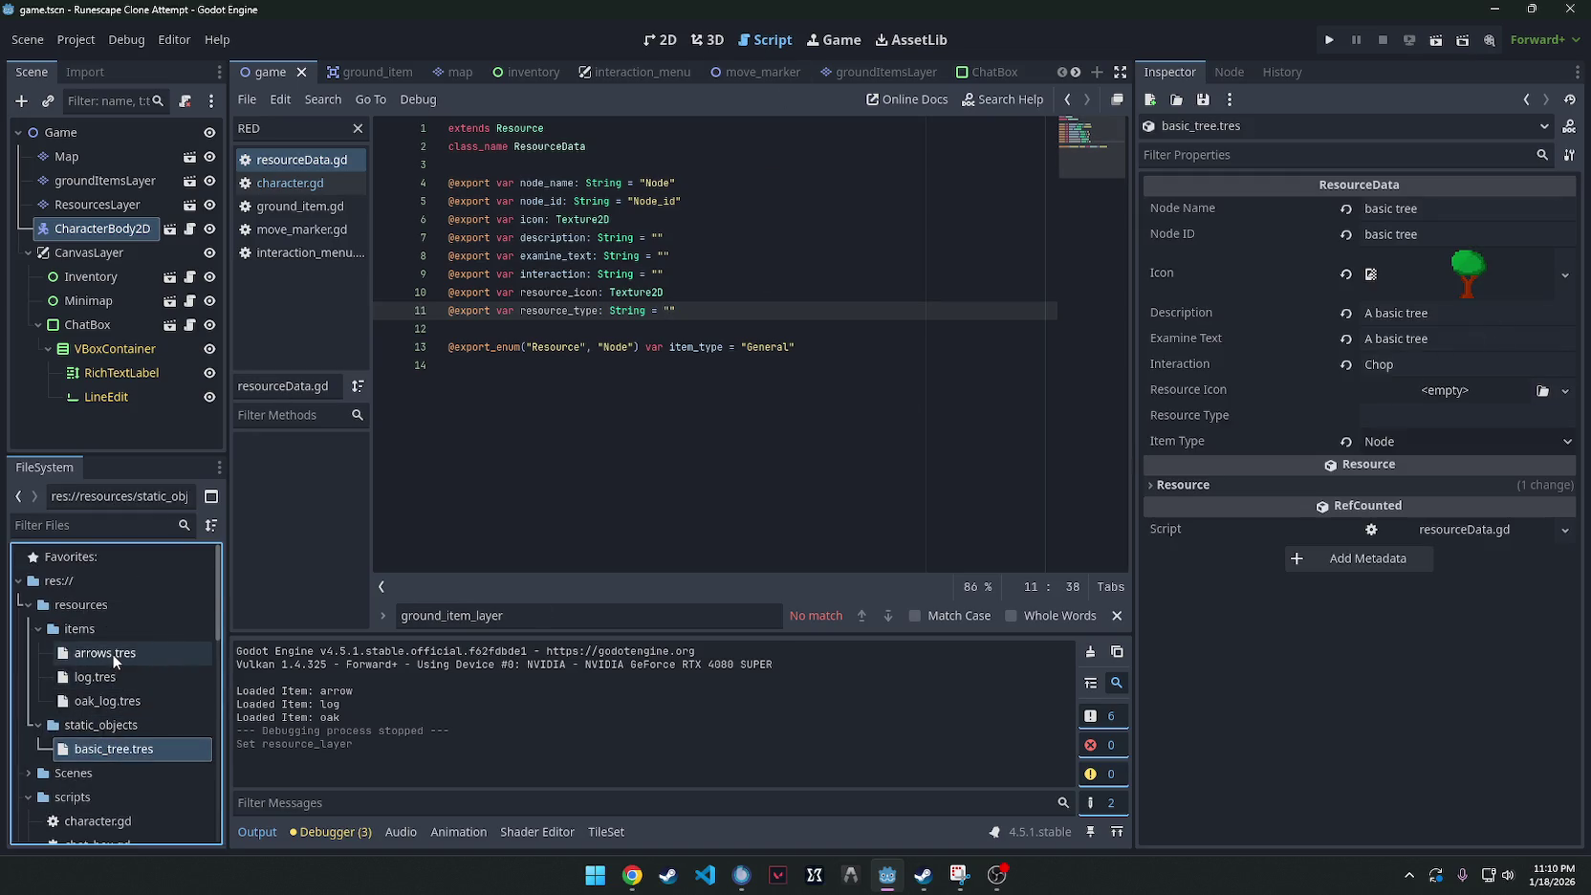
{"action": "scroll", "coordinate": [105, 655], "scroll_direction": "down", "scroll_amount": 6}
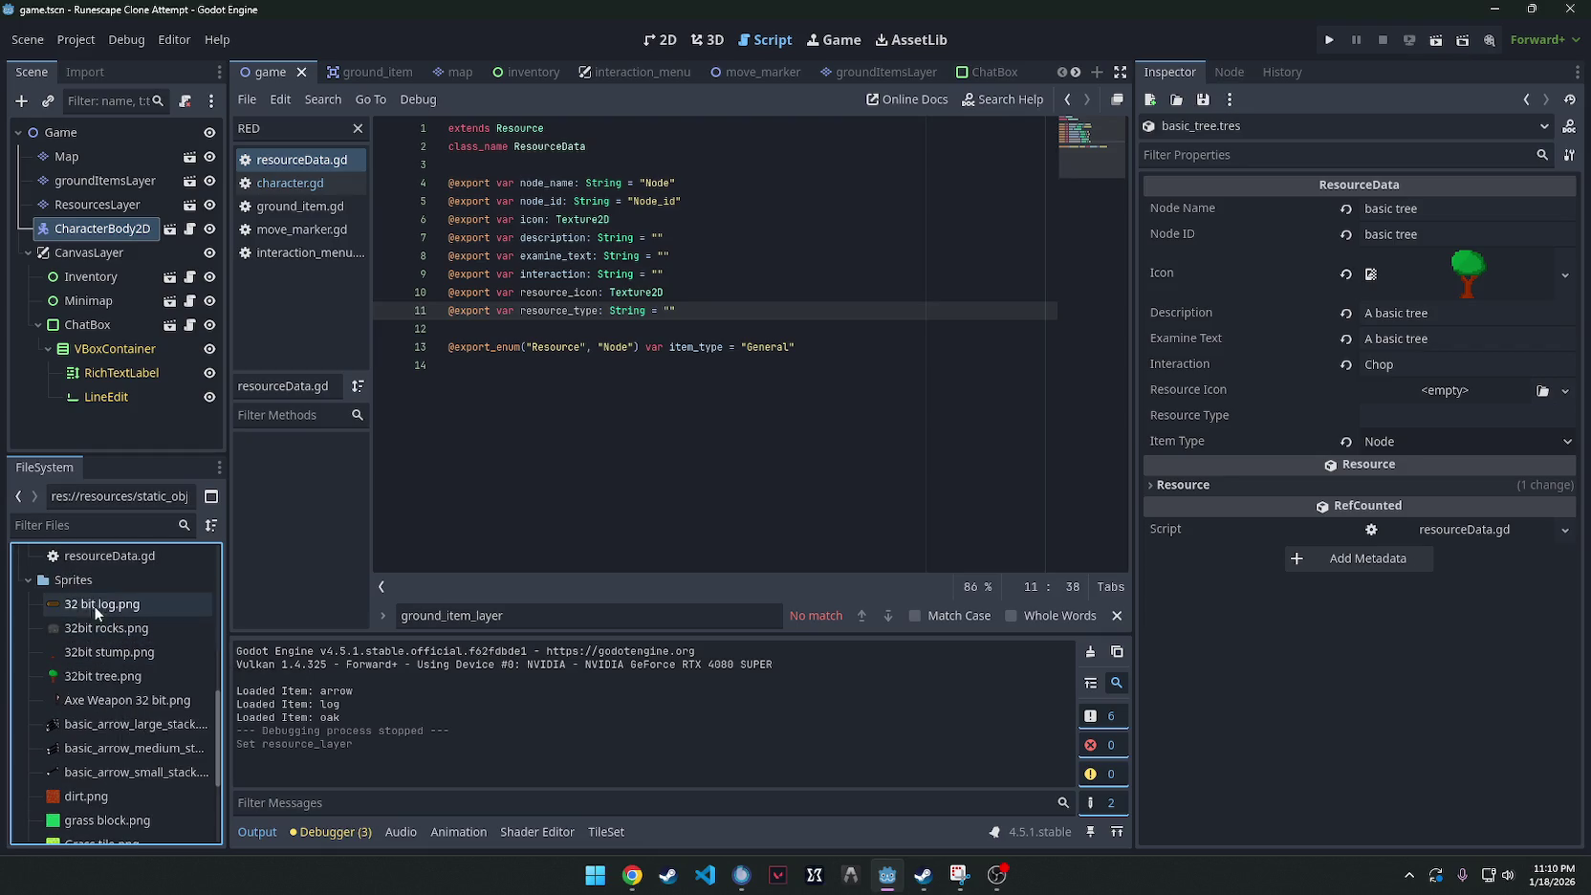
{"action": "mouse_move", "coordinate": [94, 605]}
{"action": "left_mouse_down"}
{"action": "mouse_move", "coordinate": [1195, 459]}
{"action": "mouse_move", "coordinate": [1377, 394]}
{"action": "mouse_move", "coordinate": [1433, 392]}
{"action": "left_mouse_up"}
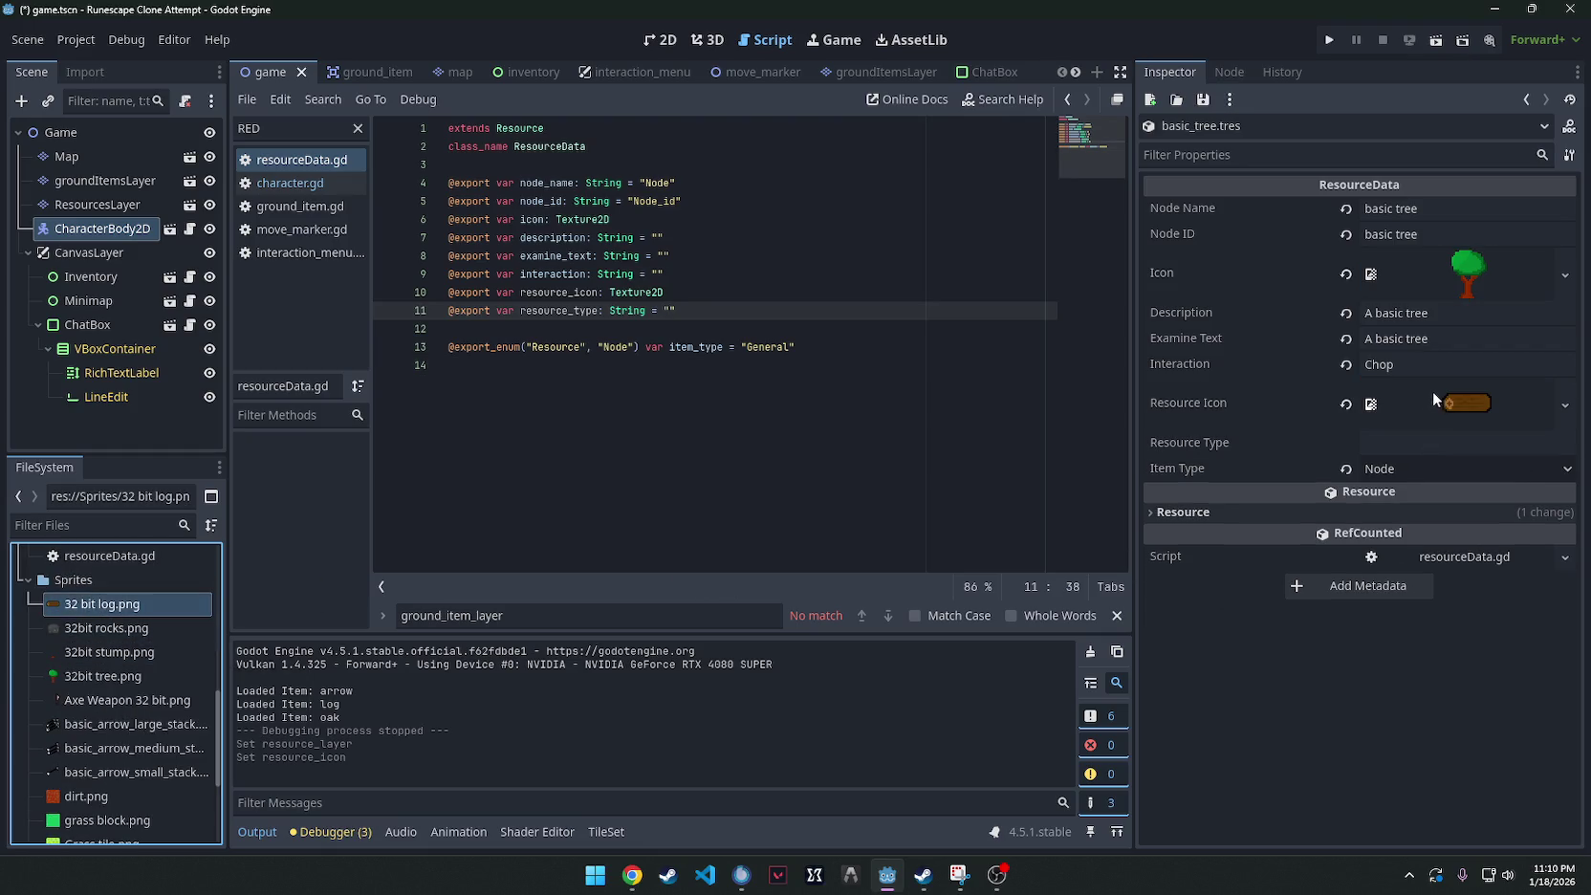
{"action": "left_click", "coordinate": [1404, 448]}
{"action": "type", "text": "log"}
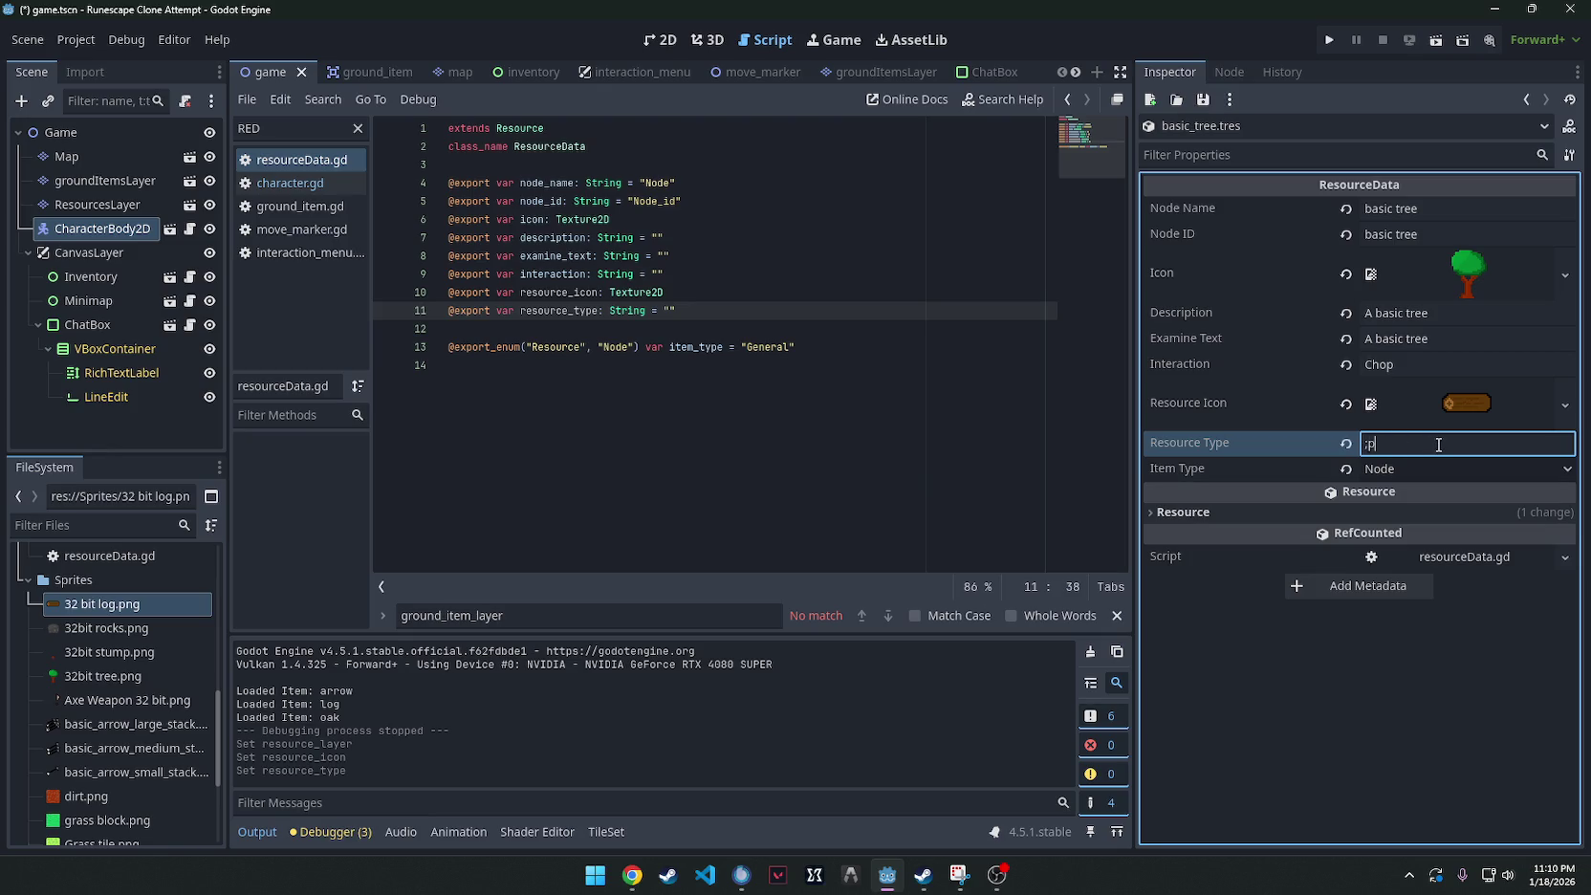
{"action": "key", "text": "ctrl+s"}
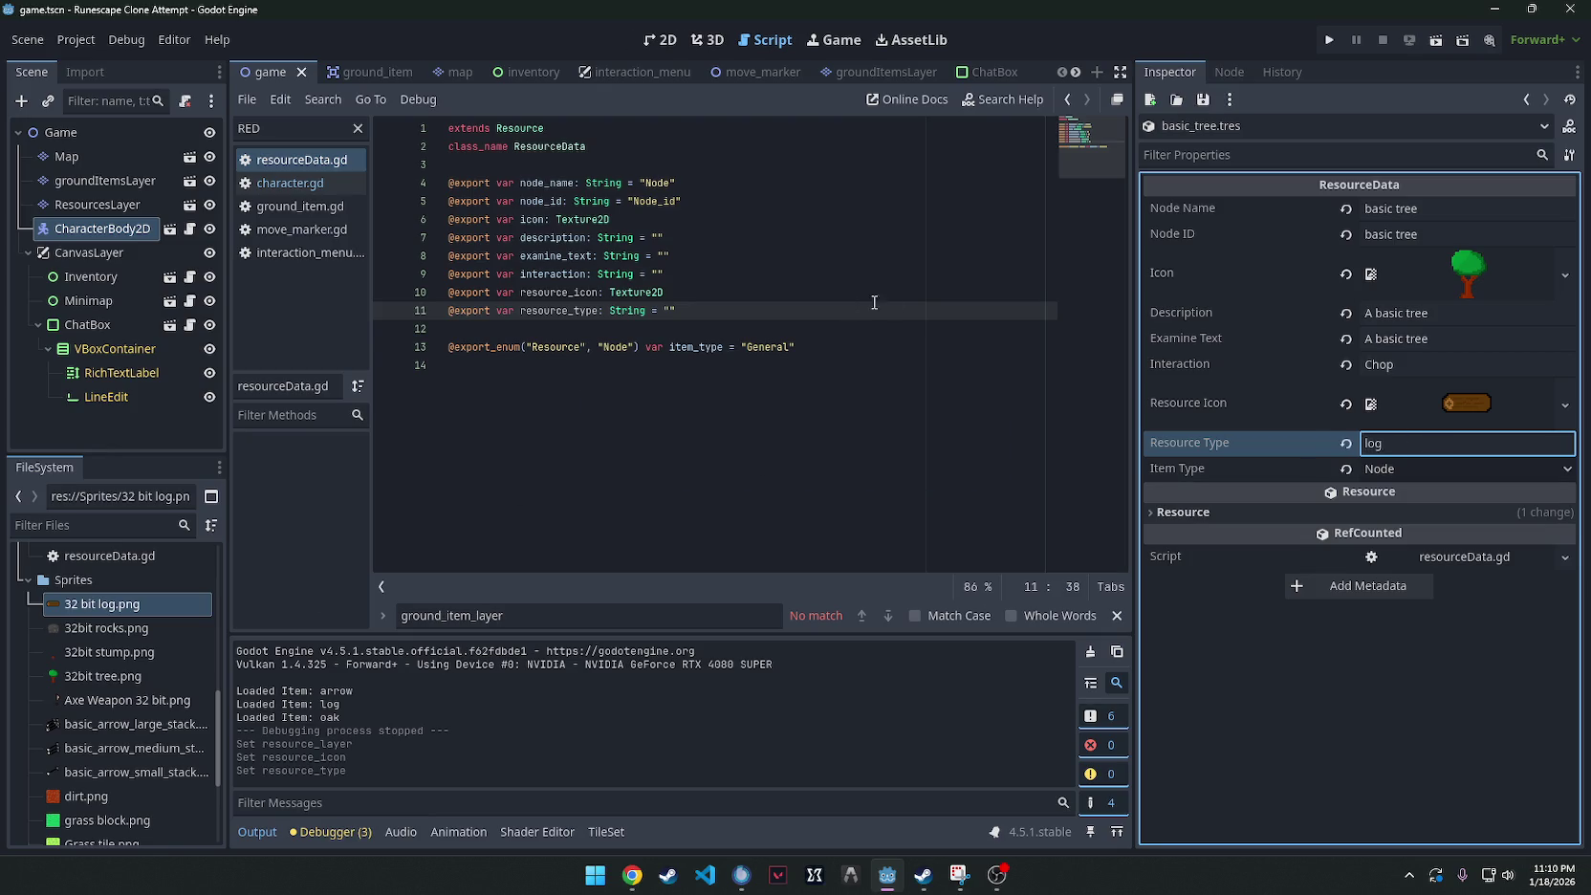
Return to resourceData.gd with the cursor at the end of the resource_type line.
{"action": "left_click", "coordinate": [874, 346]}
{"action": "key", "text": "shift+Up"}
{"action": "key", "text": "shift+Up"}
{"action": "key", "text": "shift+Up"}
{"action": "key", "text": "shift+Up"}
{"action": "key", "text": "shift+Up"}
{"action": "key", "text": "shift+Up"}
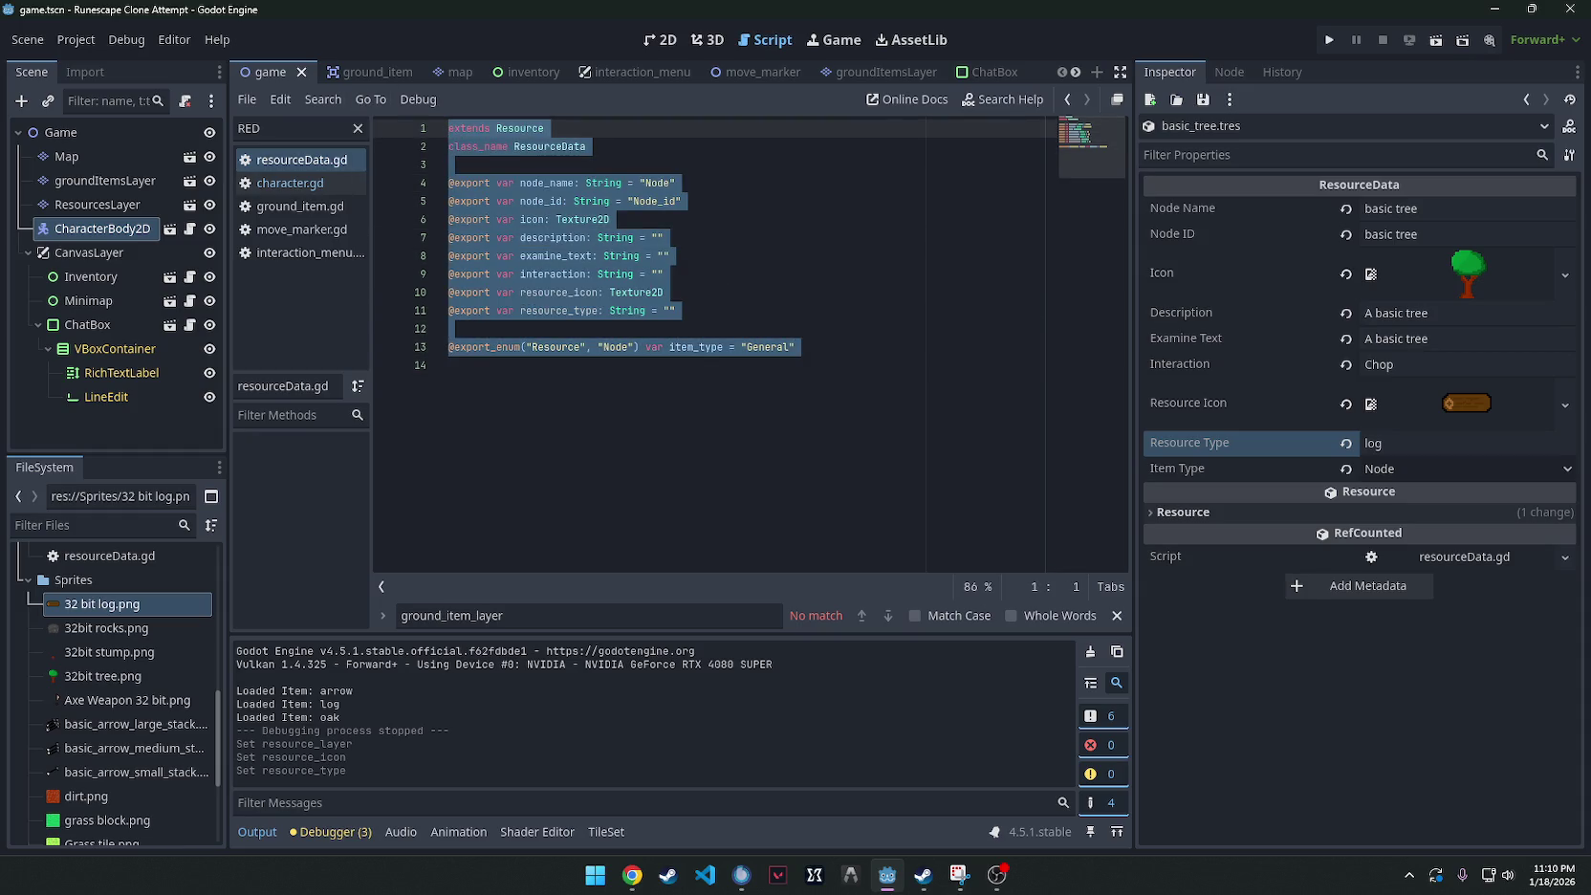
{"action": "key", "text": "alt+Tab"}
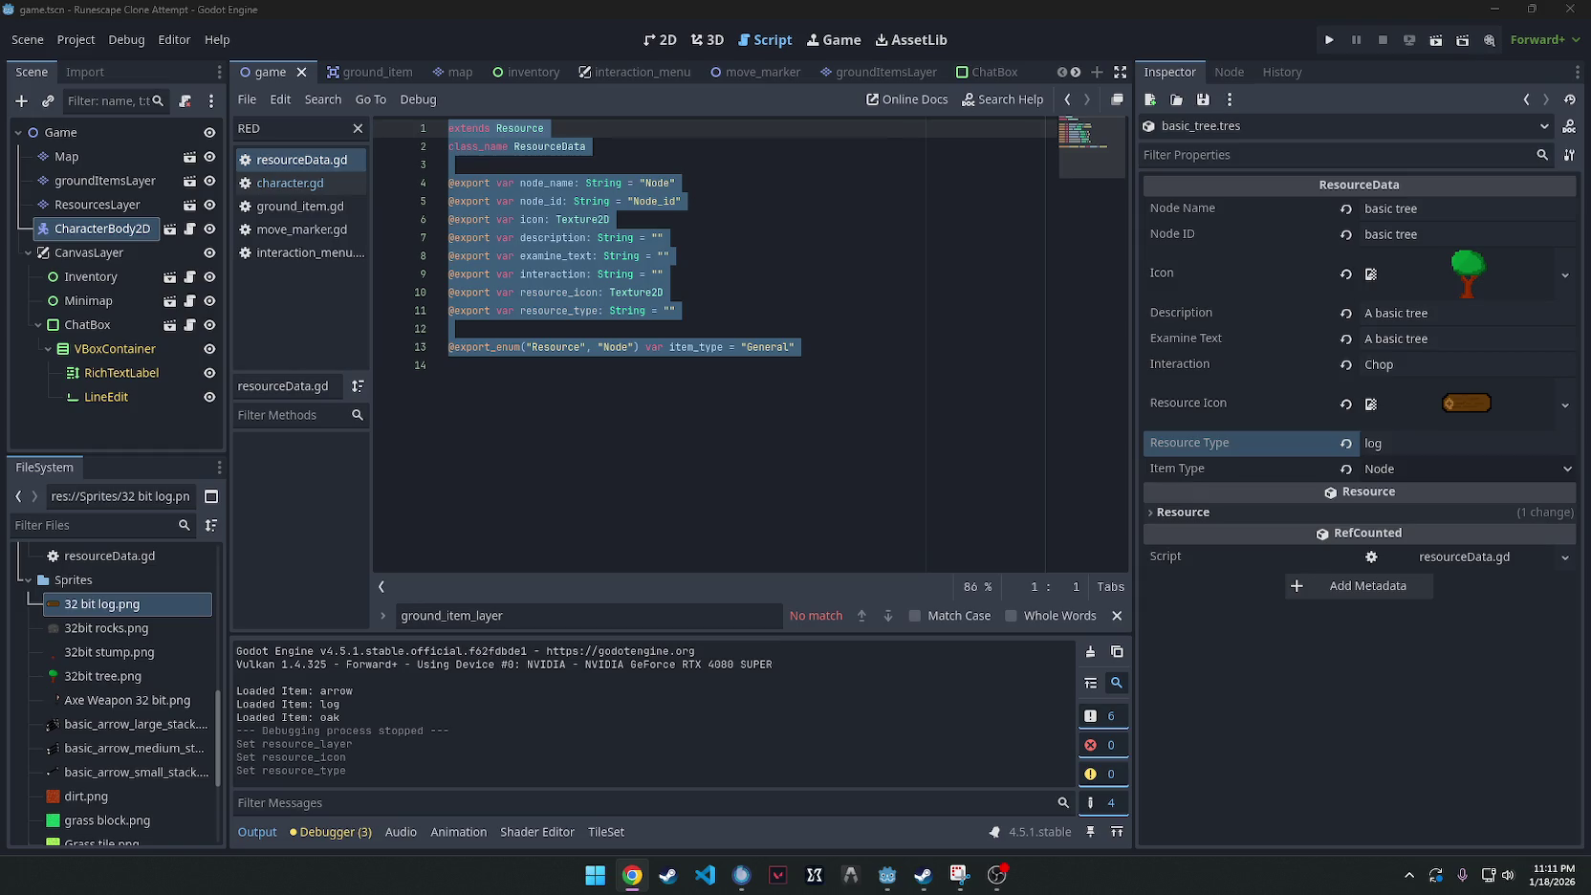
{"action": "left_click", "coordinate": [726, 316]}
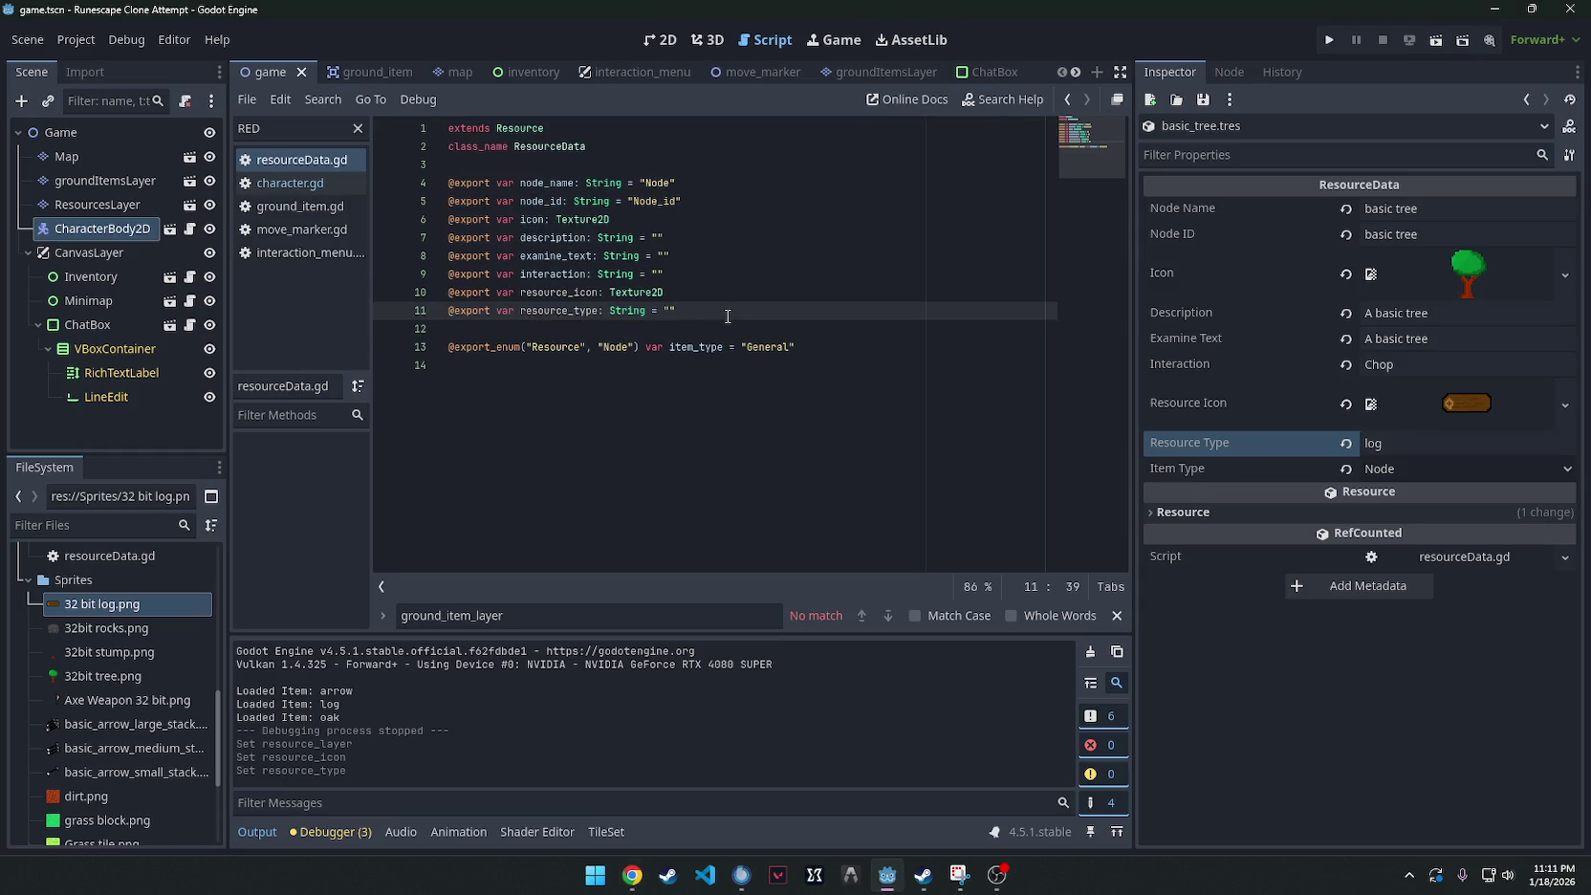
{"action": "key", "text": "Return"}
{"action": "type", "text": "@export var"}
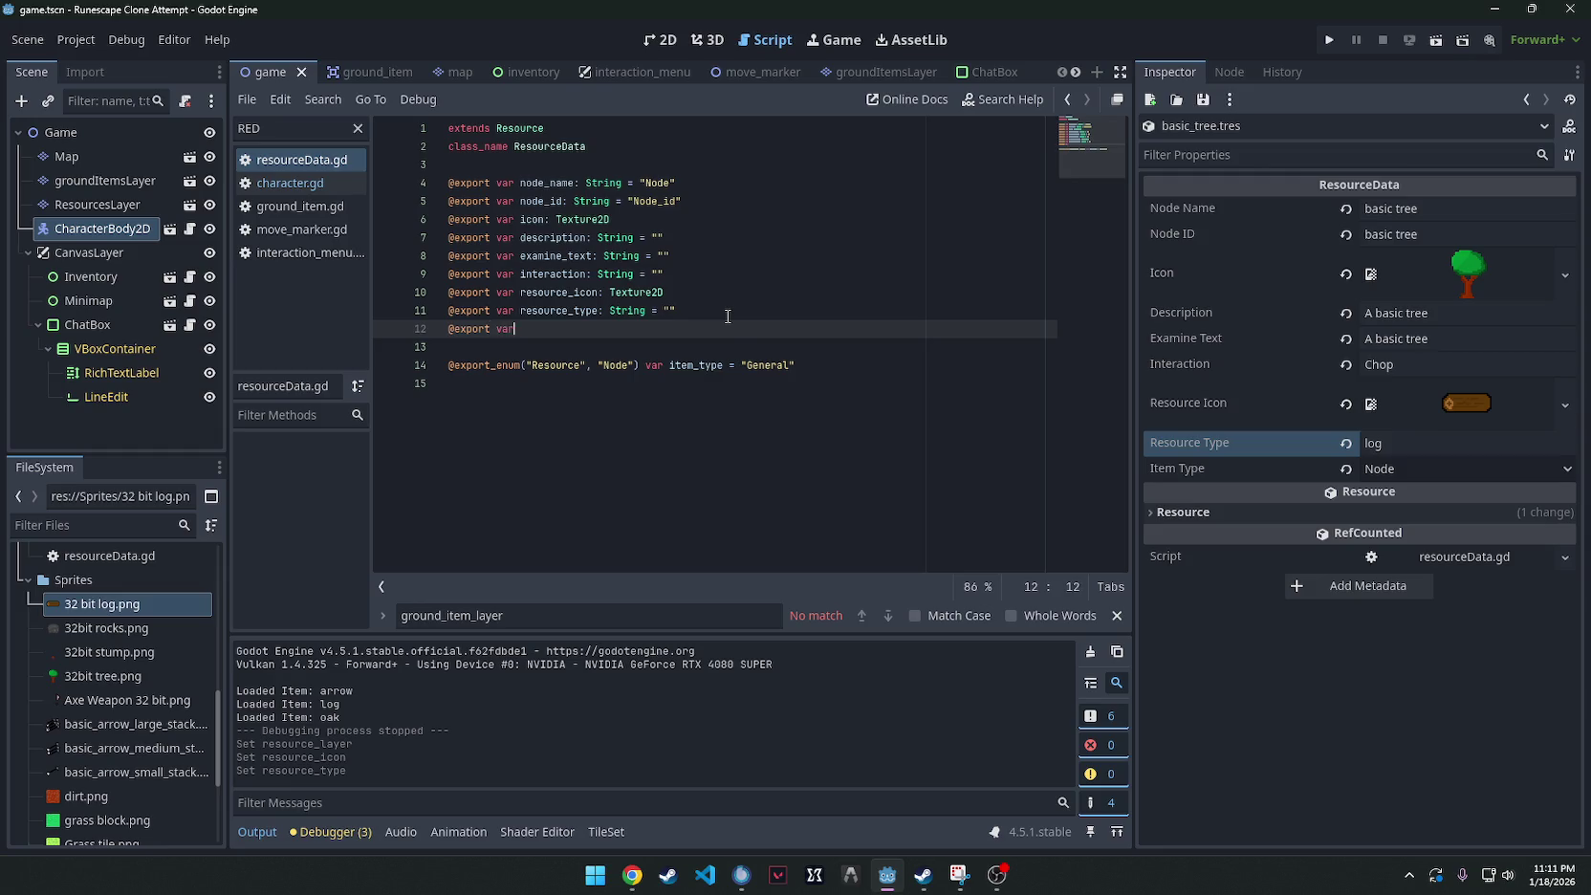
{"action": "type", "text": " resource_data"}
{"action": "type", "text": ": D"}
{"action": "type", "text": "ata"}
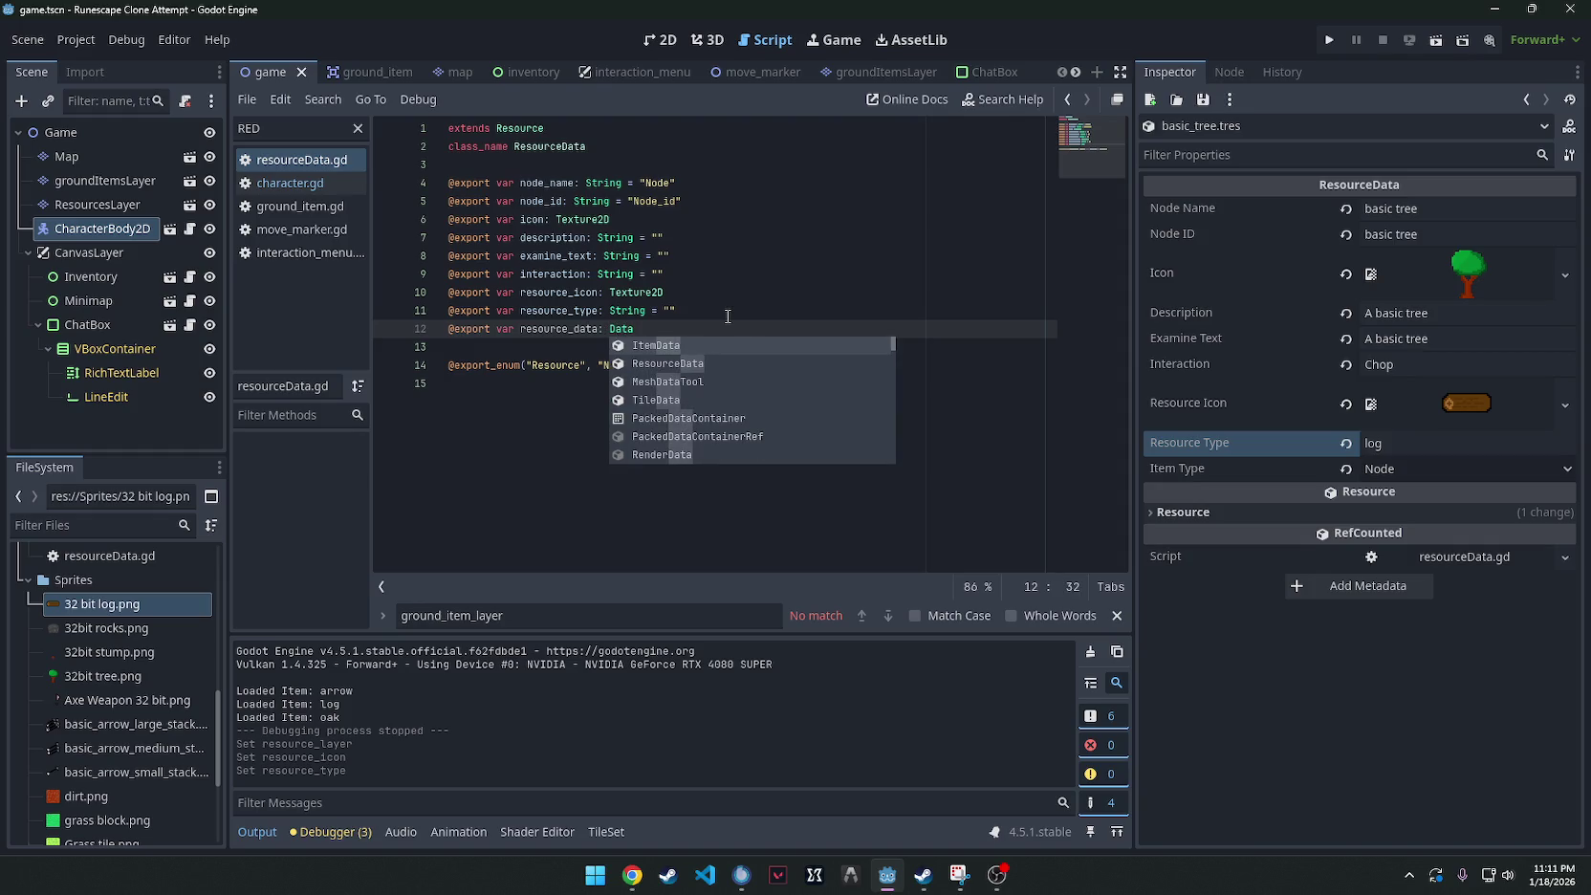
{"action": "left_click", "coordinate": [683, 347]}
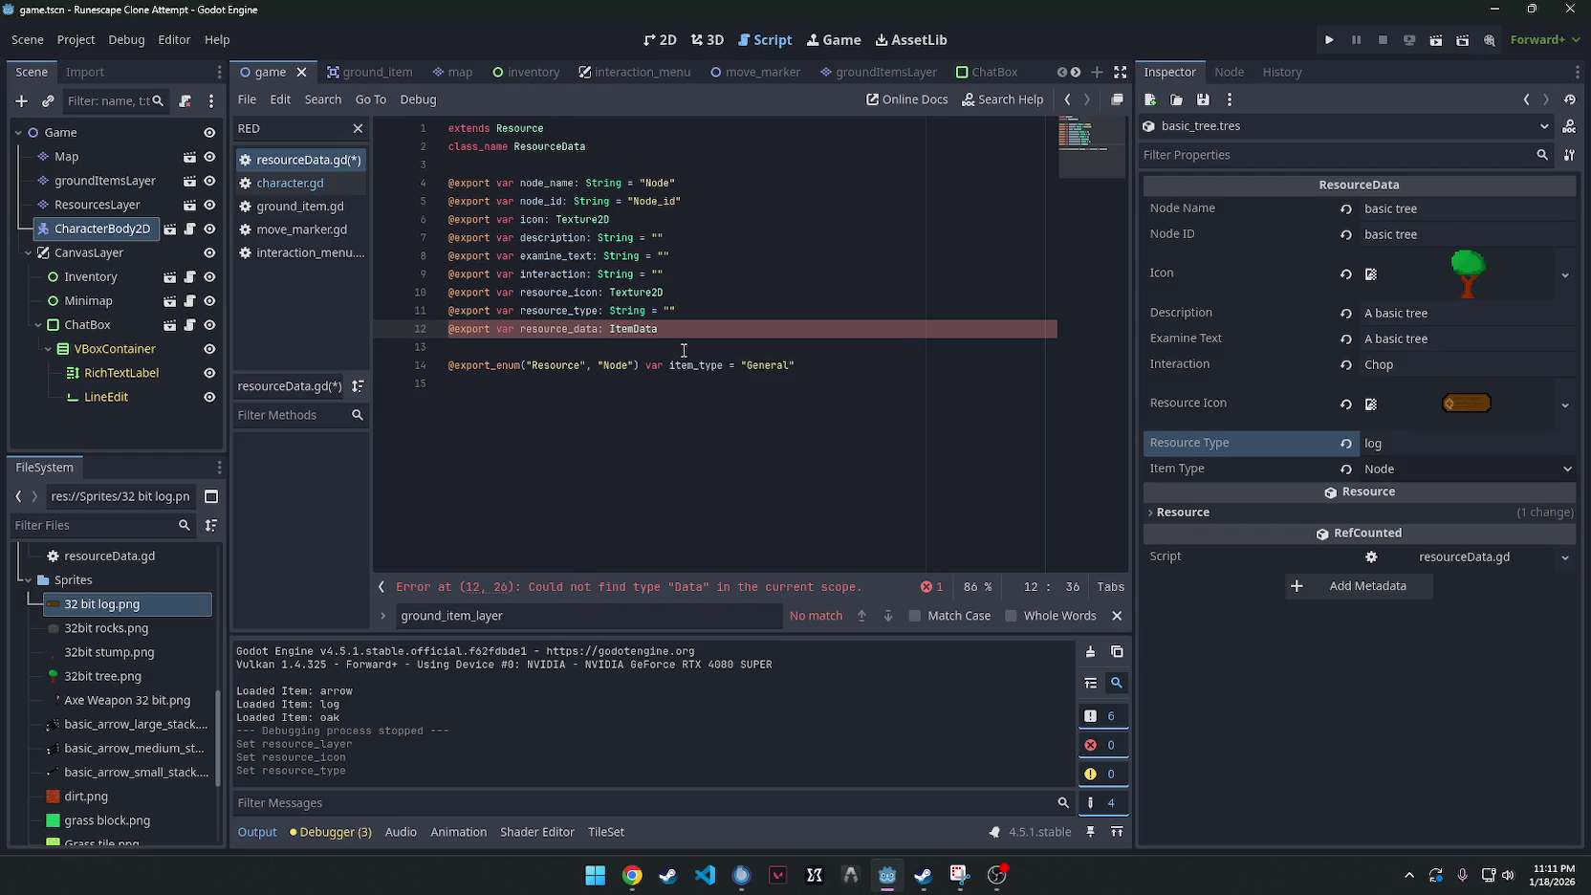
{"action": "left_click", "coordinate": [798, 348]}
{"action": "key", "text": "ctrl+s"}
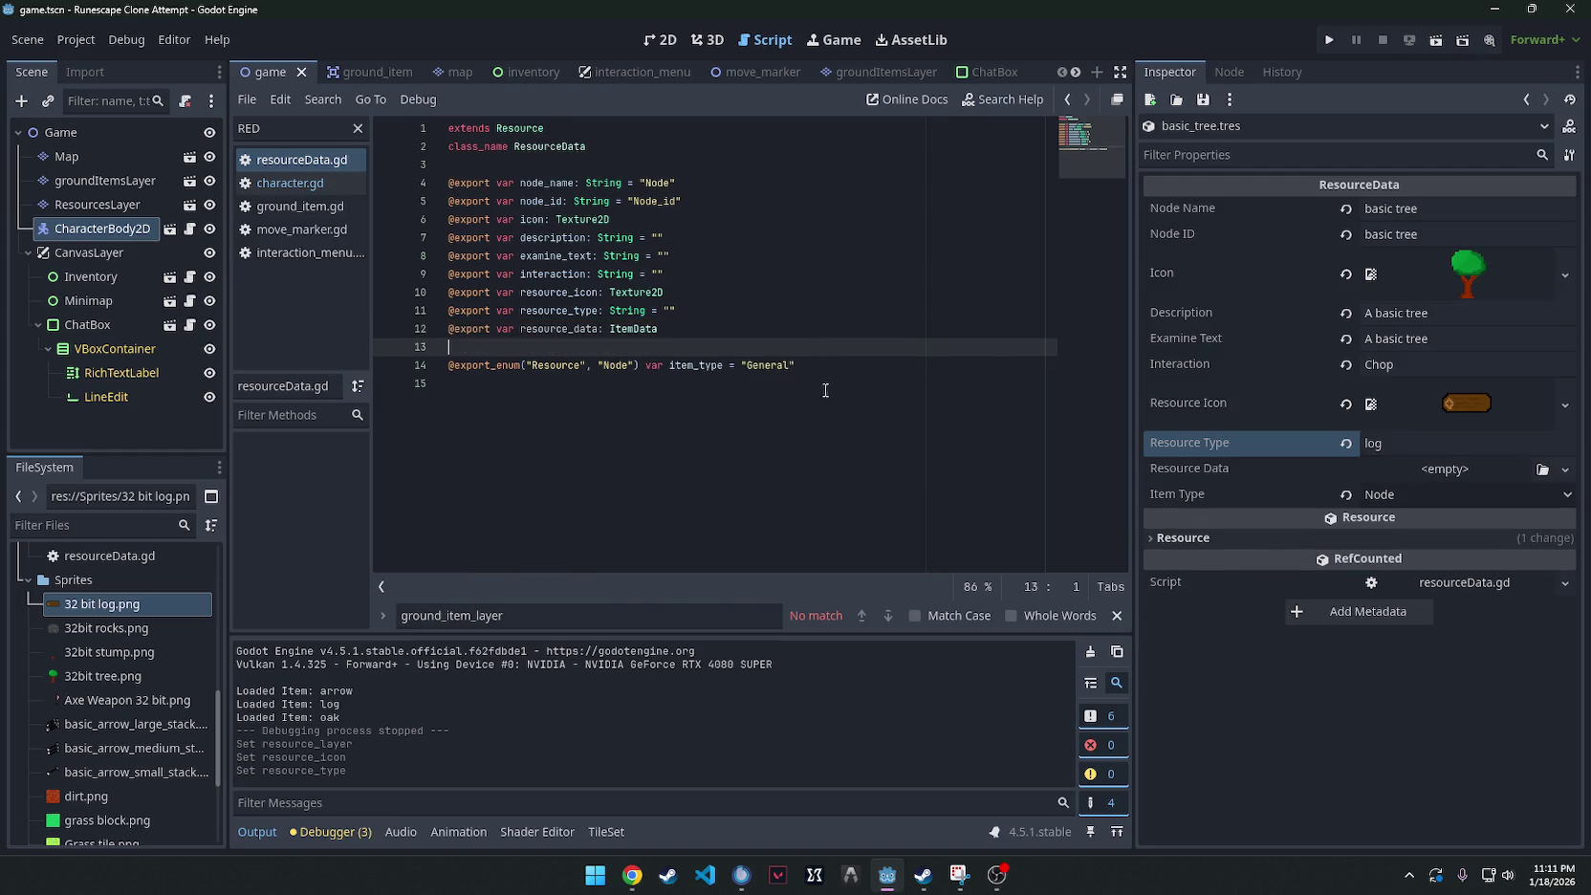
{"action": "scroll", "coordinate": [109, 705], "scroll_direction": "up", "scroll_amount": 10}
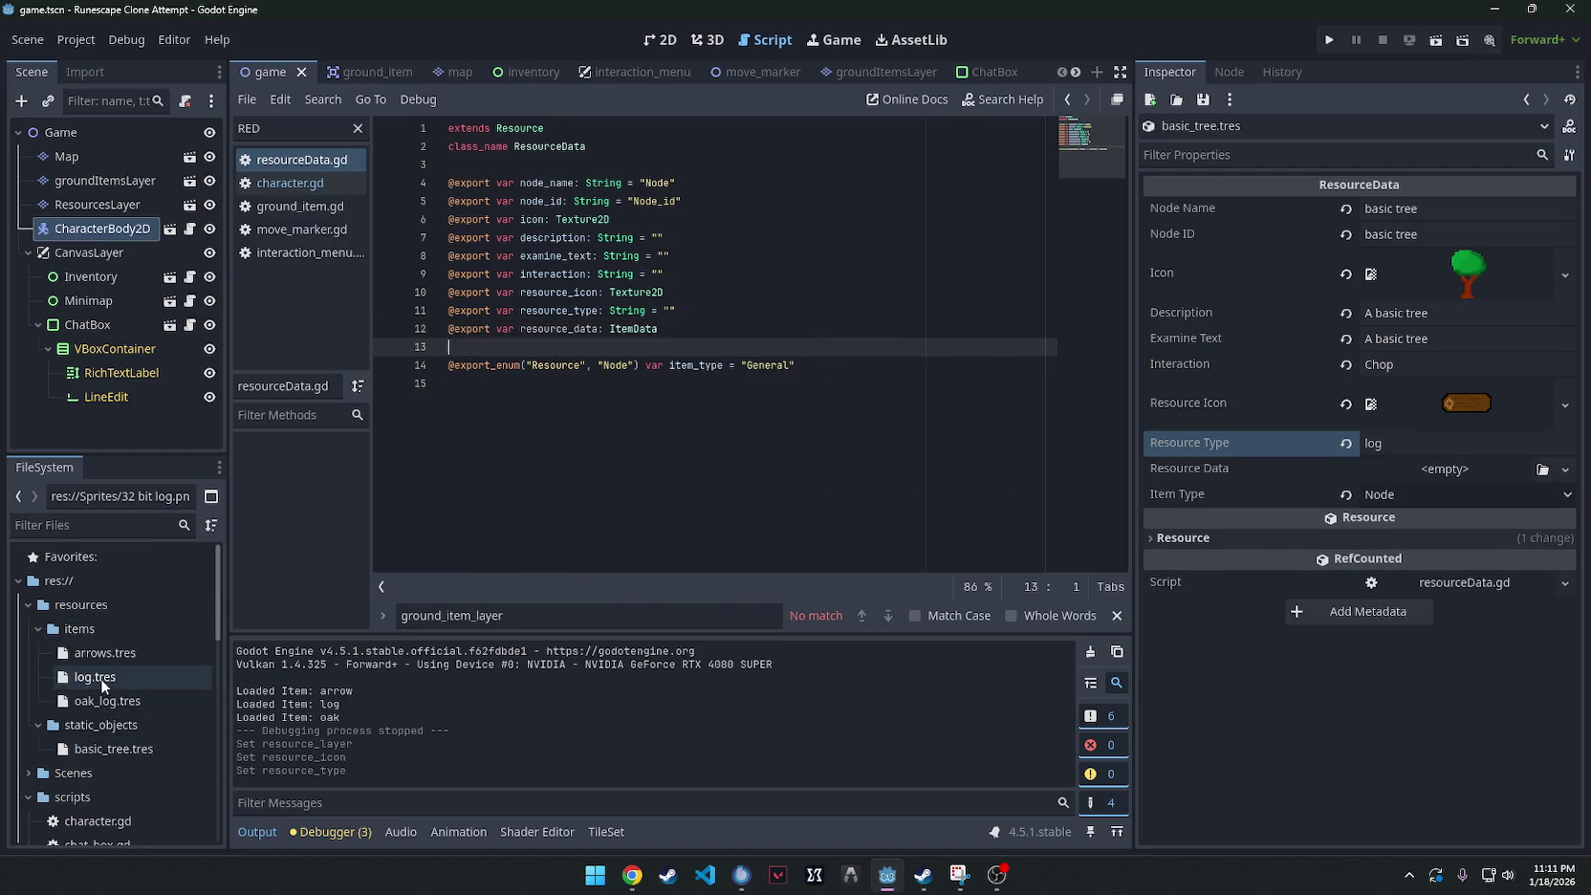
Set basic_tree's Resource Data to log.tres.
{"action": "left_click", "coordinate": [84, 677]}
{"action": "mouse_move", "coordinate": [84, 676]}
{"action": "left_mouse_down"}
{"action": "mouse_move", "coordinate": [1367, 455]}
{"action": "mouse_move", "coordinate": [1325, 470]}
{"action": "left_mouse_up"}
{"action": "mouse_move", "coordinate": [845, 330]}
{"action": "left_mouse_down"}
{"action": "mouse_move", "coordinate": [845, 344]}
{"action": "mouse_move", "coordinate": [256, 110]}
{"action": "left_mouse_up"}
{"action": "left_click", "coordinate": [749, 325]}
{"action": "key", "text": "ctrl+a"}
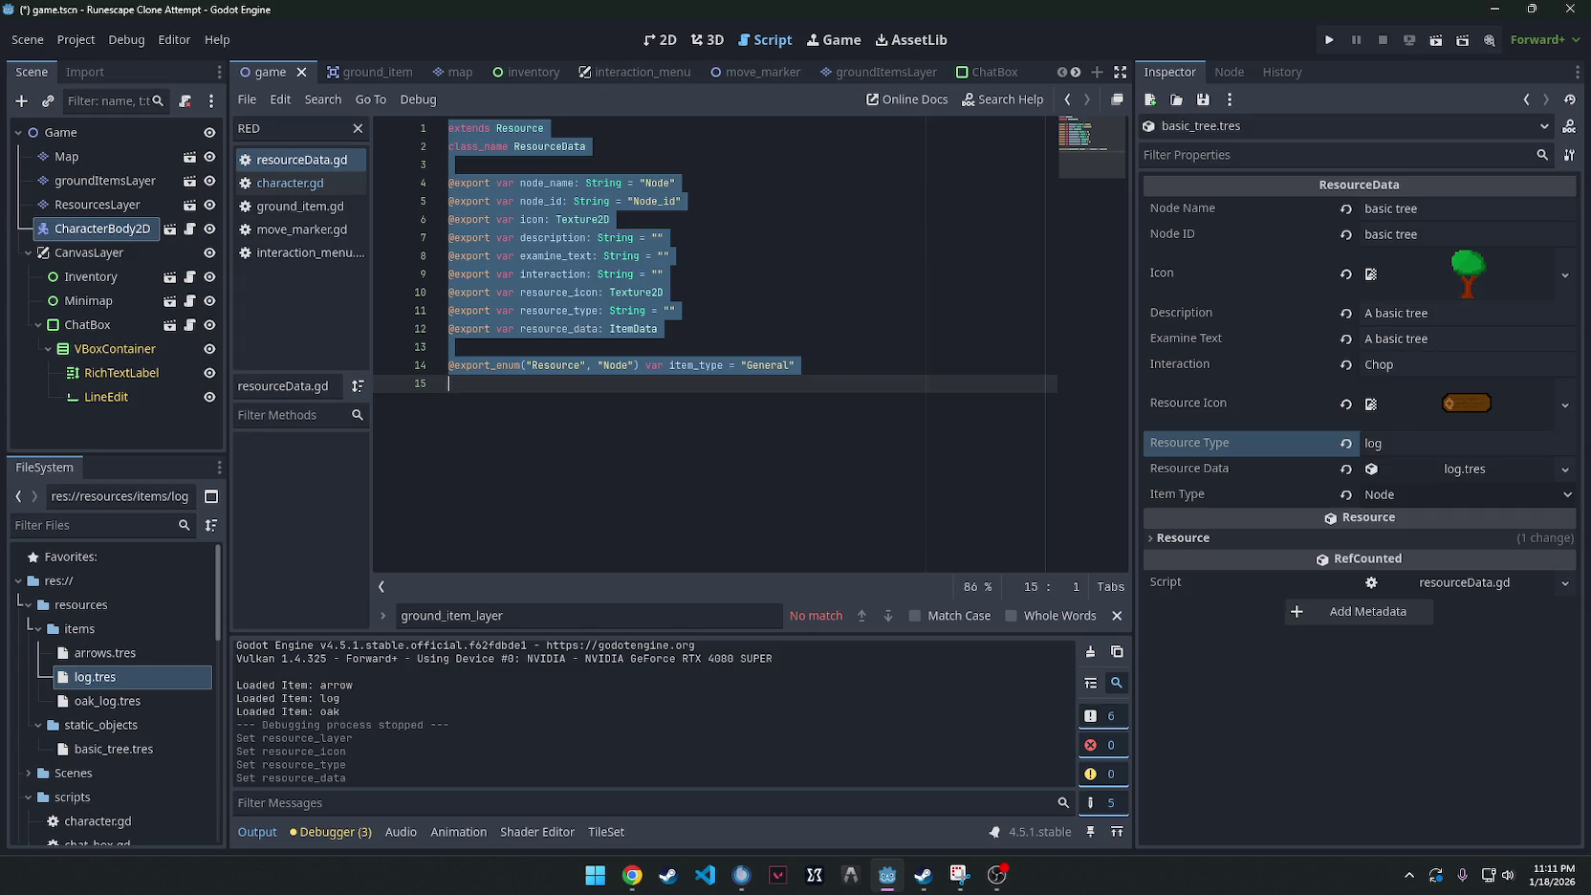
{"action": "key", "text": "alt+Tab"}
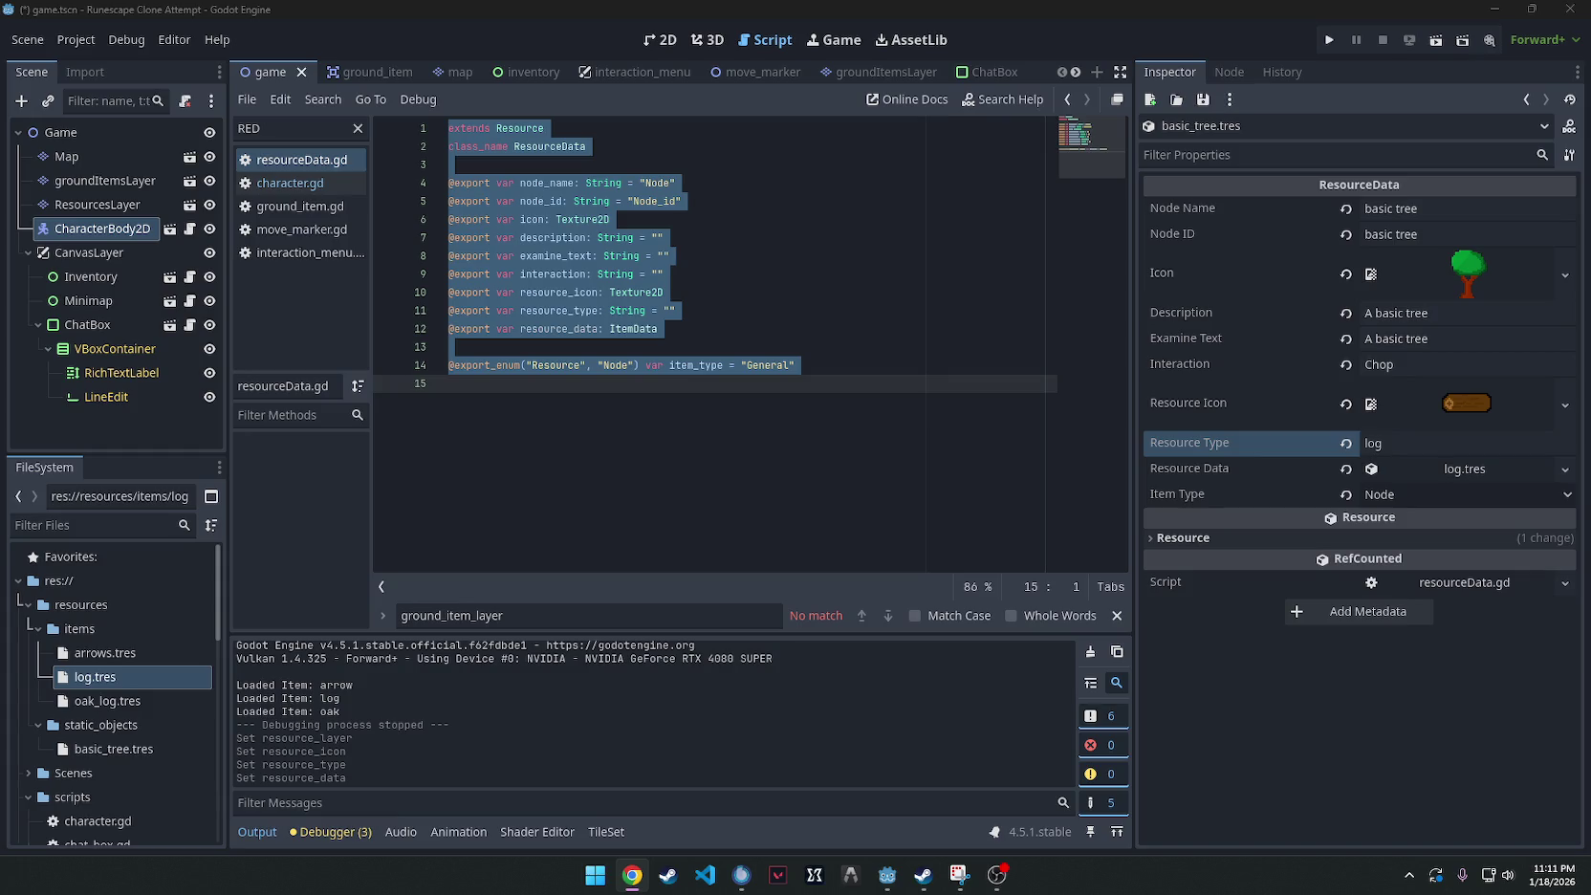
{"action": "left_click", "coordinate": [554, 239]}
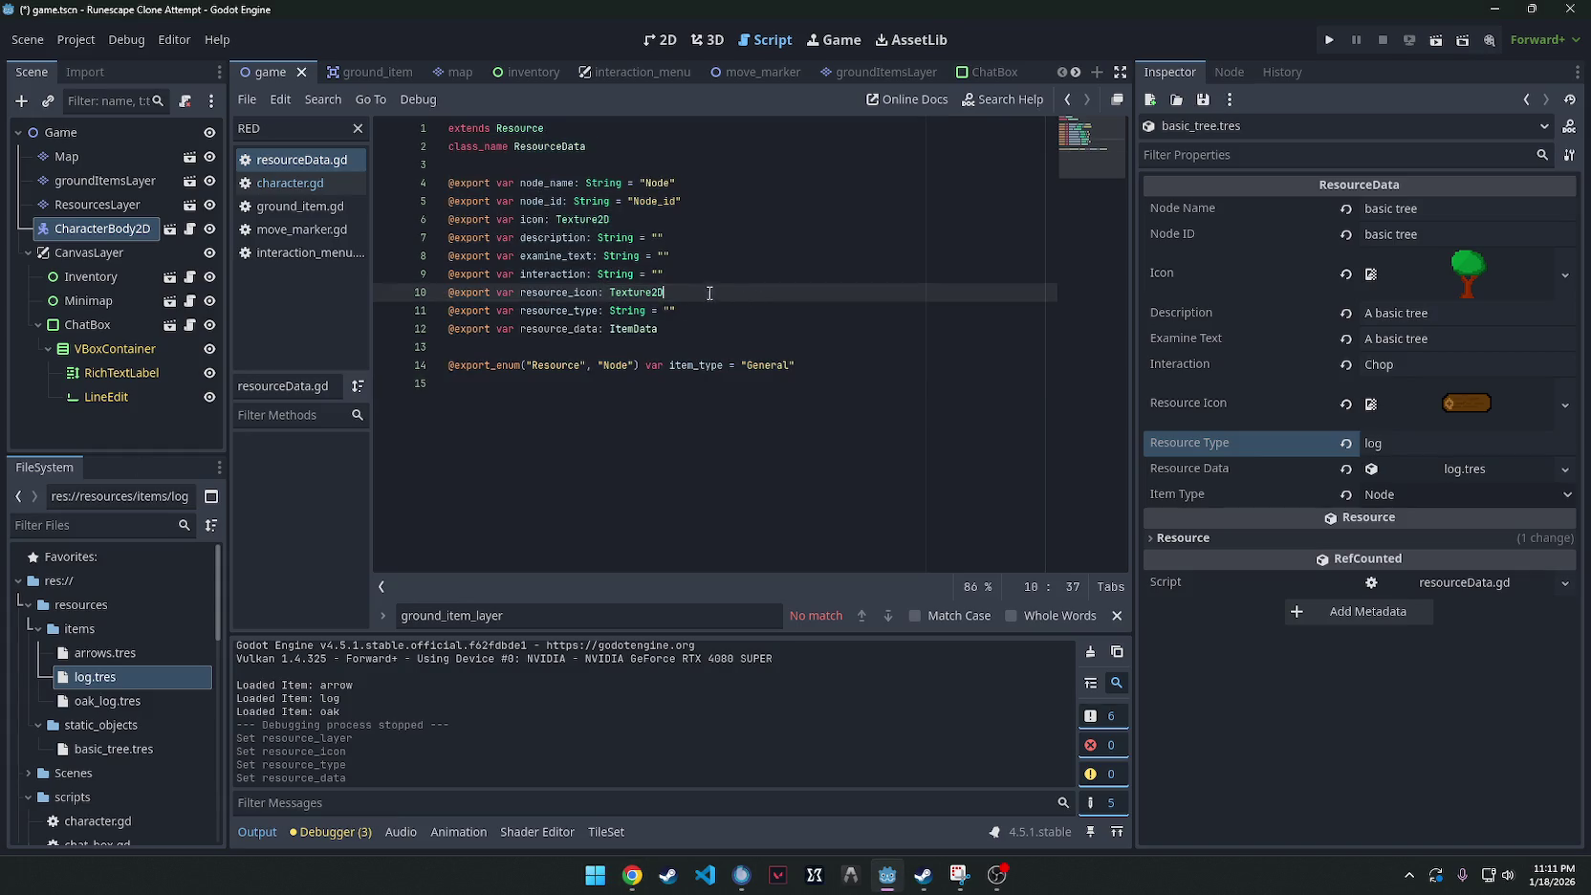
Delete the resource_icon and resource_type lines and the blank line left behind, then save.
{"action": "left_click_drag", "start_coordinate": [666, 292], "coordinate": [362, 287]}
{"action": "left_click_drag", "start_coordinate": [727, 313], "coordinate": [450, 294]}
{"action": "key", "text": "BackSpace"}
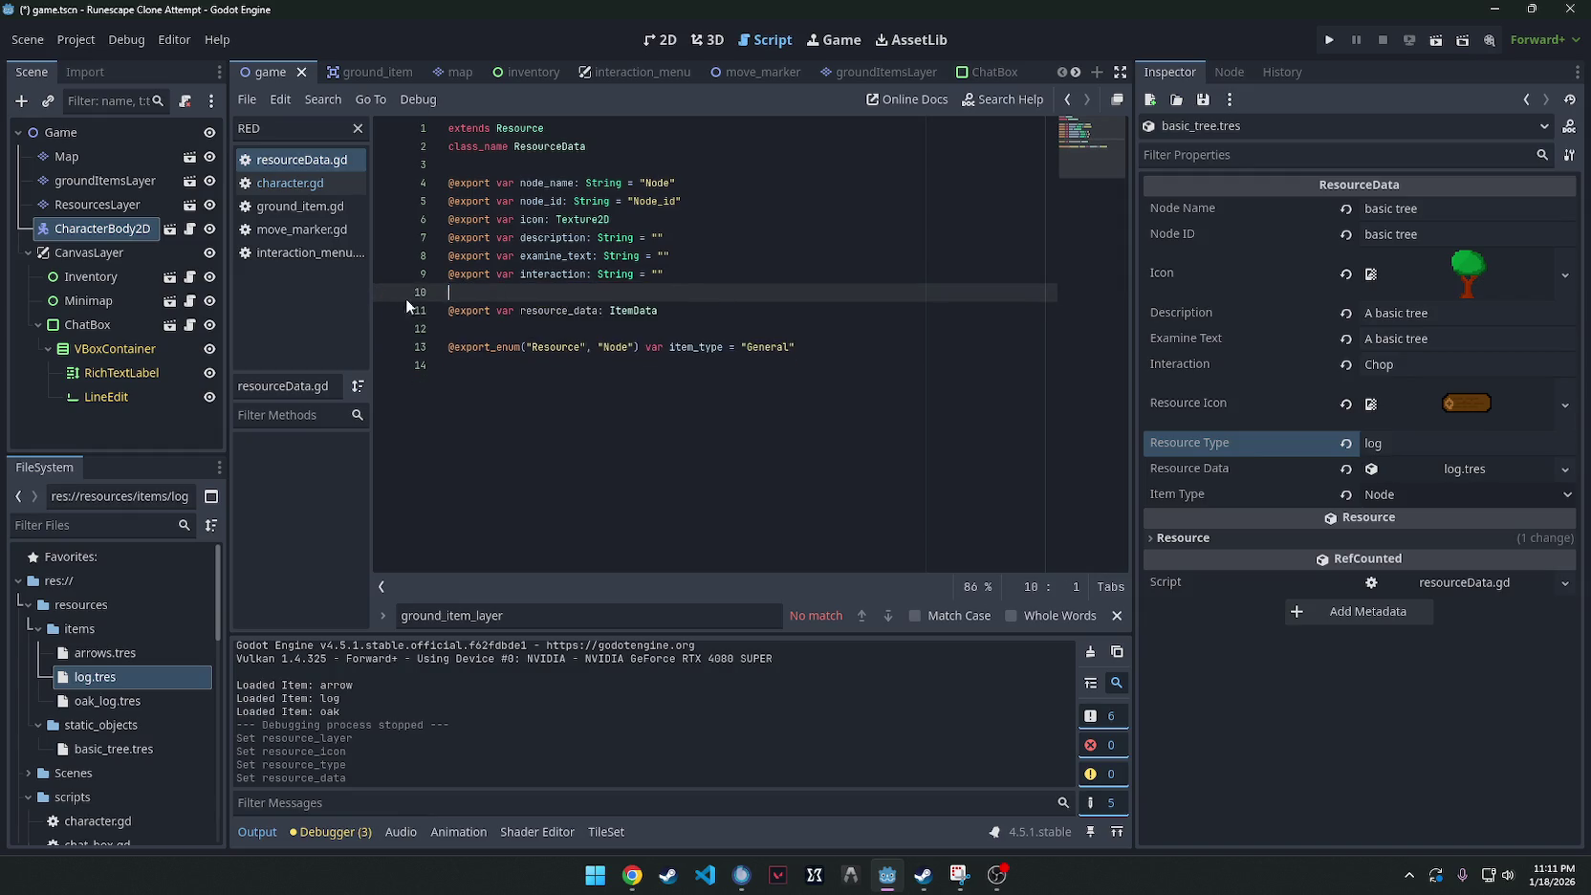
{"action": "key", "text": "BackSpace"}
{"action": "key", "text": "ctrl+s"}
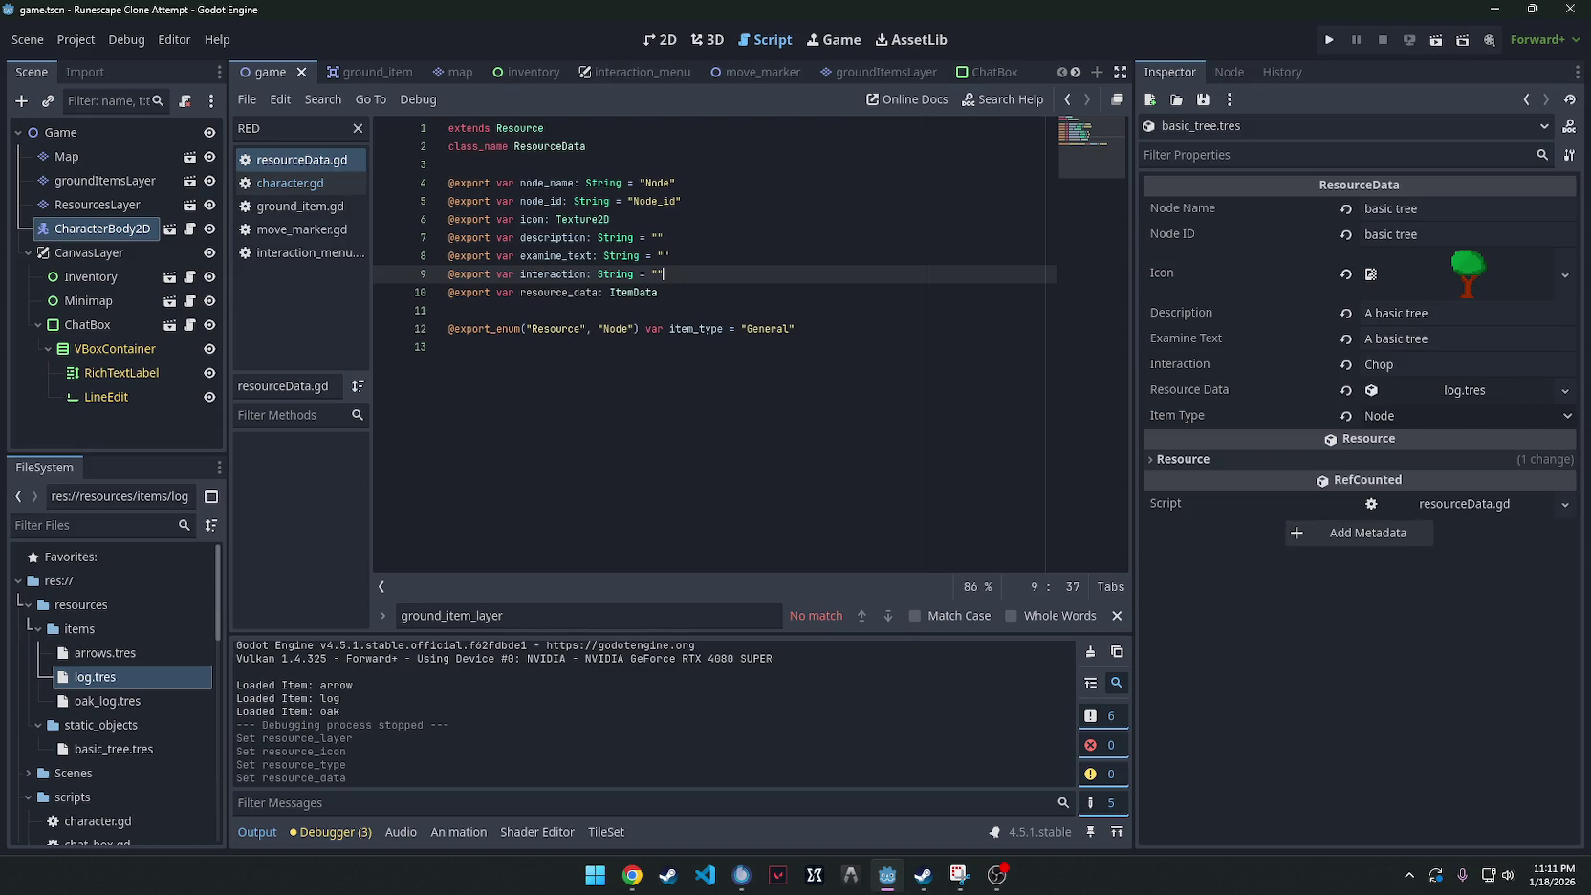
{"action": "key", "text": "alt+Tab"}
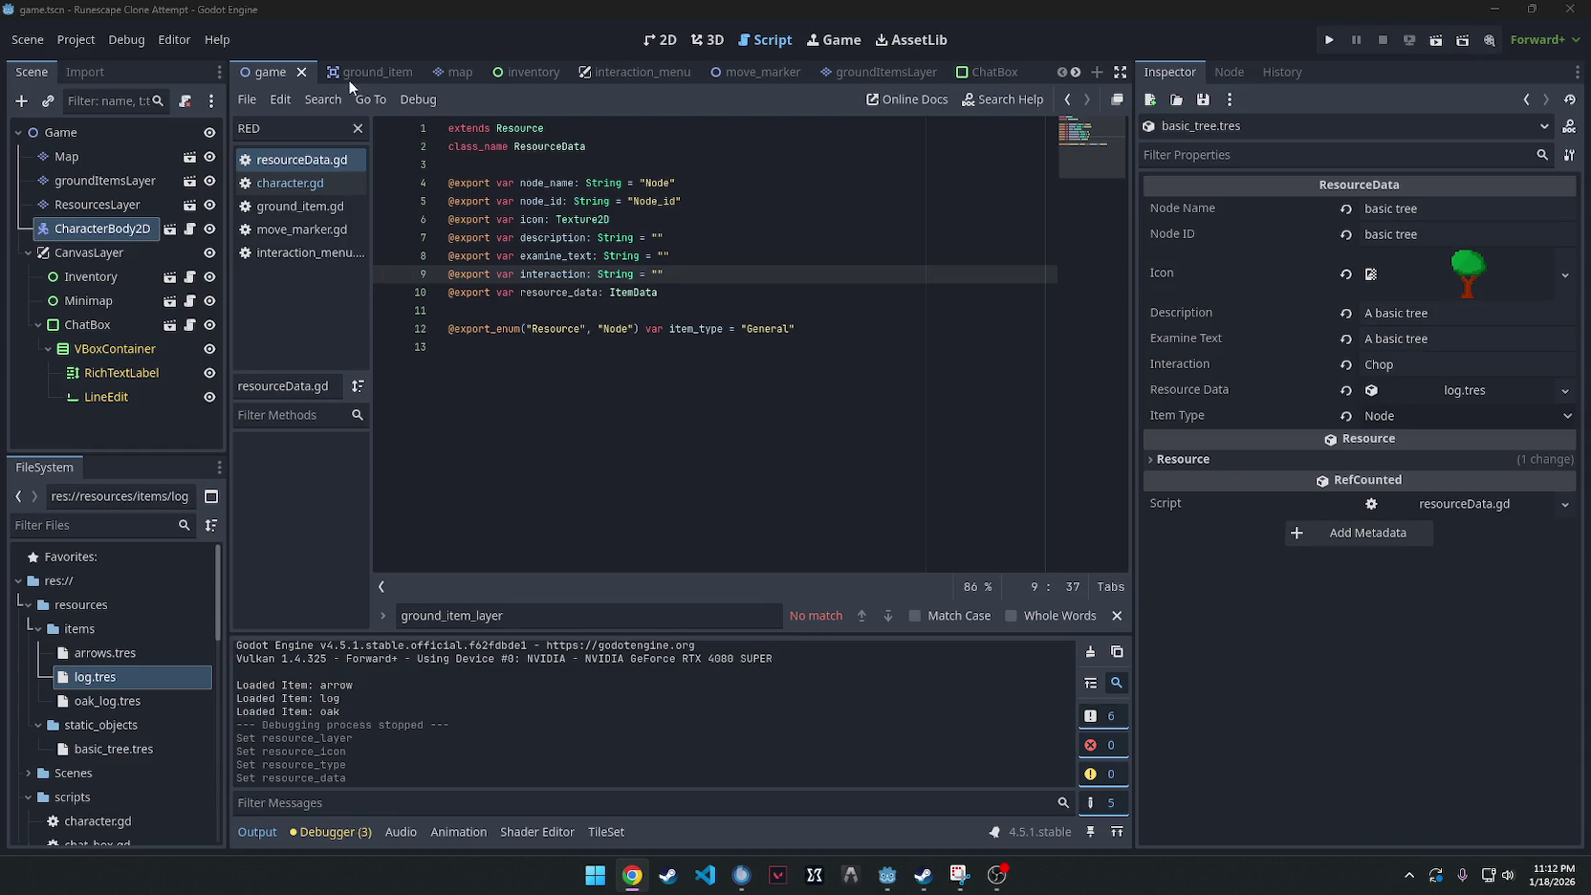
In character.gd, replace the resource_layer line with resource_node_layer plus 'var active_resource_nodes: Dictionary = {}'.
{"action": "left_click", "coordinate": [282, 182]}
{"action": "scroll", "coordinate": [701, 316], "scroll_direction": "up", "scroll_amount": 10}
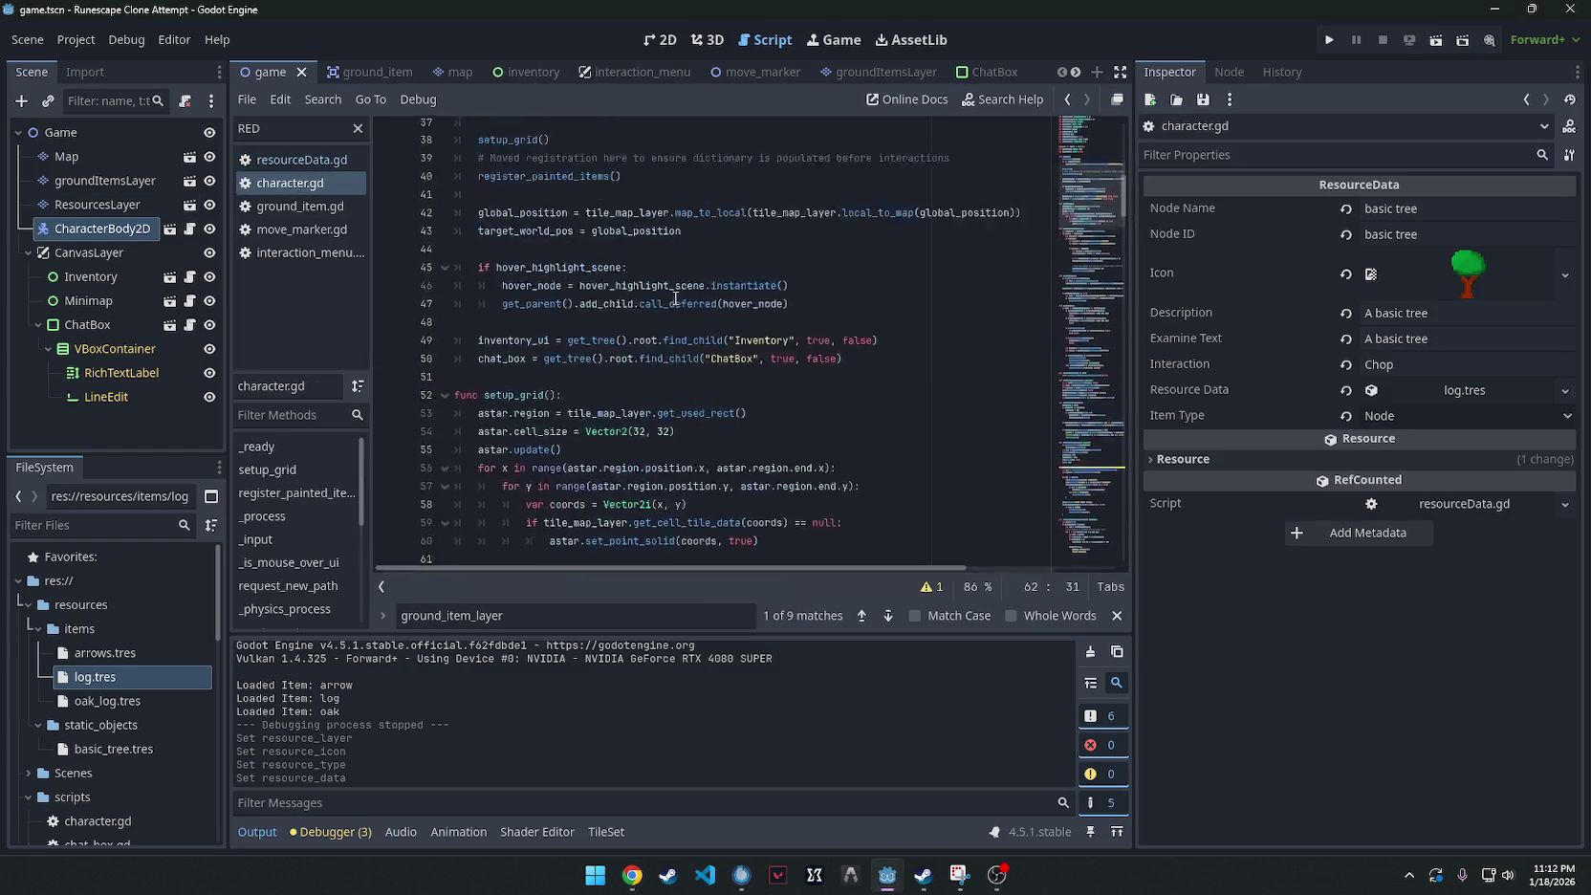
{"action": "scroll", "coordinate": [701, 316], "scroll_direction": "up", "scroll_amount": 1}
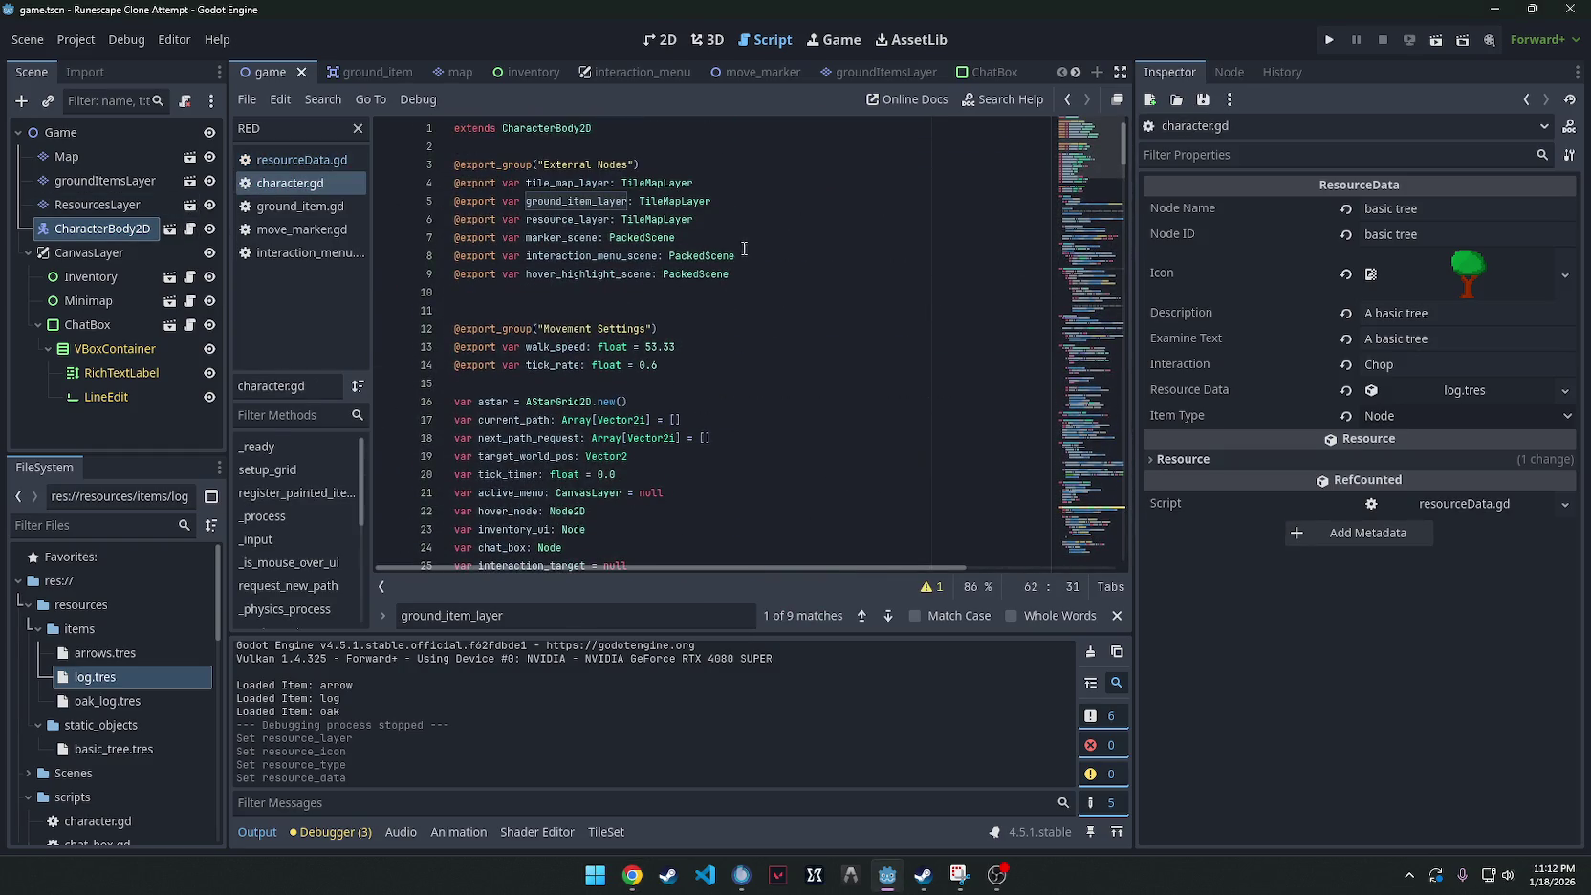
{"action": "key", "text": "alt+Tab"}
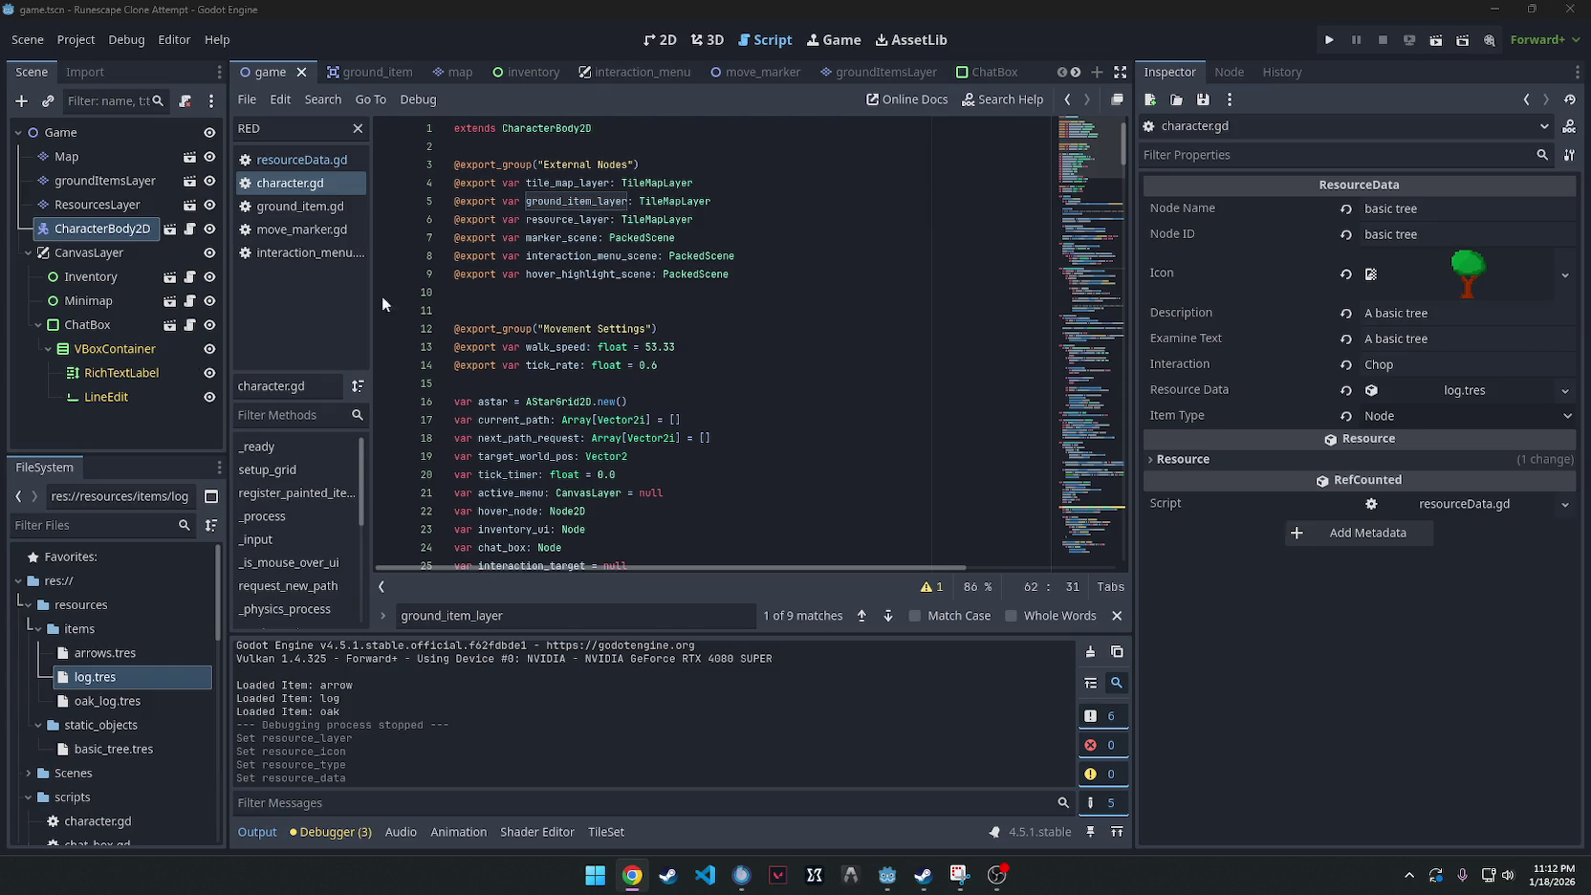
{"action": "left_click", "coordinate": [711, 227]}
{"action": "left_click_drag", "start_coordinate": [710, 228], "coordinate": [419, 223]}
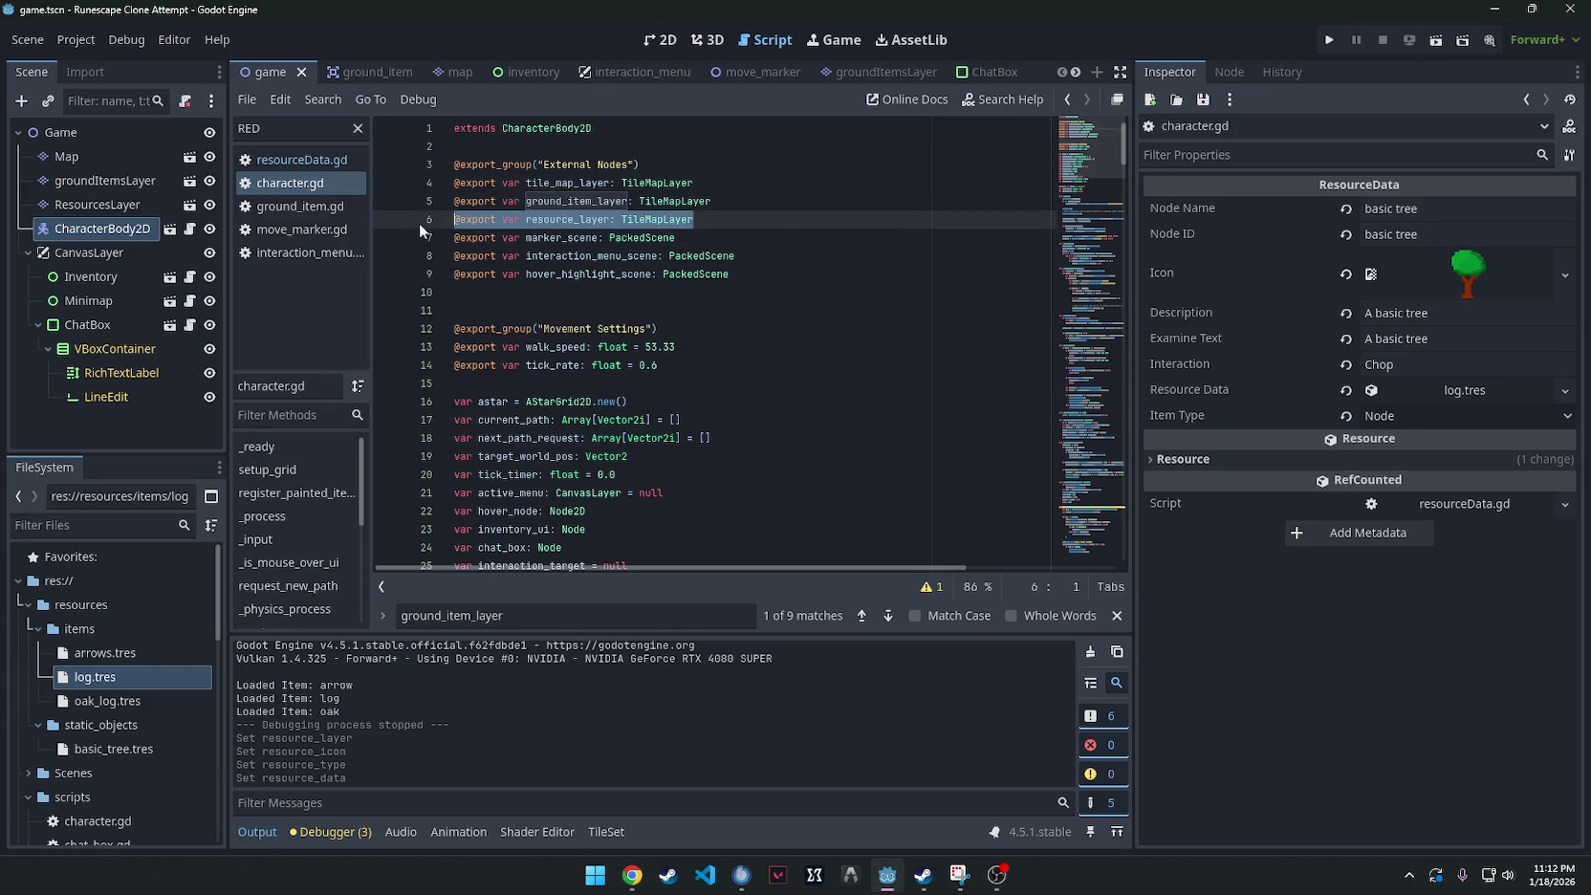
{"action": "type", "text": "@export var resource_node_layer: TileMapLayer var active_resource_nodes: Dictionary = {} # { Vector2i: ResourceData }"}
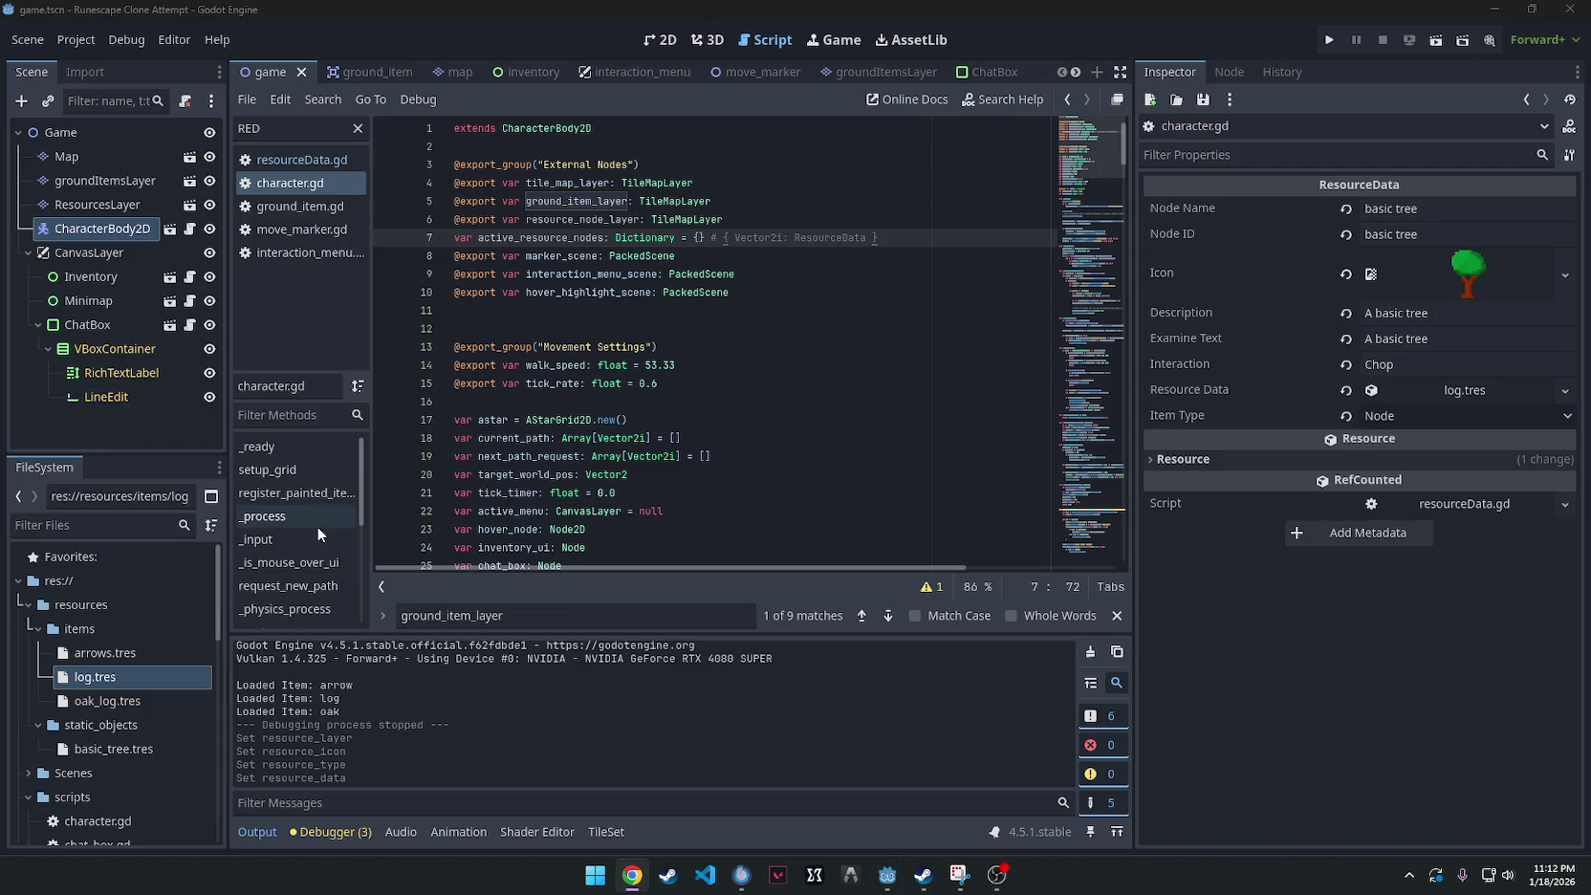
{"action": "scroll", "coordinate": [590, 396], "scroll_direction": "down", "scroll_amount": 8}
{"action": "left_click", "coordinate": [627, 292]}
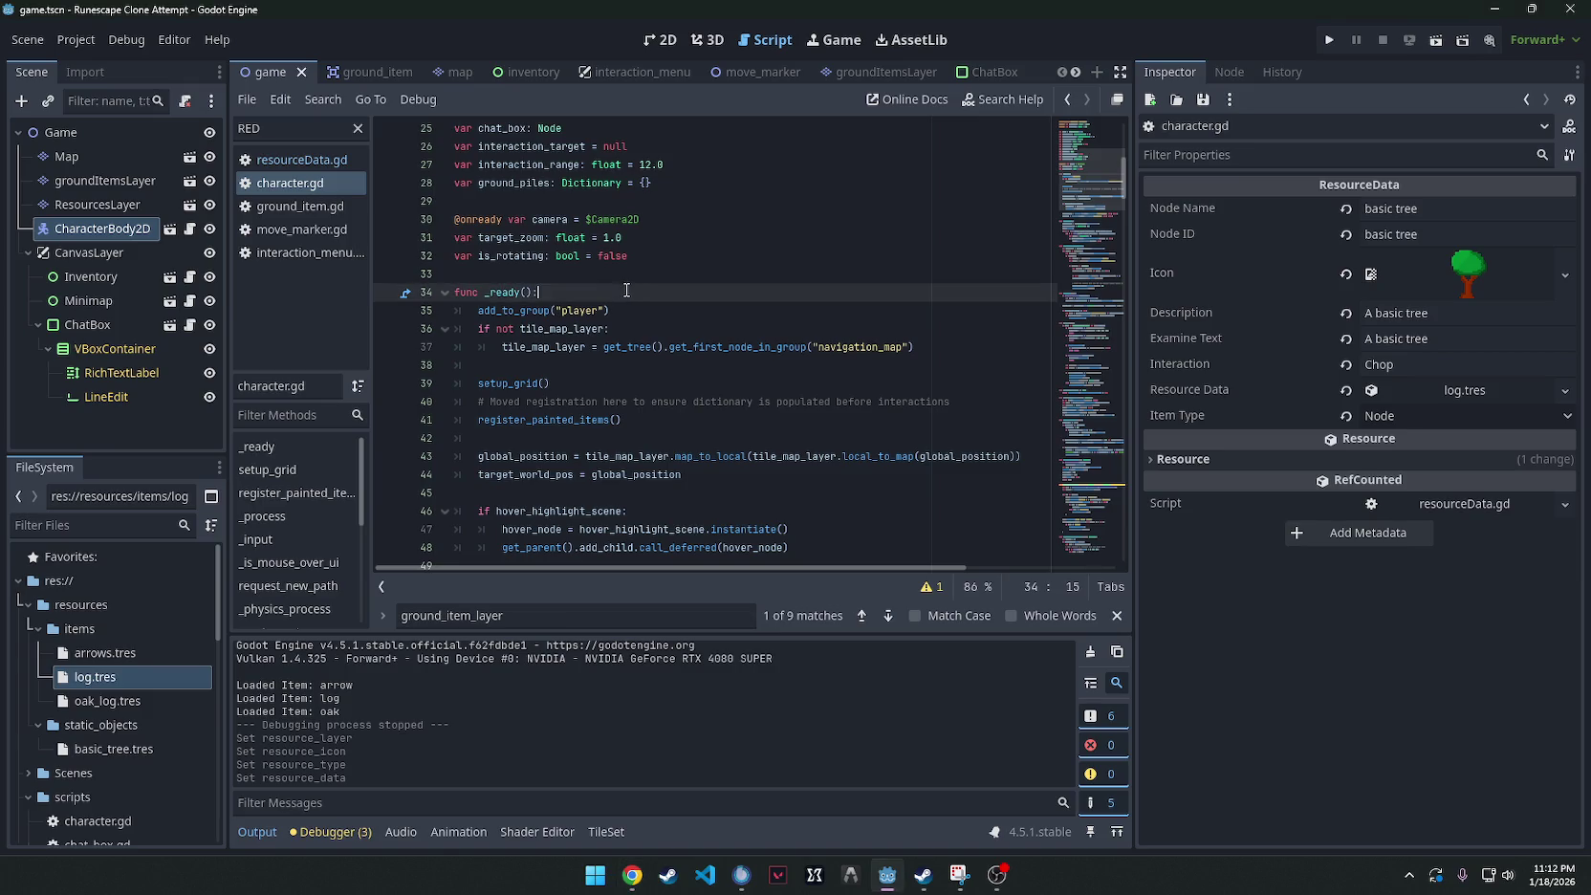
Add a register_resource_nodes() call at the top of _ready and save.
{"action": "key", "text": "Return"}
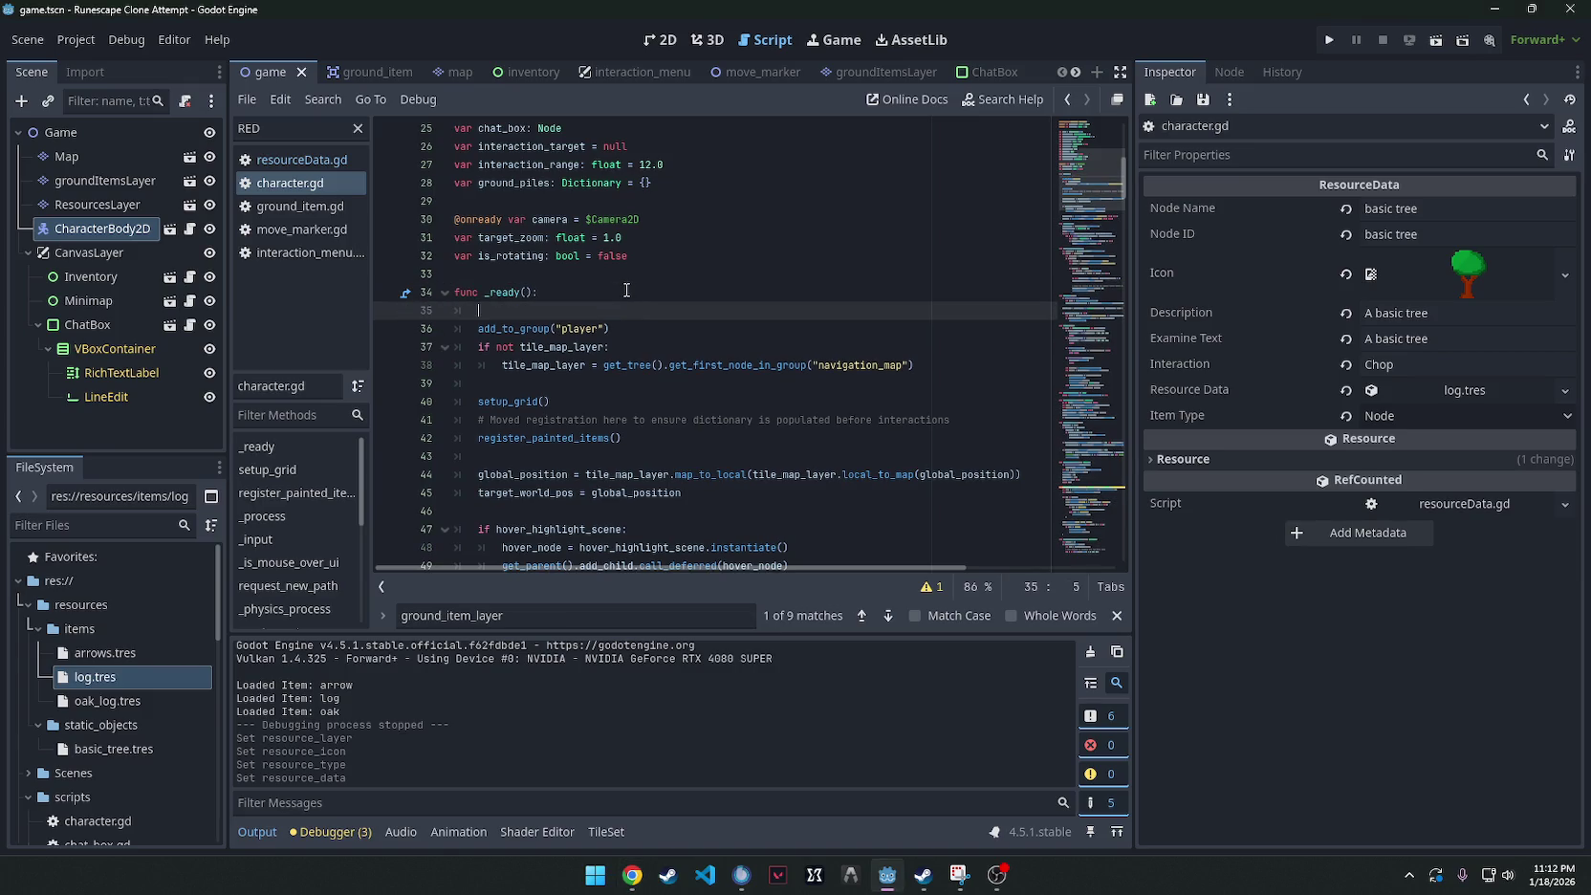
{"action": "type", "text": "register_resource_nodes()"}
{"action": "key", "text": "ctrl+s"}
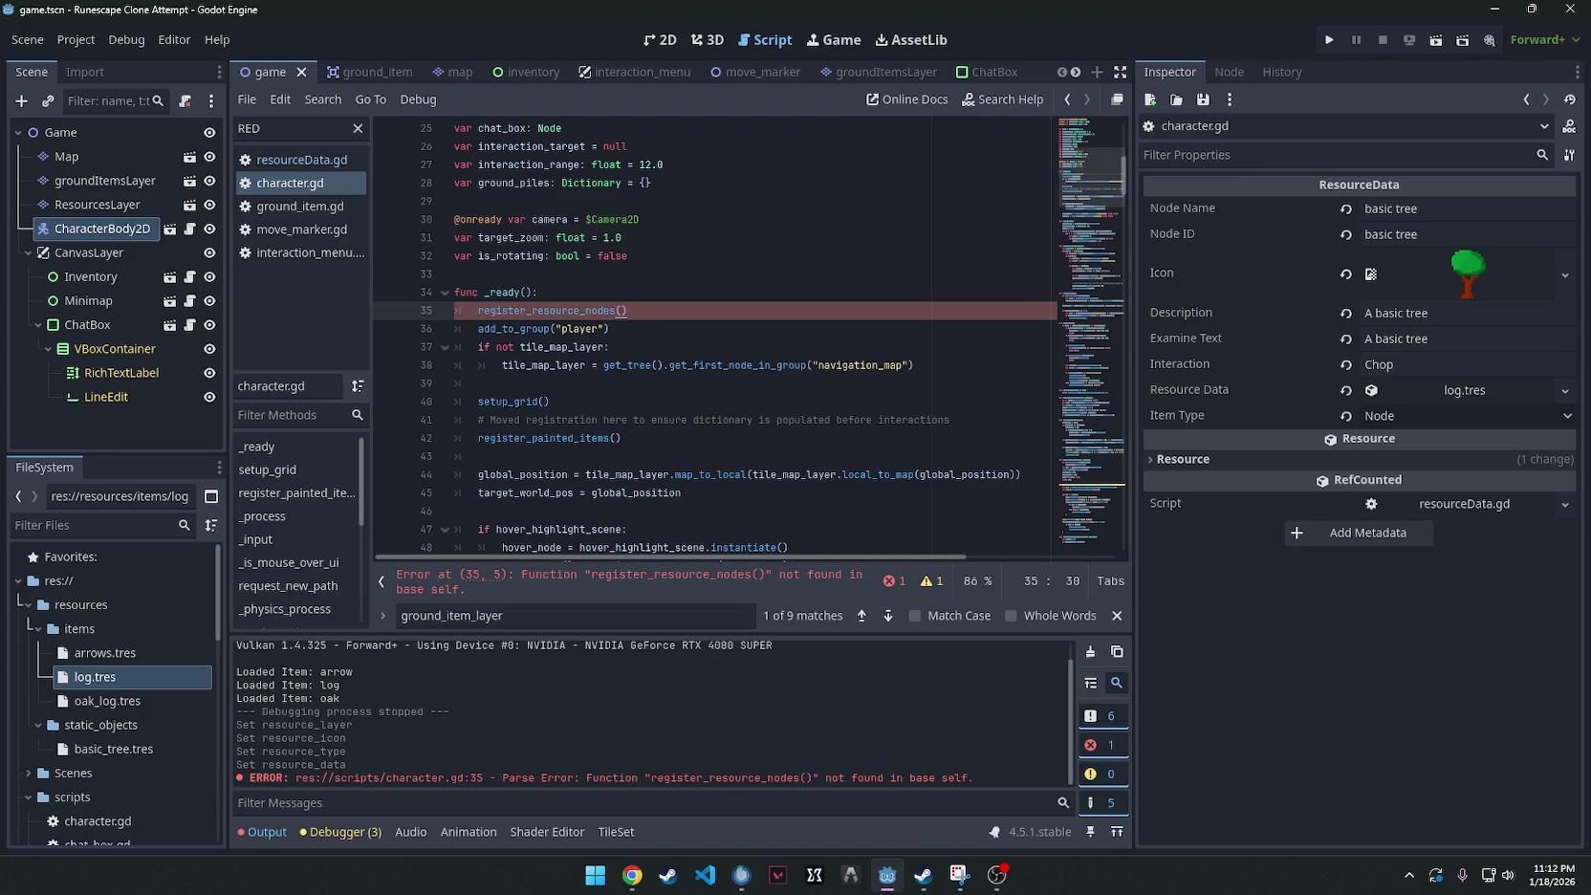
Paste the register_resource_nodes function at the end of character.gd.
{"action": "key", "text": "alt+Tab"}
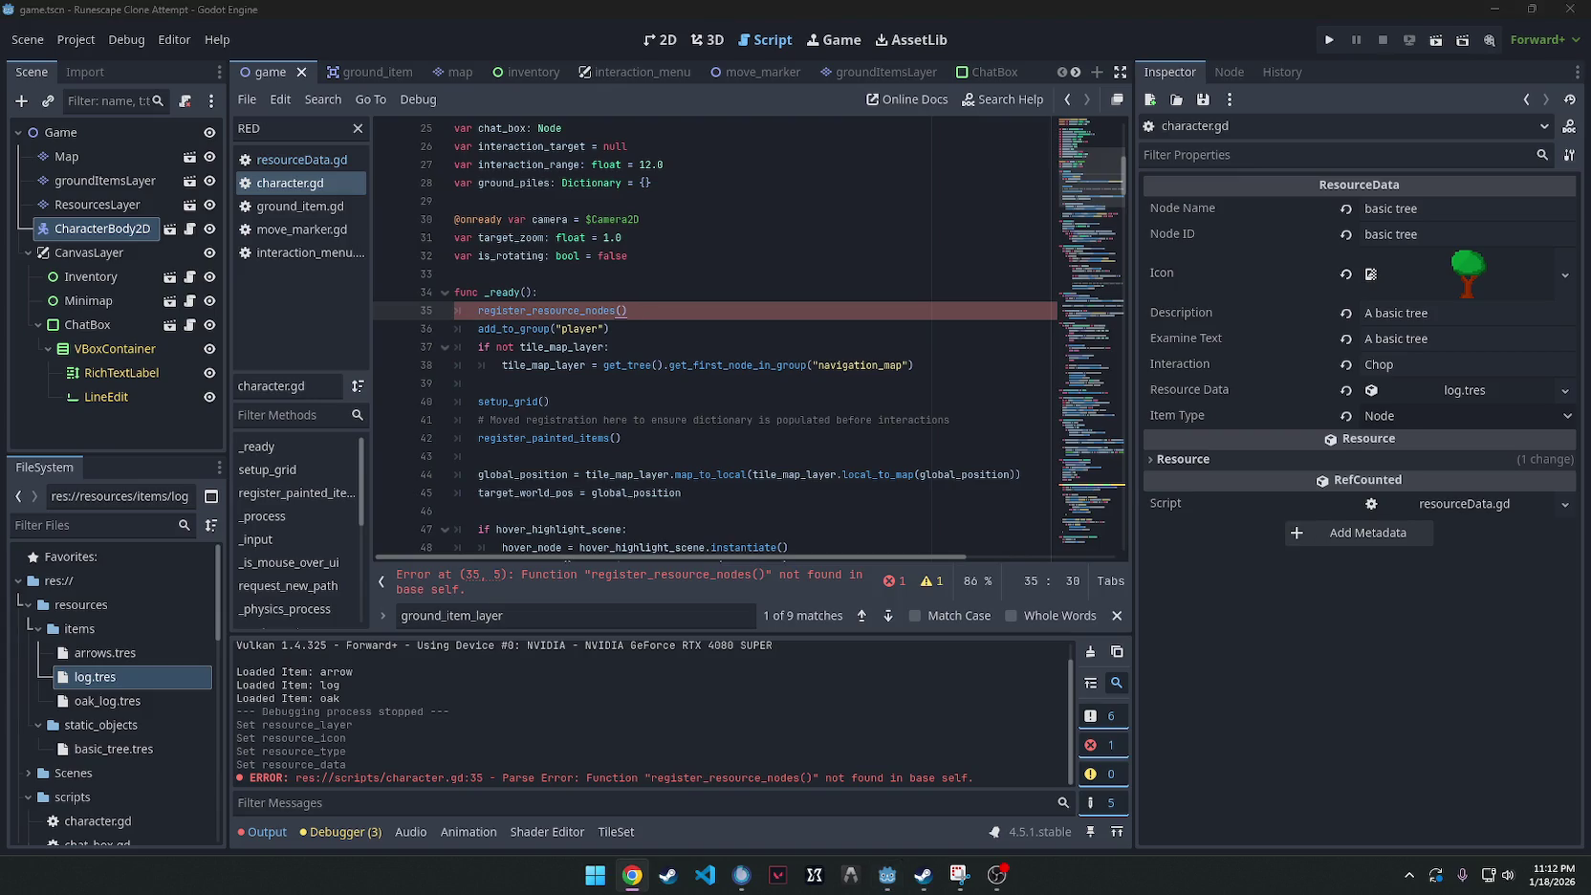
{"action": "left_click_drag", "start_coordinate": [1124, 177], "coordinate": [1077, 600]}
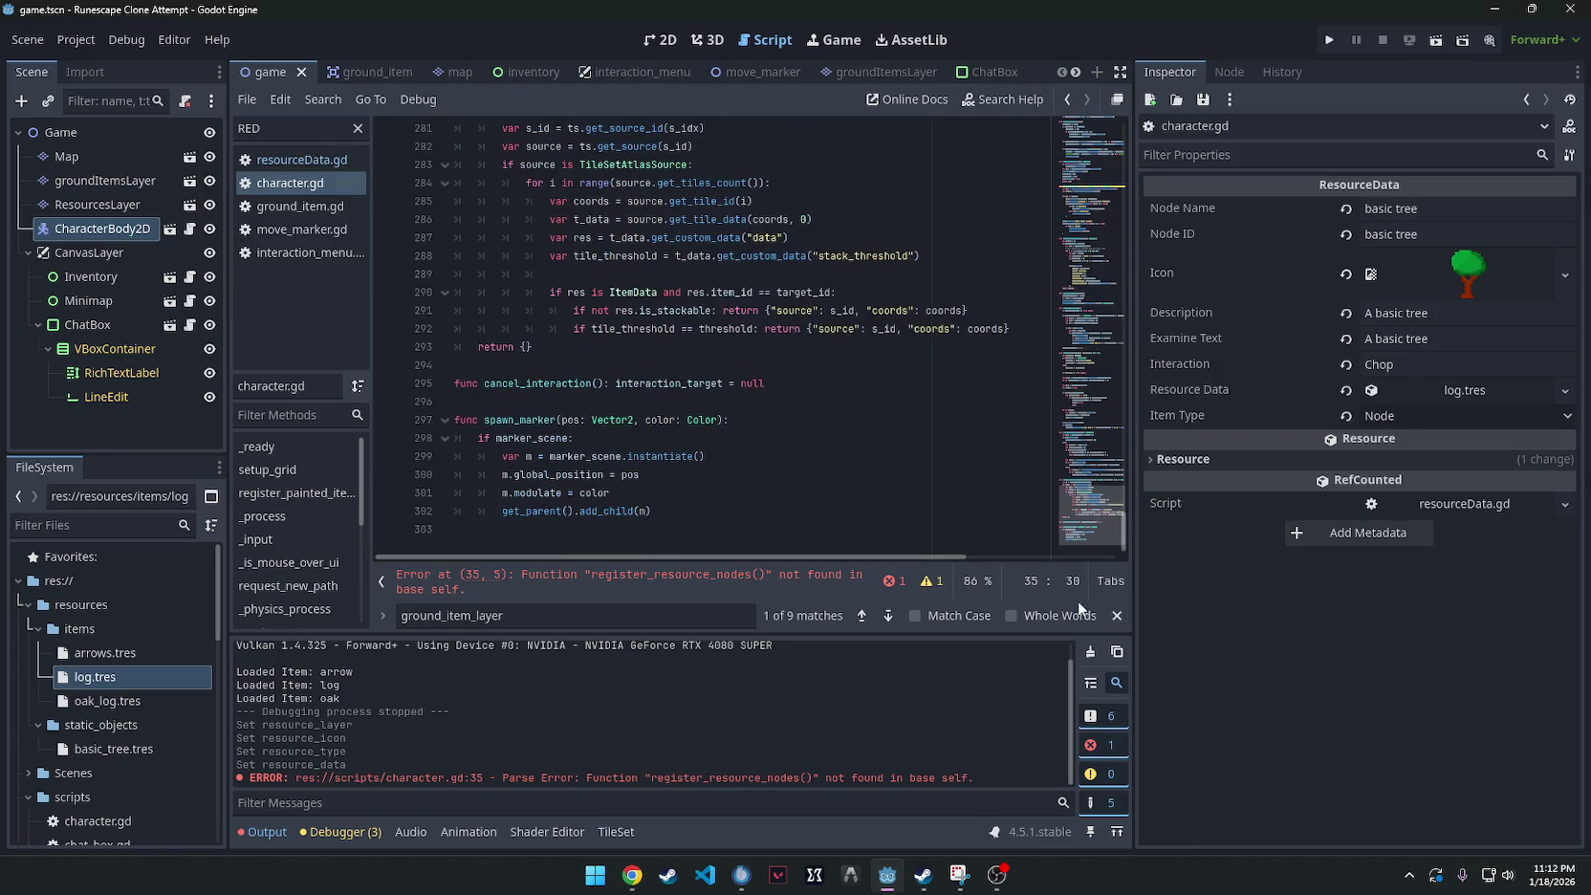
{"action": "left_click", "coordinate": [839, 530]}
{"action": "key", "text": "Return"}
{"action": "type", "text": "func register_resource_nodes(): \tif not resource_node_layer: return \t \tvar used_cells = resource_node_layer.get_used_cells() \tfor coords in used_cells: \t\tvar tile_data = resource_node_layer.get_cell_tile_data(coords) \t\tif tile_data: \t\t\tvar res_data = tile_data.get_custom_data(\"data\") \t\t\tif res_data is ResourceData: \t\t\t\t# Store the resource in our dictionary \t\t\t\tactive_resource_nodes[coords] = res_data"}
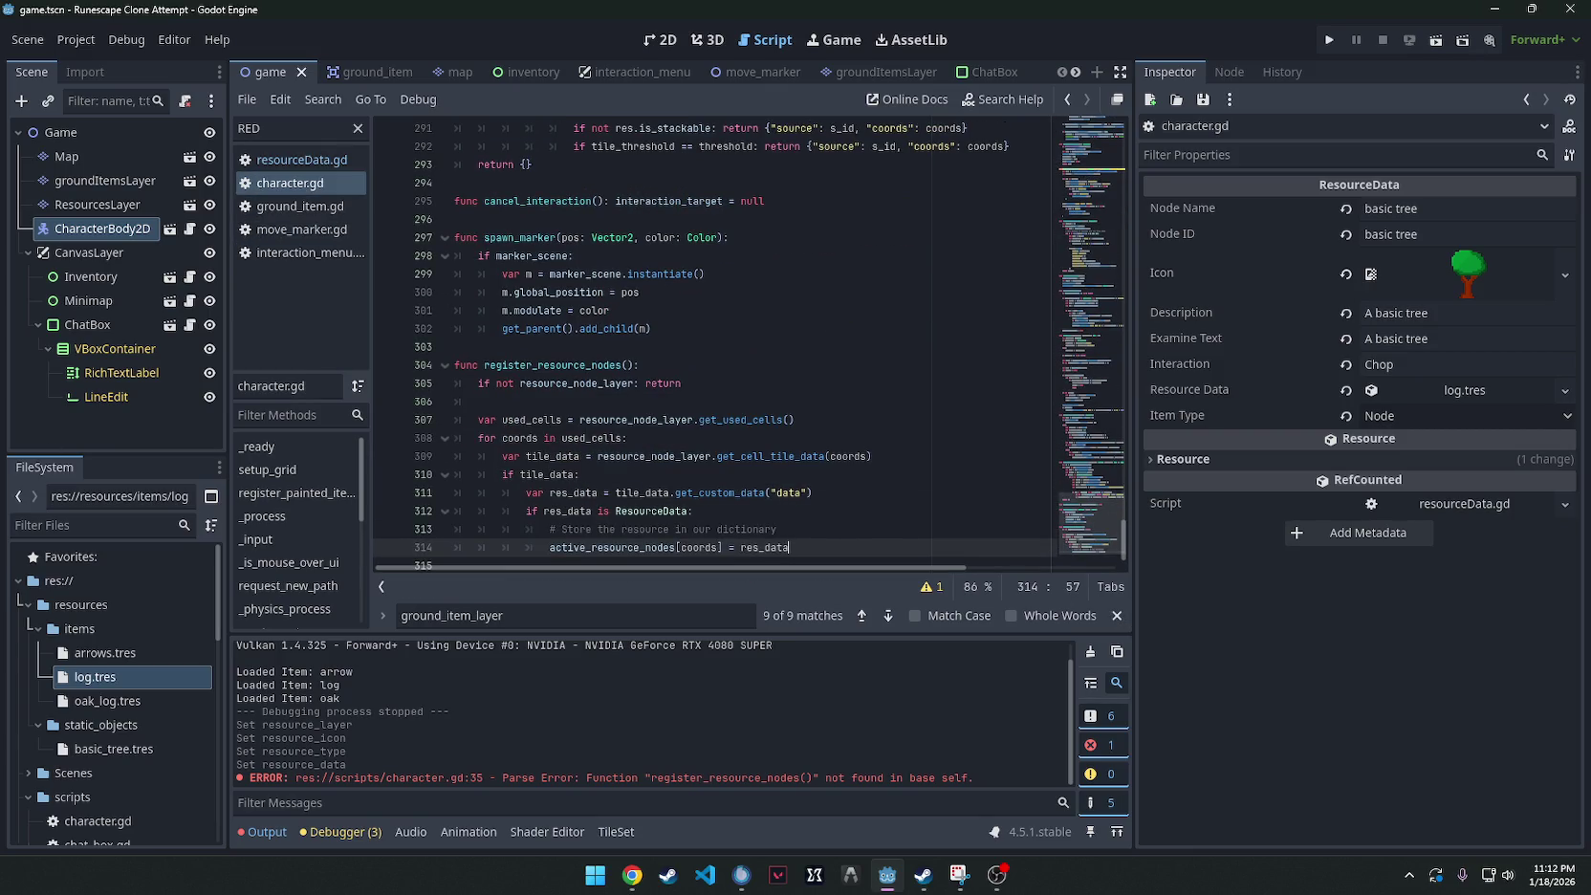
{"action": "key", "text": "alt+Tab"}
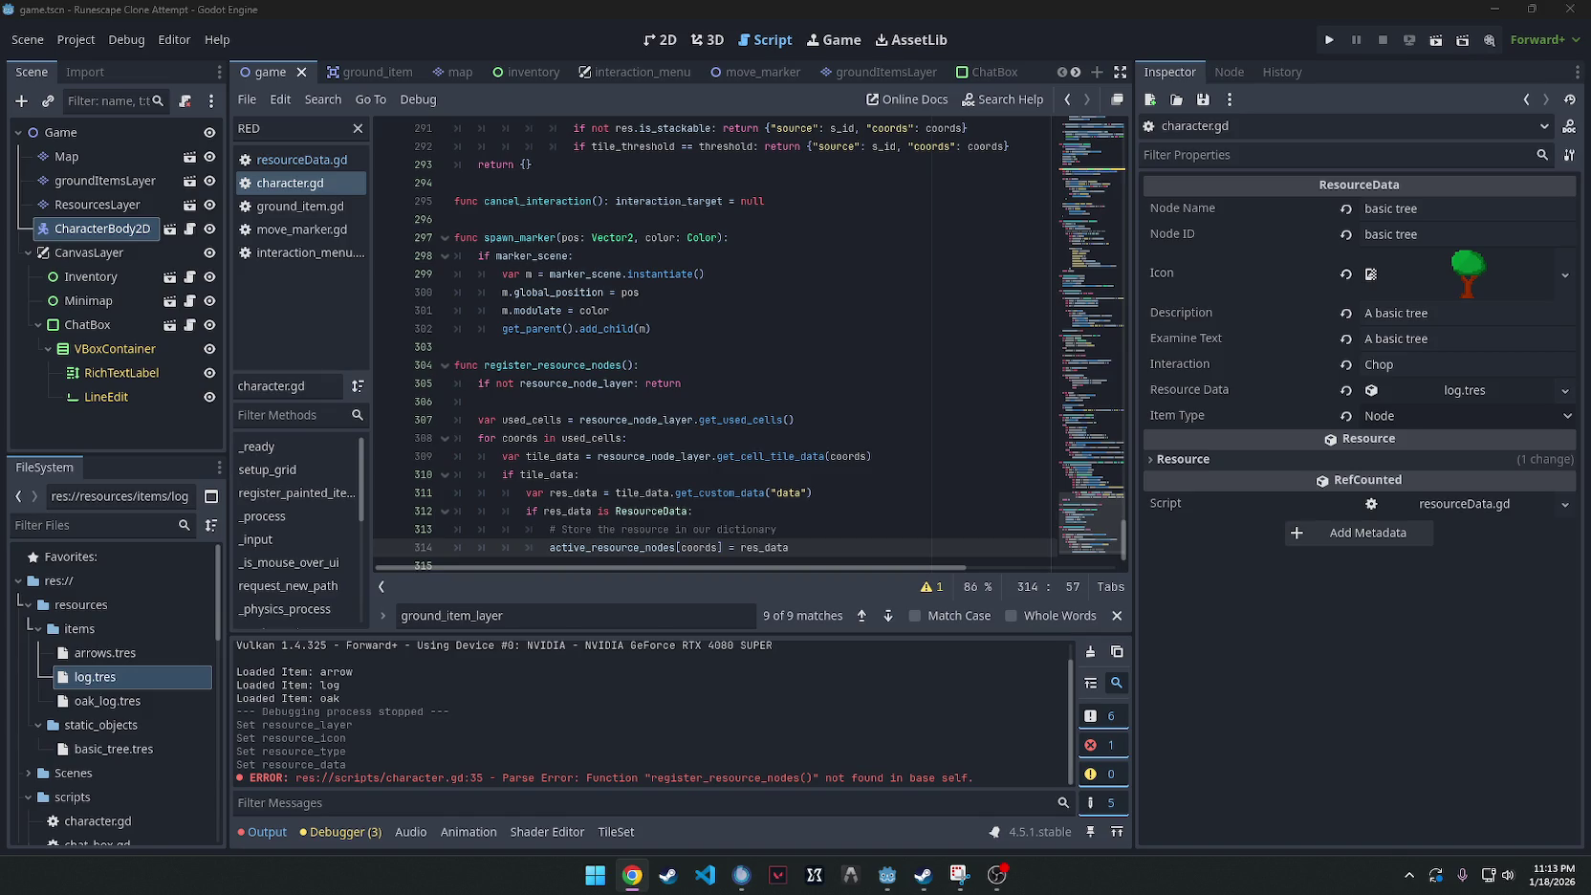
{"action": "left_click", "coordinate": [644, 348]}
Find get_objects_under_mouse and replace 'var options = []' with the resource-node options code.
{"action": "key", "text": "ctrl+f"}
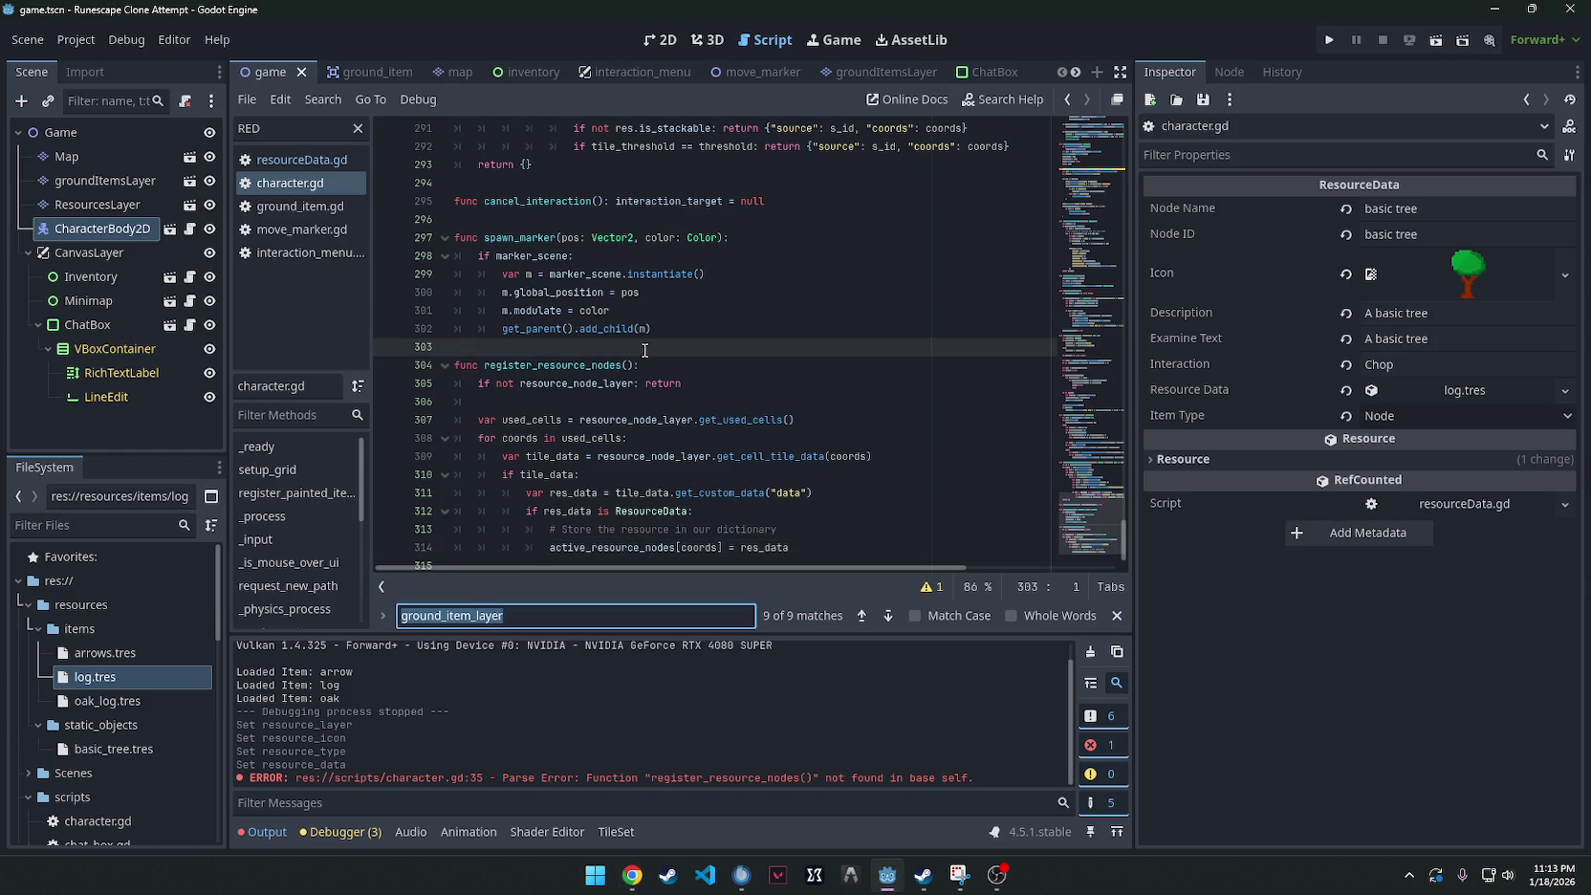
{"action": "type", "text": "get_objects"}
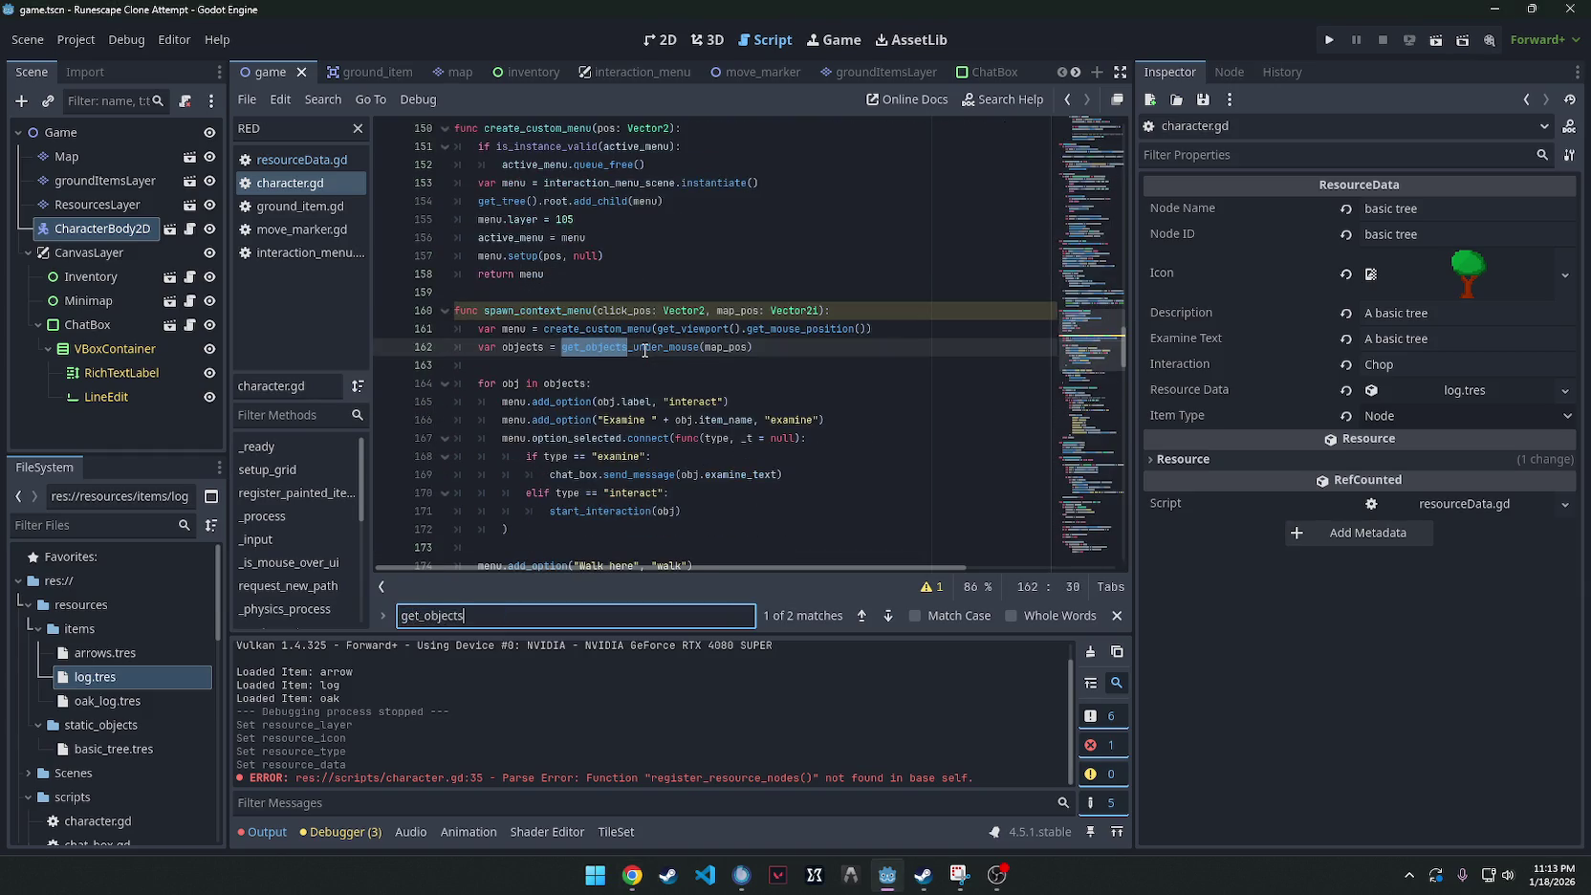
{"action": "key", "text": "Return"}
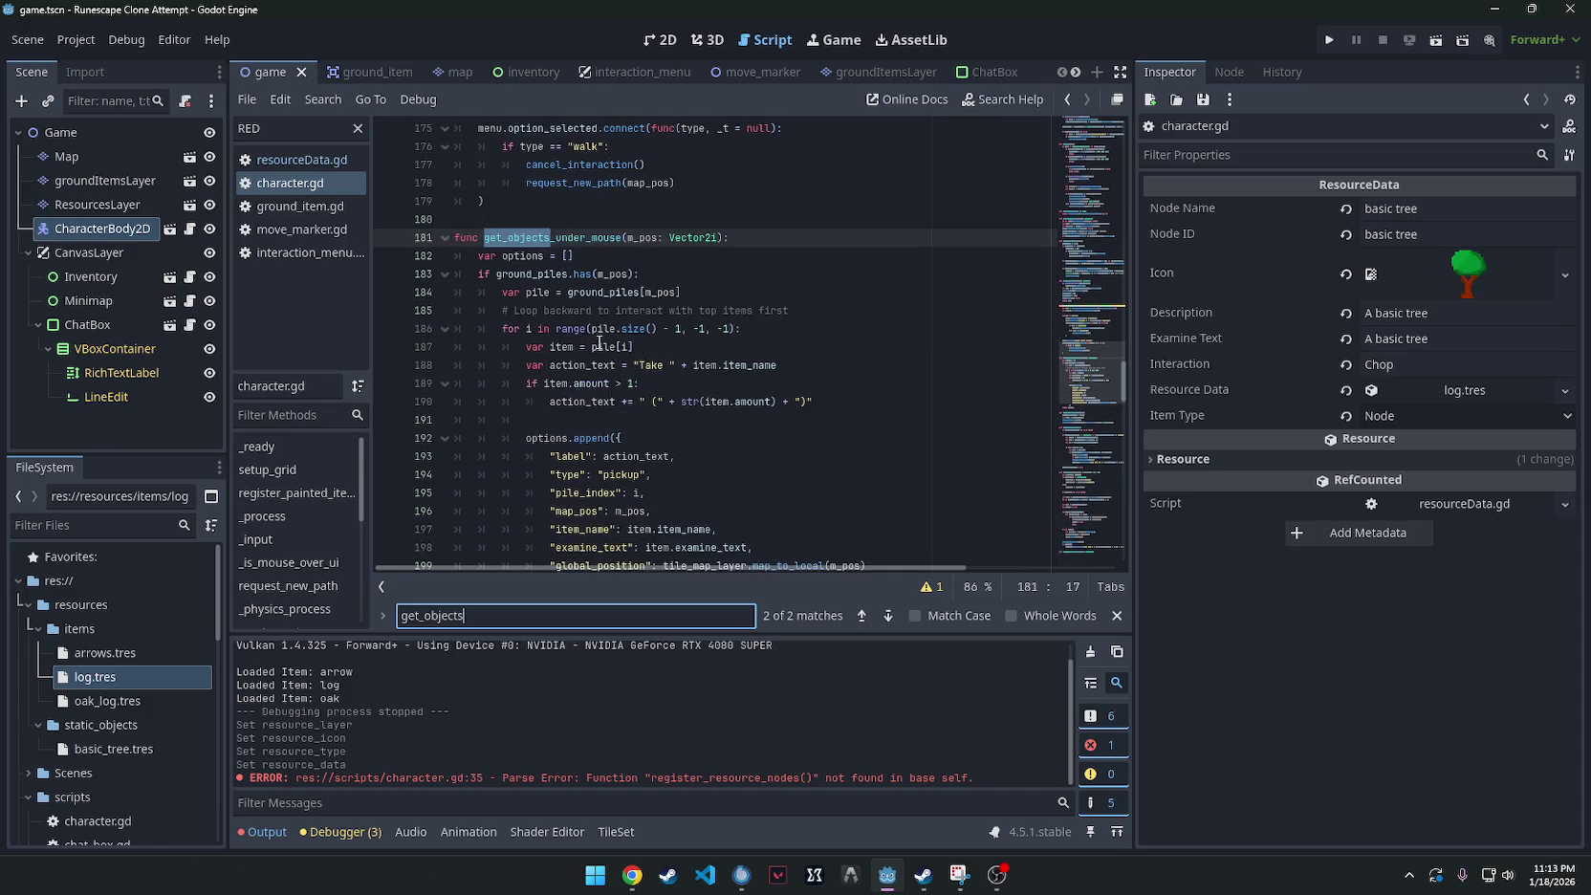
{"action": "key", "text": "alt+Tab"}
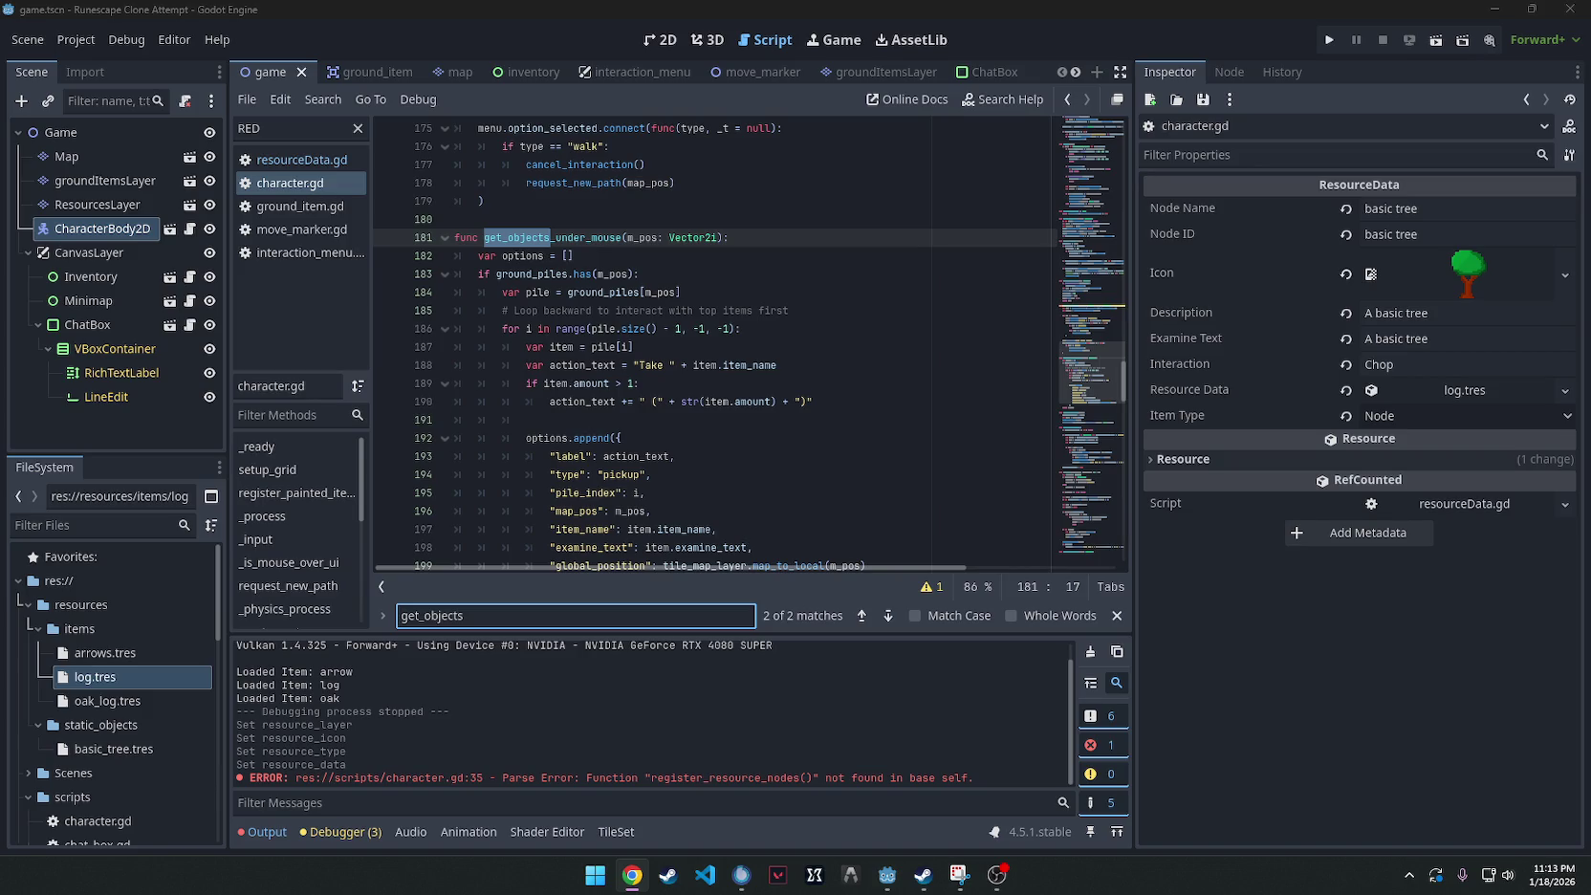
{"action": "left_click_drag", "start_coordinate": [834, 403], "coordinate": [848, 325]}
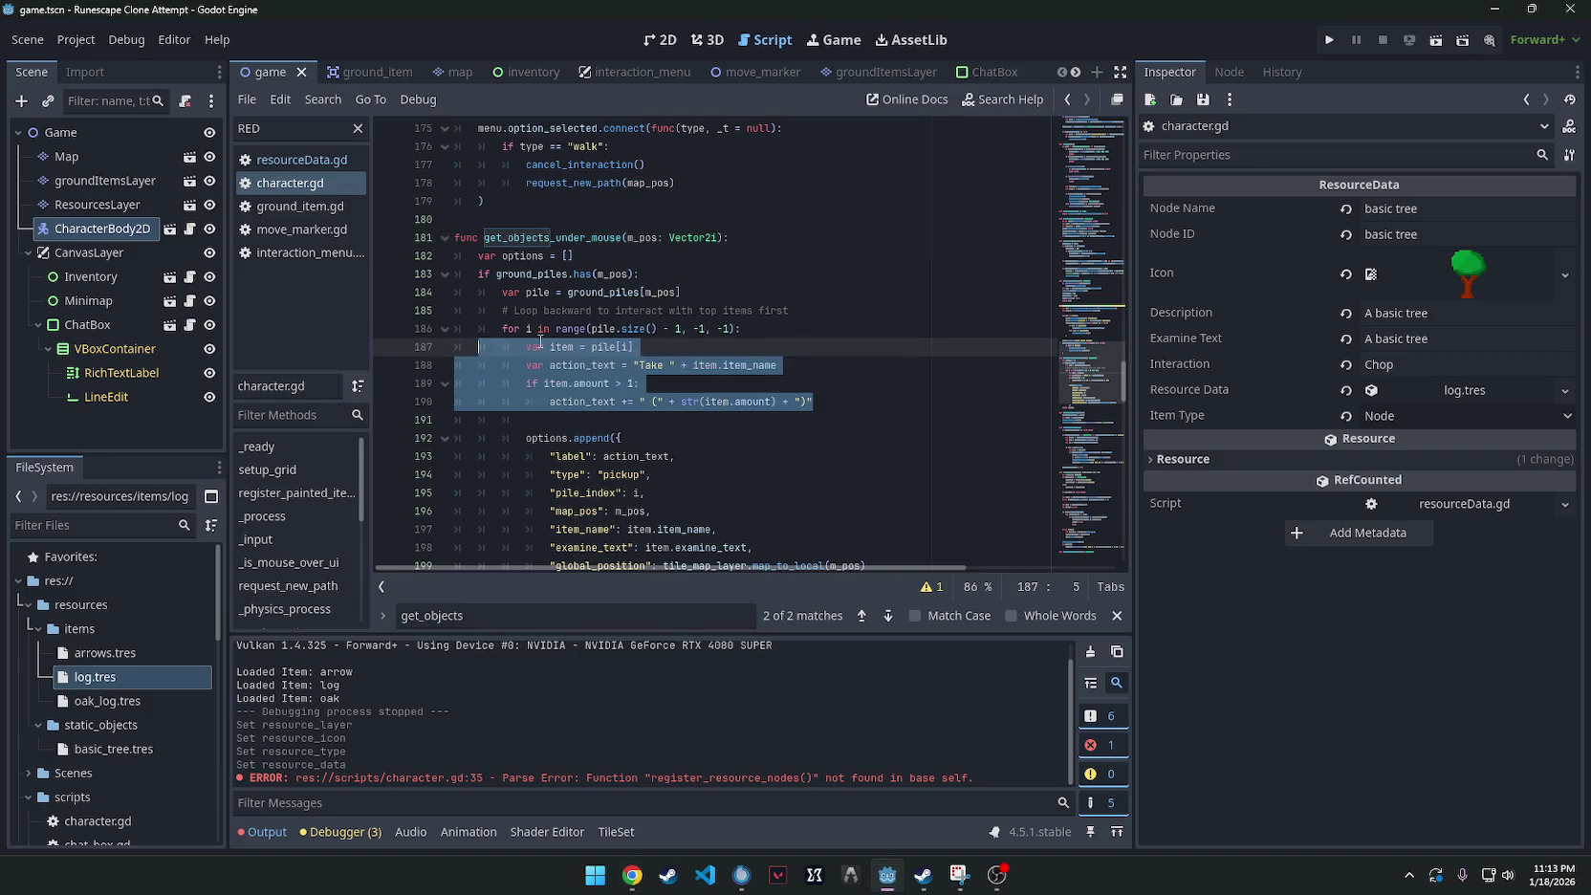
{"action": "left_click", "coordinate": [848, 325]}
{"action": "left_click_drag", "start_coordinate": [636, 255], "coordinate": [385, 261]}
{"action": "type", "text": "var options = [] \t \t# 1. Check for Resource Nodes (Trees, Rocks) \tif active_resource_nodes.has(m_pos): \t\tvar res = active_resource_nodes[m_pos] \t\toptions.append({ \t\t\t\"label\": (res.interaction if res.interaction != \"\" else \"Chop\") + \" \" + res.node_name, \t\t\t\"type\": \"resource_node\", \t\t\t\"map_pos\": m_pos, \t\t\t\"data\": res, \t\t\t\"item_name\": res.node_name, \t\t\t\"examine_text\": res.examine_text \t\t})"}
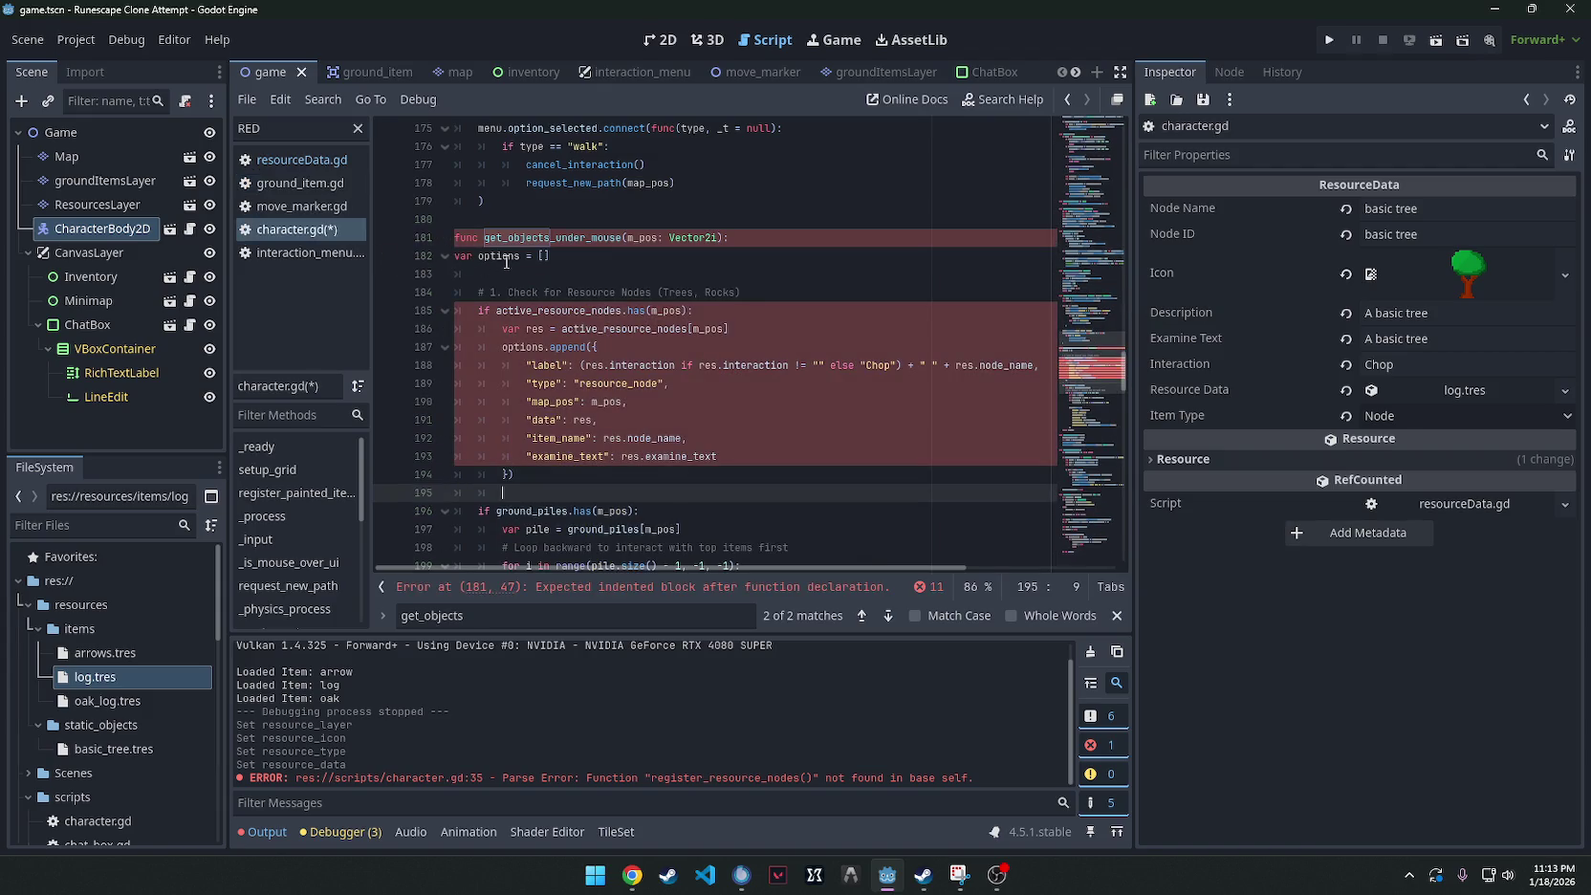
Fix indentation, remove stray blank and comment lines, and save the script.
{"action": "key", "text": "BackSpace"}
{"action": "key", "text": "BackSpace"}
{"action": "left_click", "coordinate": [457, 255]}
{"action": "key", "text": "Tab"}
{"action": "left_click", "coordinate": [535, 497]}
{"action": "key", "text": "BackSpace"}
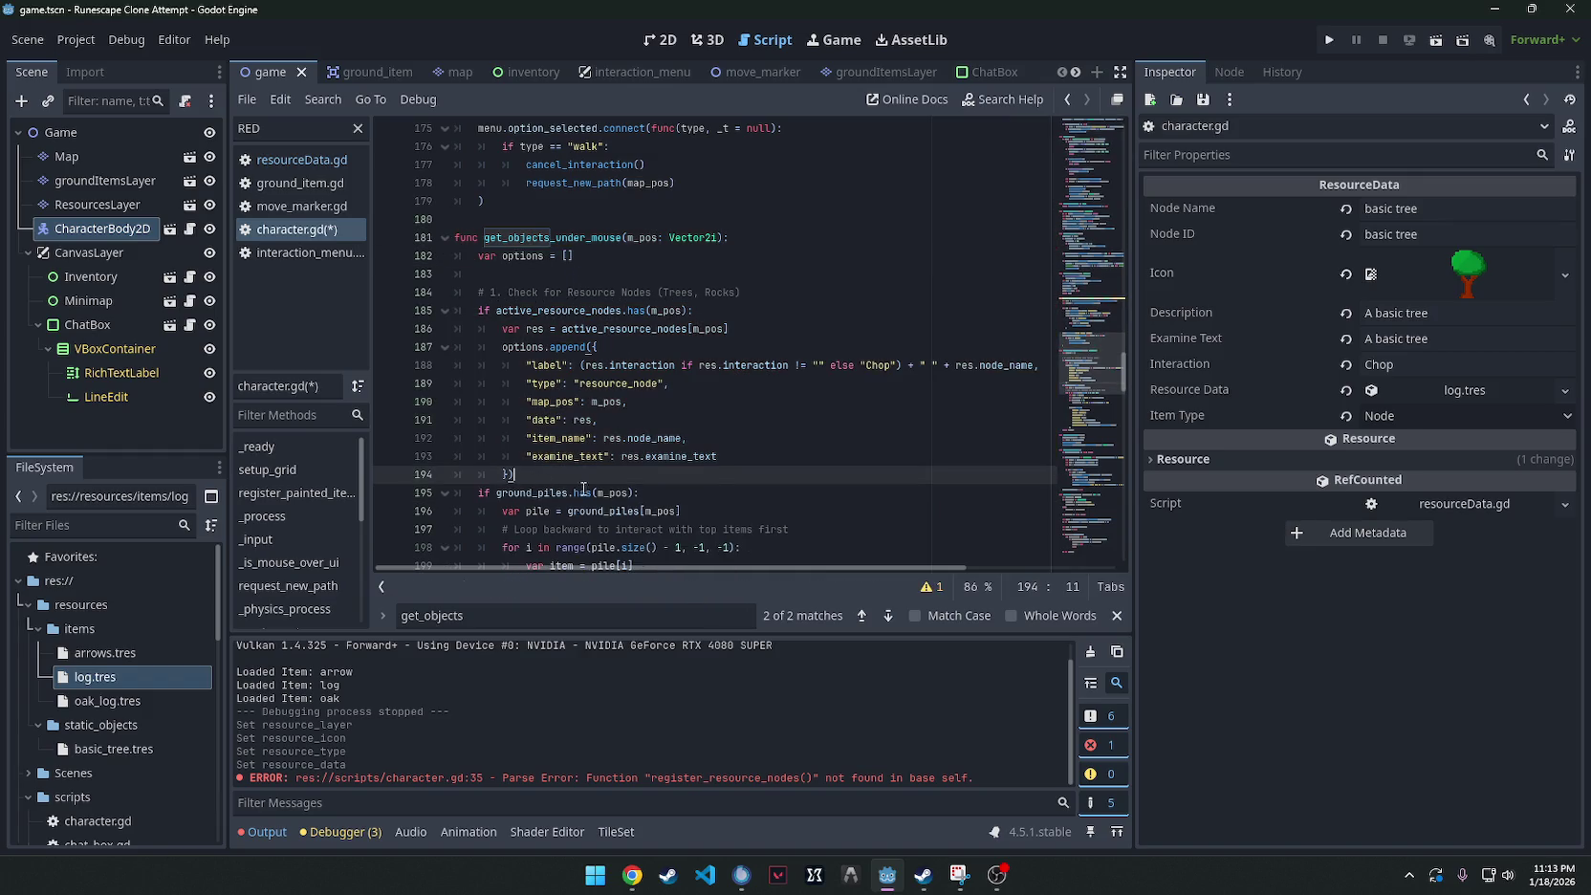
{"action": "left_click", "coordinate": [523, 273]}
{"action": "key", "text": "BackSpace"}
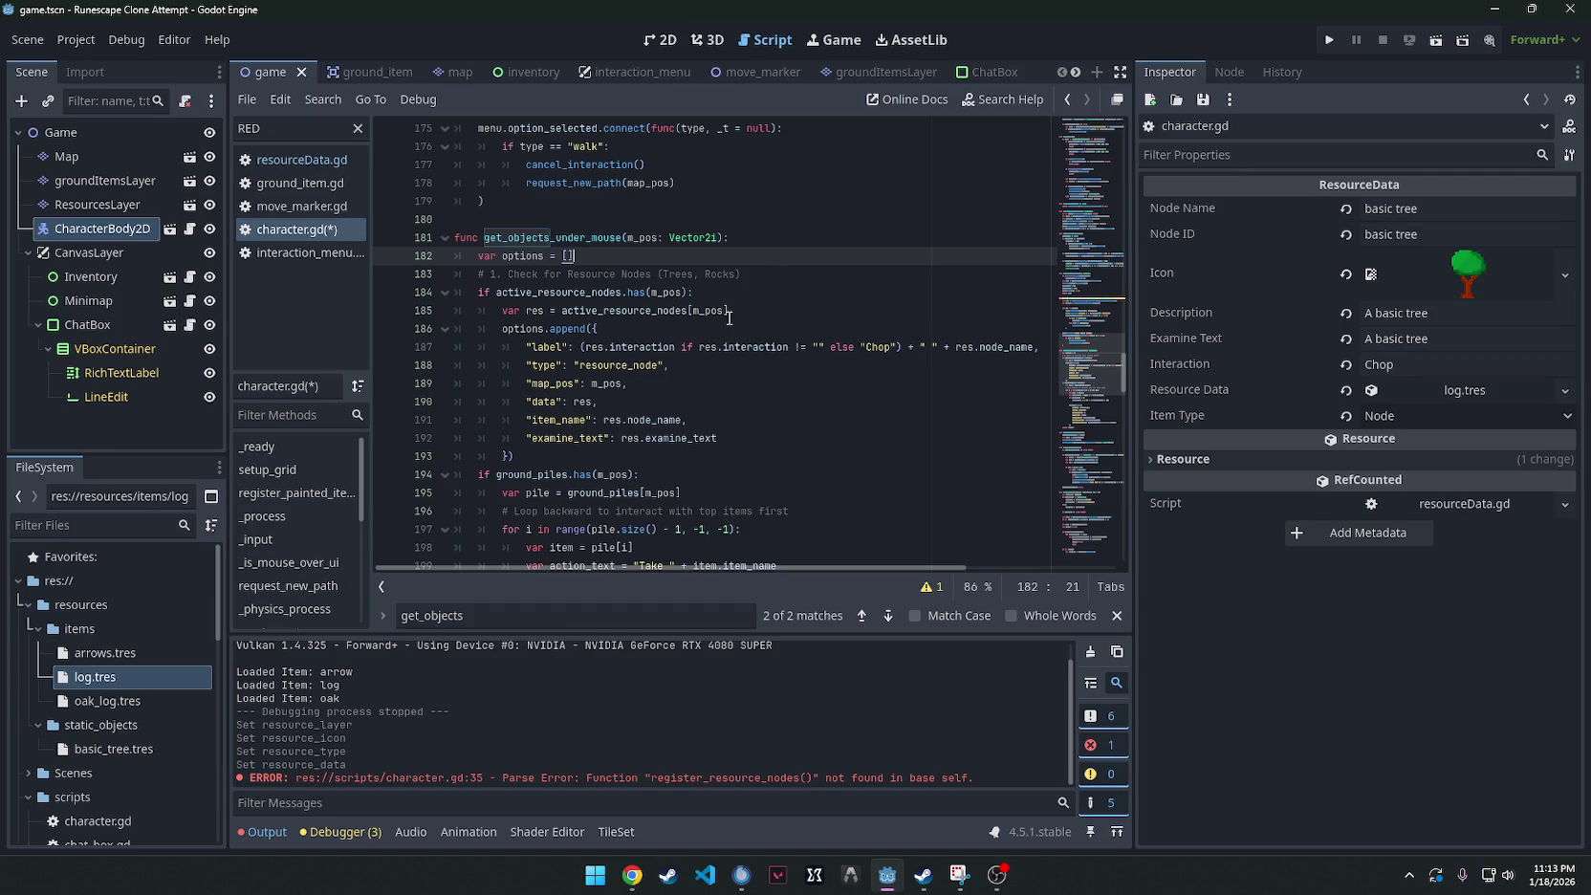
{"action": "left_click", "coordinate": [382, 275]}
{"action": "key", "text": "BackSpace"}
{"action": "key", "text": "BackSpace"}
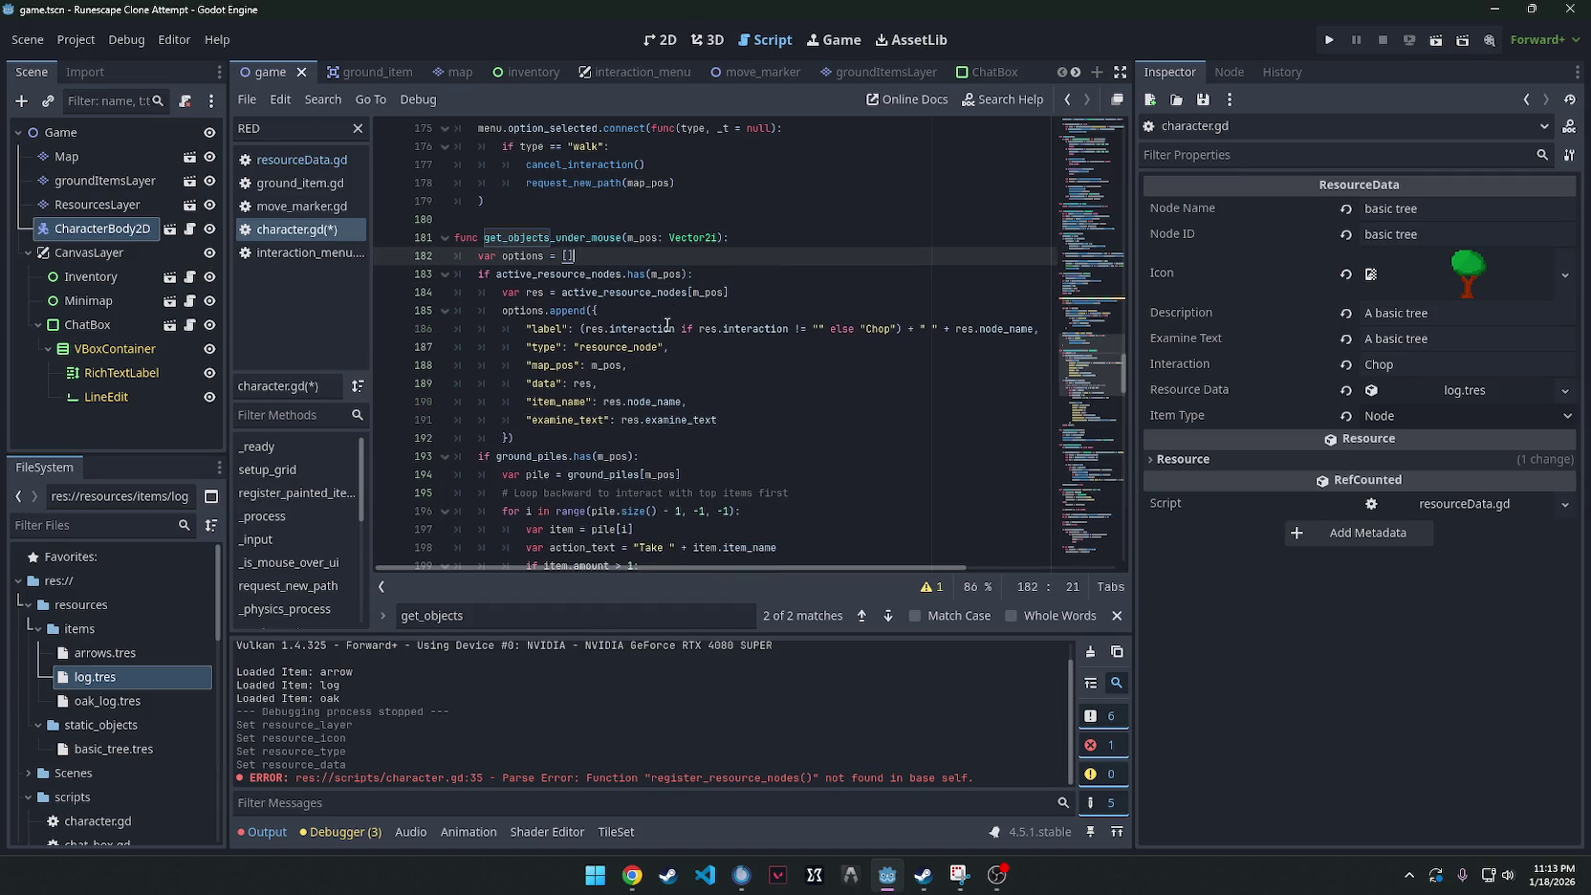
{"action": "key", "text": "ctrl+s"}
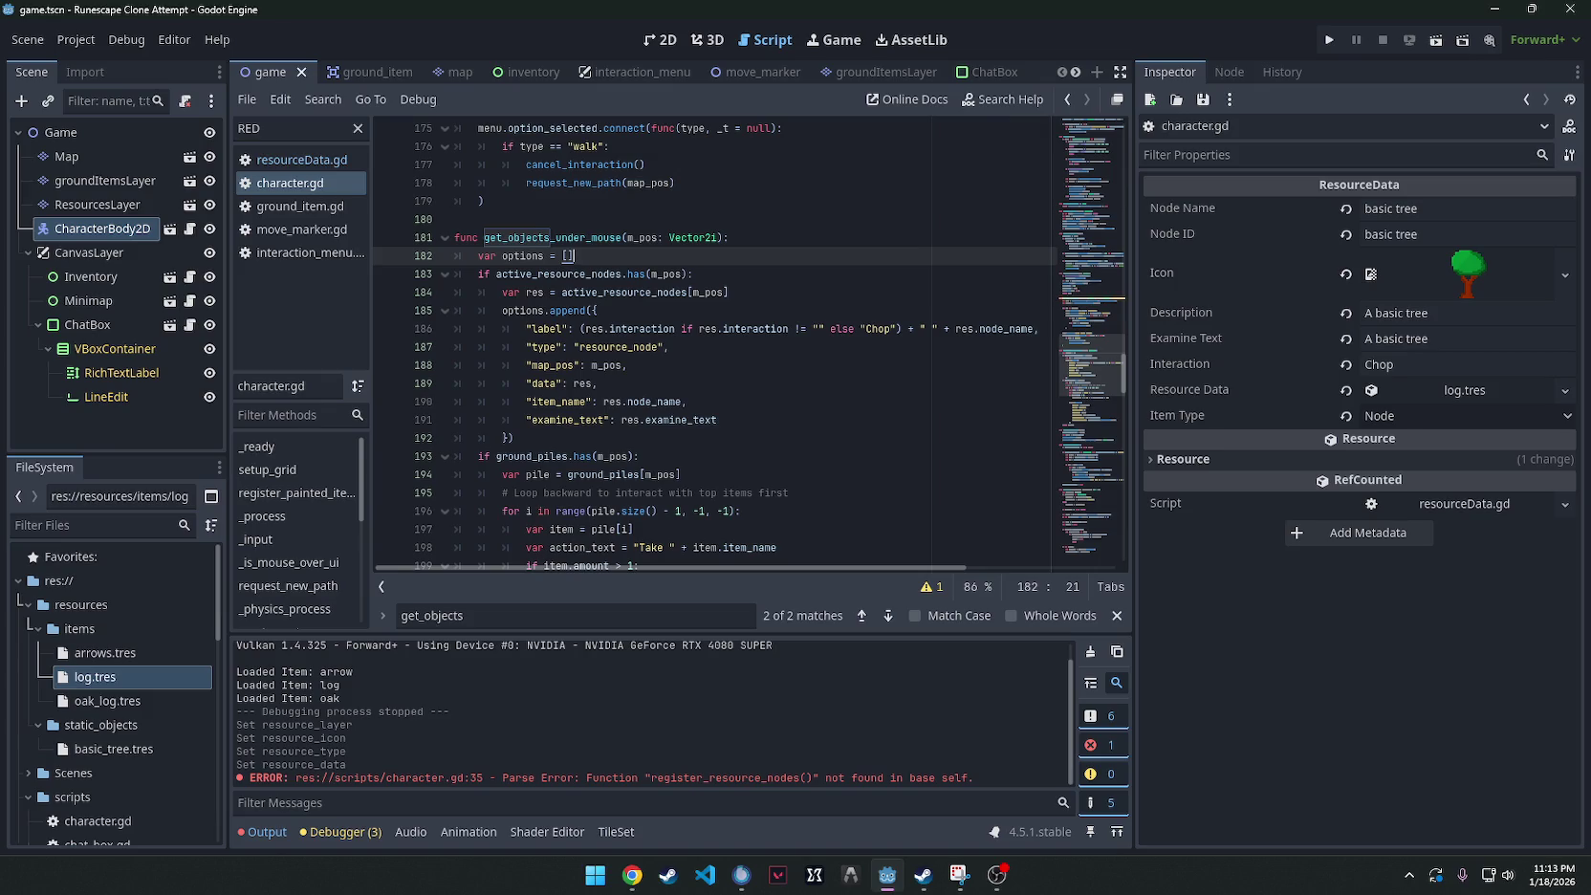
Search the script for perform_inter.
{"action": "key", "text": "alt+Tab"}
{"action": "left_click", "coordinate": [872, 424]}
{"action": "key", "text": "ctrl+f"}
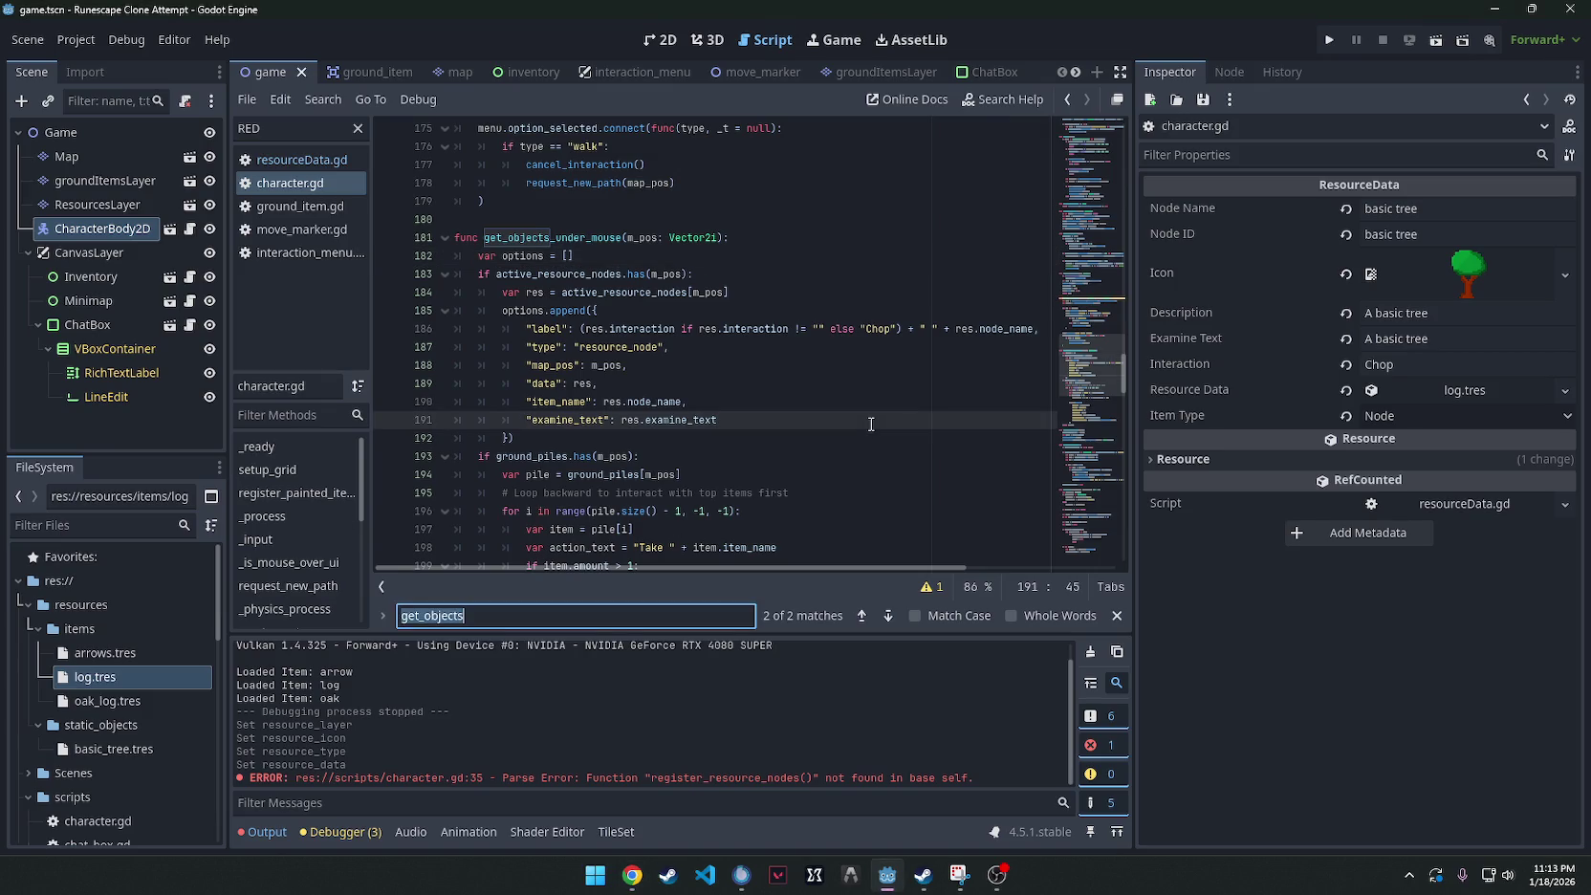
{"action": "type", "text": "perform_inter"}
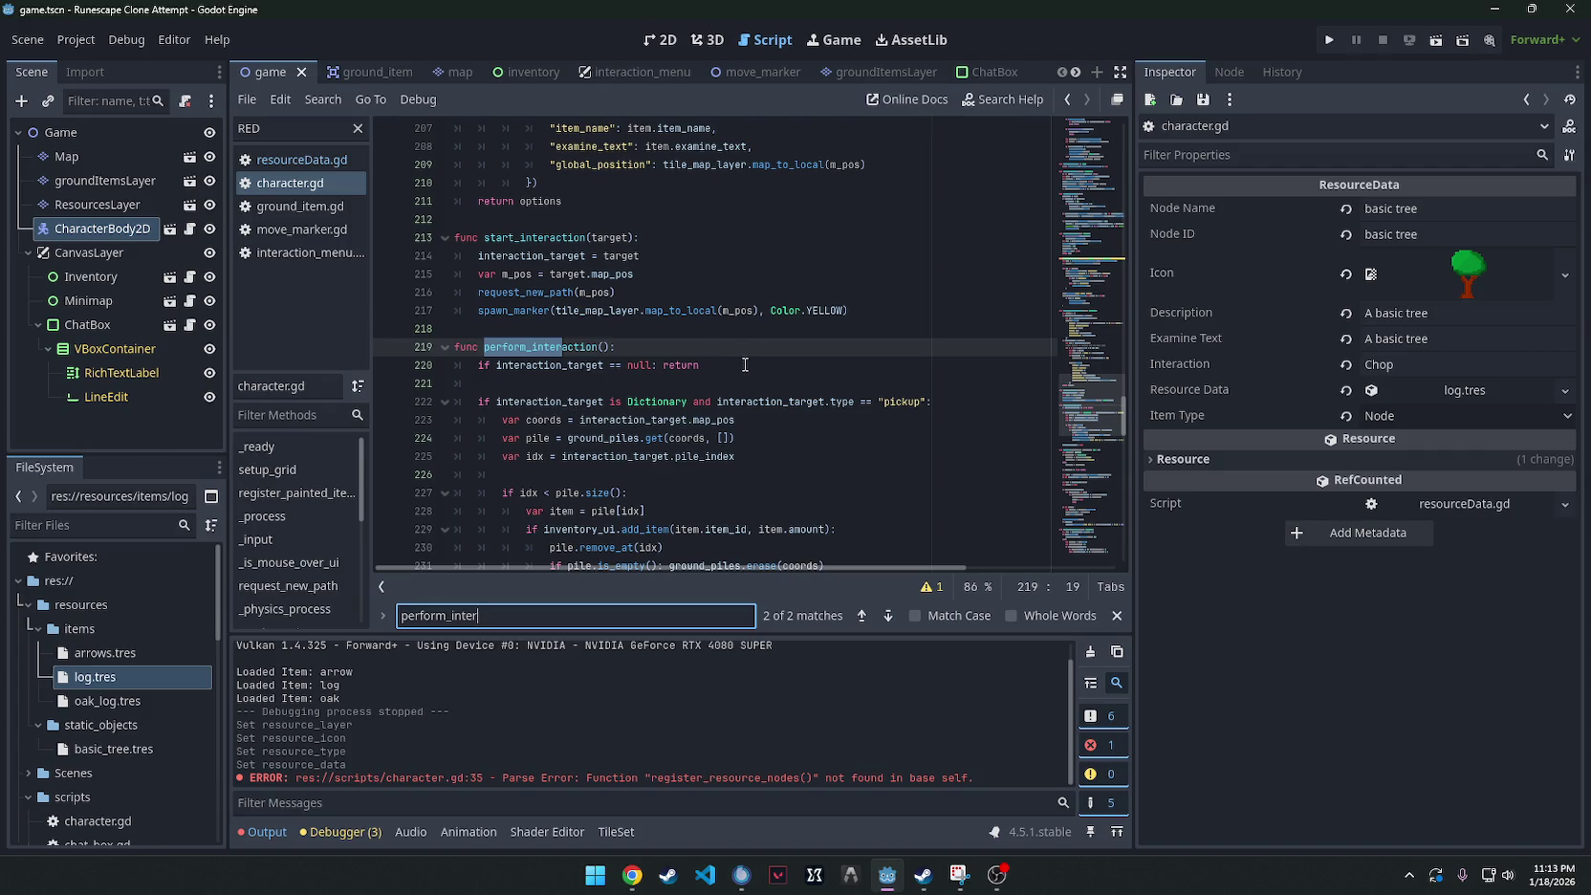
Replace the perform_interaction header and null check with the new pasted code.
{"action": "left_click_drag", "start_coordinate": [744, 365], "coordinate": [384, 371]}
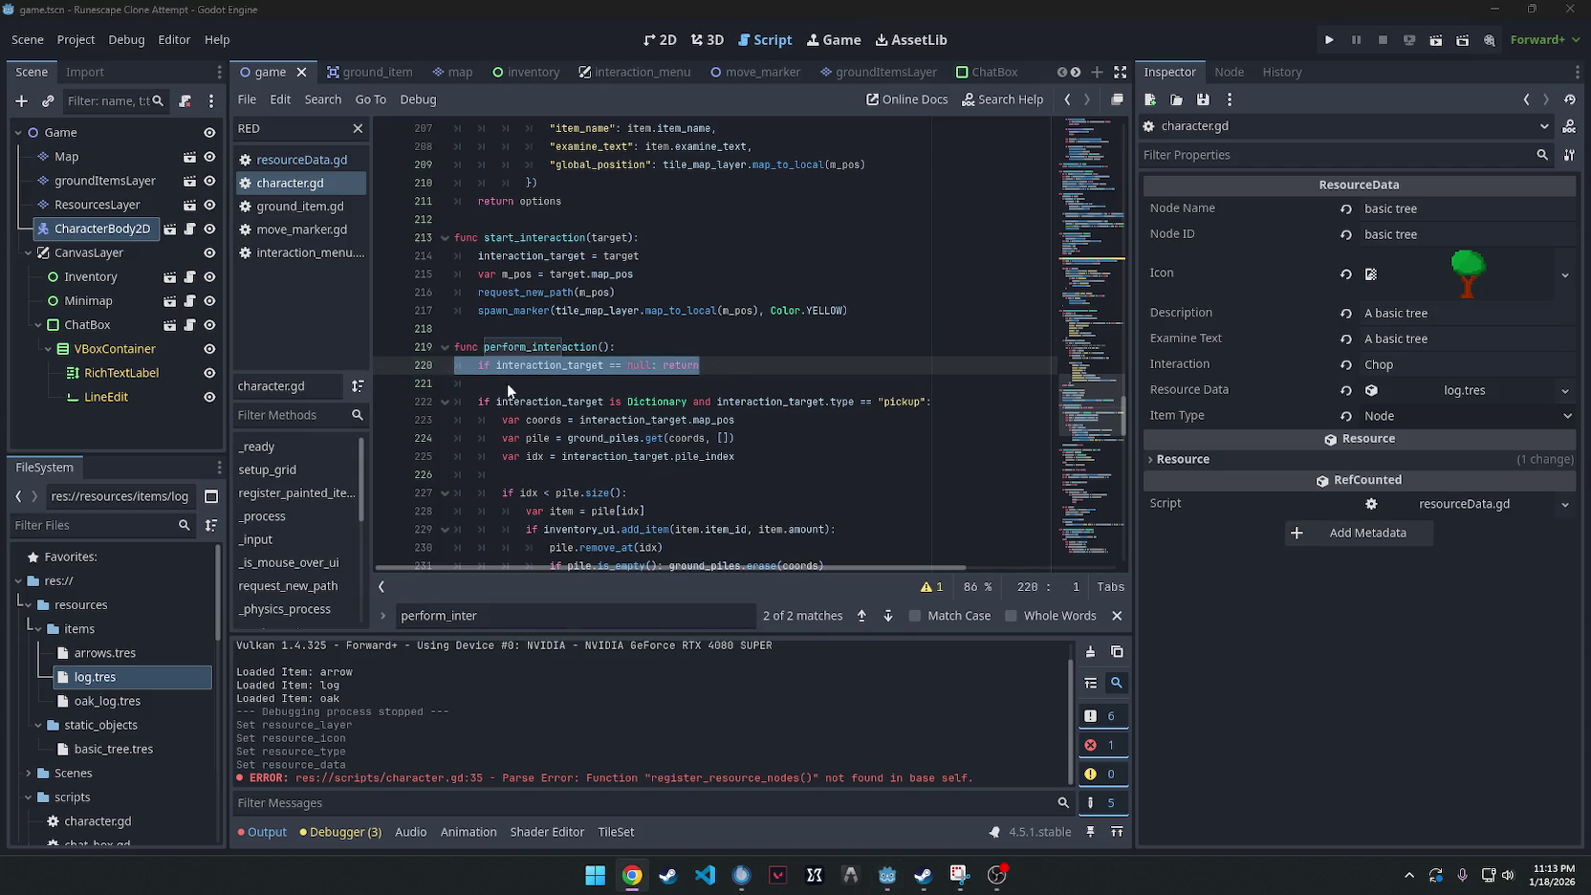
{"action": "left_click_drag", "start_coordinate": [741, 367], "coordinate": [401, 339]}
{"action": "key", "text": "BackSpace"}
{"action": "type", "text": "func perform_interaction(): \tif interaction_target == null: return \t \tvar coords = interaction_target.map_pos \t \t# NEW: Handle Resource Nodes (Chopping trees) \tif interaction_target.type == \"resource_node\": \t\tvar node_data = active_resource_nodes.get(coords) \t\tif node_data: \t\t\tvar log_to_give = node_data.resource_data # This is the ItemData from your script \t\t\tif log_to_give: \t\t\t\tif inventory_ui.add_item(log_to_give.item_id, 1): \t\t\t\t\tchat_box.send_message(\"You get an \" + log_to_give.item_name) \t\t\t\t\t# Optional: To make the tree disappear after one chop: \t\t\t\t\t# resource_node_layer.set_cell(coords, -1) \t\t\t\t\t# active_resource_nodes.erase(coords) \t\t\t\telse: \t\t\t\t\tchat_box.send_message(\"Your inventory is too full!\") \t\t\t \t# EXISTING: Handle Ground Items \telif interaction_target.type == \"pickup\": \t\t# ... (your existing pickup logic)"}
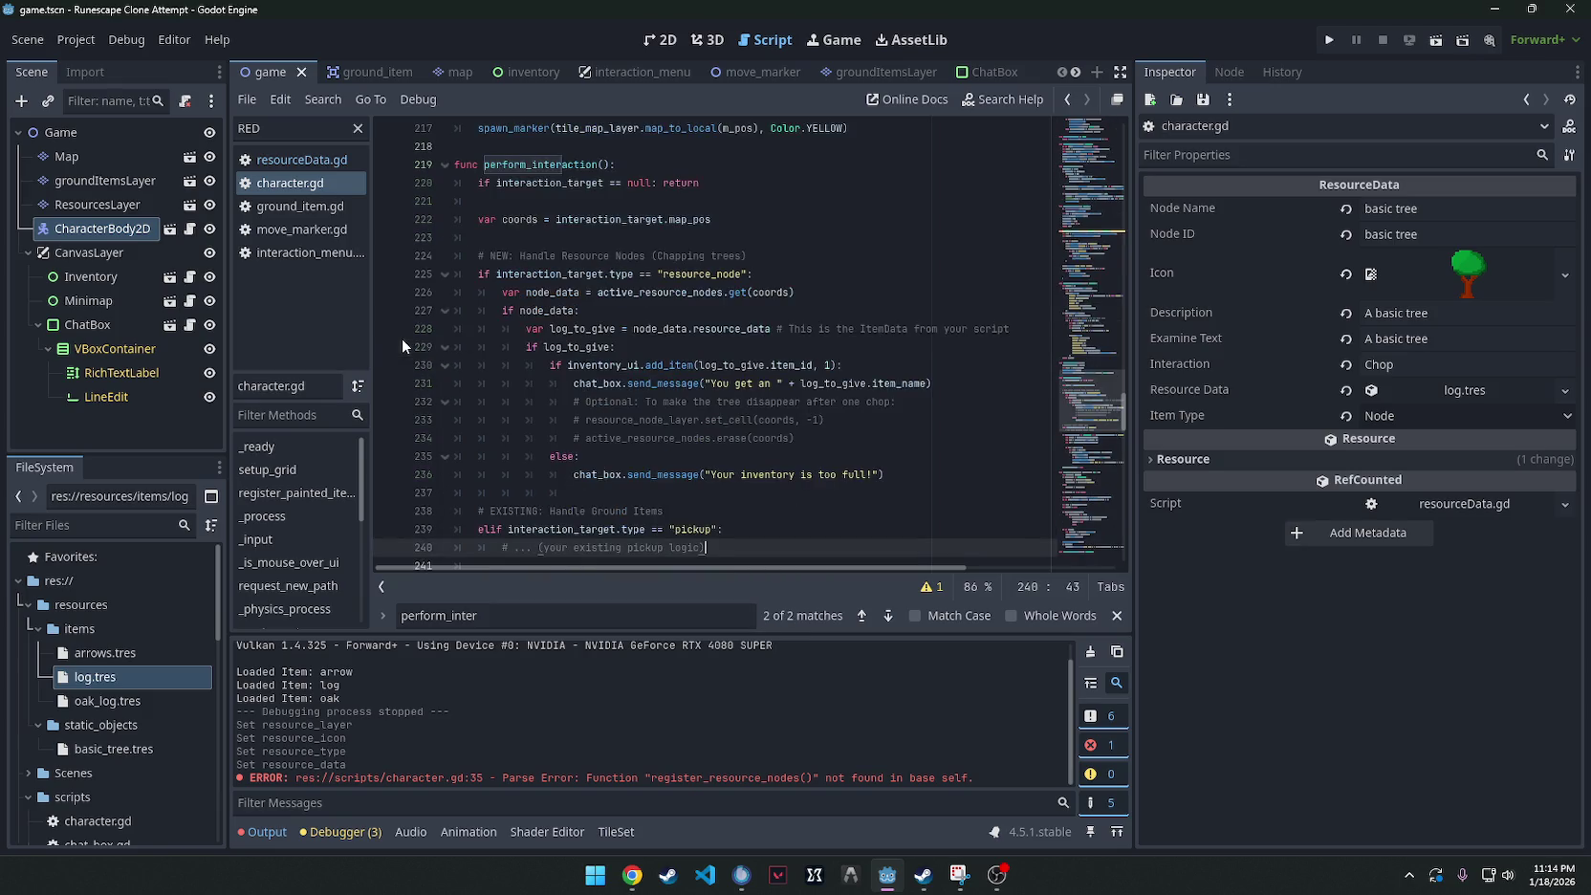
{"action": "left_click", "coordinate": [764, 241]}
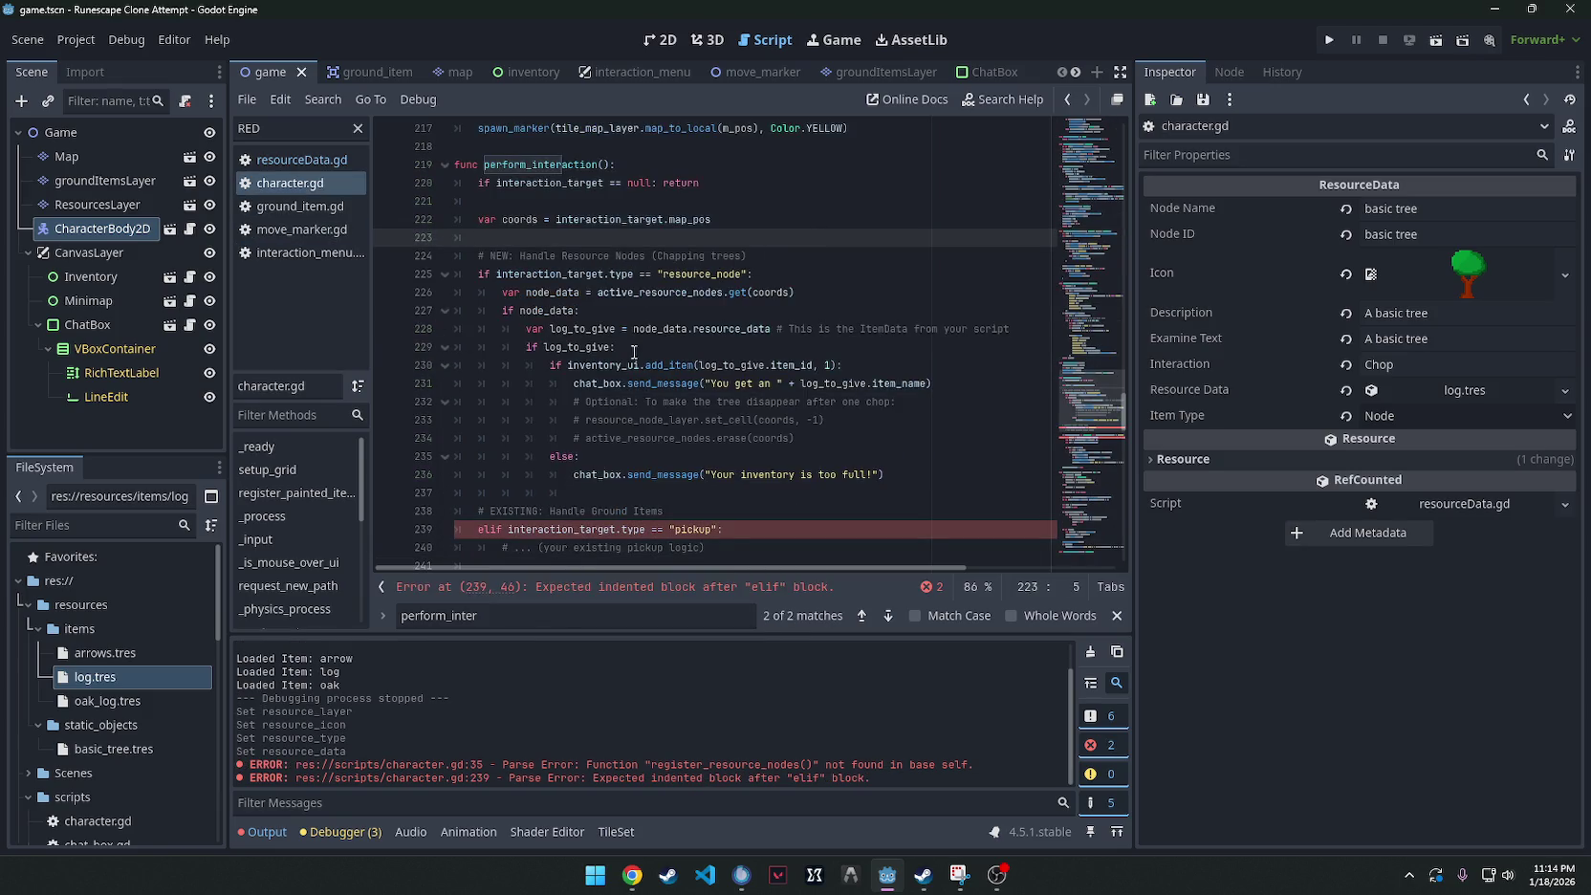
{"action": "scroll", "coordinate": [604, 450], "scroll_direction": "down", "scroll_amount": 6}
{"action": "scroll", "coordinate": [605, 449], "scroll_direction": "up", "scroll_amount": 4}
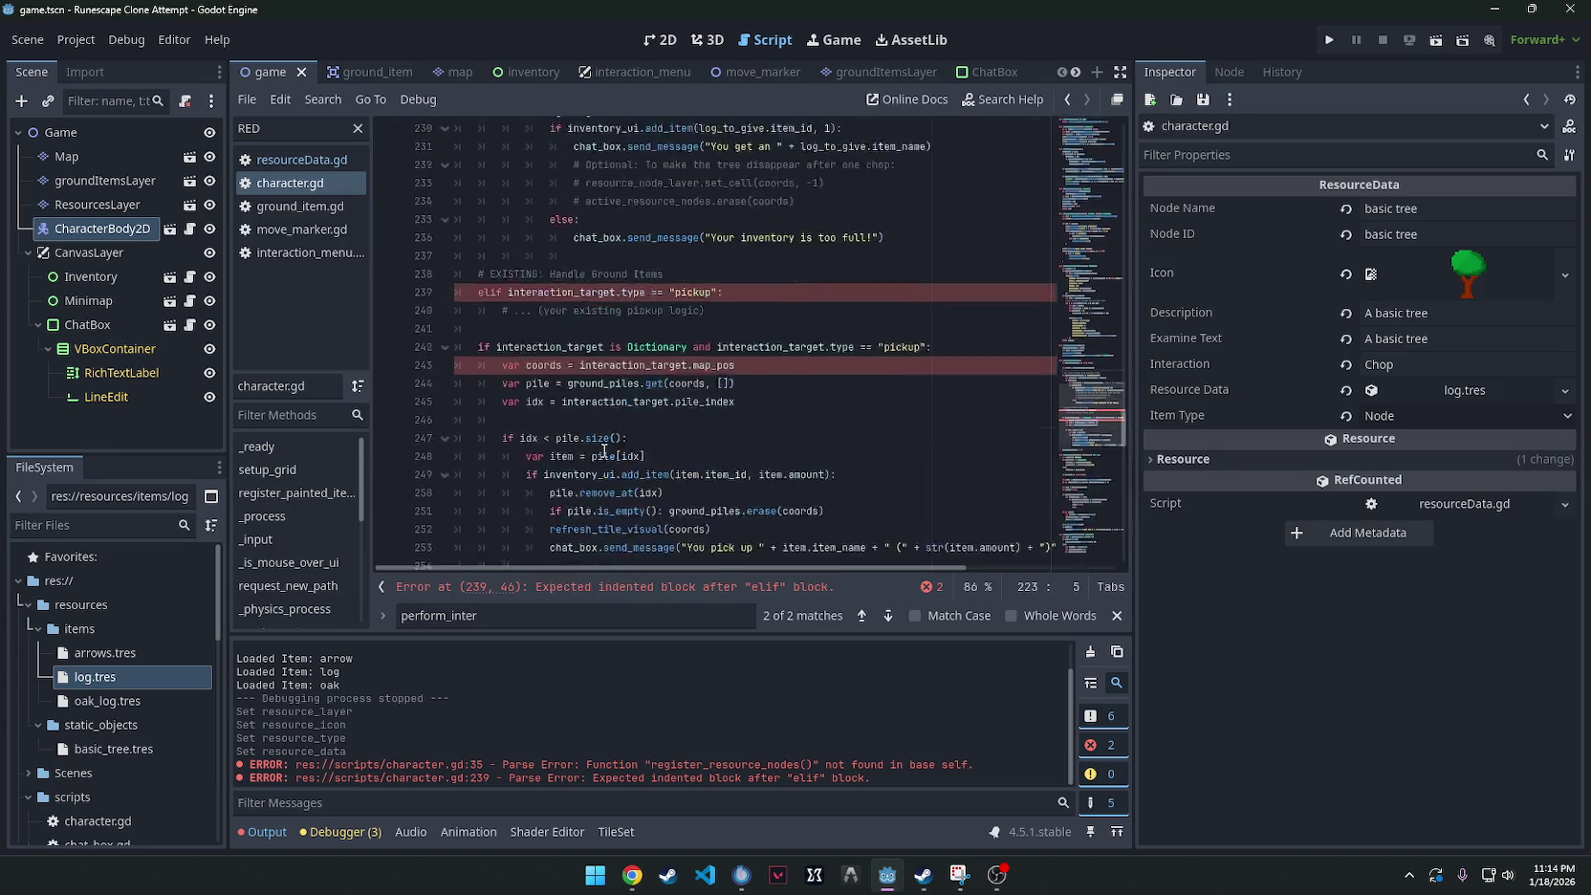
{"action": "scroll", "coordinate": [605, 449], "scroll_direction": "down", "scroll_amount": 5}
Undo the pasted block, then restore the original perform_interaction header lines.
{"action": "key", "text": "ctrl+z"}
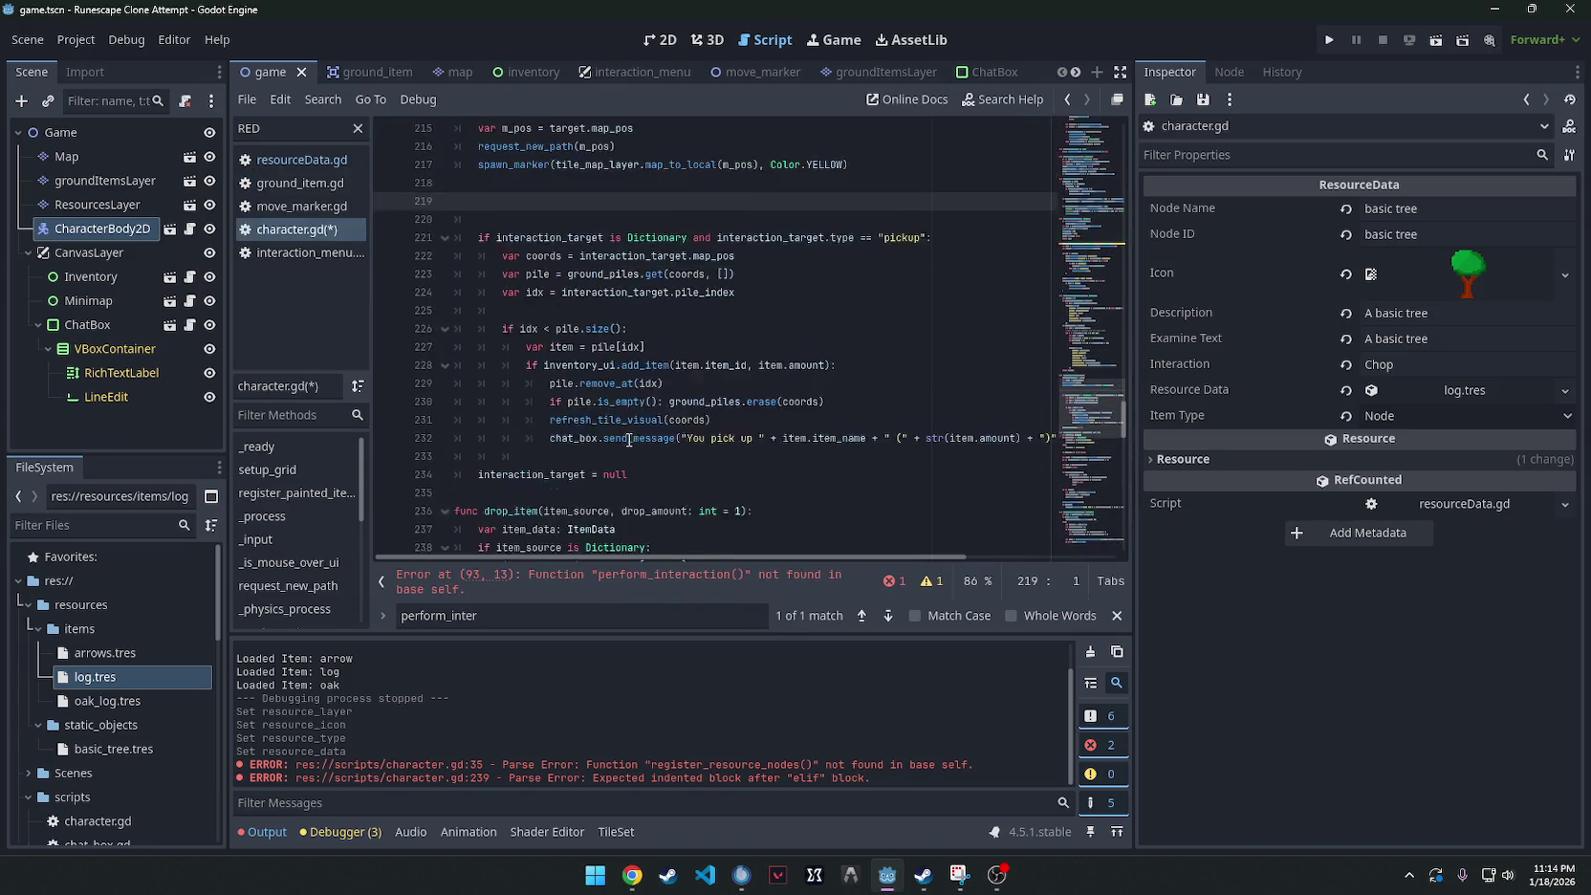
{"action": "scroll", "coordinate": [627, 441], "scroll_direction": "up", "scroll_amount": 1}
{"action": "scroll", "coordinate": [619, 442], "scroll_direction": "down", "scroll_amount": 3}
{"action": "scroll", "coordinate": [612, 443], "scroll_direction": "up", "scroll_amount": 3}
{"action": "scroll", "coordinate": [604, 446], "scroll_direction": "up", "scroll_amount": 2}
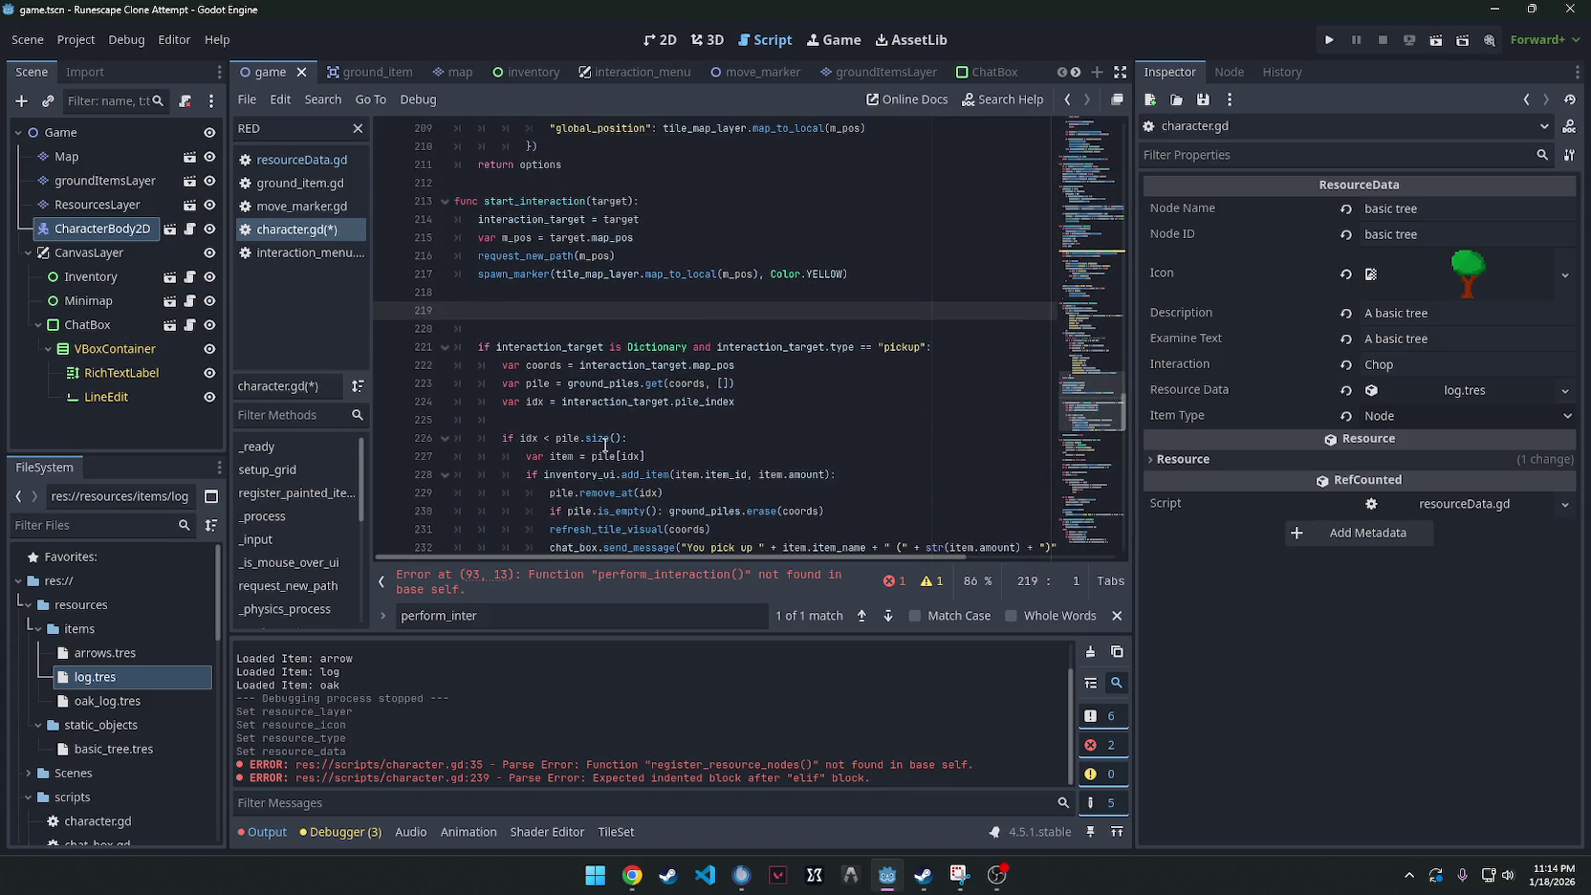
{"action": "key", "text": "ctrl+shift+z"}
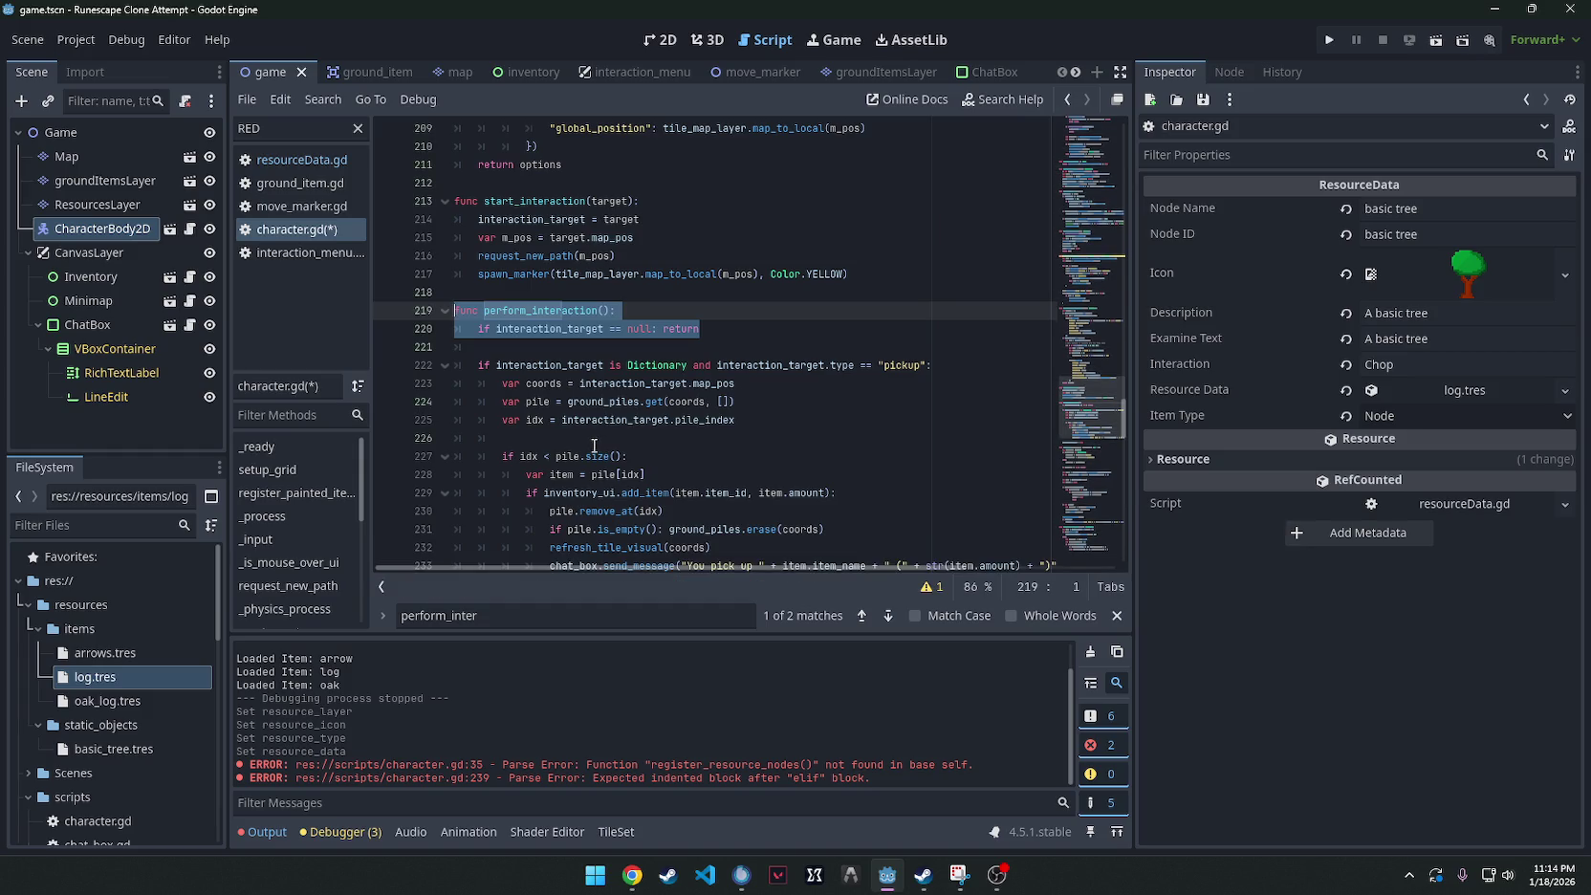
{"action": "left_click", "coordinate": [644, 318]}
{"action": "scroll", "coordinate": [640, 335], "scroll_direction": "down", "scroll_amount": 3}
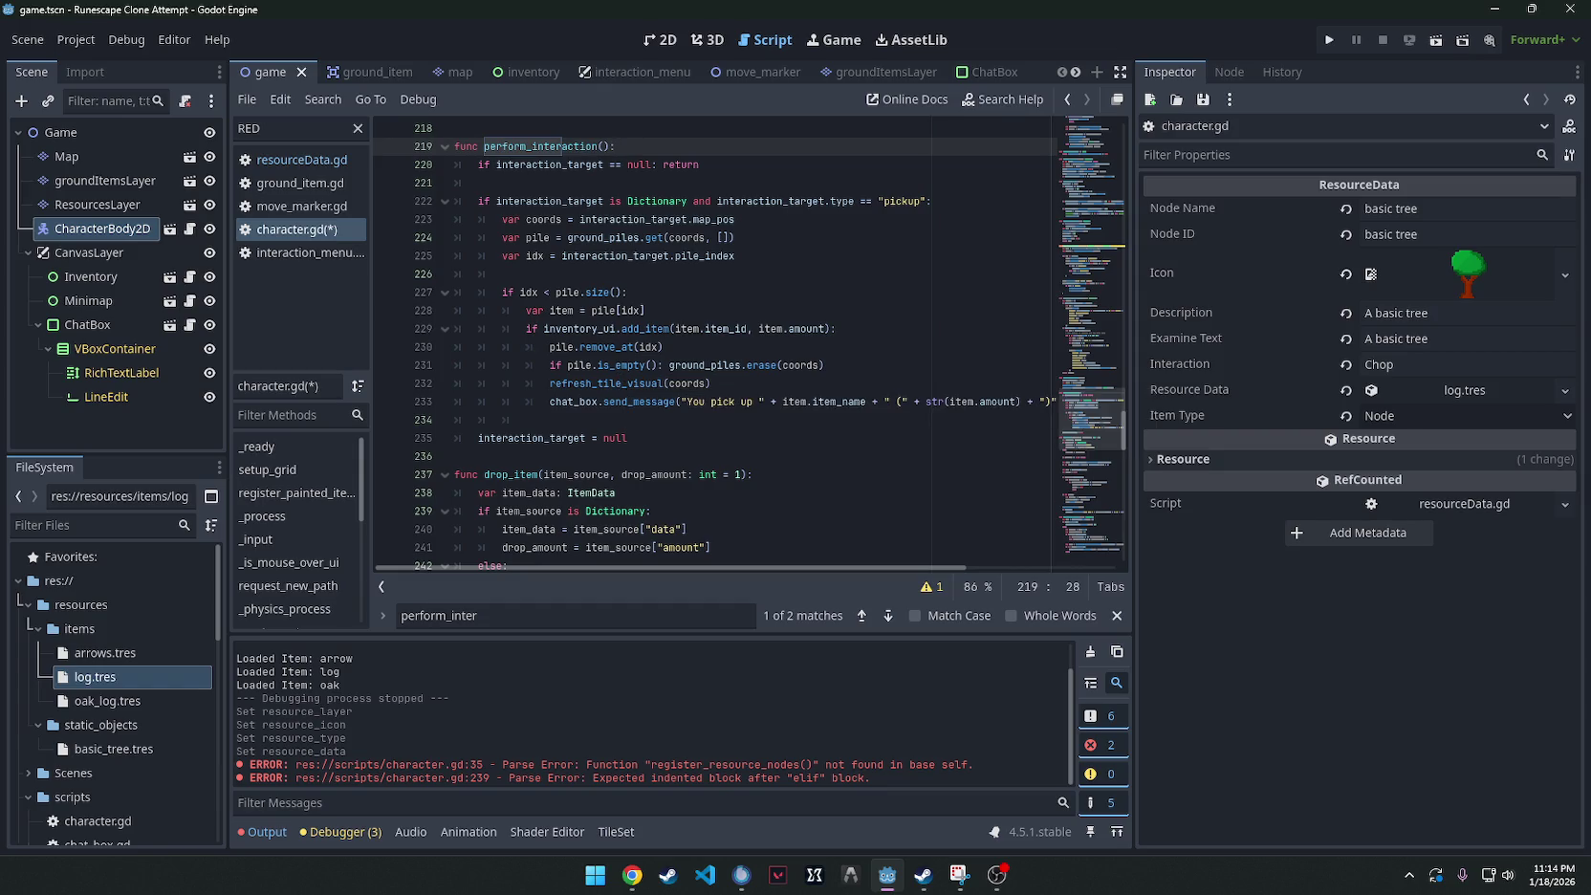
Replace the header lines with resource-node handling code and save.
{"action": "key", "text": "alt+Tab"}
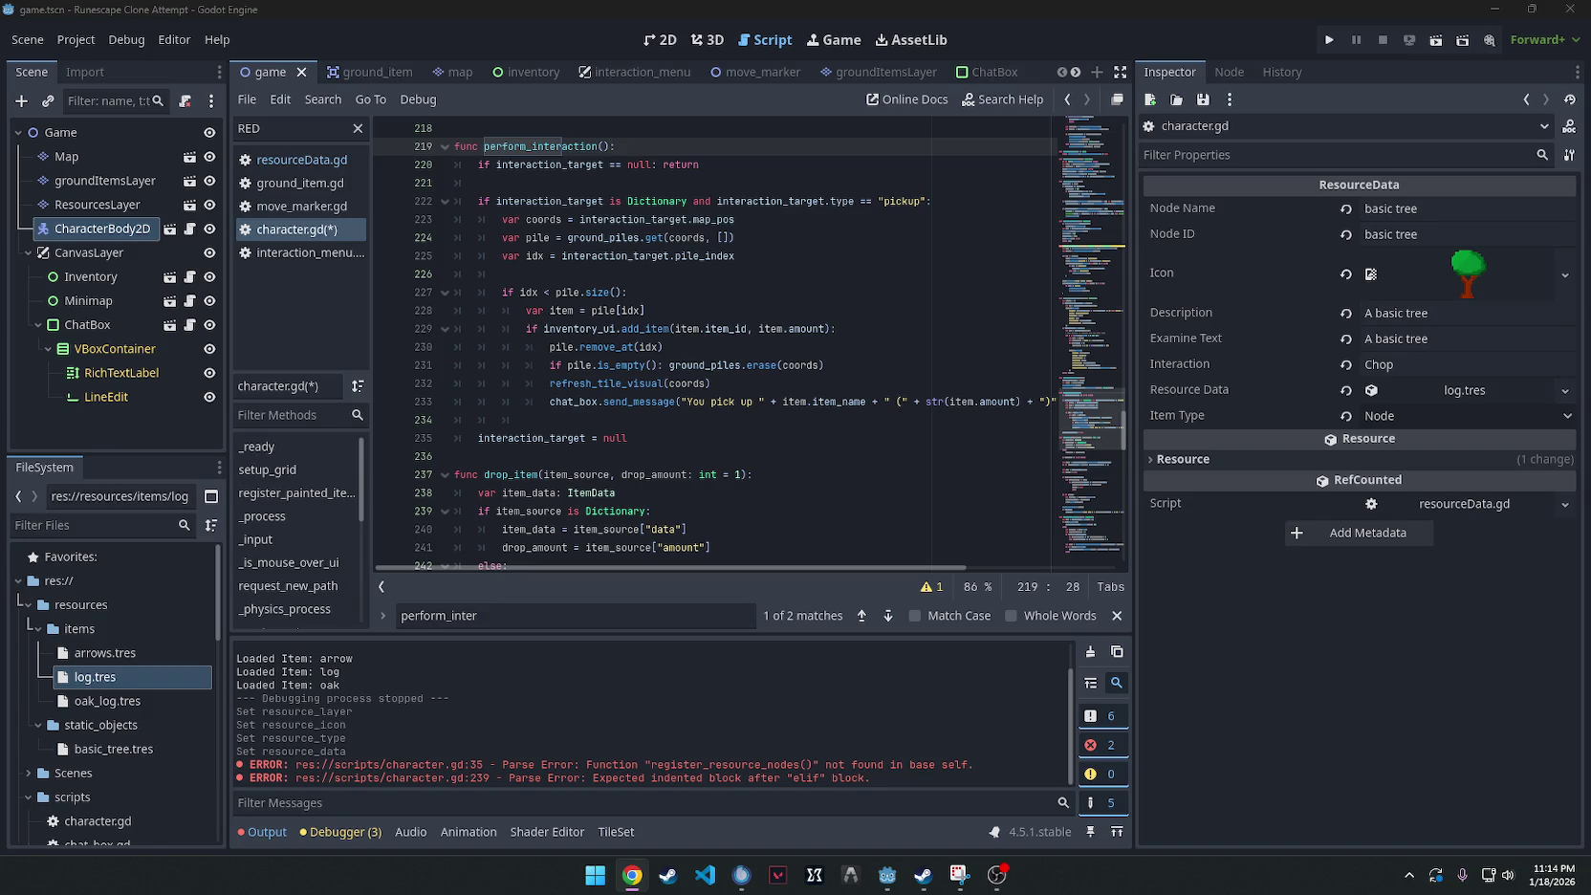
{"action": "scroll", "coordinate": [507, 268], "scroll_direction": "up", "scroll_amount": 2}
{"action": "left_click_drag", "start_coordinate": [736, 275], "coordinate": [396, 254]}
{"action": "type", "text": "func perform_interaction(): \tif interaction_target == null: return \t \tvar coords = interaction_target.map_pos \t \t# NEW: Handle Resource Nodes (Chopping trees) \tif interaction_target.type == \"resource_node\": \t\tvar node_data = active_resource_nodes.get(coords) \t\tif node_data: \t\t\tvar log_to_give = node_data.resource_data # This is the ItemData from your script \t\t\tif log_to_give: \t\t\t\tif inventory_ui.add_item(log_to_give.item_id, 1): \t\t\t\t\tchat_box.send_message(\"You get an \" + log_to_give.item_name) \t\t\t\t\t# Optional: To make the tree disappear after one chop: \t\t\t\t\t# resource_node_layer.set_cell(coords, -1) \t\t\t\t\t# active_resource_nodes.erase(coords) \t\t\t\telse: \t\t\t\t\tchat_box.send_message(\"Your inventory is too full!\")"}
{"action": "scroll", "coordinate": [755, 312], "scroll_direction": "down", "scroll_amount": 4}
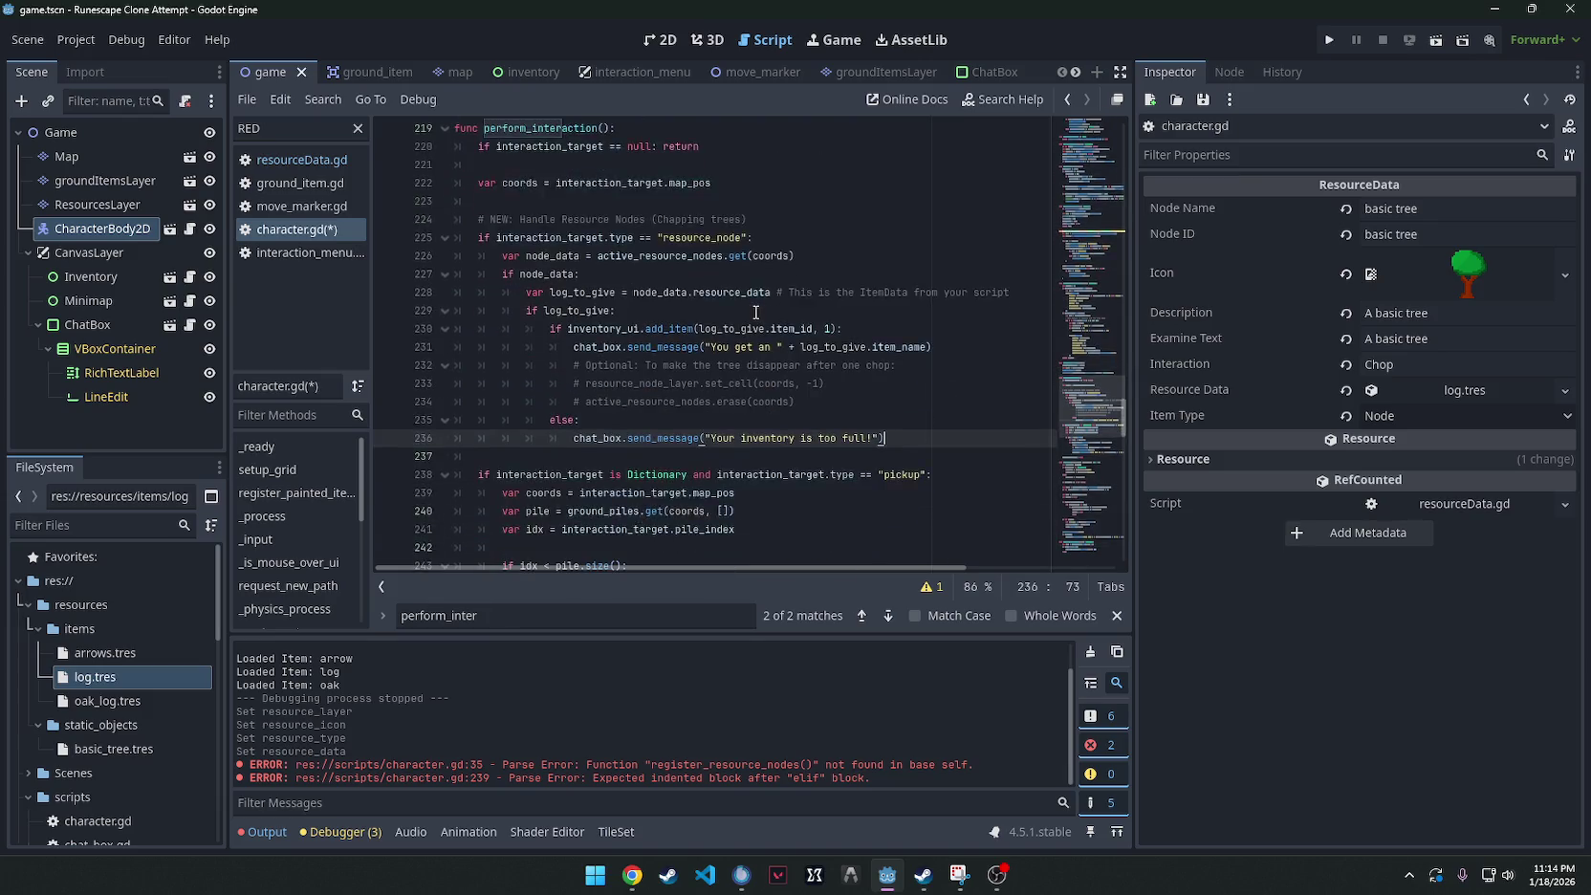
{"action": "key", "text": "ctrl+s"}
Inspect the duplicate coords declaration on line 239 and type 'el' at the pickup condition.
{"action": "left_click", "coordinate": [763, 386]}
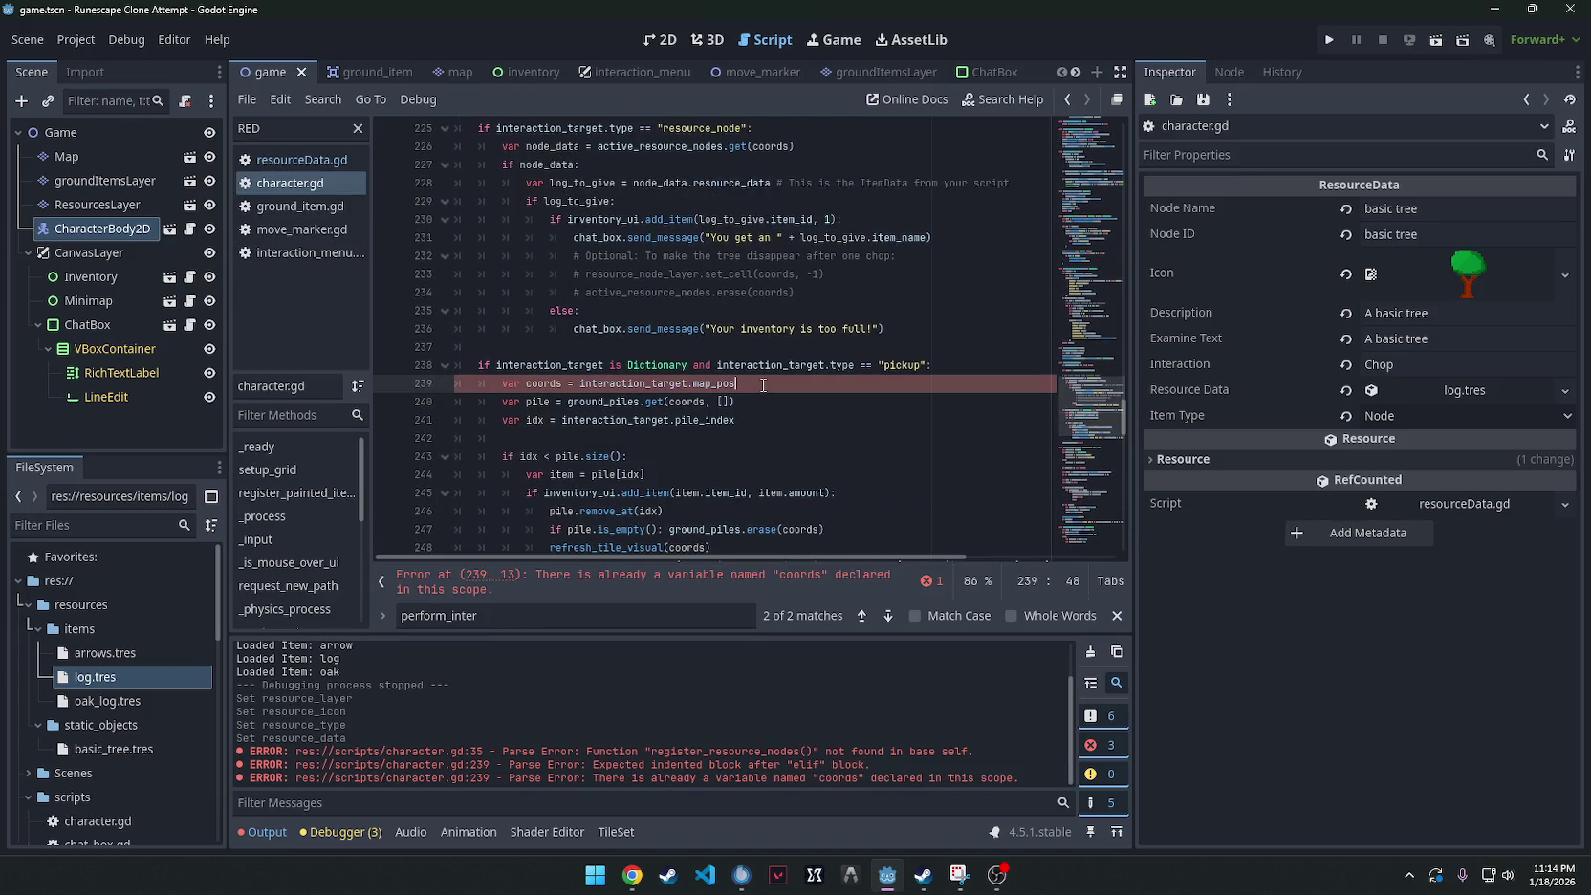
{"action": "scroll", "coordinate": [763, 386], "scroll_direction": "up", "scroll_amount": 2}
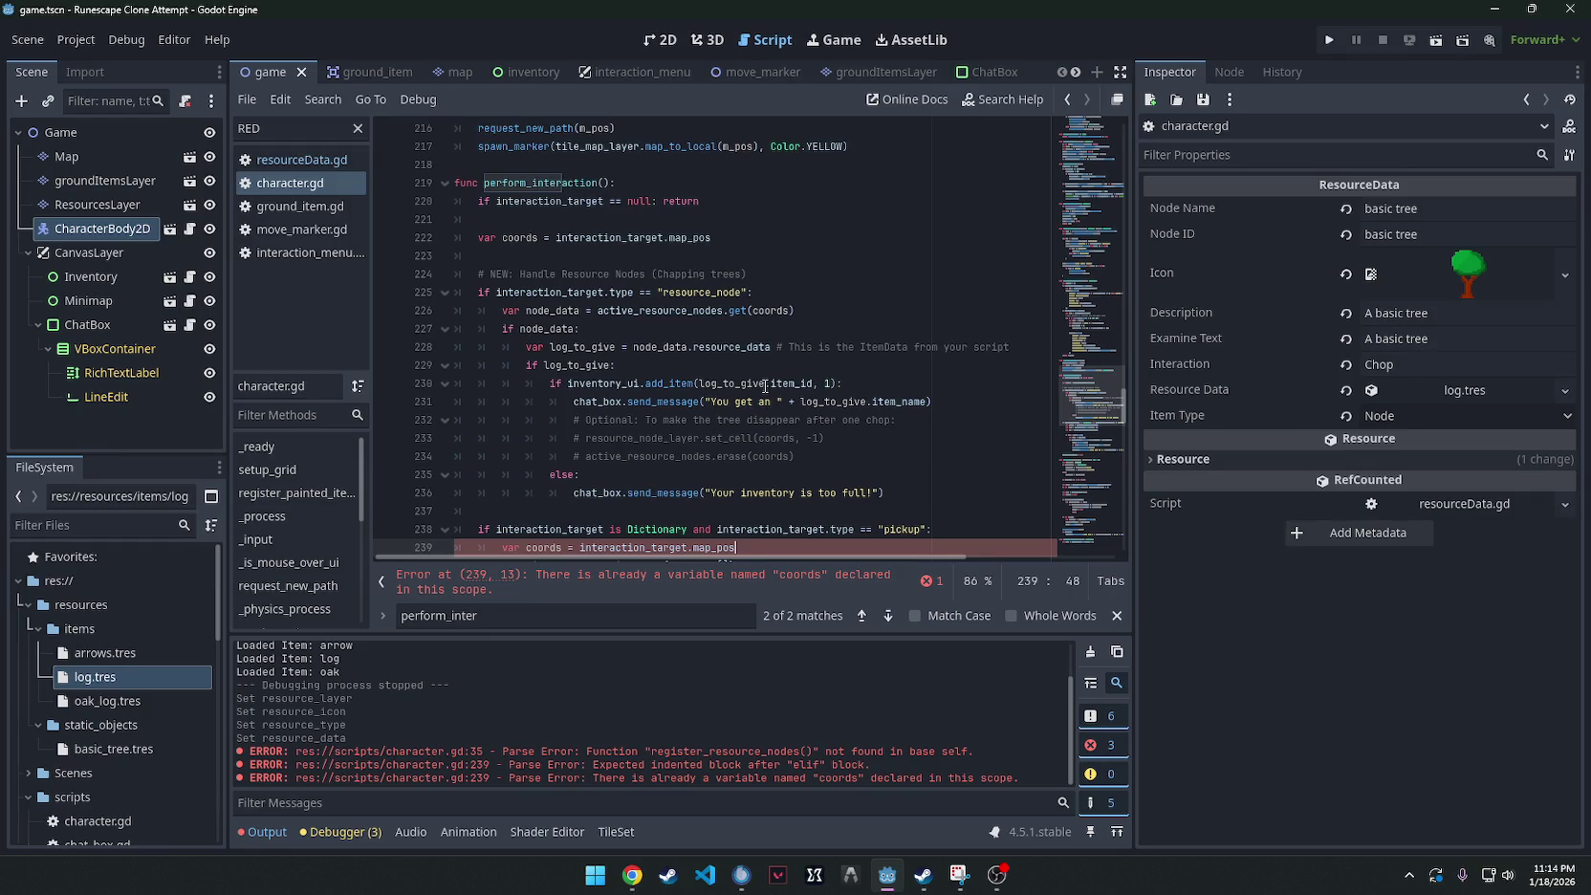
{"action": "scroll", "coordinate": [755, 387], "scroll_direction": "up", "scroll_amount": 1}
{"action": "scroll", "coordinate": [753, 386], "scroll_direction": "down", "scroll_amount": 1}
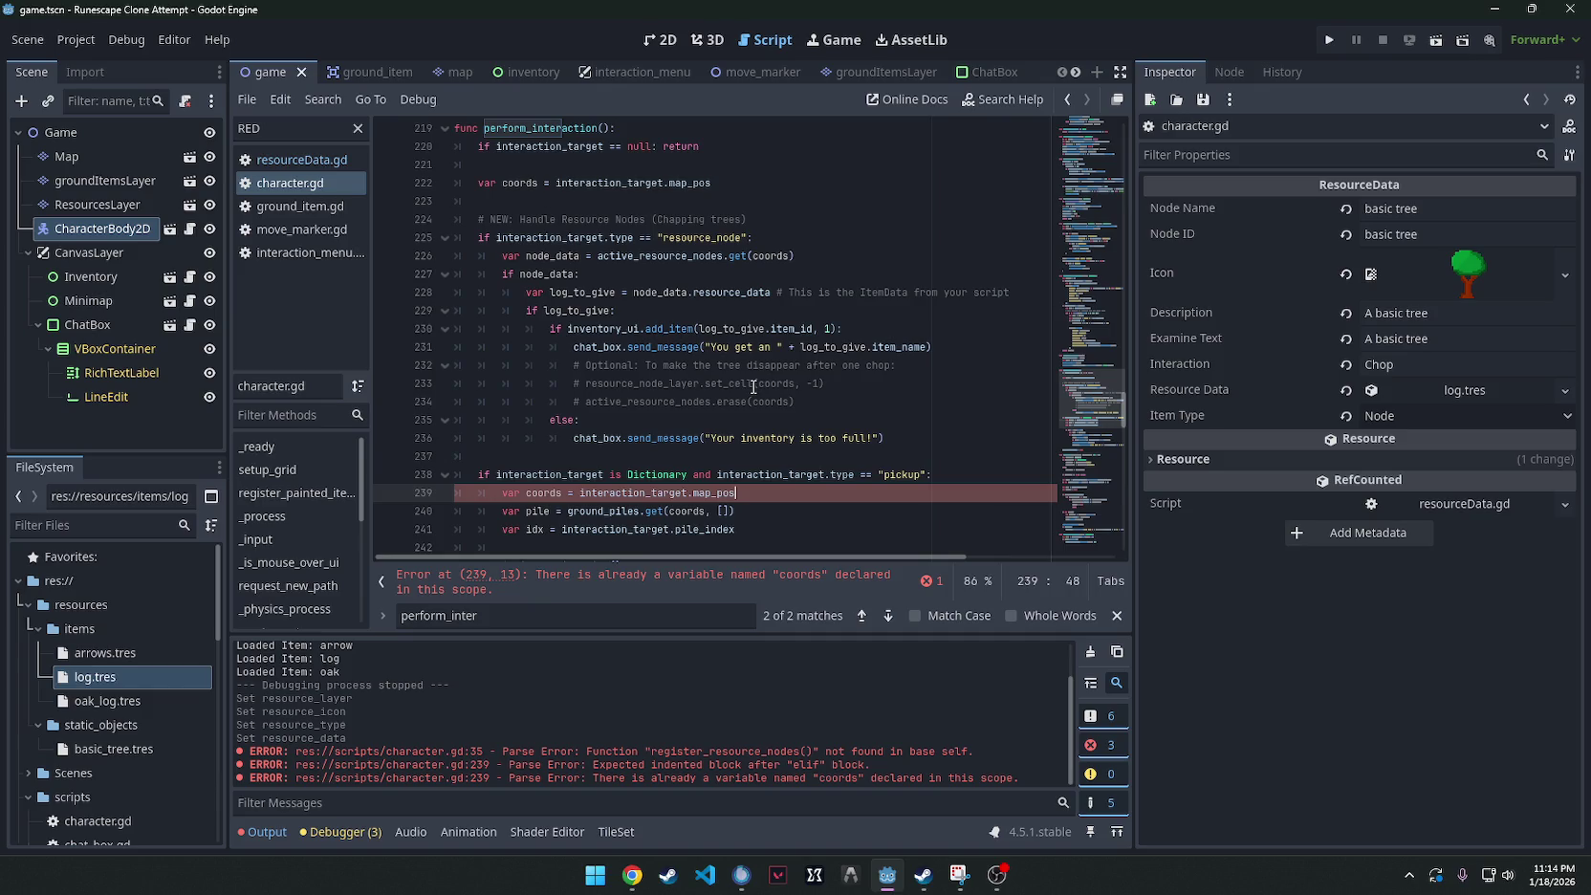
{"action": "left_click", "coordinate": [475, 474]}
{"action": "type", "text": "el"}
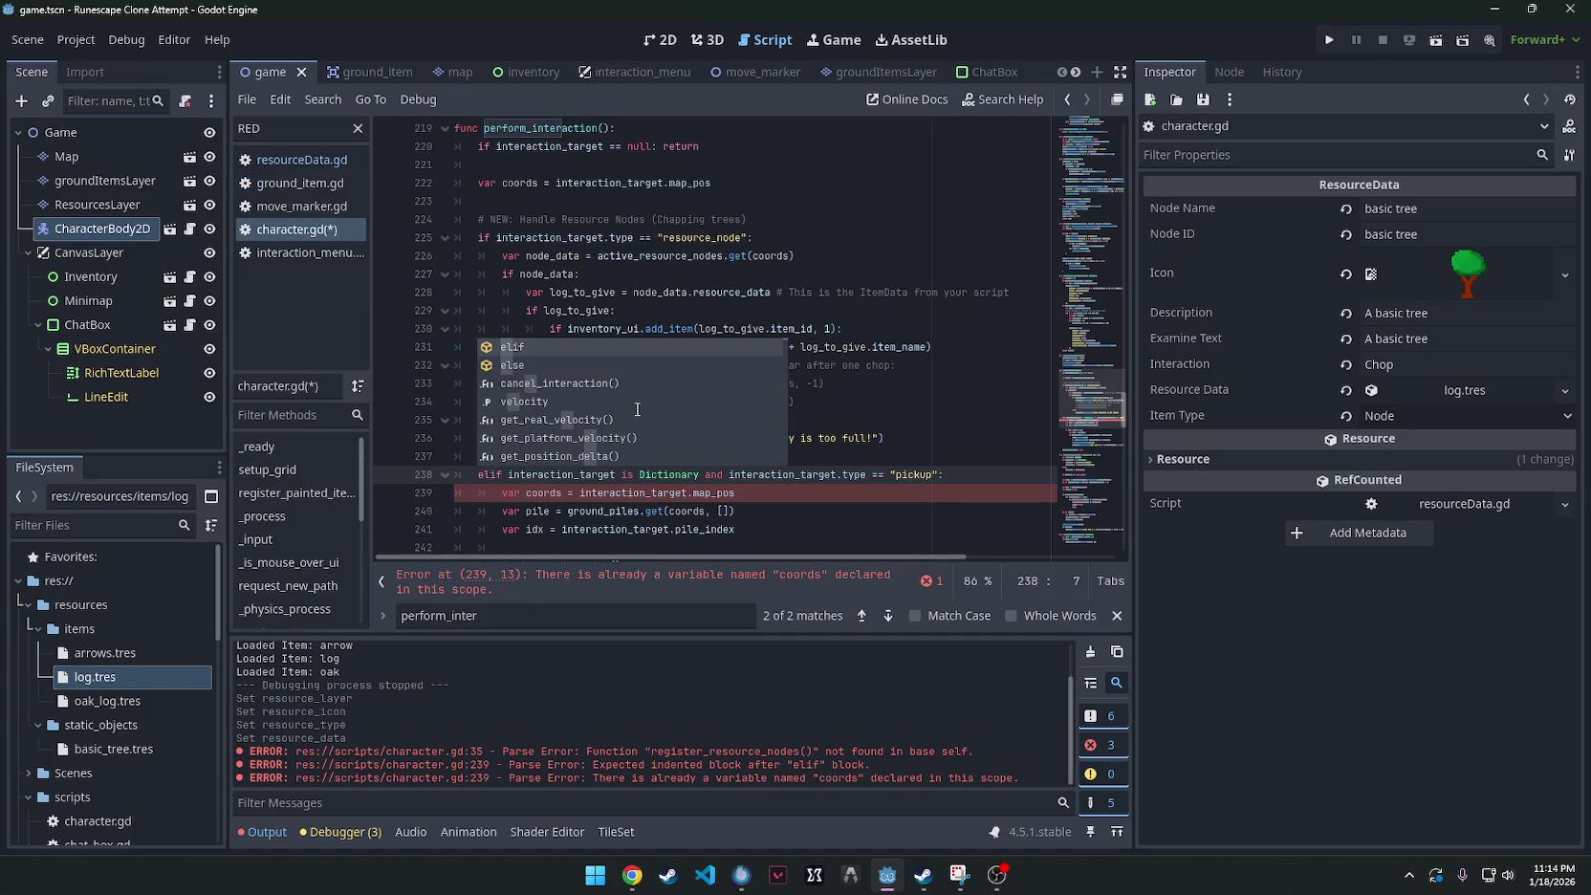
Undo the resource-node edits to clear the error, then select the entire script.
{"action": "key", "text": "ctrl+z"}
{"action": "key", "text": "ctrl+z"}
{"action": "key", "text": "ctrl+z"}
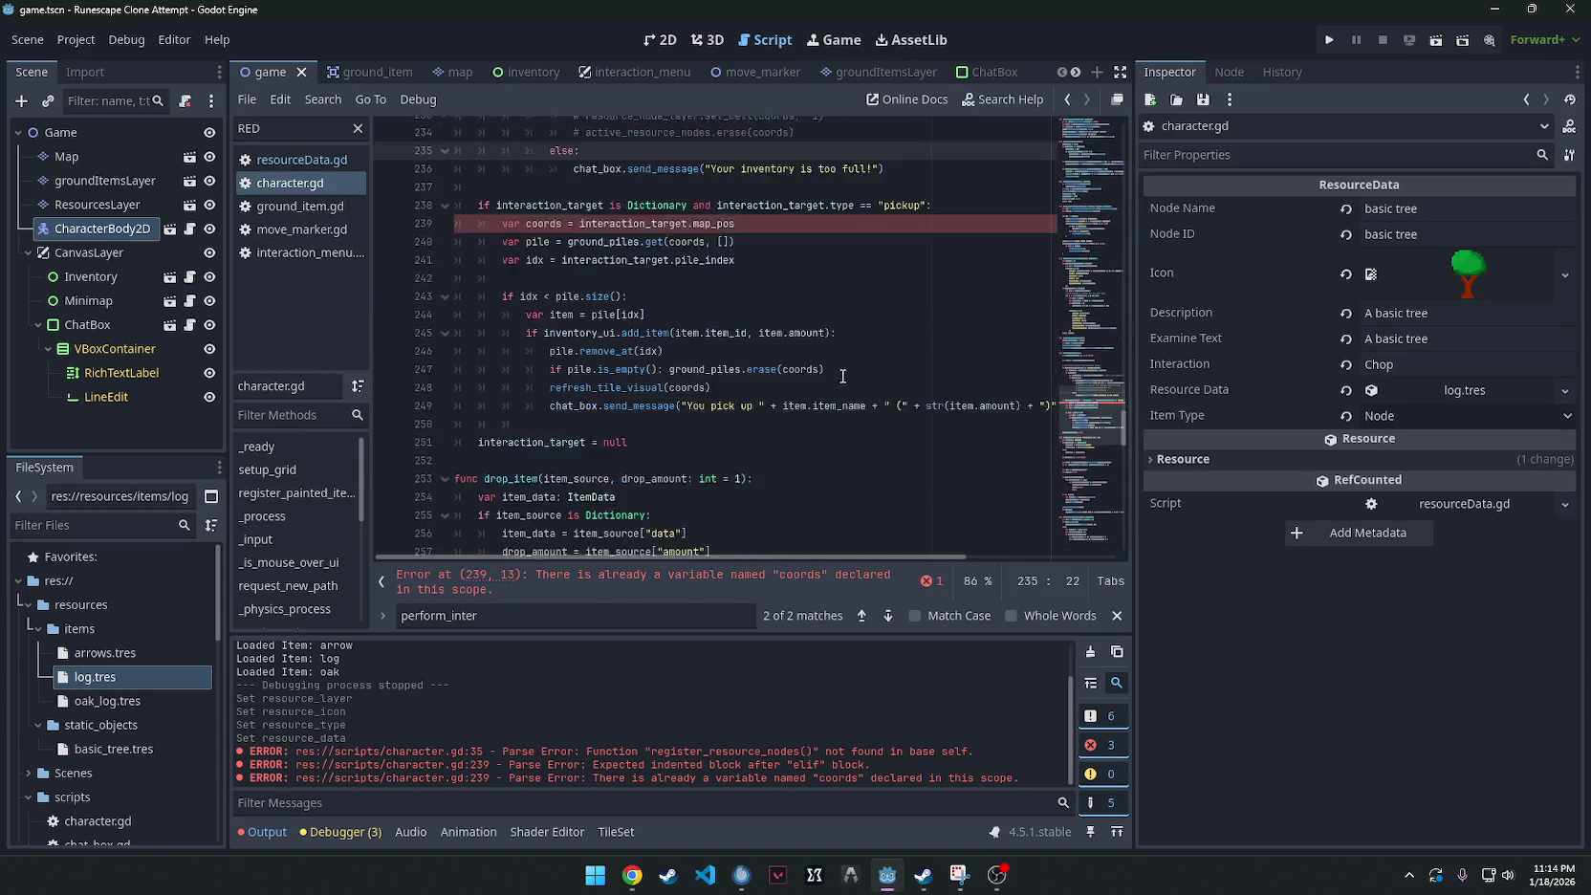
{"action": "key", "text": "ctrl+z"}
{"action": "key", "text": "ctrl+z"}
{"action": "key", "text": "ctrl+z"}
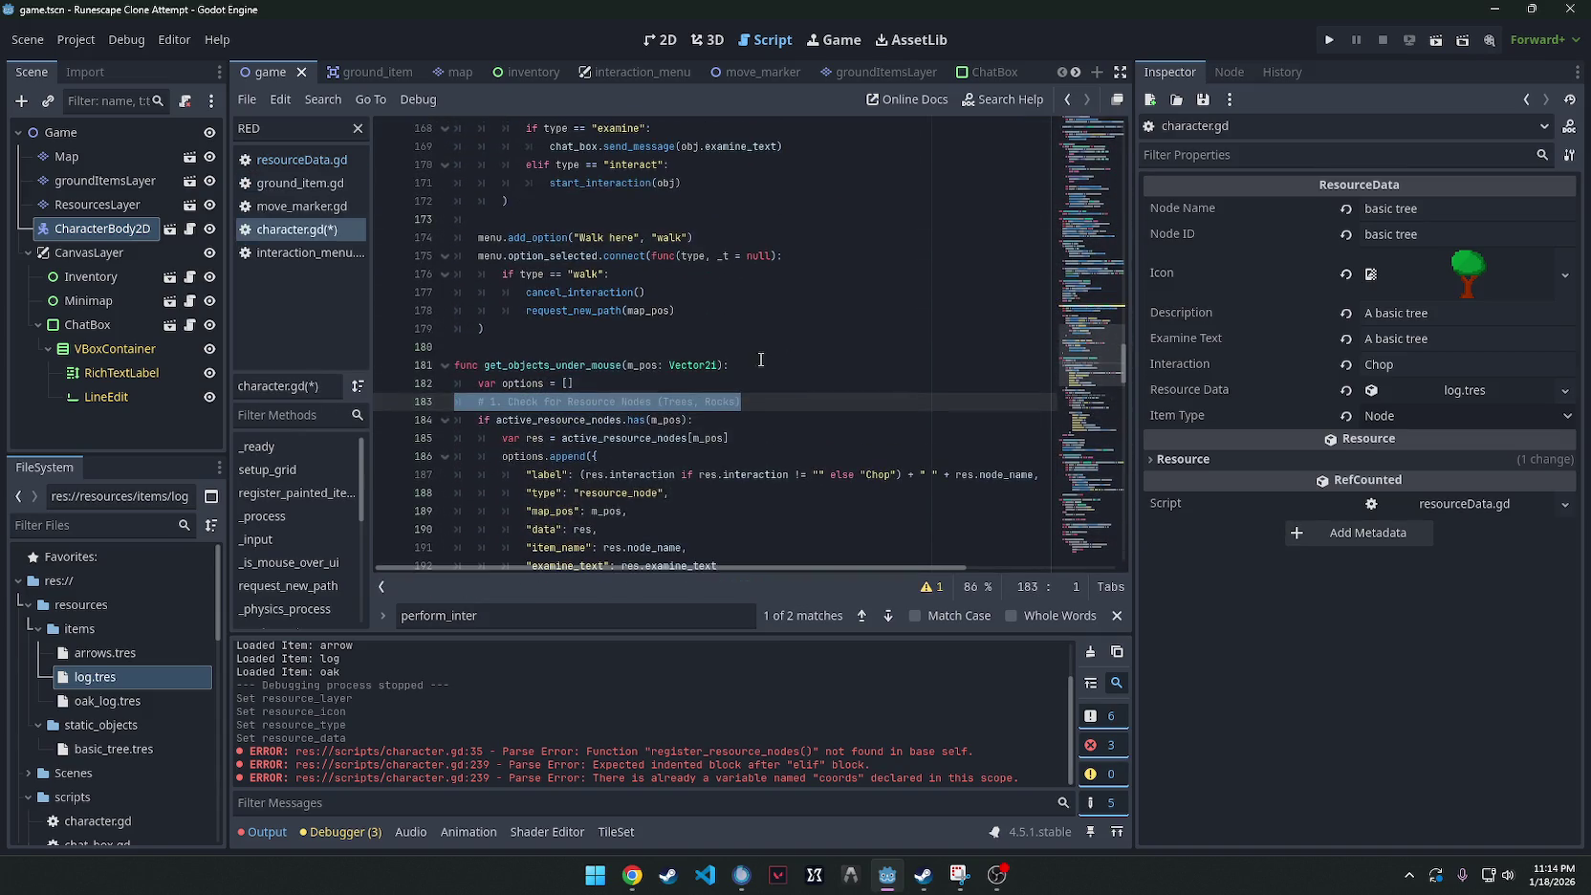
{"action": "left_click", "coordinate": [822, 433]}
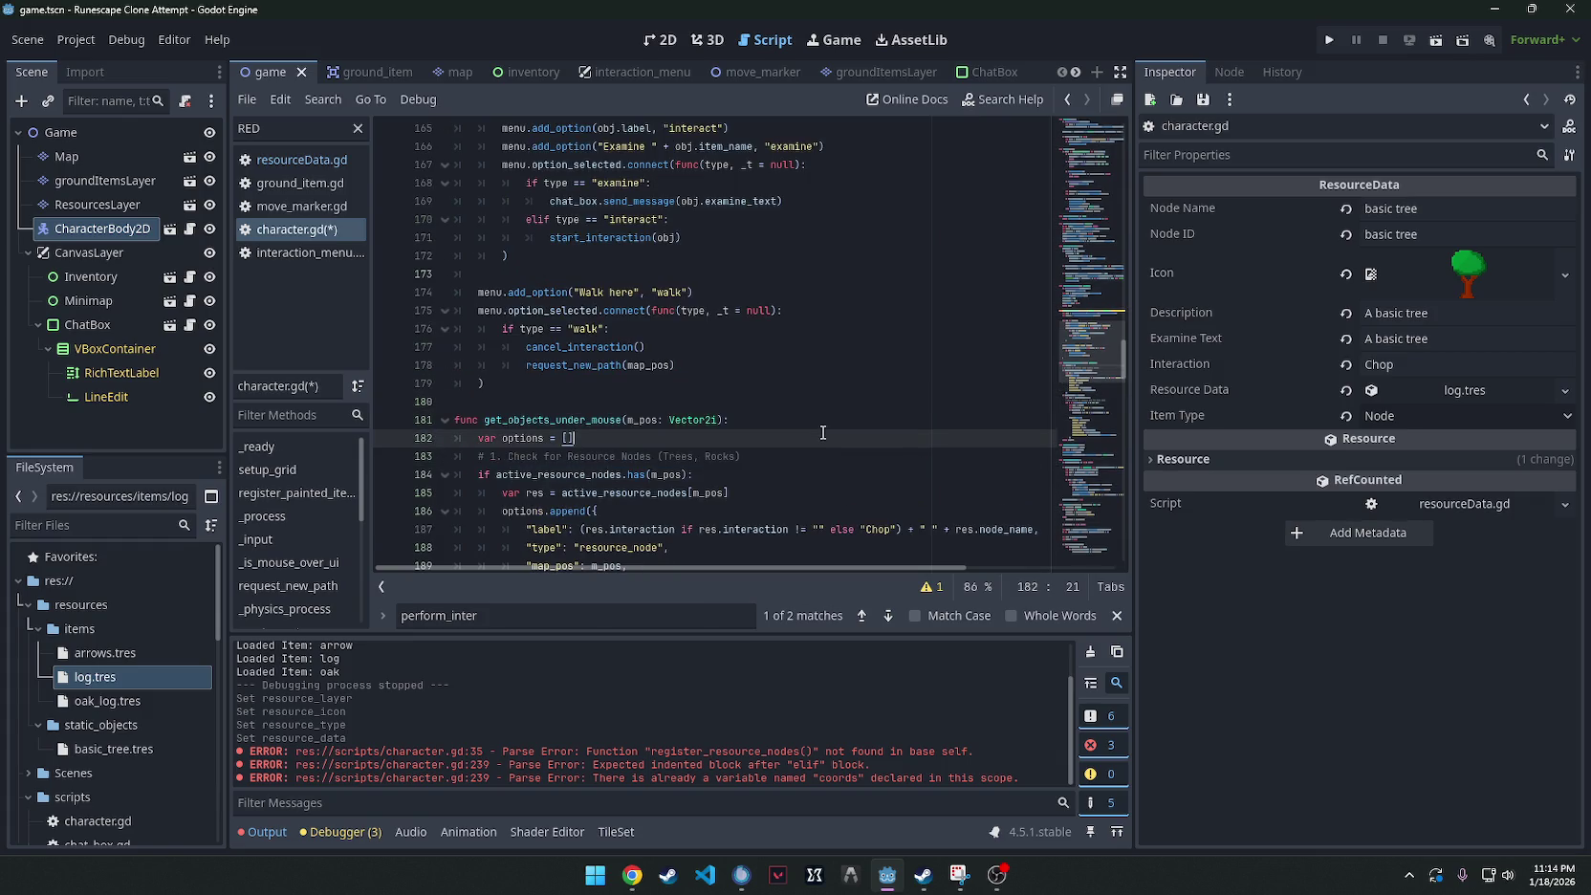
{"action": "key", "text": "ctrl+a"}
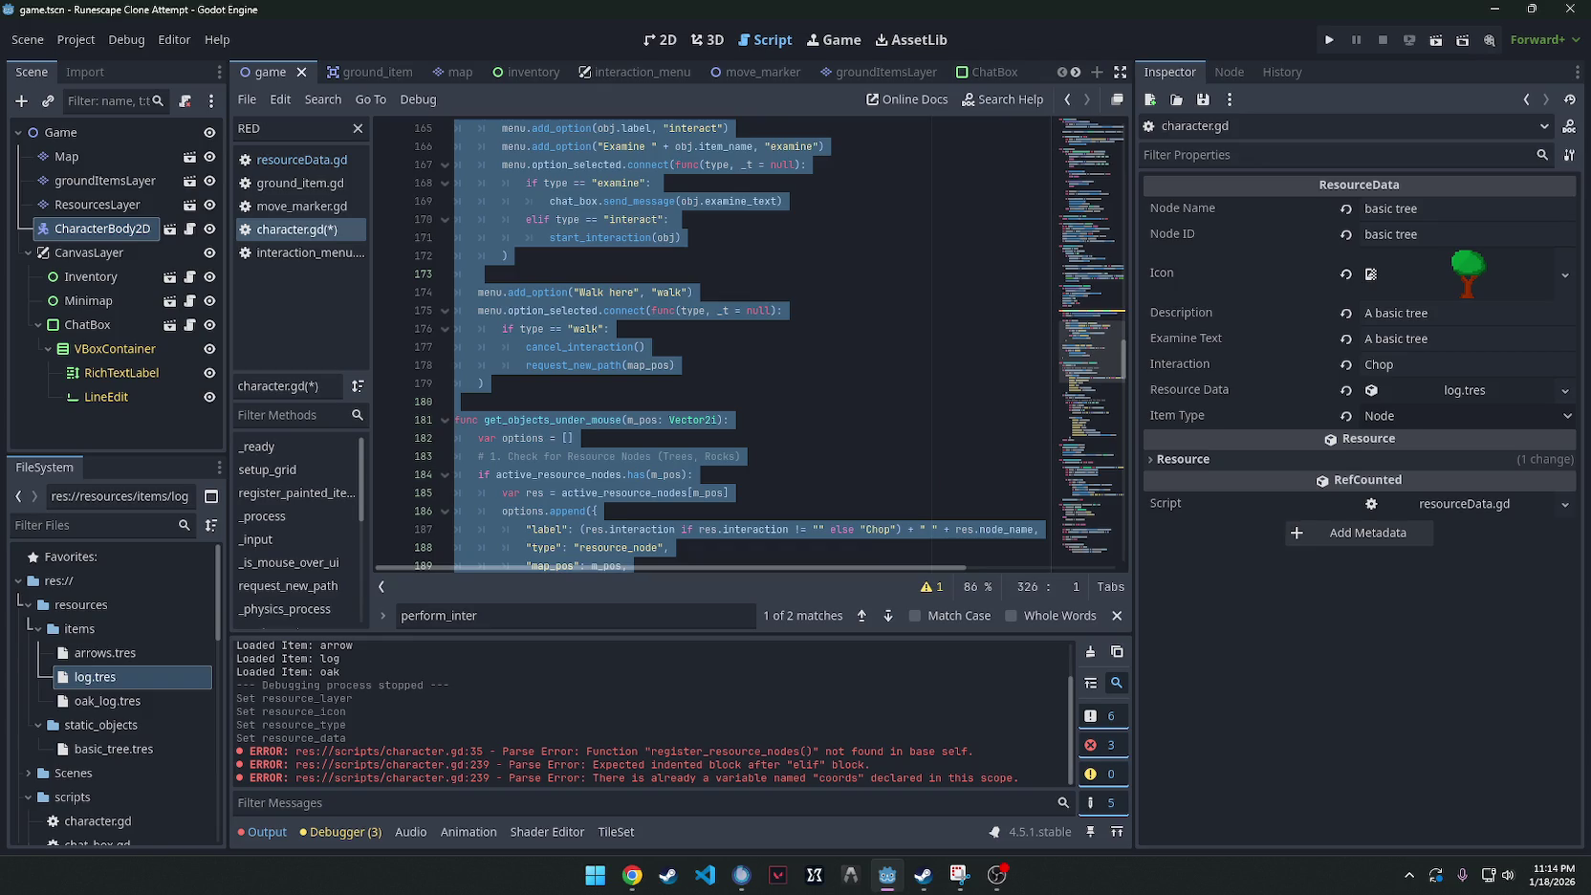
{"action": "key", "text": "alt+Tab"}
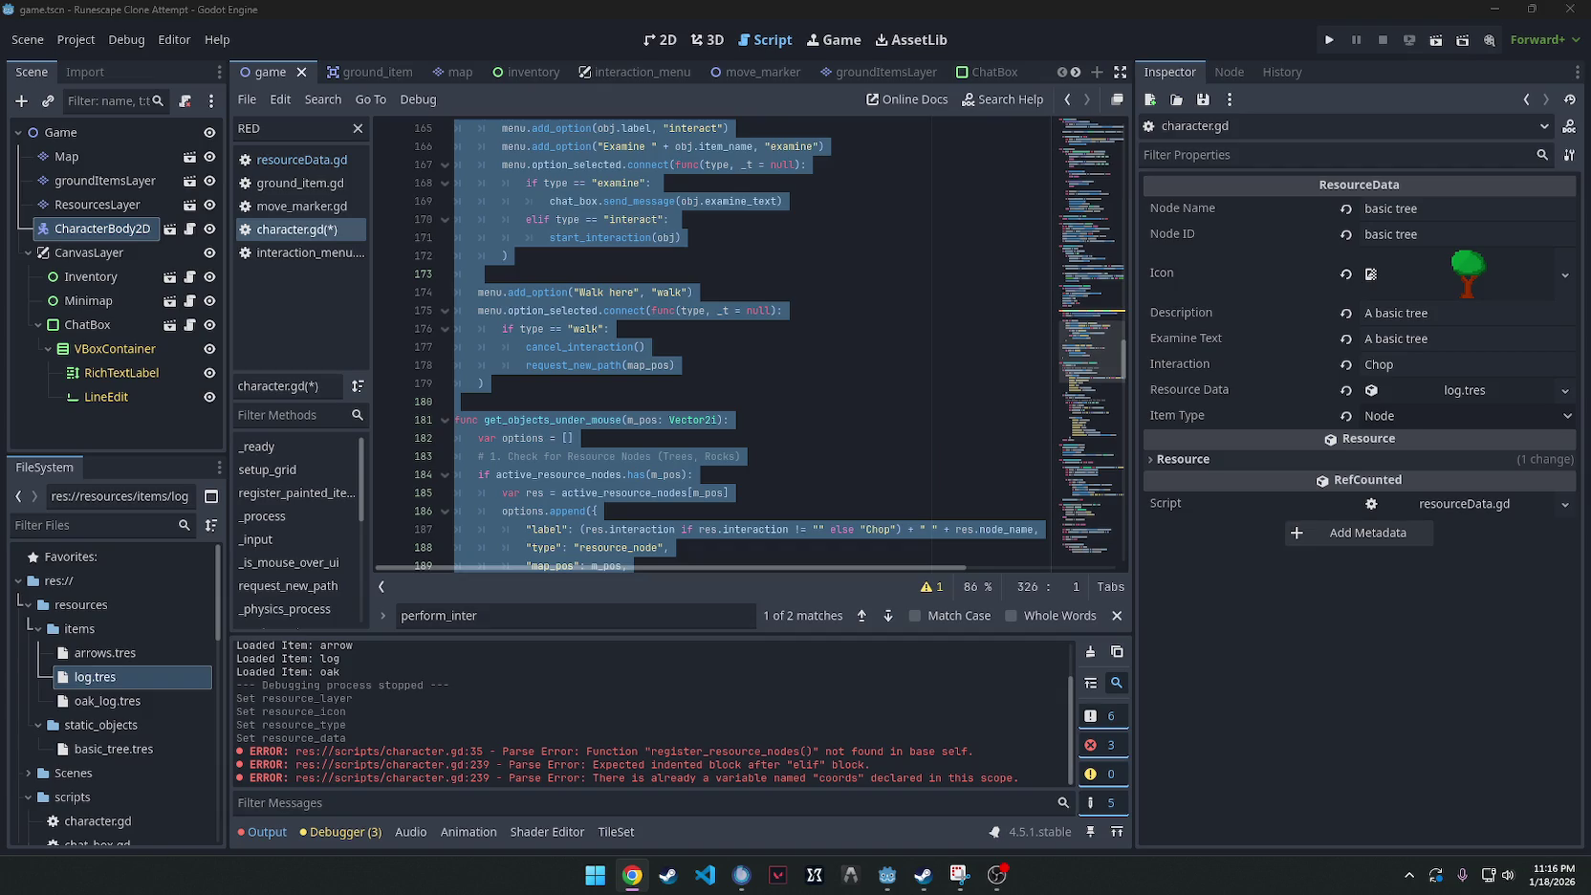
Paste the updated code over character.gd and save it.
{"action": "key", "text": "ctrl+v"}
{"action": "key", "text": "ctrl+s"}
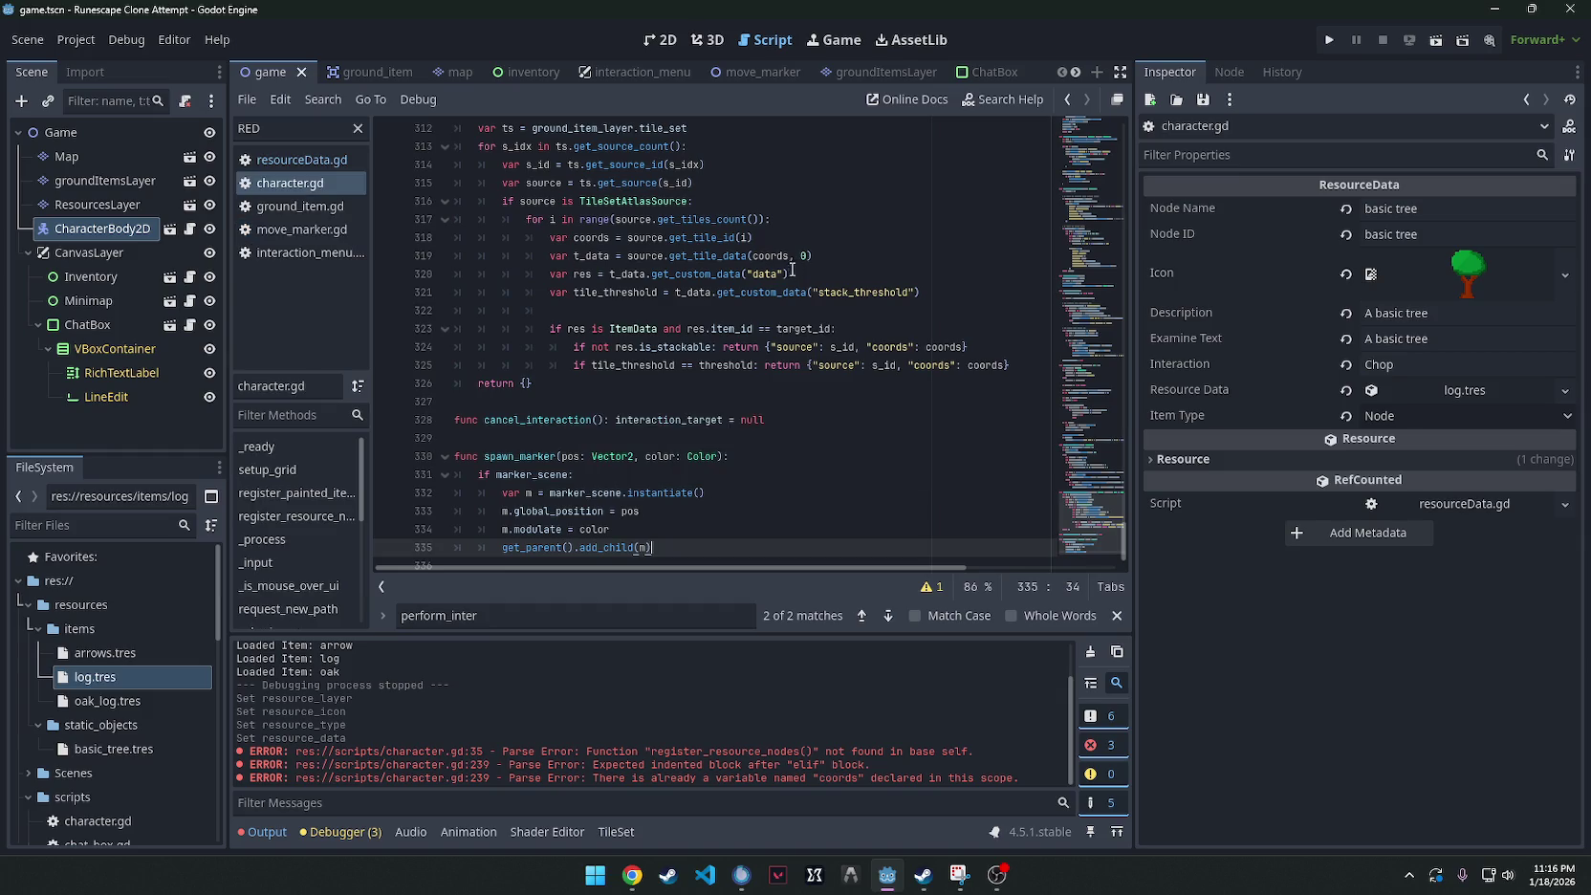
{"action": "scroll", "coordinate": [791, 270], "scroll_direction": "up", "scroll_amount": 15}
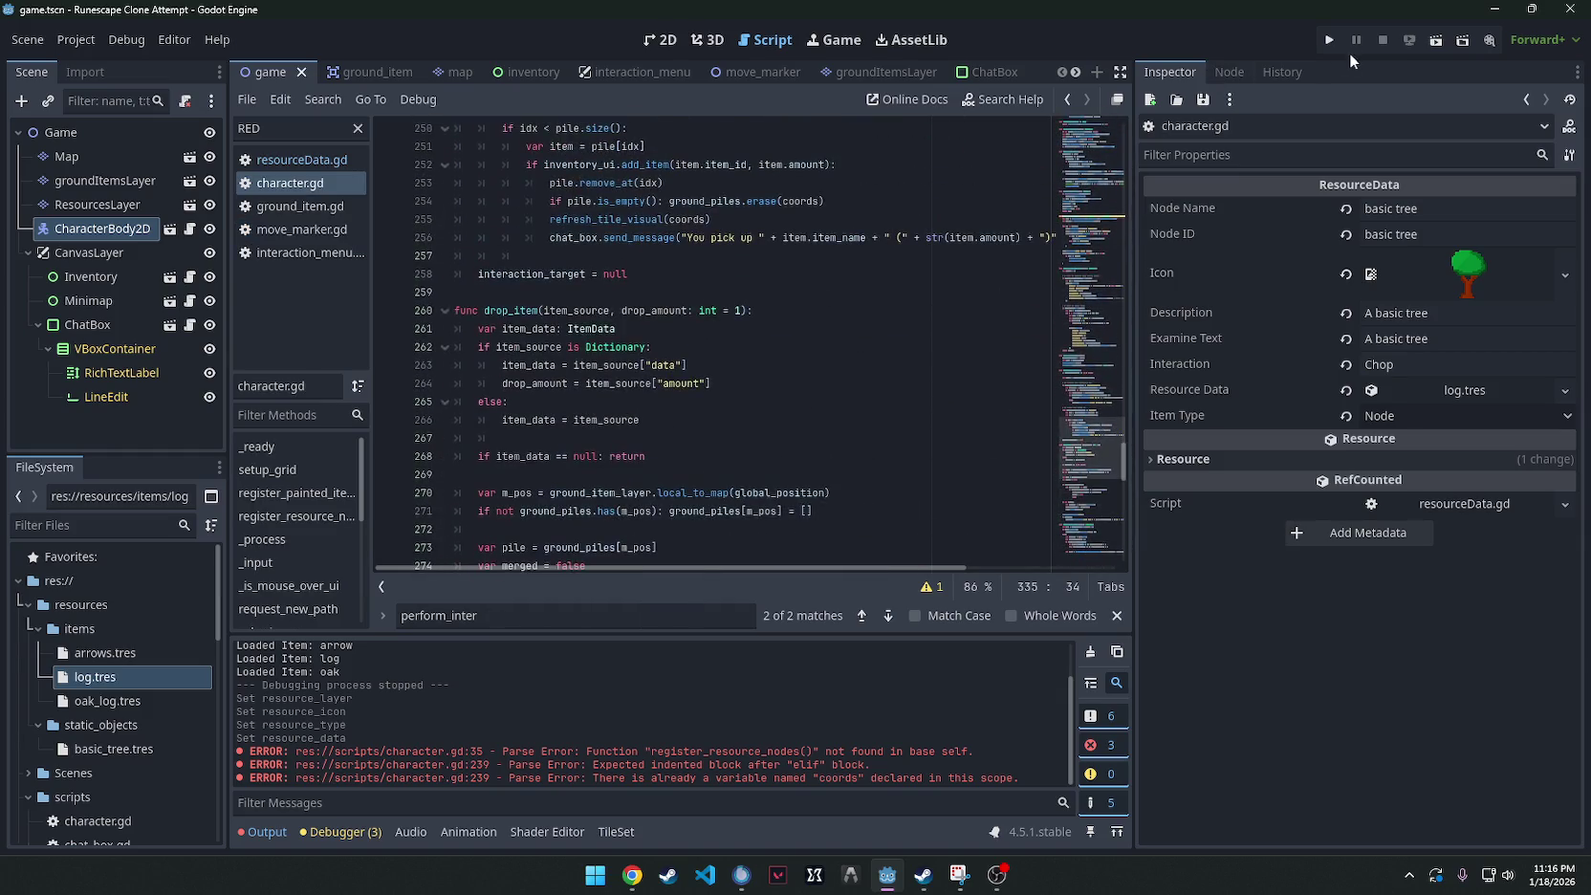
Test-run the game, stop it, and return to the 2D map view.
{"action": "left_click", "coordinate": [1329, 39]}
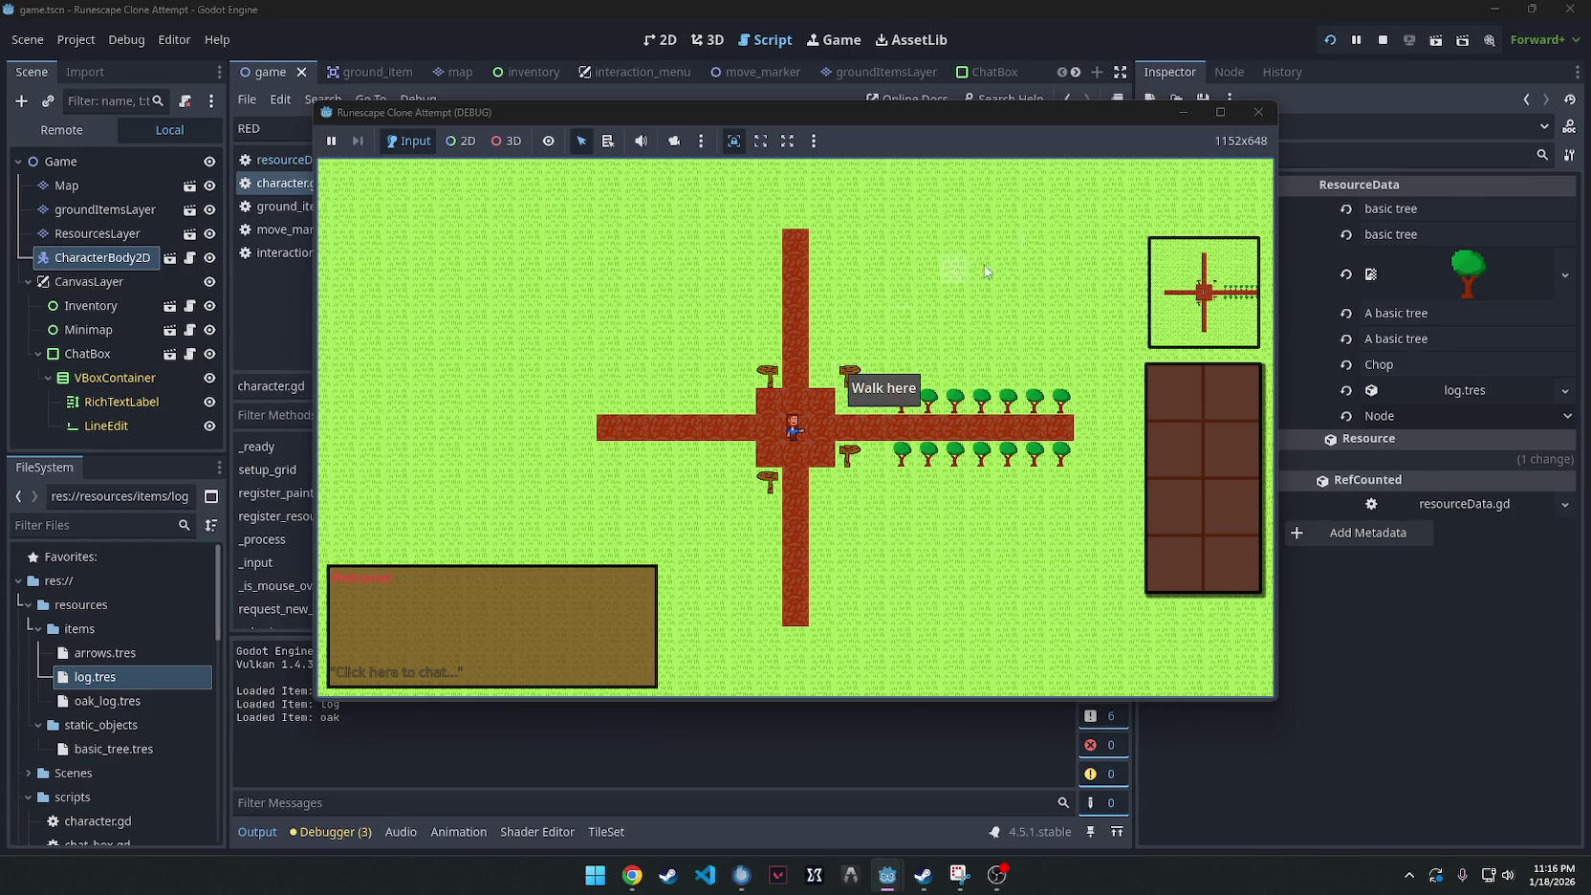
{"action": "left_click", "coordinate": [1258, 112]}
{"action": "left_click", "coordinate": [660, 39]}
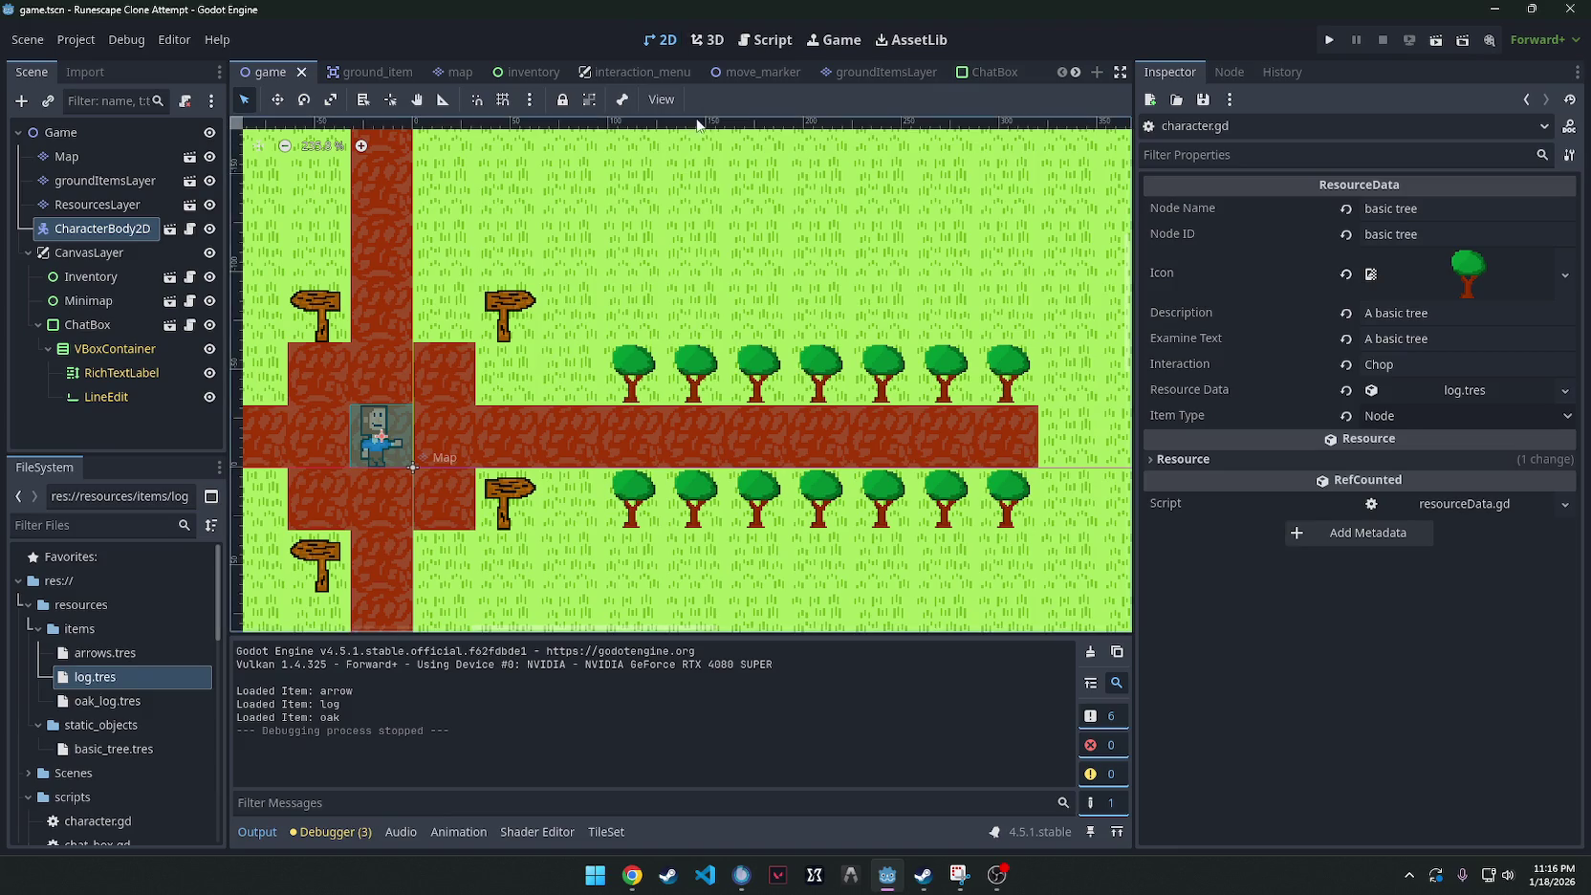
{"action": "scroll", "coordinate": [507, 473], "scroll_direction": "down", "scroll_amount": 3}
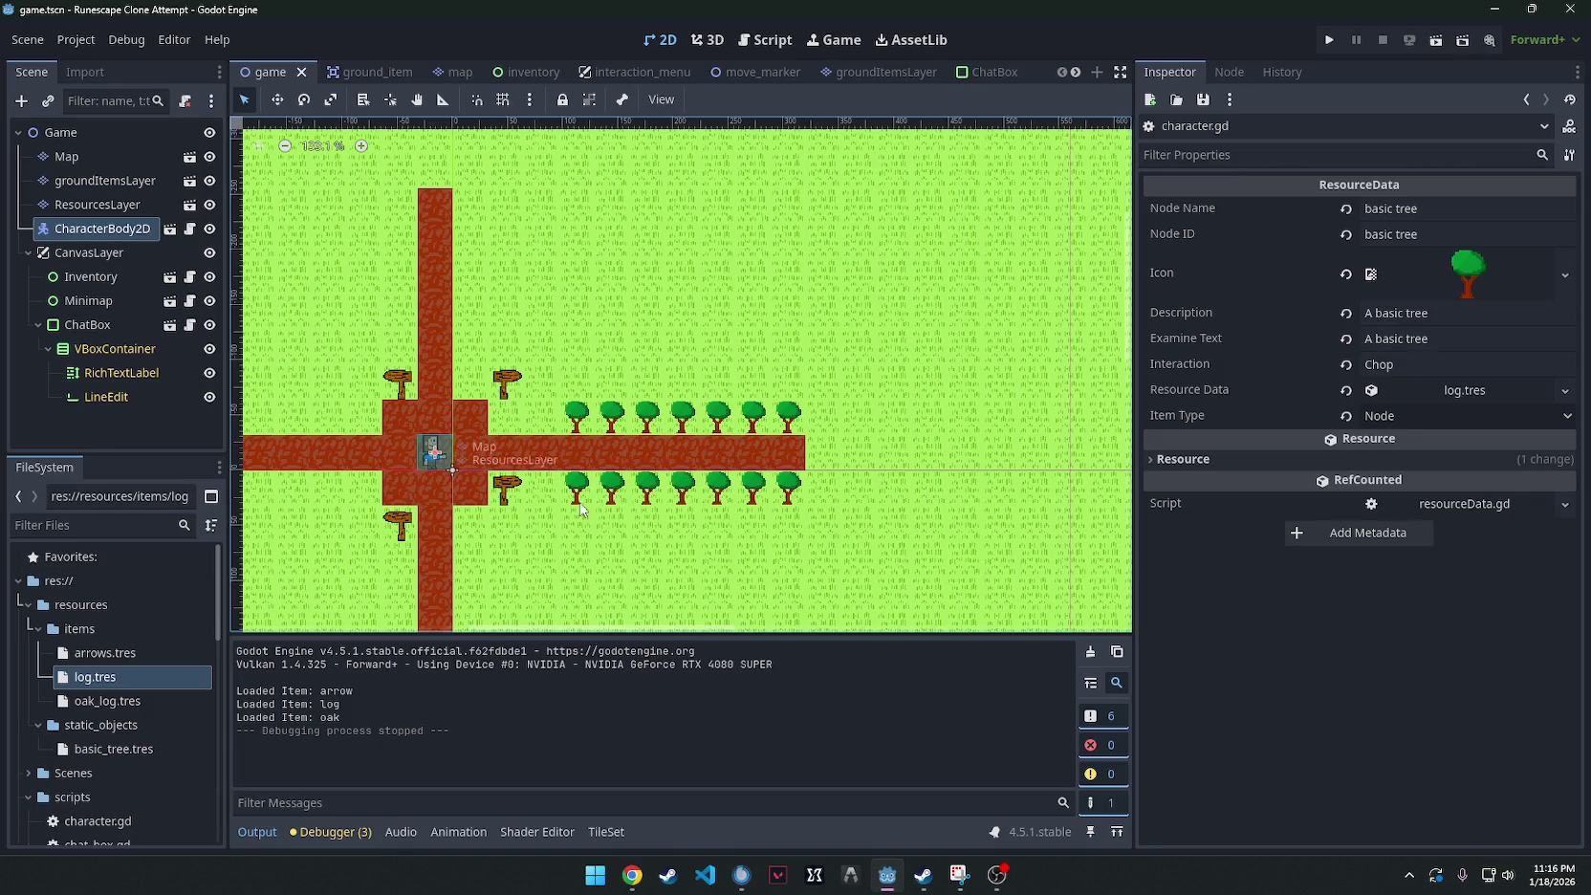
On groundItemsLayer, paint a row of logs above the trees and a row of oak logs above it.
{"action": "left_click", "coordinate": [86, 180]}
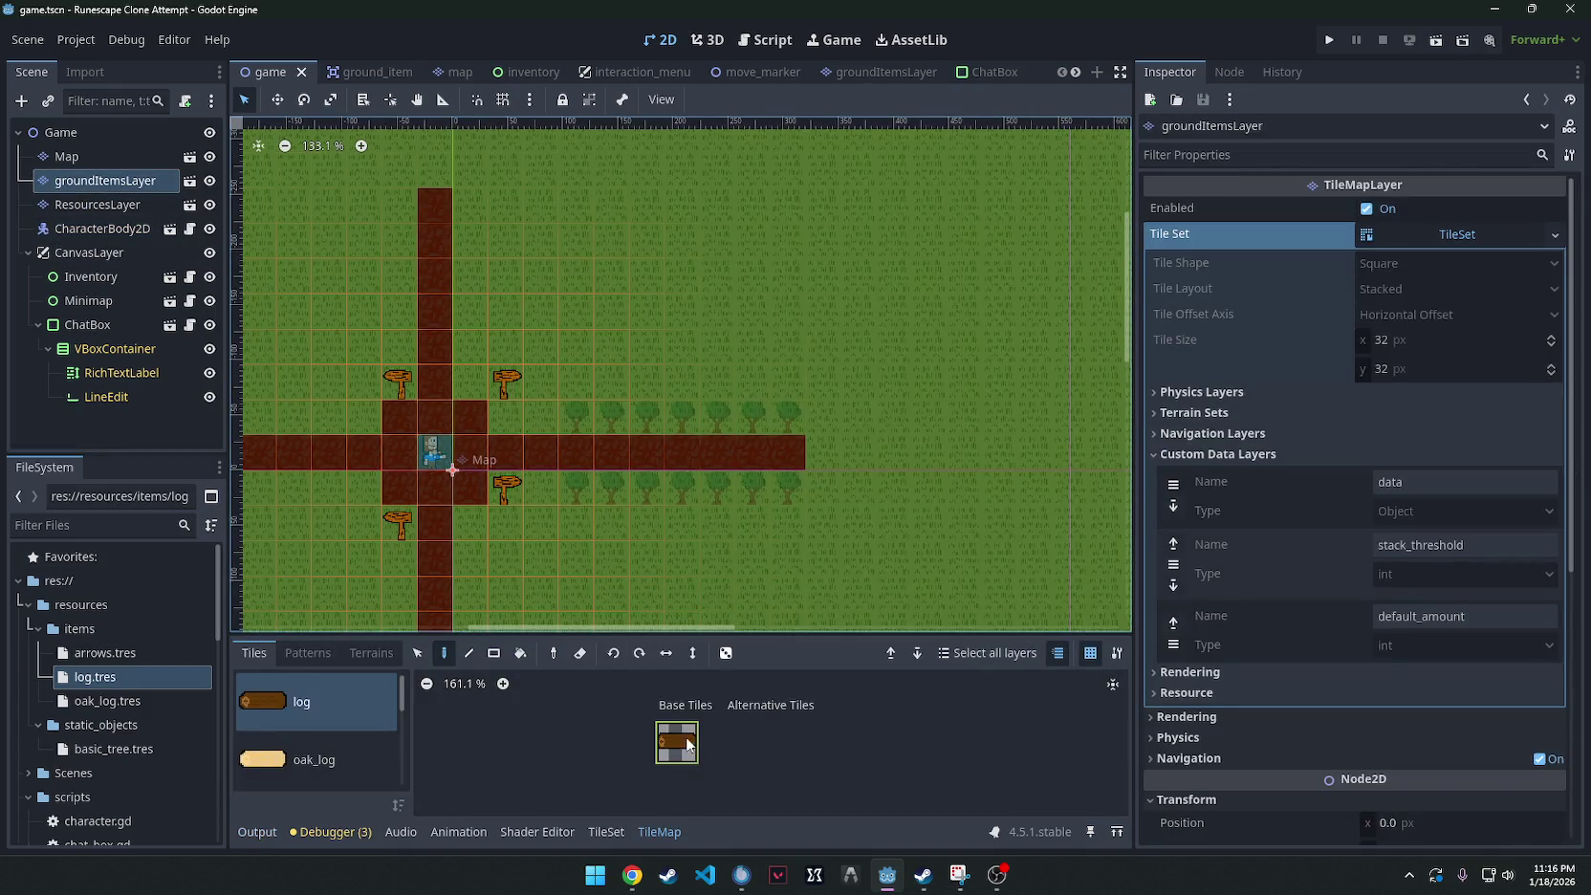
{"action": "scroll", "coordinate": [334, 706], "scroll_direction": "up", "scroll_amount": 2}
{"action": "left_click_drag", "start_coordinate": [466, 349], "coordinate": [754, 346]}
{"action": "left_click_drag", "start_coordinate": [468, 309], "coordinate": [715, 311]}
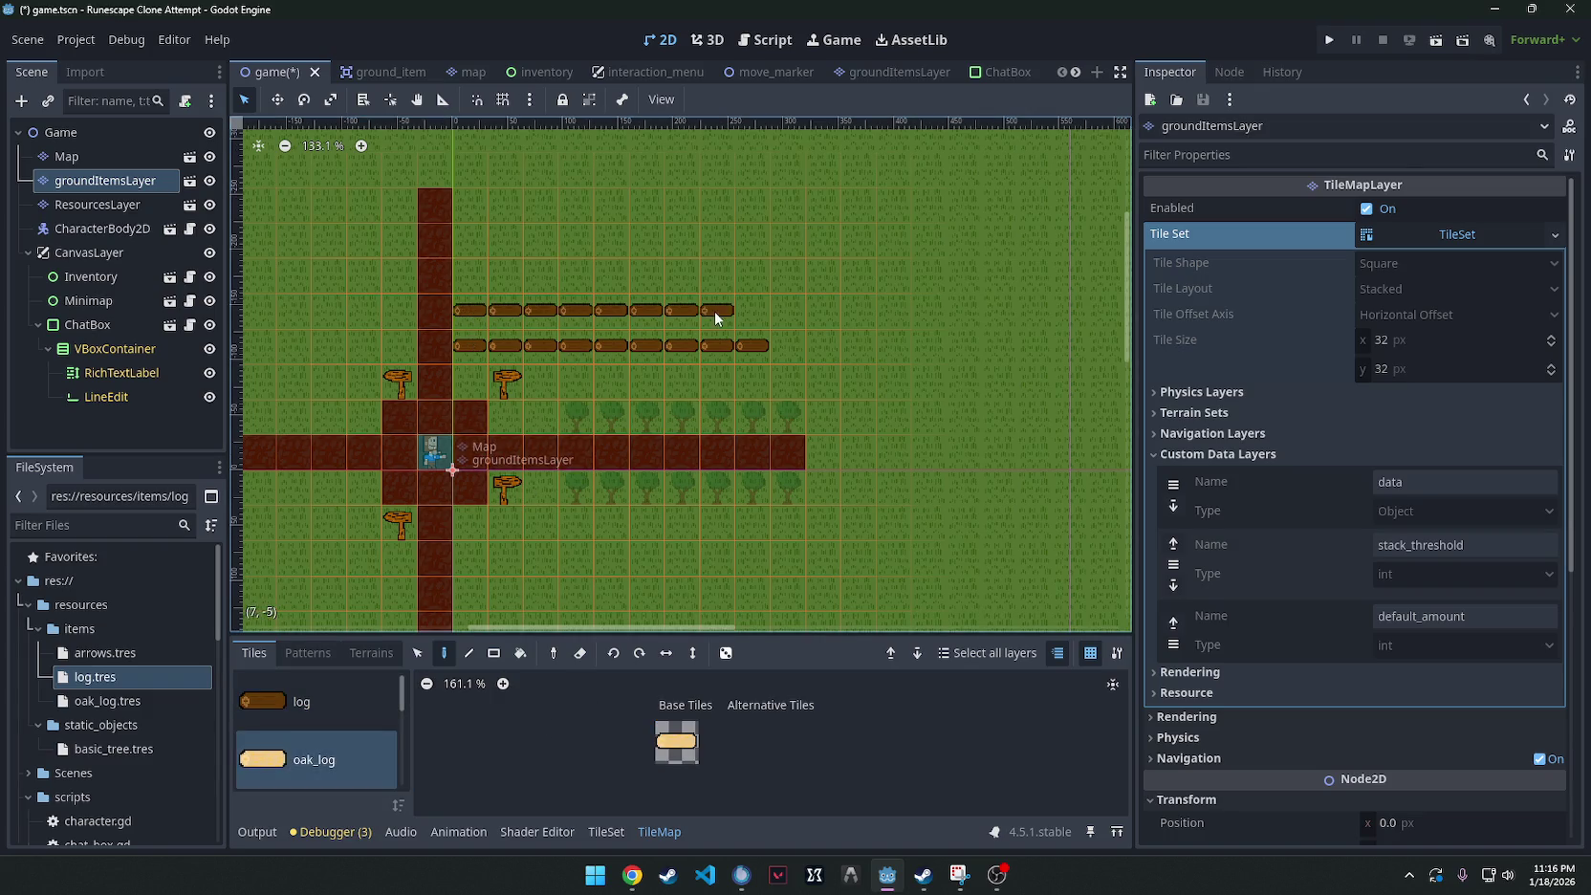
{"action": "left_click", "coordinate": [316, 759]}
{"action": "left_click", "coordinate": [676, 742]}
{"action": "mouse_move", "coordinate": [463, 310]}
{"action": "left_mouse_down"}
{"action": "mouse_move", "coordinate": [716, 326]}
{"action": "mouse_move", "coordinate": [750, 308]}
{"action": "left_mouse_up"}
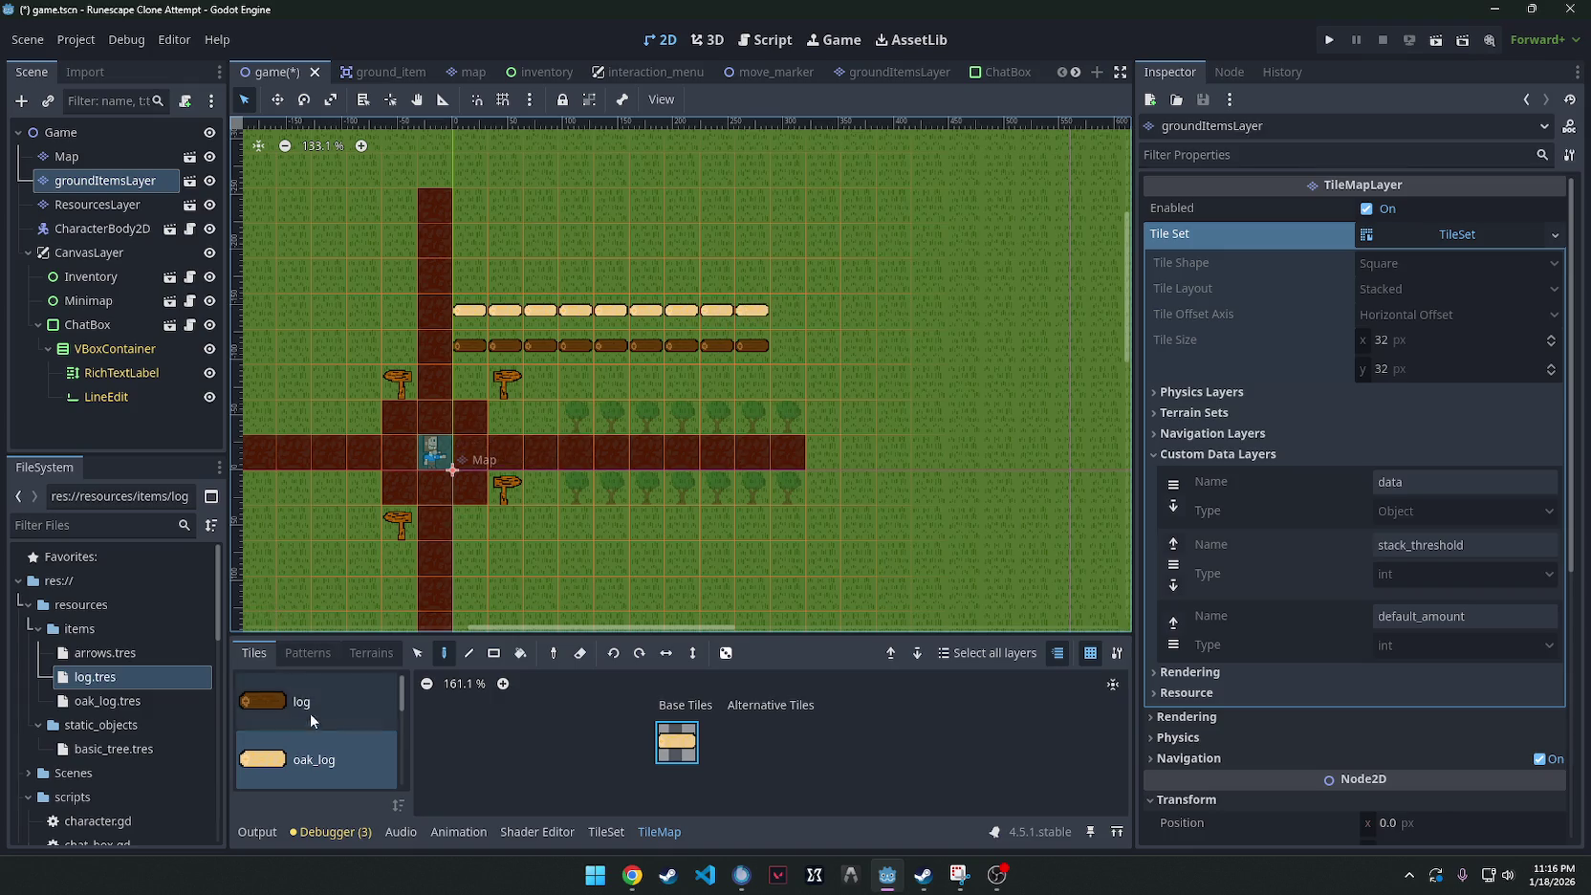
Paint a row of arrow tiles above the oak logs.
{"action": "scroll", "coordinate": [310, 712], "scroll_direction": "down", "scroll_amount": 2}
{"action": "left_click", "coordinate": [310, 757]}
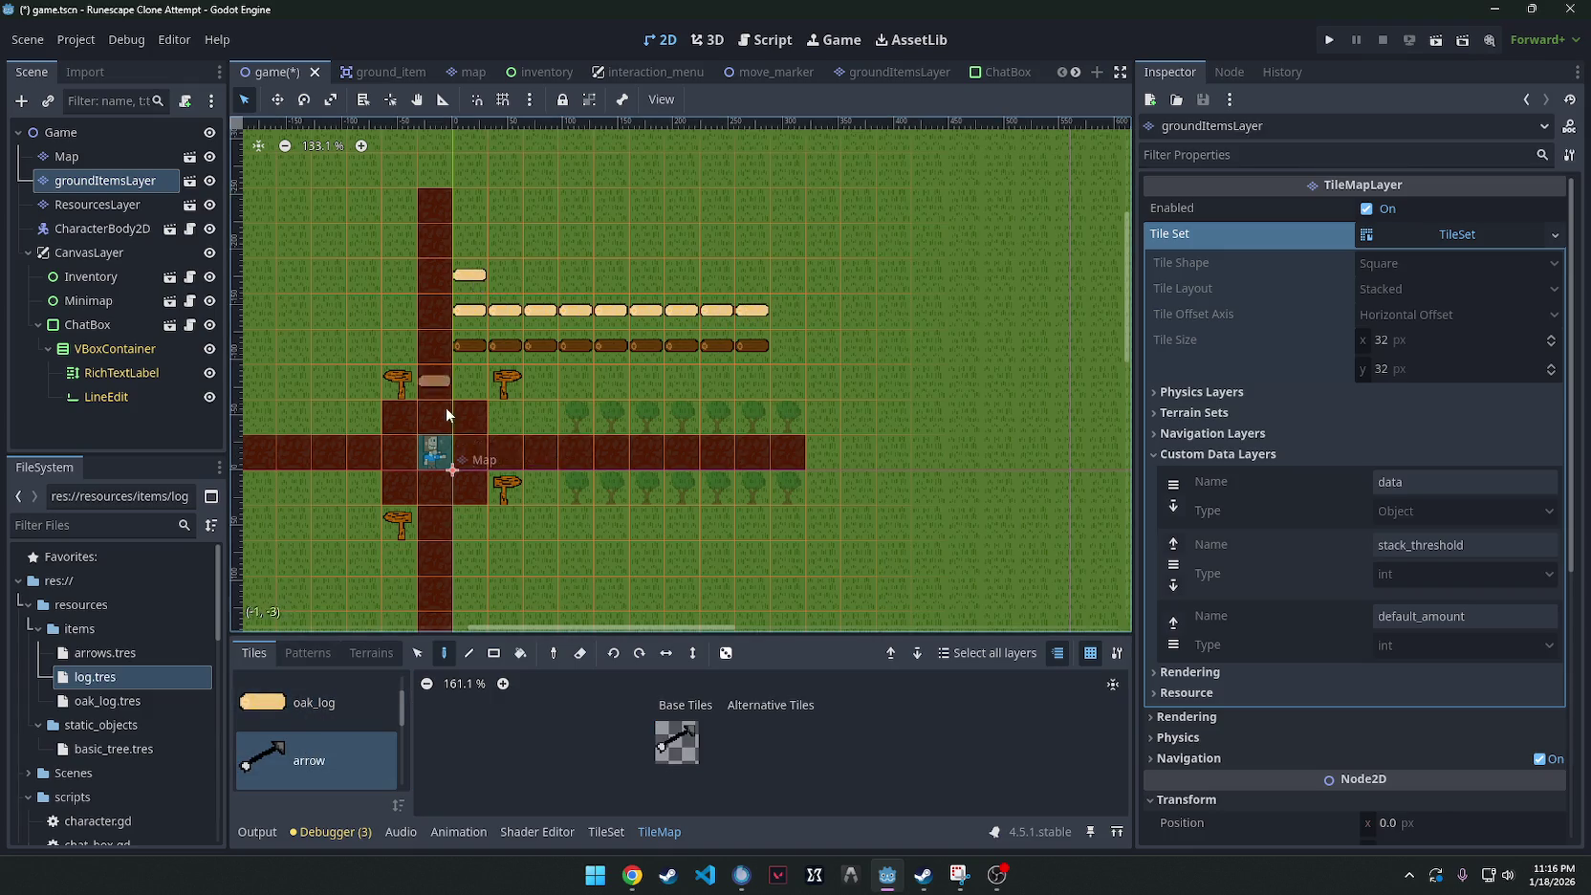
{"action": "left_click", "coordinate": [676, 742]}
{"action": "left_click", "coordinate": [470, 275]}
{"action": "left_click_drag", "start_coordinate": [494, 282], "coordinate": [754, 276]}
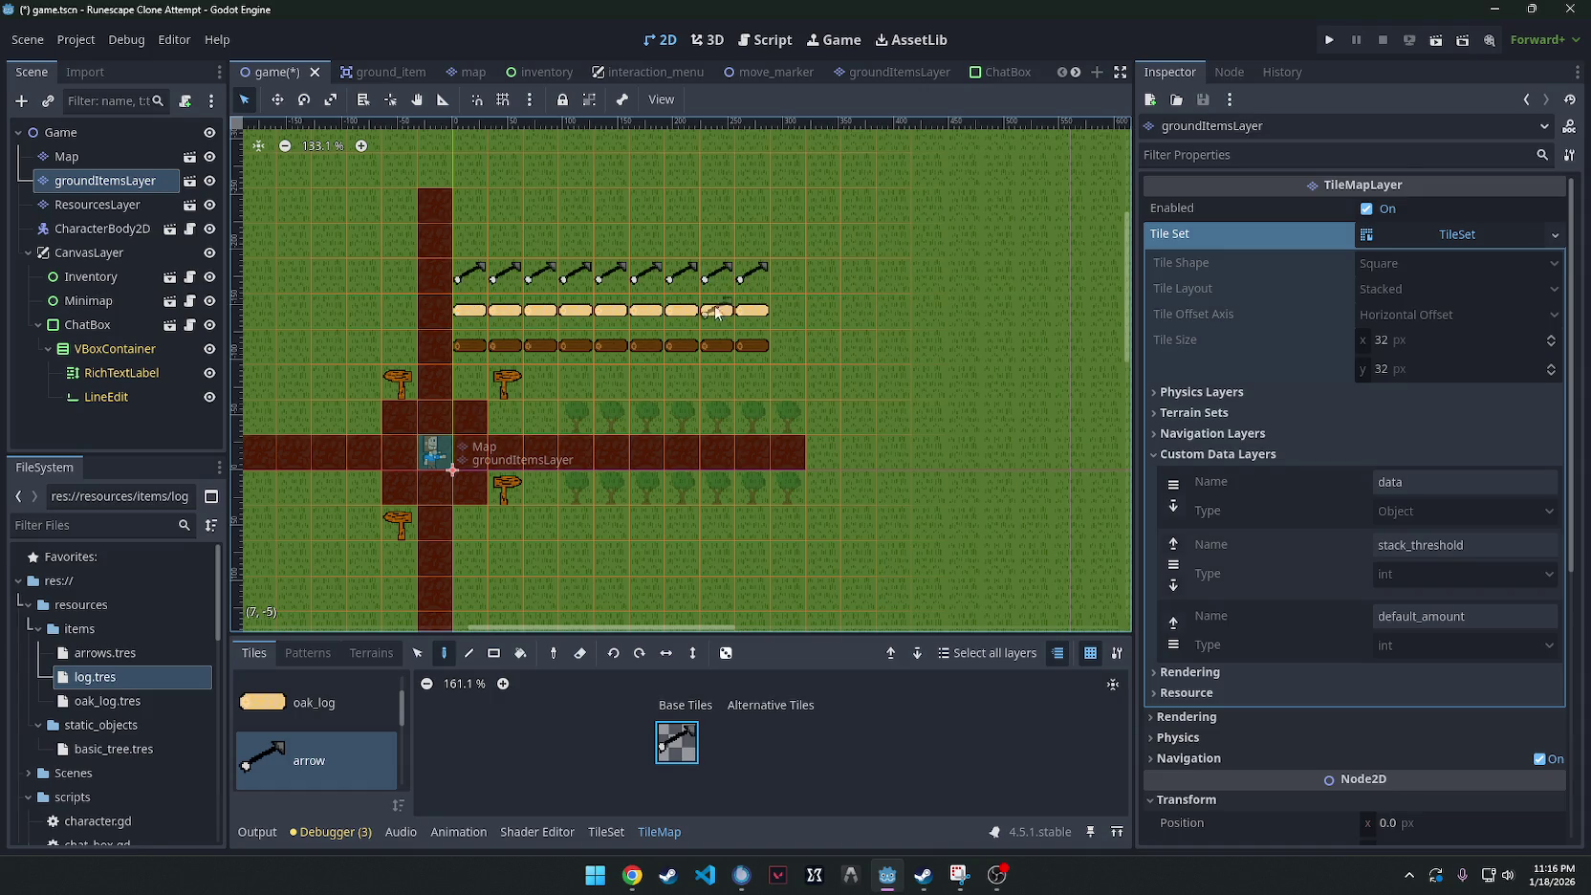
Paint rows of medium and then large arrow stacks on top, then save and run.
{"action": "scroll", "coordinate": [320, 745], "scroll_direction": "down", "scroll_amount": 1}
{"action": "left_click", "coordinate": [299, 780]}
{"action": "scroll", "coordinate": [299, 784], "scroll_direction": "down", "scroll_amount": 1}
{"action": "left_click", "coordinate": [304, 777]}
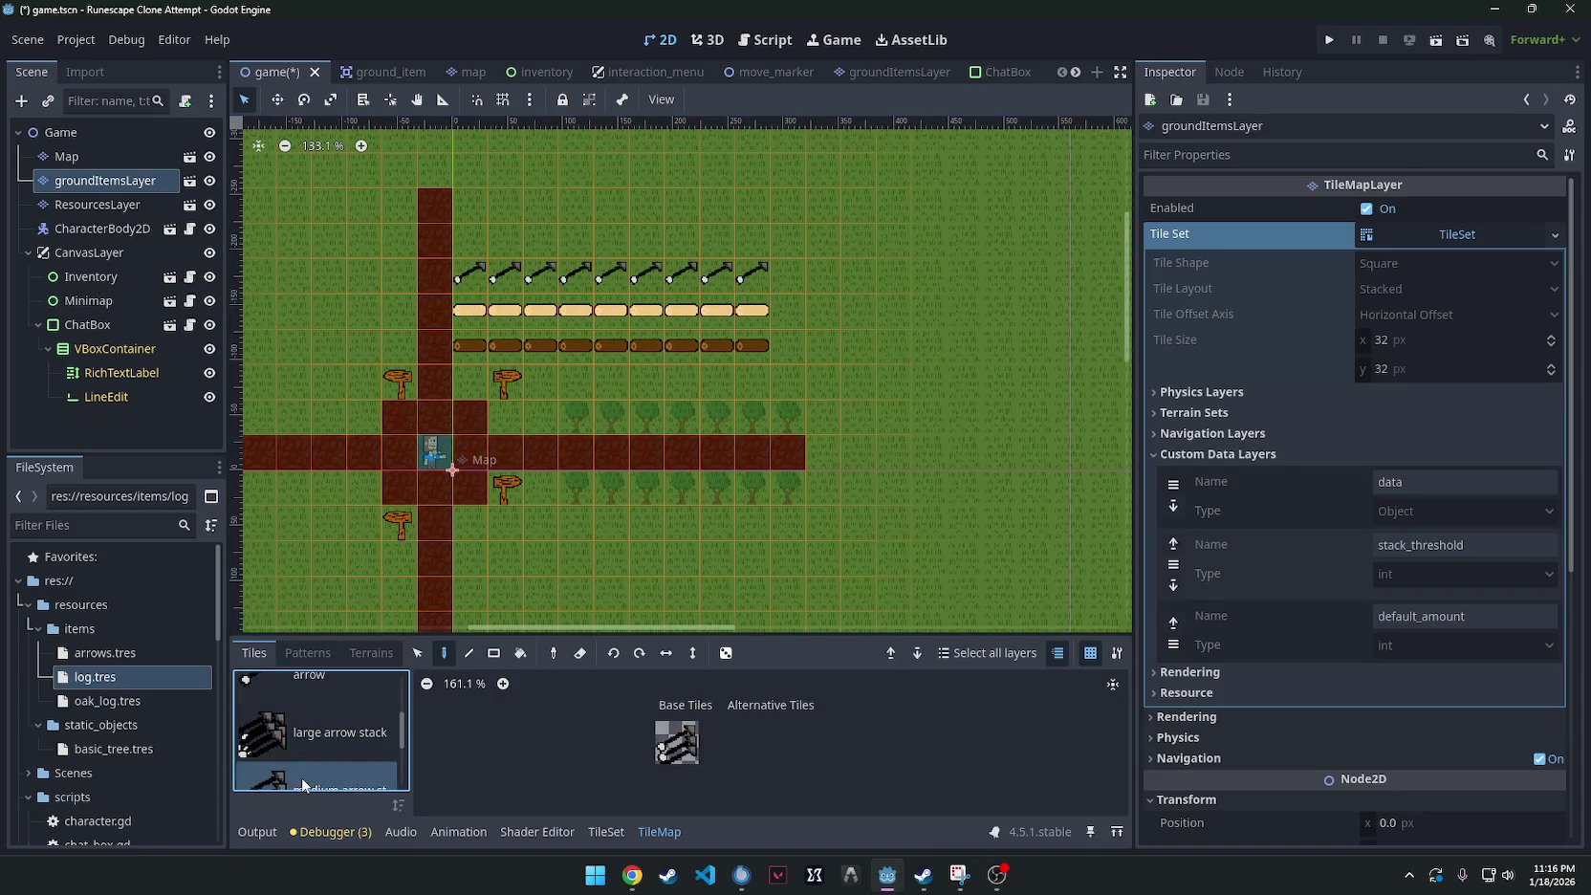
{"action": "left_click", "coordinate": [677, 741]}
{"action": "left_click_drag", "start_coordinate": [472, 247], "coordinate": [753, 247]}
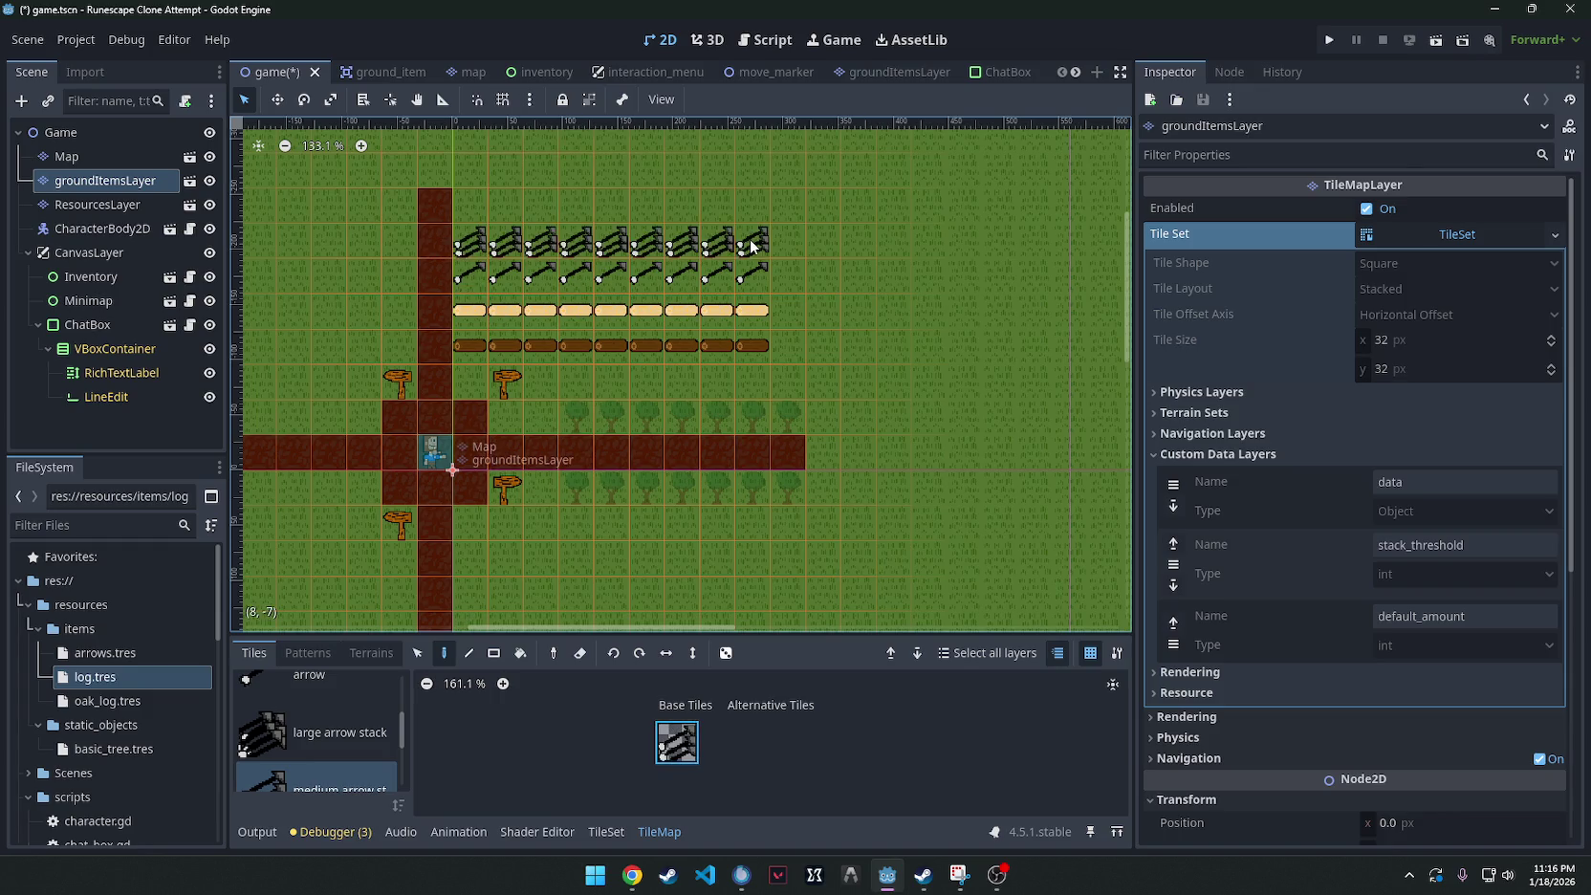
{"action": "double_click", "coordinate": [335, 755]}
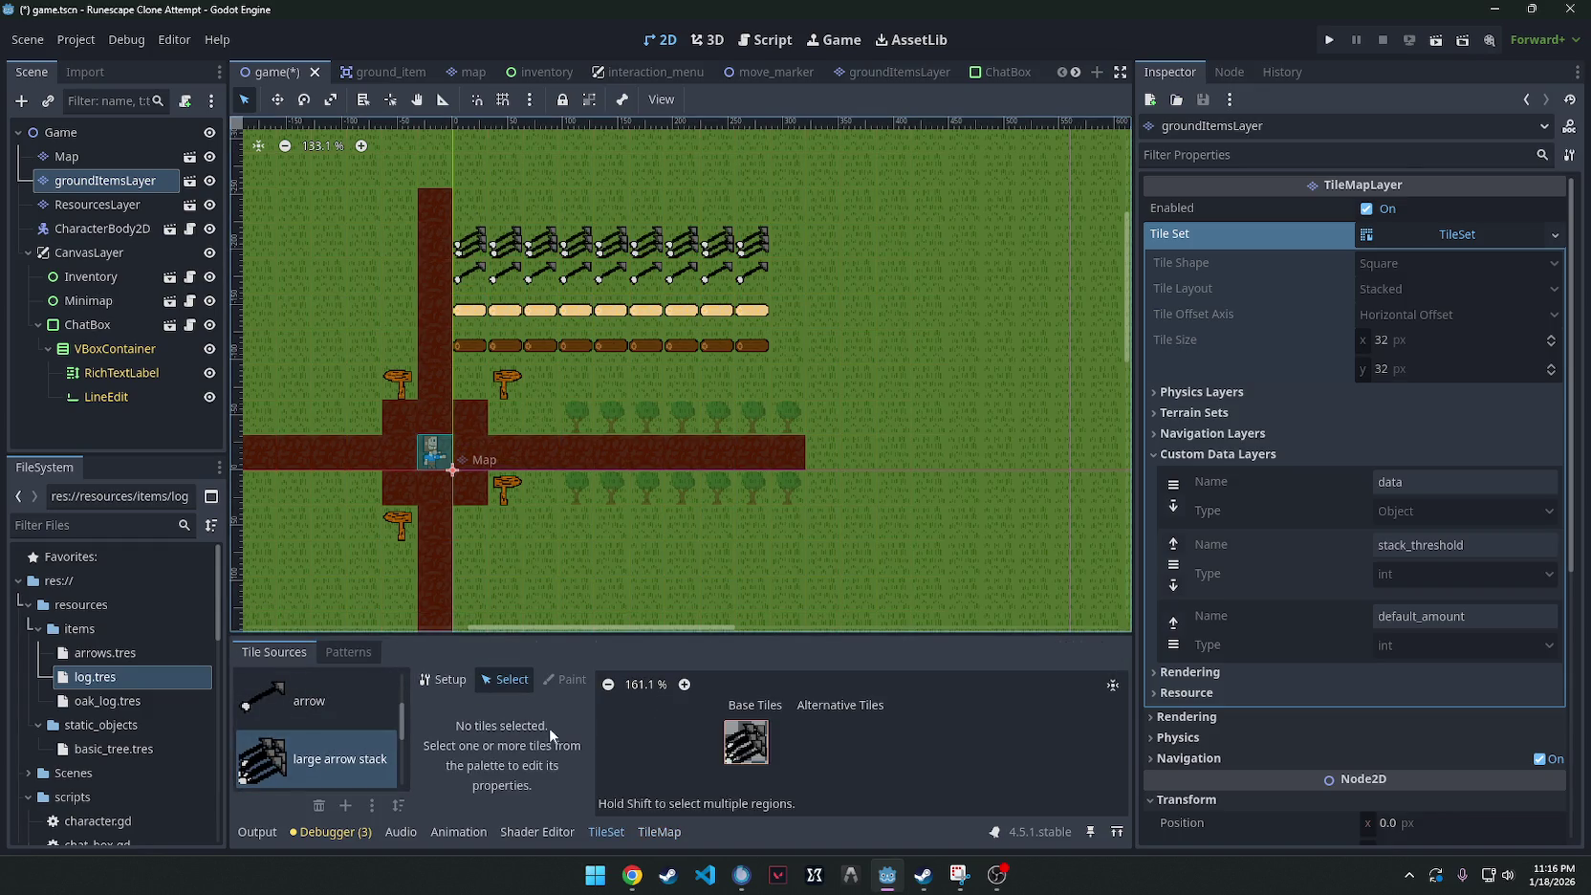
{"action": "left_click", "coordinate": [746, 742]}
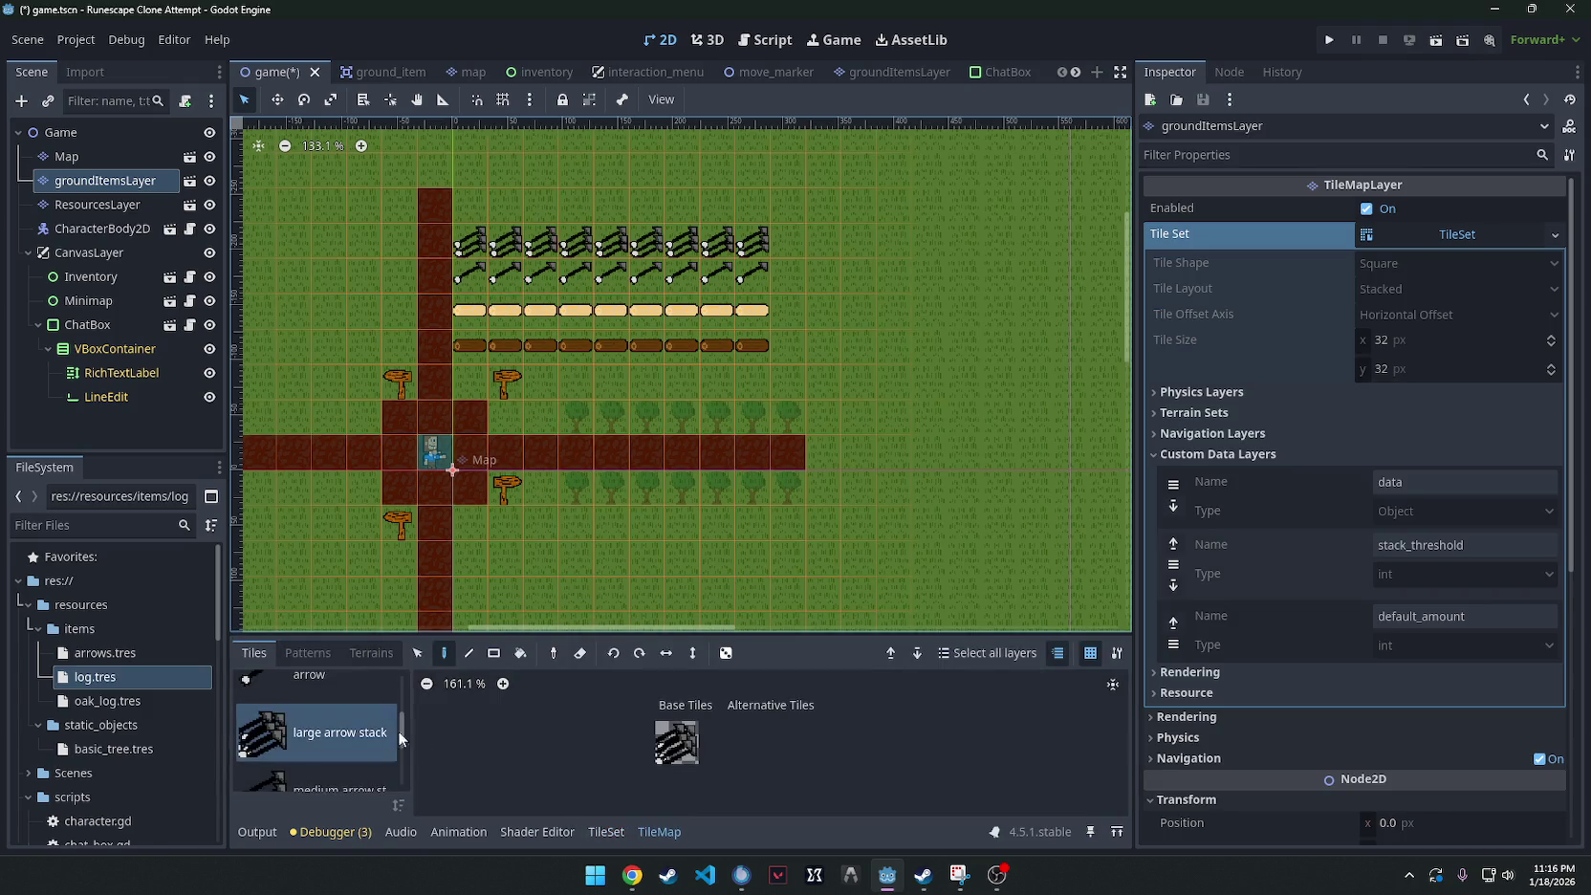
{"action": "left_click", "coordinate": [676, 742]}
{"action": "left_click_drag", "start_coordinate": [469, 207], "coordinate": [799, 212]}
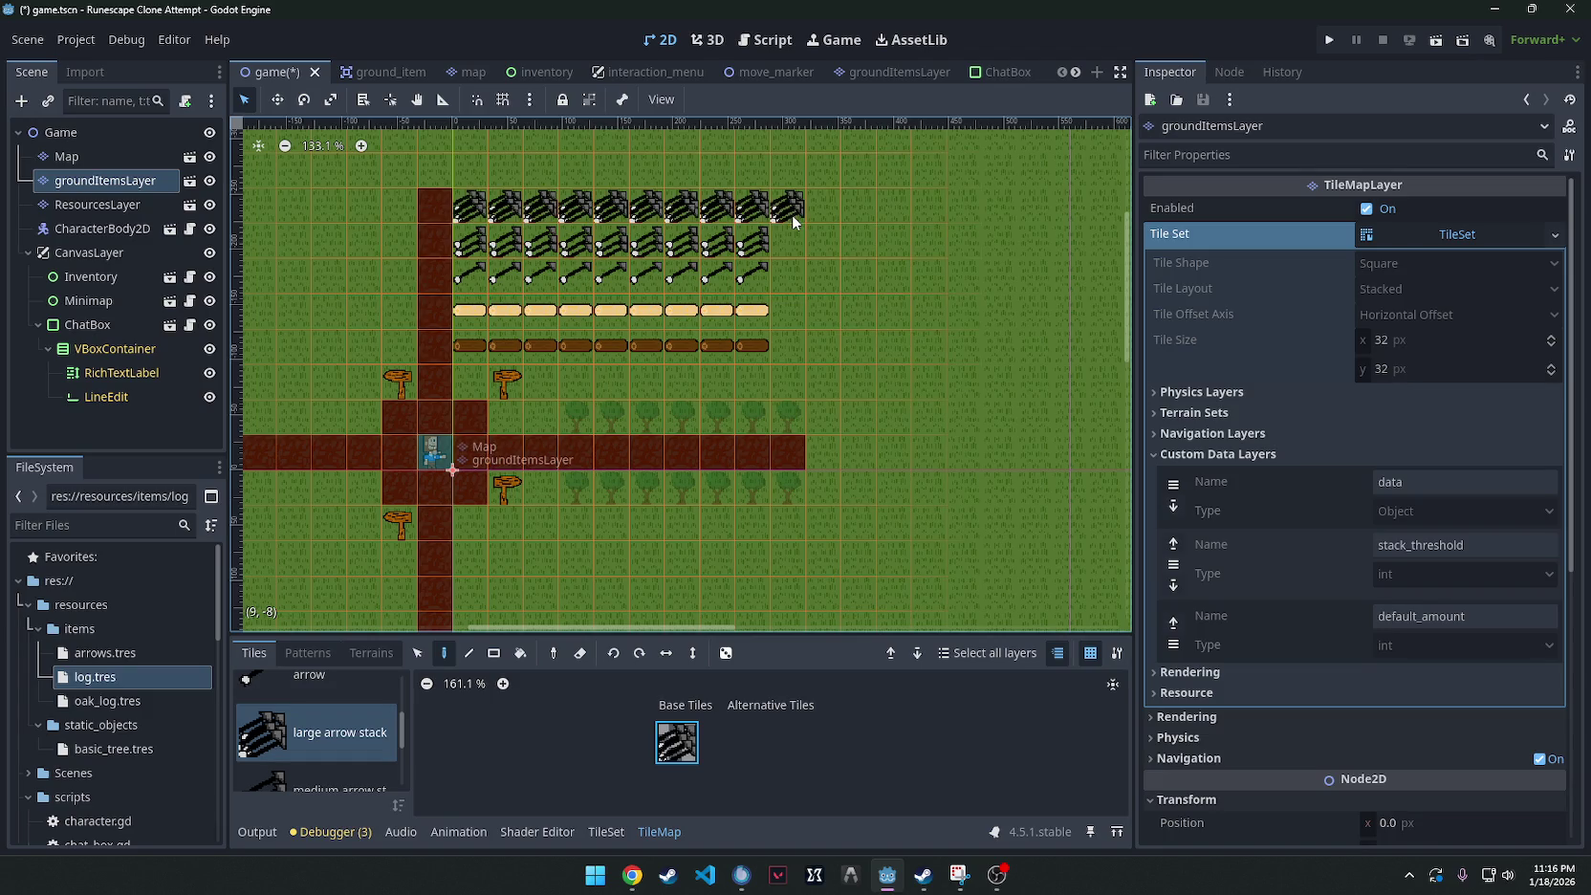
{"action": "key", "text": "F5"}
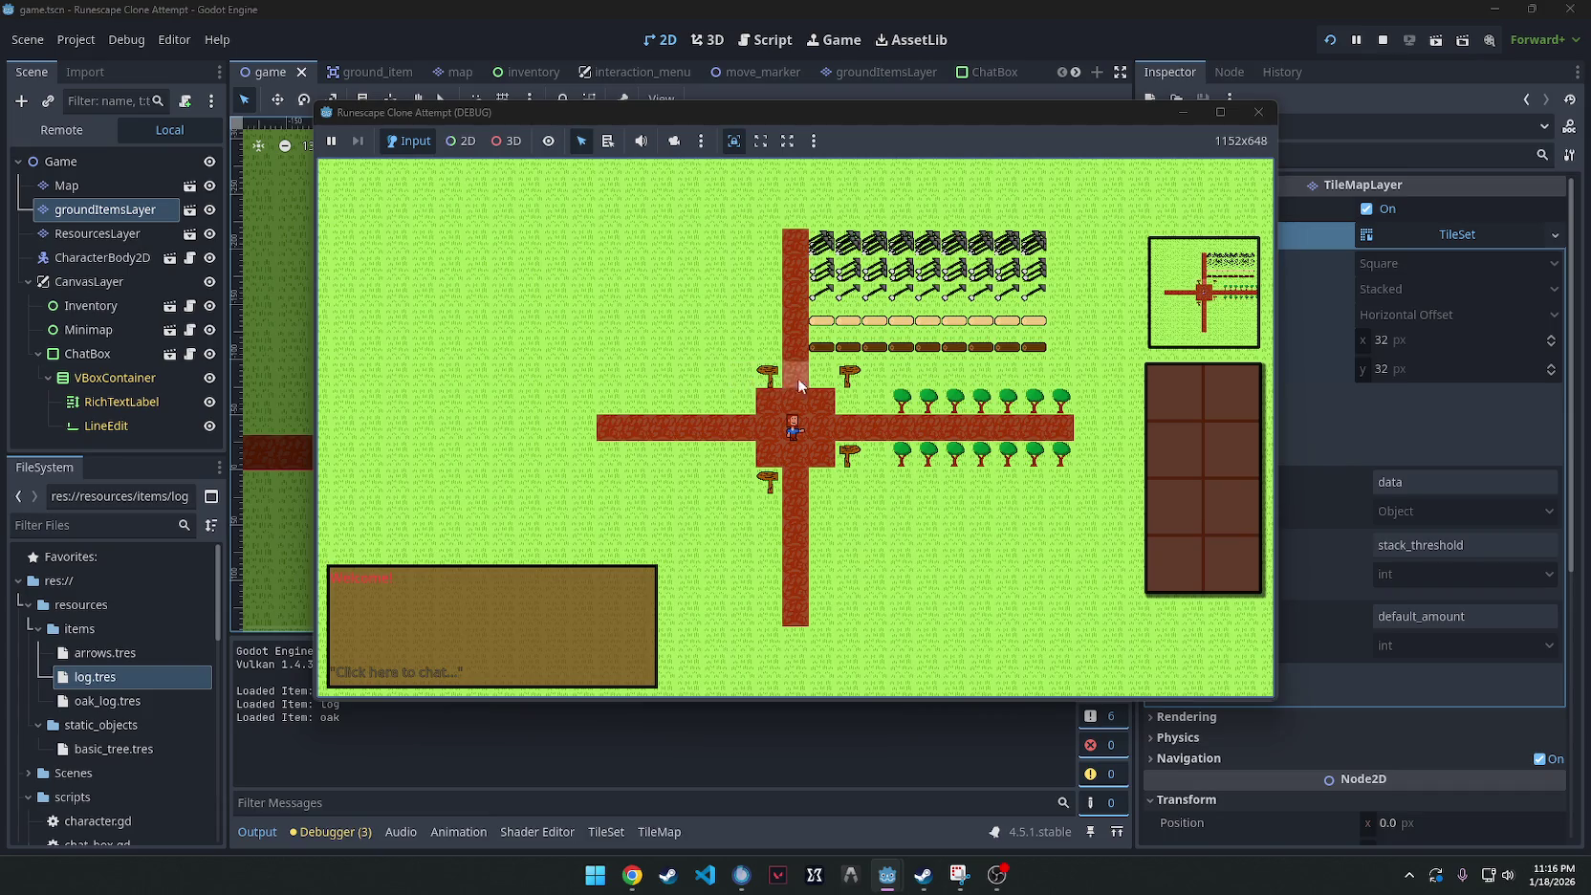
In the running game, take a log, drop it from the inventory, and walk along the path.
{"action": "right_click", "coordinate": [825, 339]}
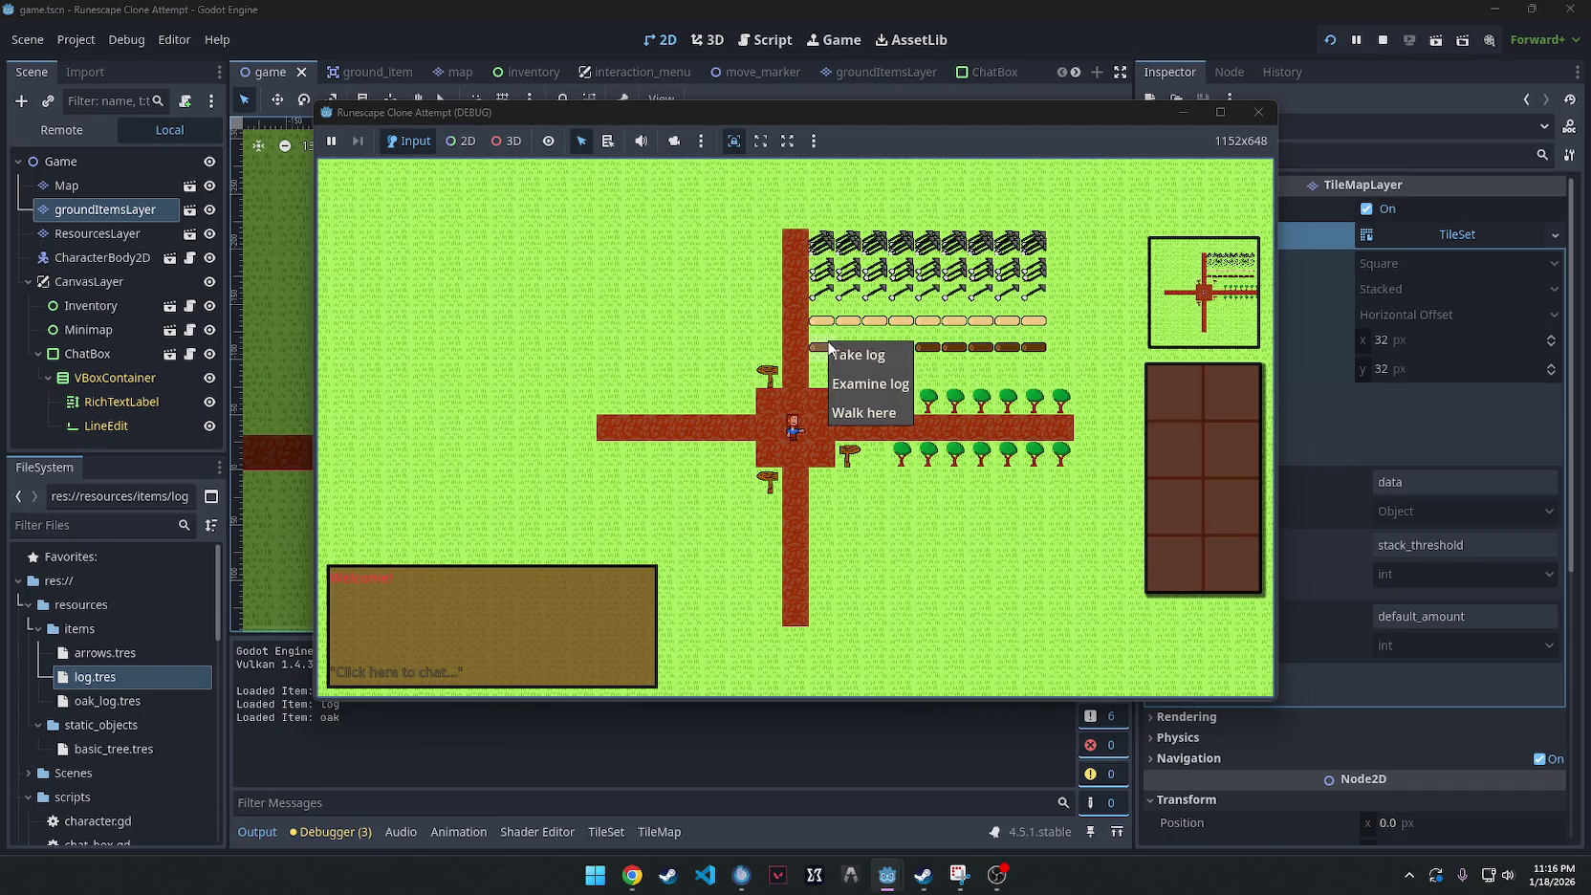
{"action": "left_click", "coordinate": [841, 364]}
{"action": "scroll", "coordinate": [841, 368], "scroll_direction": "up", "scroll_amount": 5}
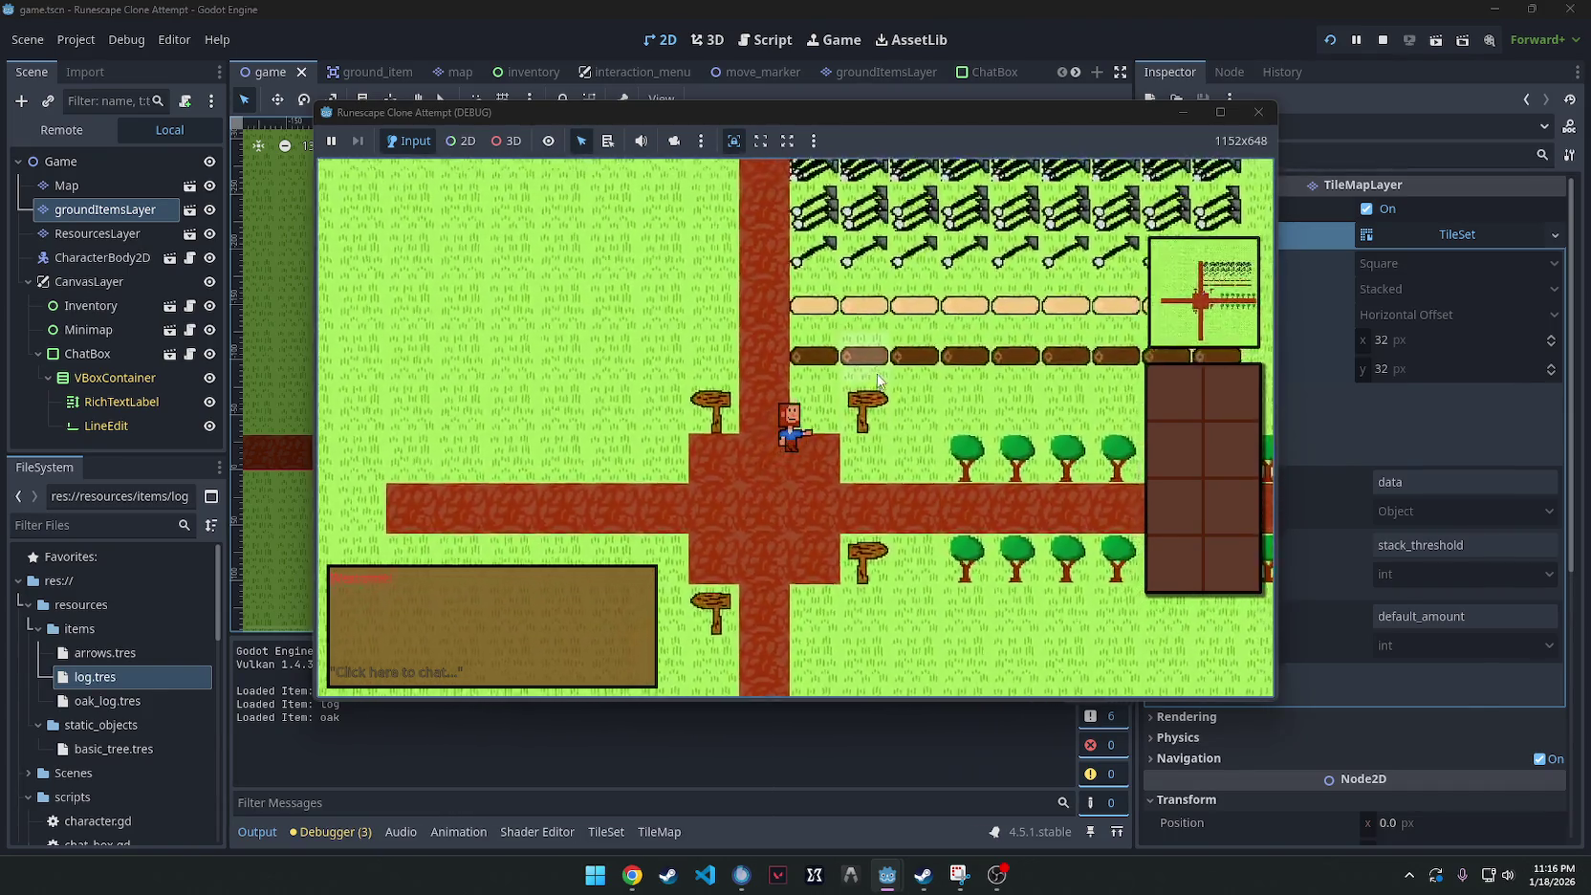
{"action": "right_click", "coordinate": [1205, 389]}
{"action": "left_click", "coordinate": [1204, 401]}
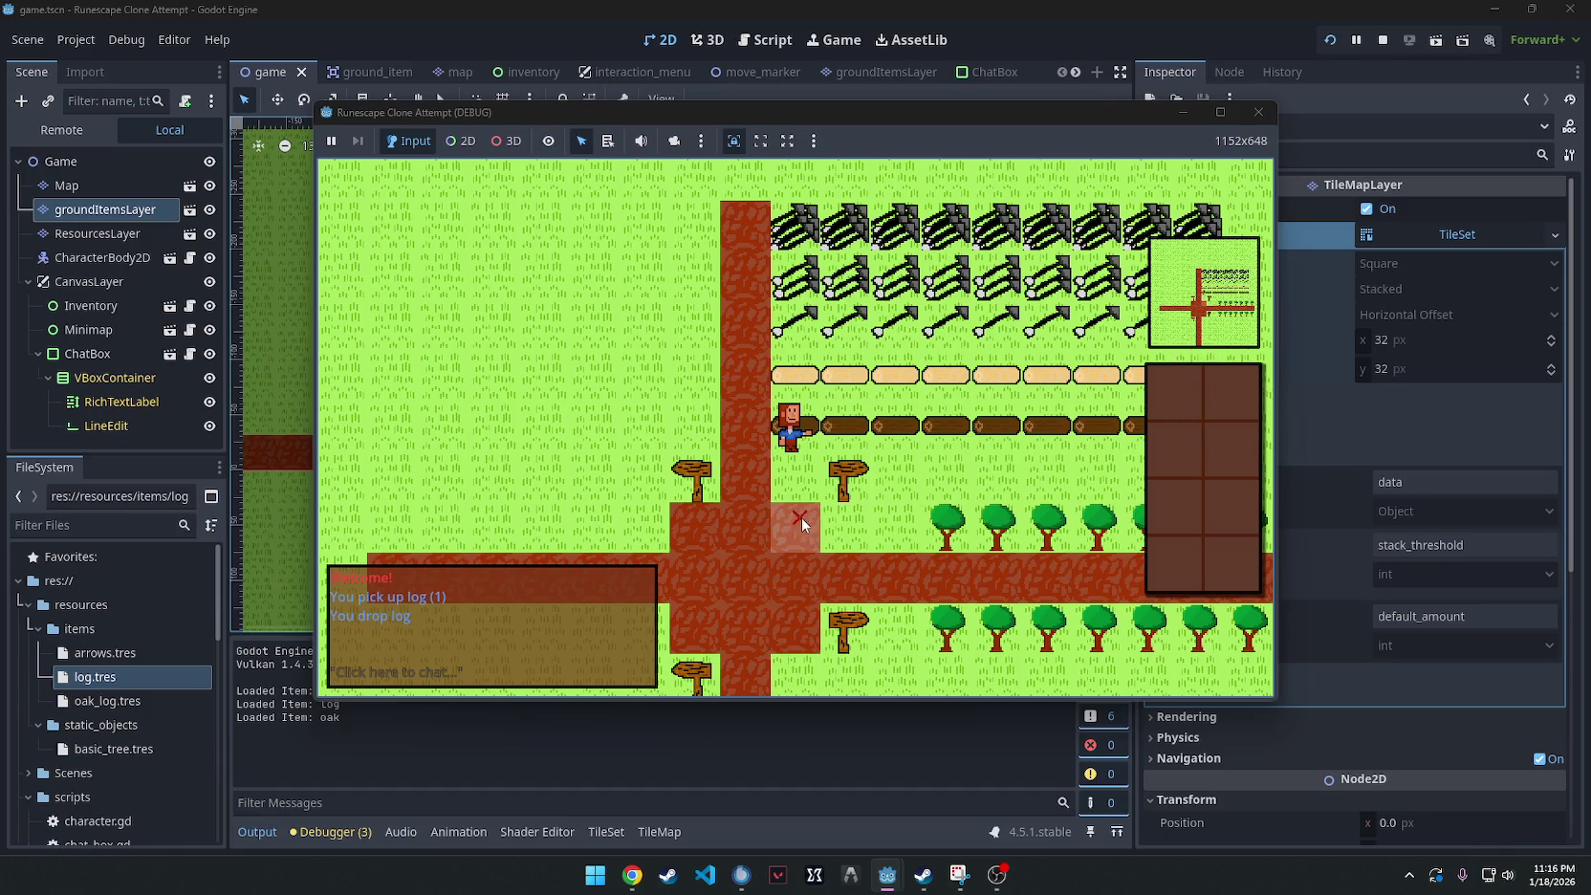
{"action": "left_click", "coordinate": [949, 516]}
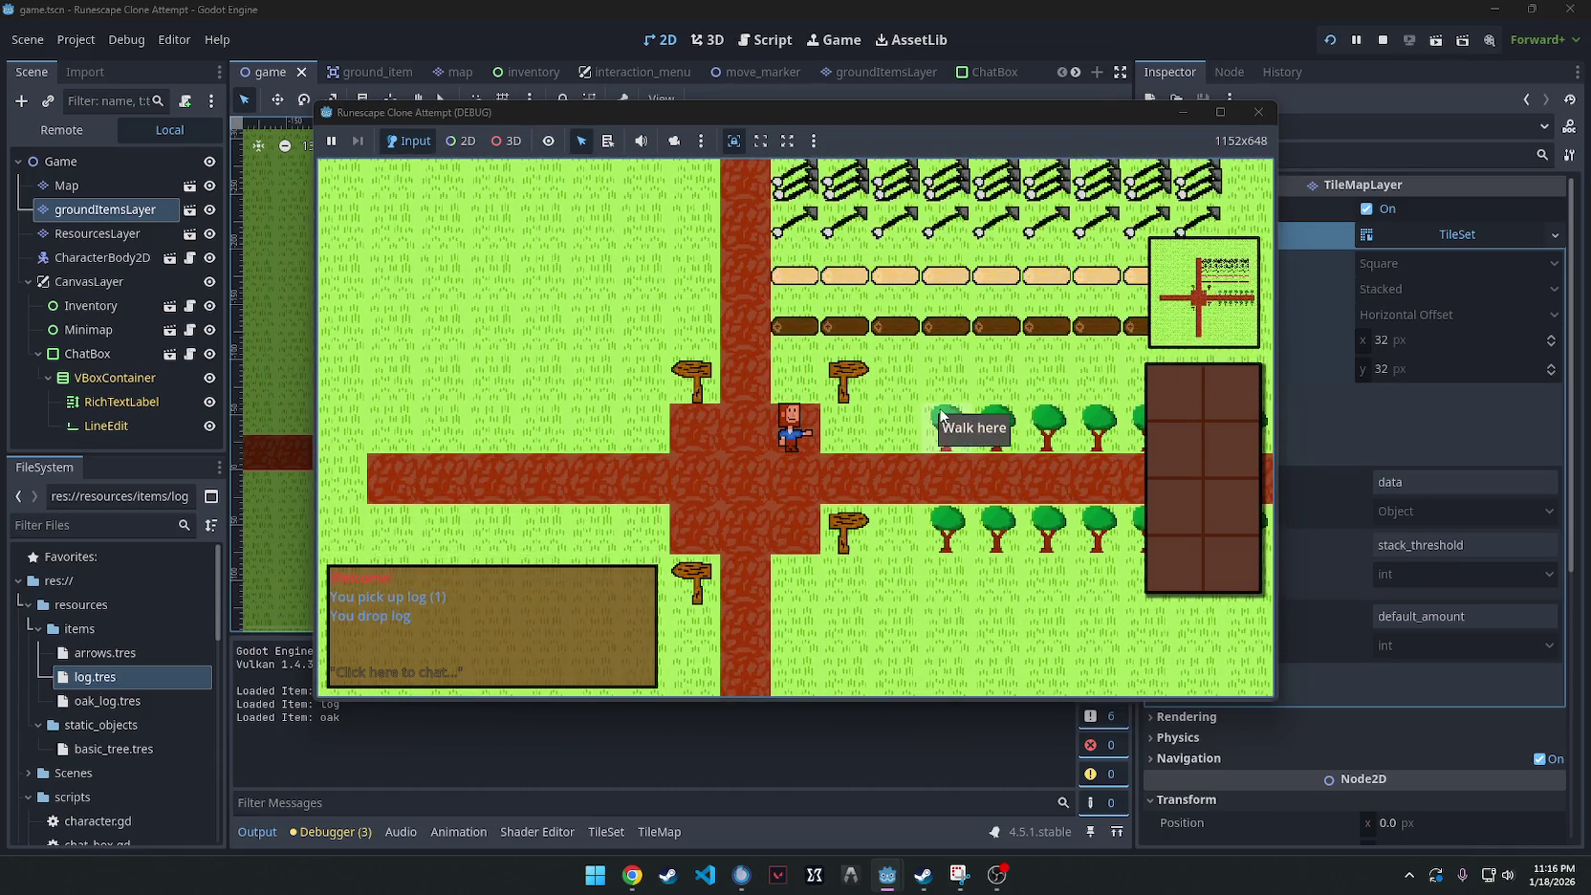
{"action": "left_click", "coordinate": [880, 457]}
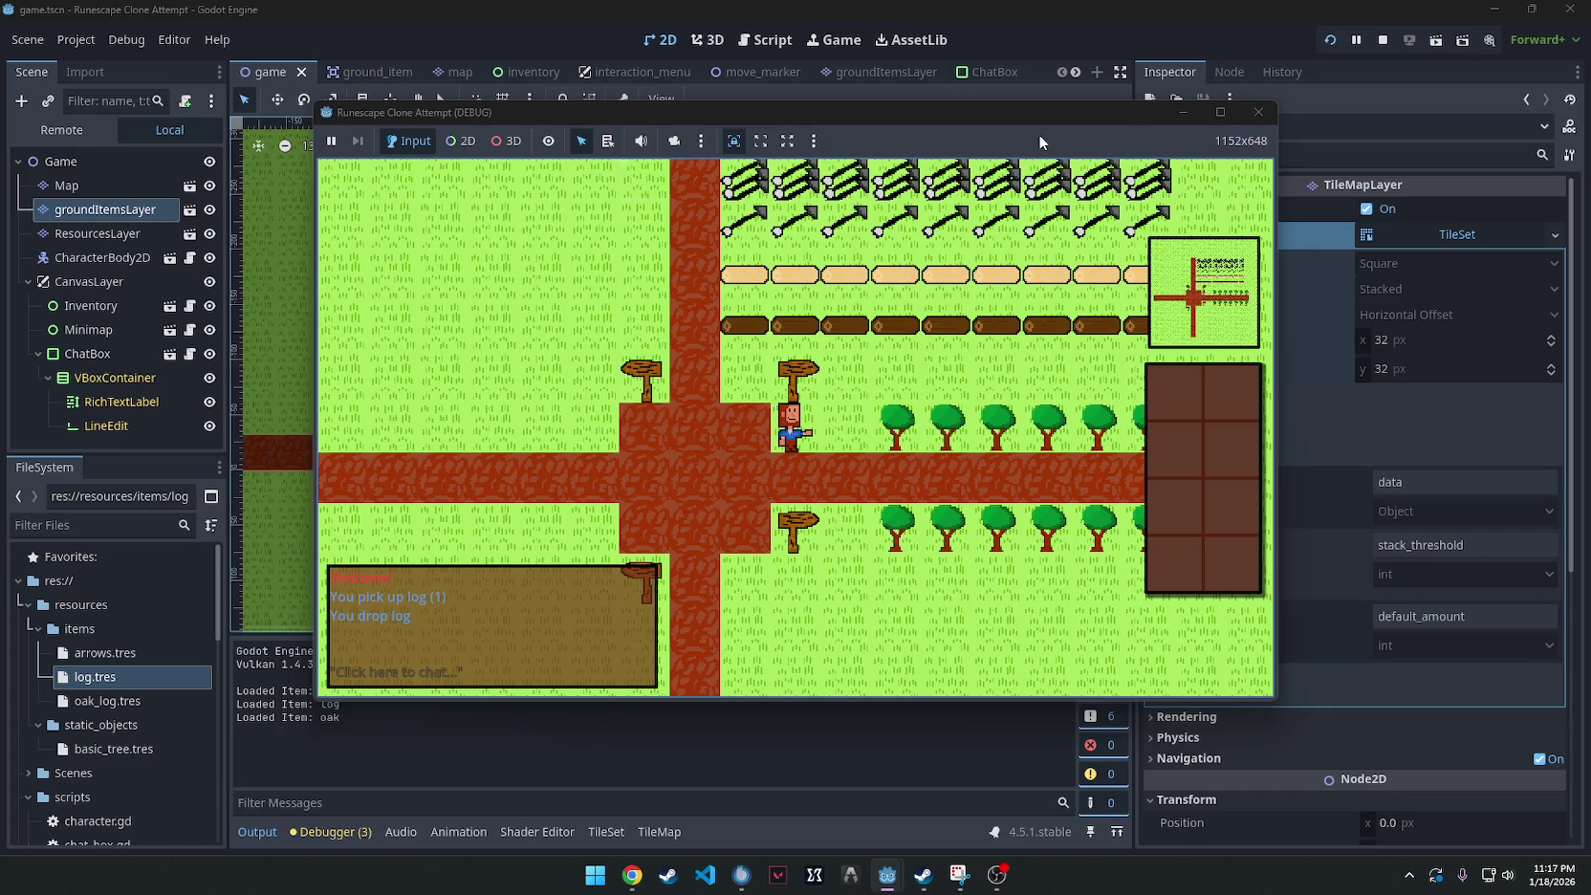
Stop the game, set CharacterBody2D's Resource Node Layer to ResourcesLayer, and relaunch.
{"action": "left_click", "coordinate": [1258, 112]}
{"action": "left_click", "coordinate": [97, 229]}
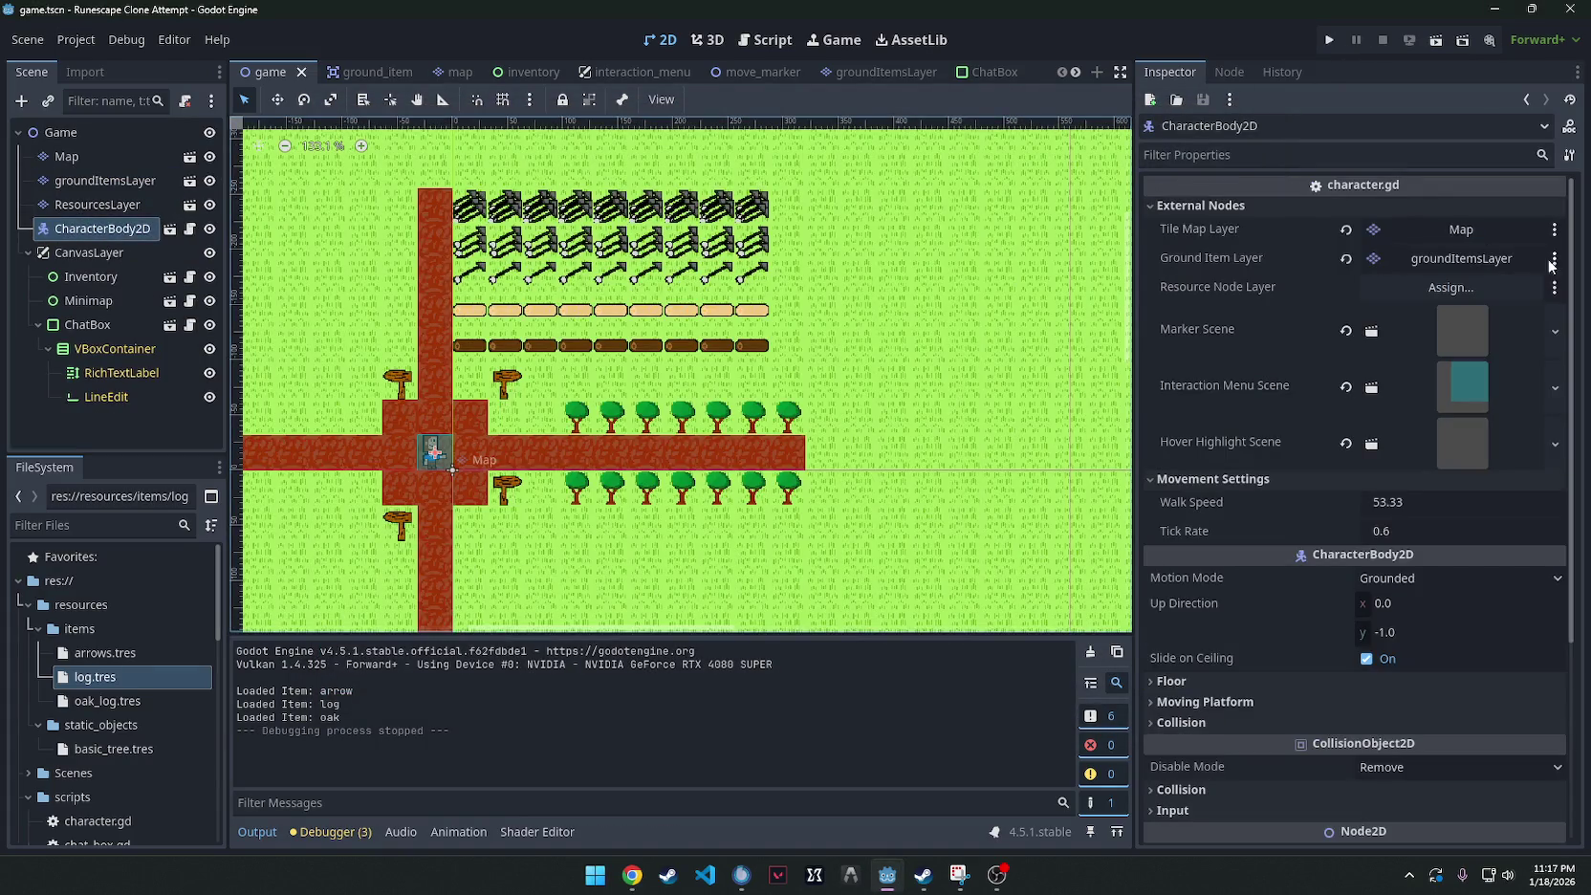
{"action": "left_click", "coordinate": [1480, 286]}
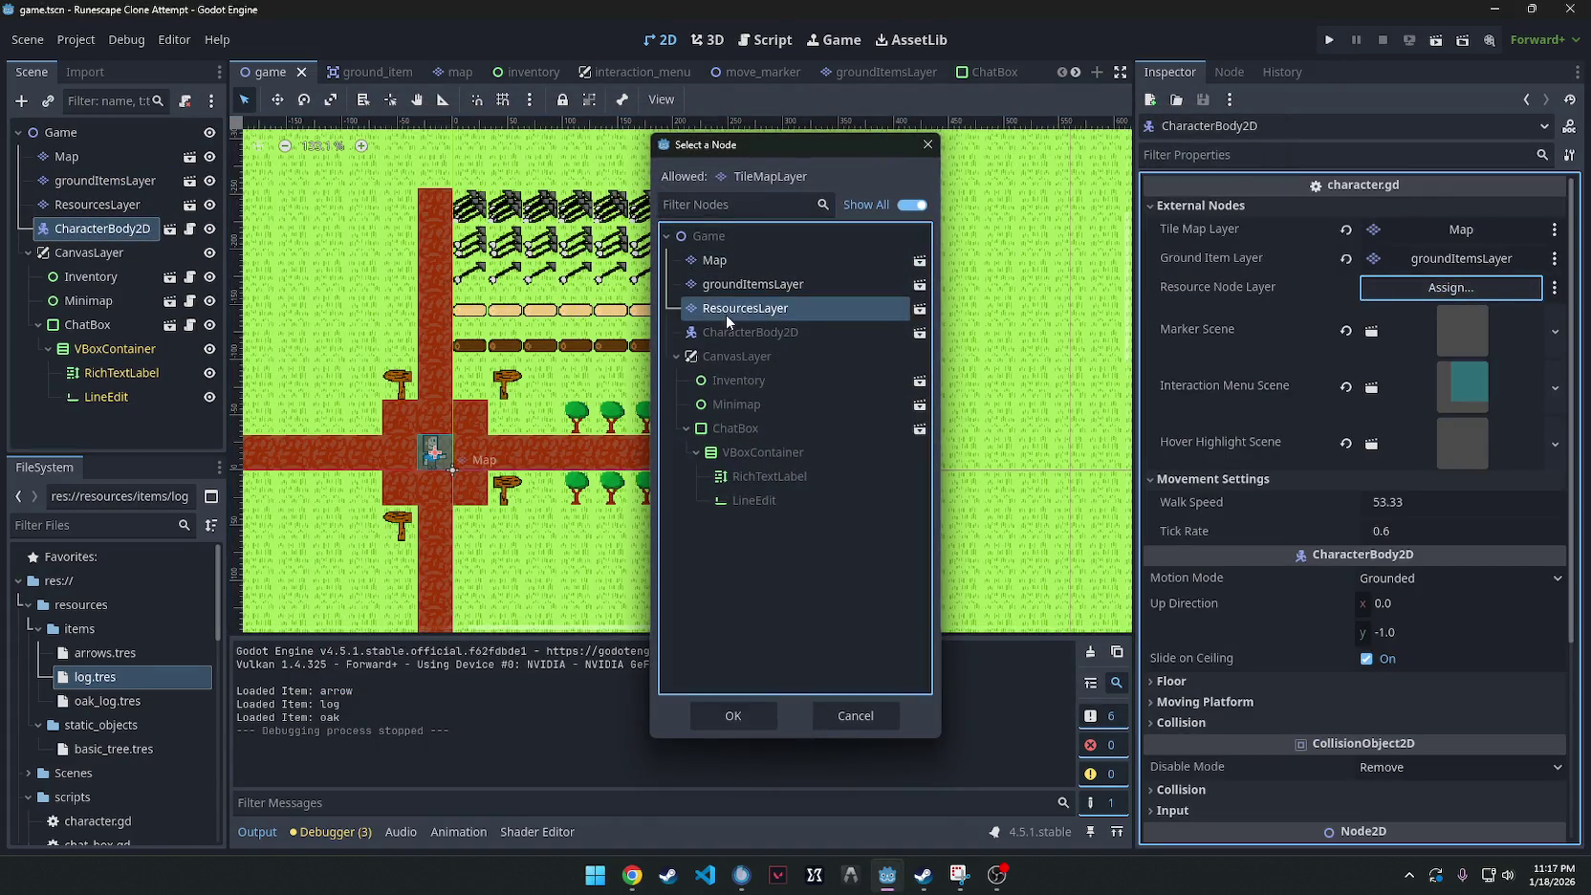
{"action": "double_click", "coordinate": [726, 313]}
{"action": "left_click", "coordinate": [1328, 39]}
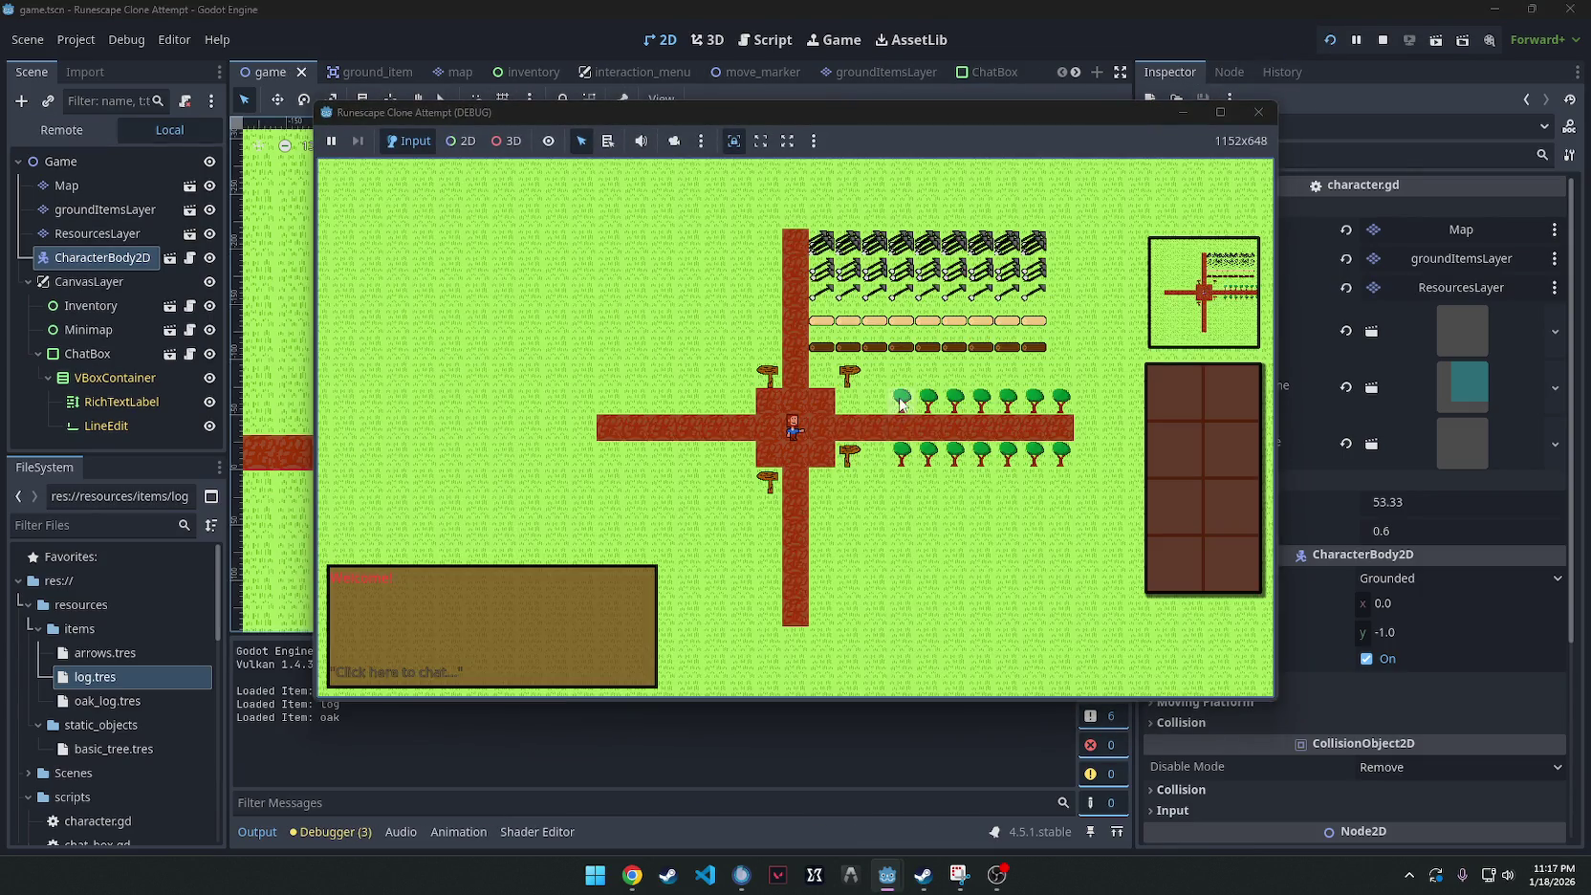
Chop a basic tree for a log, drop it, pick it back up, and drop it again.
{"action": "right_click", "coordinate": [901, 401]}
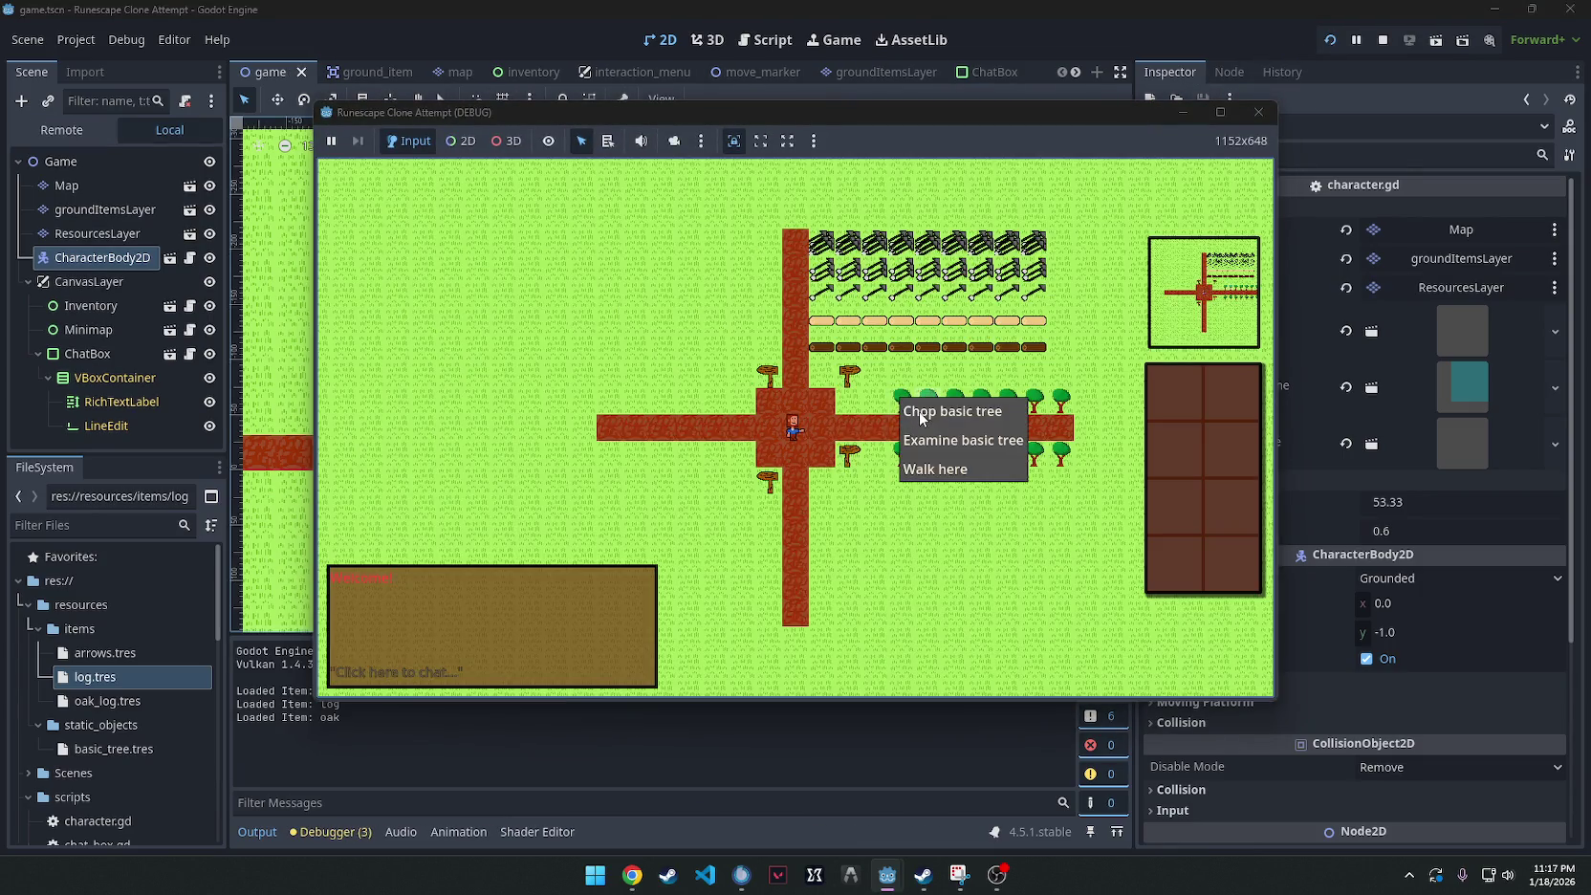
{"action": "left_click", "coordinate": [920, 413]}
{"action": "scroll", "coordinate": [875, 482], "scroll_direction": "up", "scroll_amount": 3}
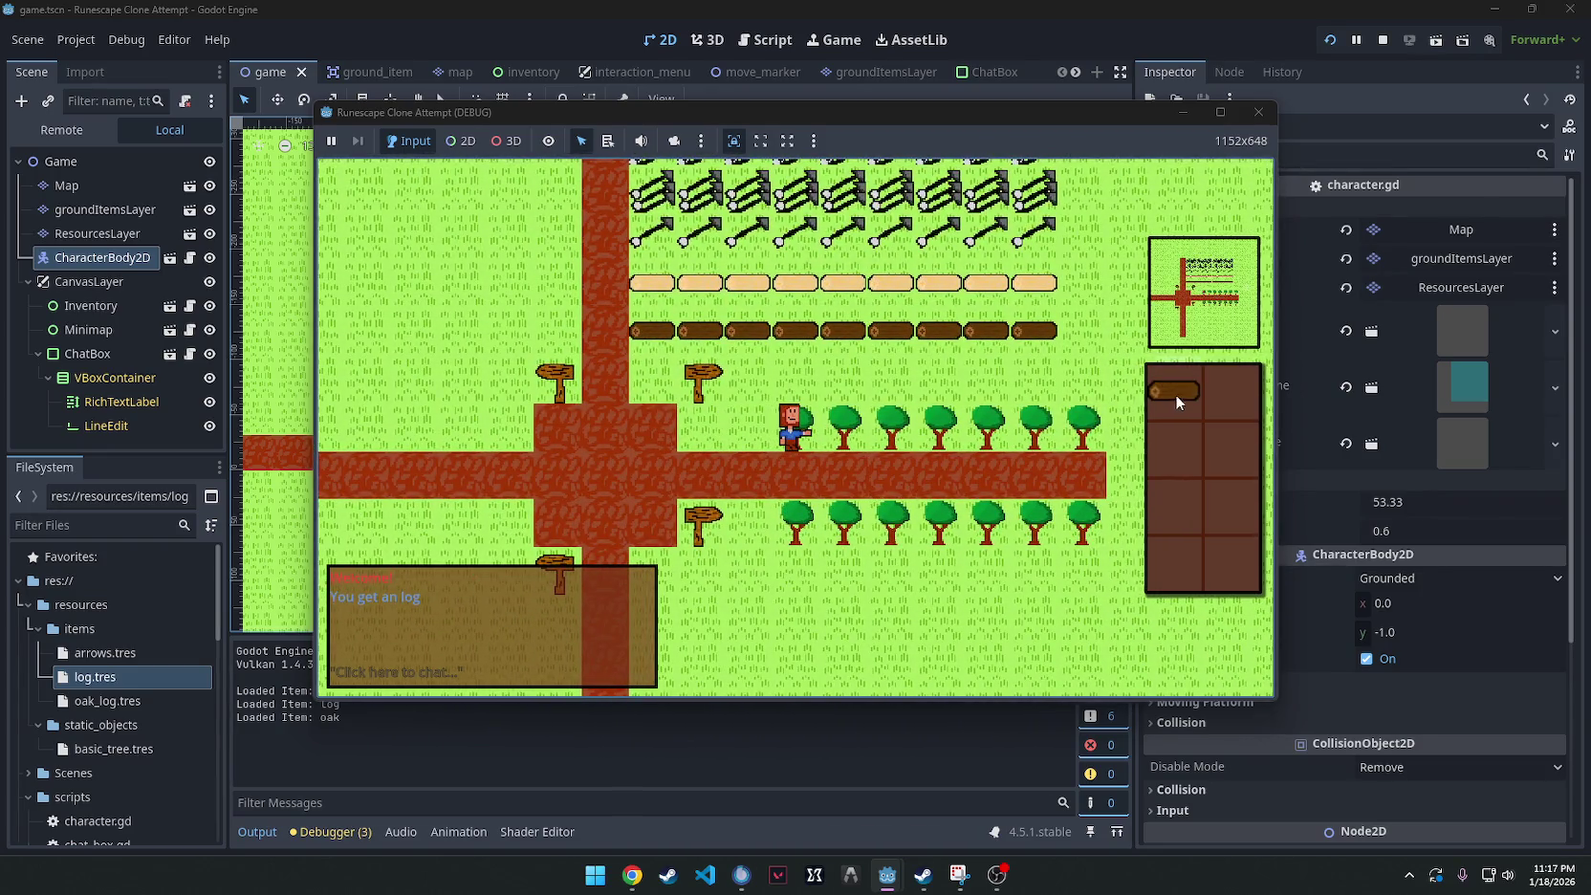
{"action": "right_click", "coordinate": [1176, 400]}
{"action": "left_click", "coordinate": [1199, 417]}
{"action": "right_click", "coordinate": [791, 434]}
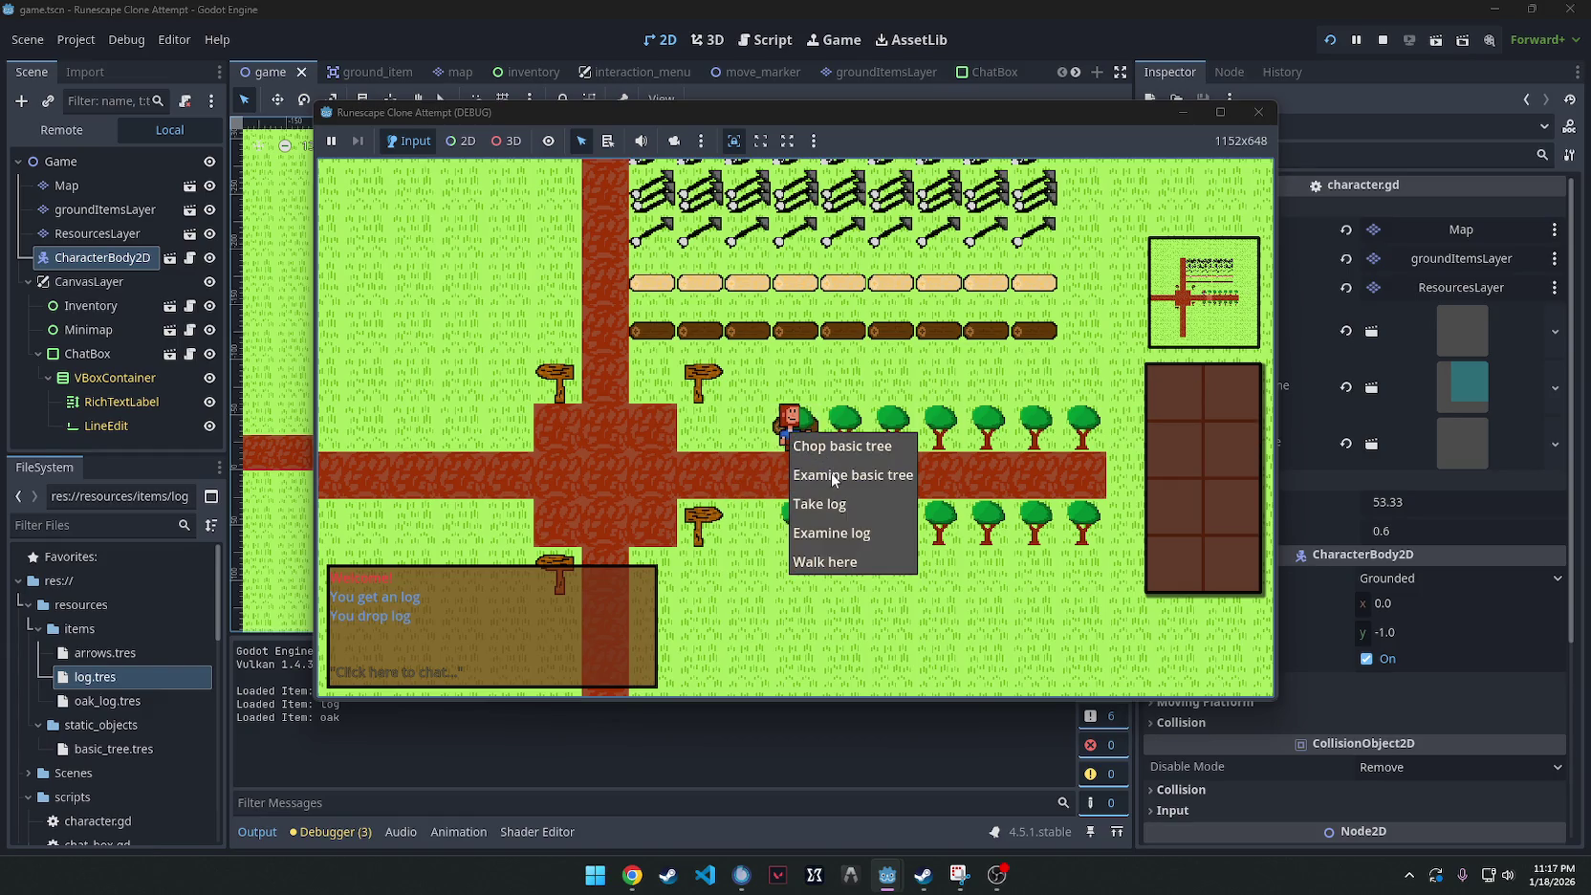
{"action": "left_click", "coordinate": [835, 504]}
{"action": "right_click", "coordinate": [1158, 385]}
{"action": "left_click", "coordinate": [1185, 400]}
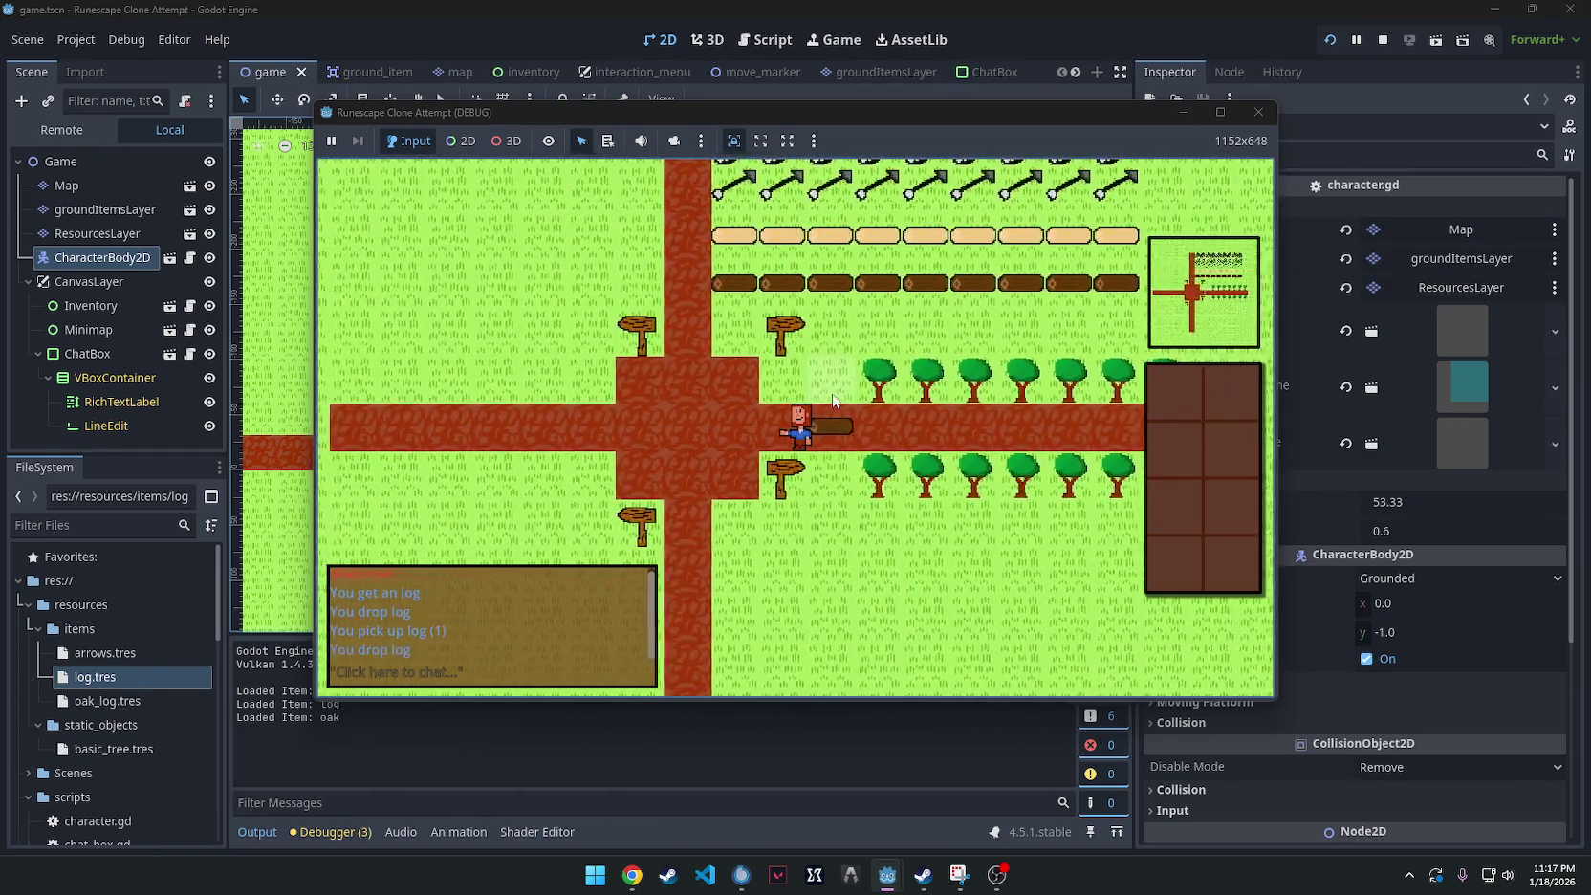
Chop the basic tree repeatedly until eight logs fill the inventory.
{"action": "right_click", "coordinate": [879, 473]}
{"action": "left_click", "coordinate": [908, 489]}
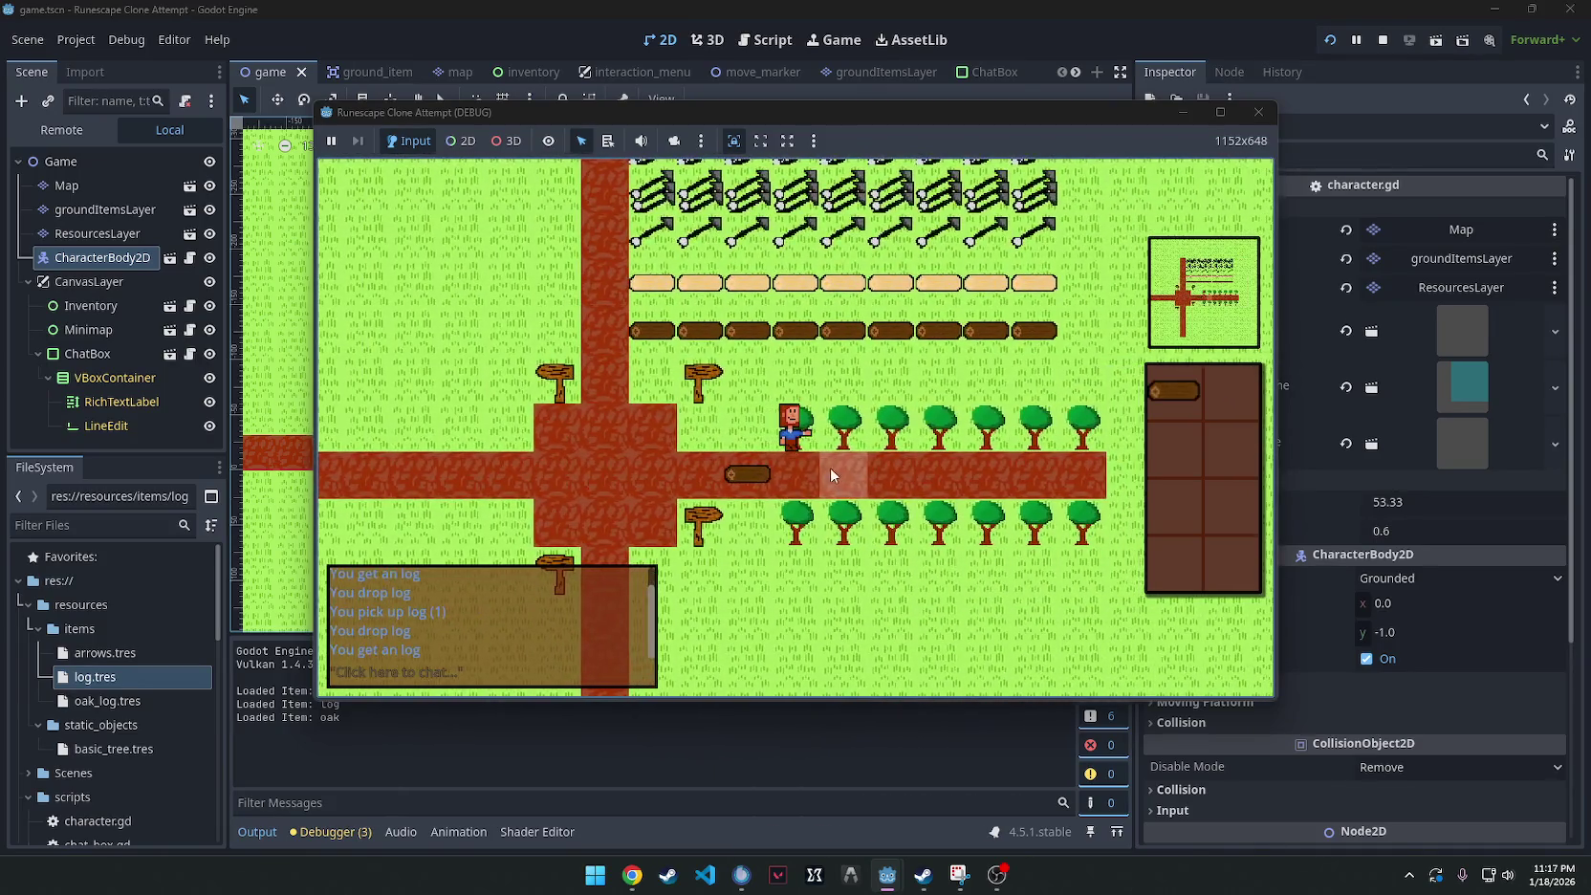
{"action": "right_click", "coordinate": [791, 427]}
{"action": "left_click", "coordinate": [795, 432]}
{"action": "right_click", "coordinate": [792, 428]}
{"action": "left_click", "coordinate": [795, 432]}
{"action": "right_click", "coordinate": [791, 428]}
{"action": "left_click", "coordinate": [796, 432]}
{"action": "right_click", "coordinate": [792, 427]}
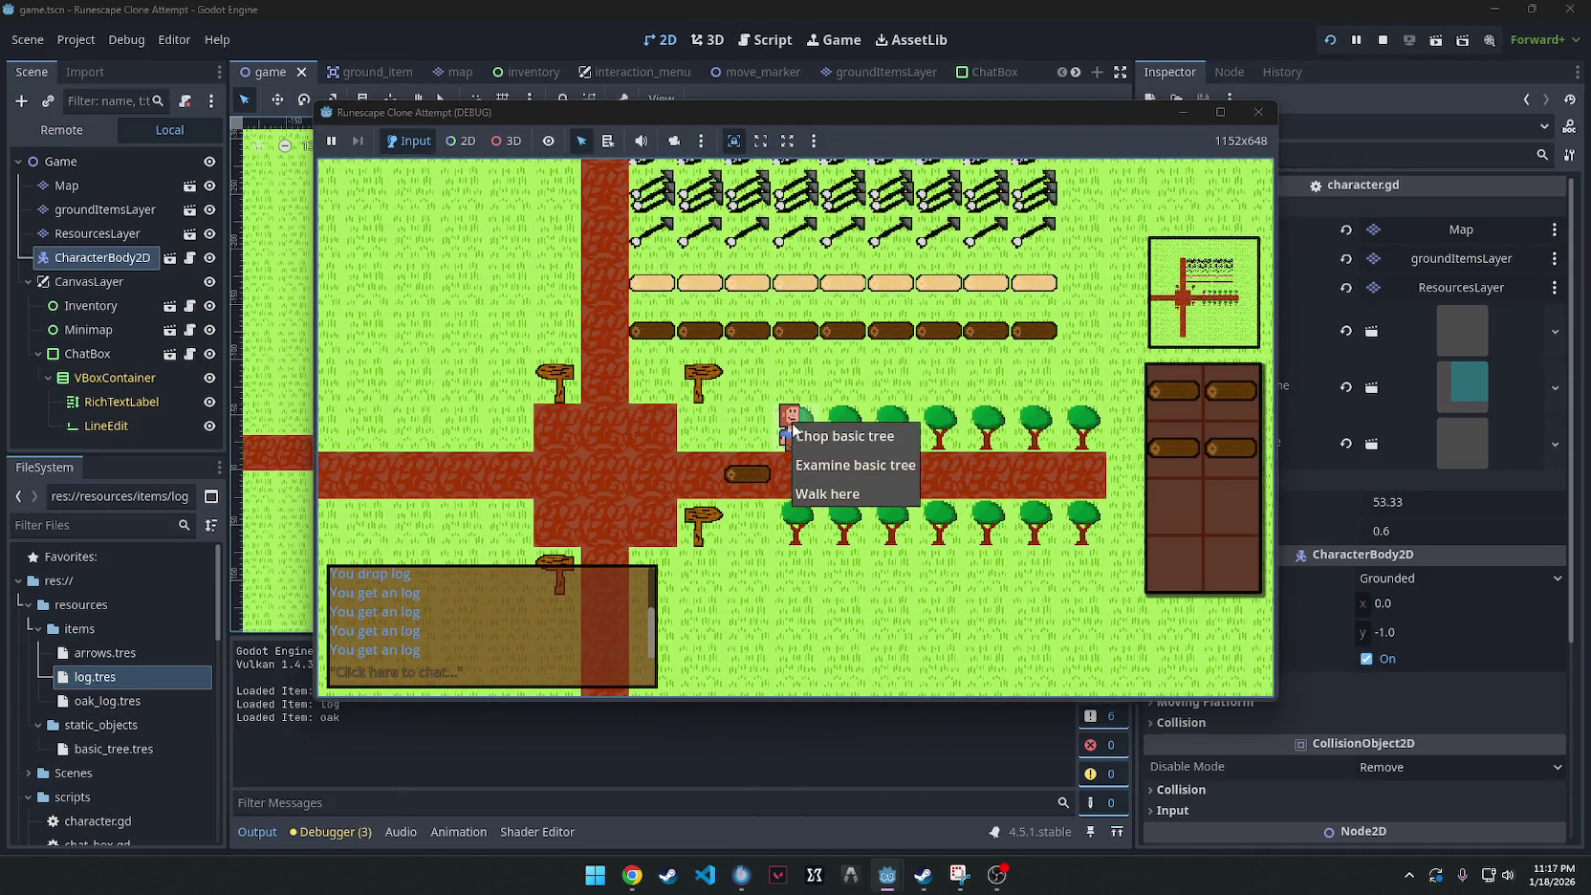
{"action": "left_click", "coordinate": [796, 435]}
{"action": "right_click", "coordinate": [791, 427]}
{"action": "left_click", "coordinate": [796, 435]}
{"action": "right_click", "coordinate": [777, 410]}
{"action": "left_click", "coordinate": [782, 418]}
{"action": "left_click", "coordinate": [752, 432]}
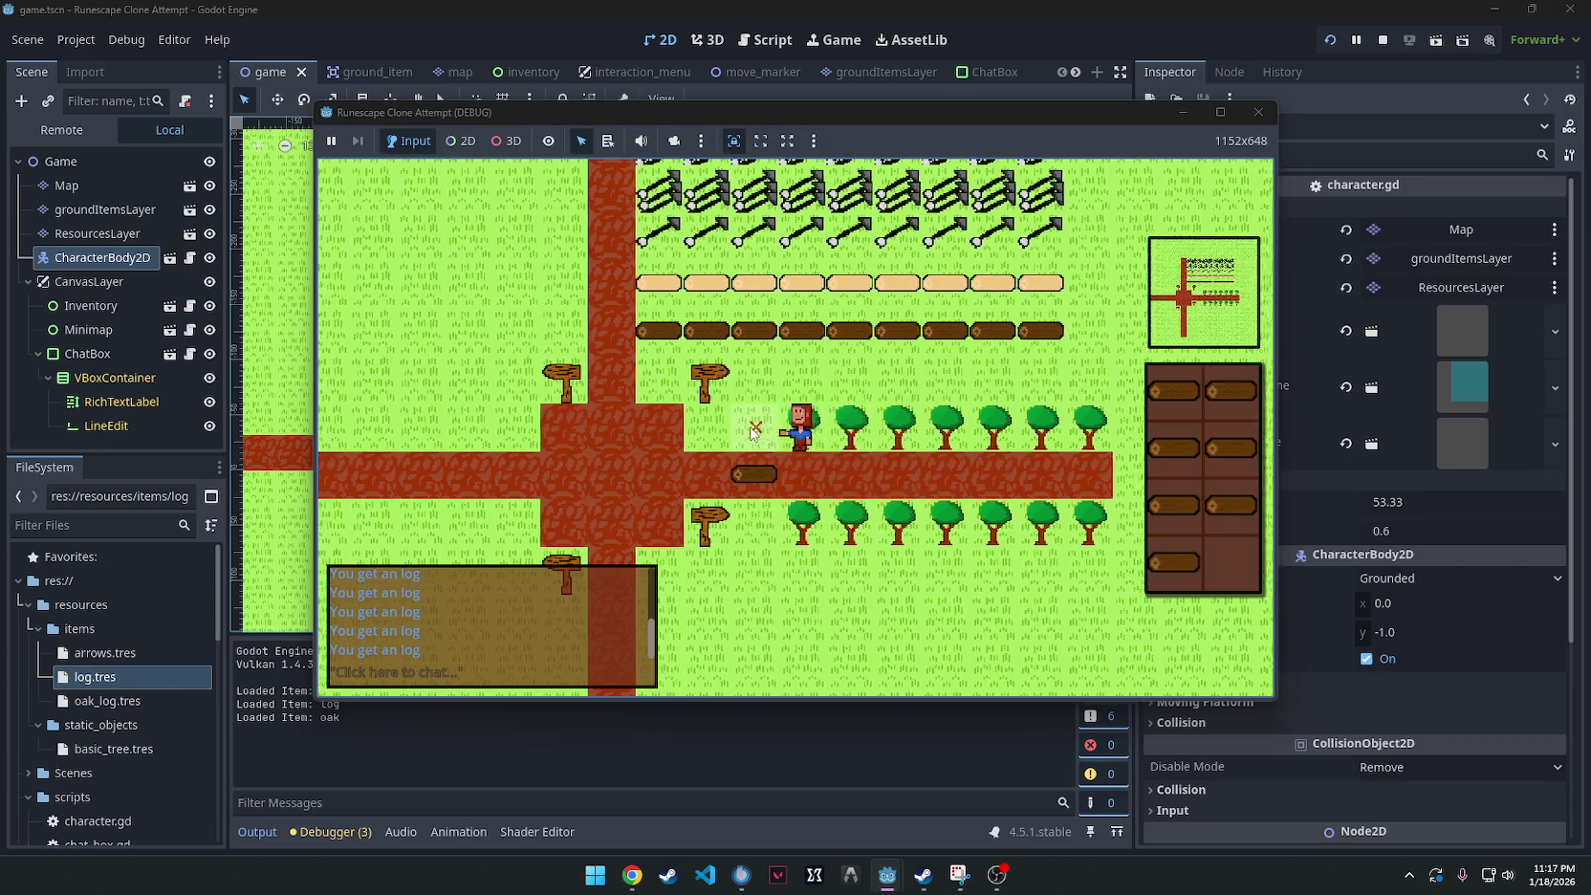
{"action": "right_click", "coordinate": [791, 429]}
{"action": "left_click", "coordinate": [795, 435]}
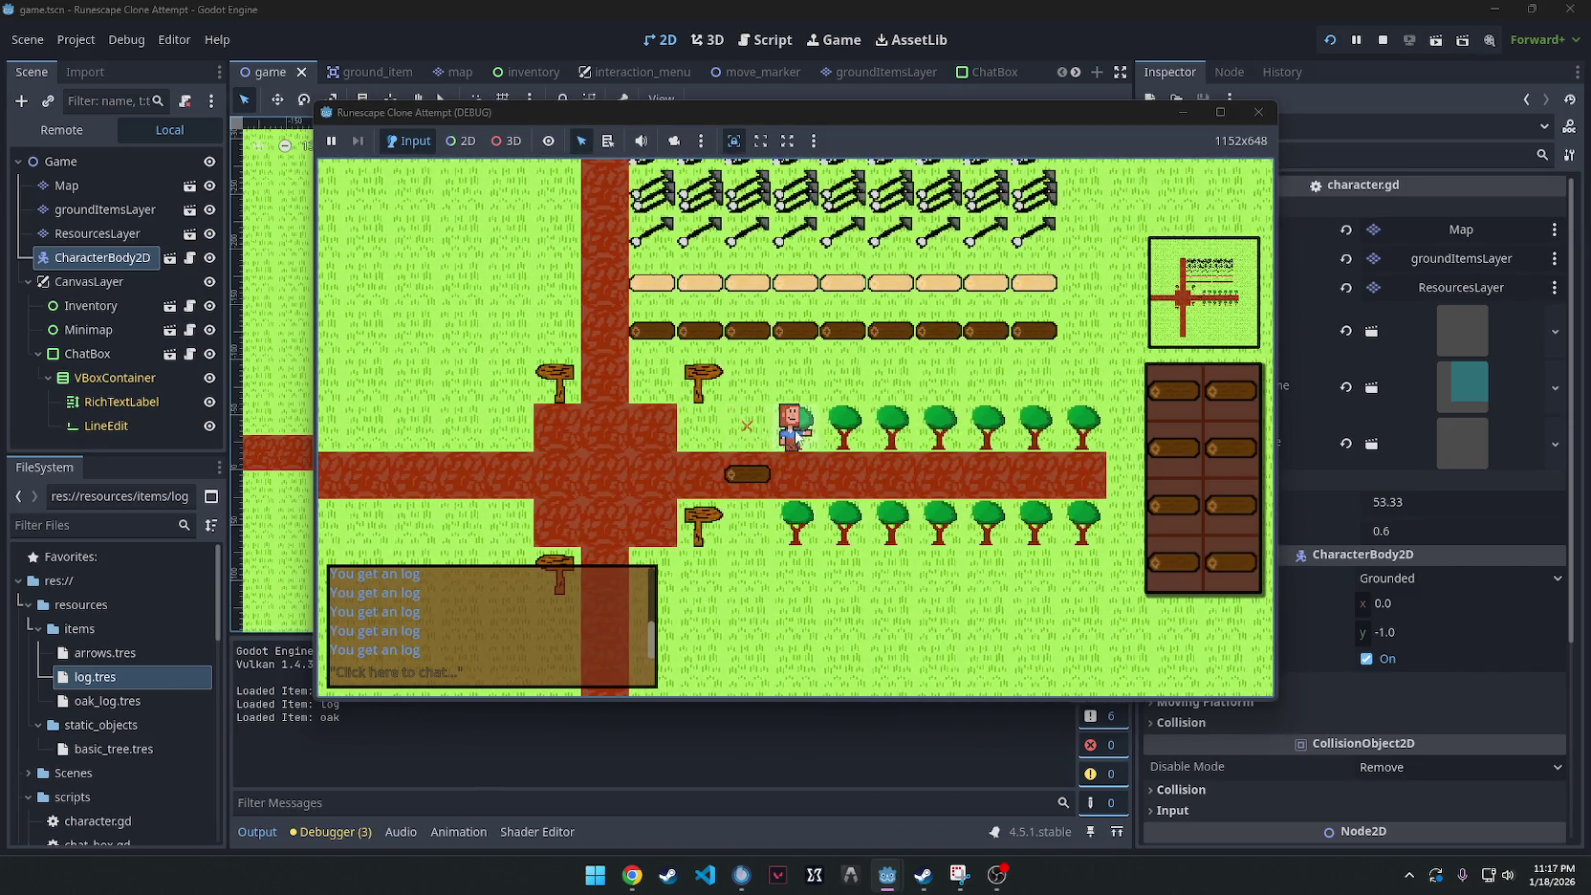
Drop six logs from the inventory one by one.
{"action": "right_click", "coordinate": [1174, 390]}
{"action": "left_click", "coordinate": [1178, 409]}
{"action": "right_click", "coordinate": [1231, 390]}
{"action": "left_click", "coordinate": [1228, 405]}
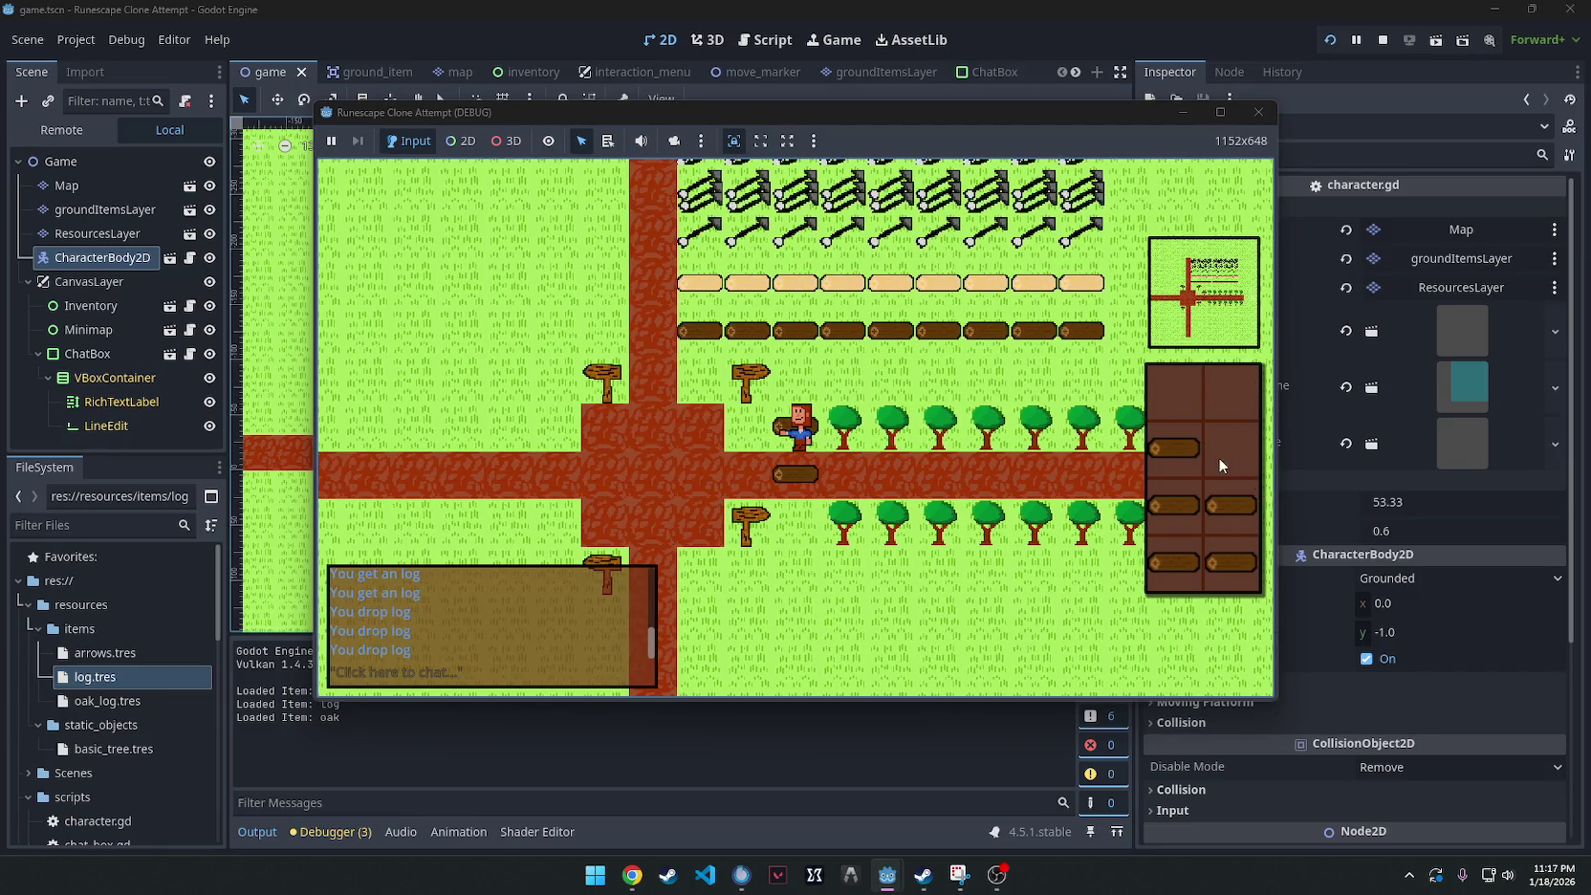
{"action": "right_click", "coordinate": [1174, 448]}
{"action": "left_click", "coordinate": [1178, 467]}
{"action": "right_click", "coordinate": [1174, 502]}
{"action": "left_click", "coordinate": [1178, 521]}
{"action": "right_click", "coordinate": [1218, 513]}
{"action": "left_click", "coordinate": [1224, 526]}
{"action": "right_click", "coordinate": [1189, 567]}
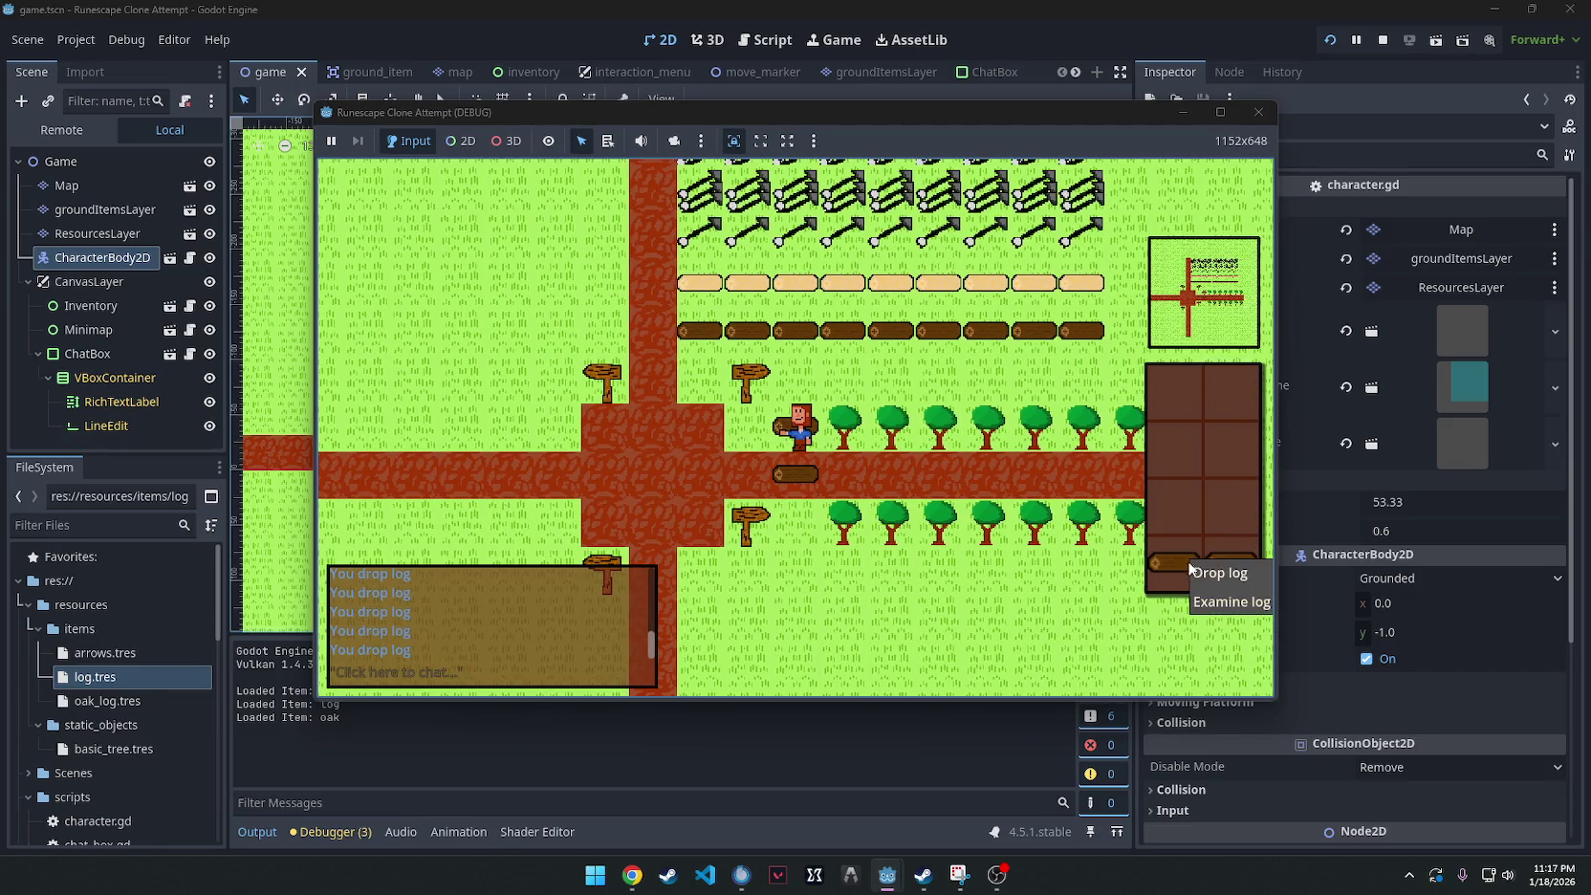
{"action": "left_click", "coordinate": [1214, 572]}
Chop a few more trees, walk back left along the path, and close the game.
{"action": "right_click", "coordinate": [1232, 564]}
{"action": "left_click", "coordinate": [1243, 577]}
{"action": "right_click", "coordinate": [824, 428]}
{"action": "left_click", "coordinate": [837, 437]}
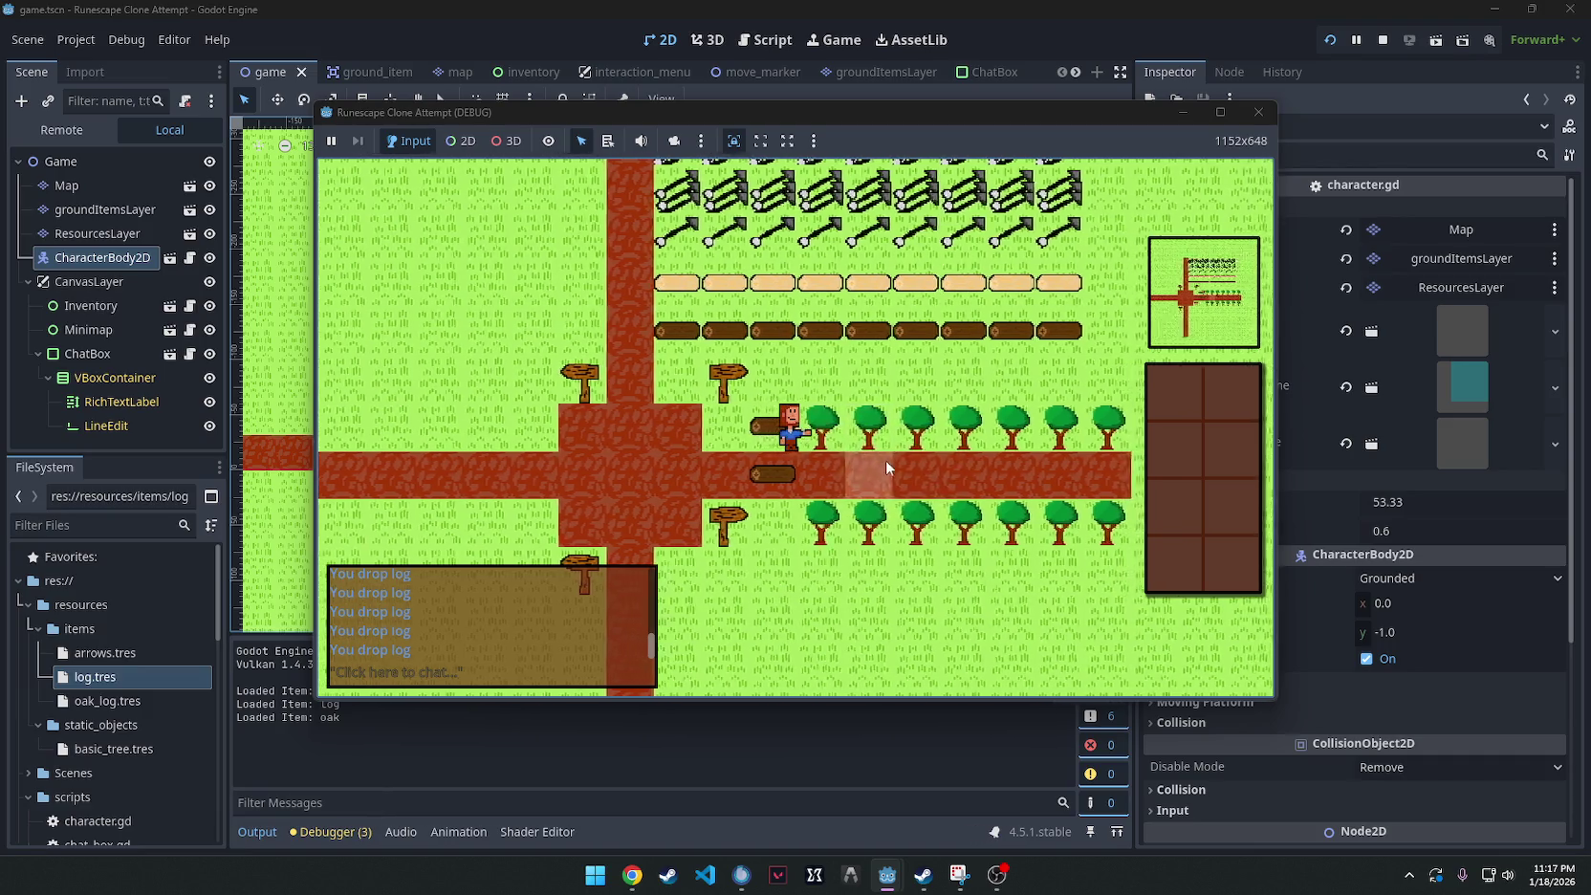
{"action": "right_click", "coordinate": [820, 420]}
{"action": "right_click", "coordinate": [876, 420]}
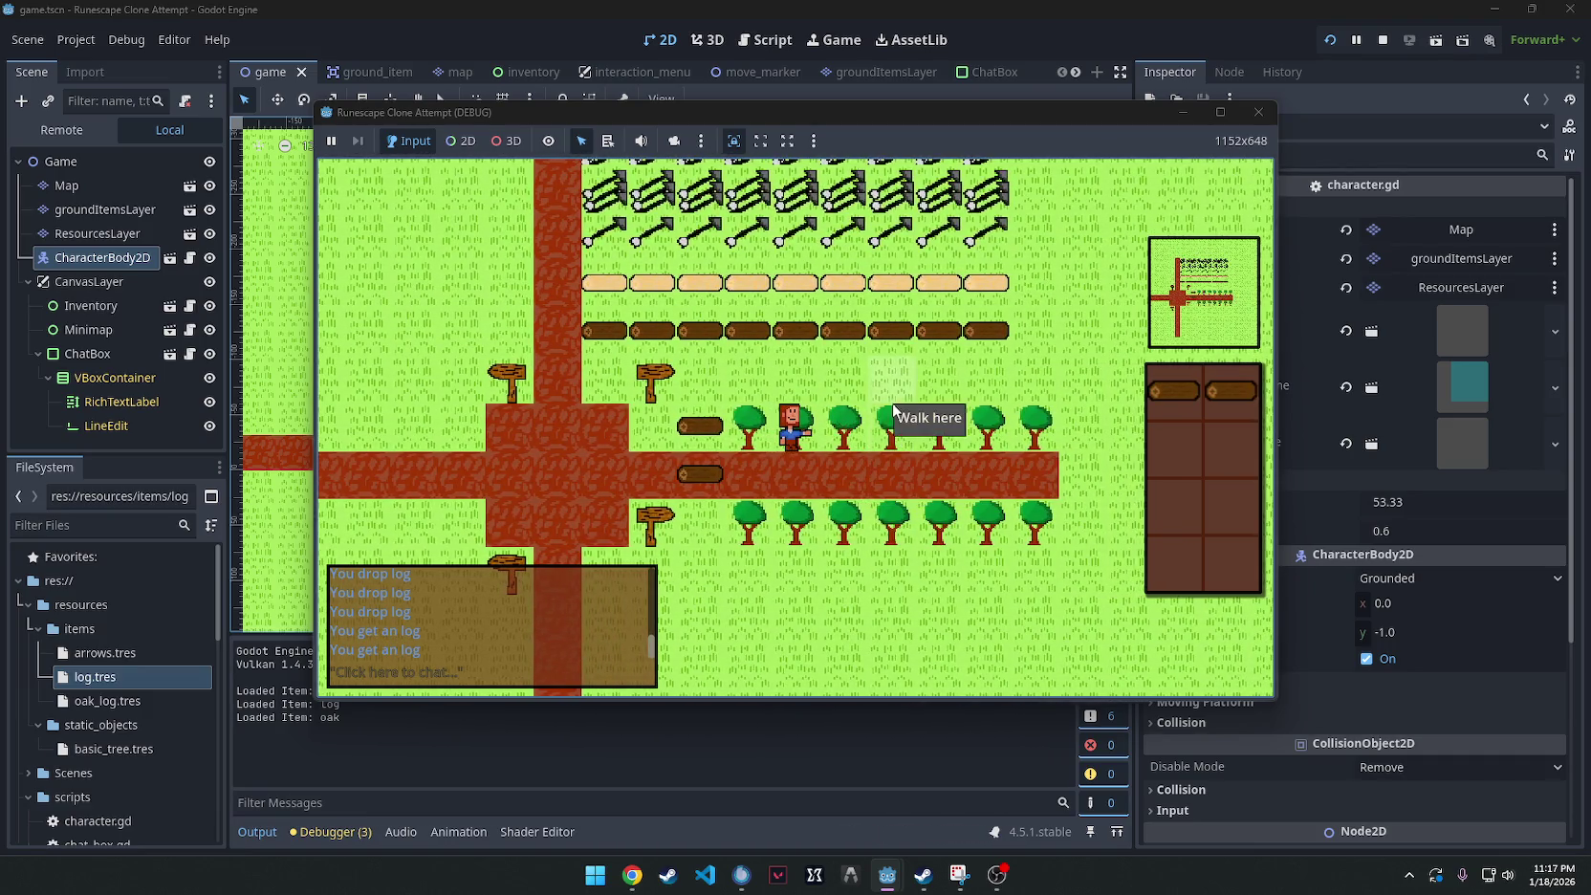
{"action": "right_click", "coordinate": [755, 417]}
{"action": "left_click", "coordinate": [793, 432]}
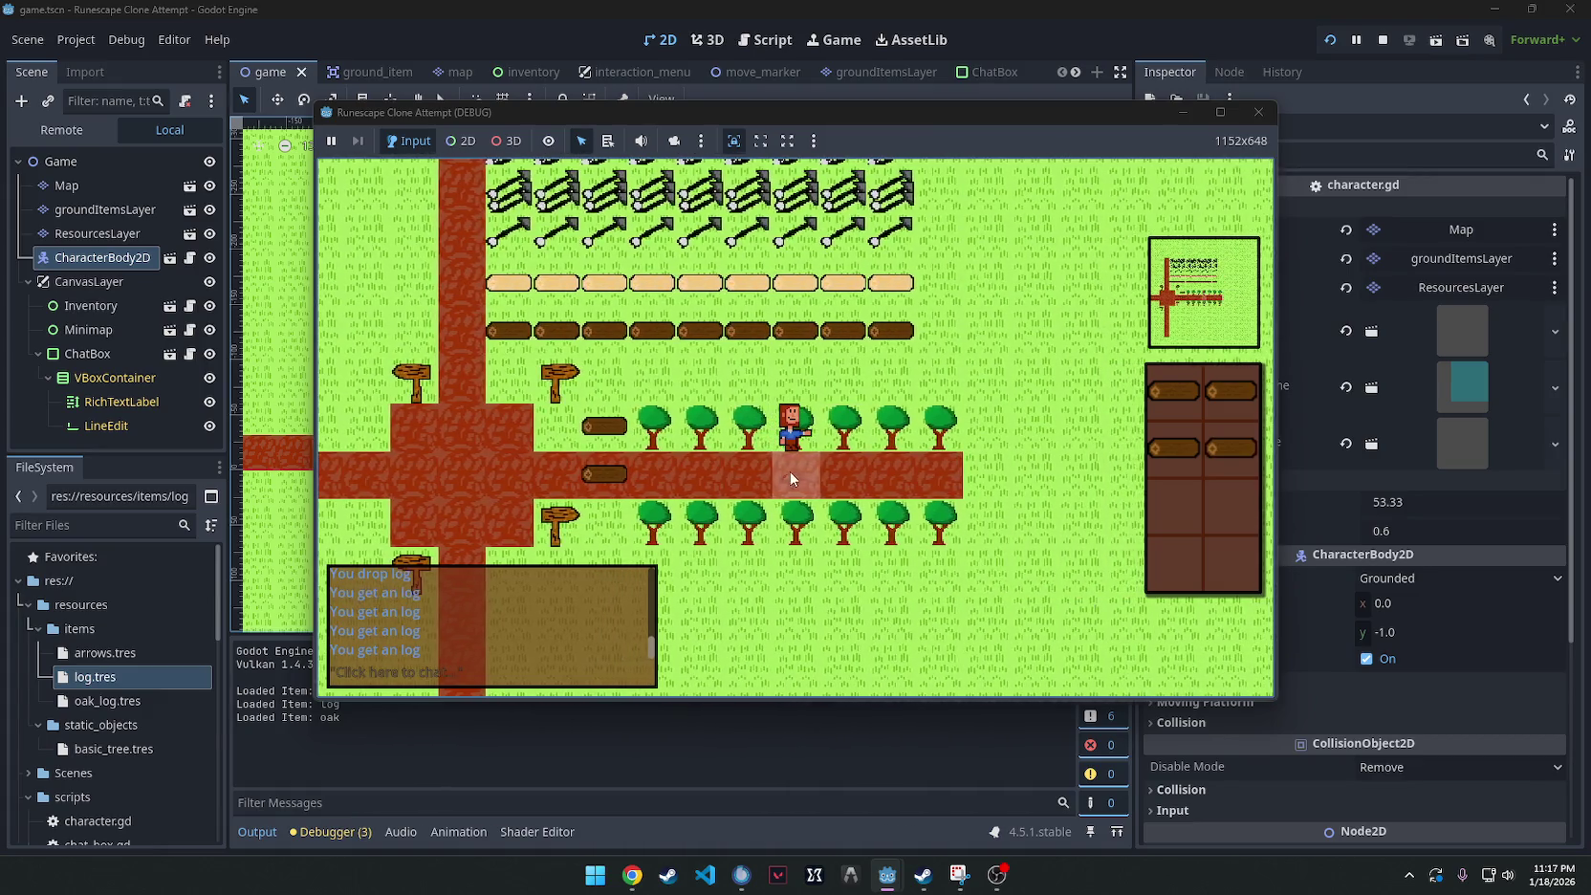
{"action": "left_click", "coordinate": [608, 472]}
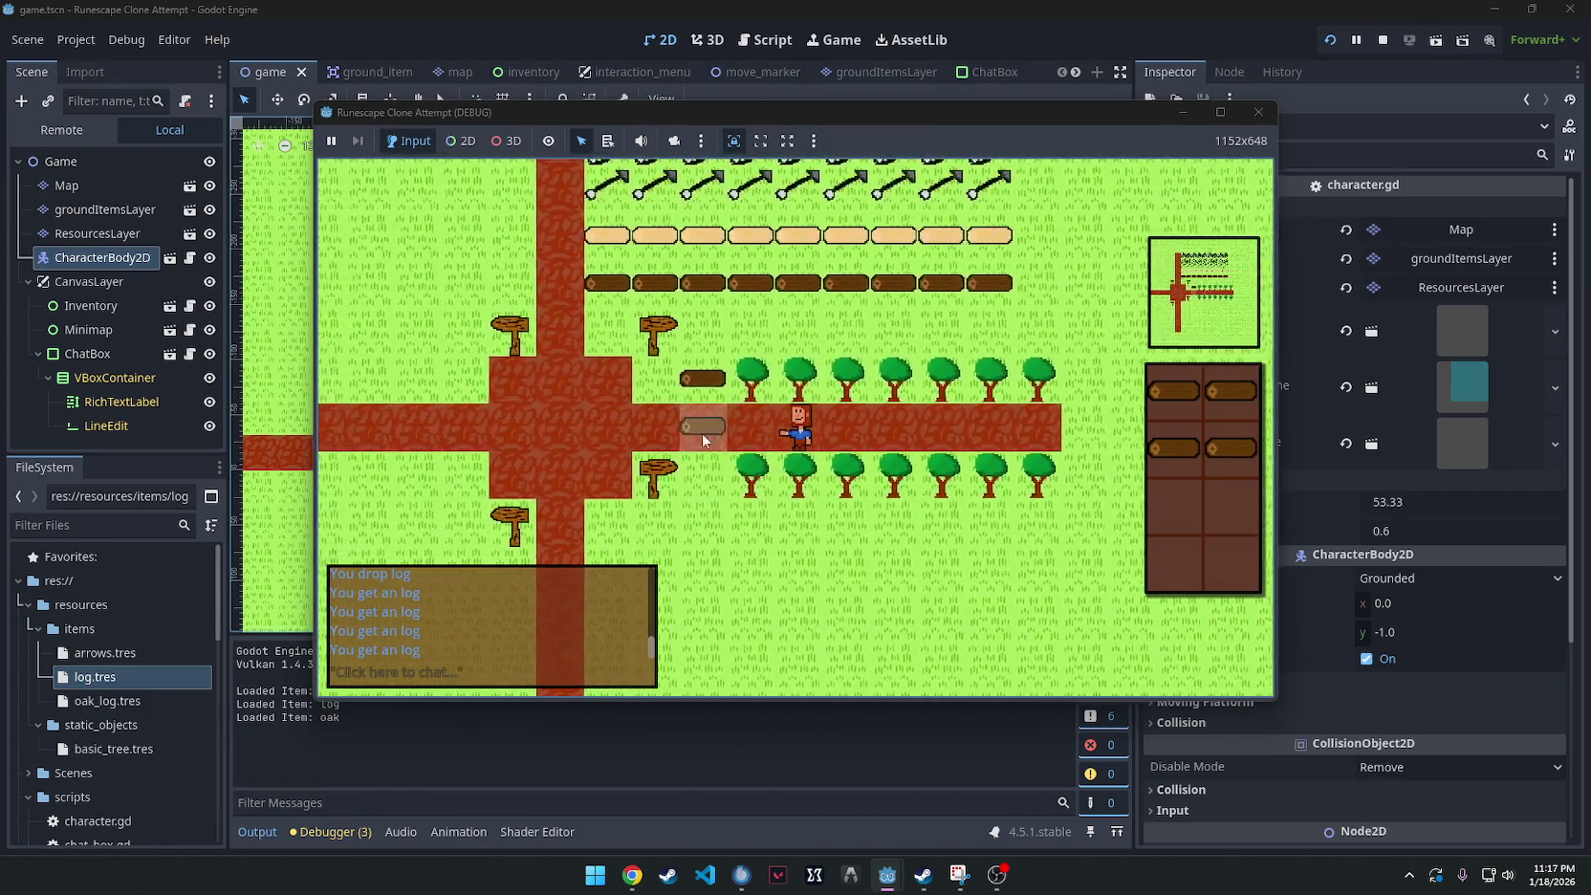
{"action": "left_click", "coordinate": [1270, 118]}
Zoom the 2D viewport and select the Map tile layer for editing.
{"action": "scroll", "coordinate": [553, 468], "scroll_direction": "down", "scroll_amount": 3}
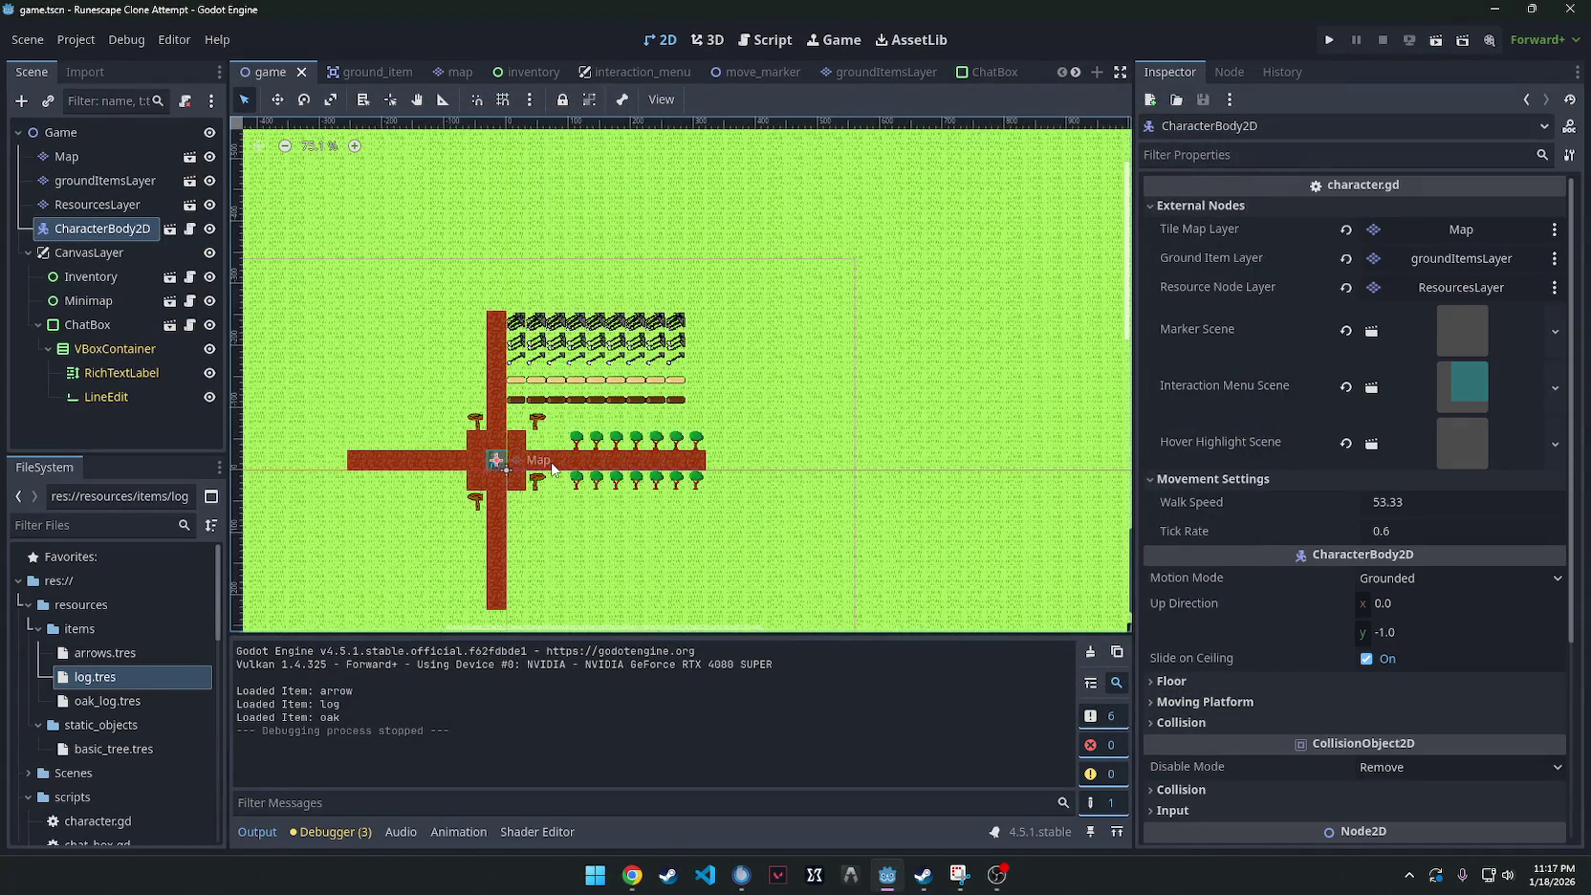
{"action": "scroll", "coordinate": [553, 468], "scroll_direction": "up", "scroll_amount": 5}
{"action": "scroll", "coordinate": [784, 449], "scroll_direction": "down", "scroll_amount": 3}
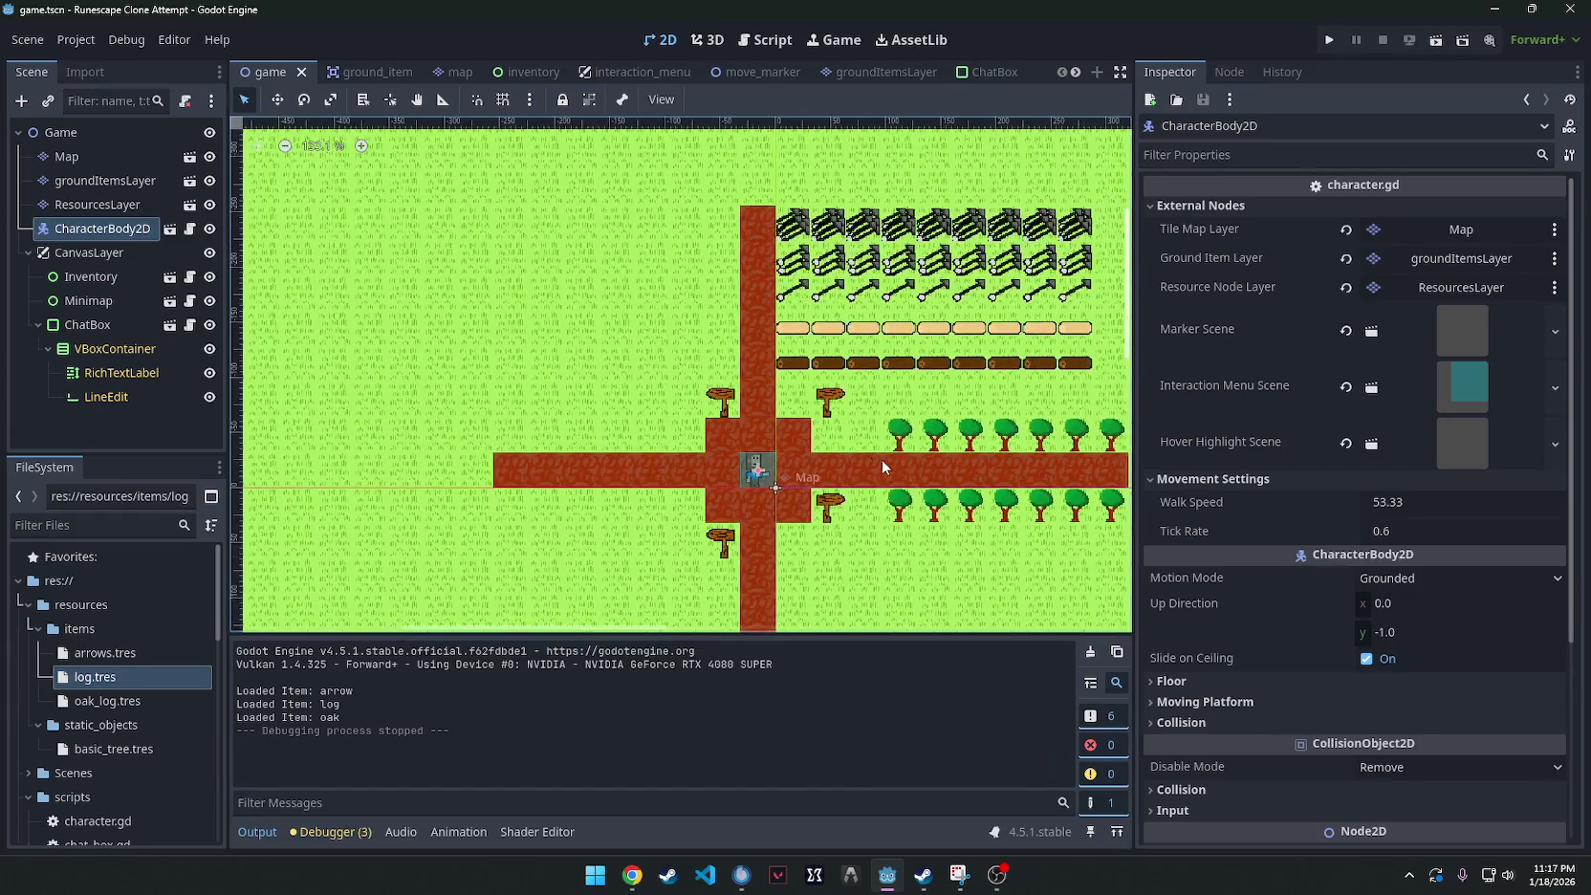
{"action": "scroll", "coordinate": [681, 457], "scroll_direction": "up", "scroll_amount": 5}
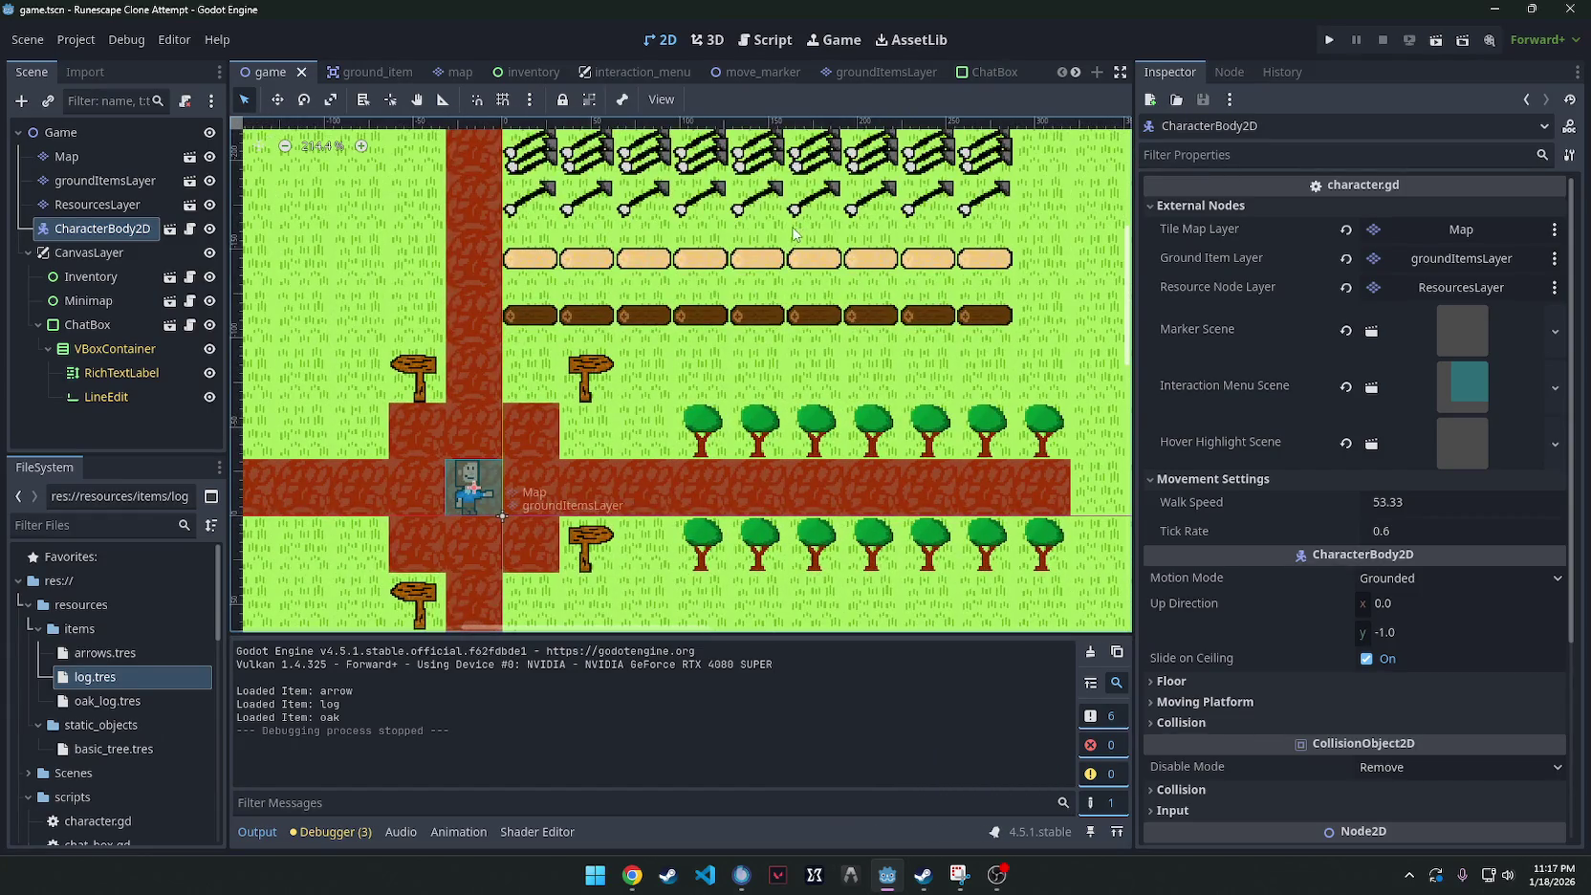
{"action": "right_click", "coordinate": [525, 256]}
{"action": "left_click", "coordinate": [477, 443]}
{"action": "left_click", "coordinate": [474, 431]}
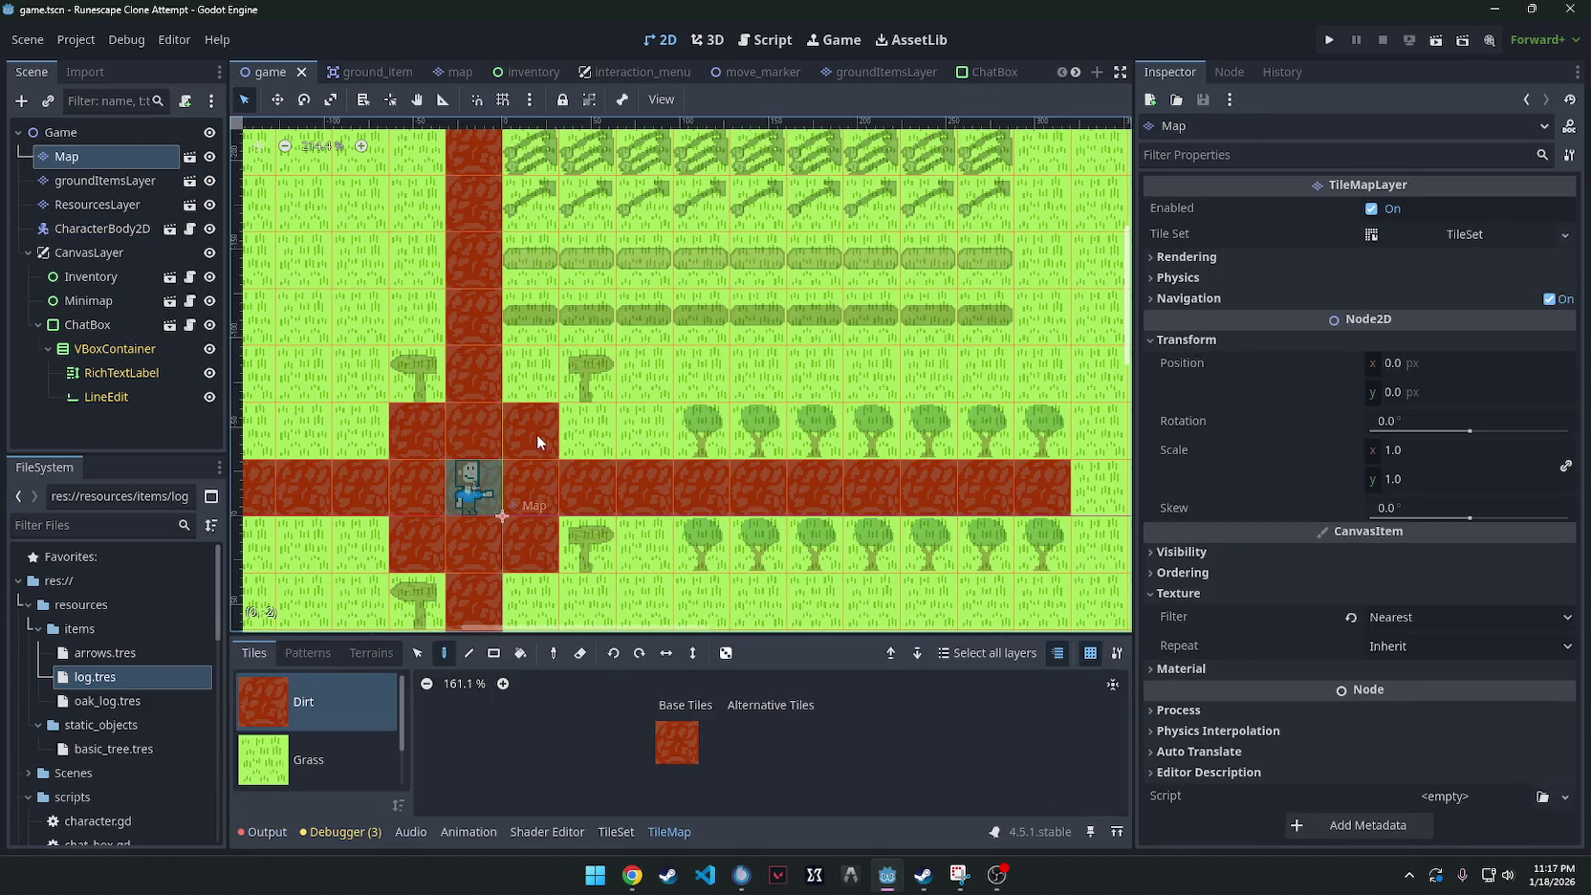
Undo an accidental grass tile erase on the Map, then select the ResourcesLayer node.
{"action": "scroll", "coordinate": [603, 465], "scroll_direction": "down", "scroll_amount": 7}
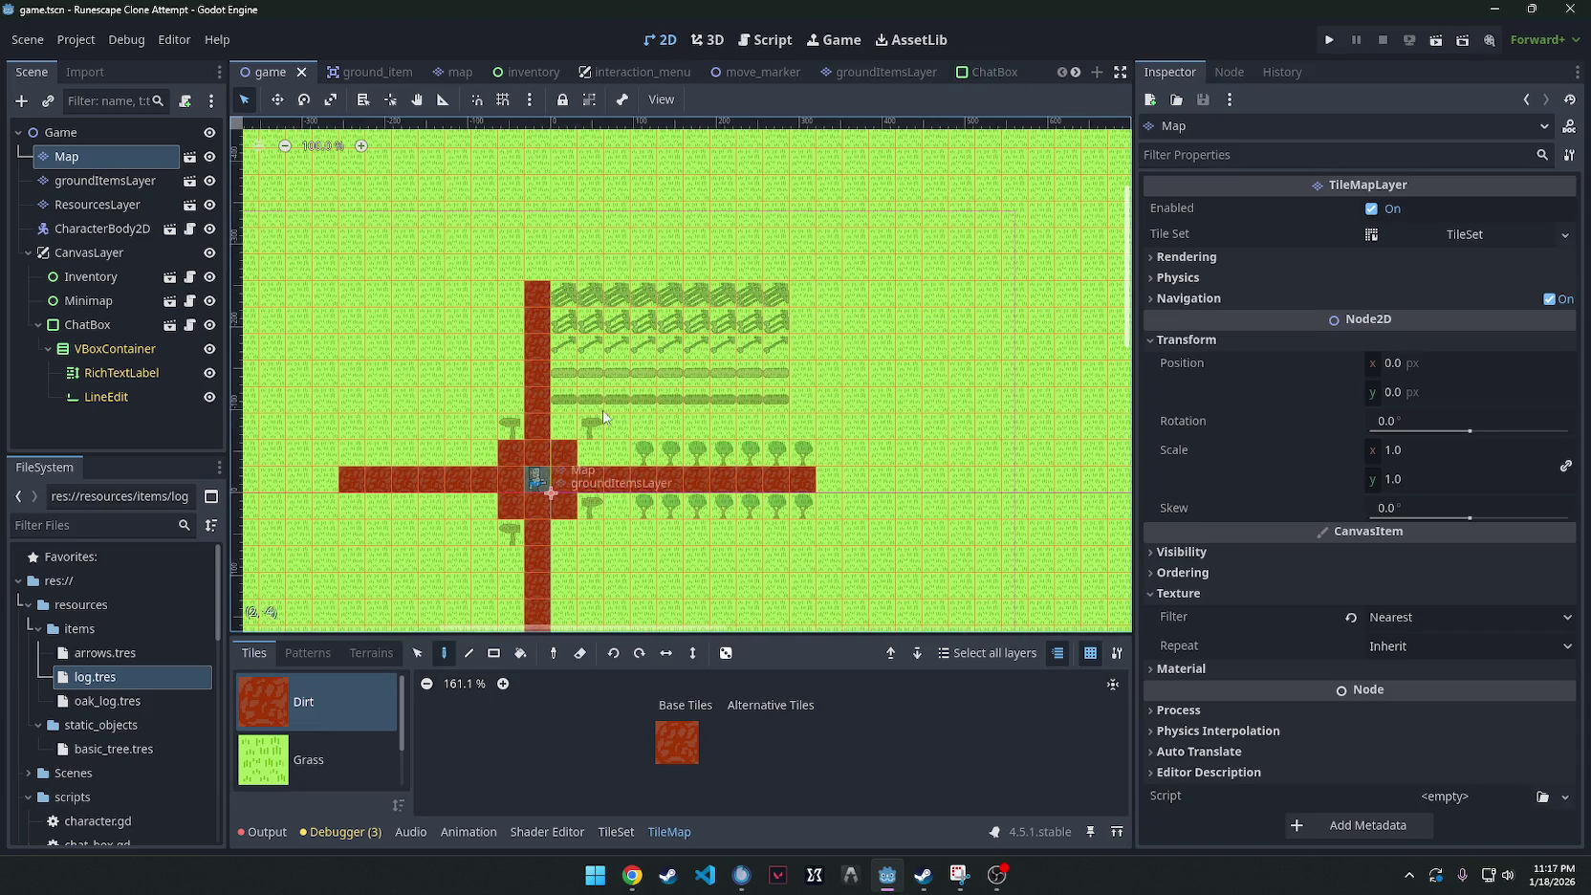
{"action": "scroll", "coordinate": [601, 469], "scroll_direction": "up", "scroll_amount": 7}
{"action": "right_click", "coordinate": [601, 468]}
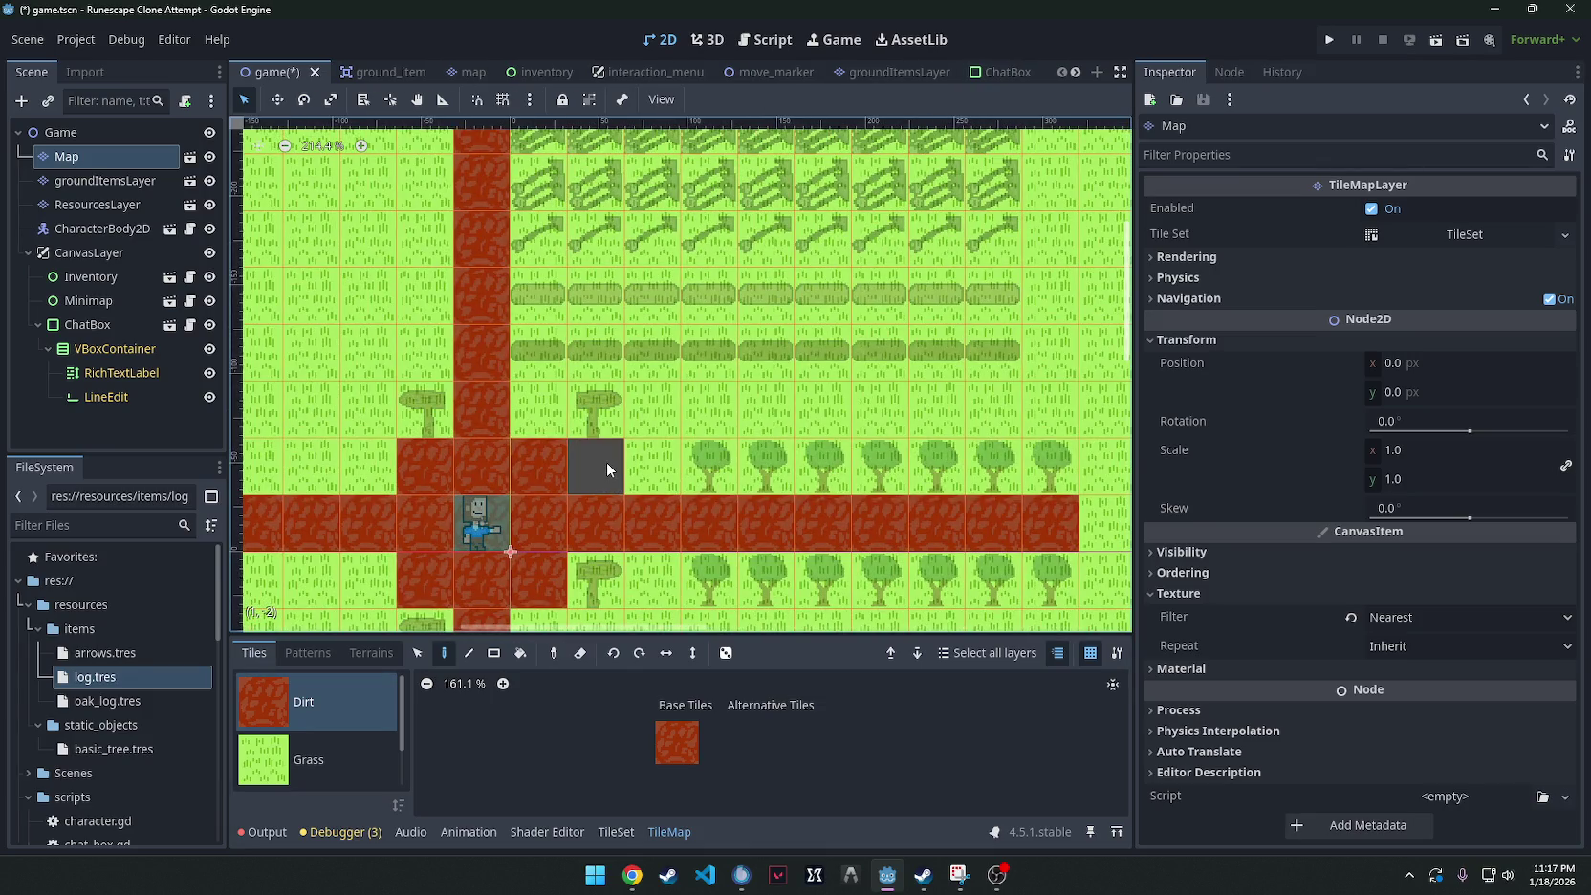
{"action": "key", "text": "ctrl+z"}
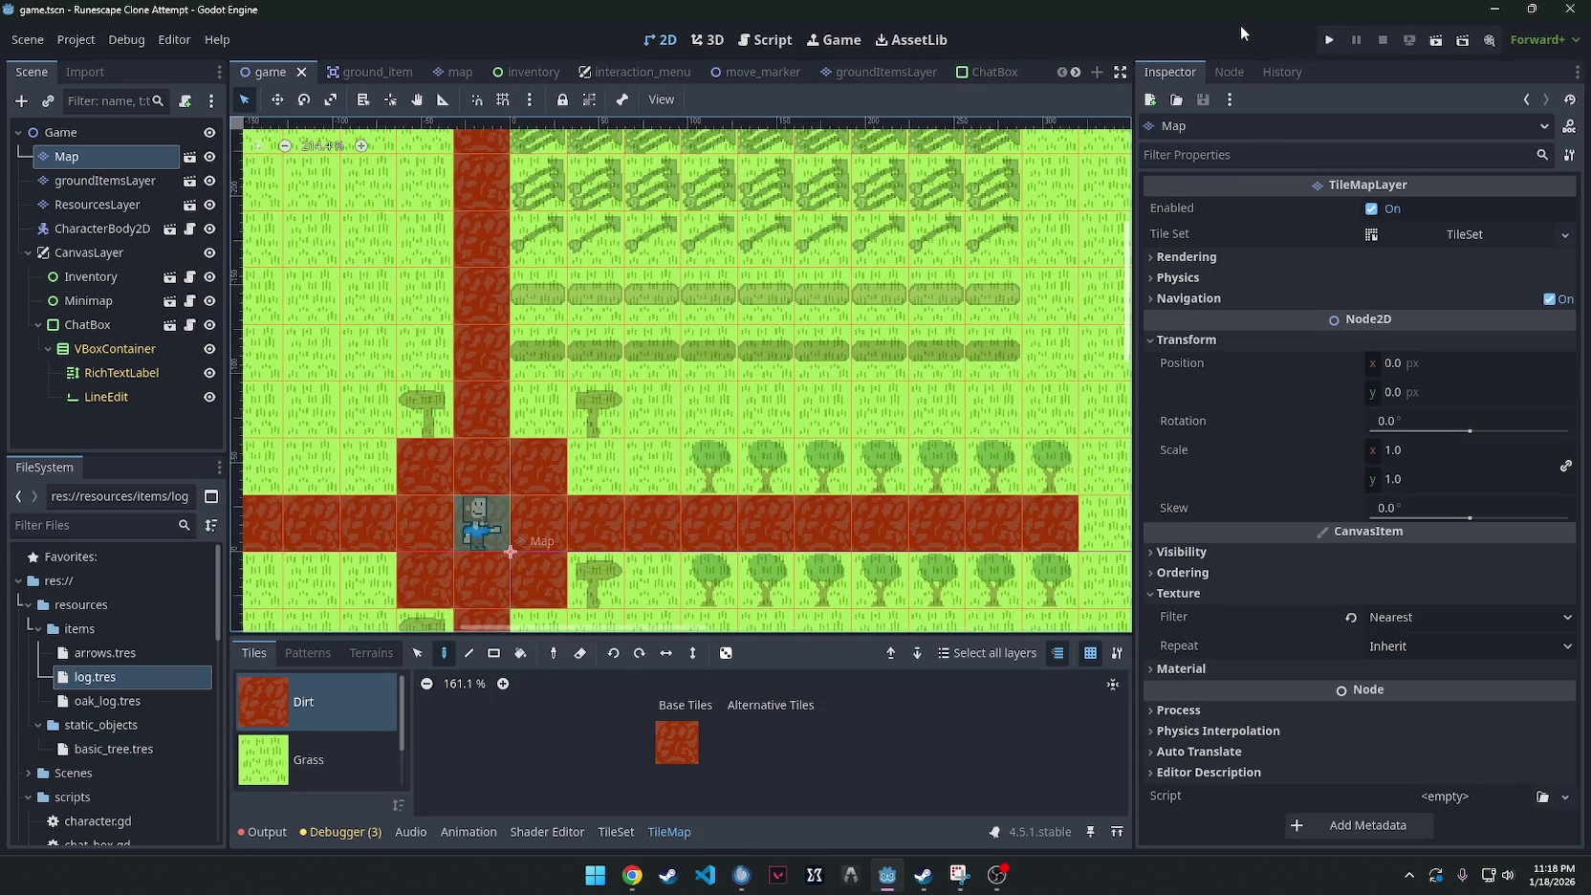
{"action": "mouse_move", "coordinate": [1240, 25]}
{"action": "left_mouse_down"}
{"action": "mouse_move", "coordinate": [1115, 152]}
{"action": "mouse_move", "coordinate": [1120, 3]}
{"action": "left_mouse_up"}
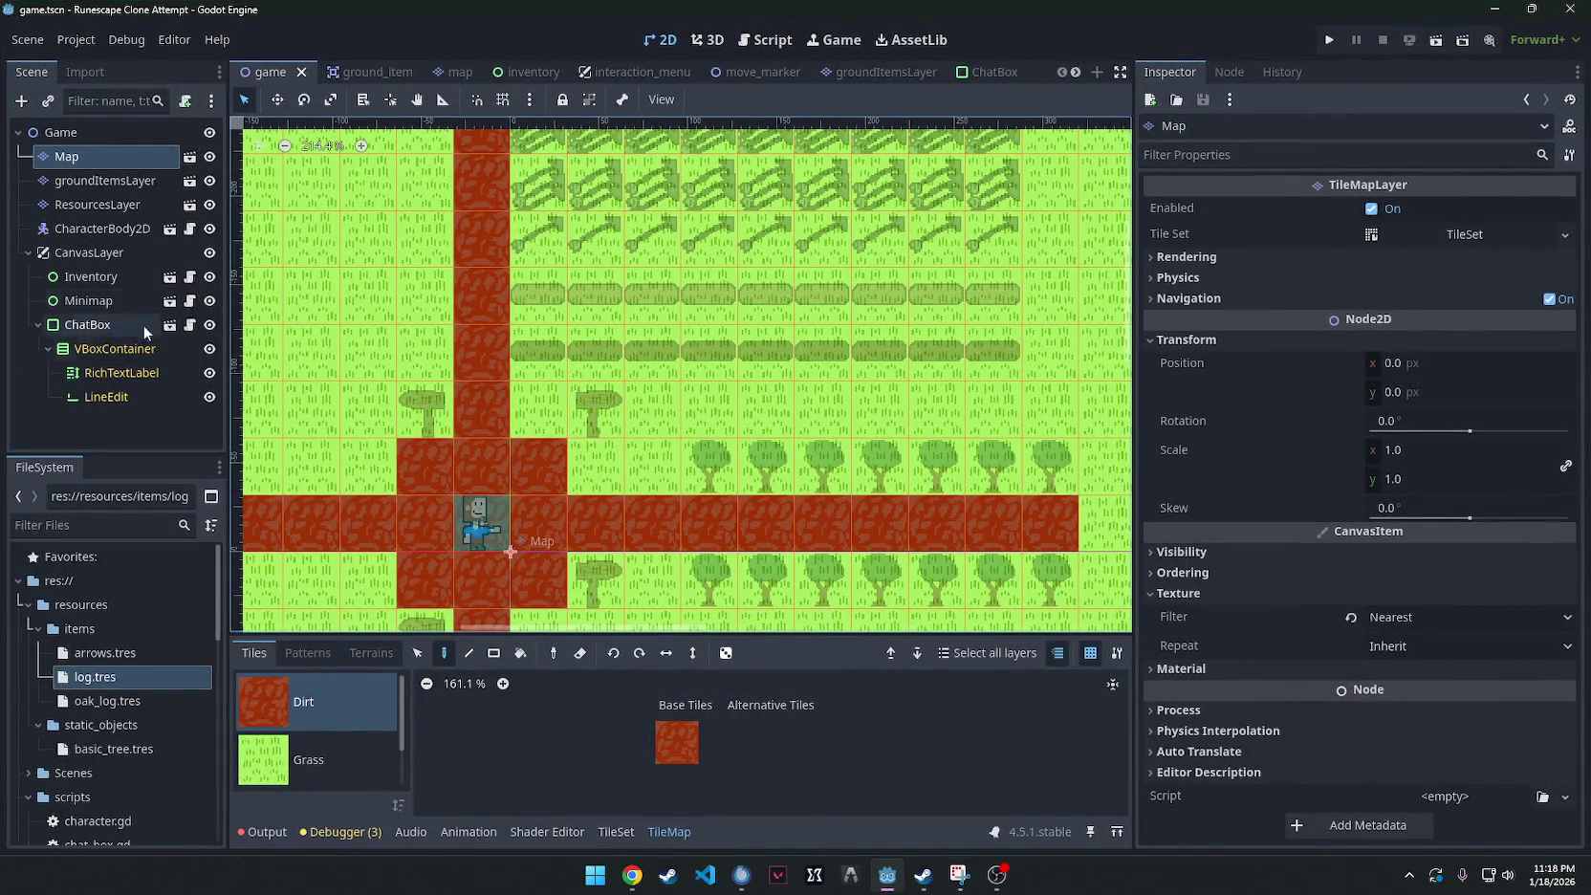
{"action": "left_click", "coordinate": [116, 204]}
Compare the groundItemsLayer, ResourcesLayer and CharacterBody2D nodes, ending on groundItemsLayer.
{"action": "left_click", "coordinate": [112, 188]}
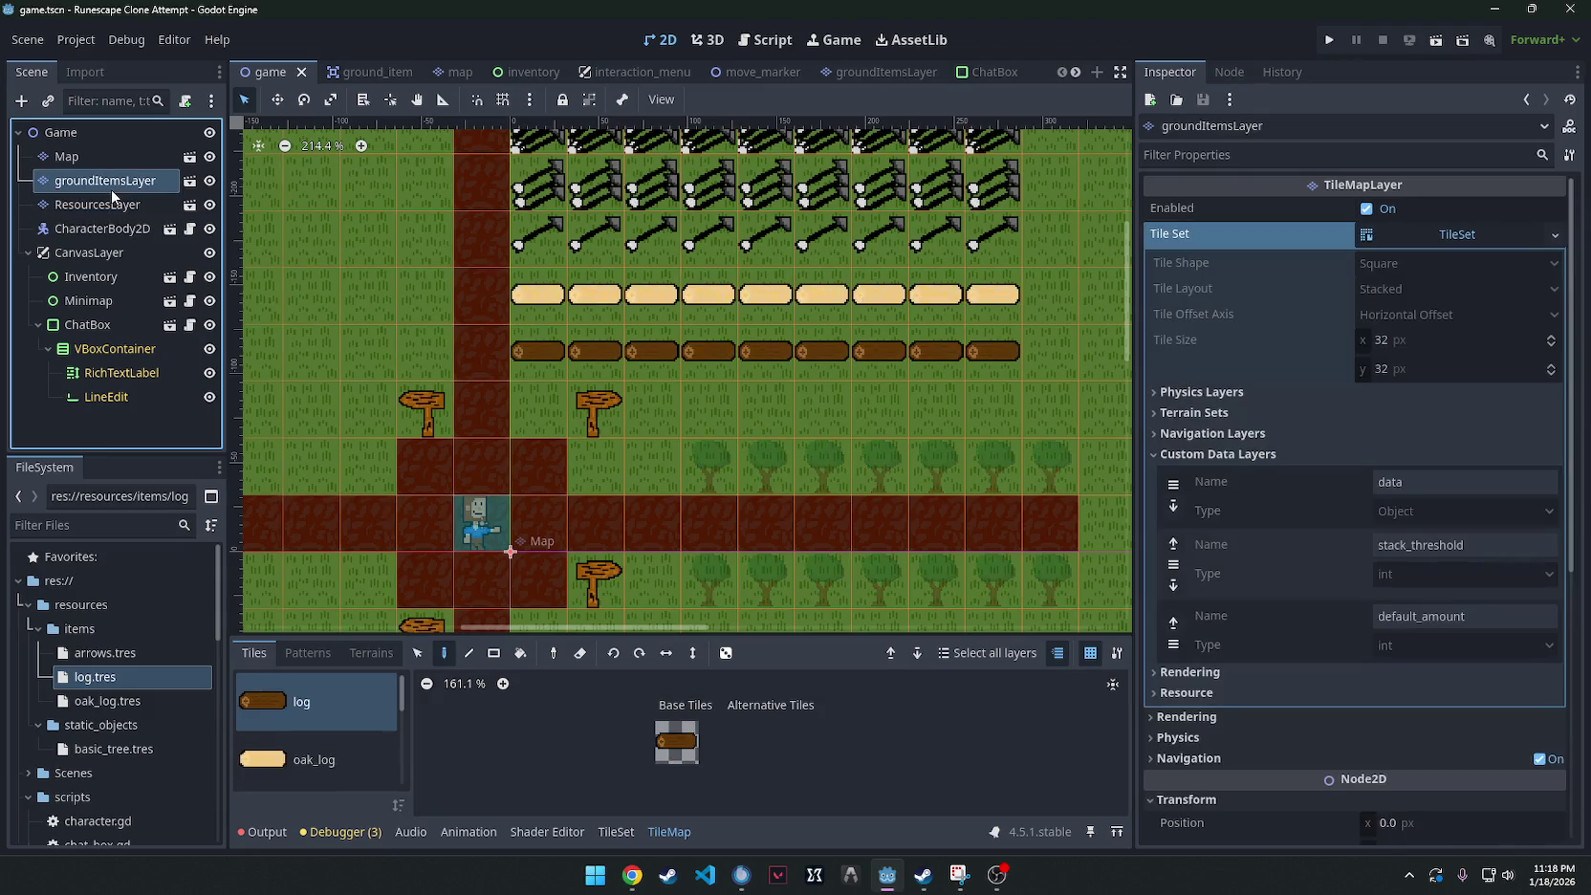
{"action": "left_click", "coordinate": [96, 205]}
{"action": "left_click", "coordinate": [103, 229]}
{"action": "left_click", "coordinate": [108, 198]}
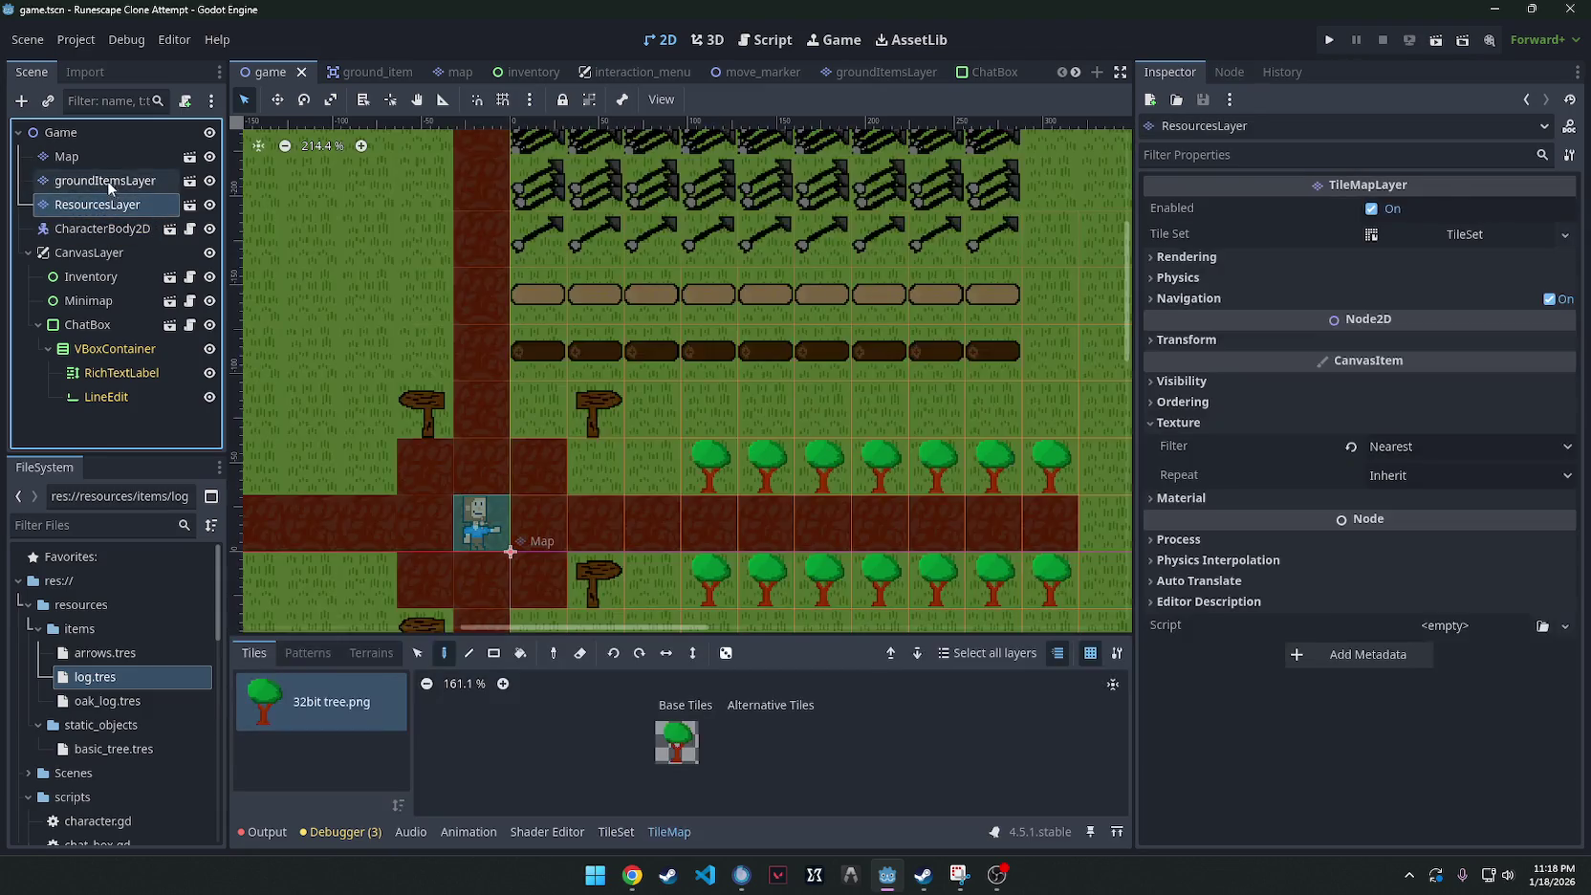
{"action": "left_click", "coordinate": [107, 179]}
{"action": "left_click", "coordinate": [107, 199]}
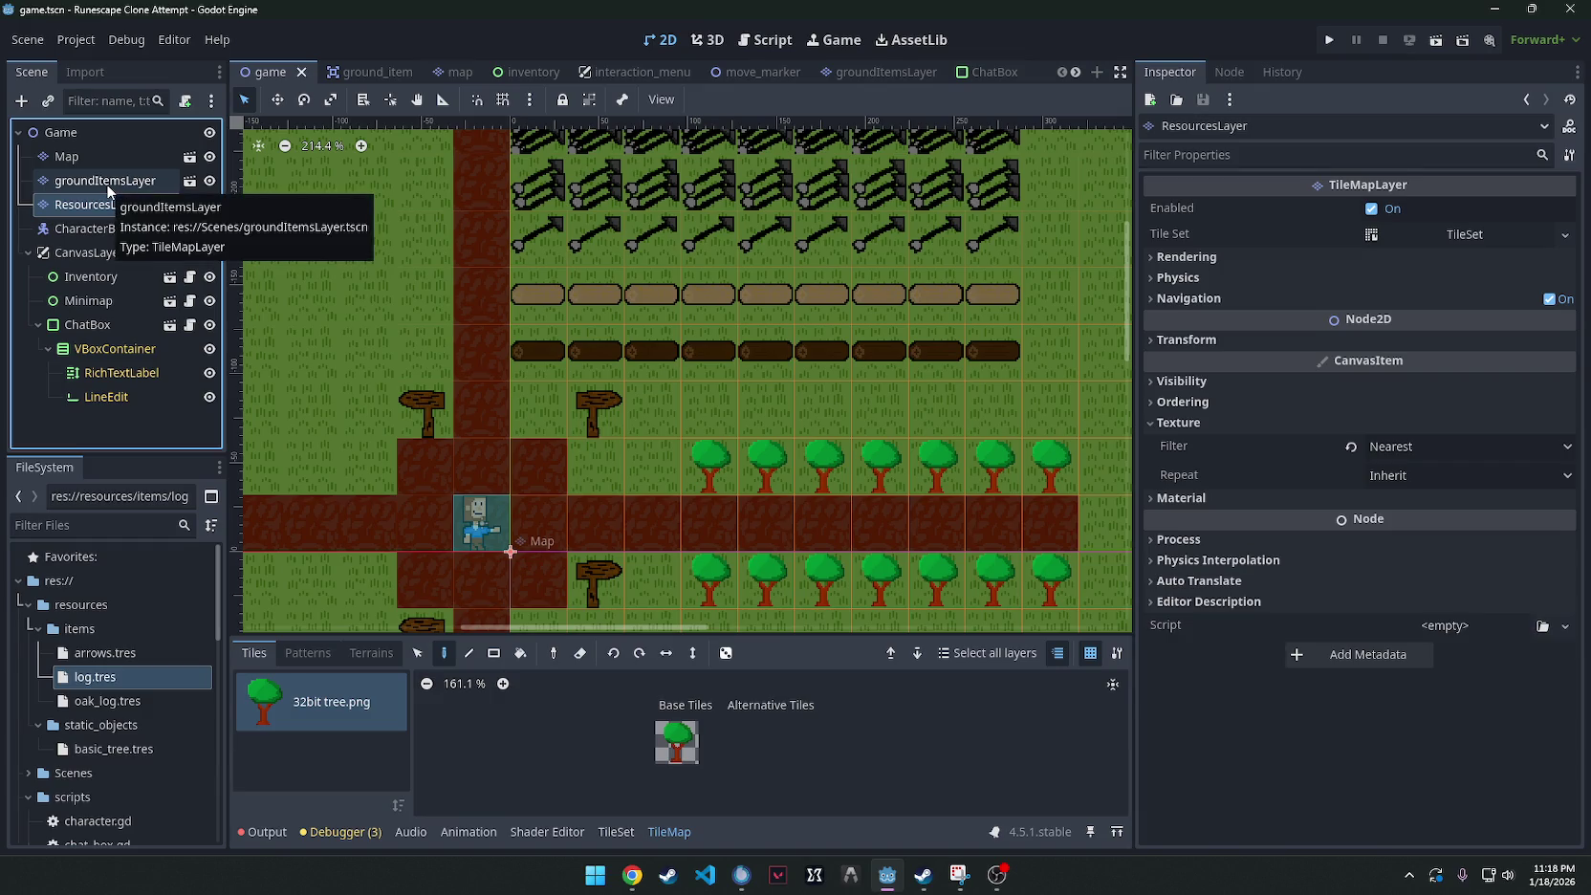
{"action": "left_click", "coordinate": [105, 184]}
{"action": "left_click", "coordinate": [105, 204]}
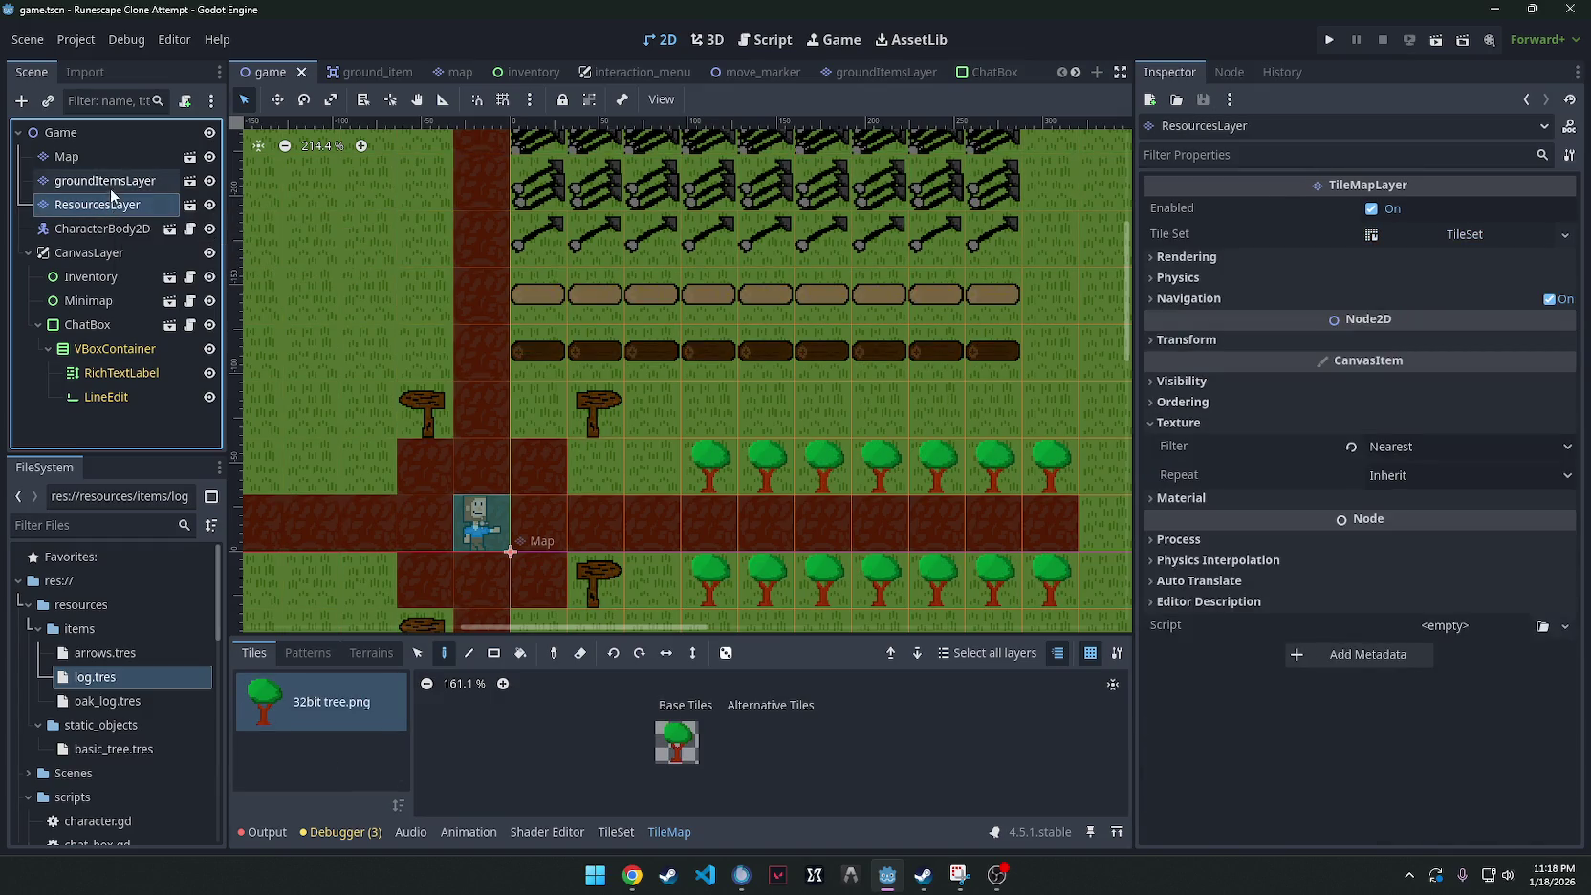
{"action": "left_click", "coordinate": [103, 228]}
{"action": "left_click", "coordinate": [105, 205]}
{"action": "left_click", "coordinate": [105, 181]}
{"action": "left_click", "coordinate": [107, 200]}
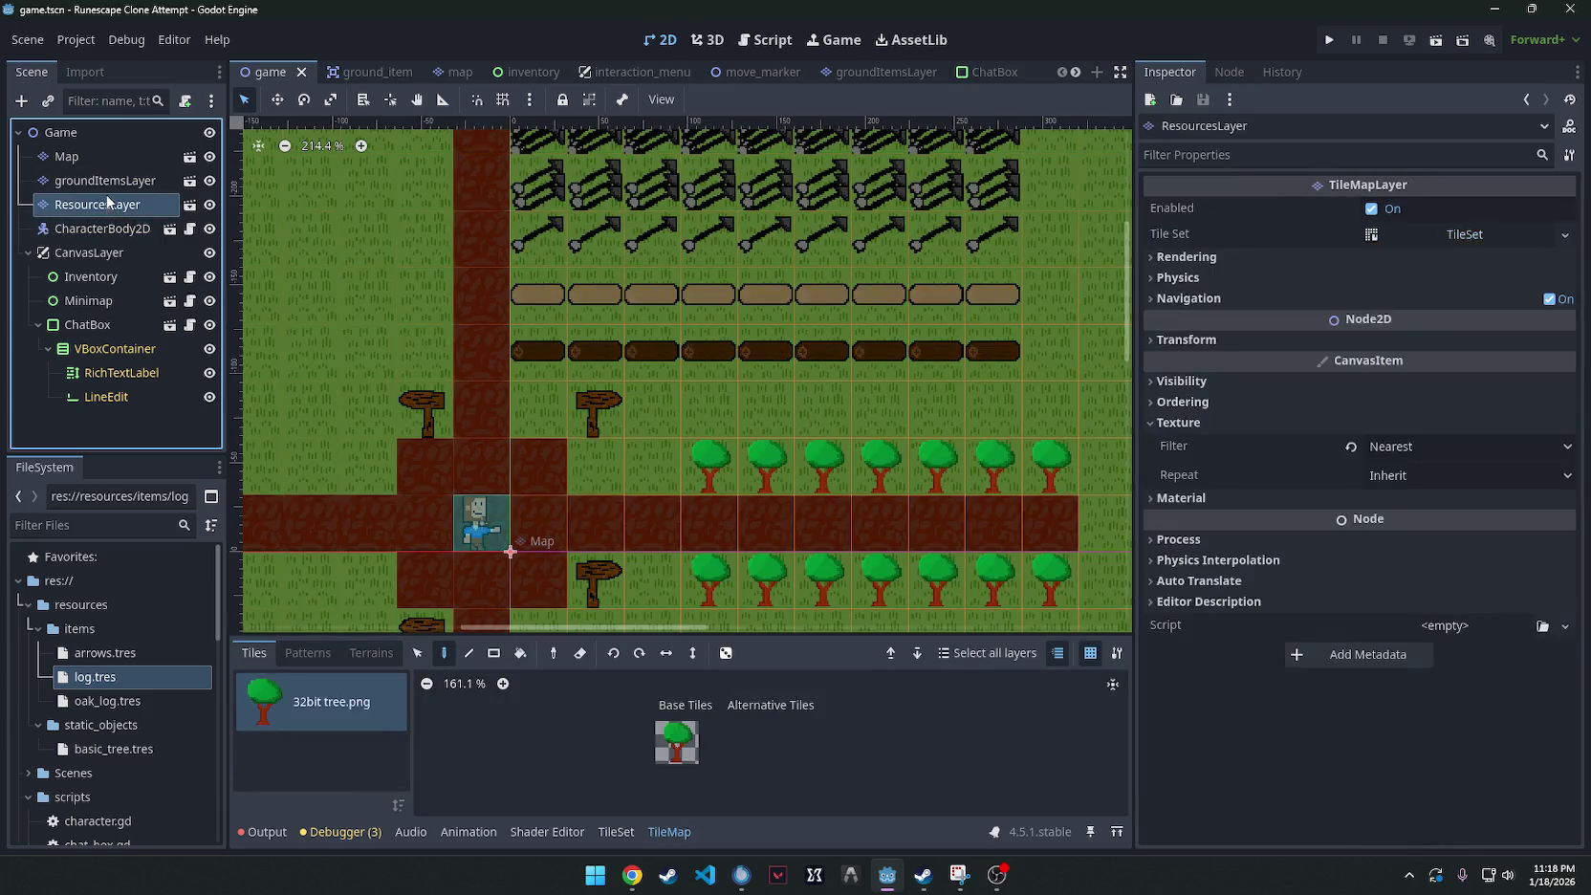
{"action": "left_click", "coordinate": [107, 182]}
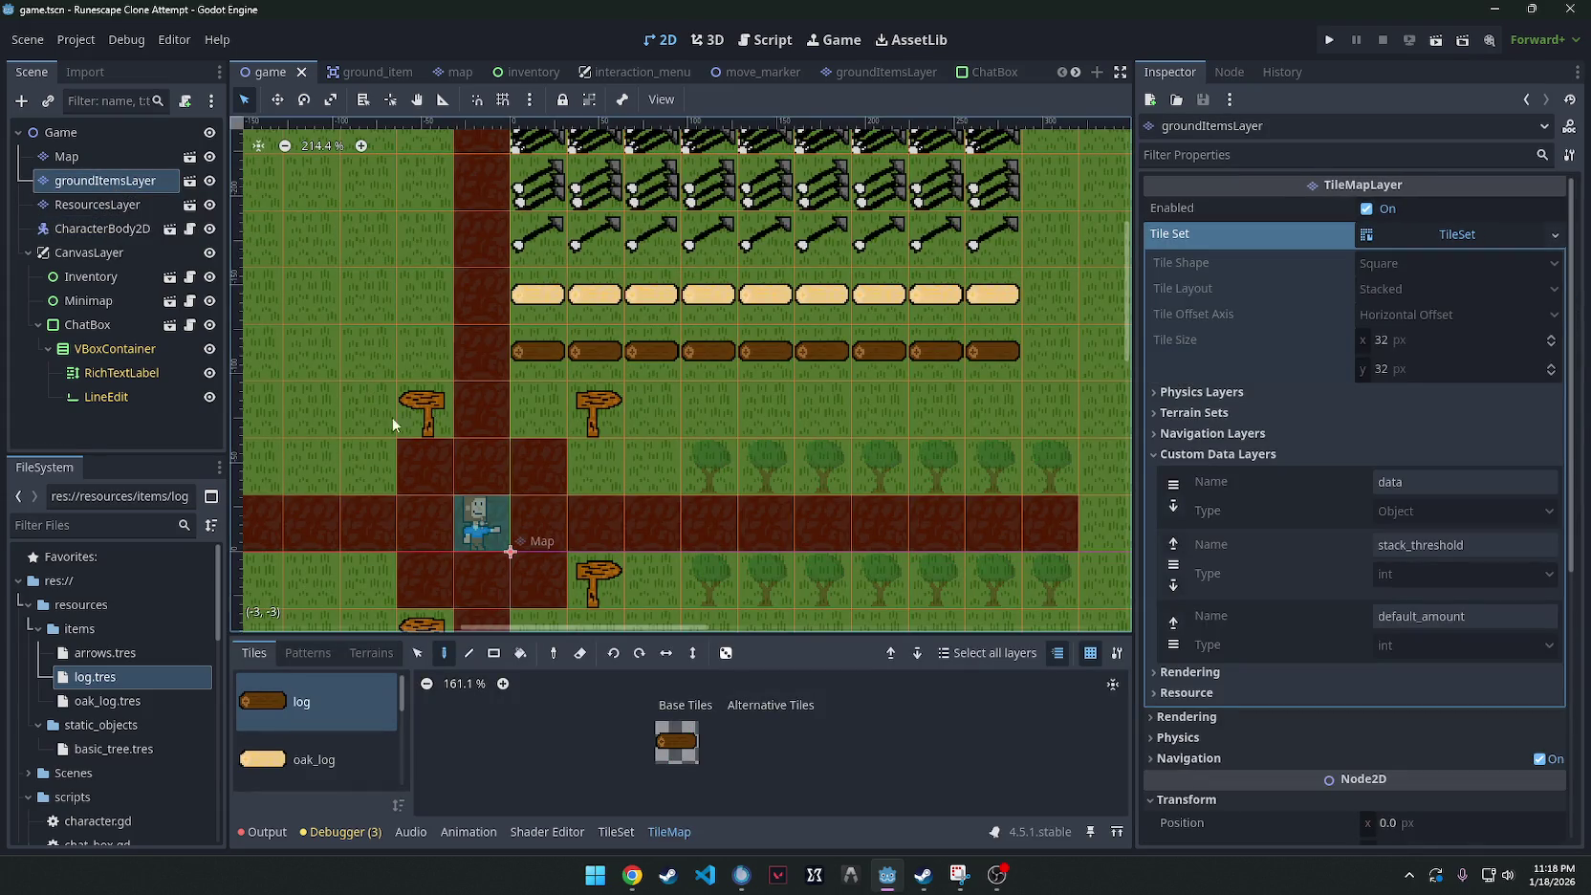
Pick the road_sign.png tile source, view the TileSet sources, and open the groundItemsLayer scene.
{"action": "scroll", "coordinate": [316, 736], "scroll_direction": "down", "scroll_amount": 5}
{"action": "left_click", "coordinate": [321, 758]}
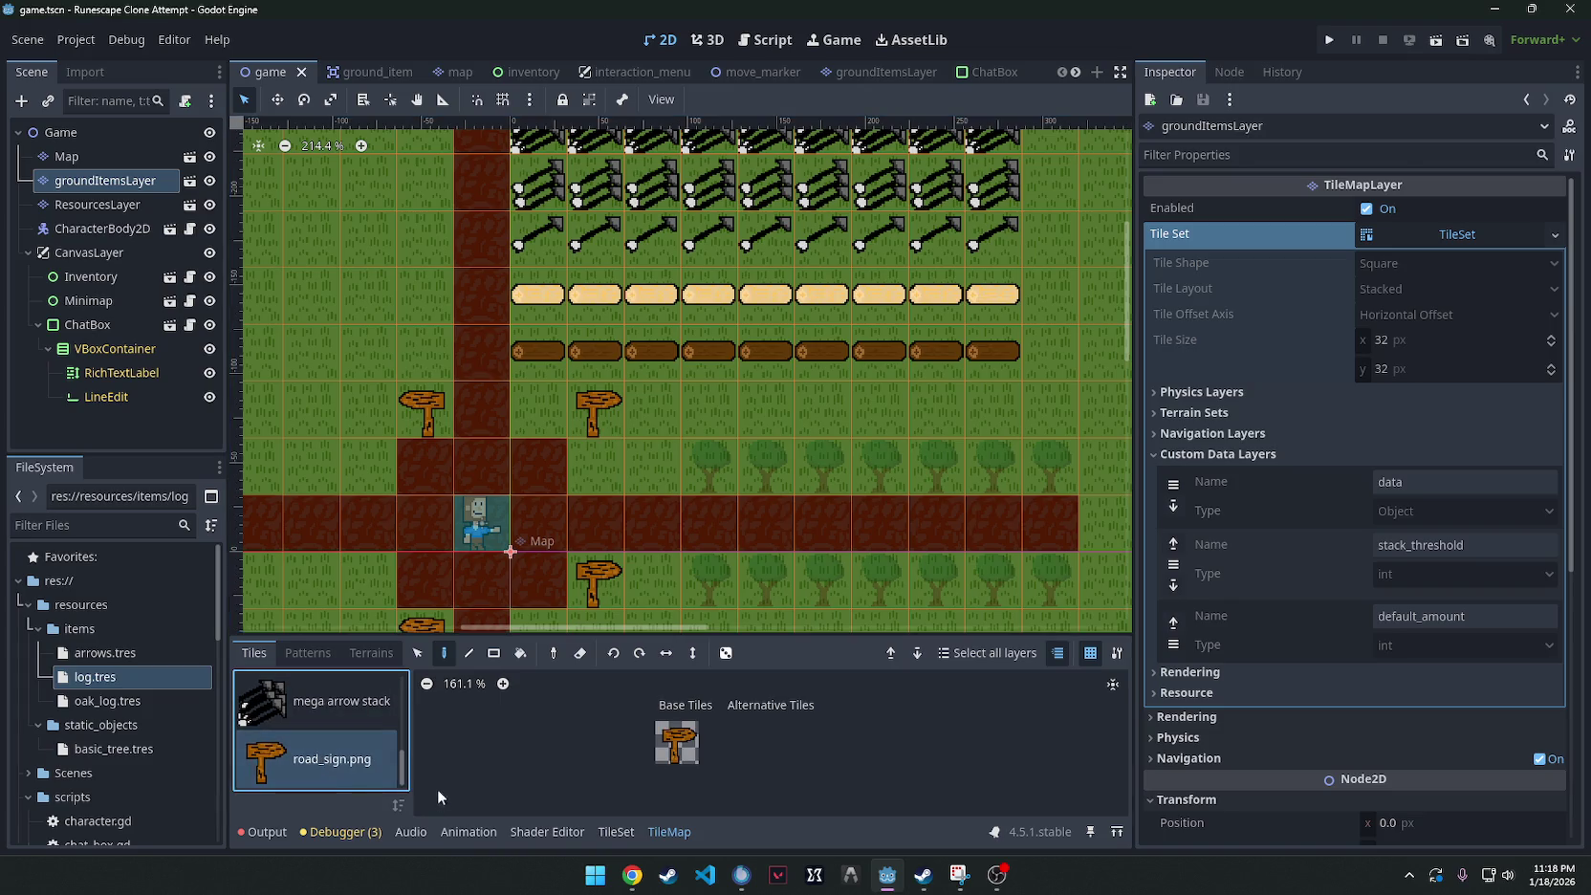
{"action": "left_click", "coordinate": [616, 831]}
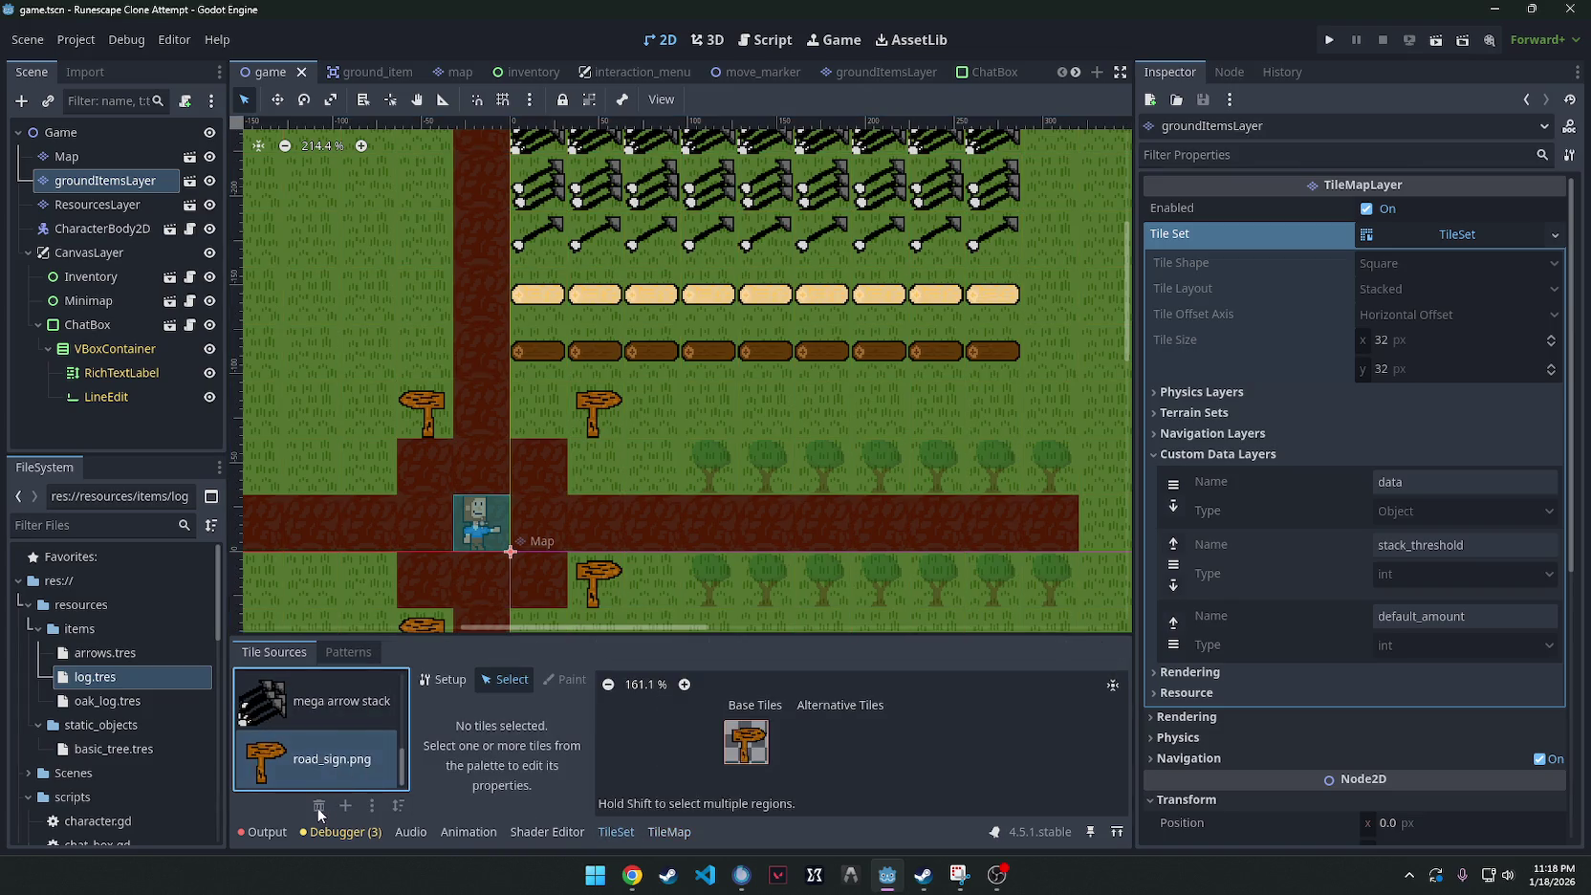
{"action": "left_click", "coordinate": [894, 71]}
Delete the road_sign.png source from groundItemsLayer's tile set.
{"action": "left_click", "coordinate": [348, 750]}
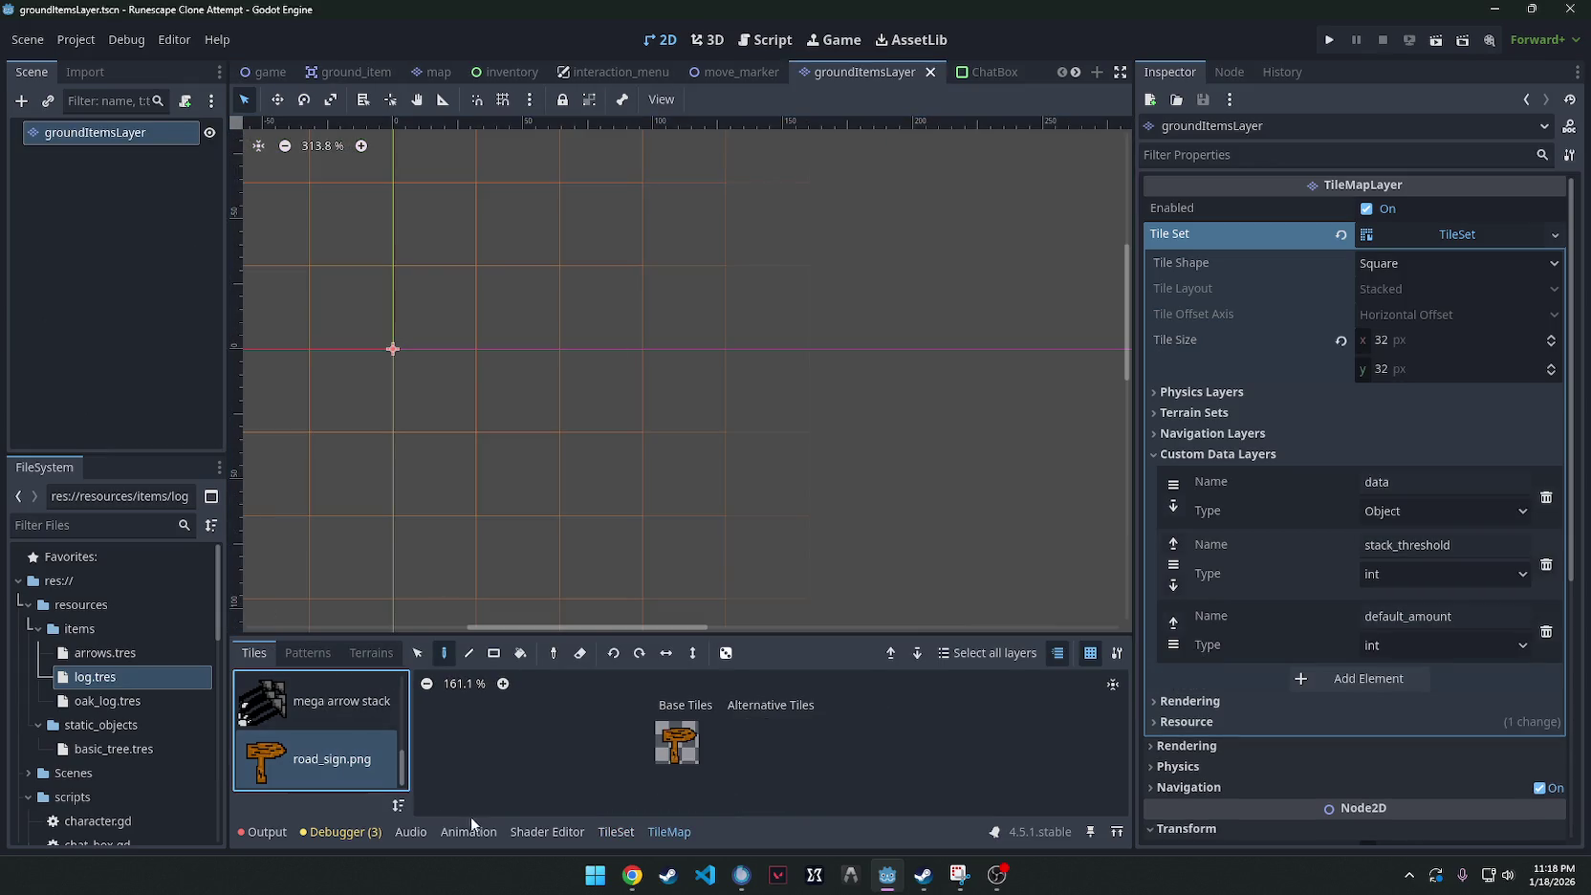
{"action": "left_click", "coordinate": [615, 830]}
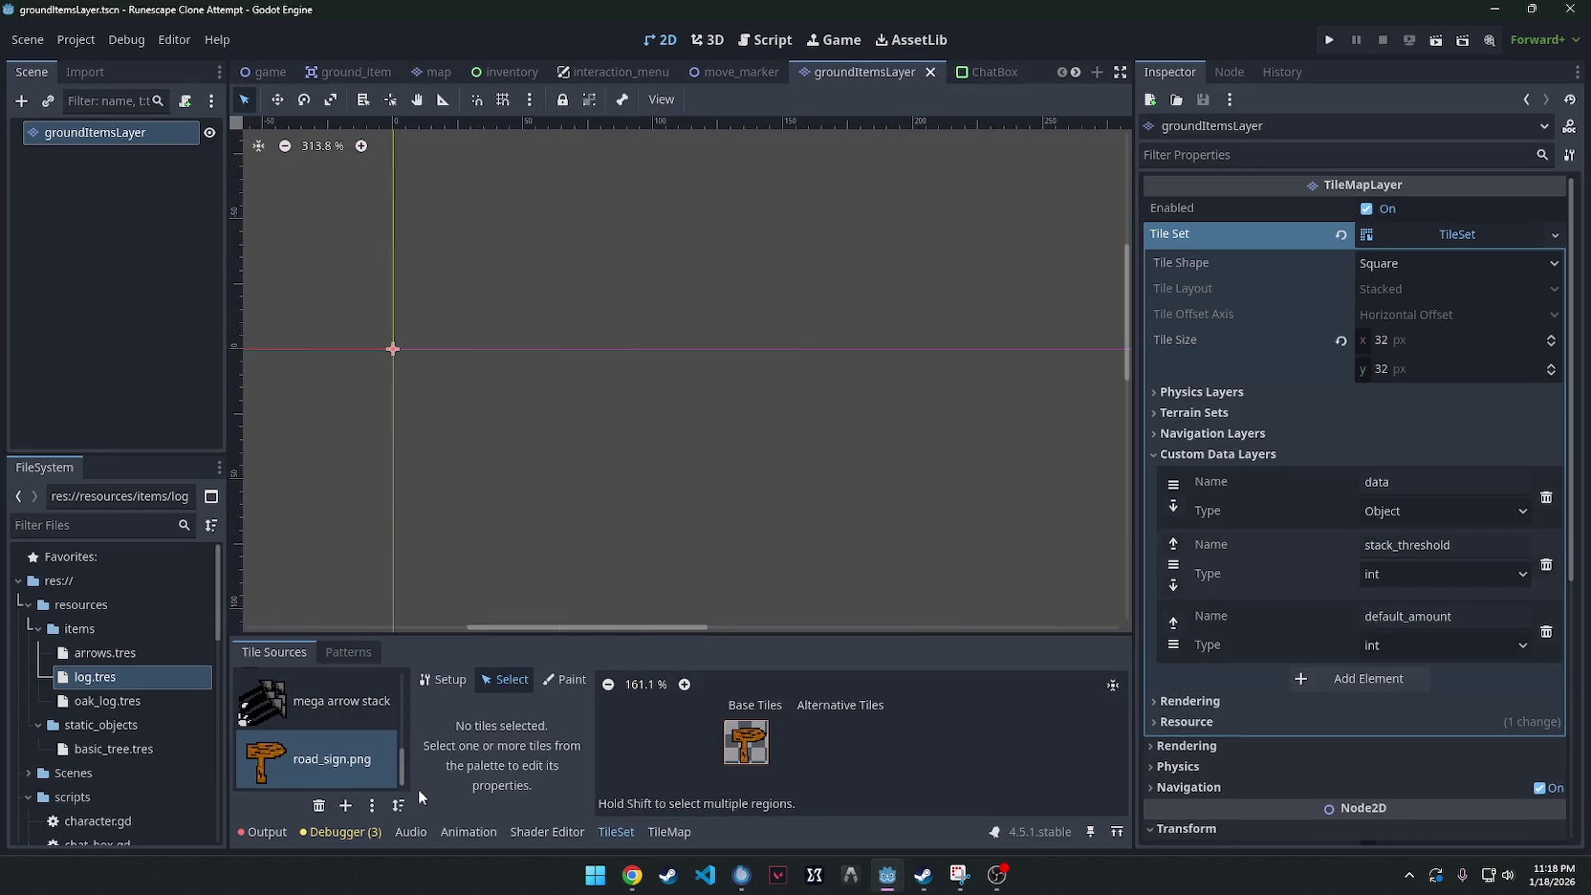
{"action": "left_click", "coordinate": [319, 805]}
{"action": "left_click", "coordinate": [679, 44]}
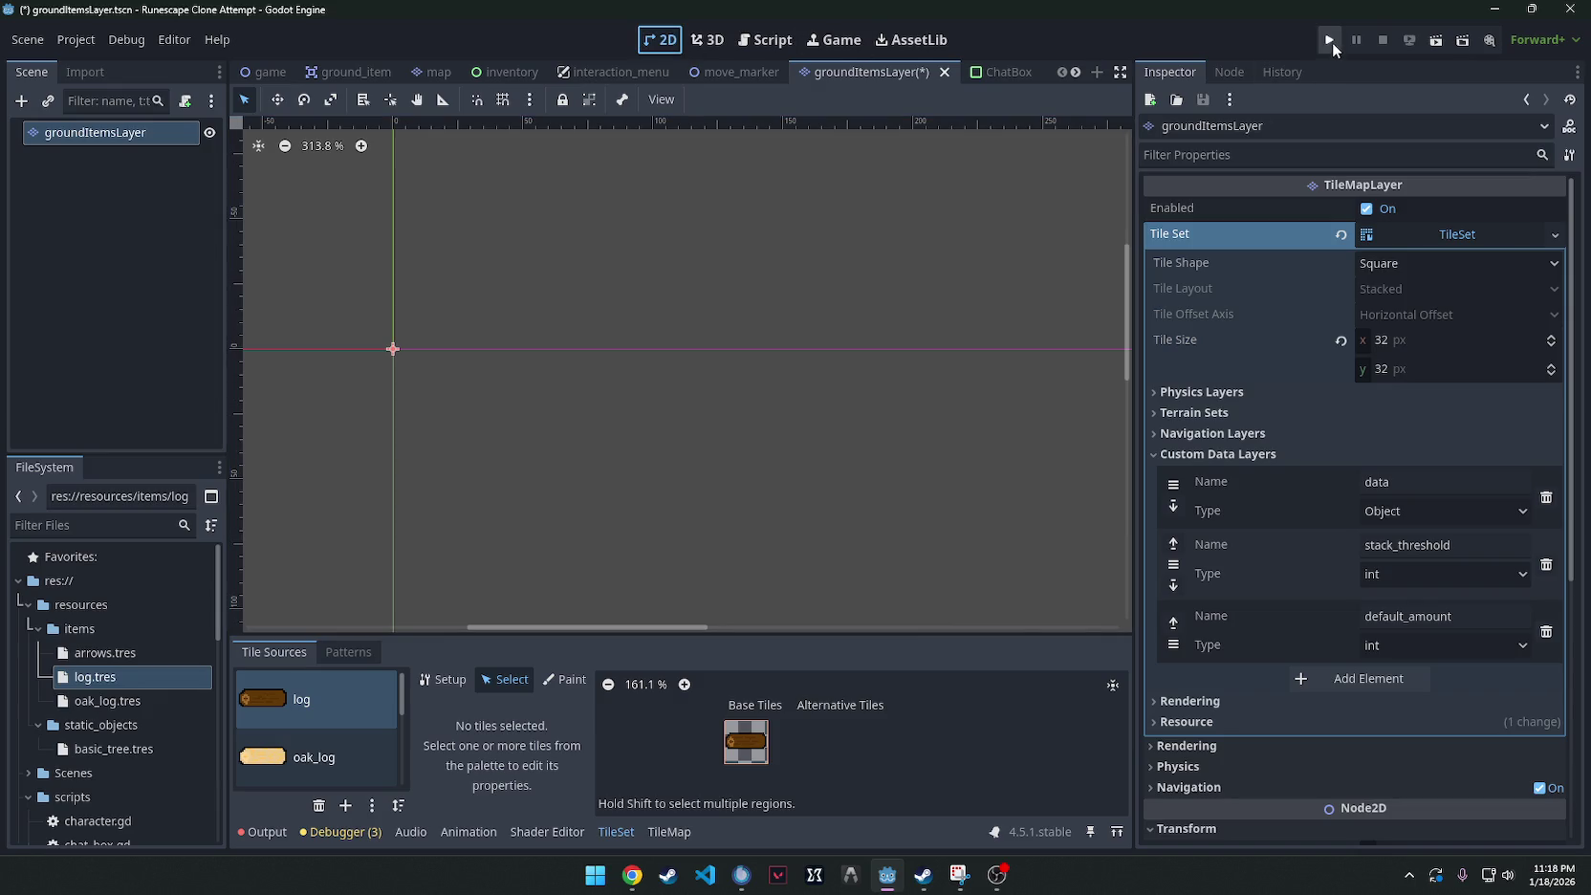
Back in the game scene, erase a leftover striped placeholder tile.
{"action": "left_click", "coordinate": [267, 73]}
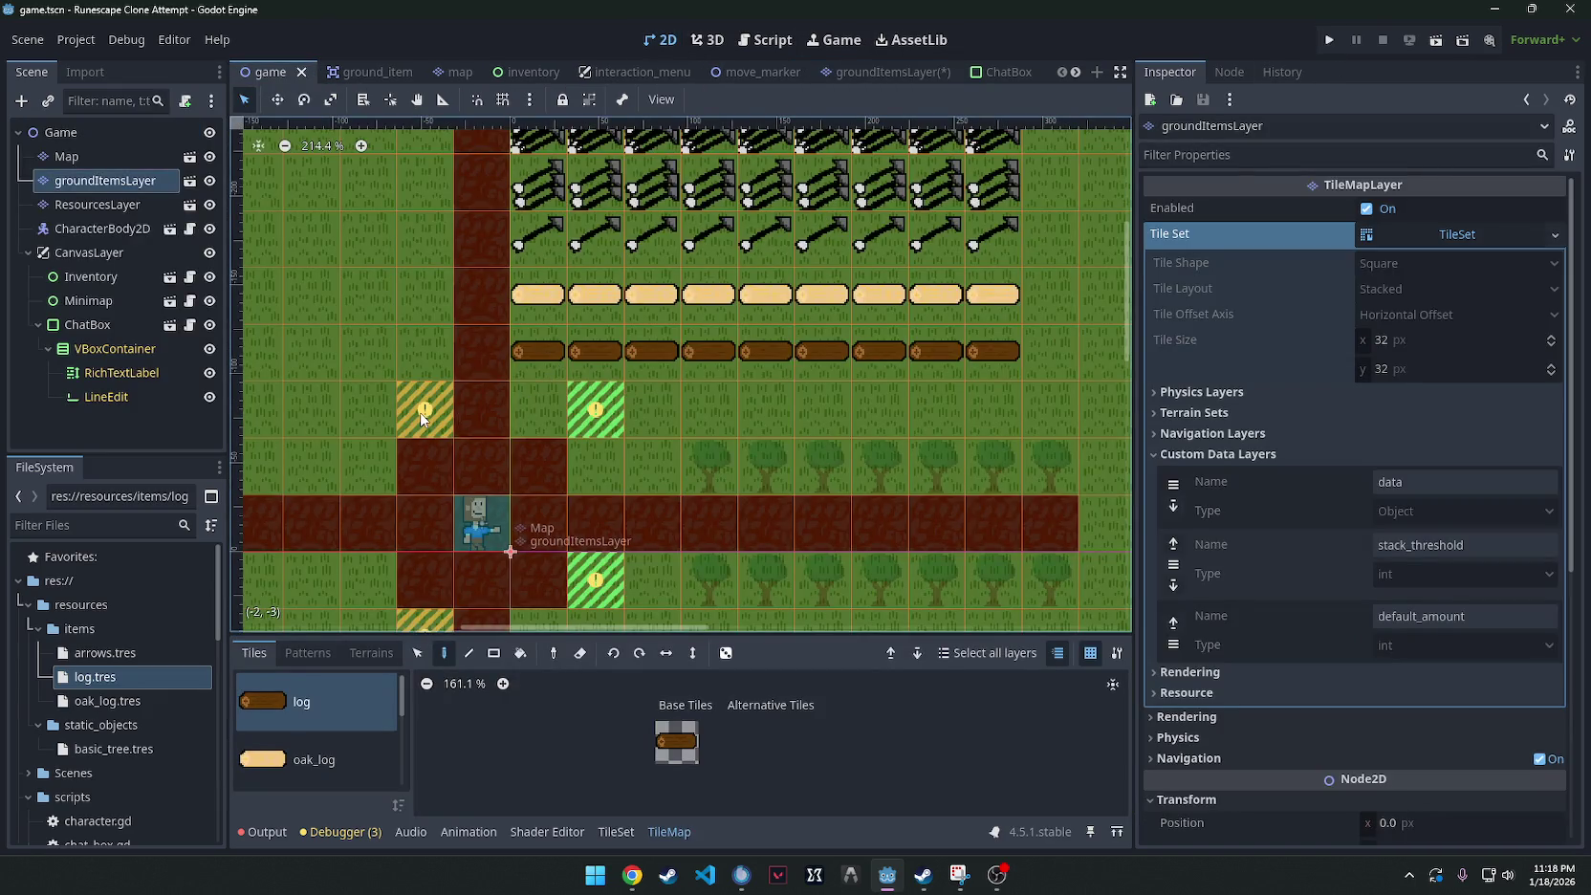
{"action": "scroll", "coordinate": [378, 728], "scroll_direction": "down", "scroll_amount": 3}
{"action": "right_click", "coordinate": [425, 409]}
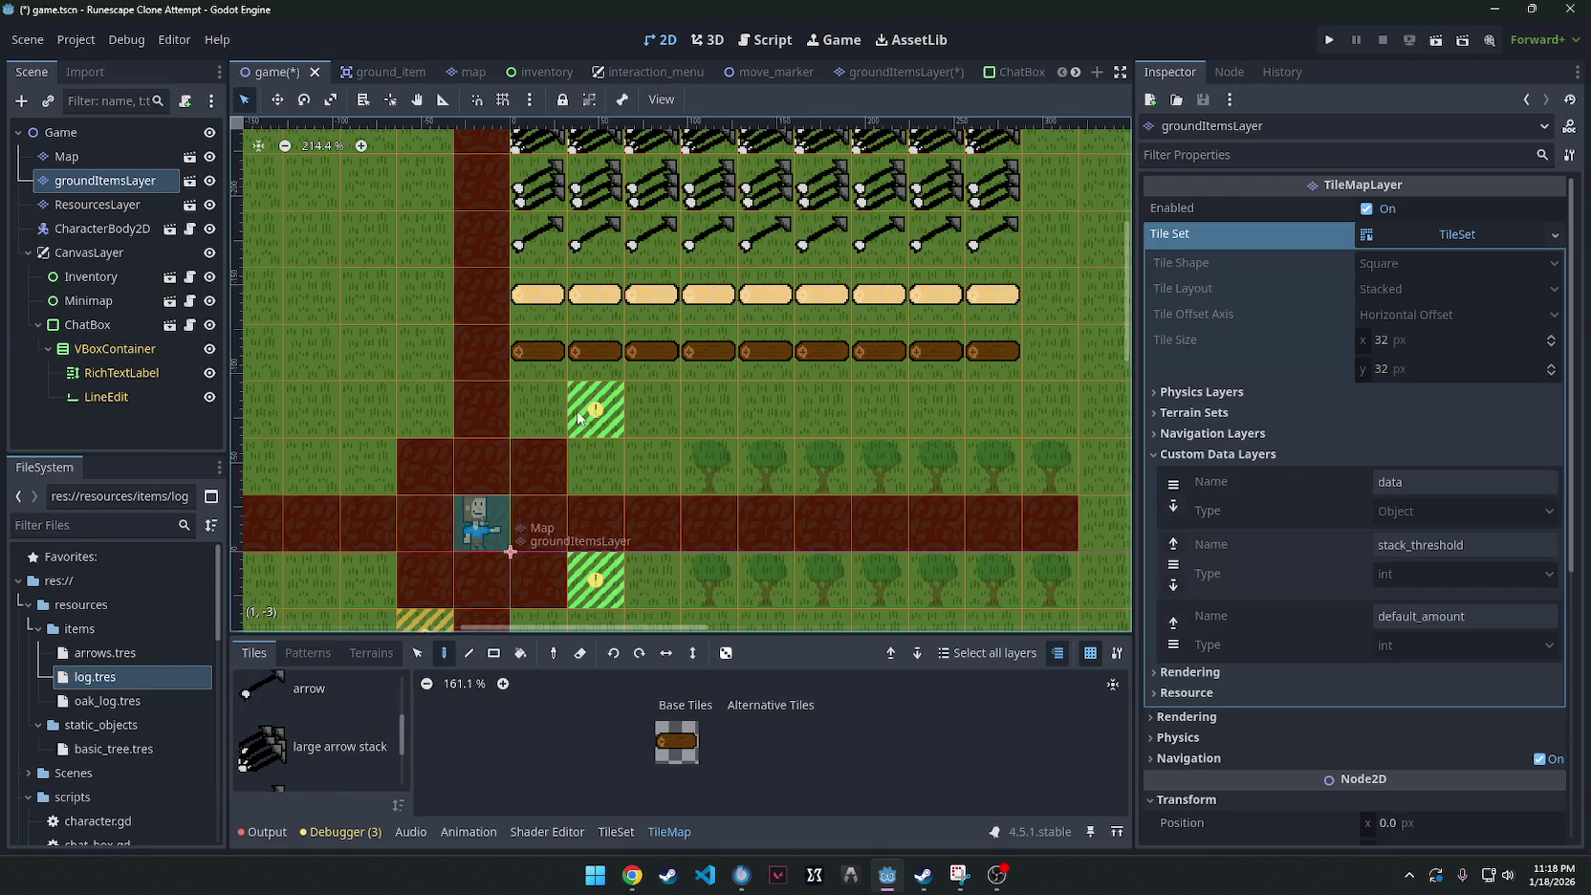
Erase the three remaining striped placeholder tiles and save the game scene.
{"action": "right_click", "coordinate": [595, 409]}
{"action": "right_click", "coordinate": [595, 578]}
{"action": "right_click", "coordinate": [424, 617]}
{"action": "scroll", "coordinate": [569, 502], "scroll_direction": "down", "scroll_amount": 2}
{"action": "scroll", "coordinate": [568, 502], "scroll_direction": "up", "scroll_amount": 2}
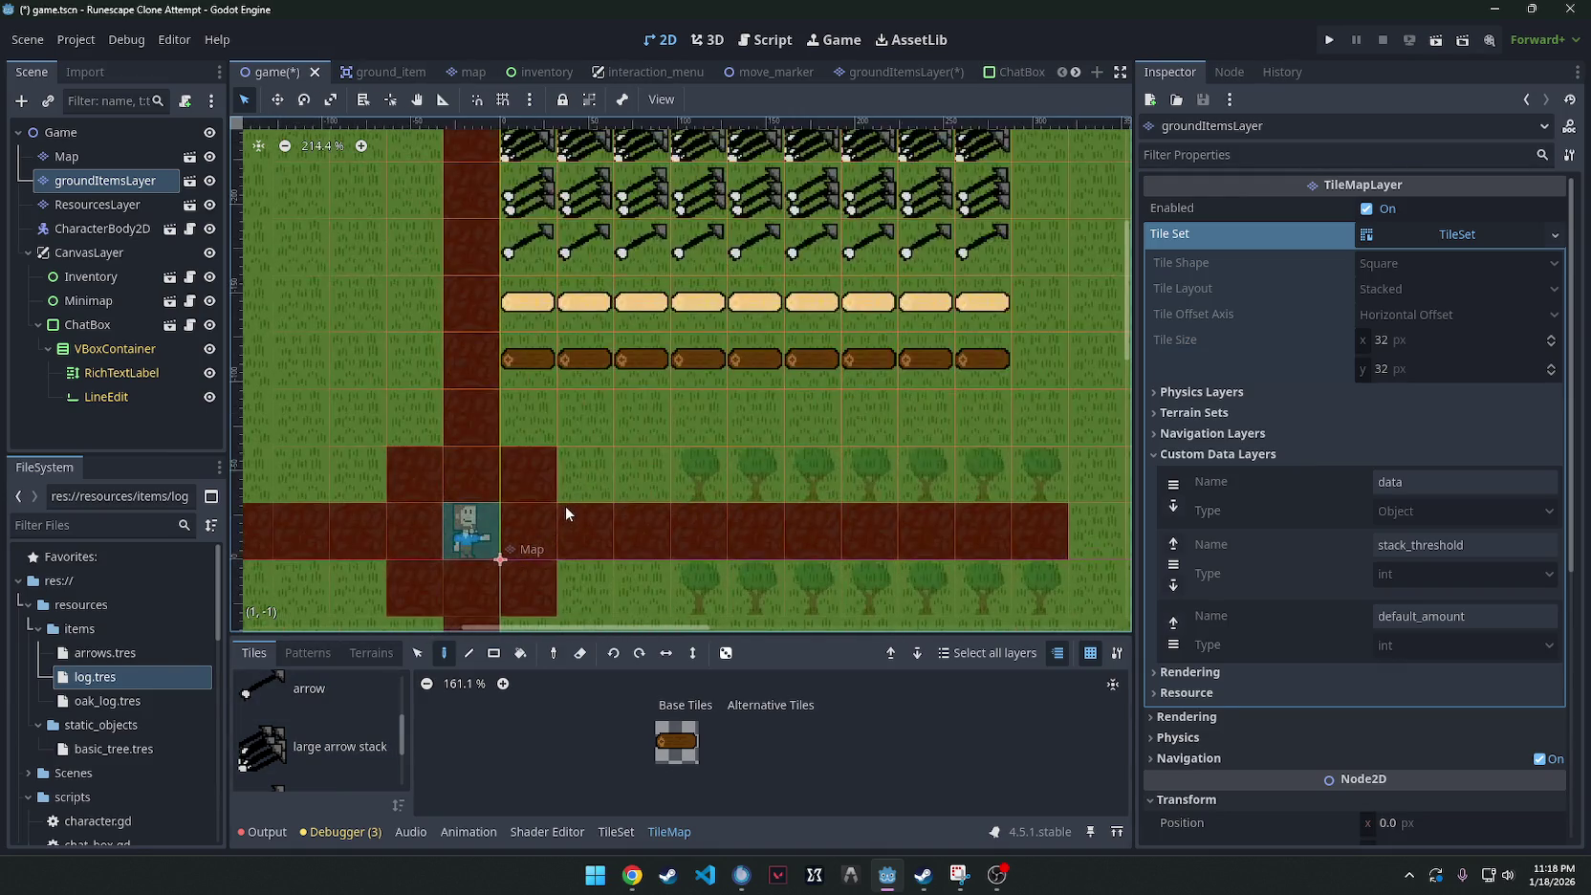
{"action": "key", "text": "ctrl+s"}
Browse the FileSystem dock to resourceData.gd and open it in the script editor.
{"action": "scroll", "coordinate": [960, 238], "scroll_direction": "down", "scroll_amount": 3}
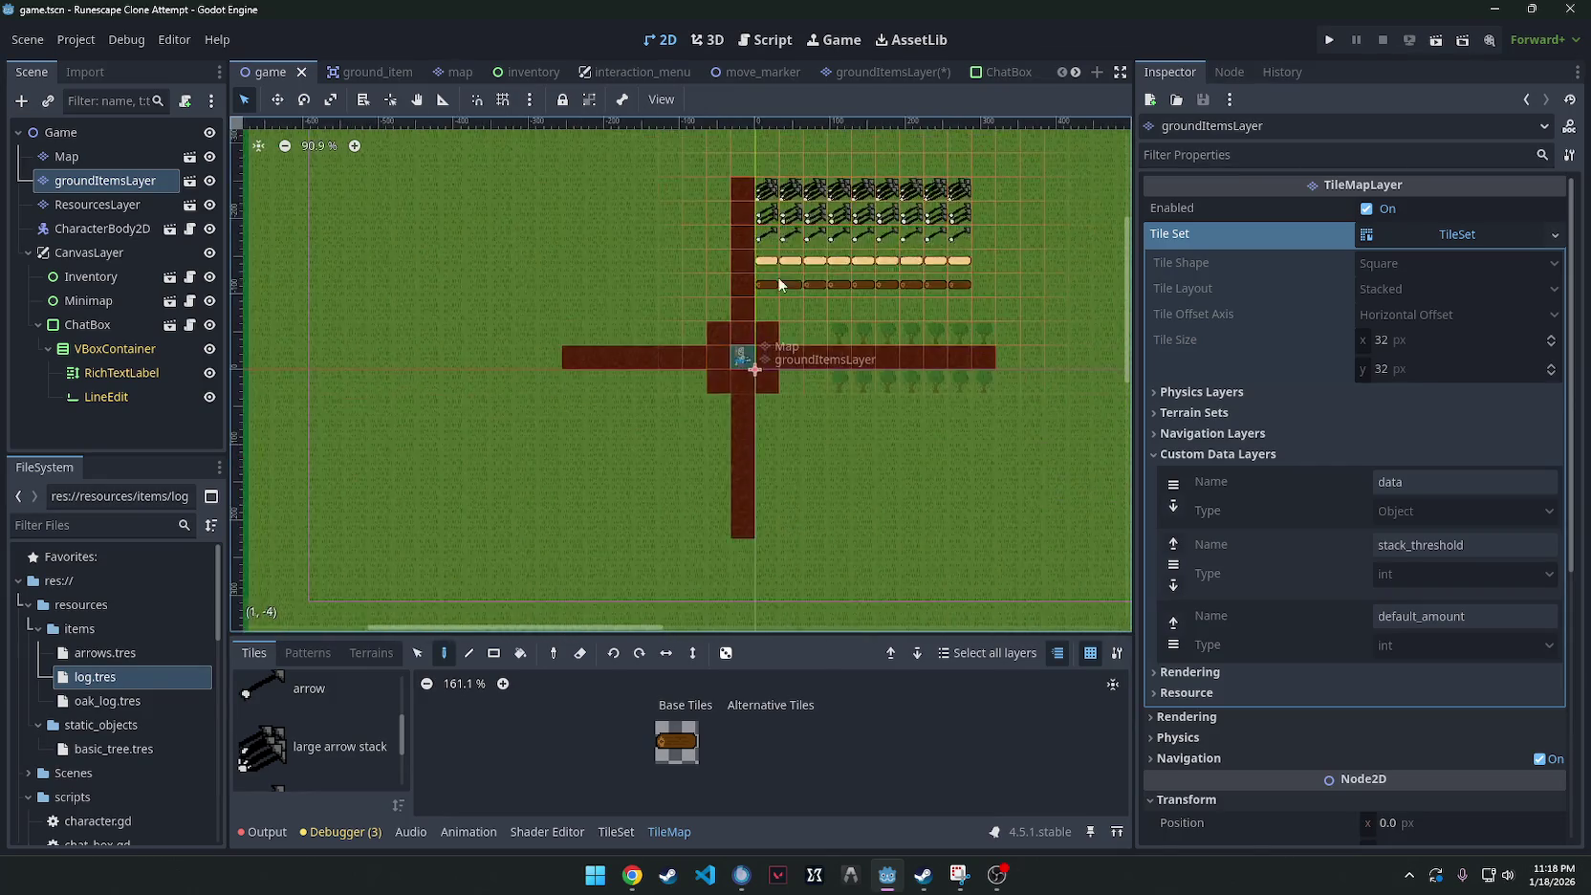
{"action": "scroll", "coordinate": [777, 267], "scroll_direction": "up", "scroll_amount": 2}
{"action": "scroll", "coordinate": [696, 367], "scroll_direction": "down", "scroll_amount": 3}
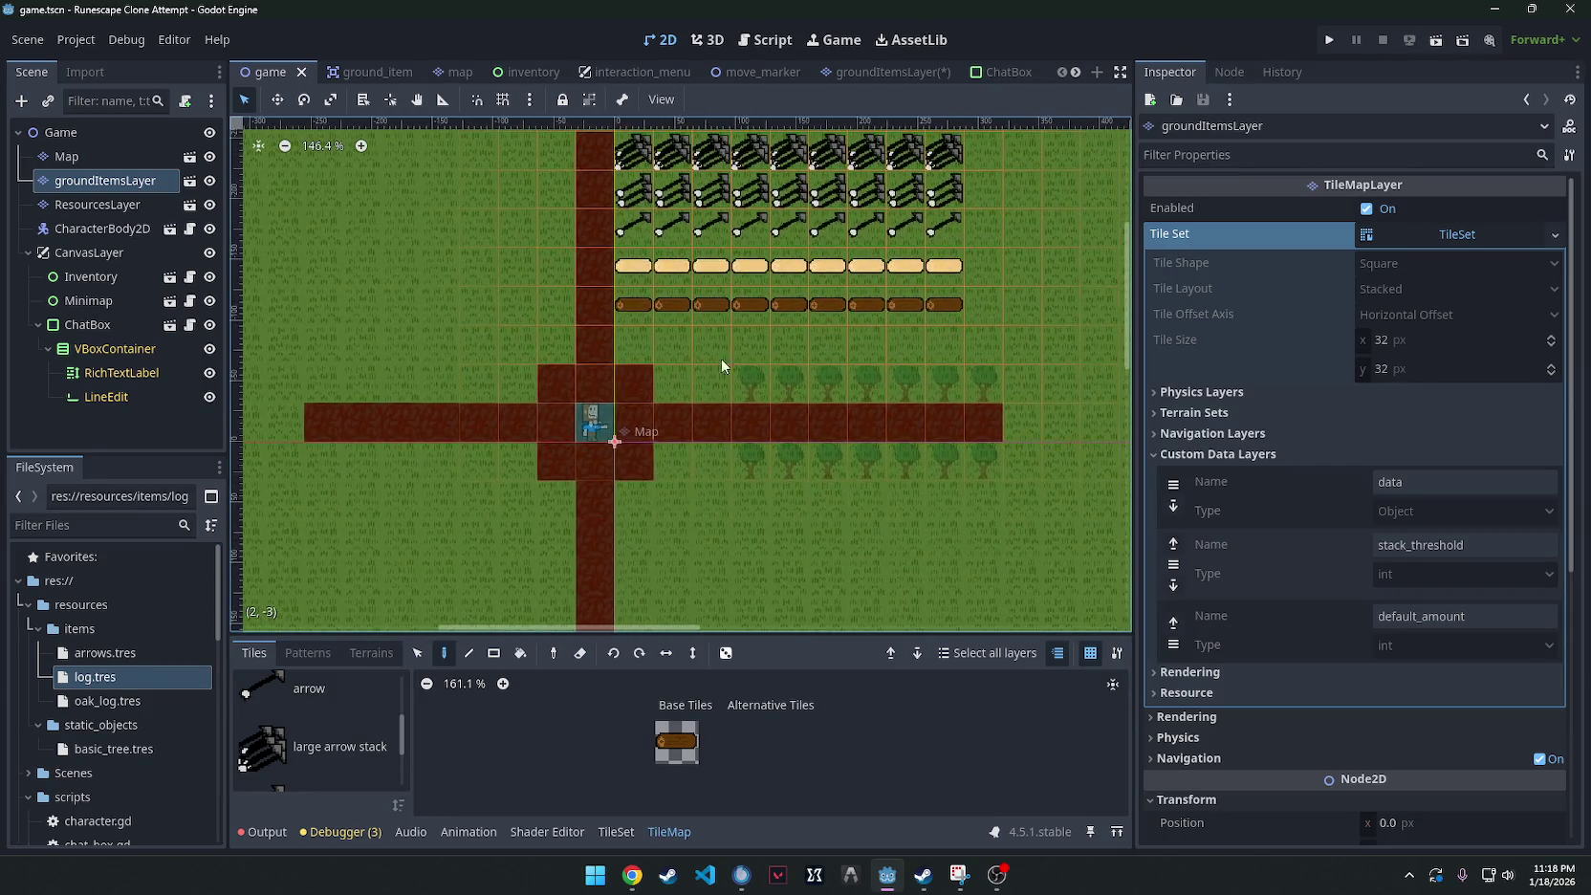
{"action": "scroll", "coordinate": [734, 344], "scroll_direction": "up", "scroll_amount": 4}
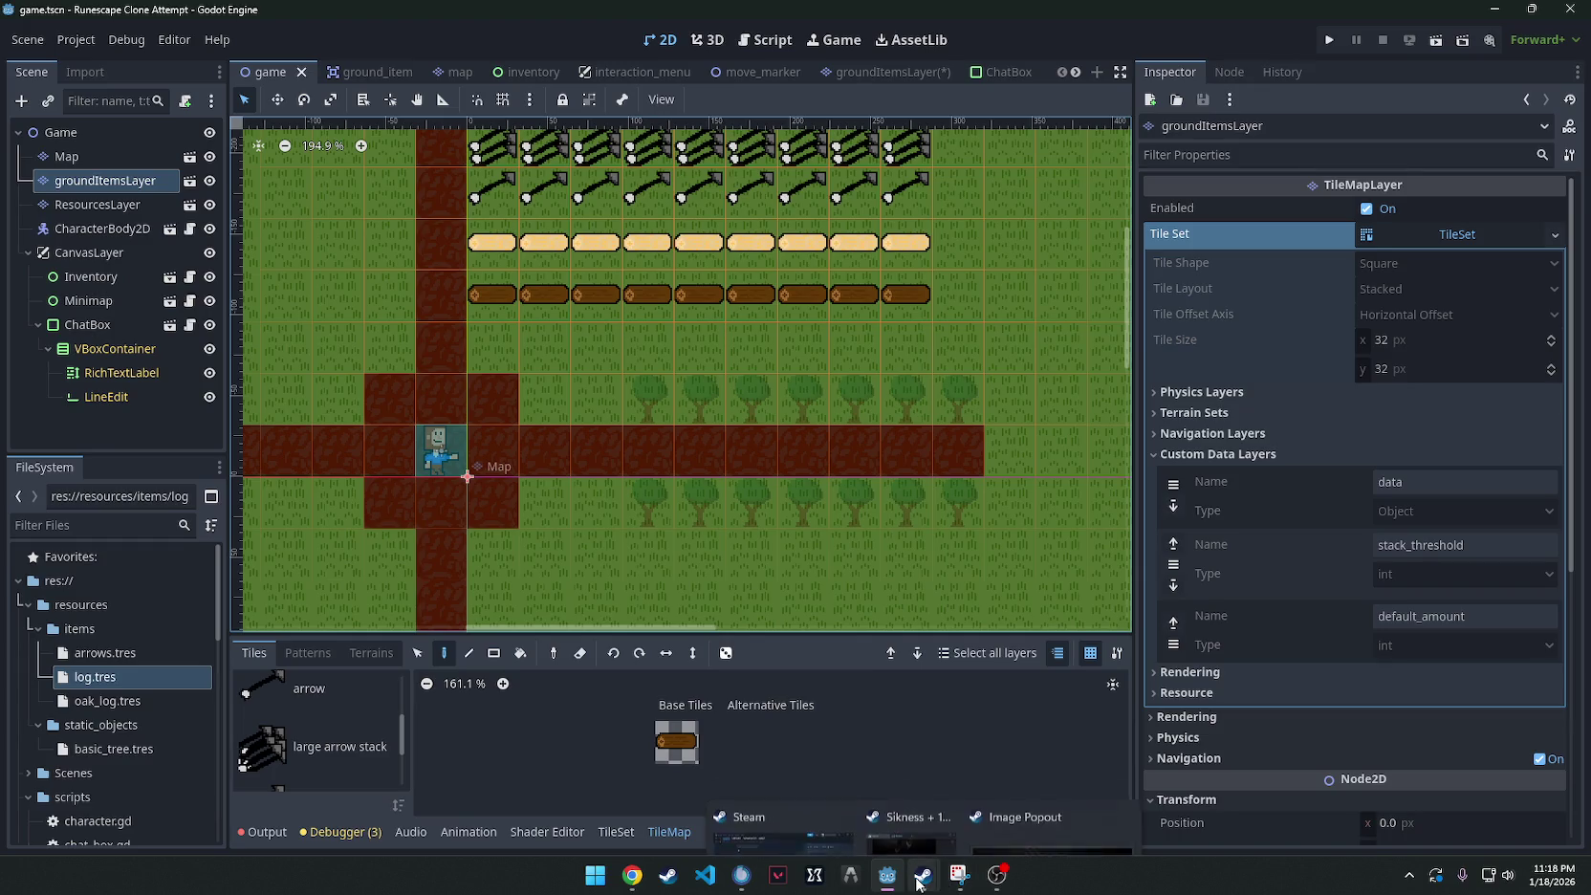
{"action": "scroll", "coordinate": [652, 401], "scroll_direction": "up", "scroll_amount": 3}
{"action": "scroll", "coordinate": [638, 394], "scroll_direction": "down", "scroll_amount": 2}
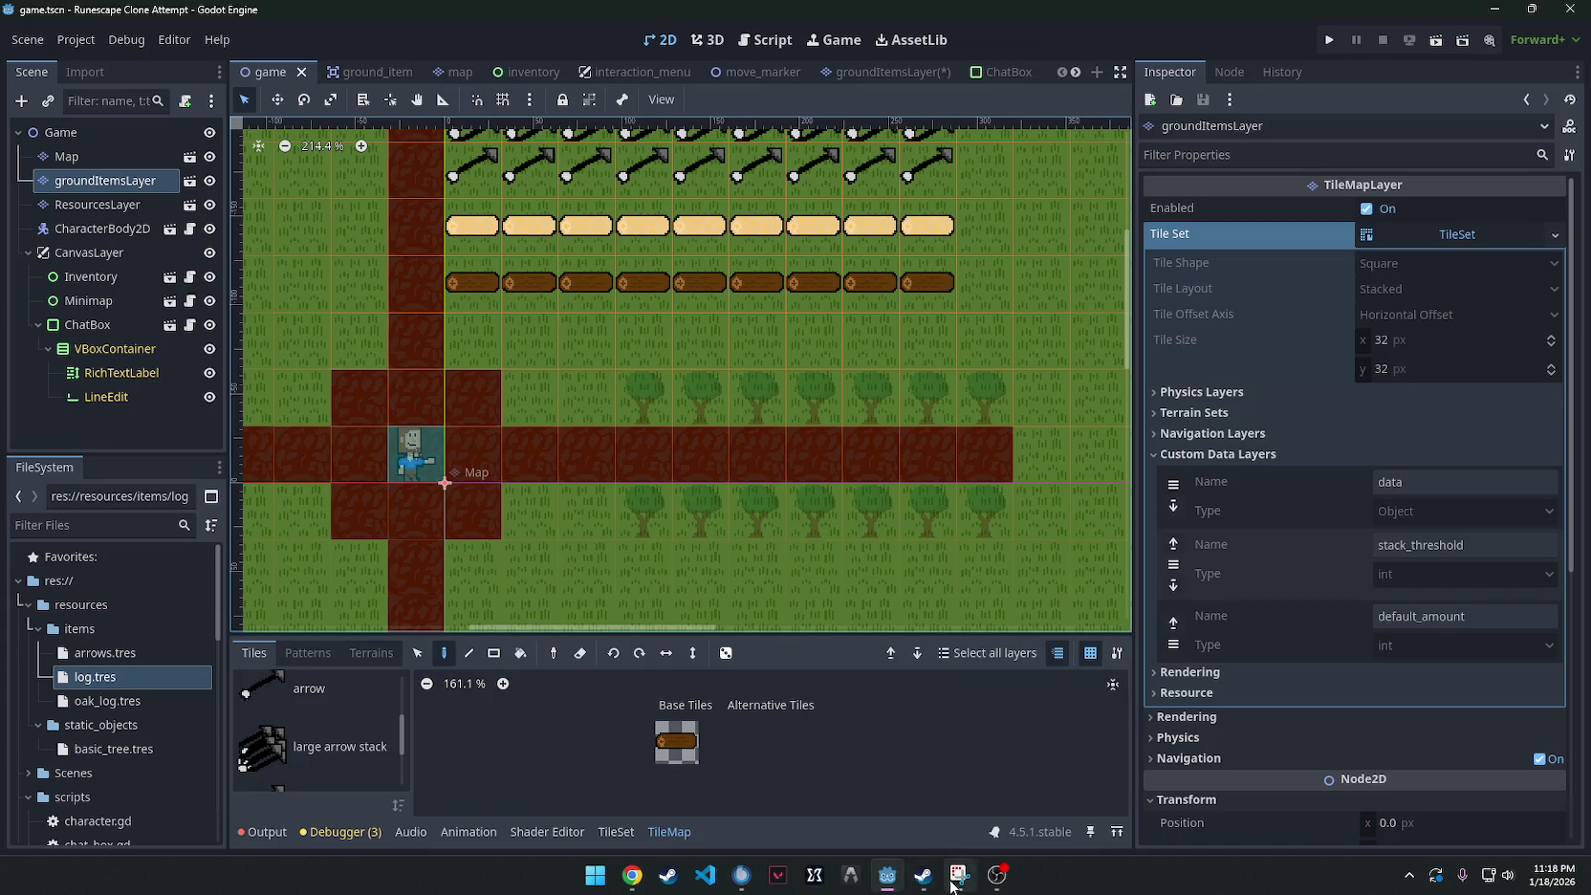
{"action": "mouse_move", "coordinate": [922, 875]}
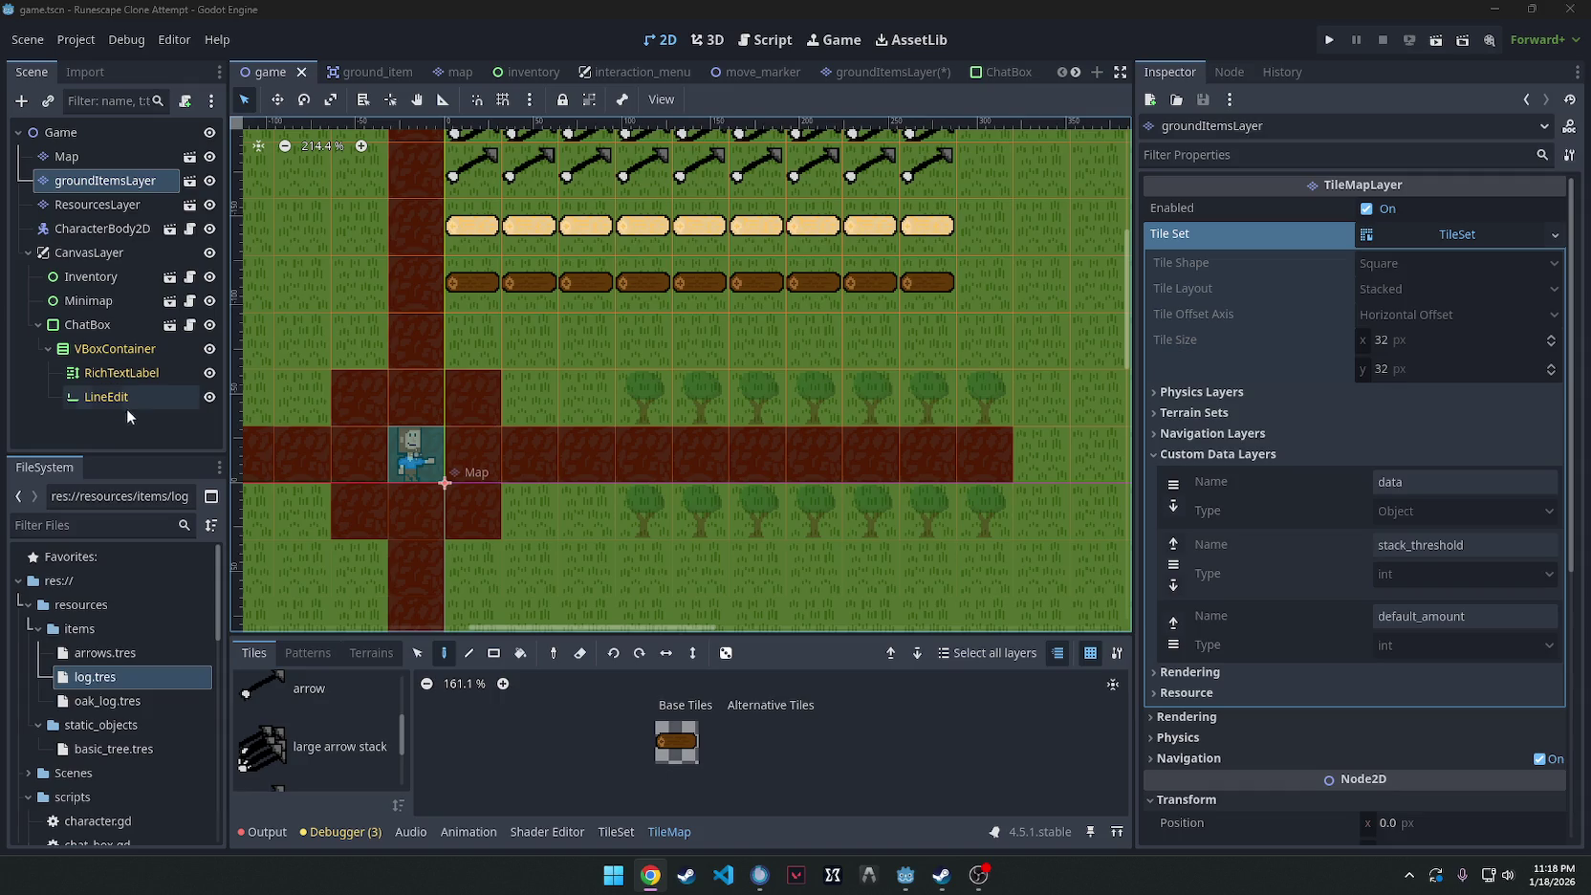
{"action": "scroll", "coordinate": [128, 757], "scroll_direction": "down", "scroll_amount": 8}
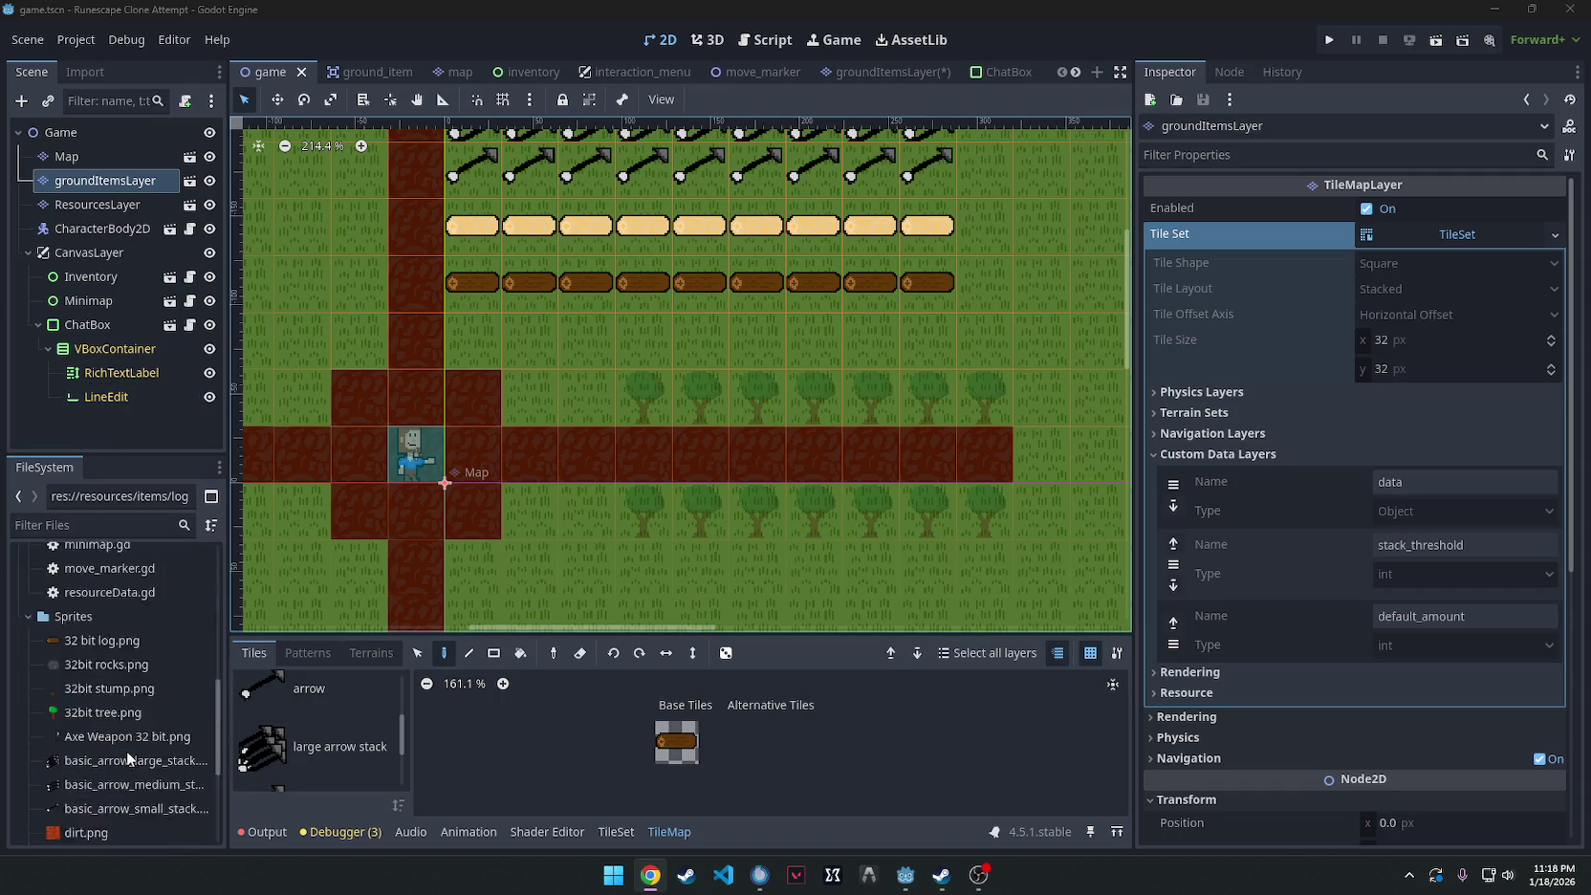
{"action": "scroll", "coordinate": [128, 756], "scroll_direction": "up", "scroll_amount": 3}
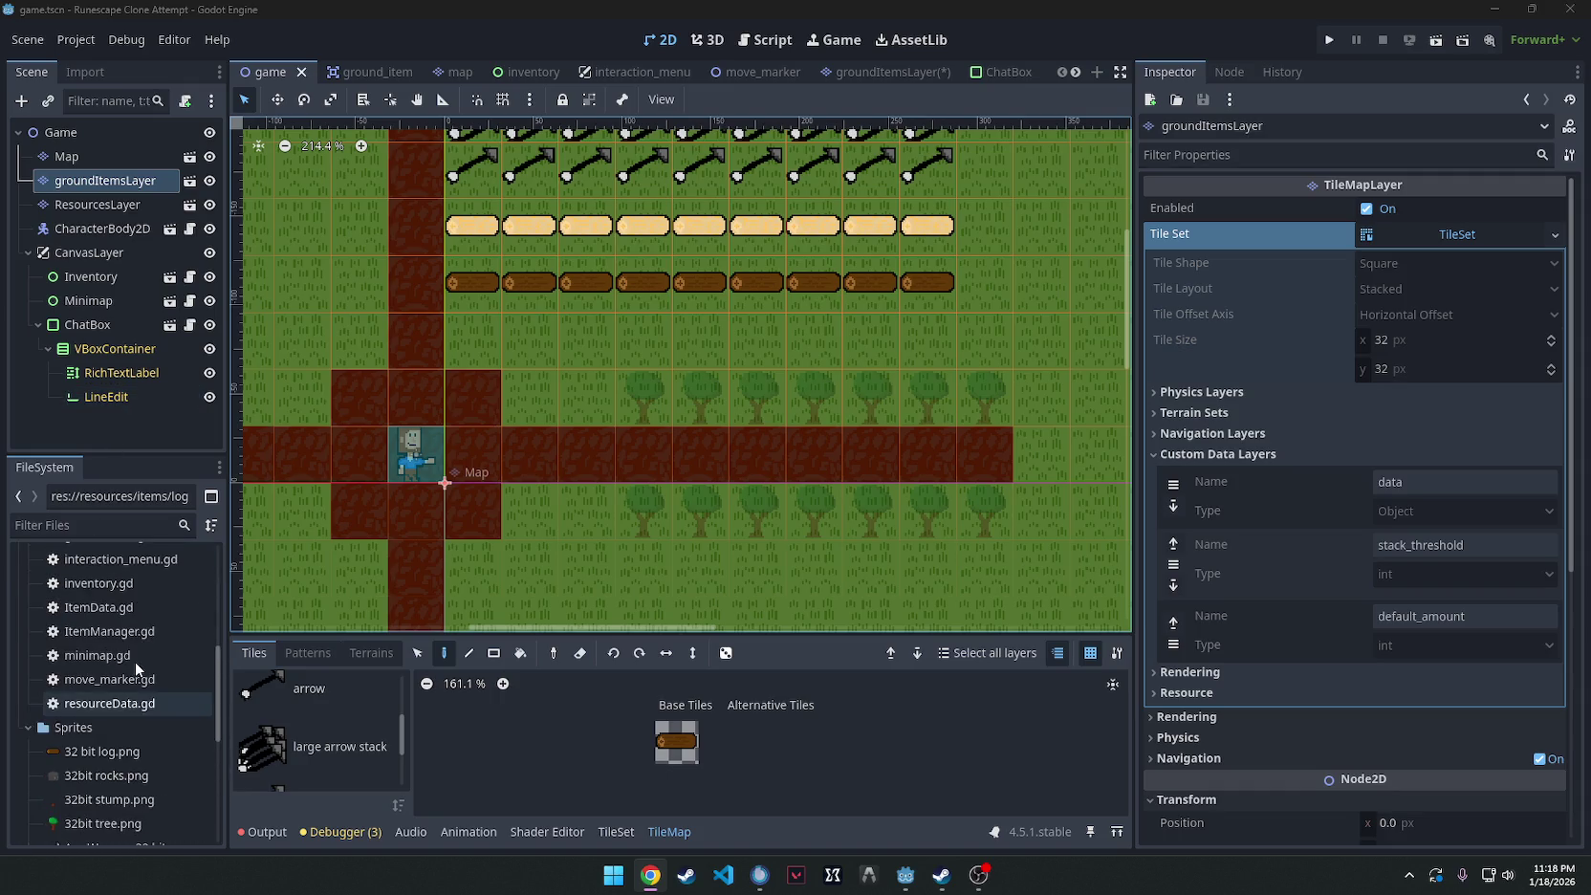
{"action": "left_click", "coordinate": [116, 706]}
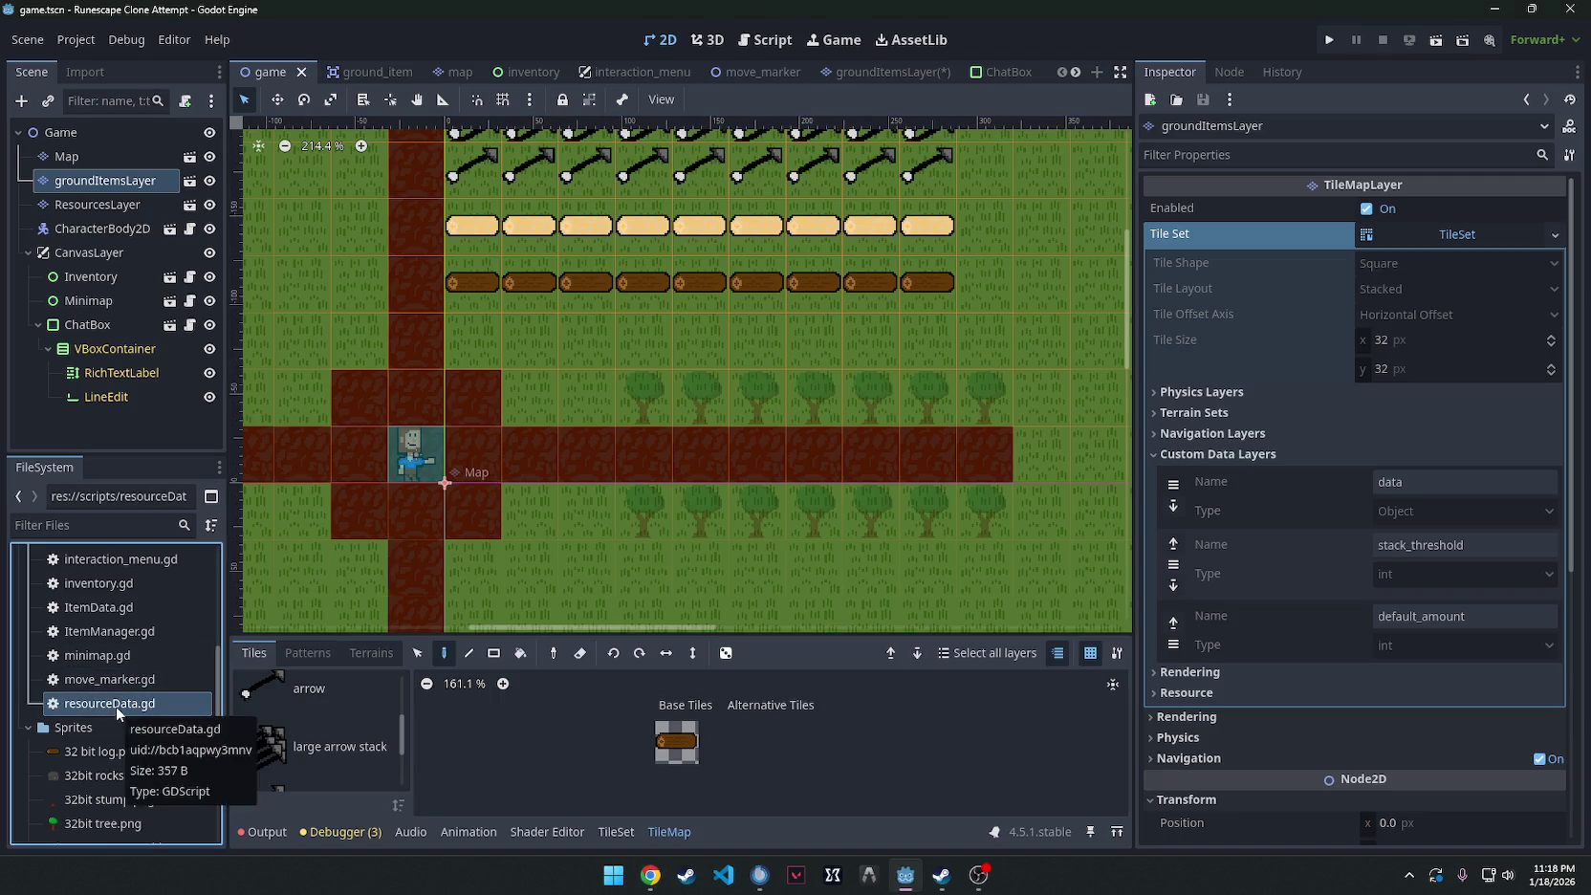
{"action": "scroll", "coordinate": [118, 693], "scroll_direction": "up", "scroll_amount": 8}
{"action": "scroll", "coordinate": [119, 683], "scroll_direction": "down", "scroll_amount": 6}
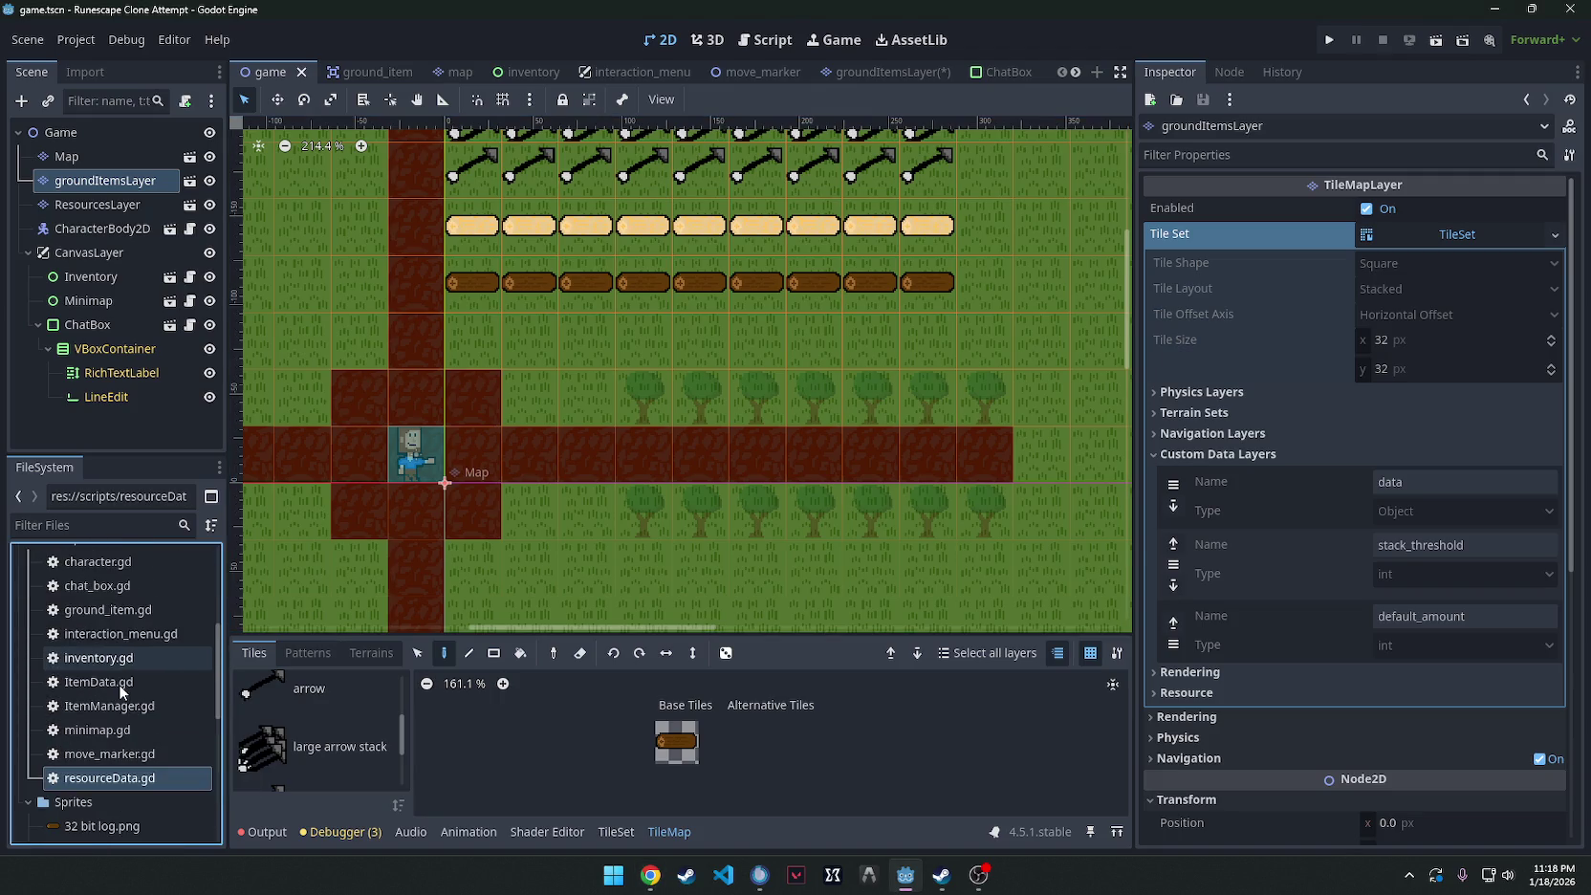
{"action": "scroll", "coordinate": [118, 684], "scroll_direction": "up", "scroll_amount": 7}
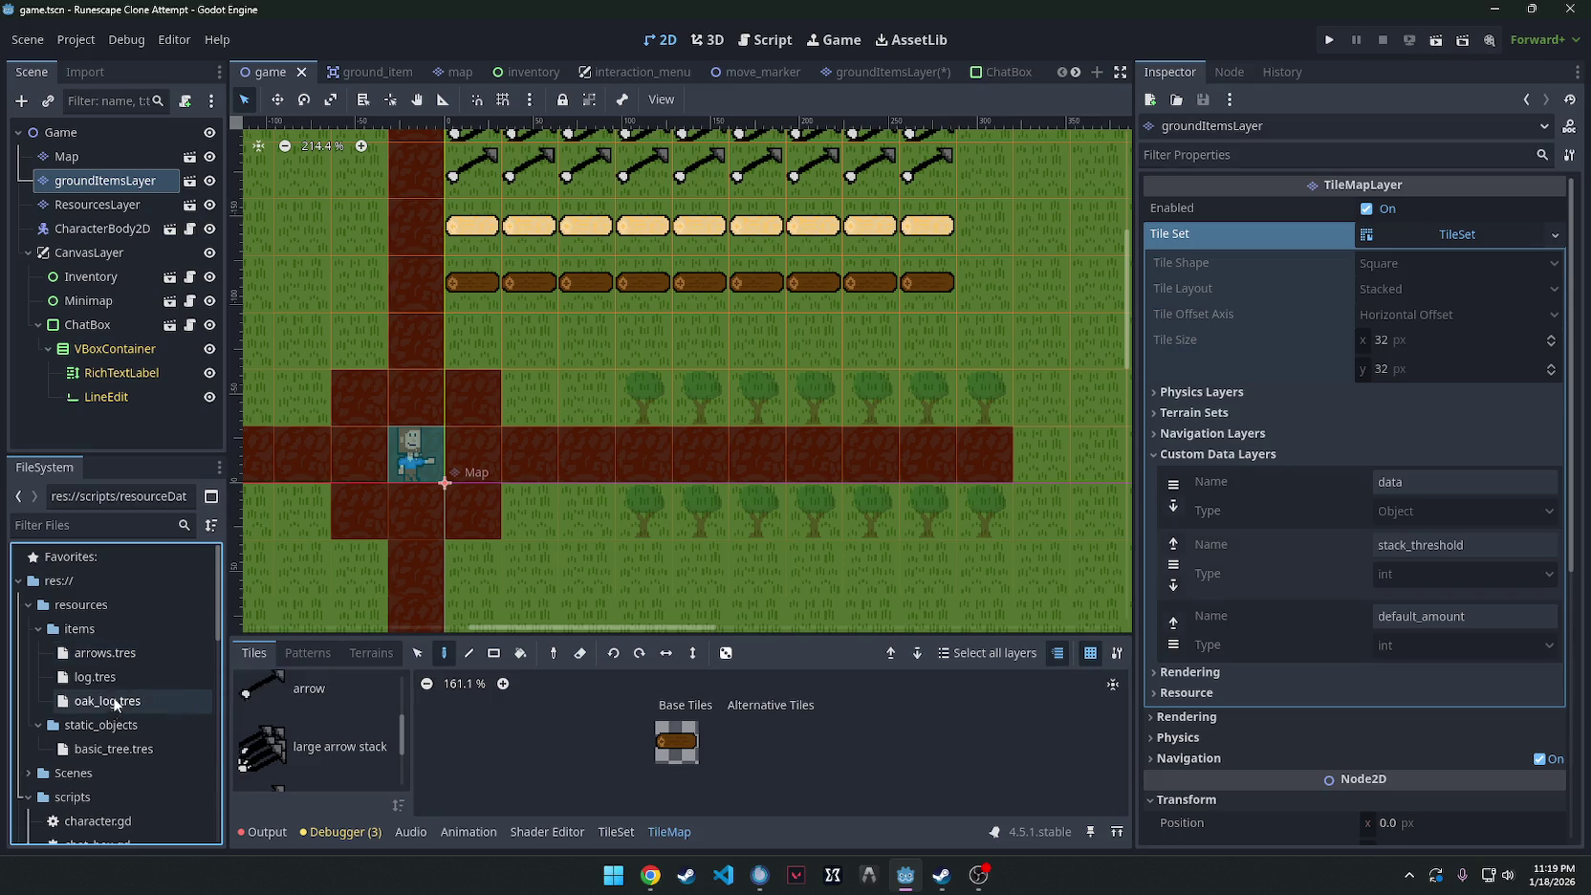
{"action": "scroll", "coordinate": [111, 709], "scroll_direction": "down", "scroll_amount": 6}
{"action": "scroll", "coordinate": [111, 704], "scroll_direction": "up", "scroll_amount": 4}
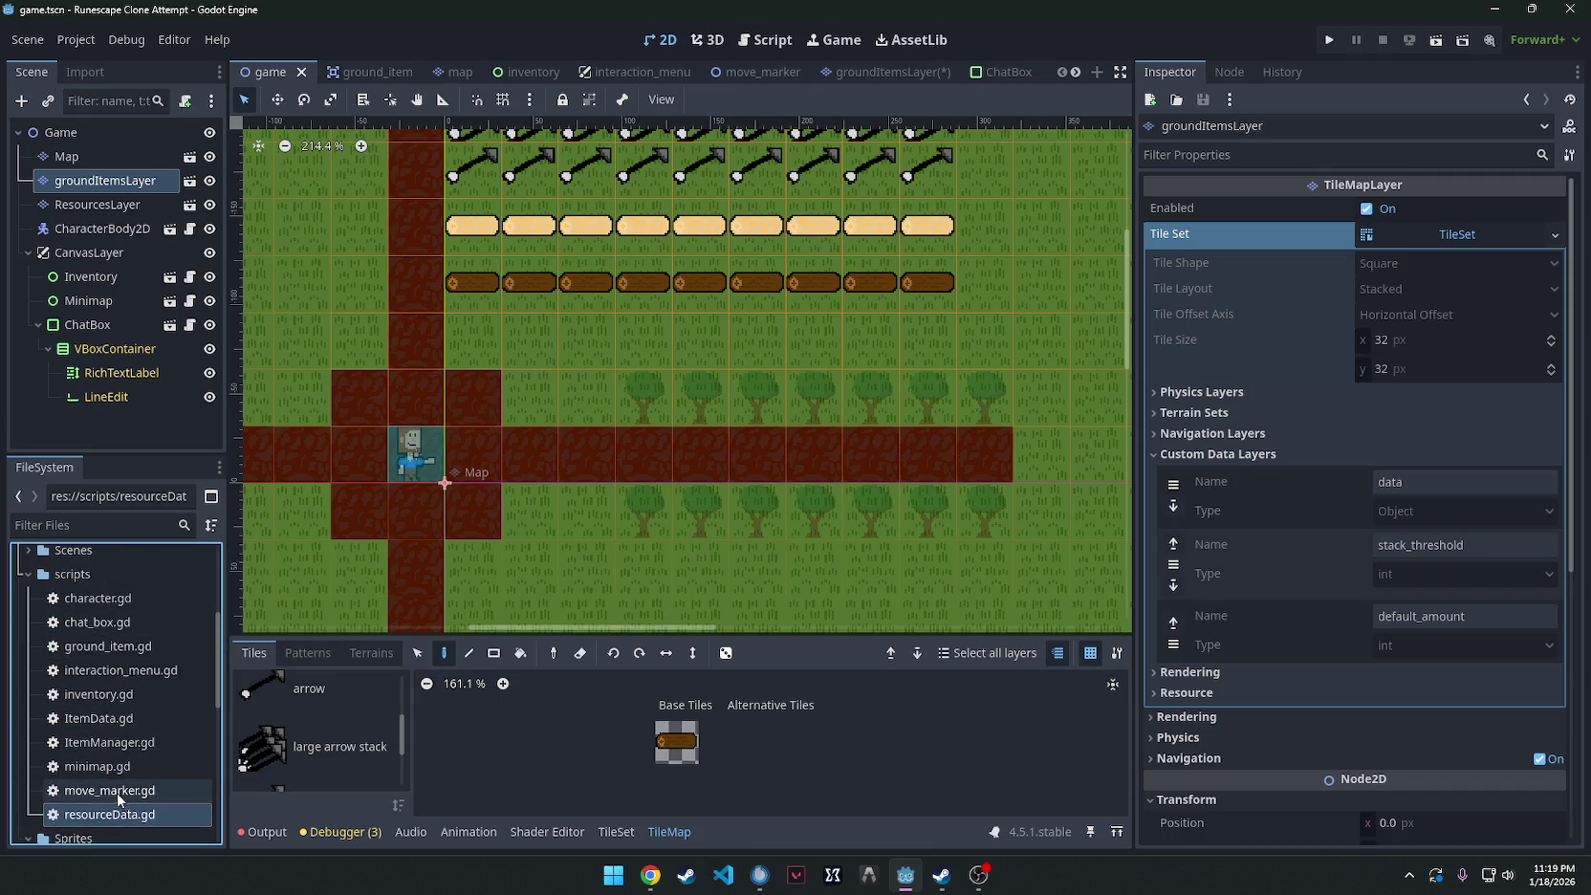
{"action": "double_click", "coordinate": [121, 815]}
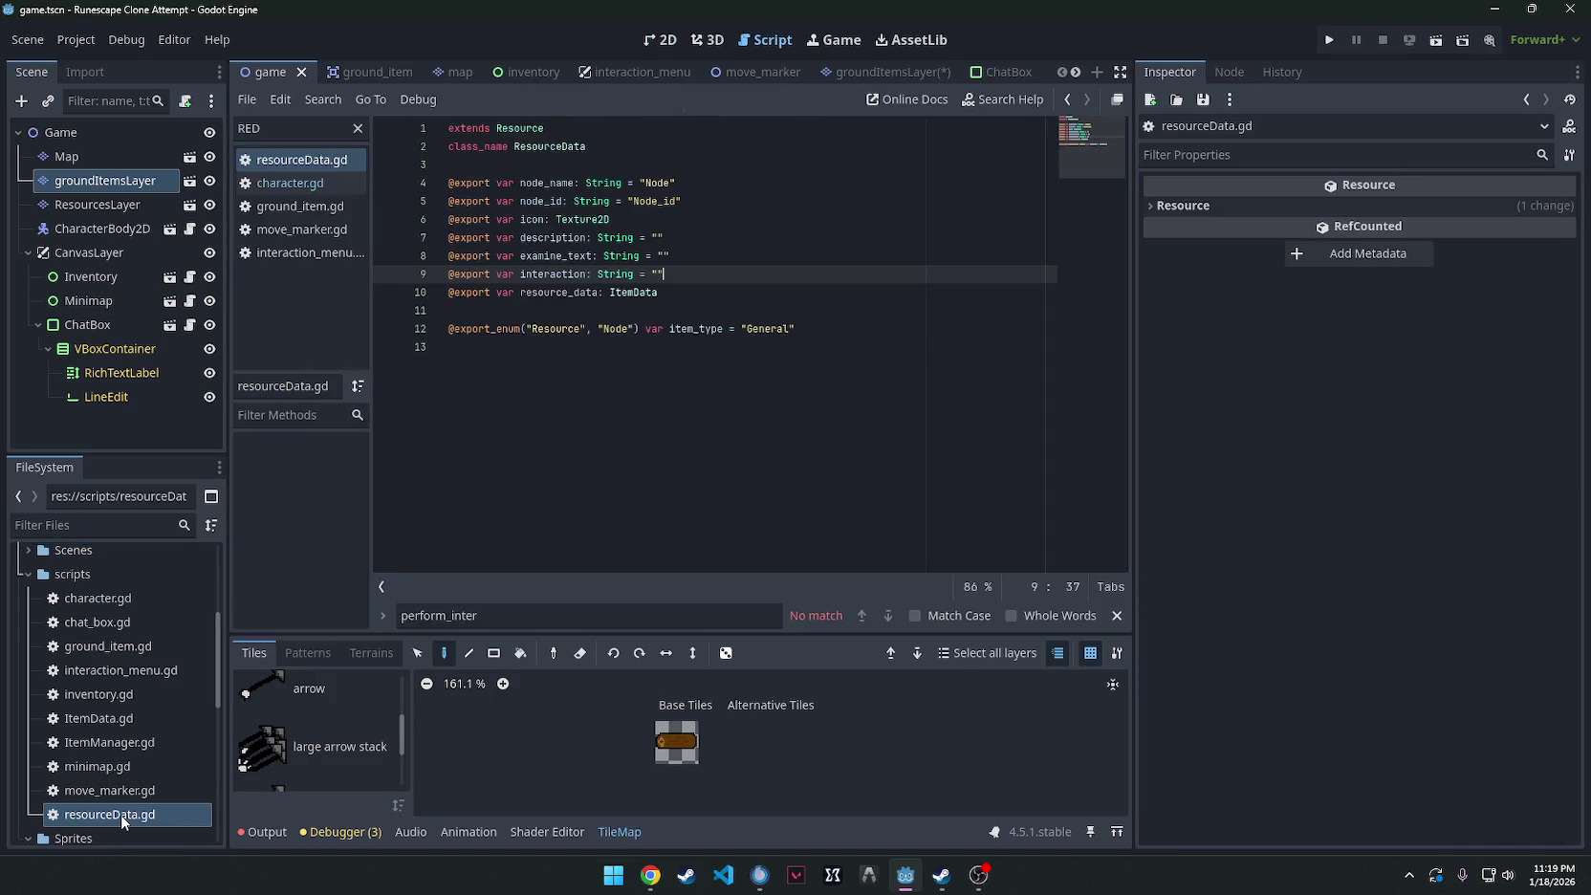
Add an 'export var experience' line below resource_data in resourceData.gd.
{"action": "left_click", "coordinate": [671, 298]}
{"action": "key", "text": "Return"}
{"action": "type", "text": "export var ex"}
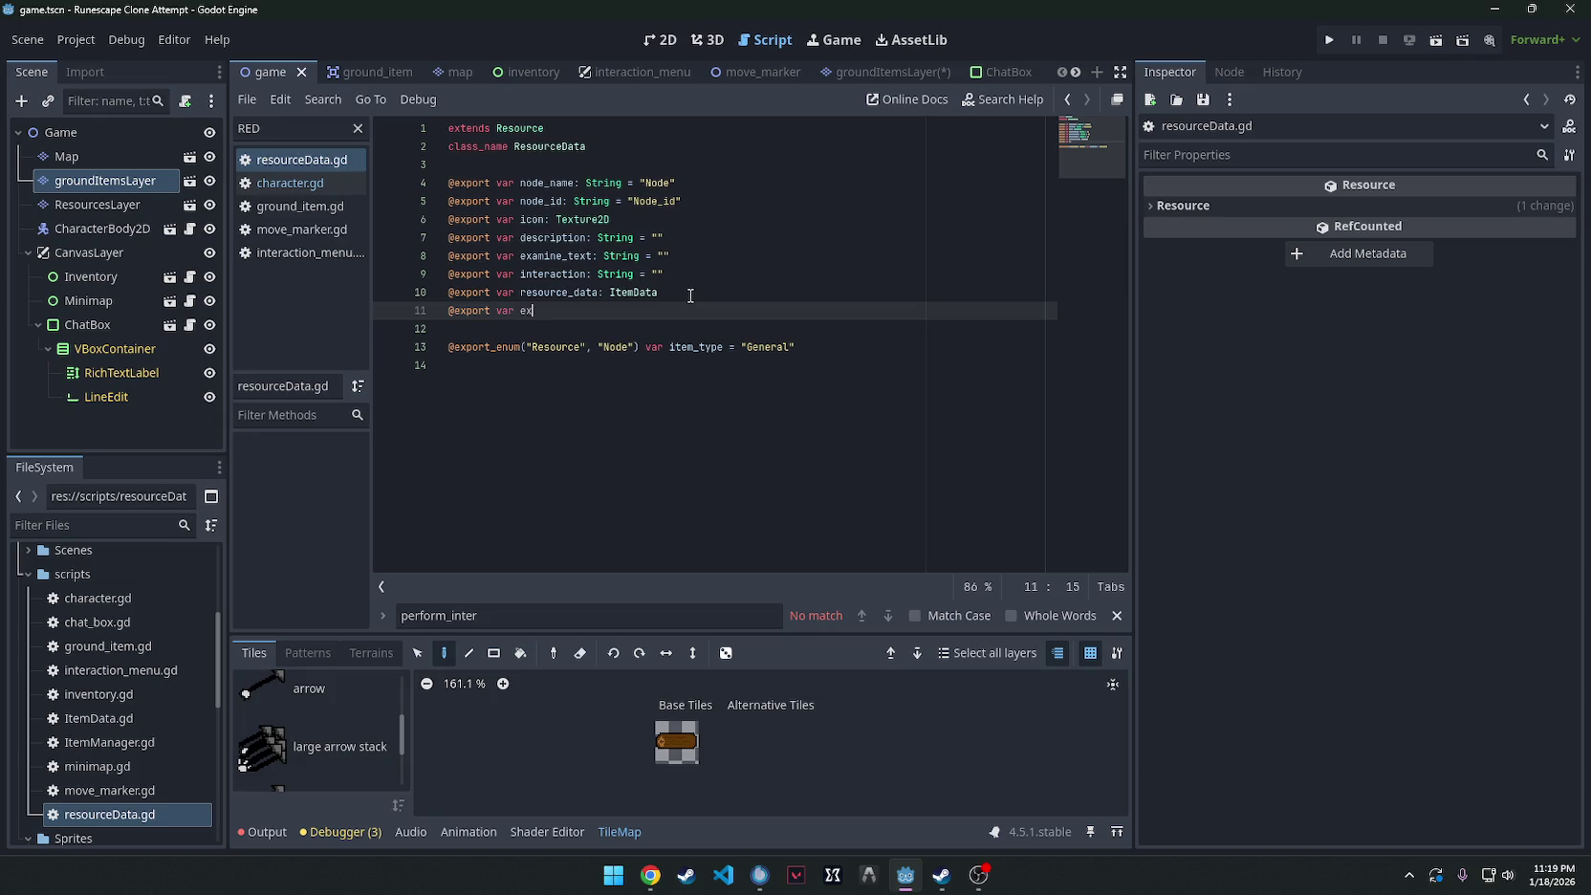
{"action": "type", "text": "perience: Int"}
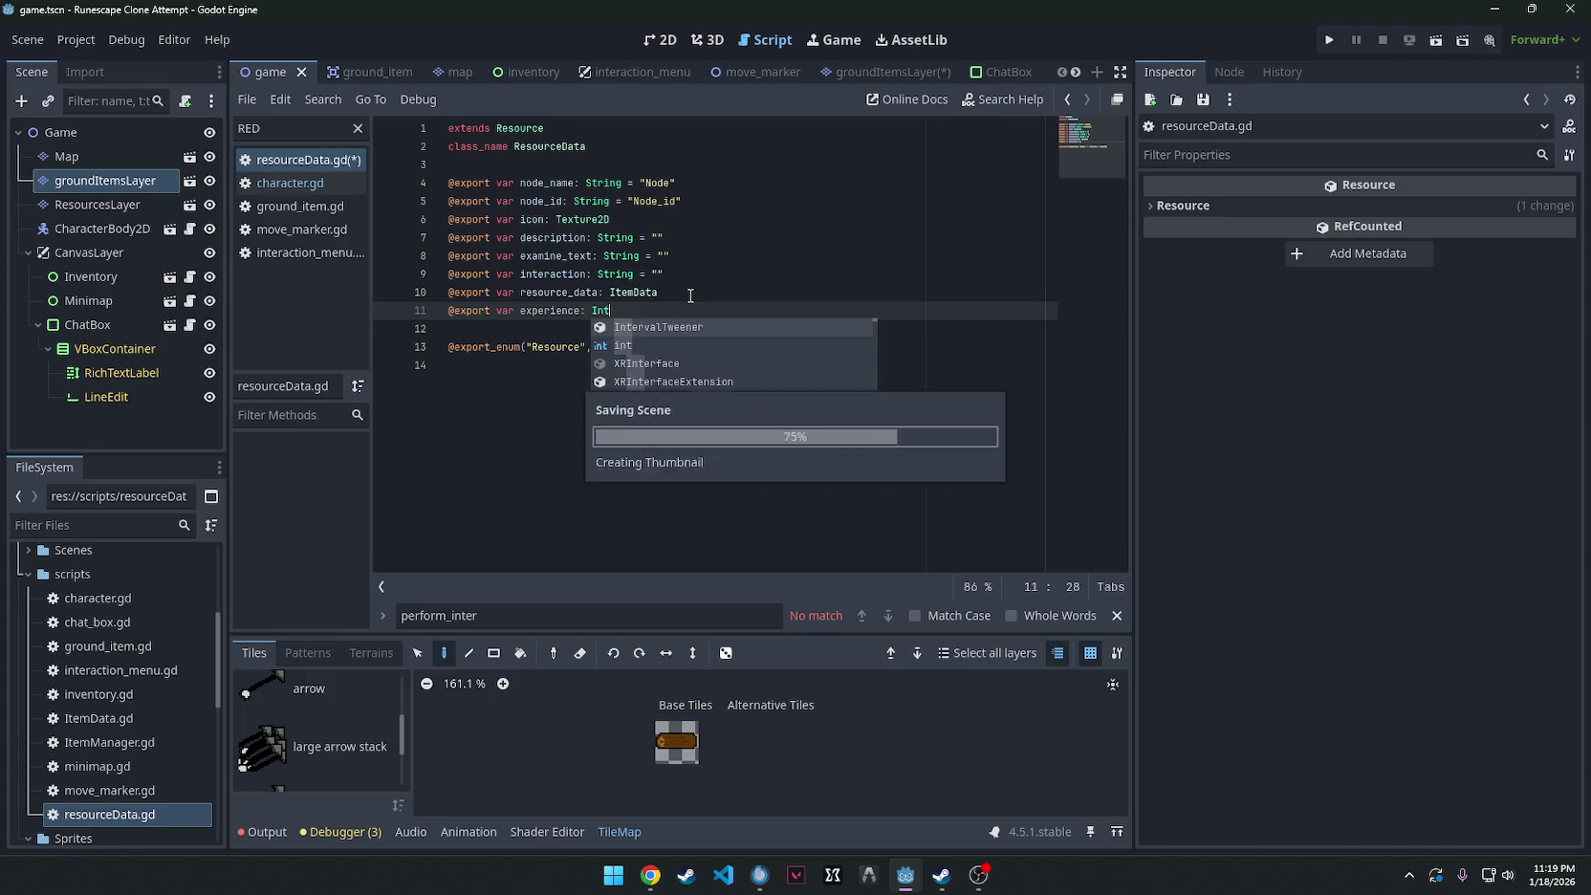
{"action": "left_click", "coordinate": [757, 272]}
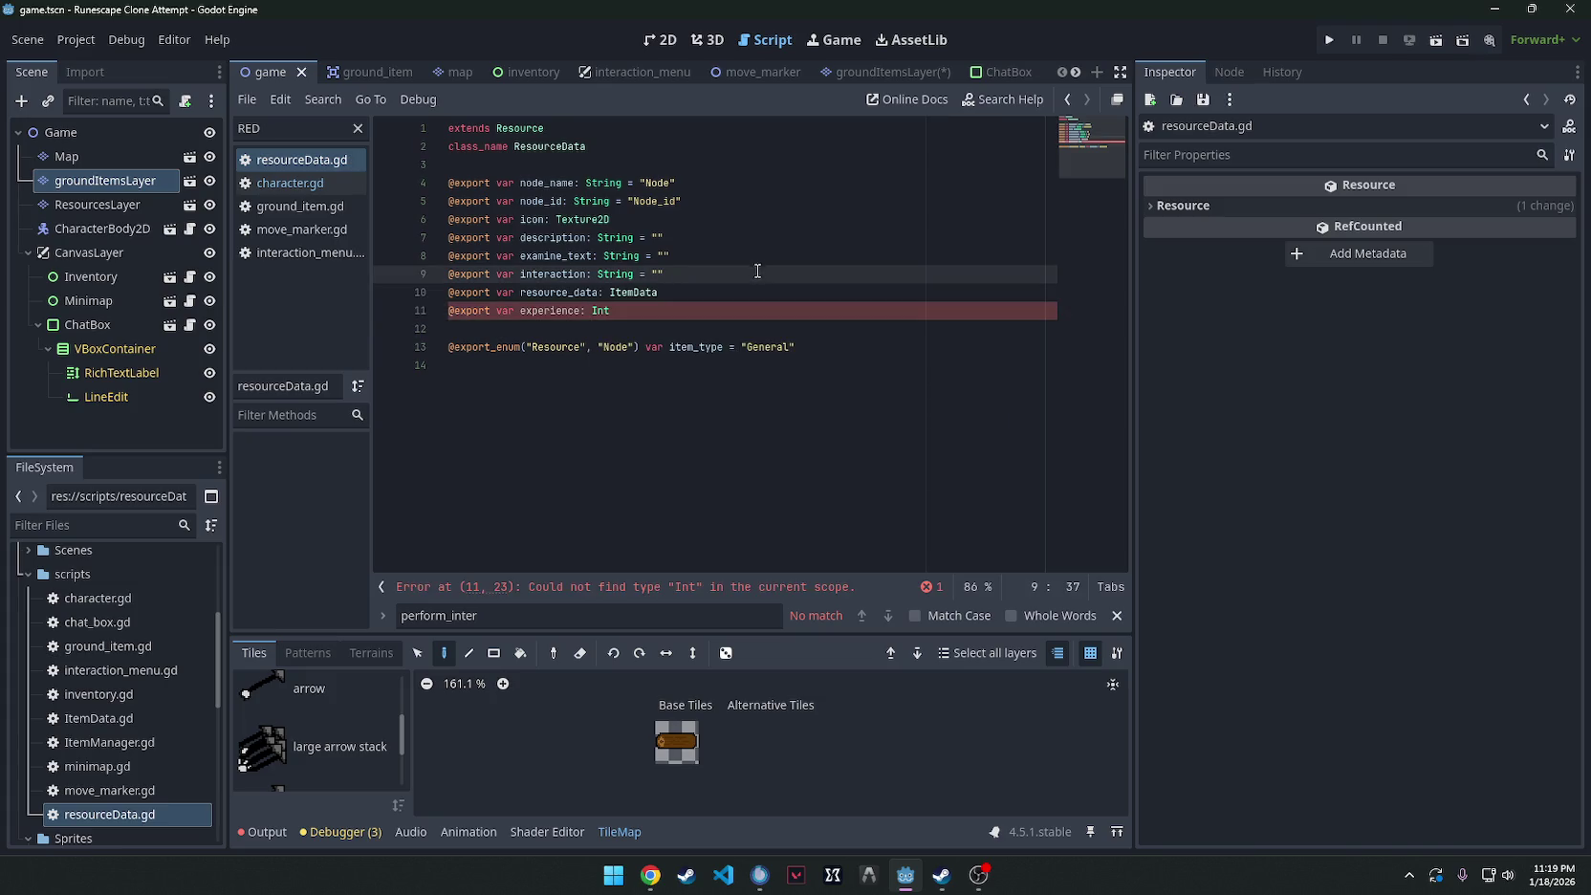
{"action": "left_click", "coordinate": [600, 318]}
{"action": "type", "text": "= \"\""}
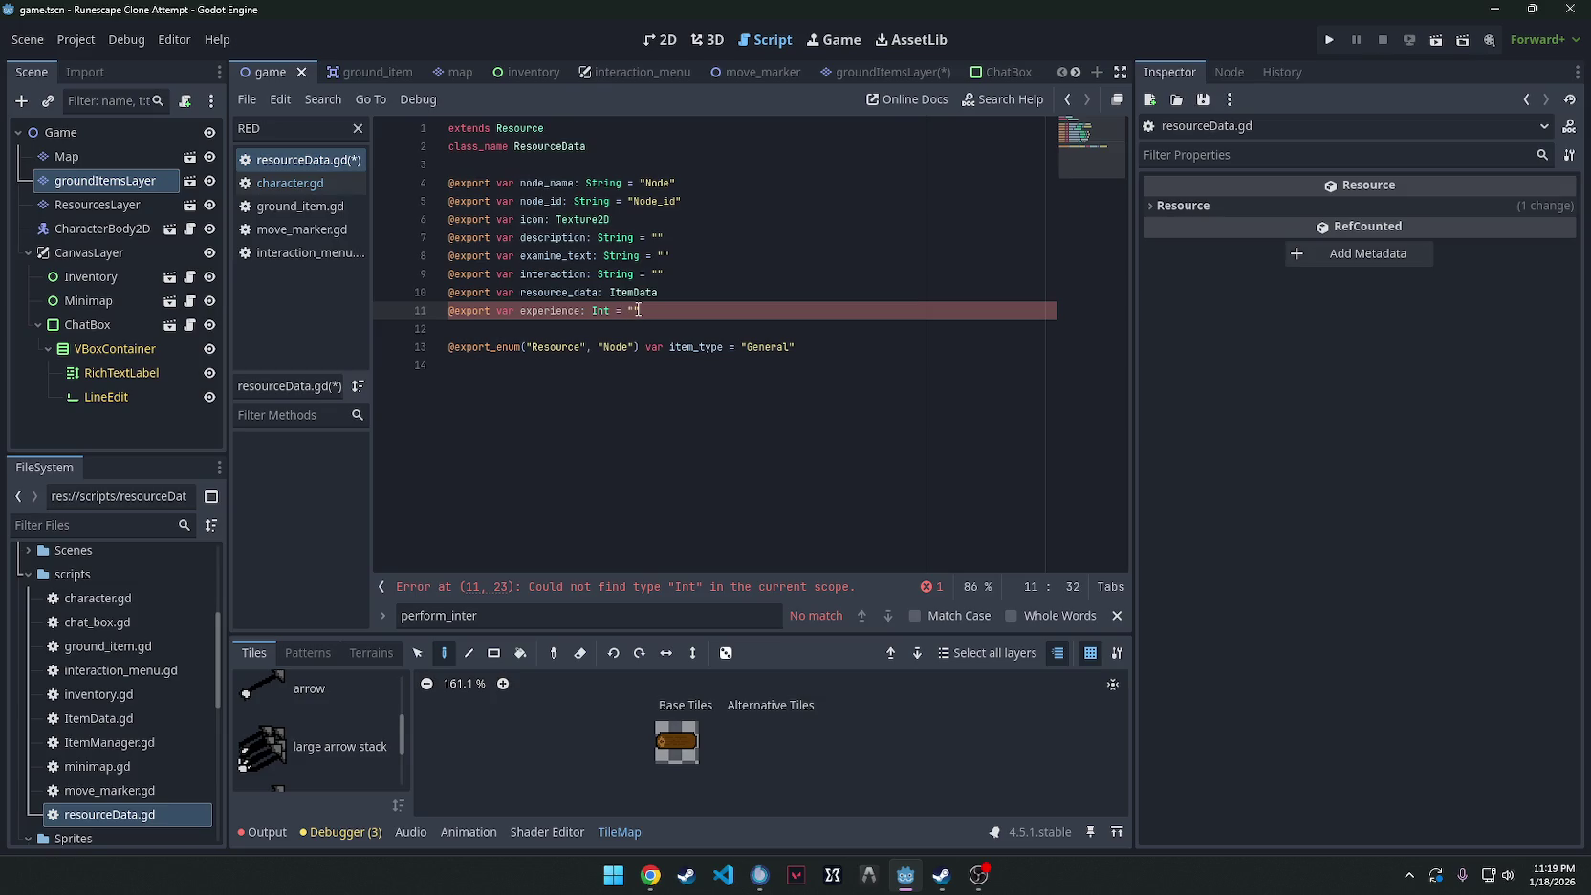
{"action": "left_click", "coordinate": [718, 282]}
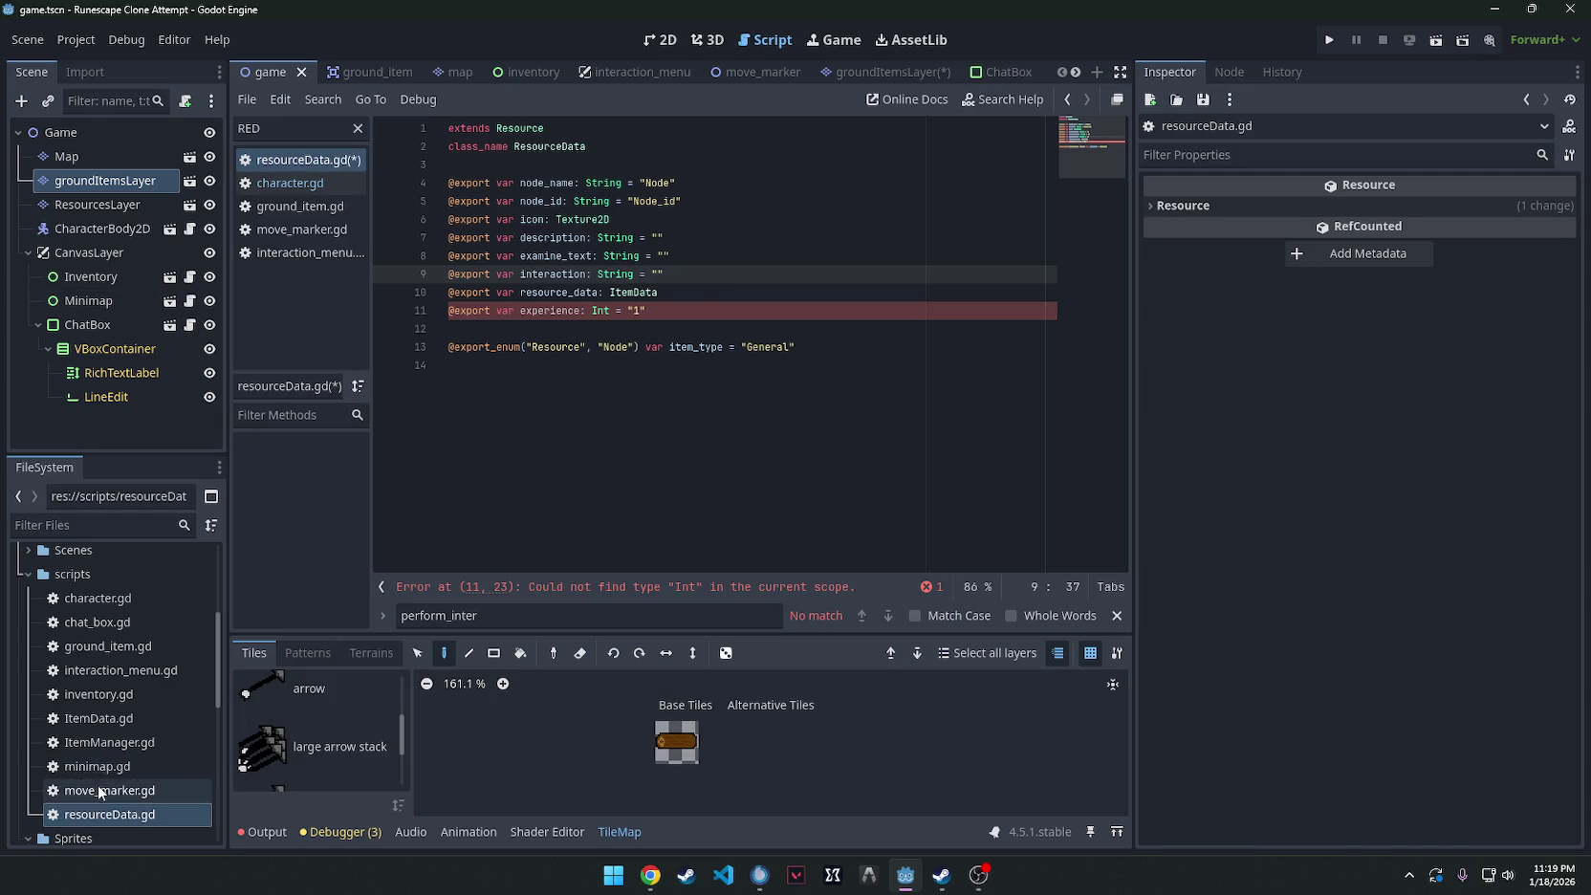
After checking ItemData.gd, change the experience field's type to lowercase int.
{"action": "double_click", "coordinate": [102, 721]}
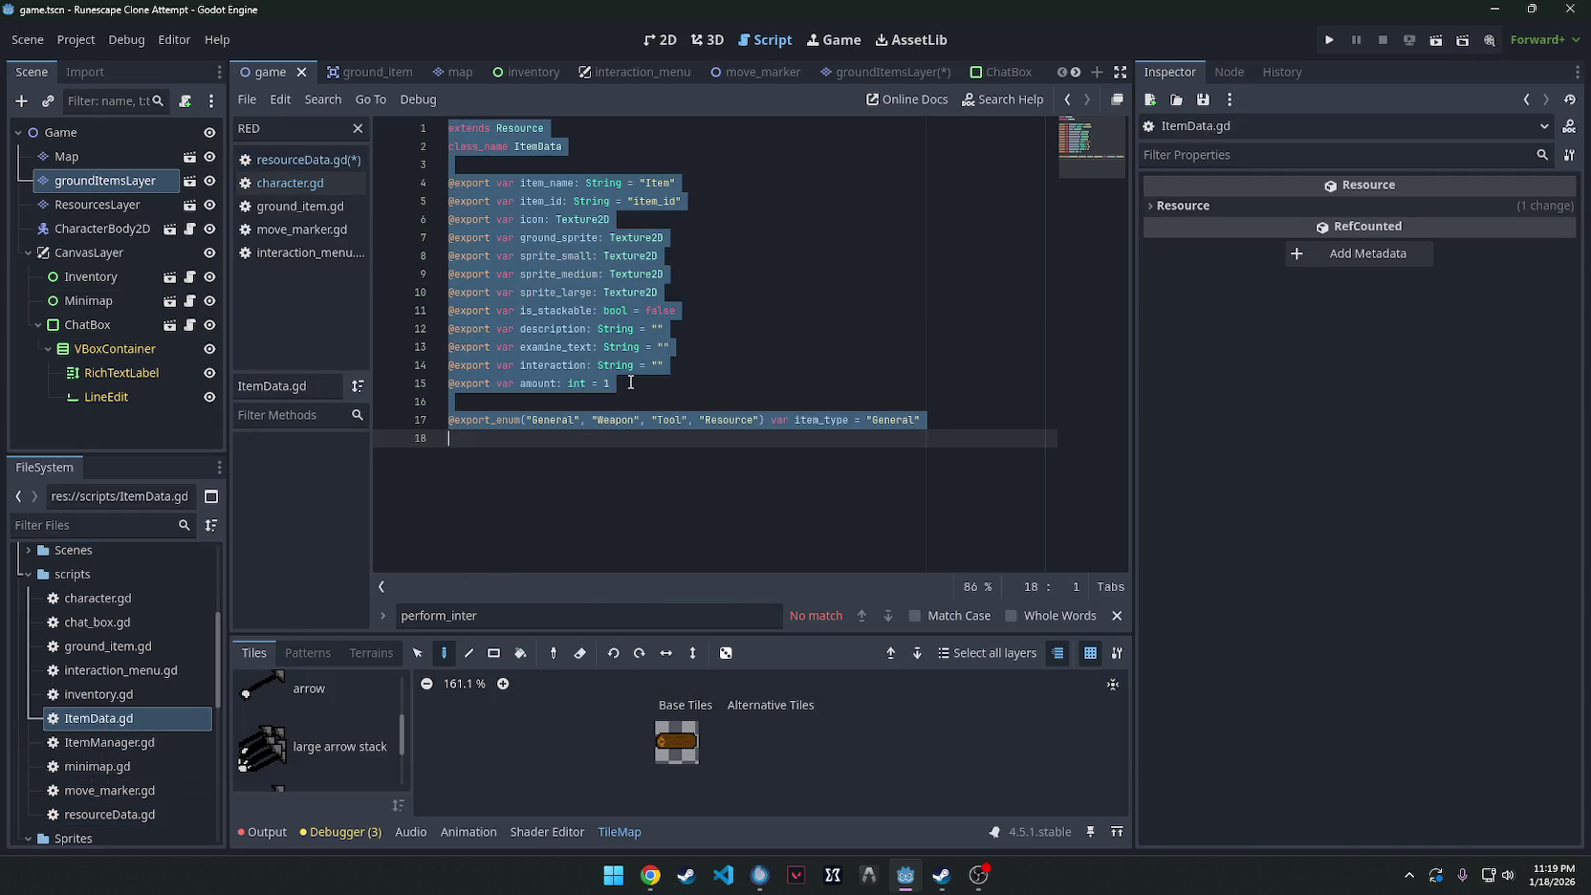
{"action": "double_click", "coordinate": [96, 814]}
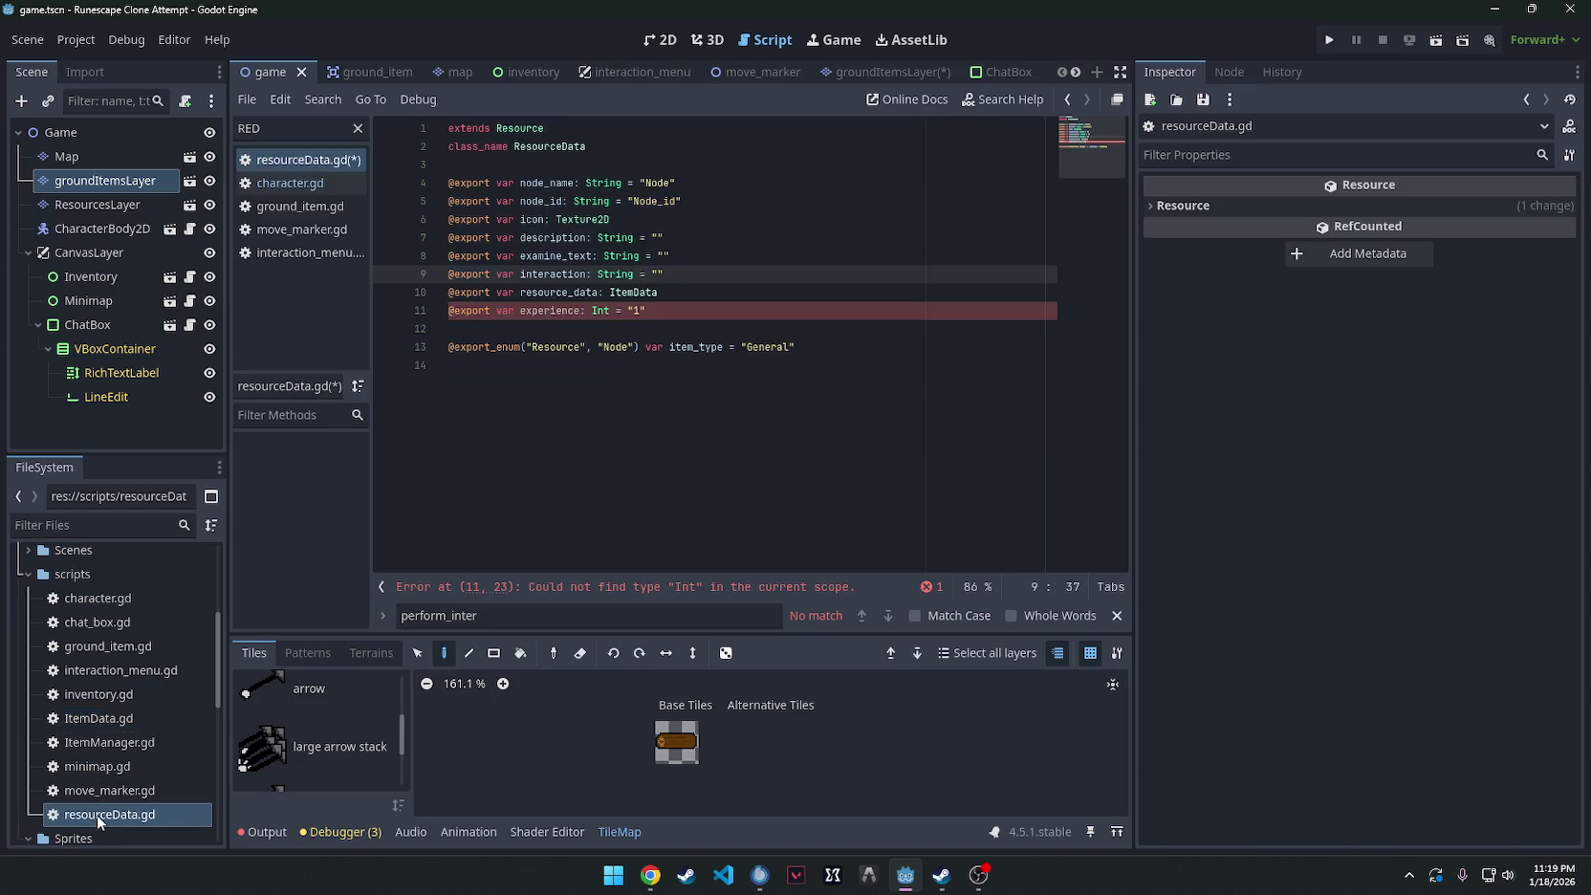
{"action": "double_click", "coordinate": [593, 311]}
{"action": "type", "text": "int"}
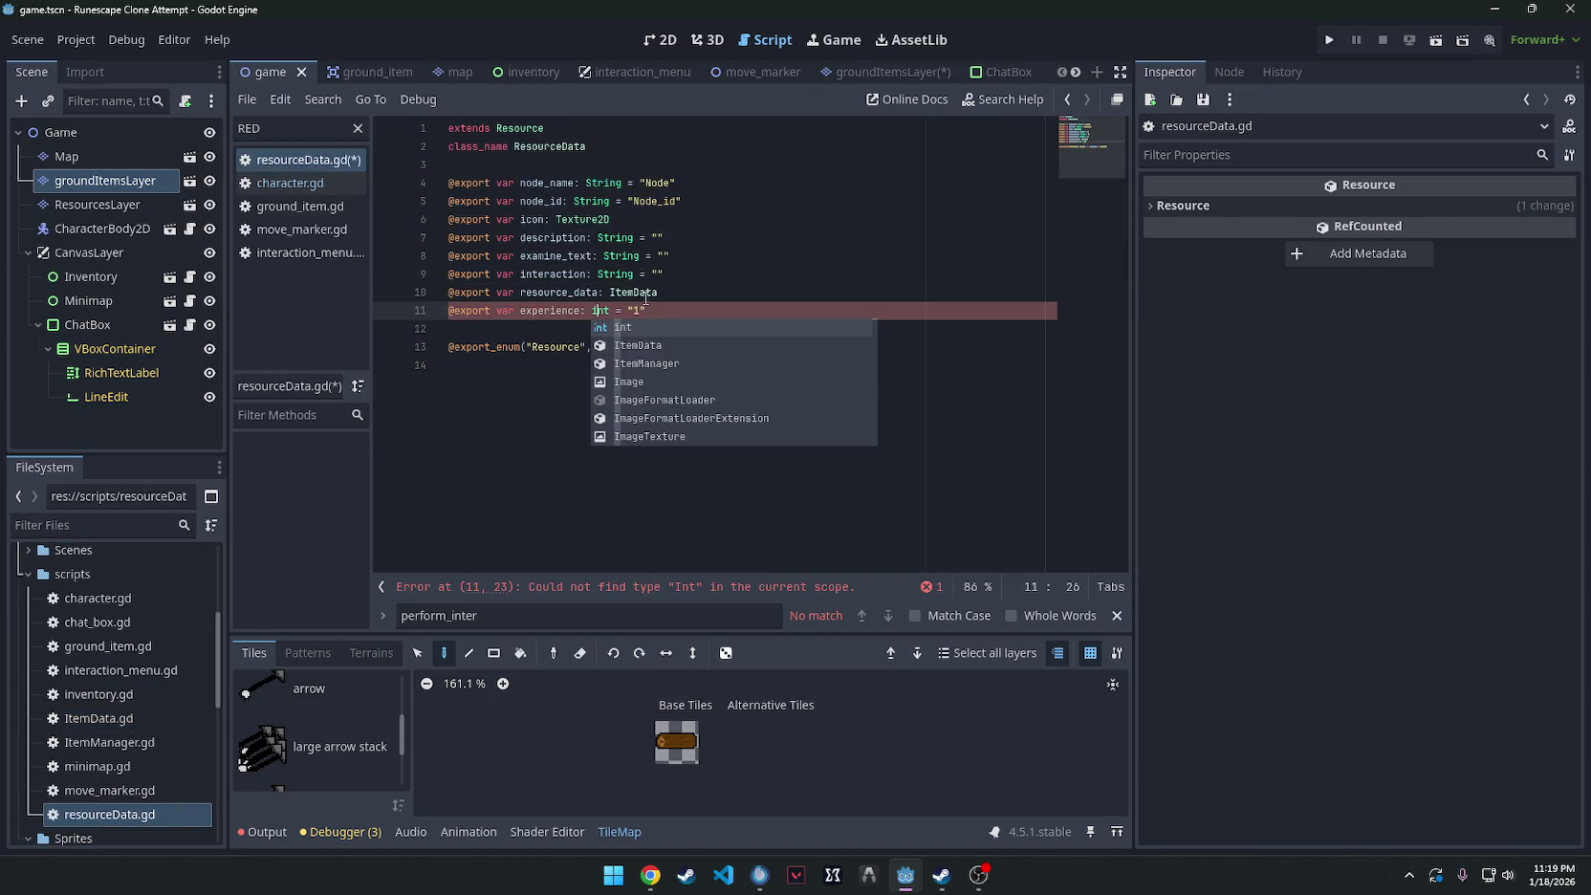
{"action": "left_click", "coordinate": [632, 311]}
{"action": "key", "text": "BackSpace"}
{"action": "key", "text": "BackSpace"}
{"action": "key", "text": "BackSpace"}
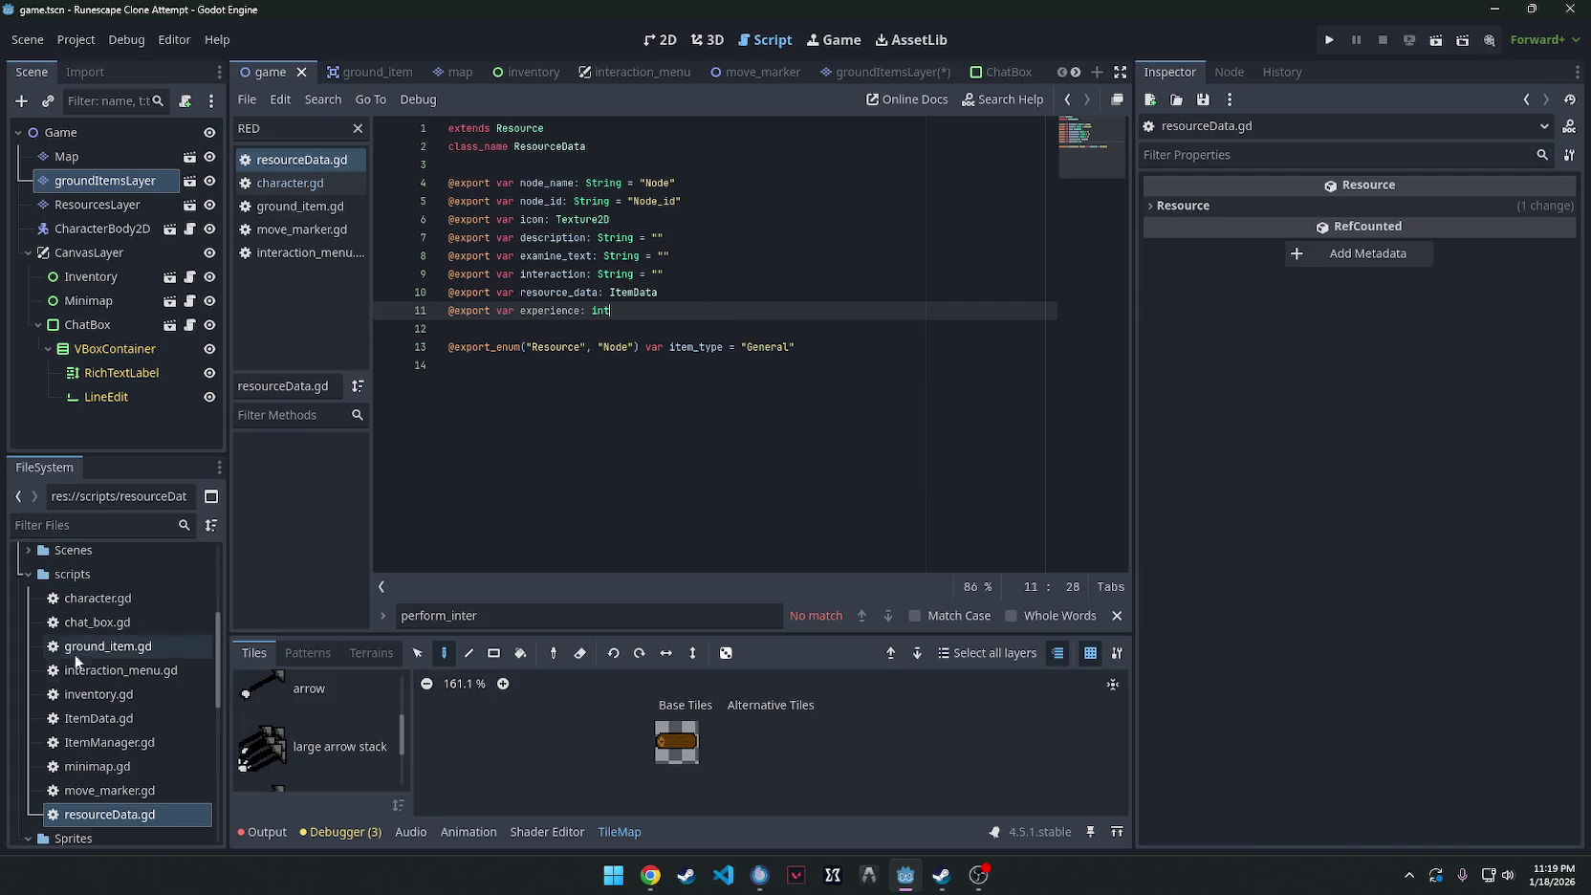
Set basic_tree.tres's Experience to 10 in the Inspector.
{"action": "scroll", "coordinate": [114, 688], "scroll_direction": "up", "scroll_amount": 5}
{"action": "left_click", "coordinate": [117, 749]}
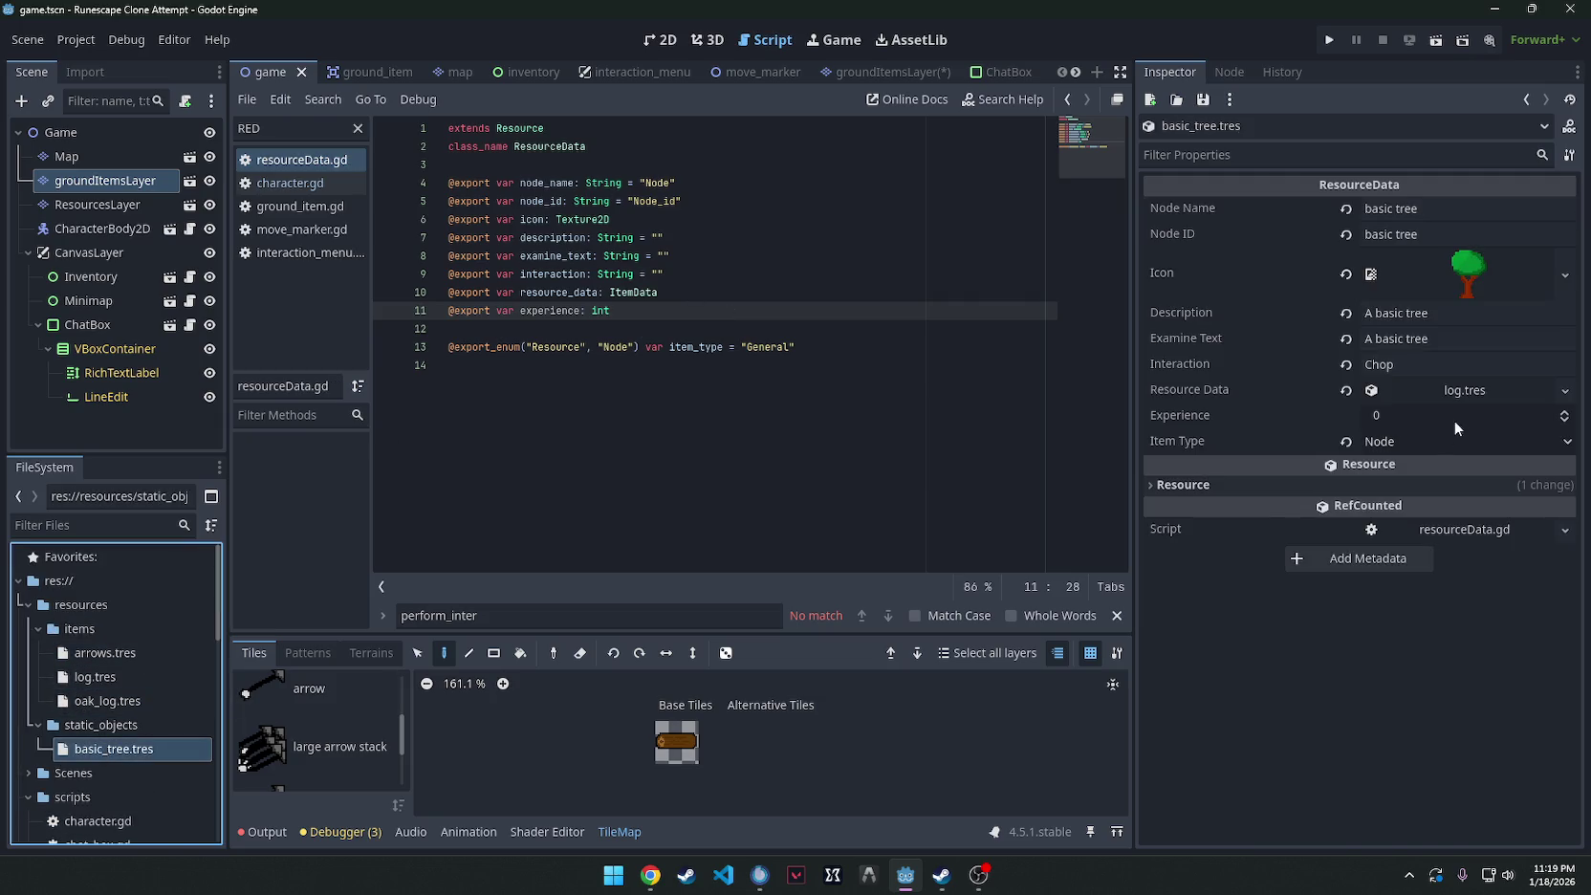
{"action": "left_click", "coordinate": [1419, 411]}
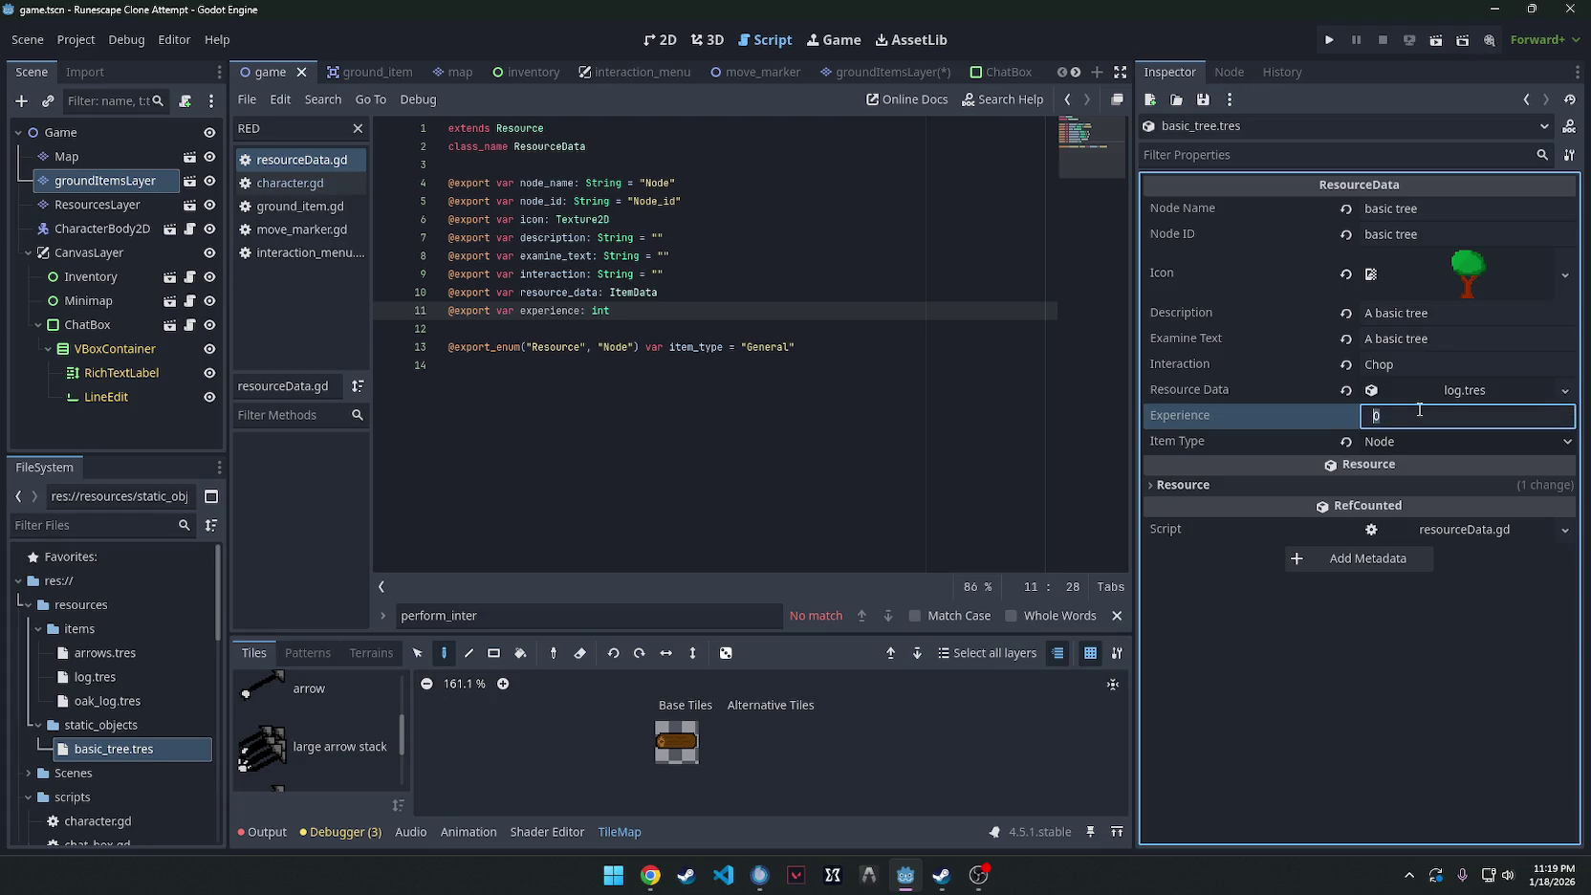
{"action": "type", "text": "10"}
{"action": "left_click", "coordinate": [1046, 466]}
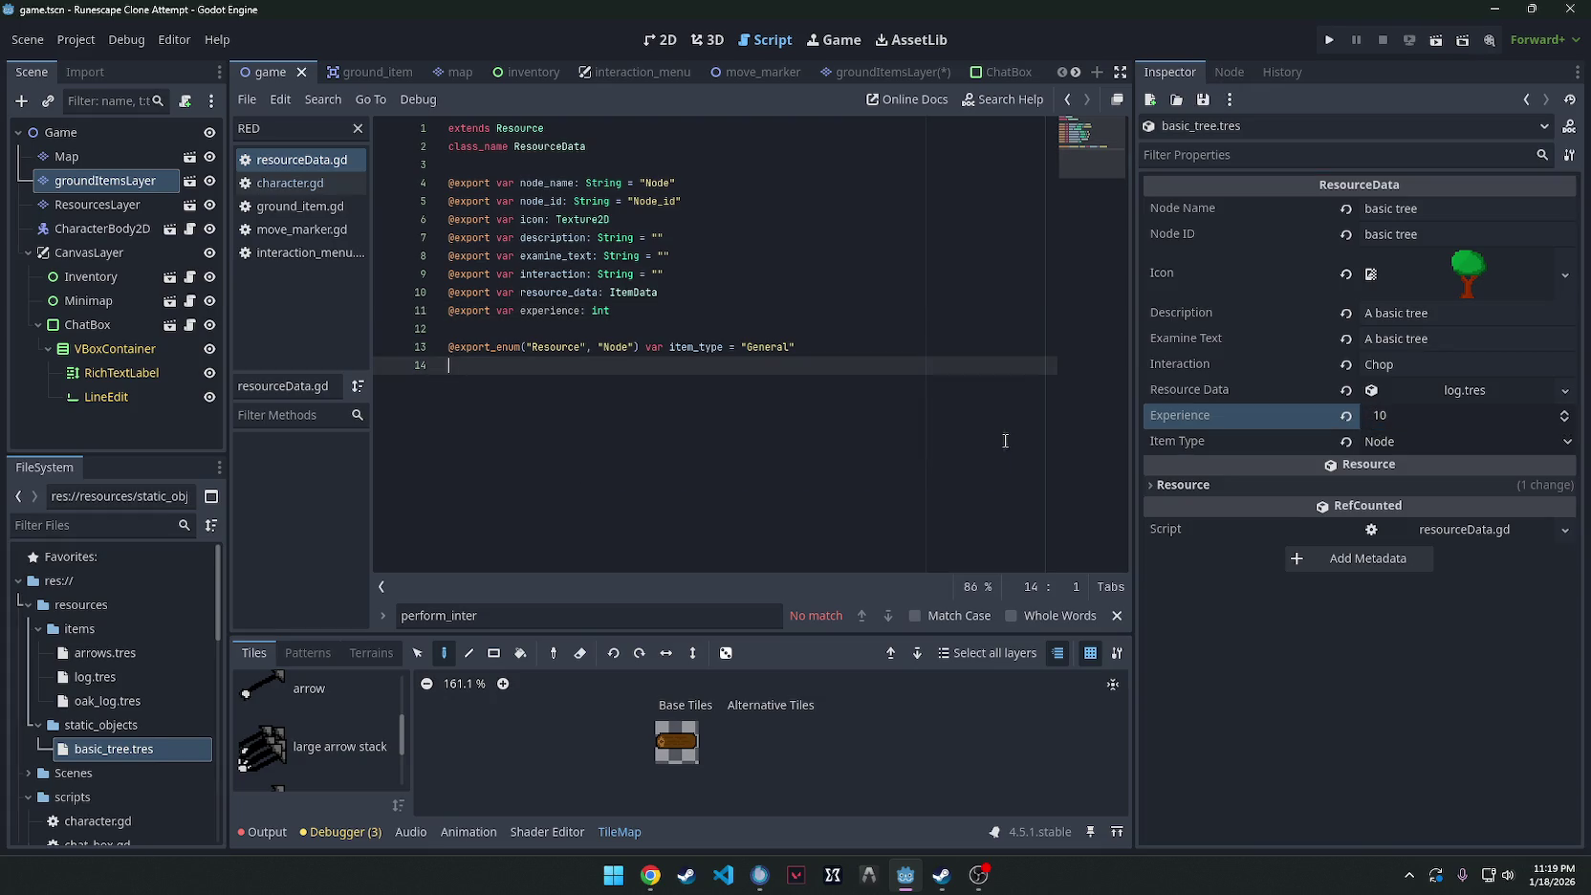
{"action": "key", "text": "alt+Tab"}
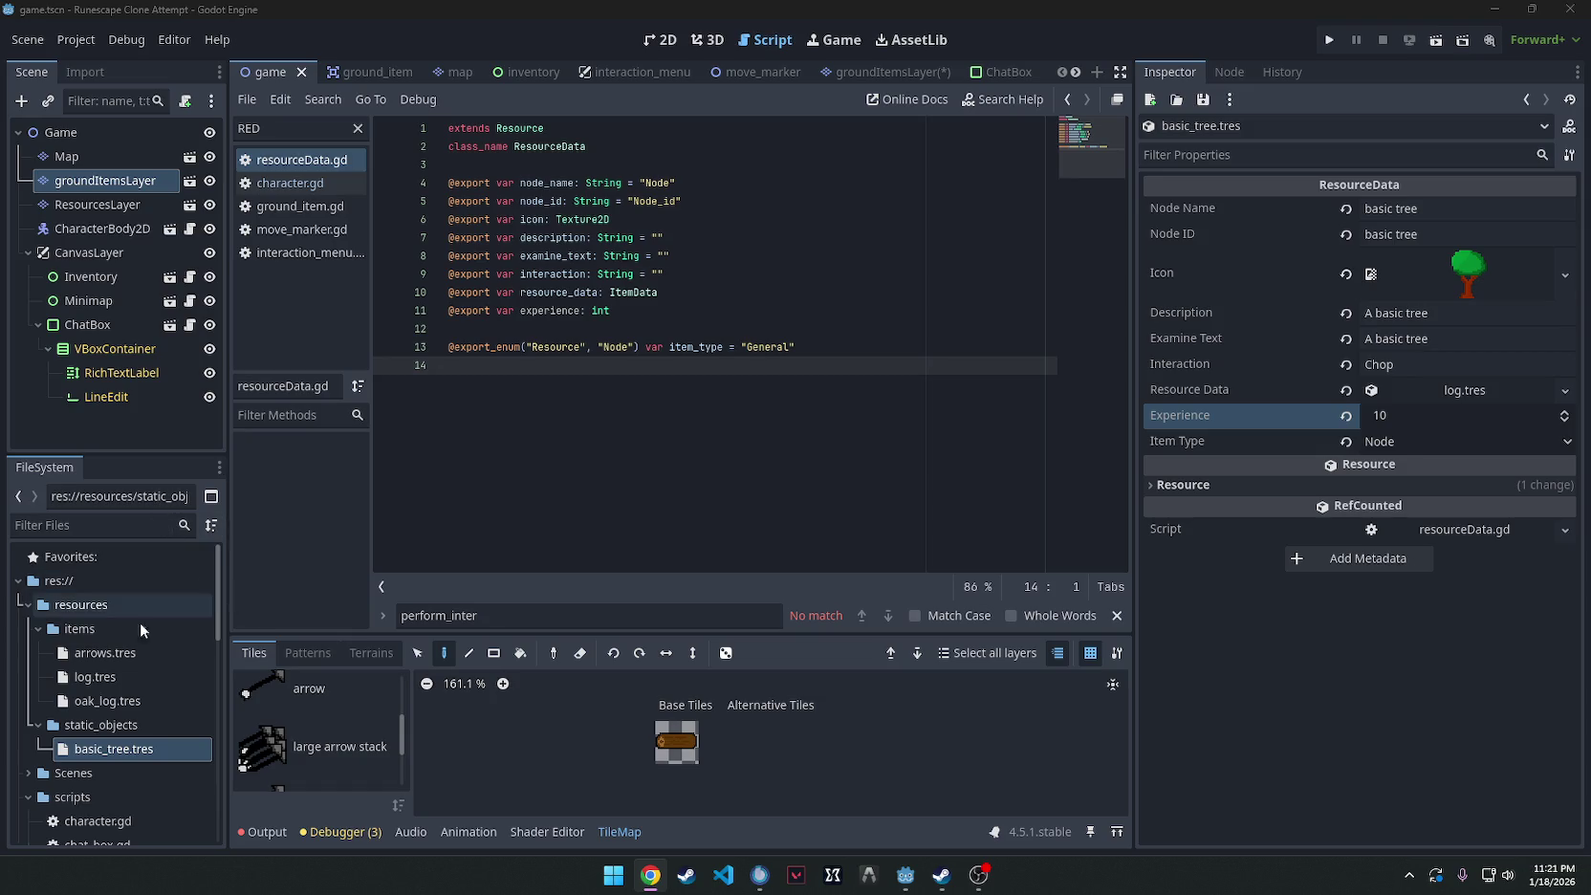
Create skill_data.gd in the scripts folder and paste the SkillData code into it.
{"action": "scroll", "coordinate": [95, 702], "scroll_direction": "down", "scroll_amount": 5}
{"action": "scroll", "coordinate": [86, 679], "scroll_direction": "up", "scroll_amount": 3}
{"action": "right_click", "coordinate": [90, 614]}
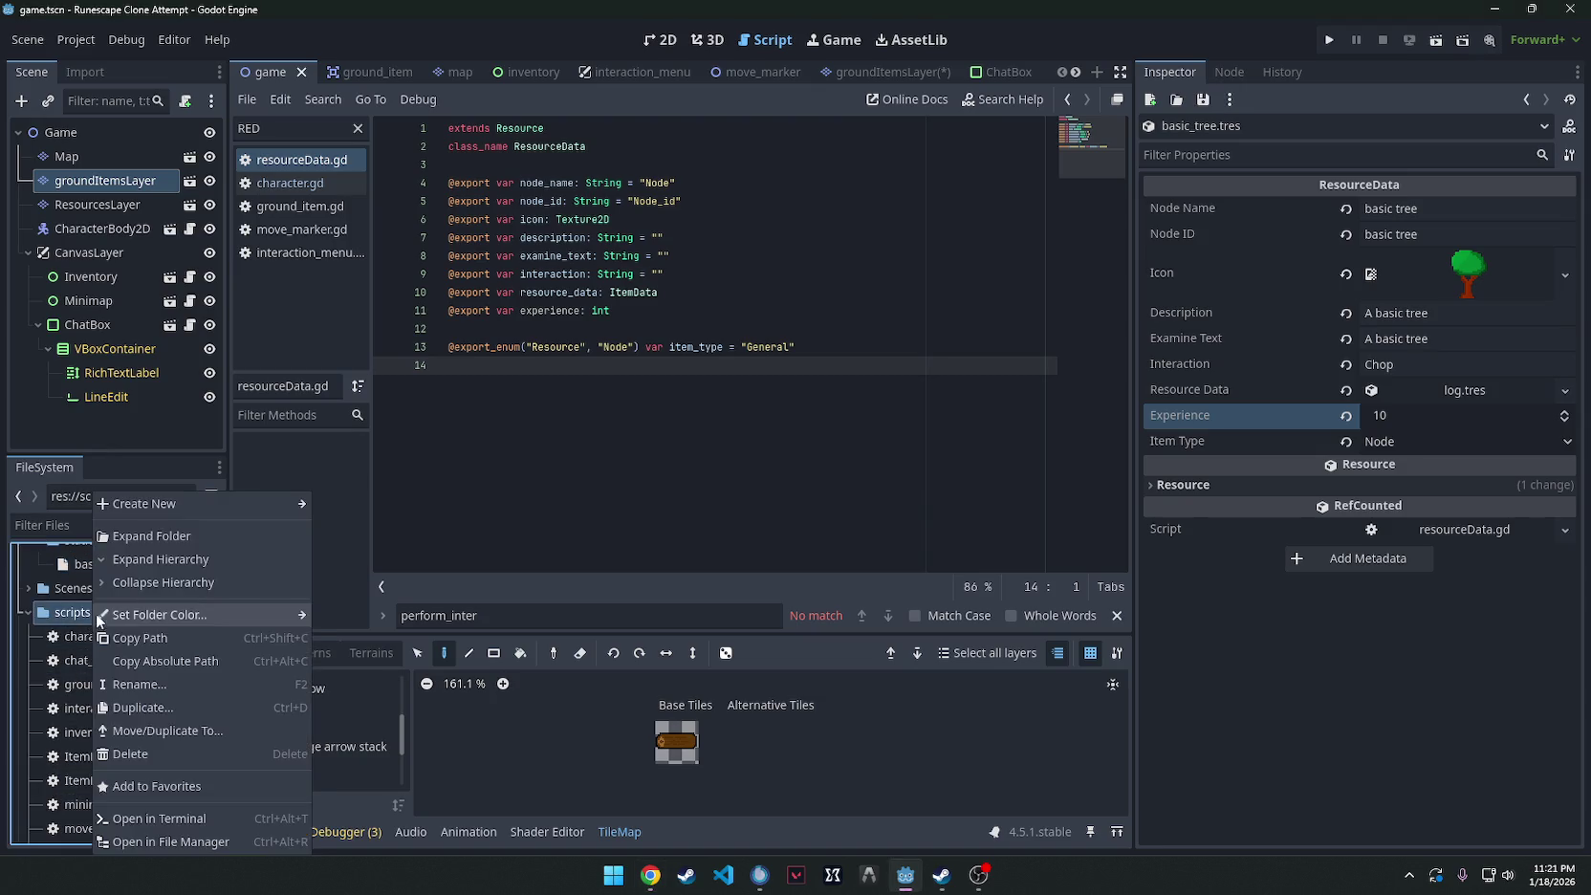
{"action": "mouse_move", "coordinate": [178, 513]}
{"action": "left_click", "coordinate": [353, 547]}
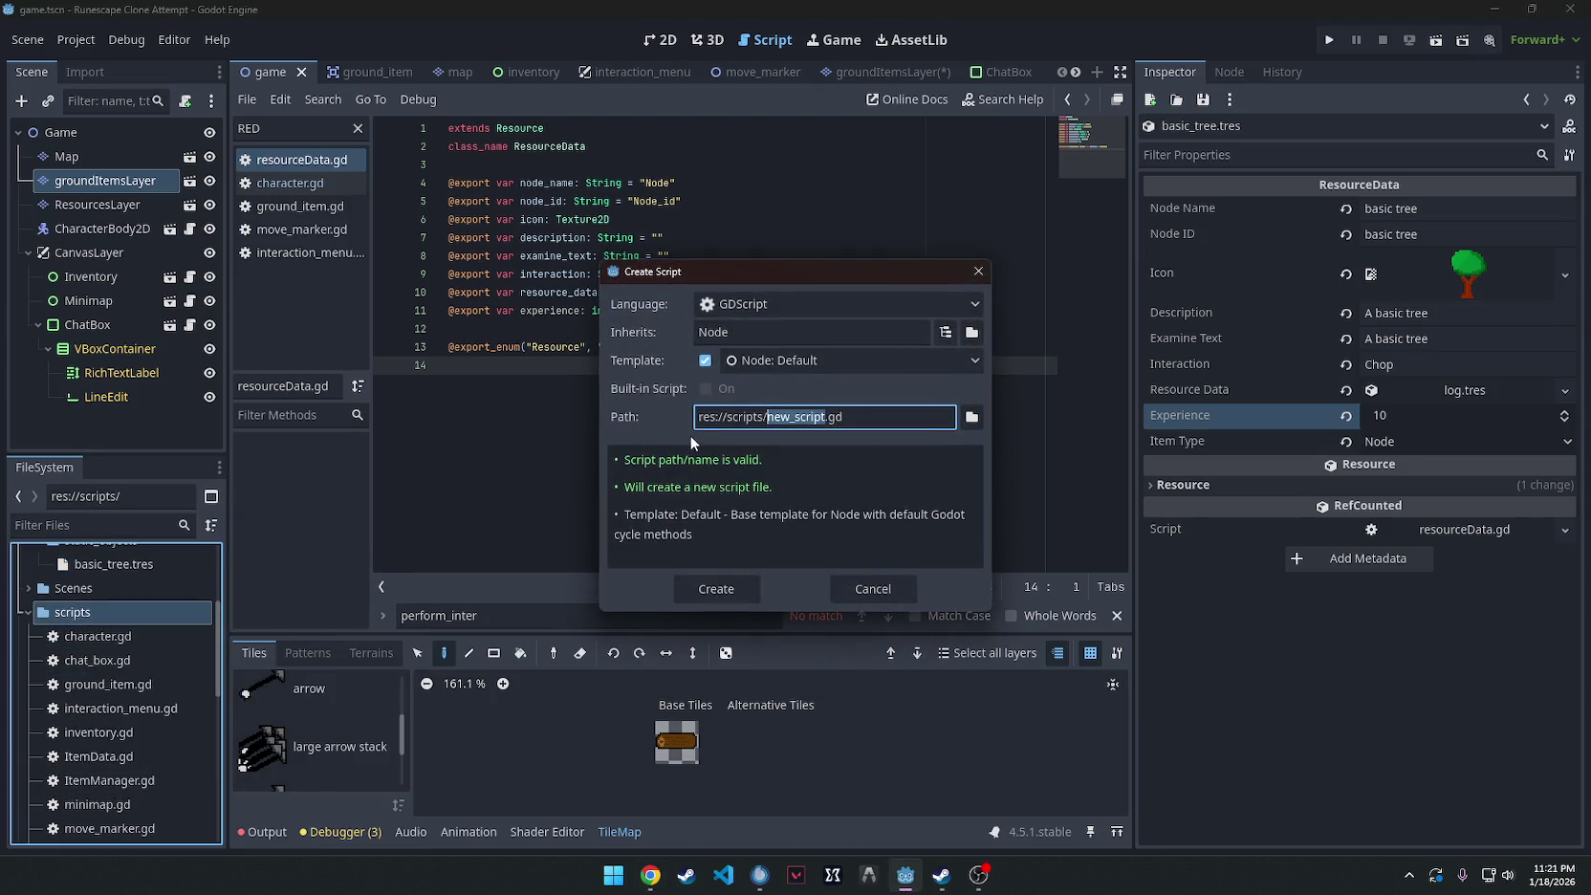
{"action": "type", "text": "skill_data"}
{"action": "key", "text": "Return"}
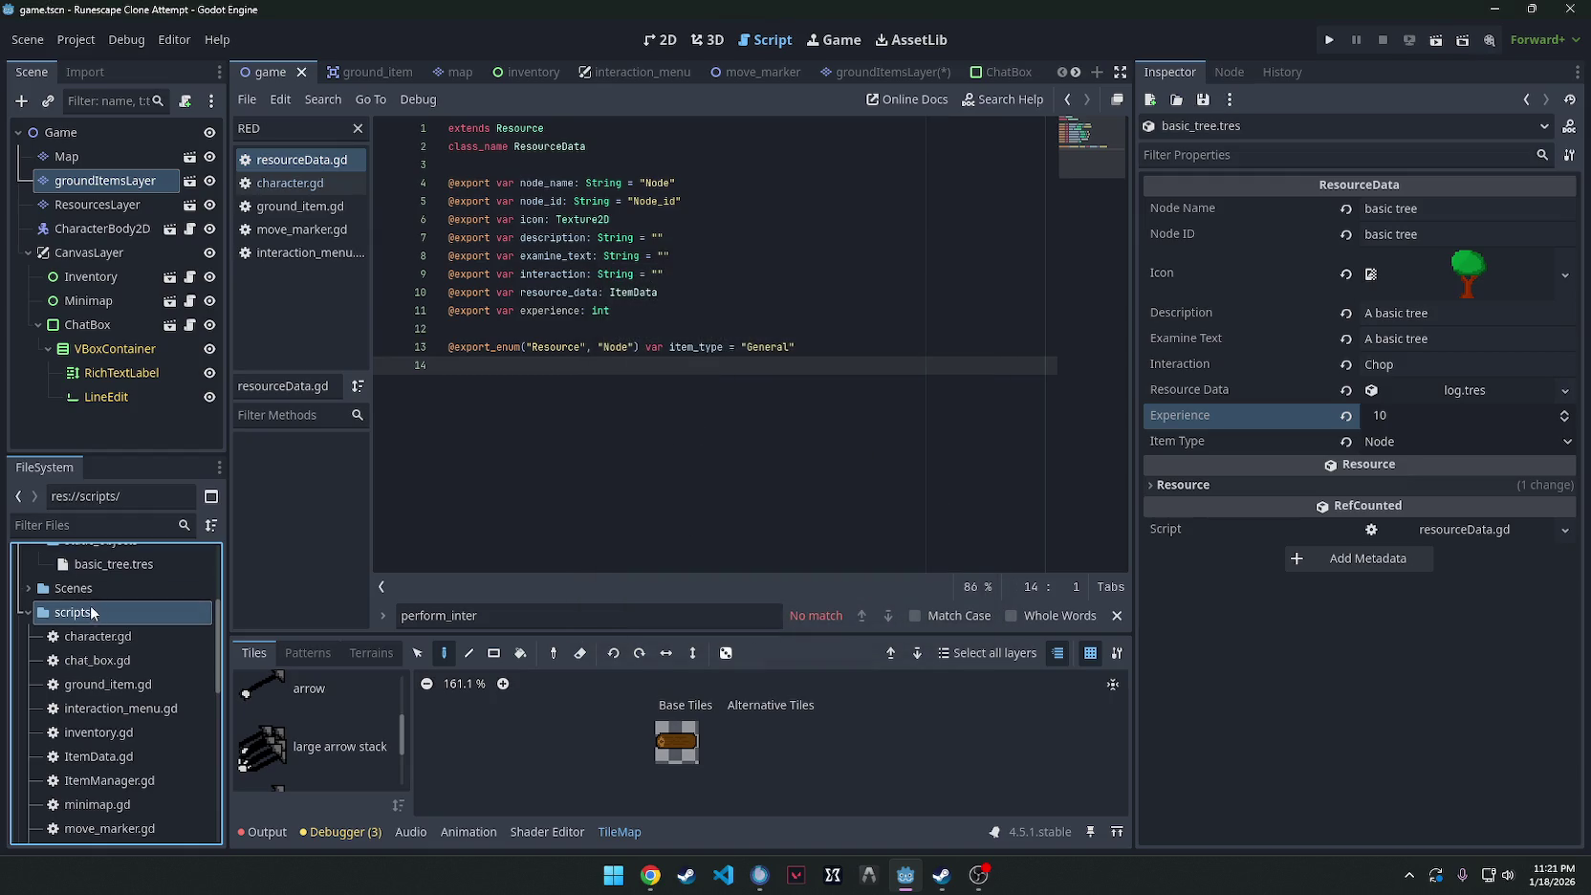
{"action": "scroll", "coordinate": [111, 660], "scroll_direction": "down", "scroll_amount": 3}
{"action": "double_click", "coordinate": [109, 728]}
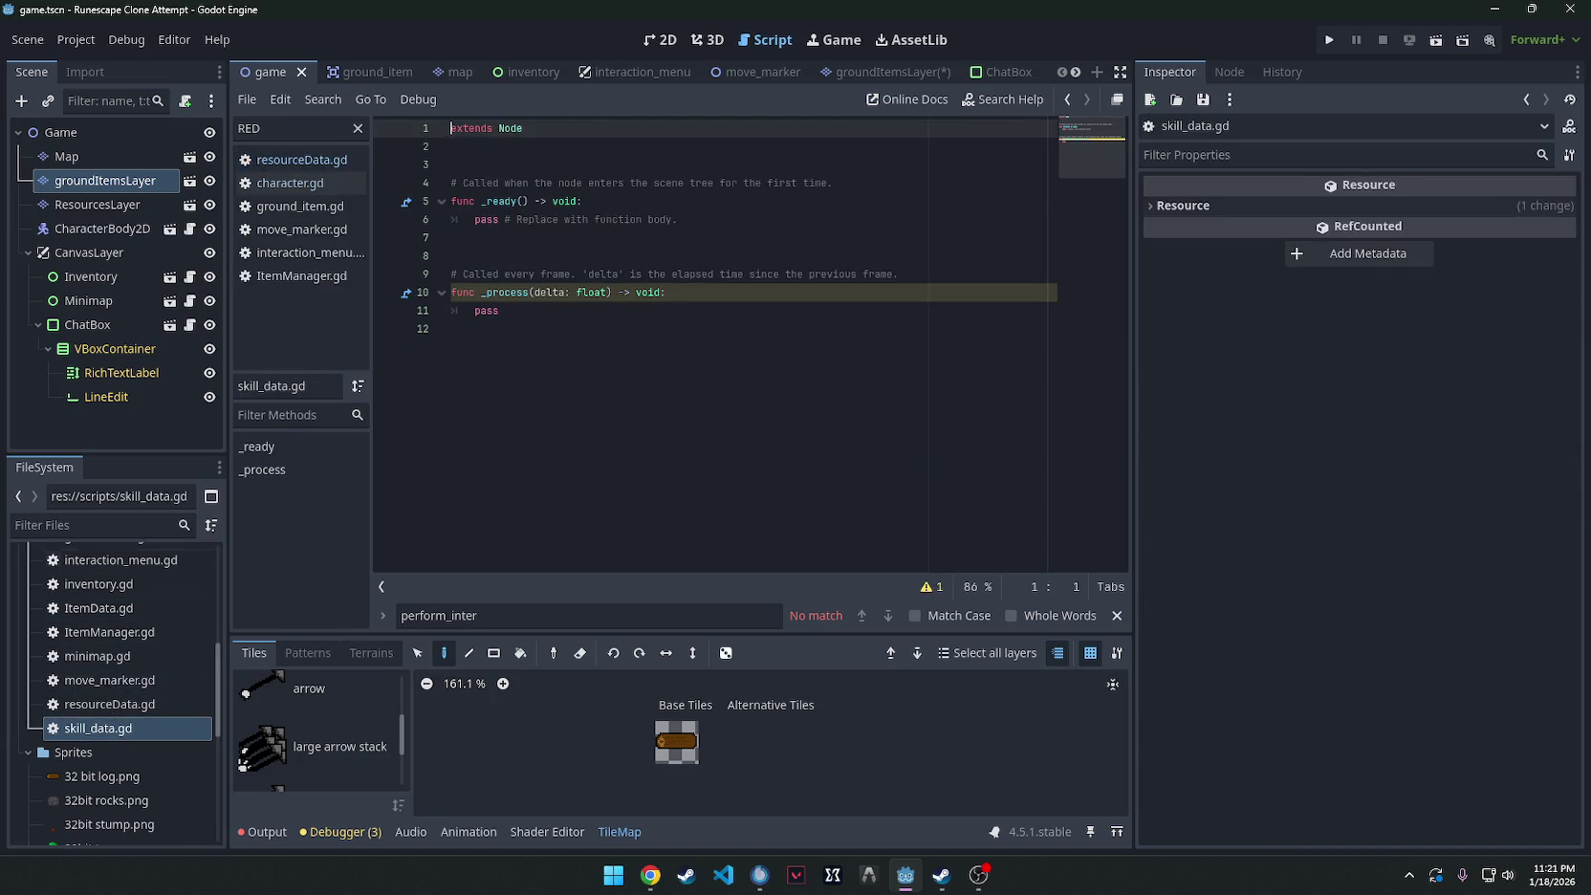
{"action": "key", "text": "ctrl+a"}
{"action": "type", "text": "extends Resource class_name SkillData  @export var skill_name: String @export var icon: Texture2D @export var level_cap: int = 99  var xp: float = 0.0 var level: int = 1  signal leveled_up(new_level: int) signal xp_gained(total_xp: float)  func add_xp(amount: float): \txp += amount \txp_gained.emit(xp) \tvar new_lvl = GameSignals.get_level_from_xp(xp) \tif new_lvl > level: \t\tlevel = new_lvl \t\tleveled_up.emit(level)"}
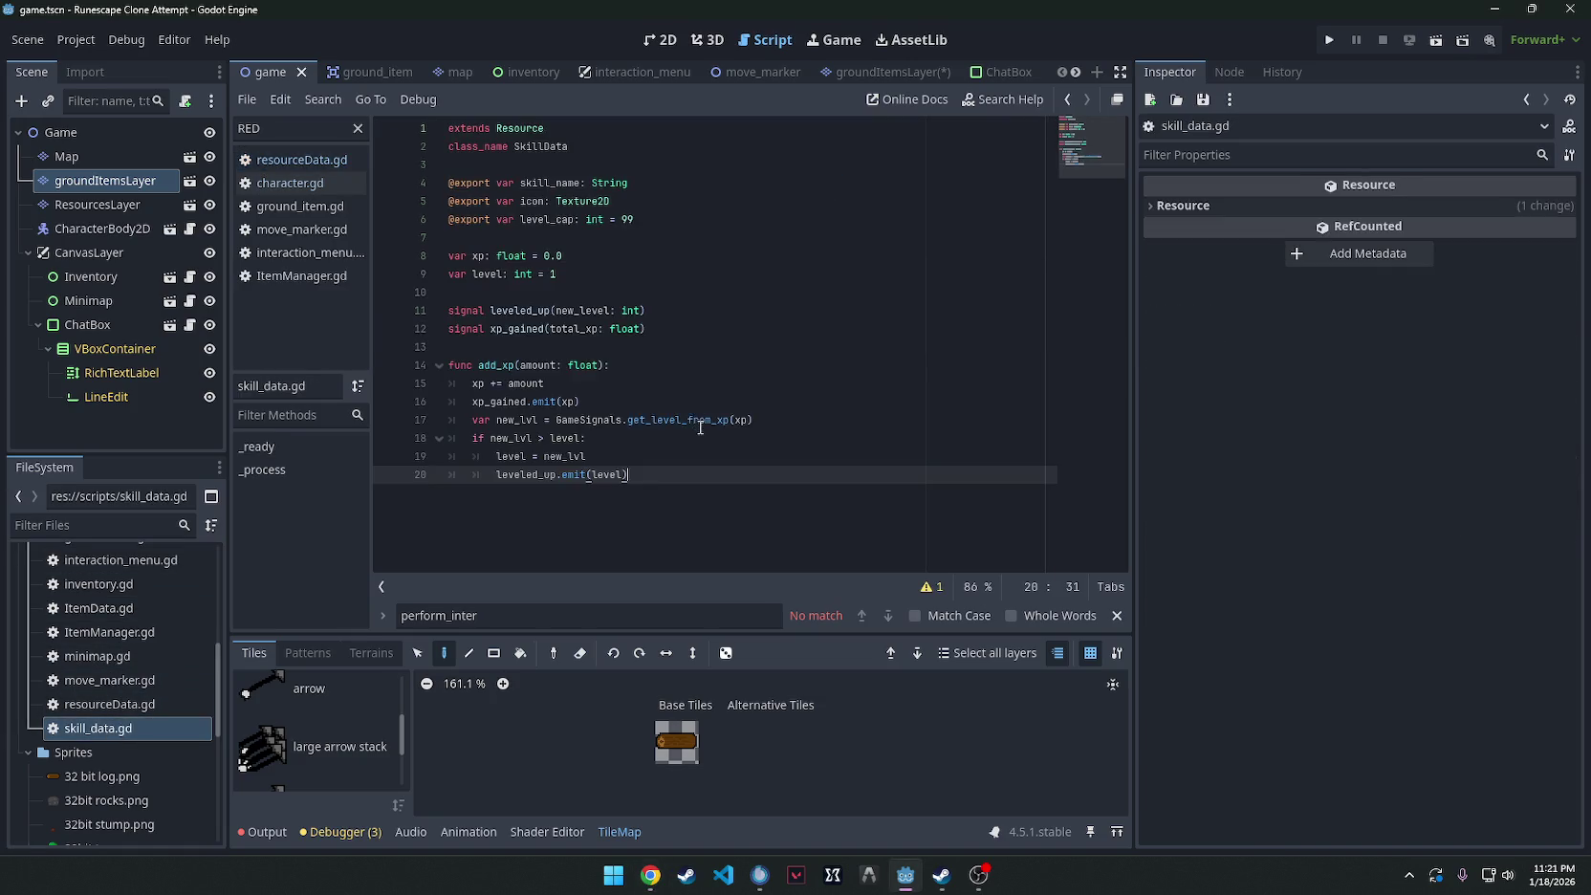
{"action": "left_click", "coordinate": [730, 279]}
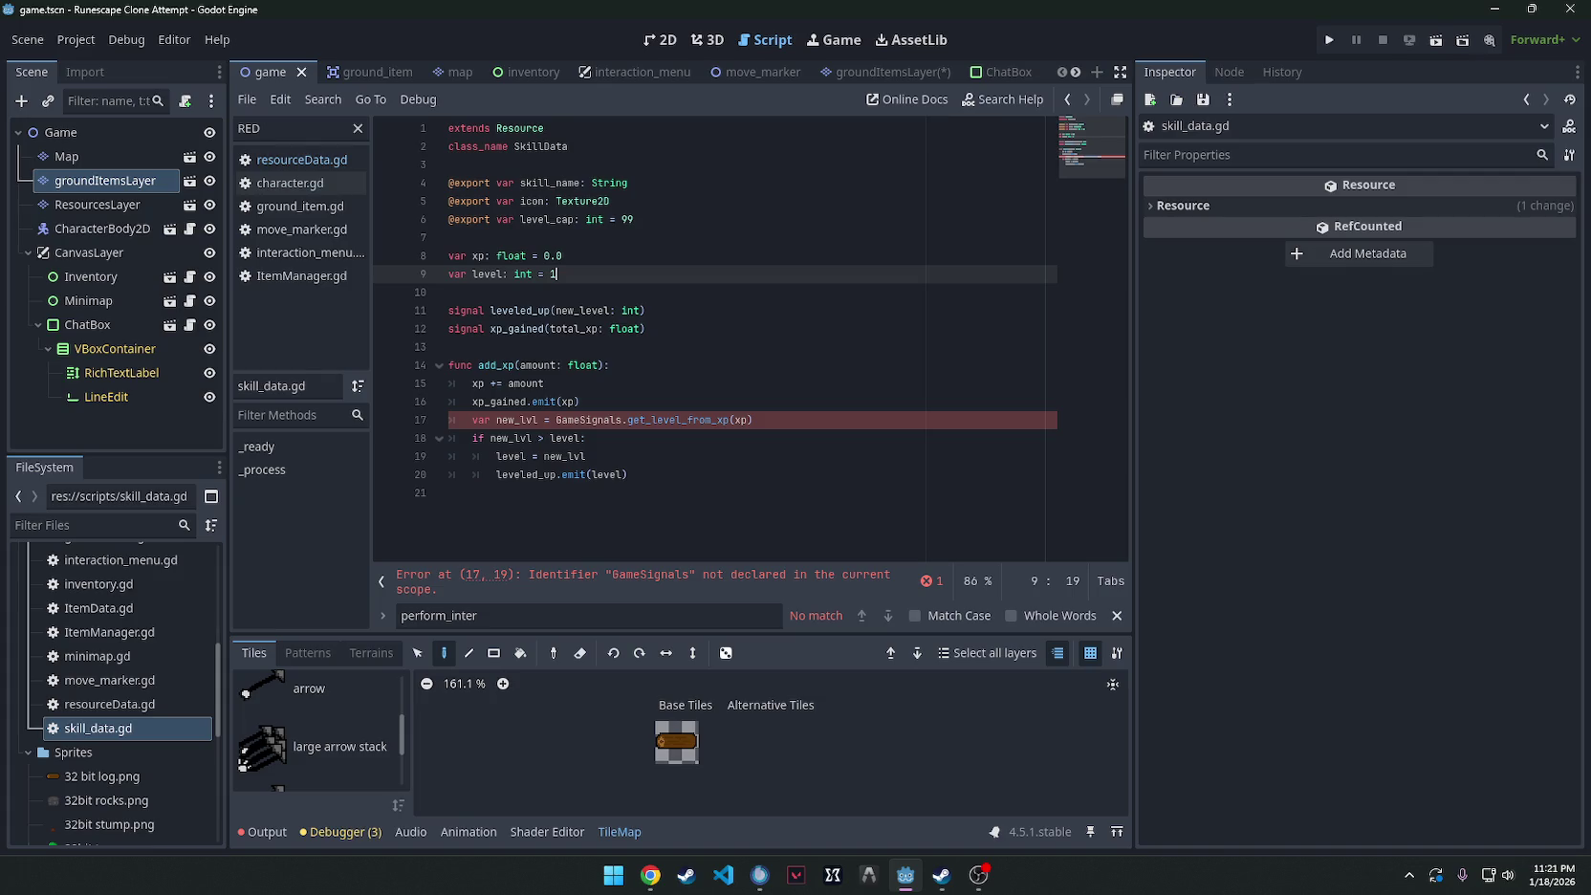
{"action": "key", "text": "alt+Tab"}
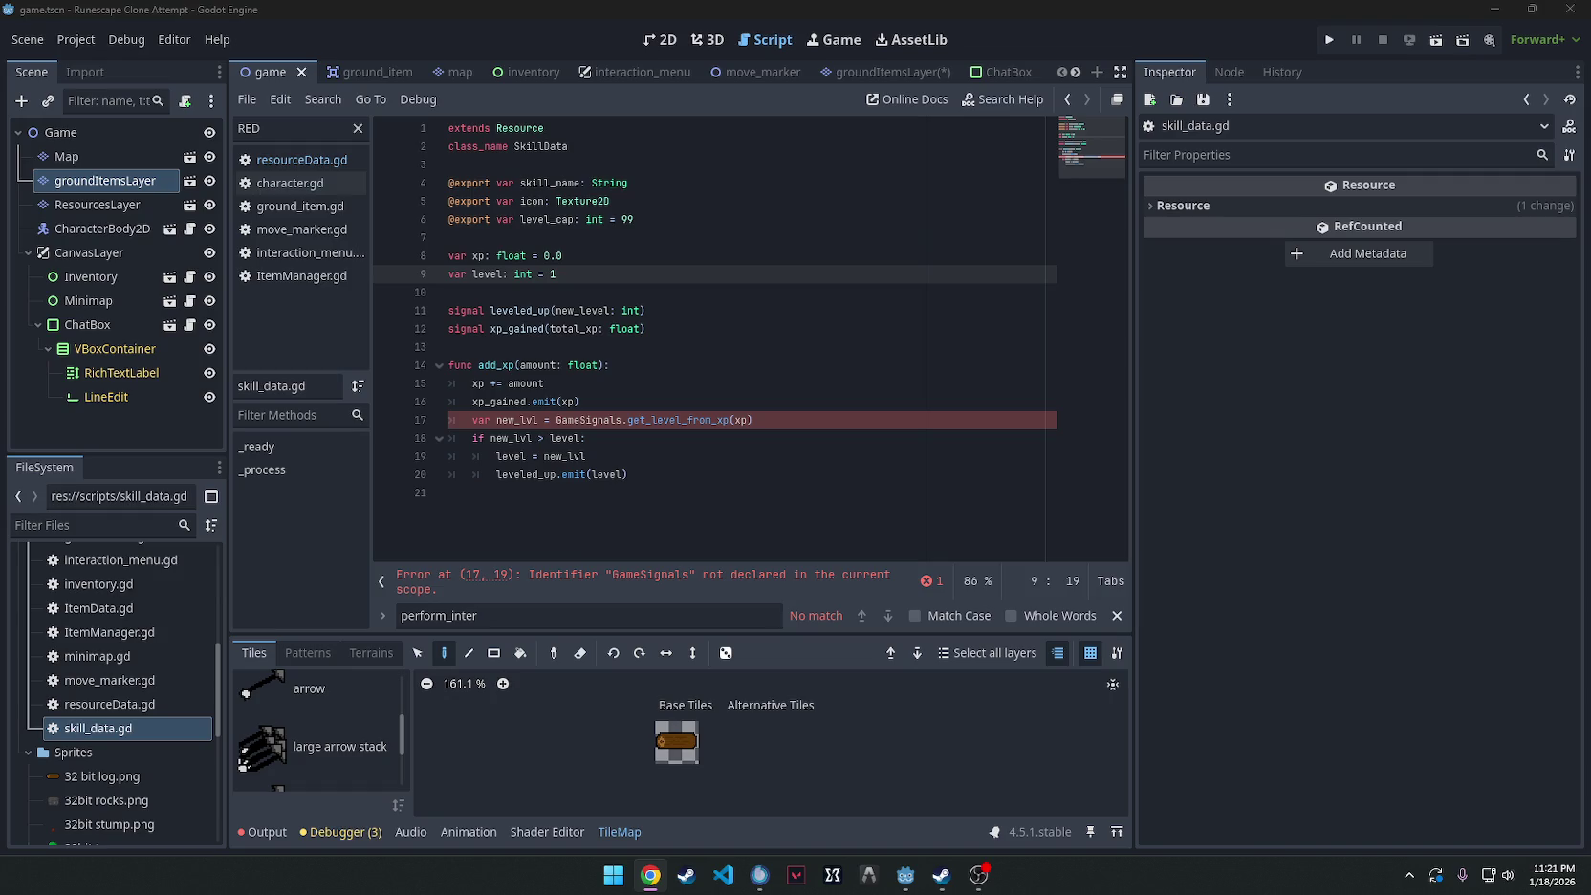
Create SkillManager.gd in the scripts folder, paste the skill manager code, and save it.
{"action": "scroll", "coordinate": [109, 743], "scroll_direction": "up", "scroll_amount": 5}
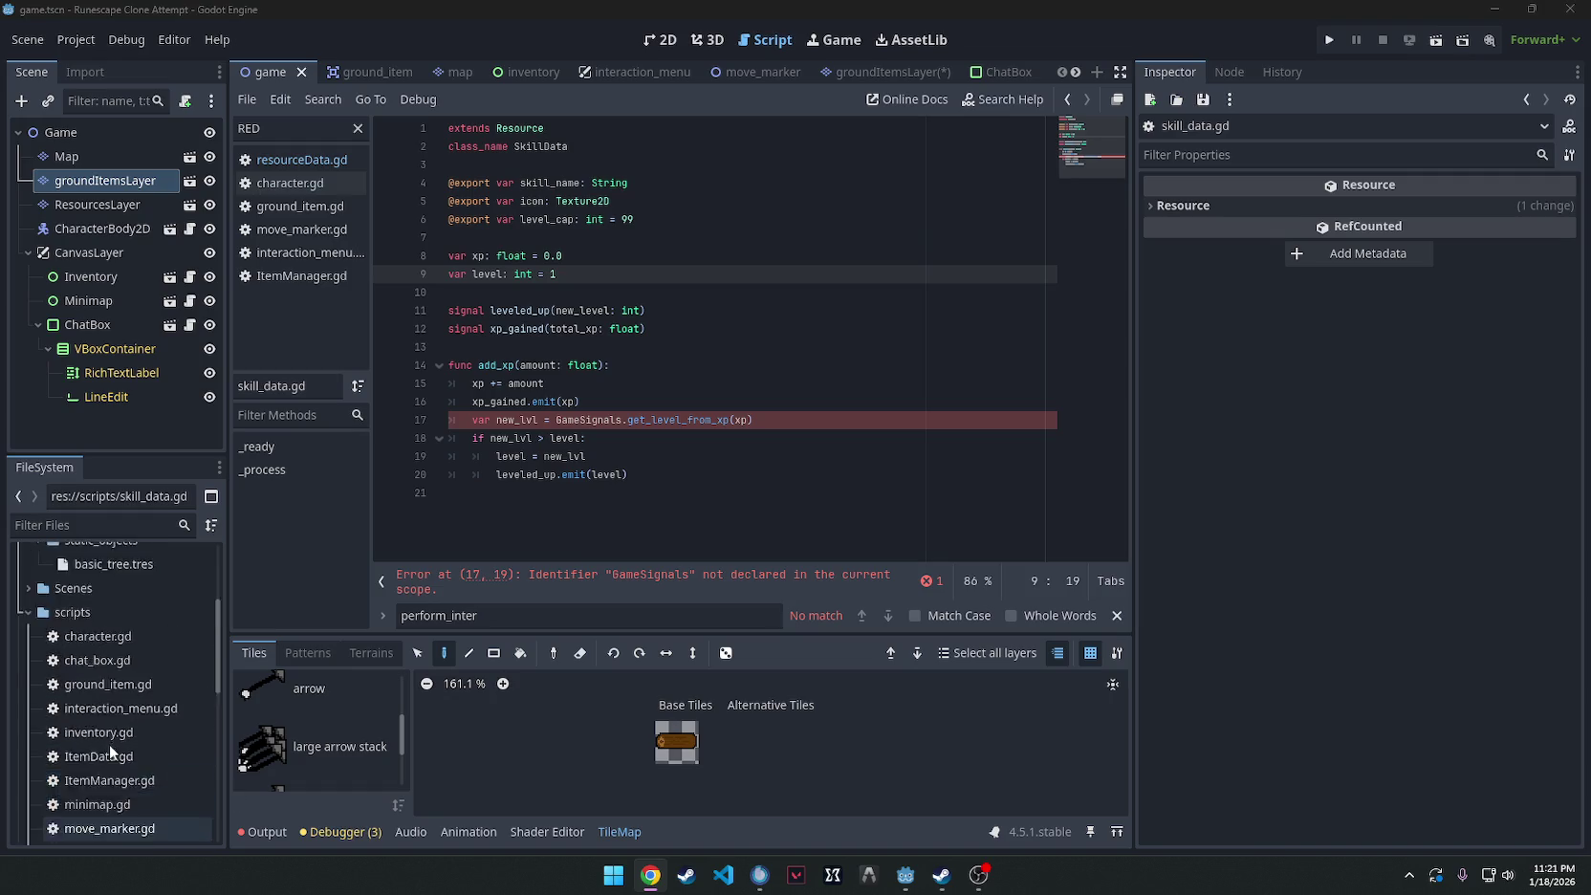
{"action": "right_click", "coordinate": [92, 688]}
{"action": "mouse_move", "coordinate": [201, 504]}
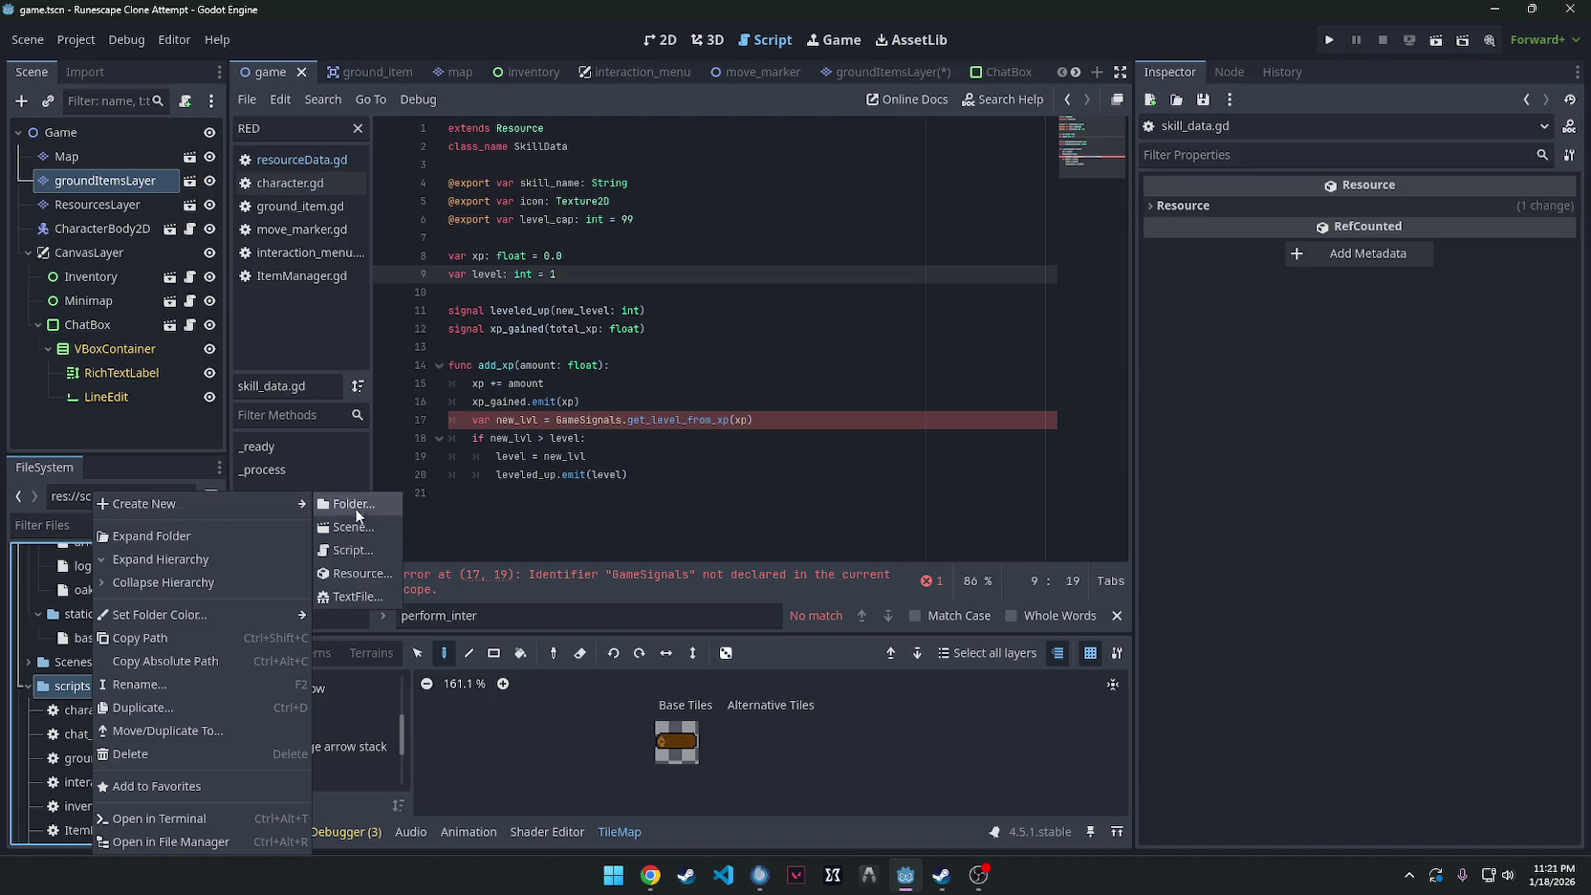
{"action": "left_click", "coordinate": [349, 551]}
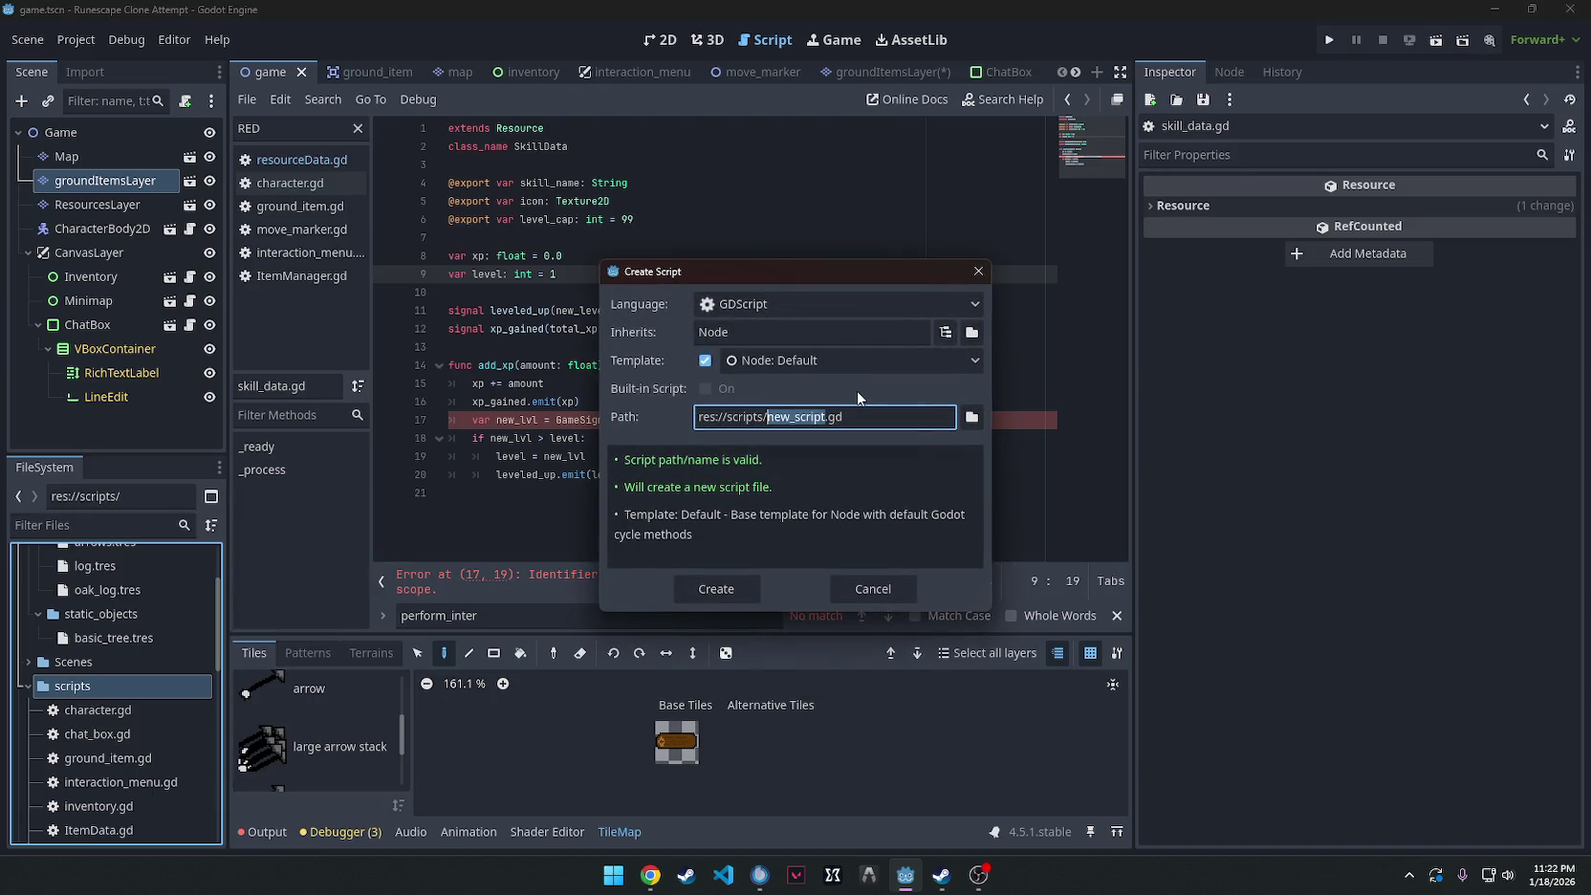
{"action": "type", "text": "SkillManag"}
{"action": "key", "text": "Return"}
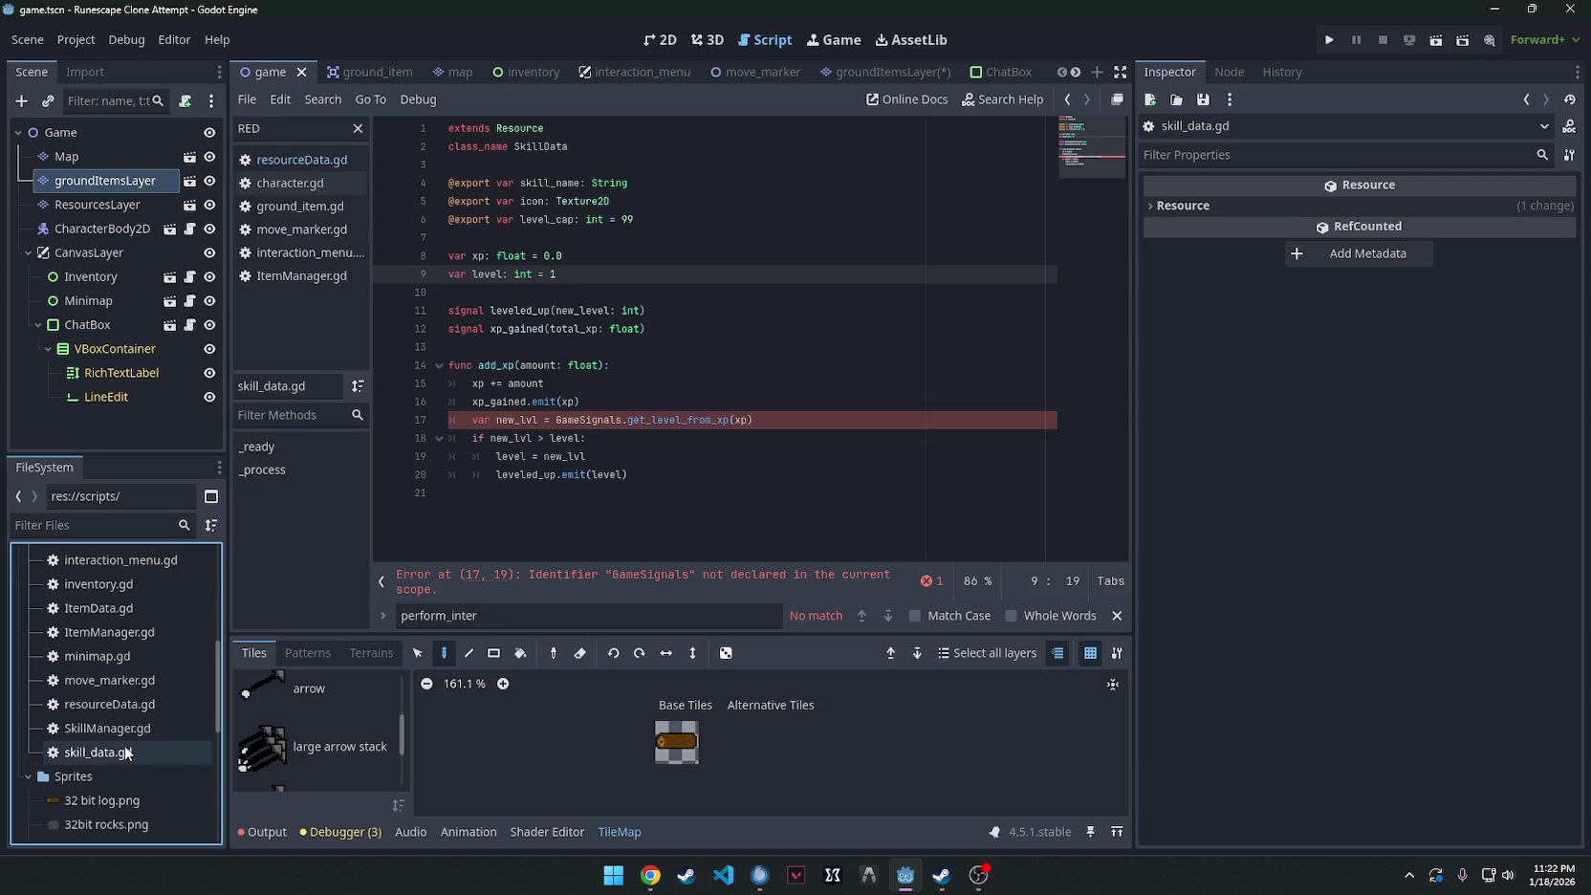
{"action": "double_click", "coordinate": [125, 729]}
{"action": "key", "text": "ctrl+a"}
{"action": "key", "text": "ctrl+v"}
{"action": "key", "text": "ctrl+s"}
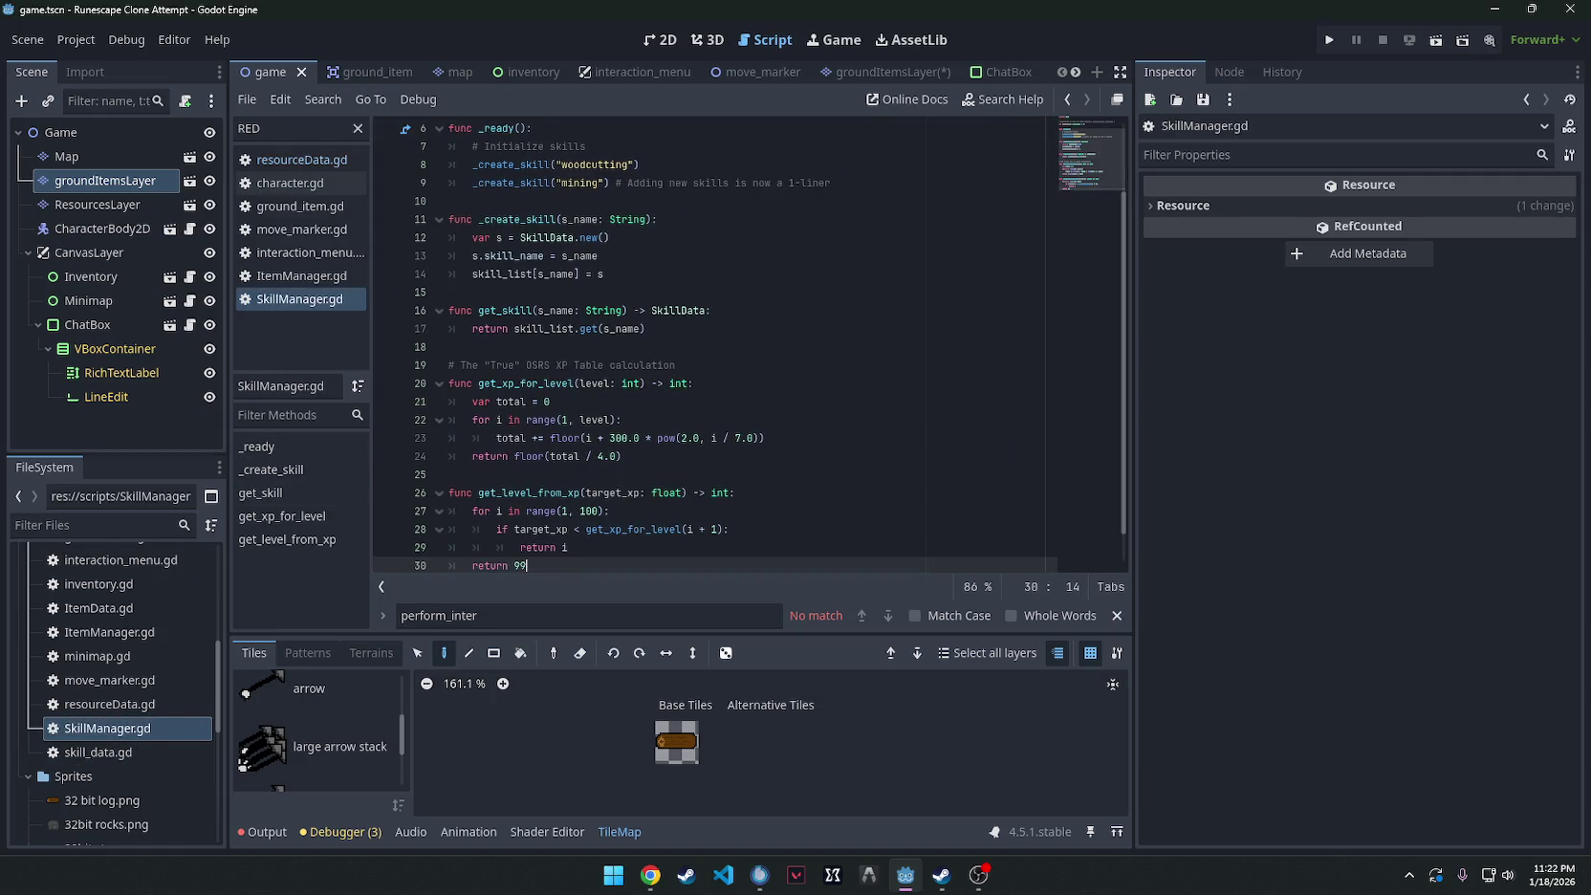
{"action": "key", "text": "alt+Tab"}
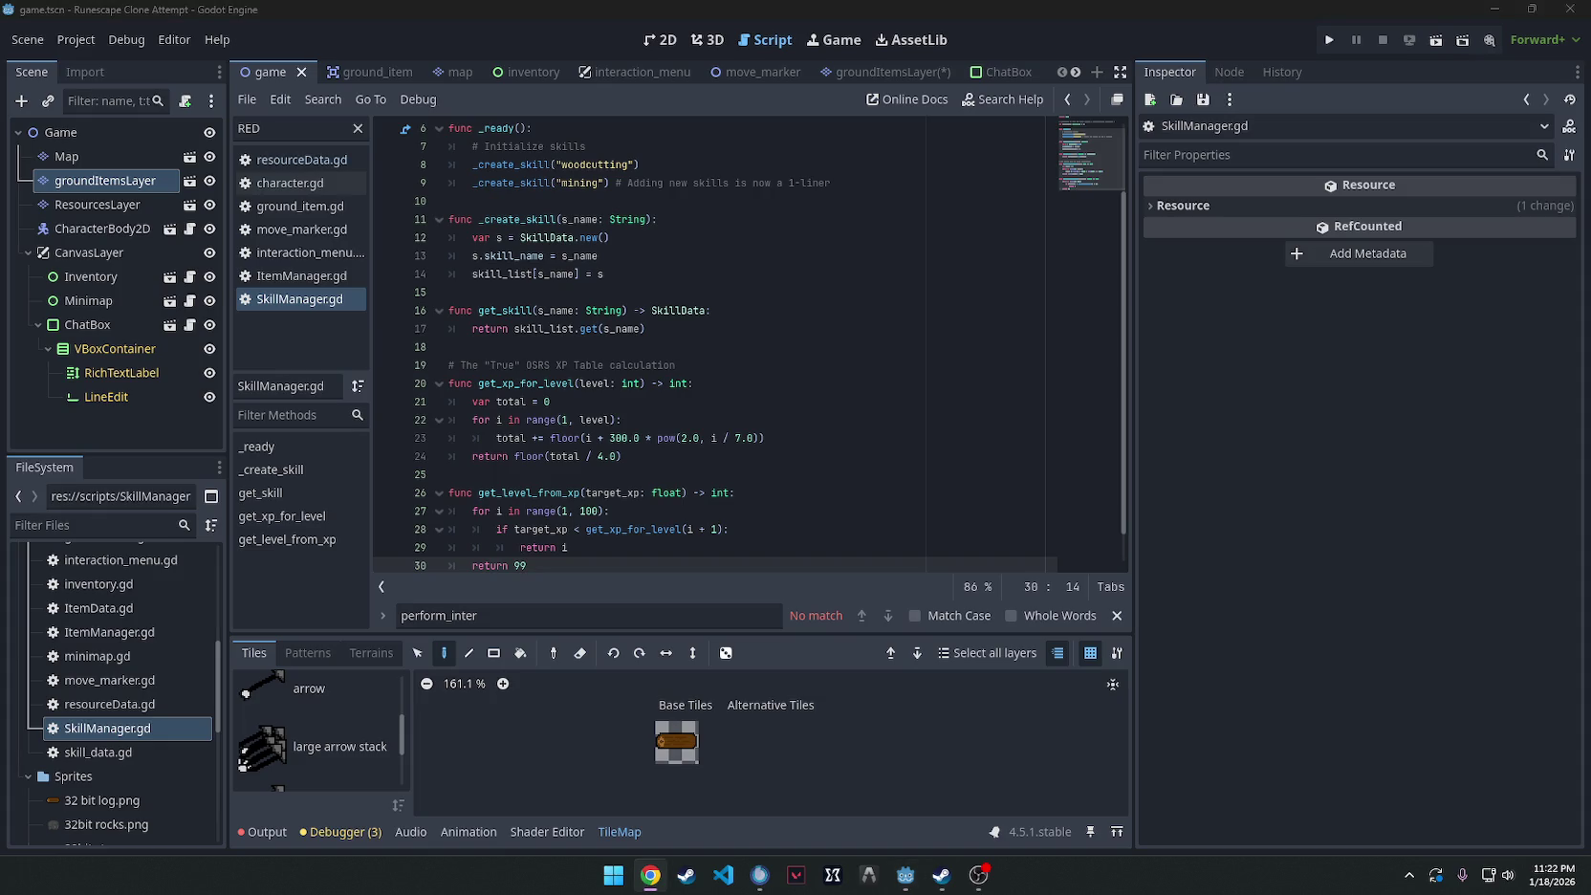
{"action": "left_click", "coordinate": [28, 39]}
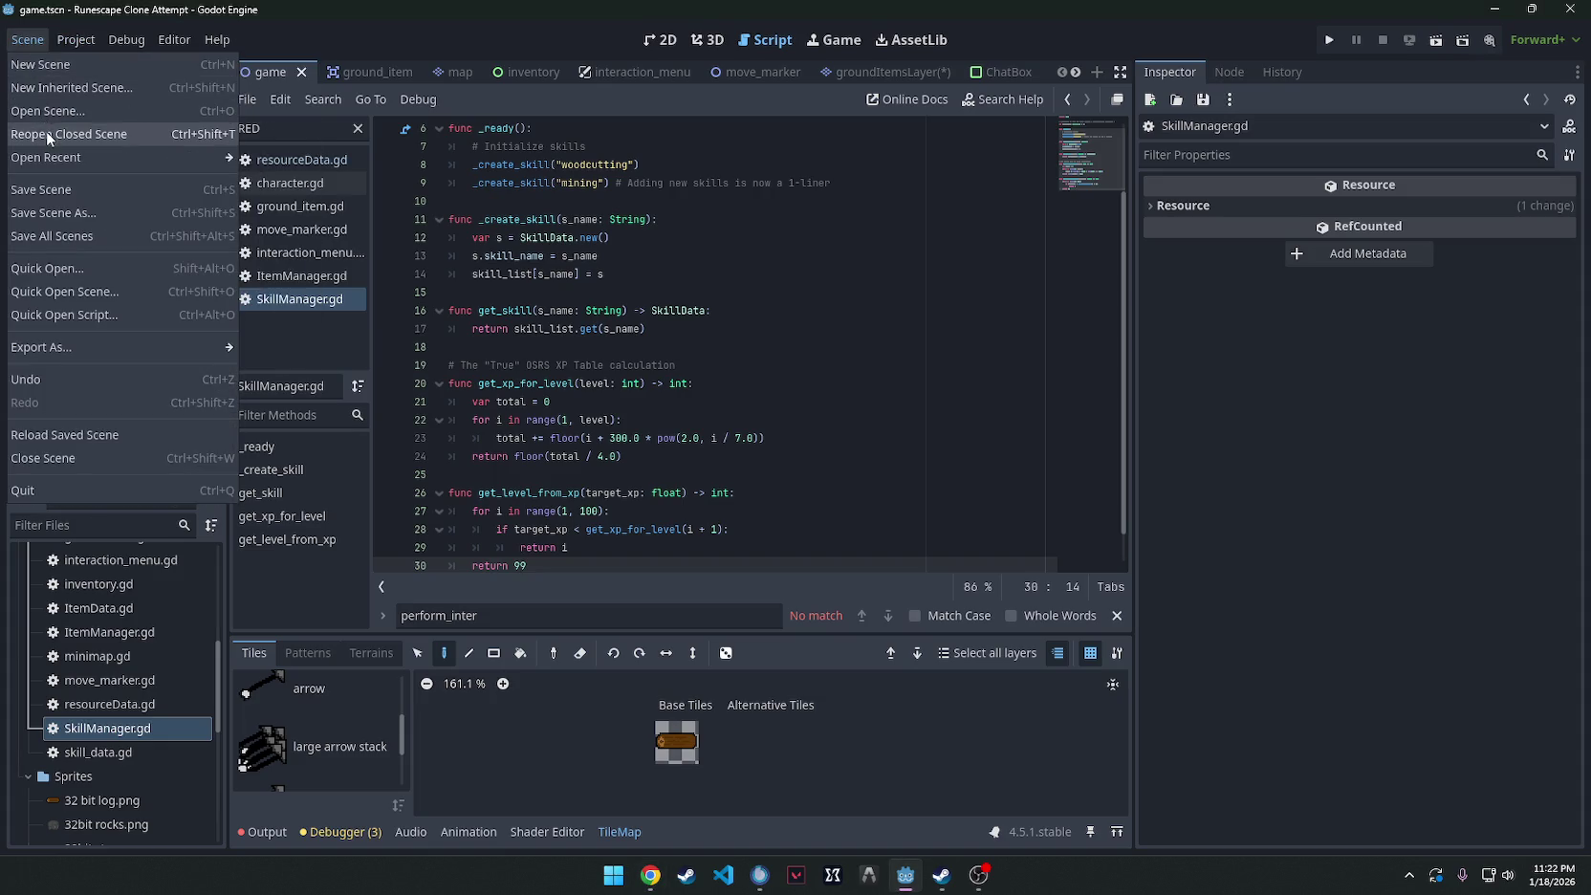
In Project Settings' Autoload list, try adding SkillManager by typed path and dismiss the invalid-path warning.
{"action": "mouse_move", "coordinate": [79, 44]}
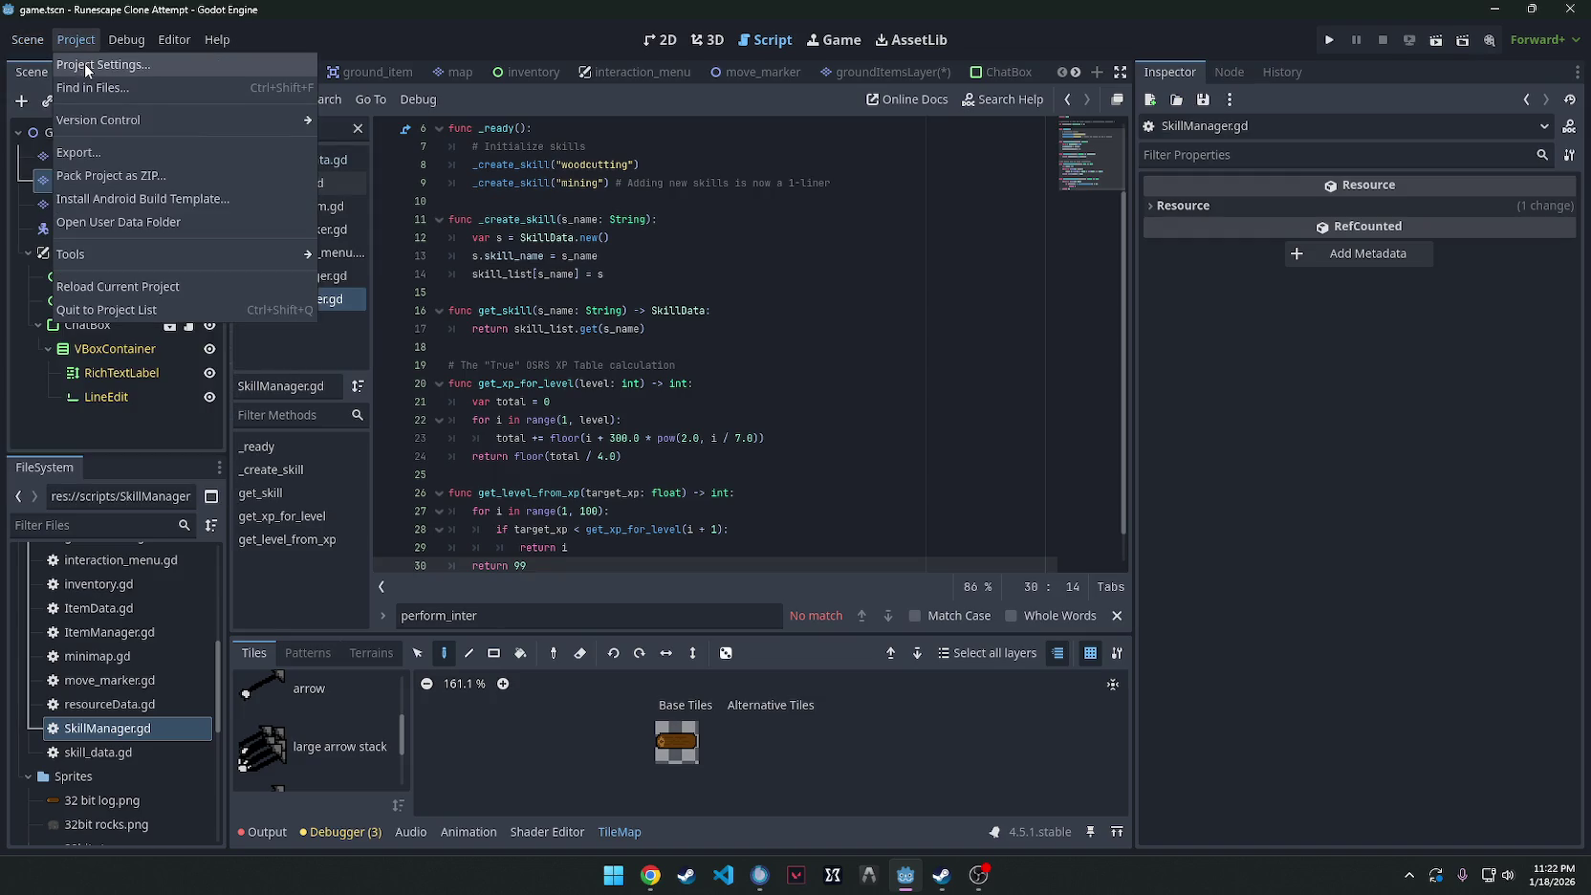
{"action": "left_click", "coordinate": [84, 63]}
{"action": "left_click", "coordinate": [316, 161]}
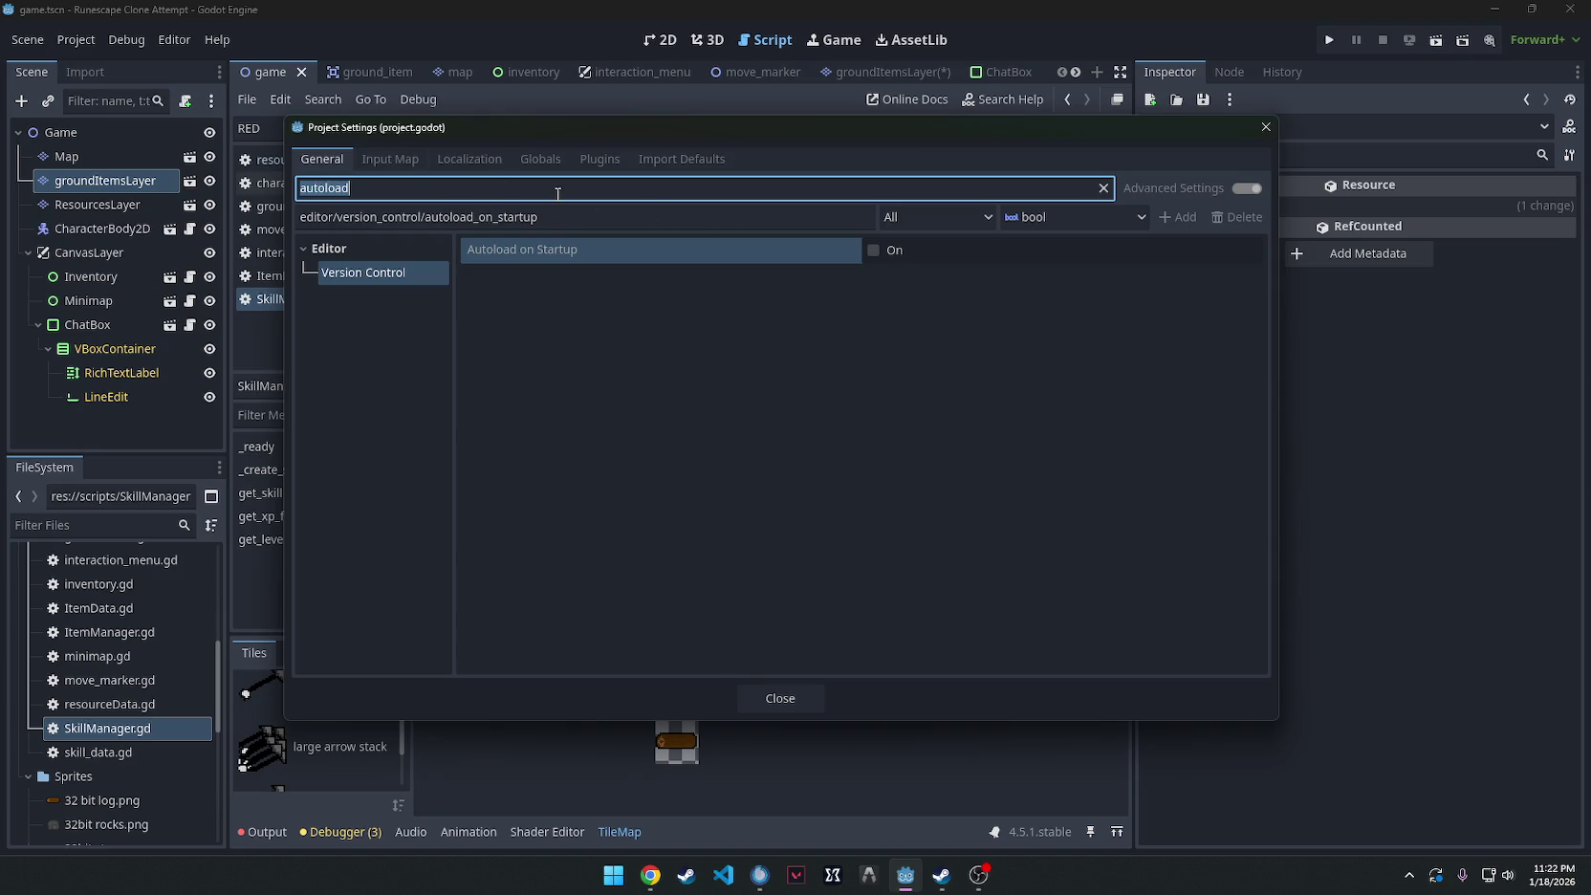
{"action": "key", "text": "BackSpace"}
{"action": "left_click", "coordinate": [385, 161]}
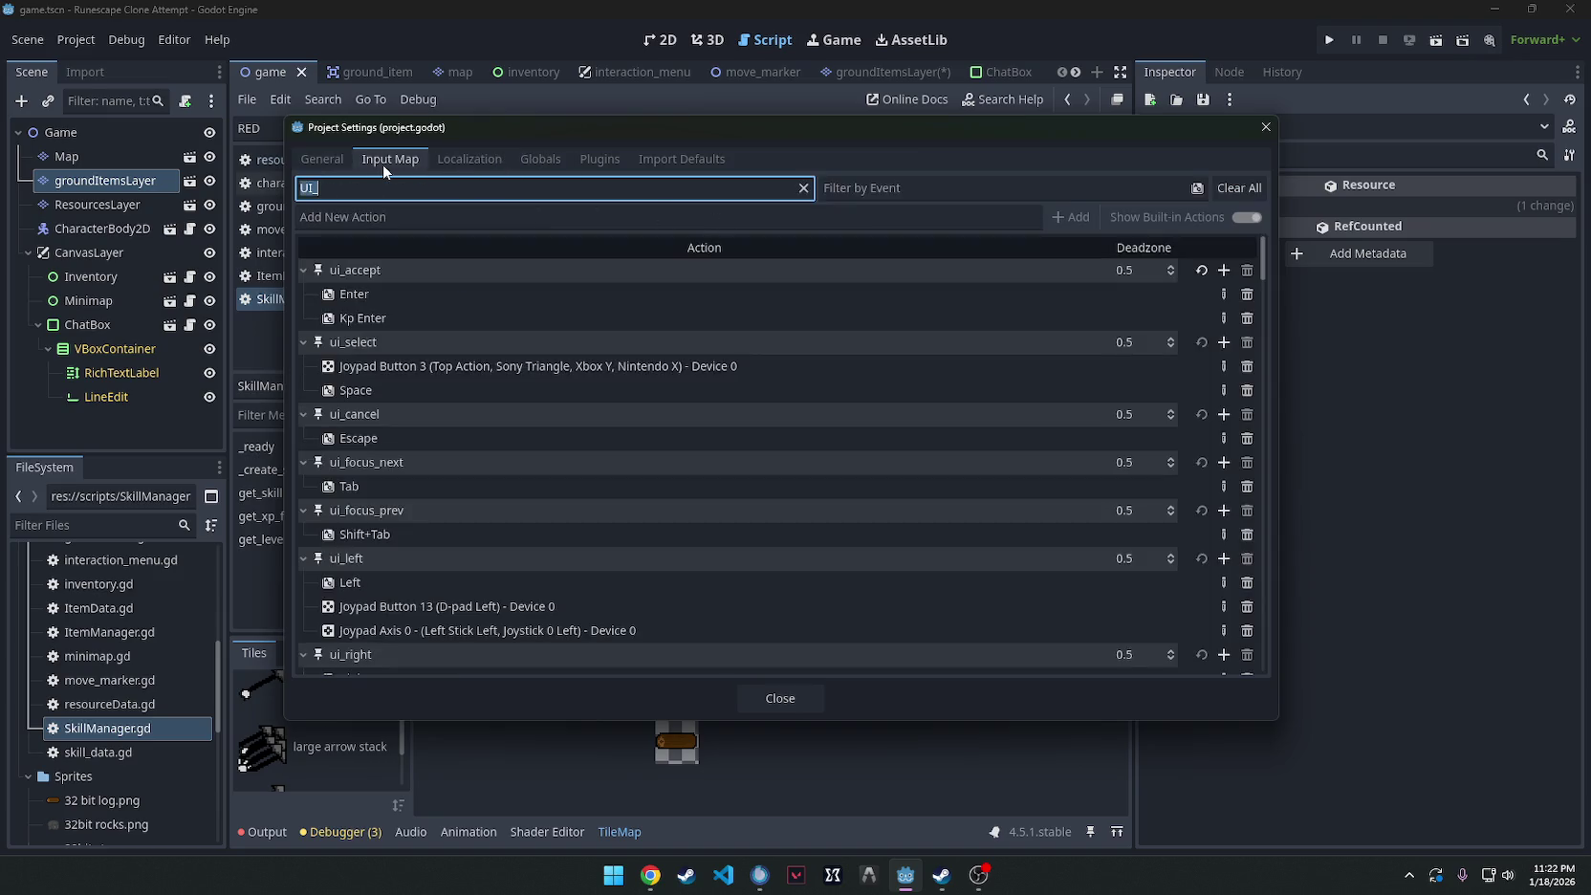
{"action": "left_click", "coordinate": [495, 163]}
{"action": "left_click", "coordinate": [544, 160]}
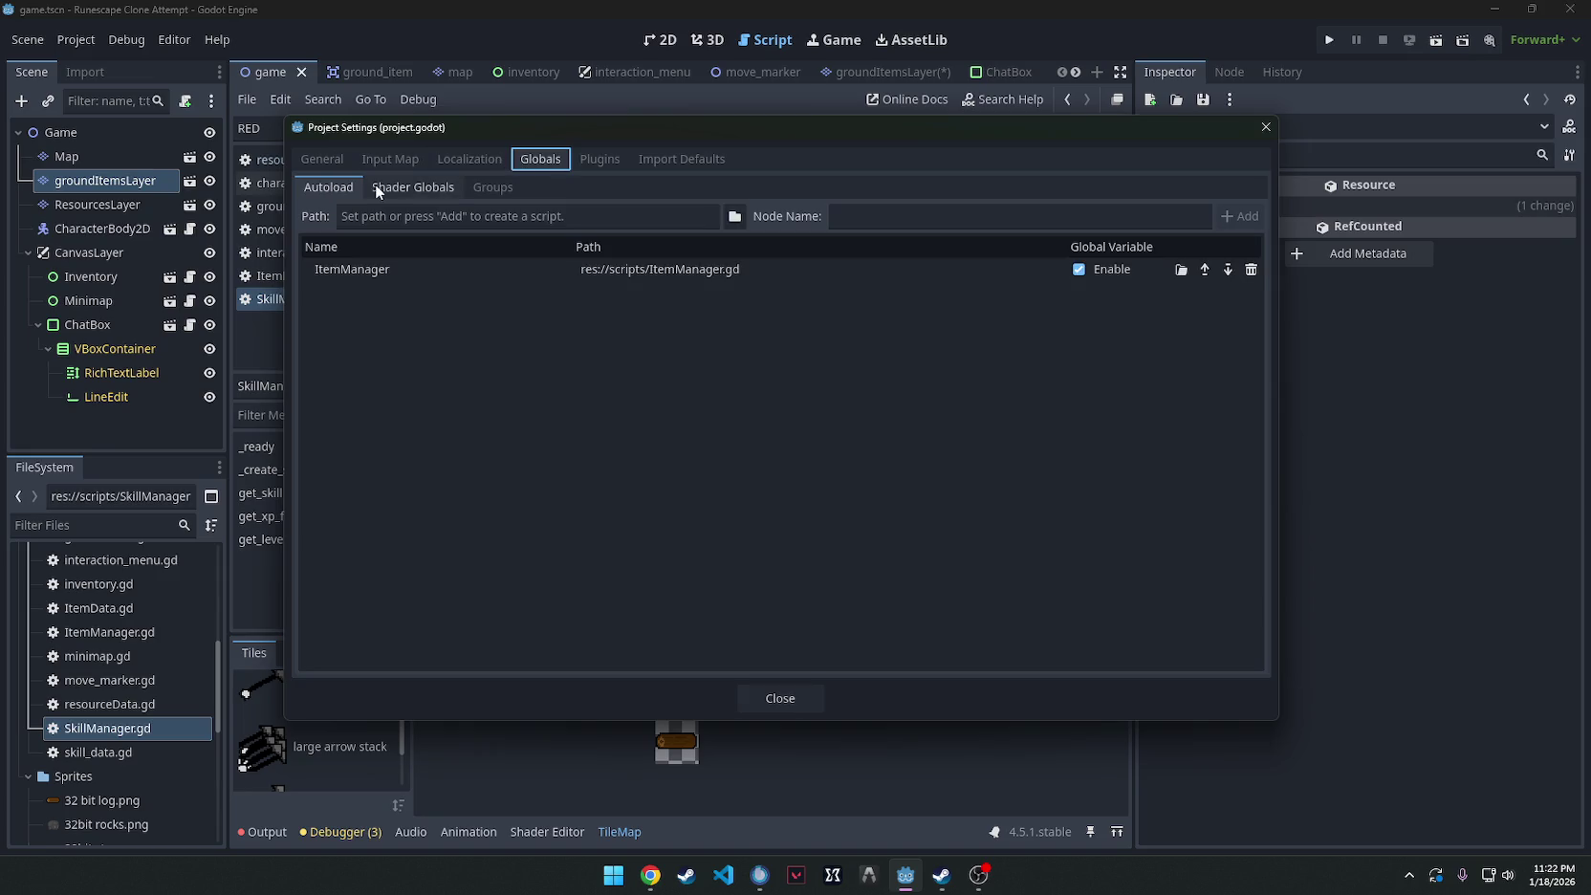
{"action": "left_click", "coordinate": [596, 222]}
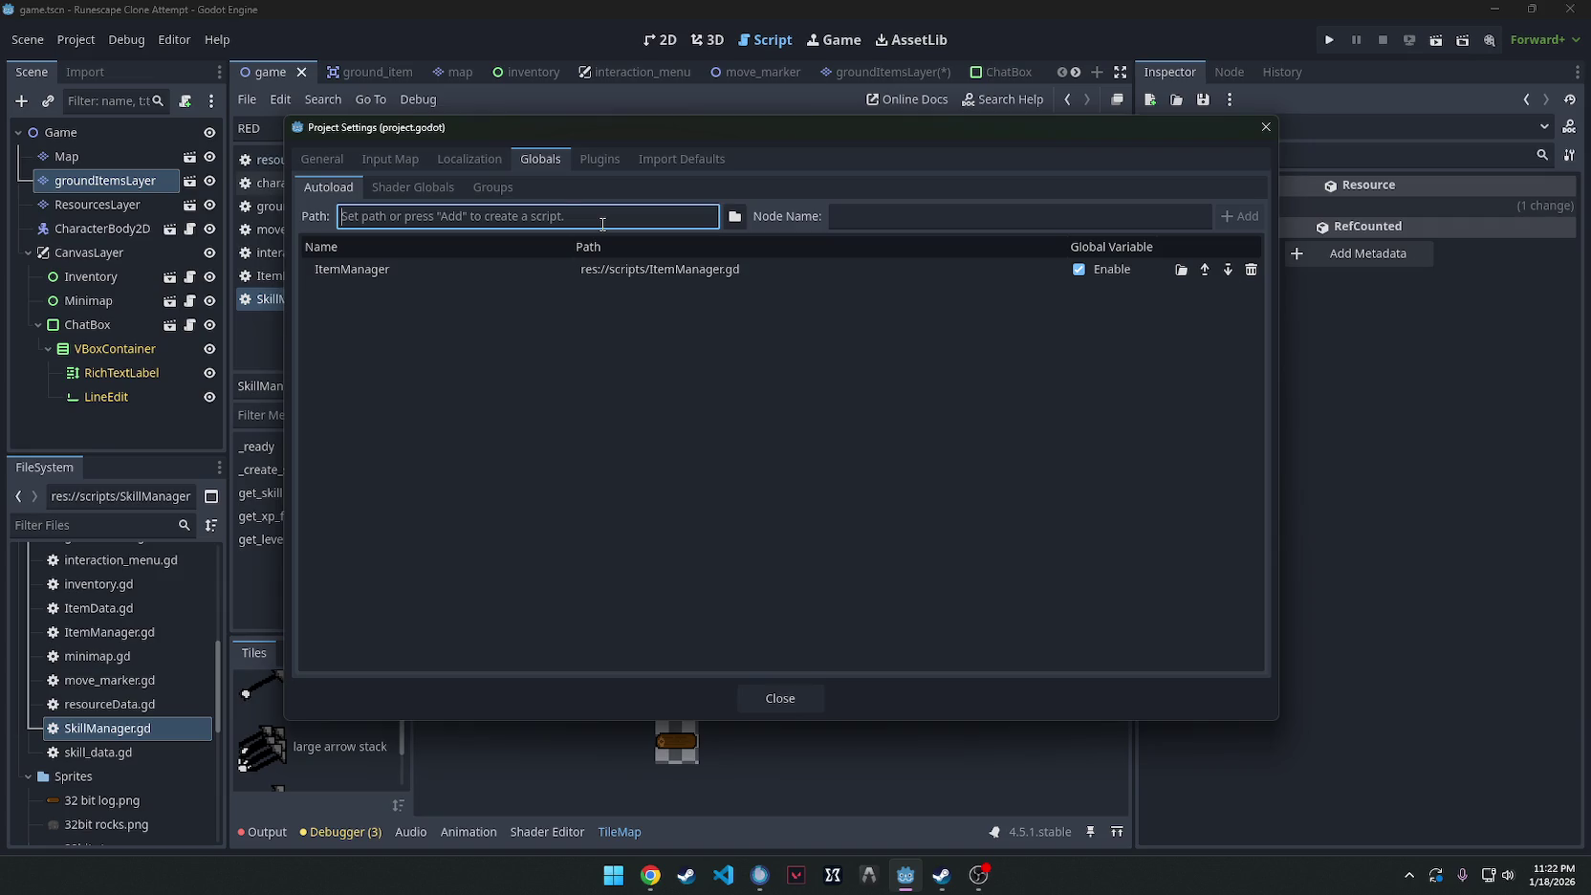
{"action": "type", "text": "SkillManager"}
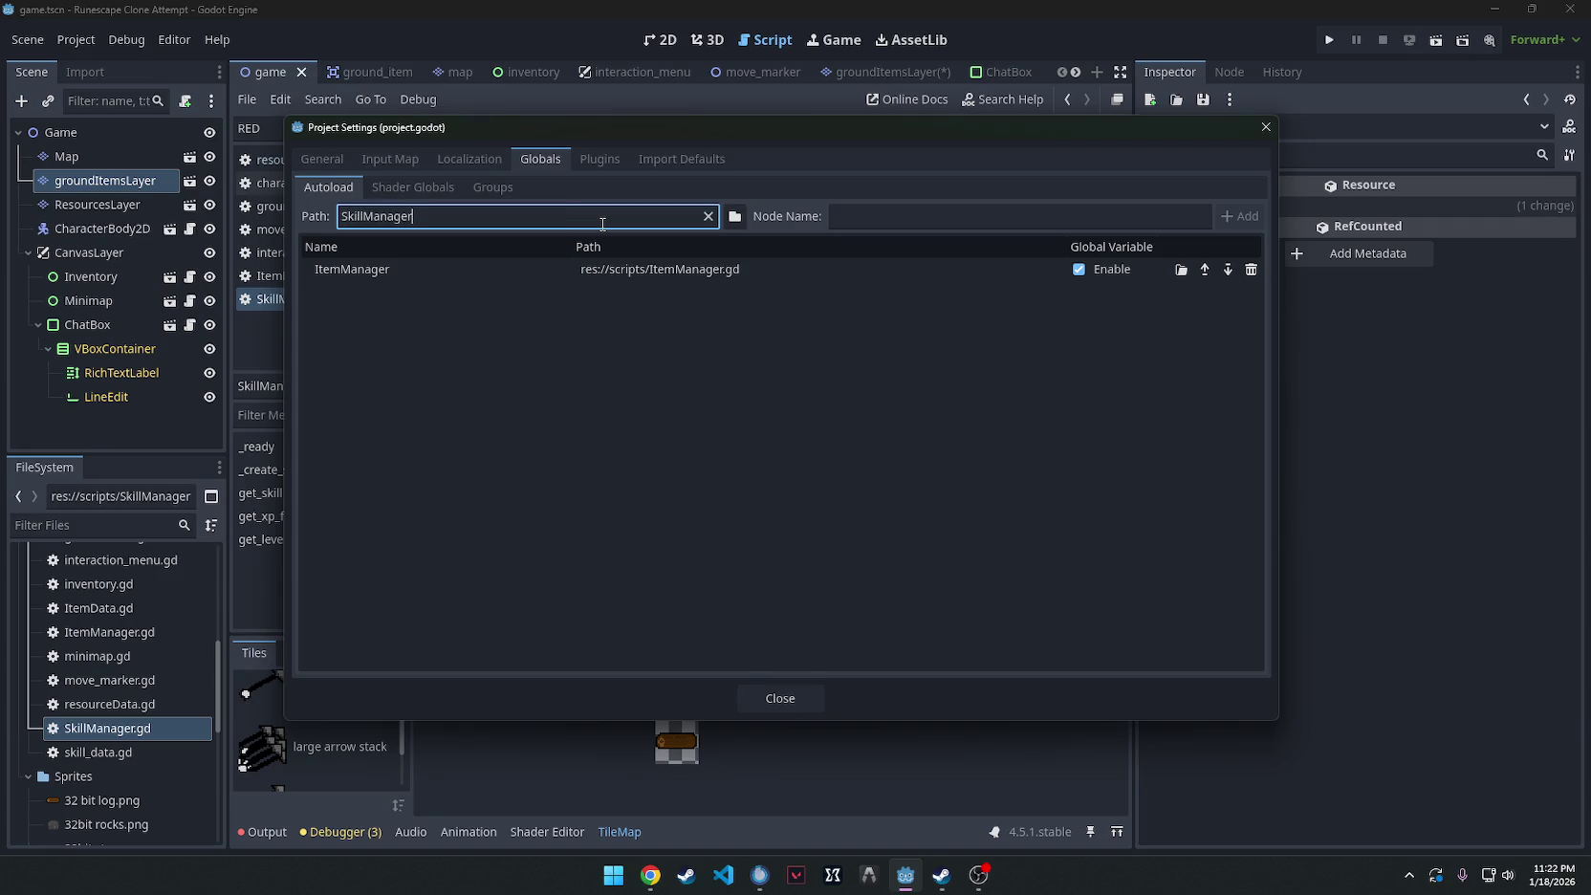
{"action": "left_click", "coordinate": [1070, 218]}
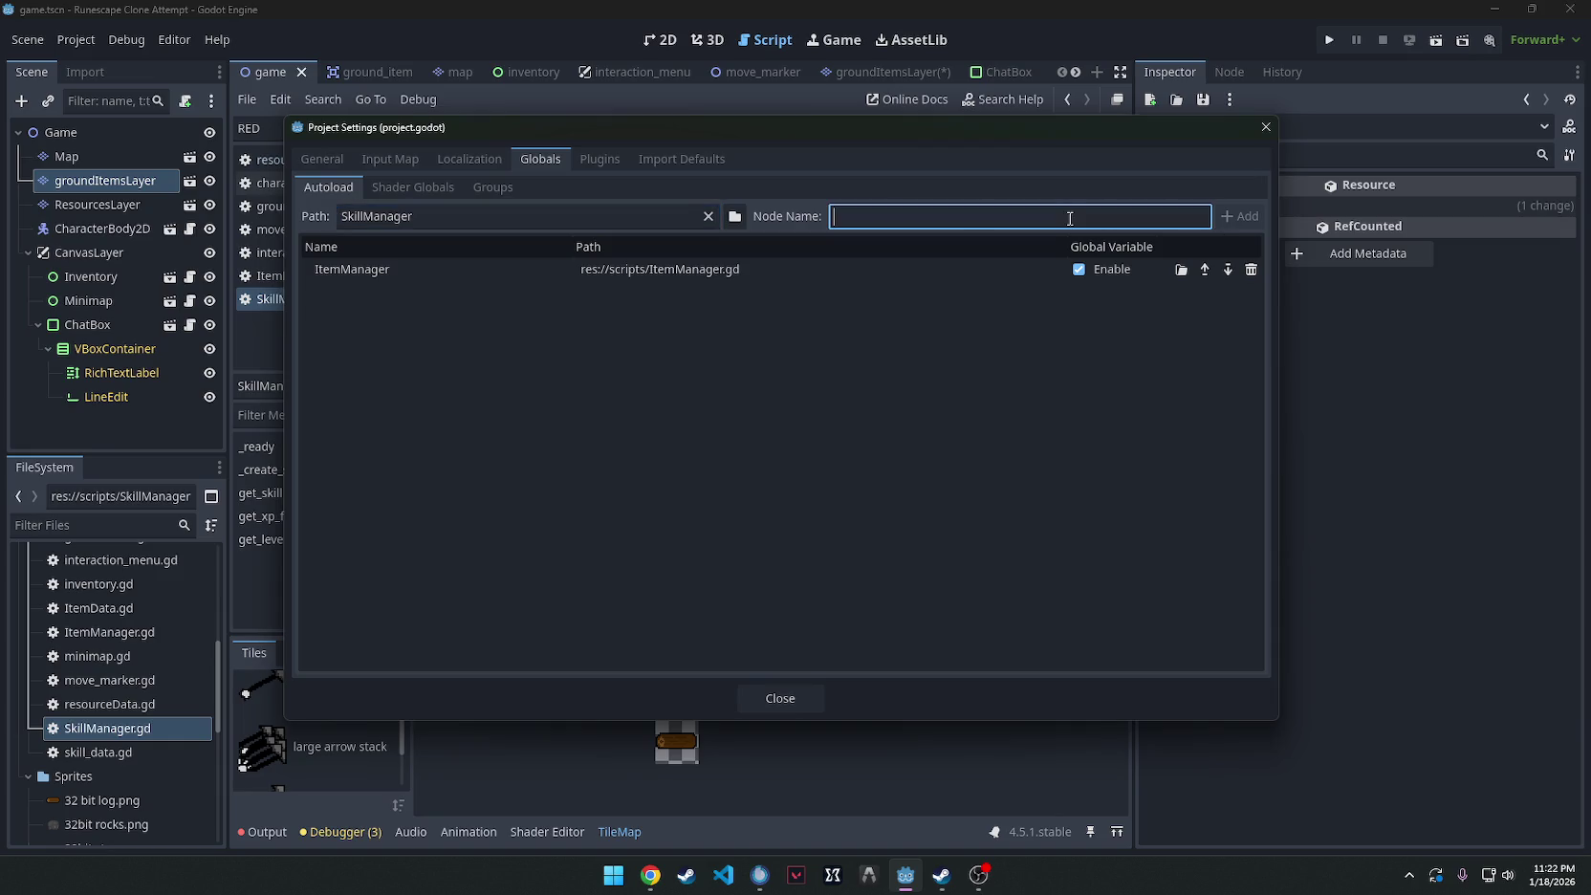
{"action": "type", "text": "SkillManager"}
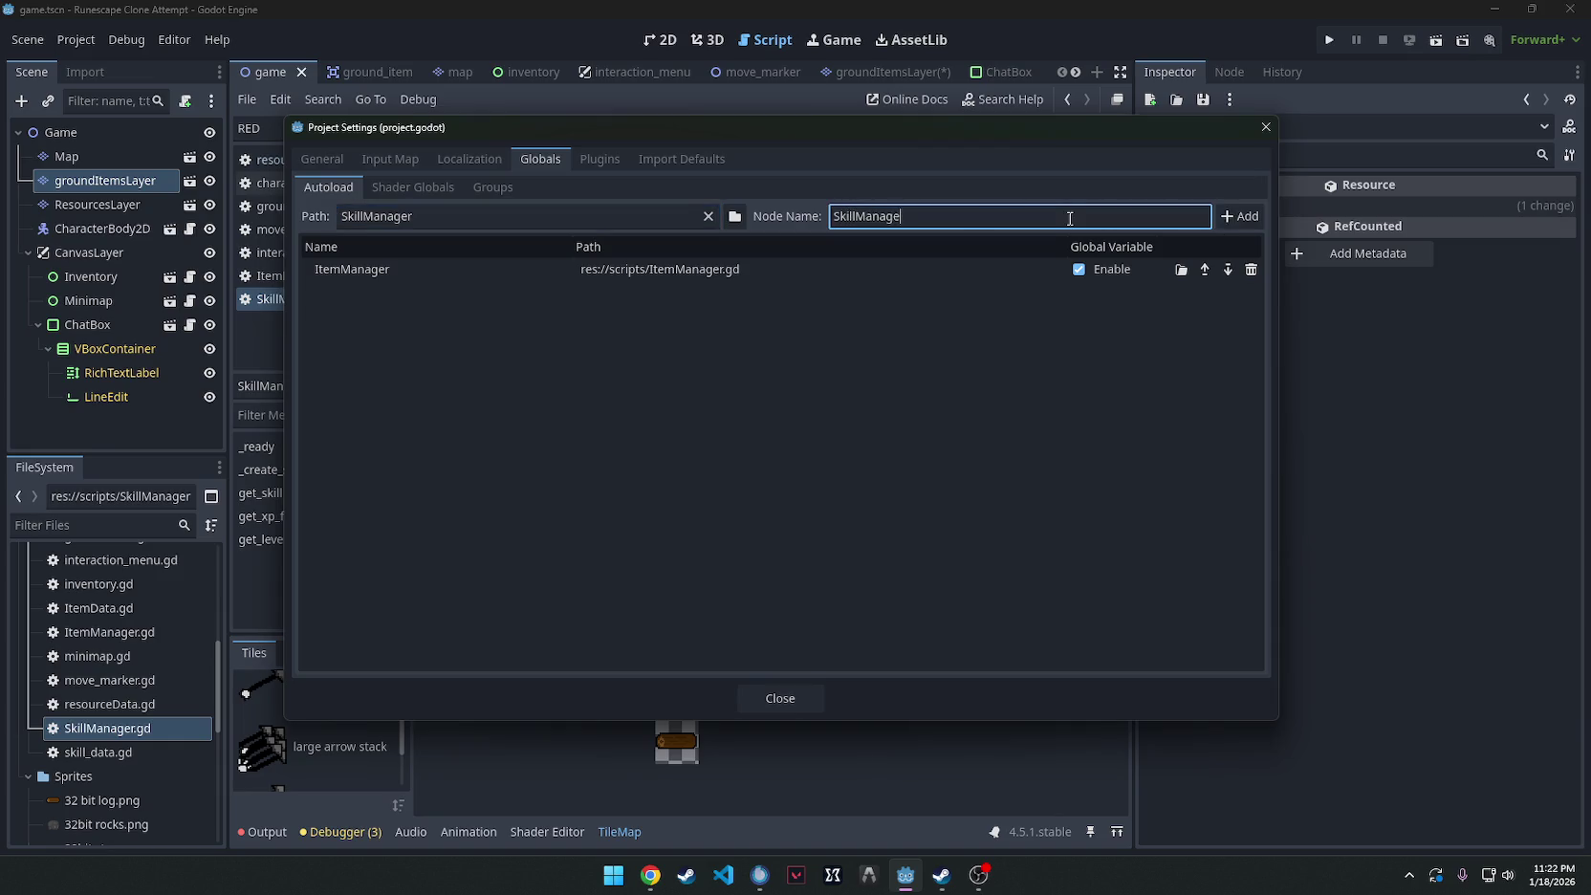
{"action": "left_click", "coordinate": [1229, 218]}
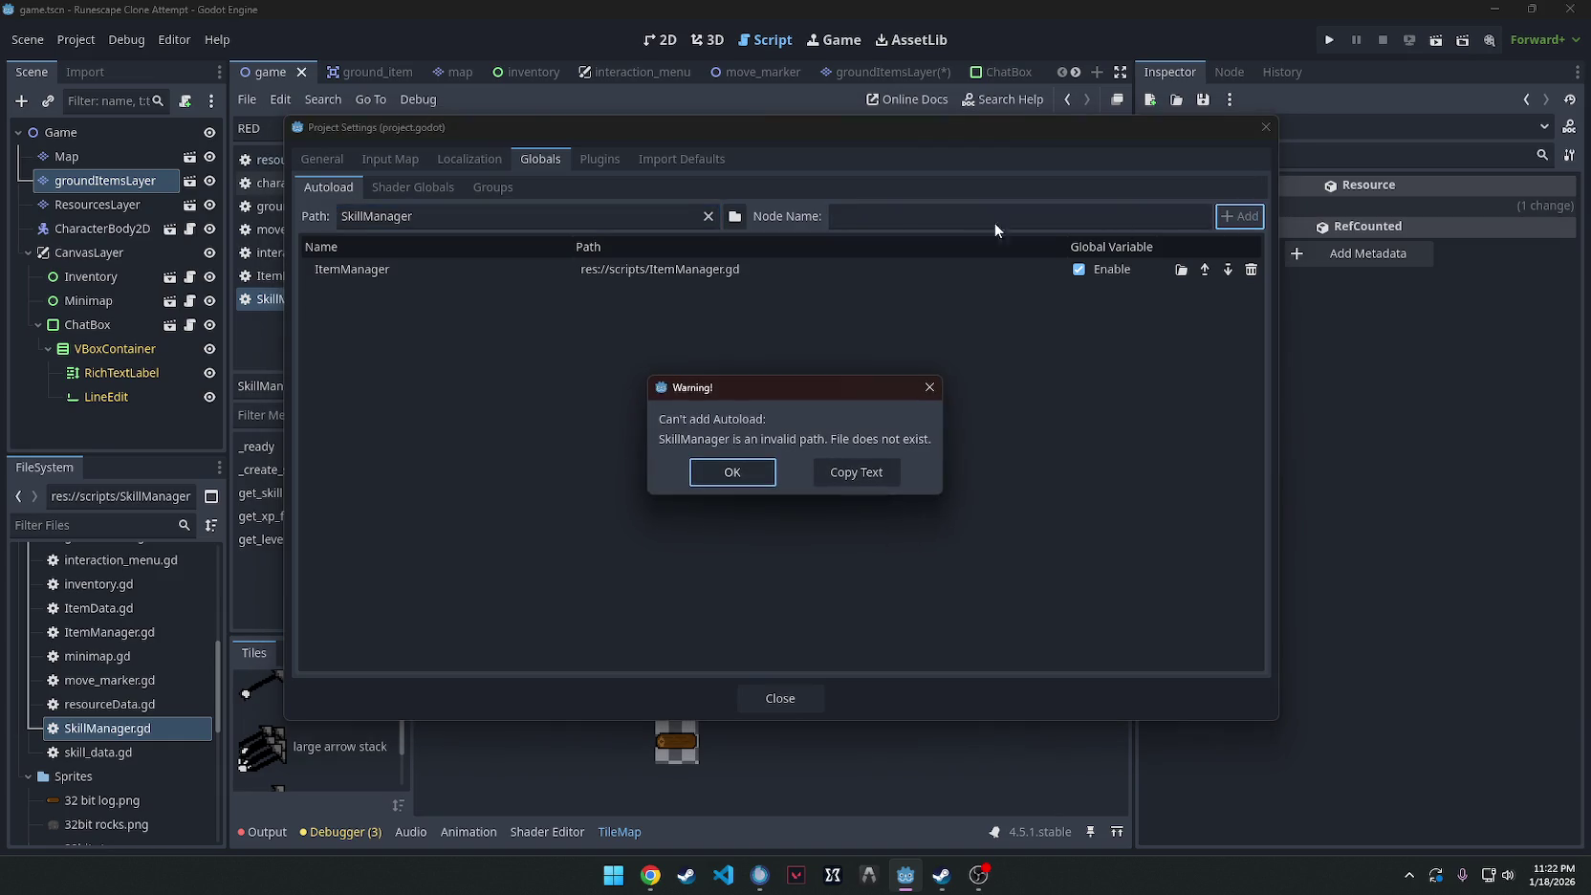
{"action": "left_click", "coordinate": [916, 388]}
Browse to SkillManager.gd, add it as the SkillManager autoload, and close Project Settings.
{"action": "left_click", "coordinate": [734, 216]}
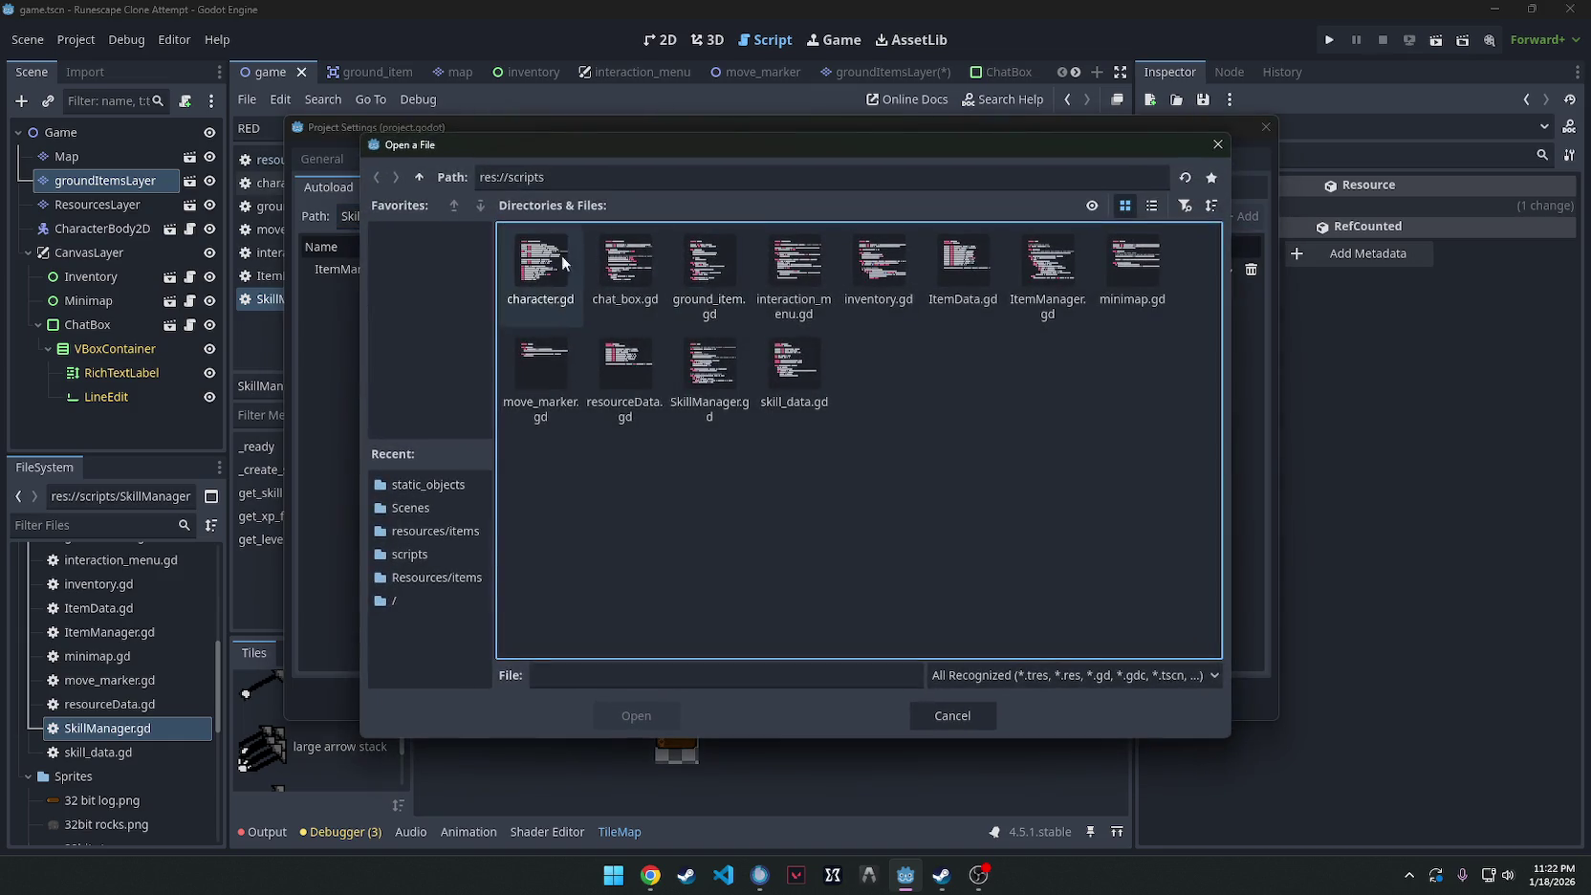
{"action": "left_click", "coordinate": [709, 373]}
{"action": "left_click", "coordinate": [635, 715]}
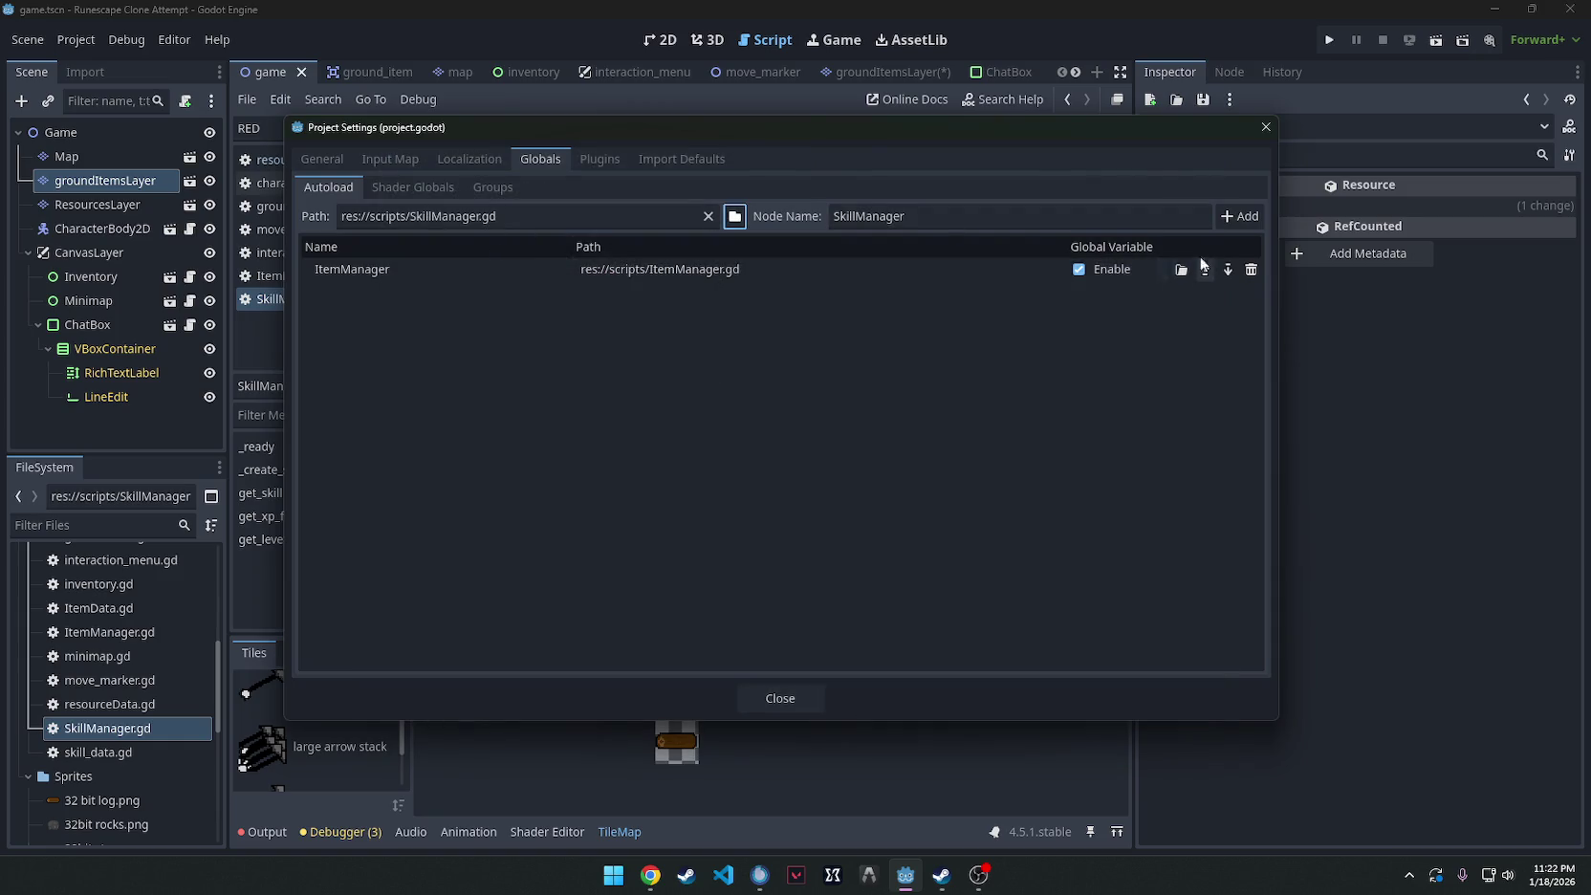
{"action": "left_click", "coordinate": [1238, 216]}
{"action": "left_click", "coordinate": [743, 453]}
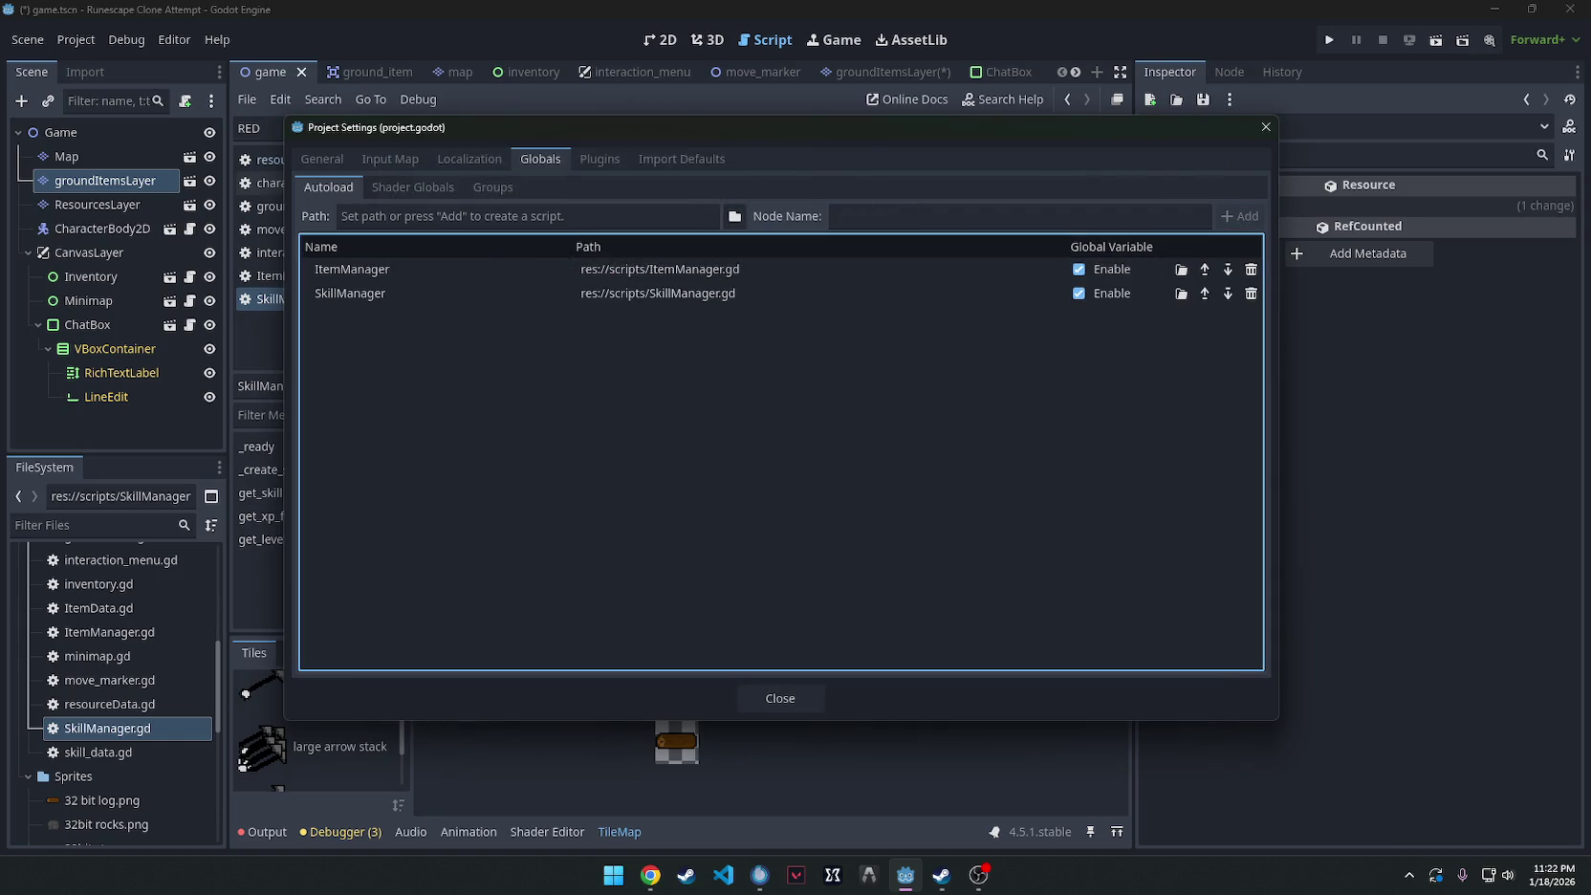
{"action": "key", "text": "alt+Tab"}
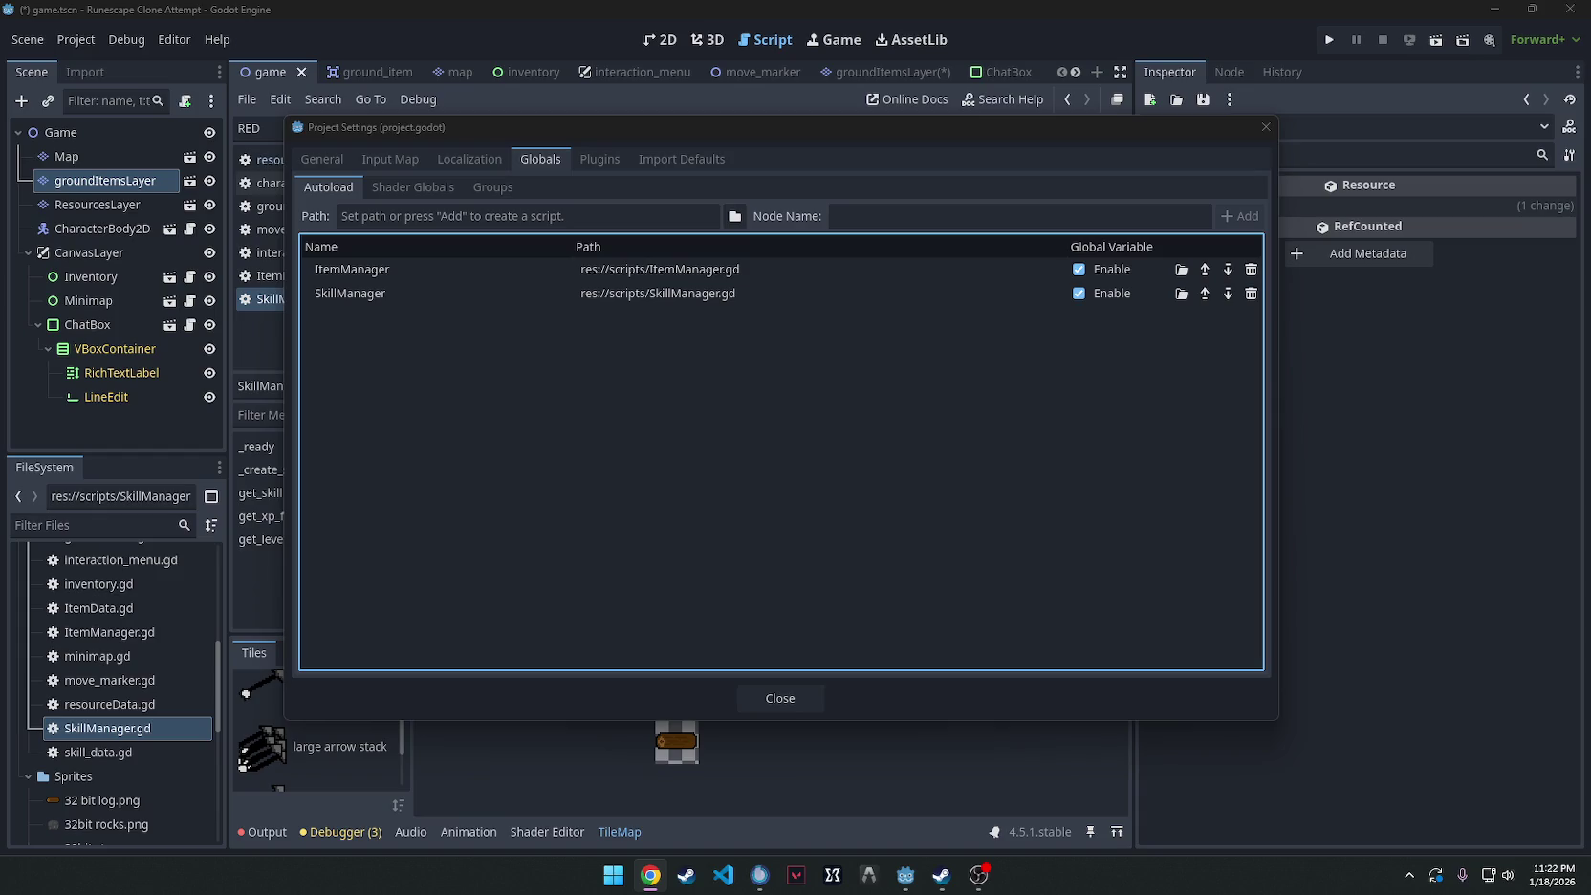
{"action": "left_click", "coordinate": [134, 732]}
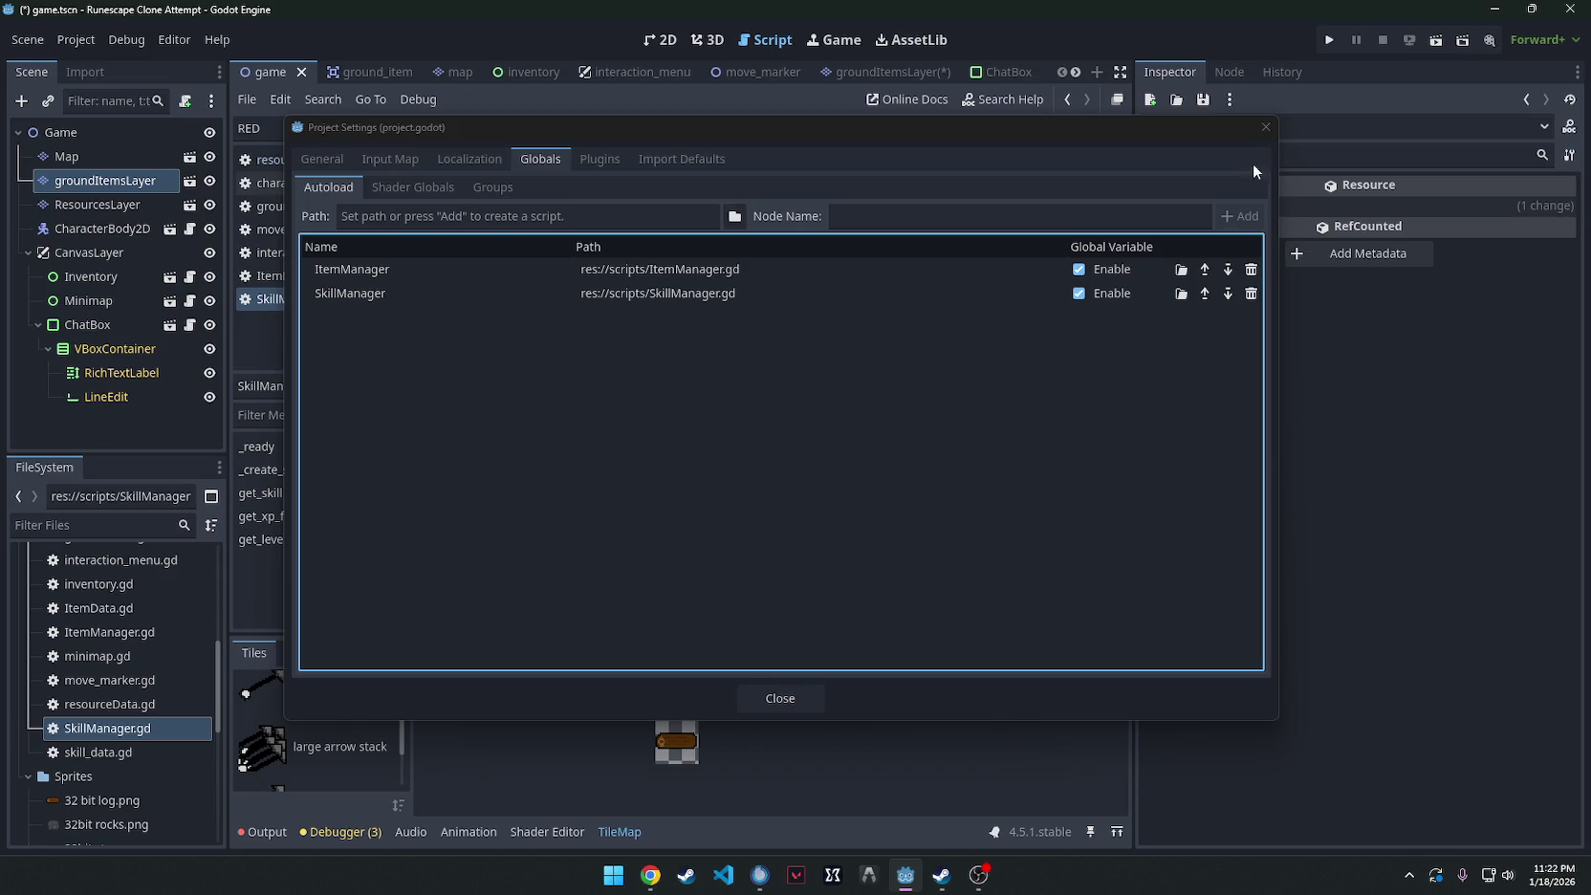
{"action": "left_click", "coordinate": [1262, 128]}
{"action": "left_click", "coordinate": [123, 729]}
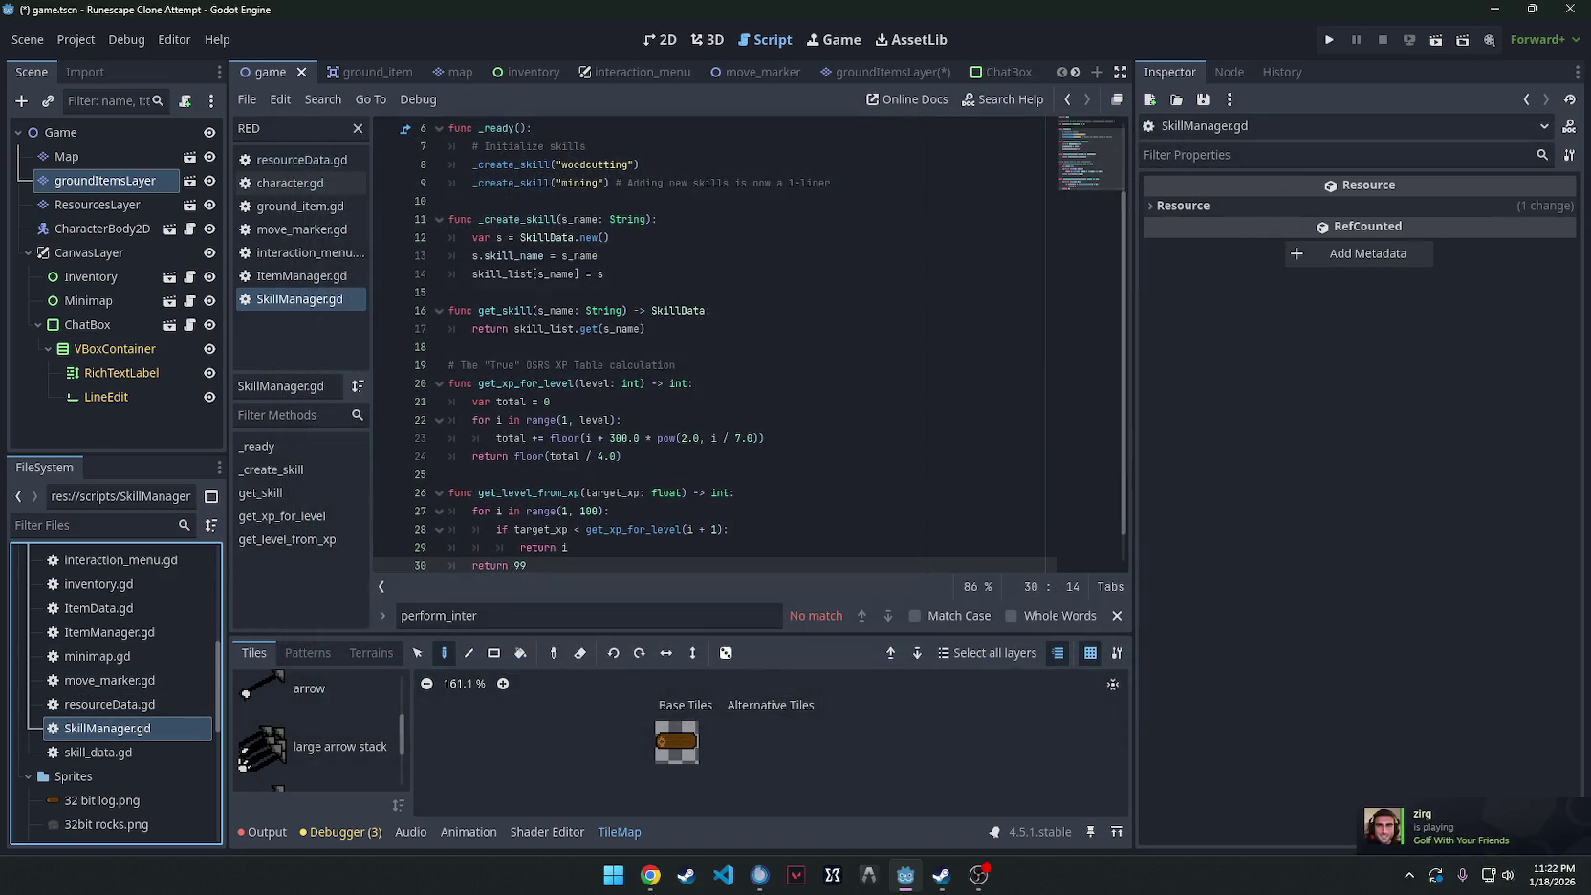
Save the project, scroll through the SkillManager.gd code, and reopen character.gd.
{"action": "key", "text": "ctrl+s"}
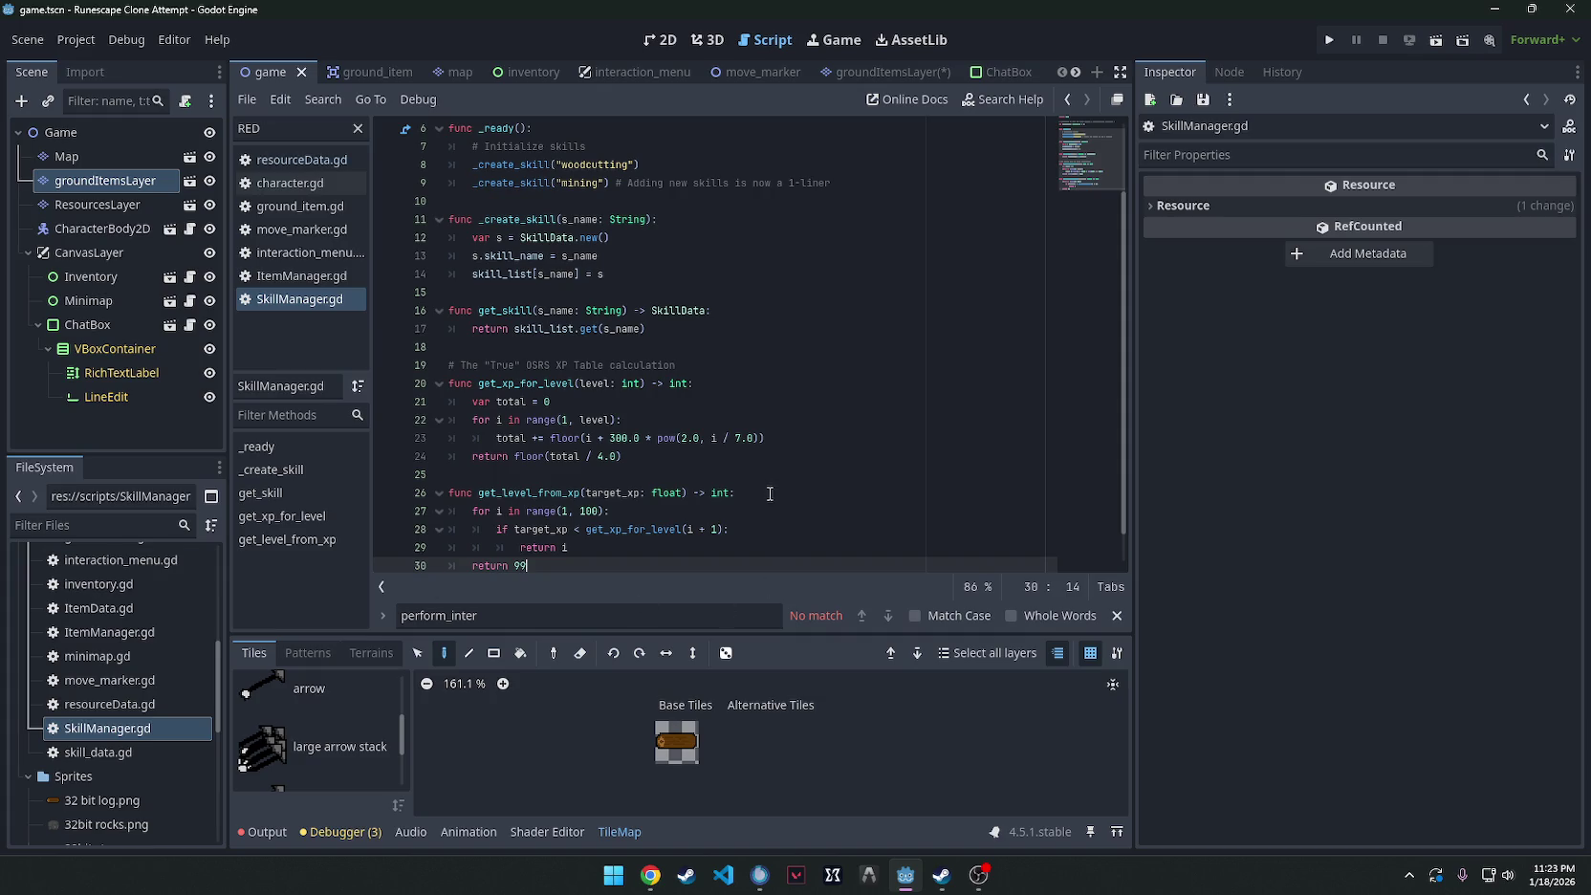
{"action": "scroll", "coordinate": [813, 373], "scroll_direction": "up", "scroll_amount": 1}
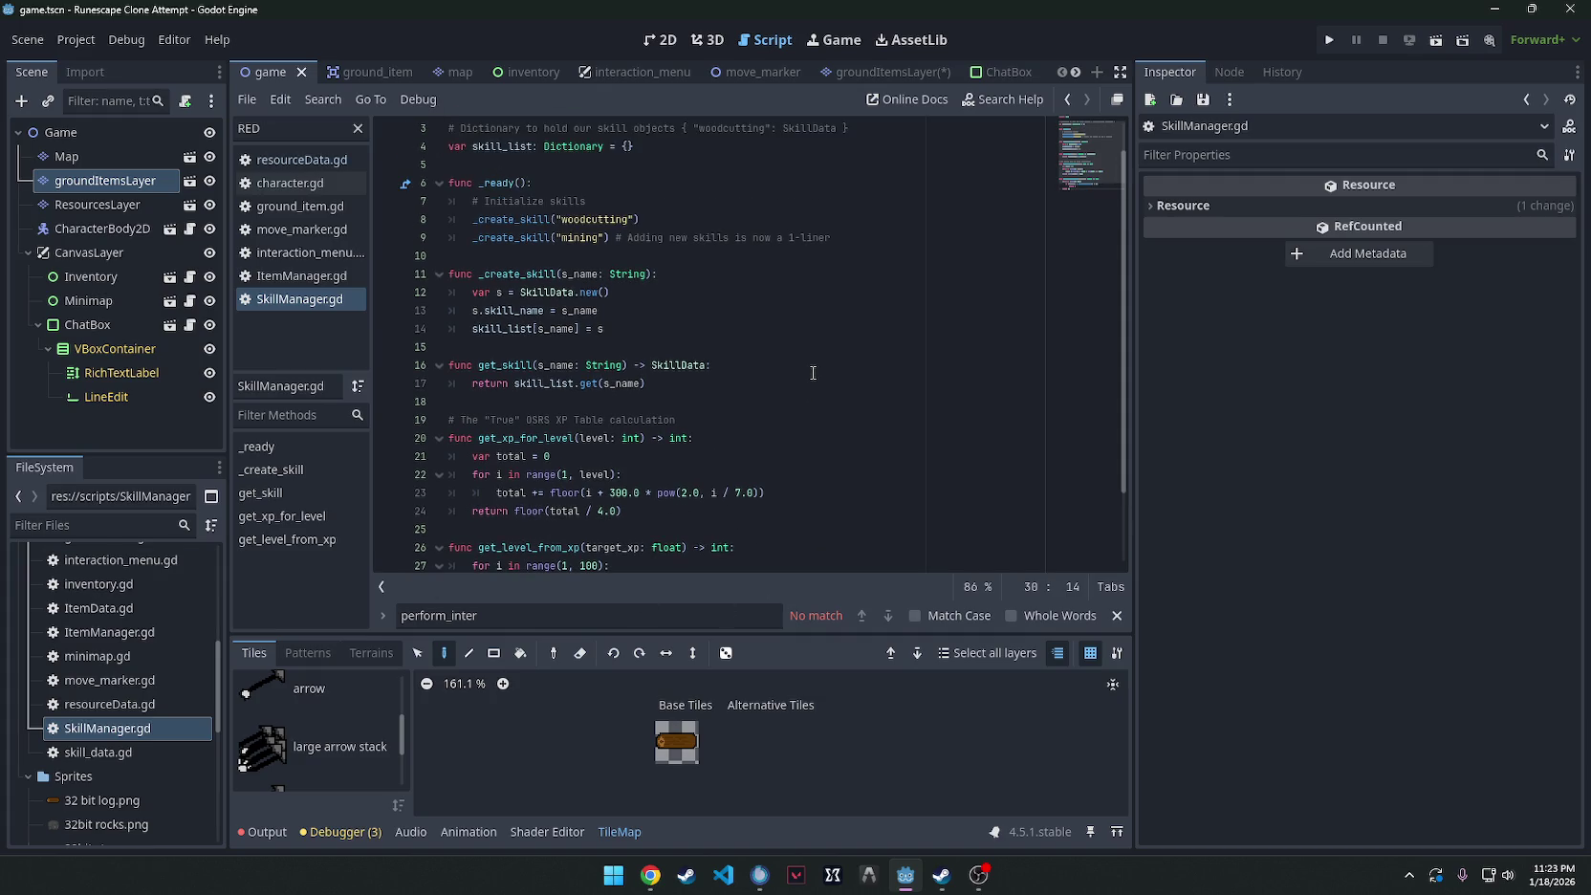
{"action": "scroll", "coordinate": [813, 372], "scroll_direction": "down", "scroll_amount": 2}
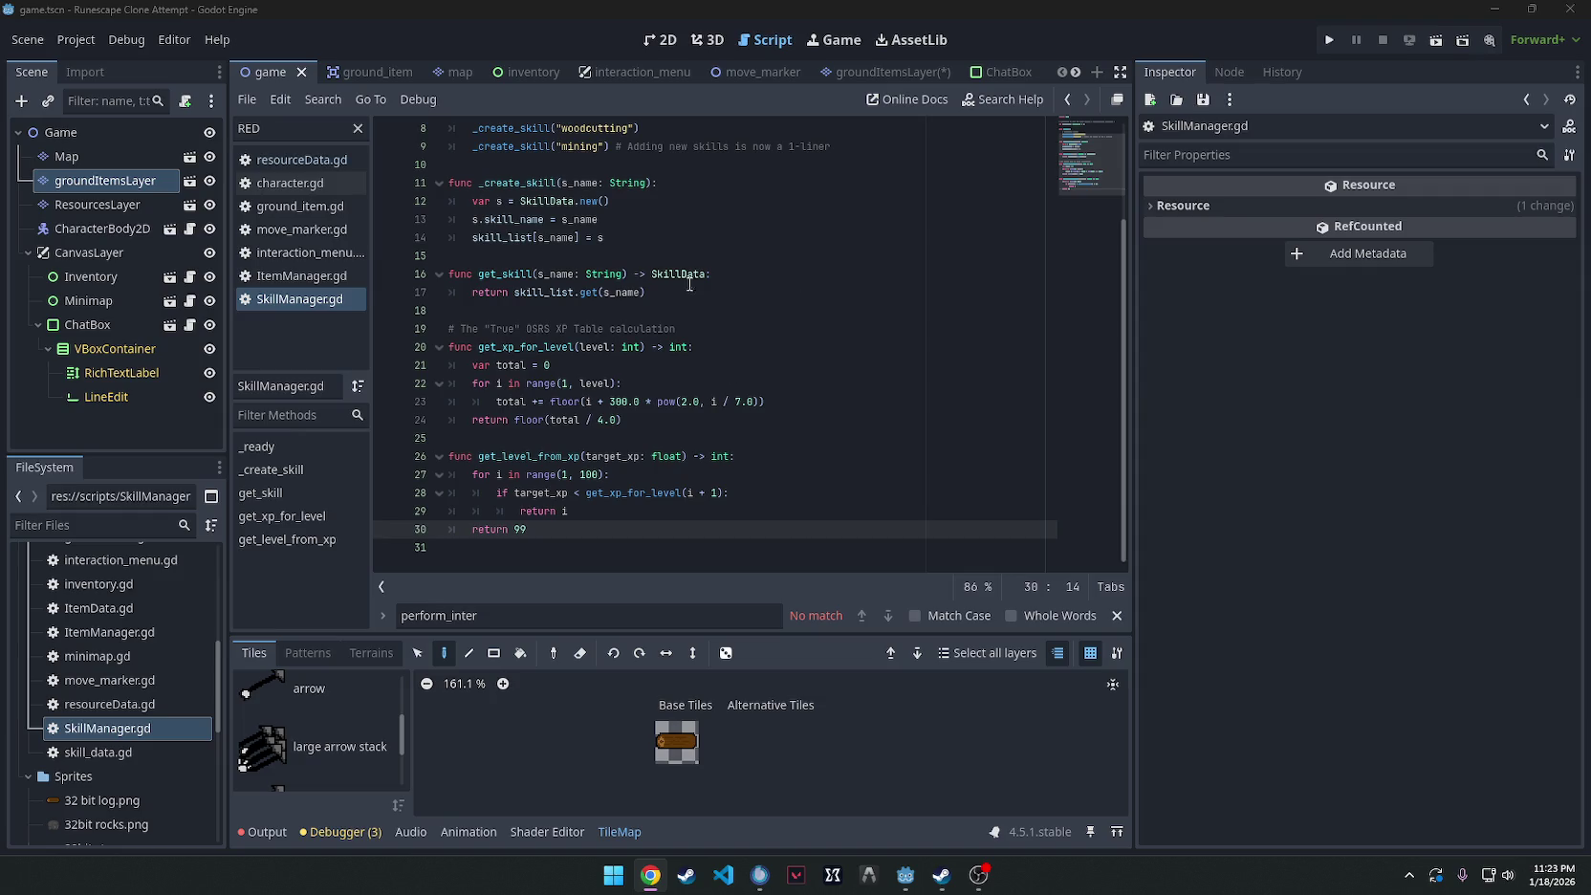
{"action": "left_click", "coordinate": [277, 180]}
Find perform_interaction and replace the resource-node block with code awarding woodcutting XP via SkillManager.
{"action": "left_click", "coordinate": [851, 327]}
{"action": "key", "text": "ctrl+f"}
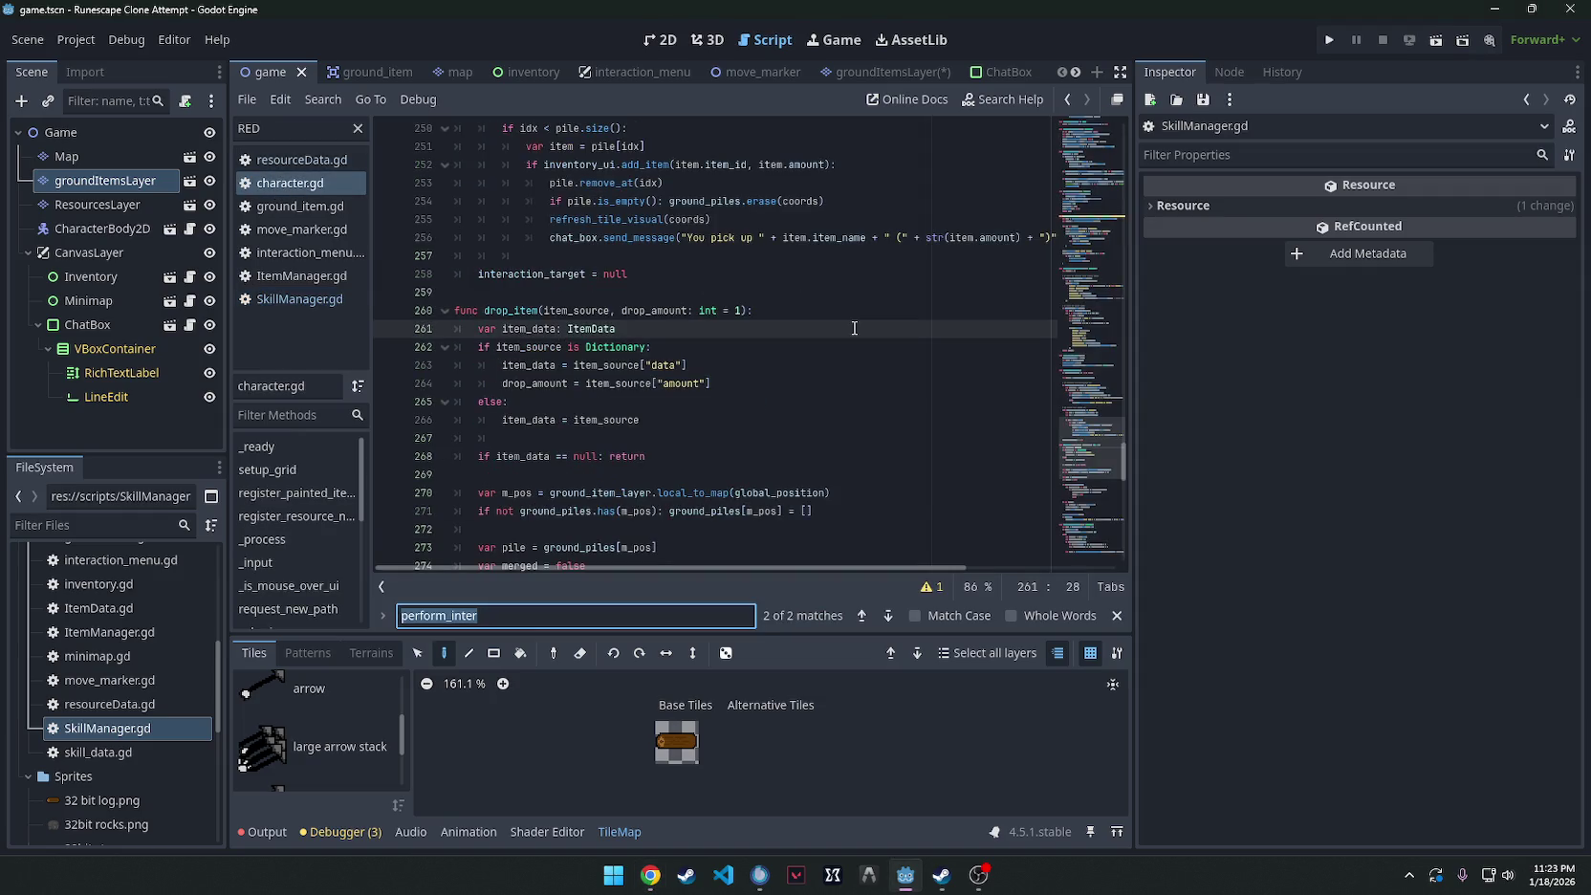
{"action": "type", "text": "perform_inter"}
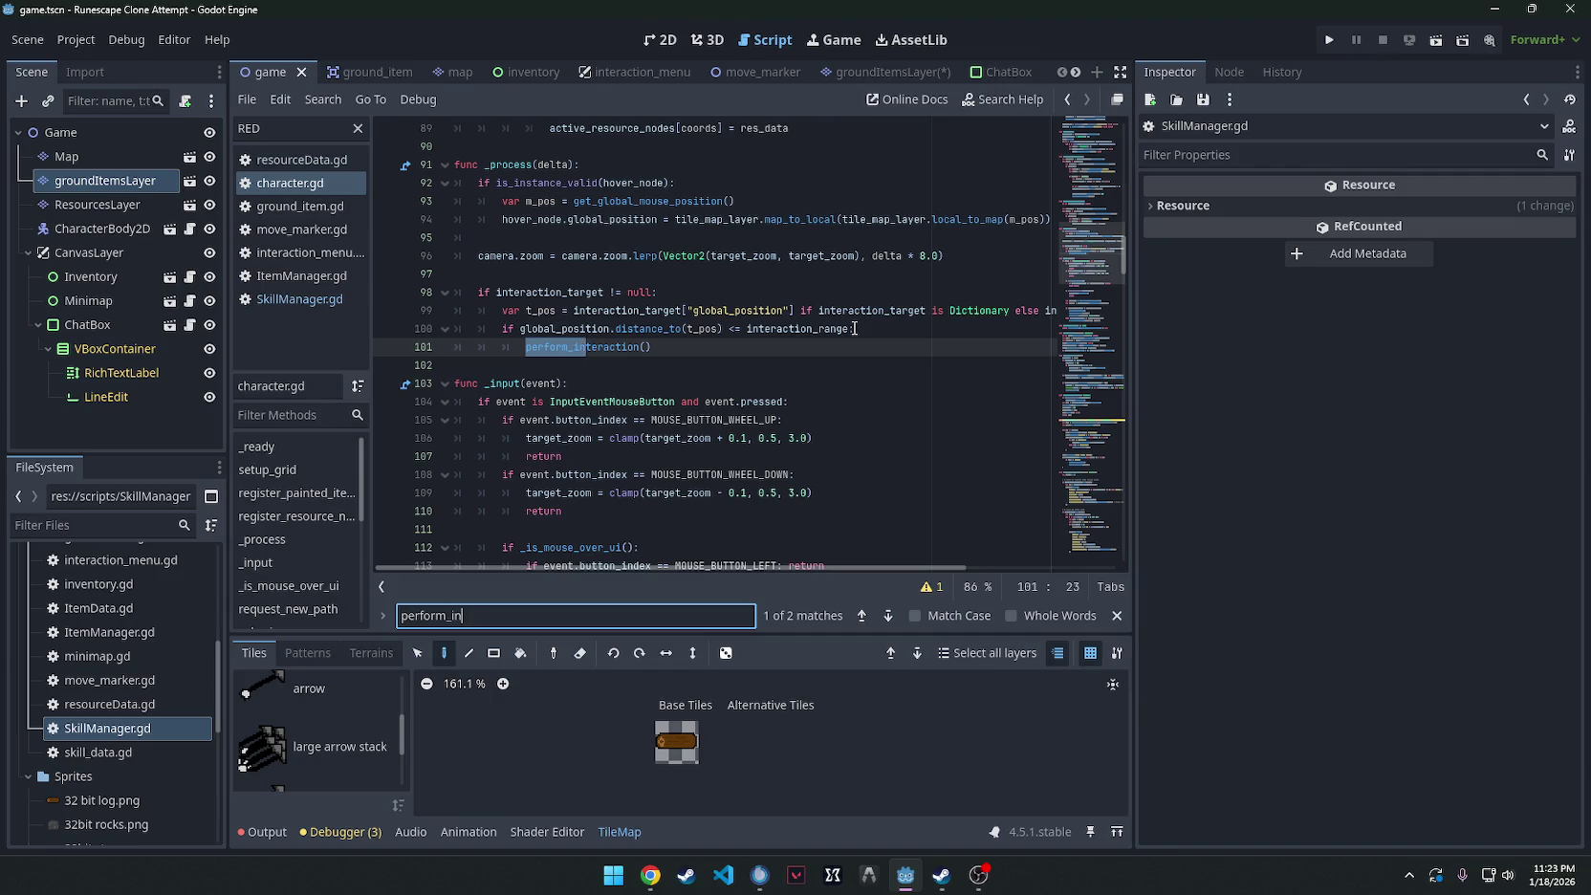
{"action": "scroll", "coordinate": [812, 337], "scroll_direction": "down", "scroll_amount": 1}
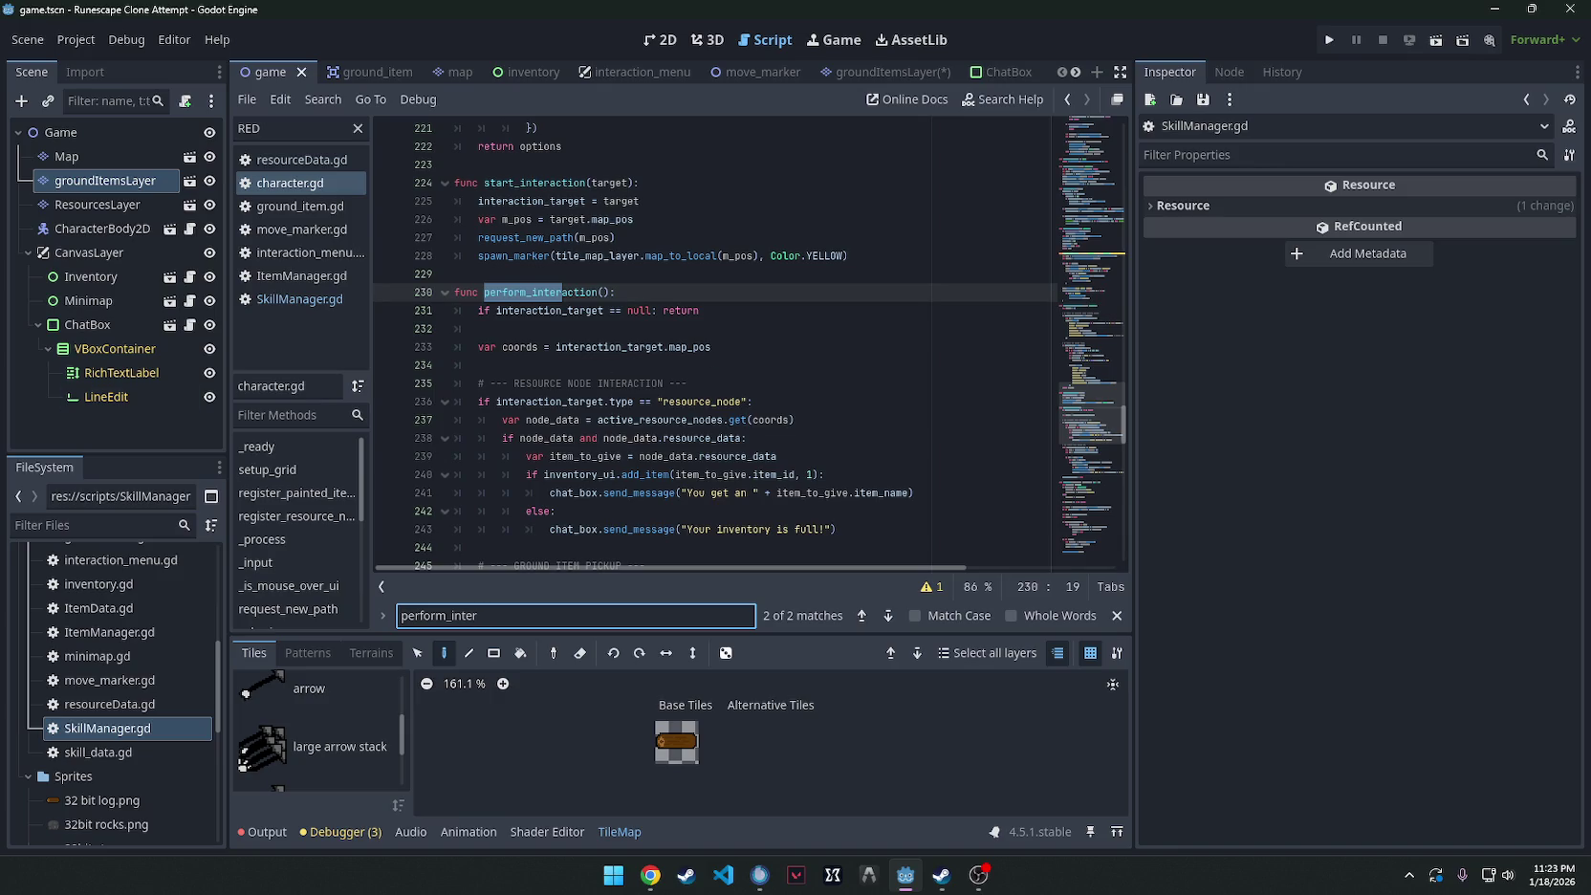
{"action": "scroll", "coordinate": [863, 356], "scroll_direction": "down", "scroll_amount": 2}
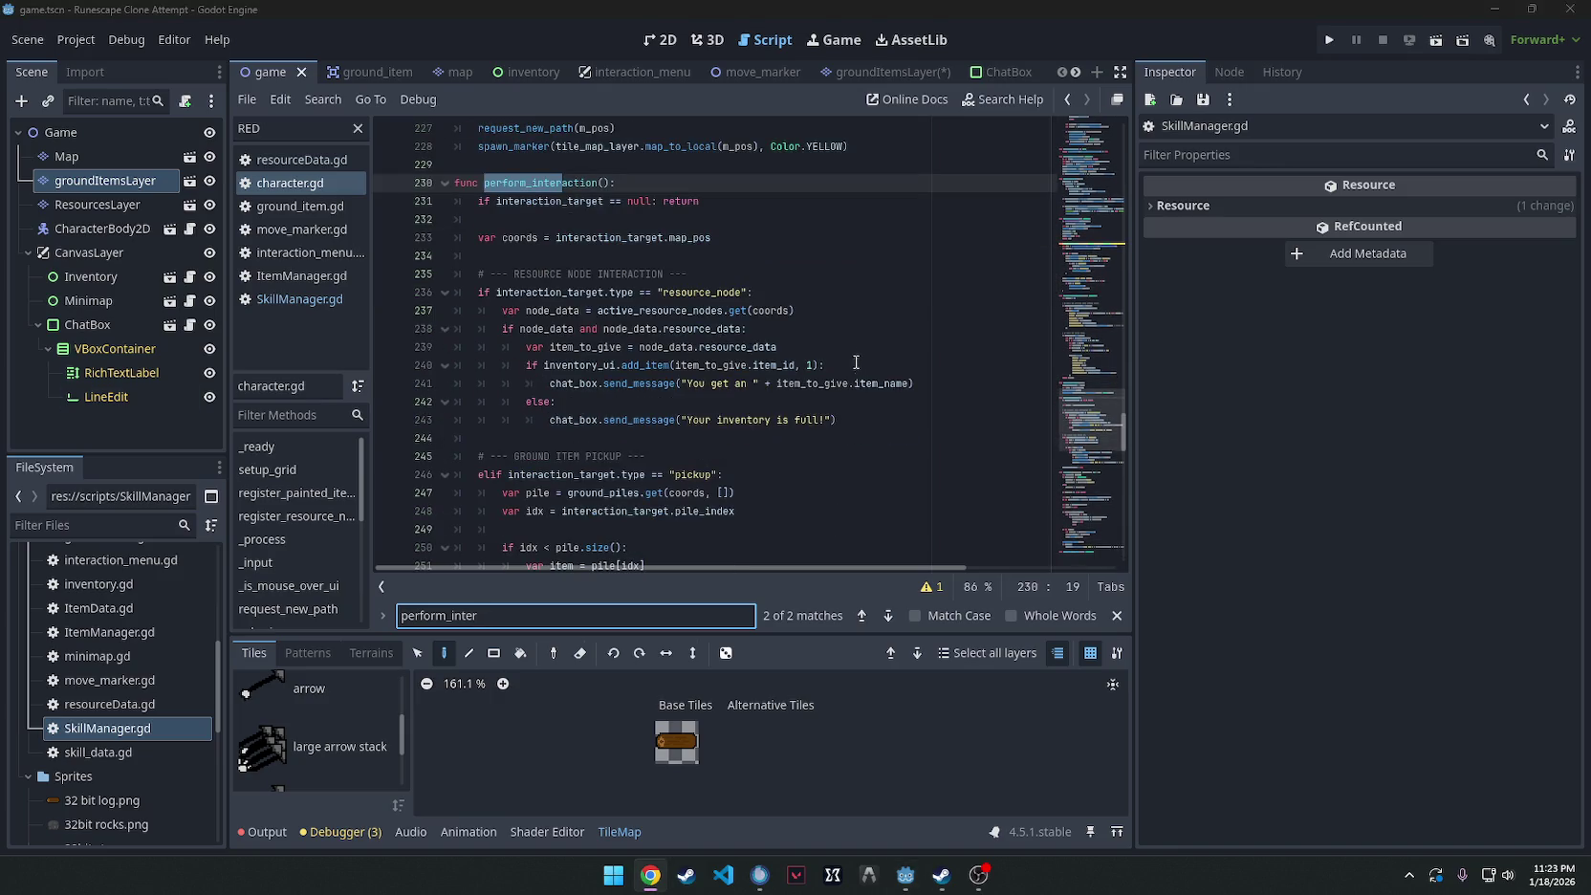
{"action": "left_click", "coordinate": [877, 423]}
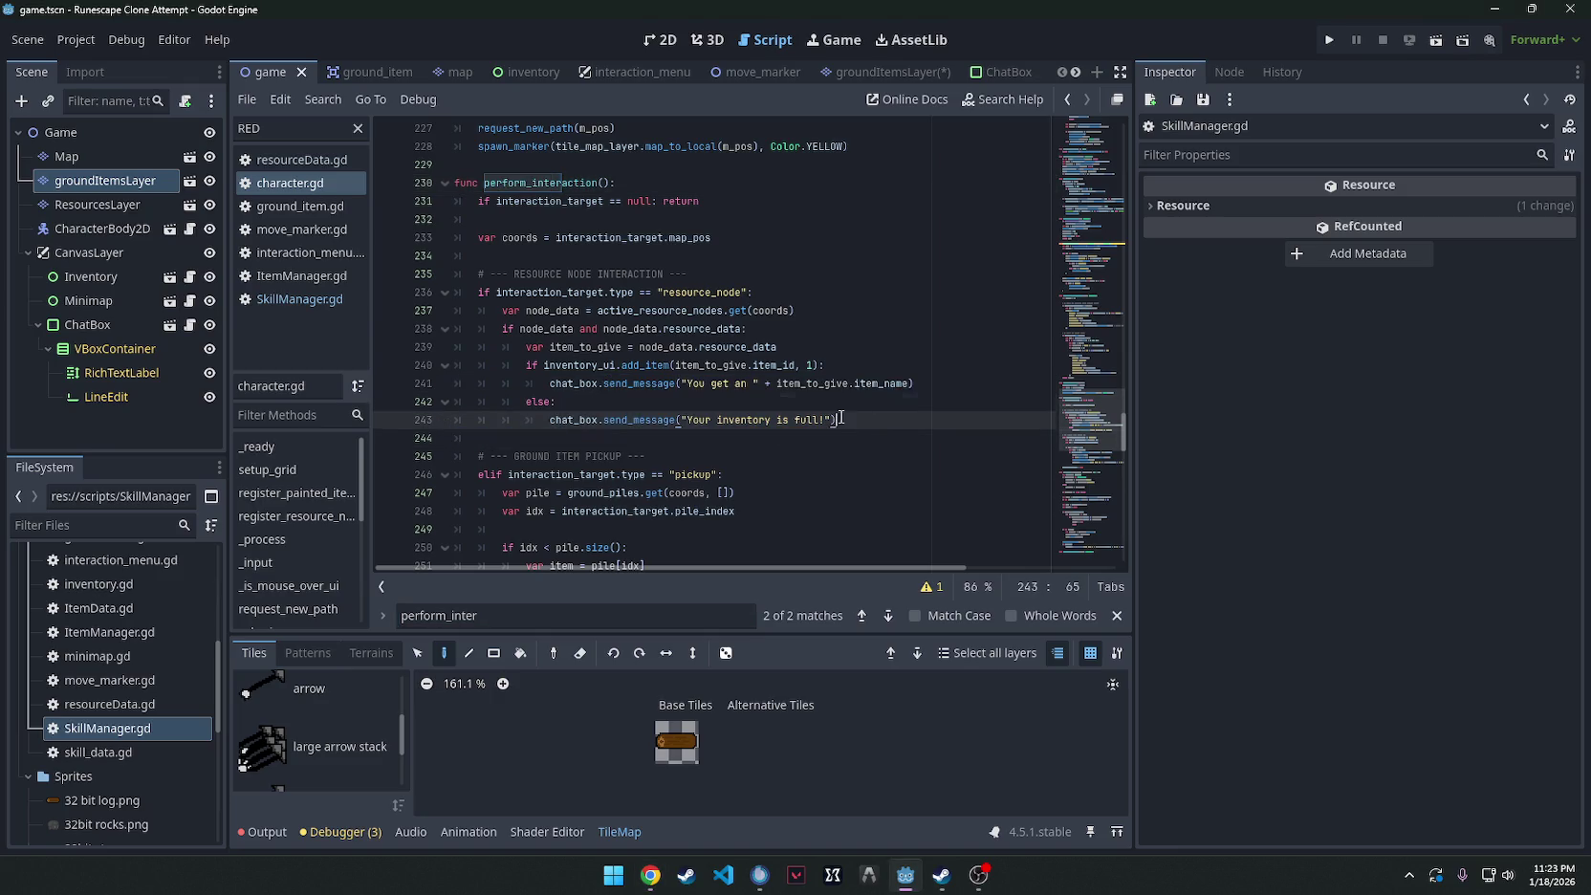
{"action": "left_click_drag", "start_coordinate": [839, 420], "coordinate": [411, 300]}
{"action": "type", "text": "if interaction_target.type == \"resource_node\": \t\tvar node_data = active_resource_nodes.get(coords) \t\tif node_data and node_data.resource_data: \t\t\tif inventory_ui.add_item(node_data.resource_data.item_id, 1): \t\t\t\t# The \"The Right Way\" XP call: \t\t\t\tvar sk = SkillManager.get_skill(\"woodcutting\") \t\t\t\tif sk: \t\t\t\t\tsk.add_xp(node_data.experience) \t\t\t\tchat_box.send_message(\"You get an \" + node_data.resource_data.item_name)"}
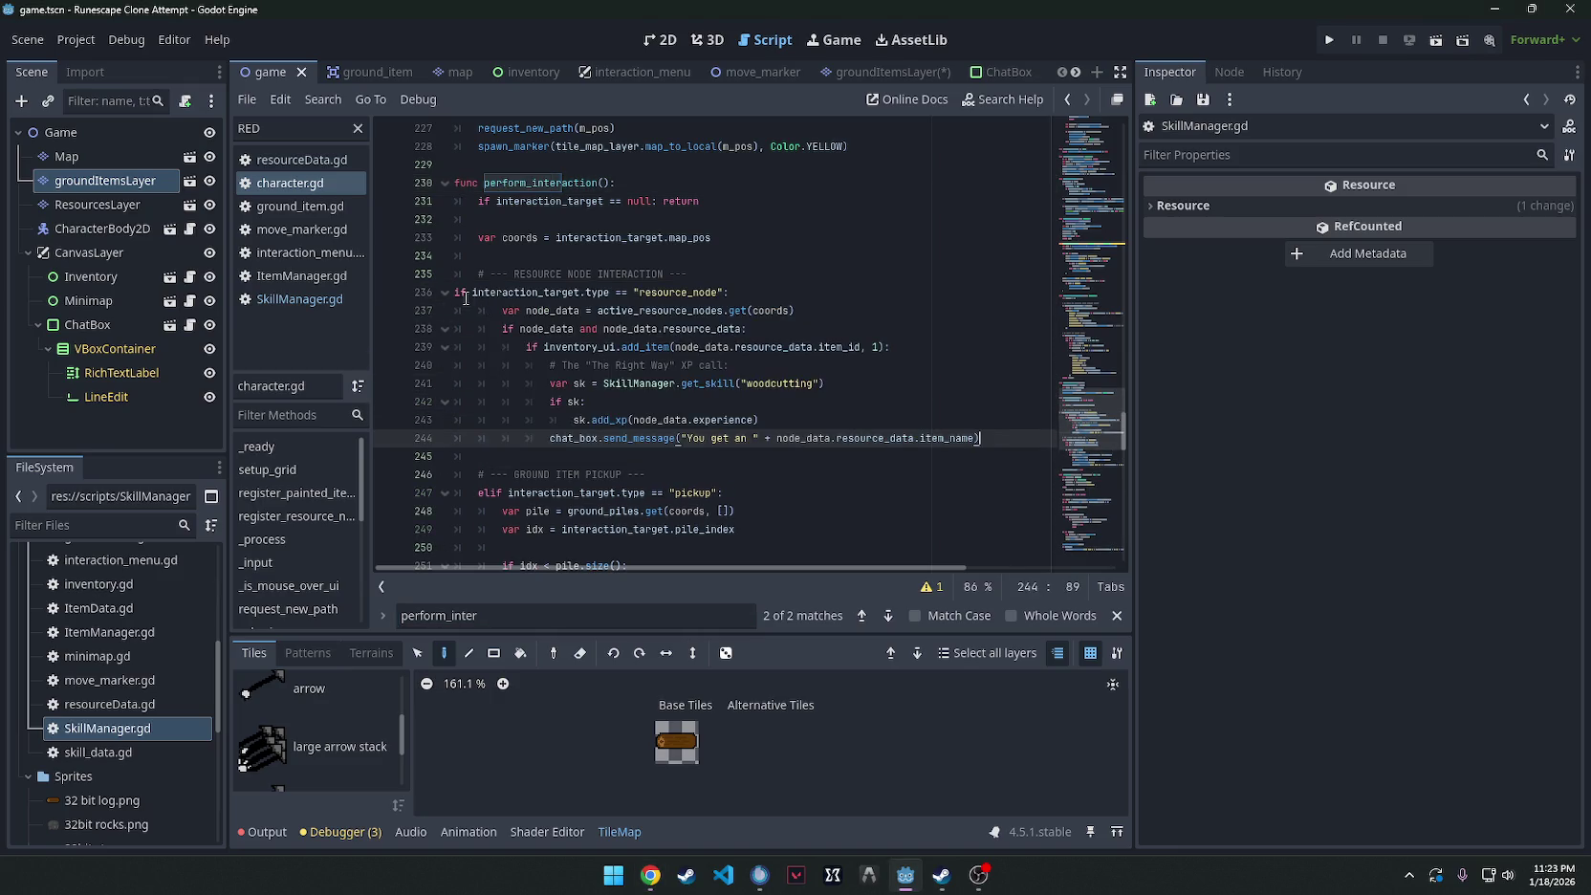
Indent the interaction block (lines 236–244) one level, save character.gd, and start a new scene.
{"action": "mouse_move", "coordinate": [999, 440]}
{"action": "left_mouse_down"}
{"action": "mouse_move", "coordinate": [535, 373]}
{"action": "mouse_move", "coordinate": [497, 311]}
{"action": "mouse_move", "coordinate": [457, 291]}
{"action": "left_mouse_up"}
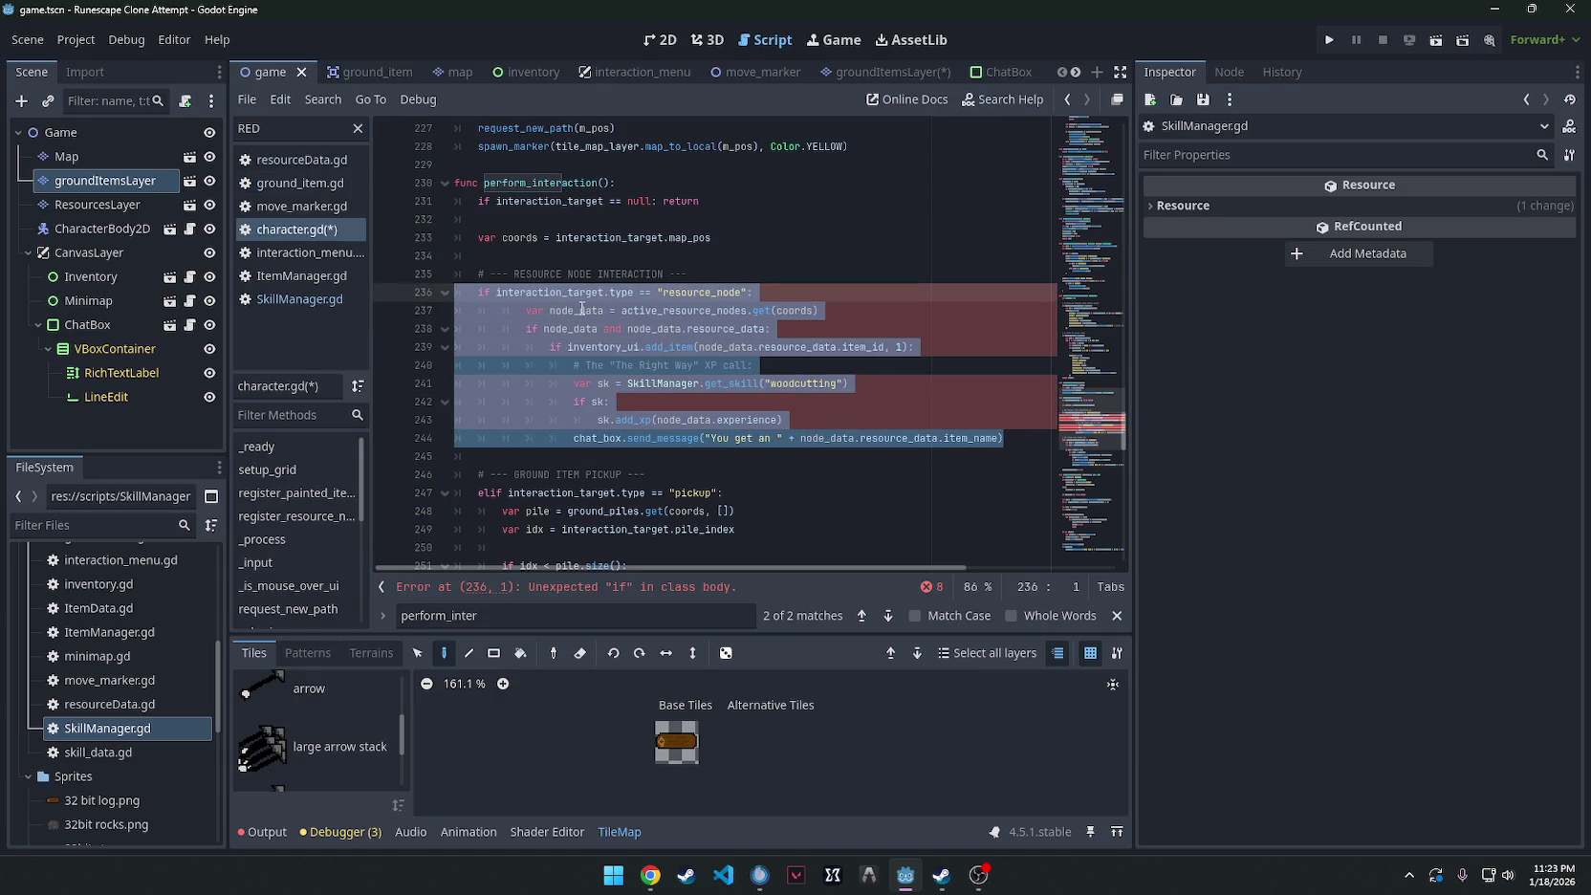
{"action": "key", "text": "Tab"}
{"action": "key", "text": "ctrl+s"}
{"action": "left_click", "coordinate": [788, 268]}
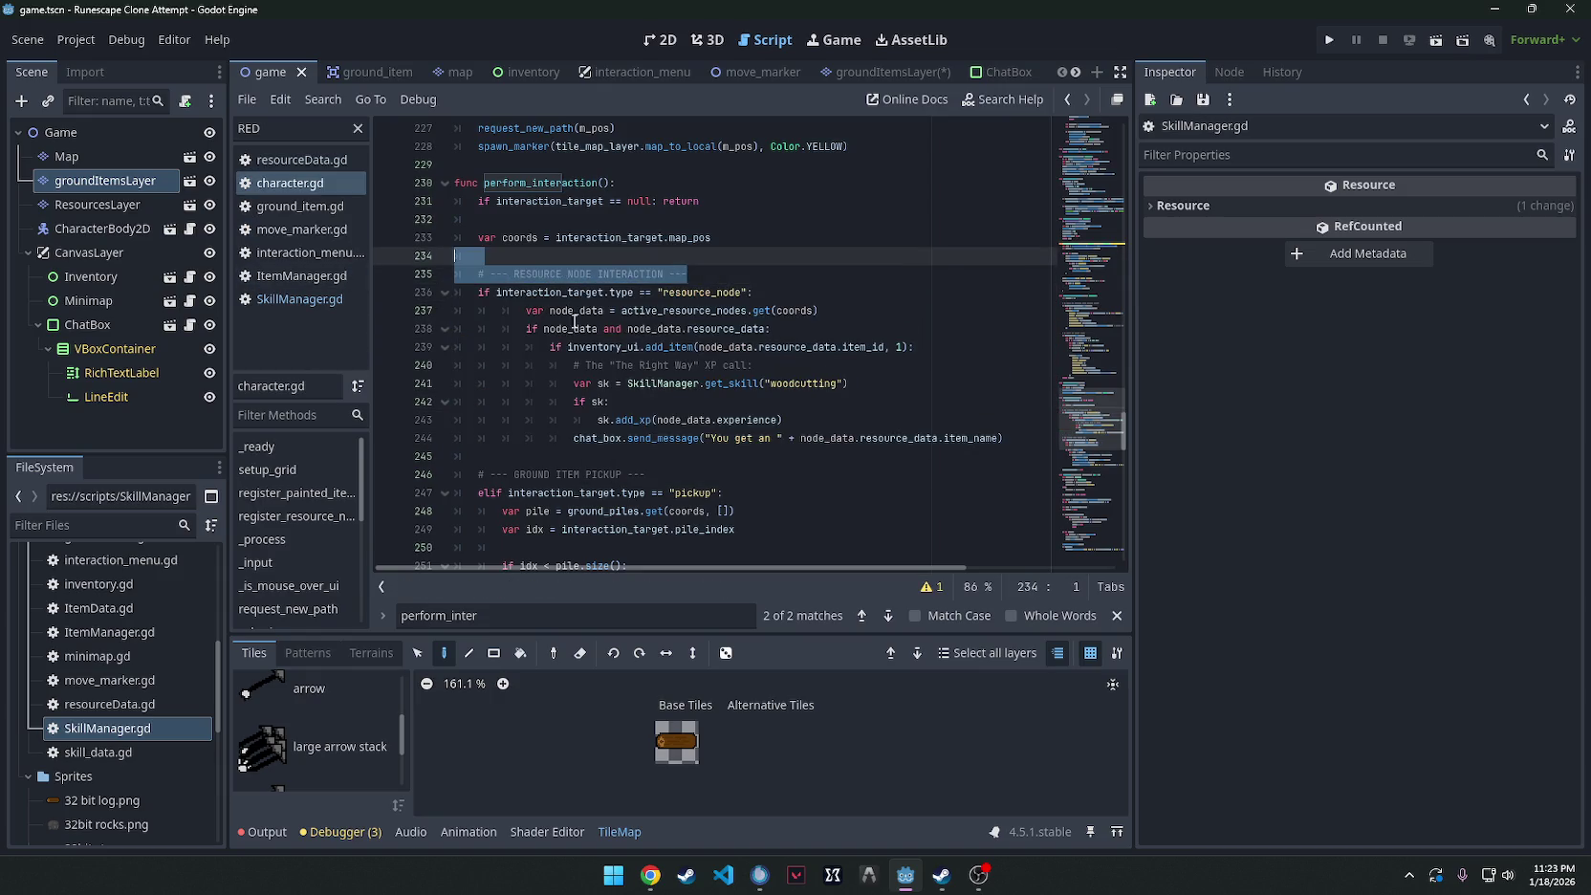
{"action": "left_click", "coordinate": [726, 347]}
{"action": "key", "text": "alt+Tab"}
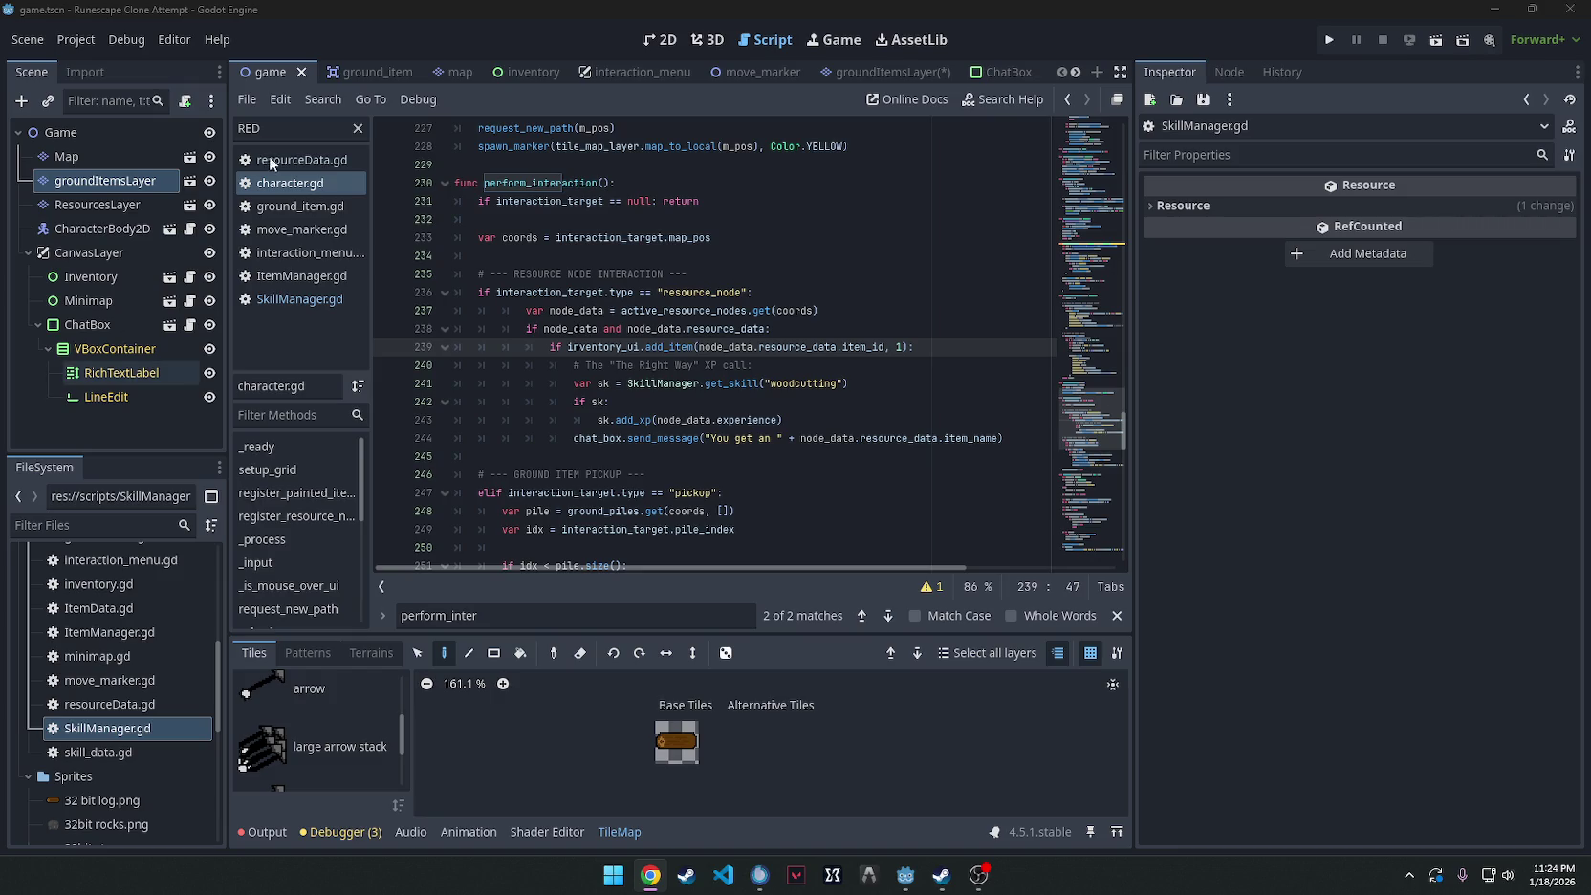
{"action": "left_click", "coordinate": [28, 39]}
{"action": "left_click", "coordinate": [53, 62]}
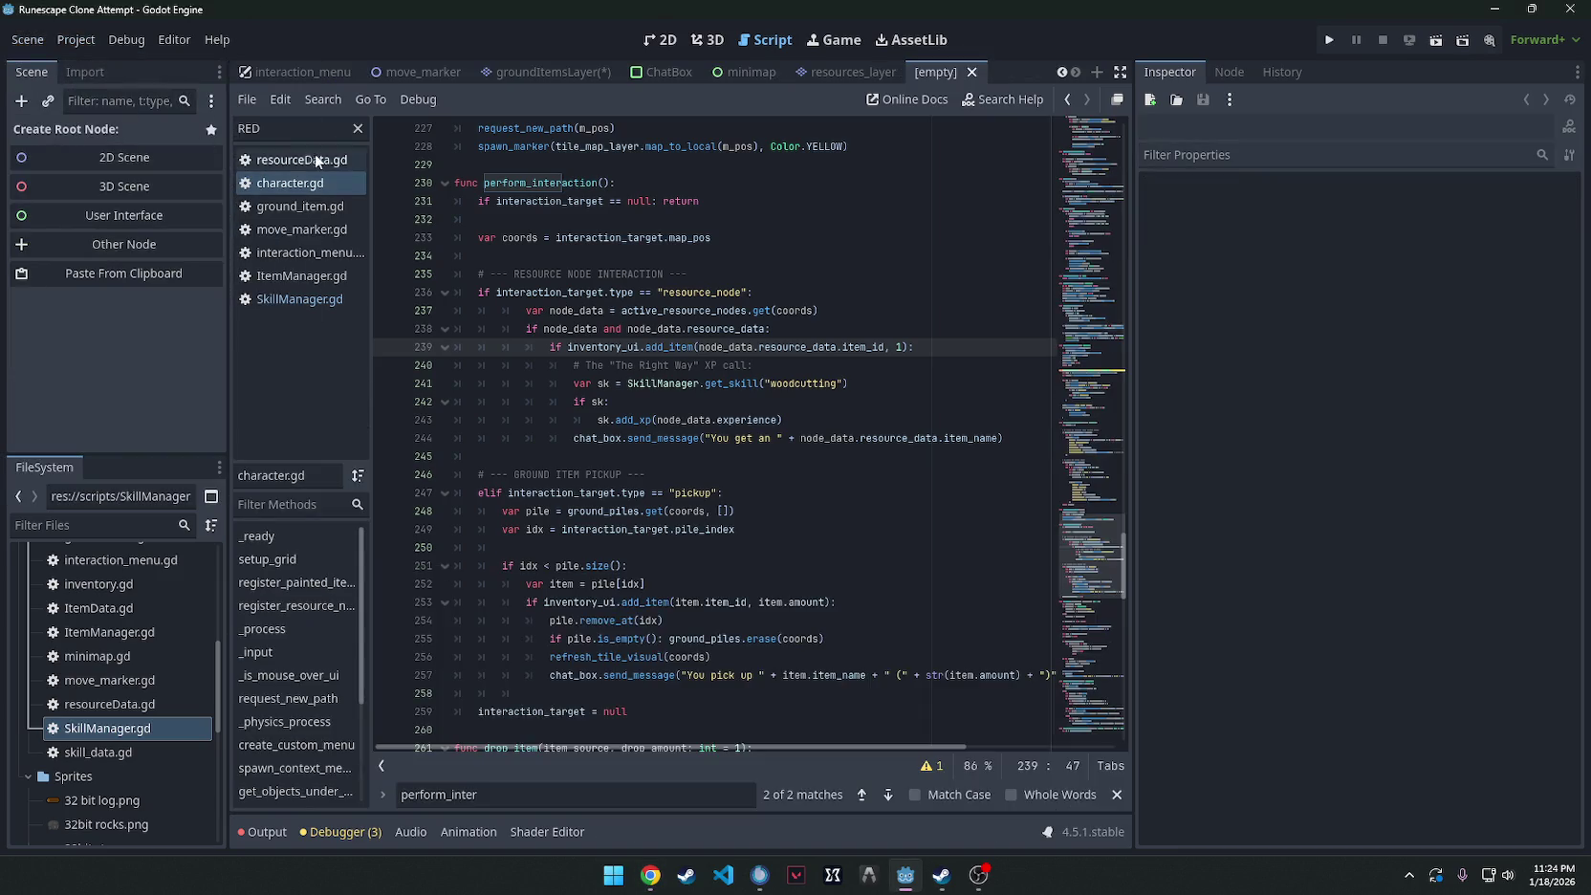
Create a 2D scene, change its root type to Panel, and rename it SkillSlot.
{"action": "left_click", "coordinate": [127, 157]}
{"action": "right_click", "coordinate": [108, 133]}
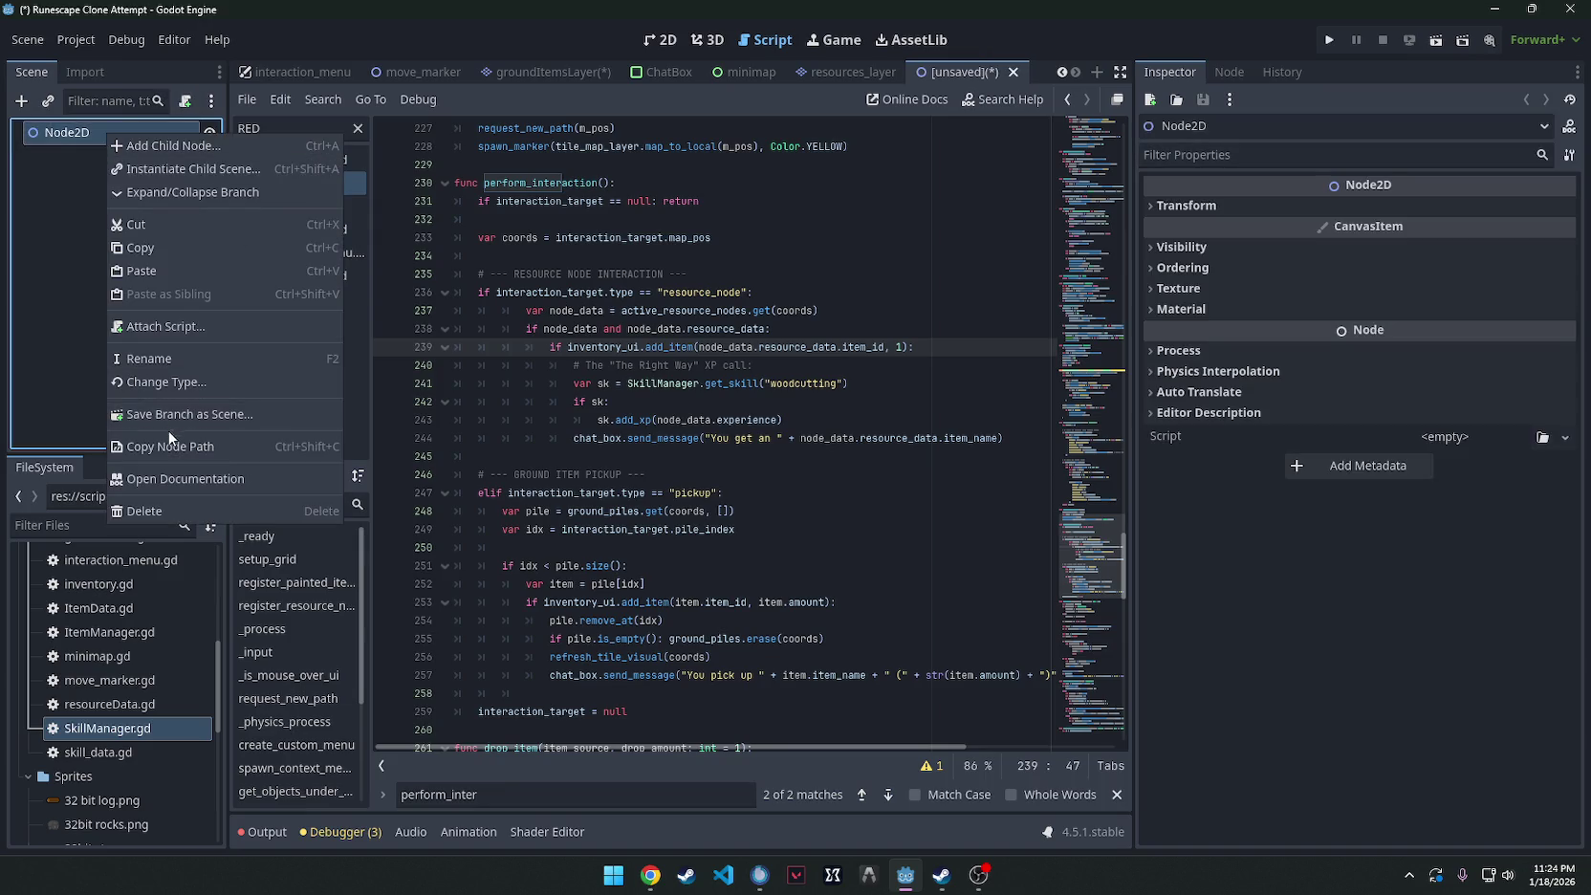
{"action": "left_click", "coordinate": [170, 382]}
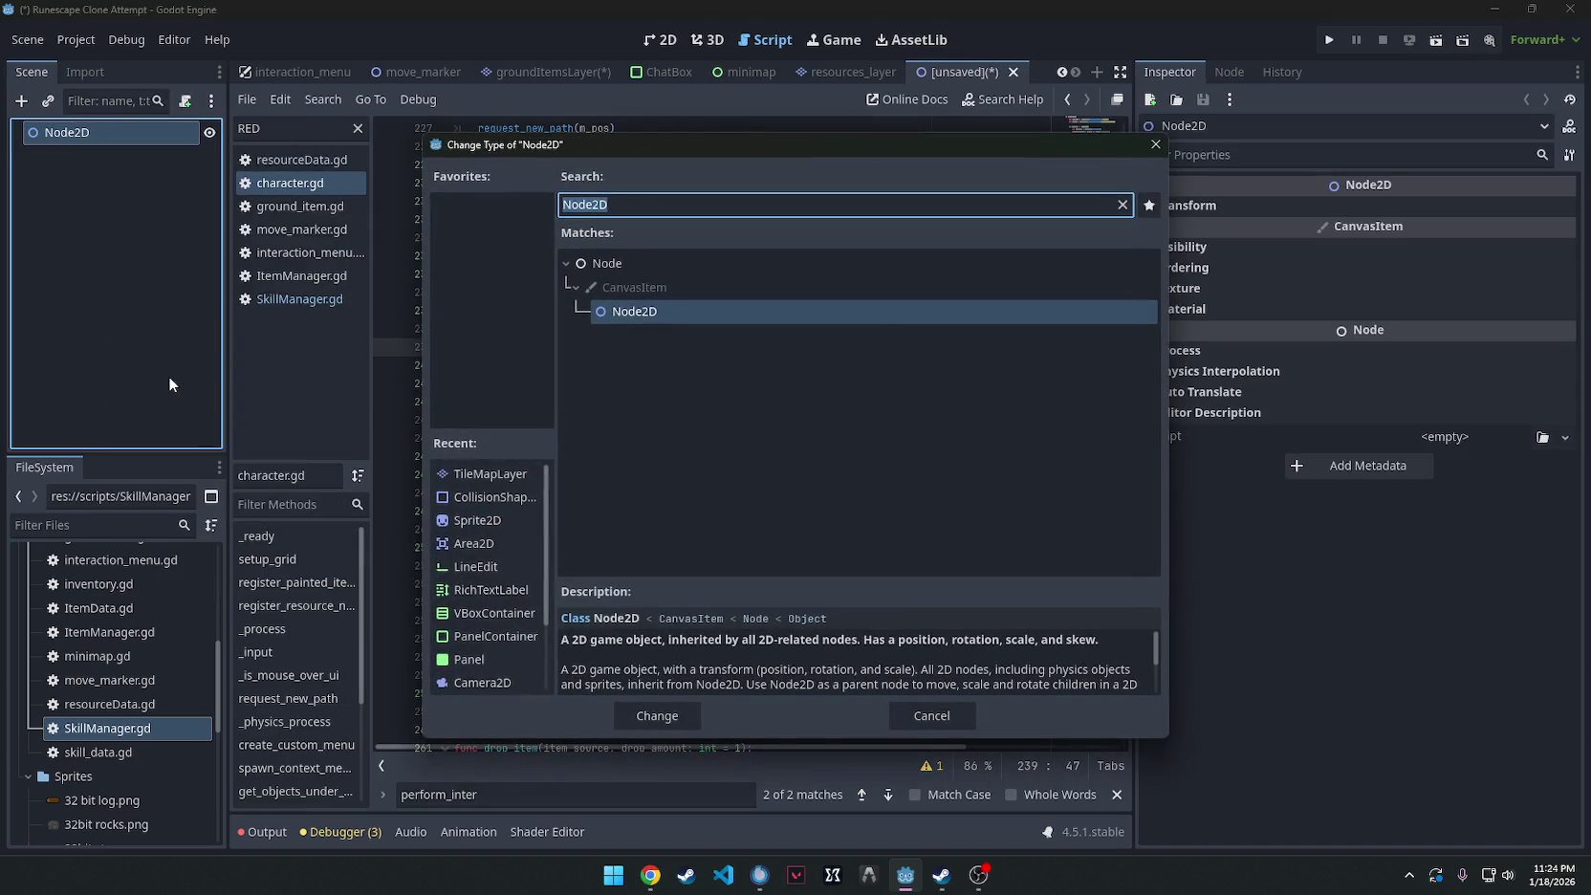
{"action": "type", "text": "Panel"}
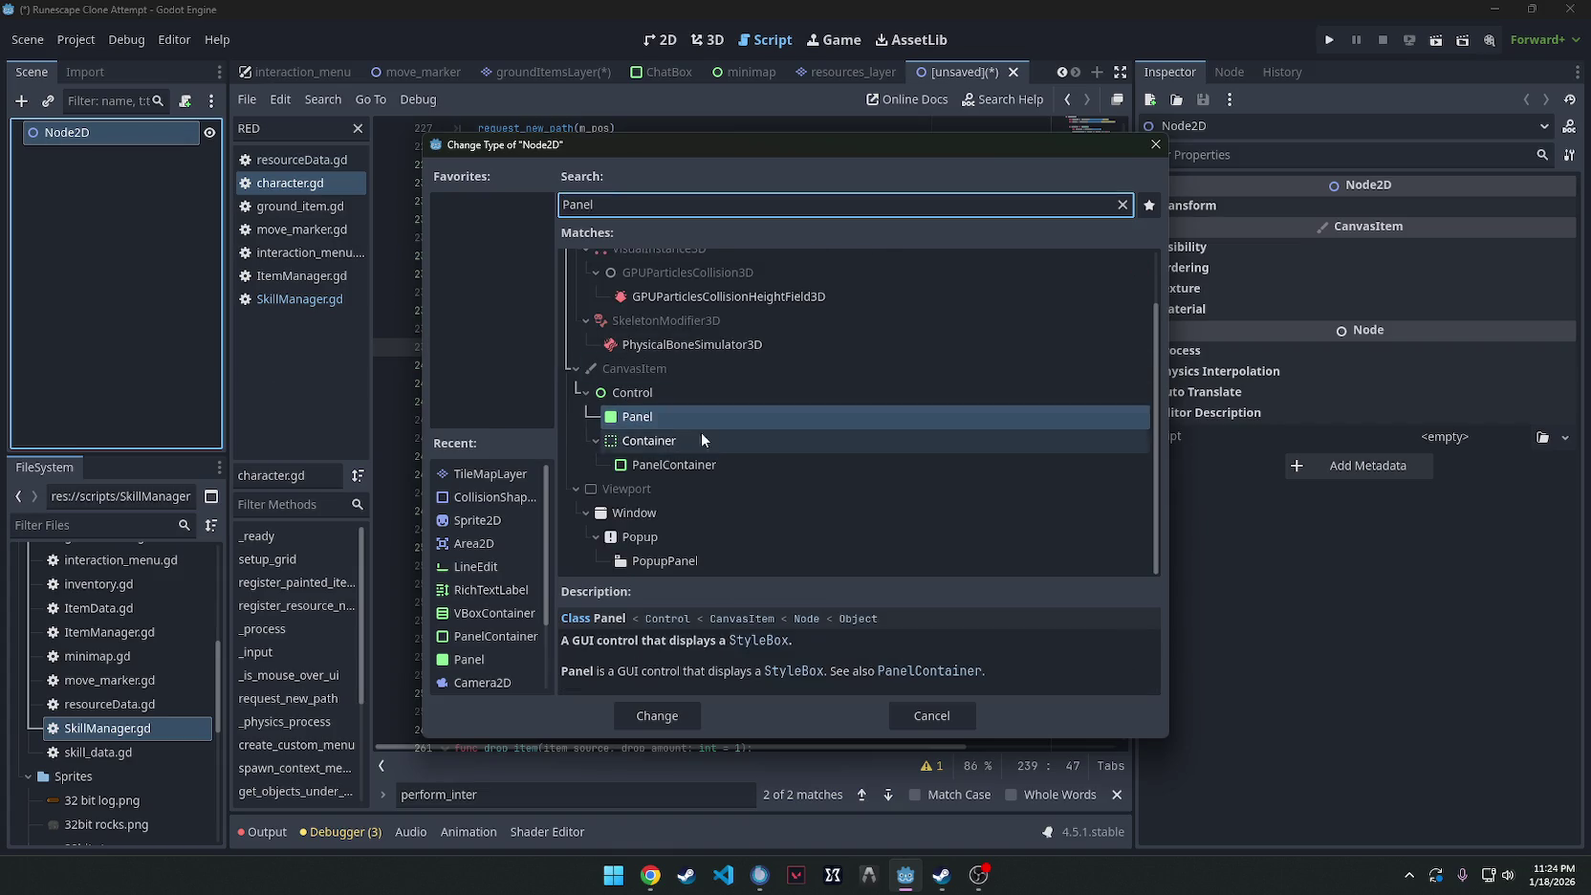
{"action": "double_click", "coordinate": [686, 417]}
{"action": "right_click", "coordinate": [115, 130]}
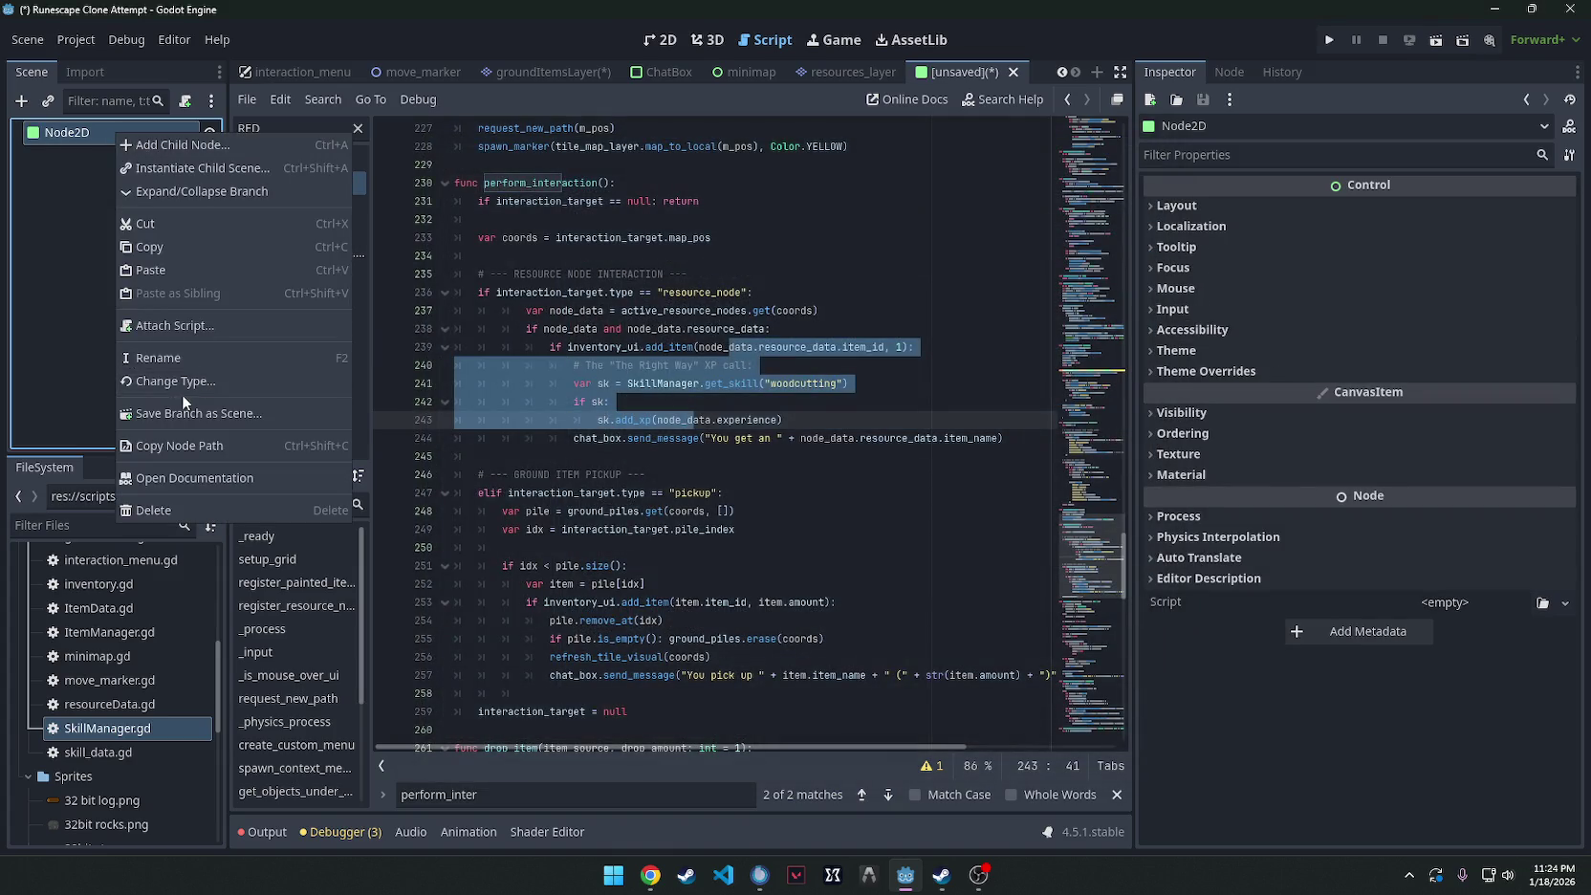
{"action": "left_click", "coordinate": [177, 356]}
{"action": "type", "text": "Sk"}
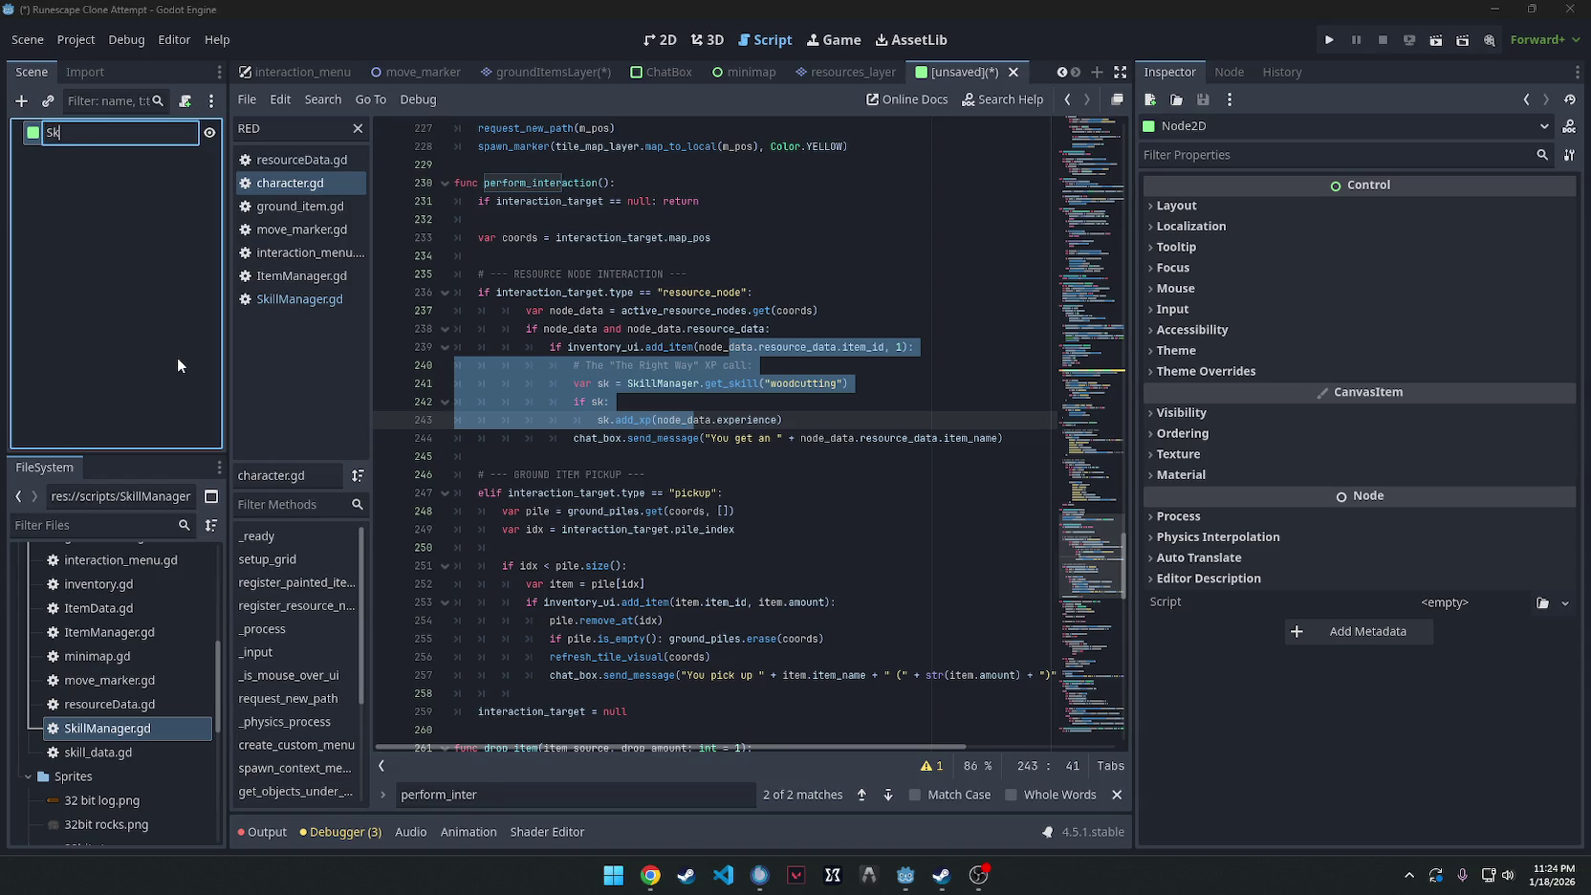
{"action": "type", "text": "illSlot"}
{"action": "key", "text": "Return"}
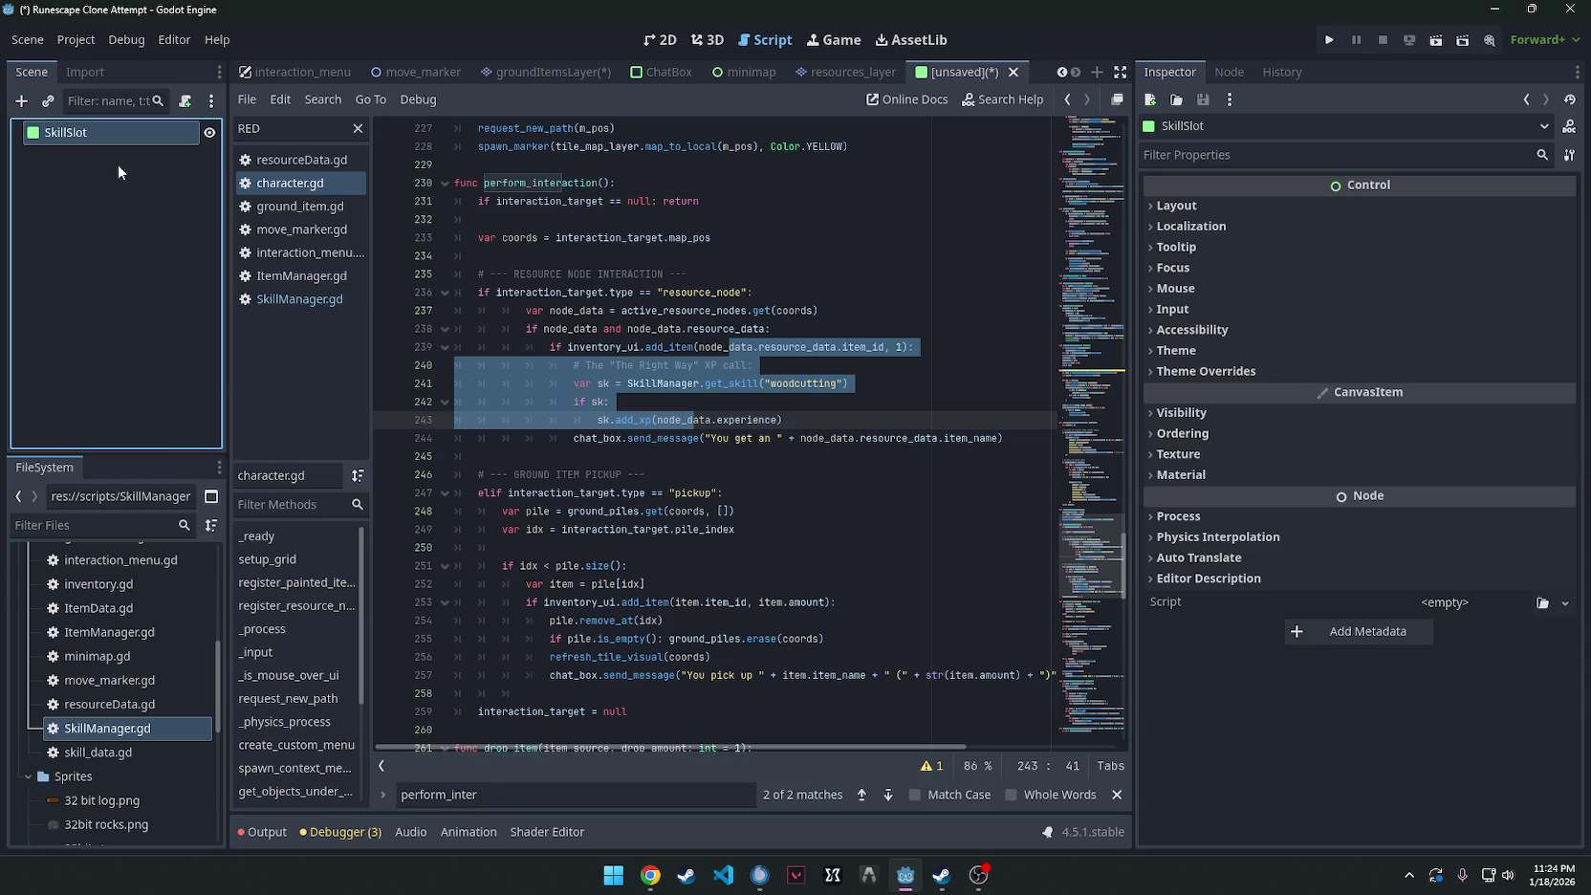
Add two Label children (Label, Label2) under SkillSlot and begin attaching a script to it.
{"action": "right_click", "coordinate": [103, 141]}
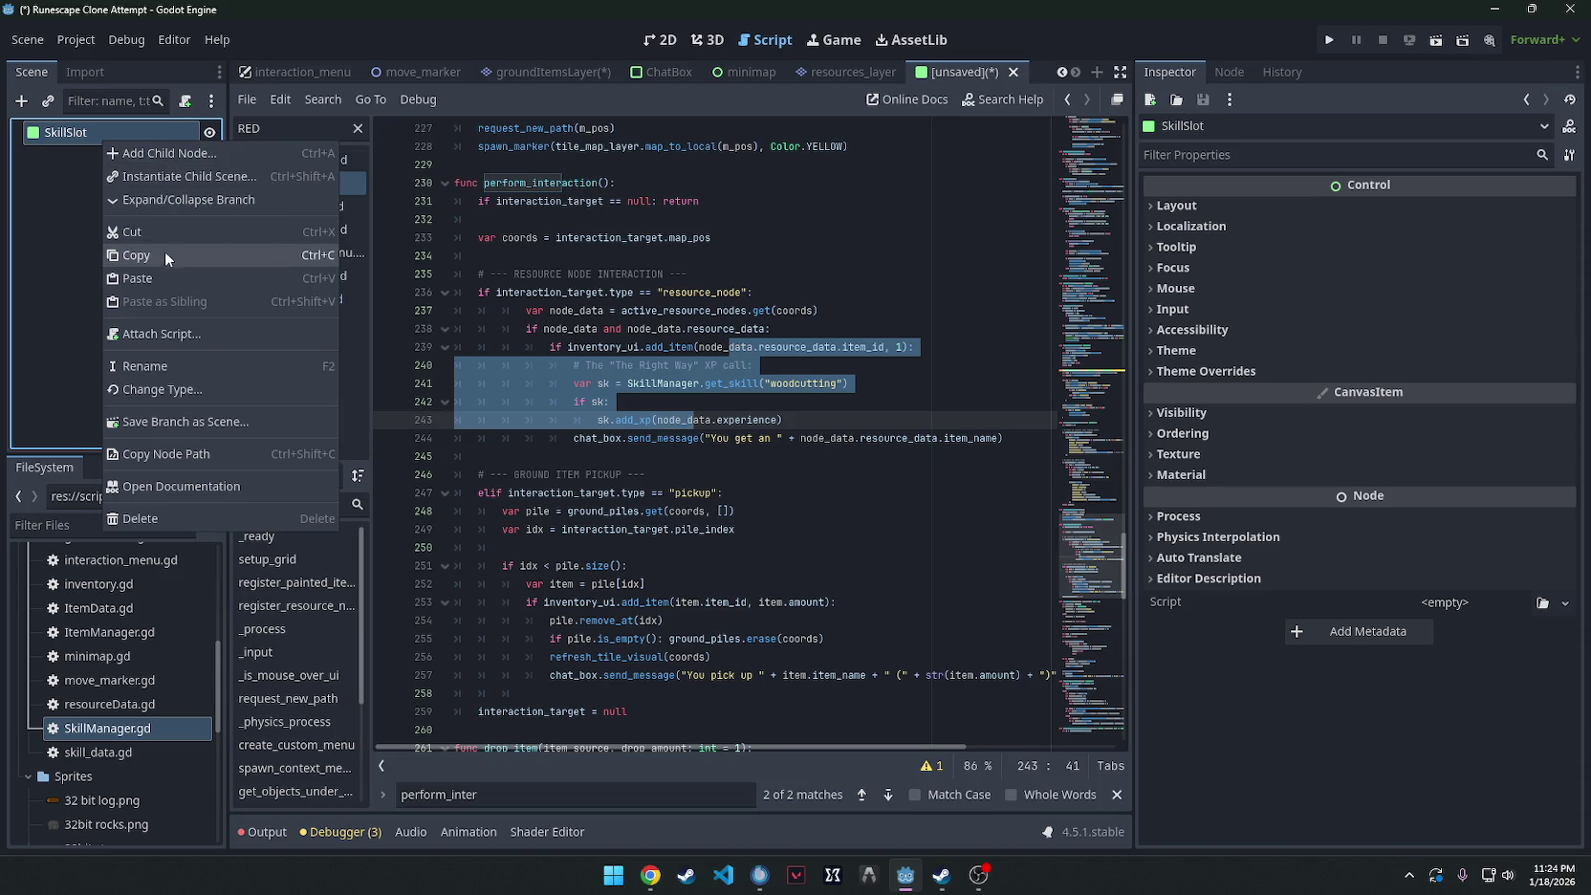
{"action": "left_click", "coordinate": [161, 153]}
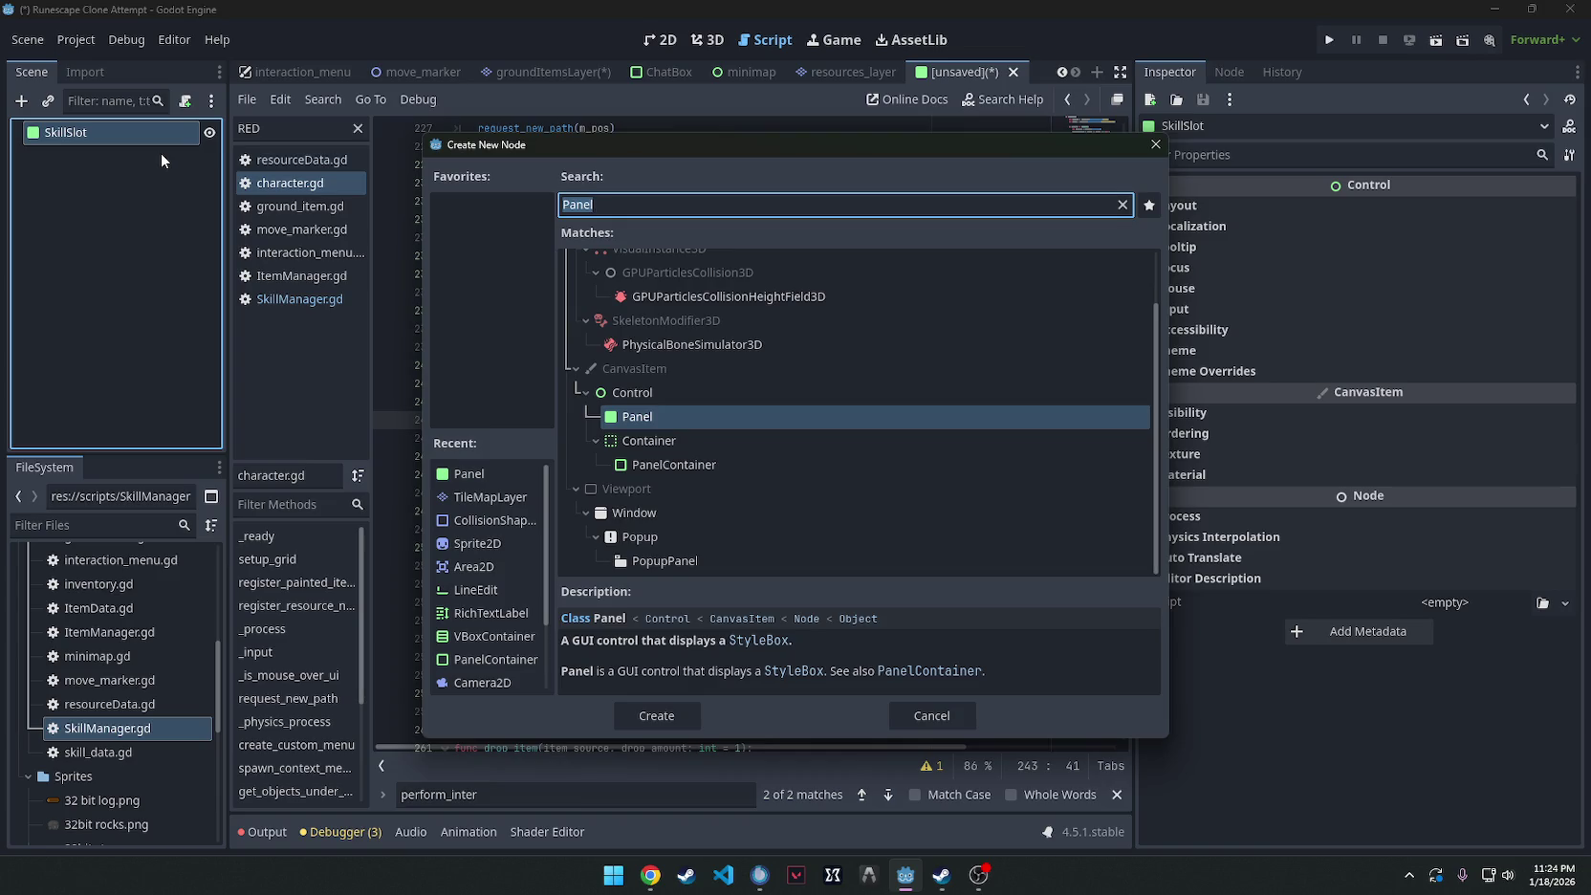
{"action": "type", "text": "Label"}
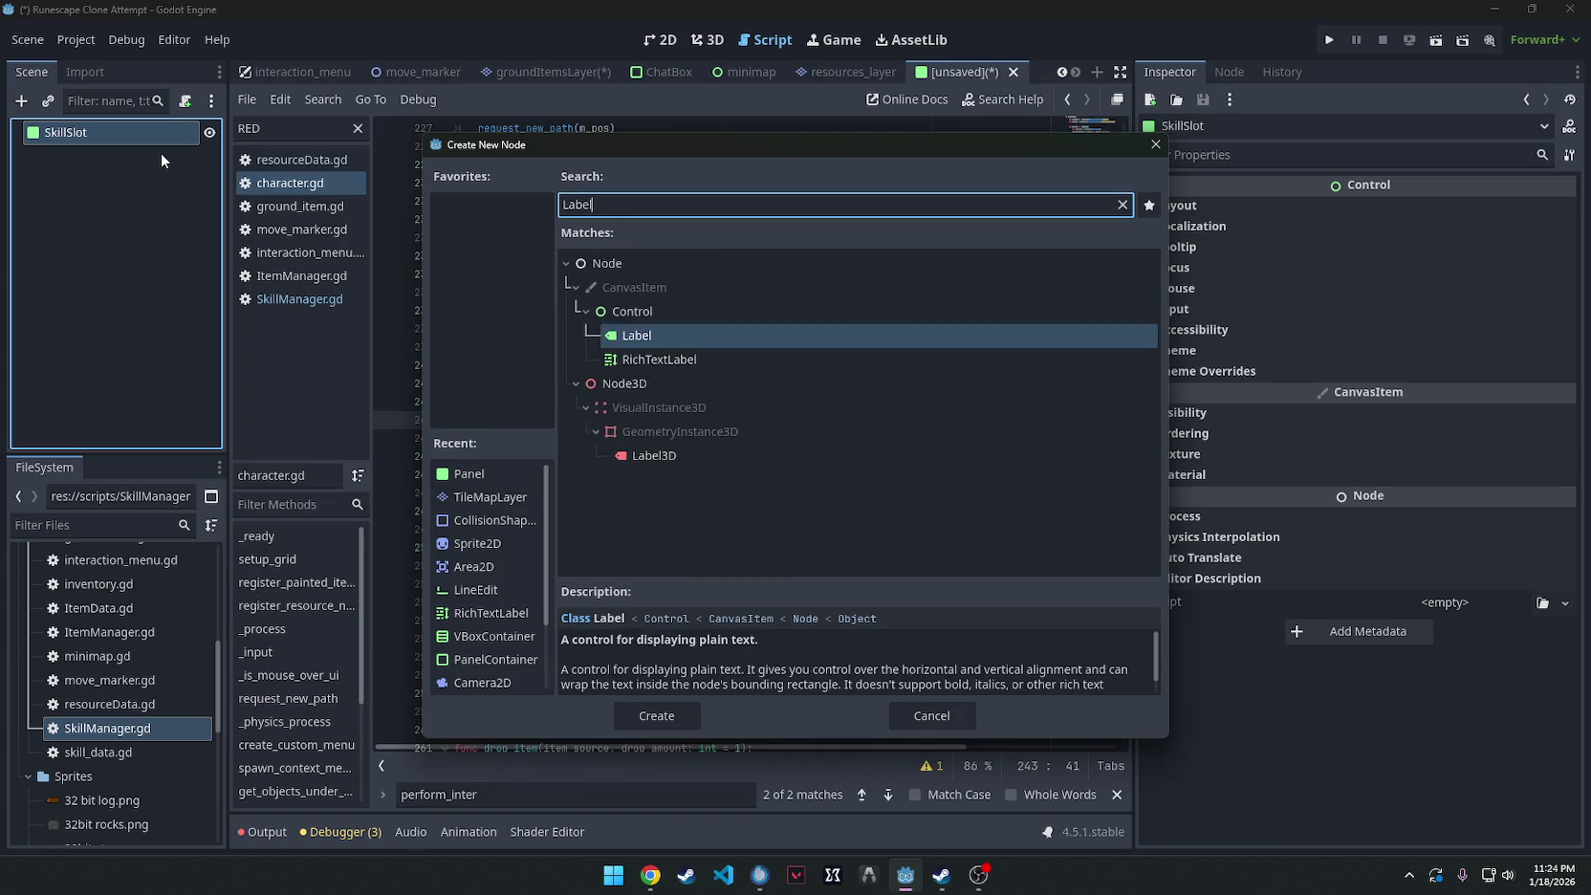
{"action": "key", "text": "Return"}
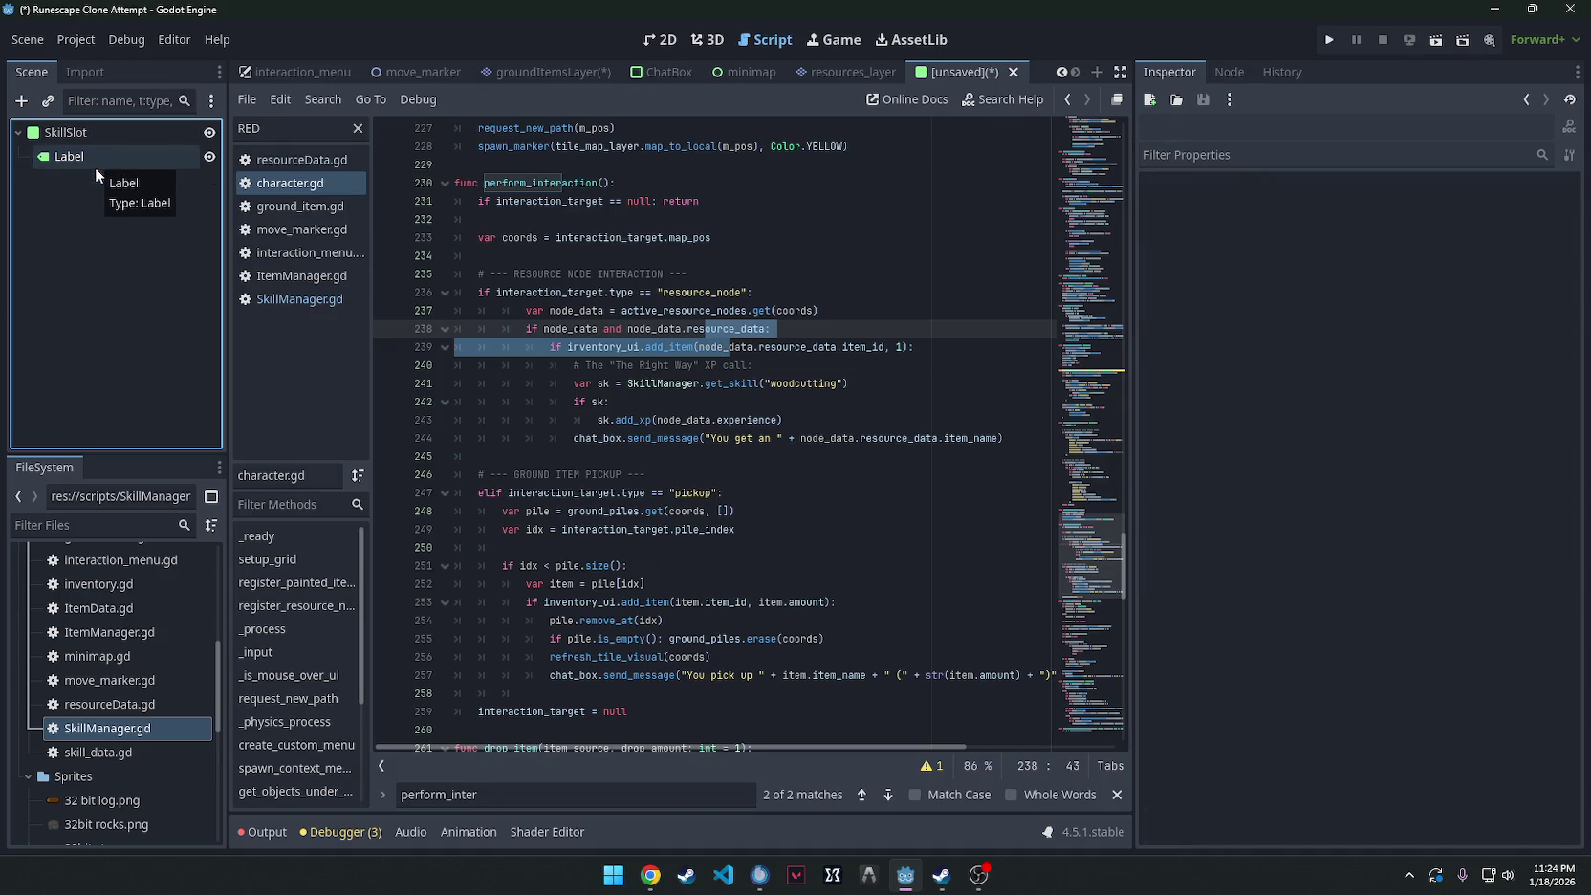
{"action": "left_click", "coordinate": [76, 134]}
{"action": "right_click", "coordinate": [77, 132]}
{"action": "left_click", "coordinate": [129, 152]}
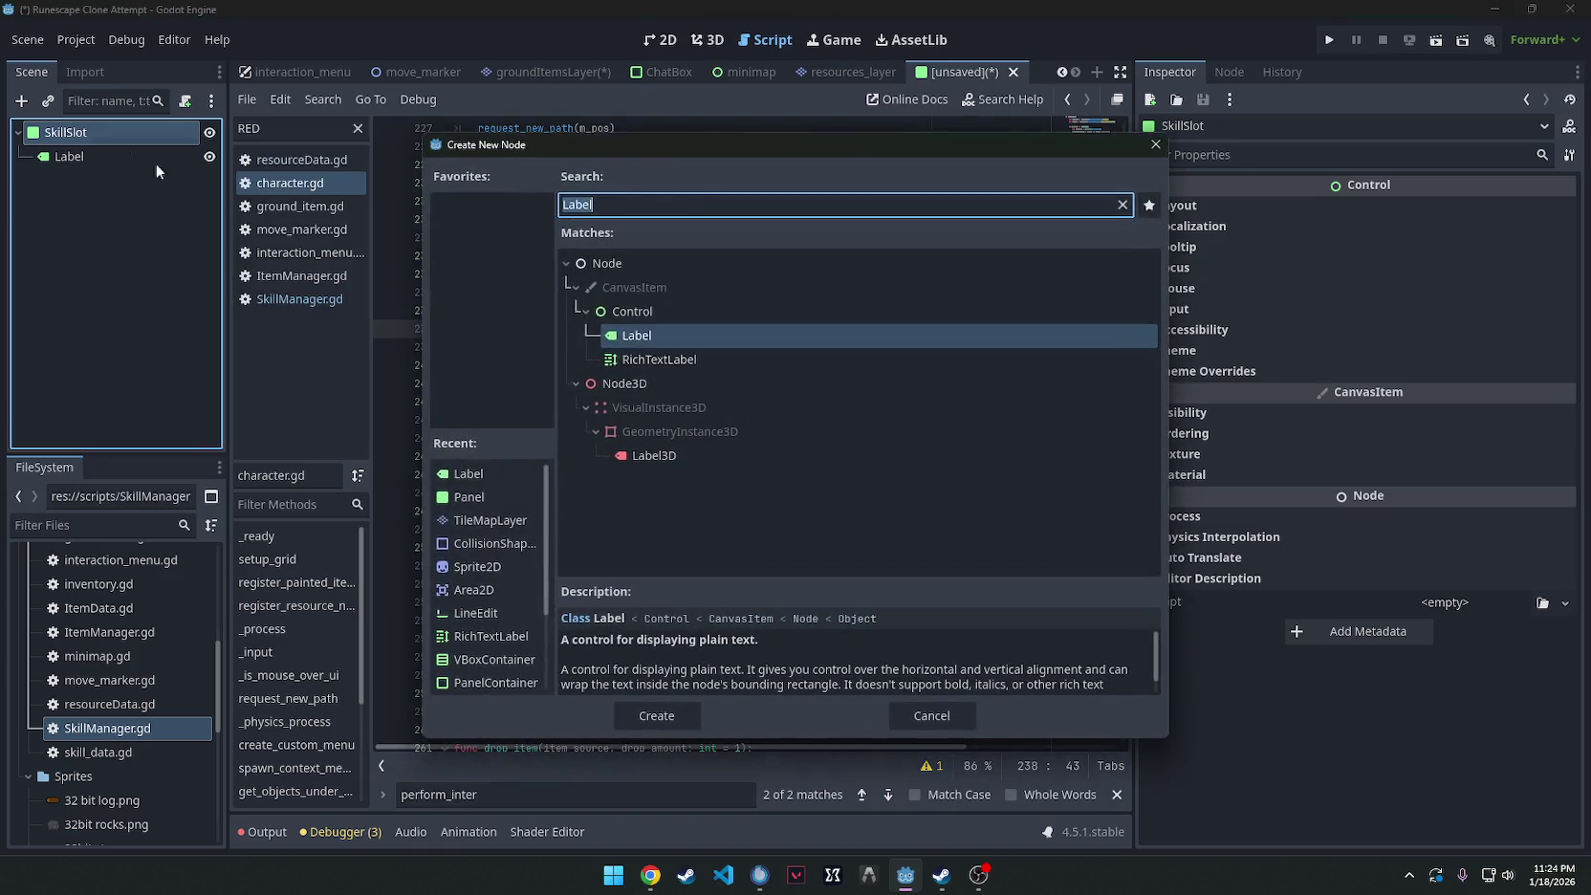
{"action": "double_click", "coordinate": [716, 335]}
{"action": "double_click", "coordinate": [96, 180]}
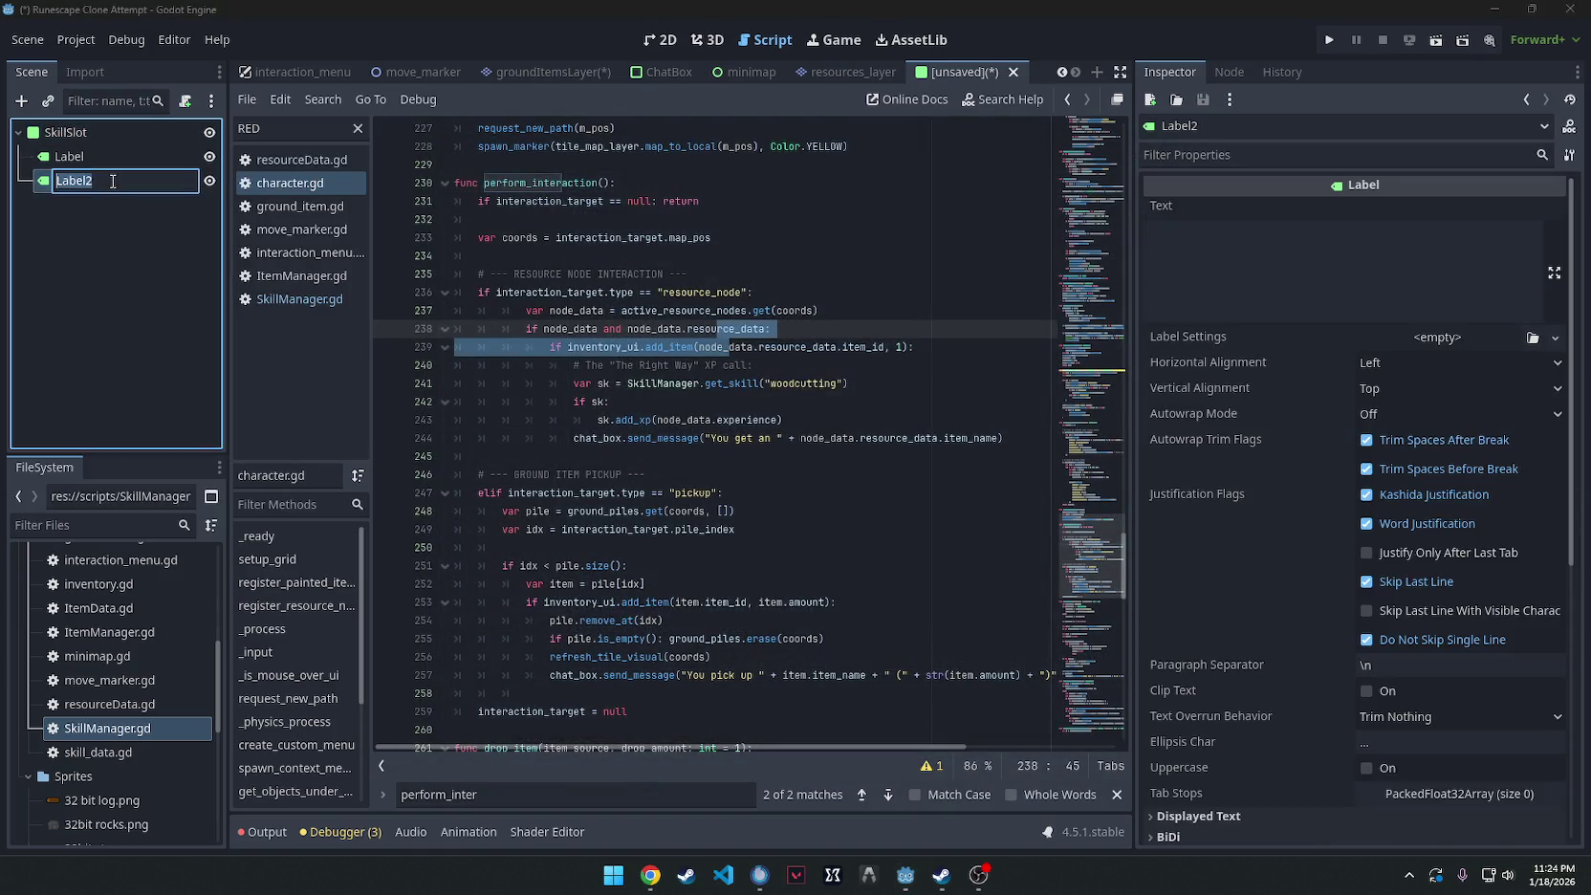
{"action": "left_click", "coordinate": [113, 180]}
{"action": "key", "text": "Return"}
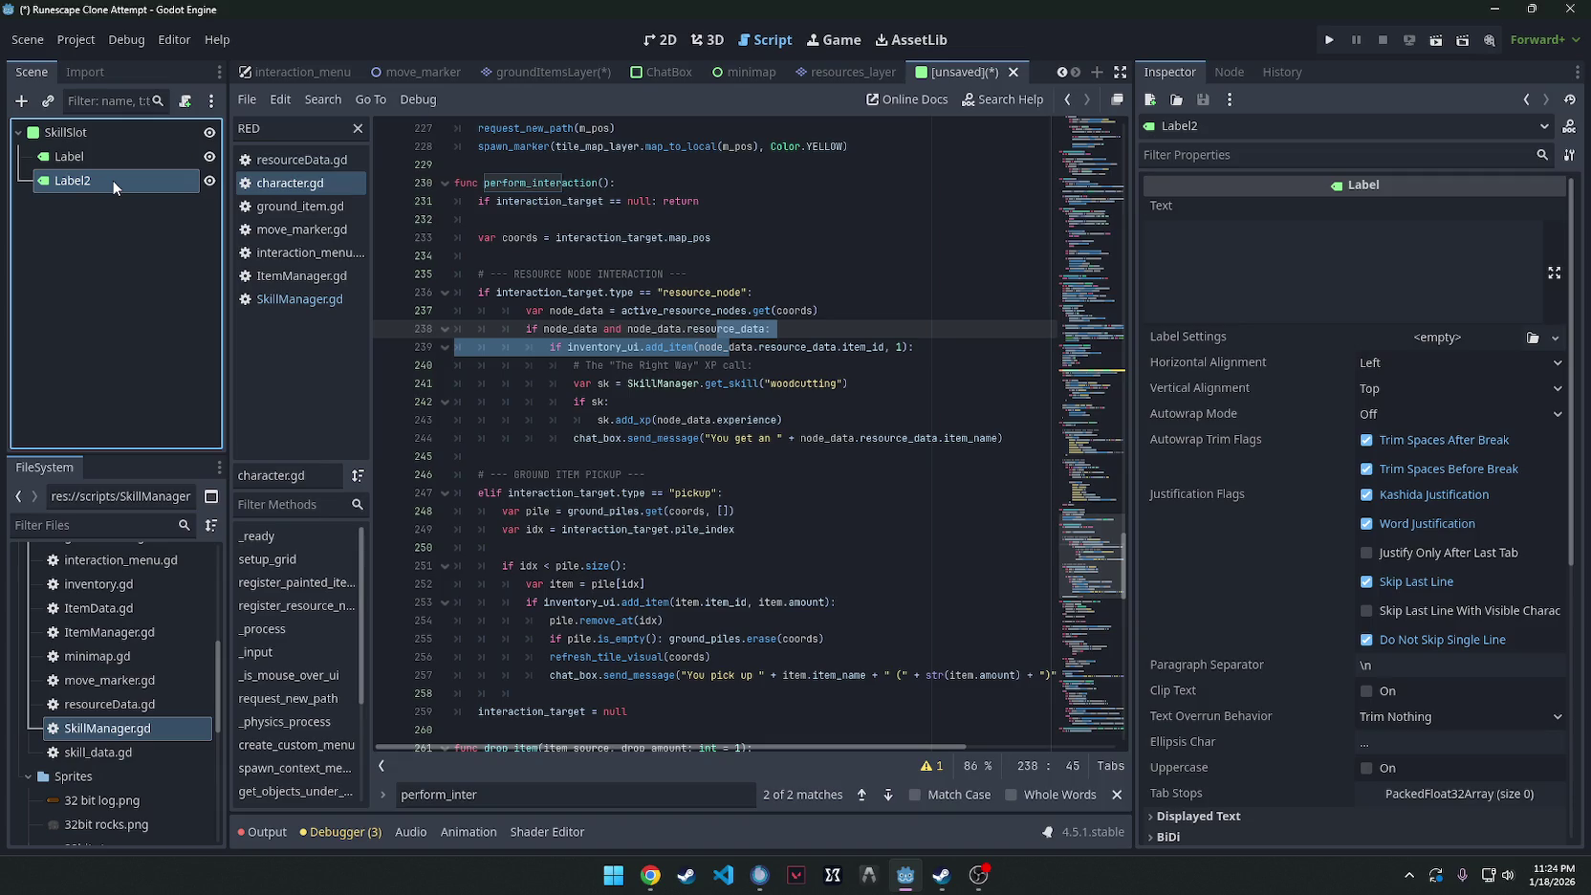
{"action": "key", "text": "alt+Tab"}
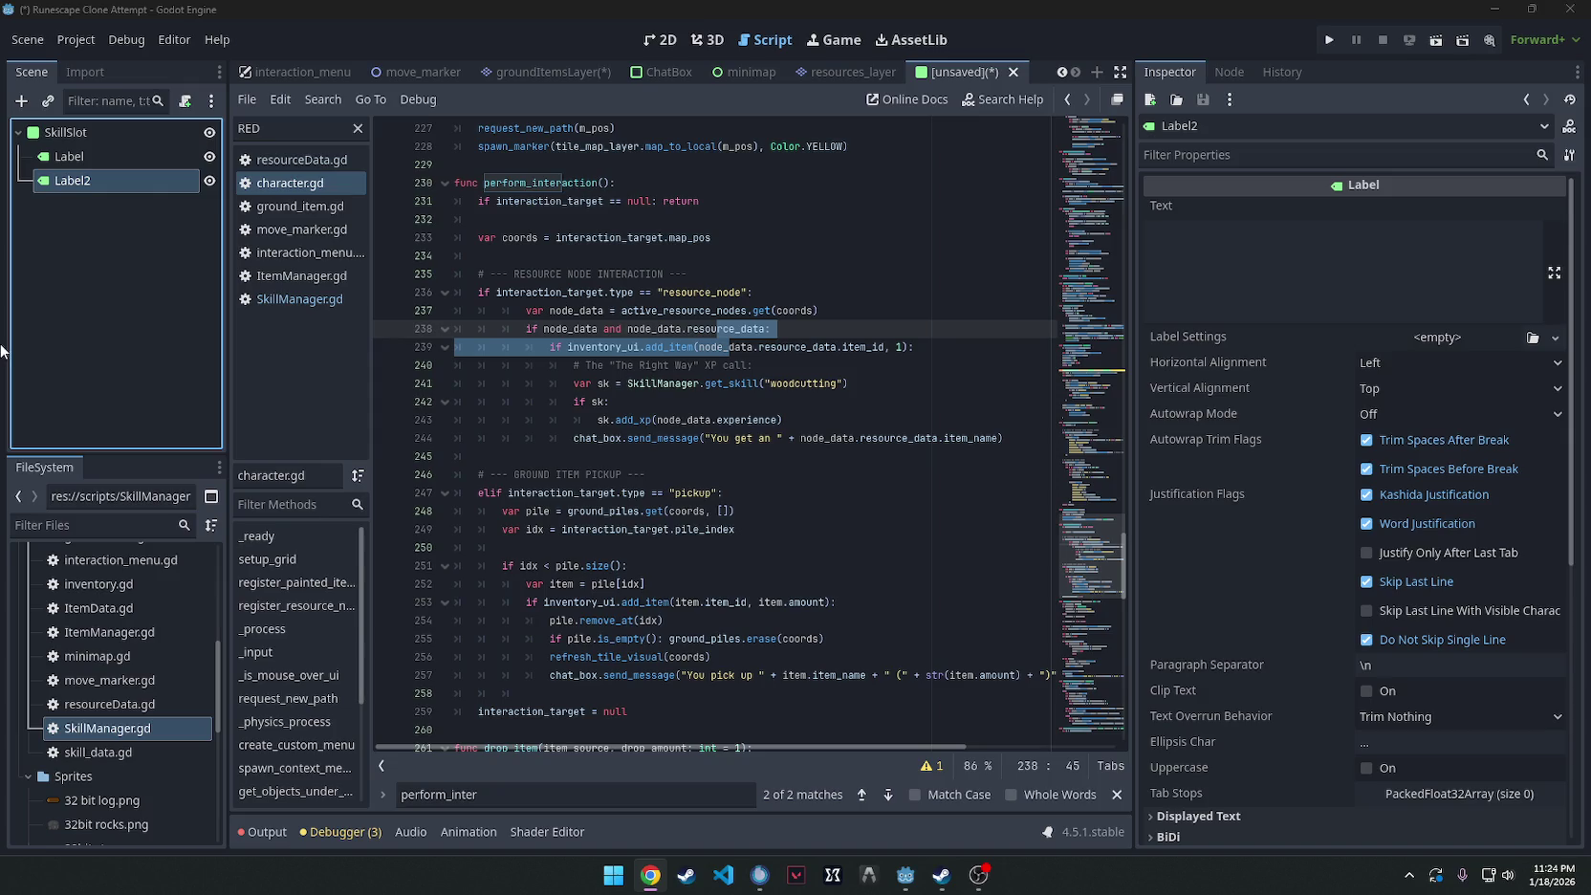
{"action": "left_click", "coordinate": [105, 133]}
{"action": "left_click", "coordinate": [187, 101]}
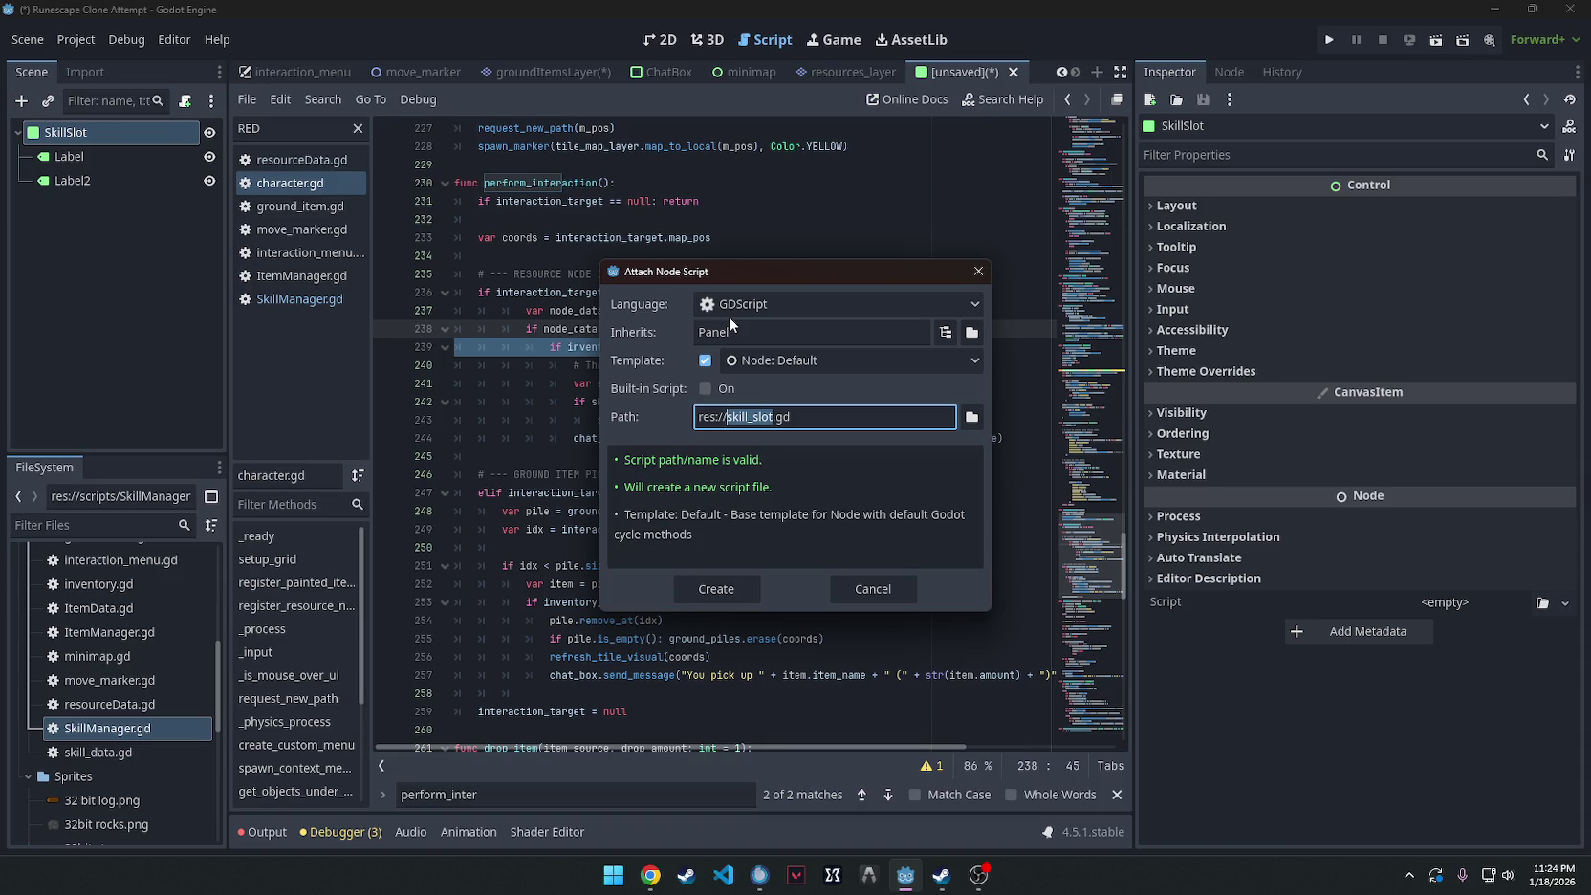
Create the SkillsTab.gd script on SkillSlot and paste in the skills tab code.
{"action": "type", "text": "SK"}
{"action": "key", "text": "BackSpace"}
{"action": "type", "text": "killsTab"}
{"action": "key", "text": "Return"}
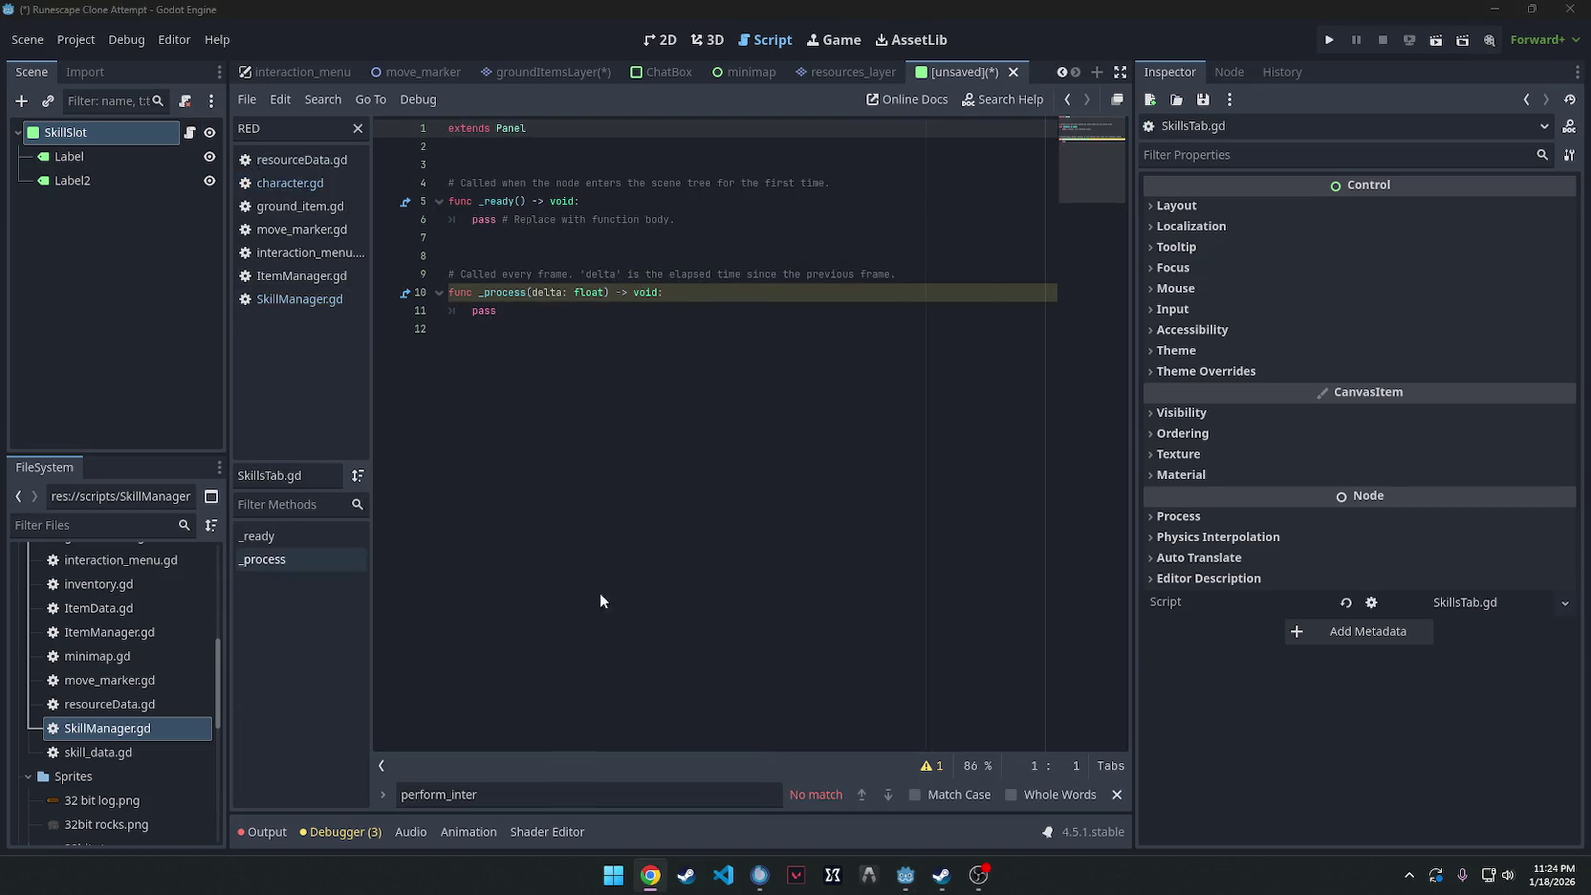
{"action": "key", "text": "ctrl+a"}
{"action": "key", "text": "ctrl+v"}
Save the scene as skill_slot.tscn in Scenes and move SkillsTab.gd into the Scenes folder.
{"action": "key", "text": "ctrl+s"}
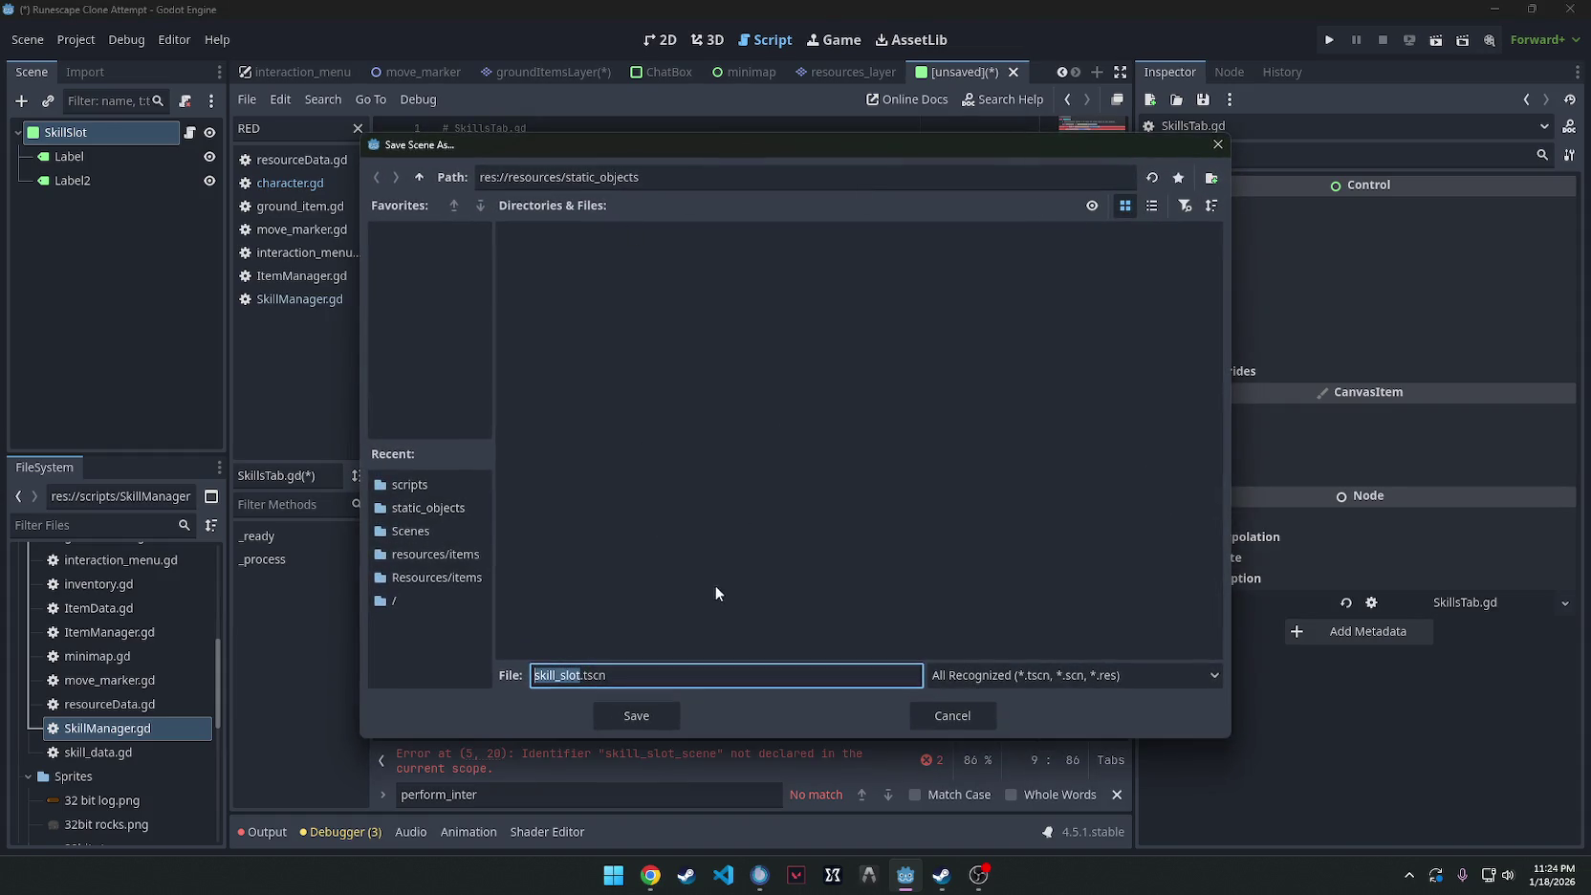
{"action": "left_click", "coordinate": [472, 534]}
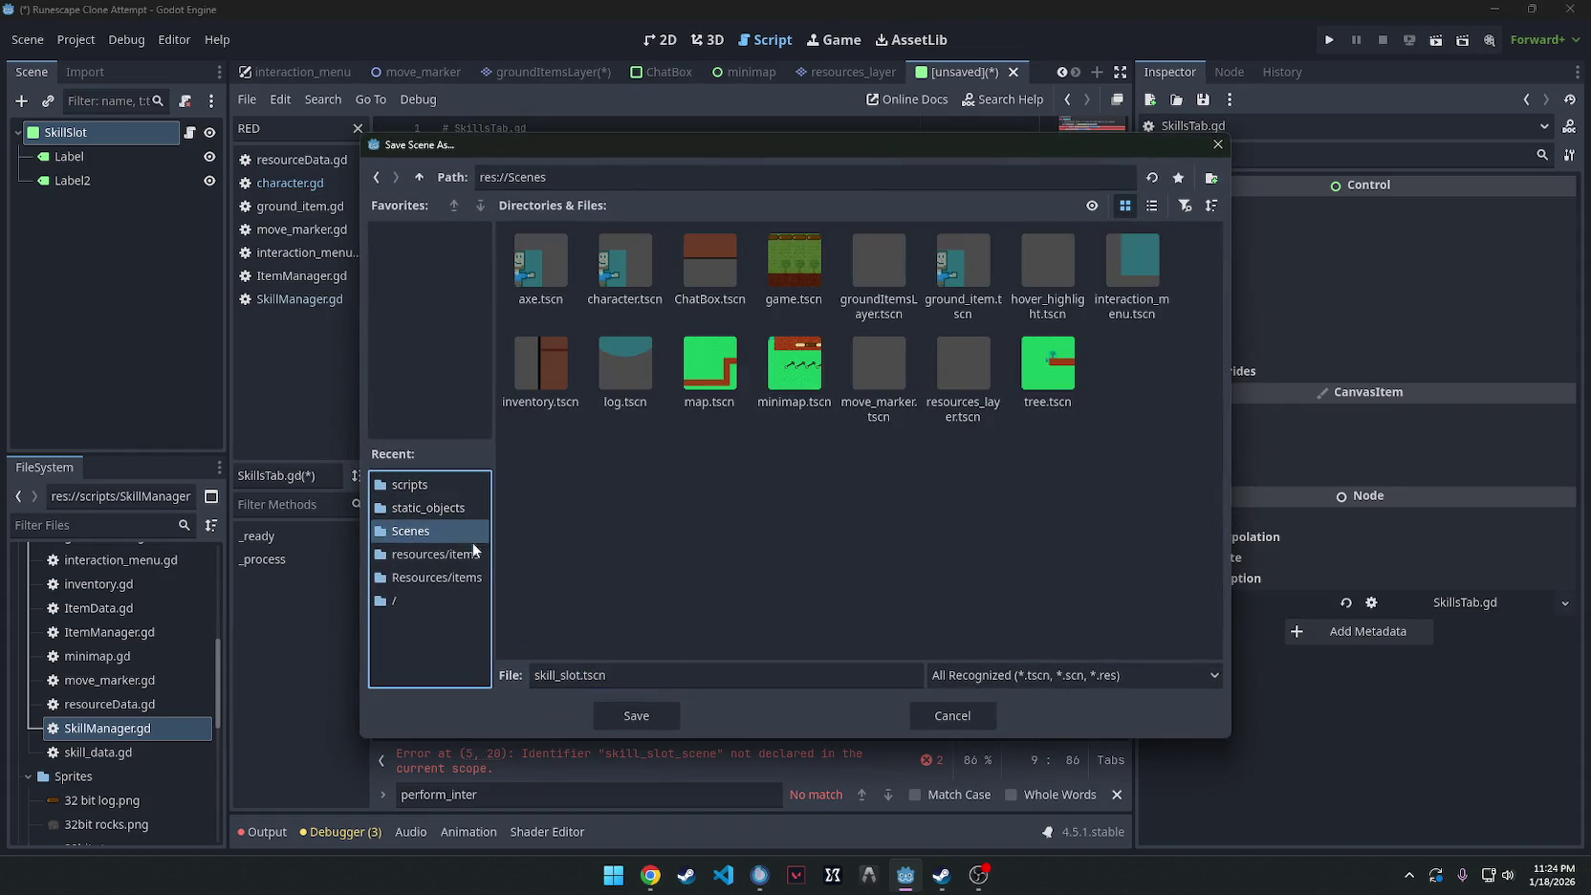
{"action": "left_click", "coordinate": [639, 717]}
{"action": "left_click", "coordinate": [719, 411]}
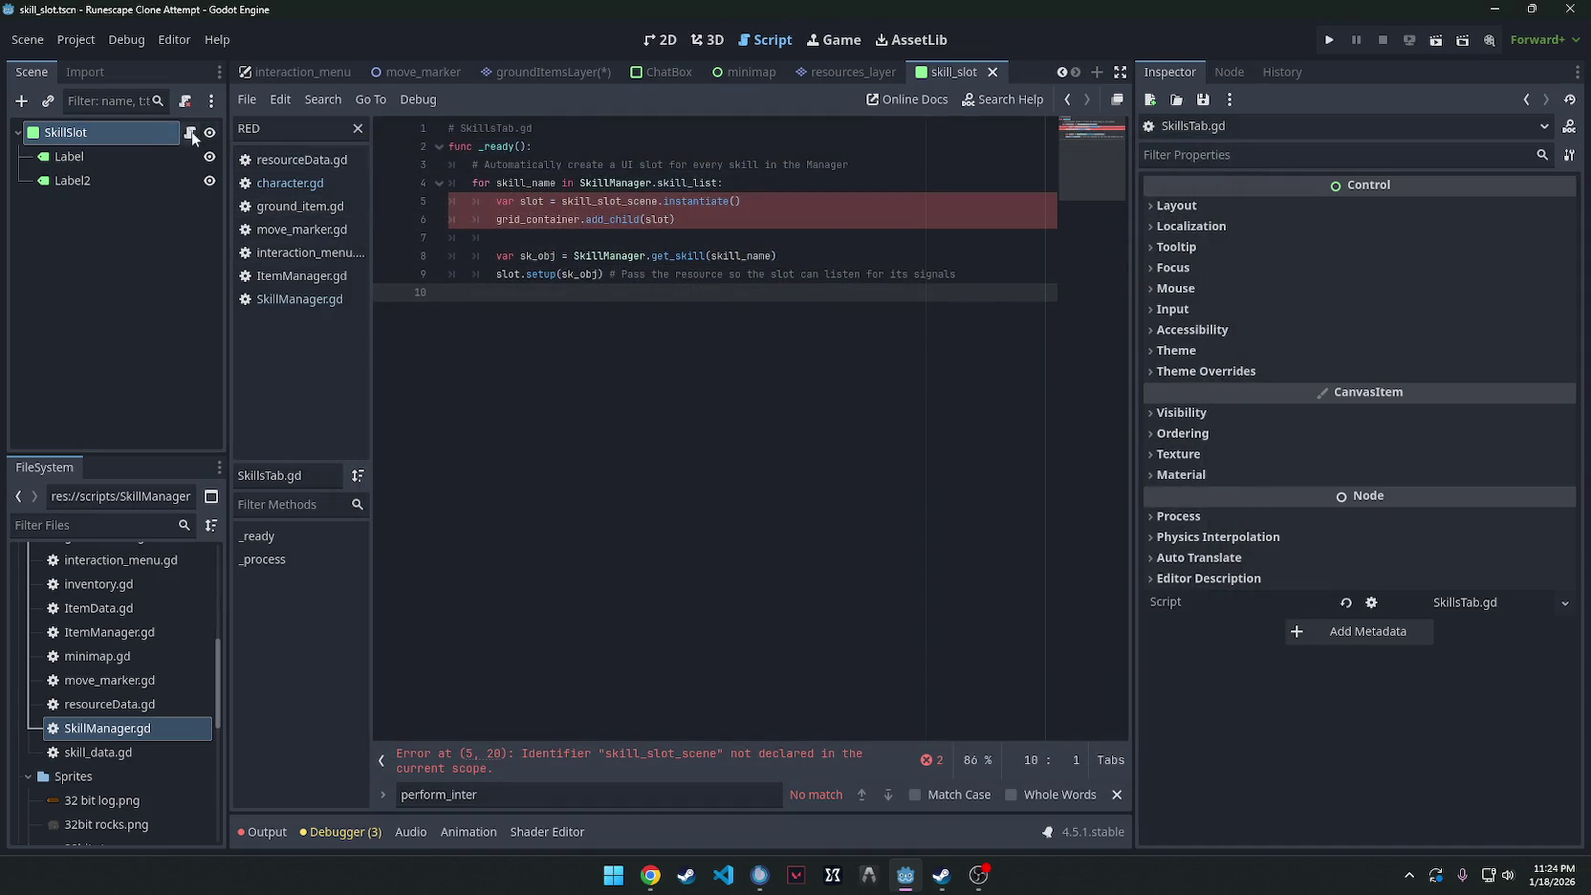
{"action": "scroll", "coordinate": [140, 733], "scroll_direction": "up", "scroll_amount": 2}
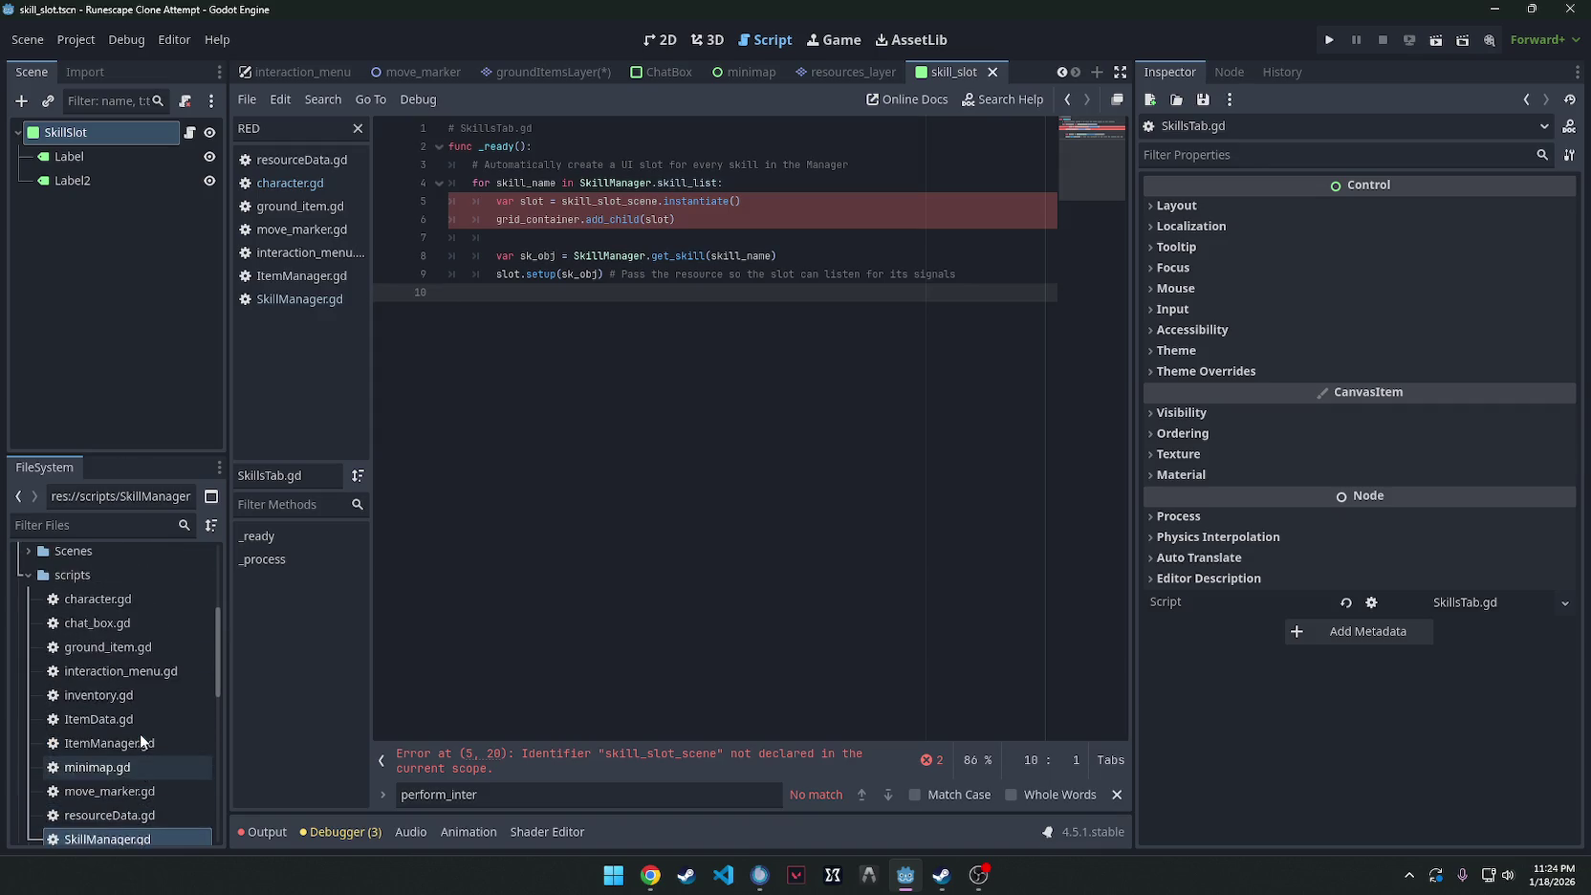
{"action": "scroll", "coordinate": [140, 733], "scroll_direction": "down", "scroll_amount": 4}
{"action": "scroll", "coordinate": [140, 727], "scroll_direction": "down", "scroll_amount": 5}
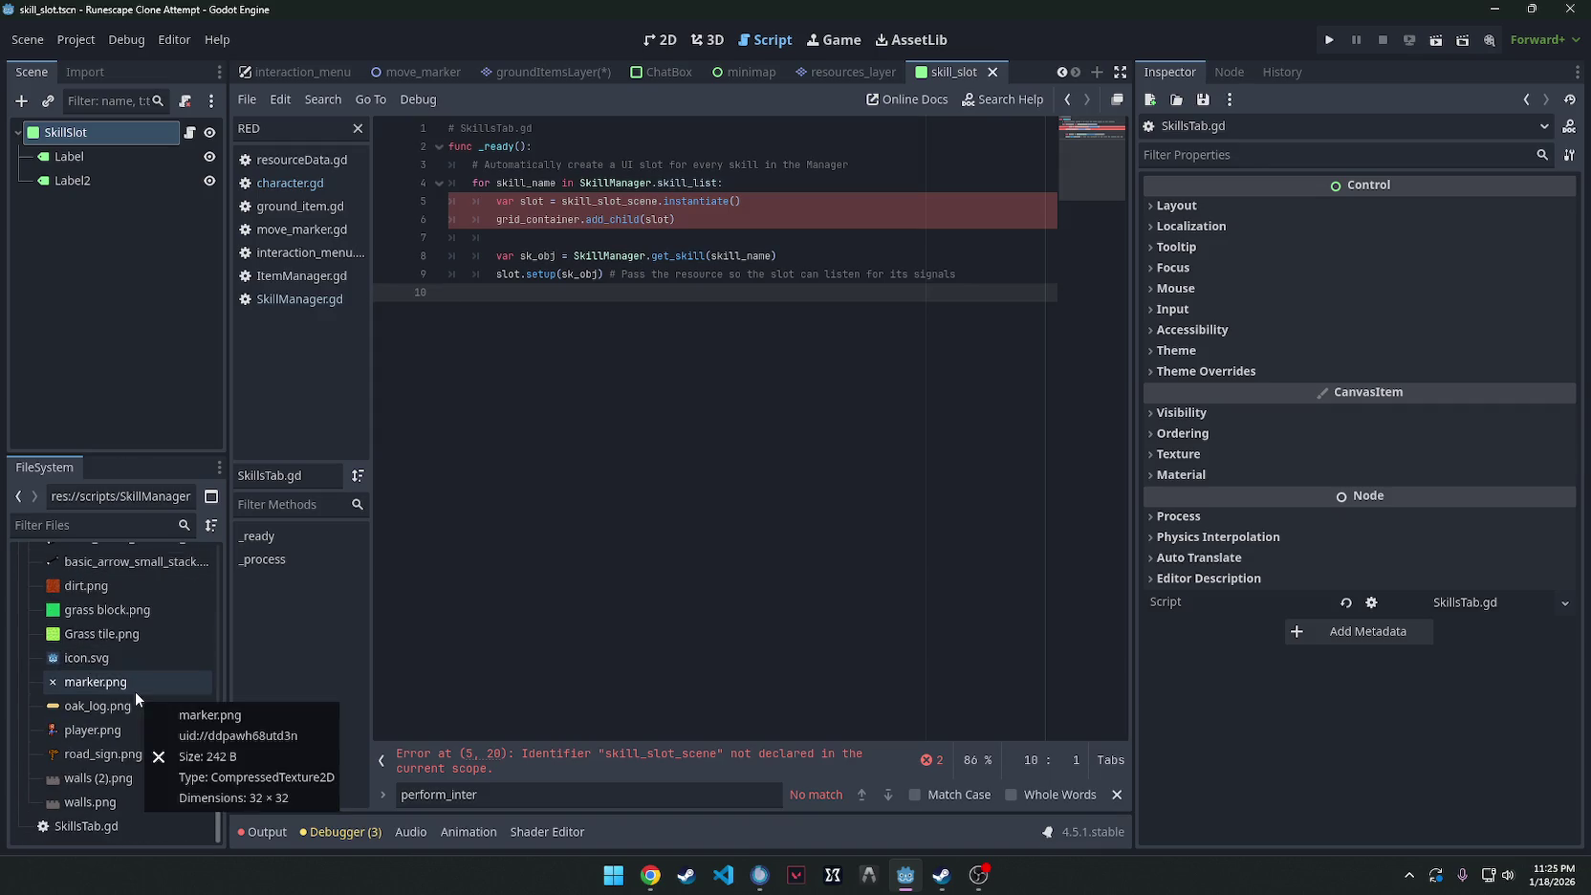
{"action": "mouse_move", "coordinate": [76, 825]}
{"action": "left_mouse_down"}
{"action": "mouse_move", "coordinate": [72, 657]}
{"action": "mouse_move", "coordinate": [88, 657]}
{"action": "mouse_move", "coordinate": [40, 630]}
{"action": "left_mouse_up"}
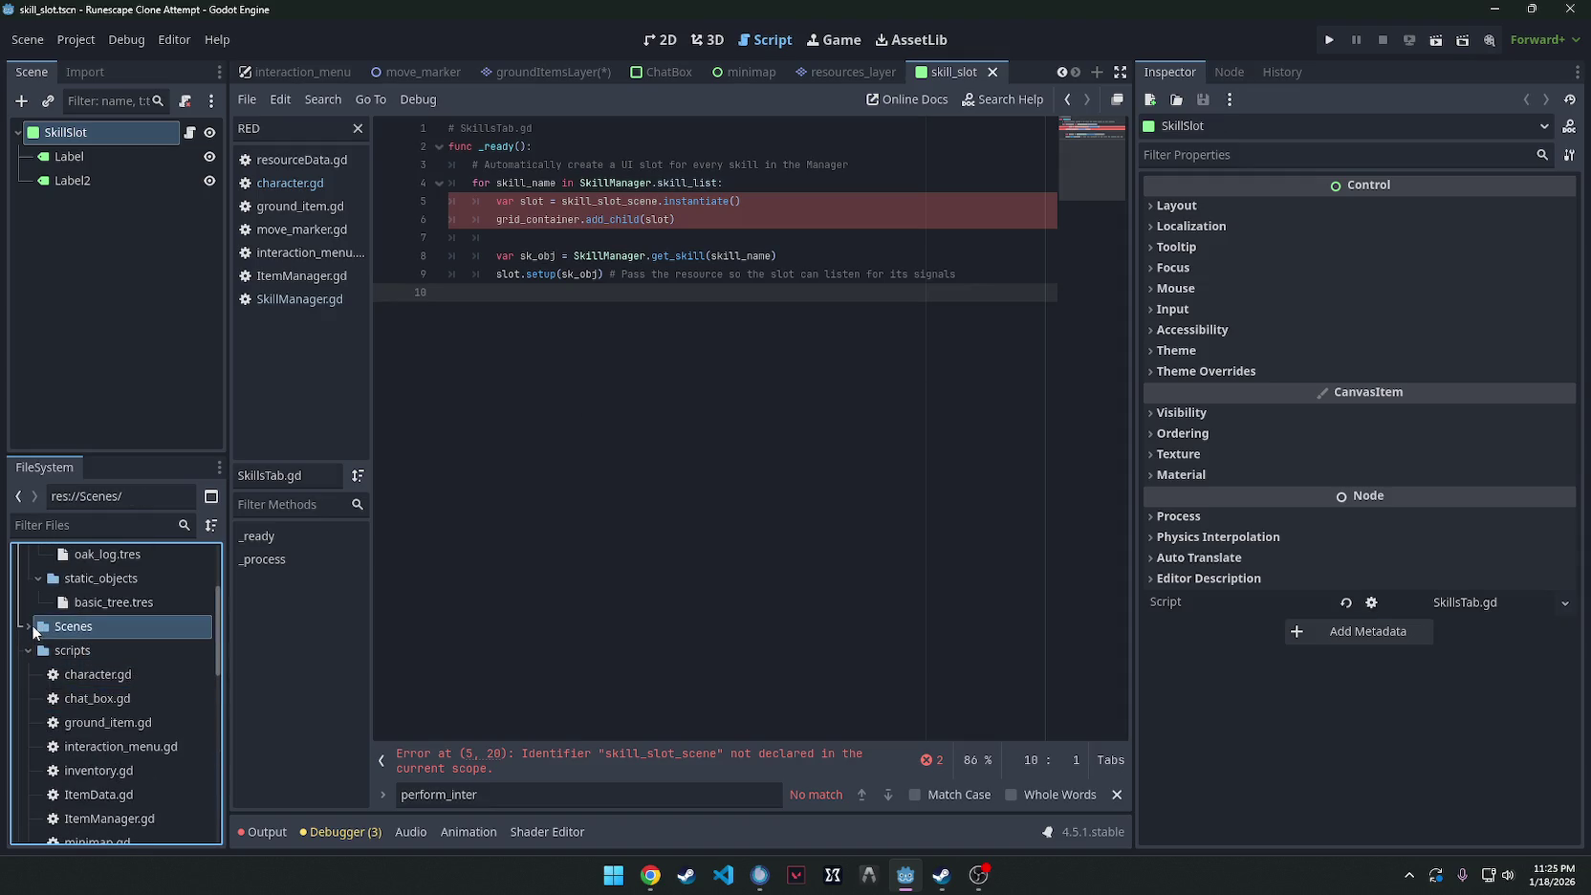
{"action": "left_click", "coordinate": [28, 627]}
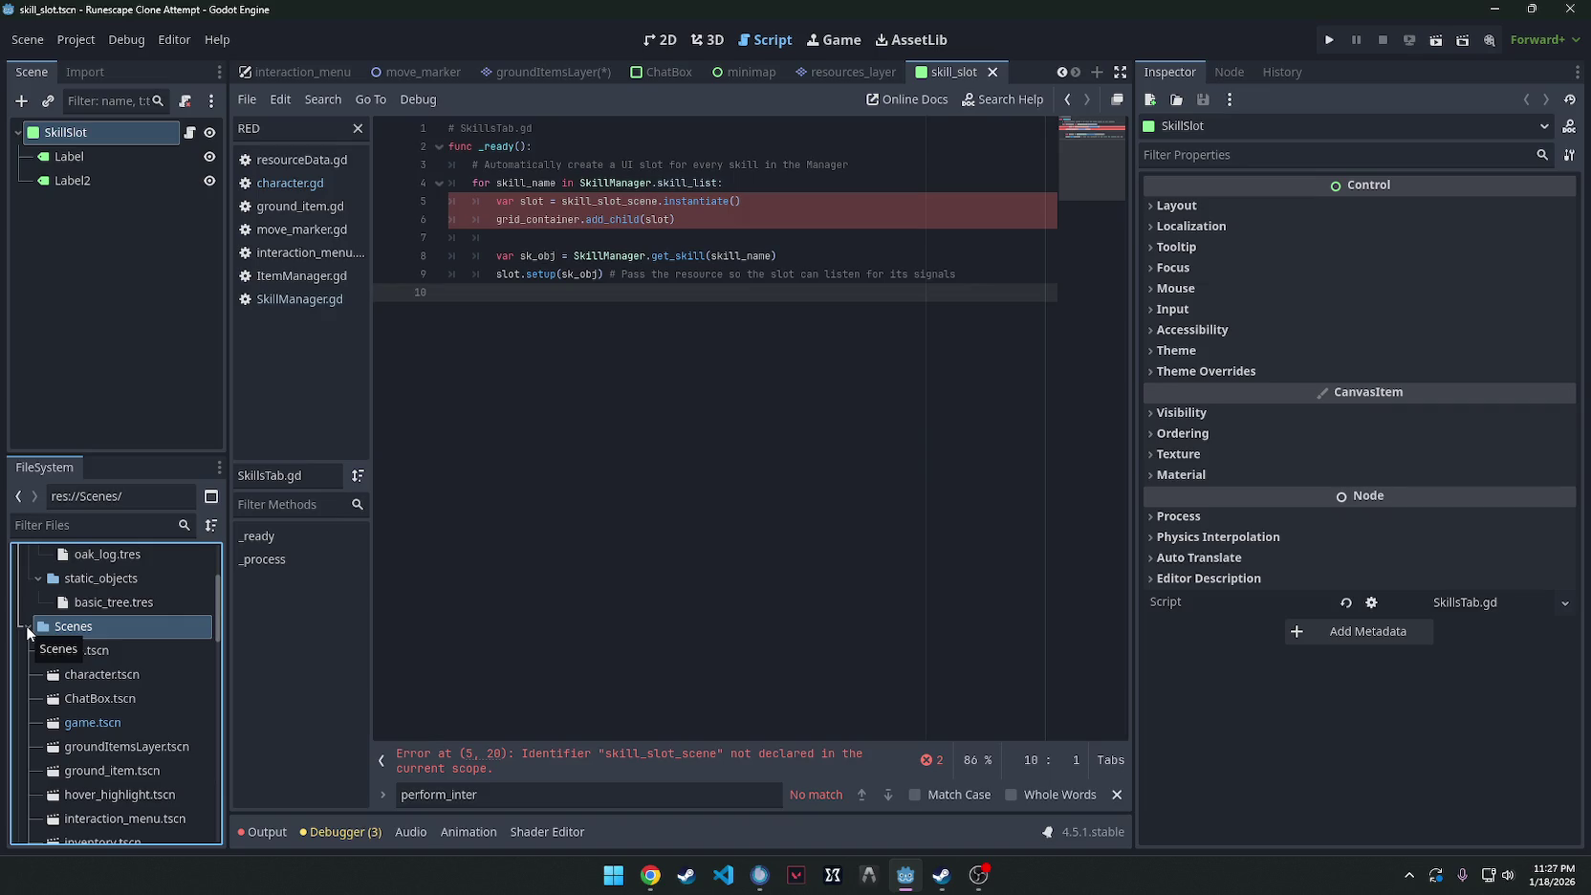
Run the project and jump to the parser error on skill_data.gd line 17.
{"action": "left_click", "coordinate": [1328, 42]}
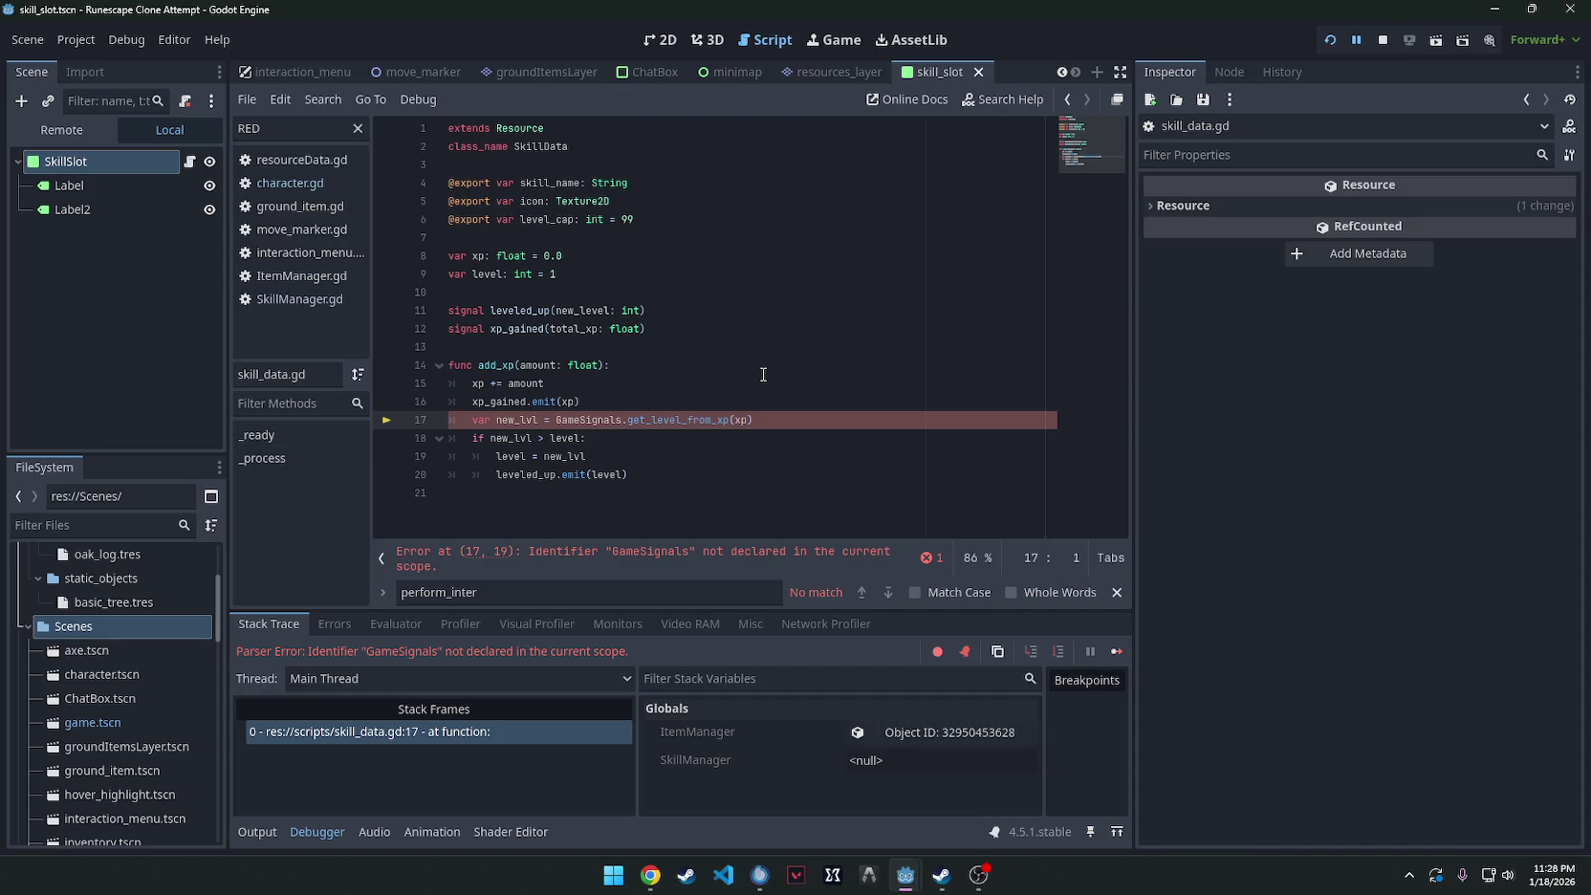
{"action": "left_click", "coordinate": [489, 558]}
{"action": "left_click", "coordinate": [381, 558]}
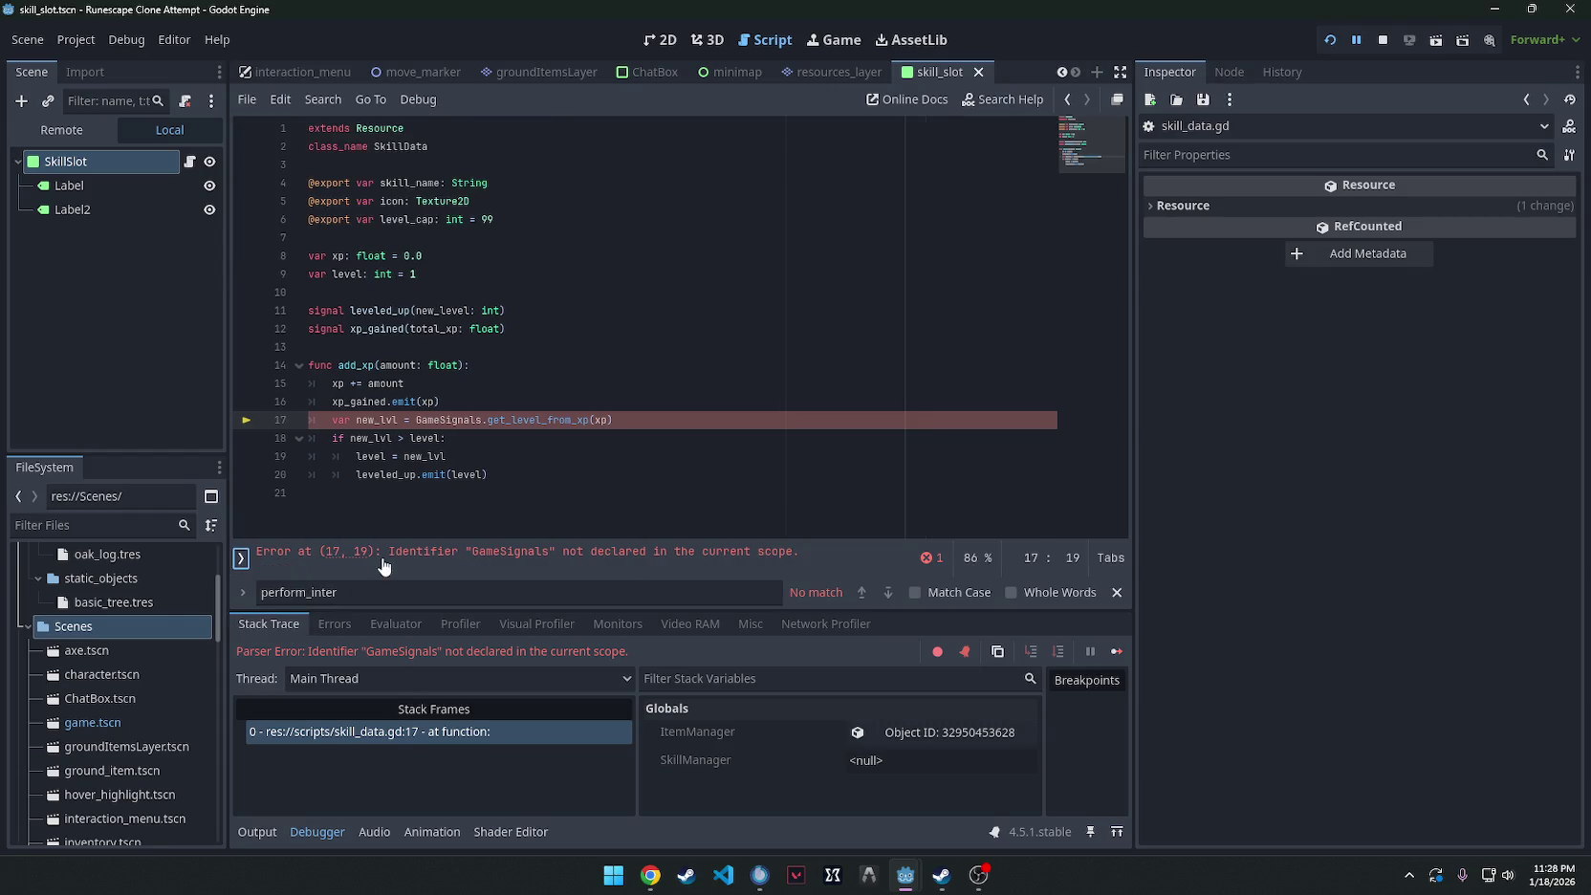
{"action": "left_click", "coordinate": [241, 558]}
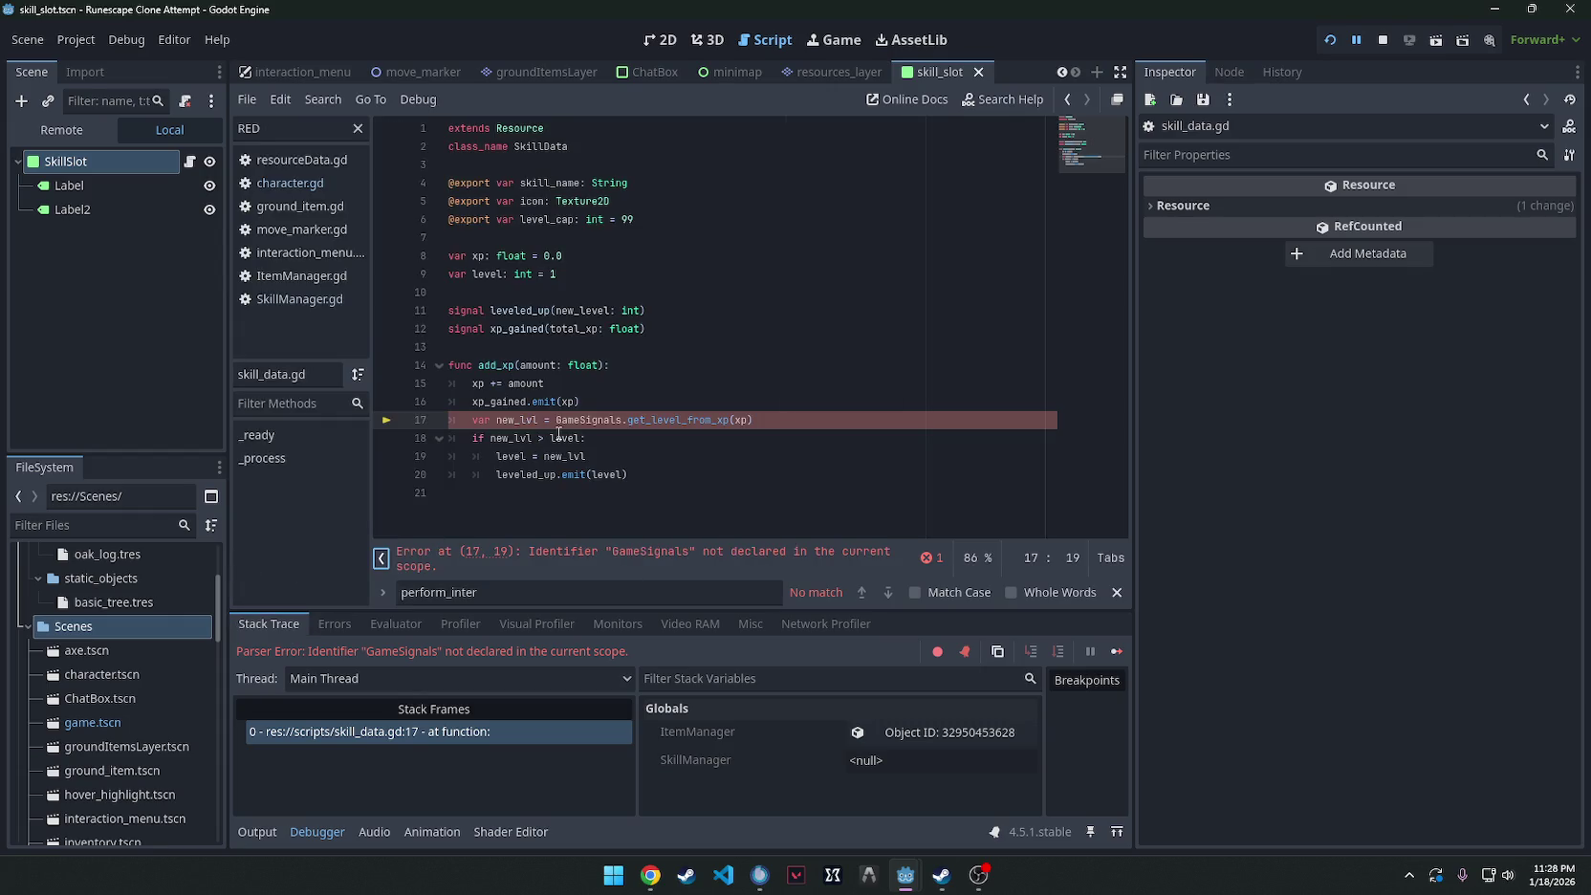
Delete all of the skill_data.gd code, save, and rerun the project.
{"action": "key", "text": "ctrl+a"}
{"action": "key", "text": "Delete"}
{"action": "key", "text": "ctrl+s"}
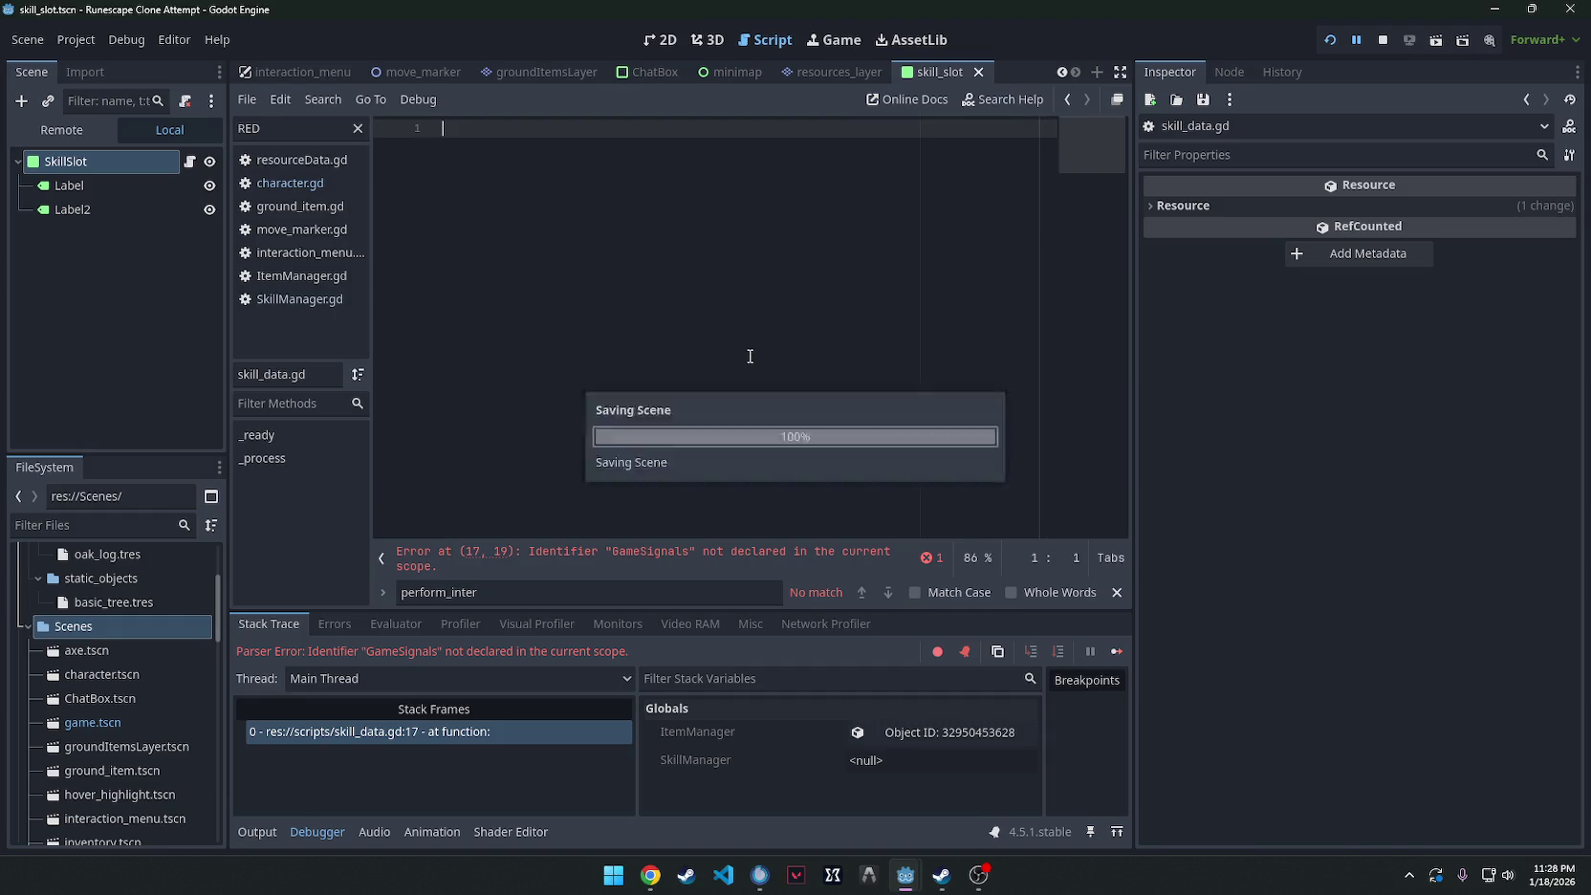
{"action": "left_click", "coordinate": [1327, 43]}
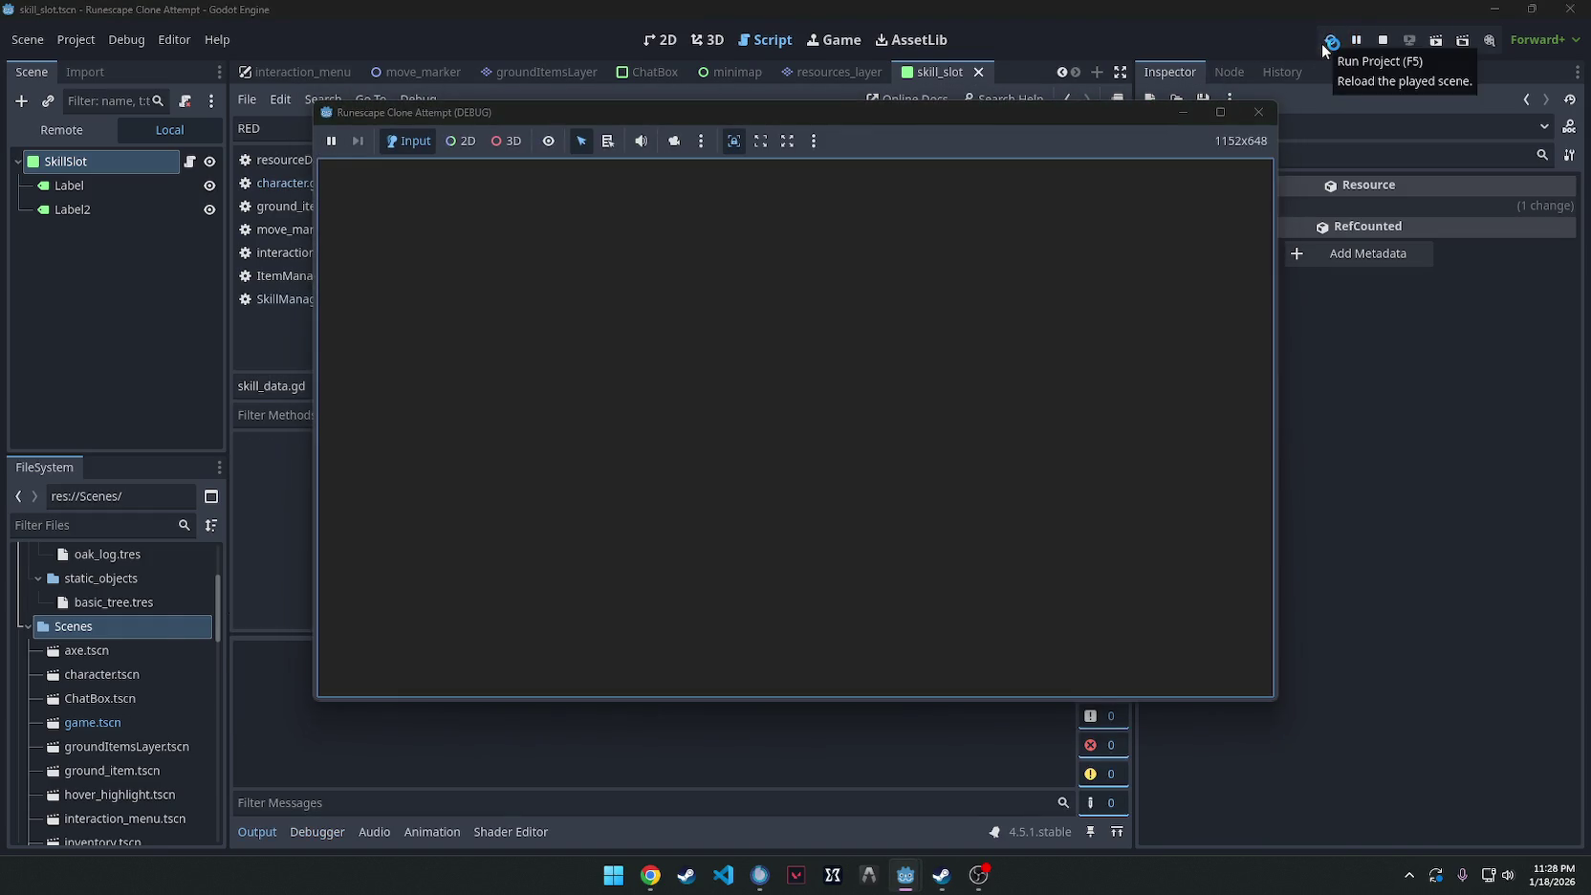
{"action": "left_click", "coordinate": [659, 40]}
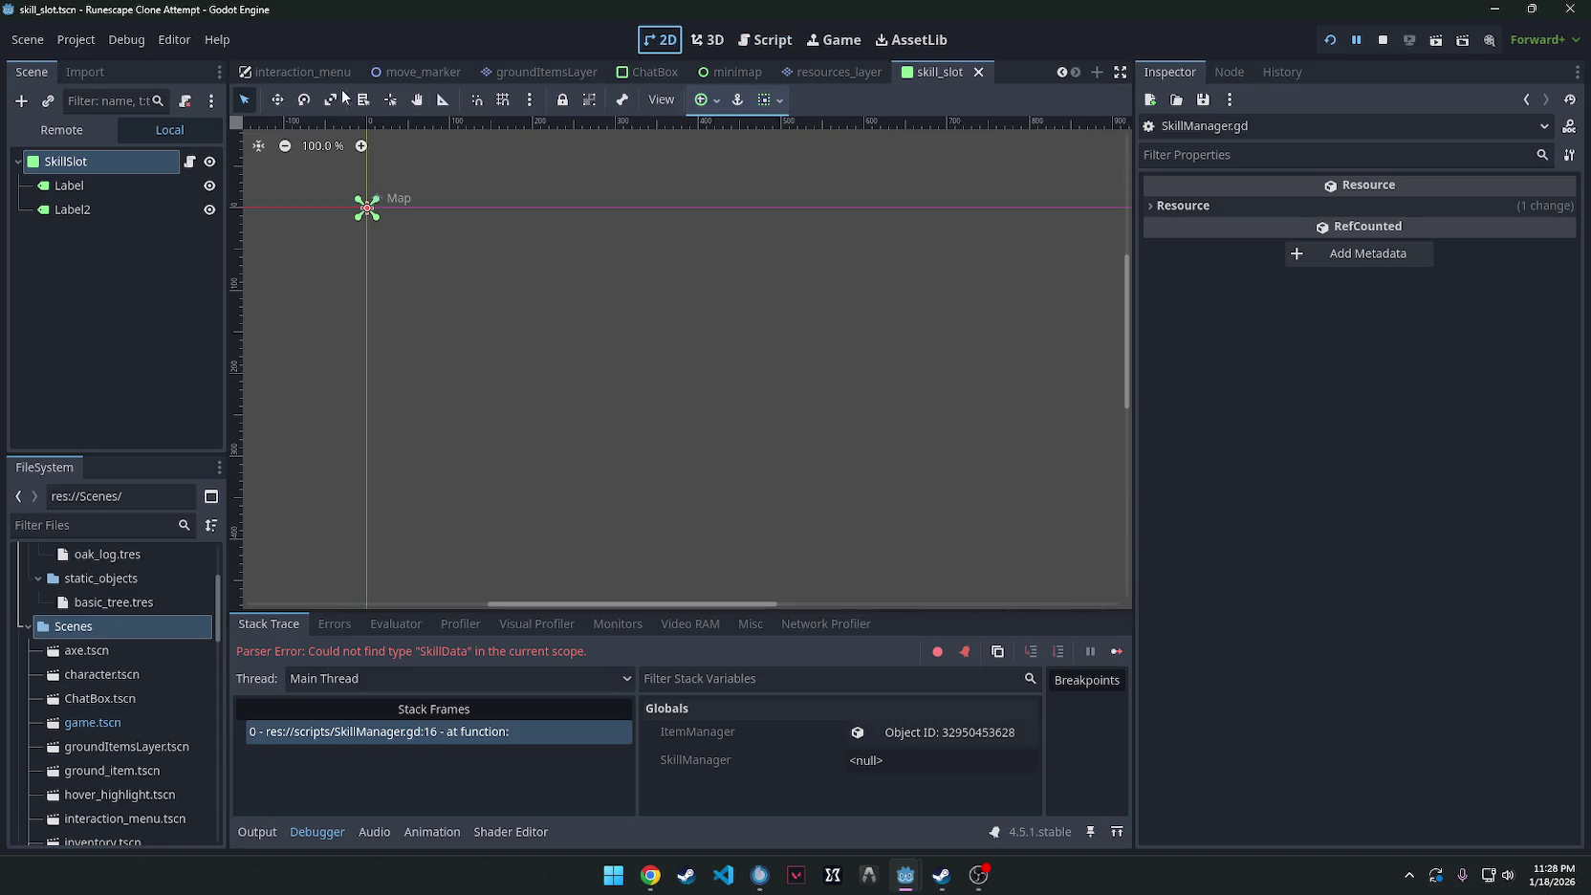
Relaunch from the game scene, then delete _create_skill and get_skill from SkillManager.gd.
{"action": "scroll", "coordinate": [287, 74], "scroll_direction": "up", "scroll_amount": 4}
{"action": "left_click", "coordinate": [279, 71]}
{"action": "left_click", "coordinate": [1327, 41]}
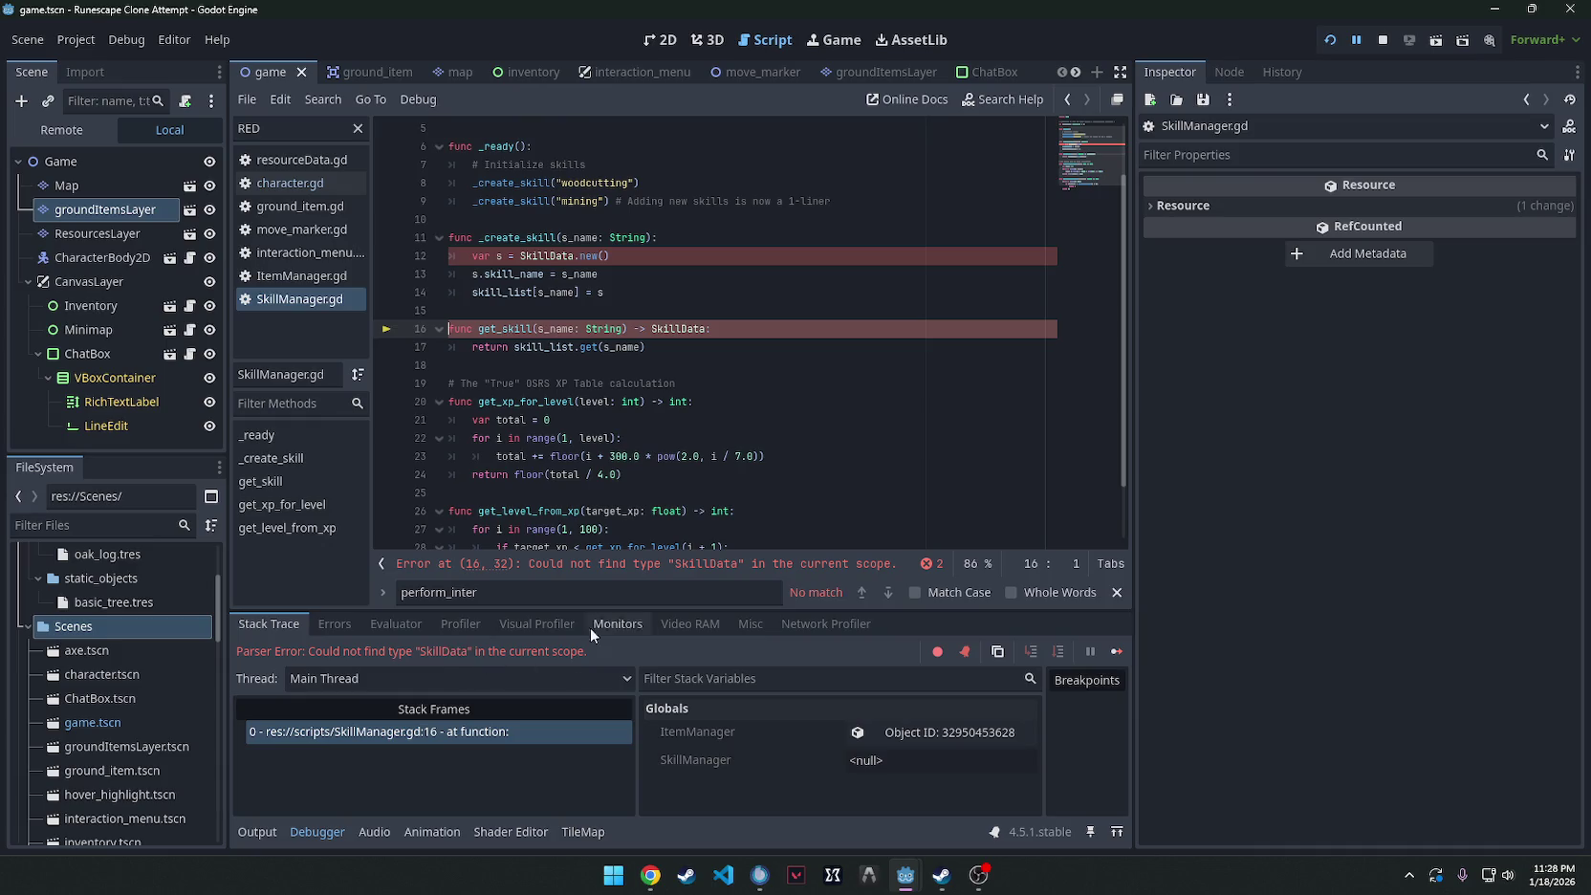
{"action": "scroll", "coordinate": [733, 343], "scroll_direction": "up", "scroll_amount": 1}
{"action": "left_click", "coordinate": [689, 404]}
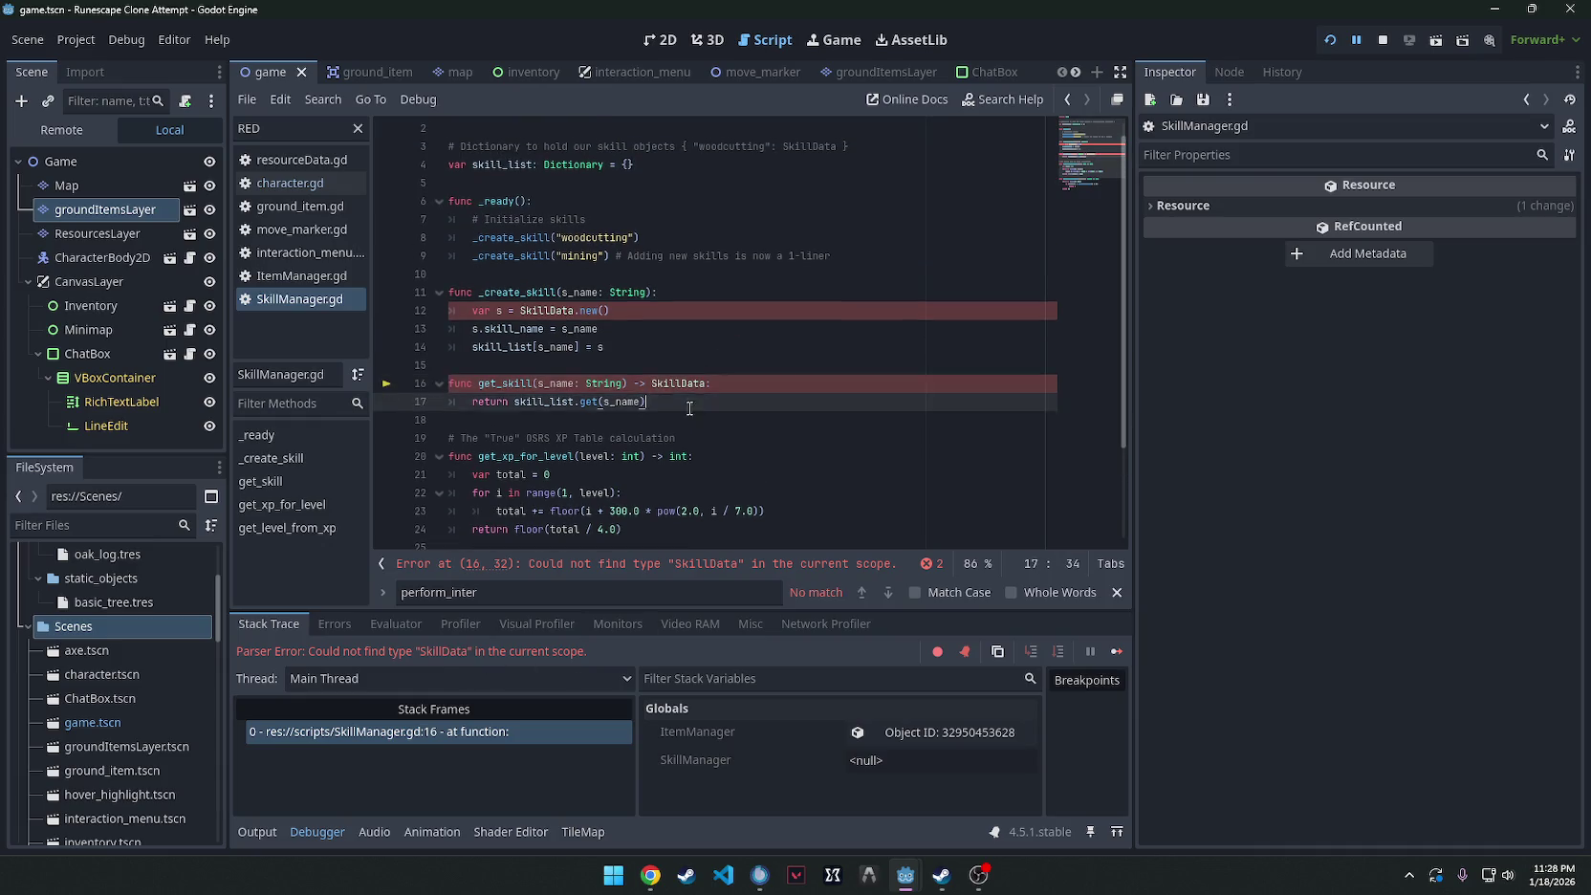
{"action": "left_click_drag", "start_coordinate": [689, 407], "coordinate": [389, 301]}
{"action": "key", "text": "Delete"}
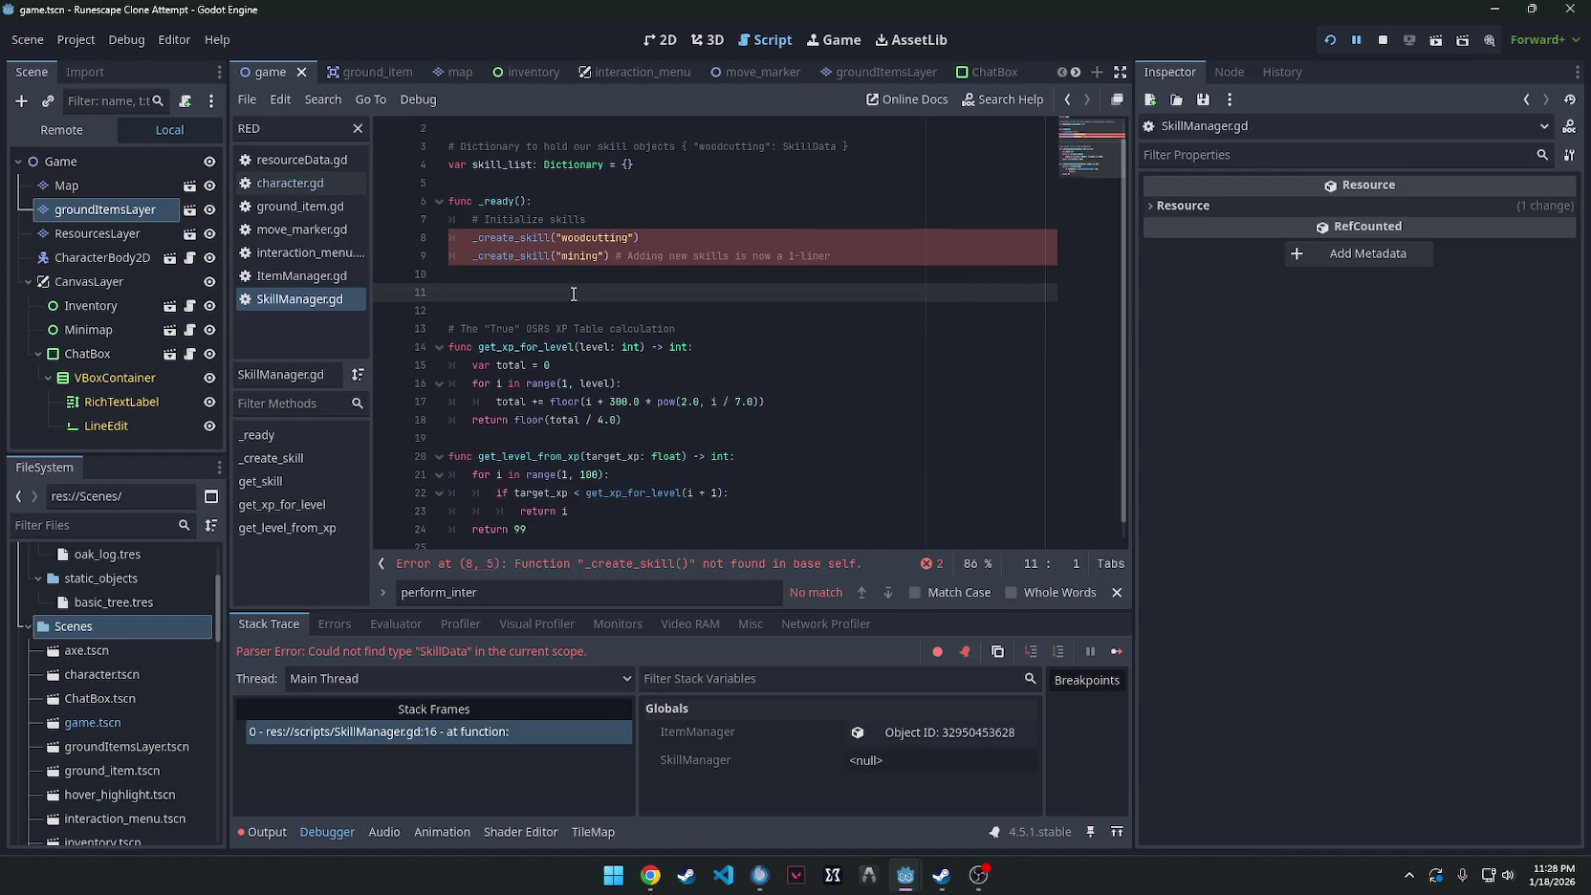
{"action": "scroll", "coordinate": [573, 295], "scroll_direction": "up", "scroll_amount": 1}
{"action": "left_click_drag", "start_coordinate": [726, 274], "coordinate": [371, 249]}
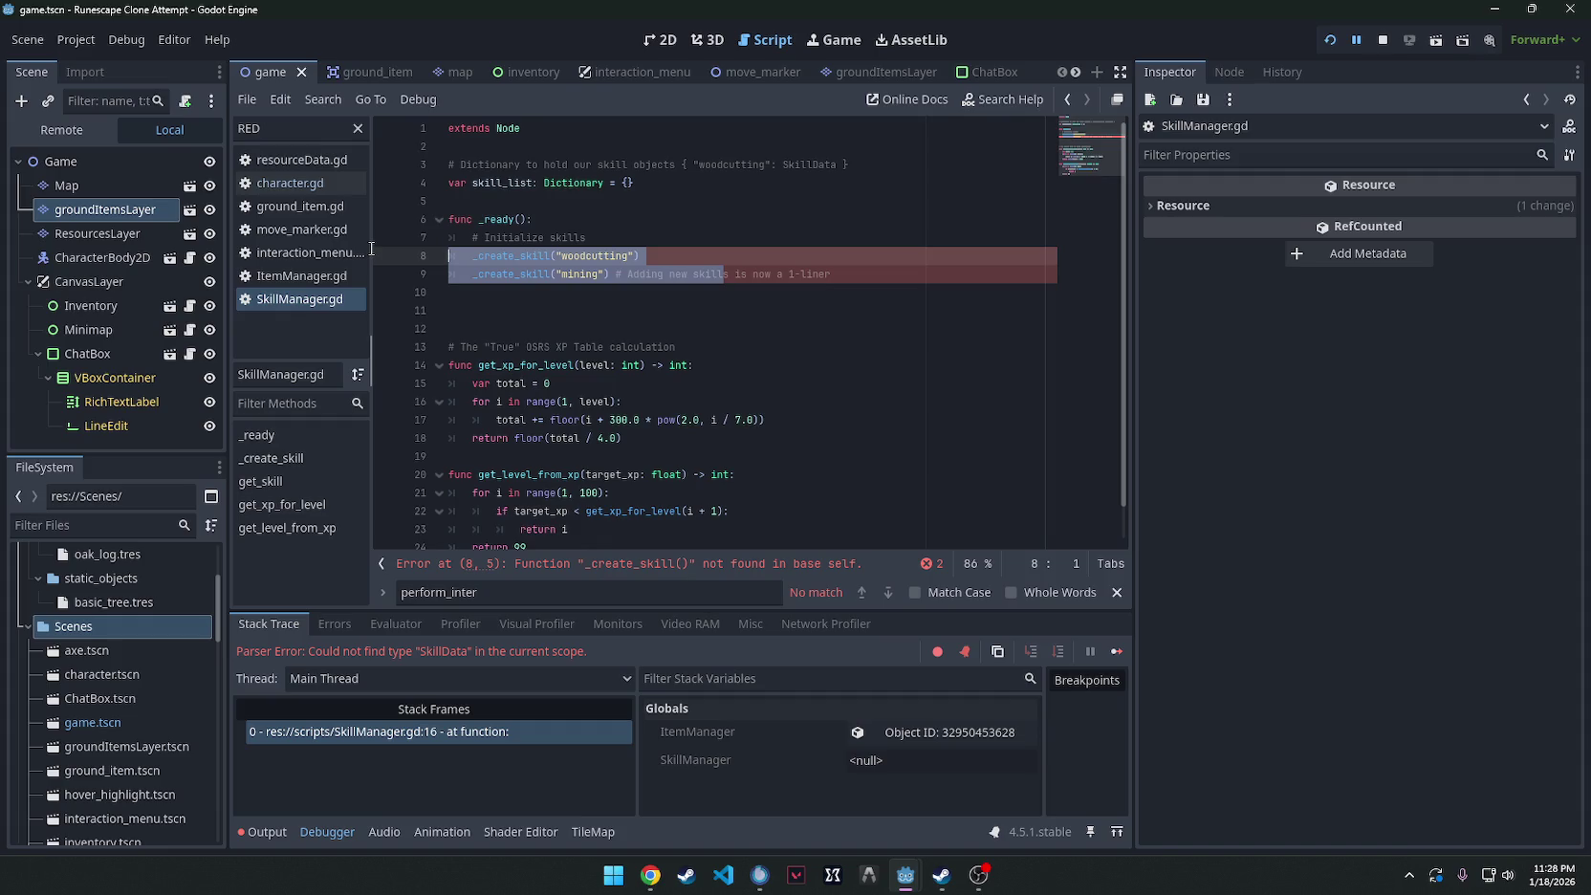
{"action": "left_click_drag", "start_coordinate": [371, 249], "coordinate": [371, 253]}
Search character.gd's perform_interaction for the skill code, leaving its indentation unchanged.
{"action": "left_click", "coordinate": [290, 182]}
{"action": "scroll", "coordinate": [748, 335], "scroll_direction": "up", "scroll_amount": 4}
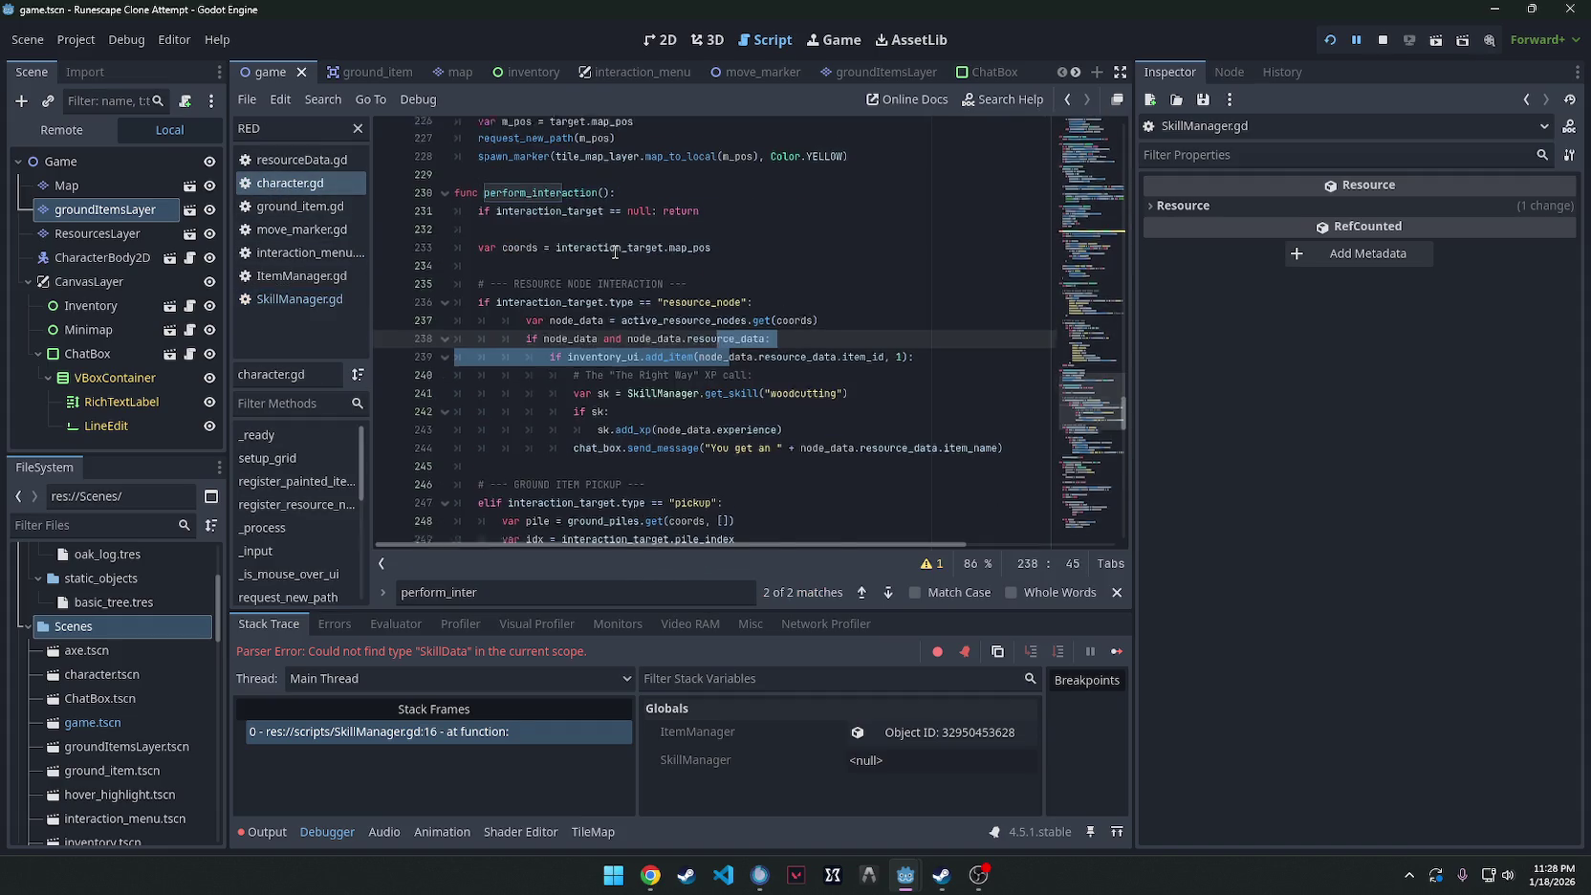
{"action": "left_click", "coordinate": [797, 383]}
{"action": "key", "text": "ctrl+f"}
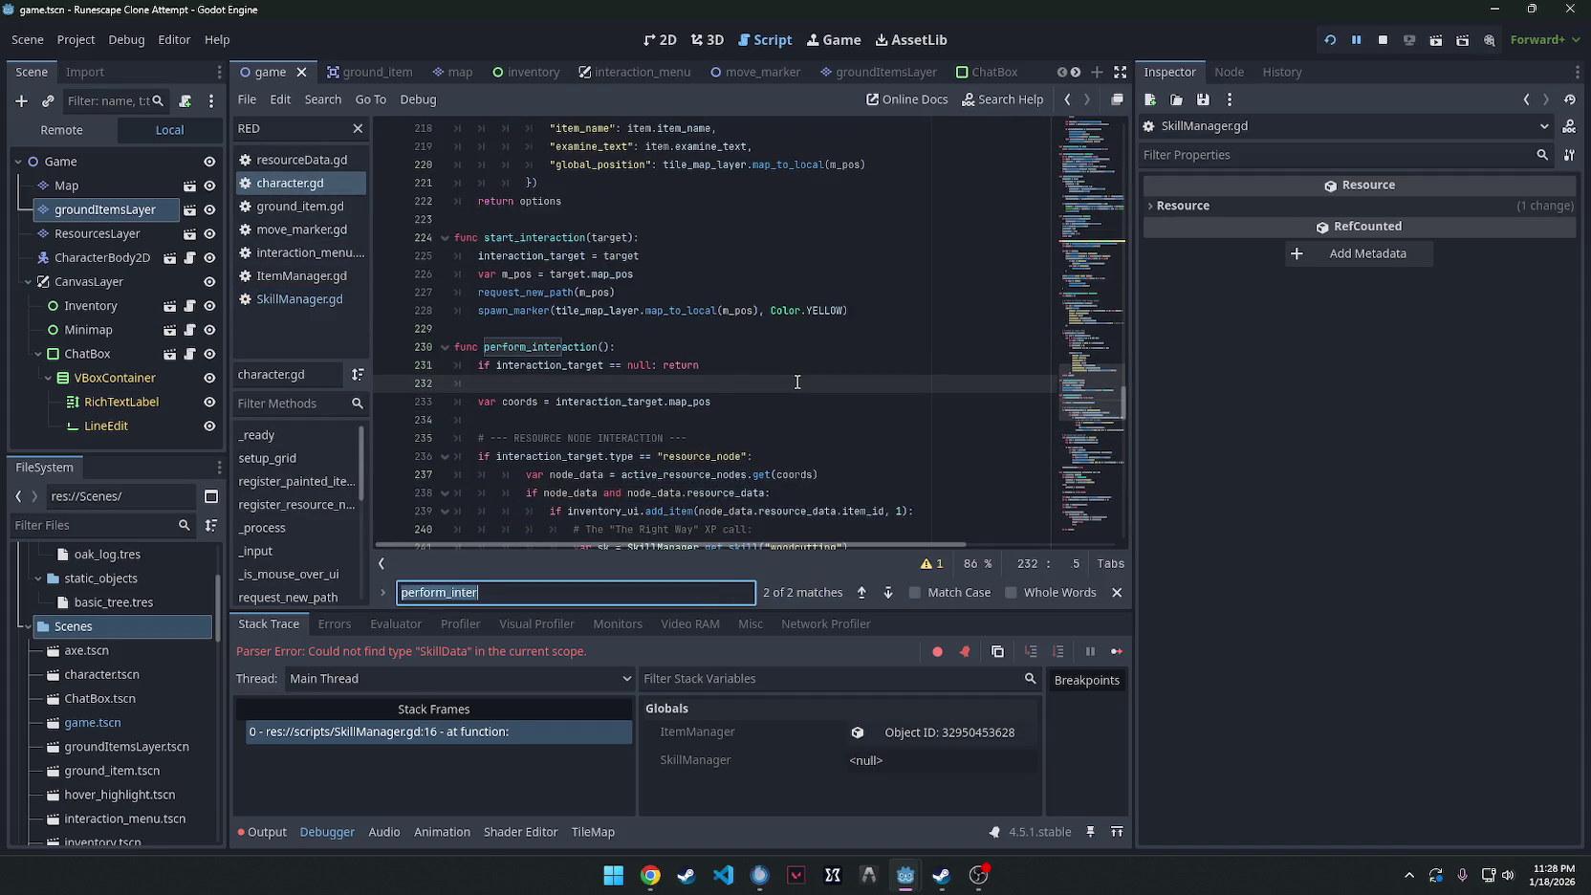
{"action": "type", "text": "skill_man"}
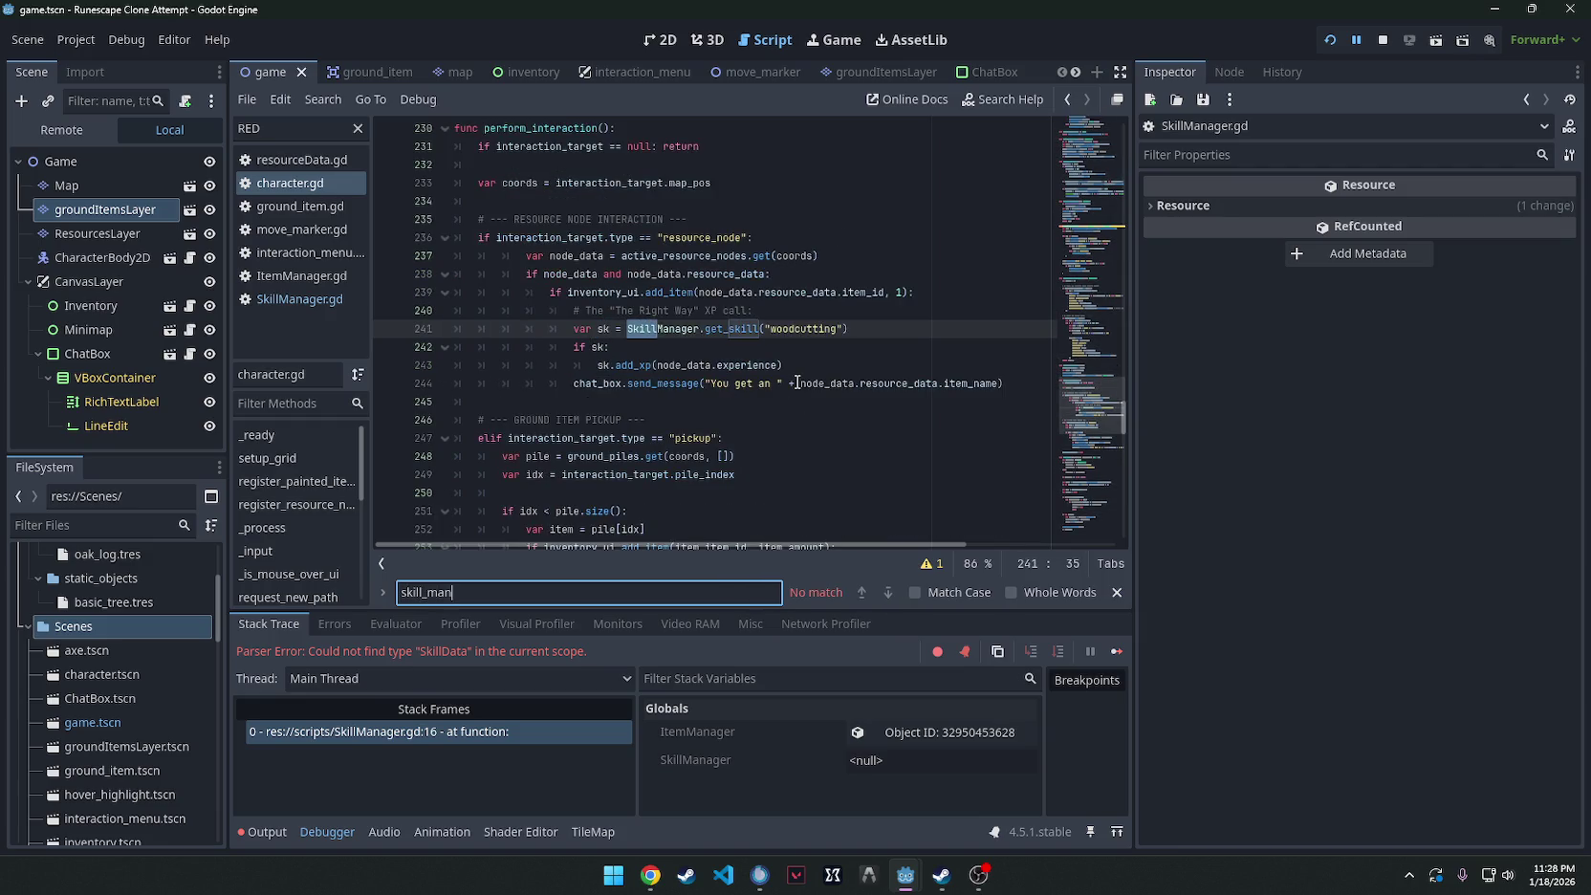
{"action": "key", "text": "BackSpace"}
{"action": "key", "text": "BackSpace"}
{"action": "key", "text": "BackSpace"}
{"action": "key", "text": "BackSpace"}
{"action": "type", "text": " a"}
{"action": "left_click", "coordinate": [947, 317]}
{"action": "key", "text": "ctrl+z"}
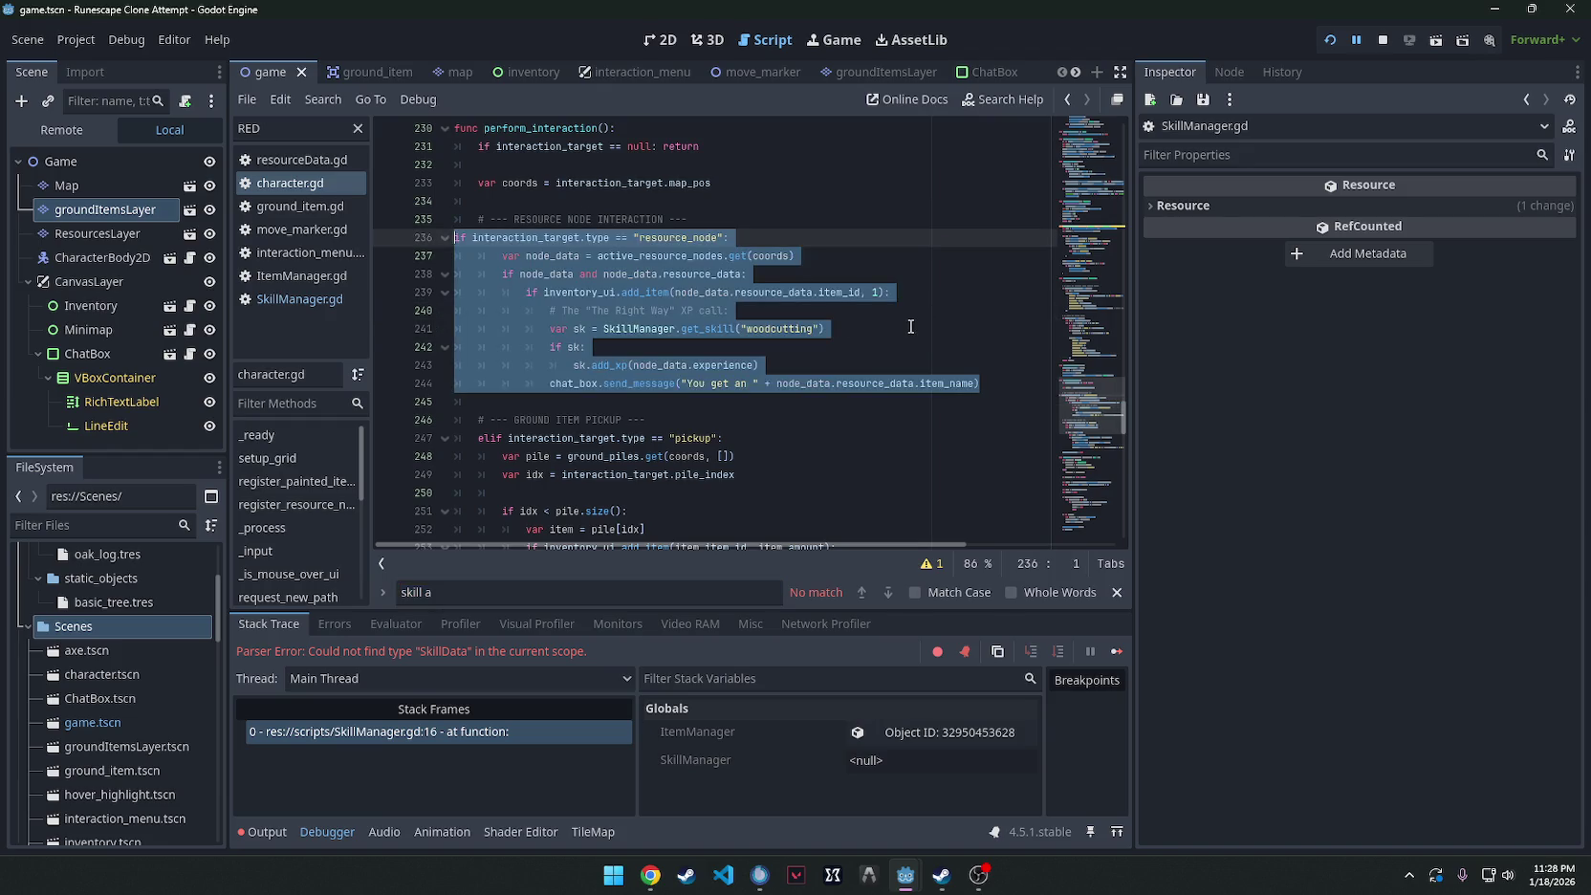
{"action": "key", "text": "Tab"}
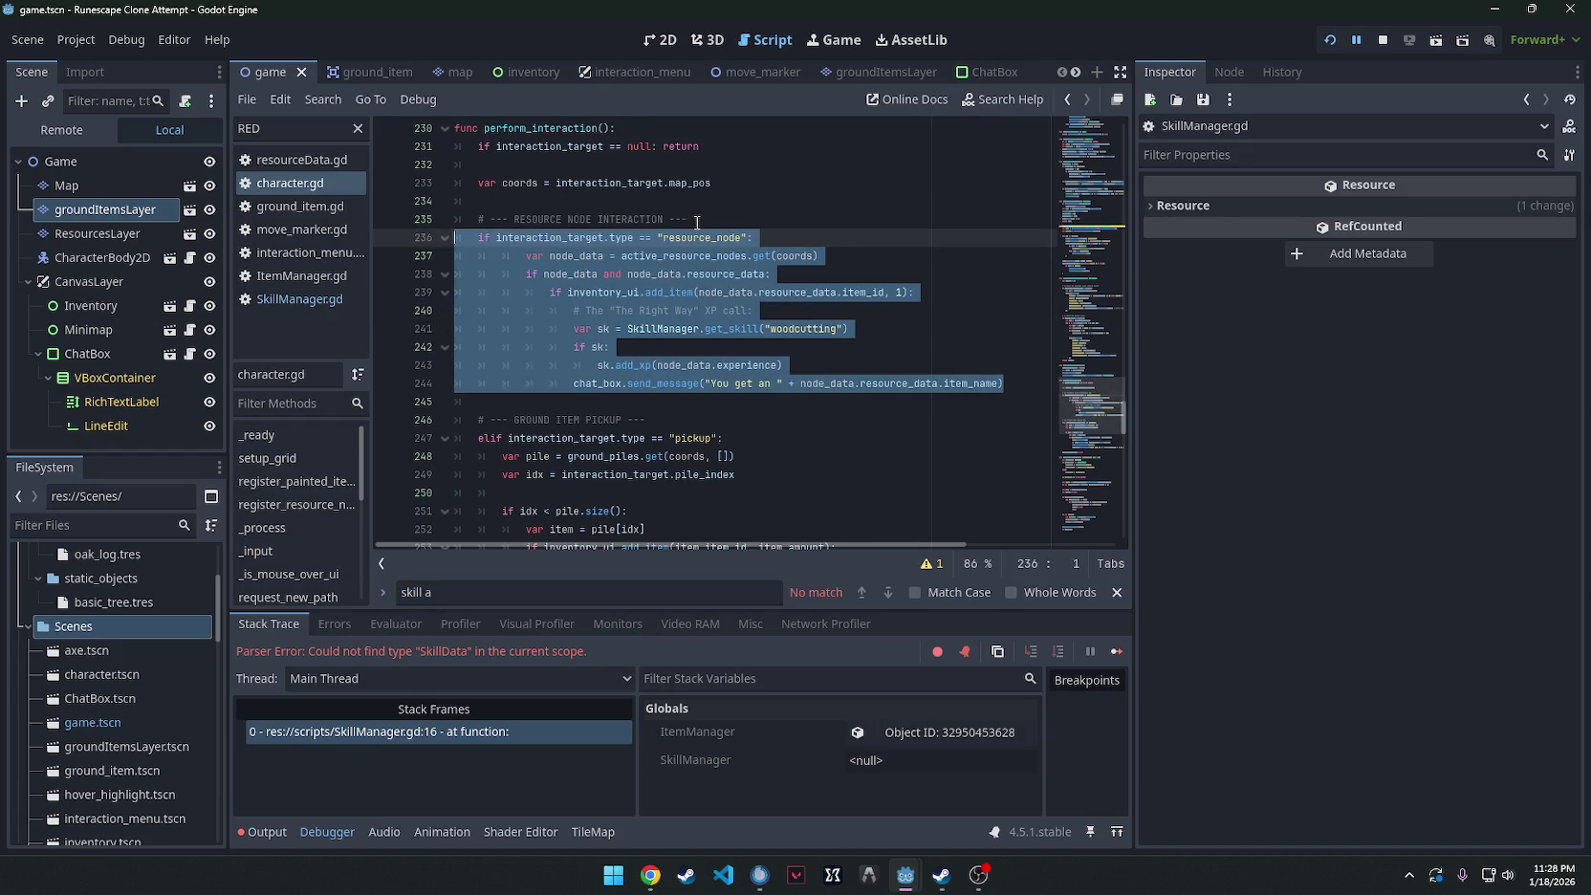
Return to SkillManager.gd and select all of its code.
{"action": "left_click", "coordinate": [299, 298]}
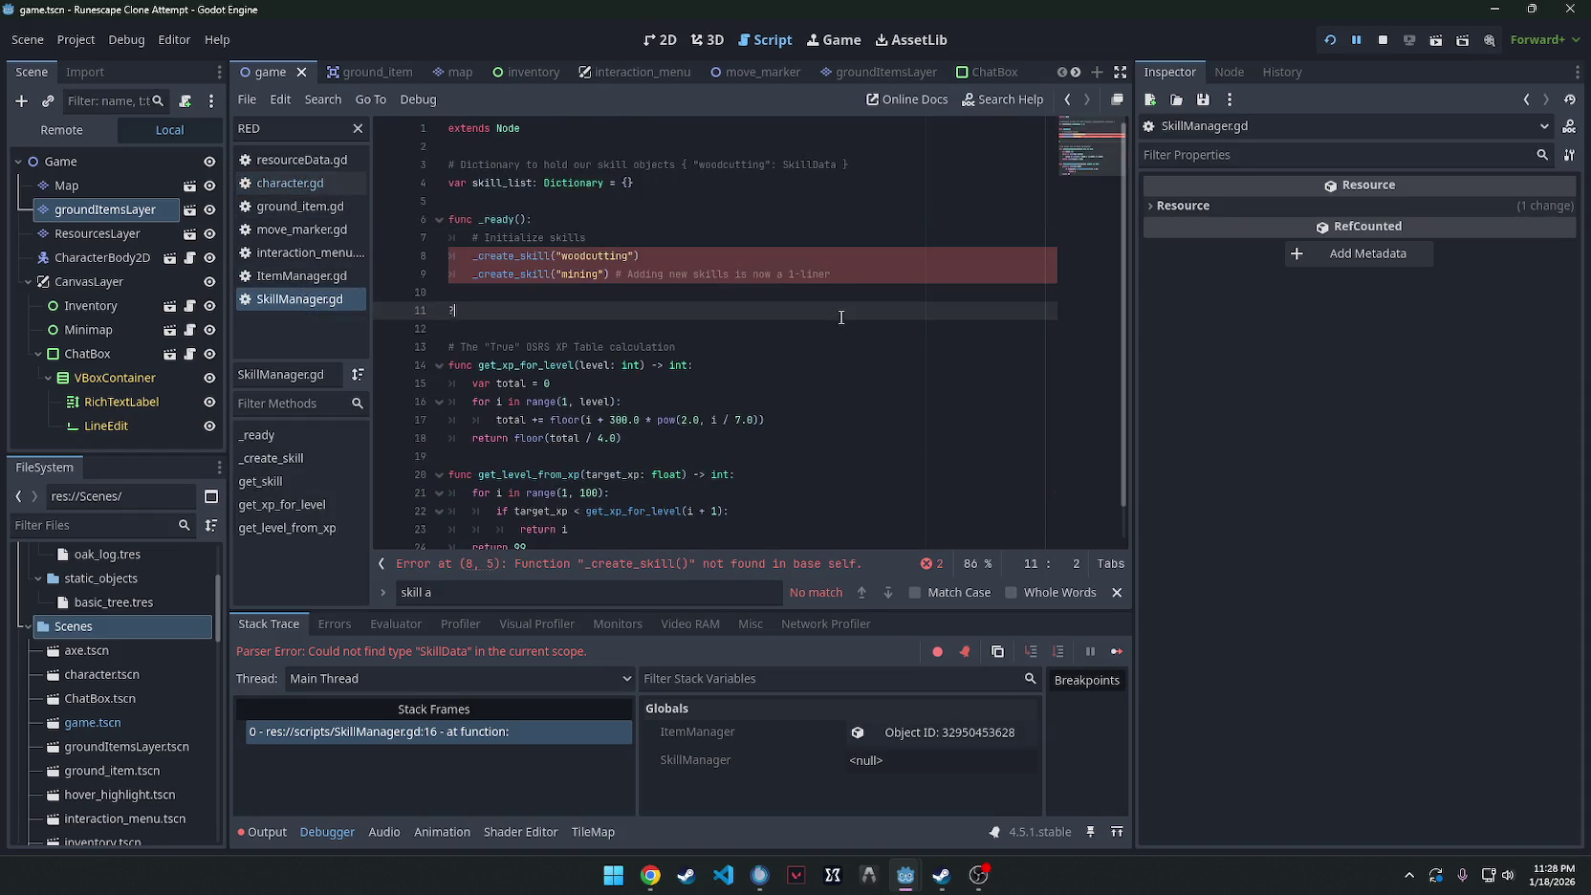
{"action": "scroll", "coordinate": [842, 316], "scroll_direction": "down", "scroll_amount": 2}
{"action": "scroll", "coordinate": [842, 316], "scroll_direction": "up", "scroll_amount": 3}
{"action": "key", "text": "ctrl+a"}
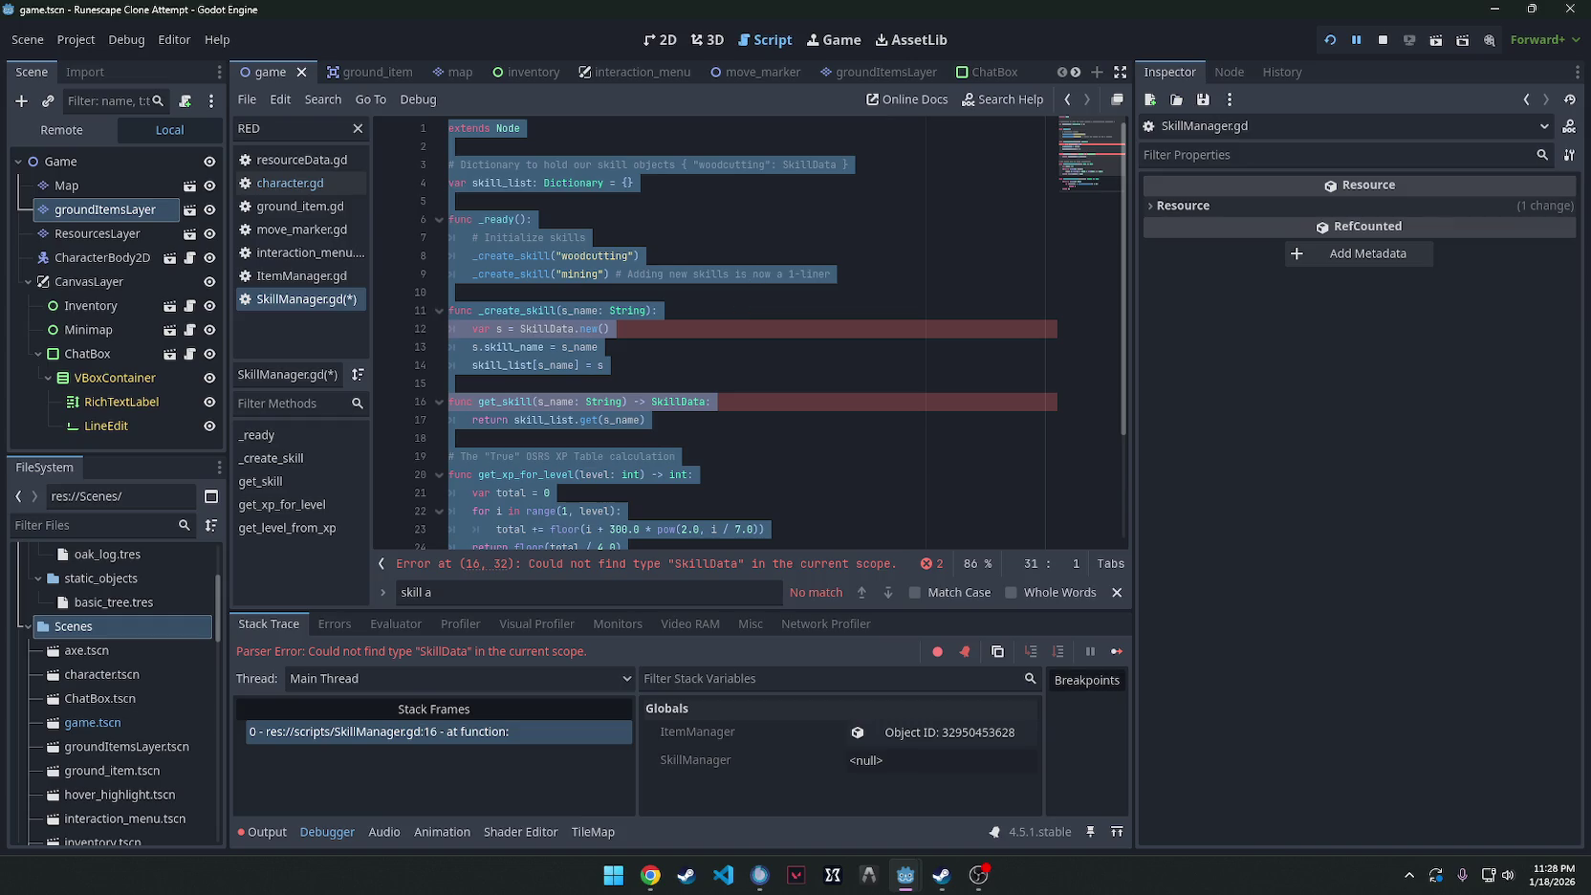
Undo the deletion to bring back _create_skill and get_skill in SkillManager.gd.
{"action": "key", "text": "alt+Tab"}
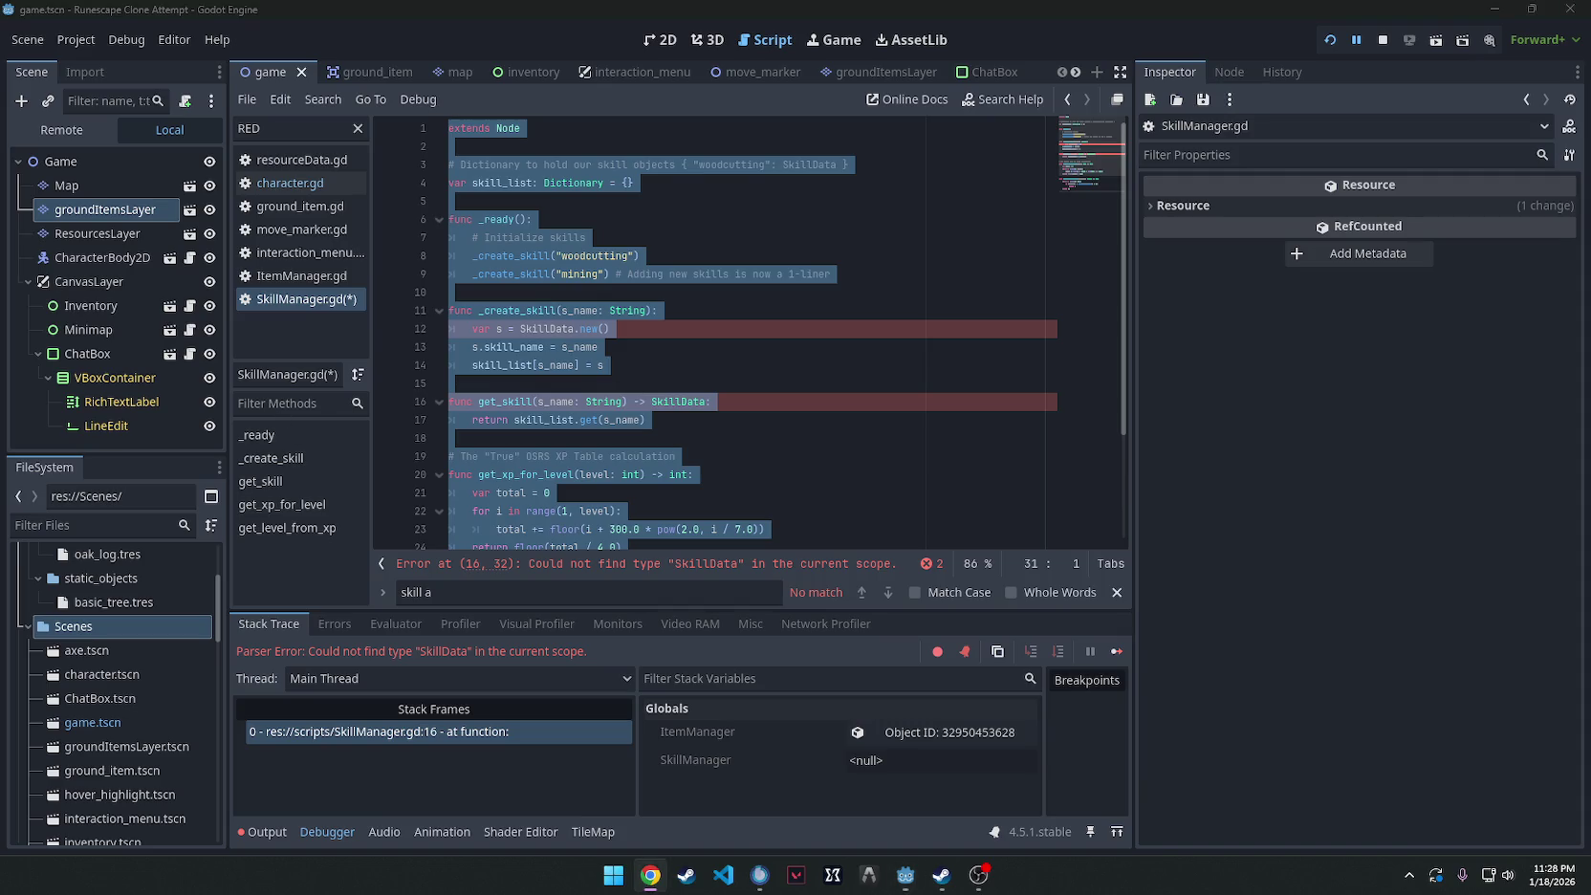
{"action": "key", "text": "alt+Tab"}
{"action": "key", "text": "ctrl+z"}
{"action": "scroll", "coordinate": [946, 325], "scroll_direction": "up", "scroll_amount": 3}
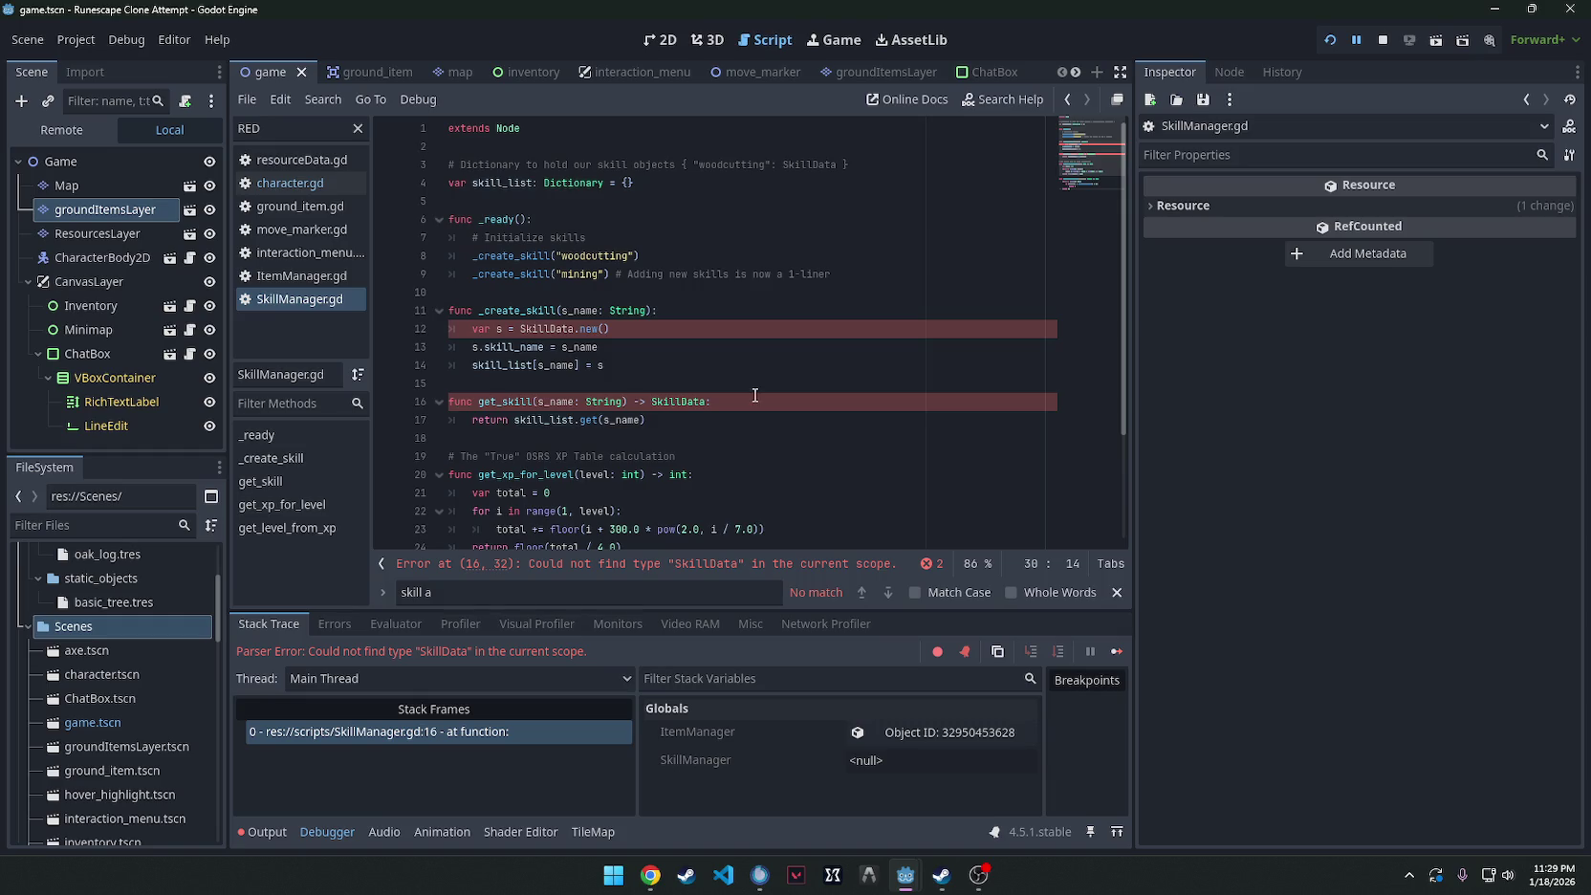
{"action": "left_click", "coordinate": [726, 328]}
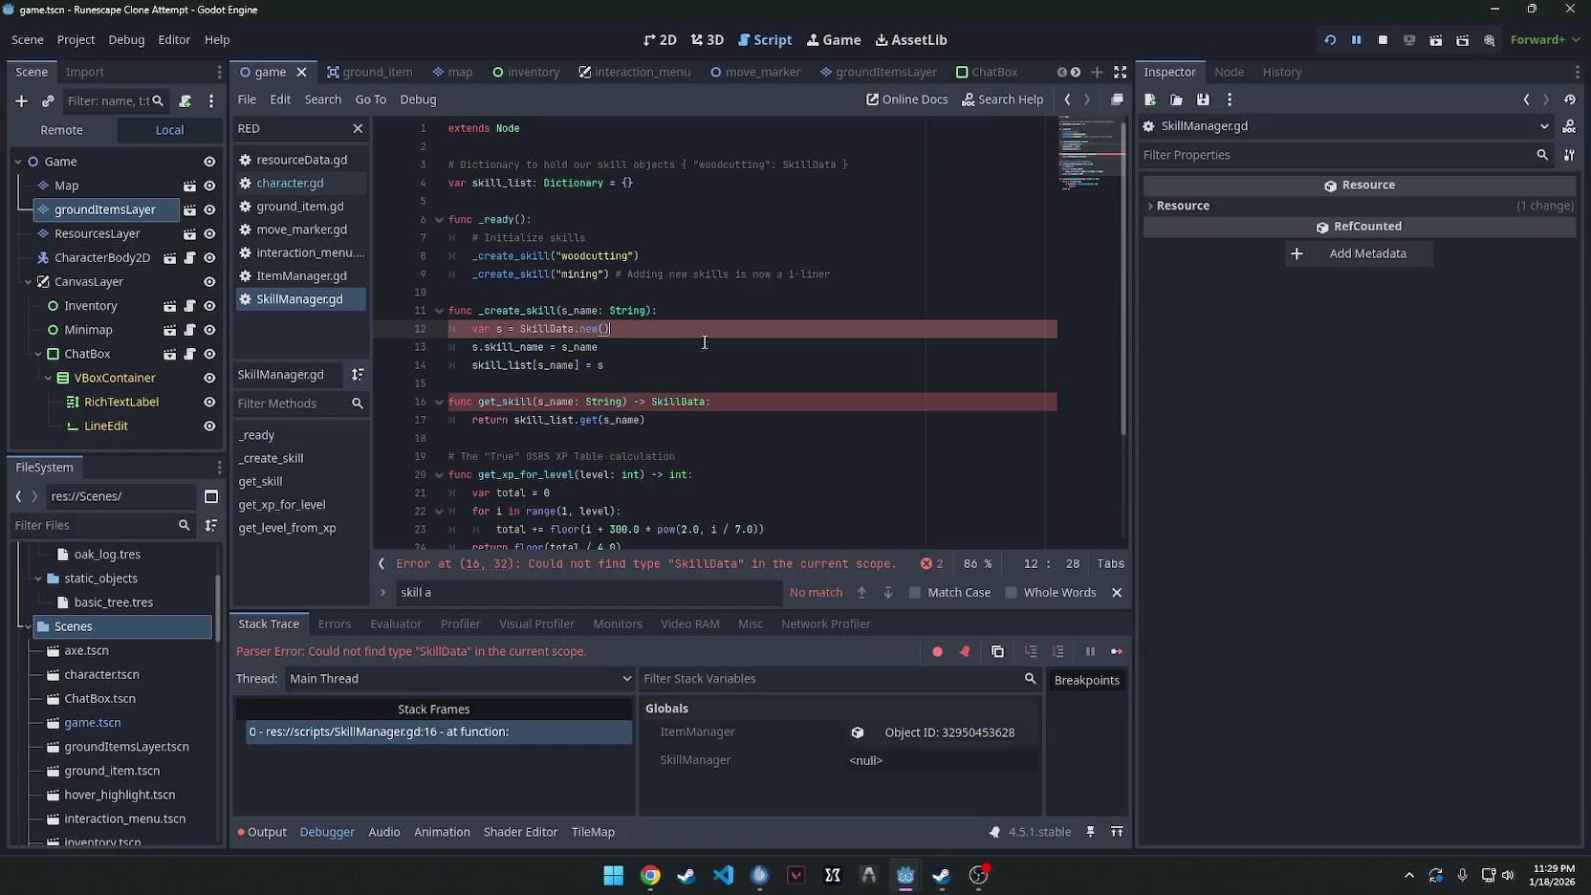
{"action": "left_click", "coordinate": [100, 258]}
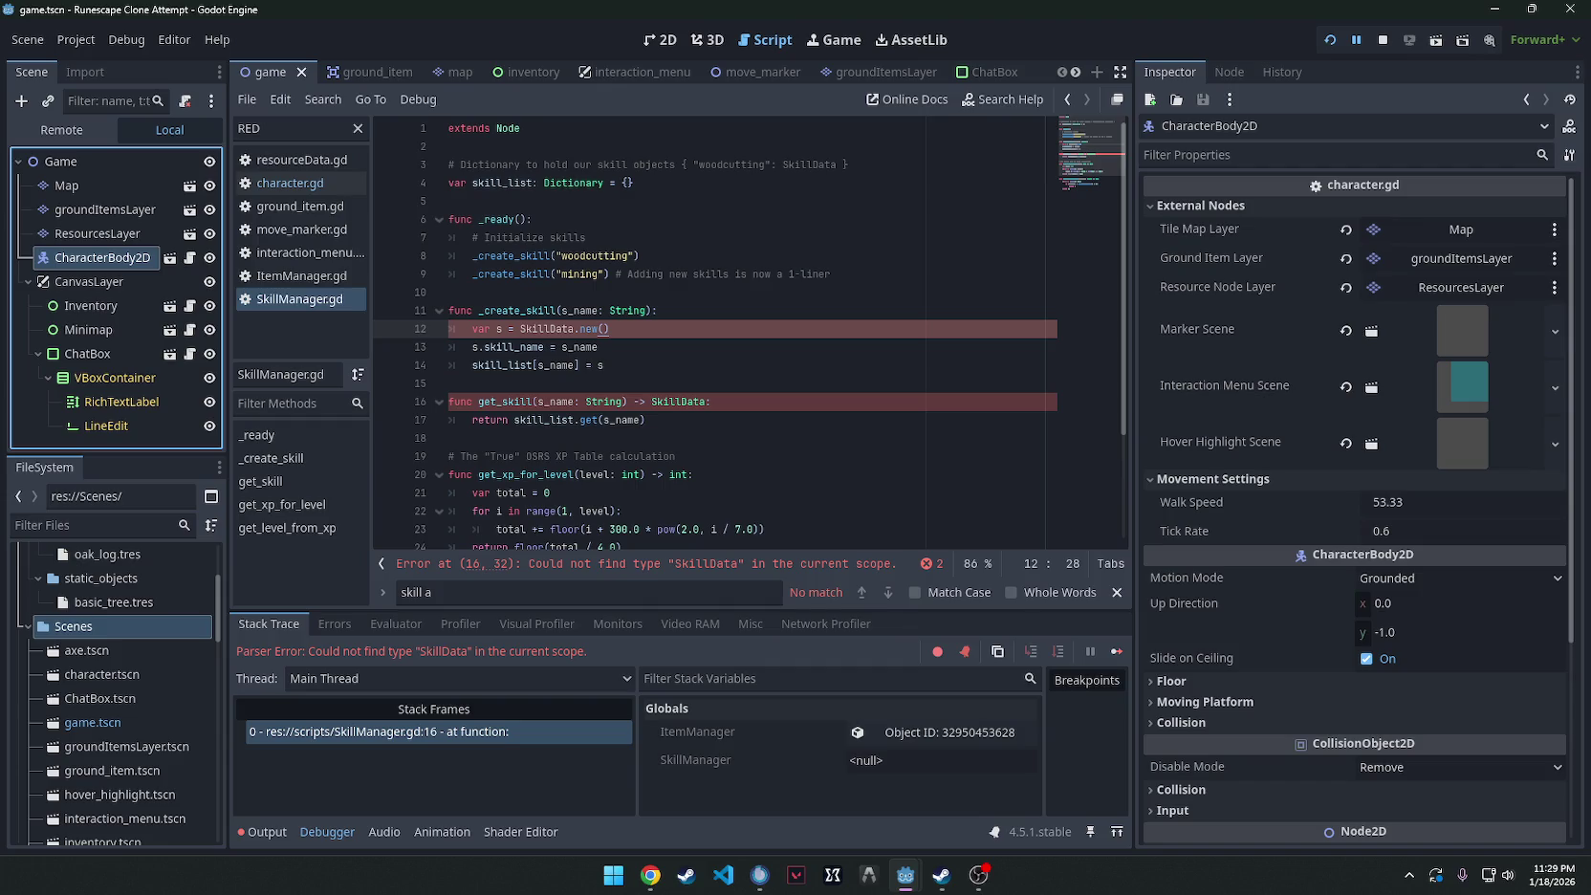
Switch to the skill_slot scene and open the SkillSlot node's SkillsTab.gd script.
{"action": "key", "text": "alt+Tab"}
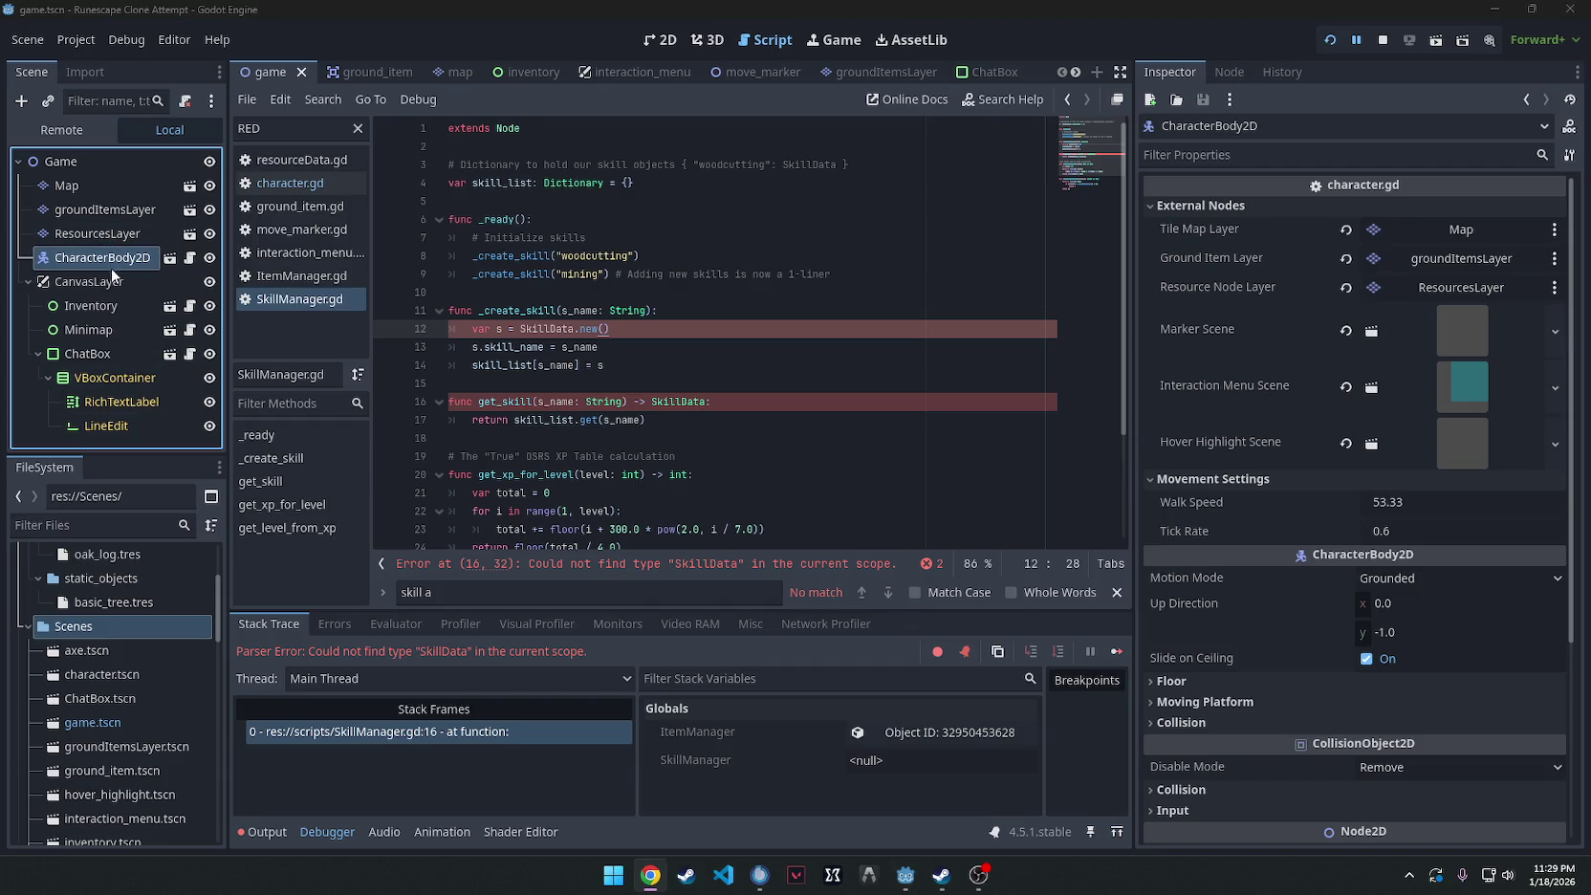
{"action": "mouse_move", "coordinate": [636, 93]}
{"action": "scroll", "coordinate": [985, 69], "scroll_direction": "down", "scroll_amount": 4}
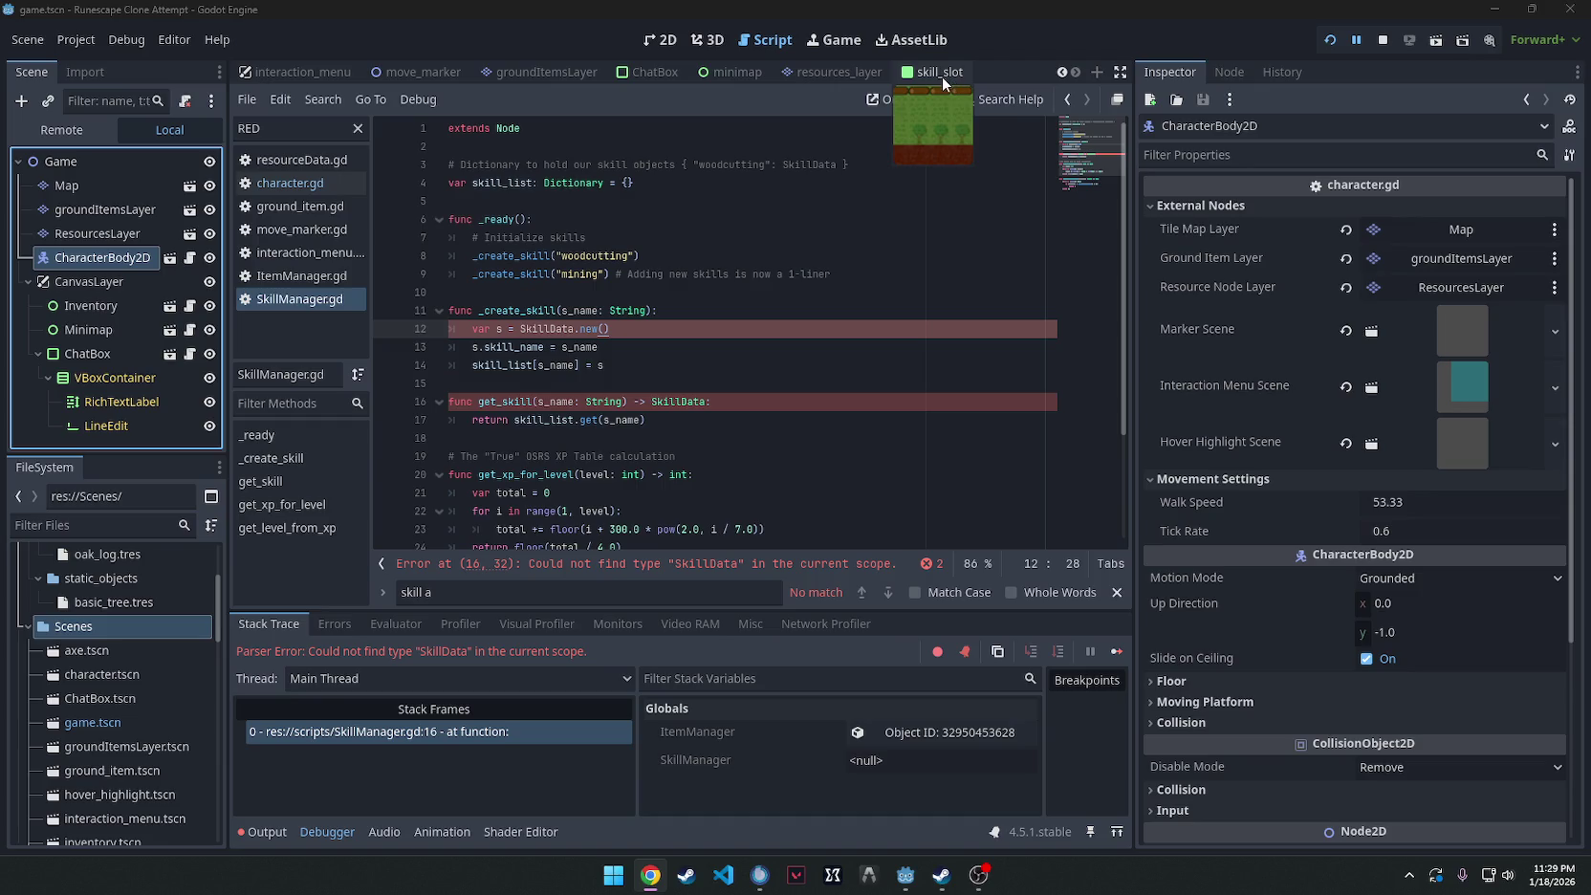
{"action": "left_click", "coordinate": [927, 71]}
{"action": "left_click", "coordinate": [190, 161]}
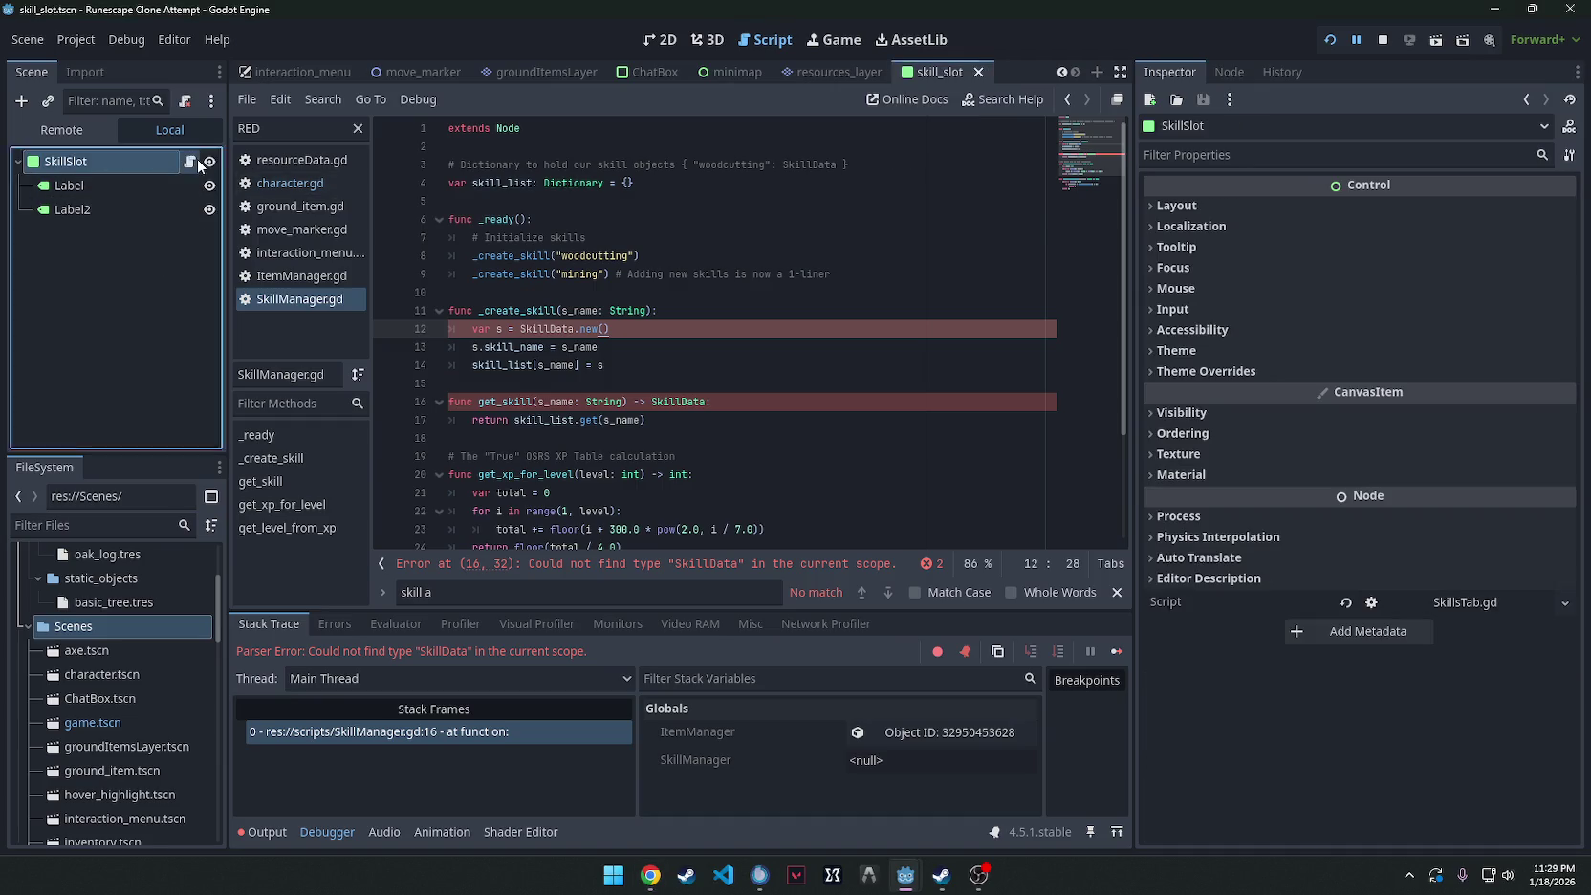
Review SkillsTab.gd and SkillManager.gd, then select SkillsTab.gd in the FileSystem dock.
{"action": "key", "text": "ctrl+a"}
{"action": "key", "text": "ctrl+v"}
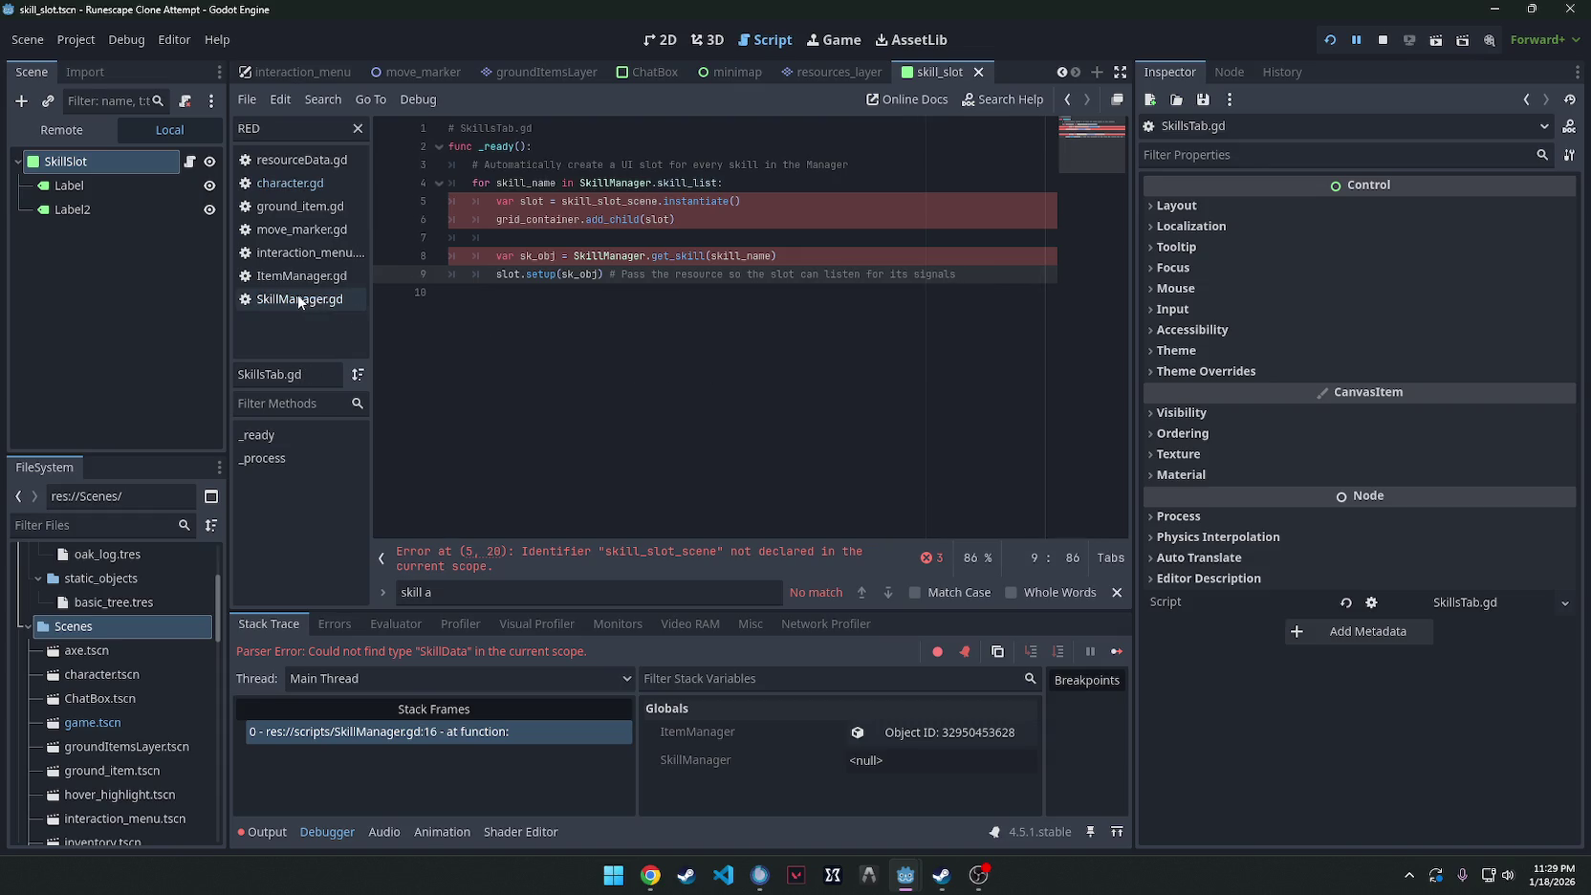
{"action": "left_click", "coordinate": [270, 298]}
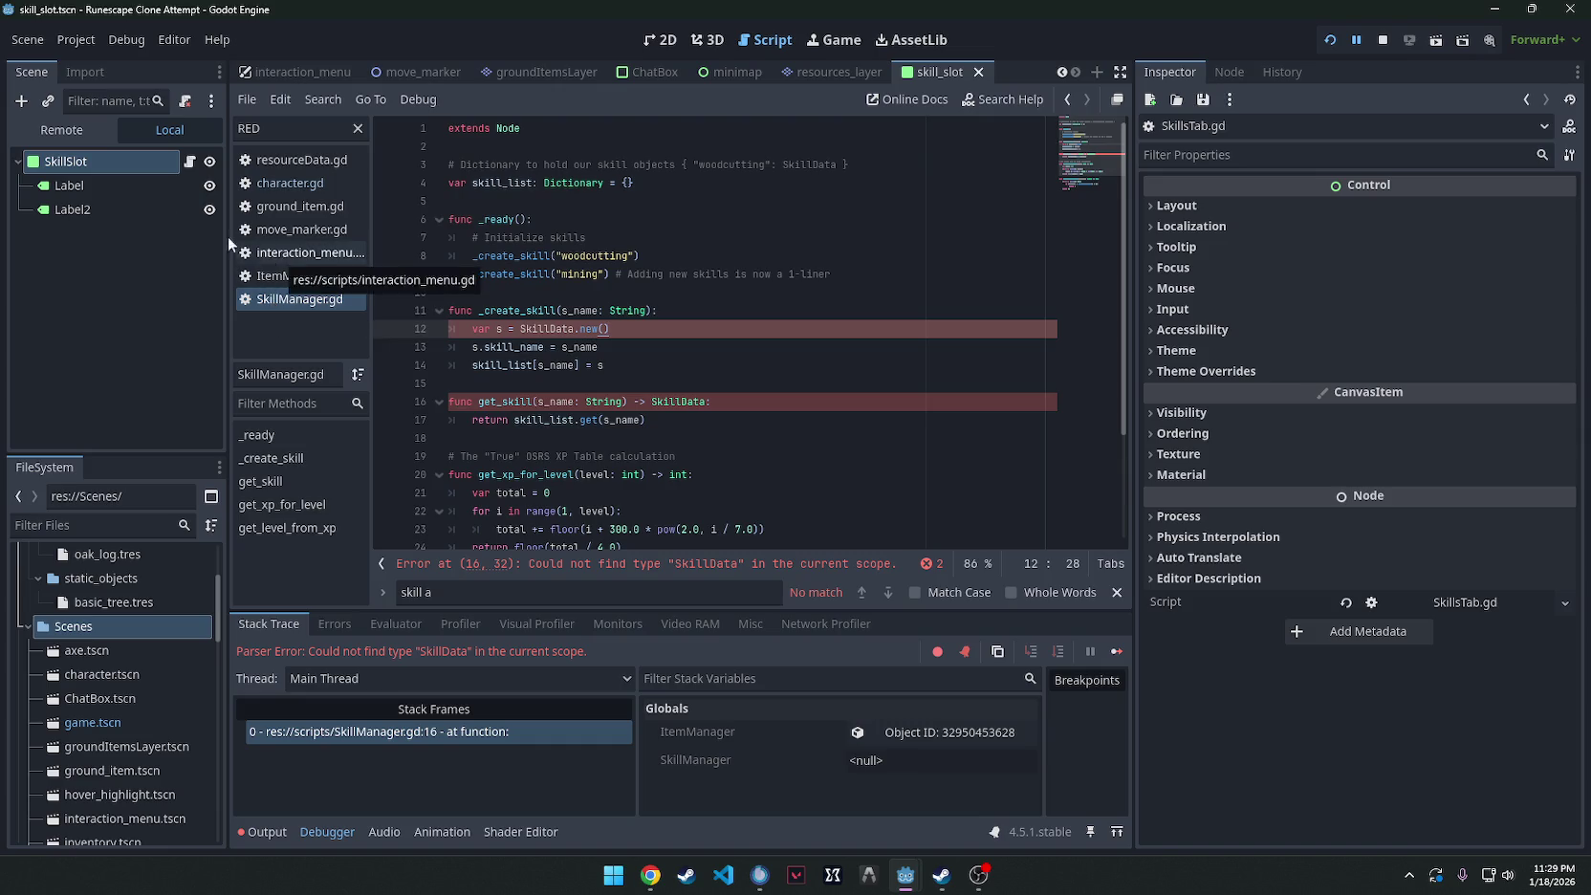
{"action": "left_click", "coordinate": [190, 162]}
{"action": "left_click", "coordinate": [708, 311]}
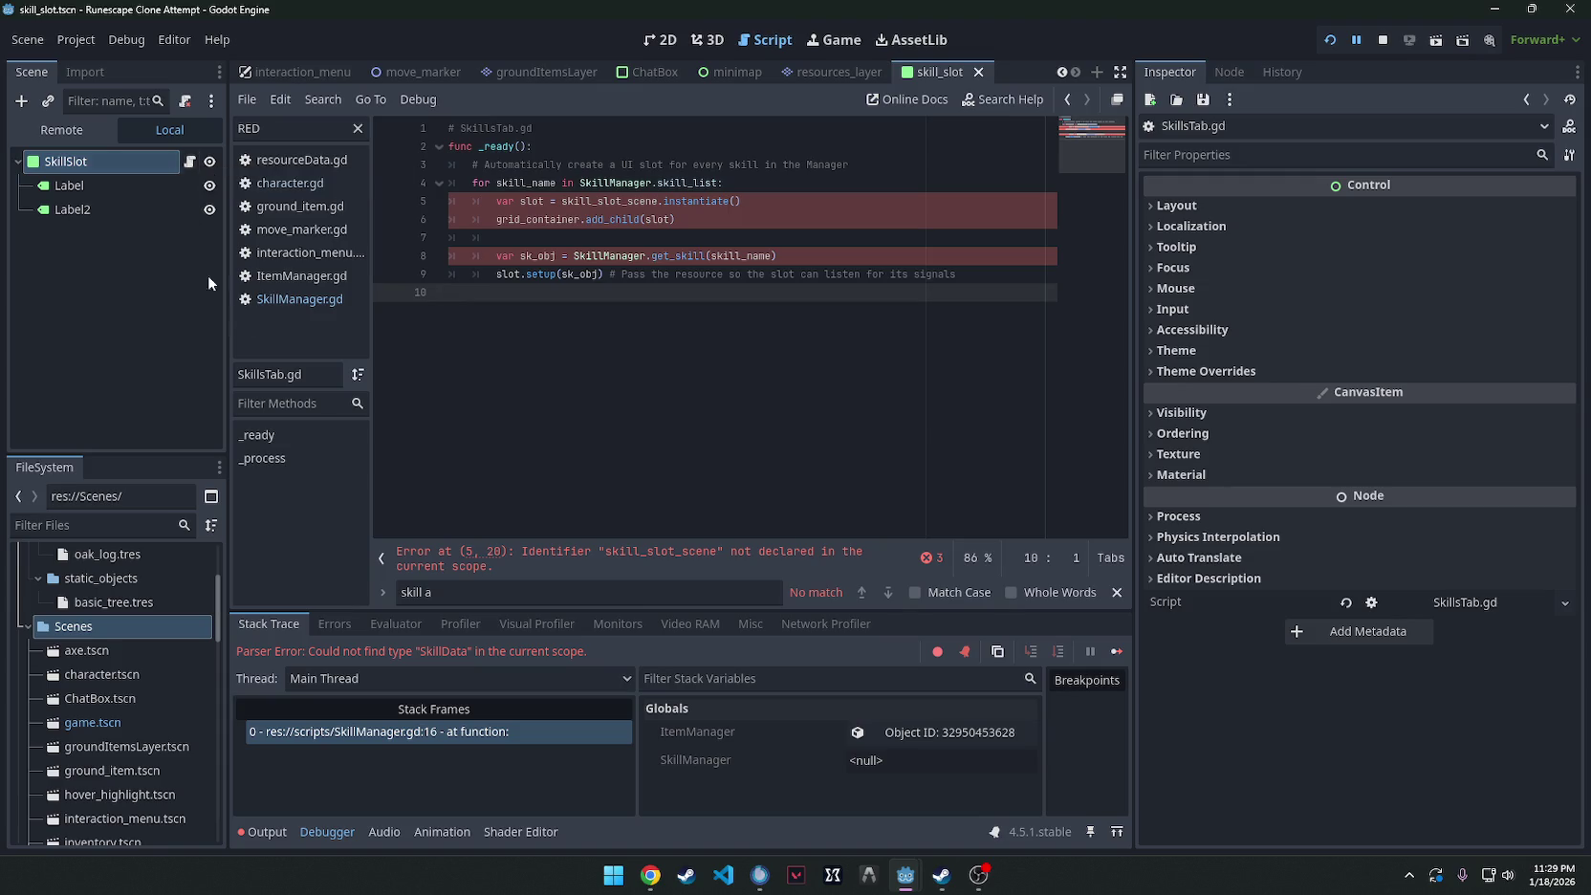
{"action": "left_click", "coordinate": [292, 318]}
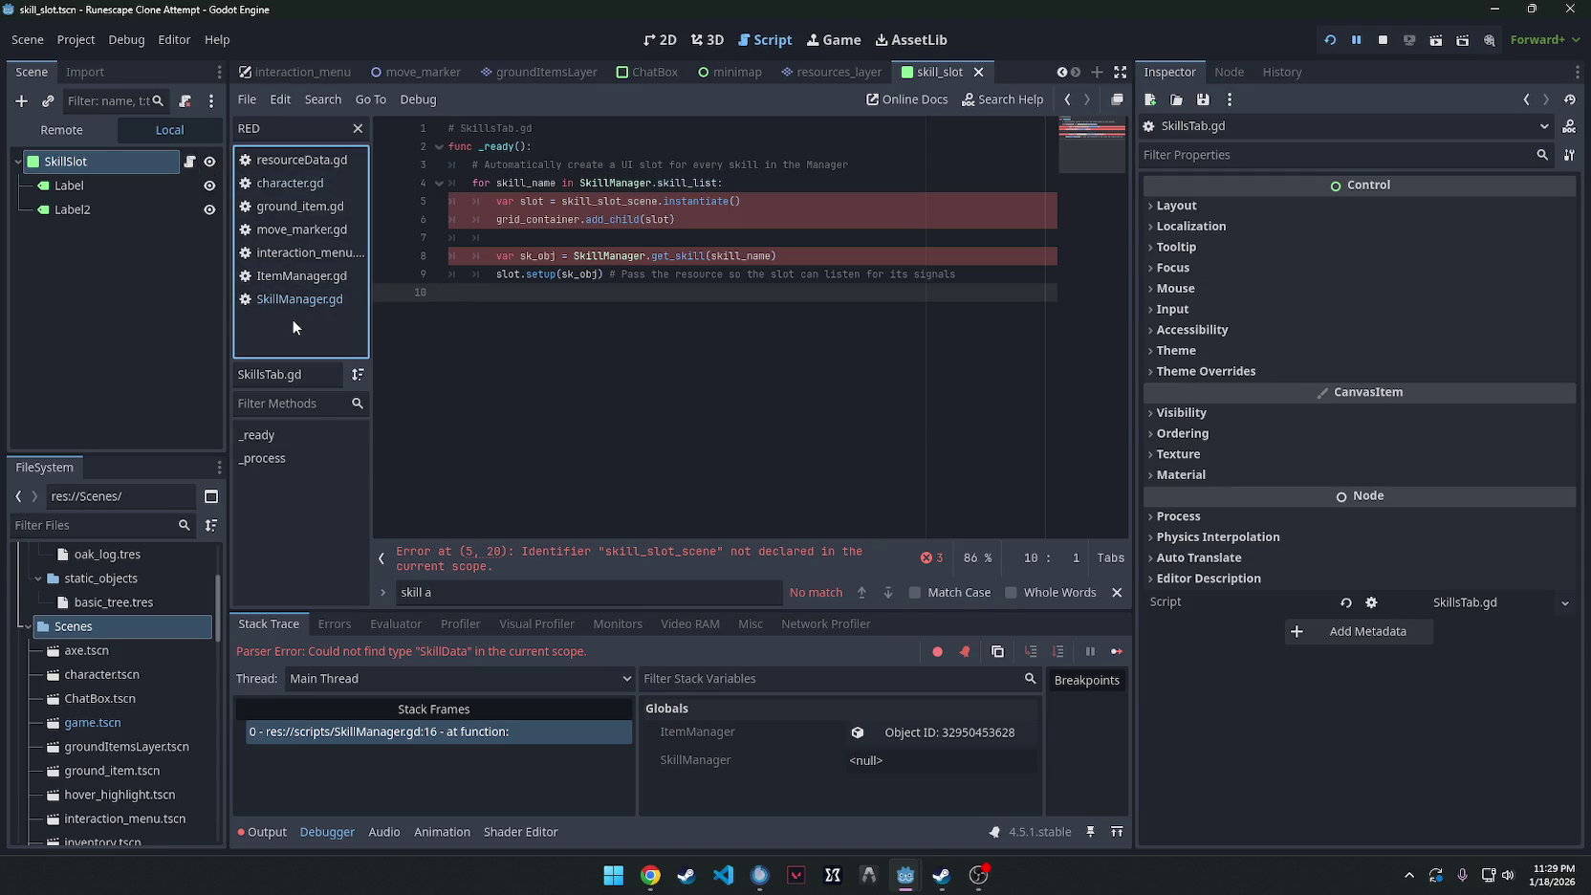
{"action": "scroll", "coordinate": [104, 627], "scroll_direction": "down", "scroll_amount": 10}
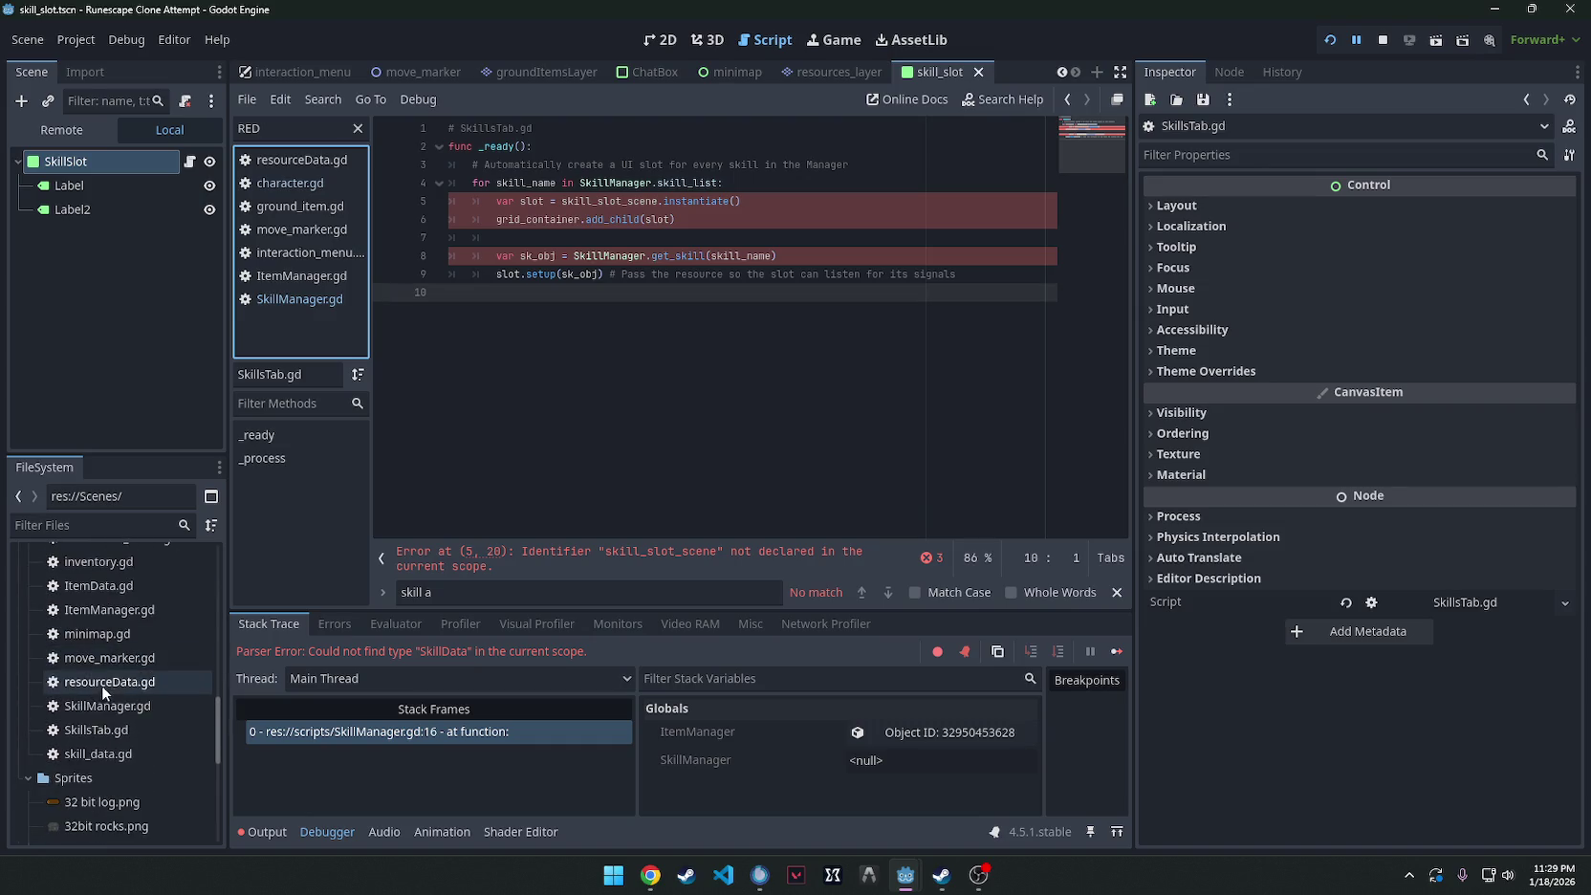
{"action": "left_click", "coordinate": [96, 729]}
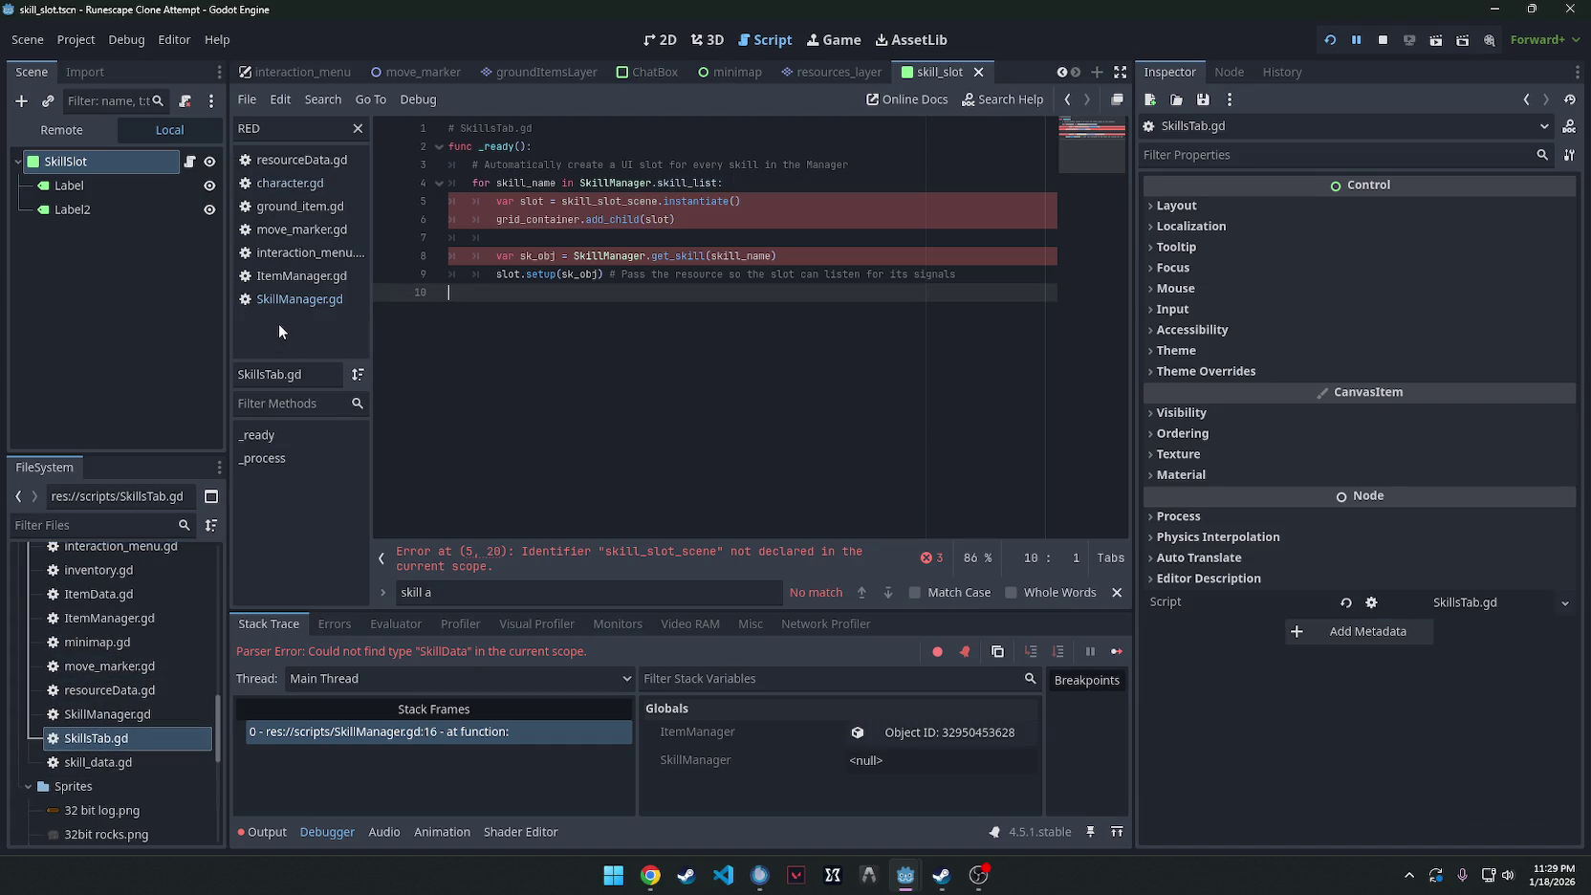
Enlarge the open scripts list and flip through the scripts, ending on SkillManager.gd.
{"action": "left_click_drag", "start_coordinate": [307, 357], "coordinate": [294, 428]}
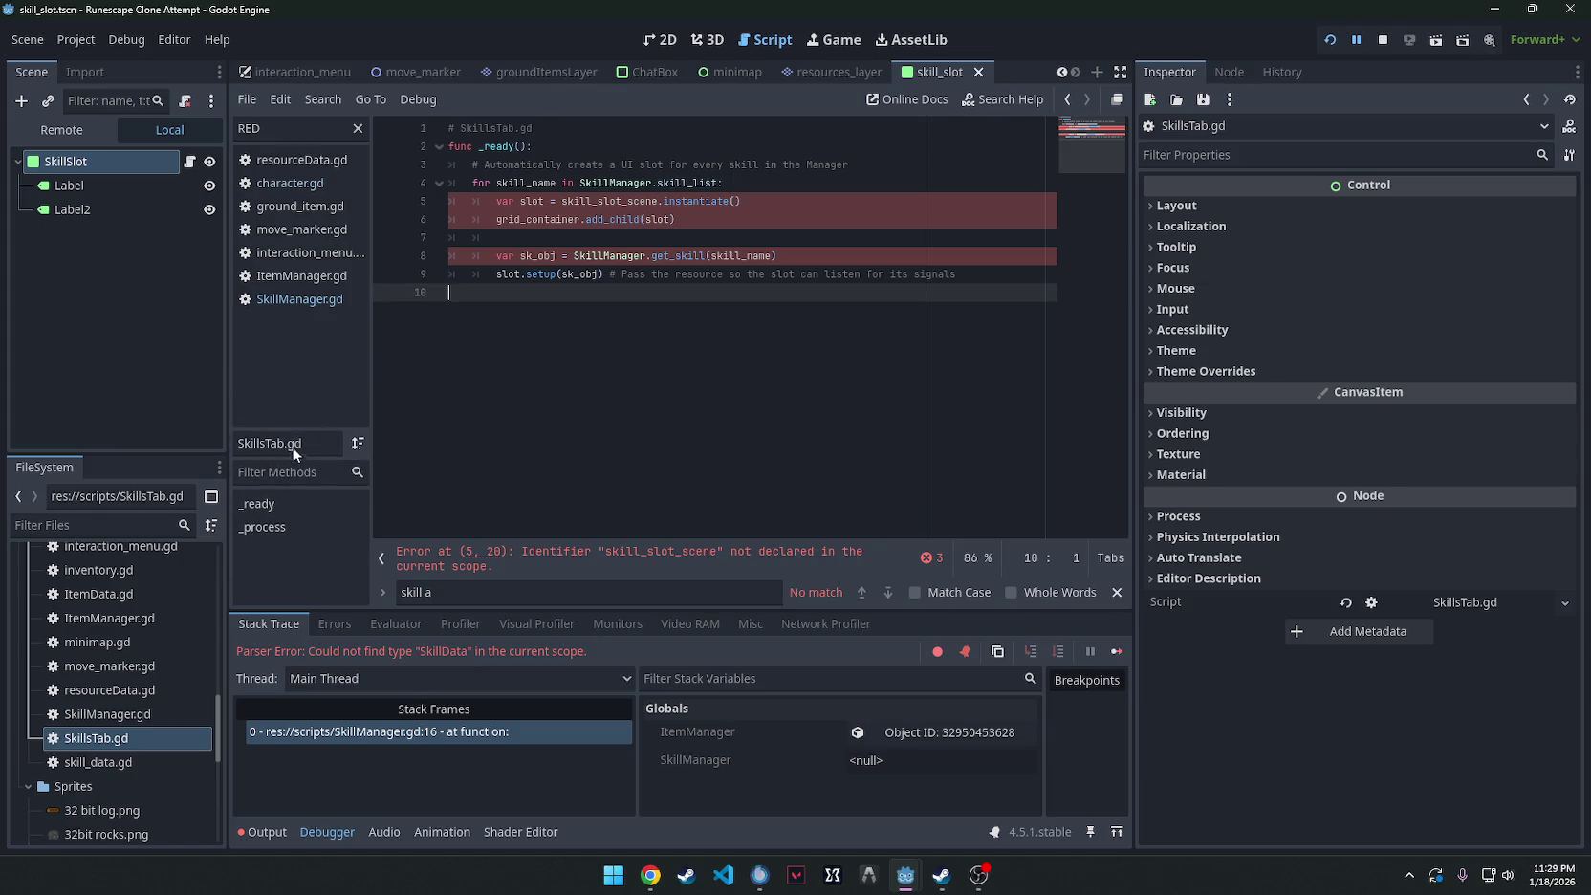
{"action": "left_click", "coordinate": [301, 253]}
{"action": "left_click", "coordinate": [299, 301]}
{"action": "left_click", "coordinate": [299, 275]}
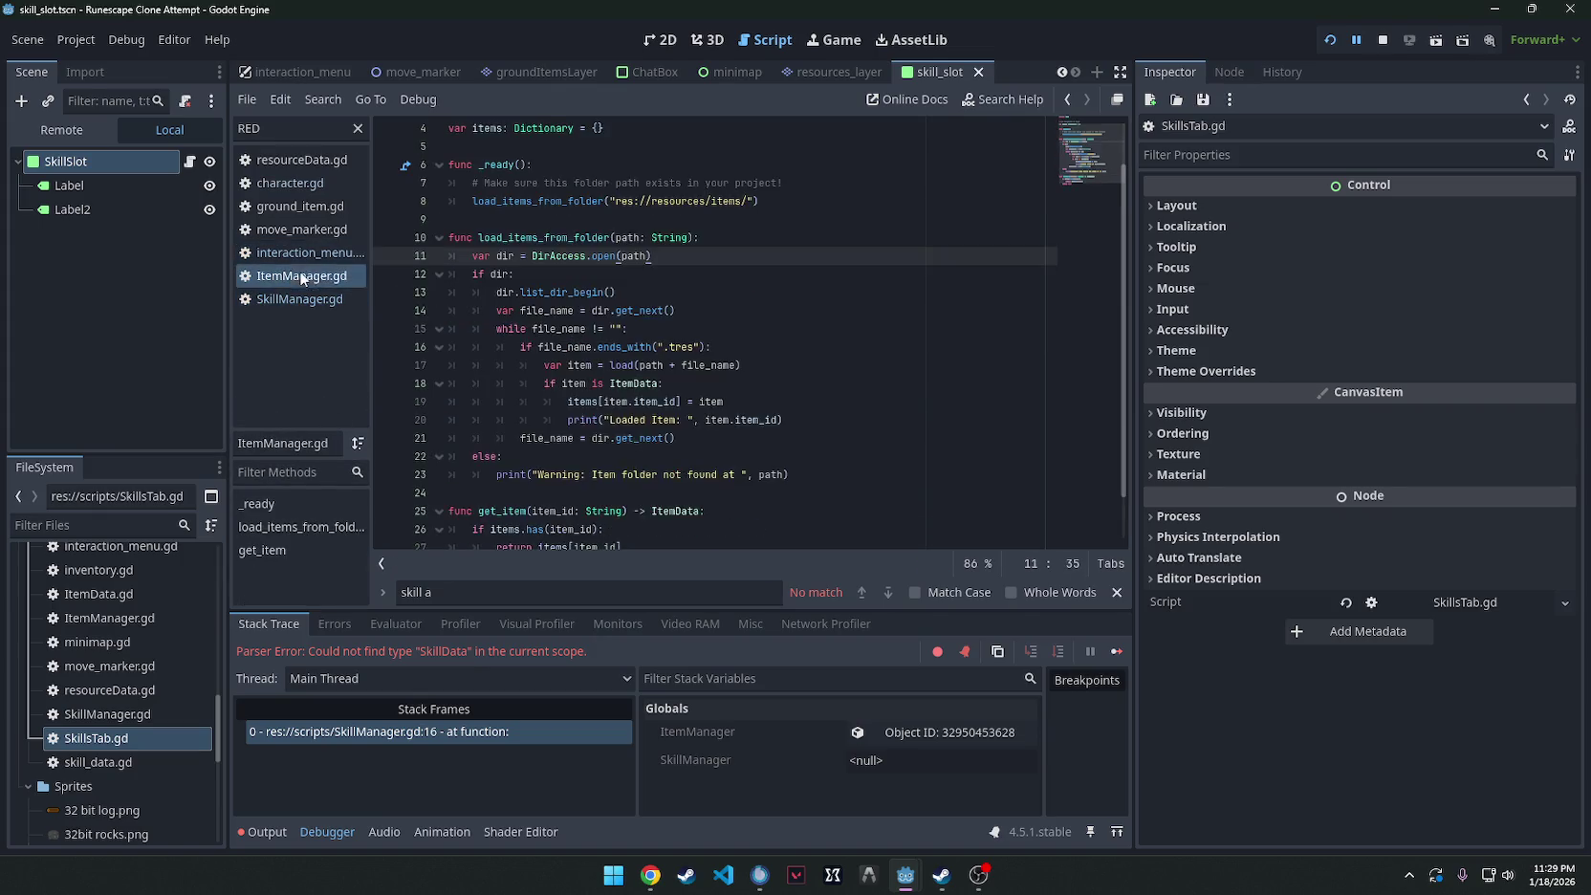
{"action": "left_click", "coordinate": [301, 252]}
{"action": "left_click", "coordinate": [299, 299]}
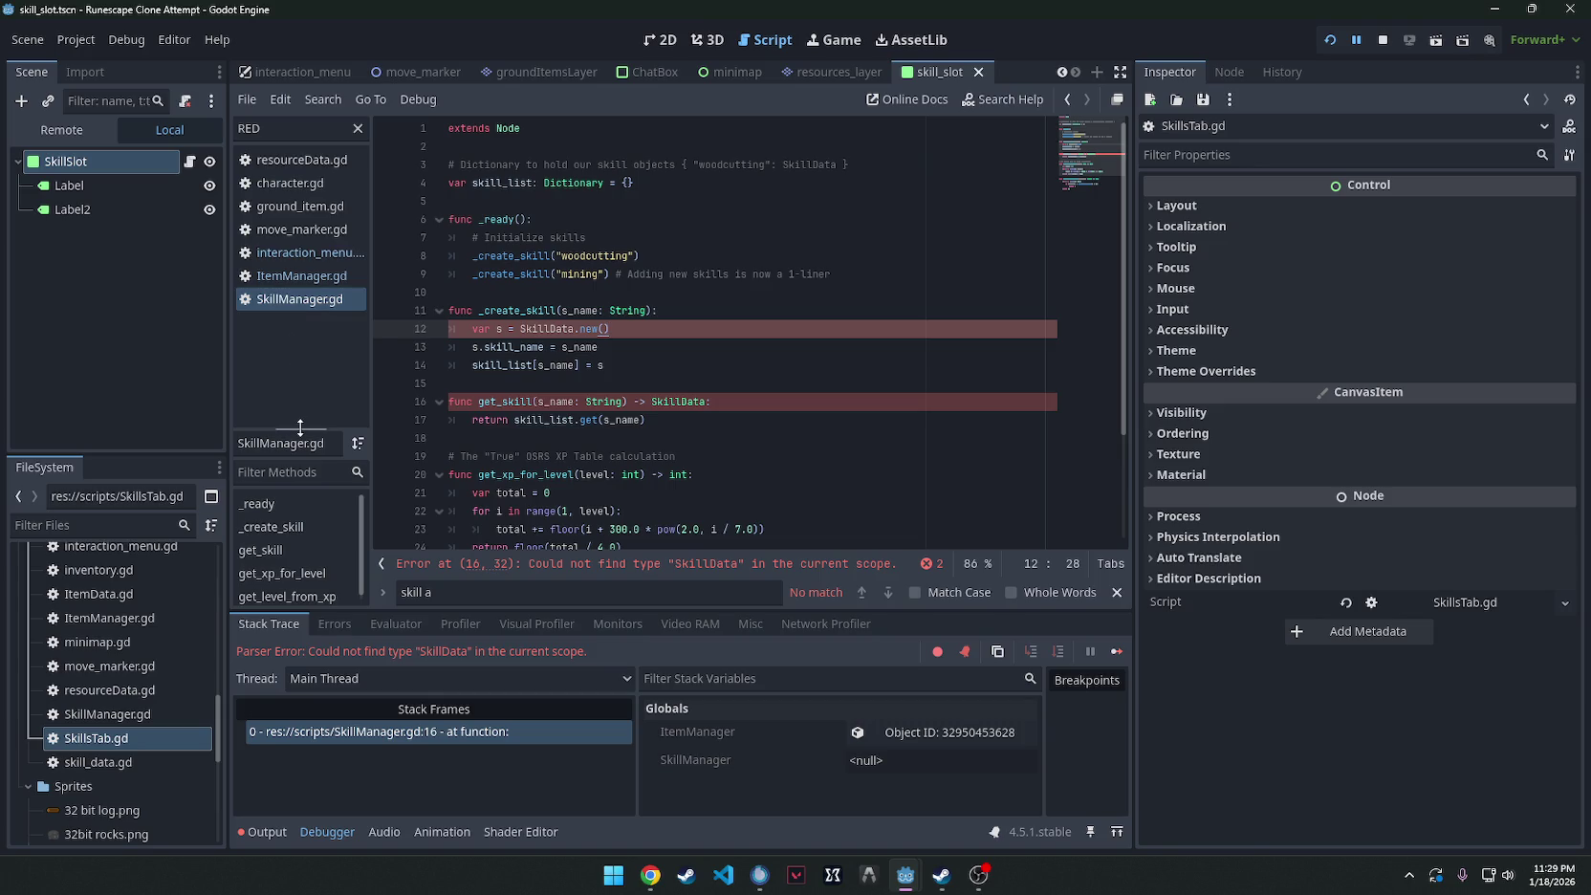
{"action": "left_click", "coordinate": [300, 230]}
{"action": "left_click", "coordinate": [290, 301]}
Copy the 'SkillData not found' error text, then open SkillsTab.gd from the FileSystem dock.
{"action": "key", "text": "Up"}
{"action": "key", "text": "Up"}
{"action": "key", "text": "Up"}
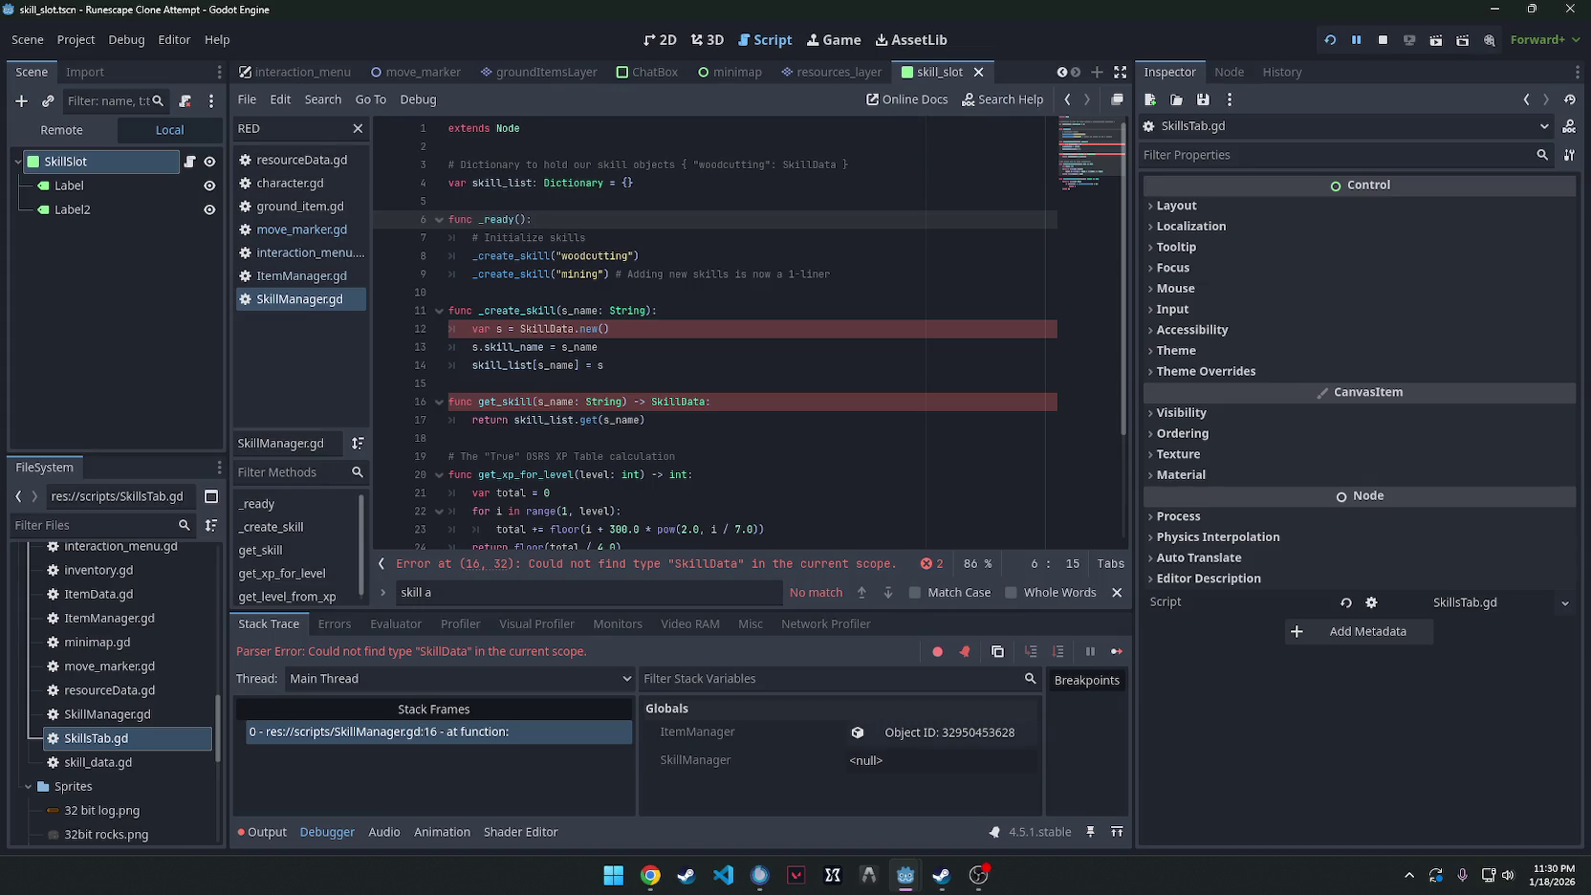
{"action": "key", "text": "alt+Tab"}
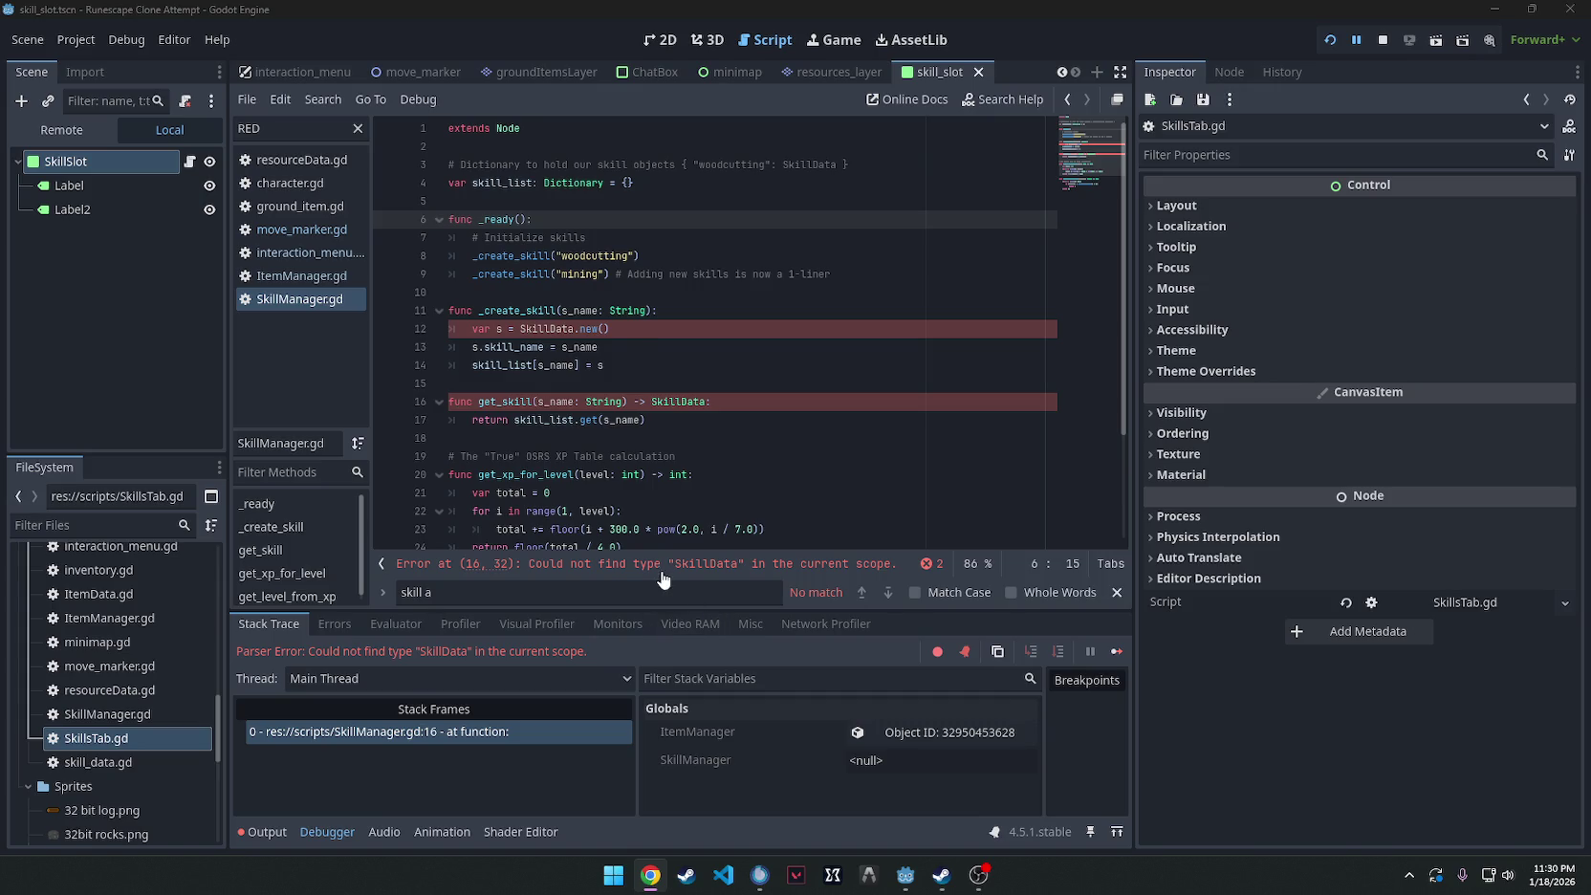
{"action": "left_click", "coordinate": [657, 571]}
{"action": "right_click", "coordinate": [659, 570]}
{"action": "left_click", "coordinate": [708, 578]}
{"action": "key", "text": "alt+Tab"}
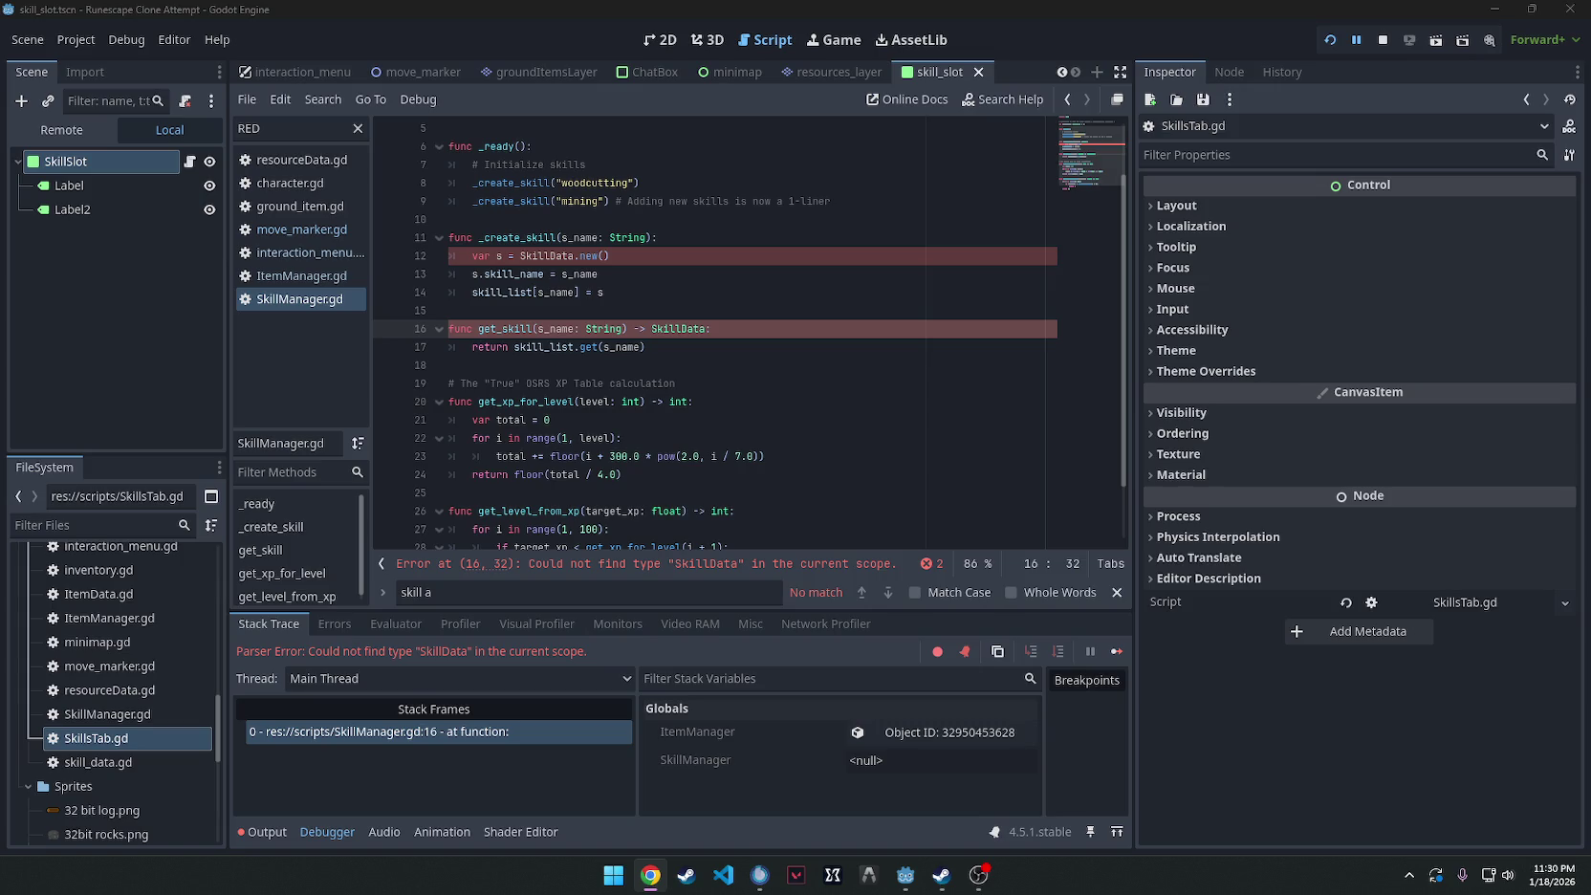
{"action": "double_click", "coordinate": [96, 738]}
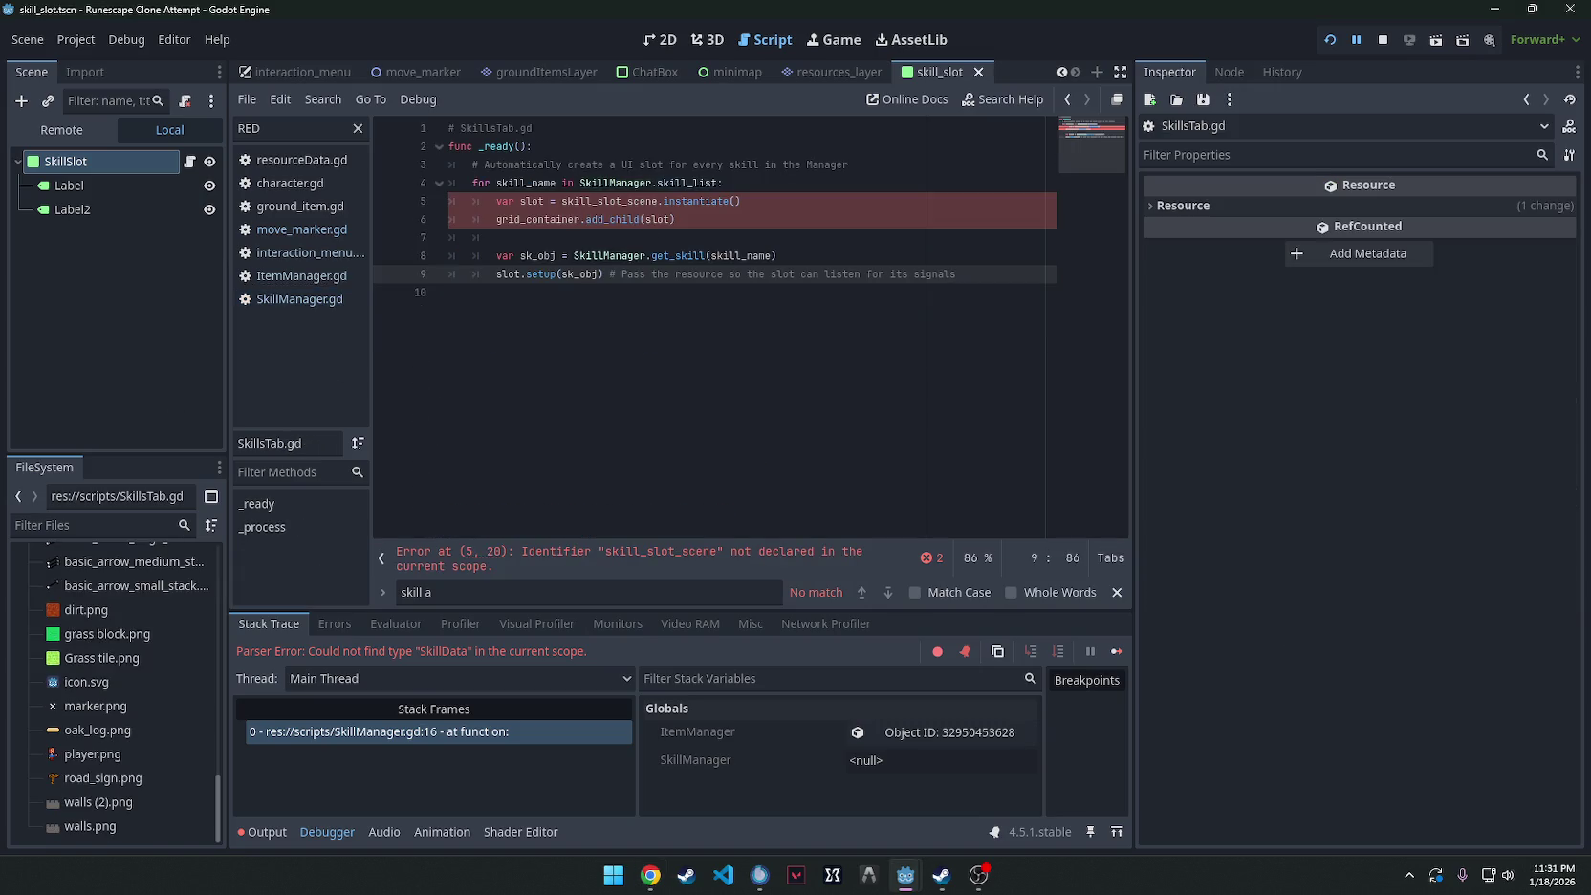
Replace the whole SkillManager.gd script with the revised skills code.
{"action": "left_click", "coordinate": [287, 300]}
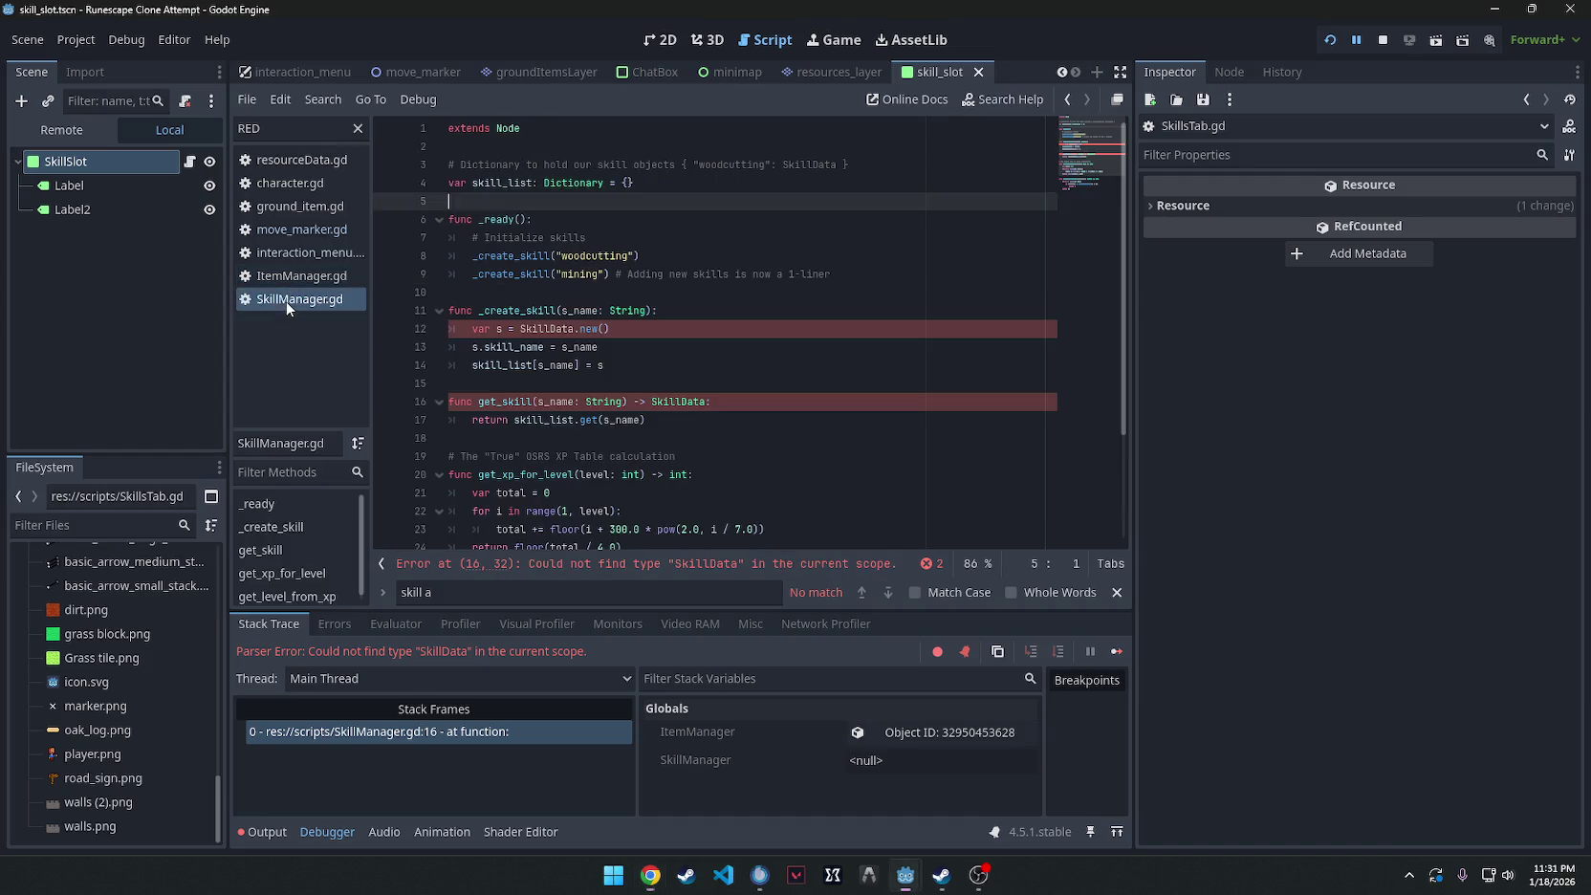
{"action": "key", "text": "ctrl+a"}
{"action": "key", "text": "ctrl+v"}
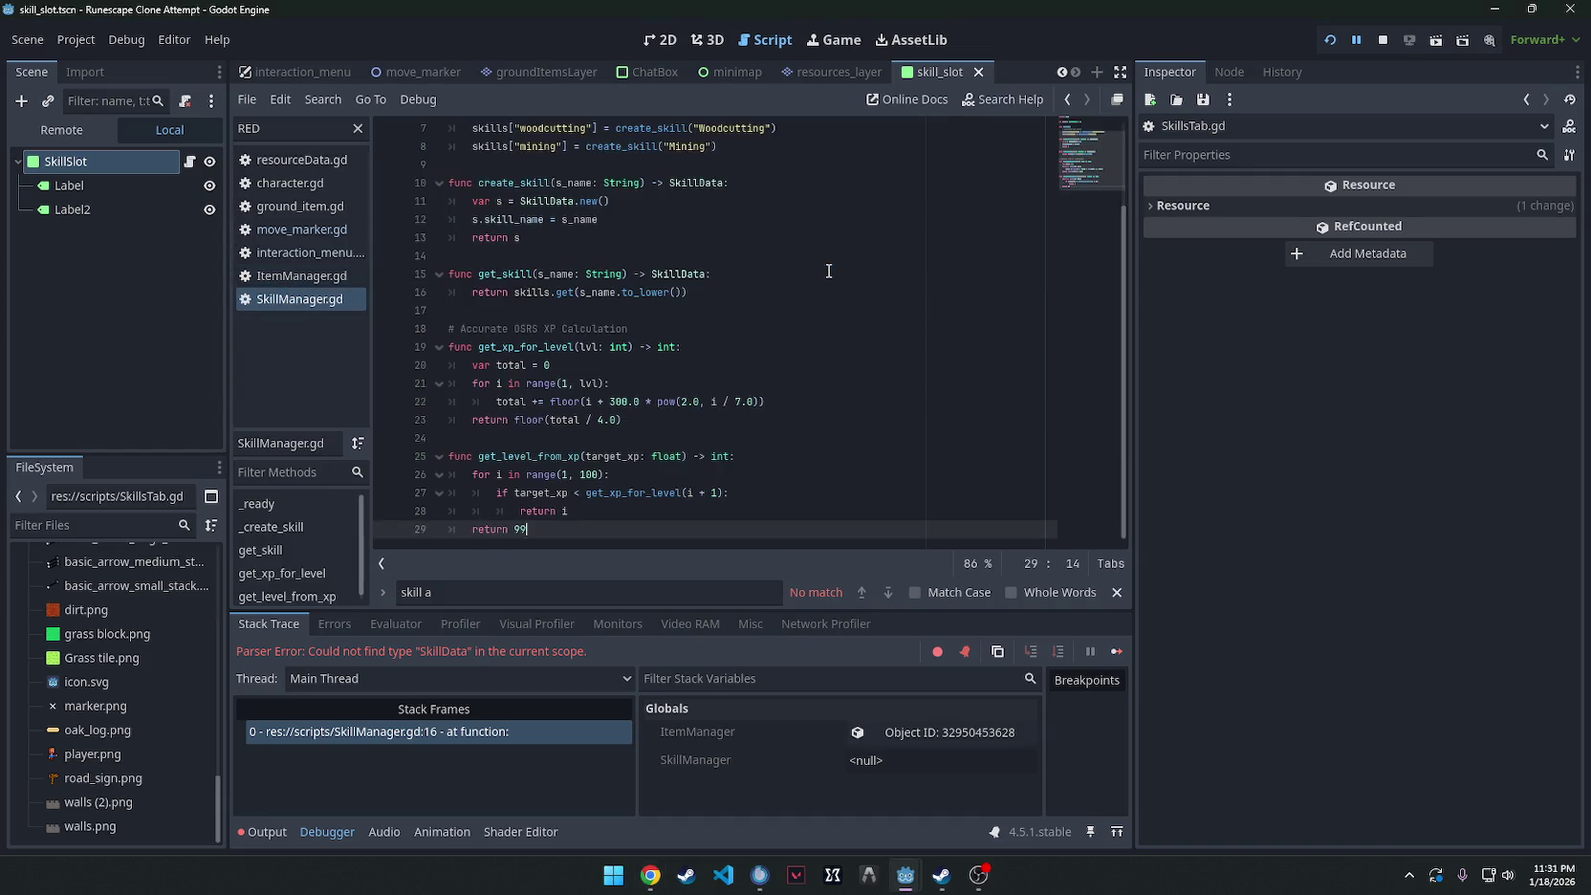
{"action": "scroll", "coordinate": [751, 314], "scroll_direction": "up", "scroll_amount": 2}
{"action": "scroll", "coordinate": [751, 314], "scroll_direction": "down", "scroll_amount": 3}
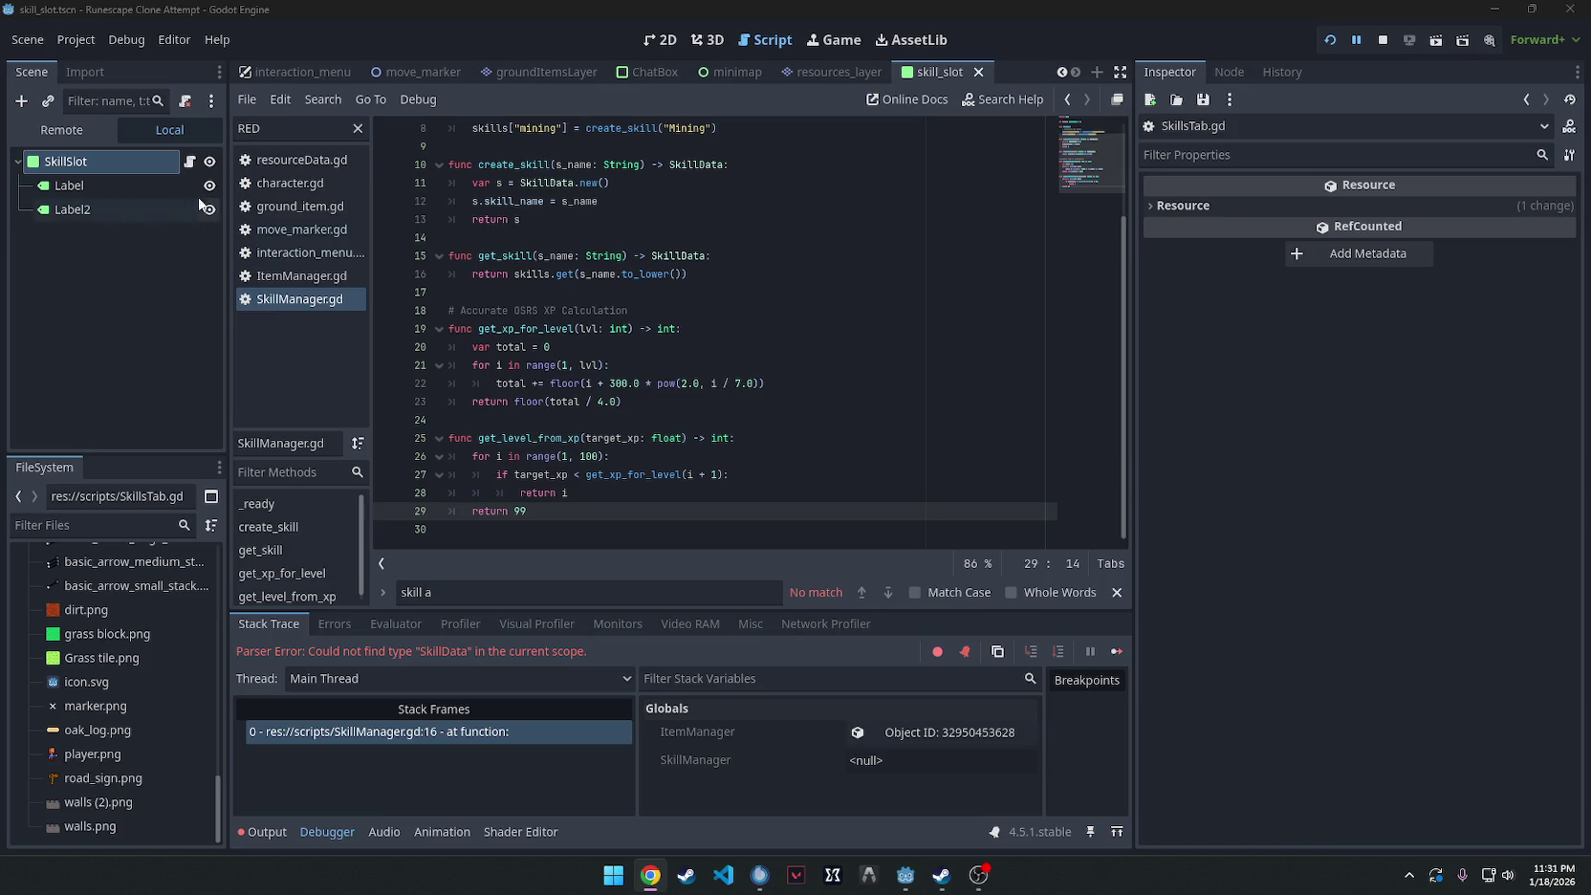
Open character.gd from the CharacterBody2D node in the game scene.
{"action": "scroll", "coordinate": [283, 71], "scroll_direction": "up", "scroll_amount": 4}
{"action": "left_click", "coordinate": [283, 71]}
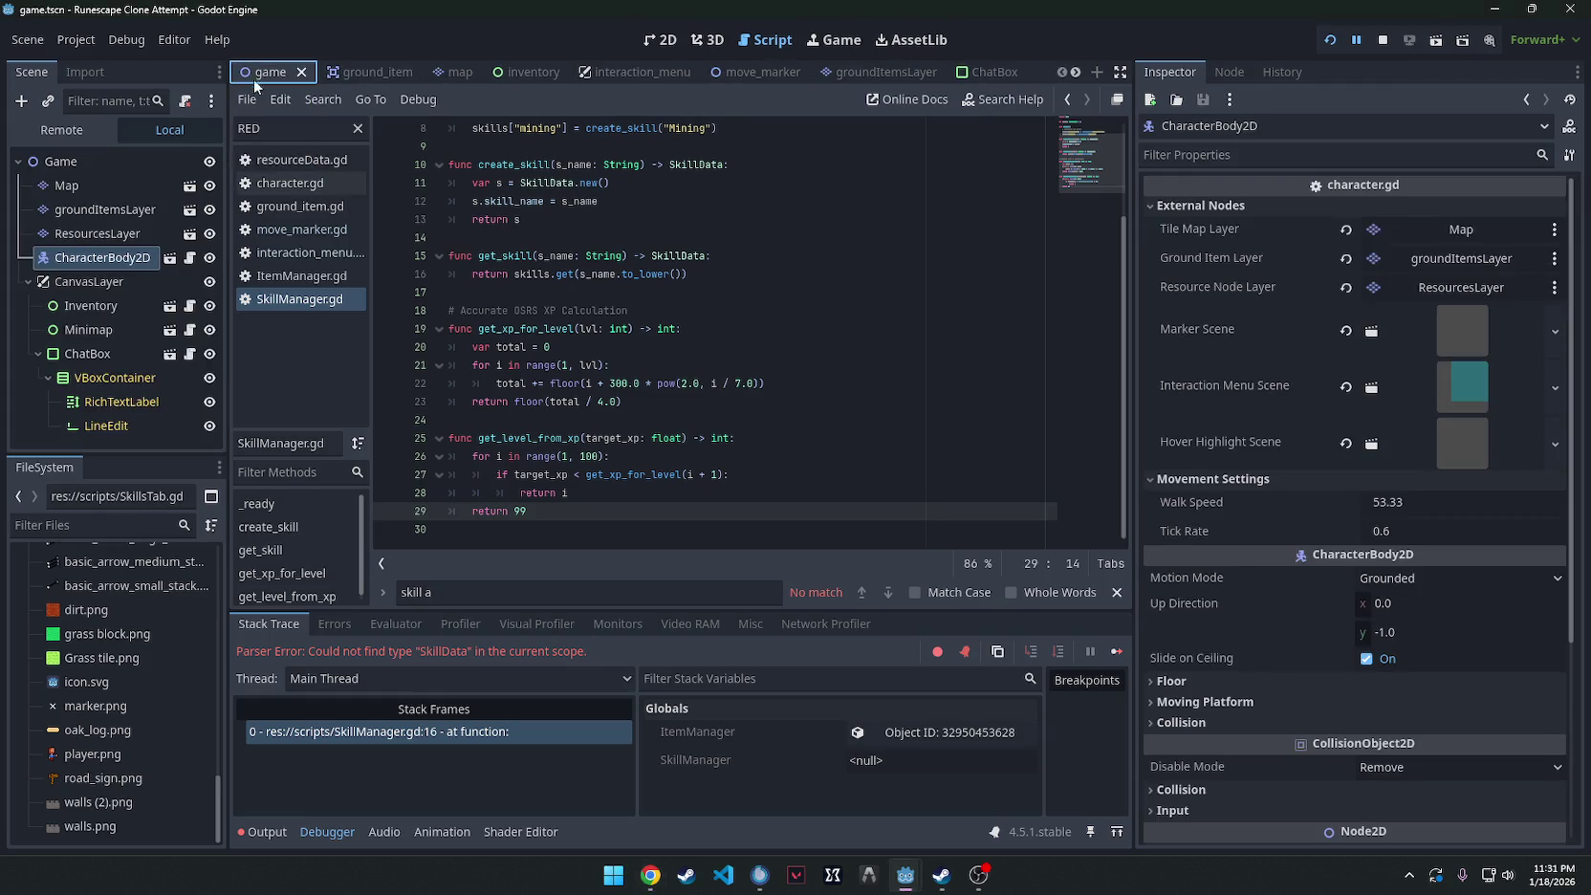
{"action": "left_click", "coordinate": [192, 257]}
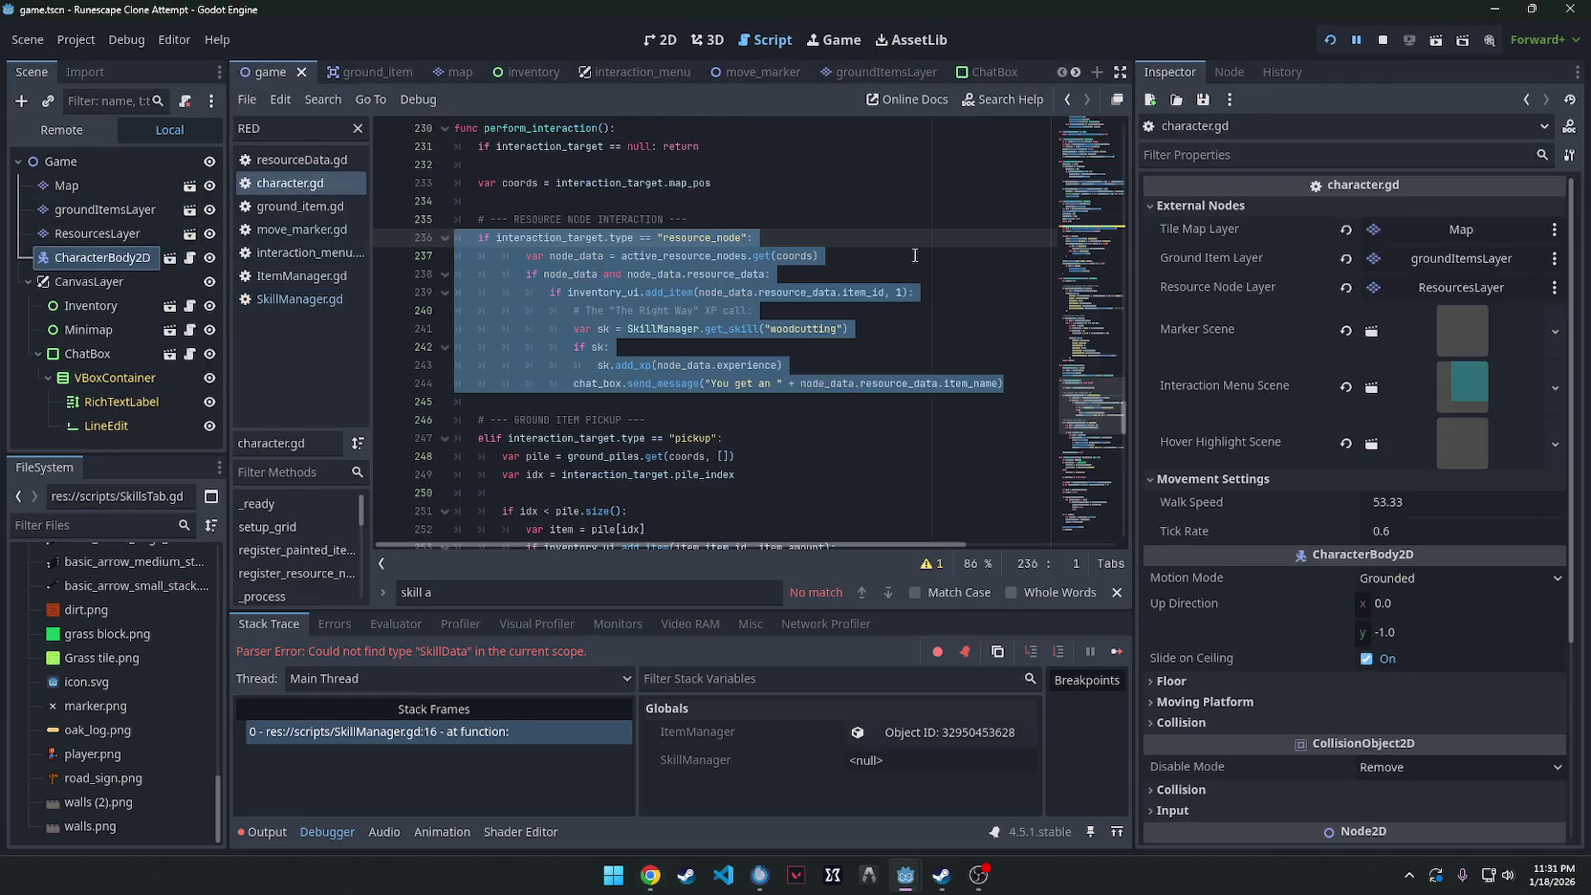
Locate the perform_interaction function in character.gd by searching 'perform_inter'.
{"action": "left_click", "coordinate": [916, 256]}
{"action": "scroll", "coordinate": [361, 499], "scroll_direction": "down", "scroll_amount": 2}
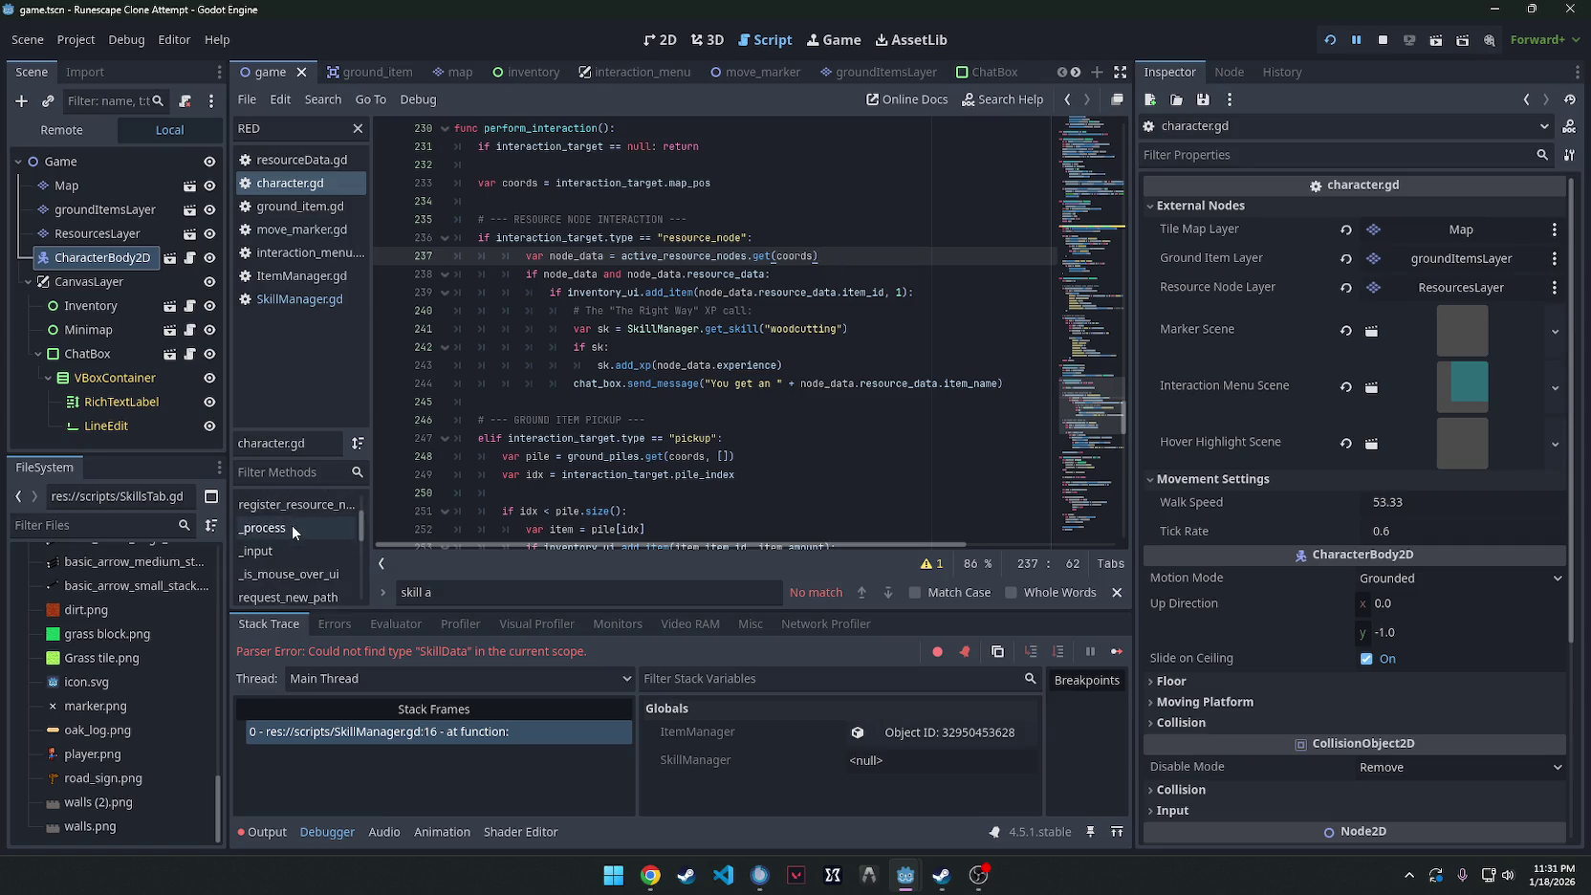
{"action": "left_click", "coordinate": [300, 469]}
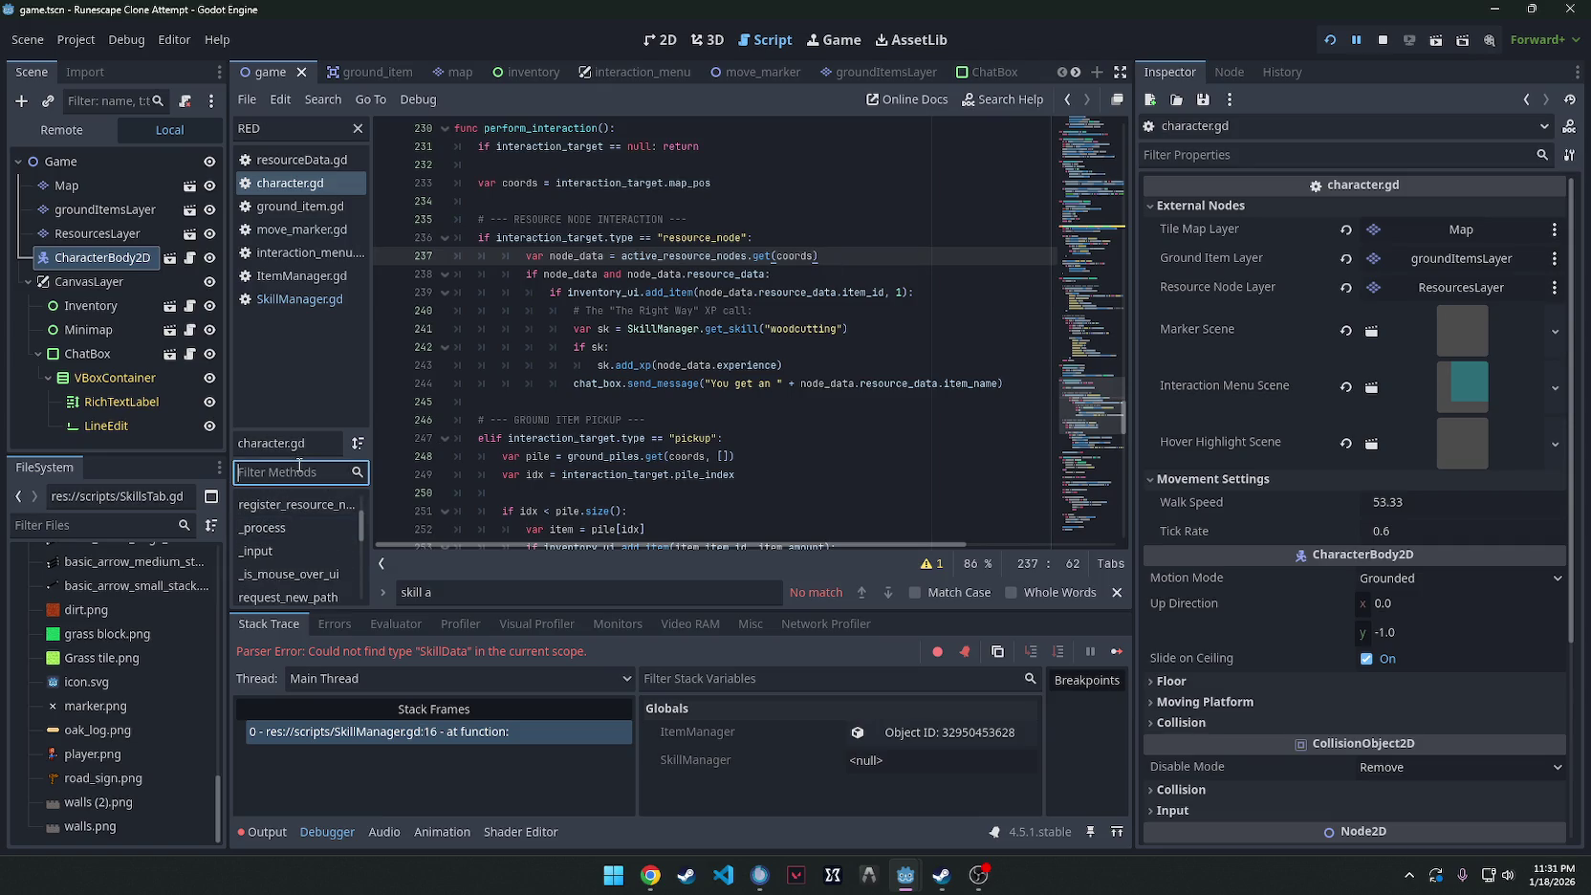
{"action": "type", "text": "interaction"}
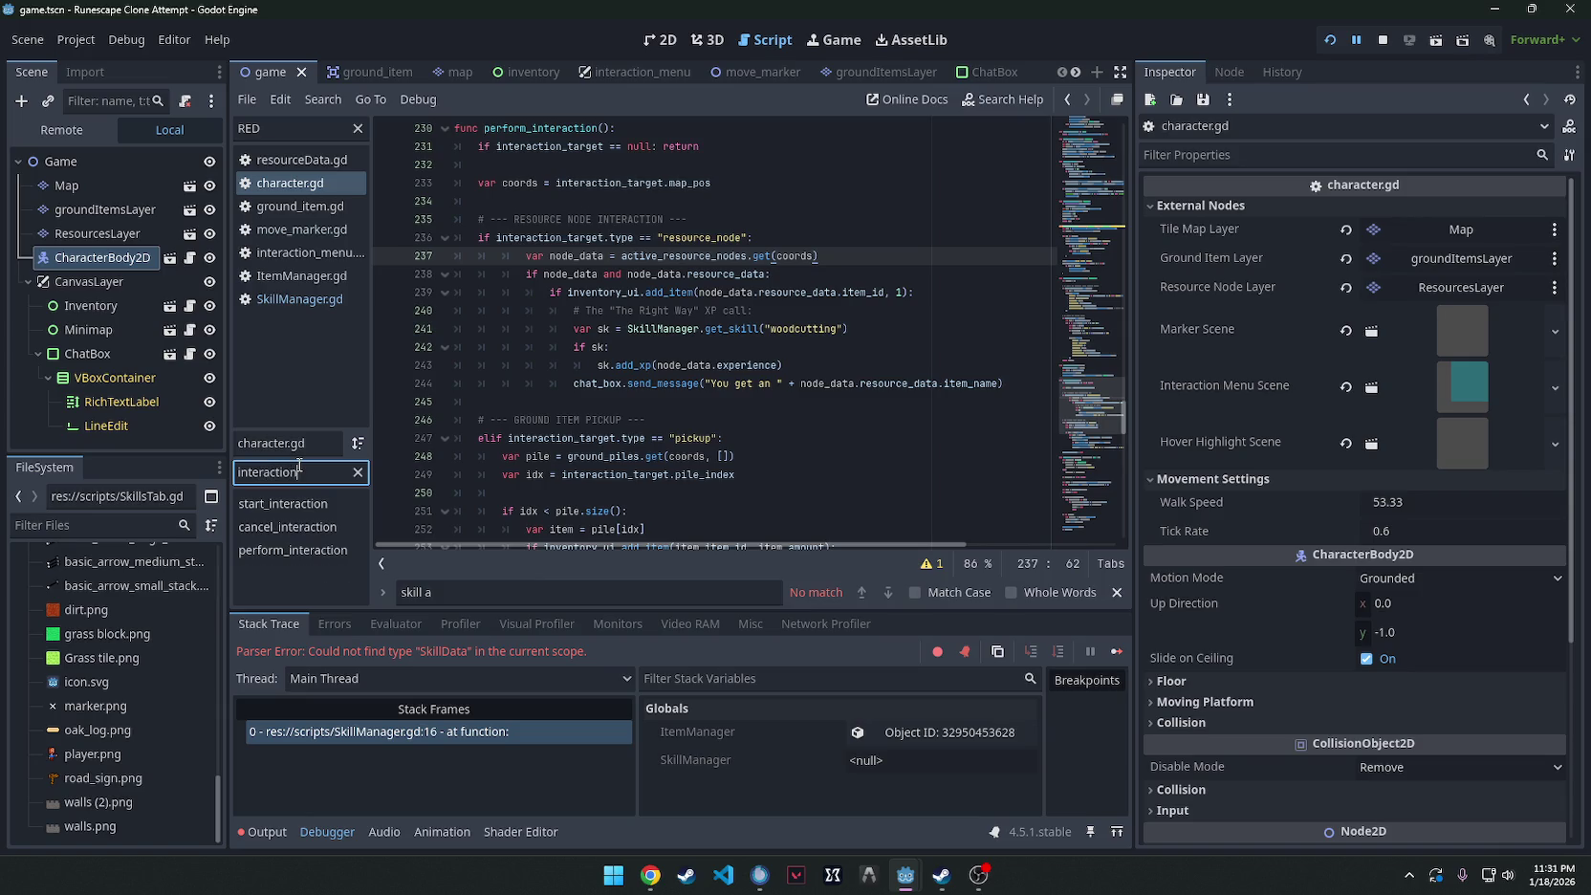
{"action": "left_click", "coordinate": [662, 328]}
{"action": "key", "text": "ctrl+f"}
{"action": "type", "text": "if interaction"}
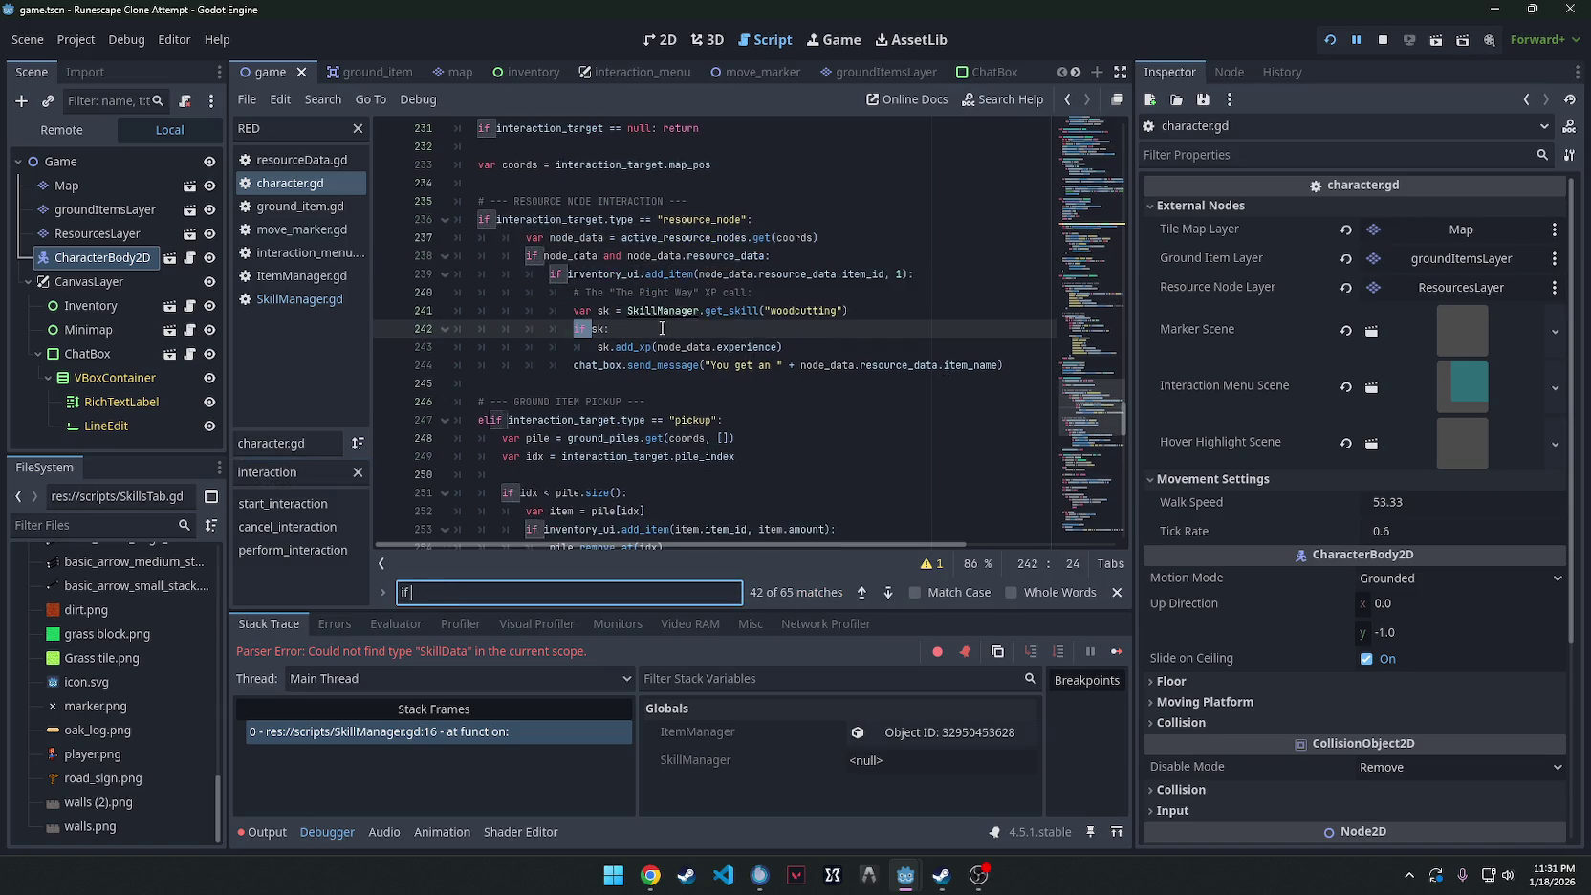
{"action": "key", "text": "ctrl+f"}
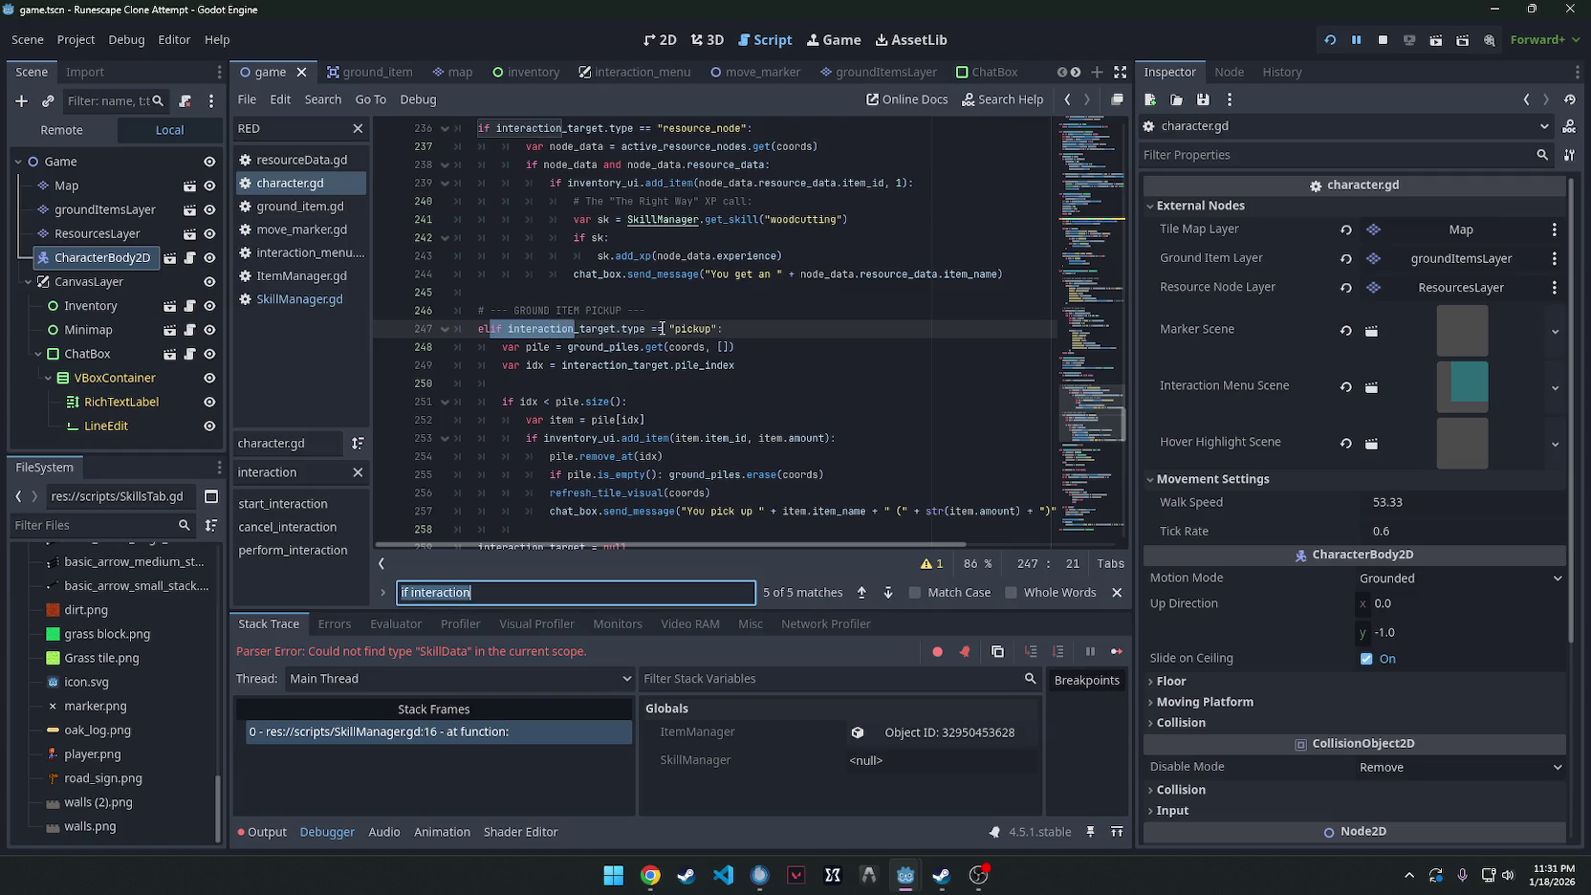
{"action": "type", "text": "perform_inter"}
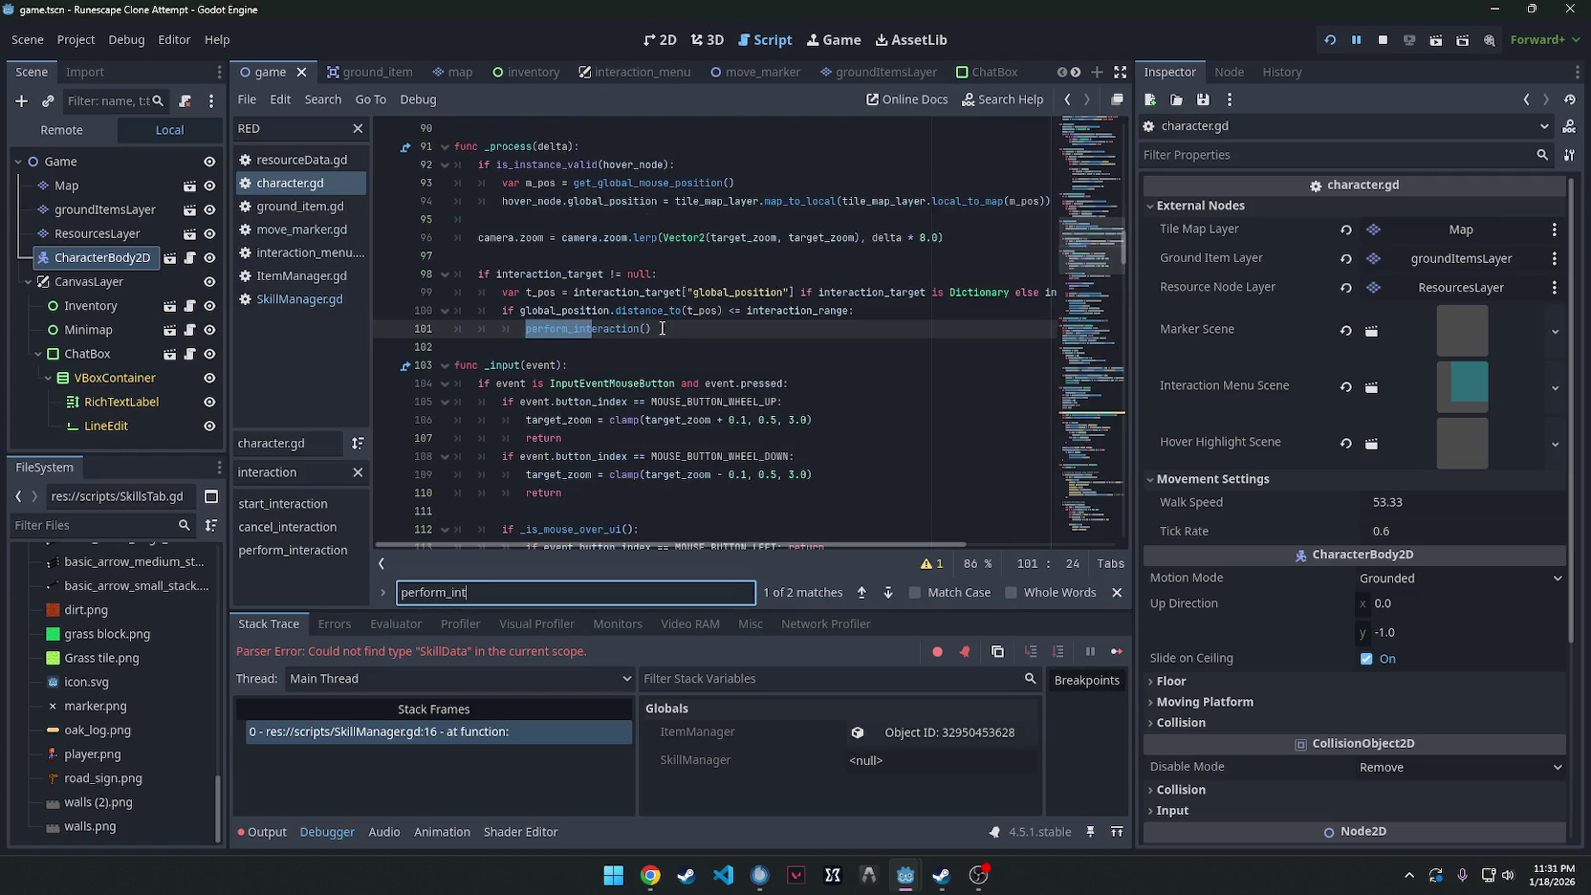
{"action": "left_click", "coordinate": [293, 549]}
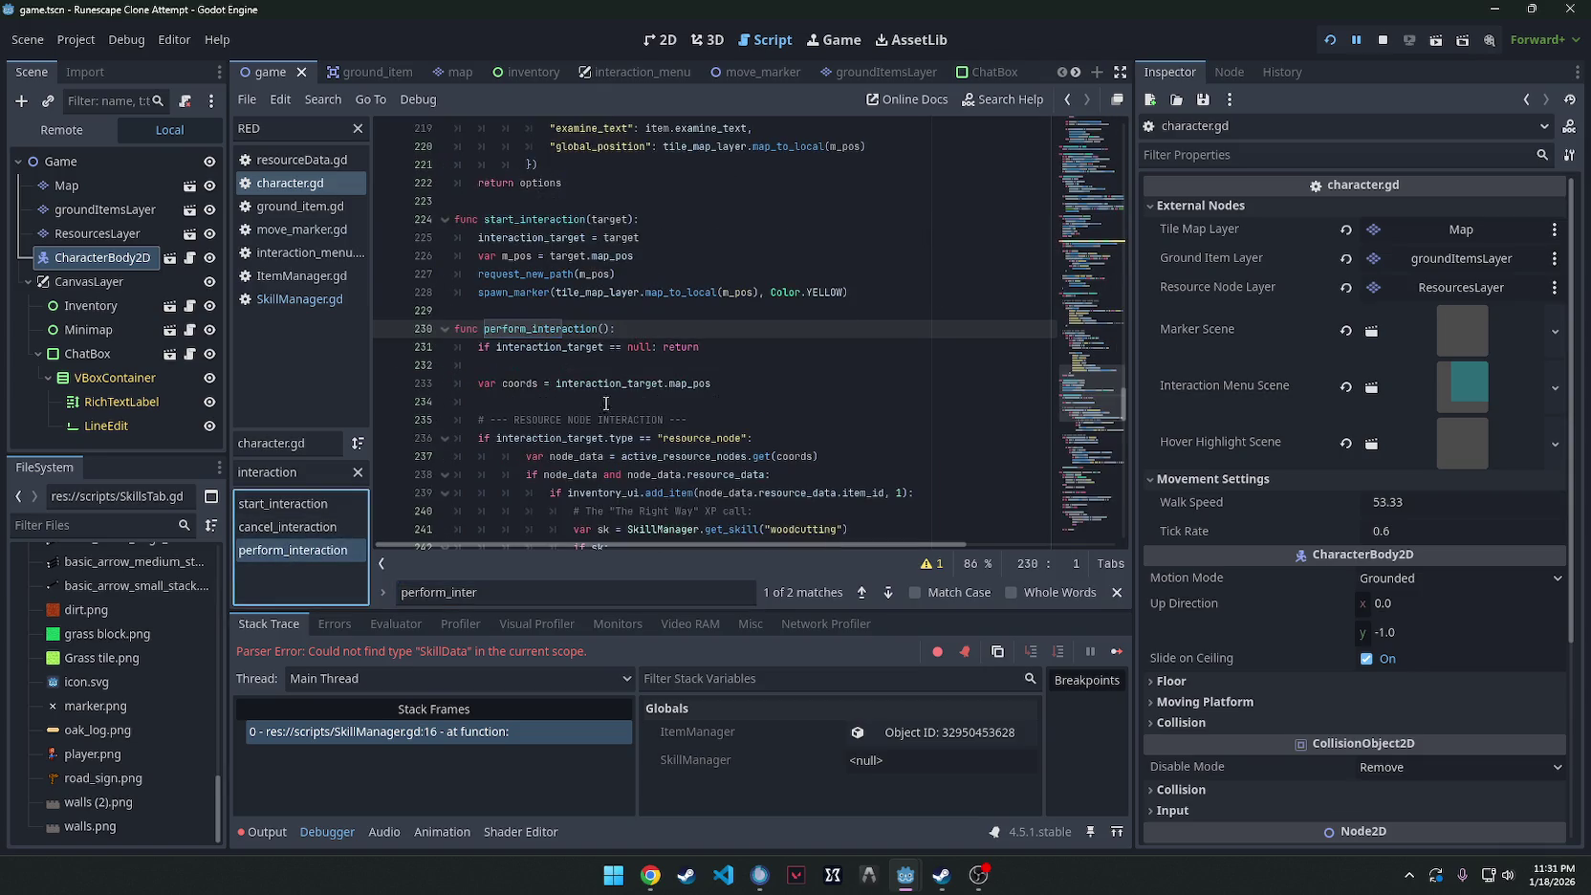
{"action": "scroll", "coordinate": [683, 312], "scroll_direction": "down", "scroll_amount": 3}
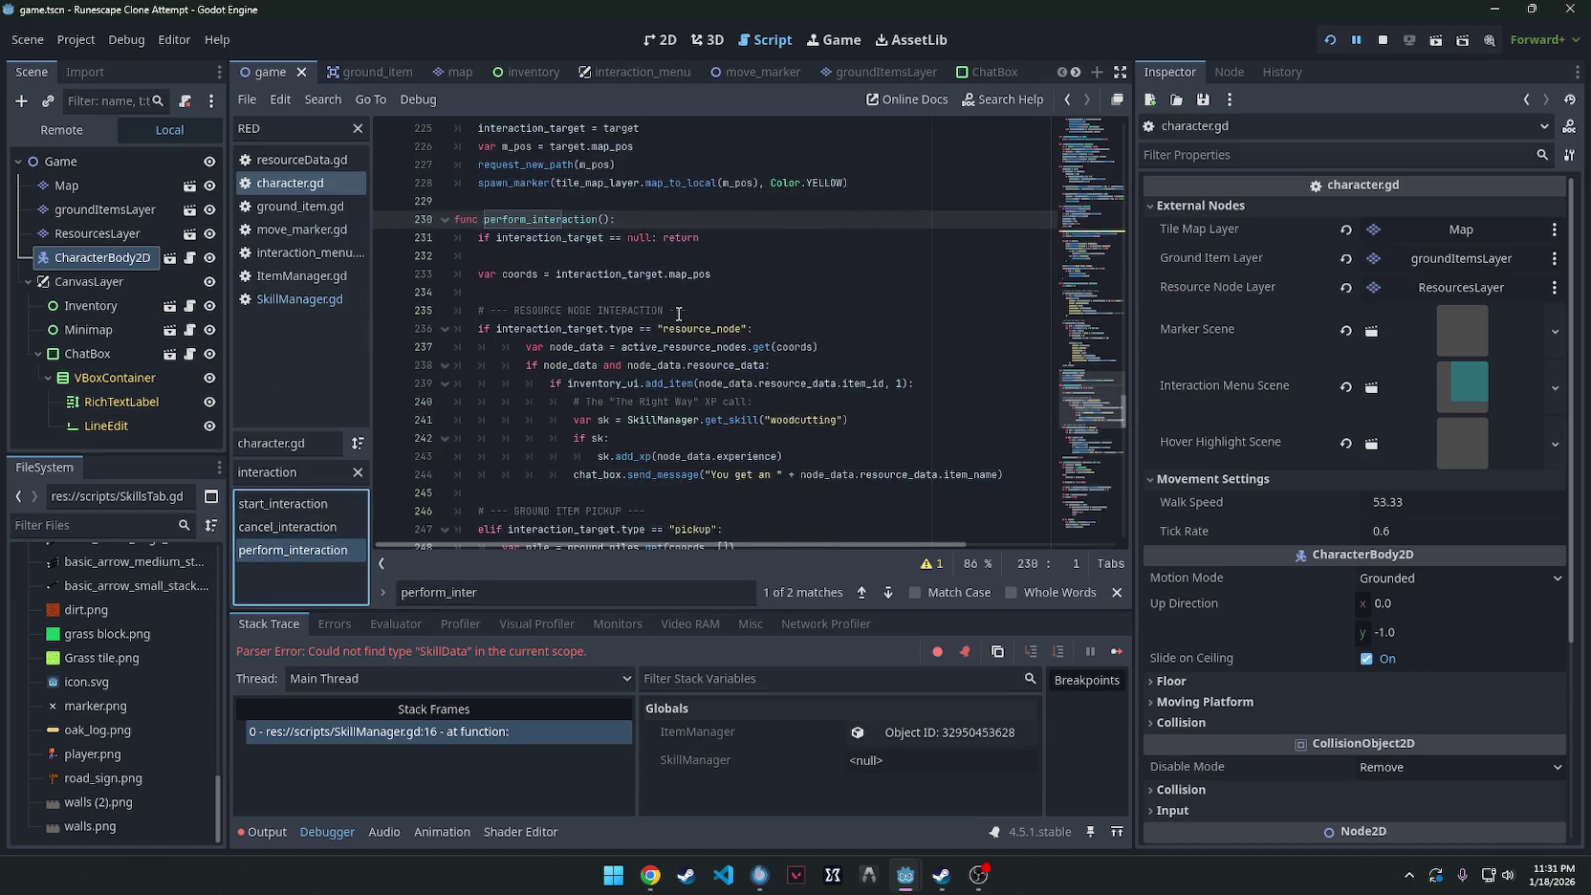
{"action": "mouse_move", "coordinate": [671, 313]}
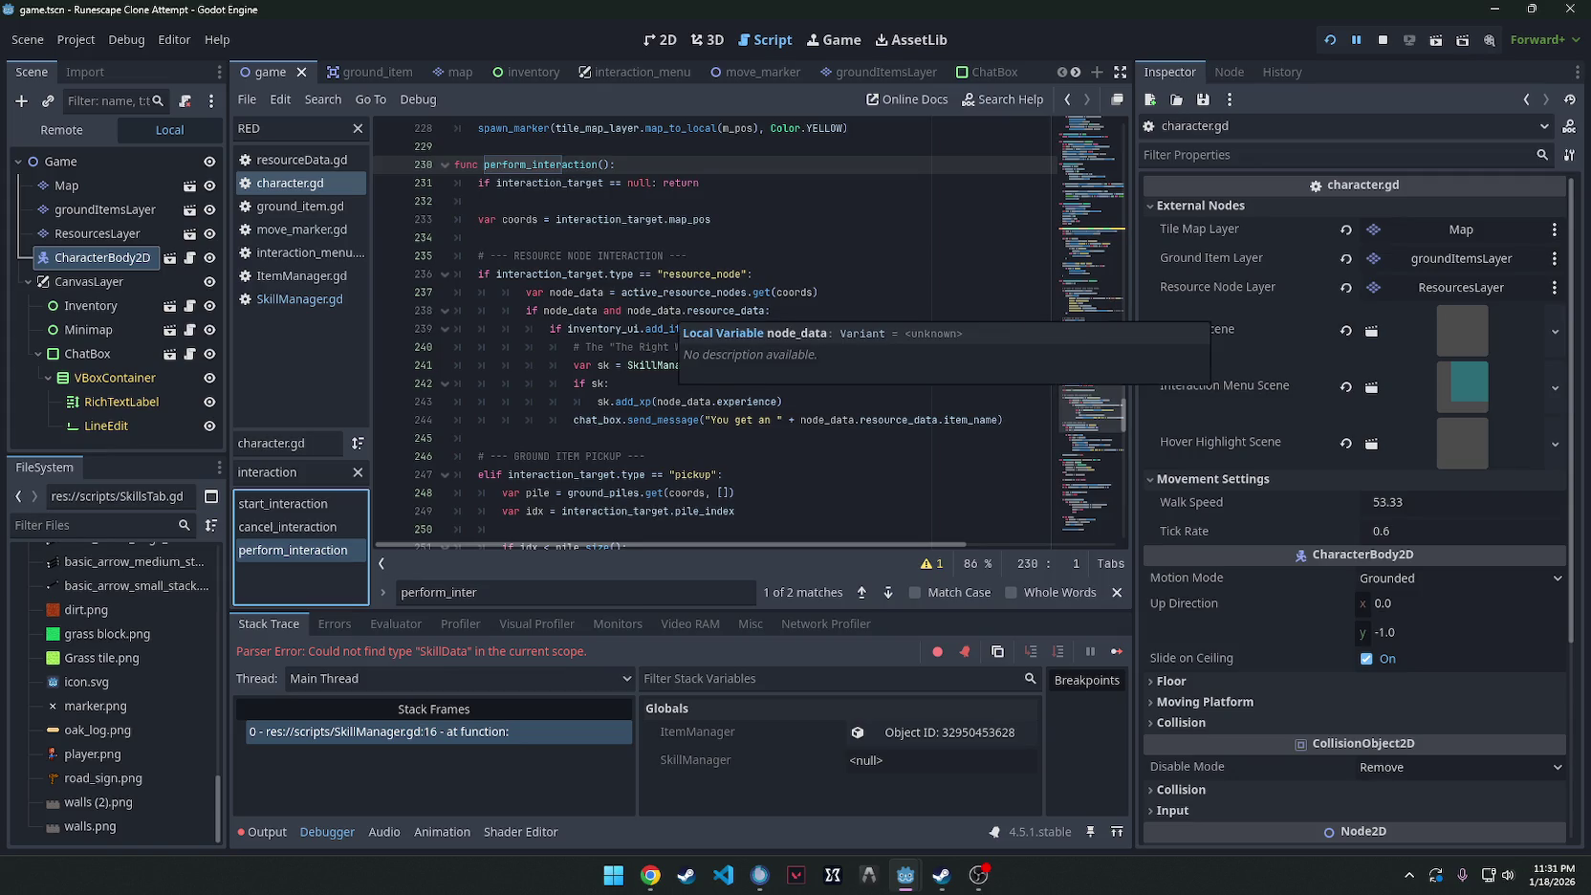
Paste the woodcutting level-up code over the resource-node block, undo it, and save.
{"action": "key", "text": "alt+Tab"}
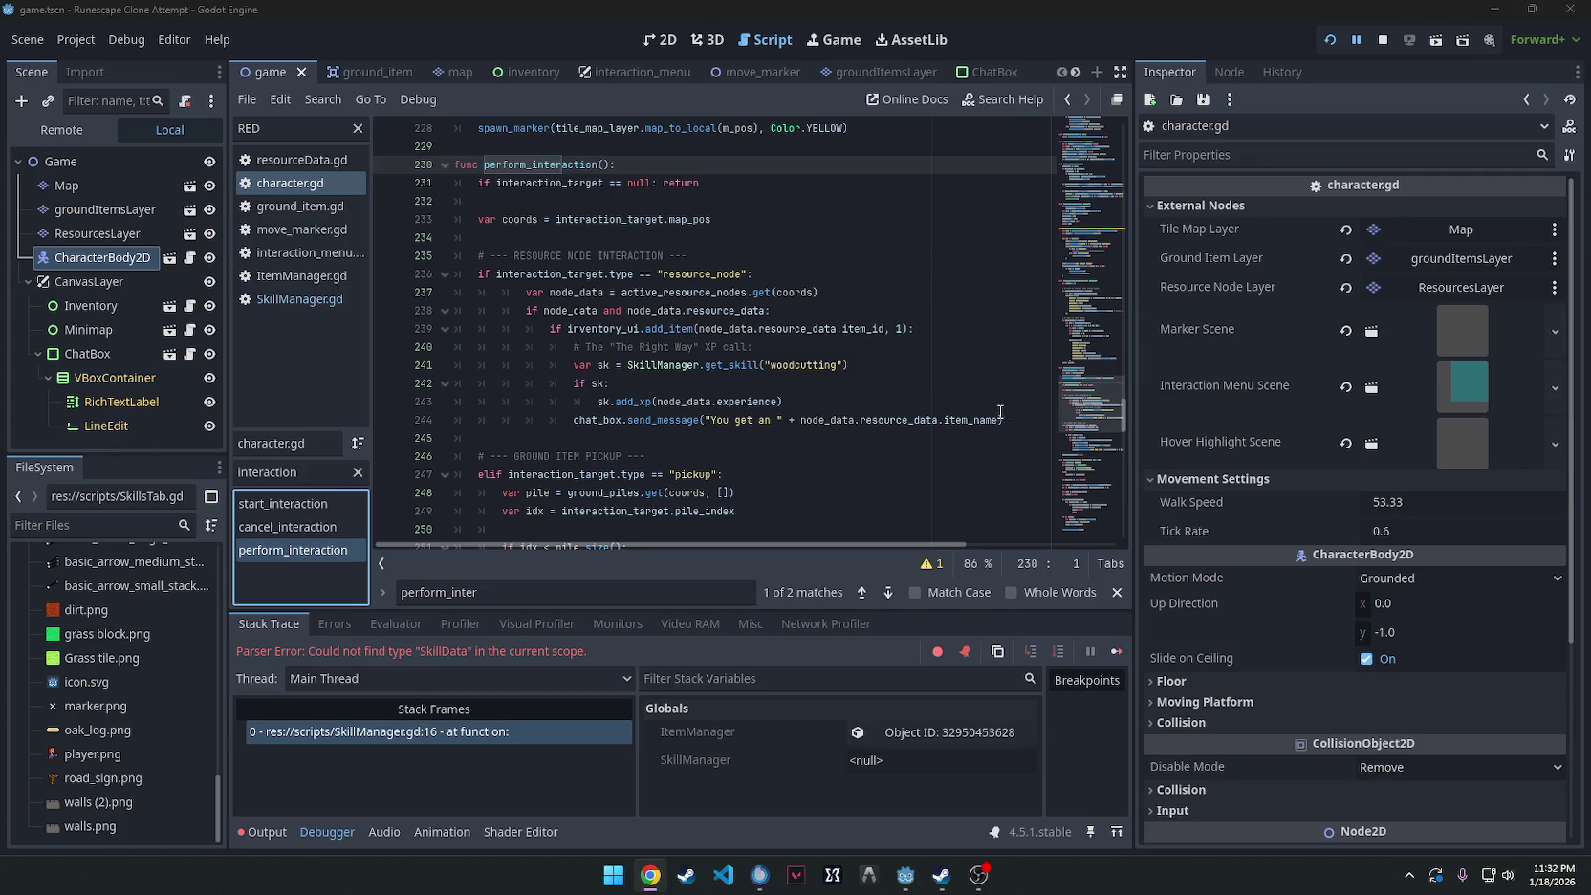
{"action": "mouse_move", "coordinate": [1011, 418]}
{"action": "left_mouse_down"}
{"action": "mouse_move", "coordinate": [459, 277]}
{"action": "mouse_move", "coordinate": [356, 285]}
{"action": "left_mouse_up"}
{"action": "type", "text": "# Inside perform_interaction() under the resource_node section: if interaction_target.type == \"resource_node\": \tvar node_data = active_resource_nodes.get(coords) \tif node_data and node_data.resource_data: \t\tif inventory_ui.add_item(node_data.resource_data.item_id, 1): \t\t\t# ACCESS THE SINGLETON \t\t\tvar wc_skill = SkillManager.get_skill(\"woodcutting\") \t\t\tvar old_level = wc_skill.level \t\t\t \t\t\twc_skill.add_xp(node_data.experience) \t\t\t \t\t\tchat_box.send_message(\"You get some \" + node_data.resource_data.item_name) \t\t\t \t\t\t# Check for level up immediately for the chat box \t\t\tif wc_skill.level > old_level: \t\t\t\tchat_box.send_message(\"Congratulations! You've reached Woodcutting level \" + str(wc_skill.level) + \"!\")"}
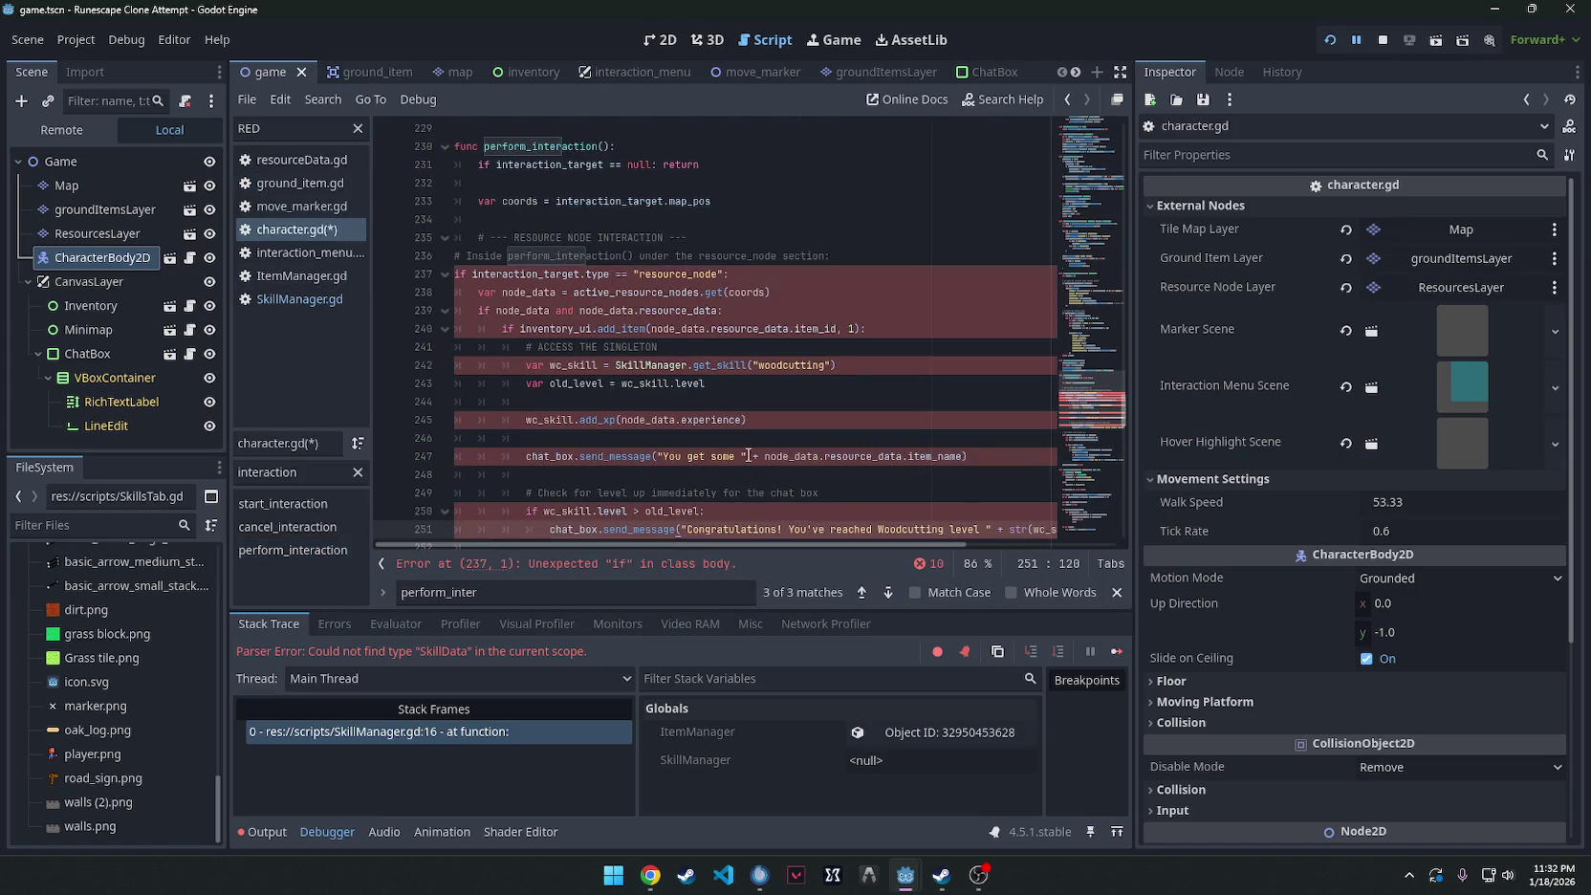
{"action": "scroll", "coordinate": [560, 440], "scroll_direction": "down", "scroll_amount": 1}
{"action": "scroll", "coordinate": [573, 397], "scroll_direction": "up", "scroll_amount": 1}
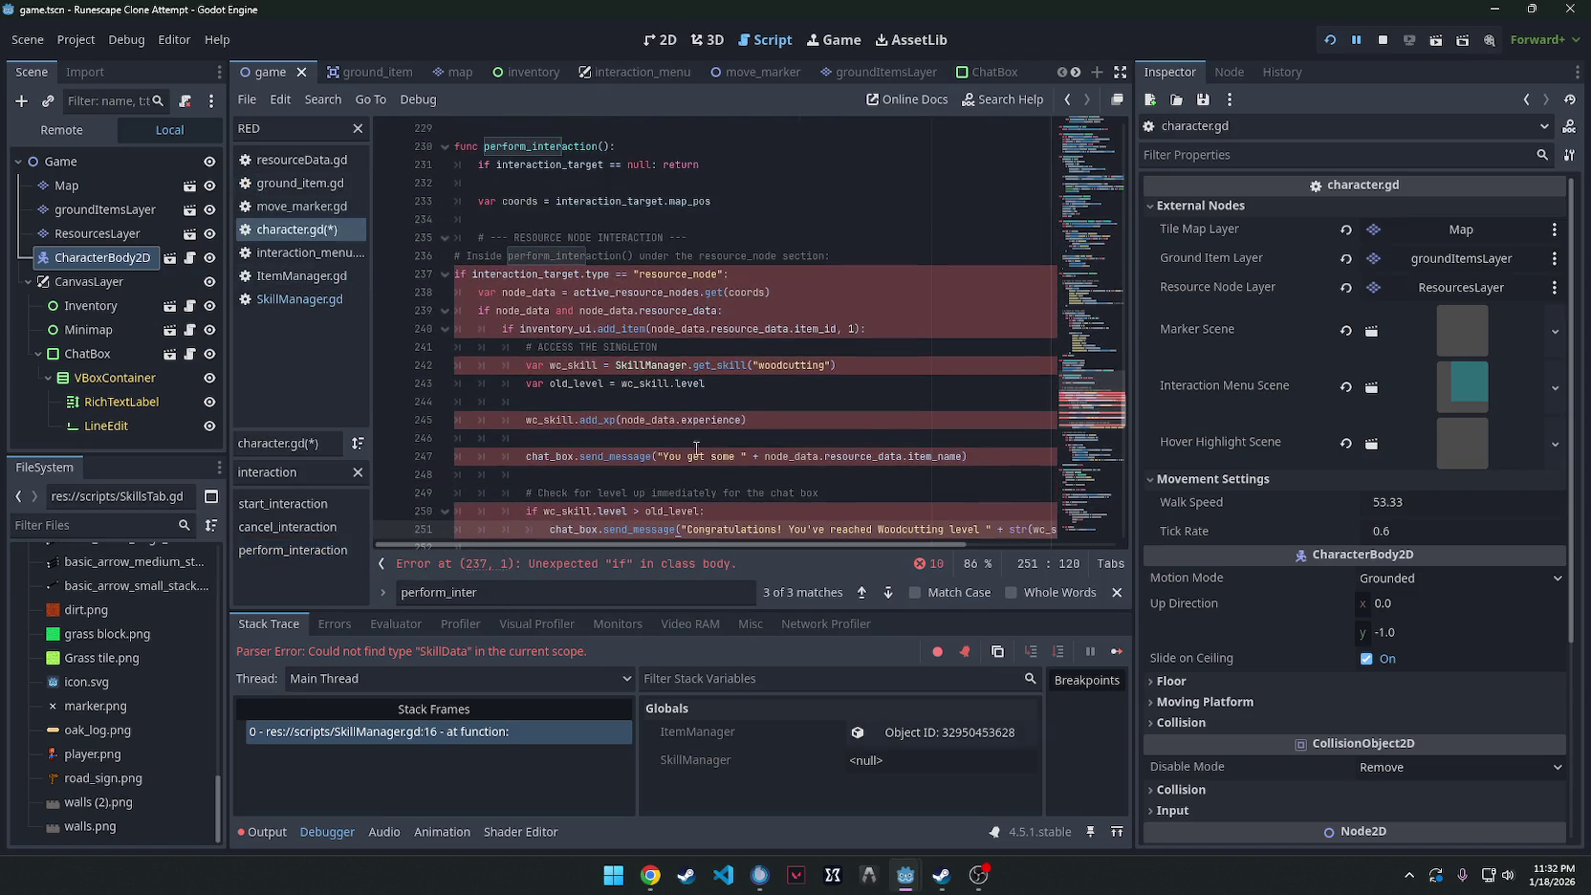
{"action": "left_click", "coordinate": [457, 274]}
{"action": "key", "text": "ctrl+z"}
{"action": "key", "text": "ctrl+s"}
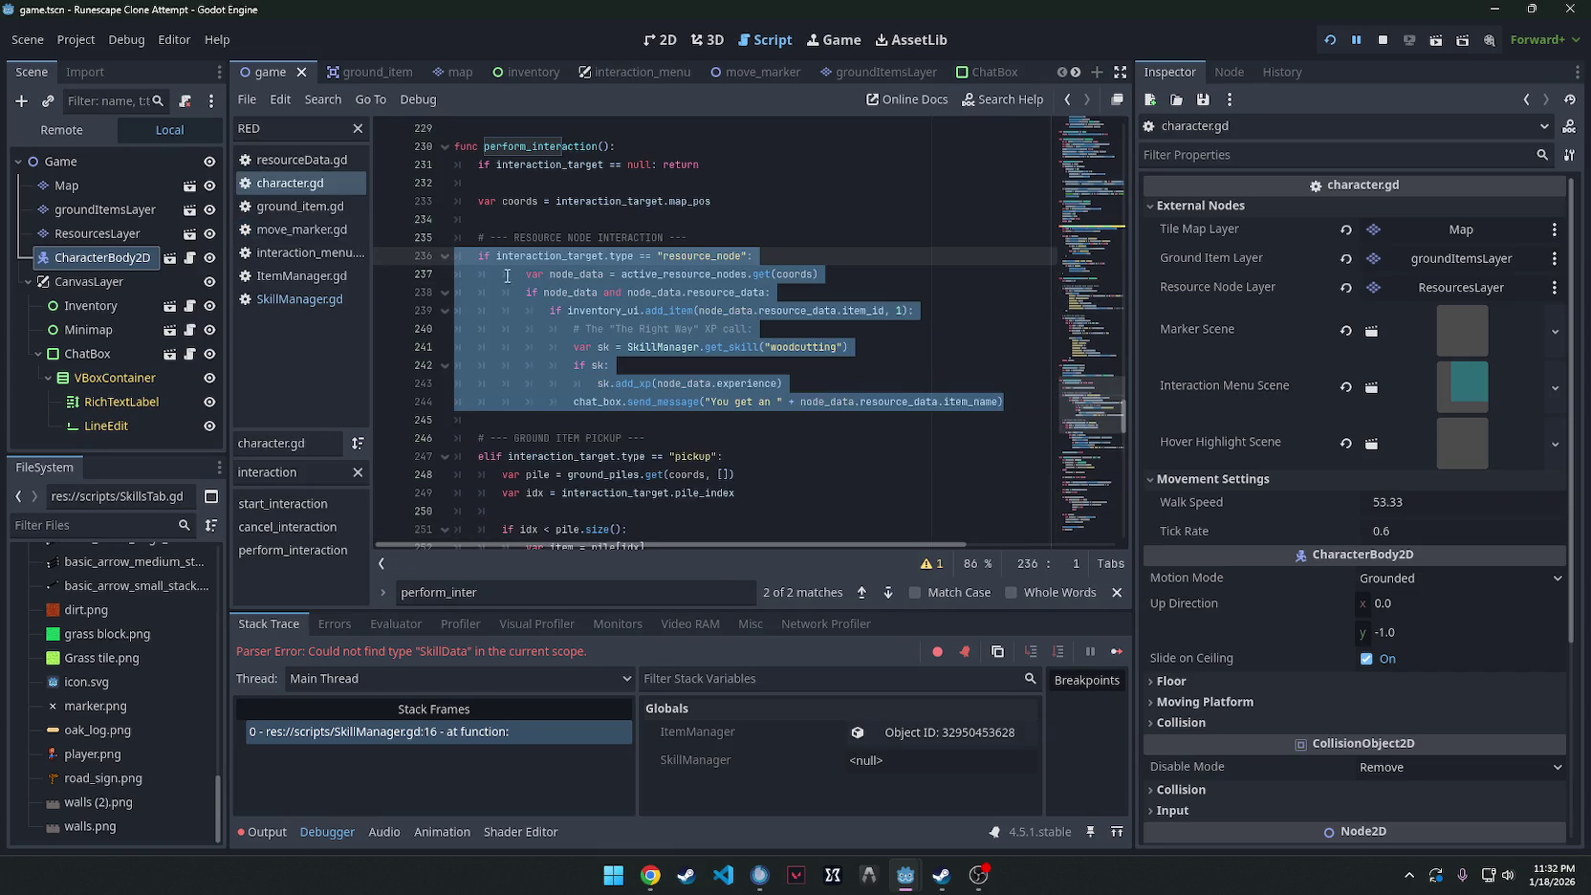
Paste the level-up code over lines 237–244, indent it one level, and run the project.
{"action": "left_click_drag", "start_coordinate": [1003, 402], "coordinate": [484, 257]}
{"action": "type", "text": "# Inside perform_interaction() under the resource_node section: if interaction_target.type == \"resource_node\": \tvar node_data = active_resource_nodes.get(coords) \tif node_data and node_data.resource_data: \t\tif inventory_ui.add_item(node_data.resource_data.item_id, 1): \t\t\t# ACCESS THE SINGLETON \t\t\tvar wc_skill = SkillManager.get_skill(\"woodcutting\") \t\t\tvar old_level = wc_skill.level \t\t\t \t\t\twc_skill.add_xp(node_data.experience) \t\t\t \t\t\tchat_box.send_message(\"You get some \" + node_data.resource_data.item_name) \t\t\t \t\t\t# Check for level up immediately for the chat box \t\t\tif wc_skill.level > old_level: \t\t\t\tchat_box.send_message(\"Congratulations! You've reached Woodcutting level \" + str(wc_skill.level) + \"!\")"}
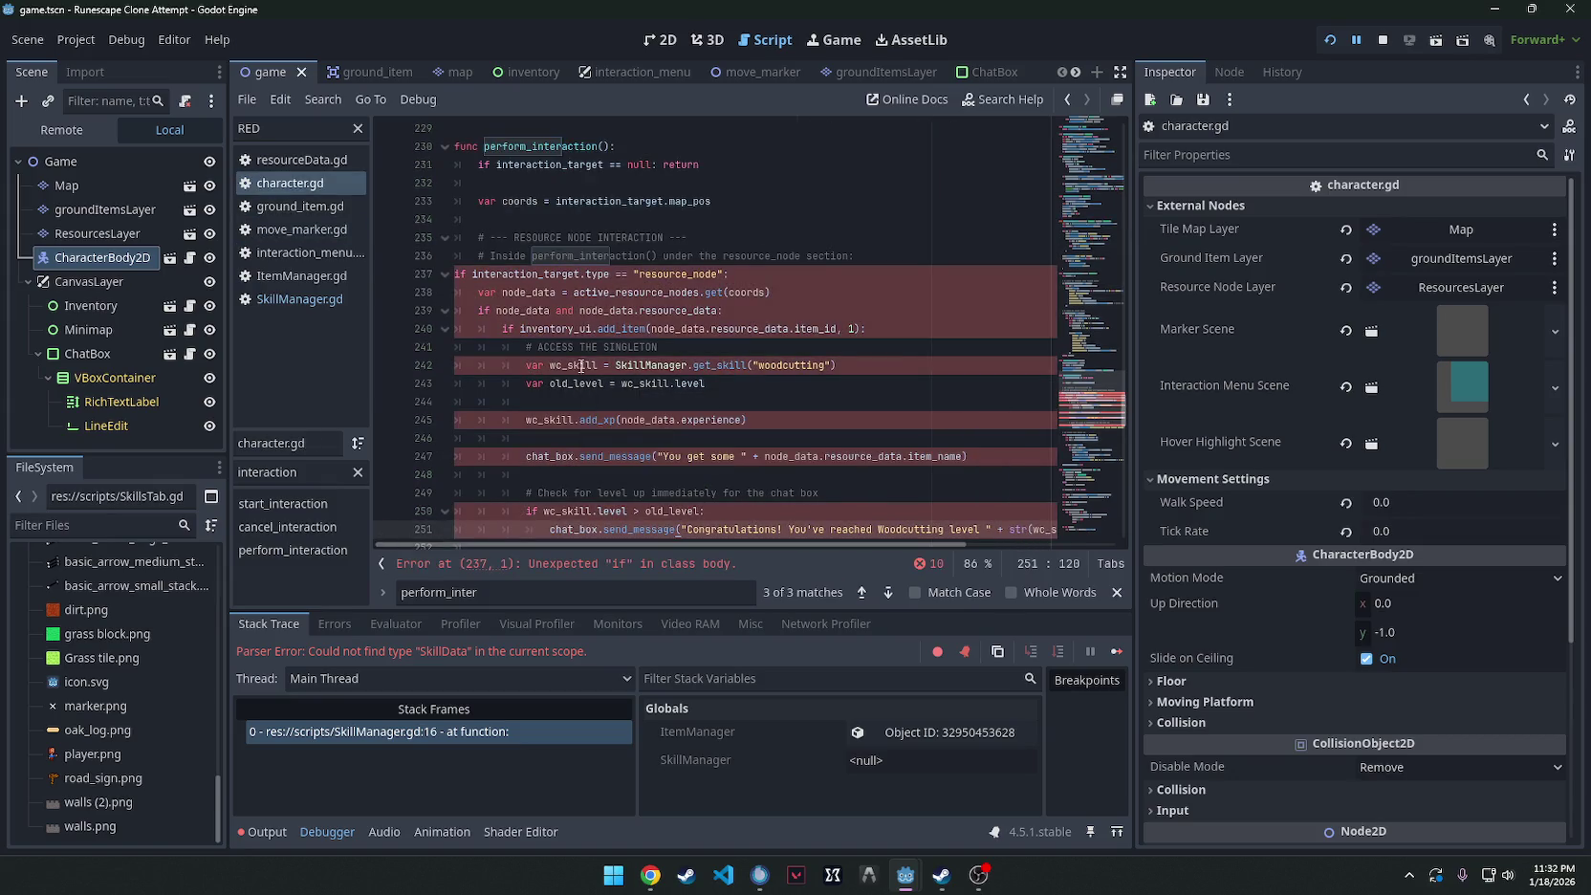
{"action": "mouse_move", "coordinate": [455, 274]}
{"action": "left_mouse_down"}
{"action": "mouse_move", "coordinate": [669, 468]}
{"action": "mouse_move", "coordinate": [929, 431]}
{"action": "left_mouse_up"}
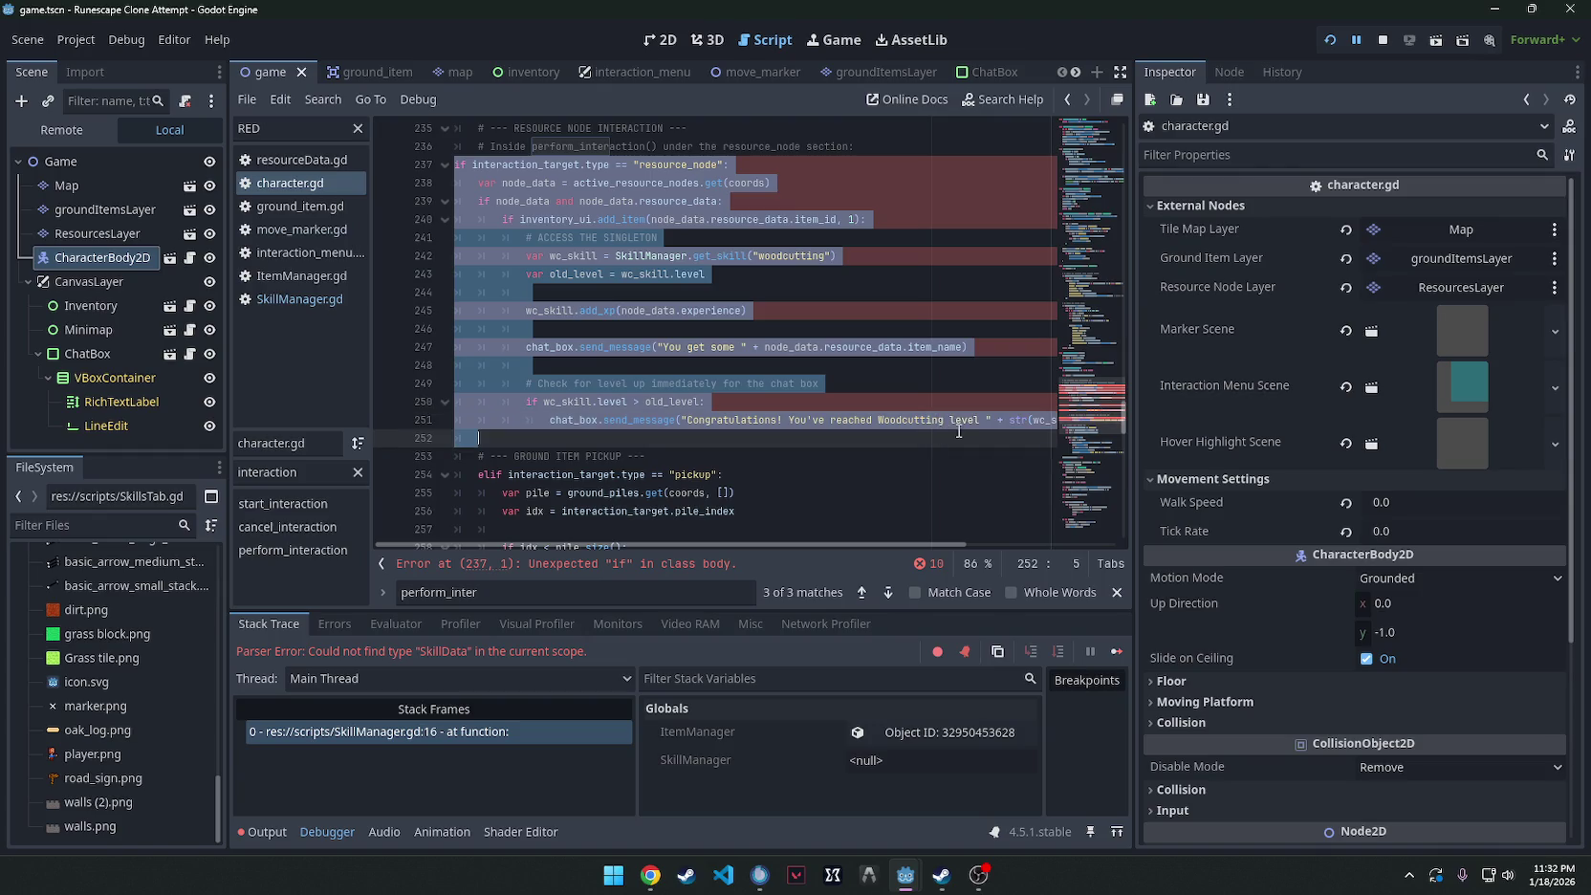
{"action": "key", "text": "Tab"}
{"action": "left_click", "coordinate": [816, 437]}
{"action": "scroll", "coordinate": [717, 402], "scroll_direction": "up", "scroll_amount": 1}
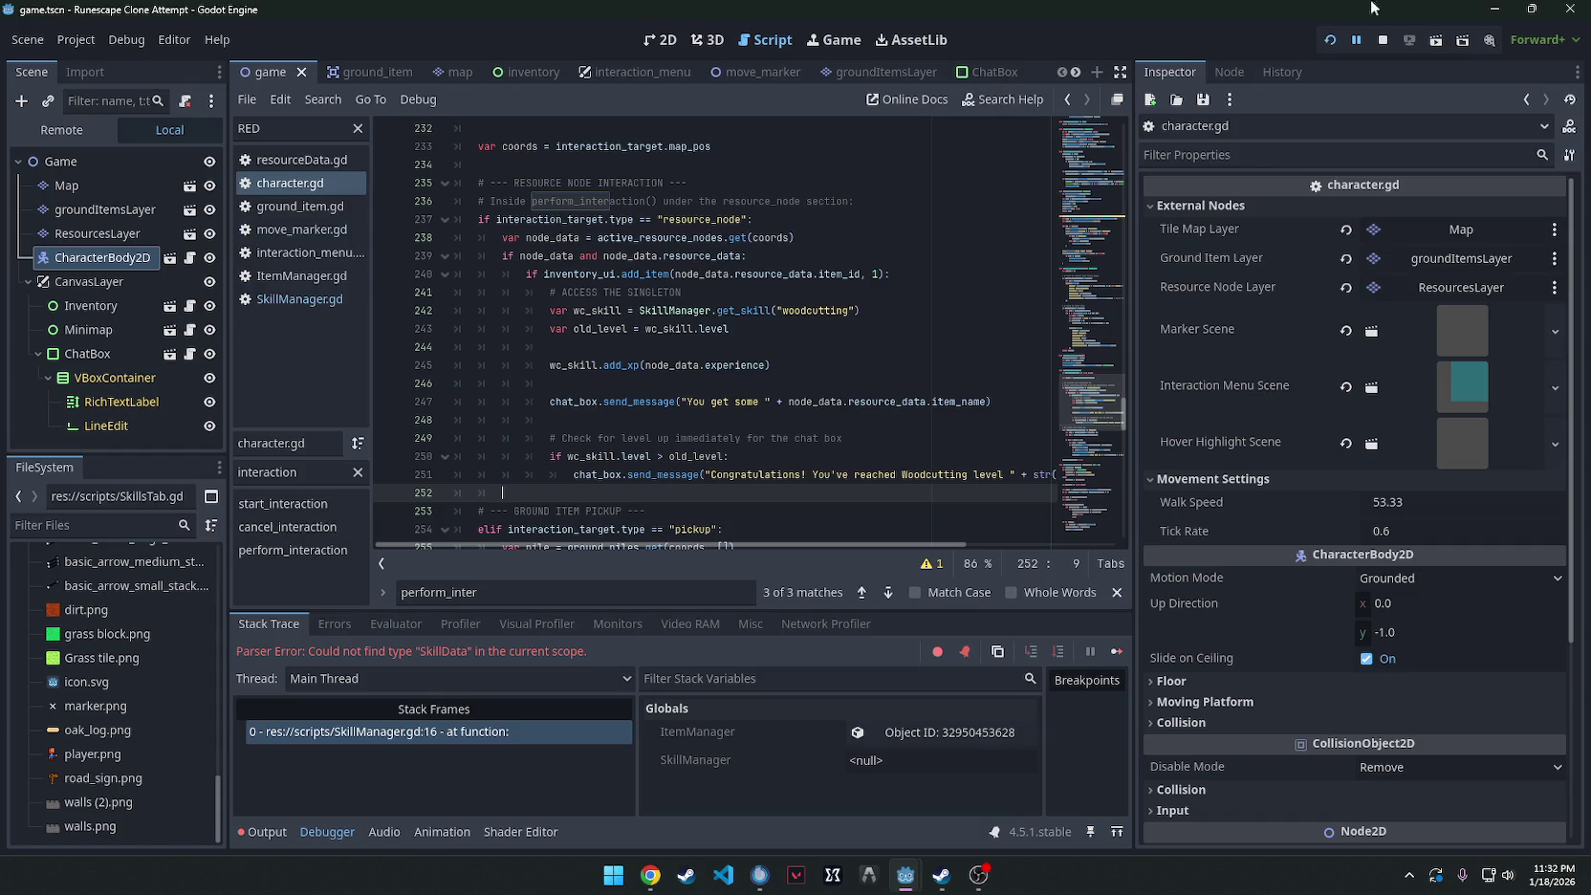
{"action": "left_click", "coordinate": [1329, 40]}
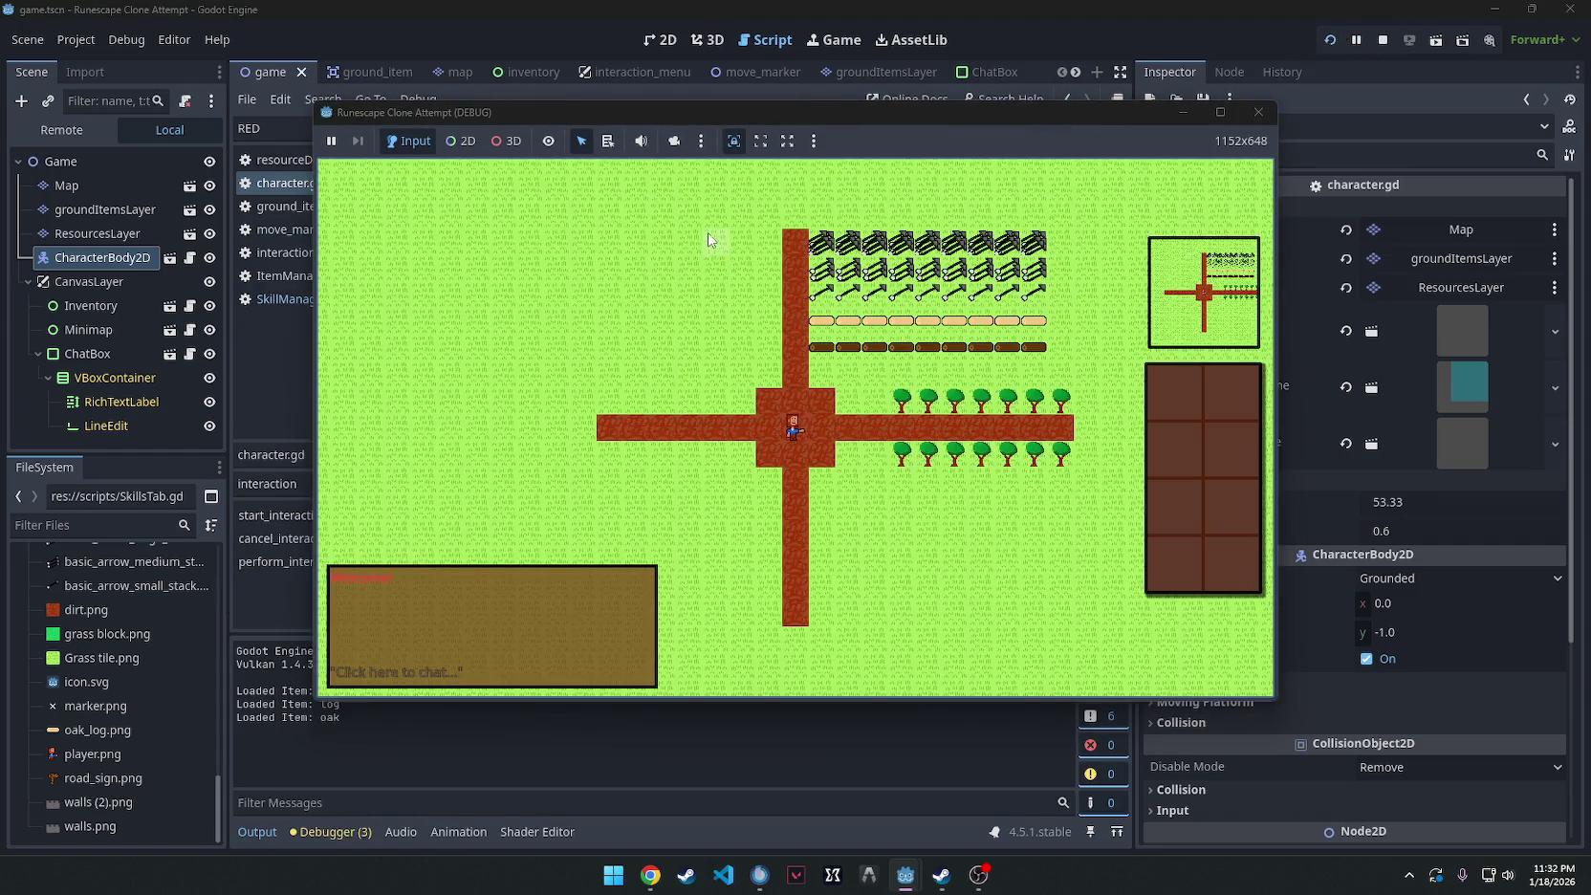
Chop down six trees through their right-click menus to collect logs.
{"action": "right_click", "coordinate": [899, 398]}
{"action": "left_click", "coordinate": [903, 431]}
{"action": "scroll", "coordinate": [898, 440], "scroll_direction": "up", "scroll_amount": 3}
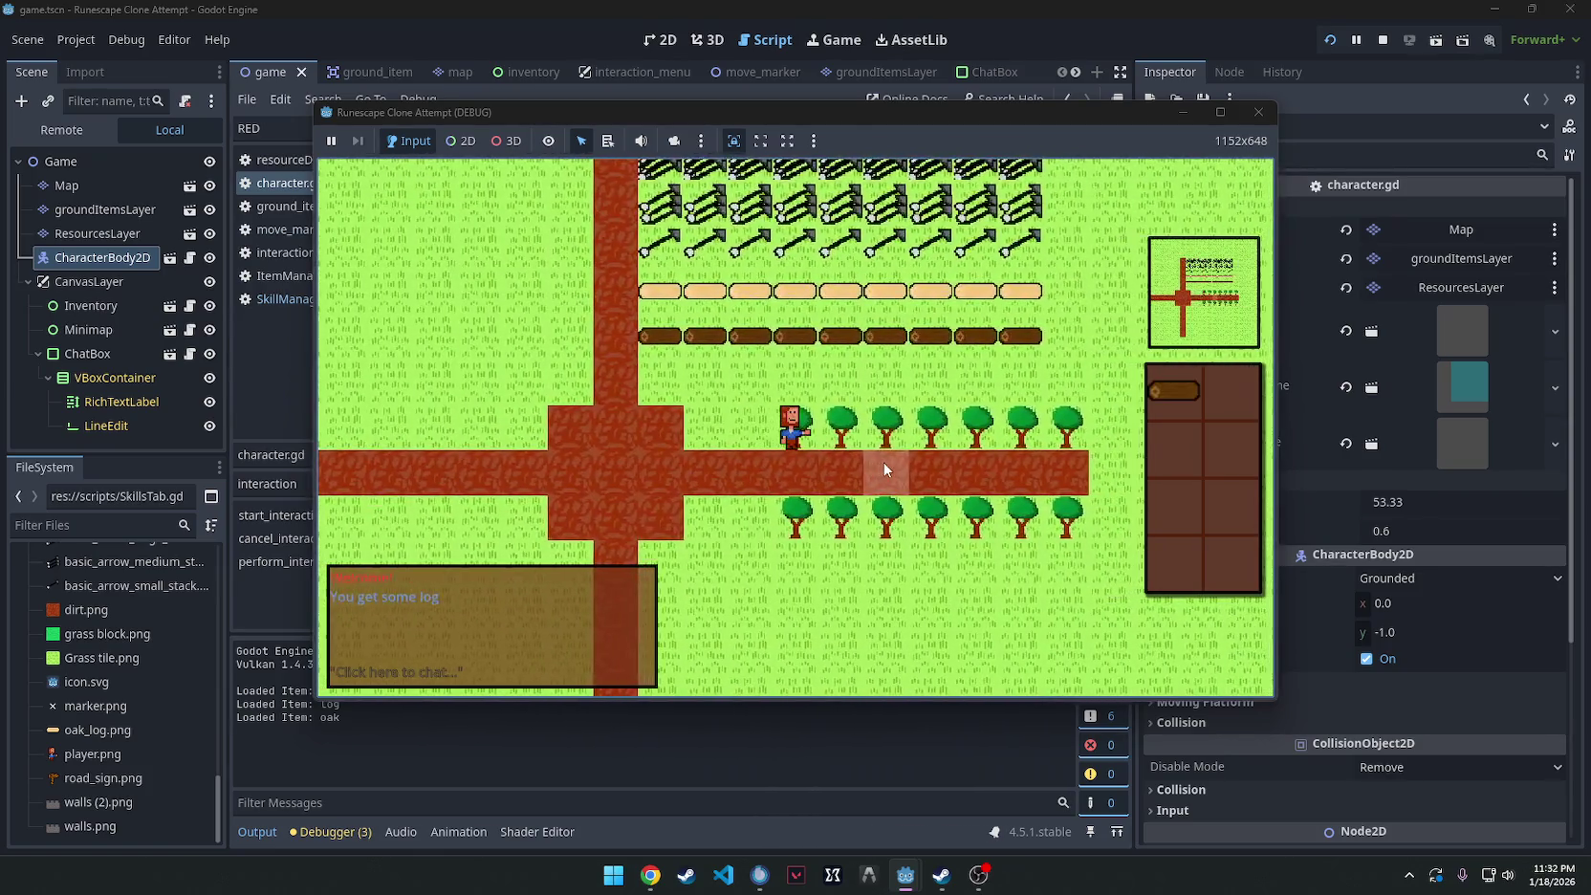
{"action": "right_click", "coordinate": [865, 425]}
{"action": "left_click", "coordinate": [867, 435]}
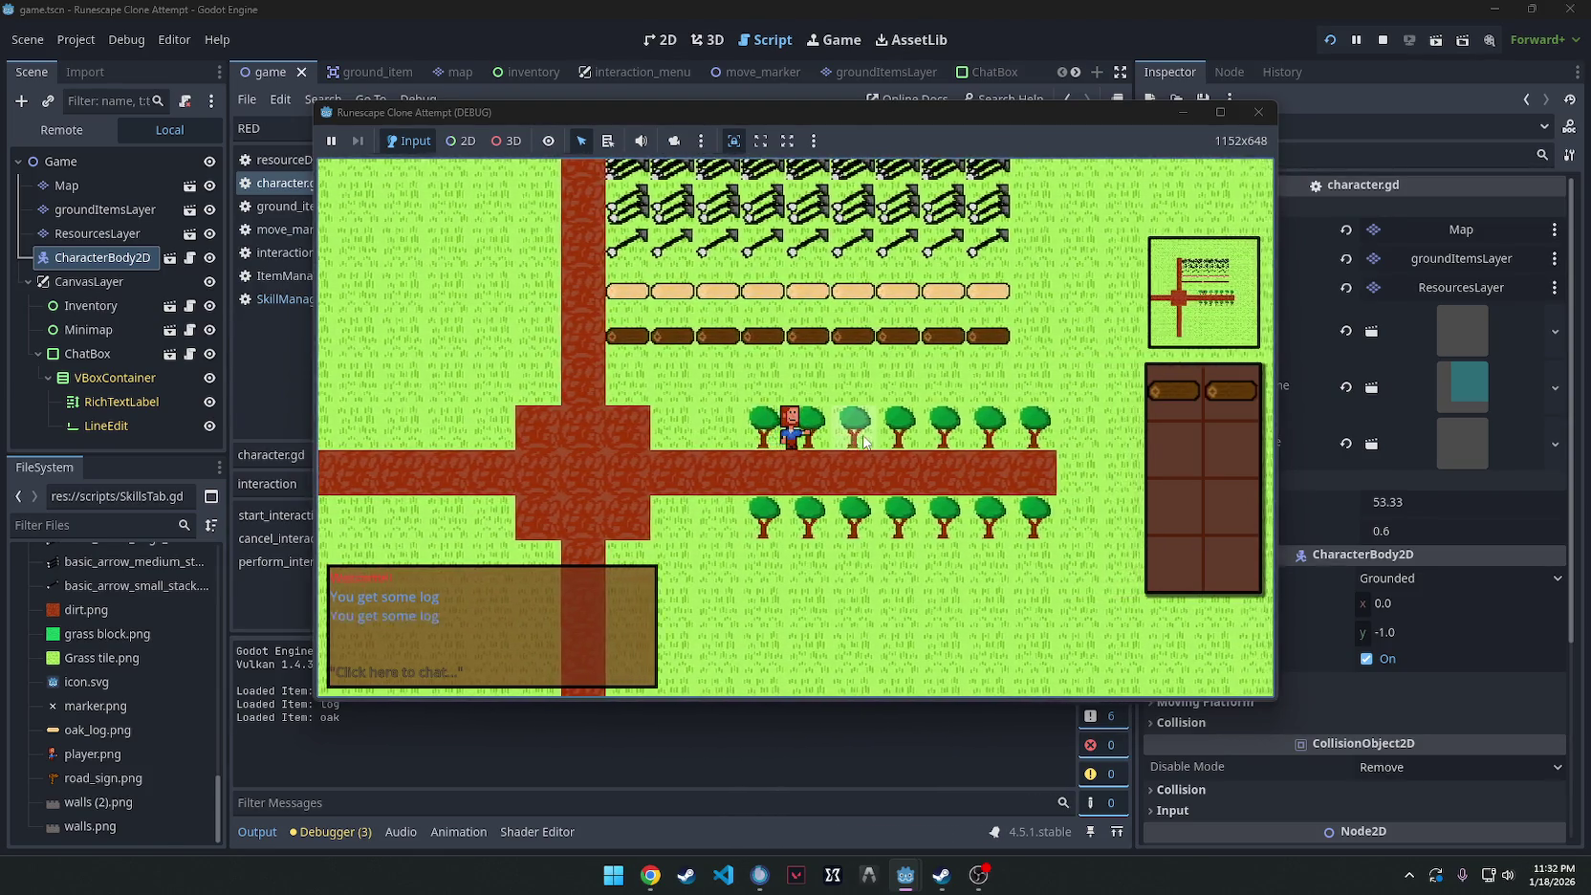
{"action": "right_click", "coordinate": [828, 423]}
{"action": "left_click", "coordinate": [841, 431]}
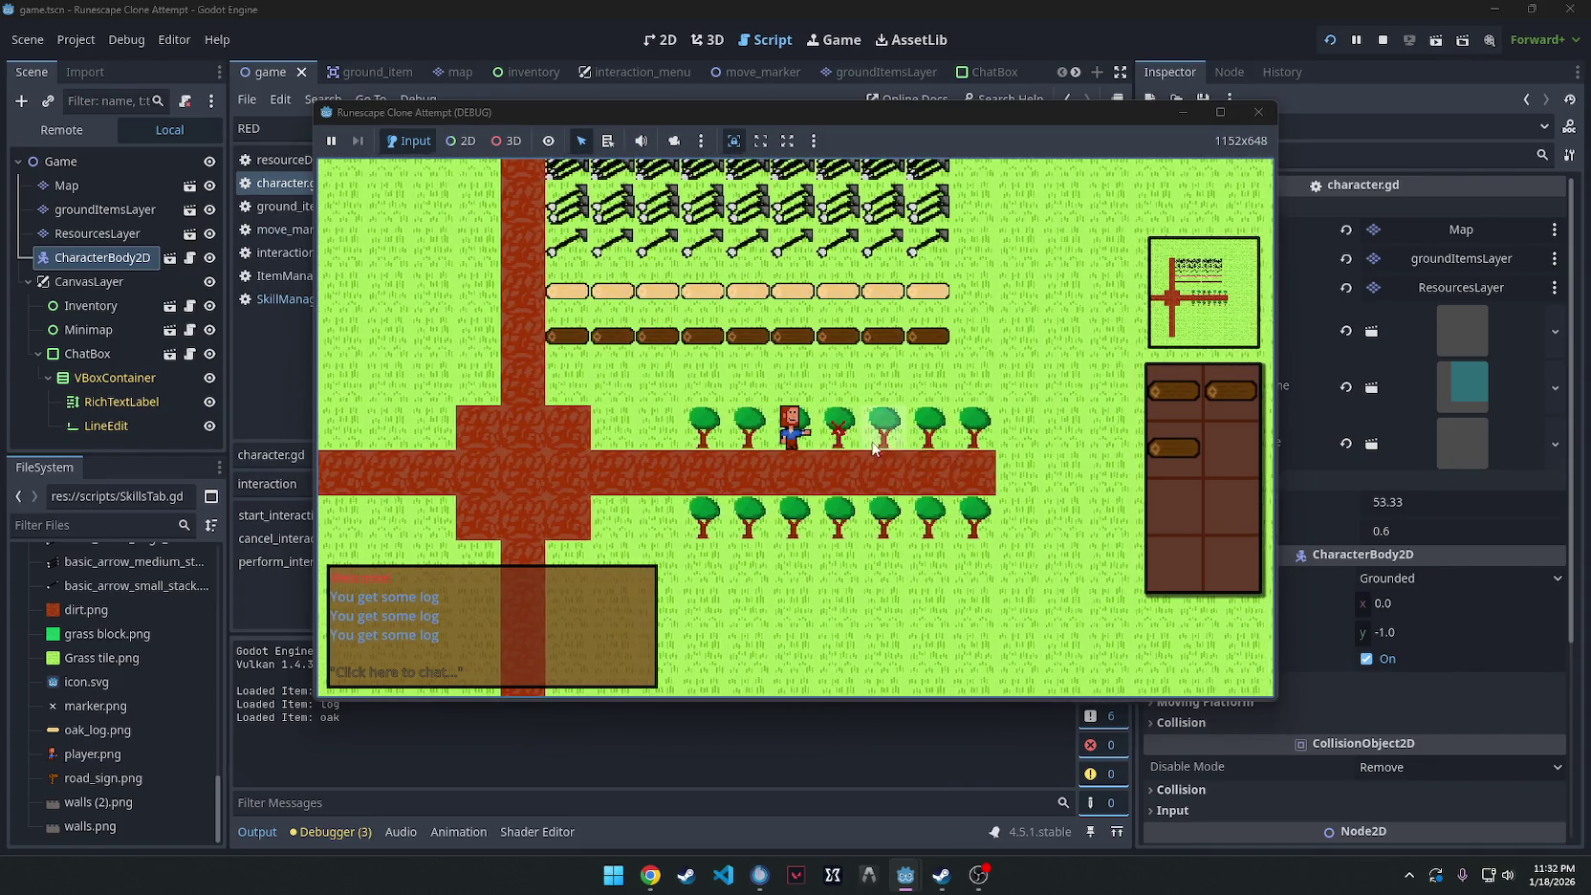
{"action": "right_click", "coordinate": [863, 517]}
{"action": "left_click", "coordinate": [875, 531]}
{"action": "right_click", "coordinate": [847, 417]}
{"action": "left_click", "coordinate": [864, 425]}
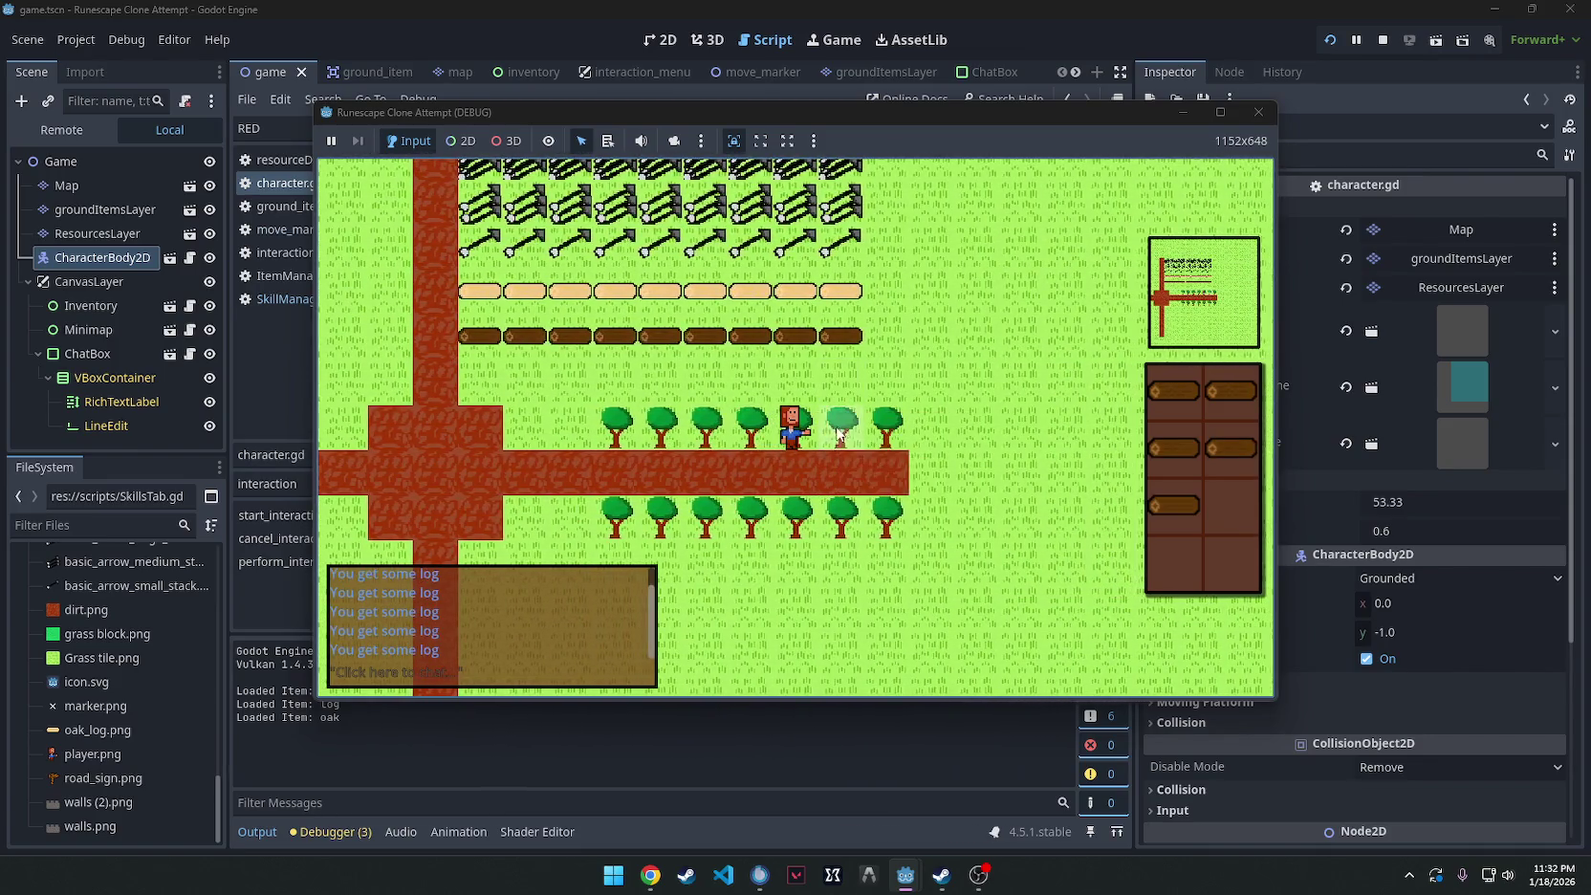
{"action": "right_click", "coordinate": [831, 419]}
{"action": "left_click", "coordinate": [846, 429]}
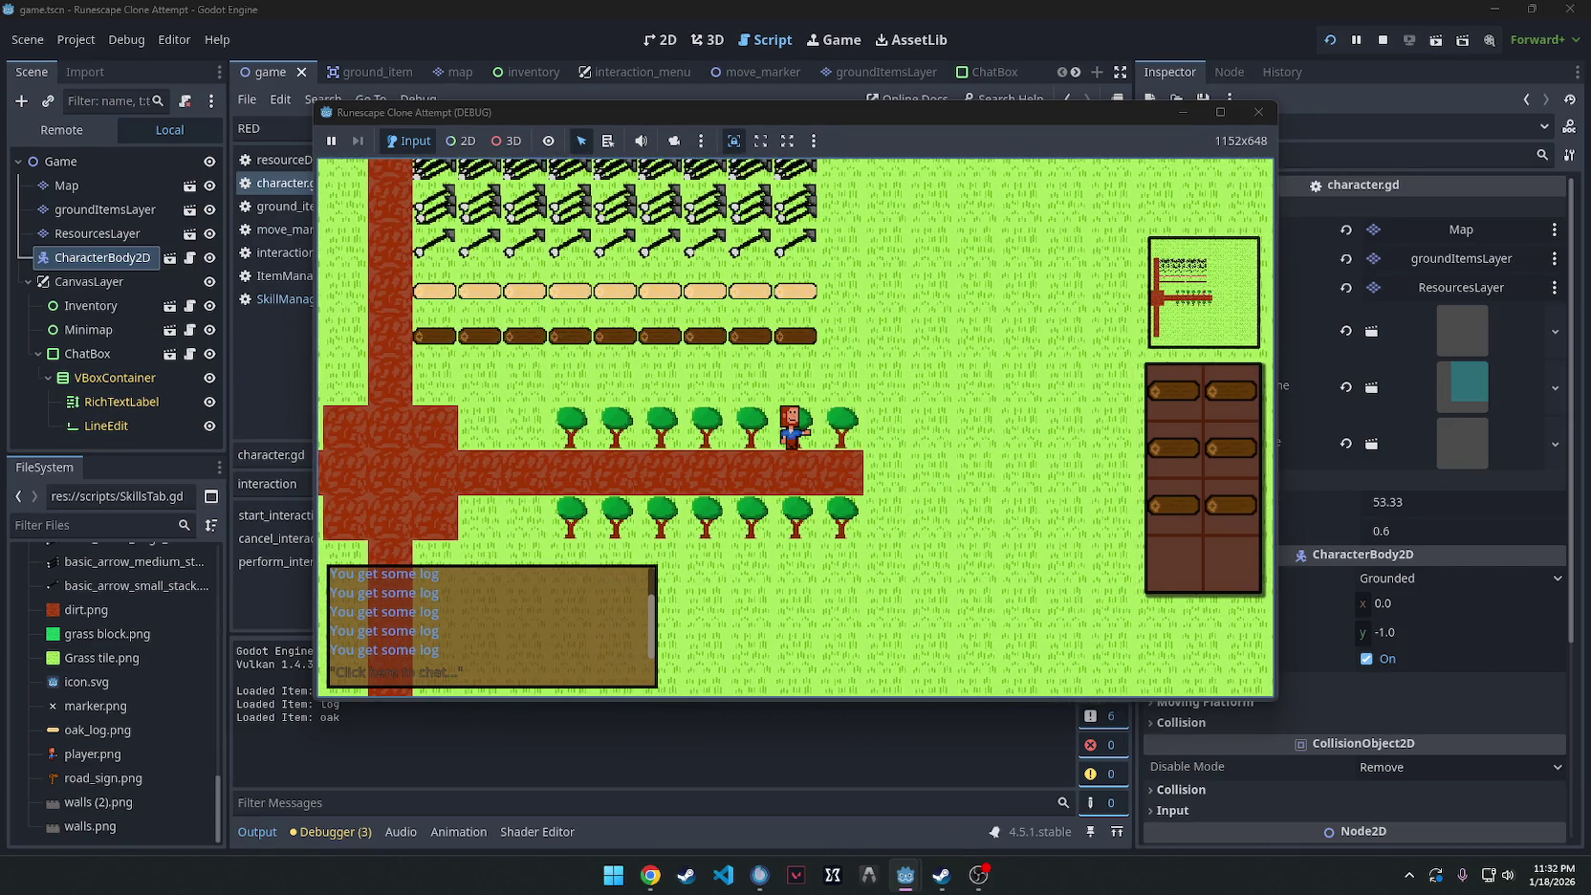
Close the running game and return the editor to the 2D view.
{"action": "scroll", "coordinate": [960, 392], "scroll_direction": "down", "scroll_amount": 3}
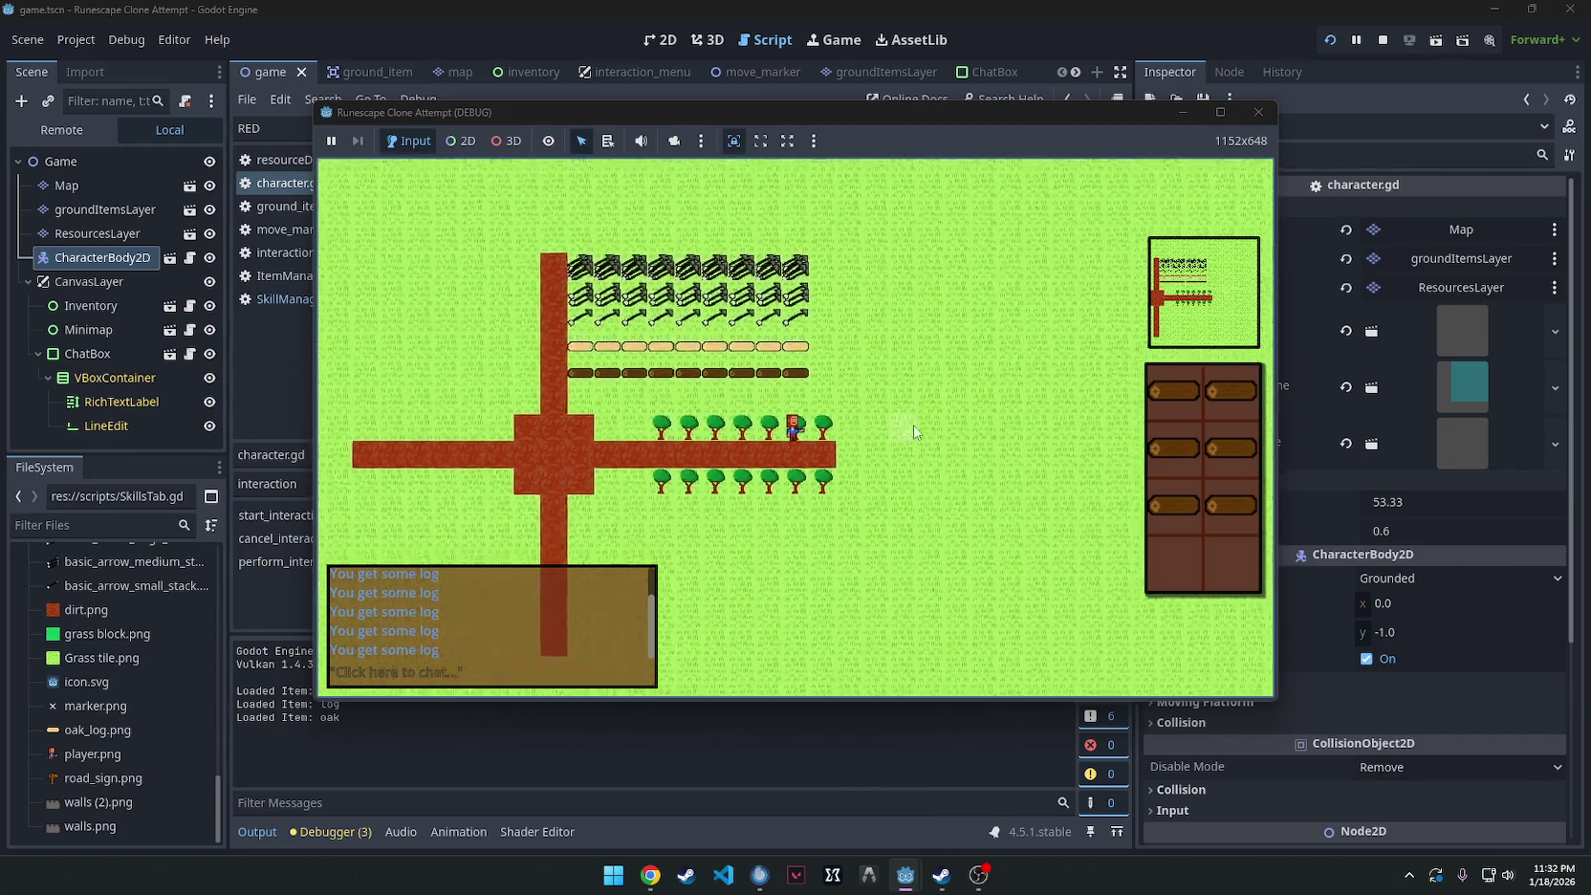
{"action": "left_click", "coordinate": [1258, 112]}
{"action": "left_click", "coordinate": [660, 39]}
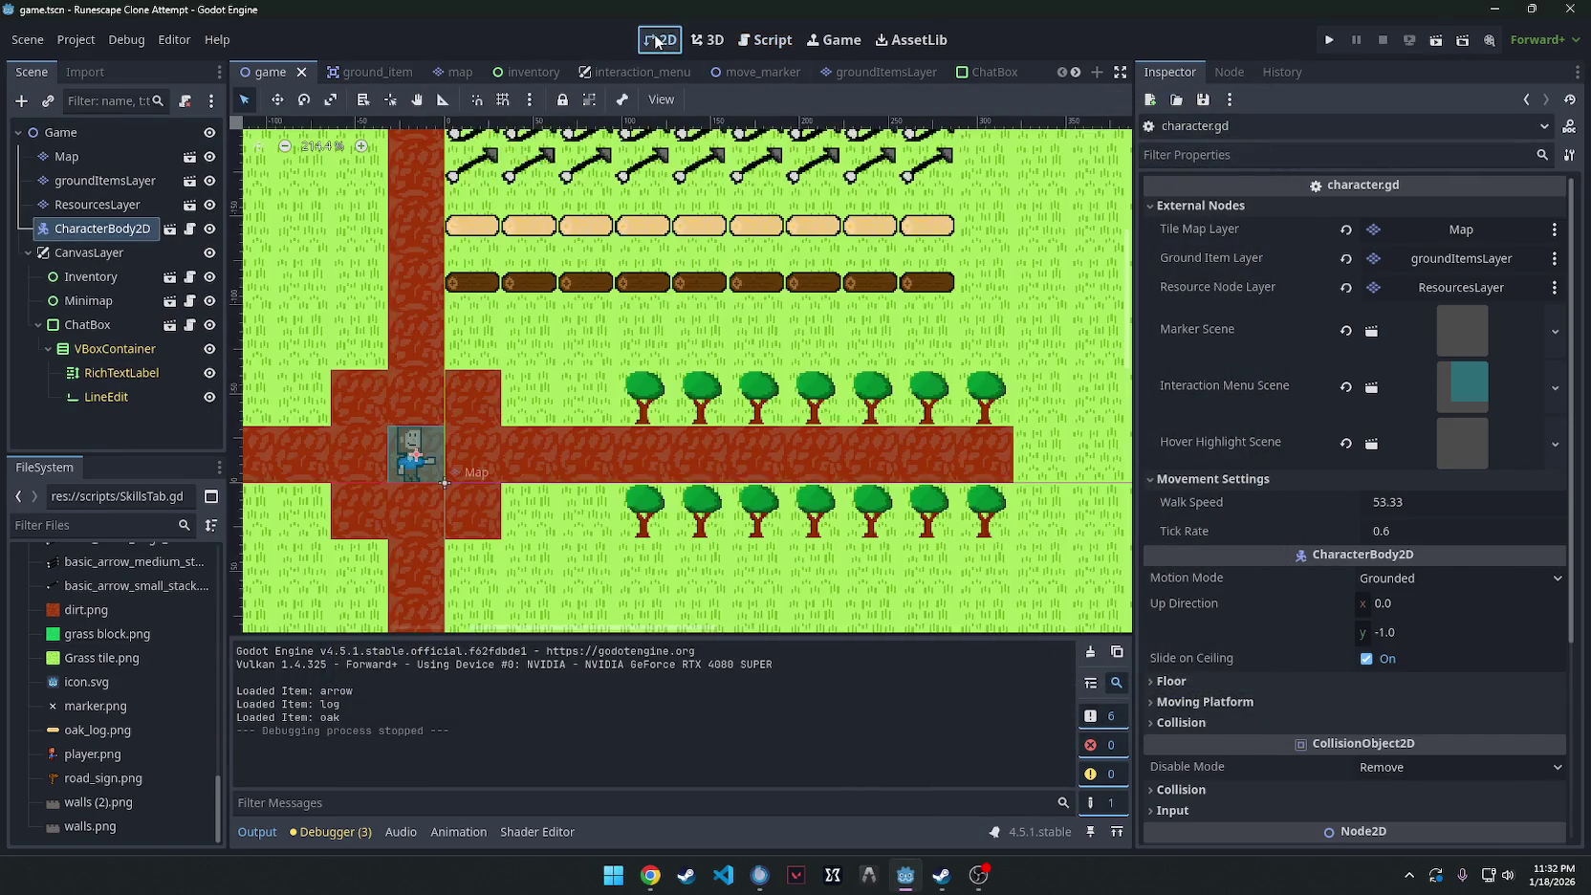
Instantiate skill_slot.tscn as a child of CanvasLayer and select the new SkillSlot node.
{"action": "left_click", "coordinate": [38, 324]}
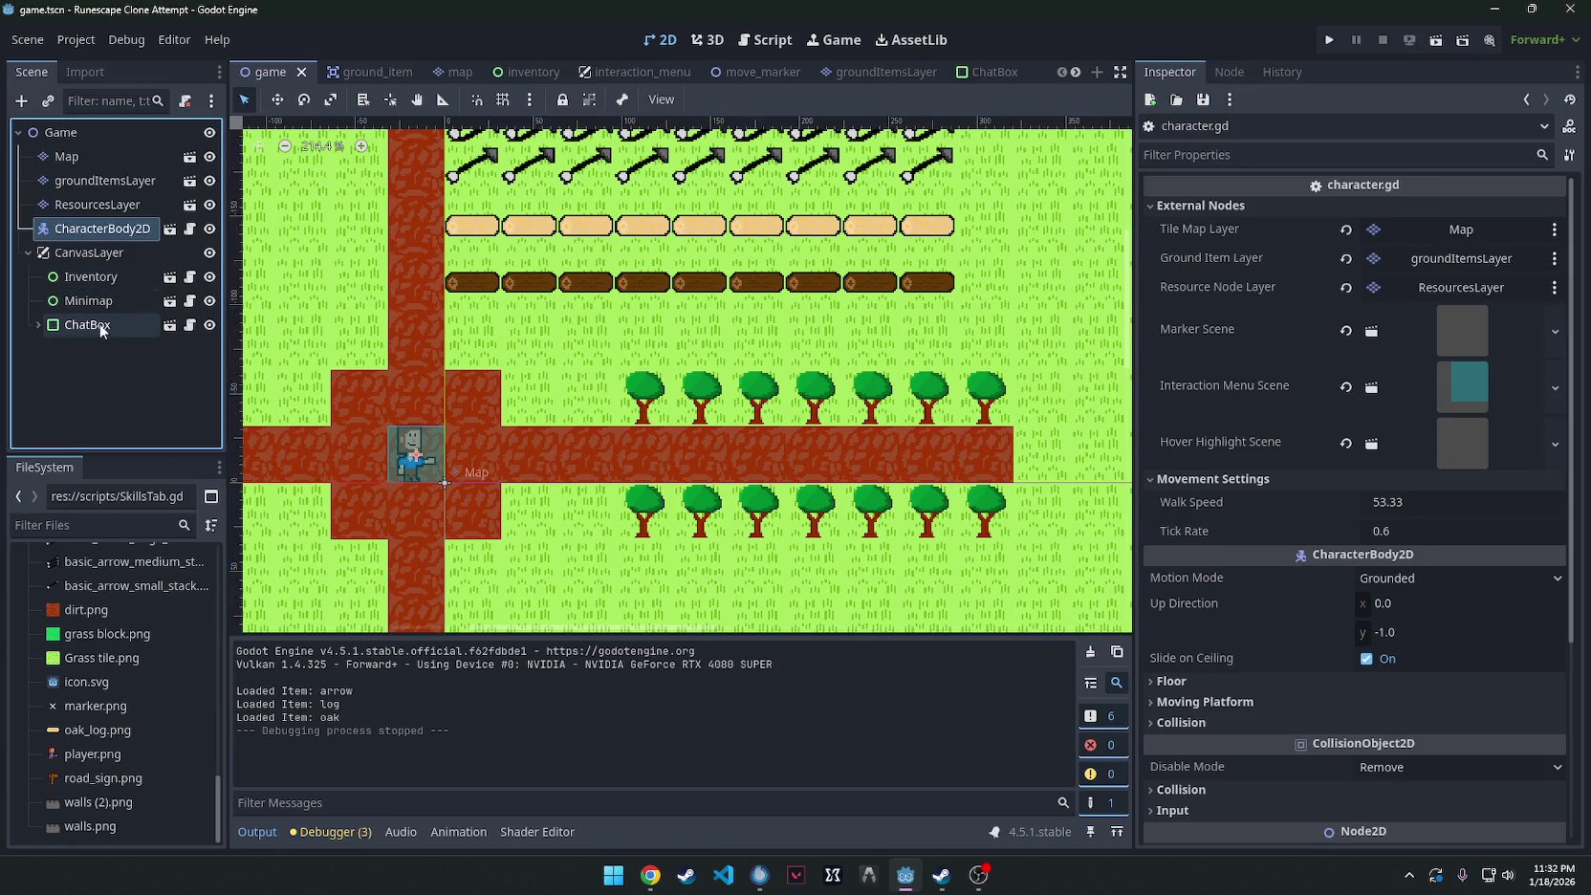
{"action": "key", "text": "alt+Tab"}
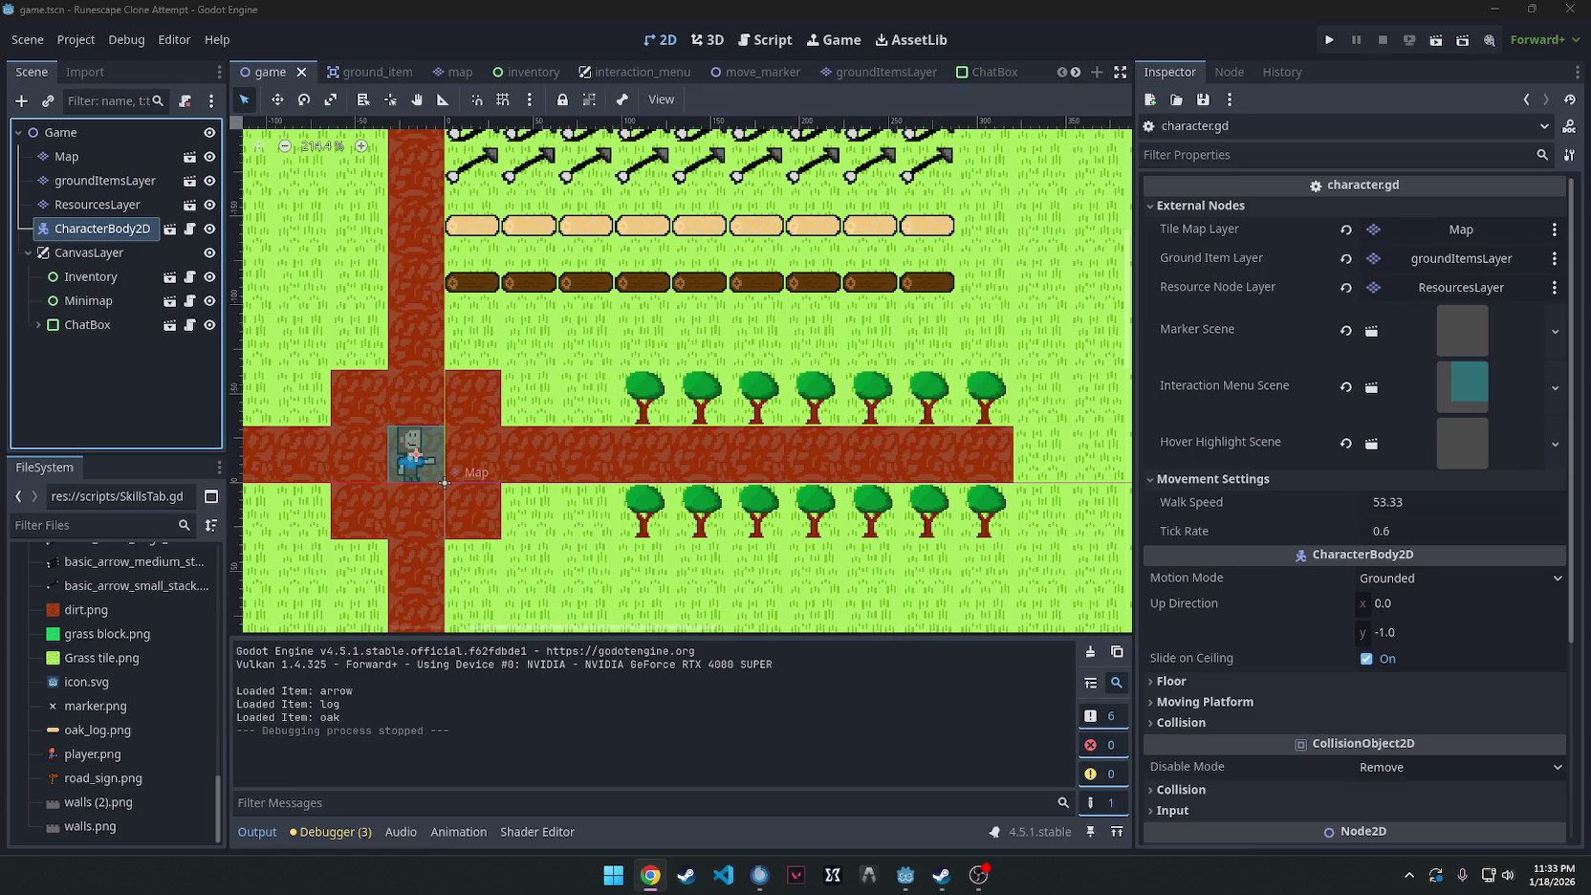
{"action": "right_click", "coordinate": [80, 254]}
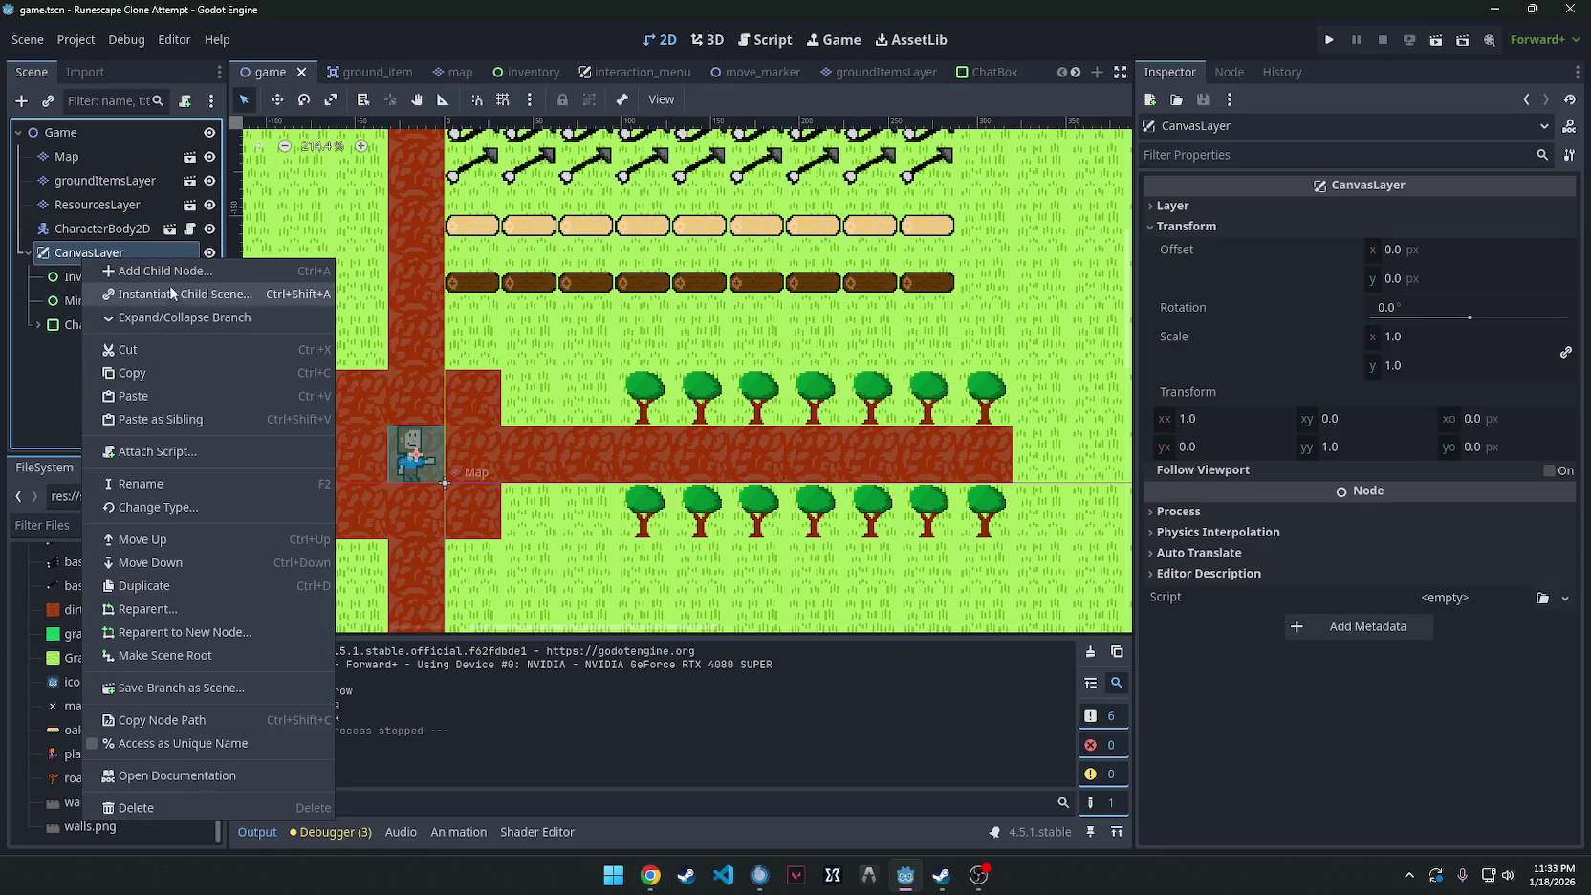
{"action": "left_click", "coordinate": [172, 294]}
{"action": "scroll", "coordinate": [593, 574], "scroll_direction": "down", "scroll_amount": 5}
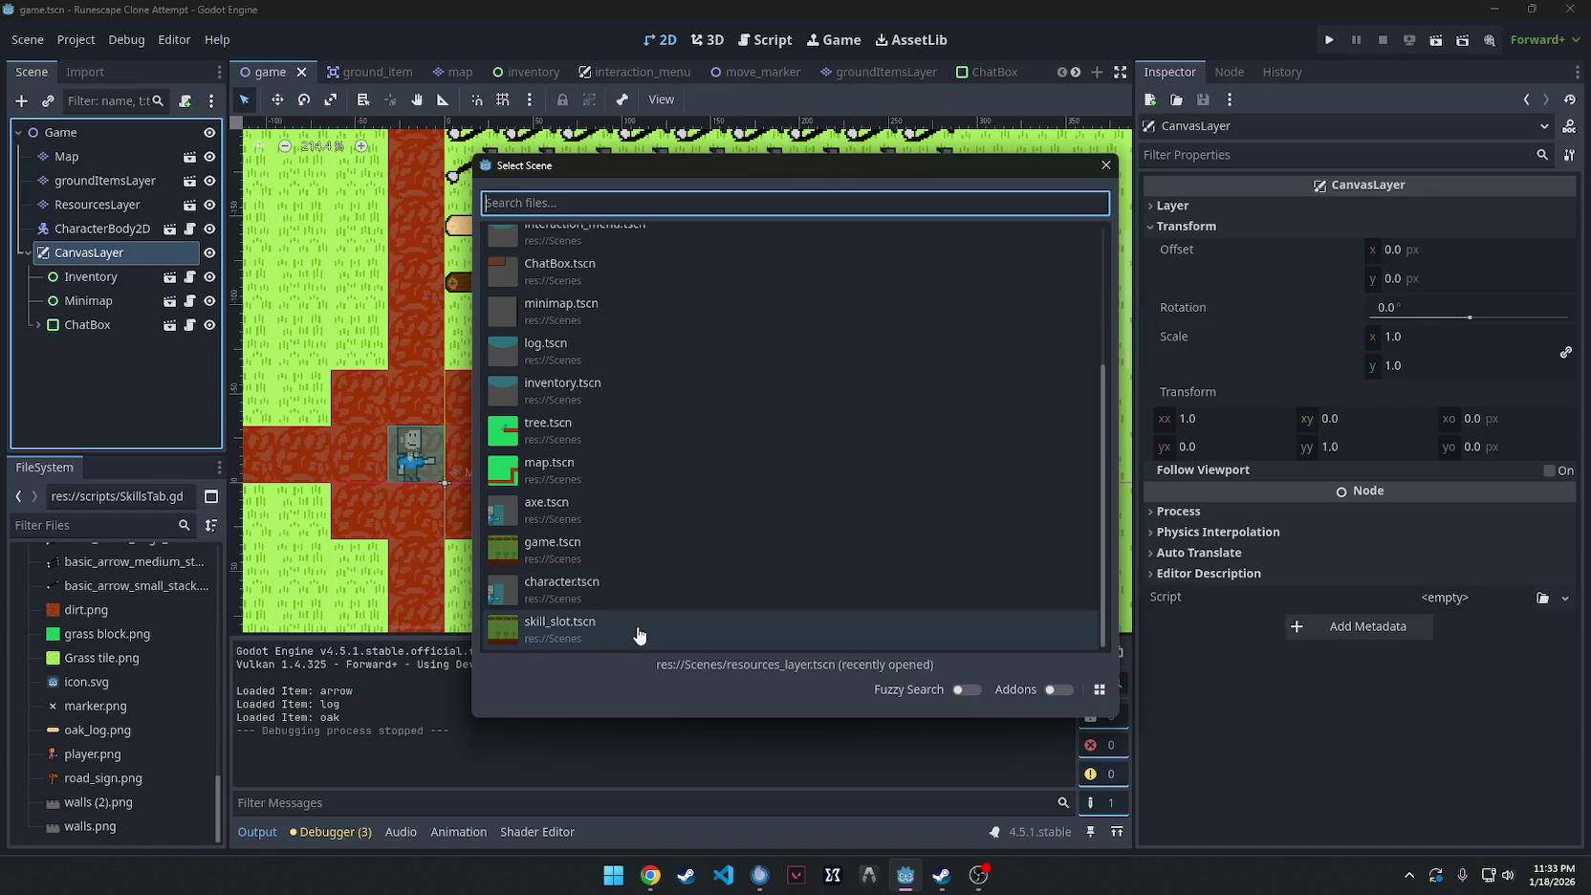
{"action": "left_click", "coordinate": [638, 631]}
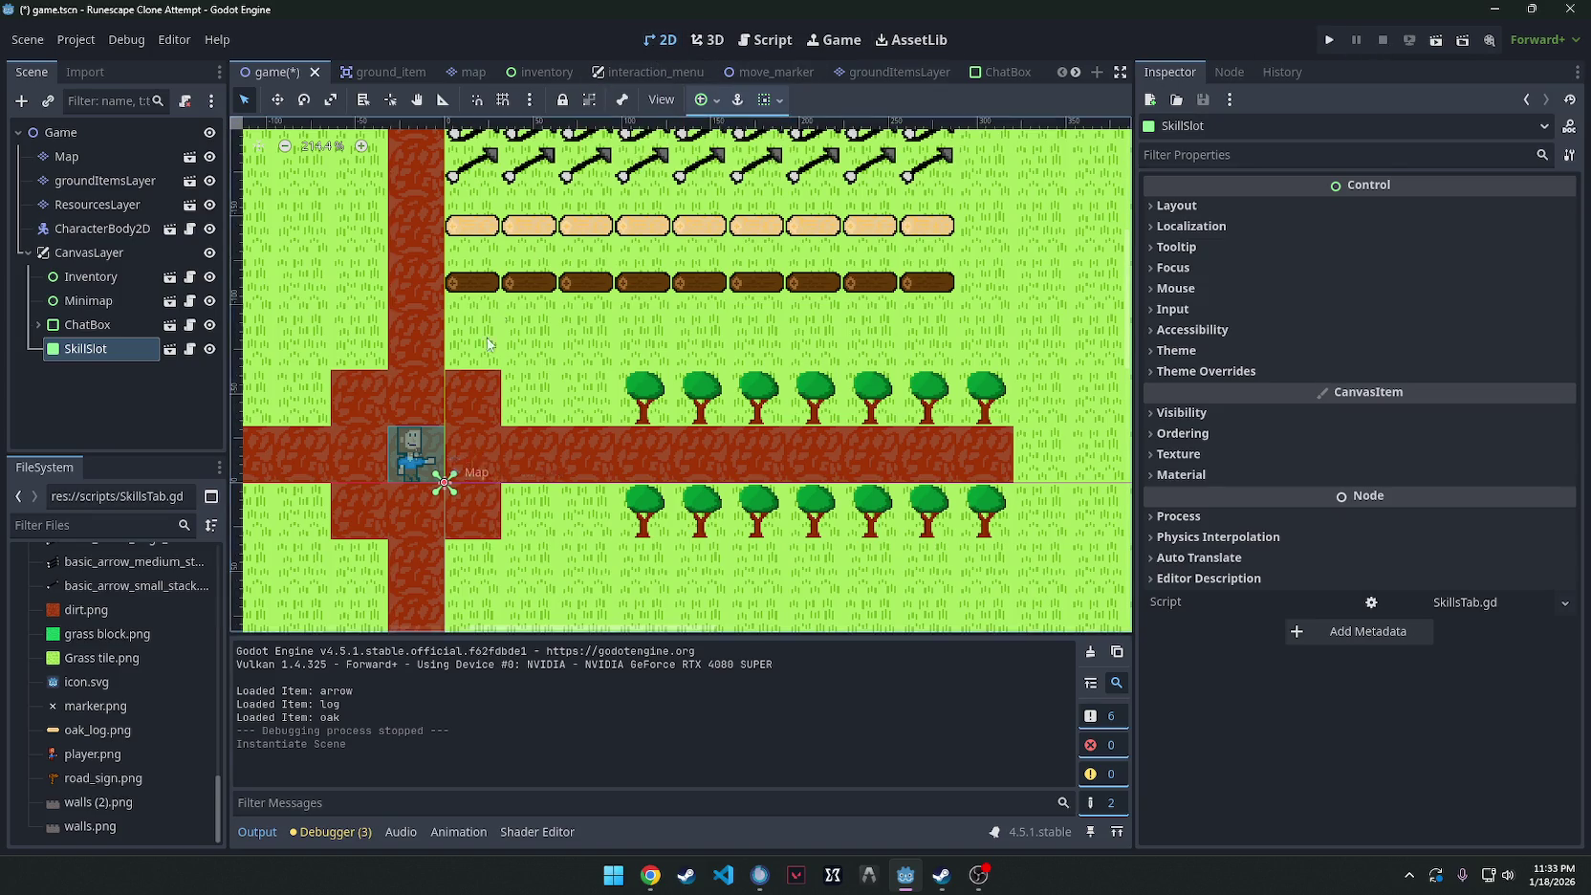
{"action": "scroll", "coordinate": [422, 359], "scroll_direction": "down", "scroll_amount": 4}
{"action": "scroll", "coordinate": [372, 406], "scroll_direction": "up", "scroll_amount": 4}
{"action": "left_click", "coordinate": [67, 350]}
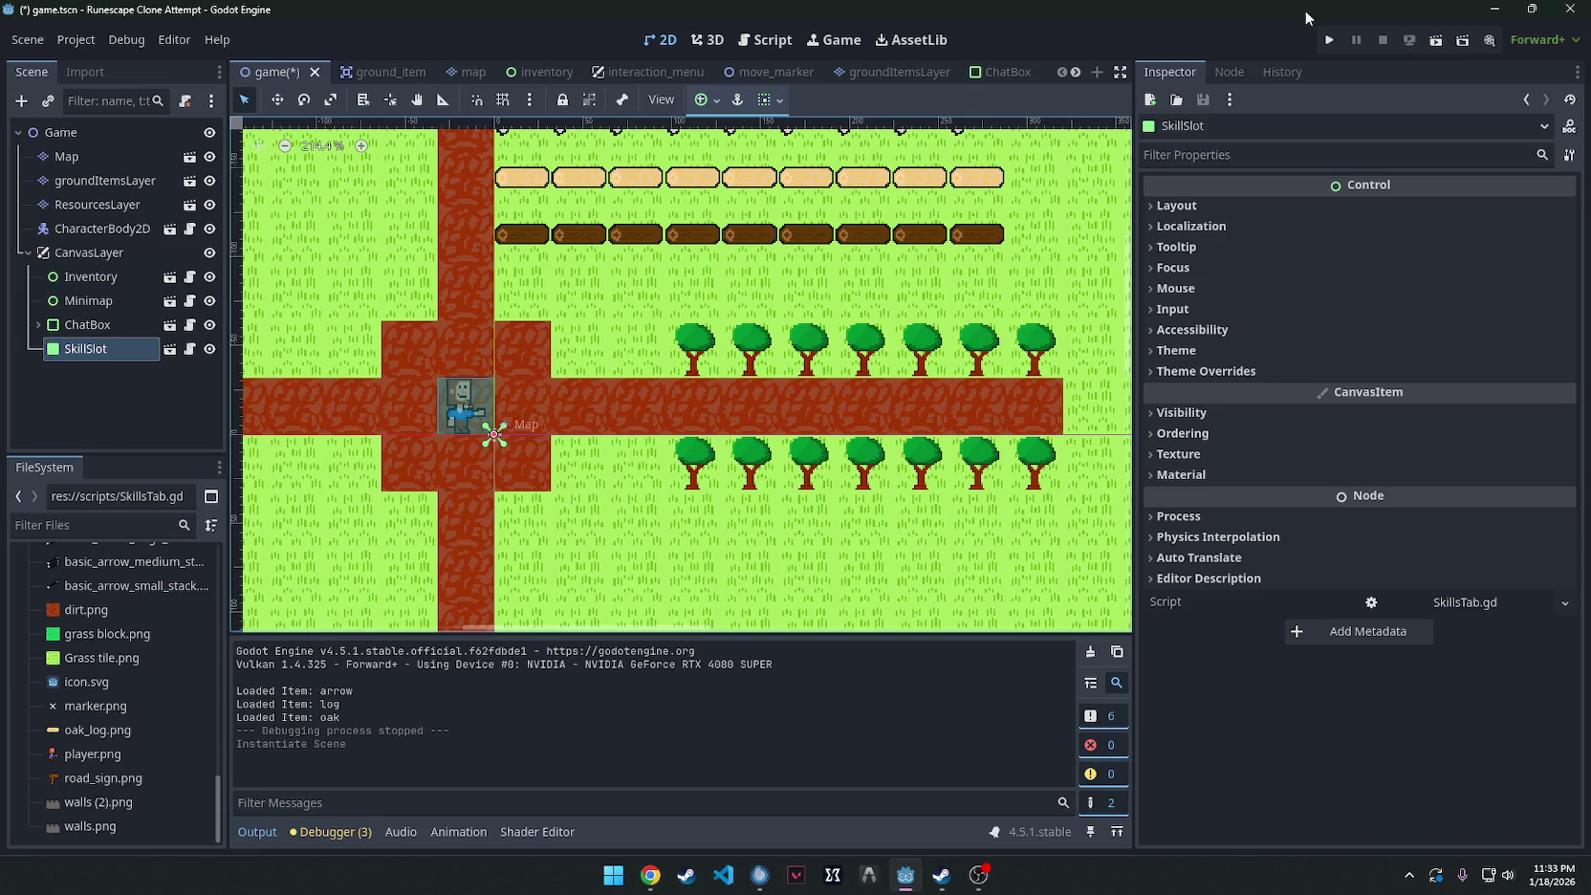
Run the game and jump to the SkillsTab.gd line 5 'skill_slot_scene' error.
{"action": "left_click", "coordinate": [1329, 39]}
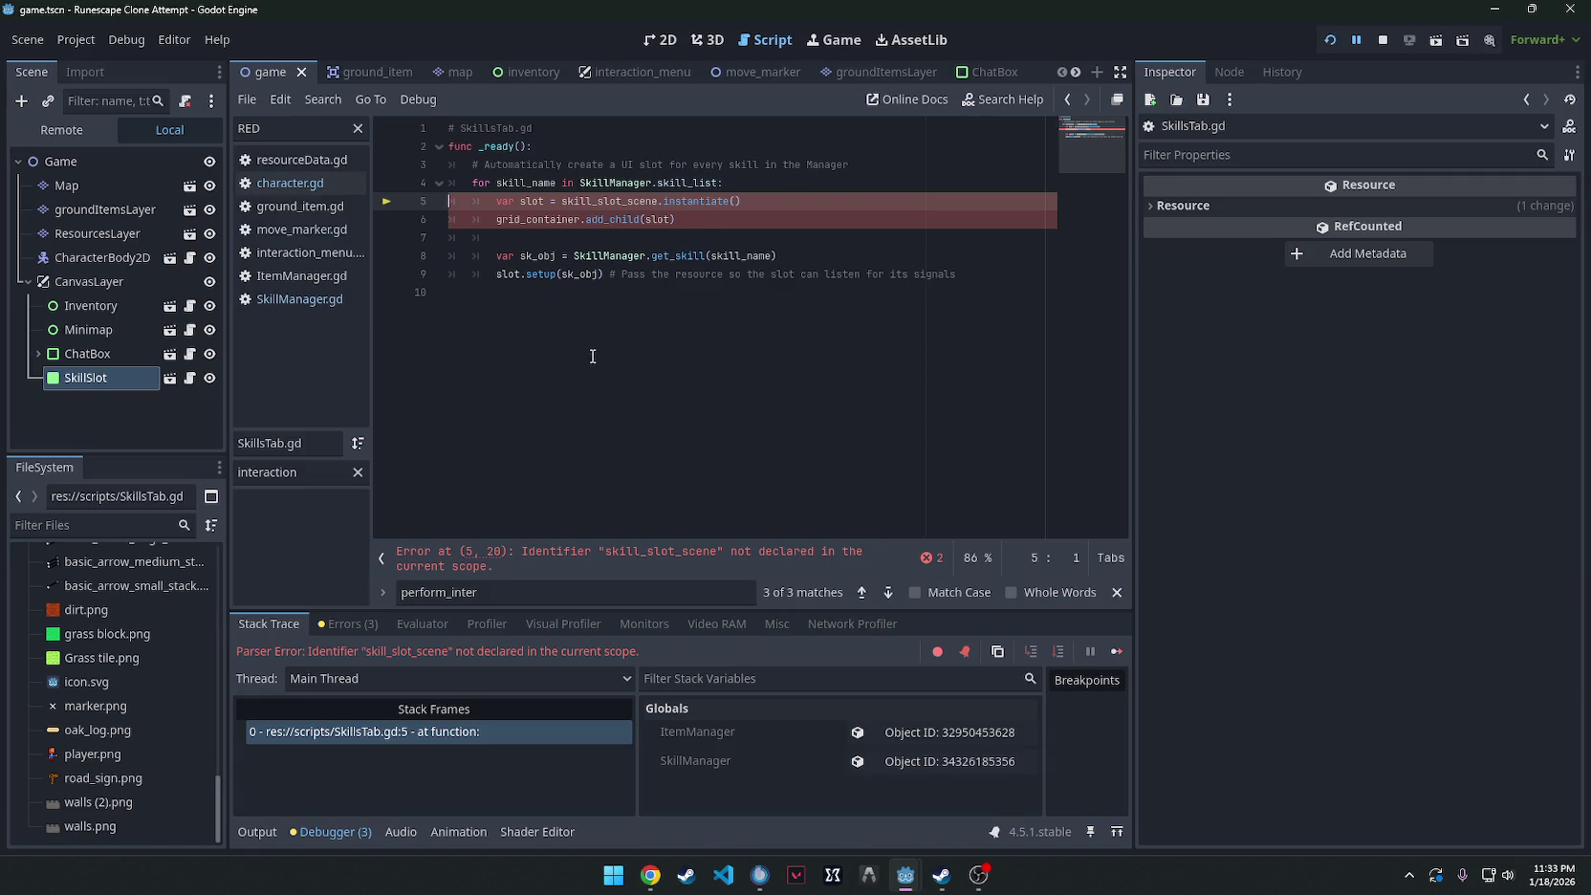
{"action": "left_click", "coordinate": [629, 293]}
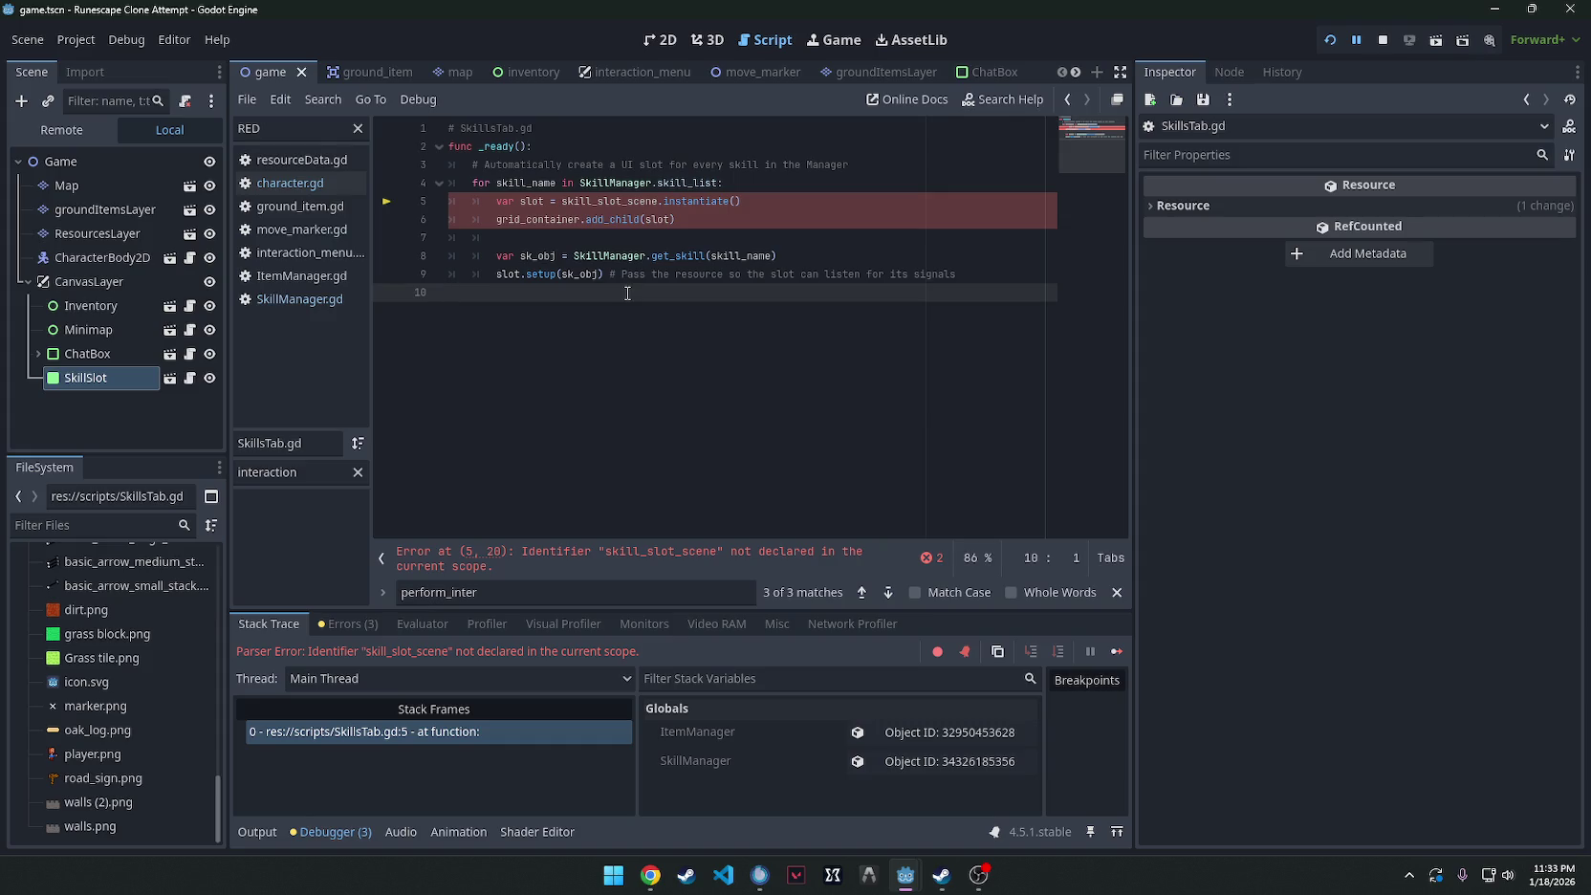
{"action": "left_click", "coordinate": [660, 559]}
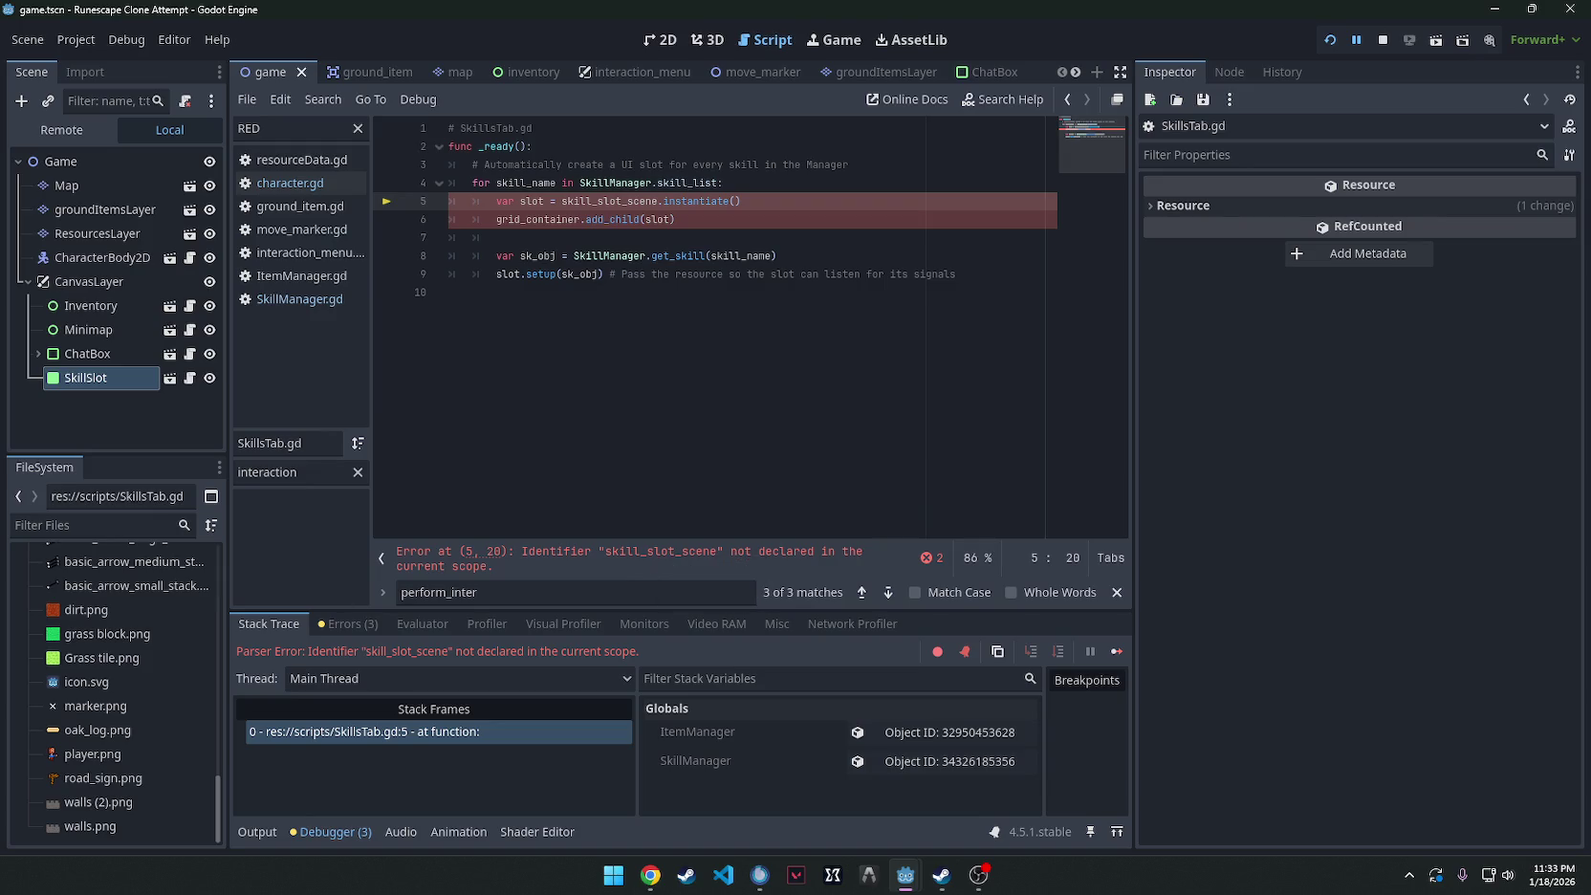
{"action": "key", "text": "alt+Tab"}
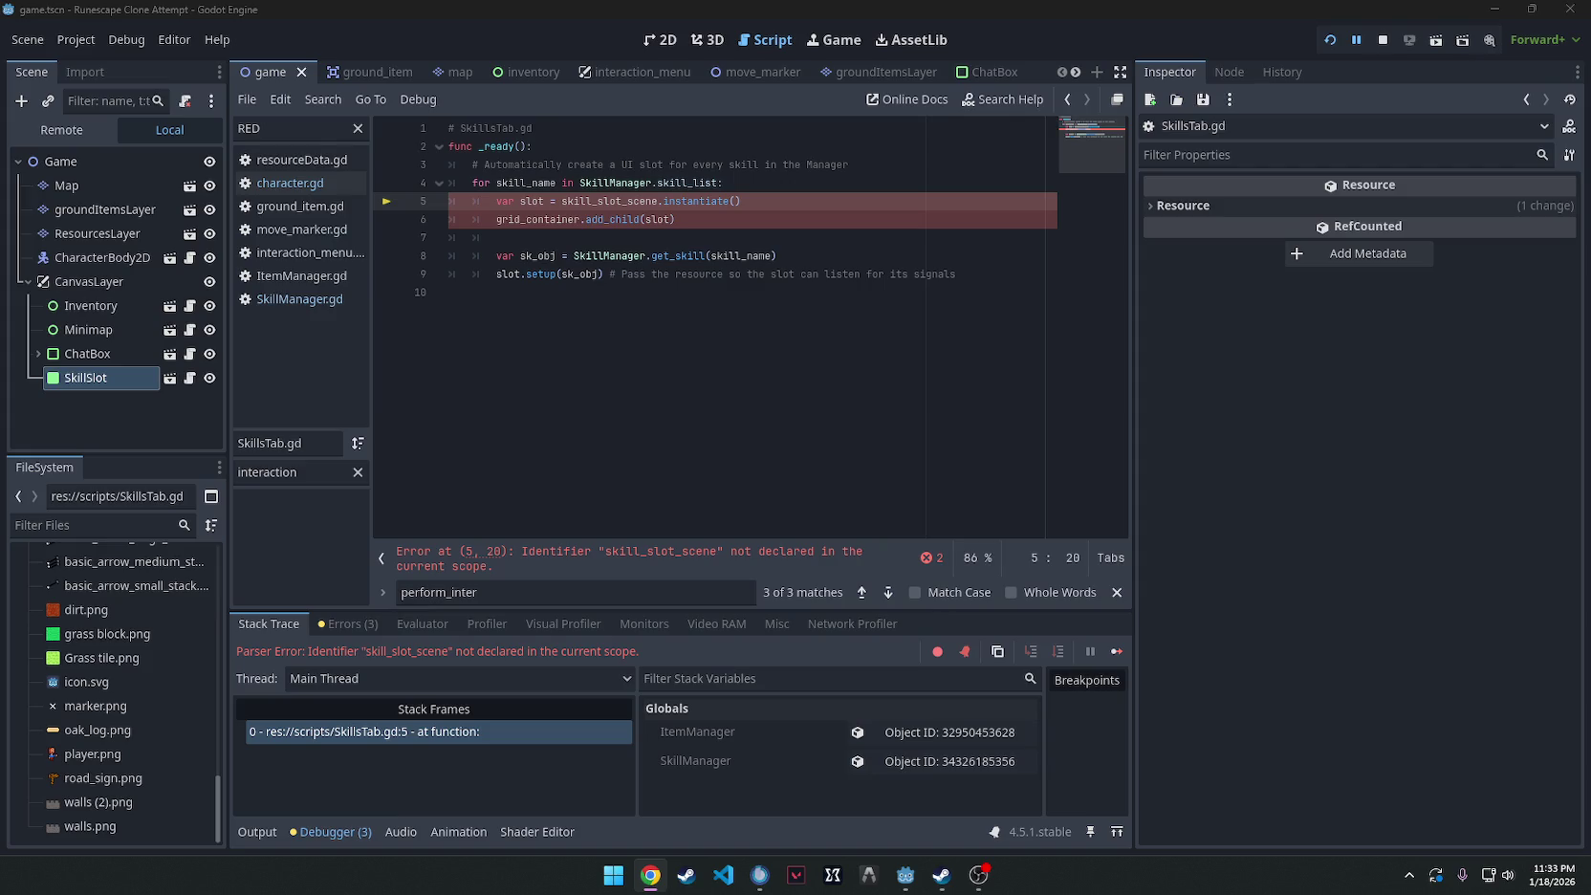
Paste the setup_skills_ui code over SkillsTab.gd, save, and run the game again.
{"action": "left_click", "coordinate": [629, 433]}
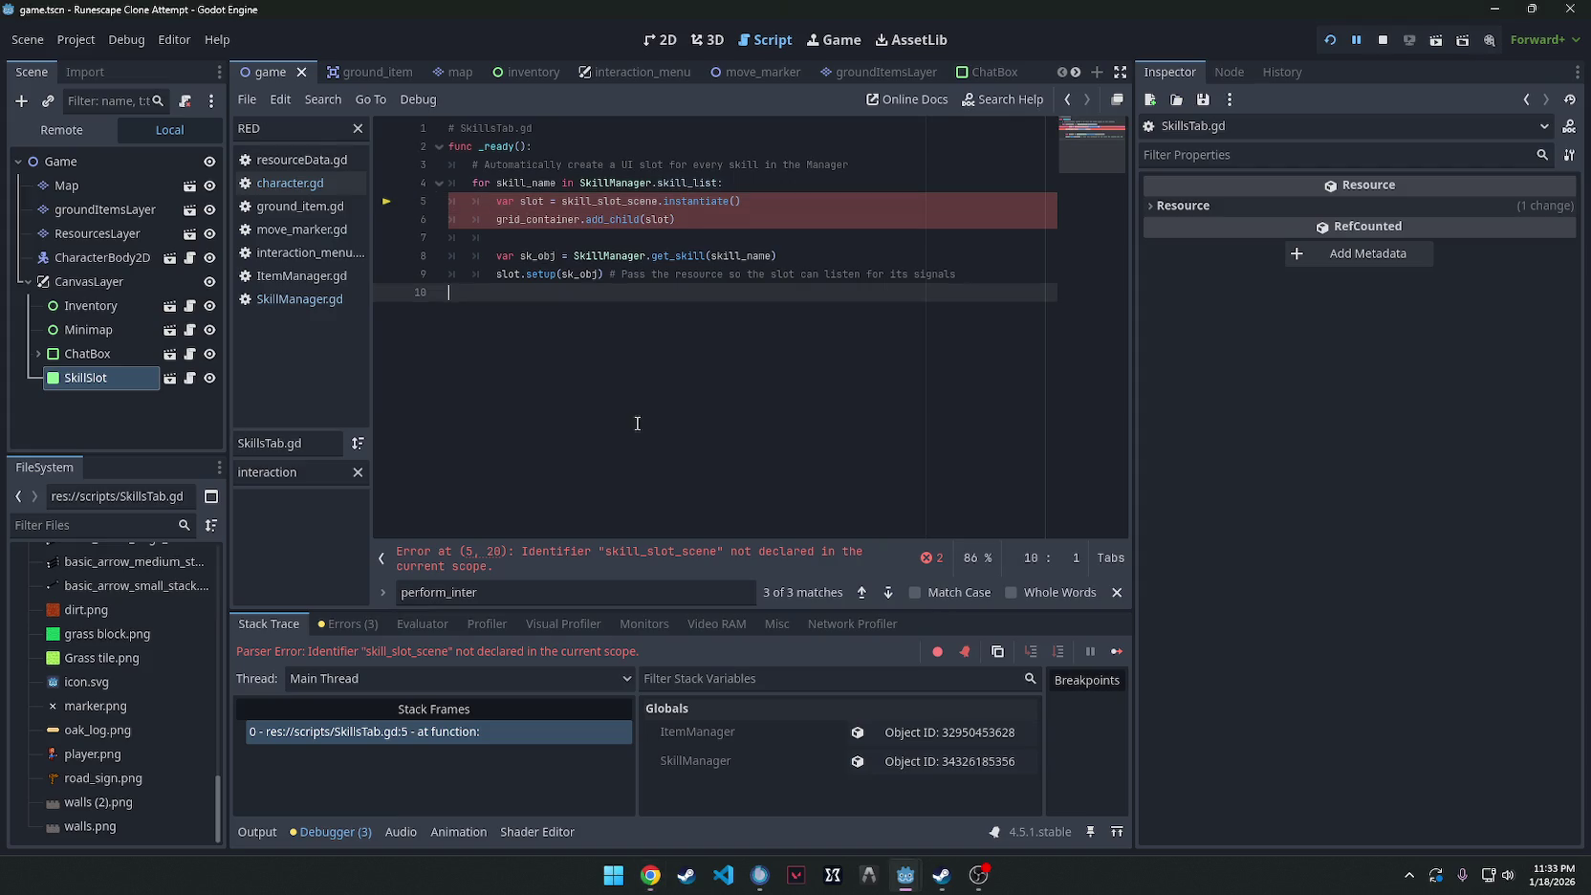
{"action": "key", "text": "ctrl+a"}
{"action": "key", "text": "ctrl+v"}
{"action": "key", "text": "ctrl+s"}
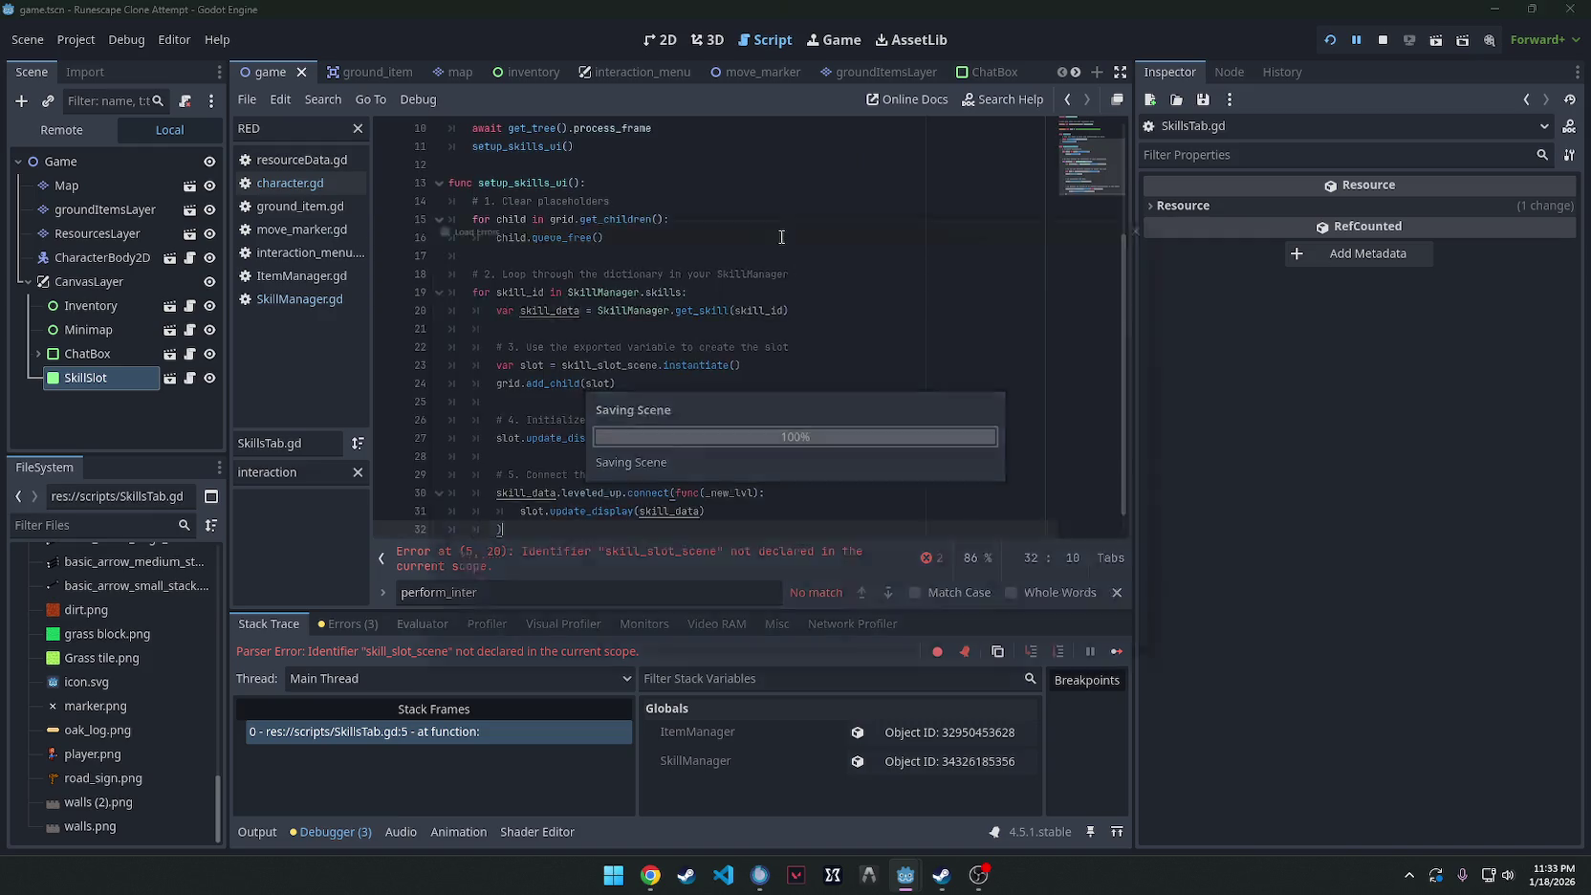
{"action": "key", "text": "Return"}
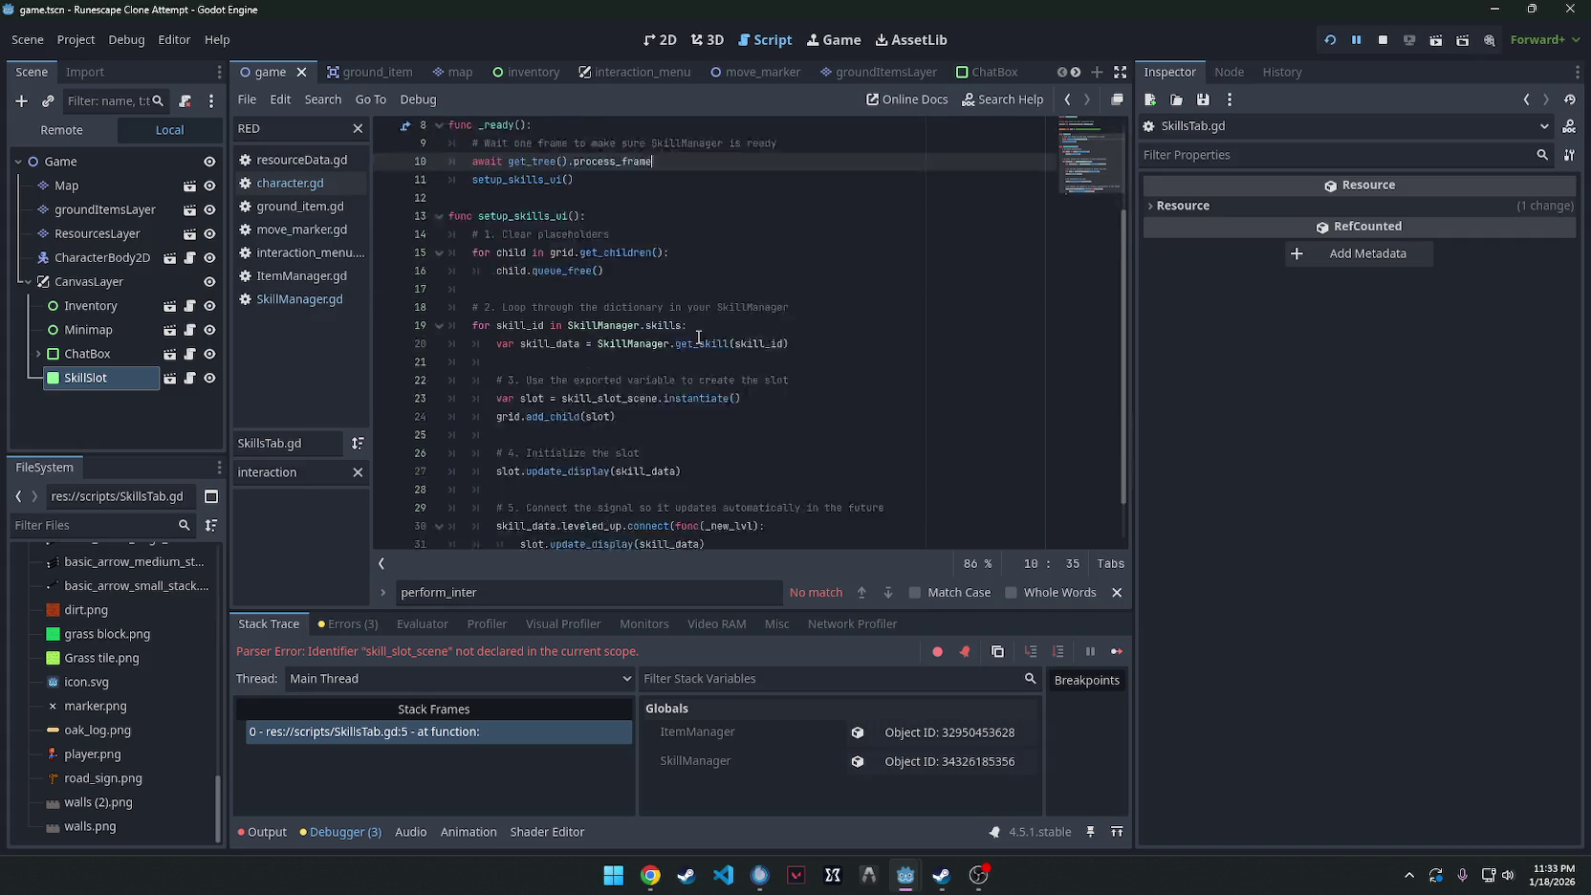
{"action": "scroll", "coordinate": [752, 300], "scroll_direction": "down", "scroll_amount": 1}
{"action": "left_click", "coordinate": [1330, 39]}
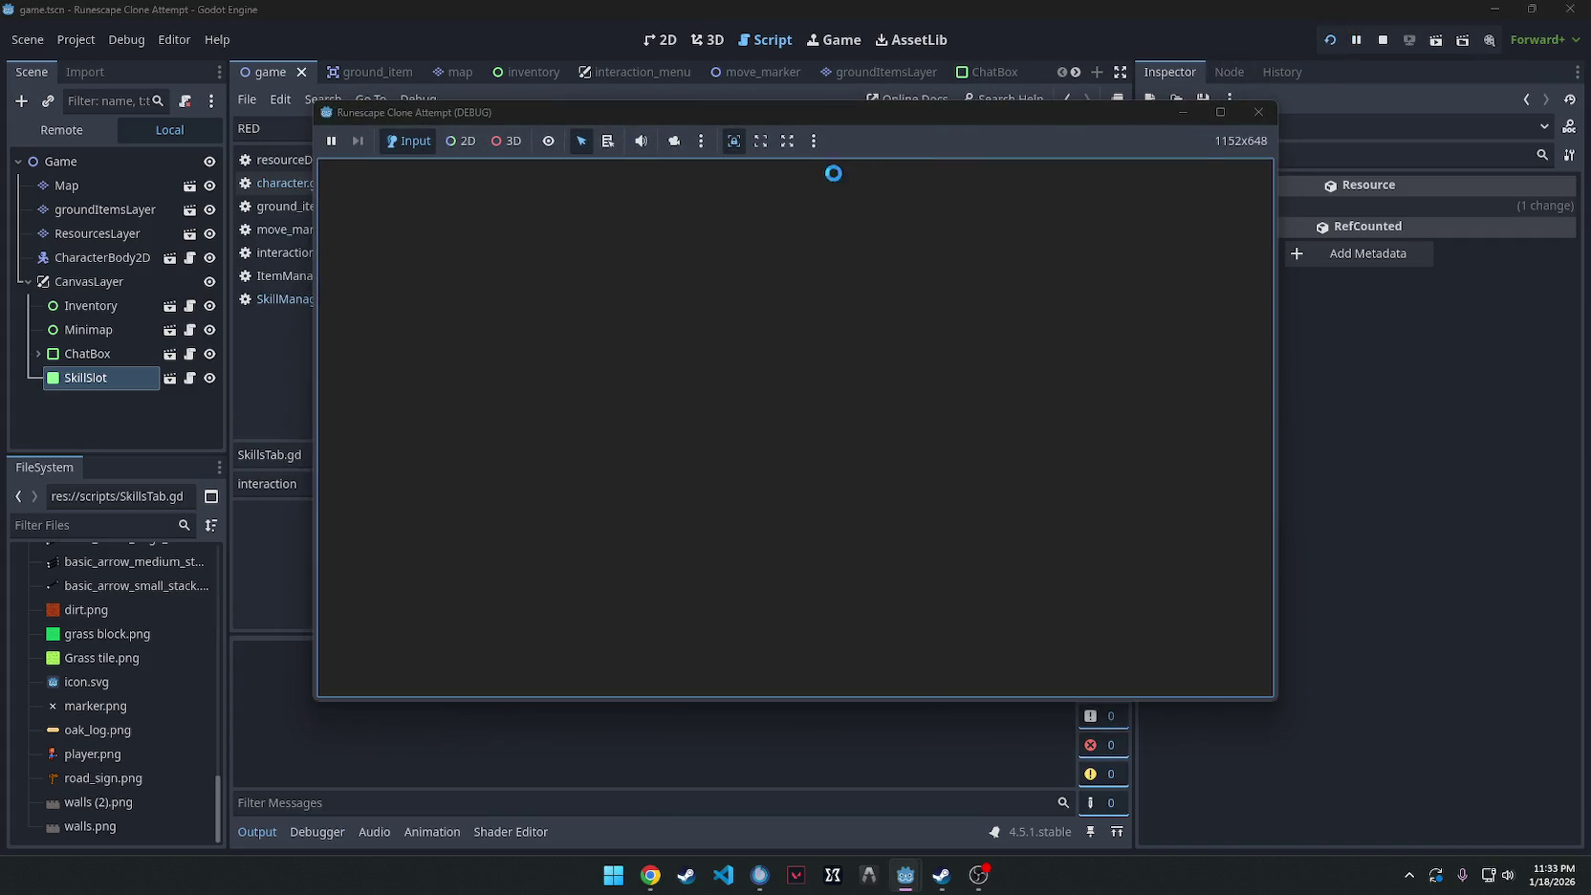
Open skill_slot.tscn, which holds the SkillSlot root and its two labels.
{"action": "scroll", "coordinate": [563, 496], "scroll_direction": "down", "scroll_amount": 3}
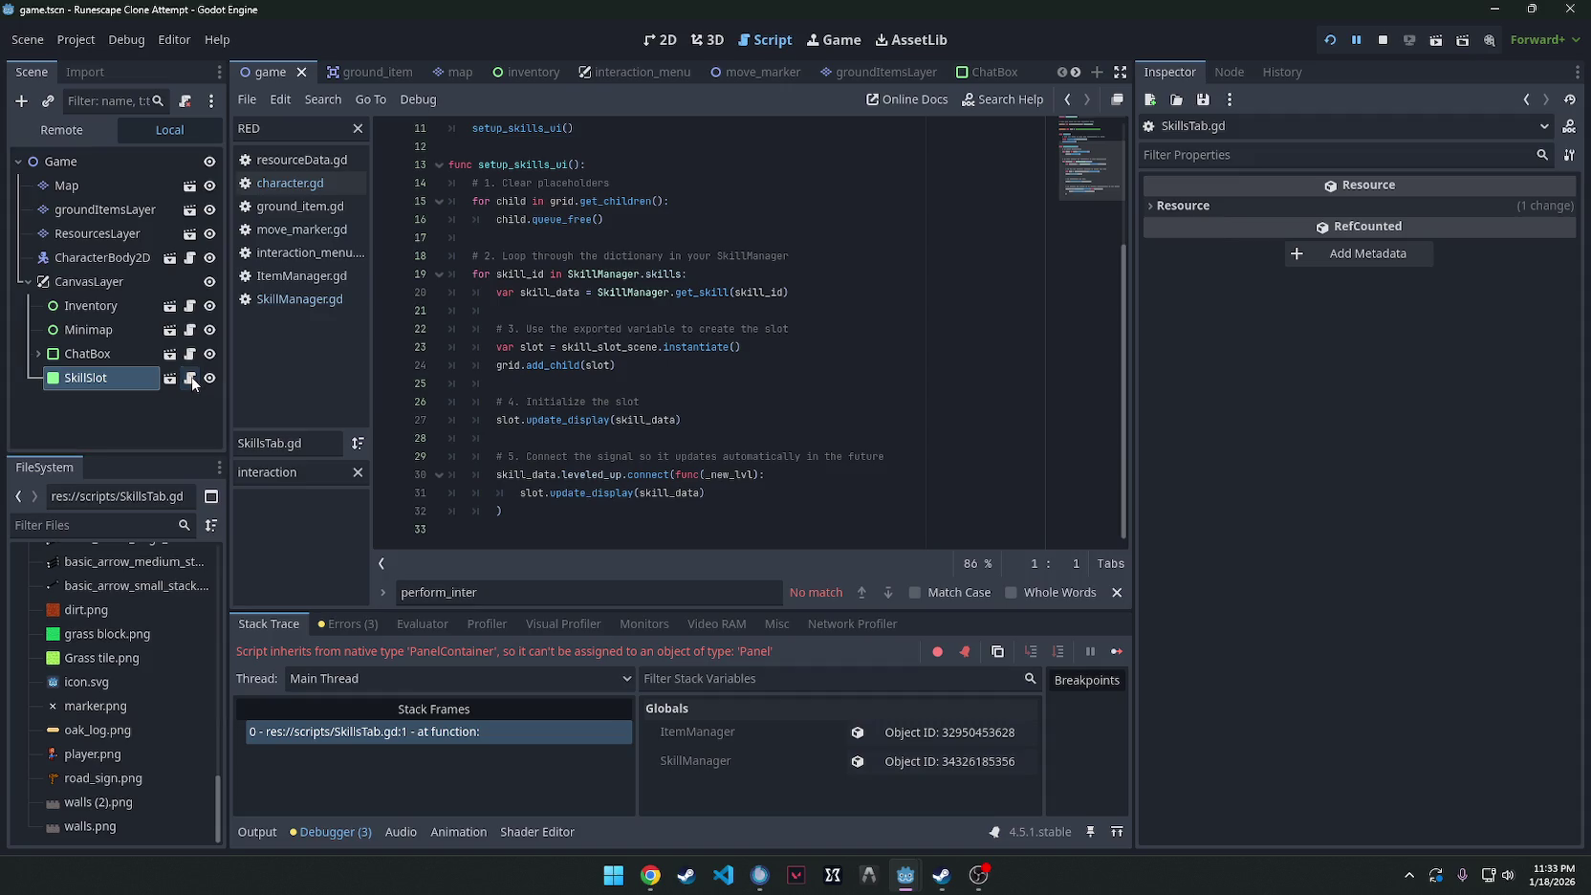
{"action": "scroll", "coordinate": [975, 73], "scroll_direction": "down", "scroll_amount": 3}
{"action": "left_click", "coordinate": [936, 69]}
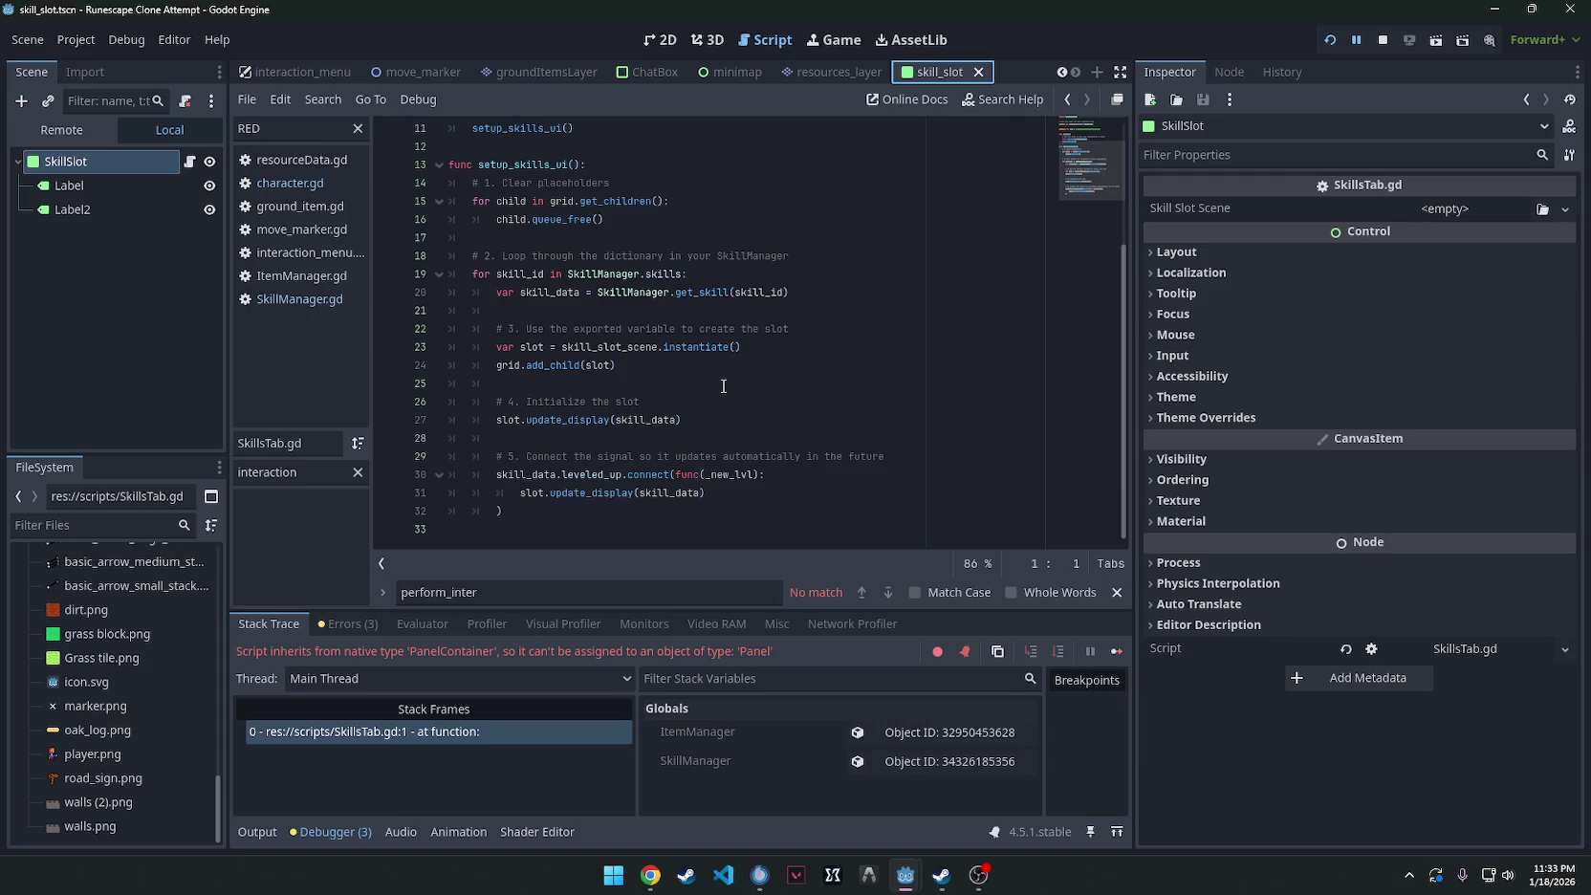
{"action": "scroll", "coordinate": [724, 385], "scroll_direction": "up", "scroll_amount": 5}
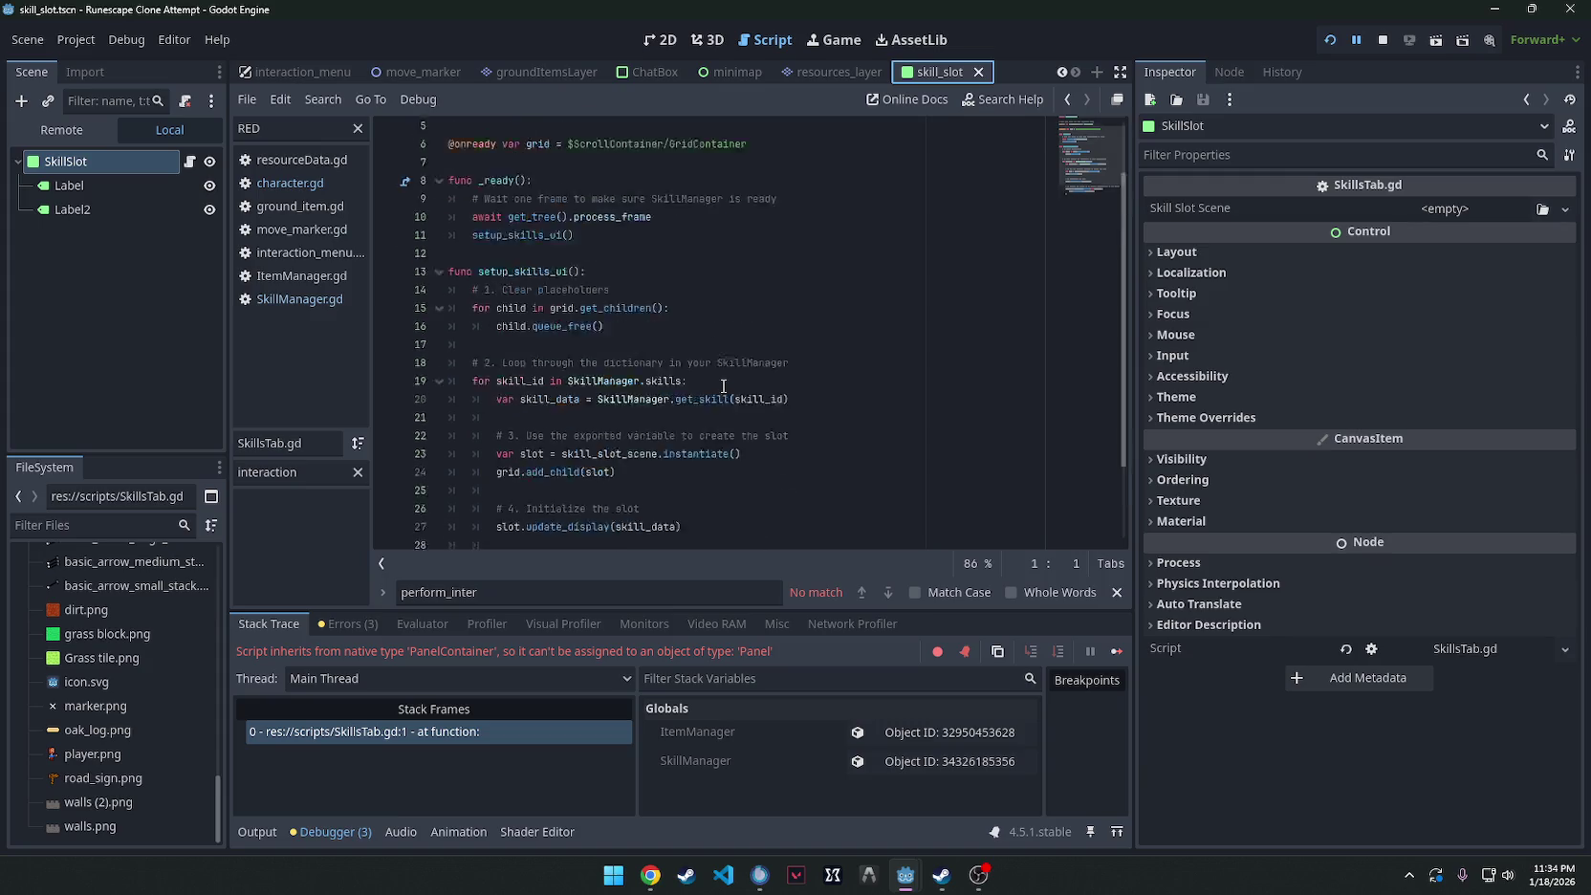
{"action": "key", "text": "alt+Tab"}
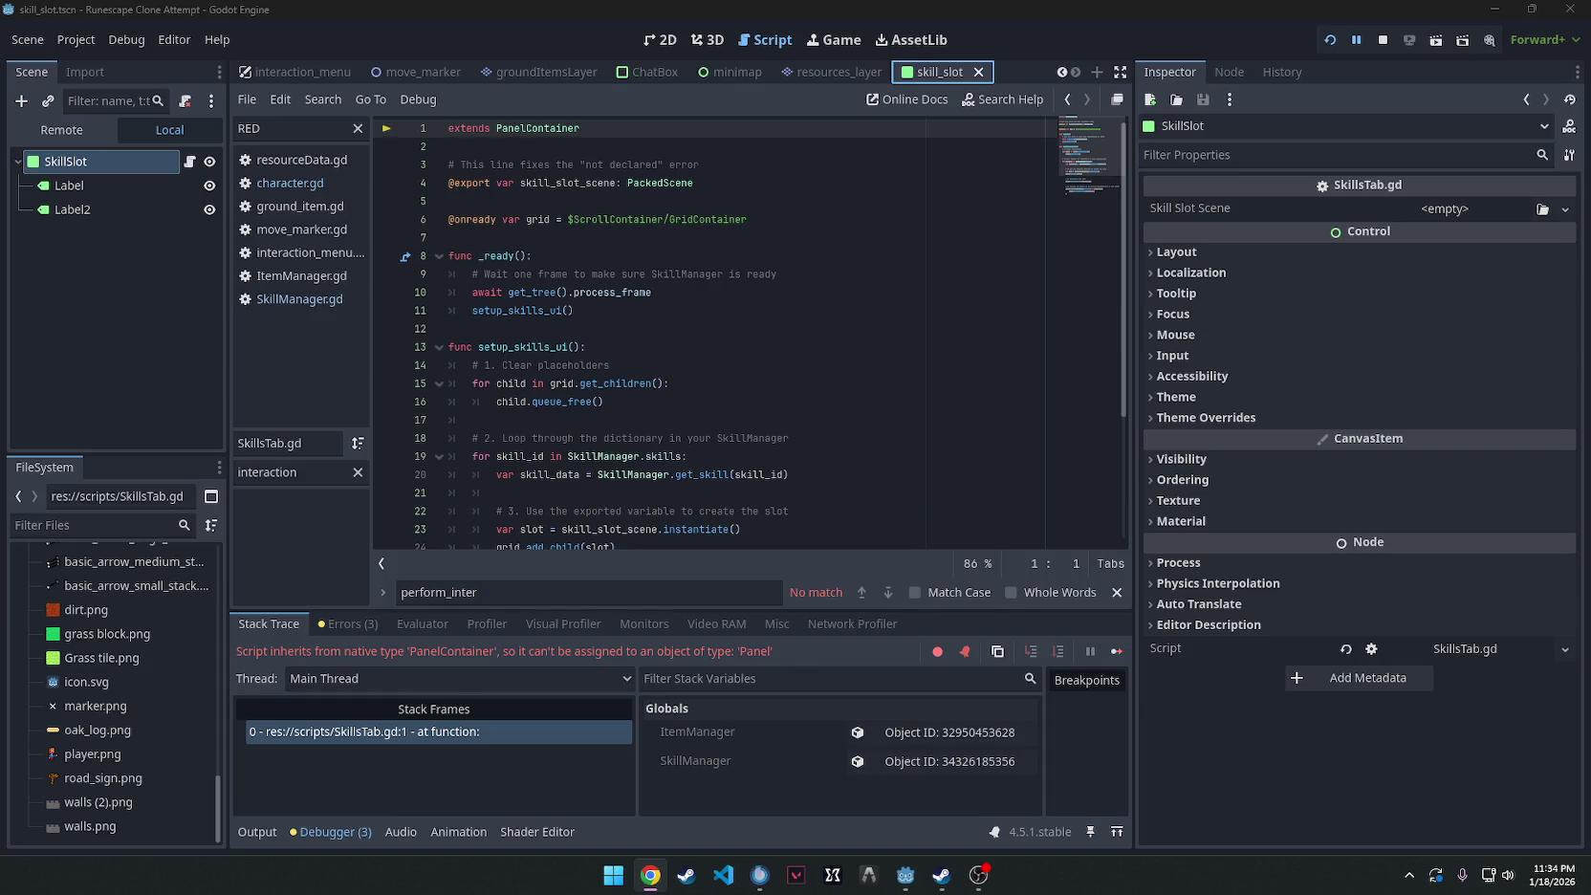
{"action": "left_click", "coordinate": [138, 279]}
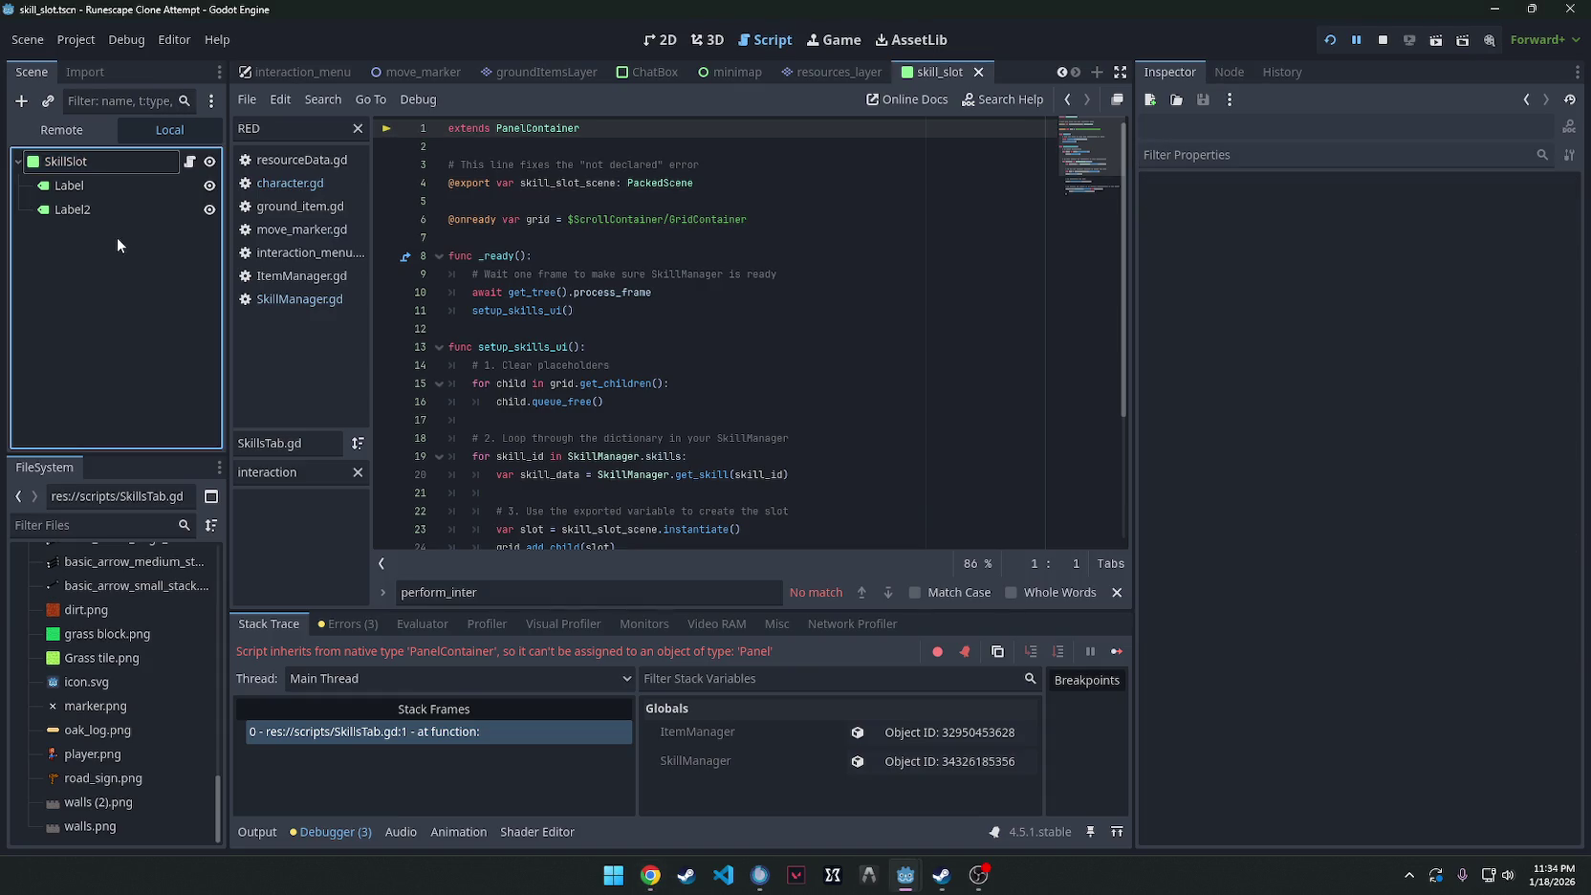
Create a new 2D scene and change its root node type to PanelContainer.
{"action": "left_click", "coordinate": [36, 56]}
{"action": "left_click", "coordinate": [55, 59]}
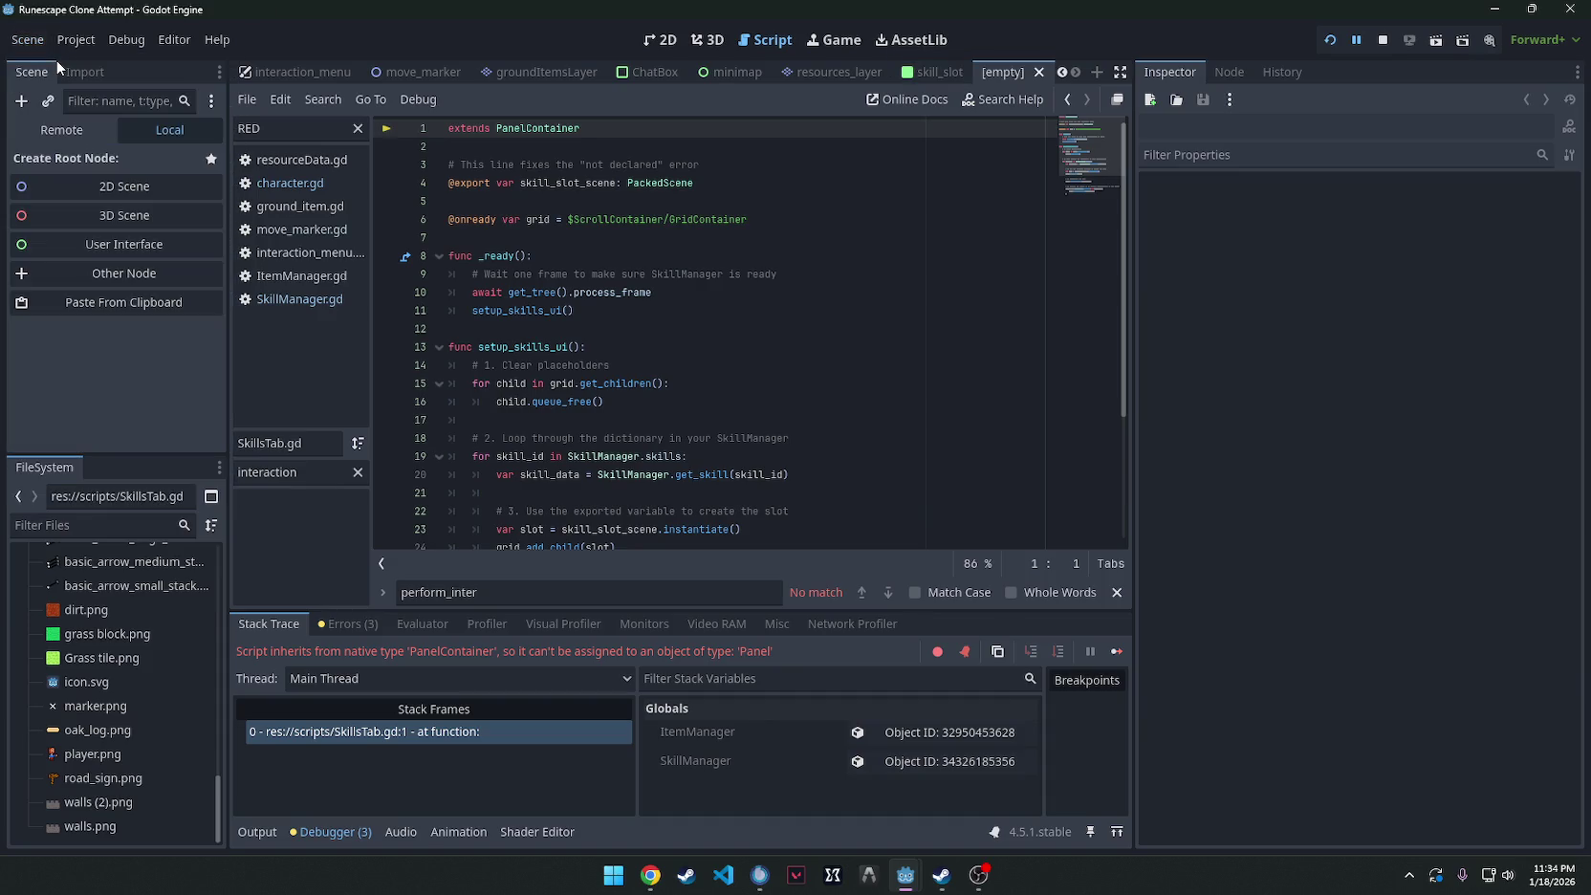
{"action": "left_click", "coordinate": [119, 188]}
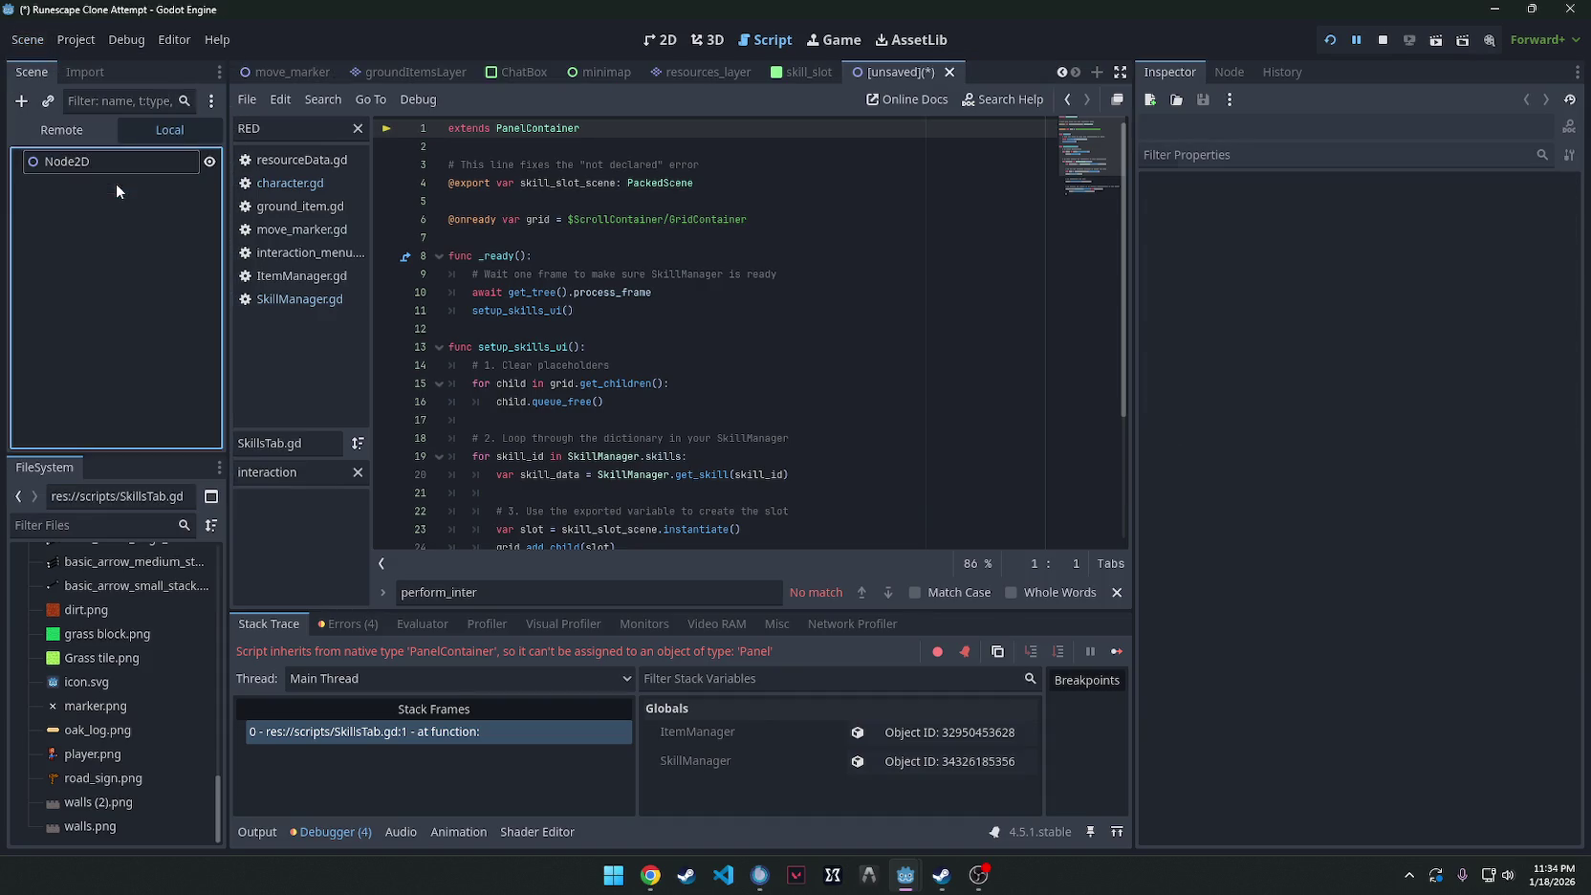
{"action": "right_click", "coordinate": [105, 158]}
{"action": "left_click", "coordinate": [184, 411]}
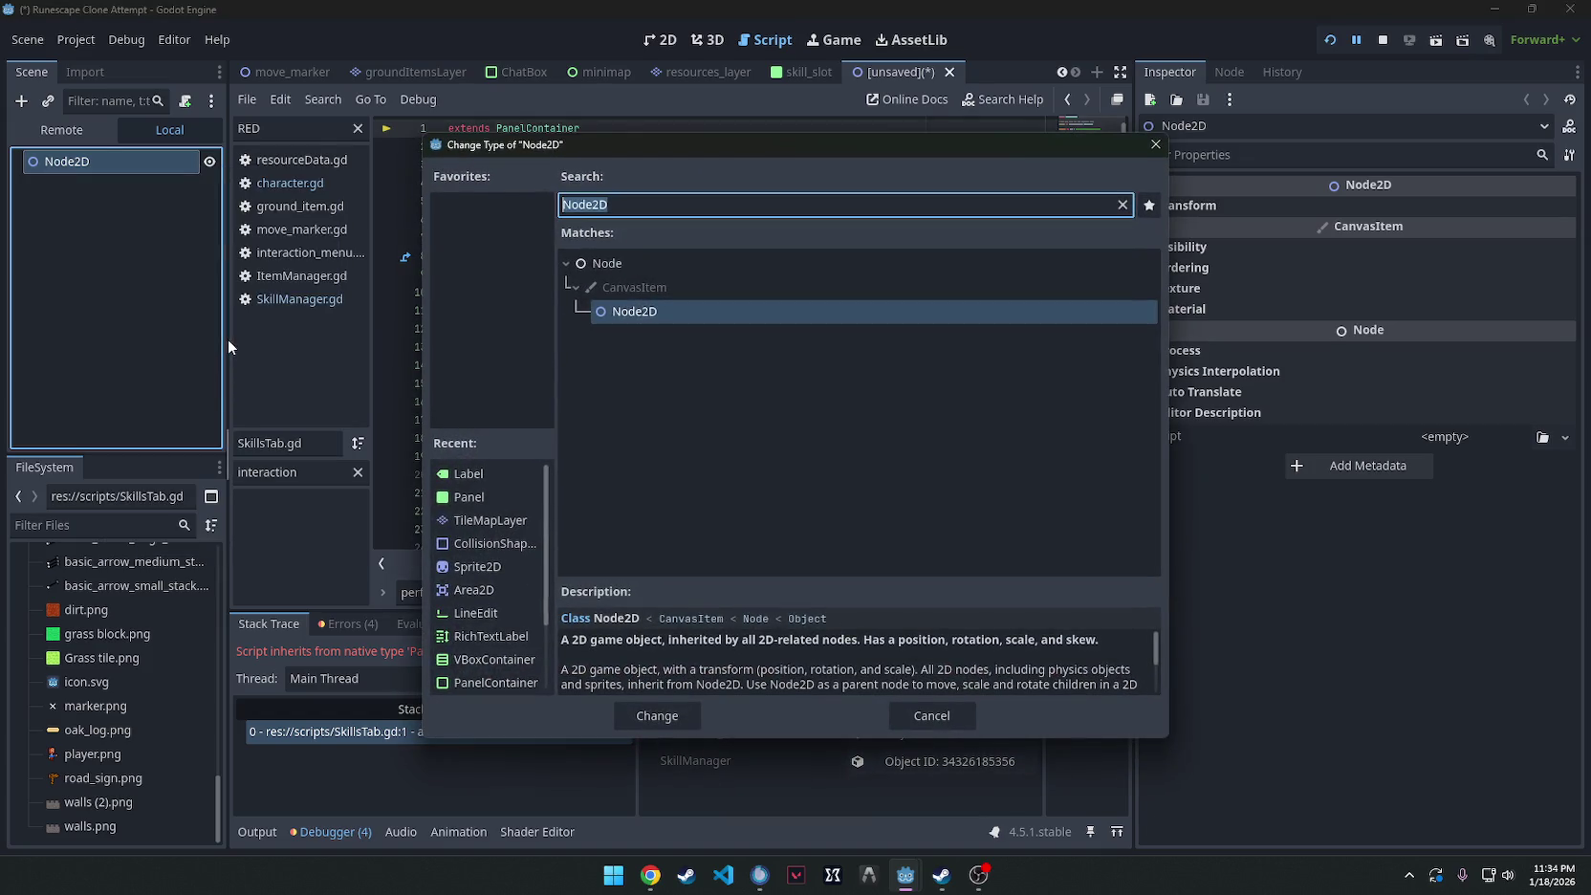
{"action": "type", "text": "panel"}
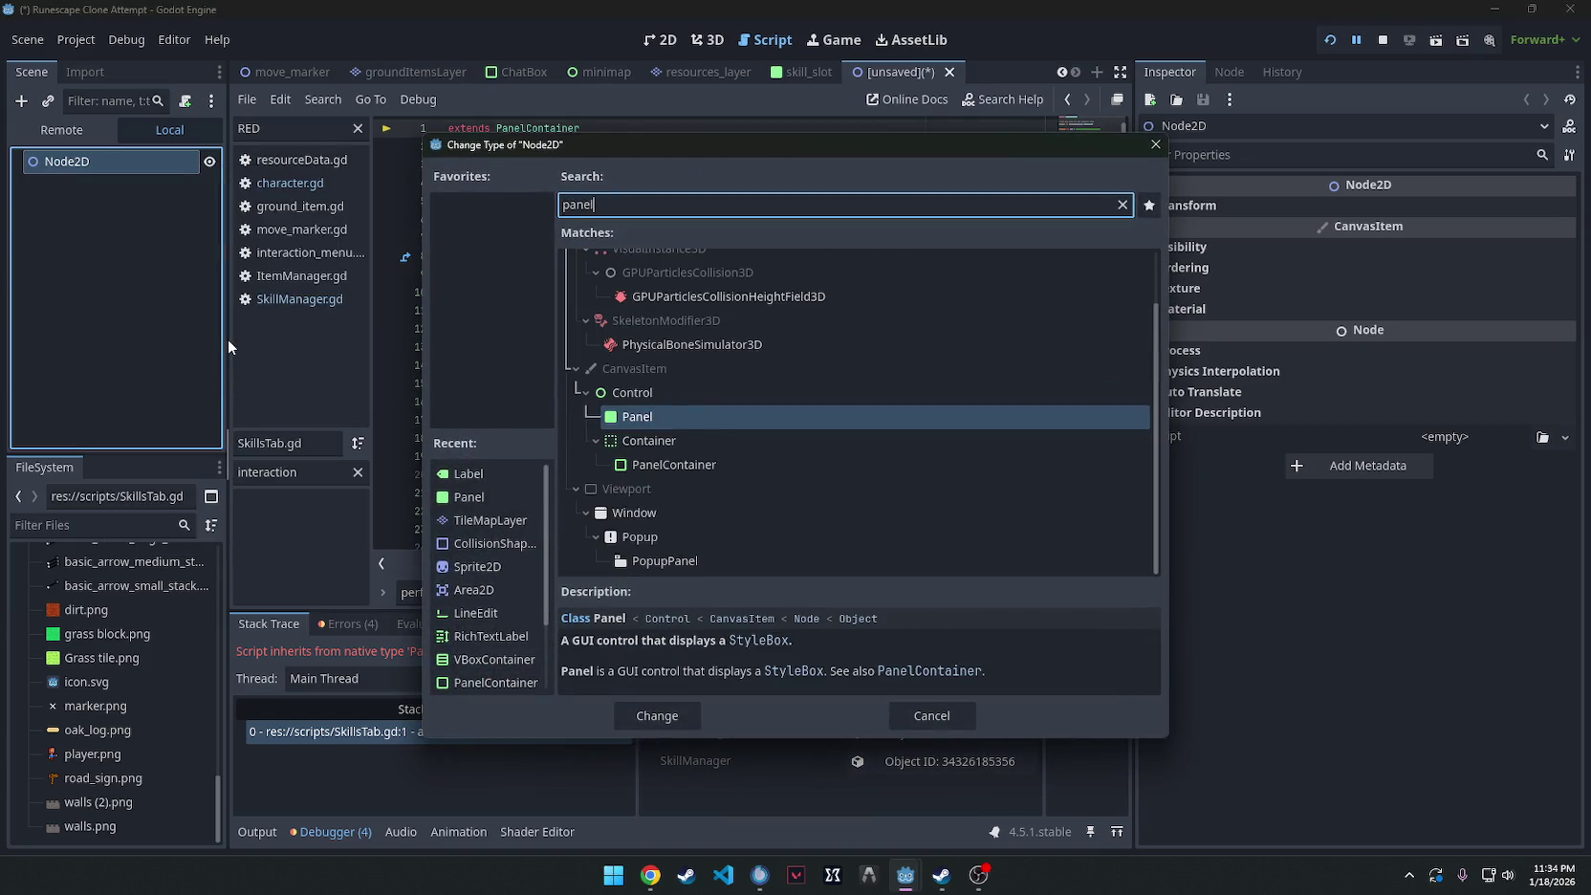
{"action": "double_click", "coordinate": [706, 460]}
Rename the new root node to SkillsTab.
{"action": "double_click", "coordinate": [91, 160]}
{"action": "right_click", "coordinate": [91, 161]}
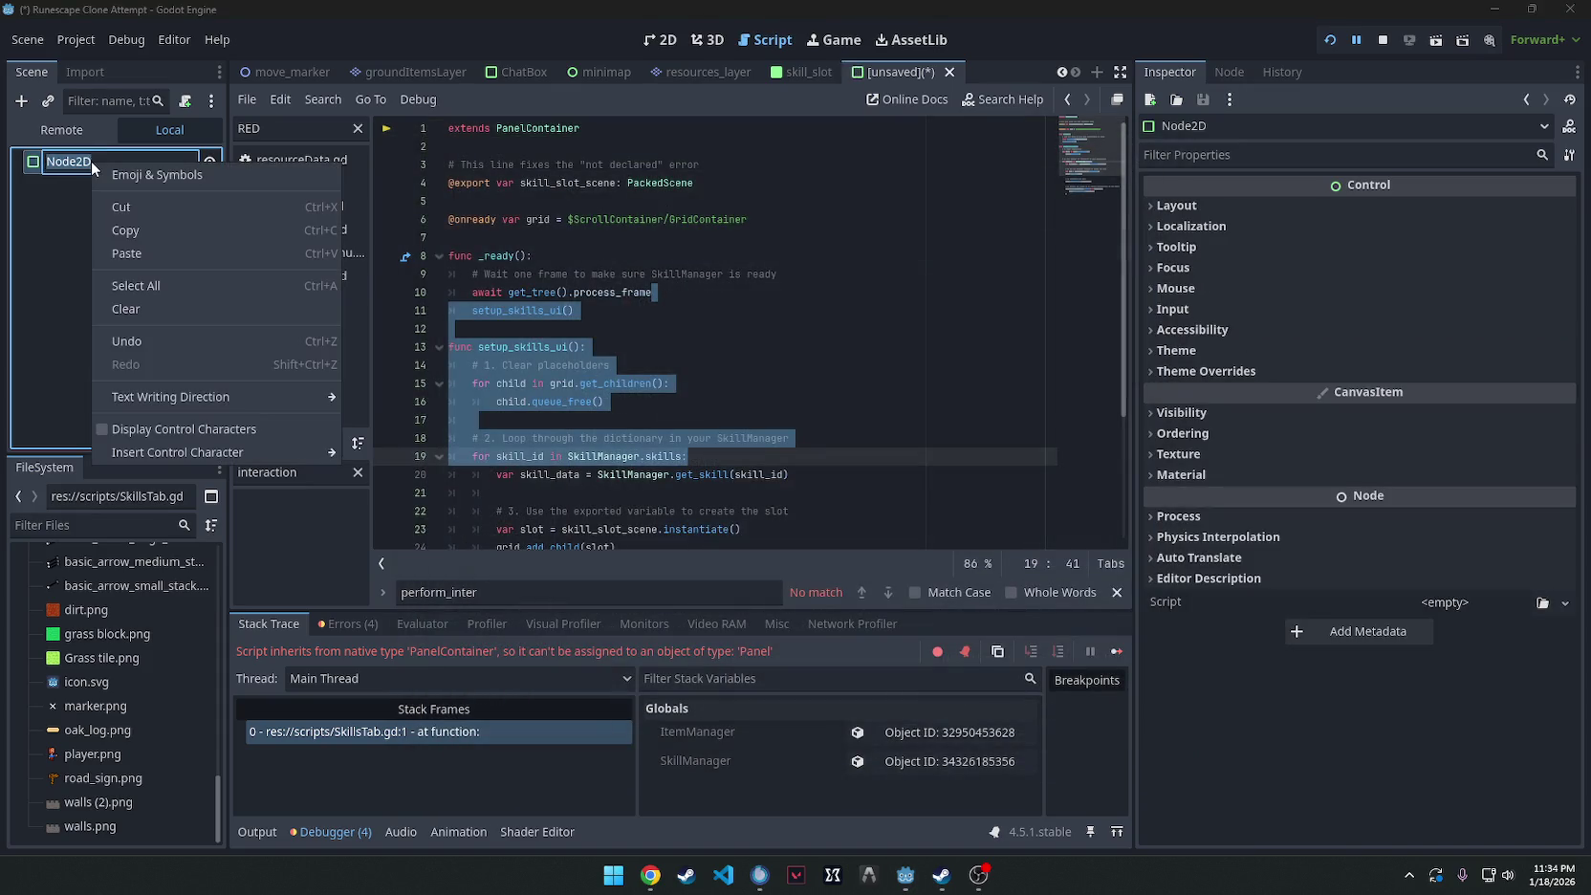
{"action": "key", "text": "Escape"}
{"action": "type", "text": "SkillsTab"}
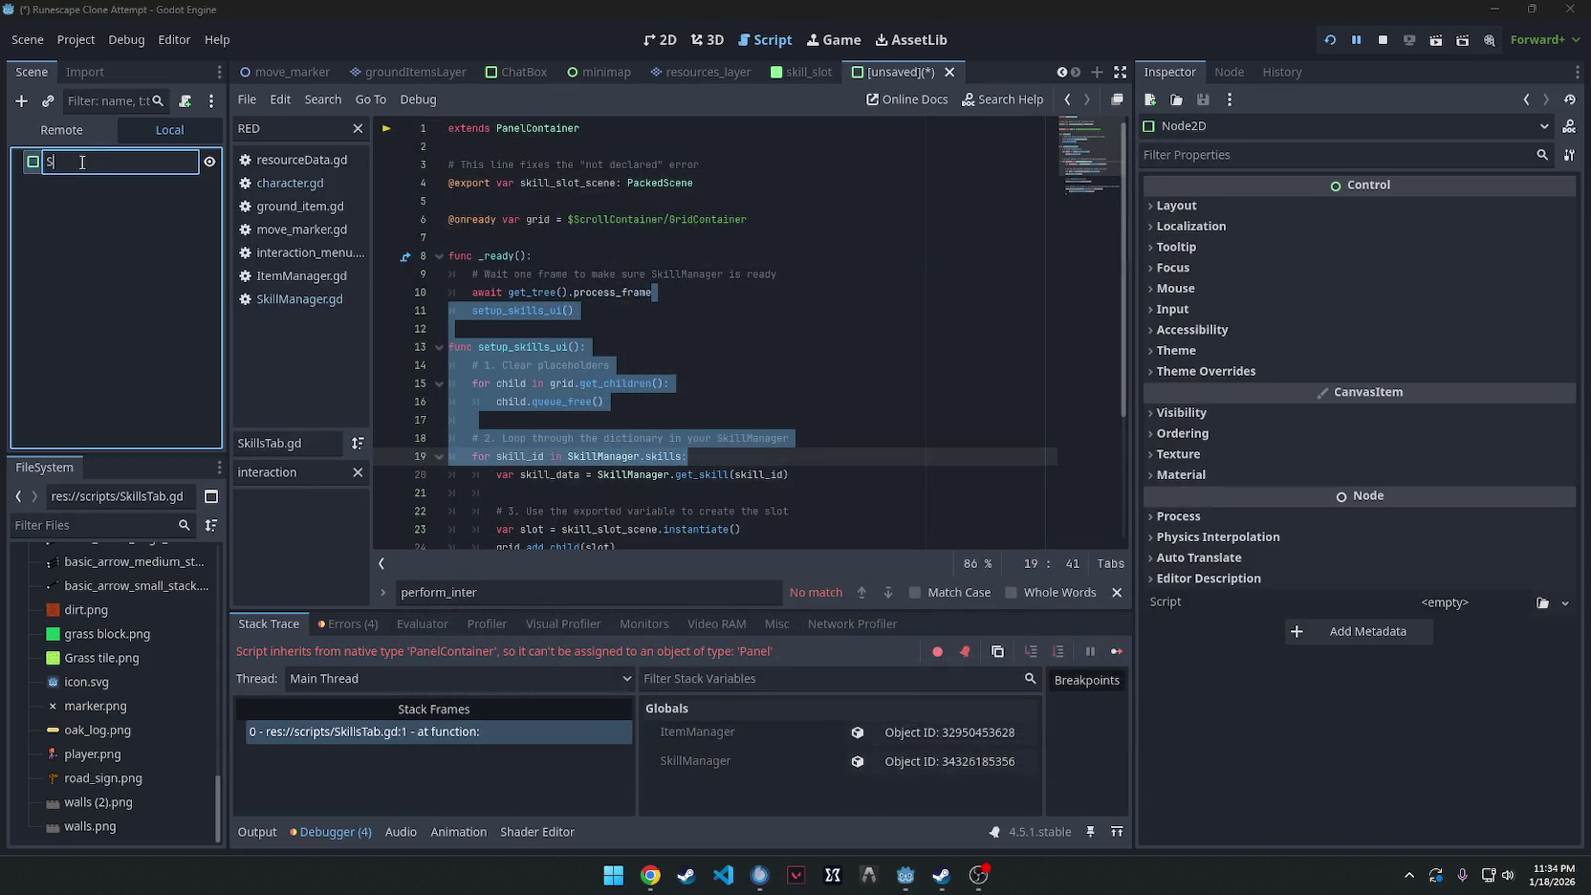
{"action": "key", "text": "Return"}
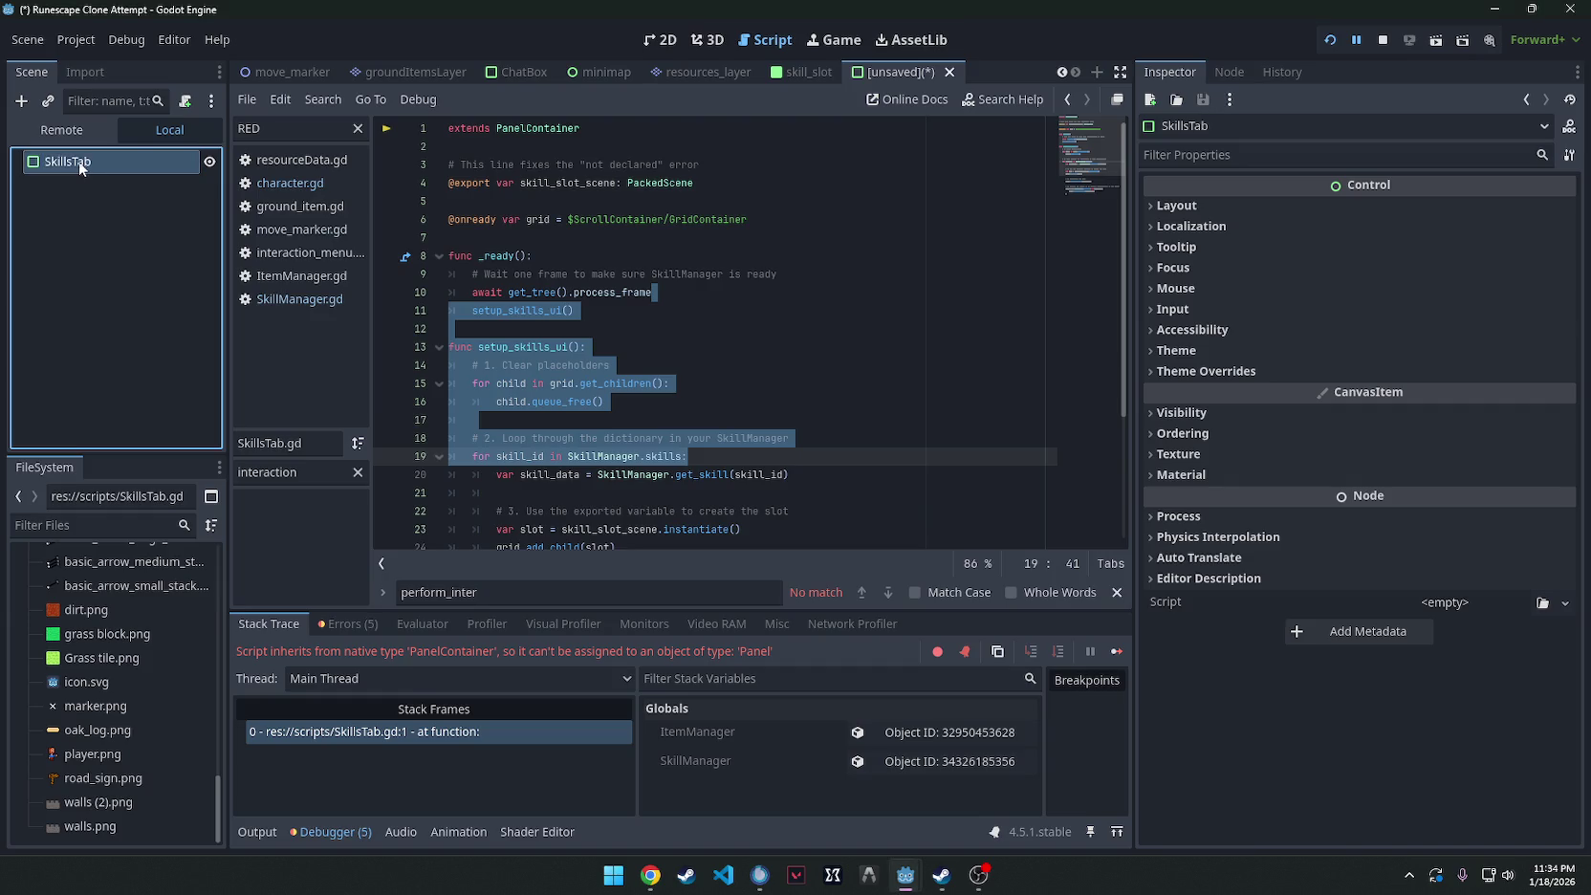
{"action": "left_click", "coordinate": [800, 72]}
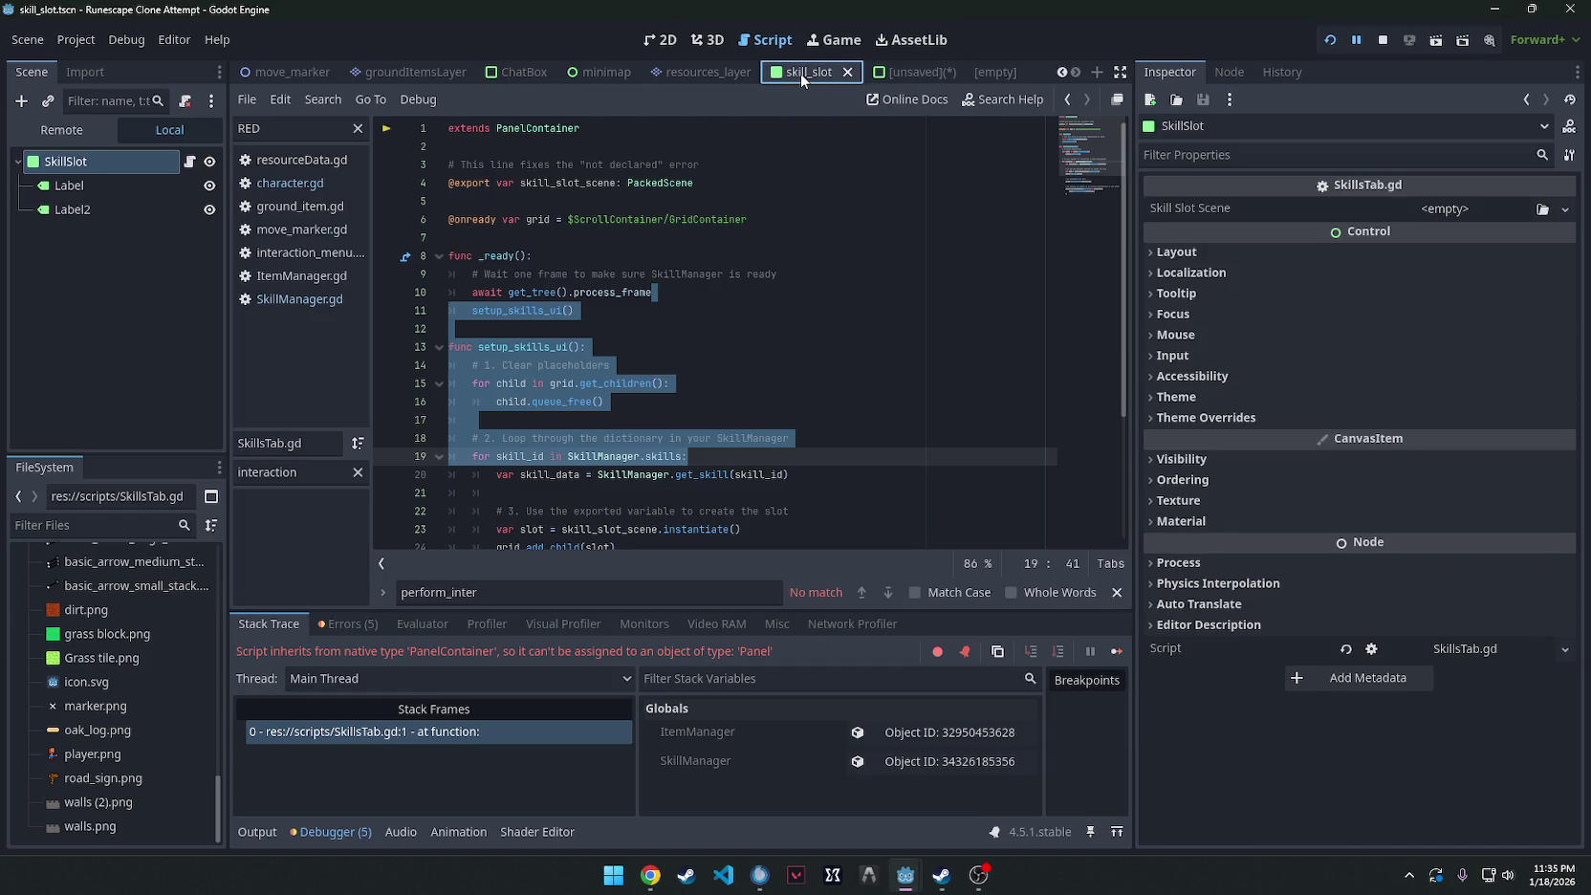
{"action": "left_click", "coordinate": [909, 72]}
Add a ScrollContainer under SkillsTab and a GridContainer inside the ScrollContainer.
{"action": "right_click", "coordinate": [99, 161]}
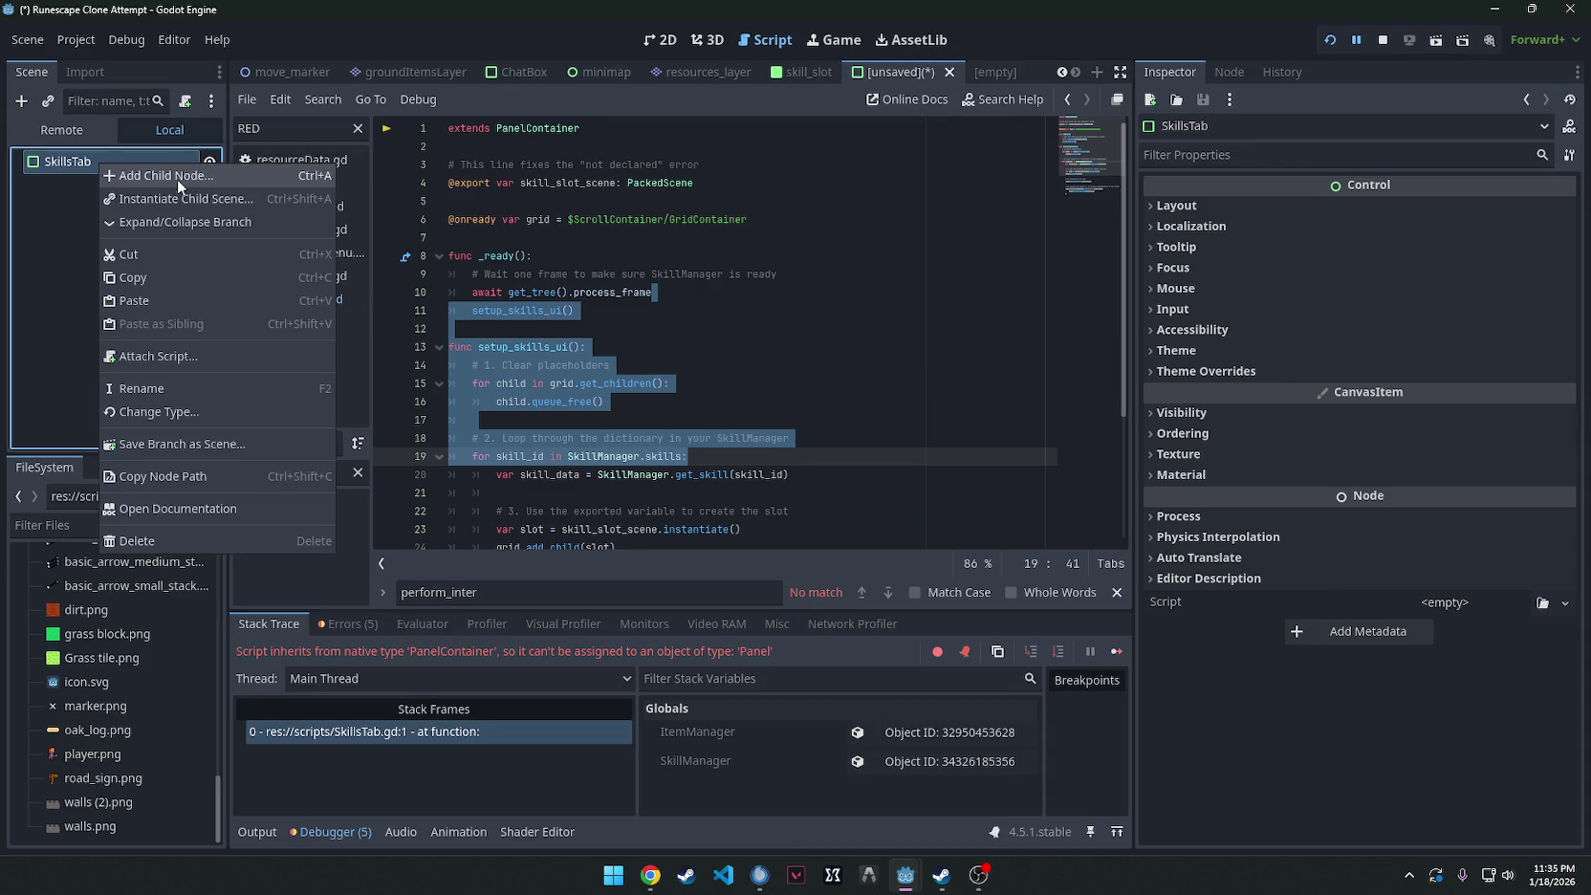
{"action": "left_click", "coordinate": [177, 178]}
{"action": "type", "text": "Scroll"}
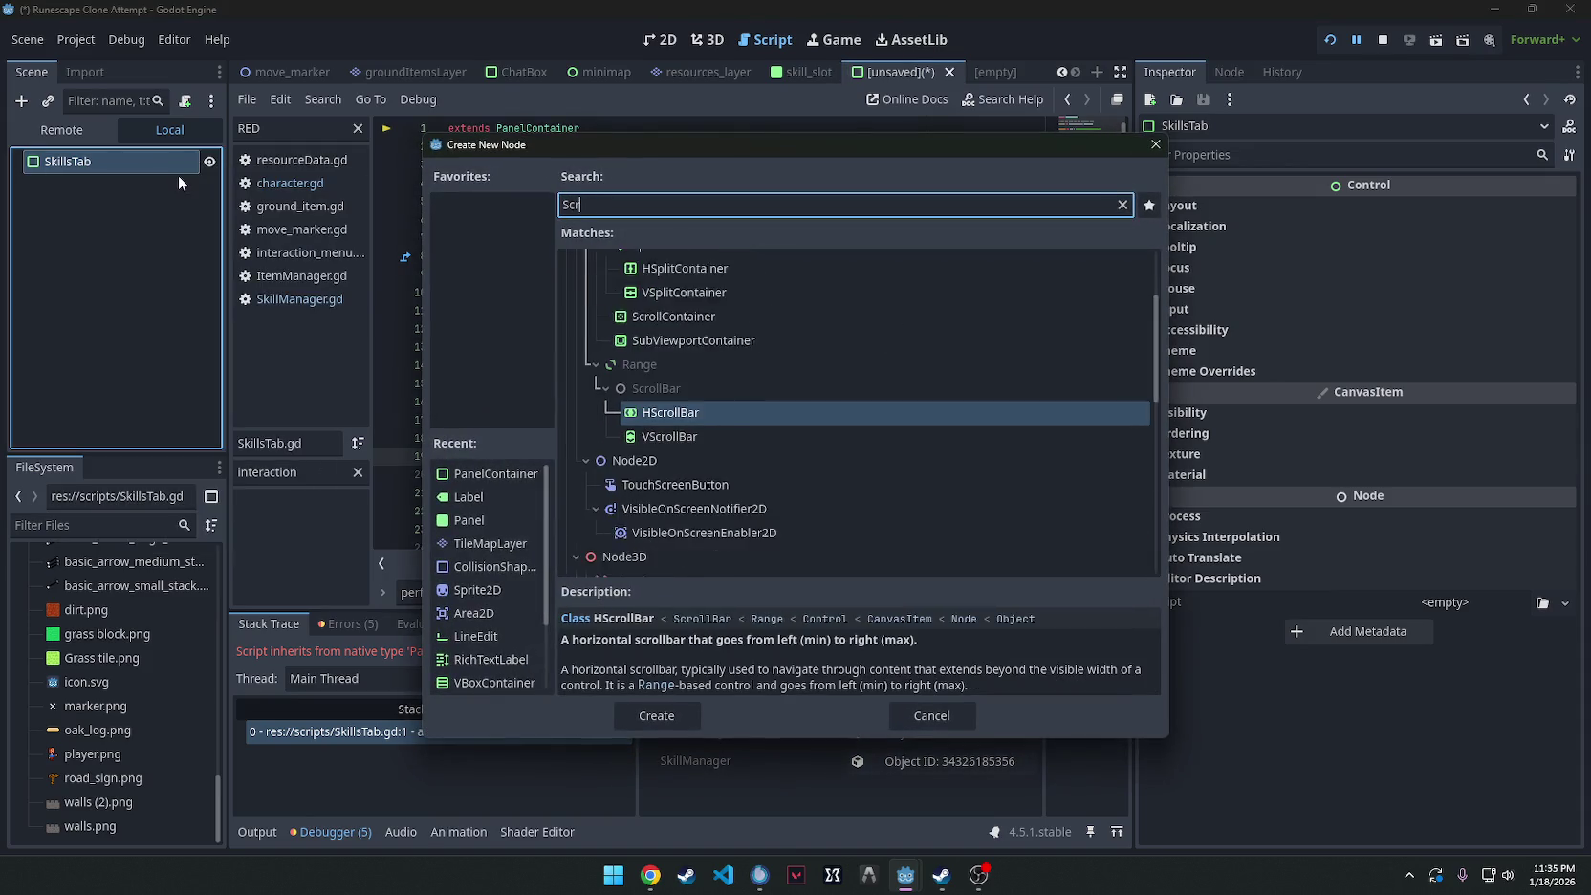
{"action": "double_click", "coordinate": [674, 455]}
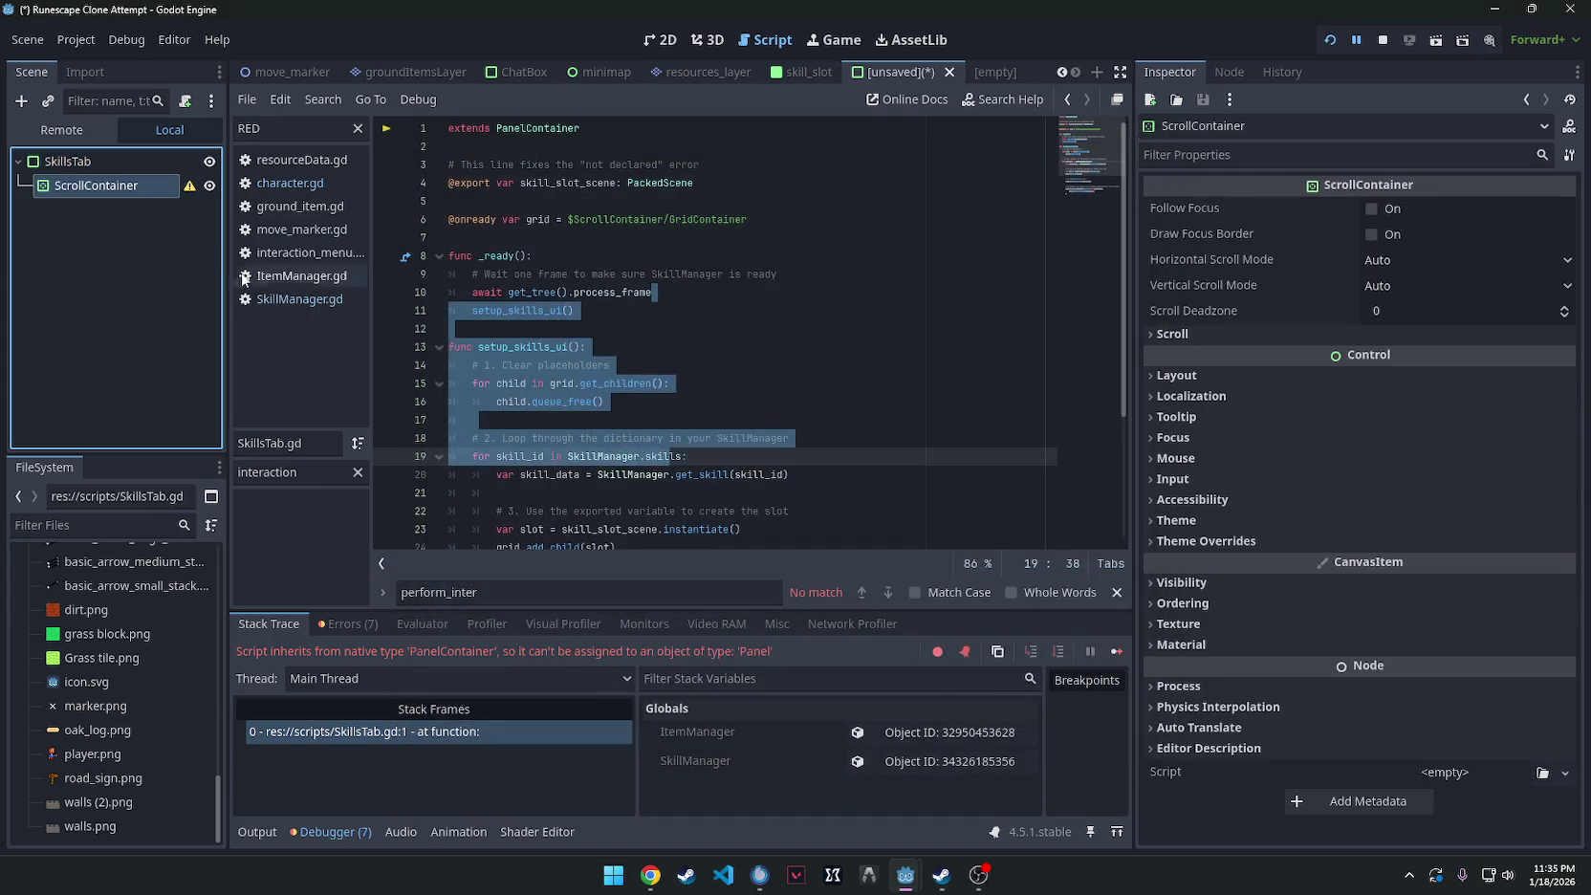
{"action": "right_click", "coordinate": [129, 183]}
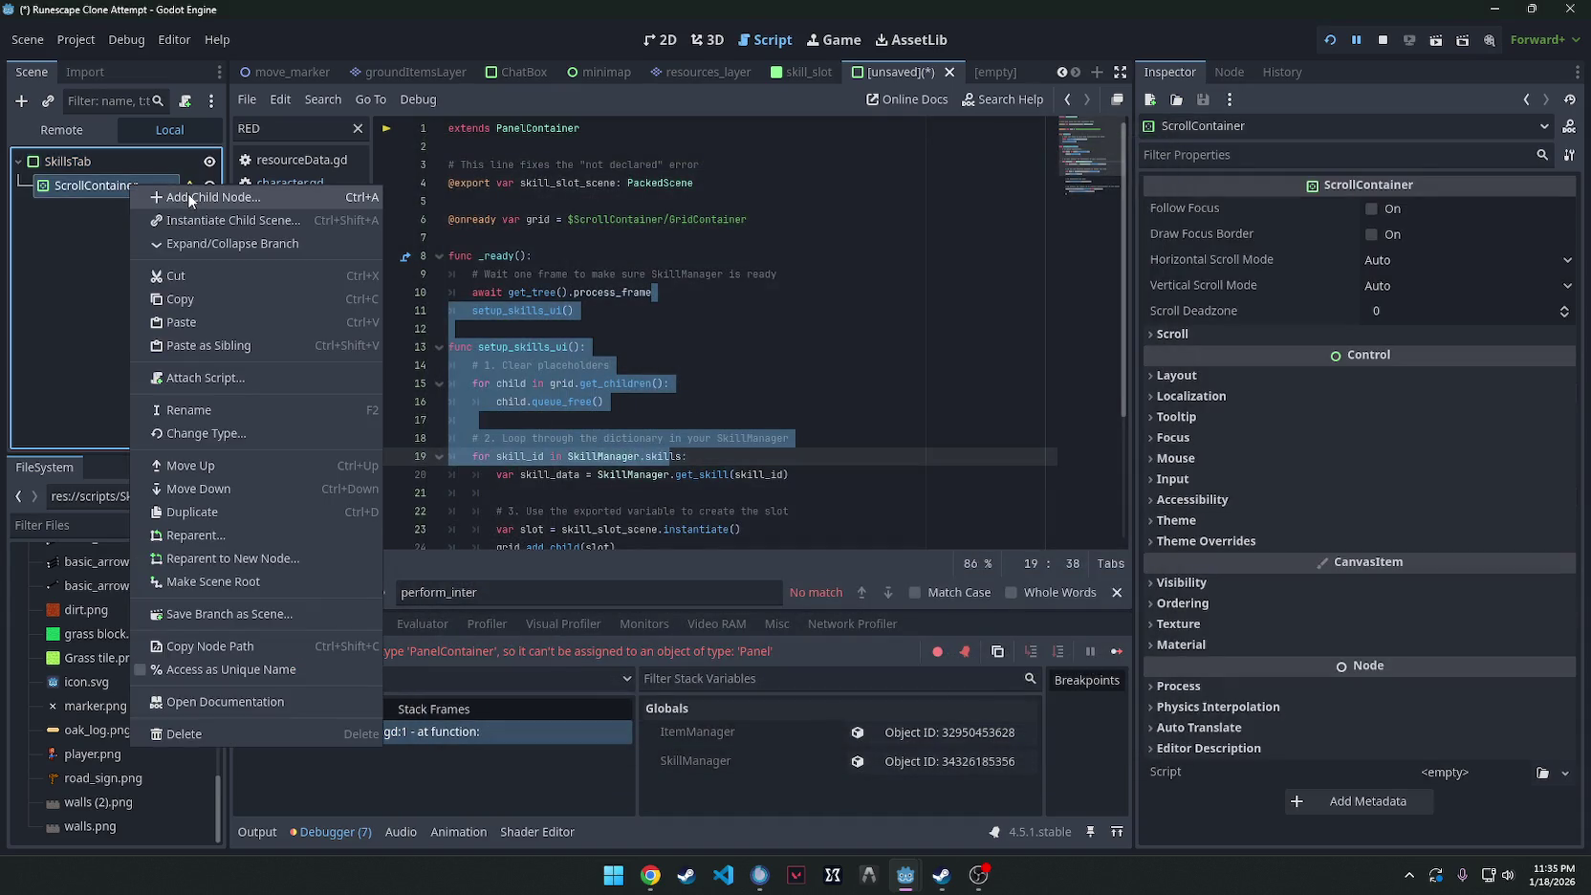
{"action": "left_click", "coordinate": [188, 196]}
{"action": "type", "text": "Gr"}
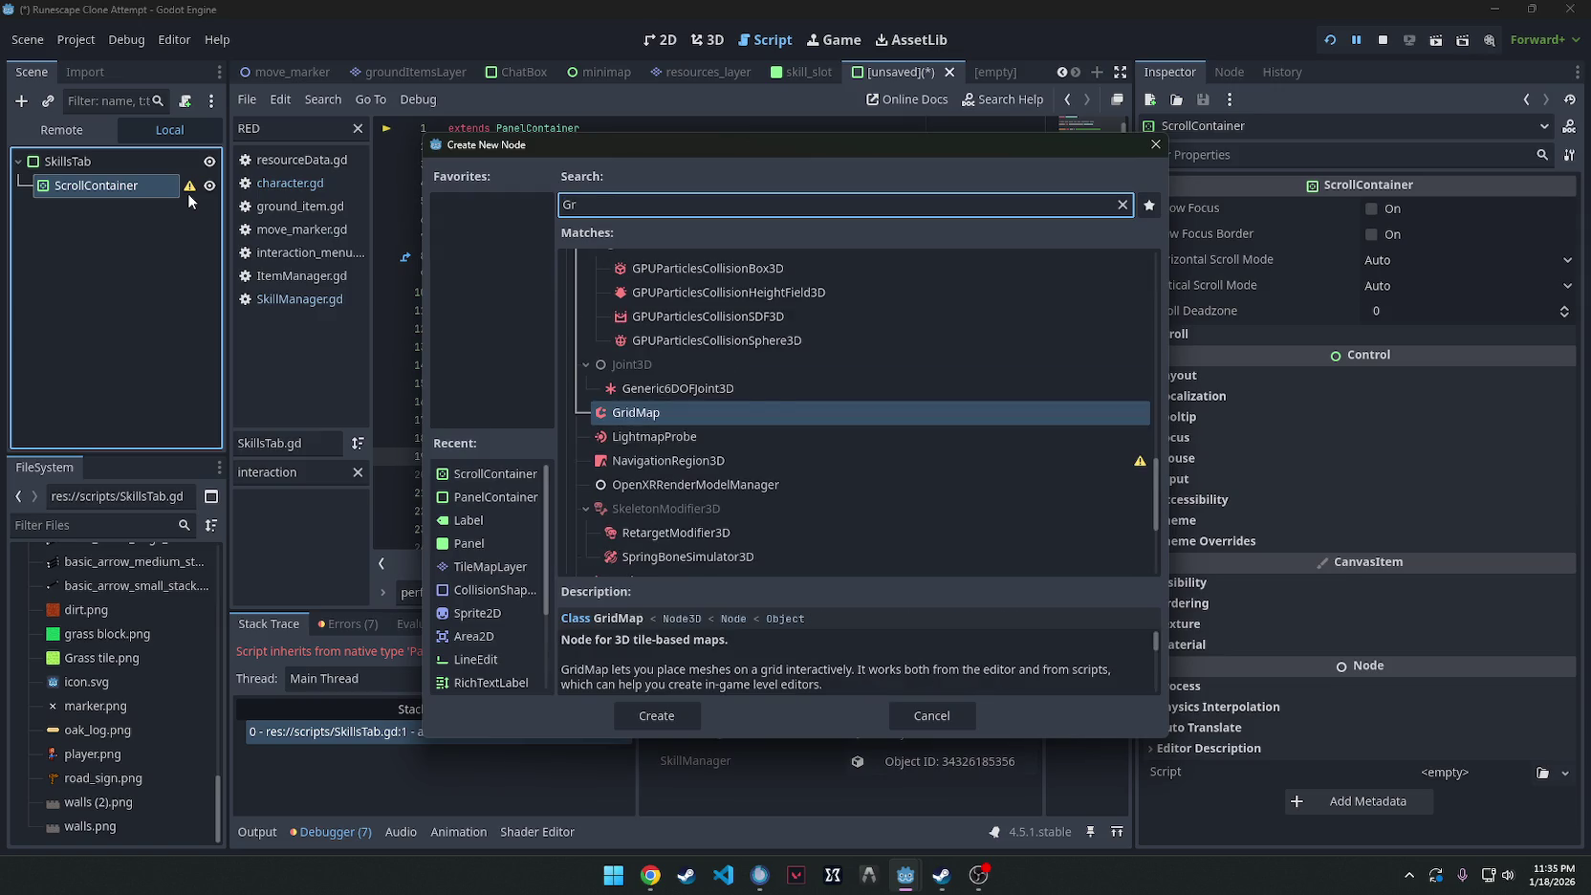
{"action": "type", "text": "idContainer"}
{"action": "double_click", "coordinate": [673, 358]}
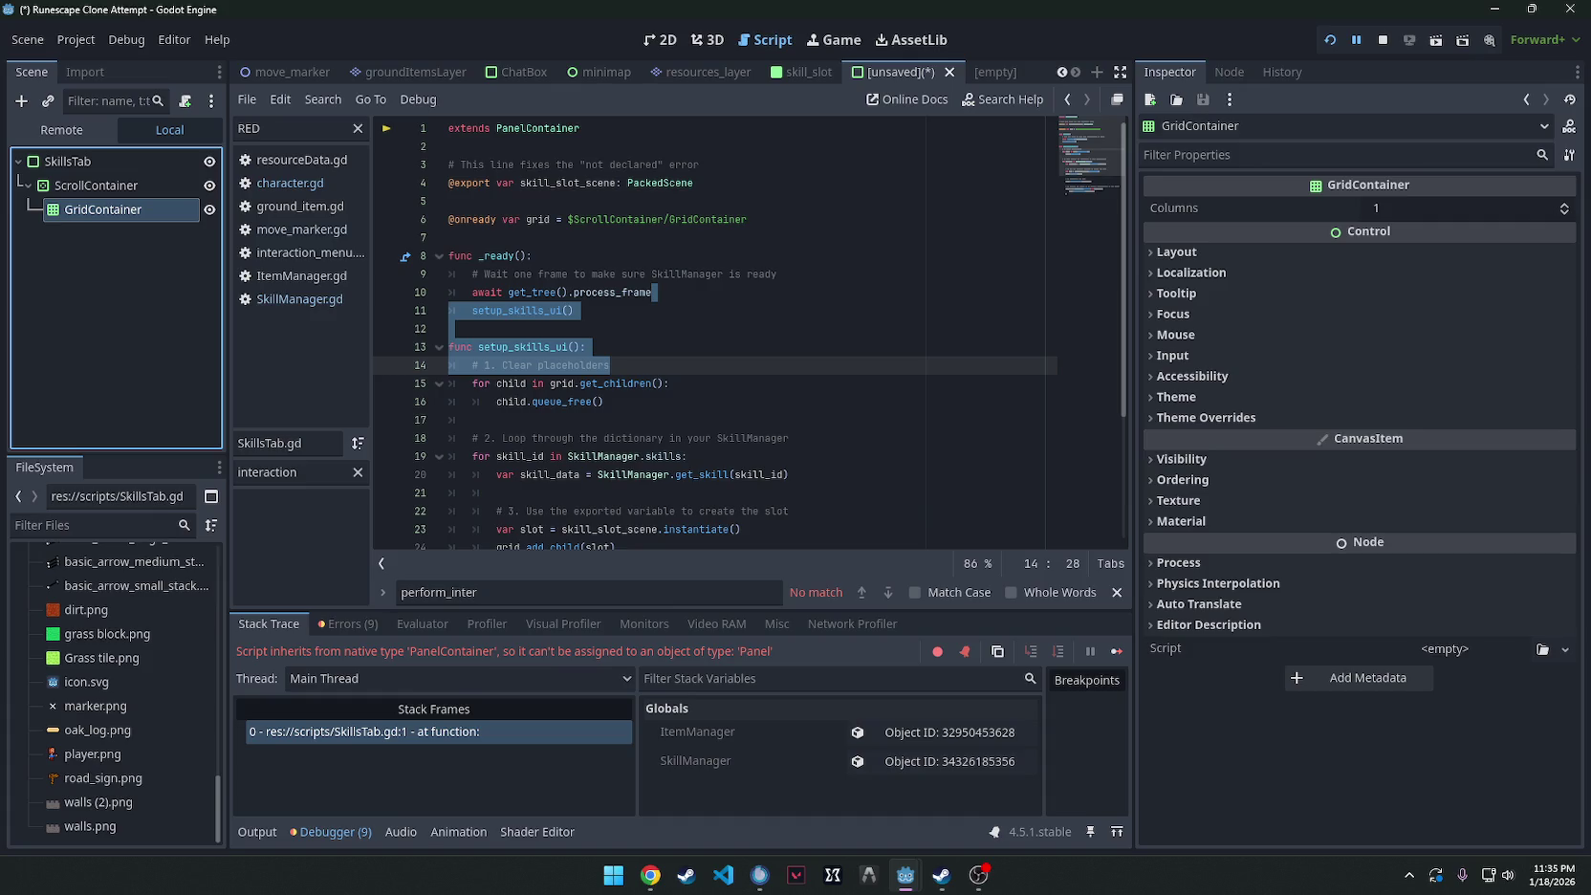
{"action": "left_click", "coordinate": [650, 874]}
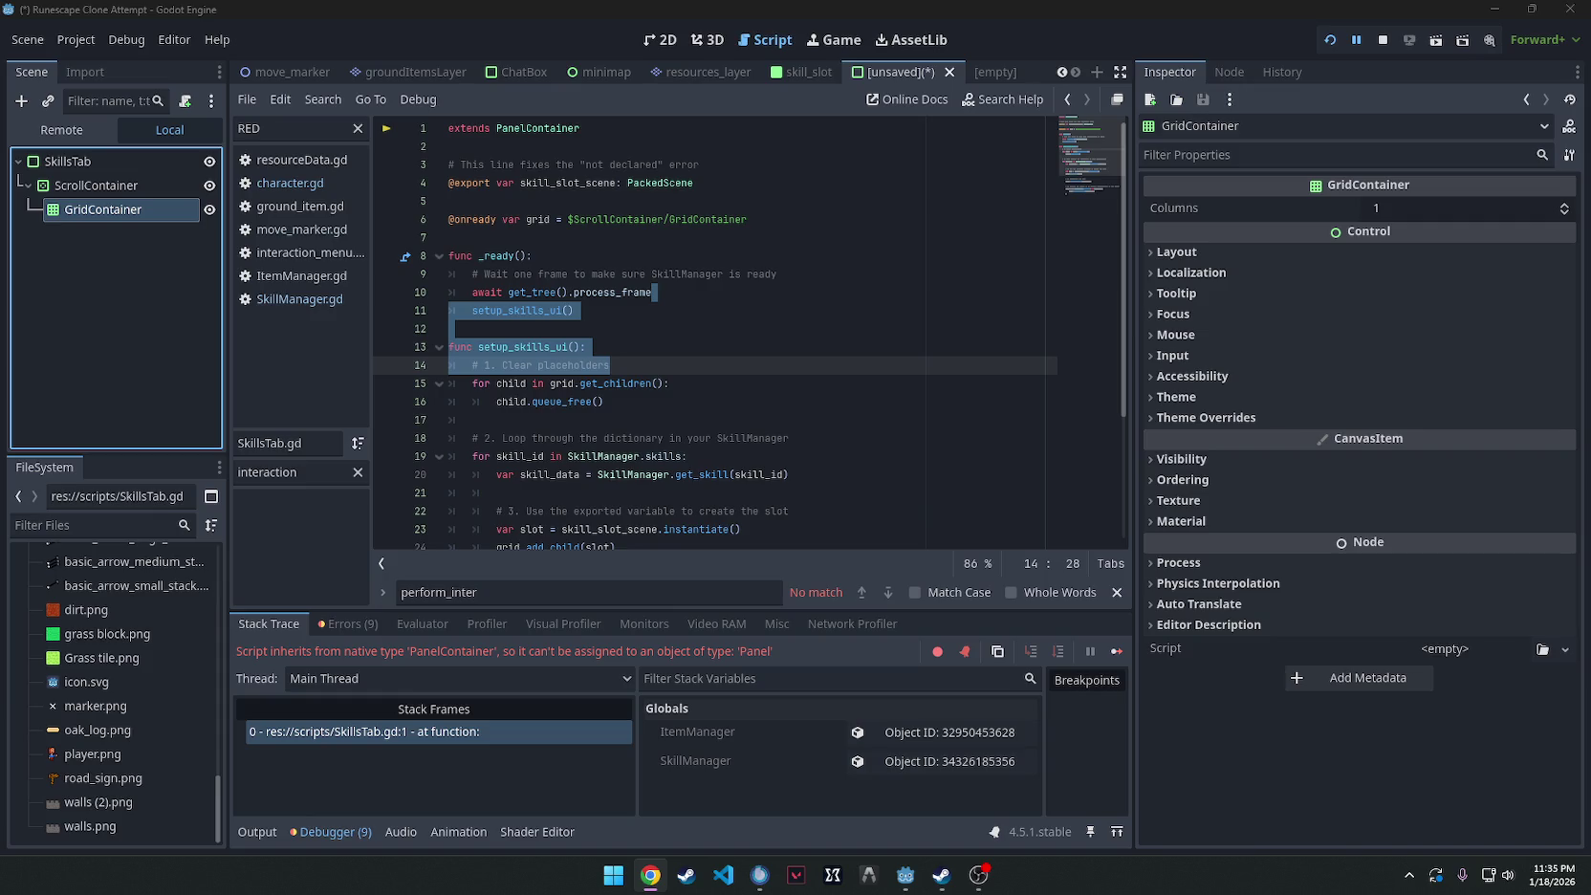
{"action": "left_click", "coordinate": [695, 347]}
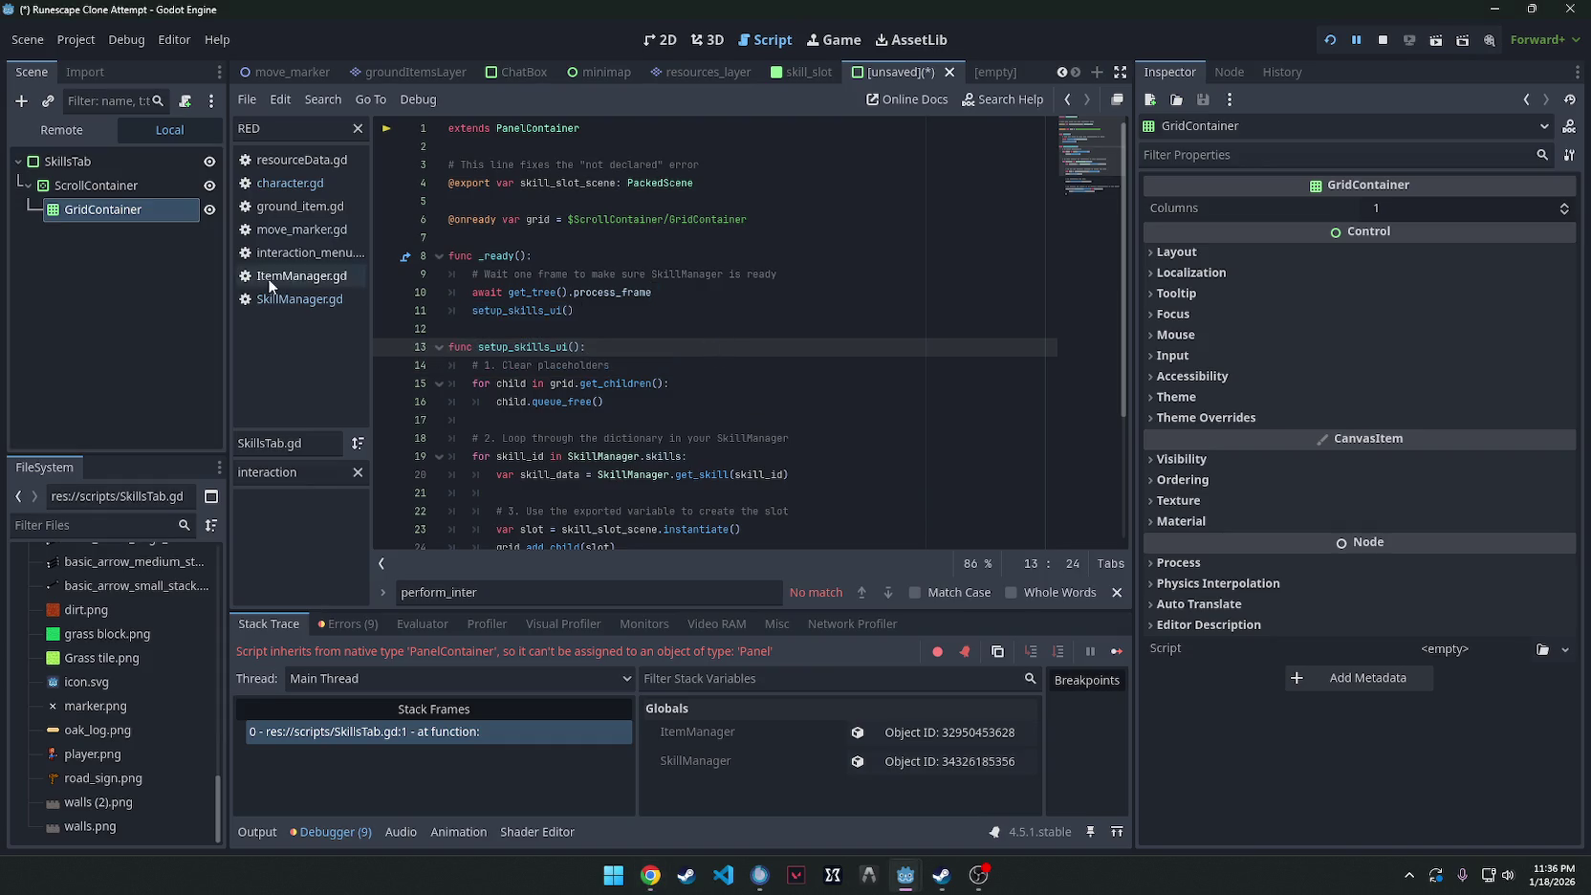
{"action": "key", "text": "alt+Tab"}
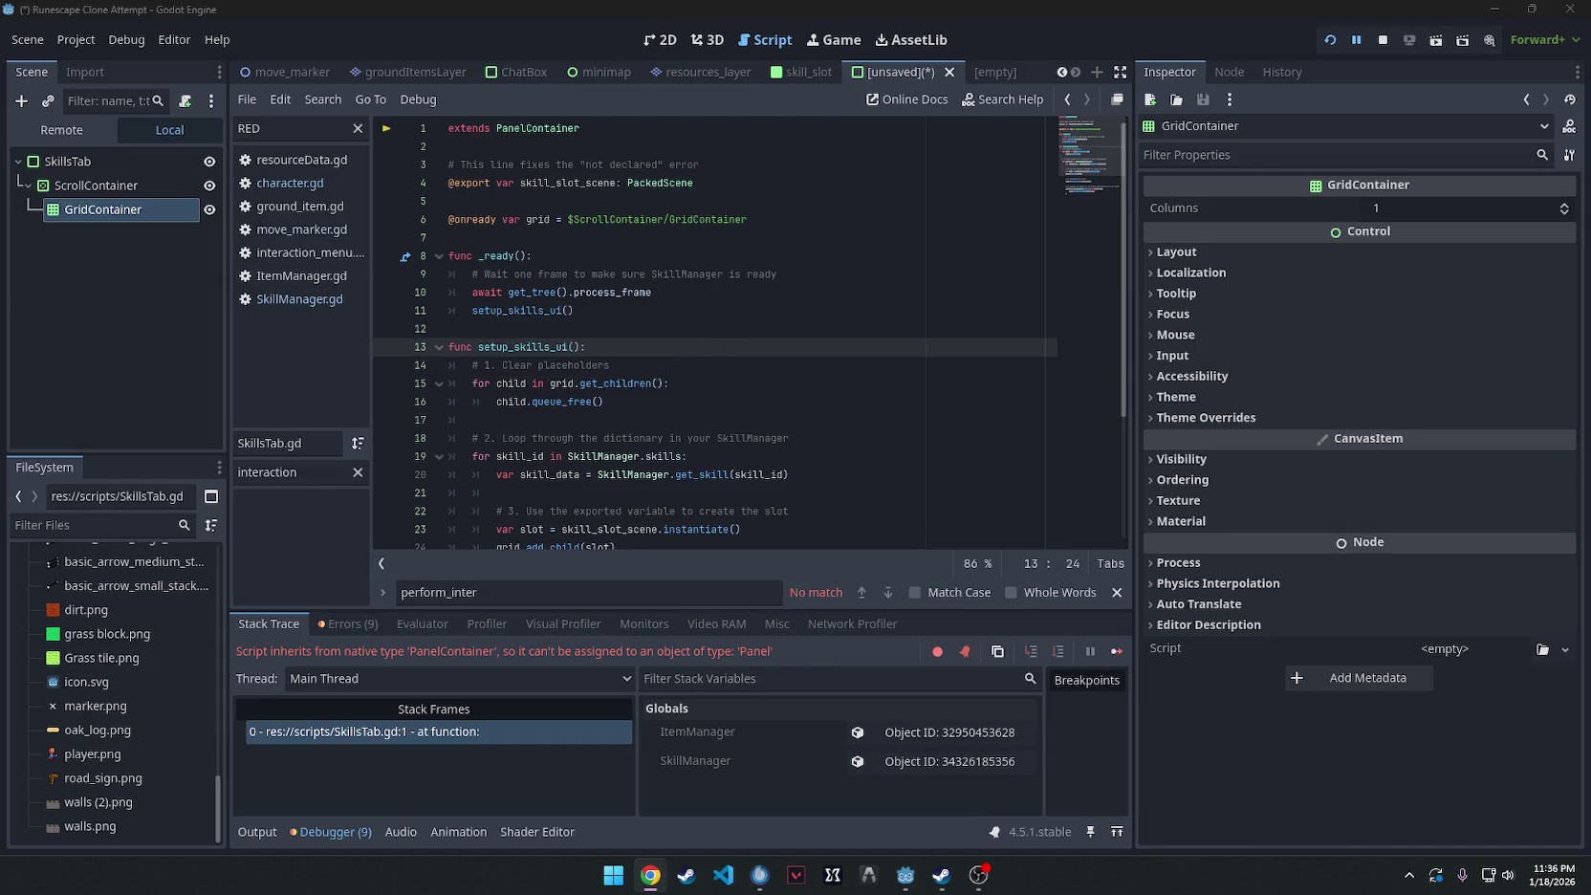
{"action": "left_click", "coordinate": [798, 71]}
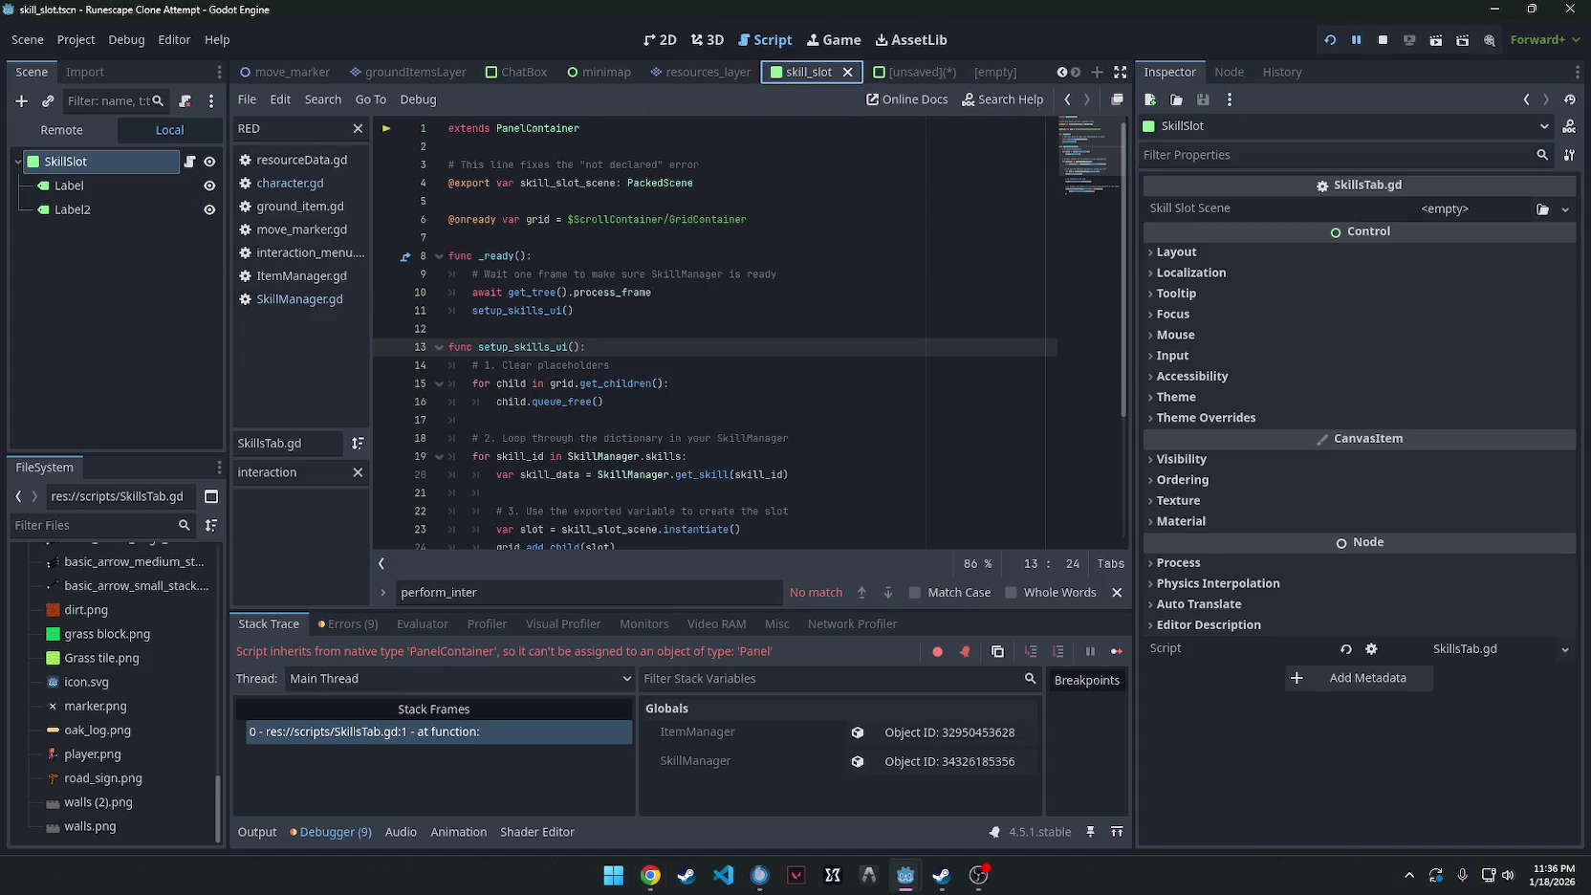
Change the SkillSlot root node's type to HBoxContainer.
{"action": "key", "text": "alt+Tab"}
{"action": "left_click", "coordinate": [99, 158]}
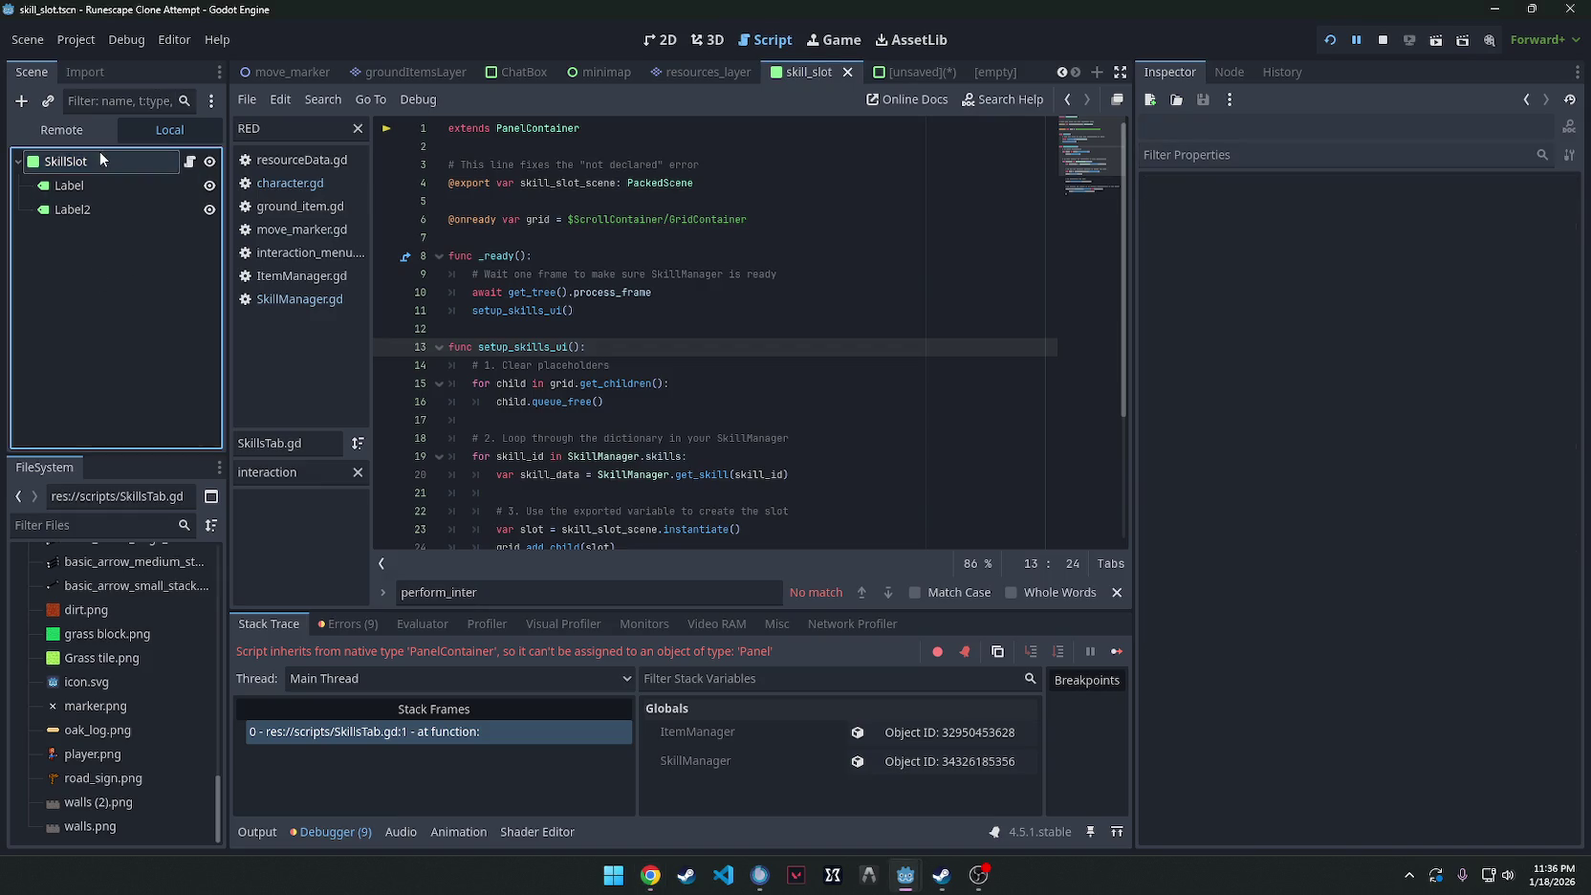
{"action": "right_click", "coordinate": [95, 158]}
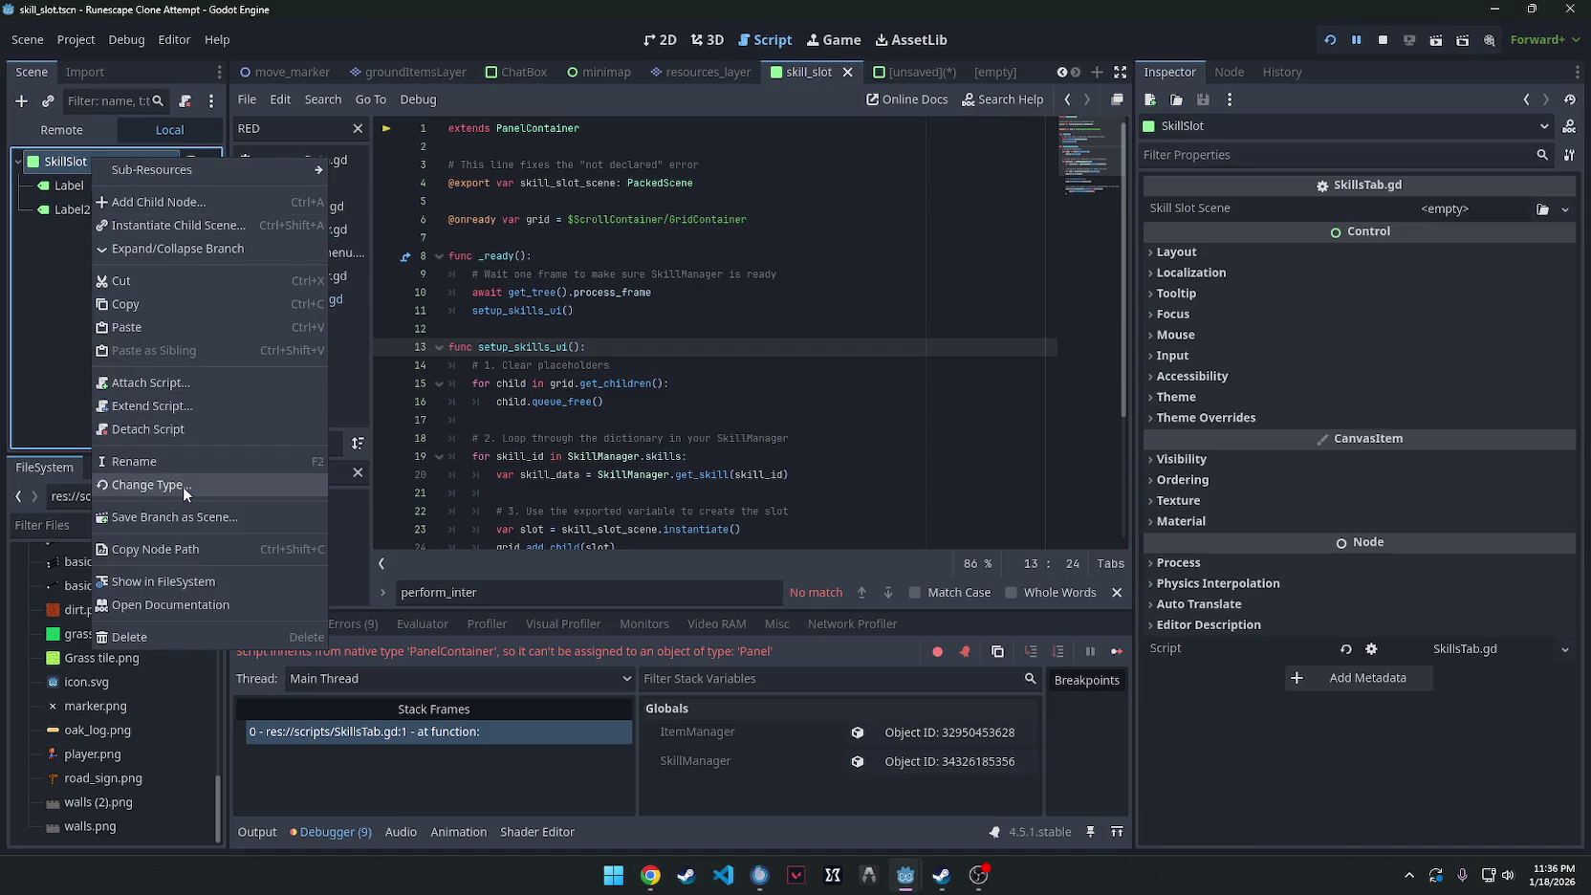
{"action": "left_click", "coordinate": [182, 486]}
{"action": "type", "text": "Hbox"}
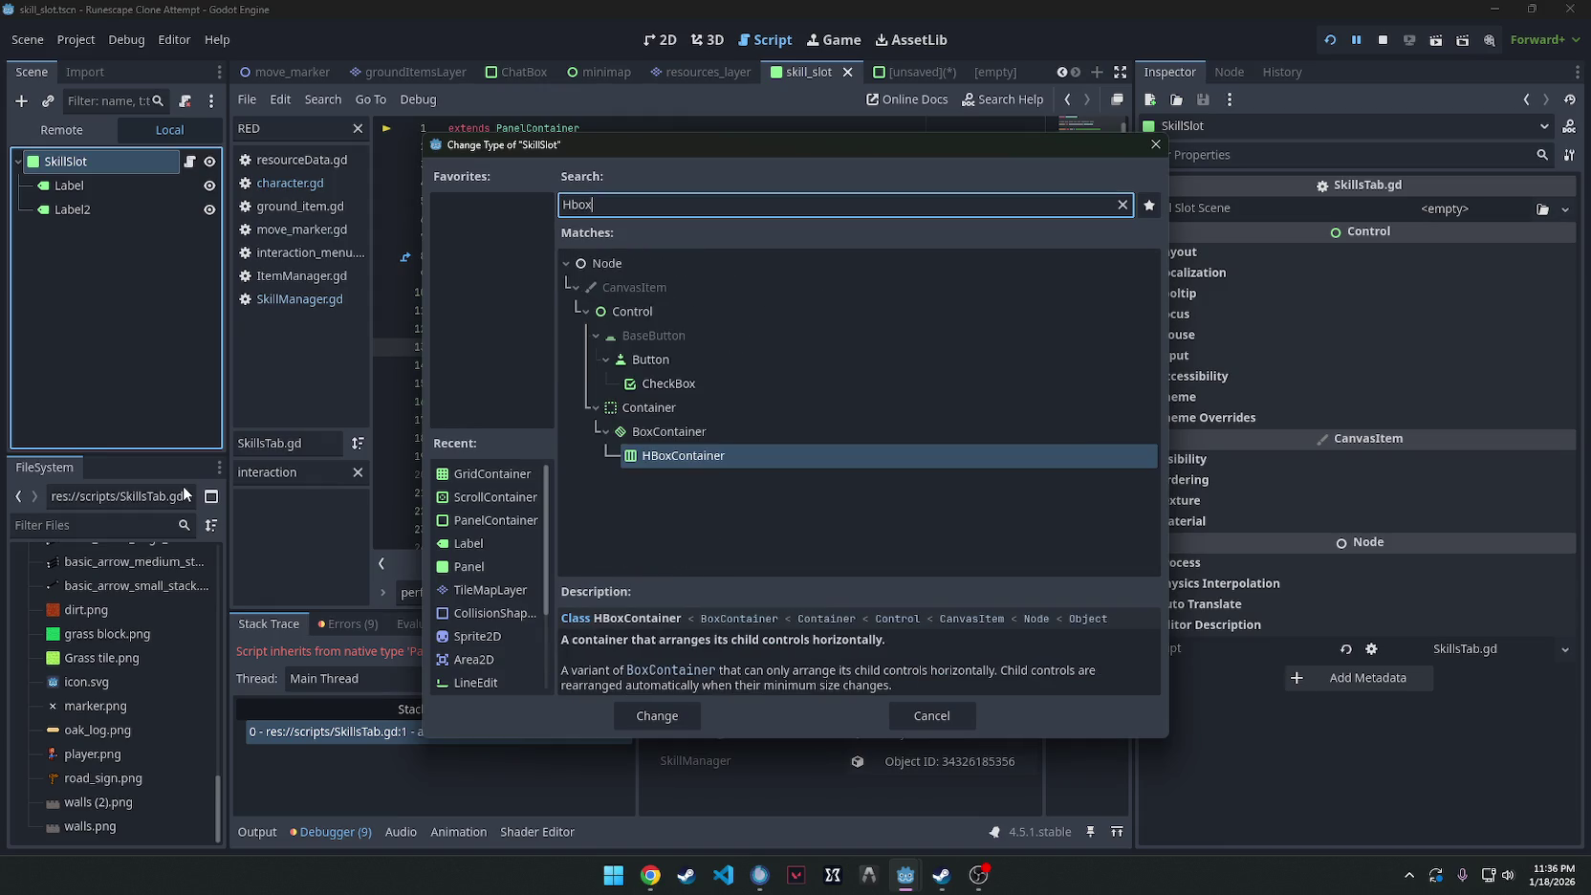
{"action": "double_click", "coordinate": [736, 456]}
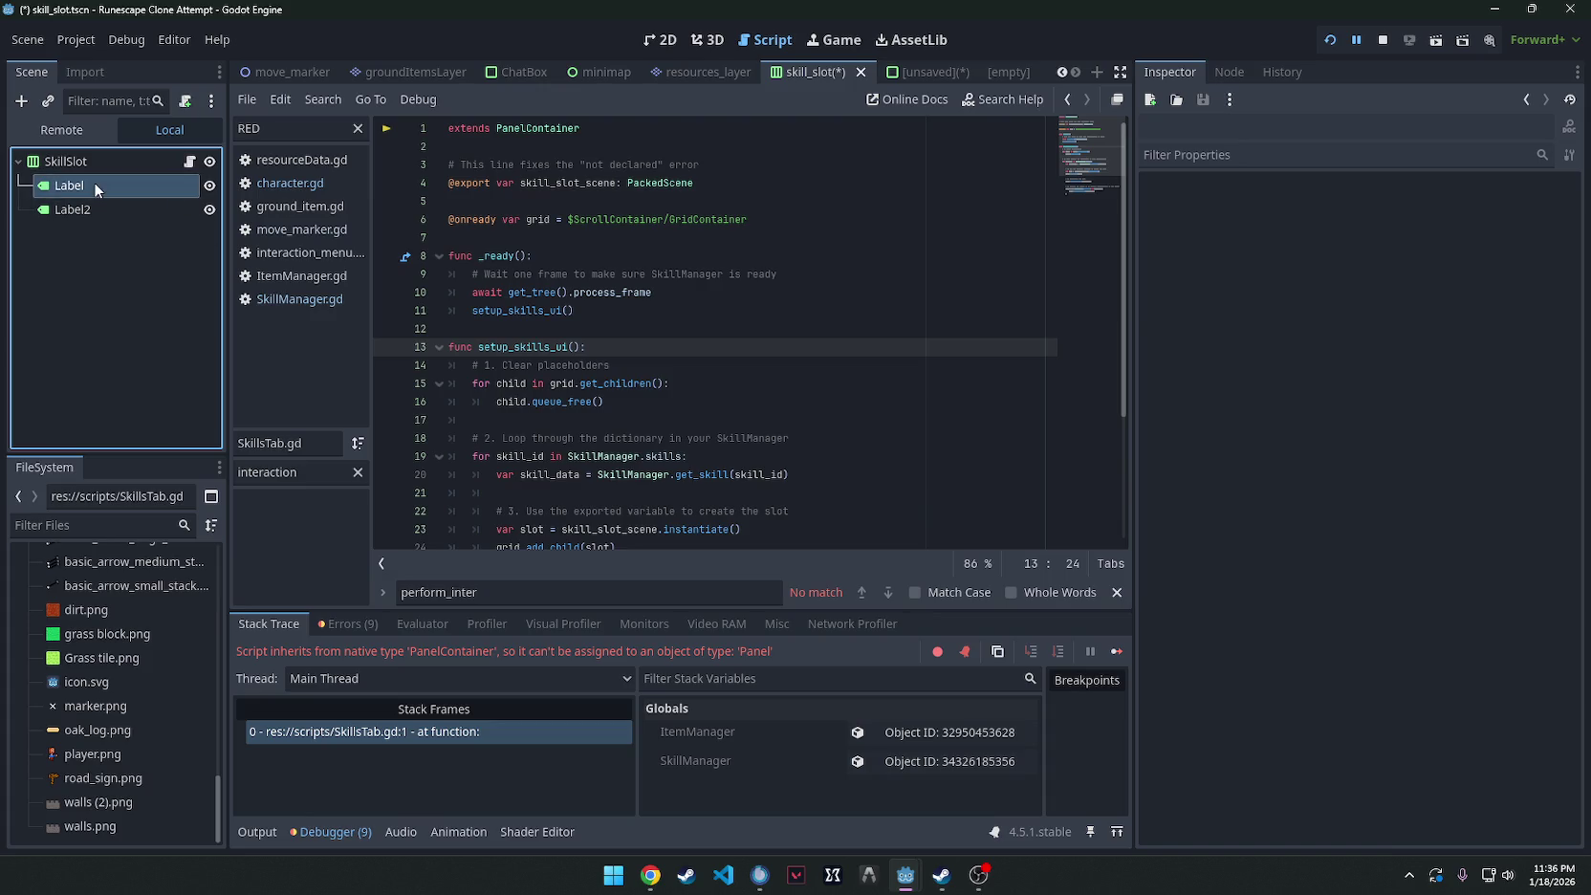
Rename the two labels to NameLabel and LevelLabel.
{"action": "right_click", "coordinate": [93, 183]}
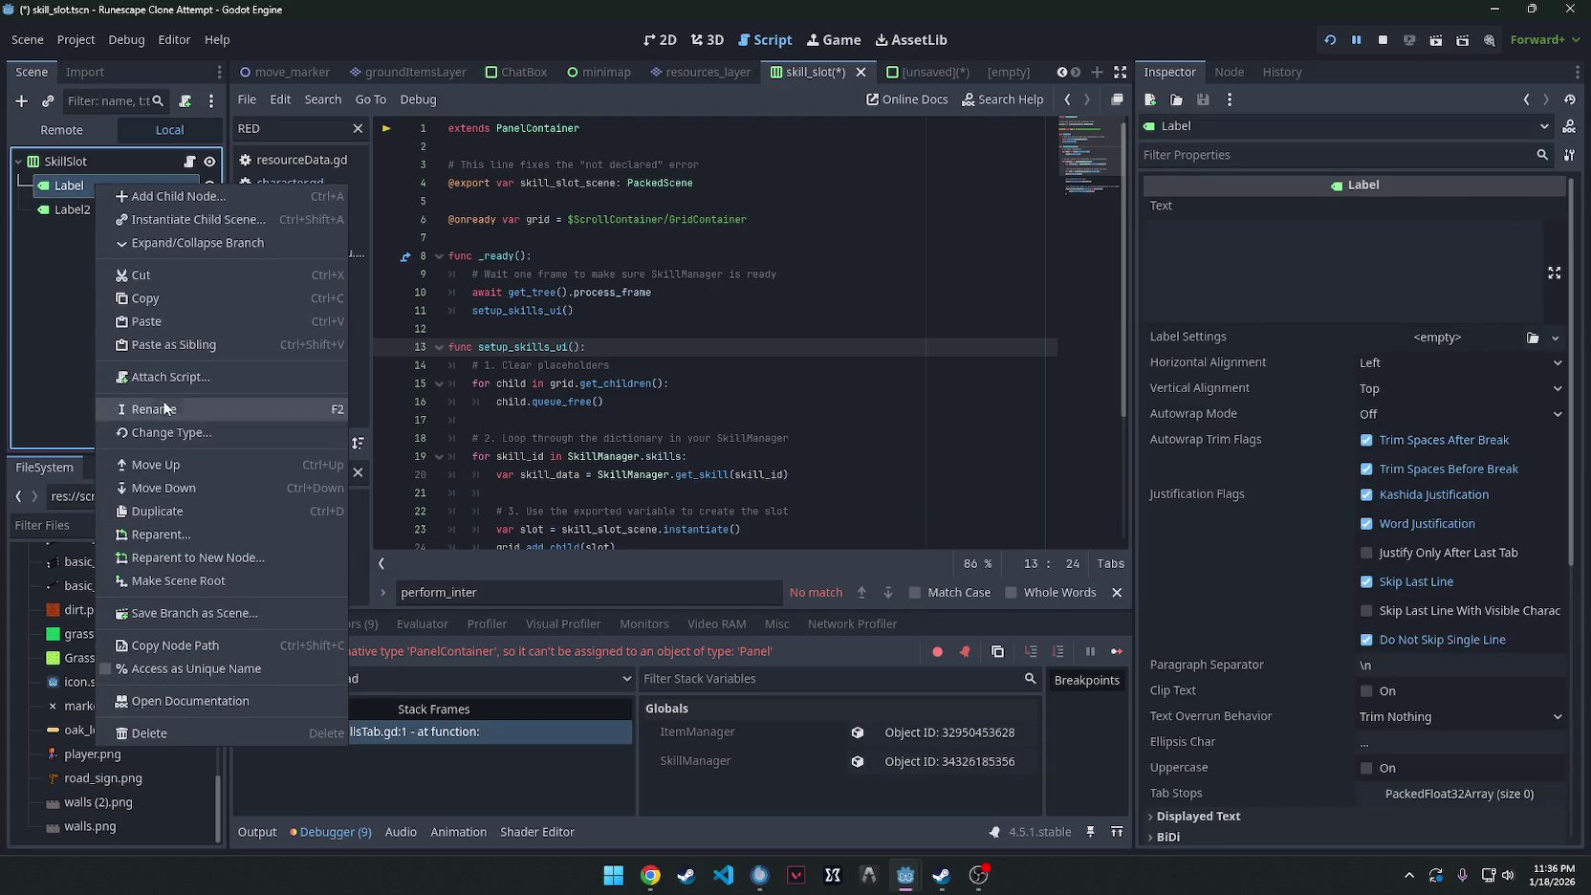
{"action": "left_click", "coordinate": [170, 408]}
{"action": "type", "text": "NameLabel"}
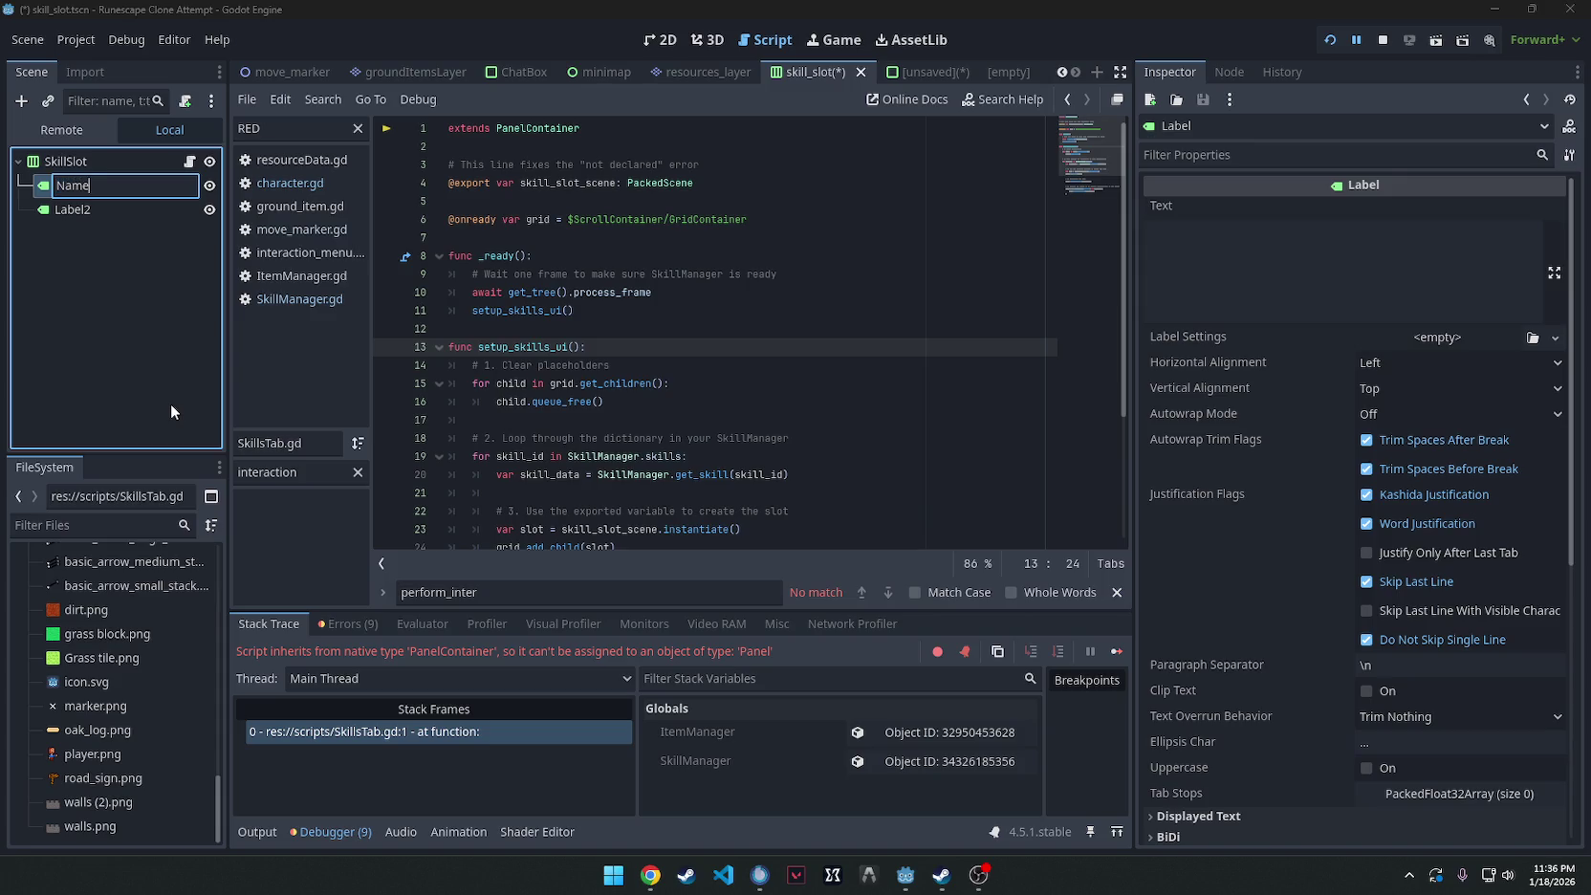
{"action": "key", "text": "Return"}
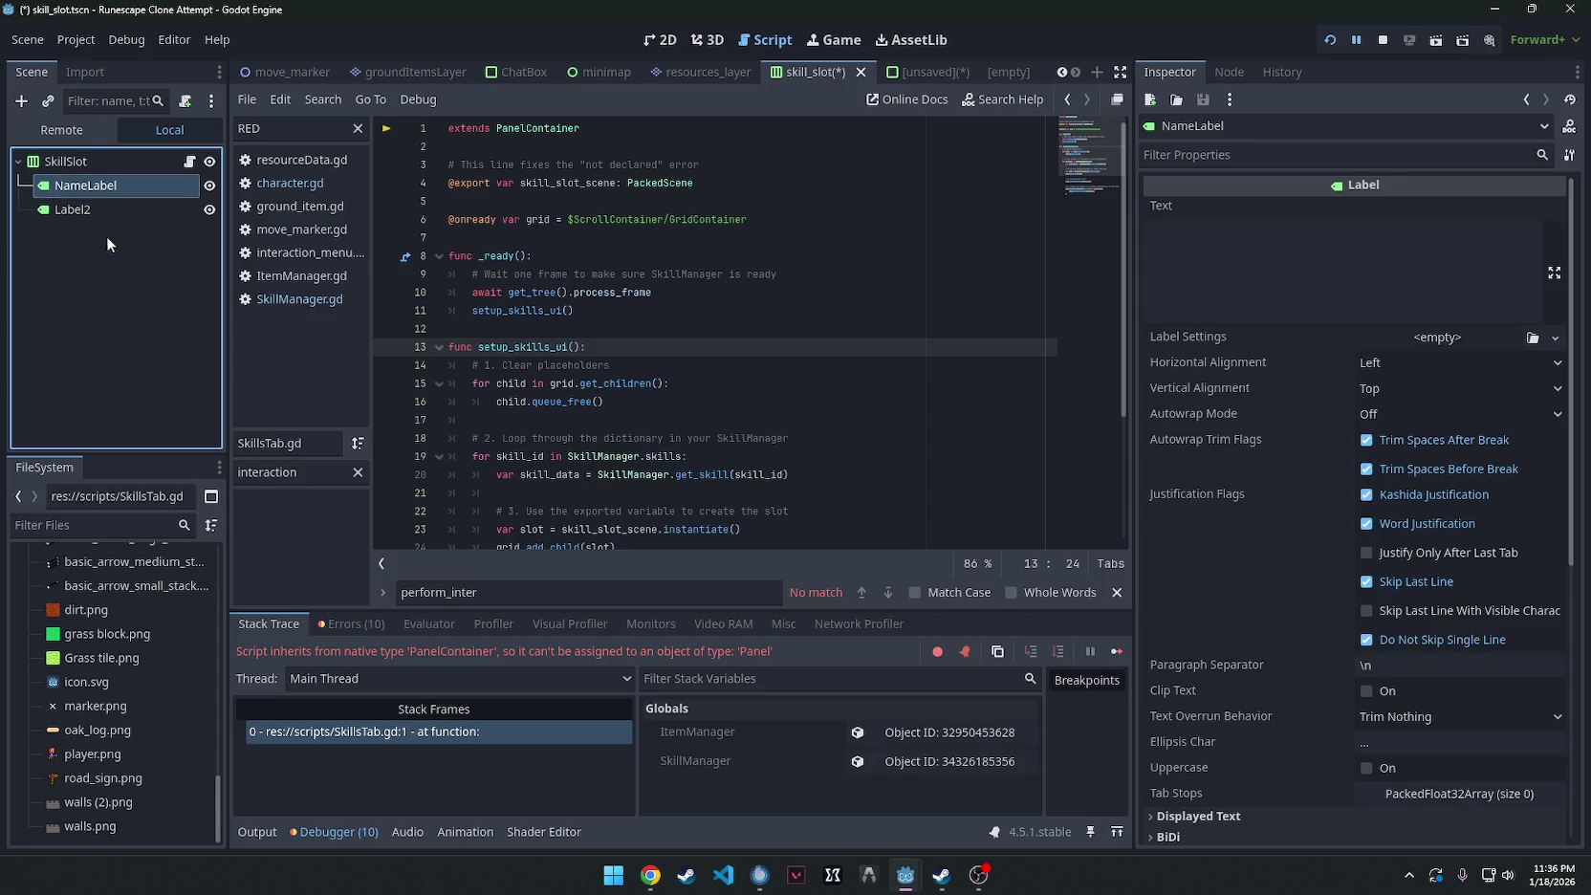
{"action": "right_click", "coordinate": [97, 209]}
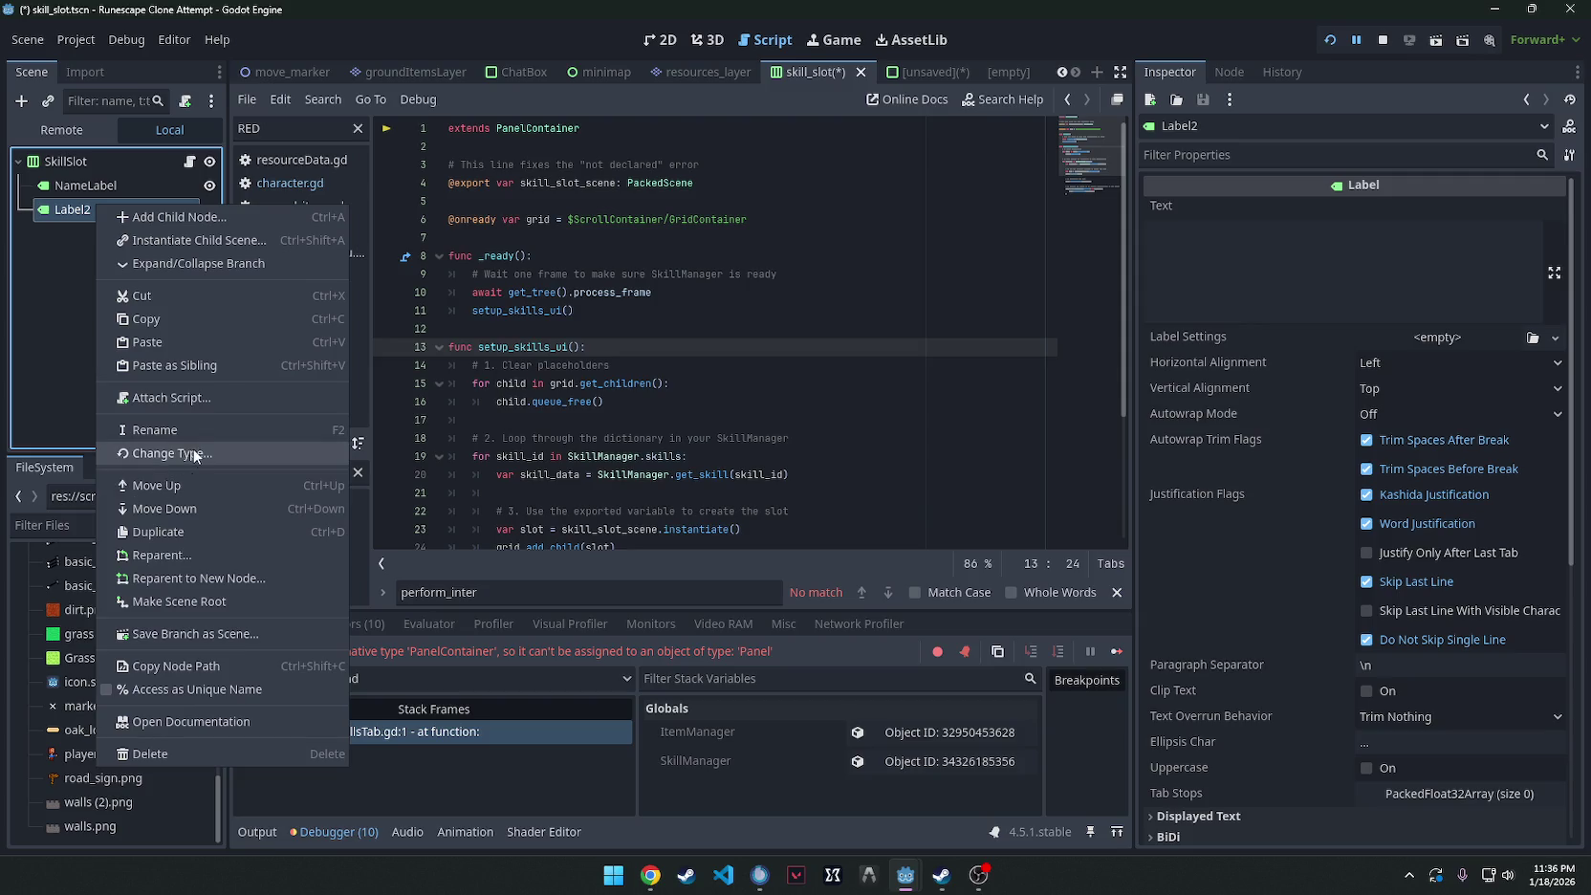
{"action": "left_click", "coordinate": [193, 429]}
{"action": "type", "text": "LevelLabel"}
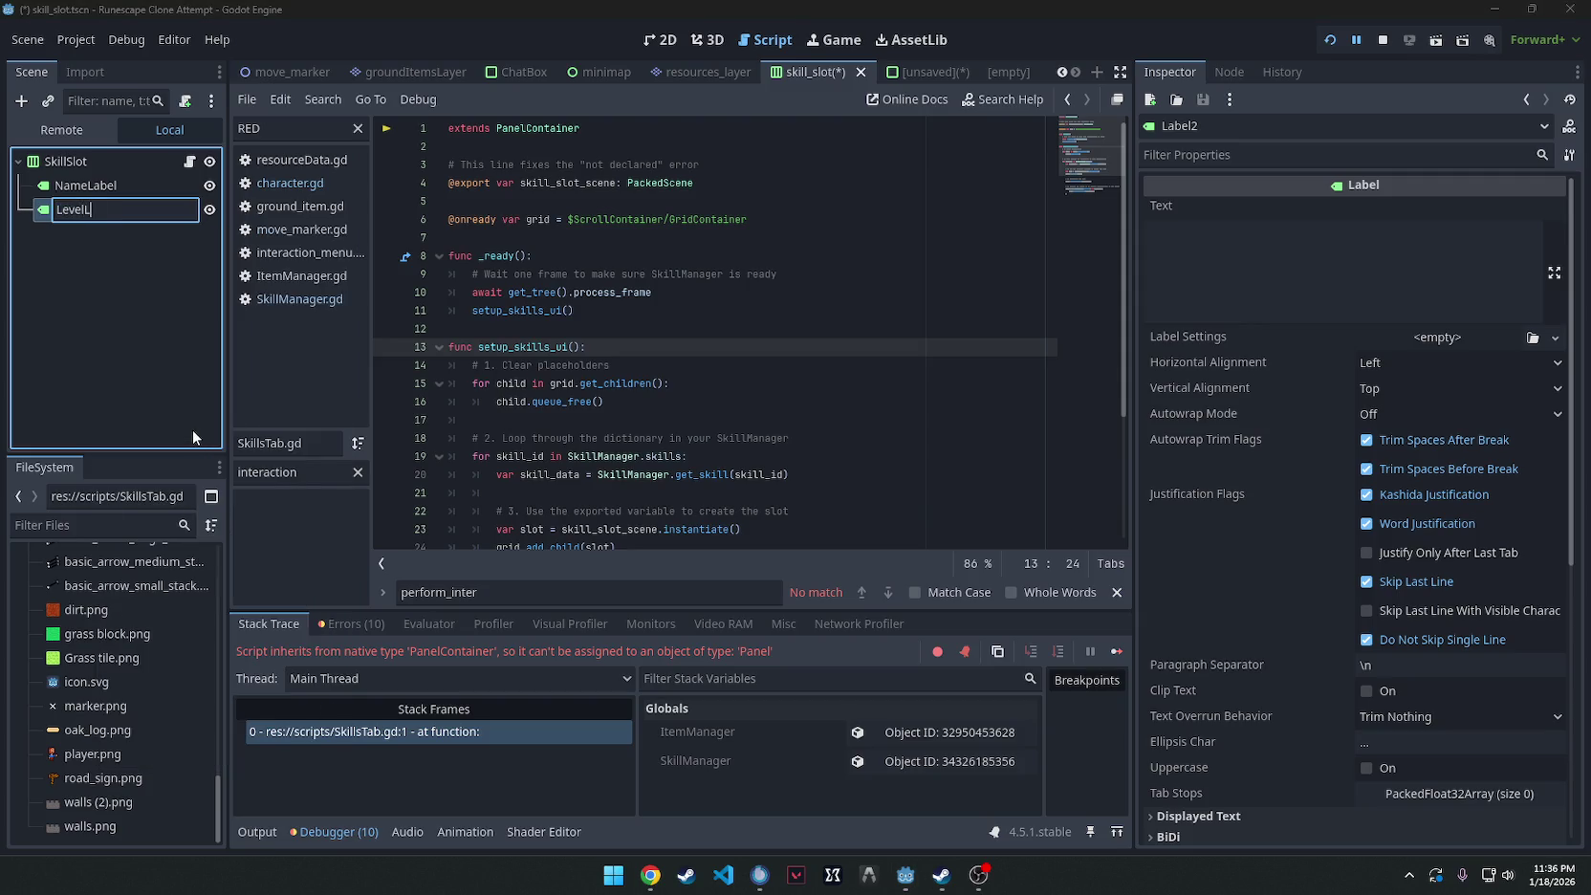
{"action": "key", "text": "Return"}
Replace the slot script with the pasted update_display code and save it.
{"action": "key", "text": "alt+Tab"}
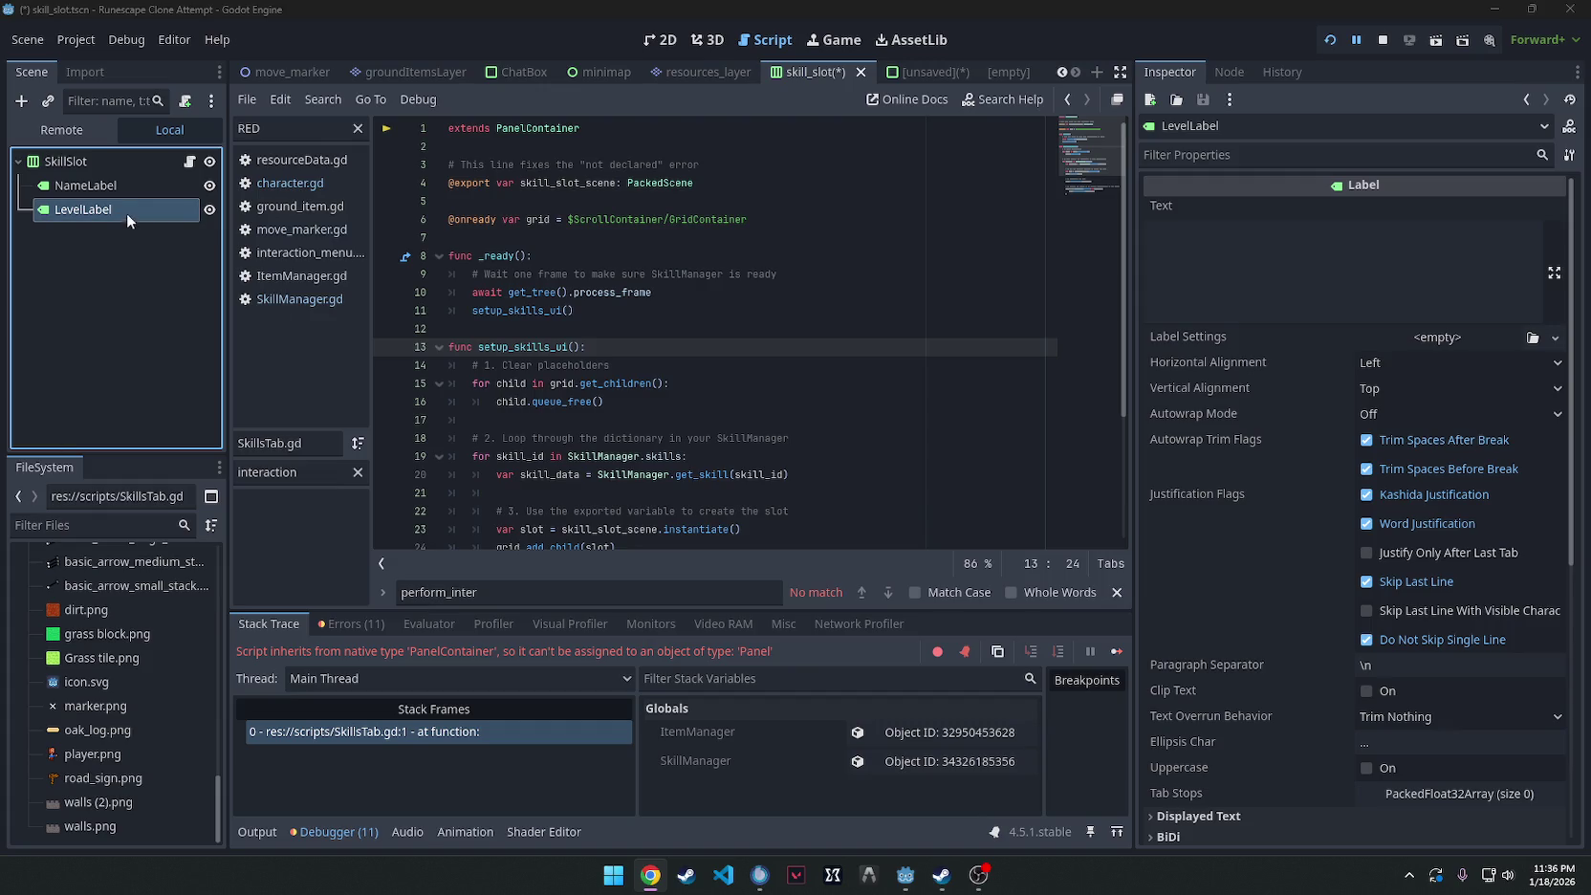
{"action": "key", "text": "alt+Tab"}
{"action": "left_click", "coordinate": [790, 256]}
{"action": "key", "text": "ctrl+a"}
{"action": "type", "text": "extends HBoxContainer  @onready var name_label: Label = $NameLabel @onready var level_label: Label = $LevelLabel  func update_display(data: SkillData): \tname_label.text = data.skill_name + \":\" \tlevel_label.text = str(data.level) + \" / 99\""}
{"action": "key", "text": "ctrl+s"}
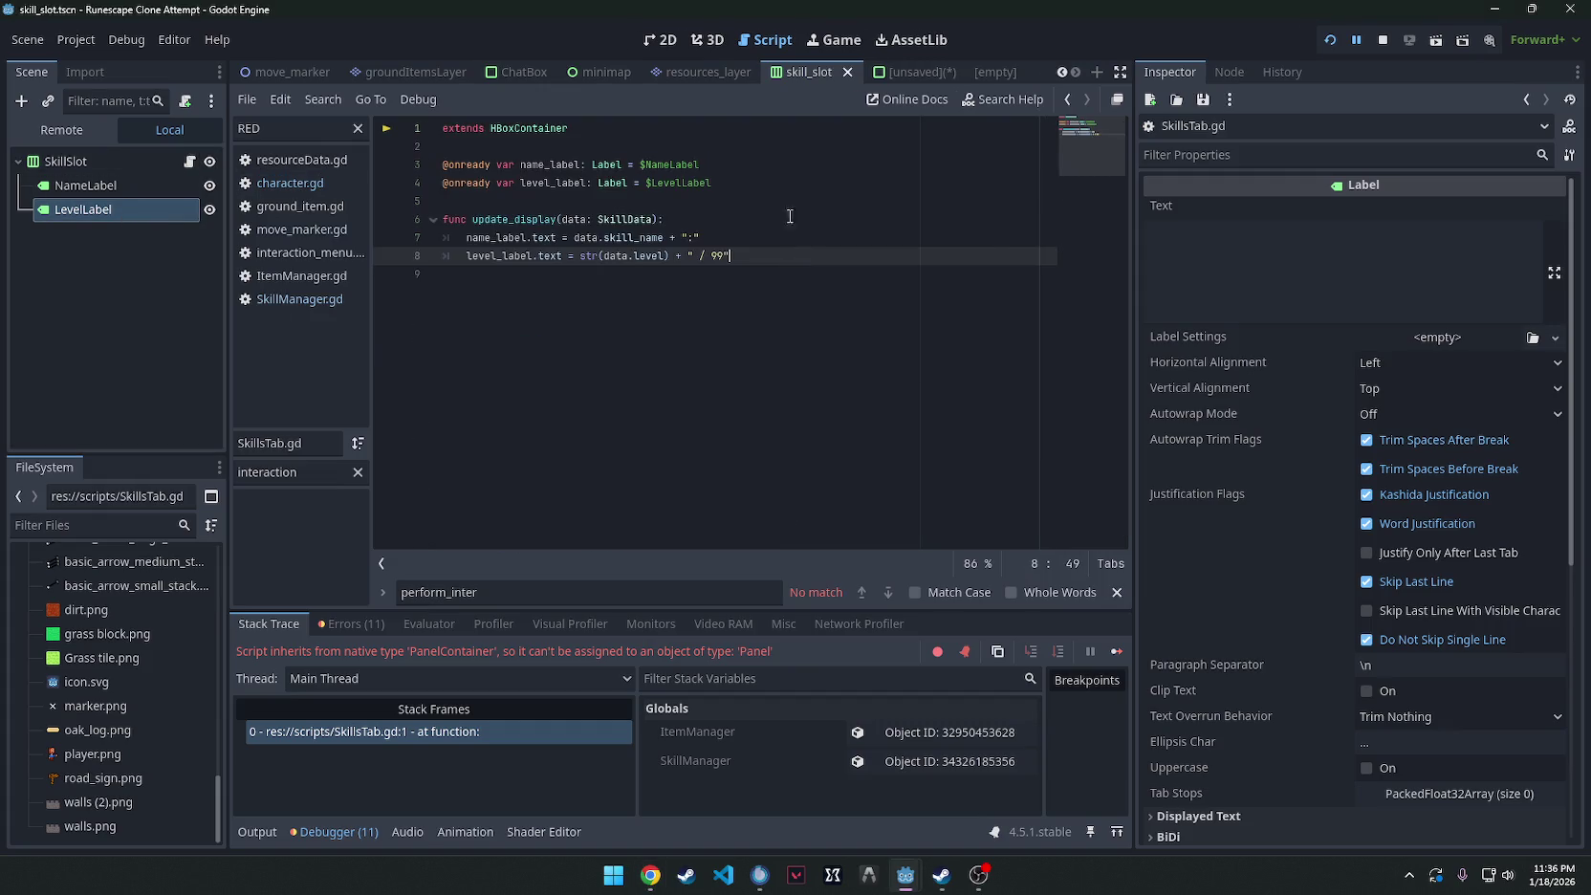
{"action": "key", "text": "alt+Tab"}
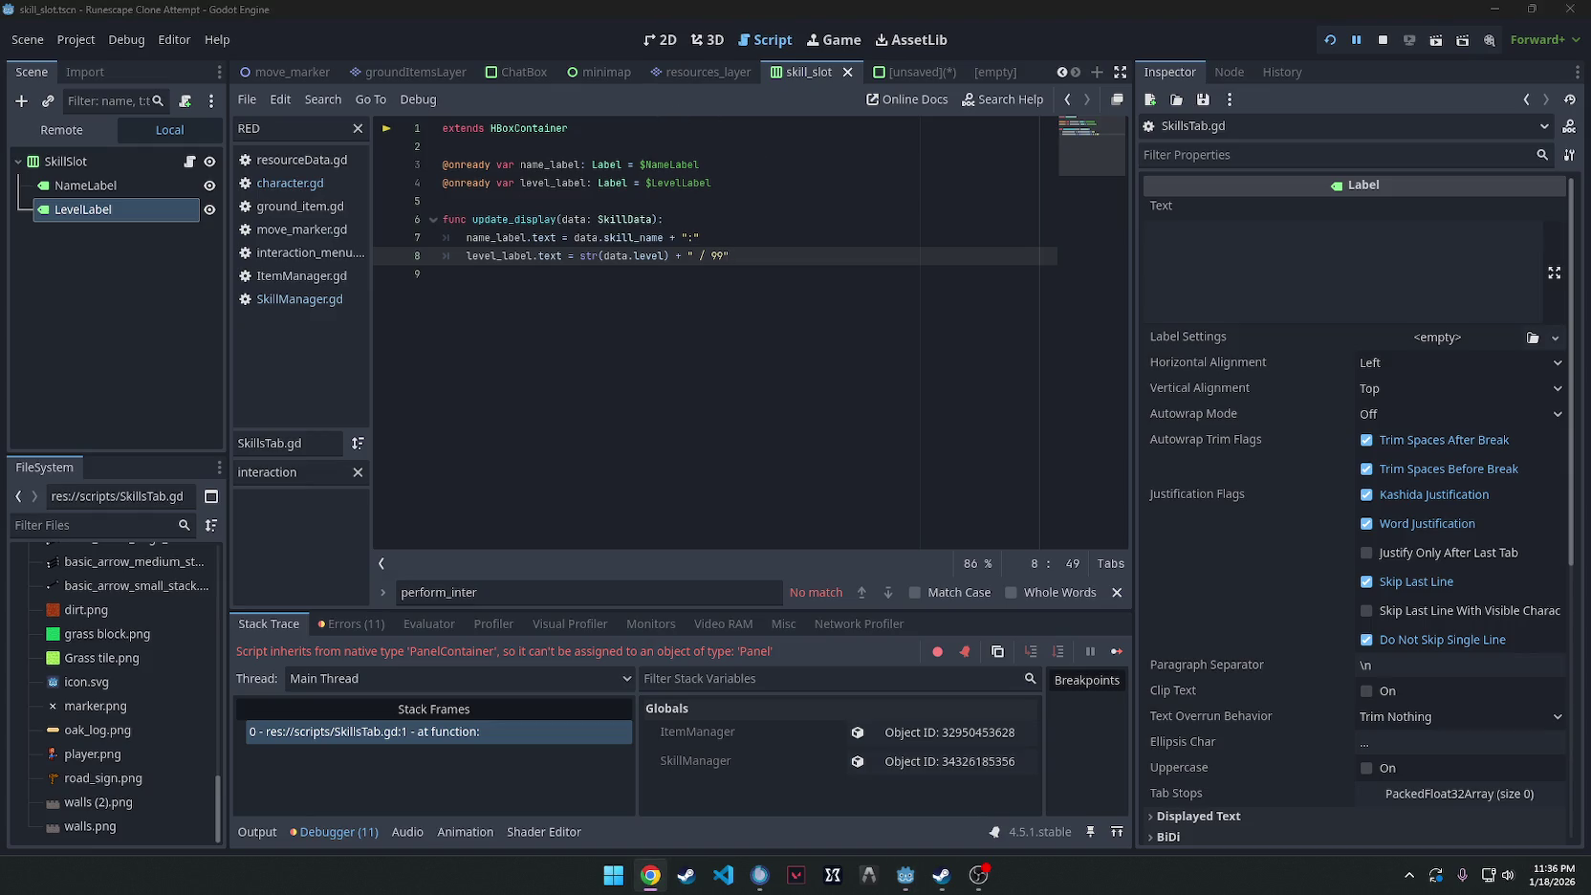
{"action": "left_click", "coordinate": [903, 72]}
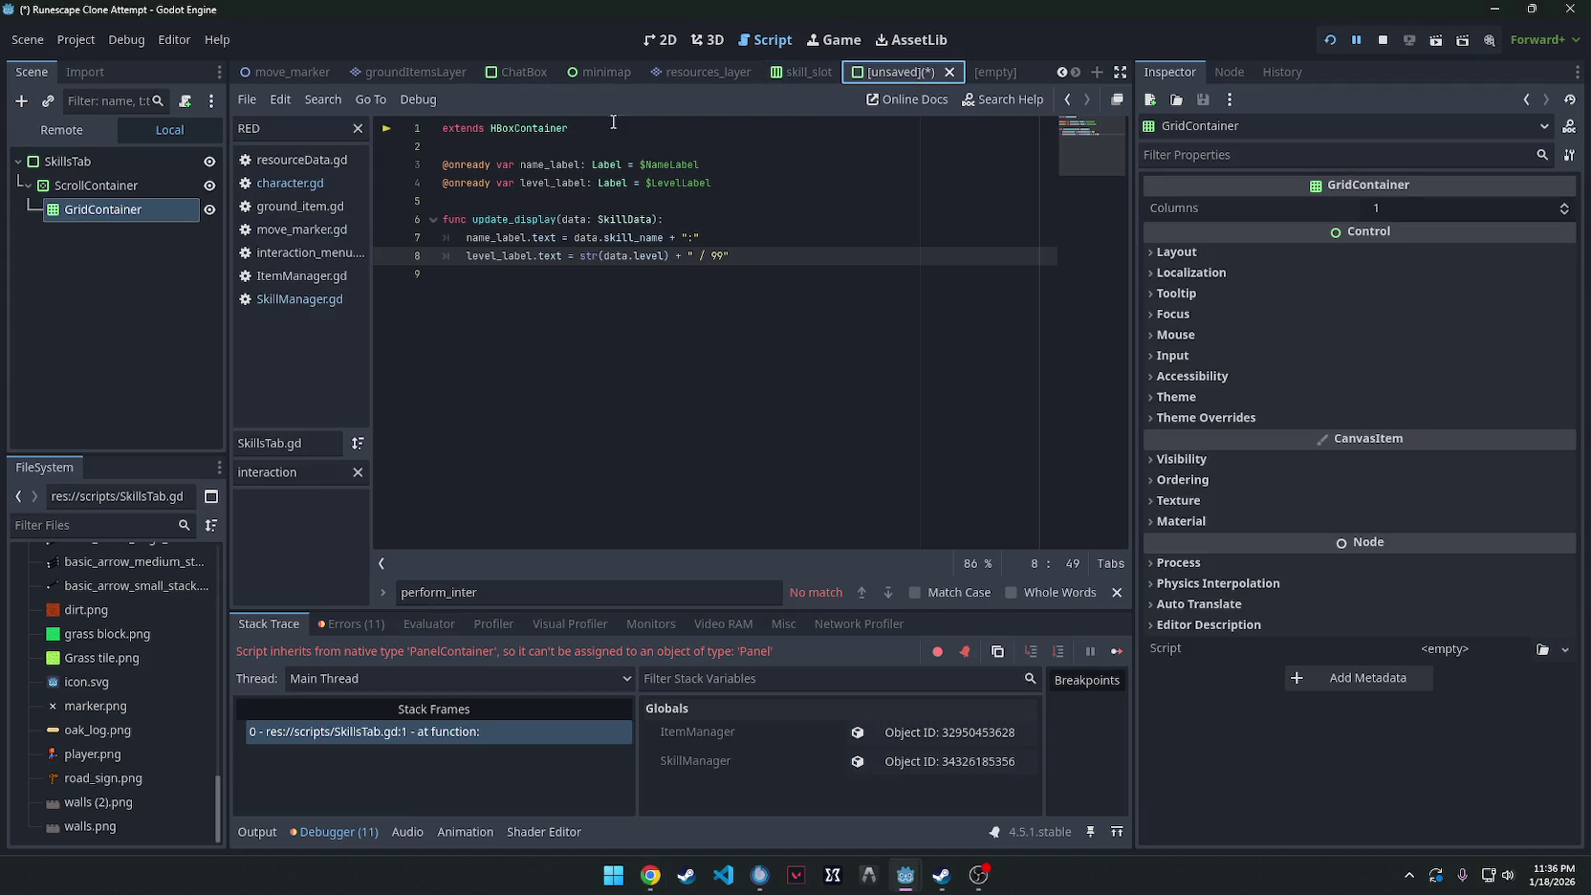
Attach a newly created skills_tab.gd script to the SkillsTab root node.
{"action": "left_click", "coordinate": [96, 190]}
{"action": "left_click", "coordinate": [102, 225]}
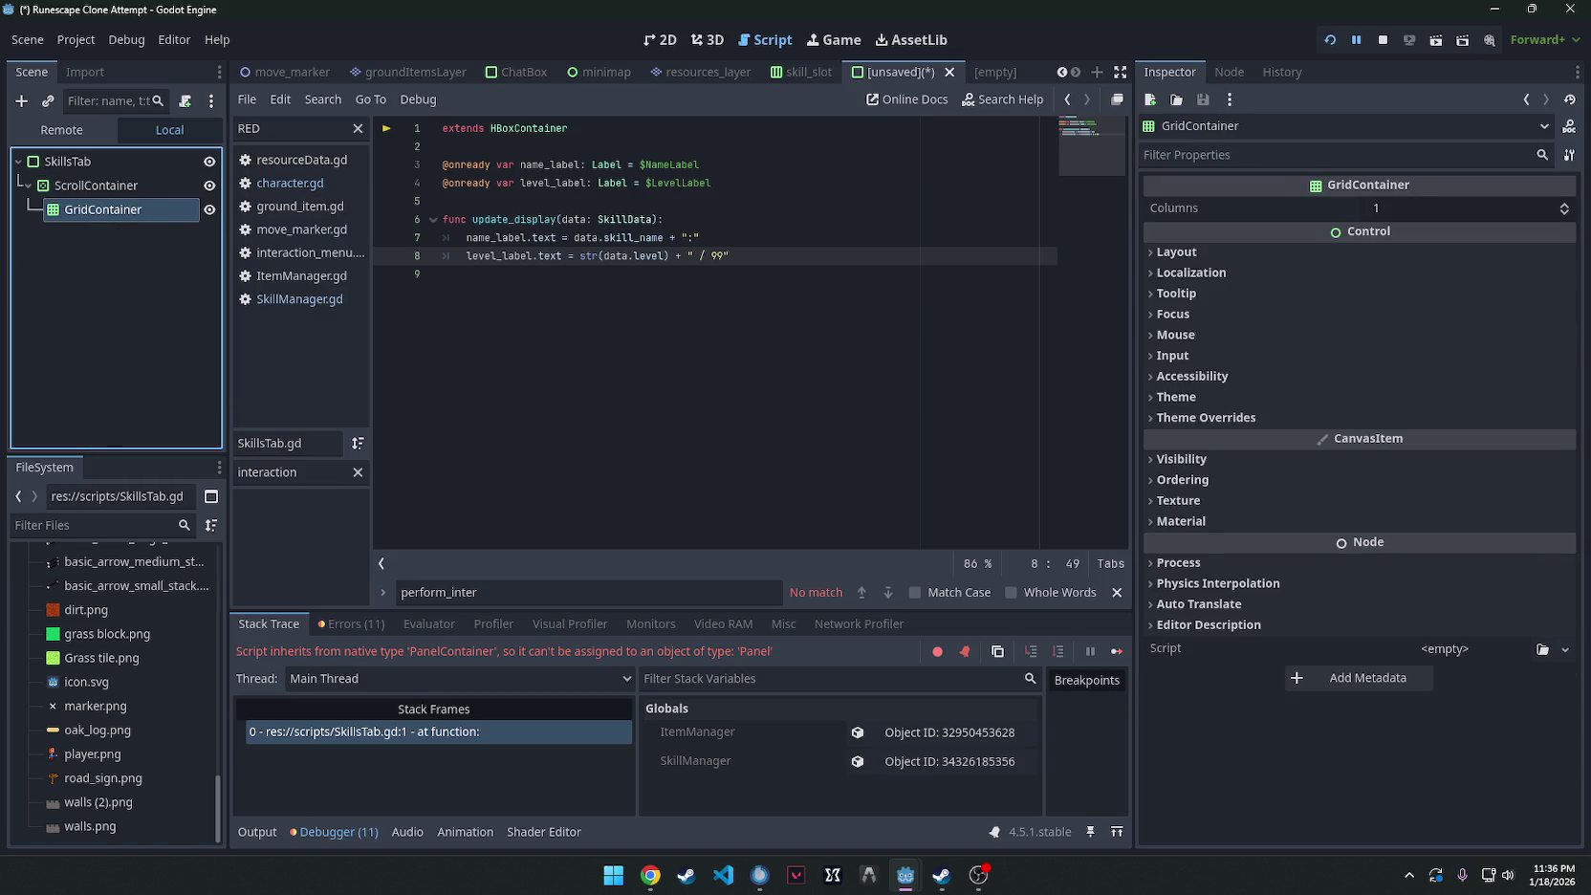
{"action": "left_click", "coordinate": [160, 161]}
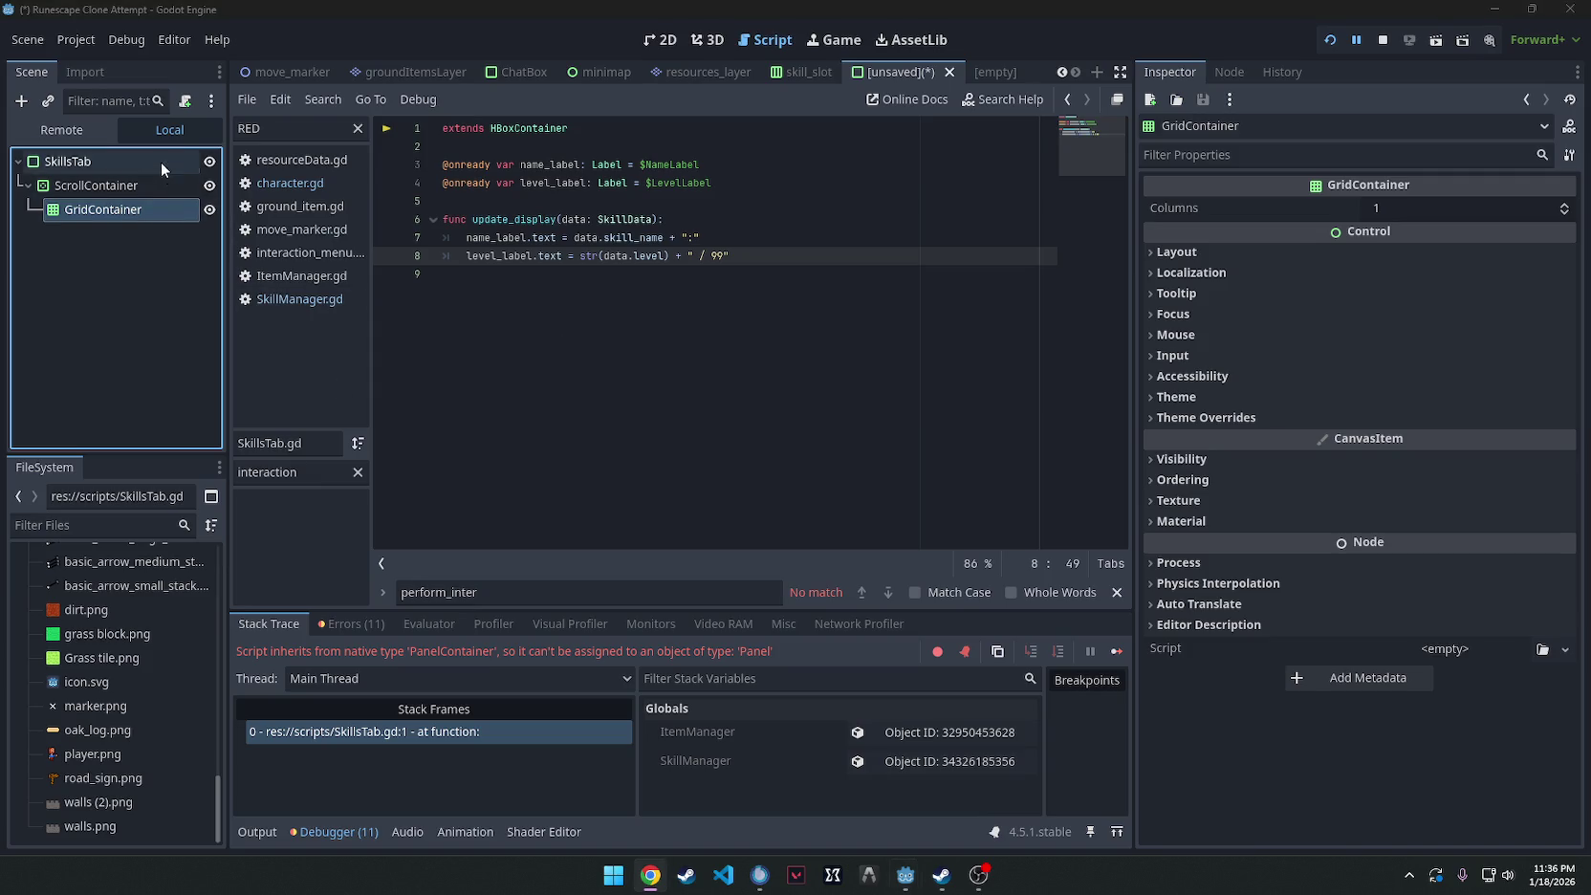
{"action": "left_click", "coordinate": [187, 102]}
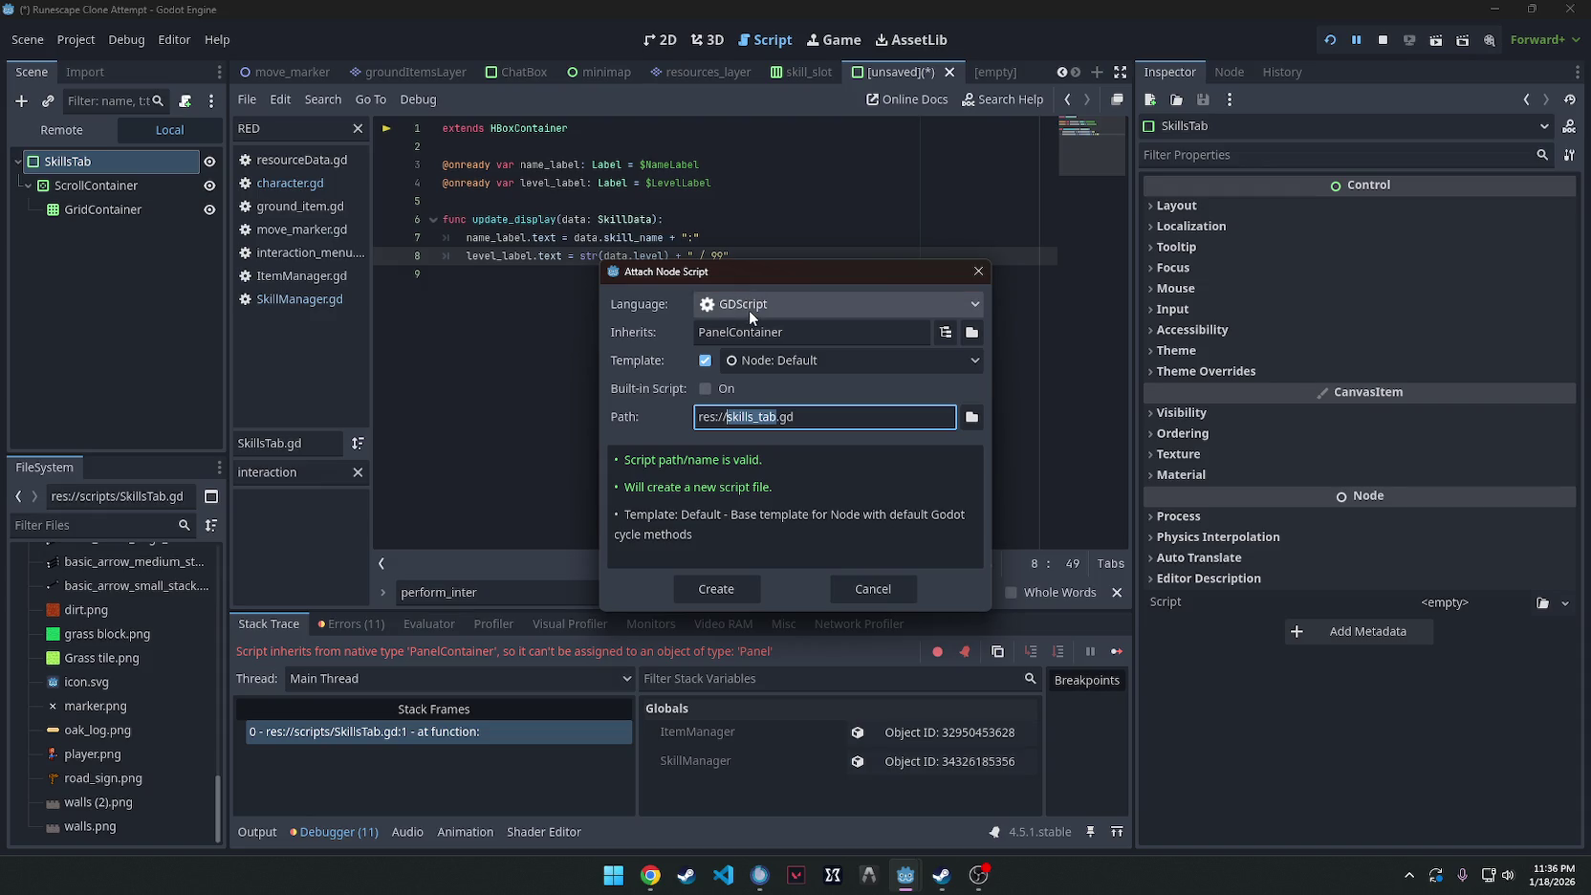
{"action": "key", "text": "Return"}
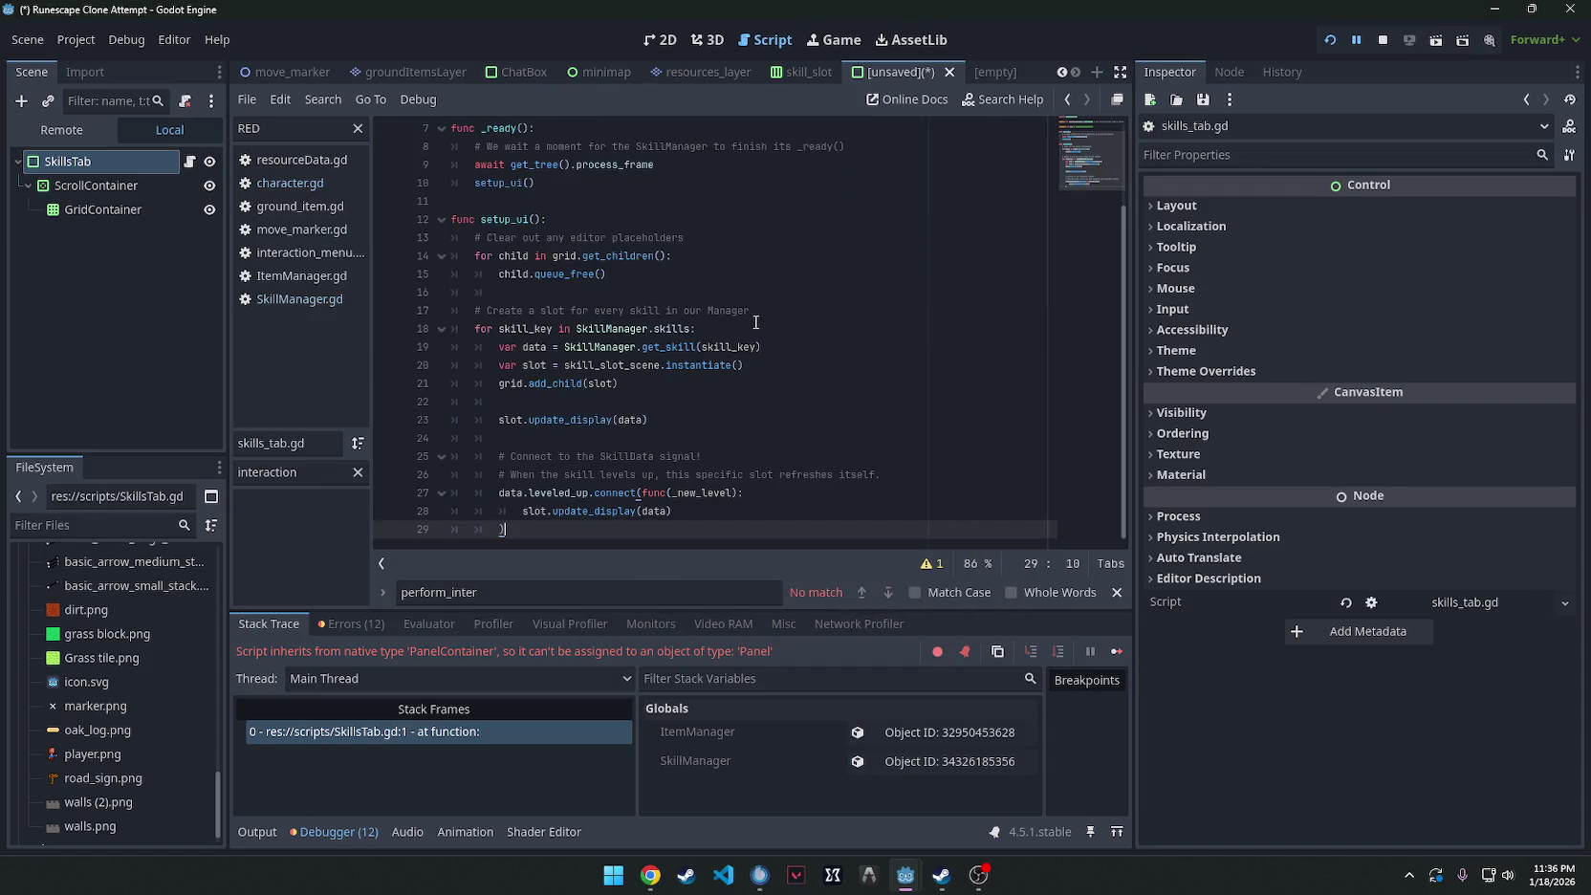
Save the scene as skills_tab.tscn and move skills_tab.gd into the scripts folder.
{"action": "key", "text": "ctrl+s"}
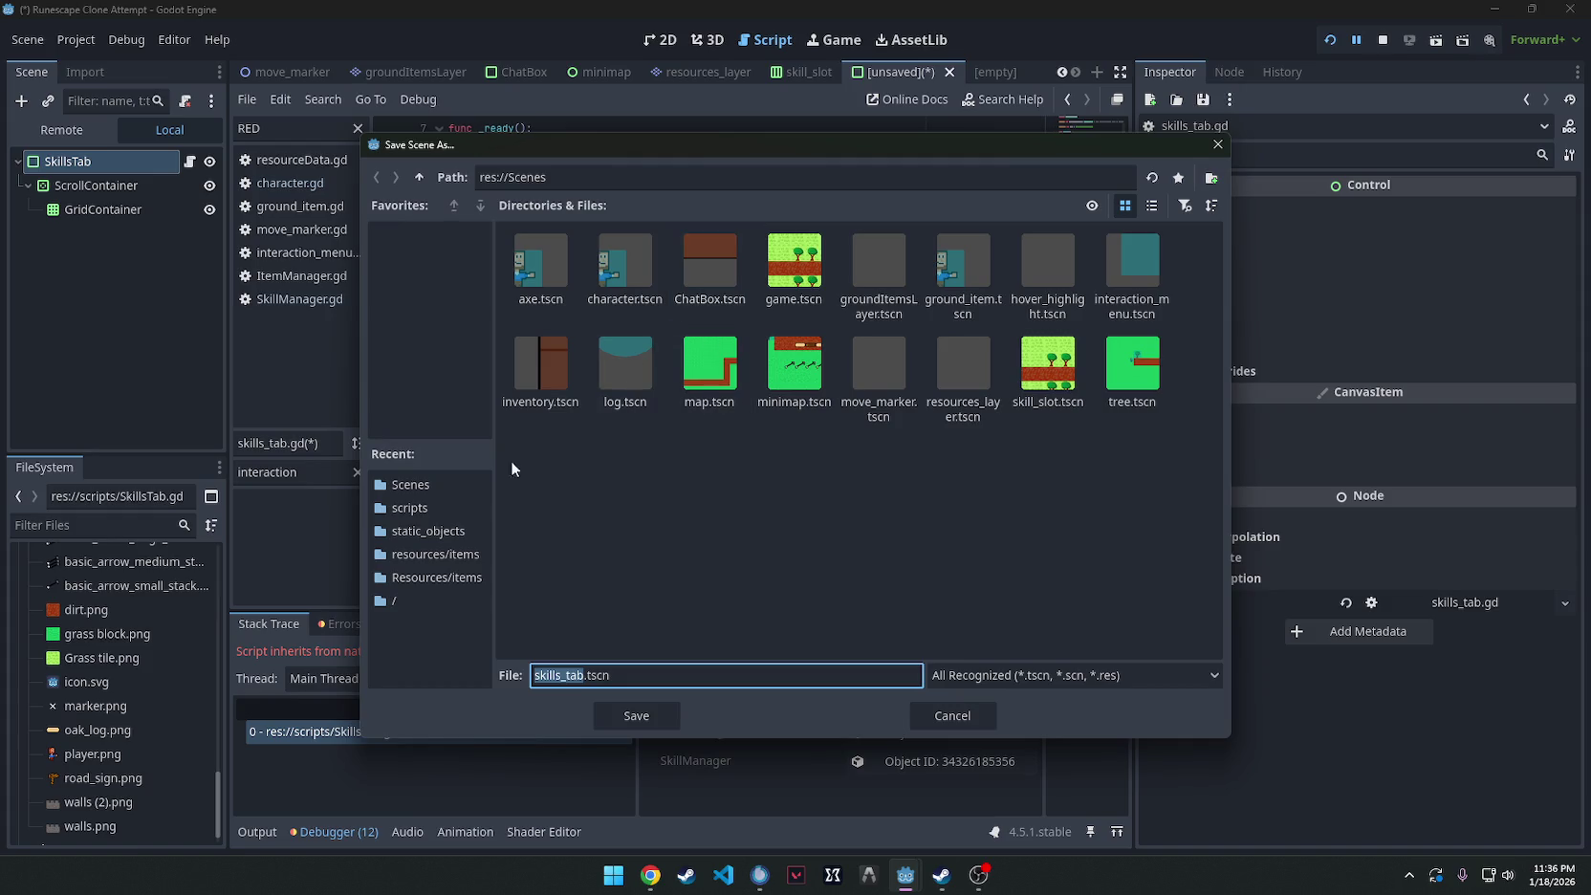
{"action": "left_click", "coordinate": [636, 716]}
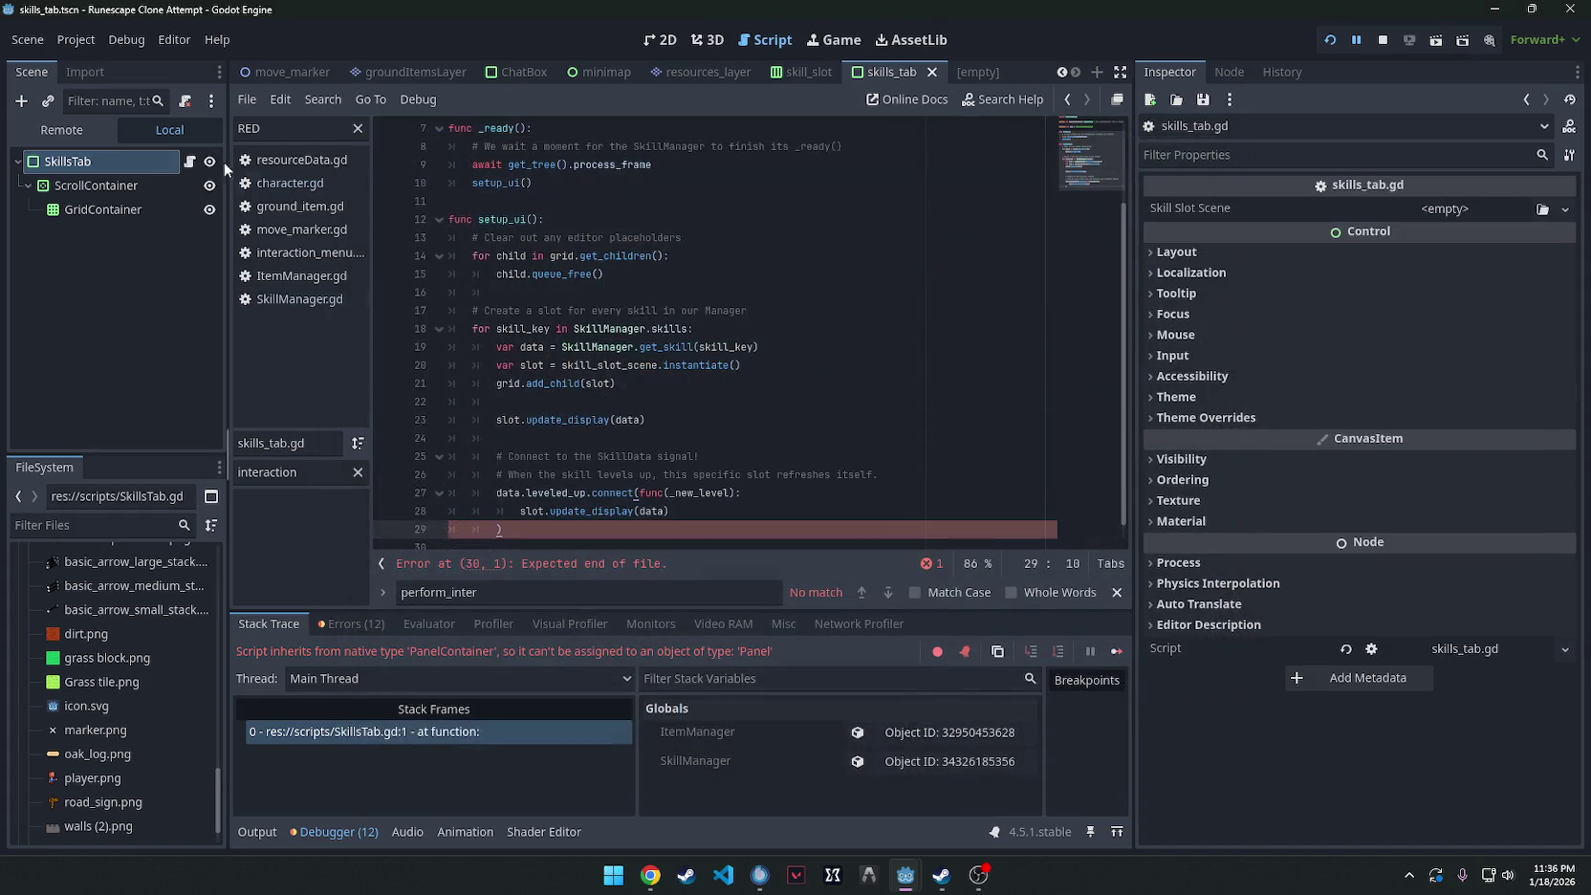
{"action": "left_click_drag", "start_coordinate": [88, 829], "coordinate": [99, 594]}
{"action": "scroll", "coordinate": [121, 636], "scroll_direction": "down", "scroll_amount": 5}
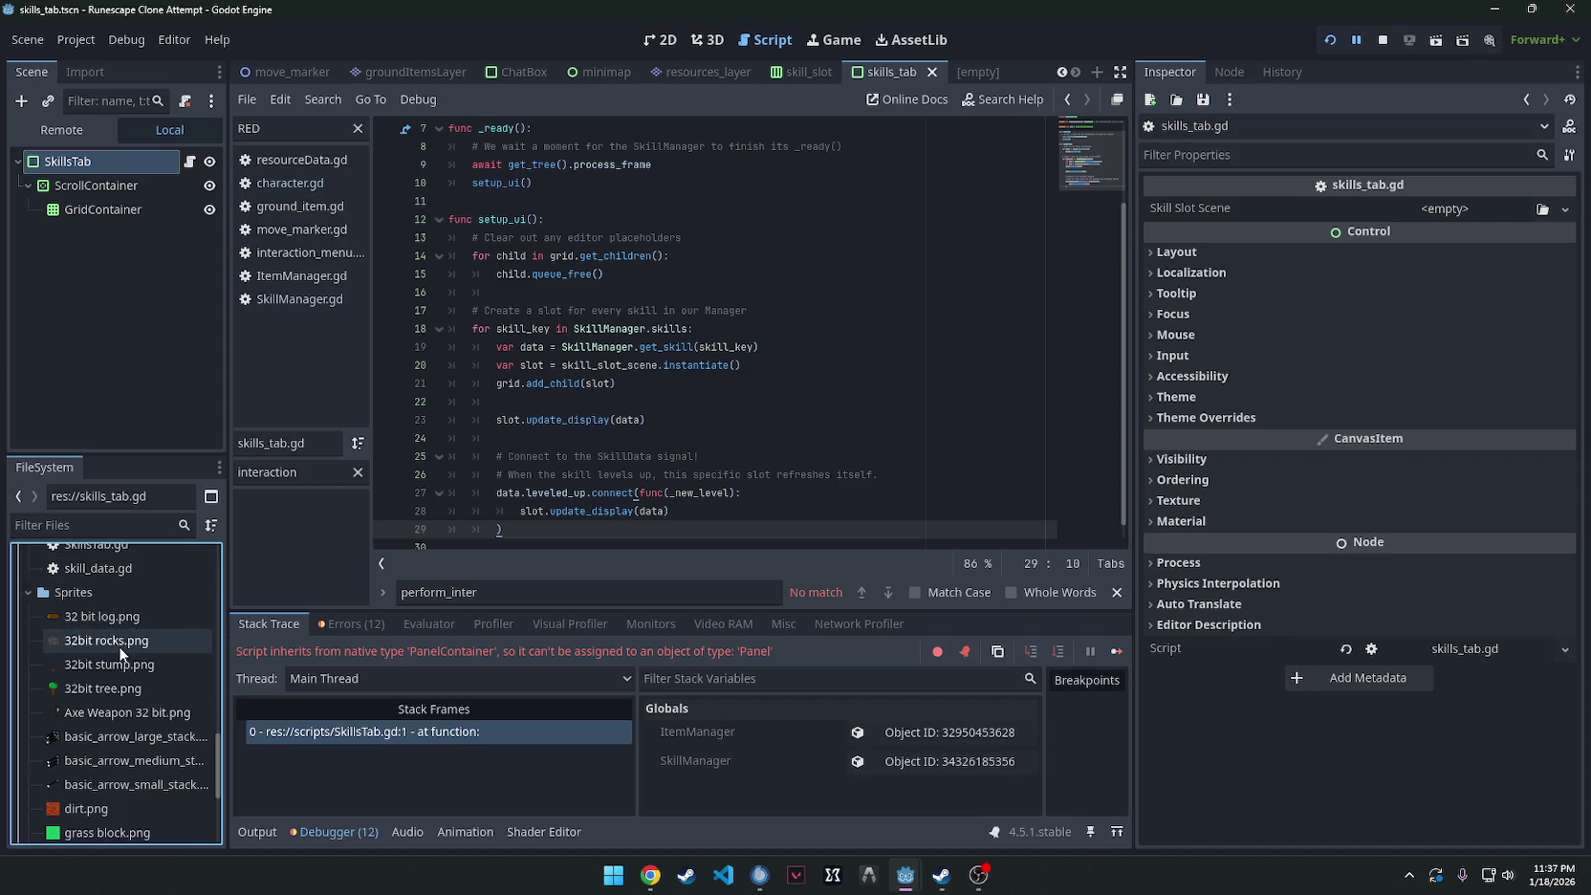
{"action": "left_click", "coordinate": [129, 655]}
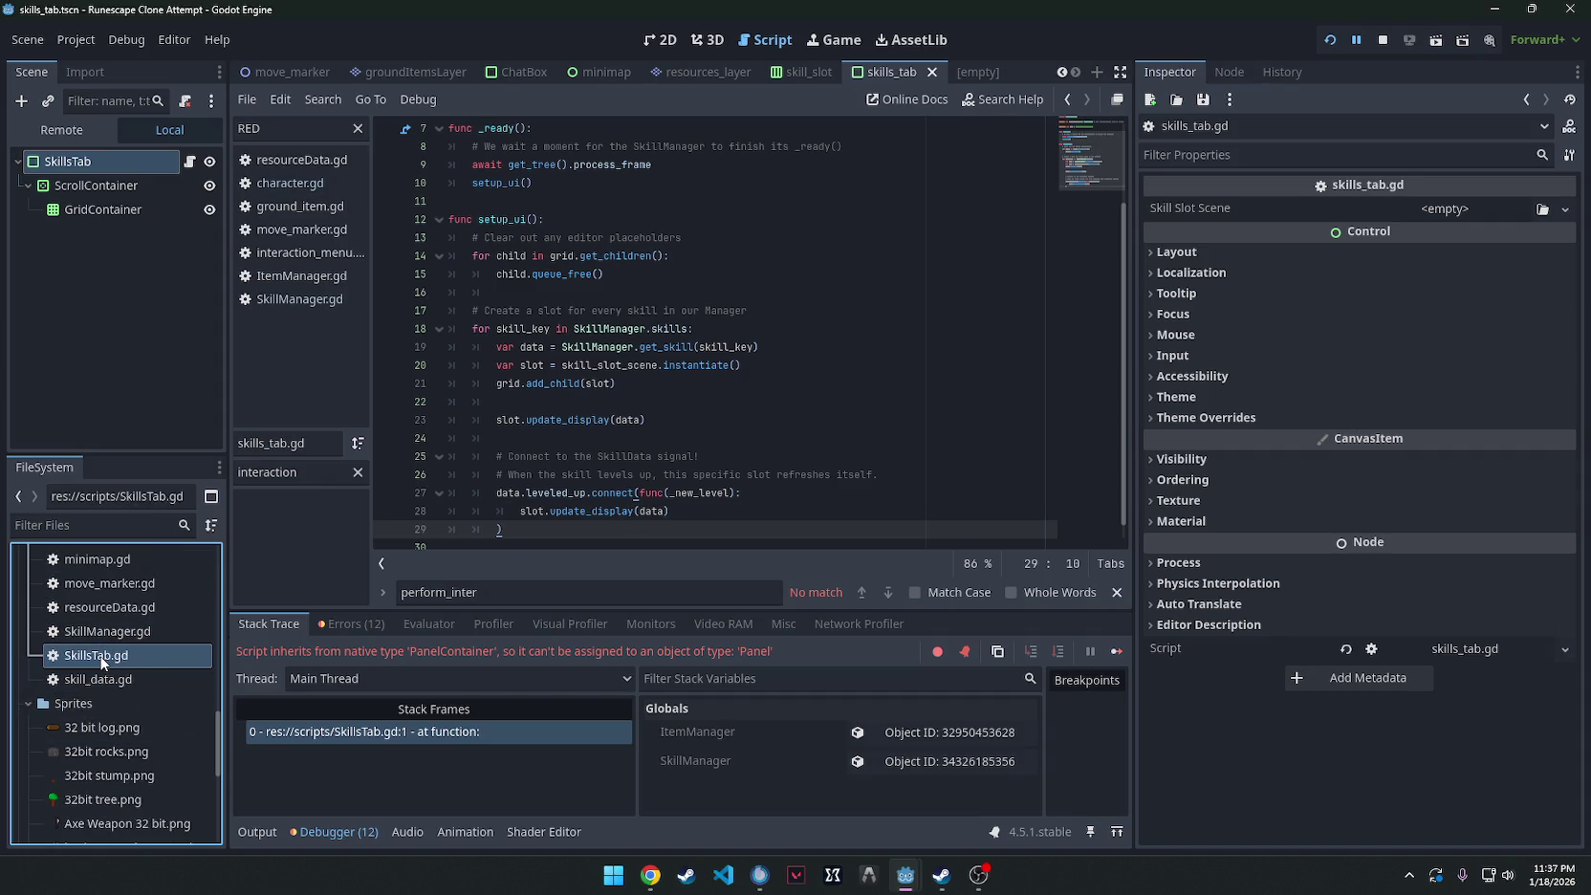
{"action": "double_click", "coordinate": [102, 658]}
{"action": "double_click", "coordinate": [107, 679]}
{"action": "double_click", "coordinate": [117, 656]}
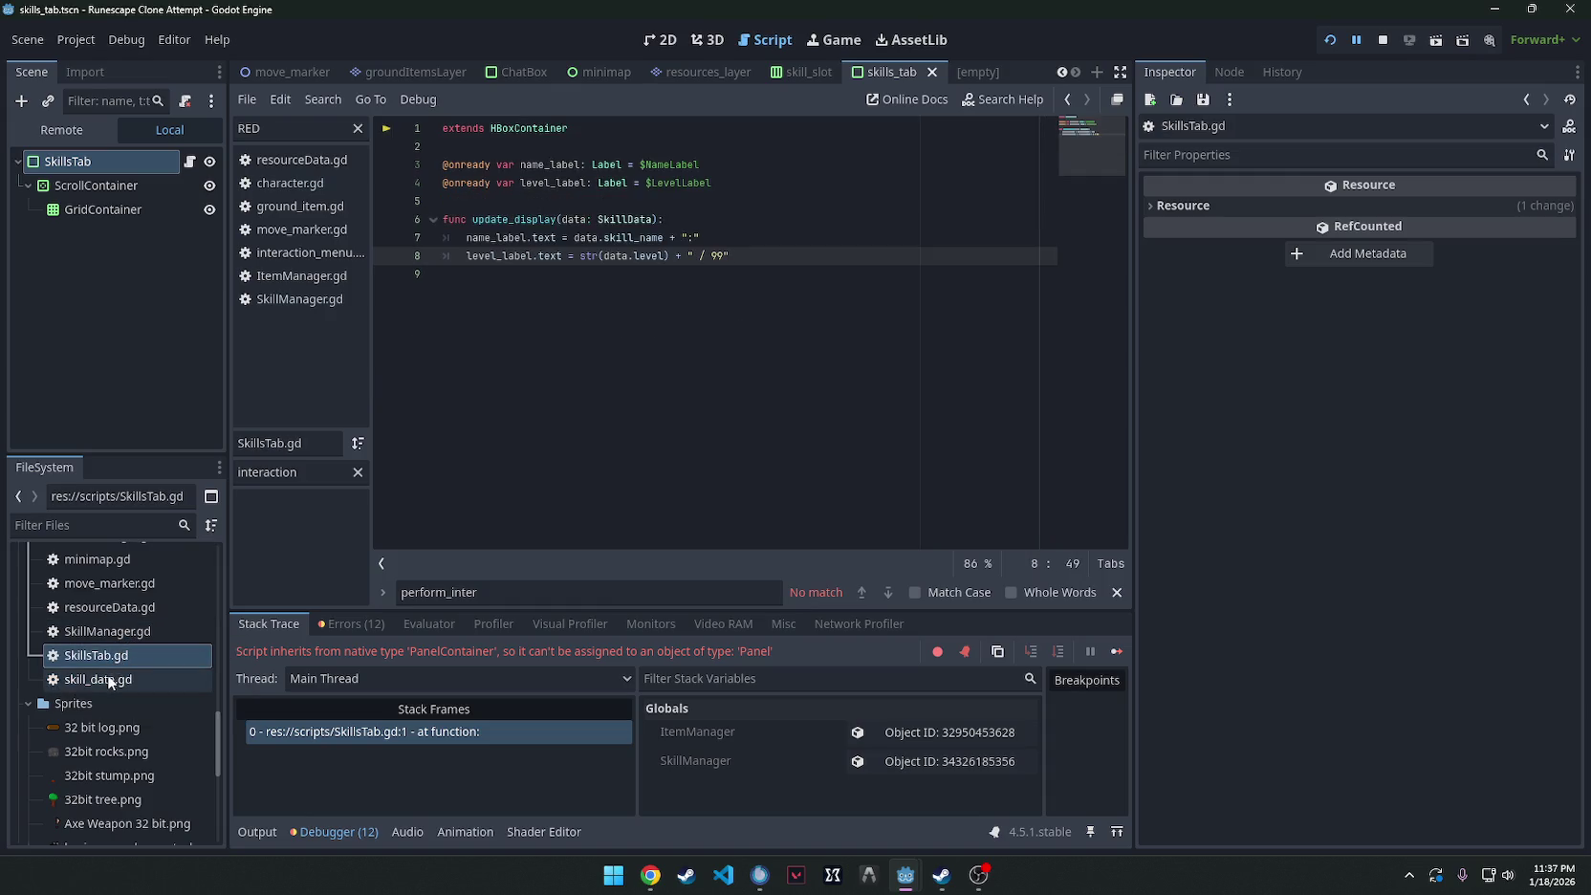
{"action": "scroll", "coordinate": [129, 656], "scroll_direction": "up", "scroll_amount": 3}
{"action": "scroll", "coordinate": [129, 658], "scroll_direction": "down", "scroll_amount": 5}
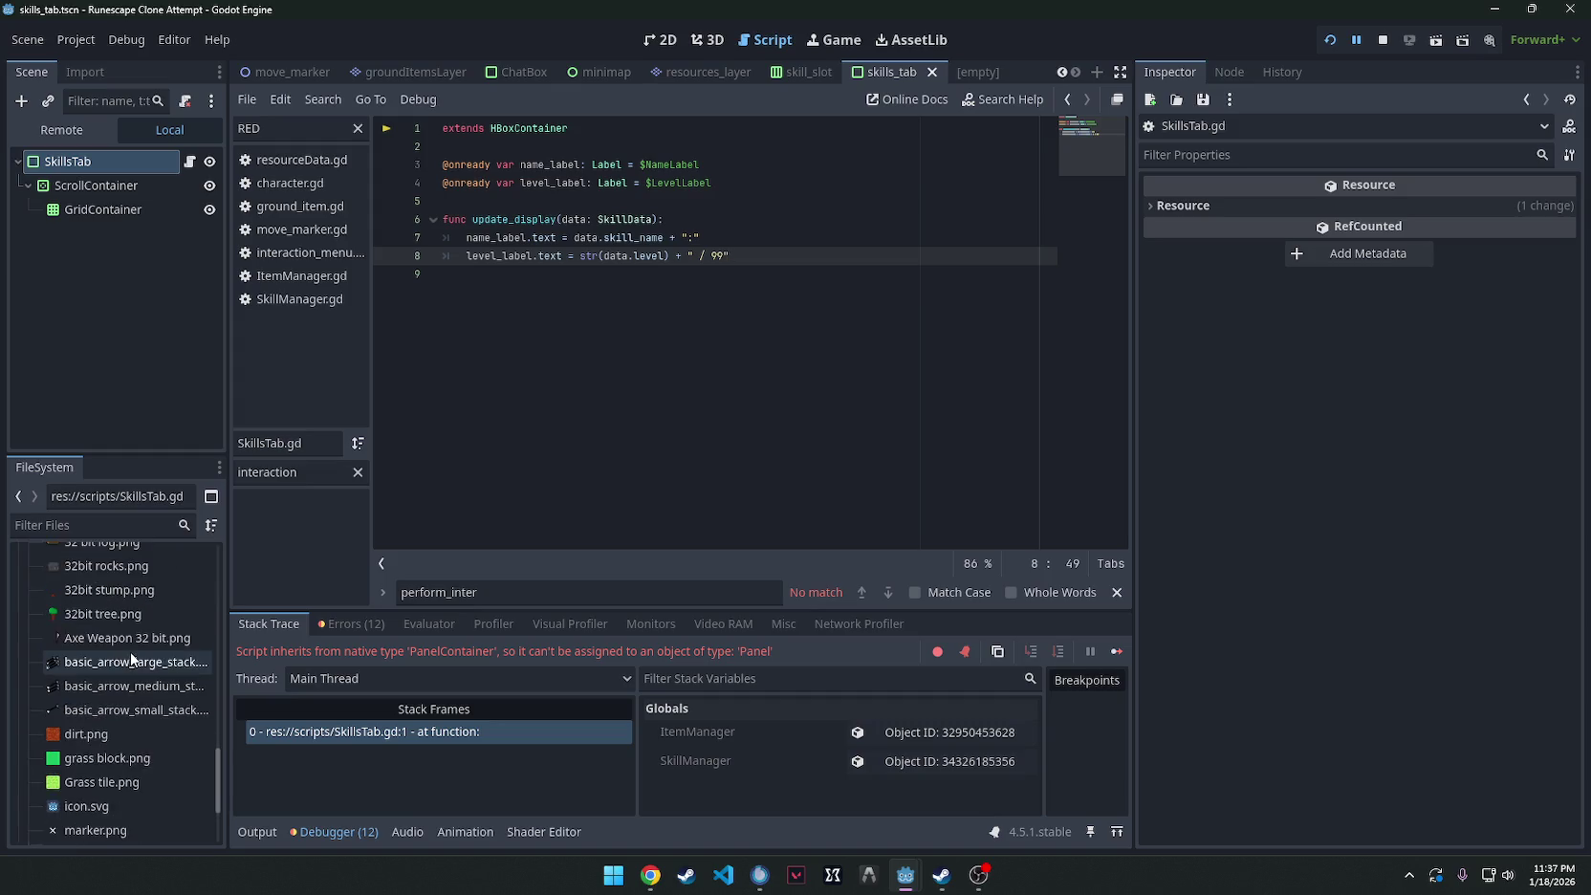
{"action": "scroll", "coordinate": [131, 657], "scroll_direction": "down", "scroll_amount": 5}
{"action": "left_click_drag", "start_coordinate": [95, 820], "coordinate": [99, 666]}
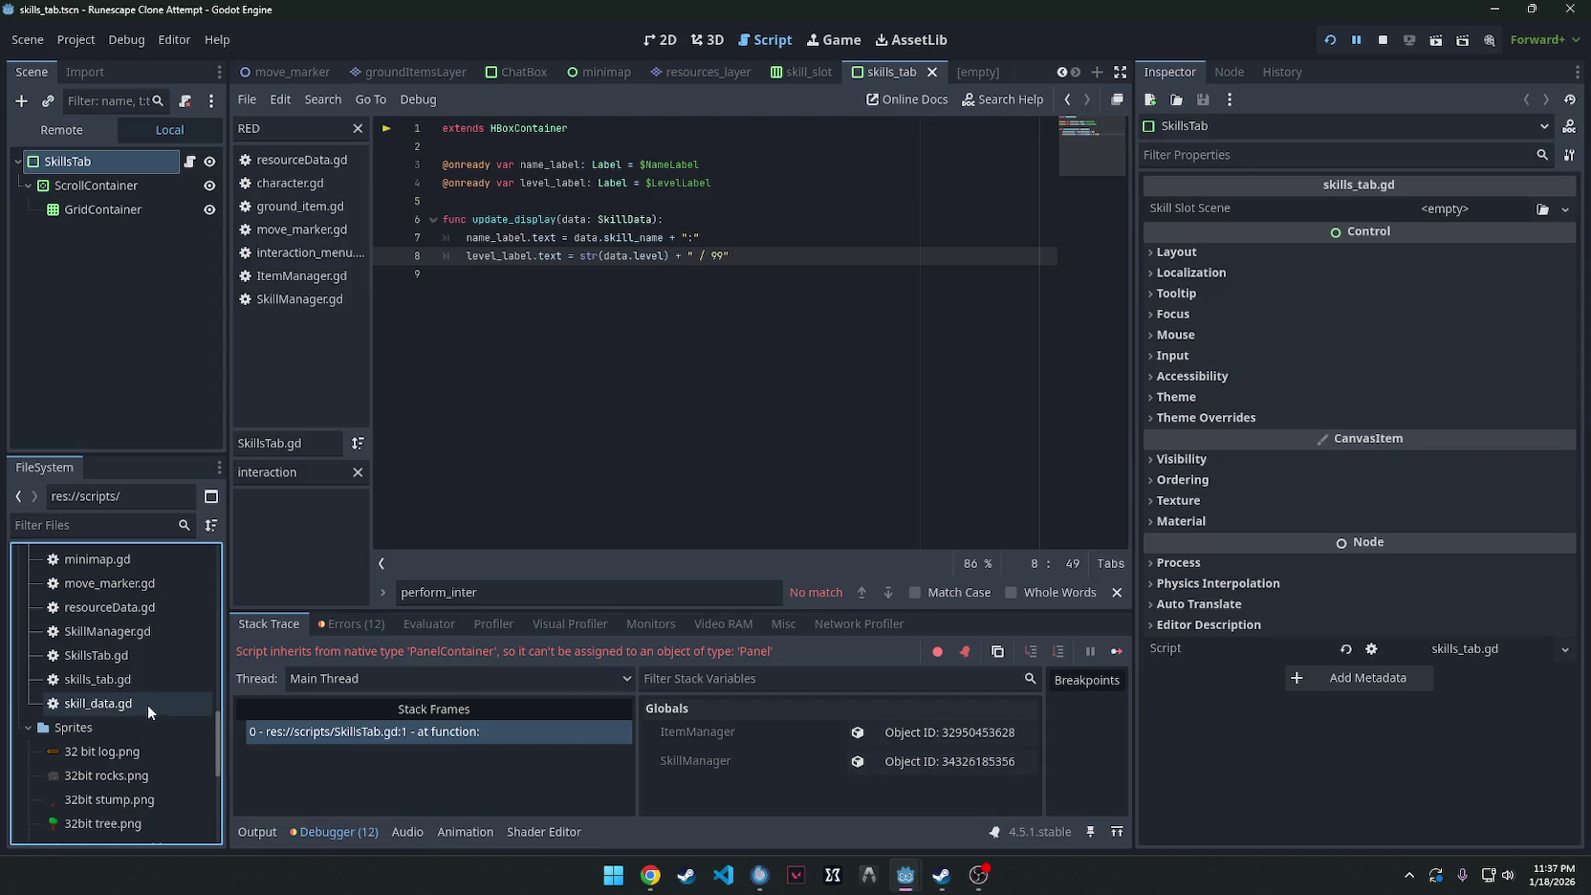
Check SkillsTab.gd and skills_tab.gd to confirm which script SkillSlot uses.
{"action": "double_click", "coordinate": [136, 658]}
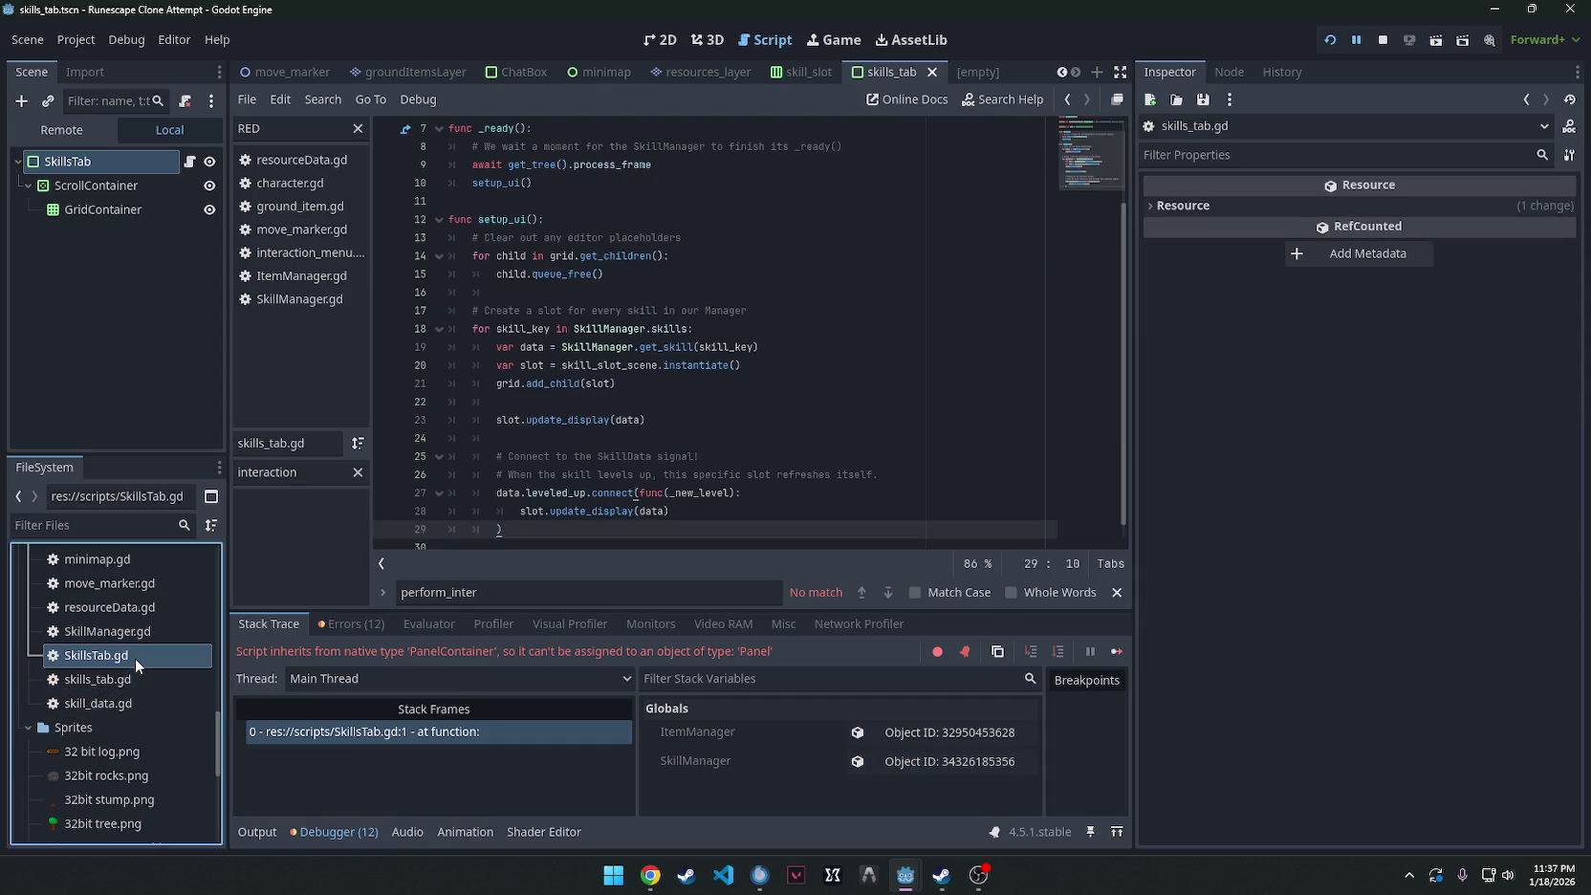
{"action": "double_click", "coordinate": [133, 679]}
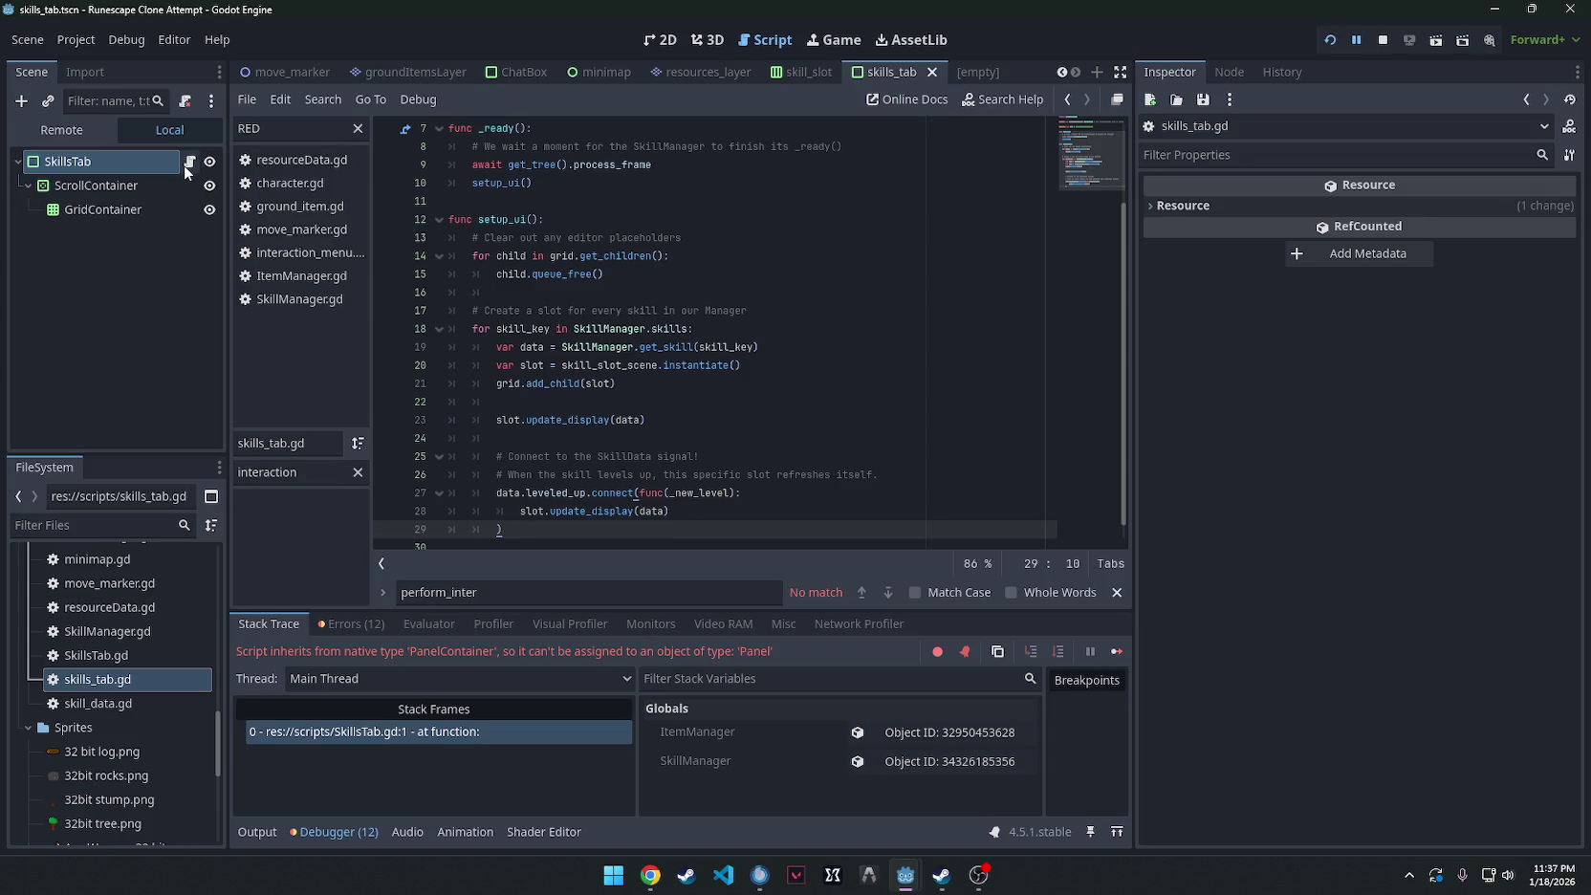
{"action": "left_click", "coordinate": [808, 72]}
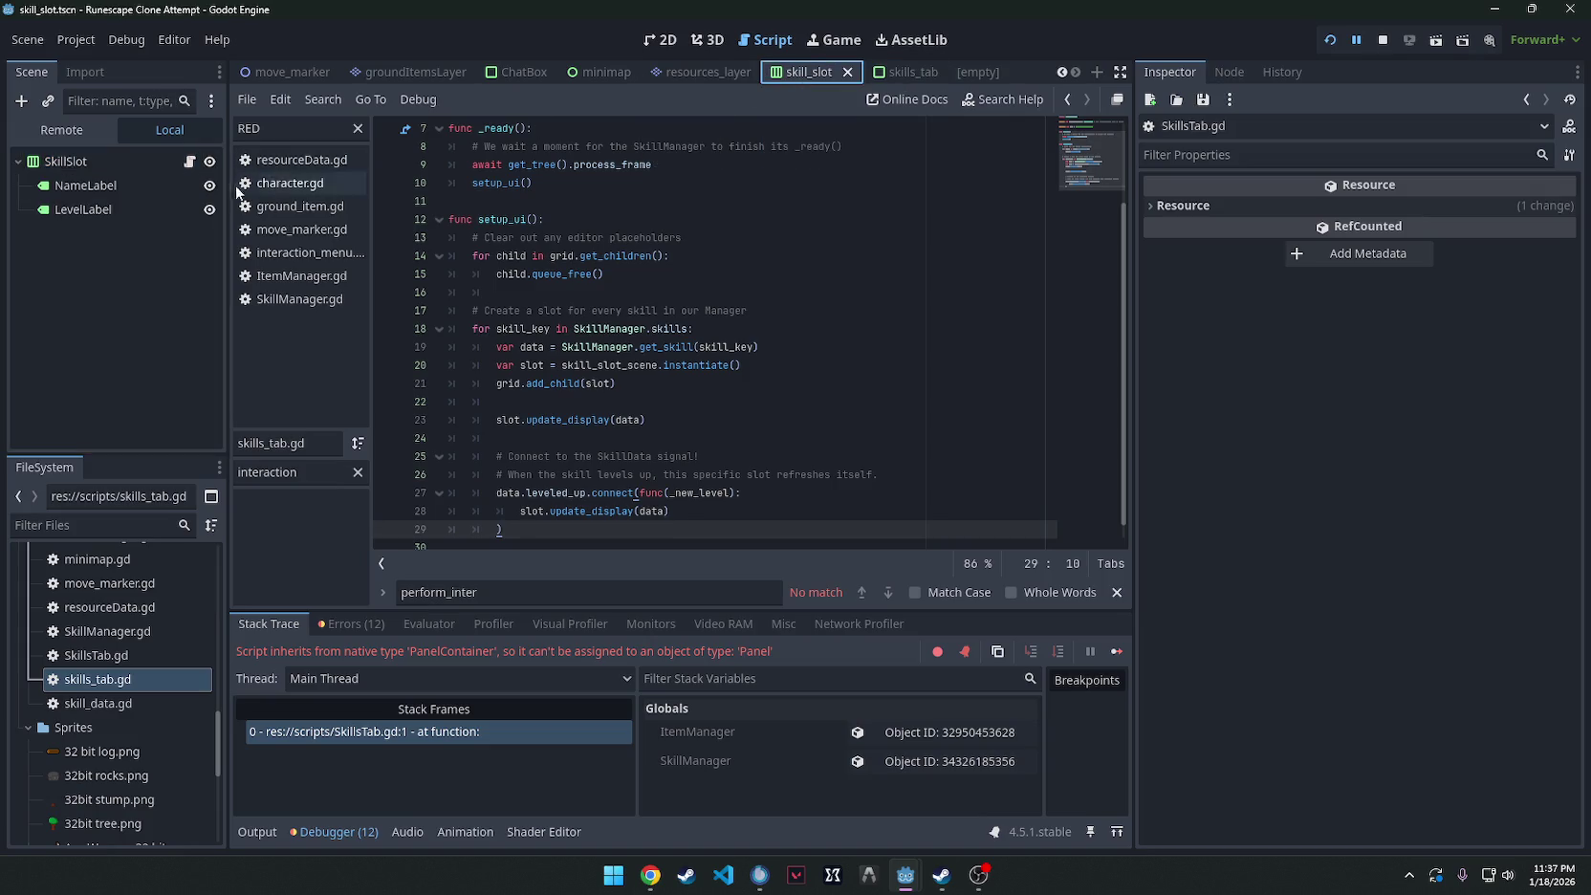
{"action": "left_click", "coordinate": [189, 162]}
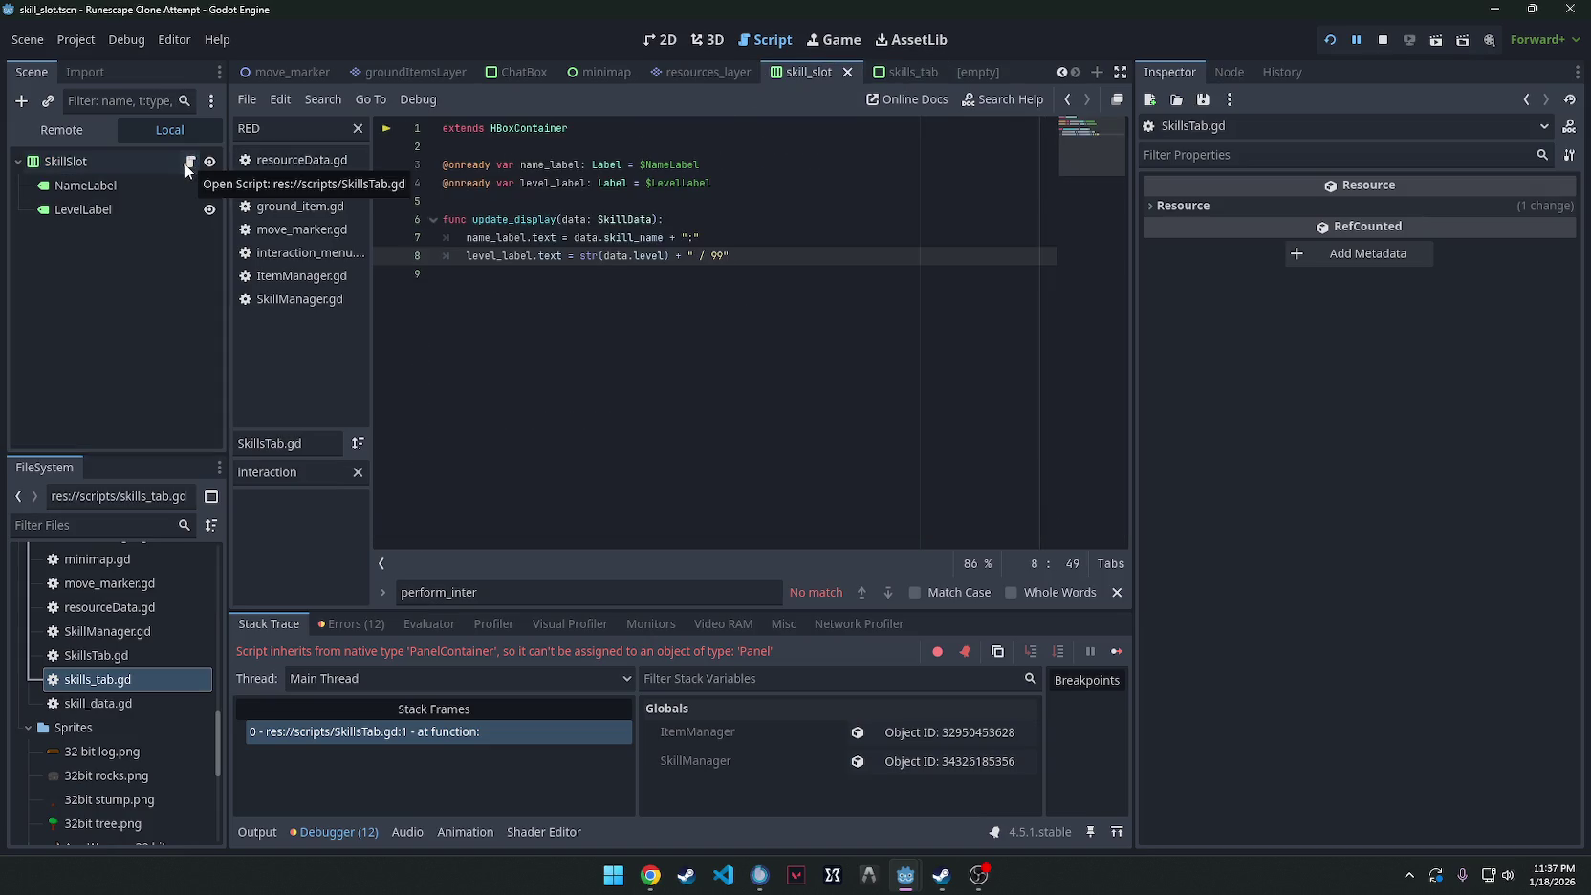
Rename the slot script SkillsTab.gd to skill_slot.gd.
{"action": "right_click", "coordinate": [110, 656]}
{"action": "left_click", "coordinate": [166, 663]}
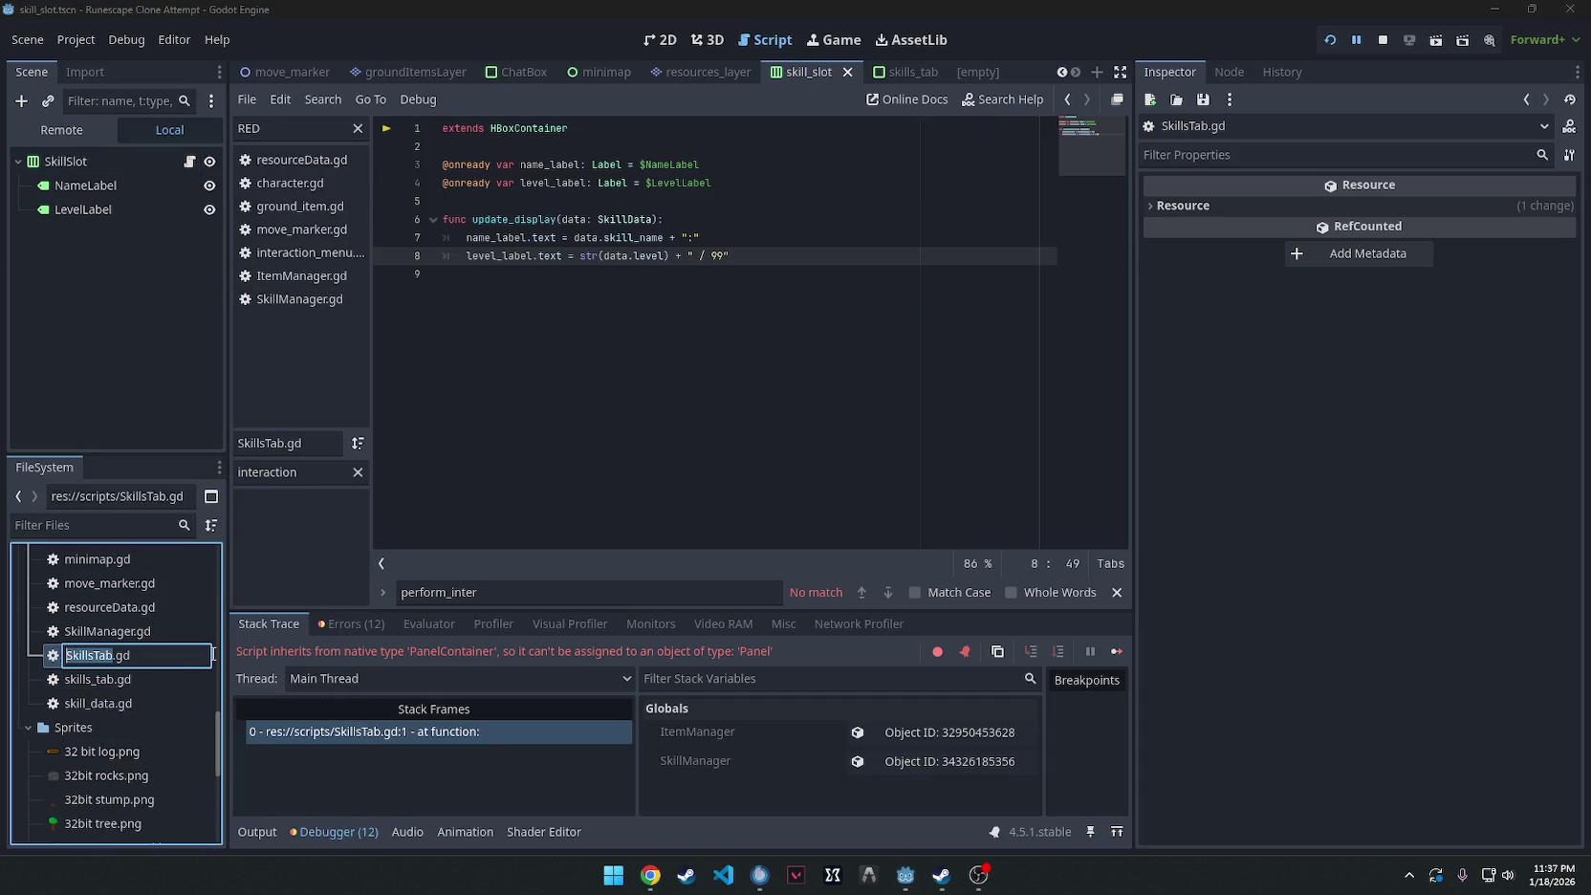
{"action": "type", "text": "skil"}
{"action": "type", "text": "ls"}
{"action": "type", "text": "_slot"}
{"action": "key", "text": "Return"}
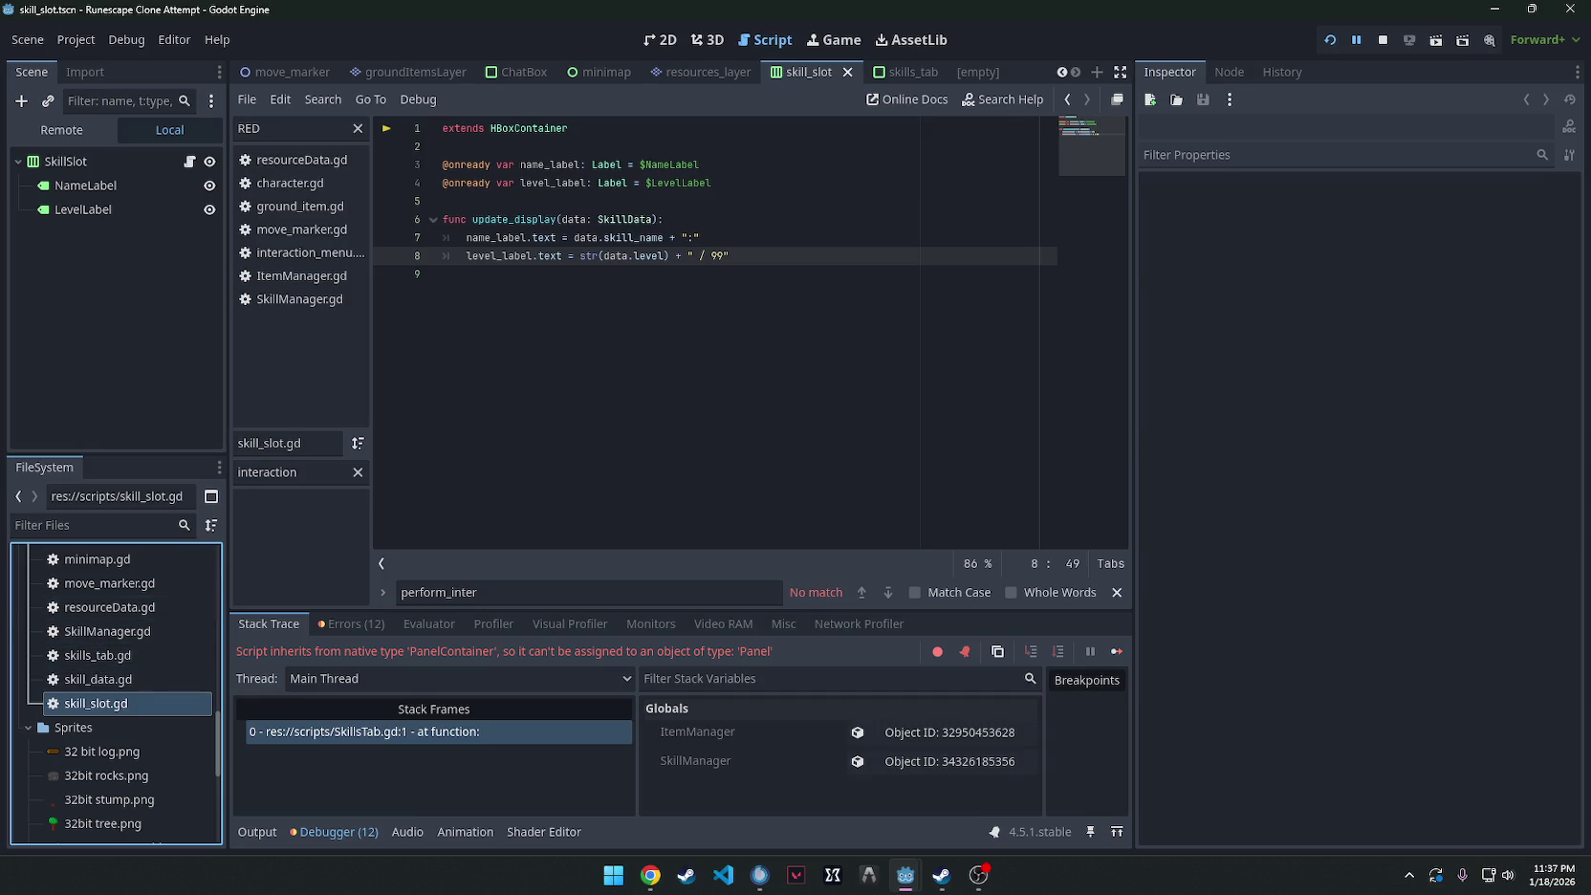
{"action": "left_click", "coordinate": [650, 874]}
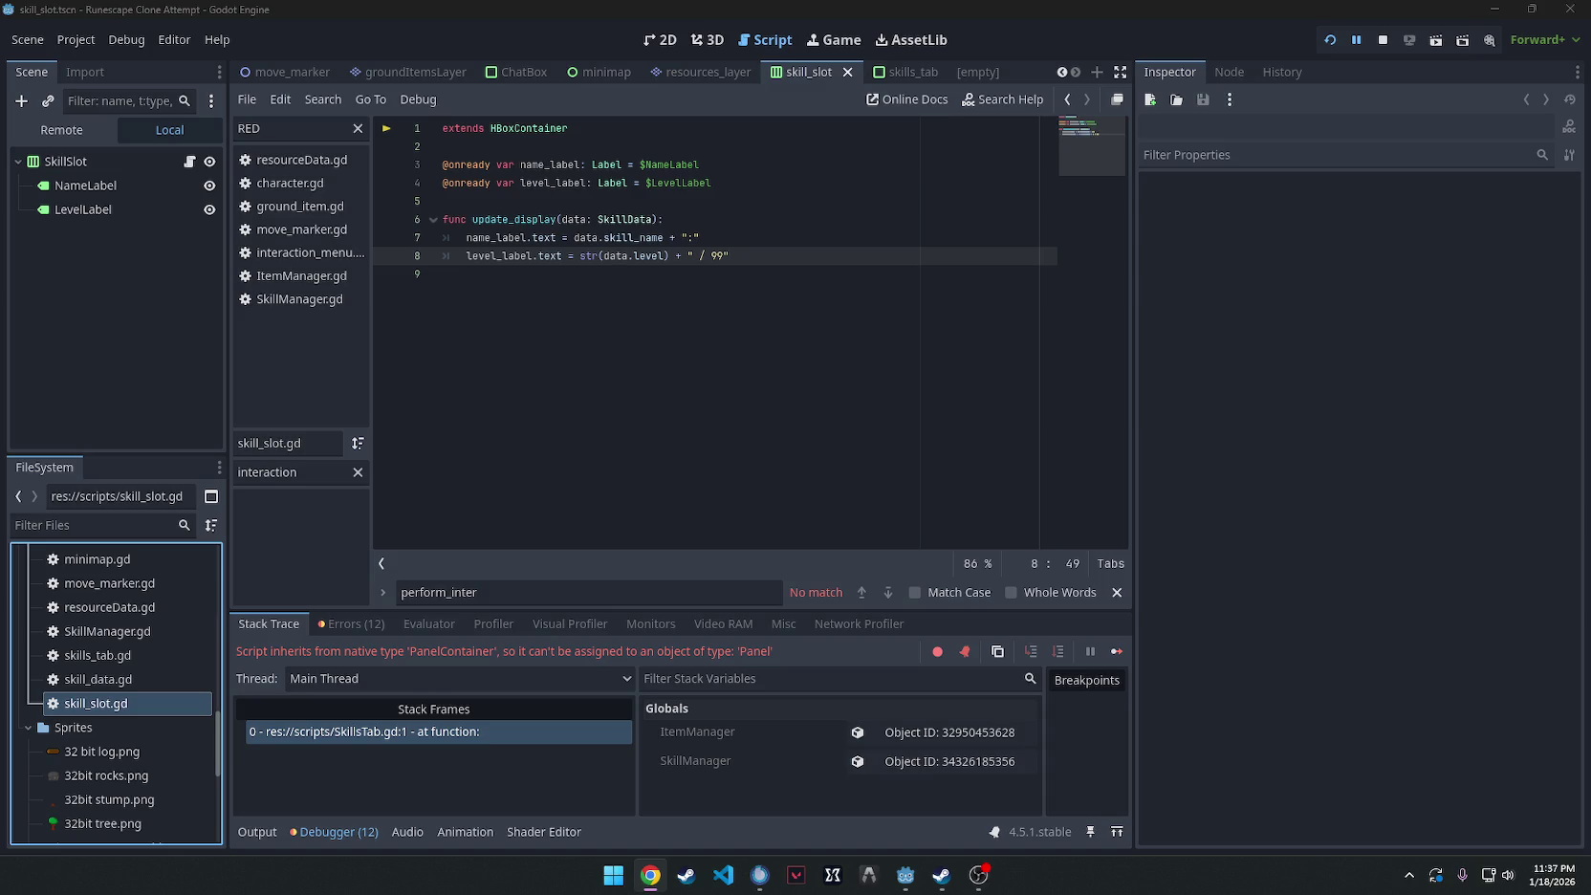
{"action": "double_click", "coordinate": [116, 654]}
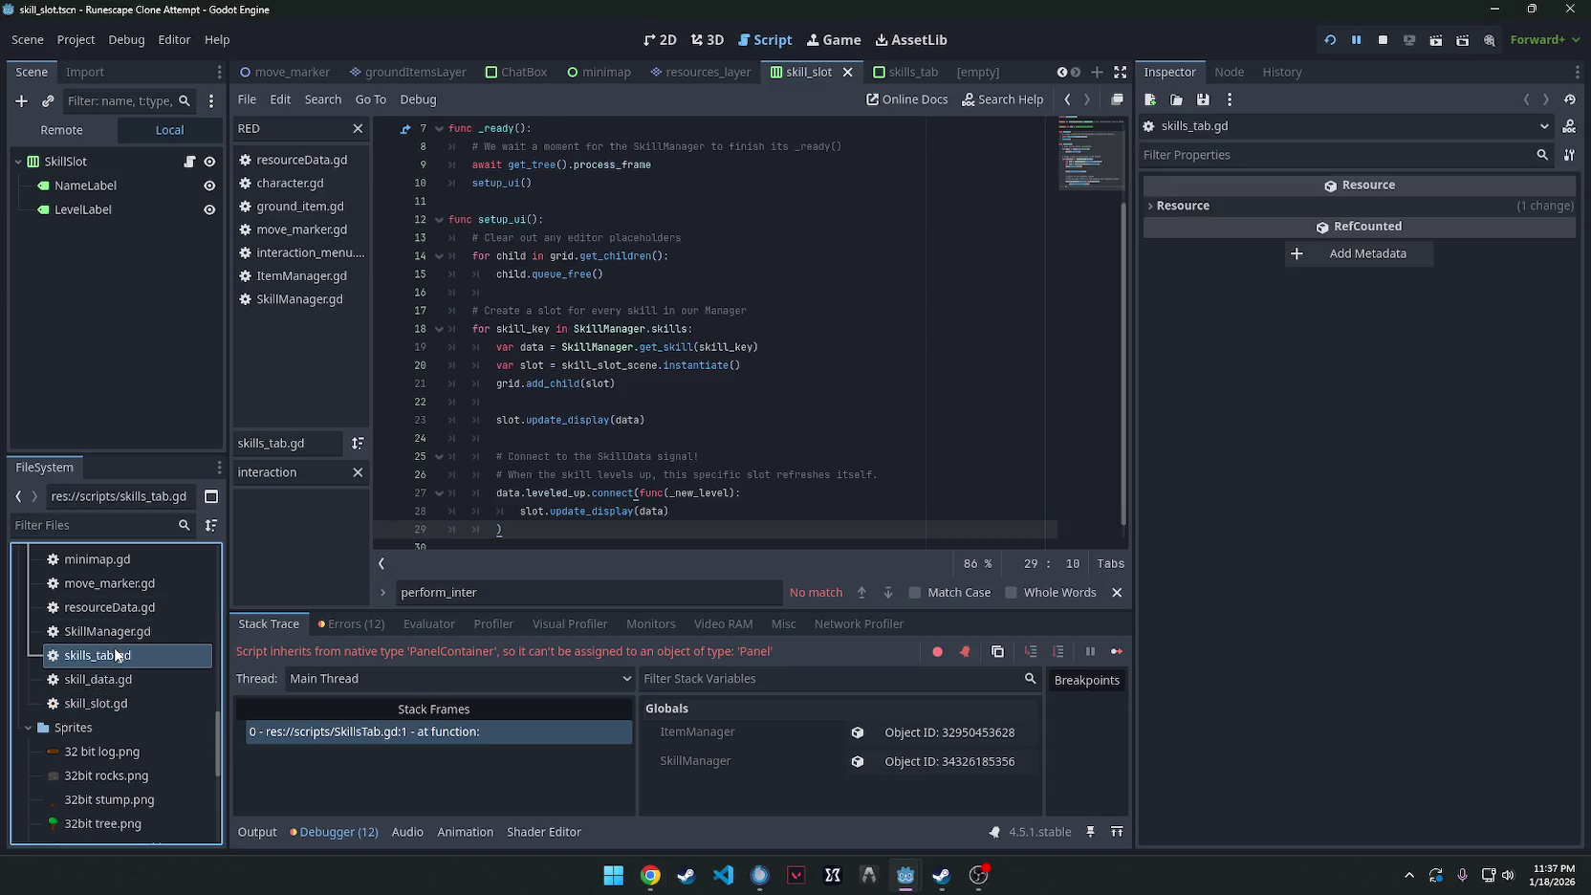
Review the get_skill call and SkillManager.gd's XP-for-level calculation, then open character.gd.
{"action": "left_click", "coordinate": [891, 346]}
{"action": "scroll", "coordinate": [842, 291], "scroll_direction": "up", "scroll_amount": 2}
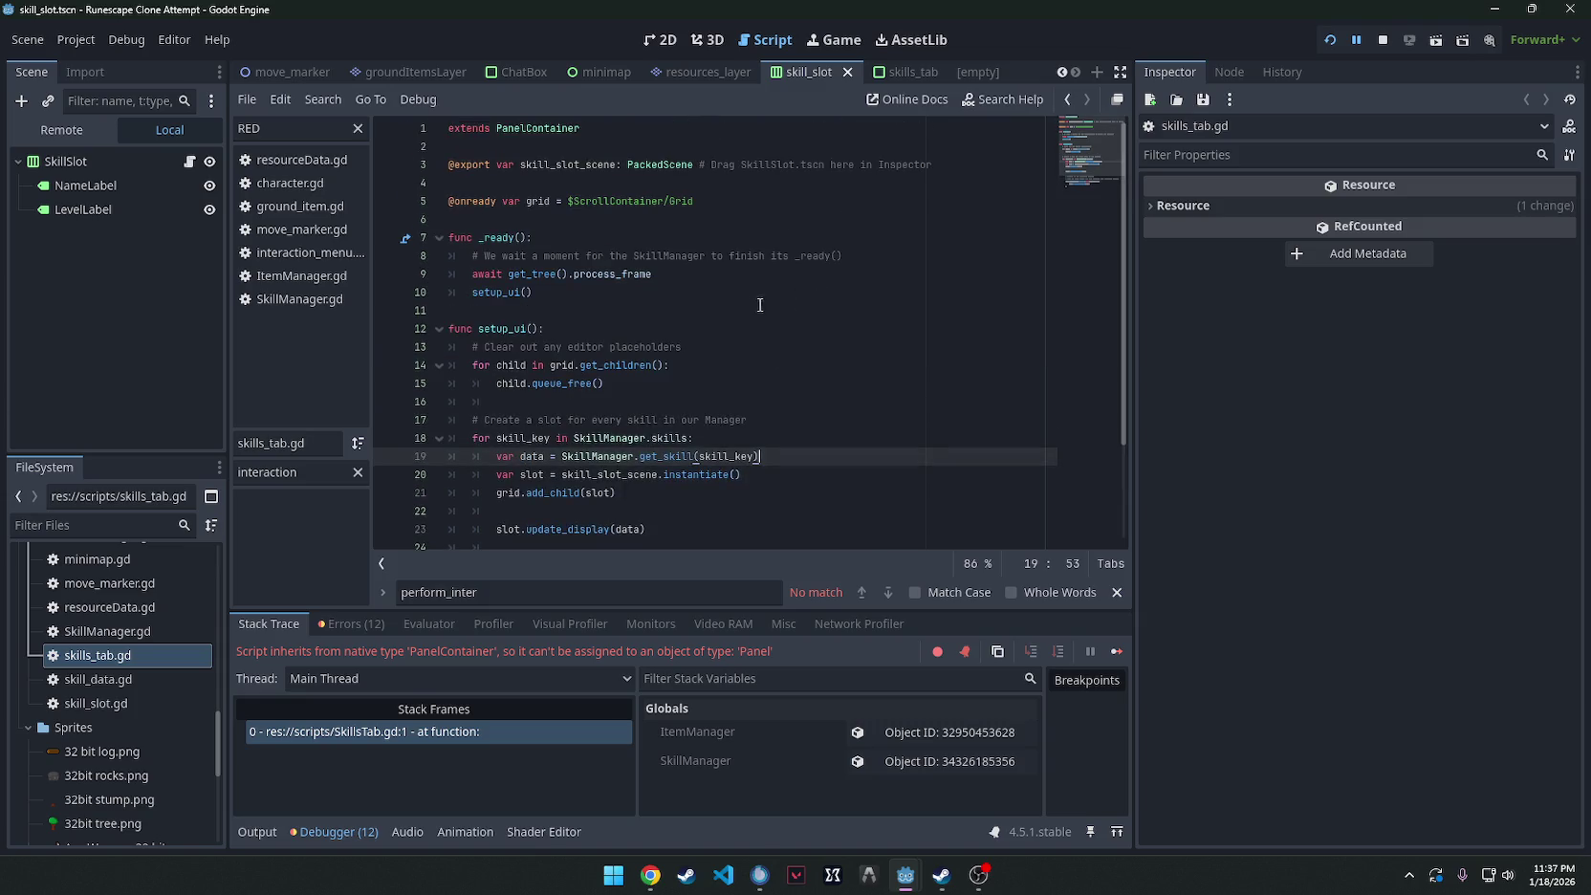
{"action": "left_click", "coordinate": [650, 875]}
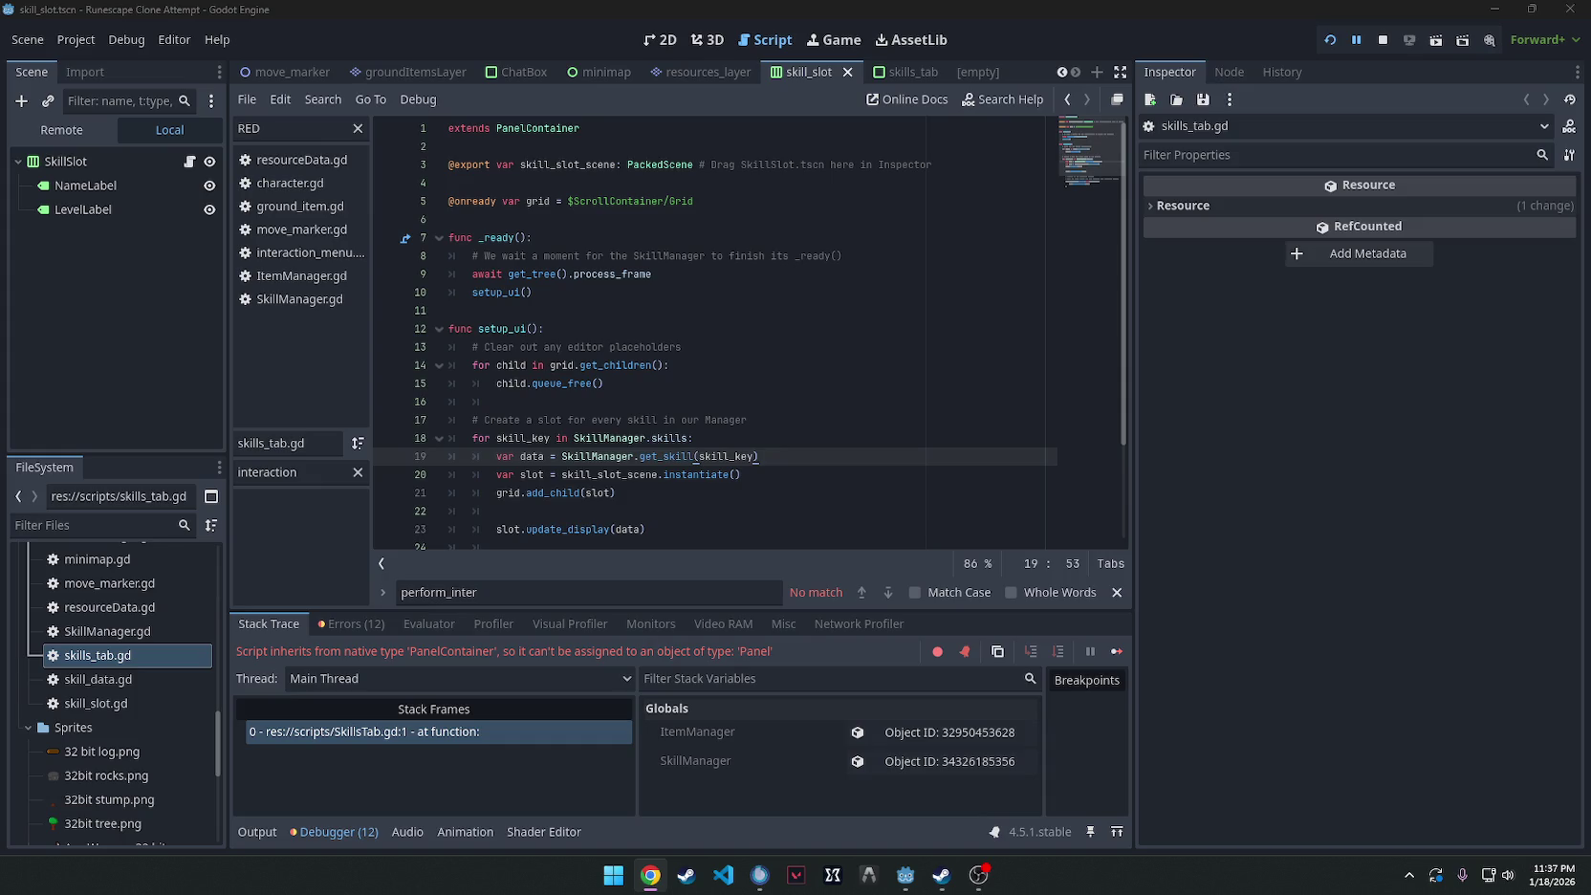
{"action": "double_click", "coordinate": [107, 631]}
{"action": "left_click", "coordinate": [833, 402]}
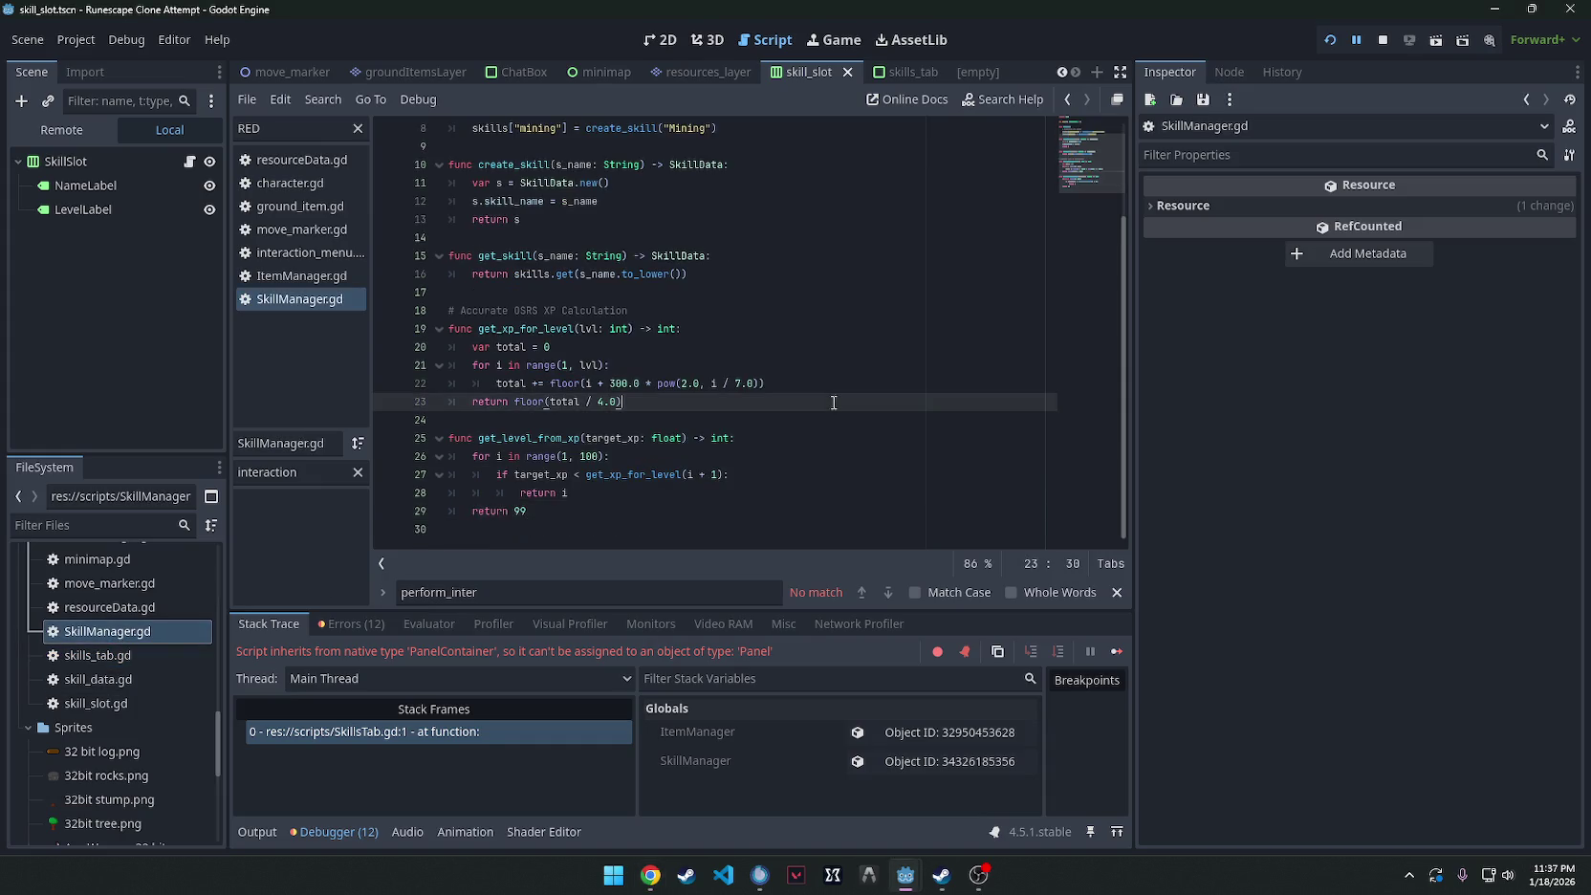
{"action": "scroll", "coordinate": [834, 402], "scroll_direction": "up", "scroll_amount": 2}
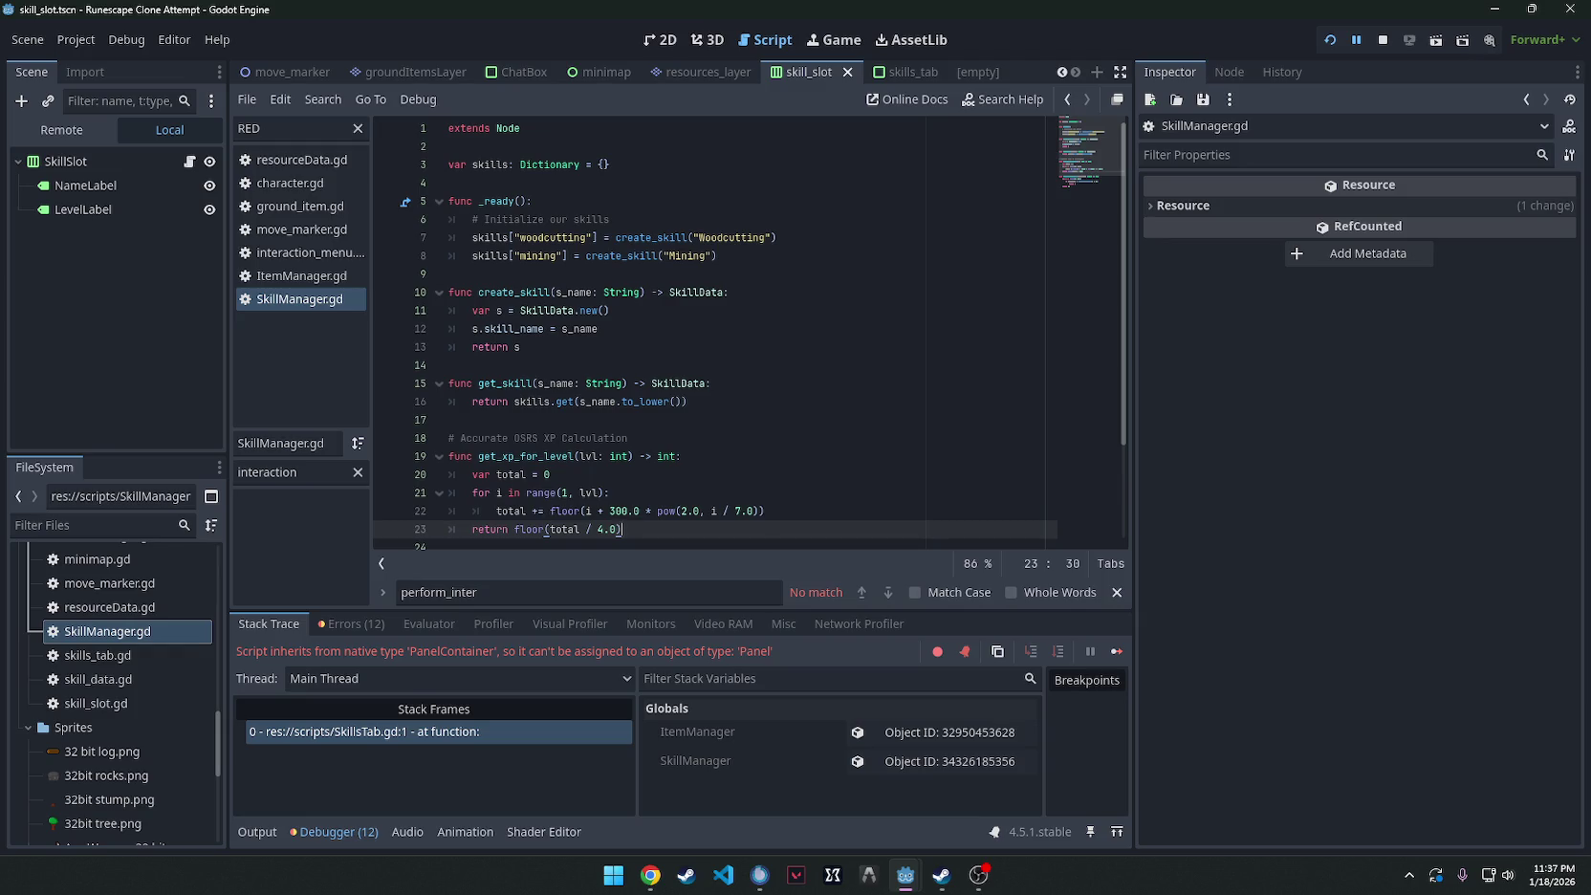
{"action": "key", "text": "alt+Tab"}
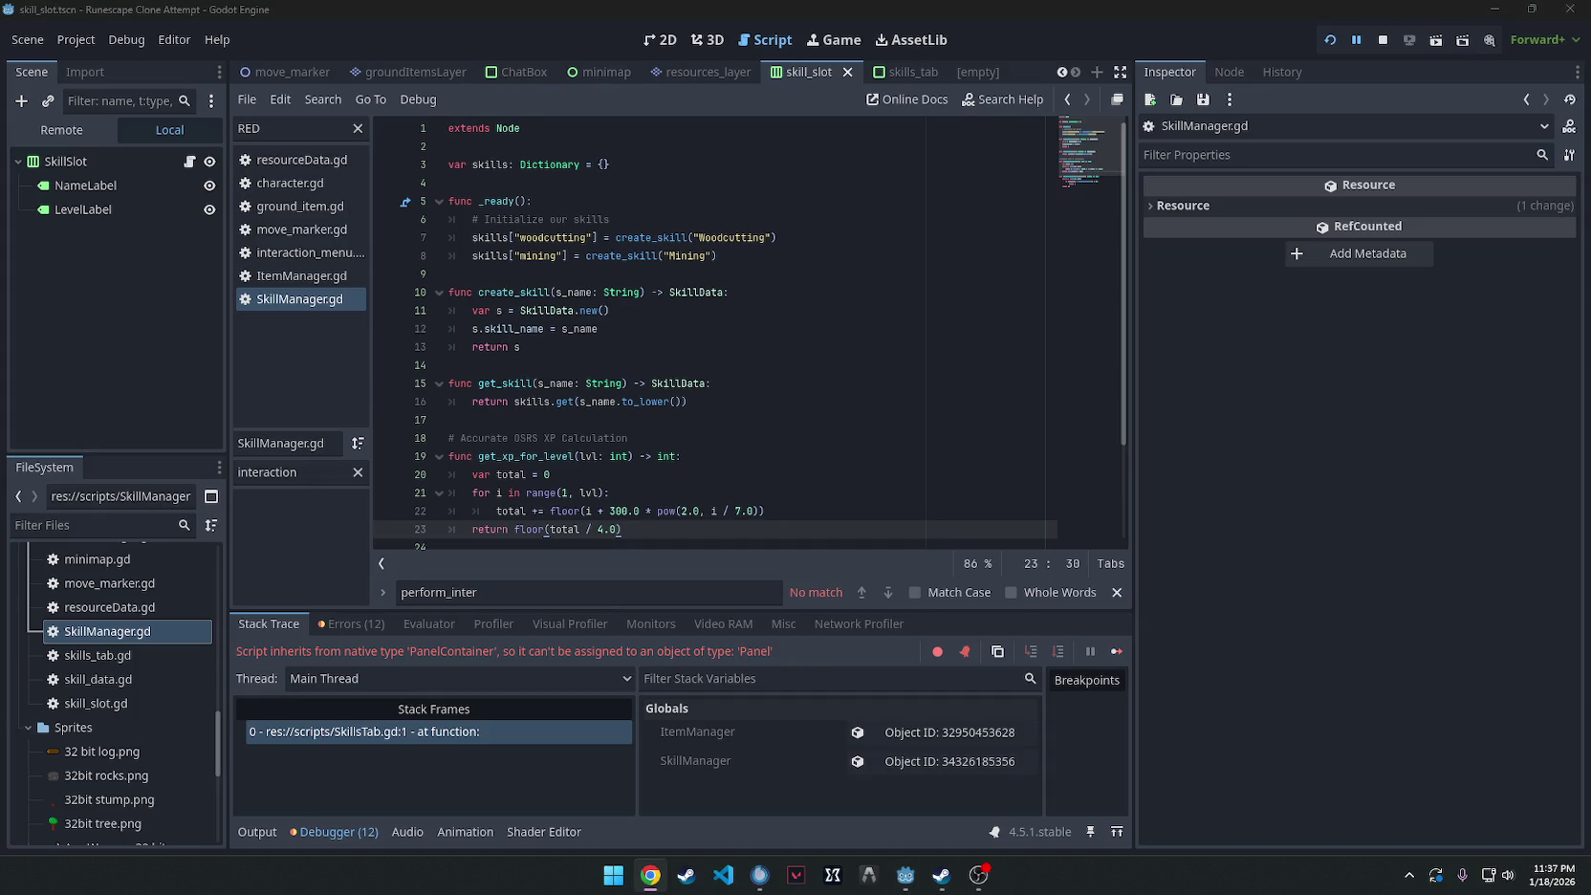
{"action": "scroll", "coordinate": [390, 72], "scroll_direction": "up", "scroll_amount": 1}
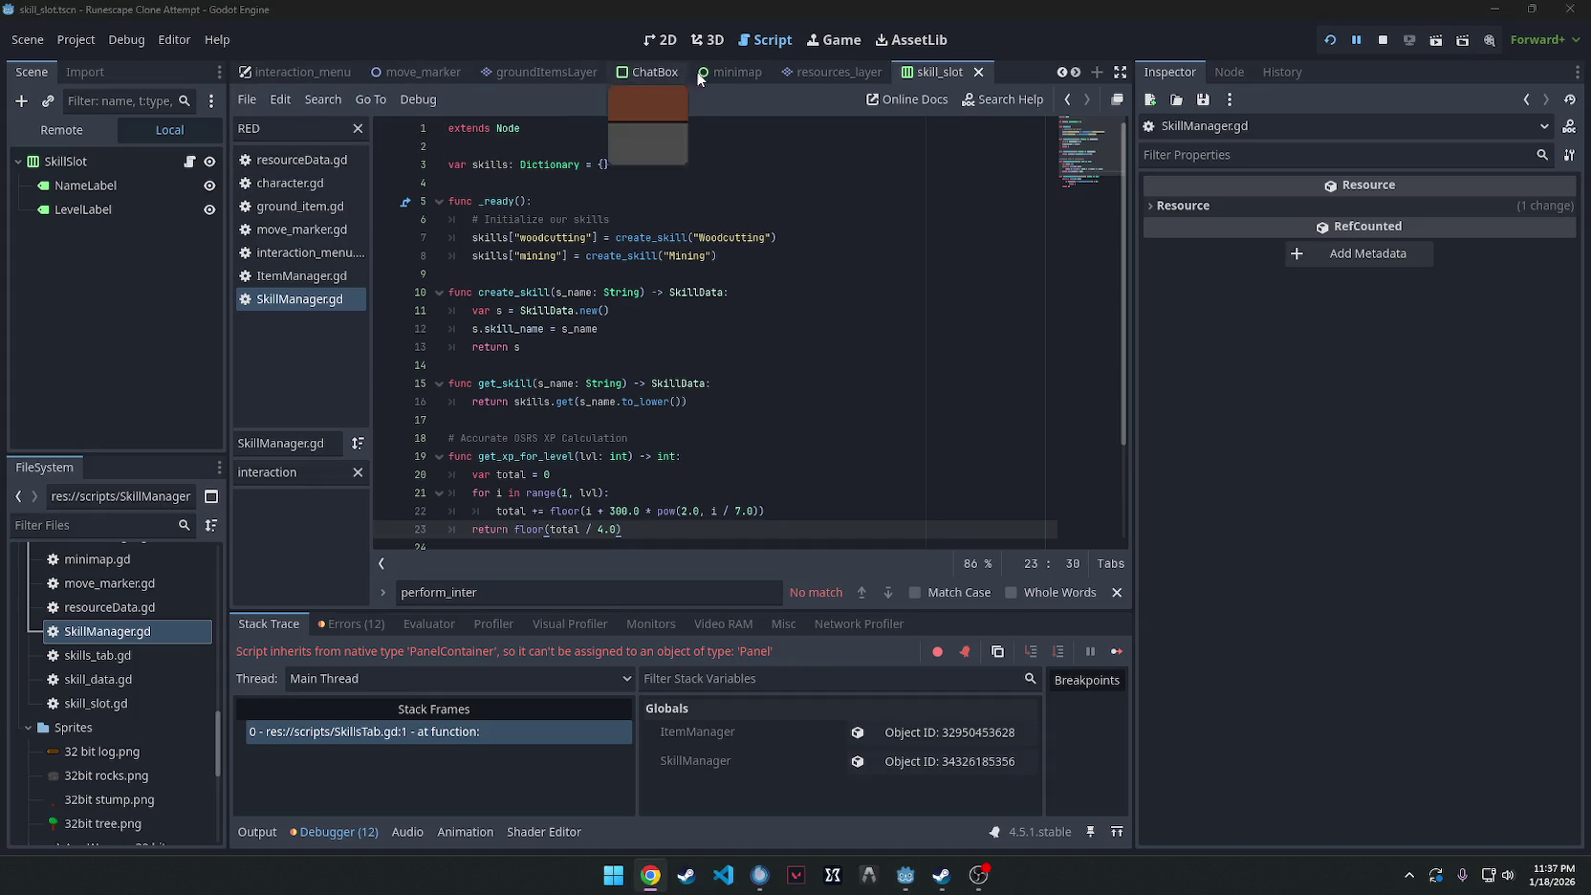
{"action": "left_click", "coordinate": [289, 182]}
{"action": "scroll", "coordinate": [736, 345], "scroll_direction": "up", "scroll_amount": 10}
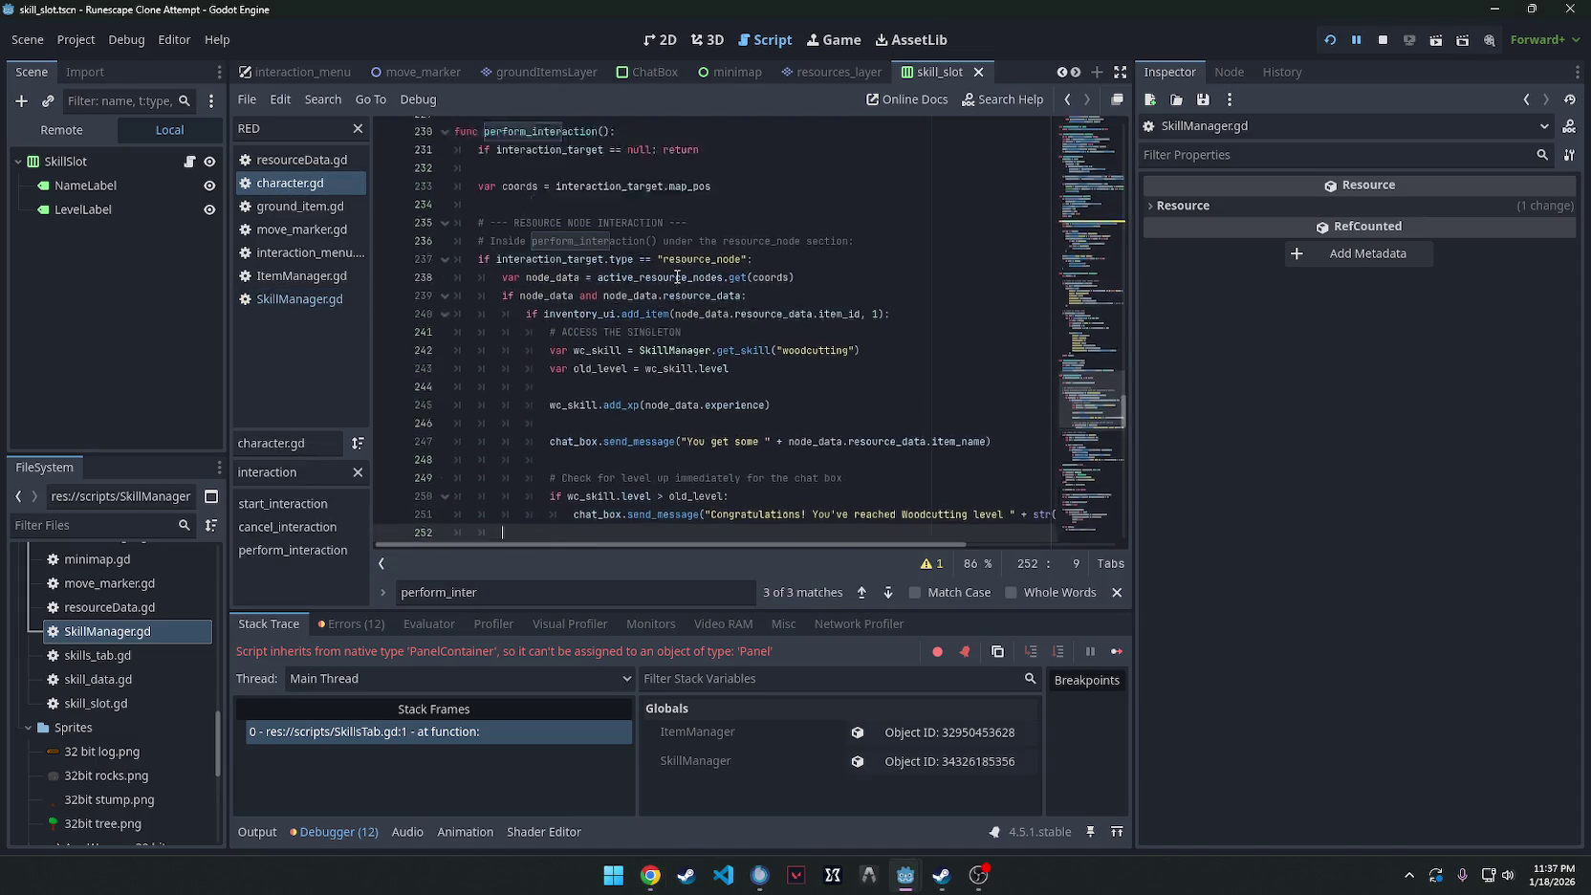
Search character.gd for the perform_interaction function.
{"action": "scroll", "coordinate": [736, 345], "scroll_direction": "down", "scroll_amount": 6}
{"action": "left_click", "coordinate": [913, 346]}
{"action": "key", "text": "ctrl+f"}
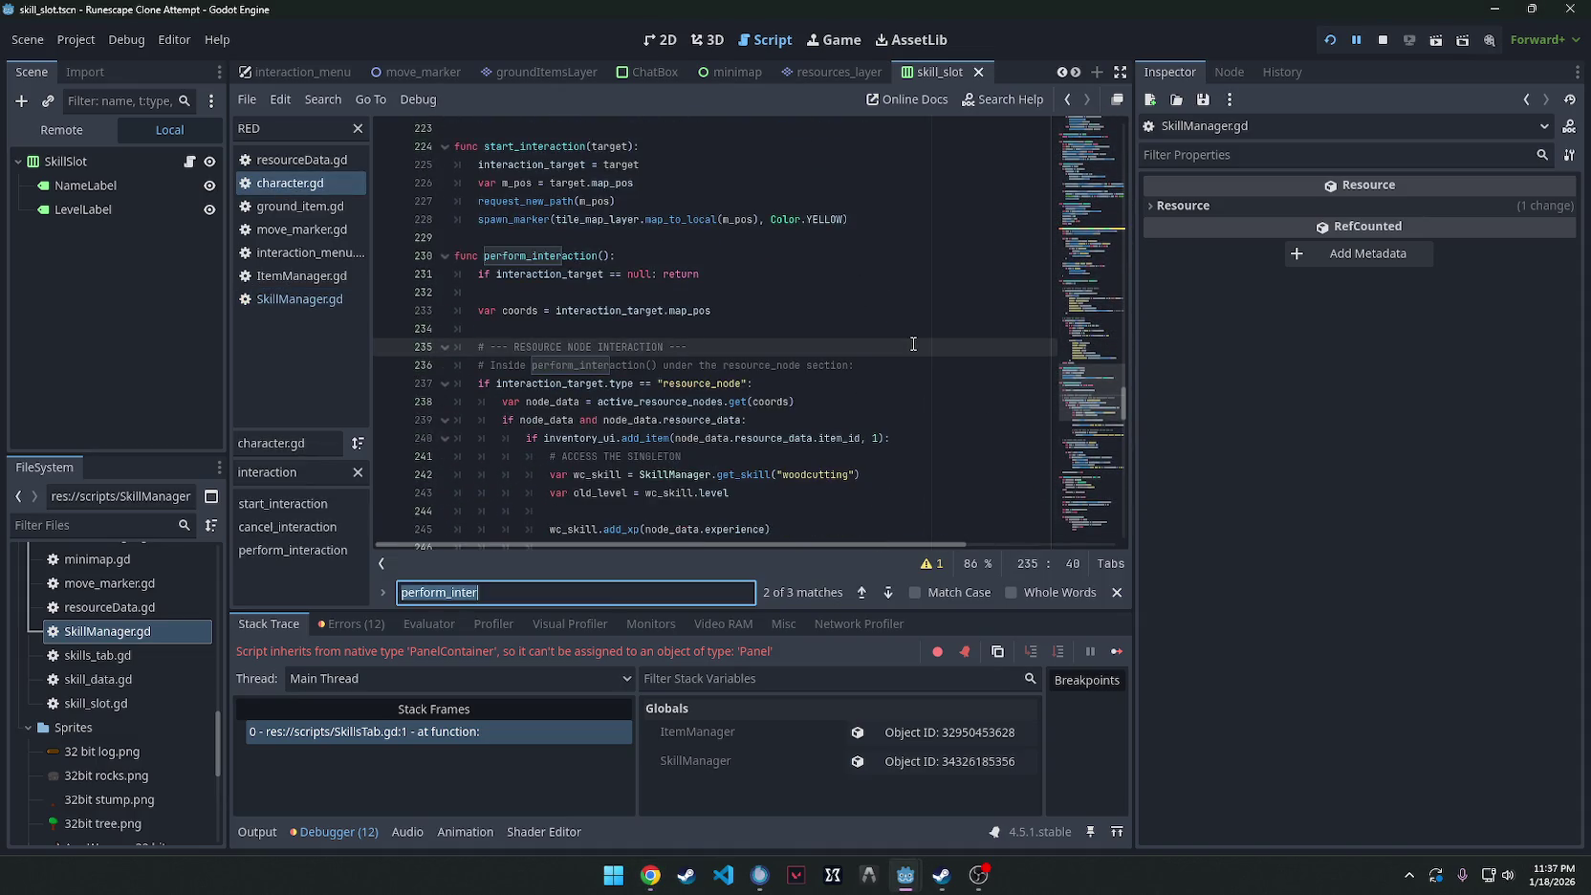
{"action": "type", "text": "p"}
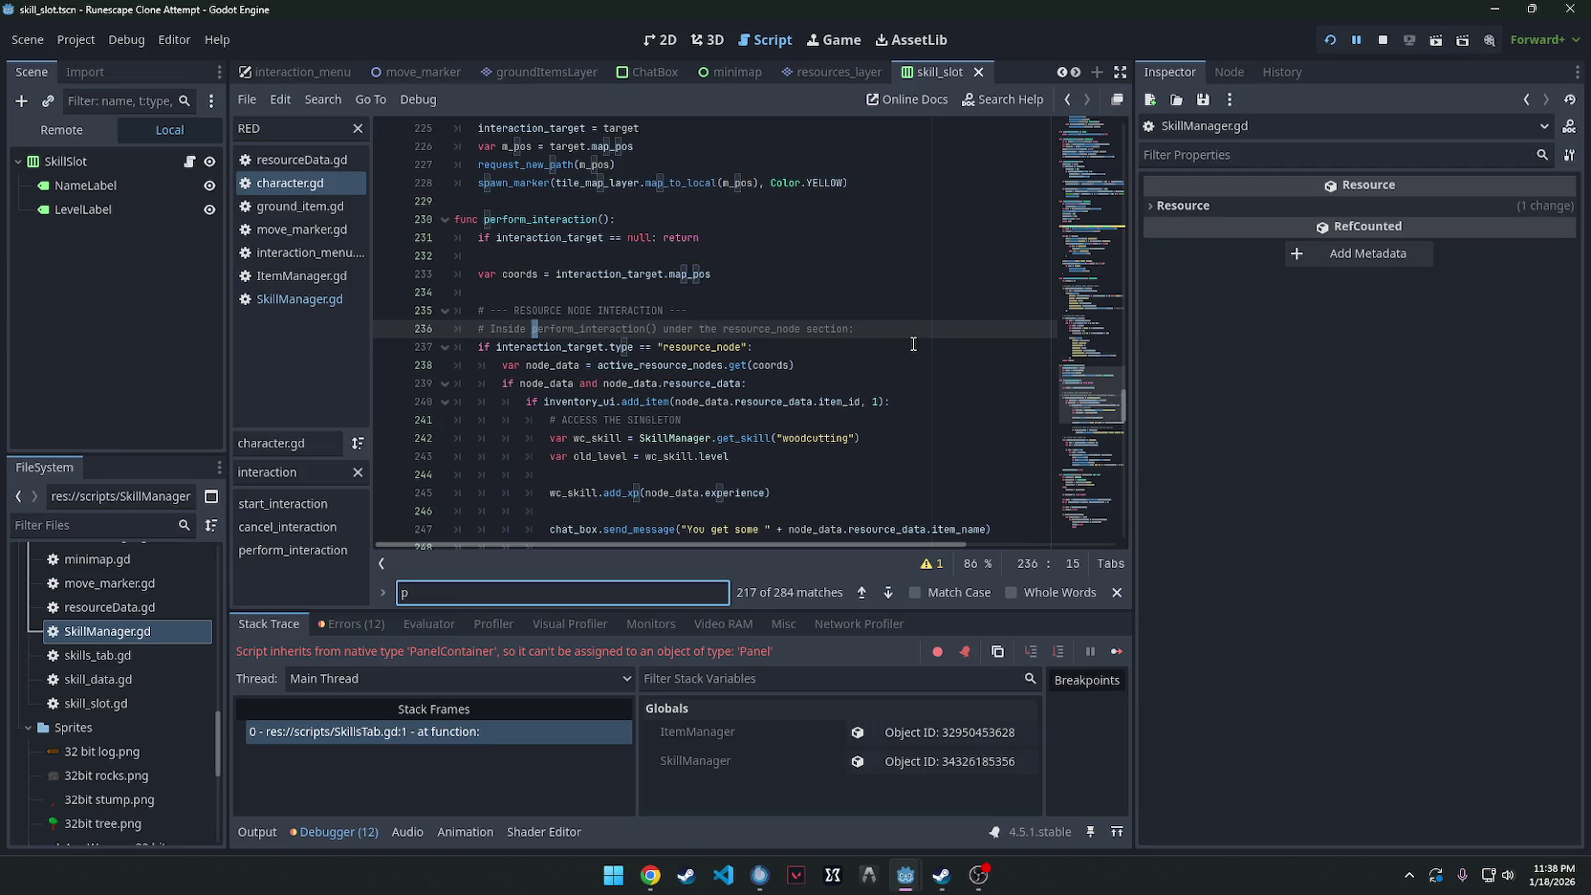
{"action": "type", "text": "erform_interac"}
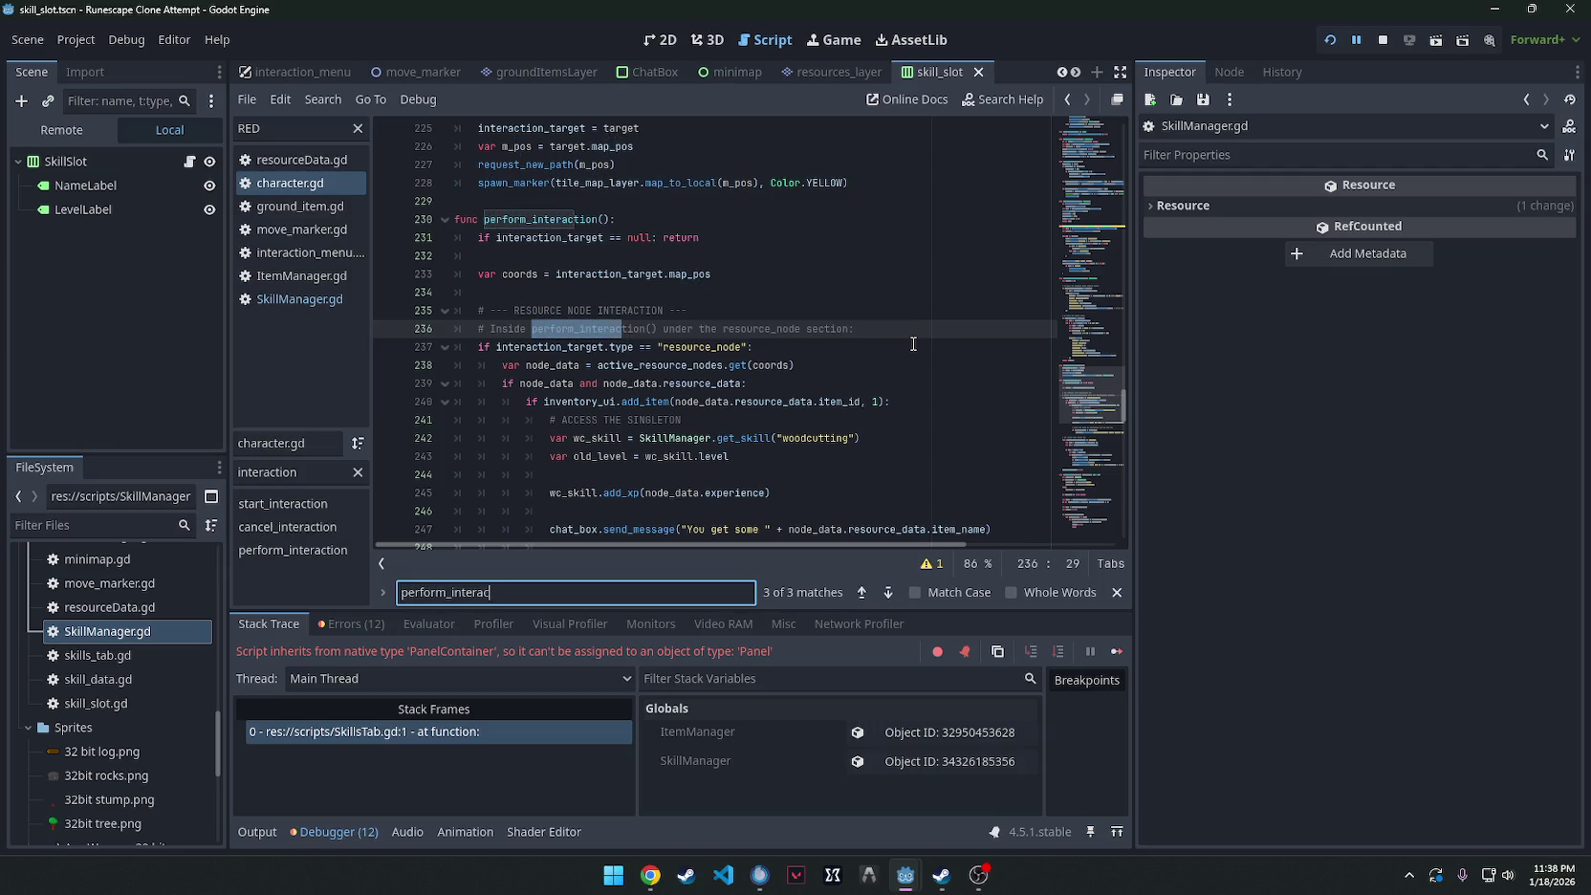
{"action": "left_click", "coordinate": [650, 874]}
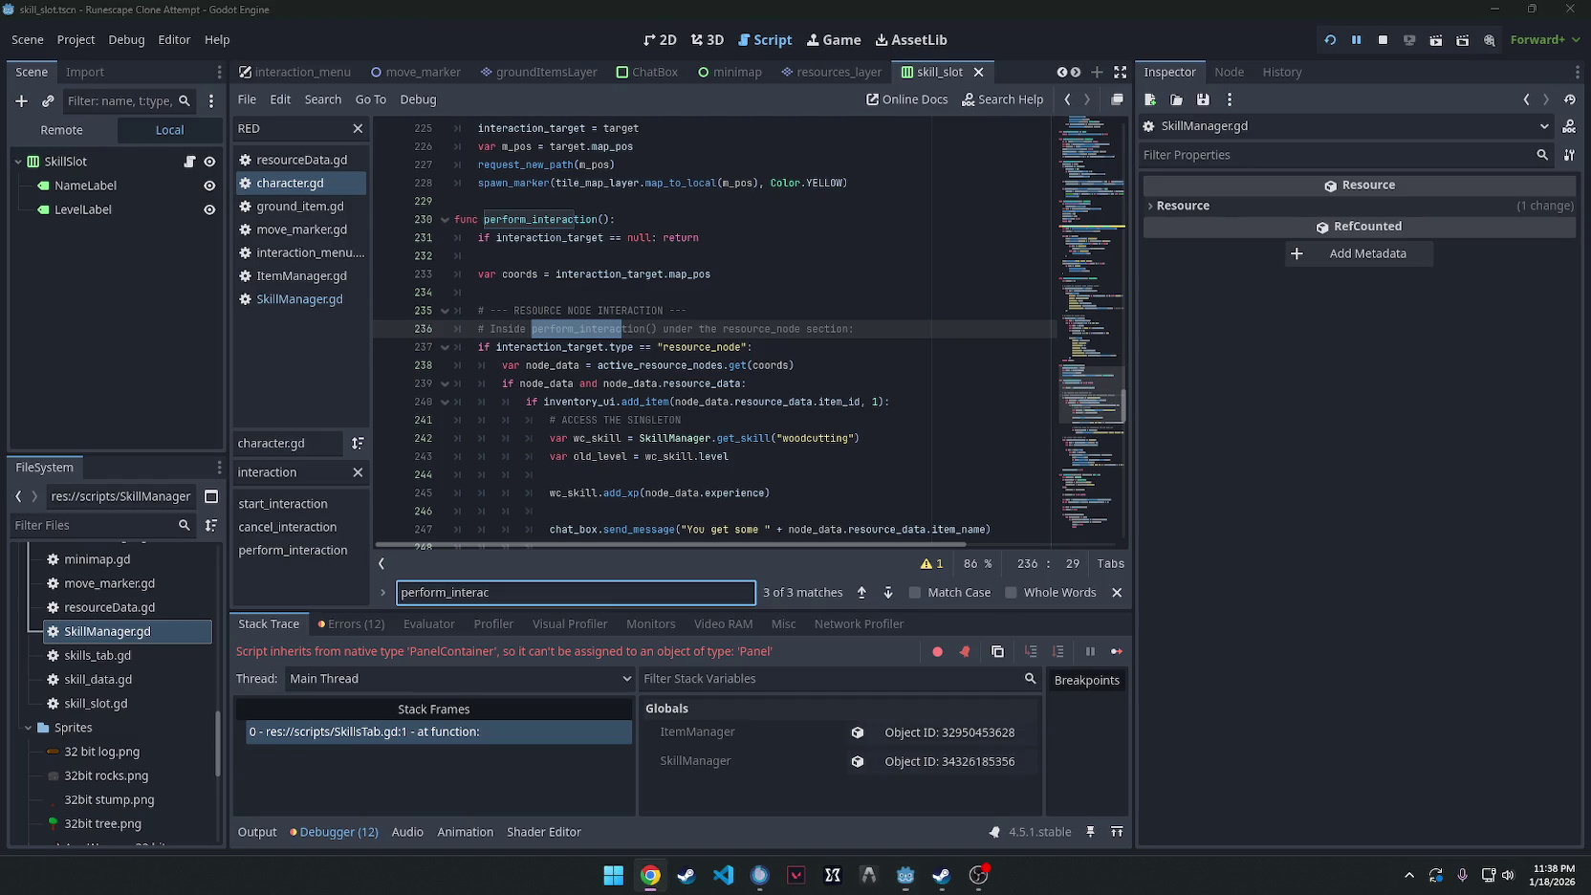
{"action": "scroll", "coordinate": [642, 344], "scroll_direction": "down", "scroll_amount": 1}
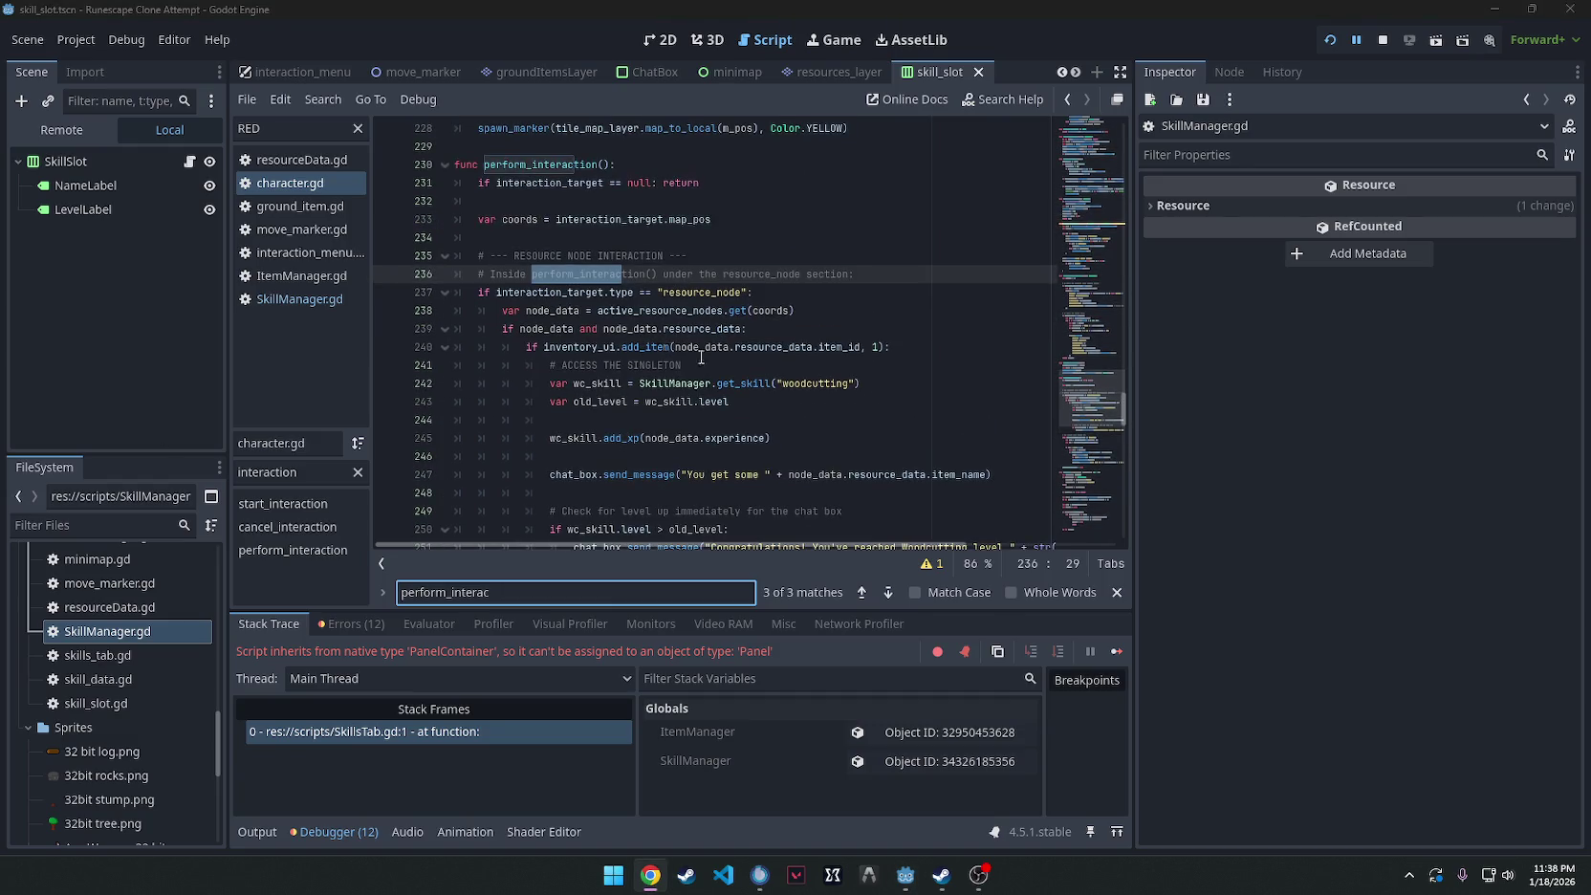
{"action": "scroll", "coordinate": [701, 357], "scroll_direction": "down", "scroll_amount": 2}
Replace the resource-node block with the woodcutting add_xp code, fix indentation, and save.
{"action": "mouse_move", "coordinate": [501, 456]}
{"action": "left_mouse_down"}
{"action": "mouse_move", "coordinate": [536, 372]}
{"action": "mouse_move", "coordinate": [423, 214]}
{"action": "mouse_move", "coordinate": [481, 183]}
{"action": "left_mouse_up"}
{"action": "key", "text": "Delete"}
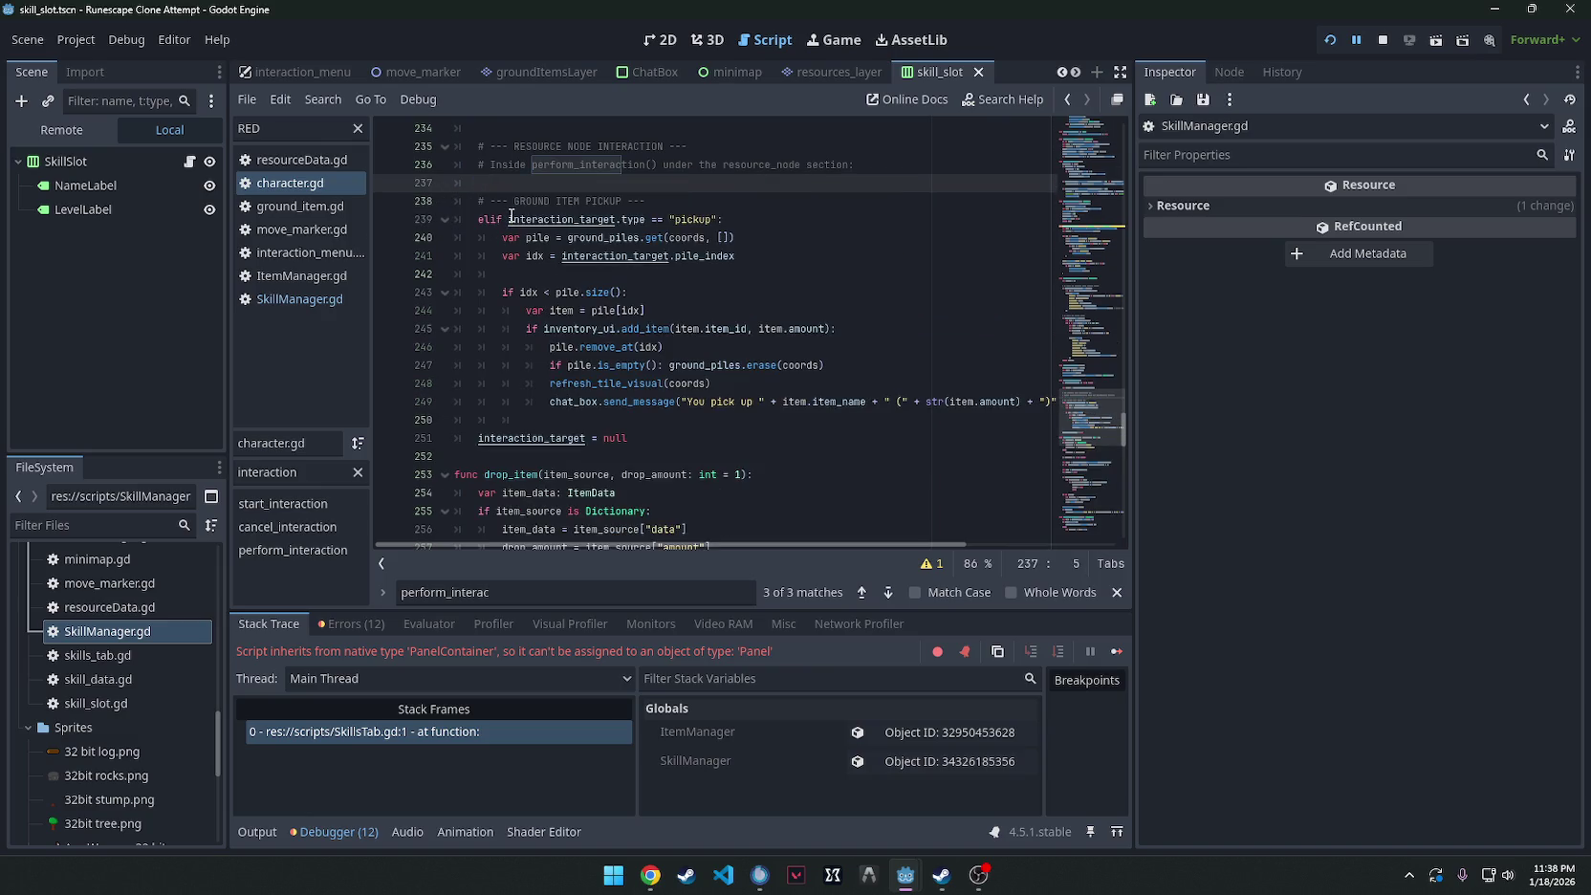
{"action": "type", "text": "# Inside character.gd -> perform_interaction() if interaction_target.type == \"resource_node\": \tvar node_data = active_resource_nodes.get(coords) \tif node_data and node_data.resource_data: \t\tif inventory_ui.add_item(node_data.resource_data.item_id, 1): \t\t\t# Use the Manager to find the skill and add XP \t\t\tvar wc = SkillManager.get_skill(\"woodcutting\") \t\t\tif wc: \t\t\t\twc.add_xp(node_data.experience) \t\t\t\tchat_box.send_message(\"You get some \" + node_data.resource_data.item_name)"}
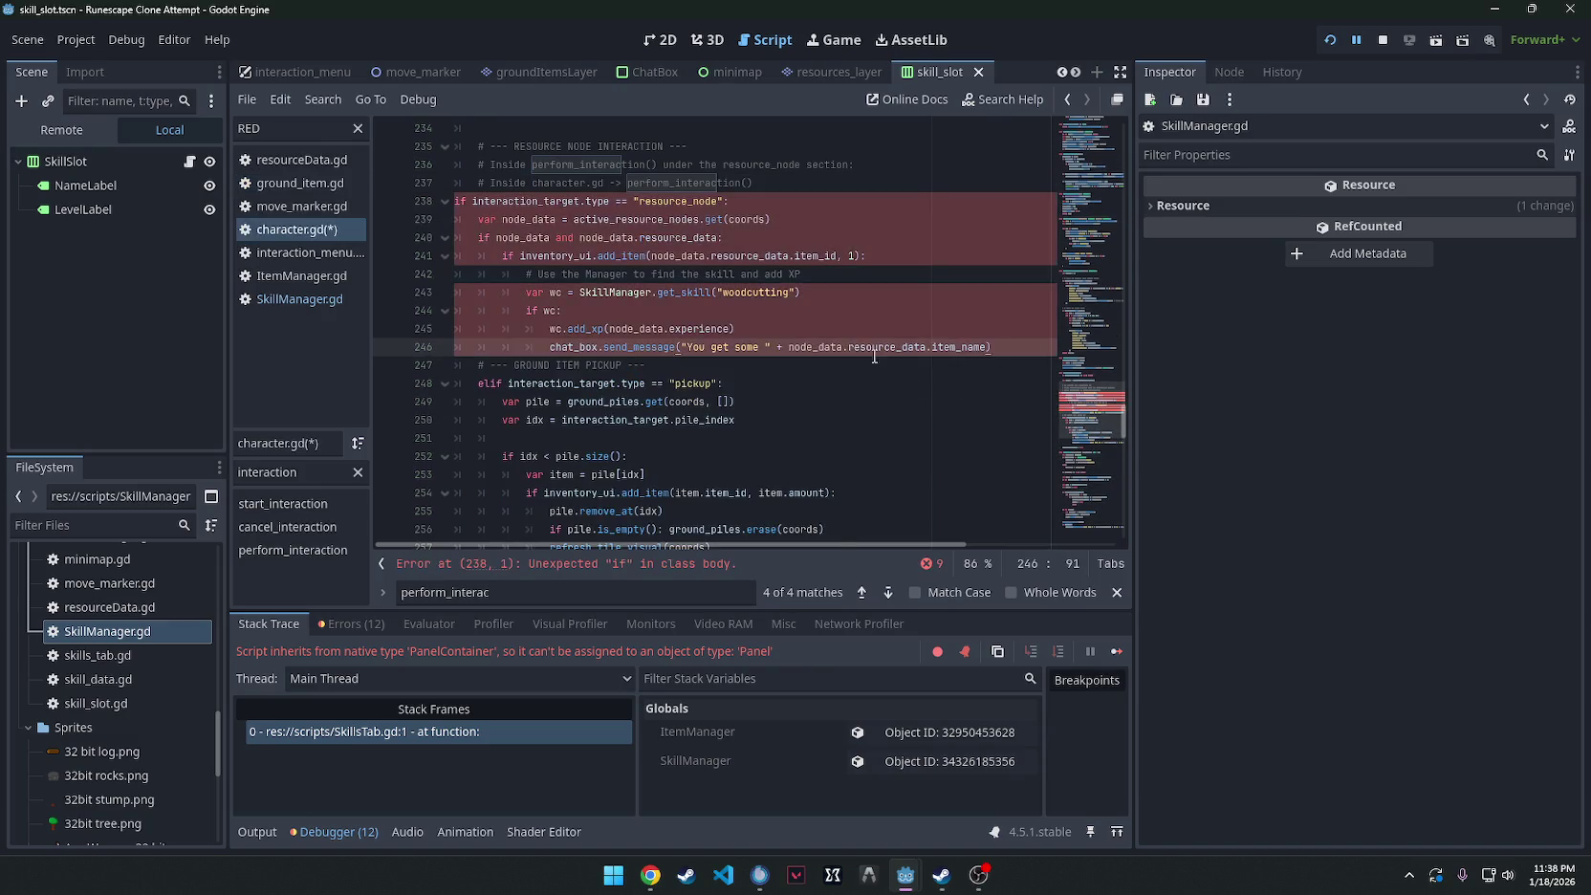
{"action": "scroll", "coordinate": [873, 356], "scroll_direction": "up", "scroll_amount": 2}
{"action": "left_click_drag", "start_coordinate": [1016, 456], "coordinate": [435, 310]}
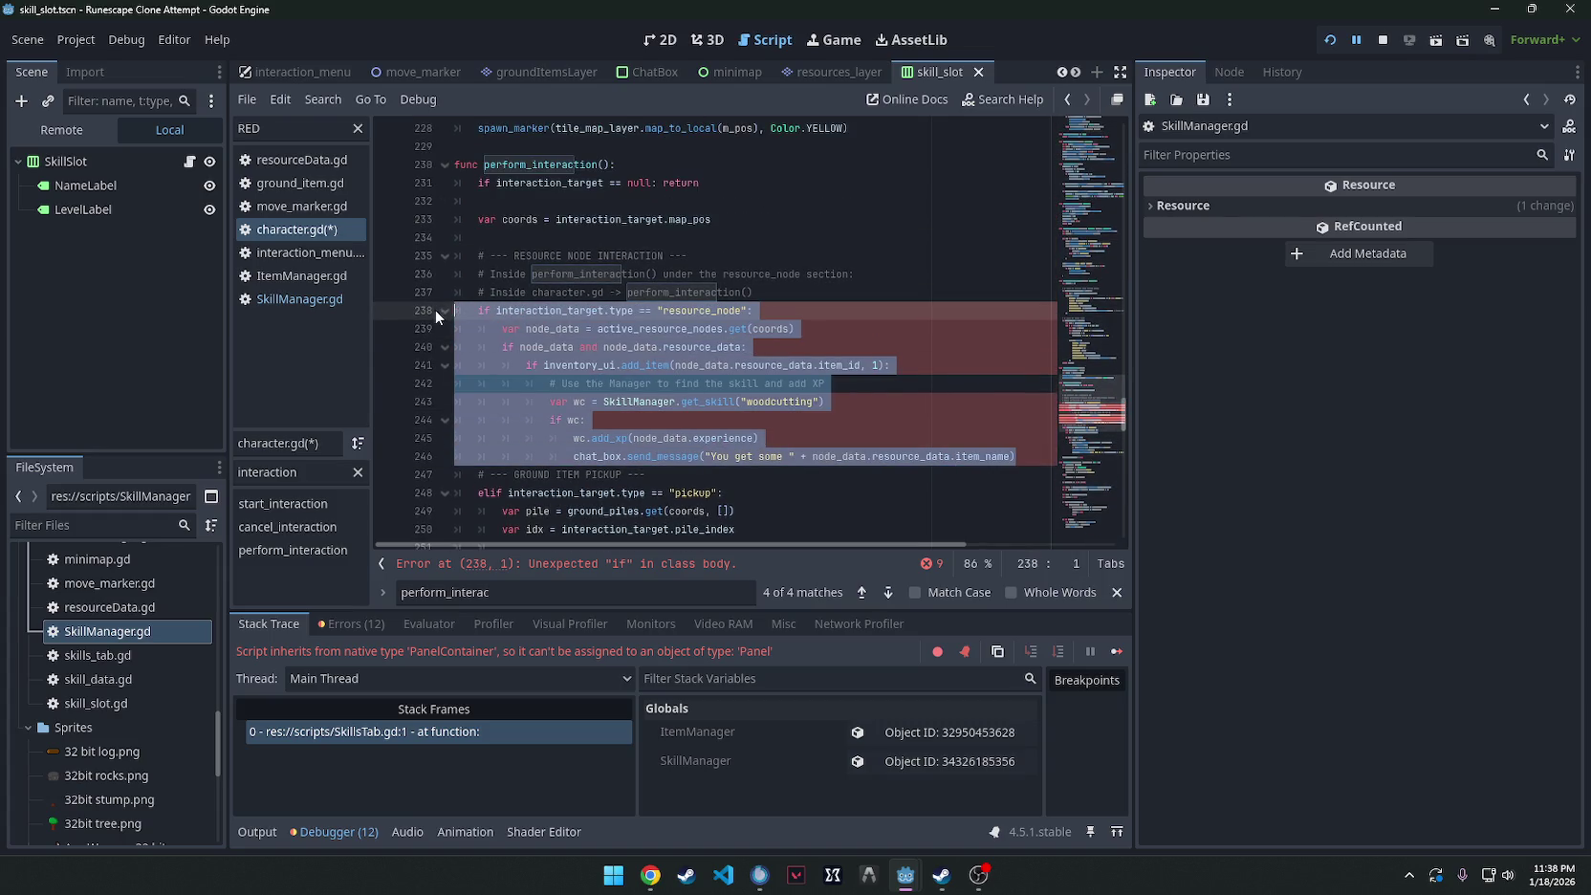
{"action": "left_click", "coordinate": [854, 238]}
{"action": "key", "text": "ctrl+s"}
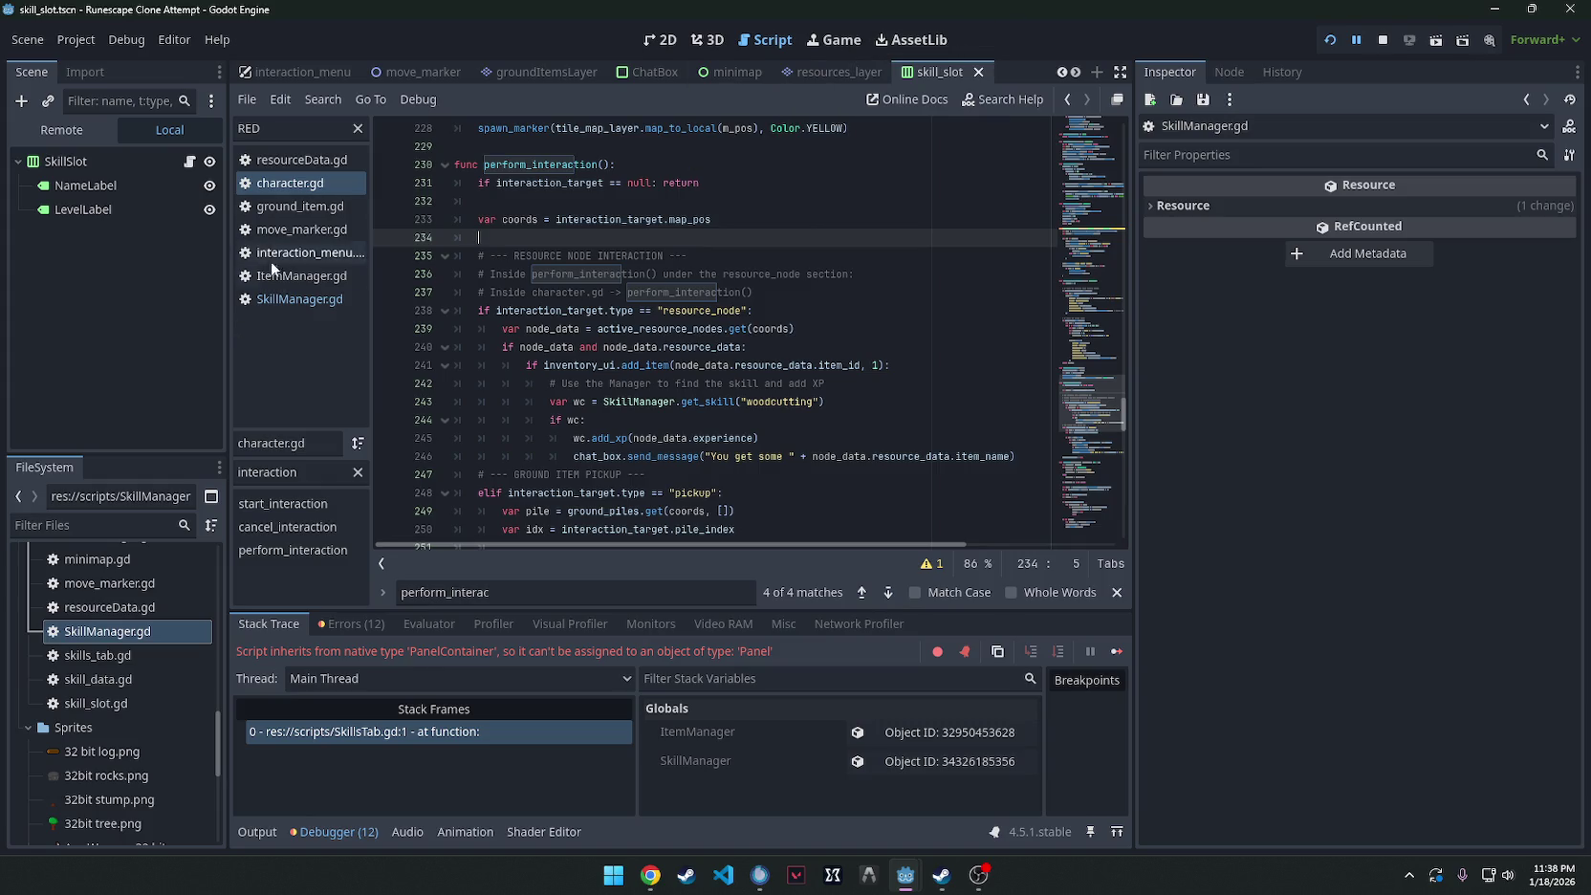
Paste the updated _ready and create_skill code into SkillManager.gd.
{"action": "left_click", "coordinate": [290, 300]}
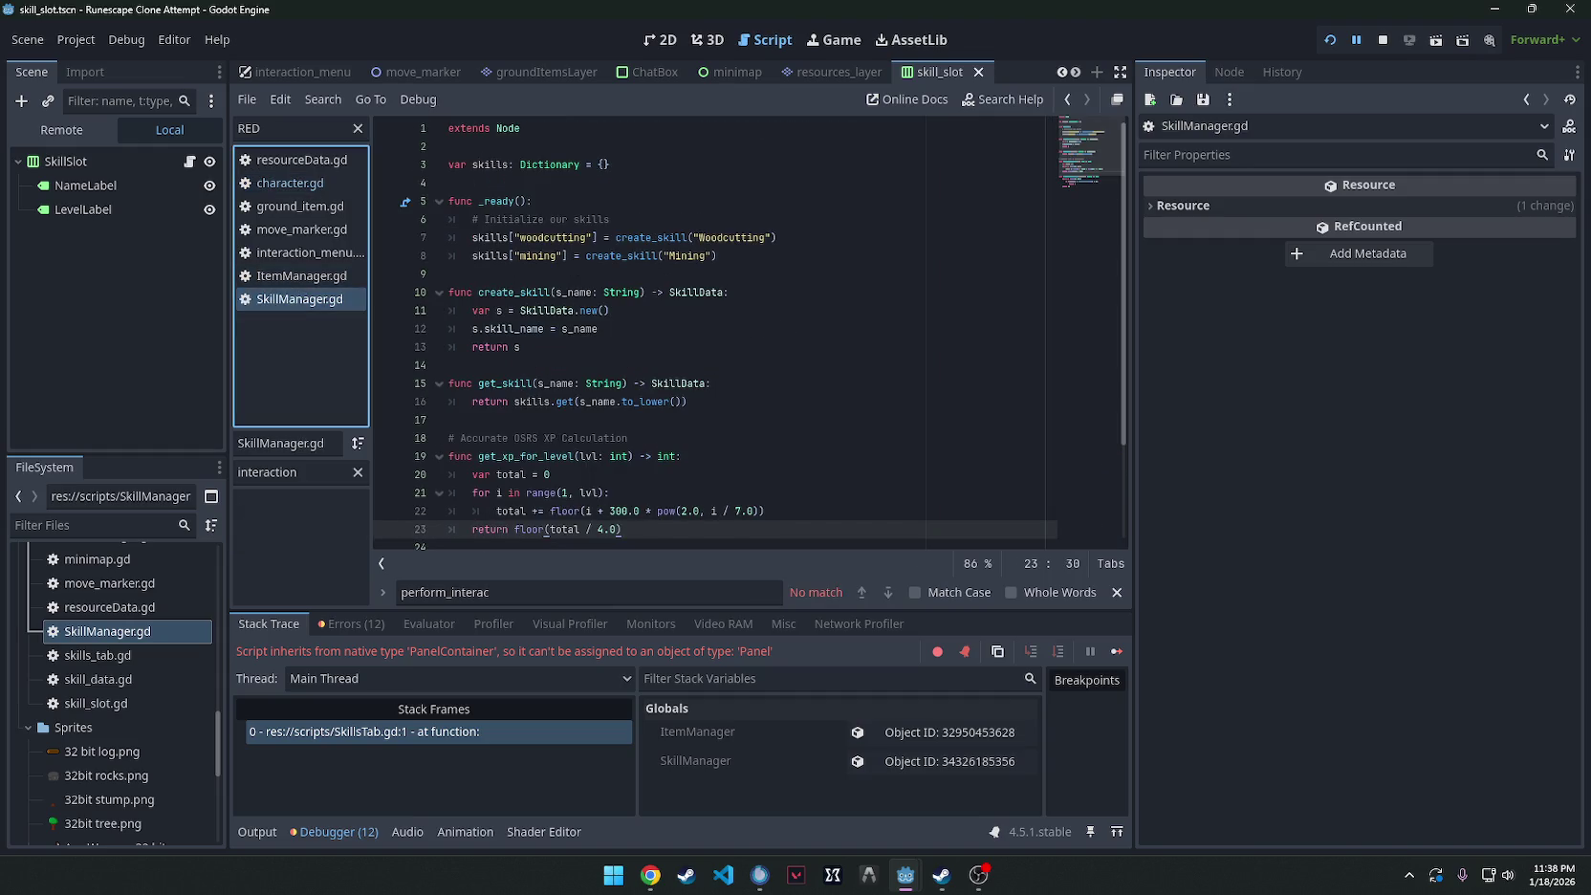
{"action": "key", "text": "alt+Tab"}
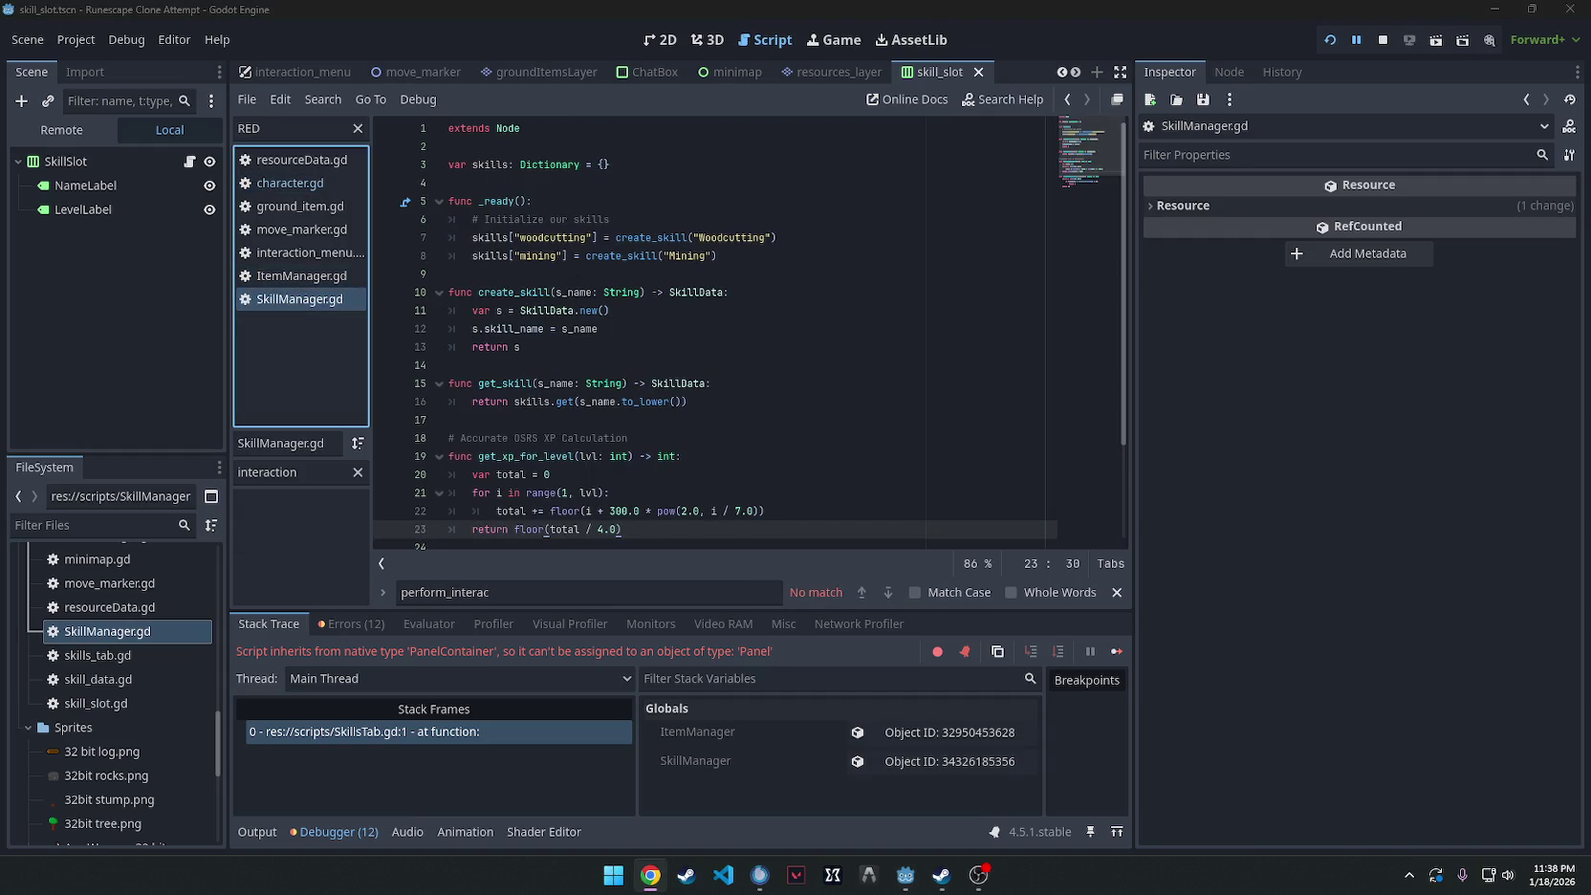
{"action": "left_click", "coordinate": [719, 256]}
{"action": "left_click", "coordinate": [333, 201], "text": "shift"}
{"action": "type", "text": "func _ready(): \t# We use lower-case keys for easy lookup \tskills[\"woodcutting\"] = create_skill(\"Woodcutting\") \tskills[\"mining\"] = create_skill(\"Mining\")"}
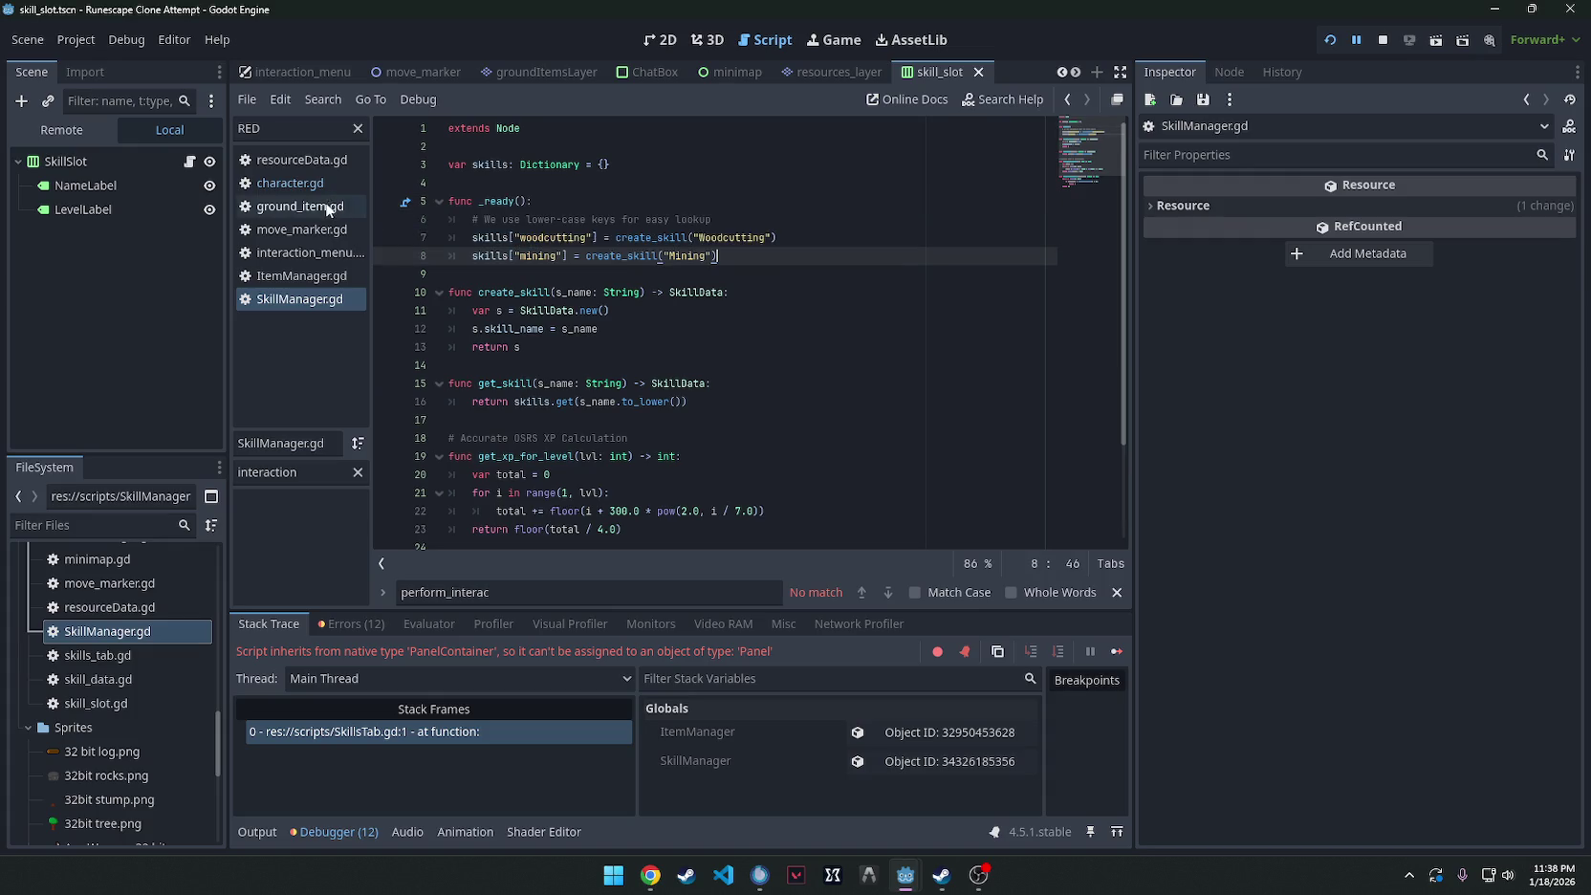
{"action": "key", "text": "alt+Tab"}
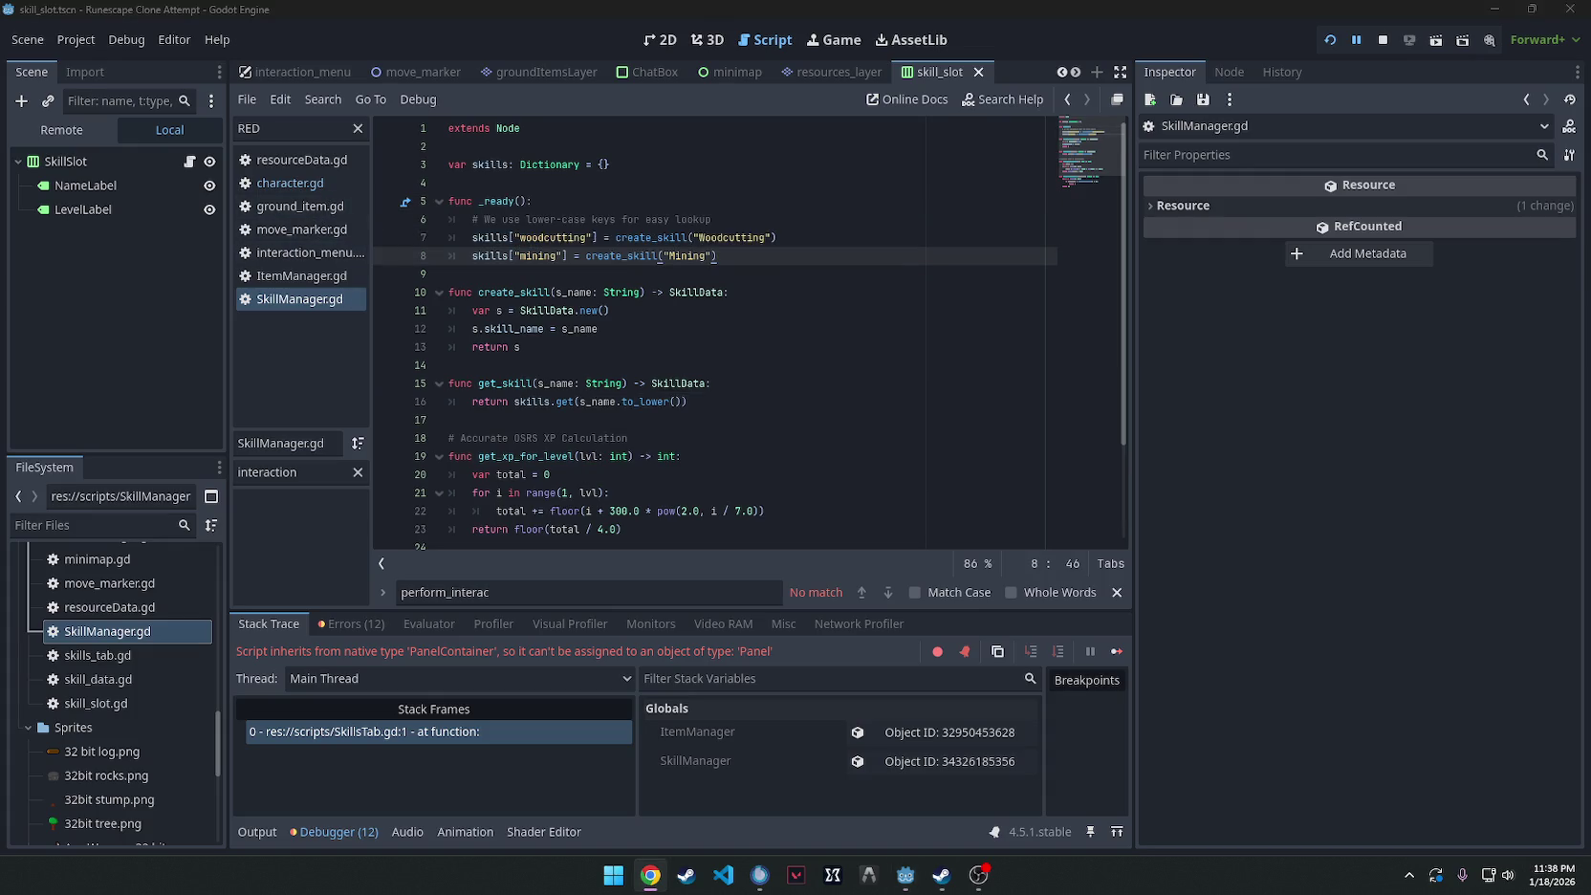
{"action": "left_click_drag", "start_coordinate": [578, 349], "coordinate": [402, 304]}
{"action": "key", "text": "ctrl+v"}
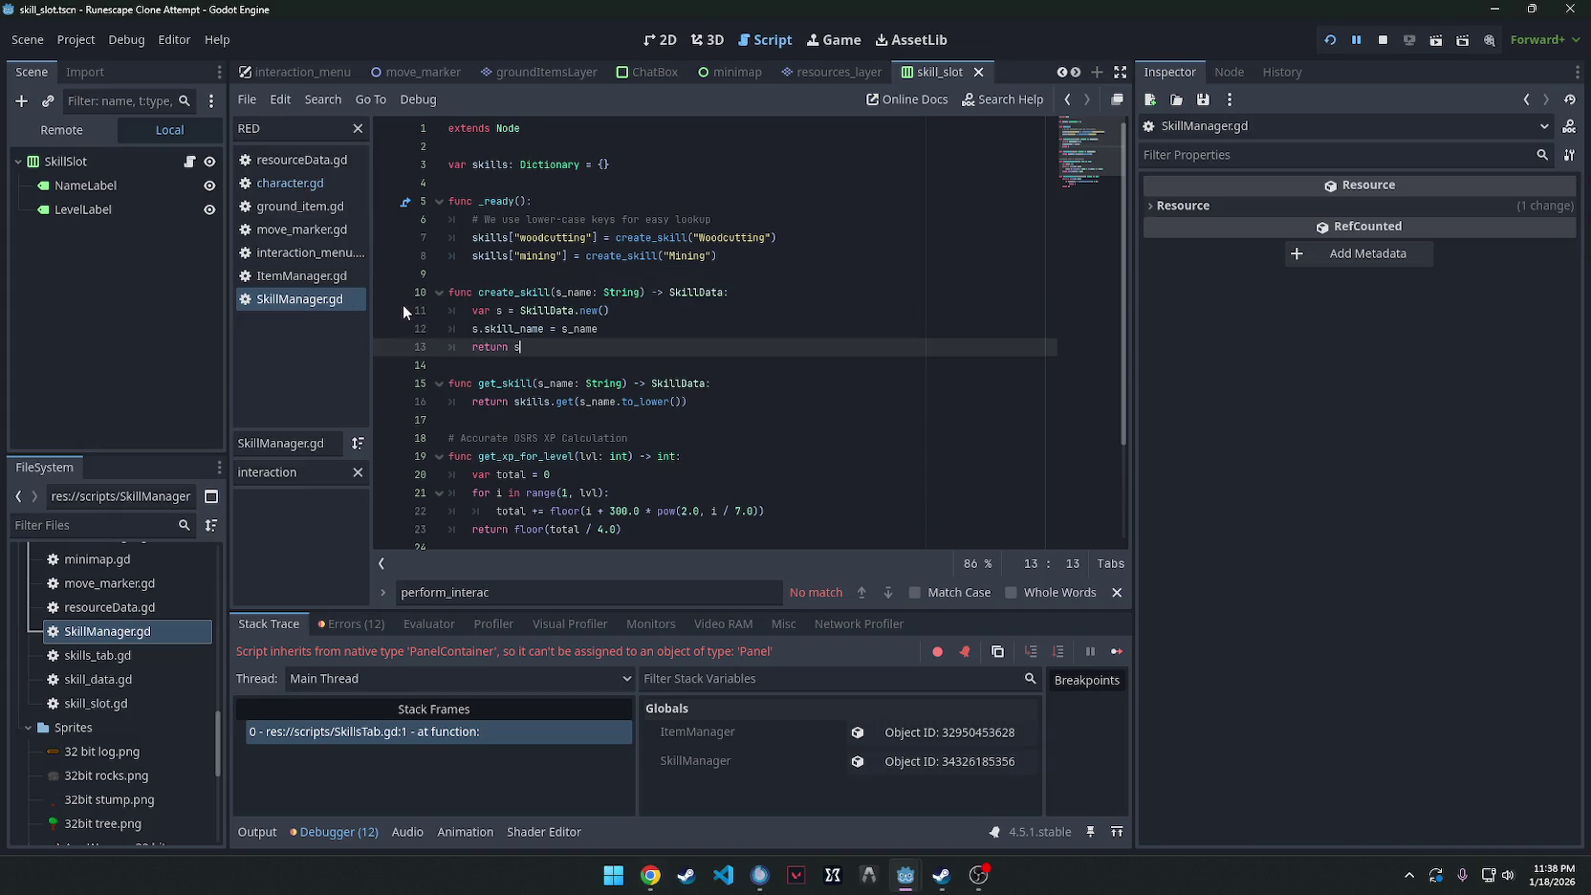
{"action": "left_click", "coordinate": [1329, 40]}
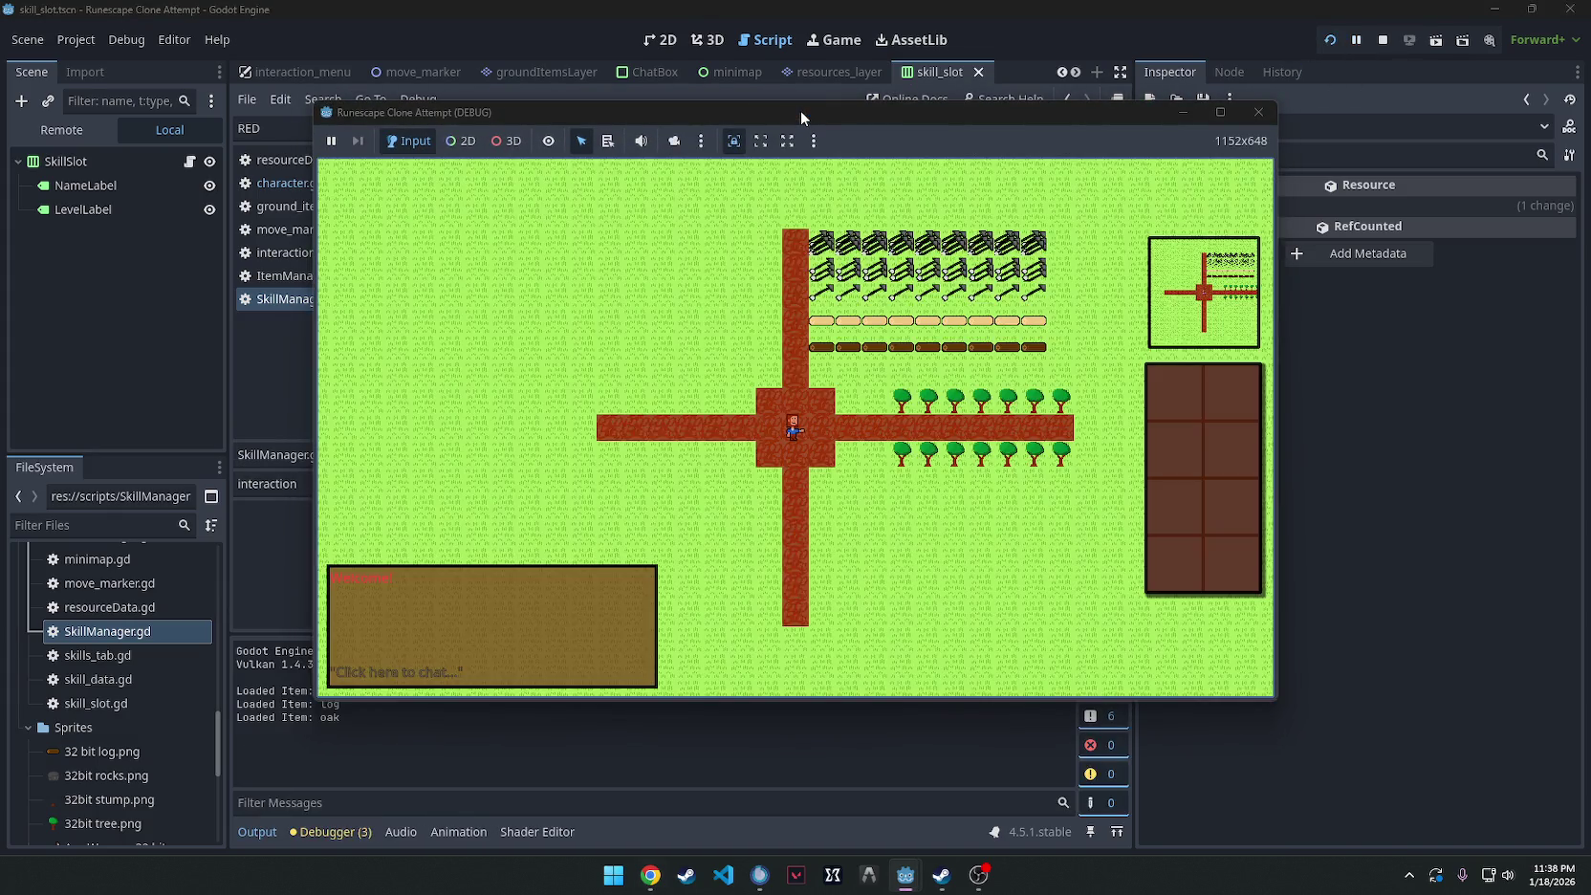
In the running game, walk to a tree and chop it down for a log.
{"action": "left_click", "coordinate": [855, 423]}
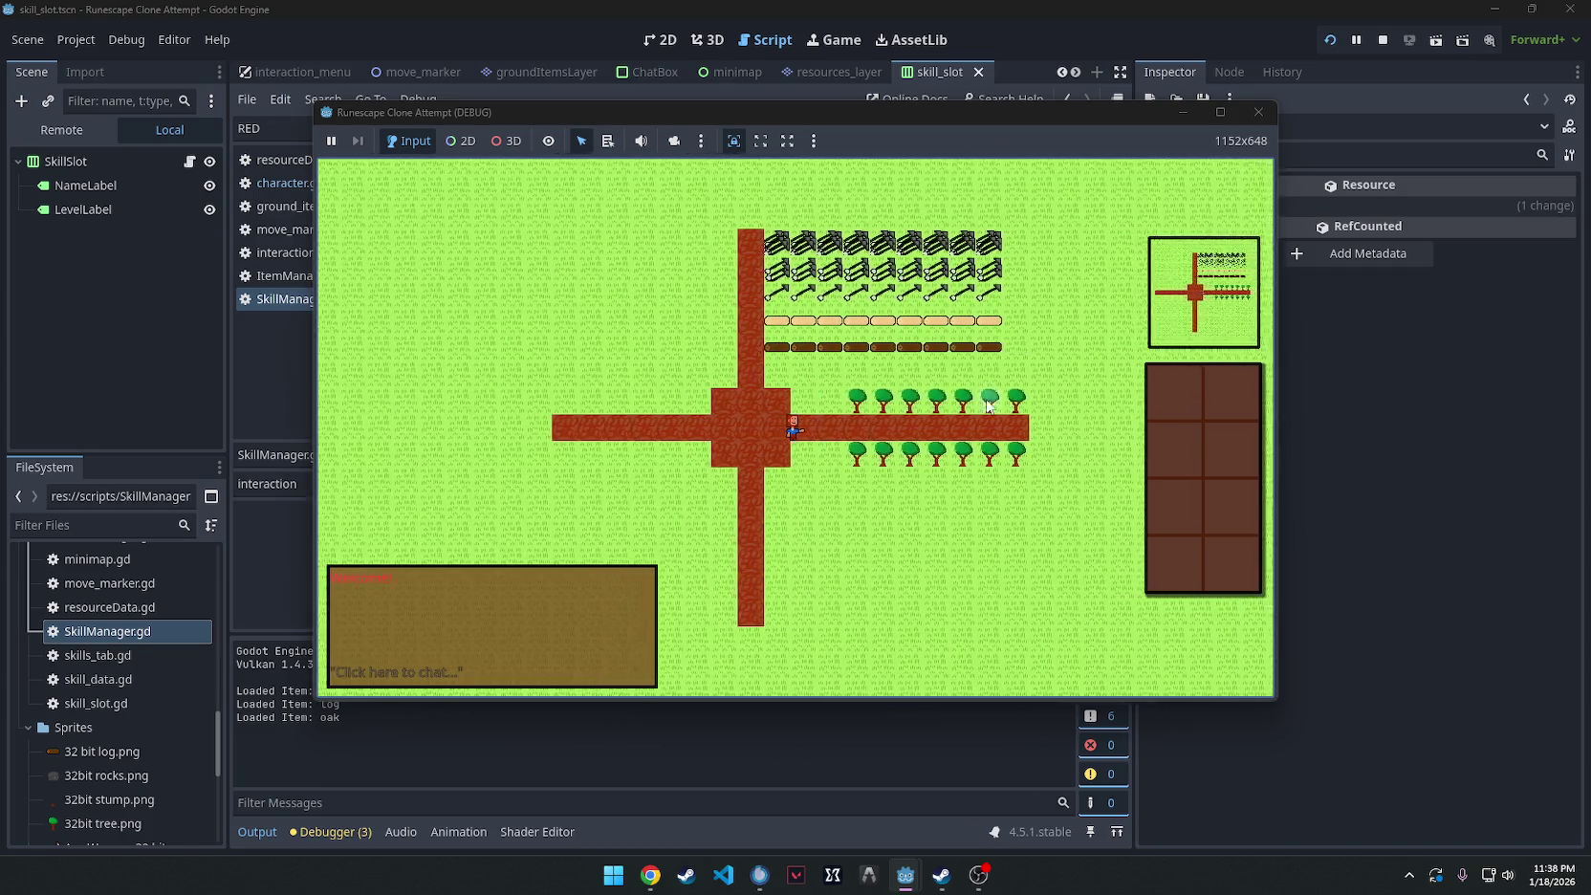
{"action": "right_click", "coordinate": [824, 401]}
{"action": "left_click", "coordinate": [843, 411]}
{"action": "scroll", "coordinate": [801, 442], "scroll_direction": "up", "scroll_amount": 2}
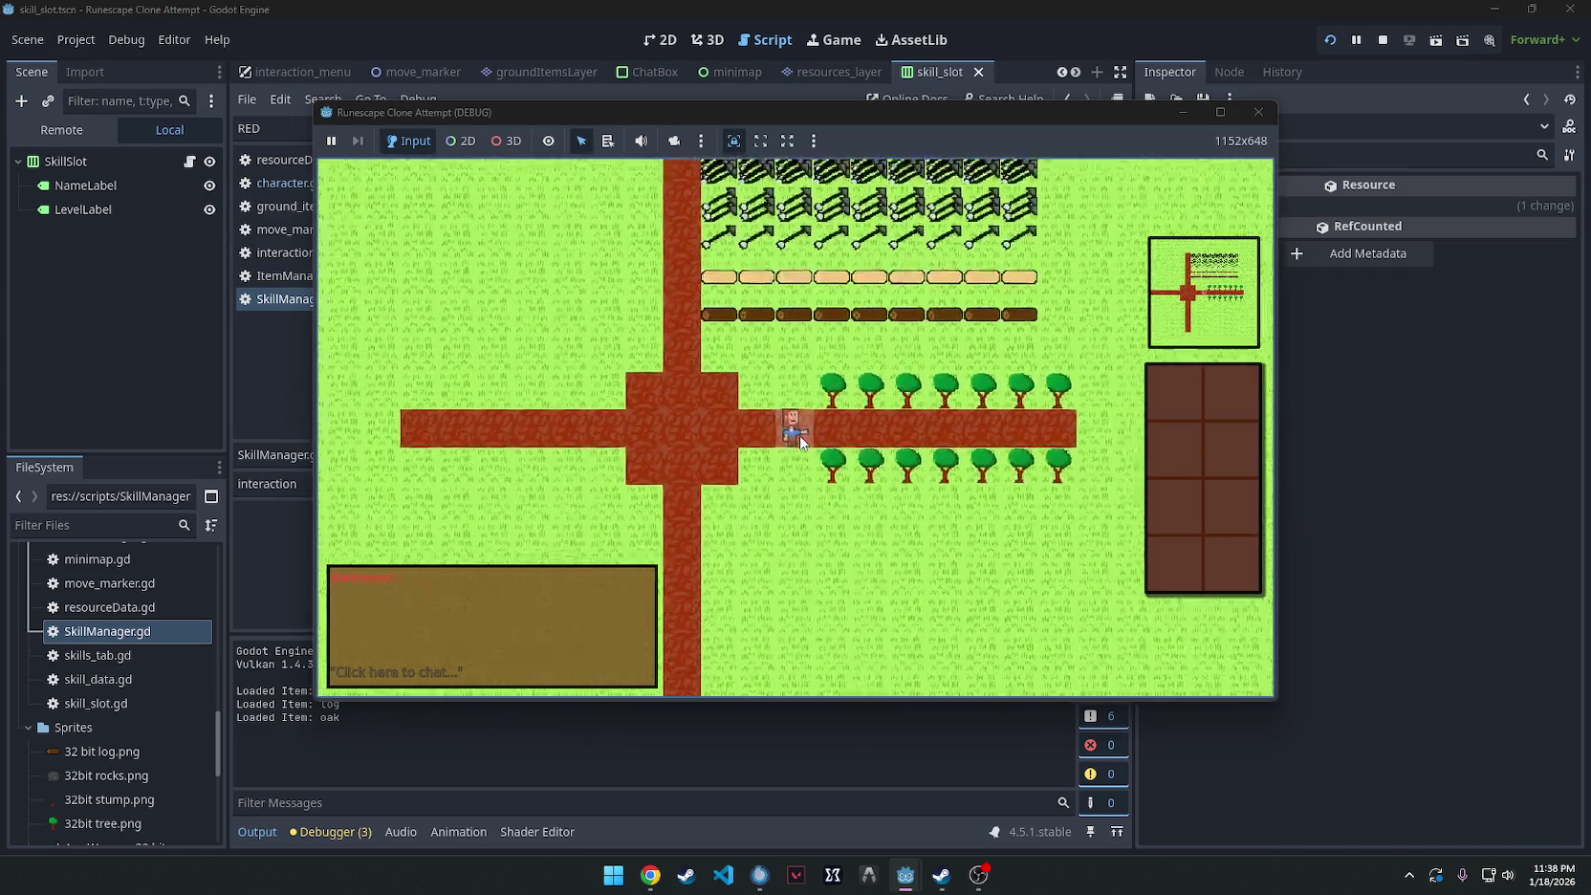
Drop the log from the inventory and close the running game.
{"action": "right_click", "coordinate": [1182, 390]}
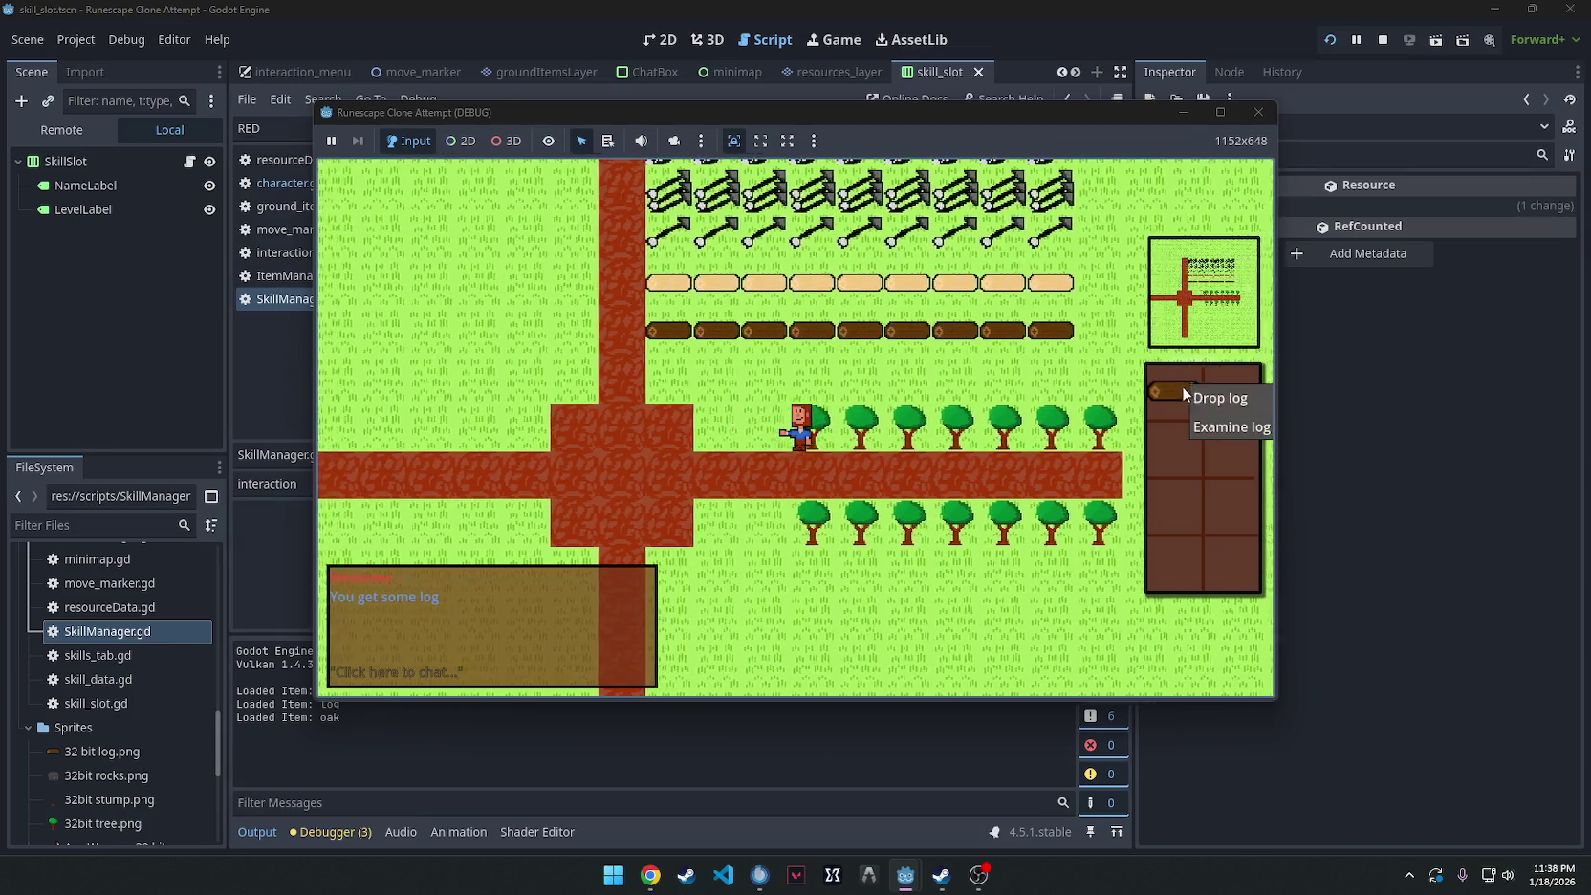
{"action": "left_click", "coordinate": [1212, 396]}
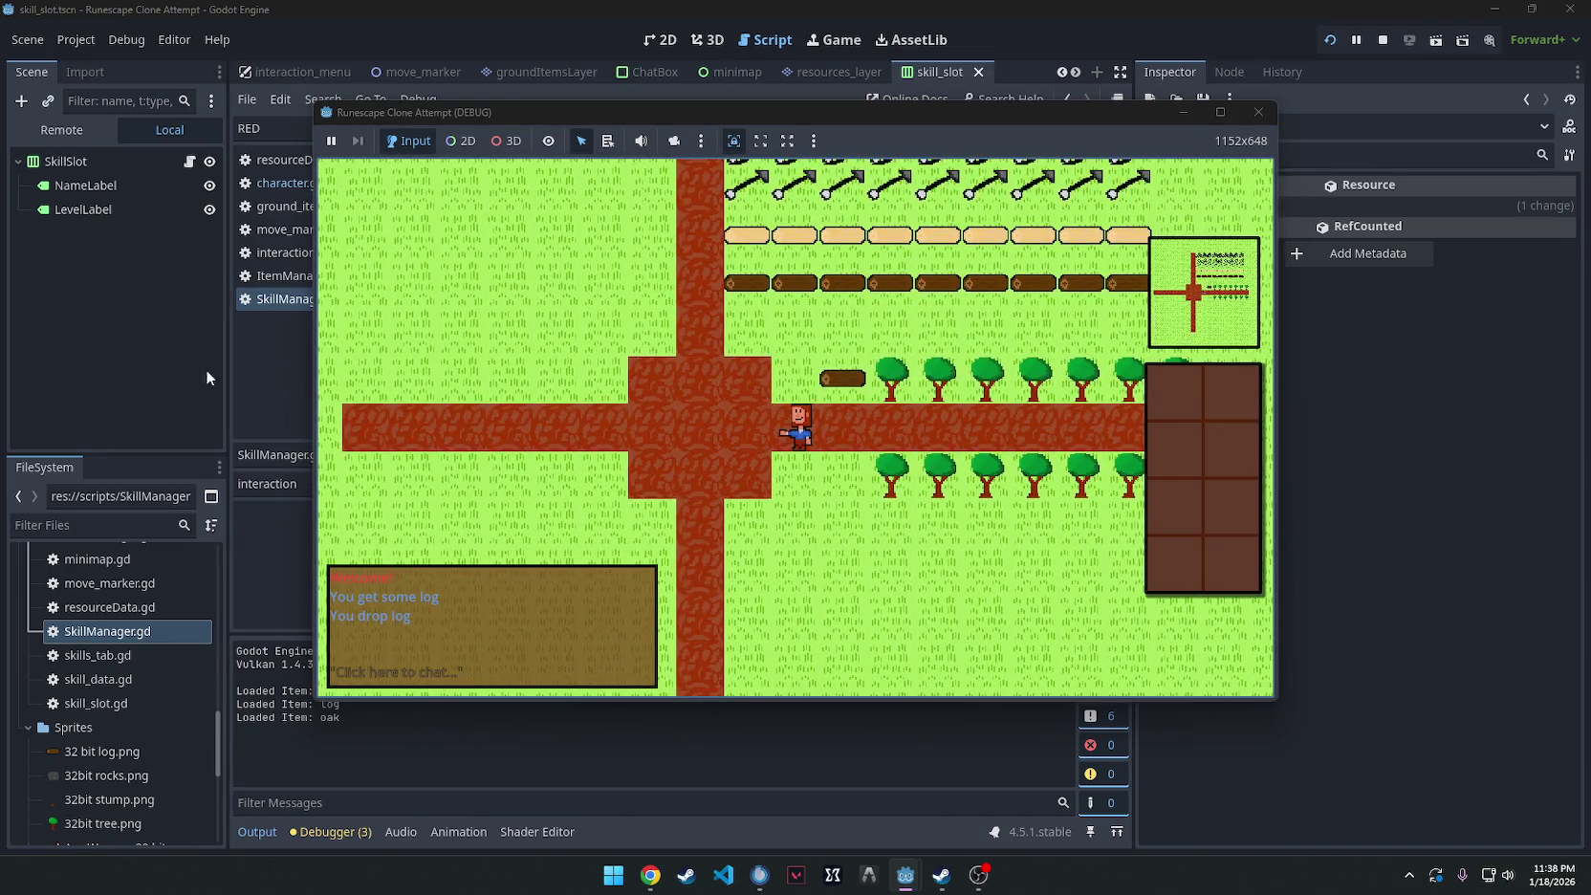
{"action": "key", "text": "alt+Tab"}
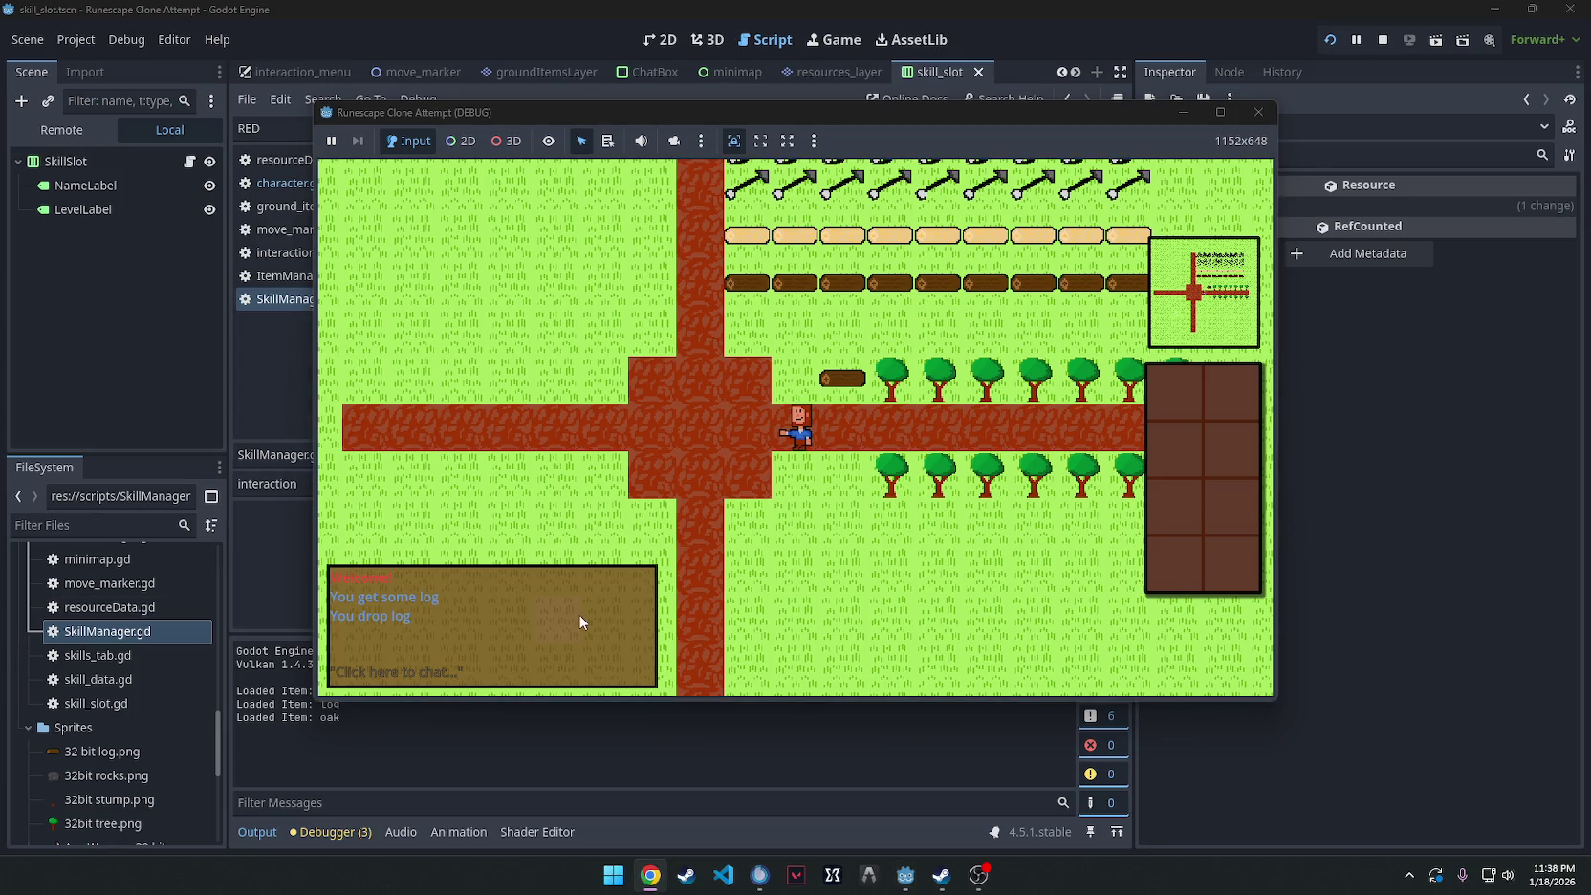
{"action": "left_click", "coordinate": [1262, 111]}
{"action": "left_click", "coordinate": [659, 39]}
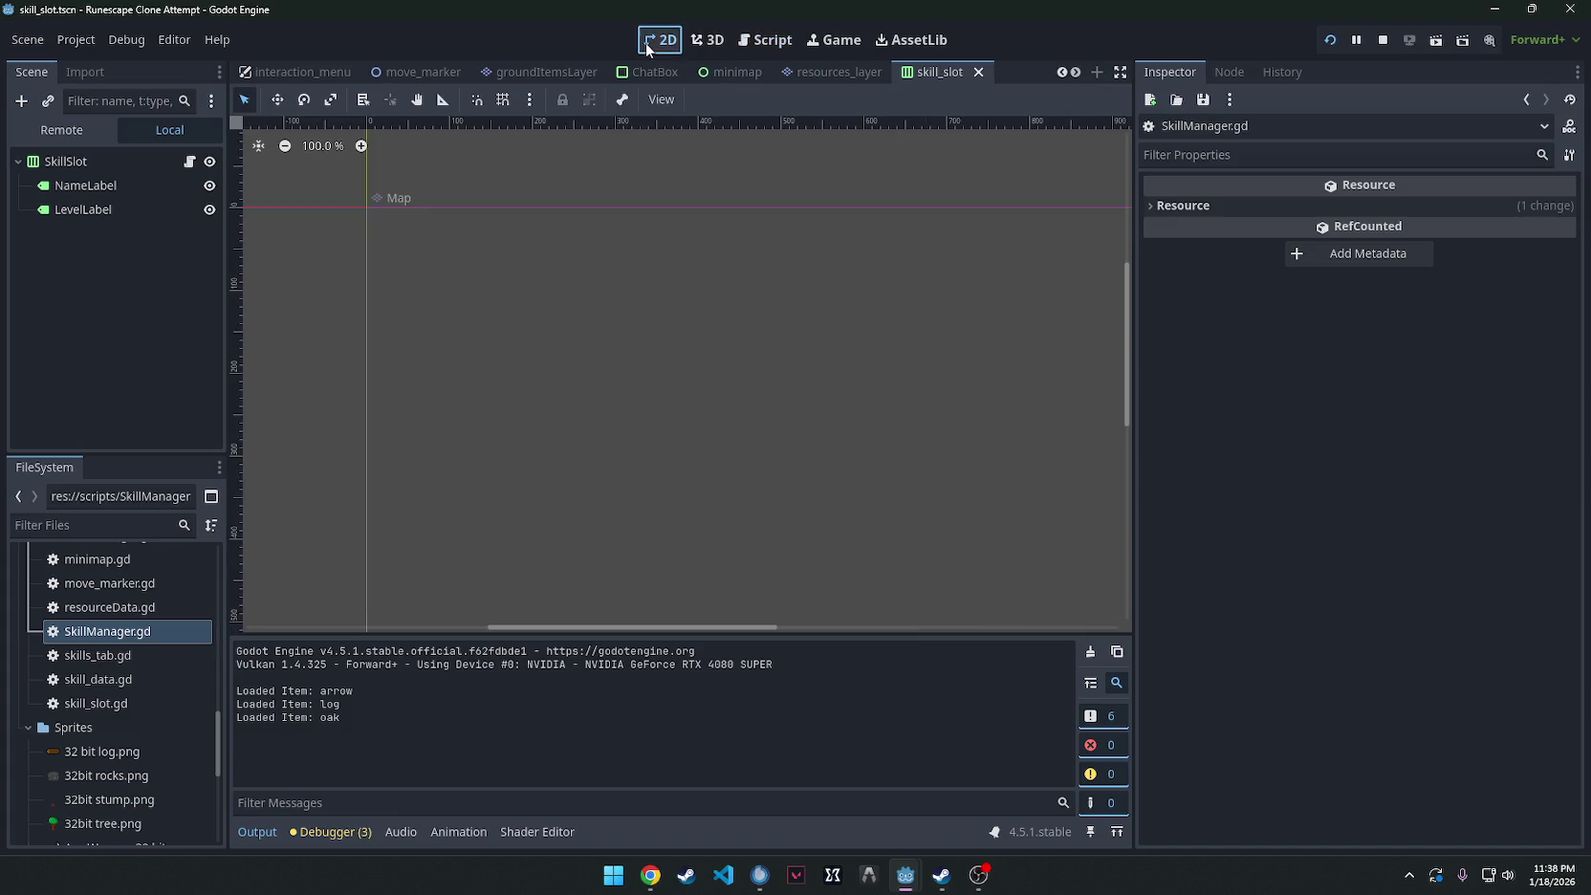
Open the game scene, check the SkillSlot instance, and bring up CanvasLayer's context menu.
{"action": "scroll", "coordinate": [279, 72], "scroll_direction": "up", "scroll_amount": 4}
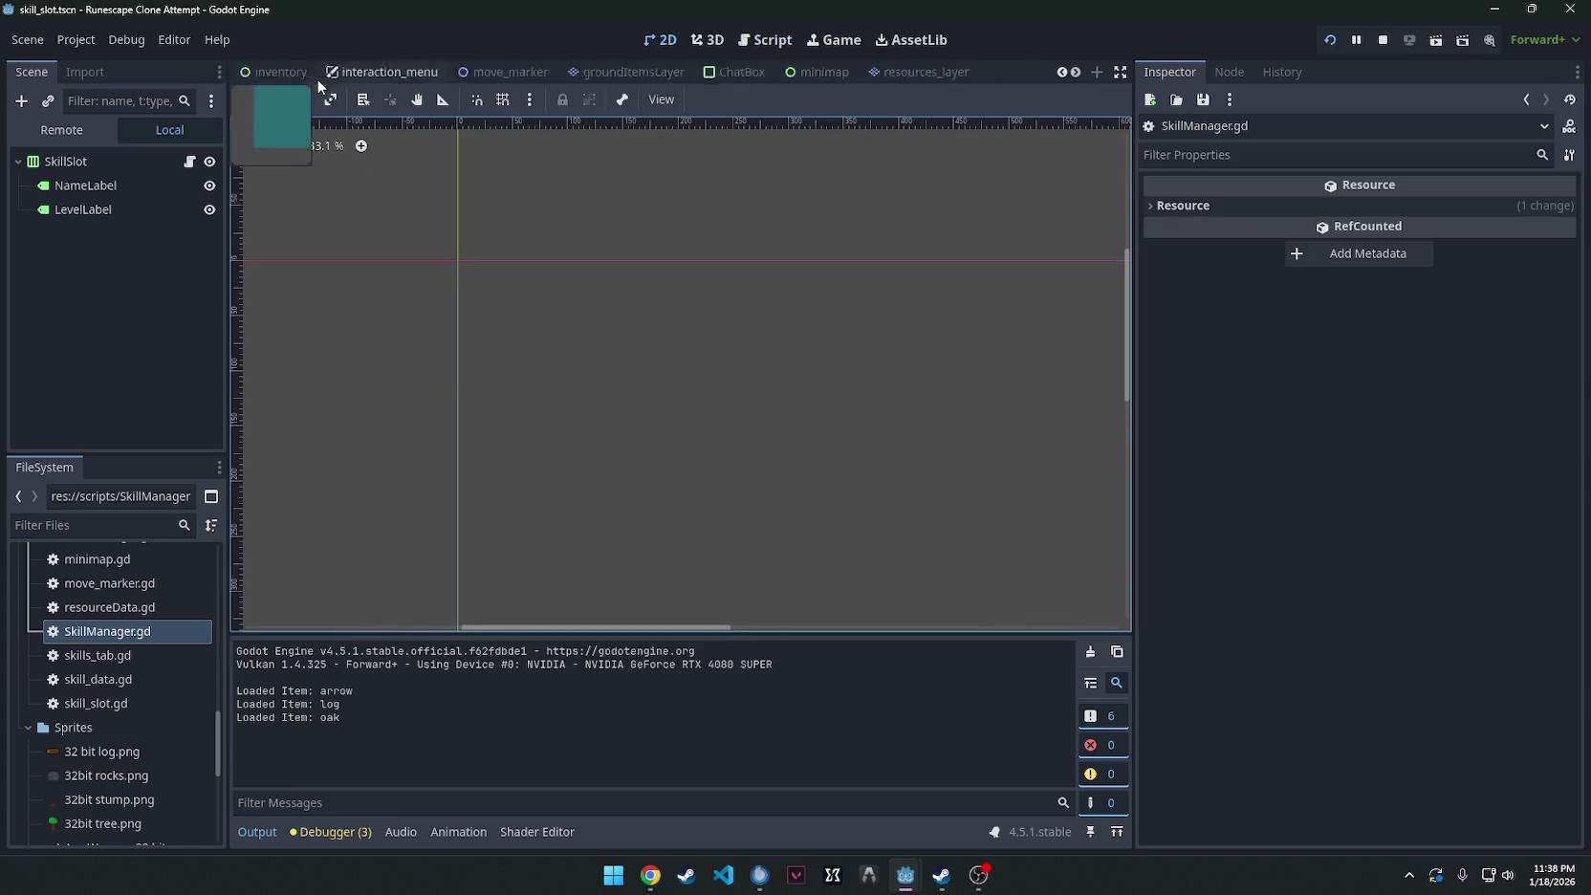
{"action": "left_click", "coordinate": [270, 72]}
{"action": "scroll", "coordinate": [485, 433], "scroll_direction": "up", "scroll_amount": 4}
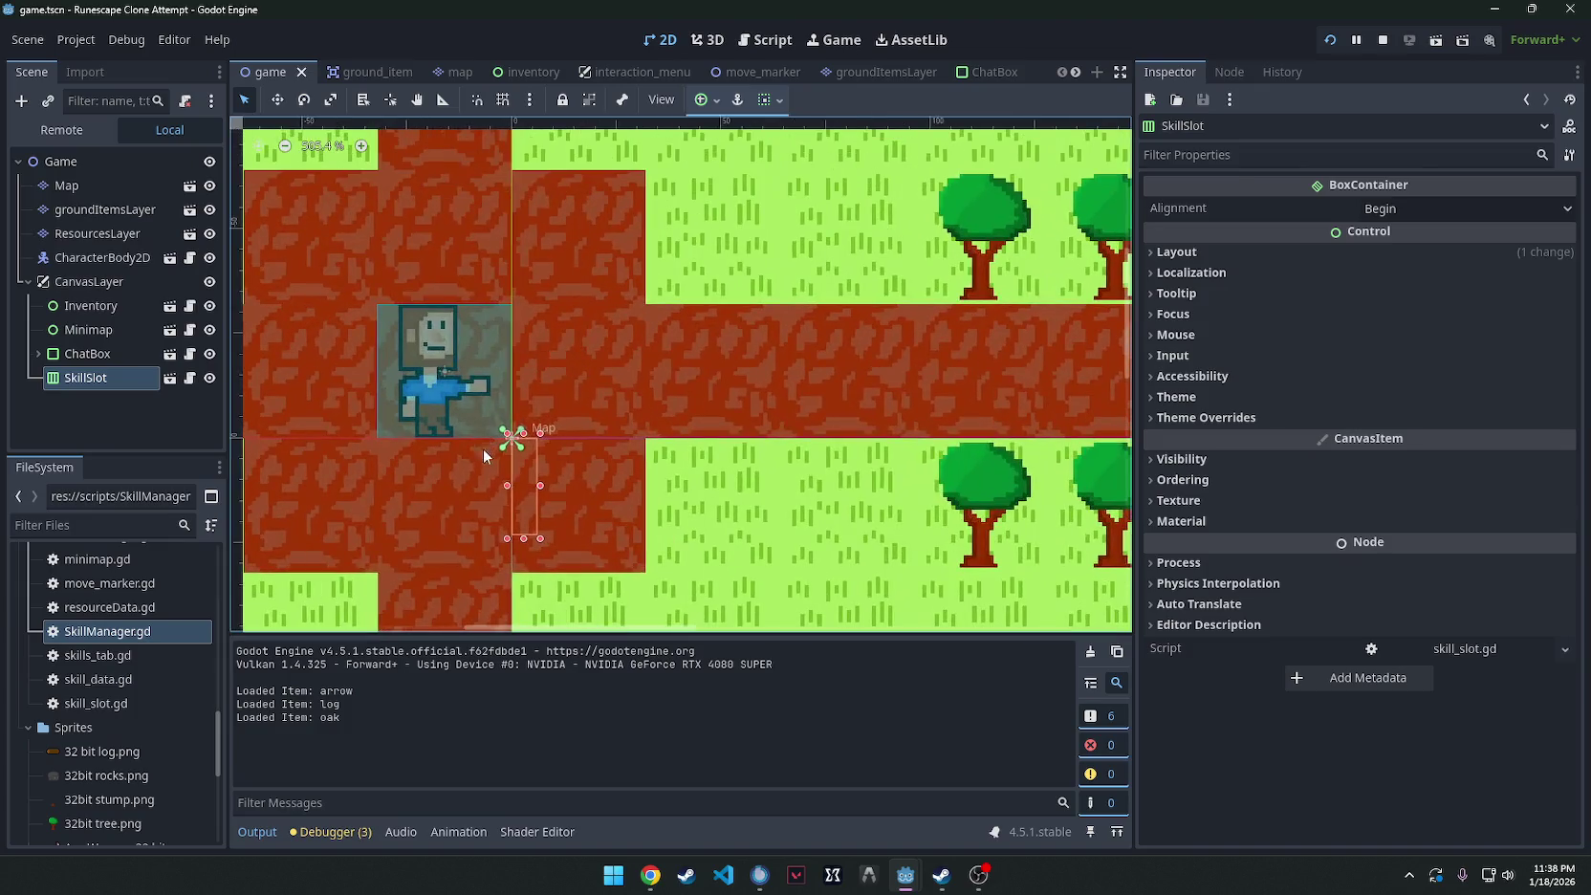
{"action": "left_click", "coordinate": [77, 380]}
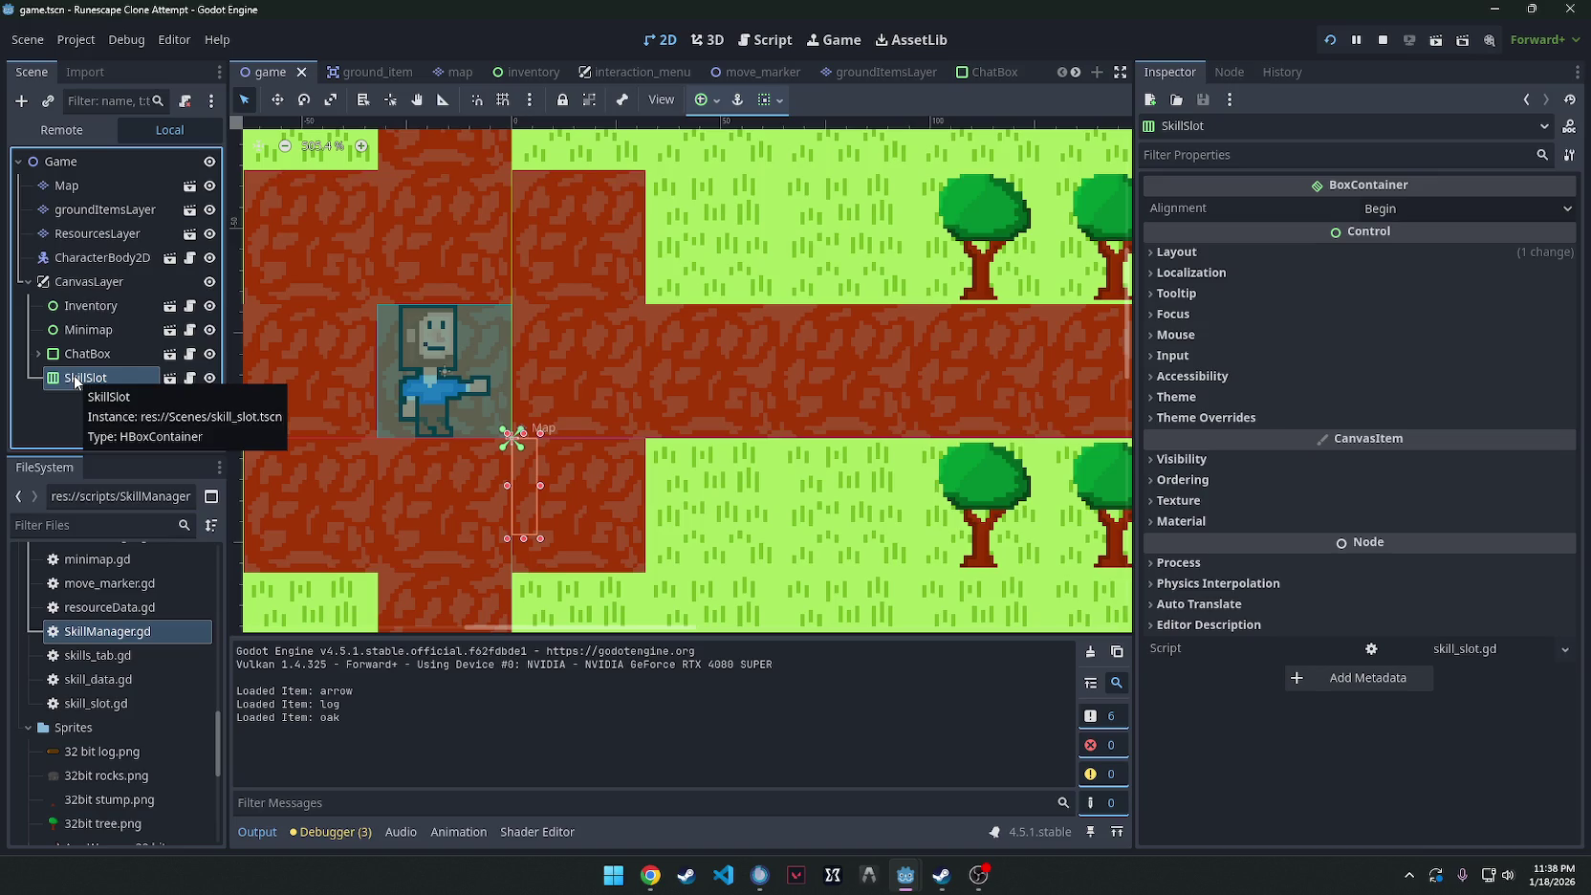
{"action": "key", "text": "alt+Tab"}
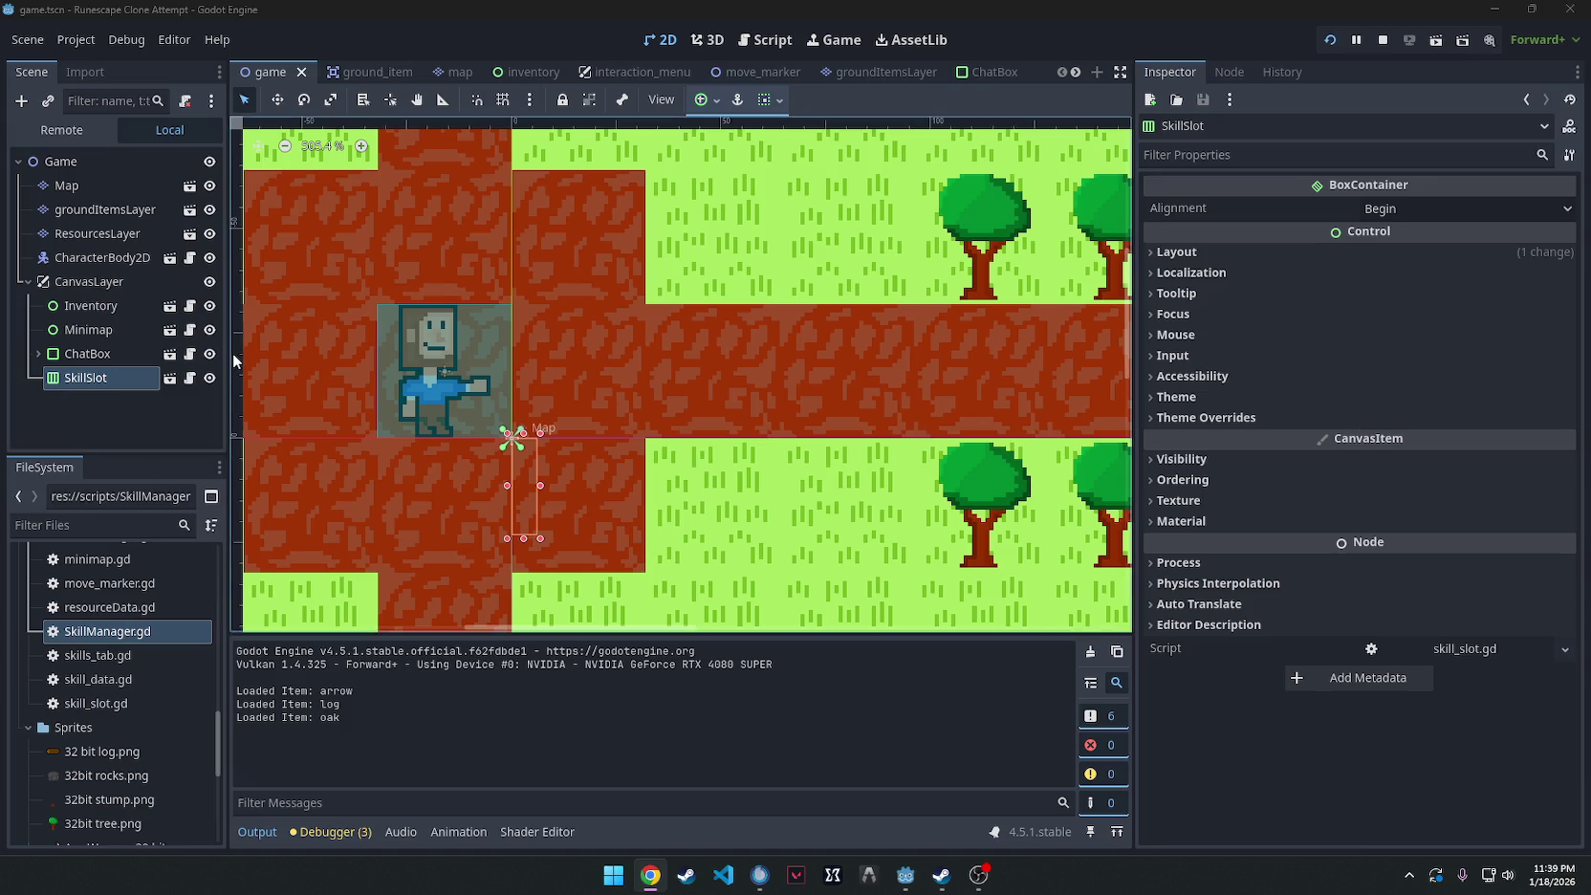
{"action": "left_click", "coordinate": [97, 281]}
{"action": "right_click", "coordinate": [97, 281]}
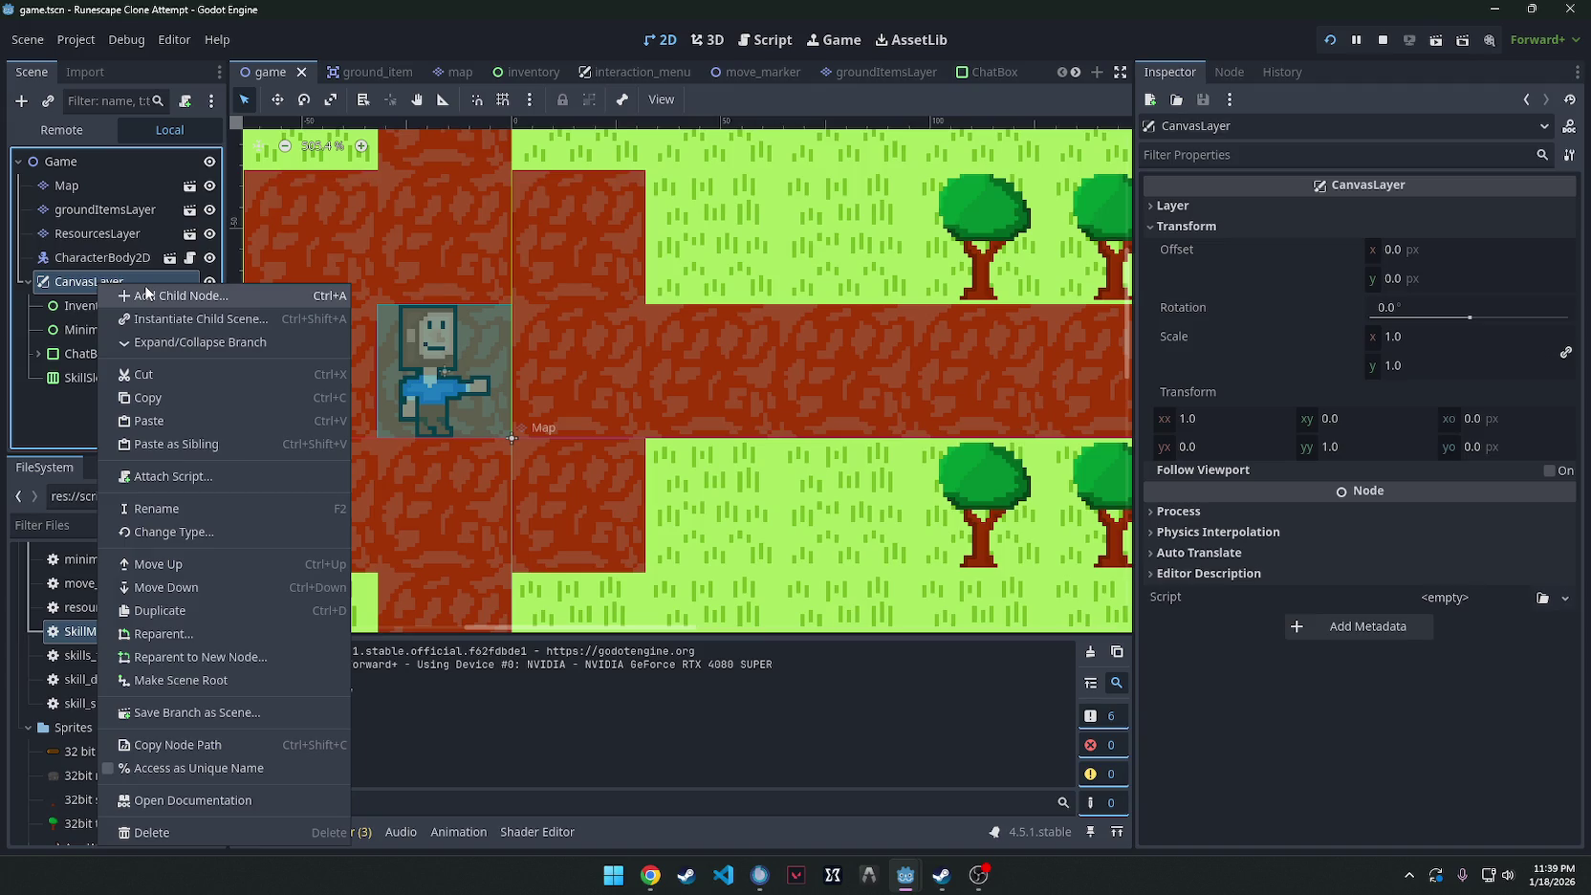